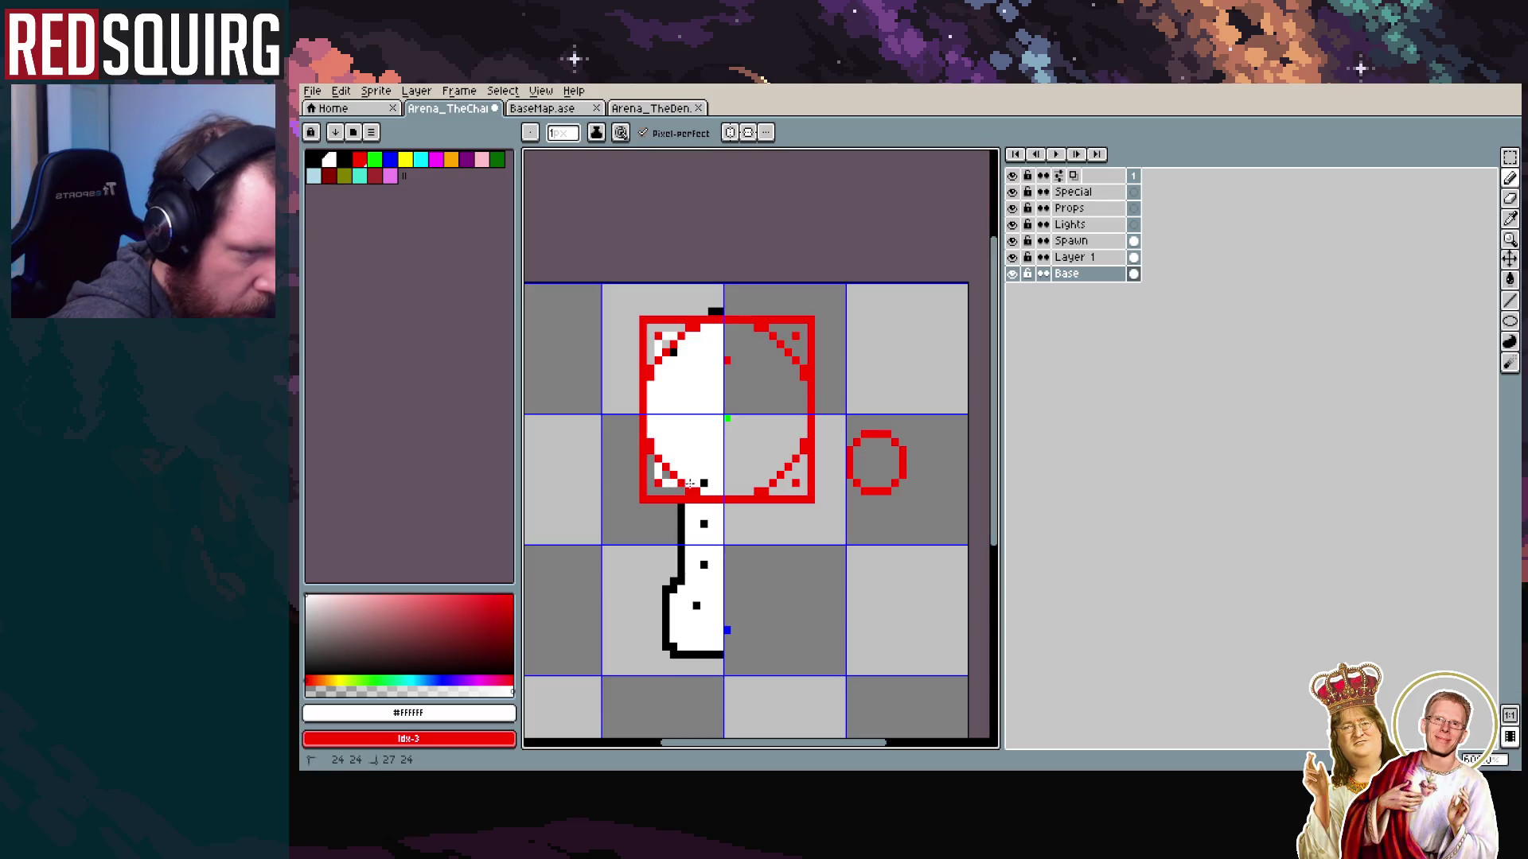
Hide Layer 1 and whiten the first stray black pixels on the shape's left edge
{"action": "left_click", "coordinate": [673, 351]}
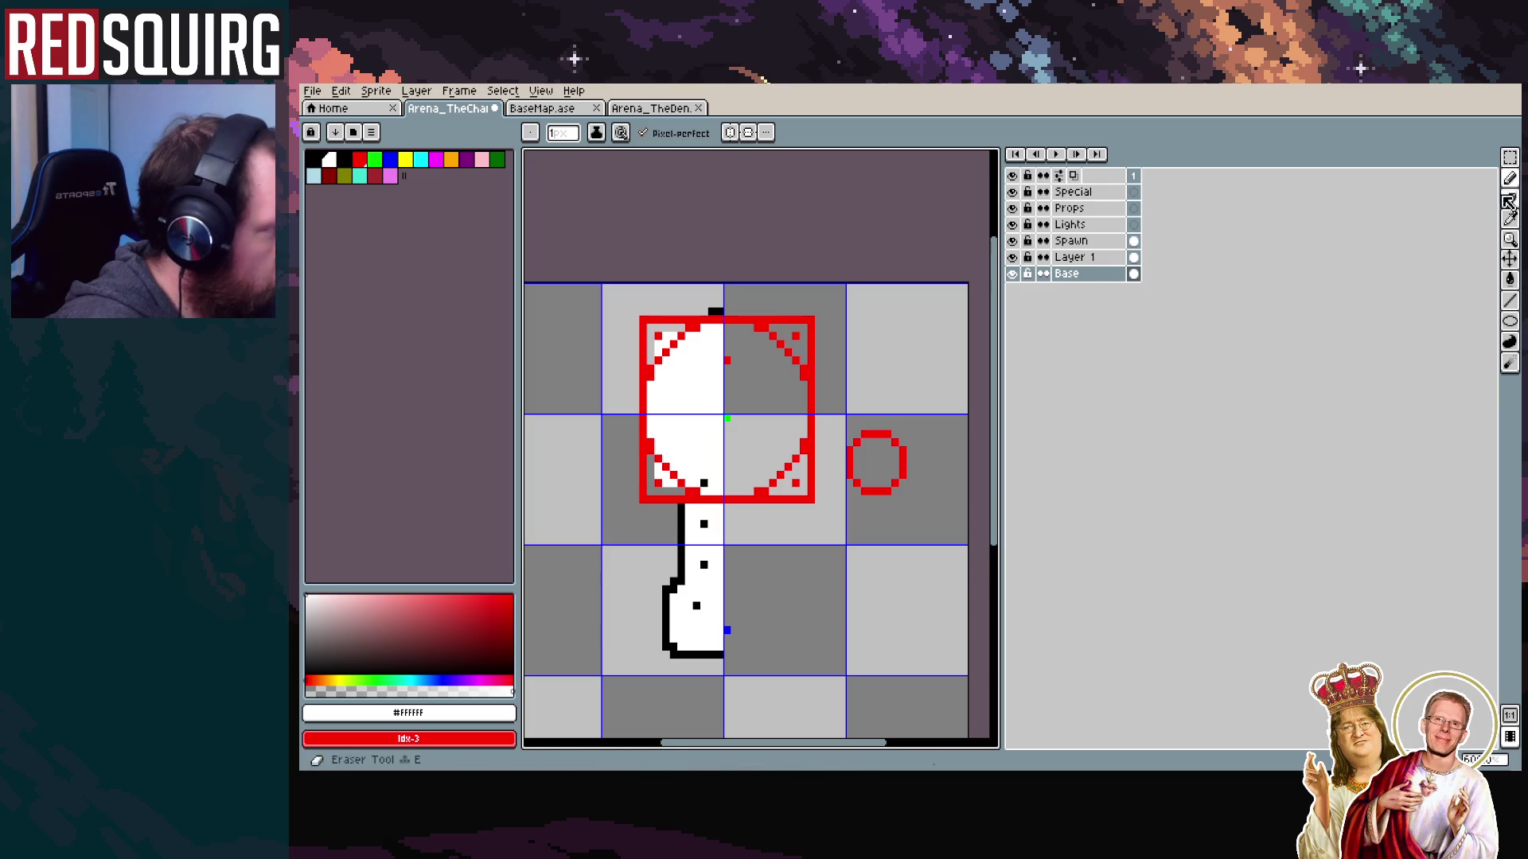
{"action": "left_click", "coordinate": [1012, 257]}
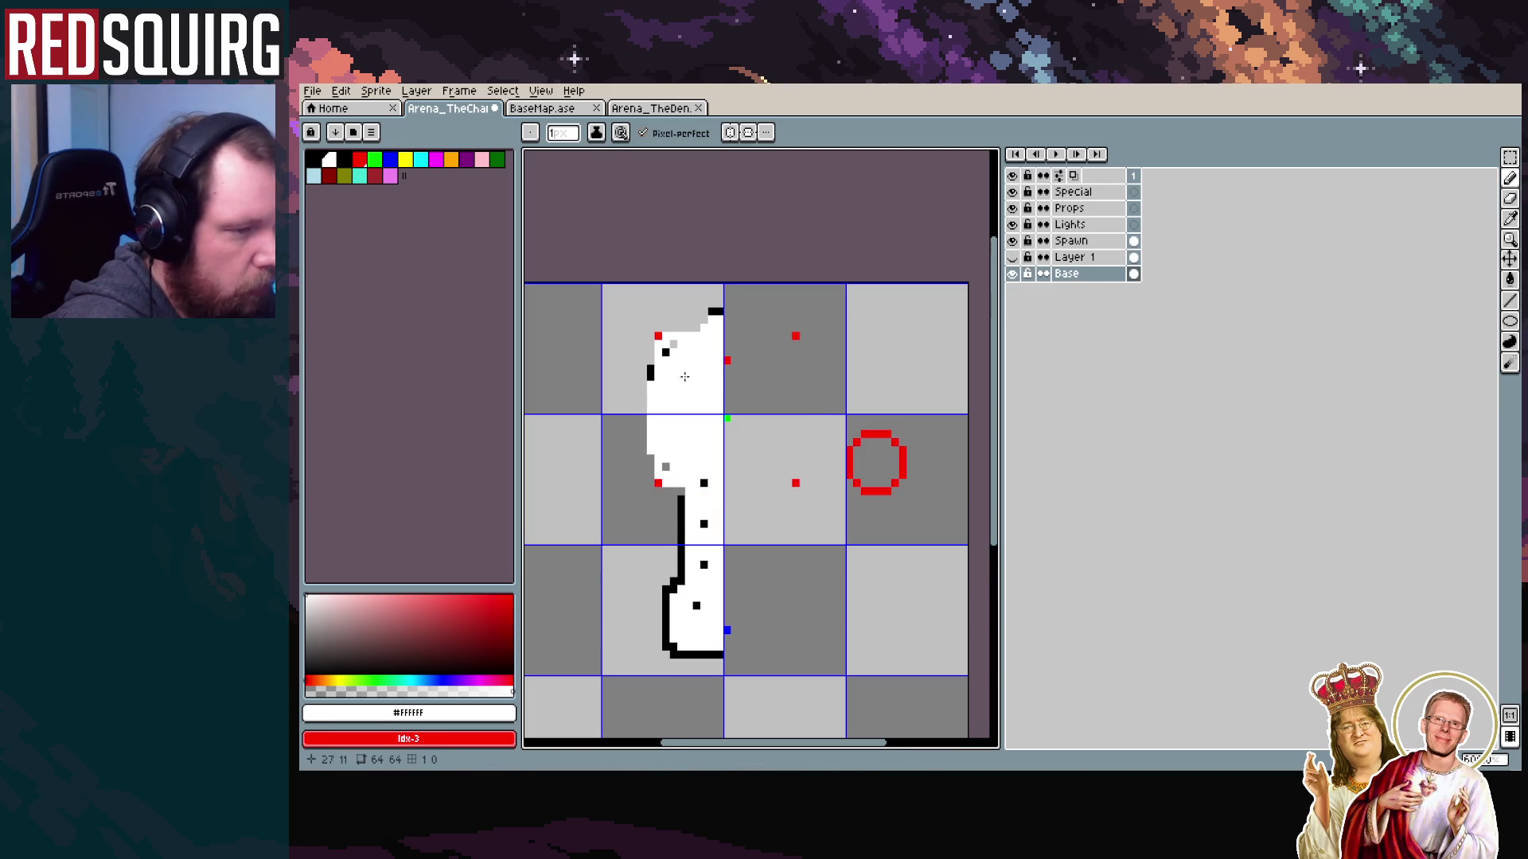
{"action": "left_click", "coordinate": [668, 355]}
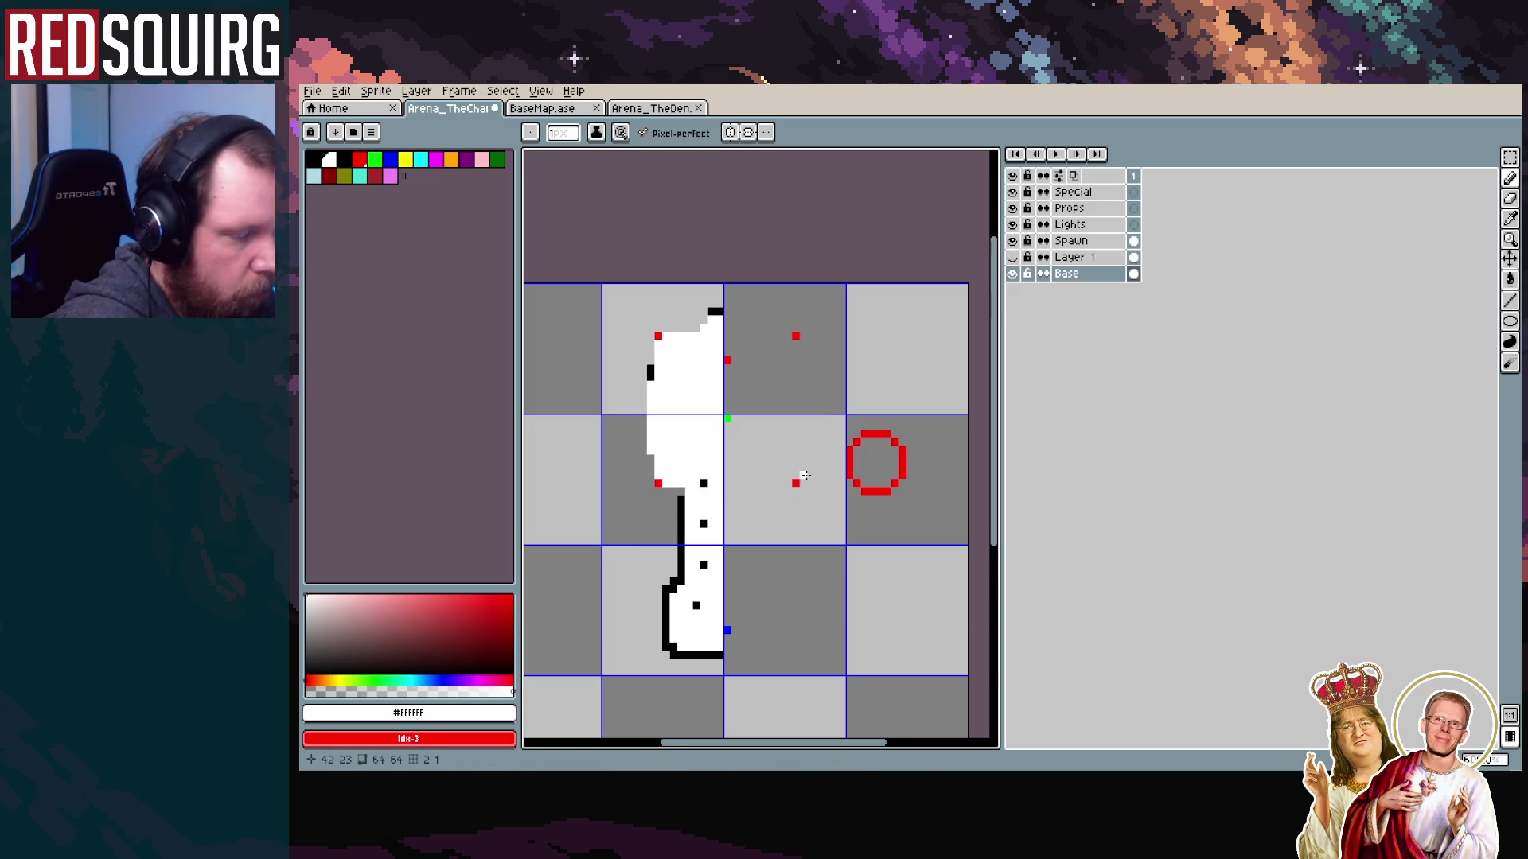
{"action": "scroll", "coordinate": [643, 470], "scroll_direction": "up", "scroll_amount": 1}
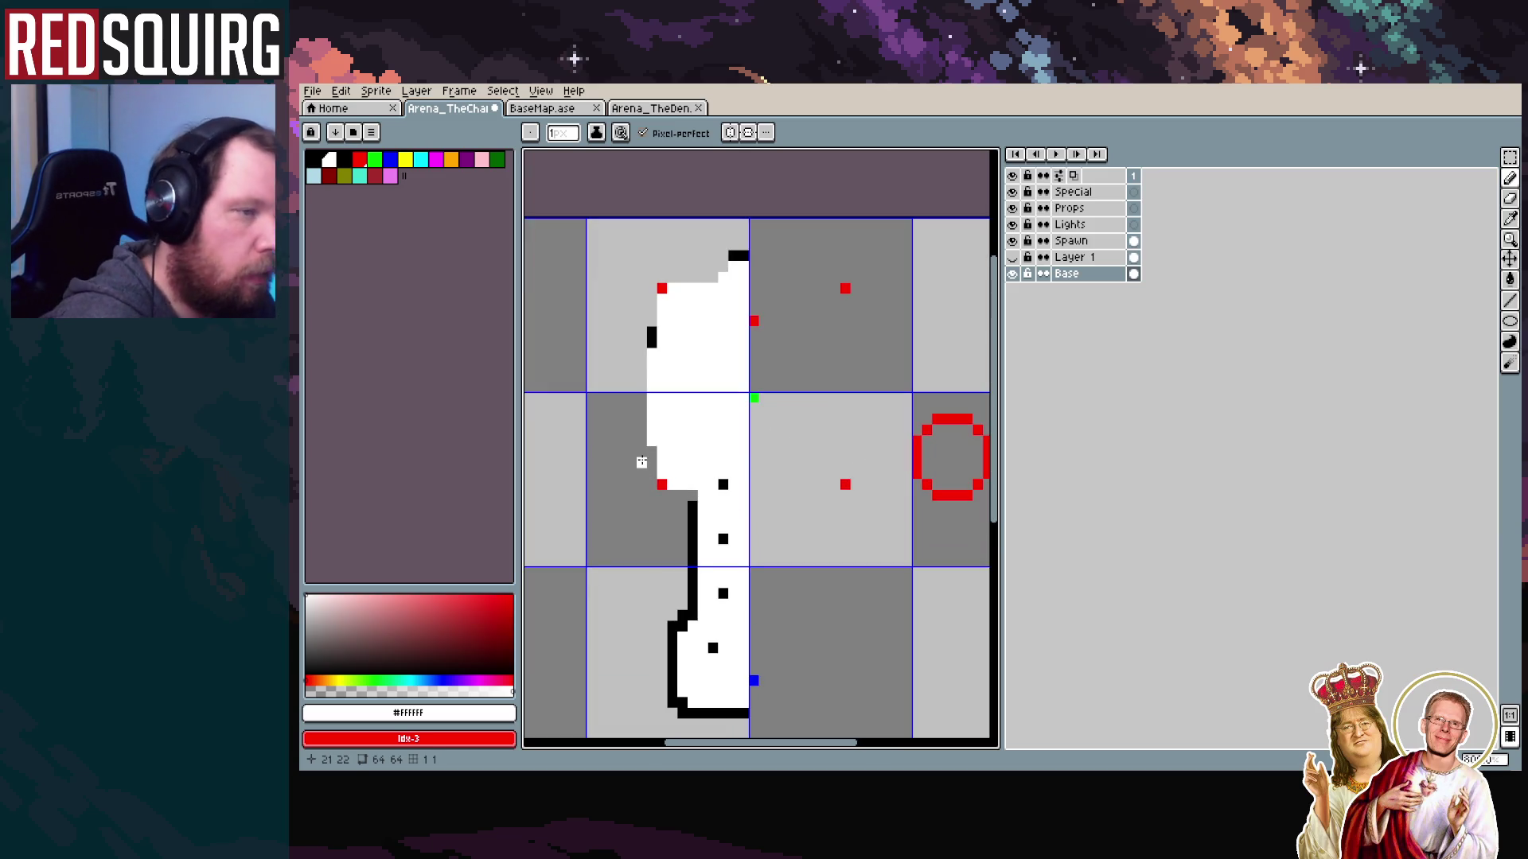
{"action": "left_click", "coordinate": [652, 342]}
Whiten the remaining stray black pixel on the left edge
{"action": "scroll", "coordinate": [687, 405], "scroll_direction": "down", "scroll_amount": 1}
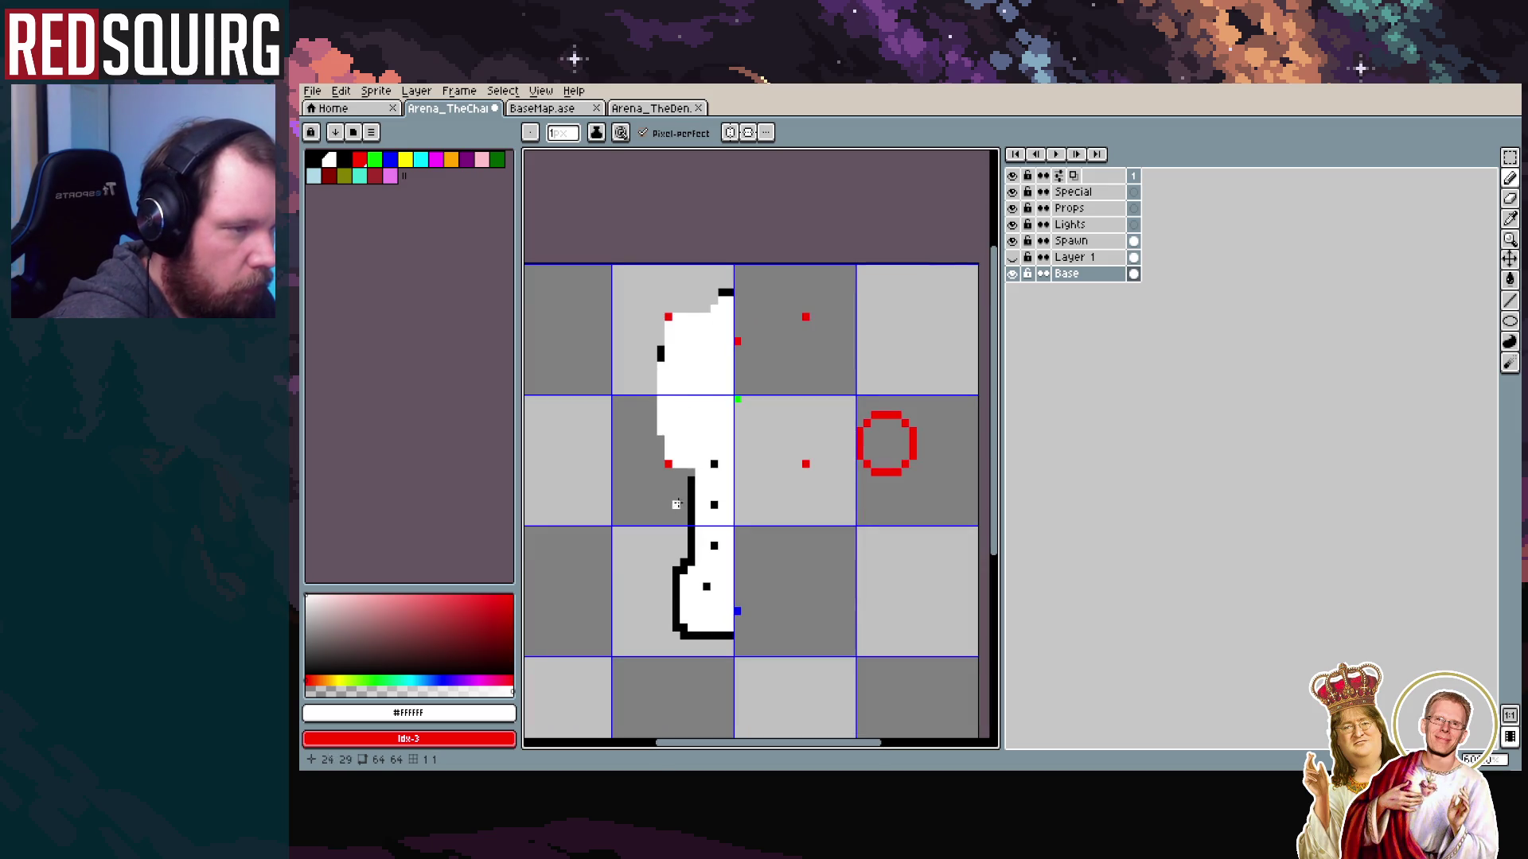
{"action": "scroll", "coordinate": [673, 432], "scroll_direction": "up", "scroll_amount": 1}
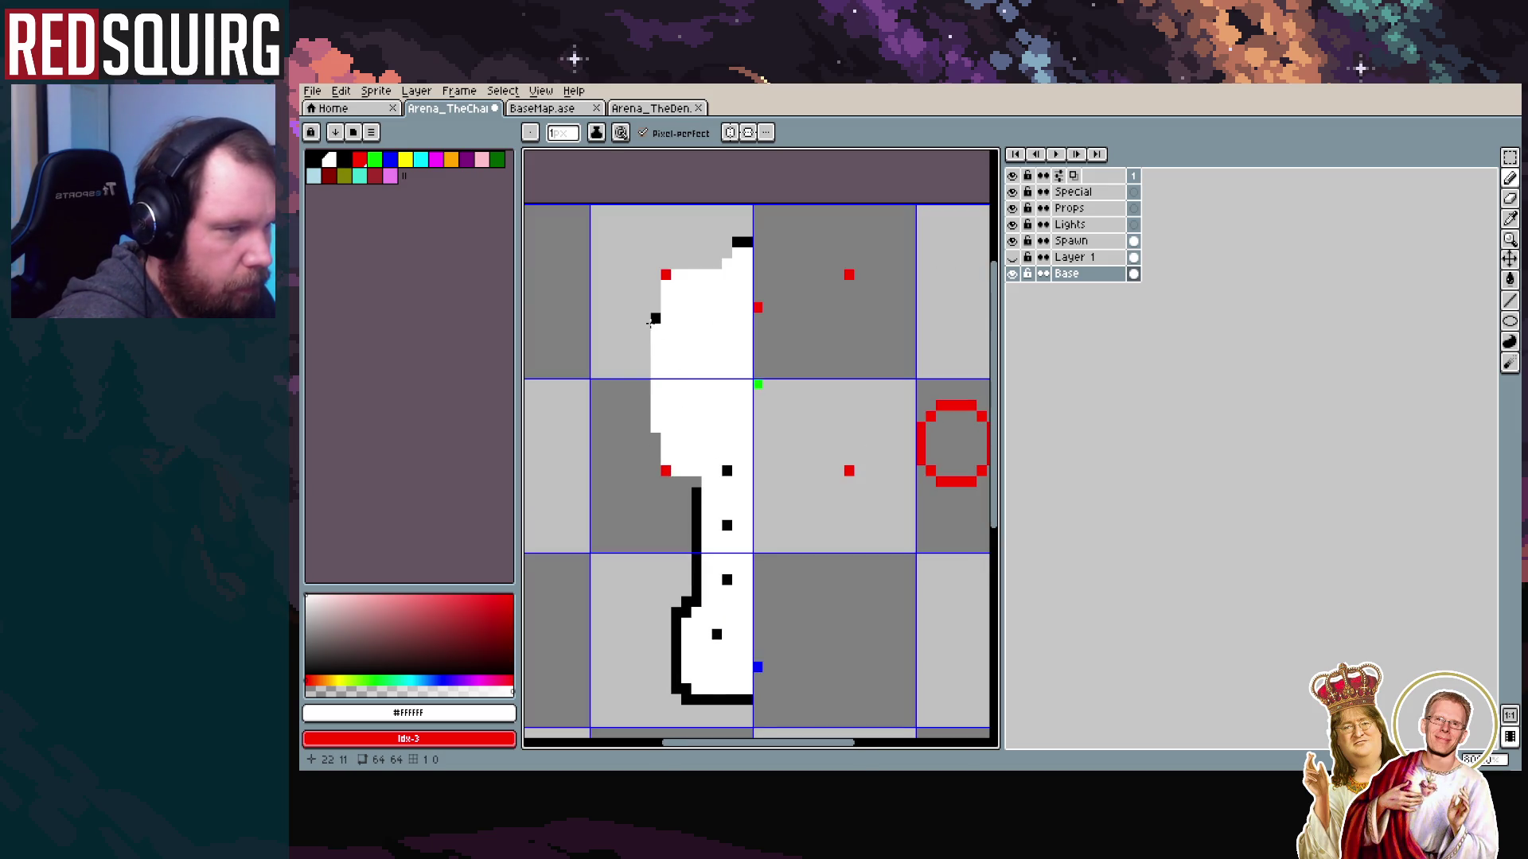
{"action": "left_click", "coordinate": [654, 319]}
{"action": "scroll", "coordinate": [683, 388], "scroll_direction": "down", "scroll_amount": 1}
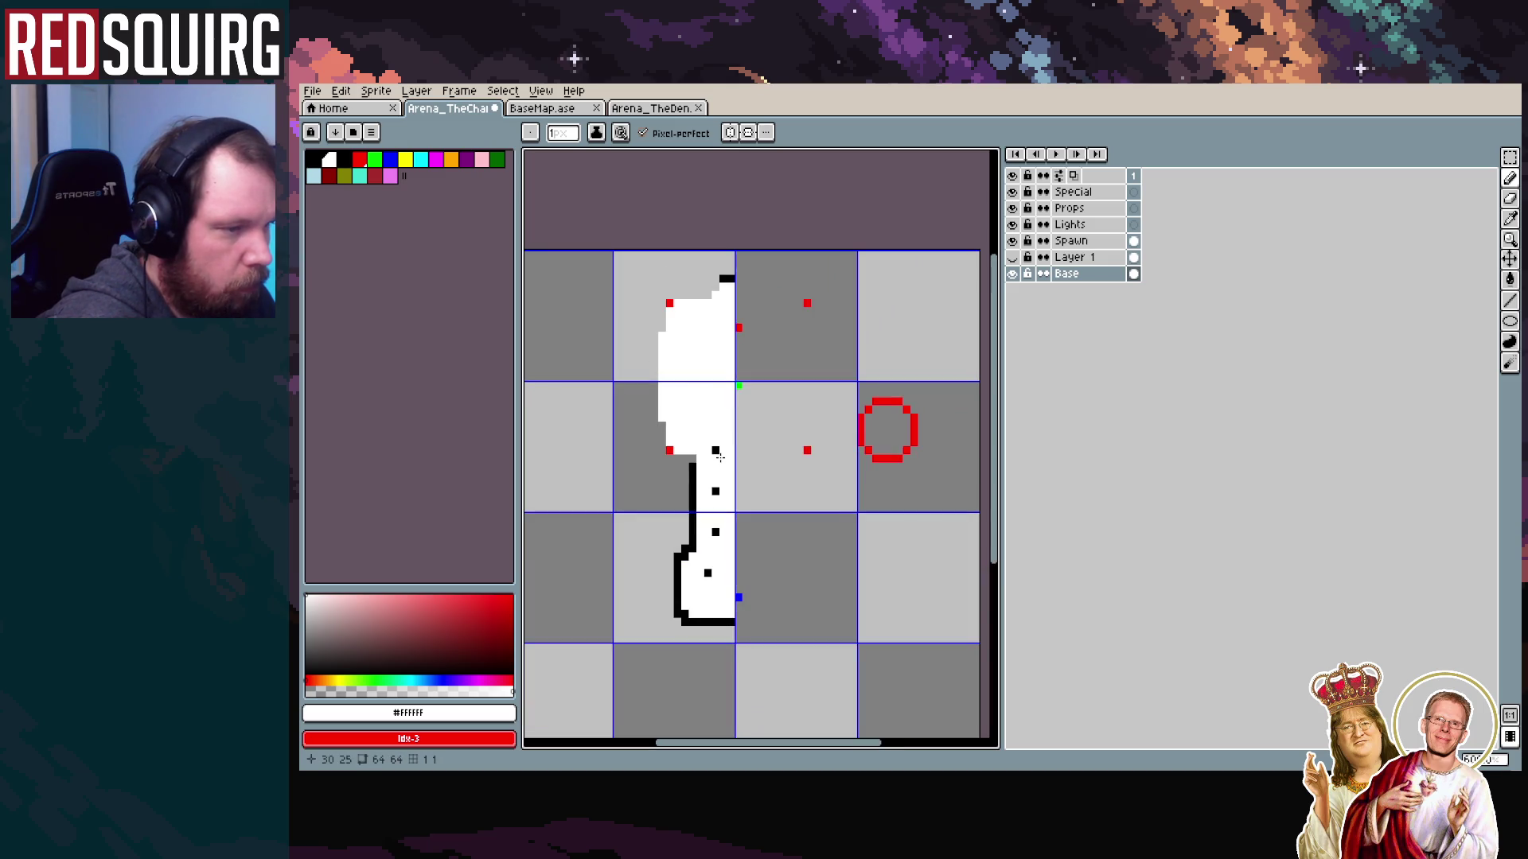
{"action": "scroll", "coordinate": [720, 456], "scroll_direction": "up", "scroll_amount": 3}
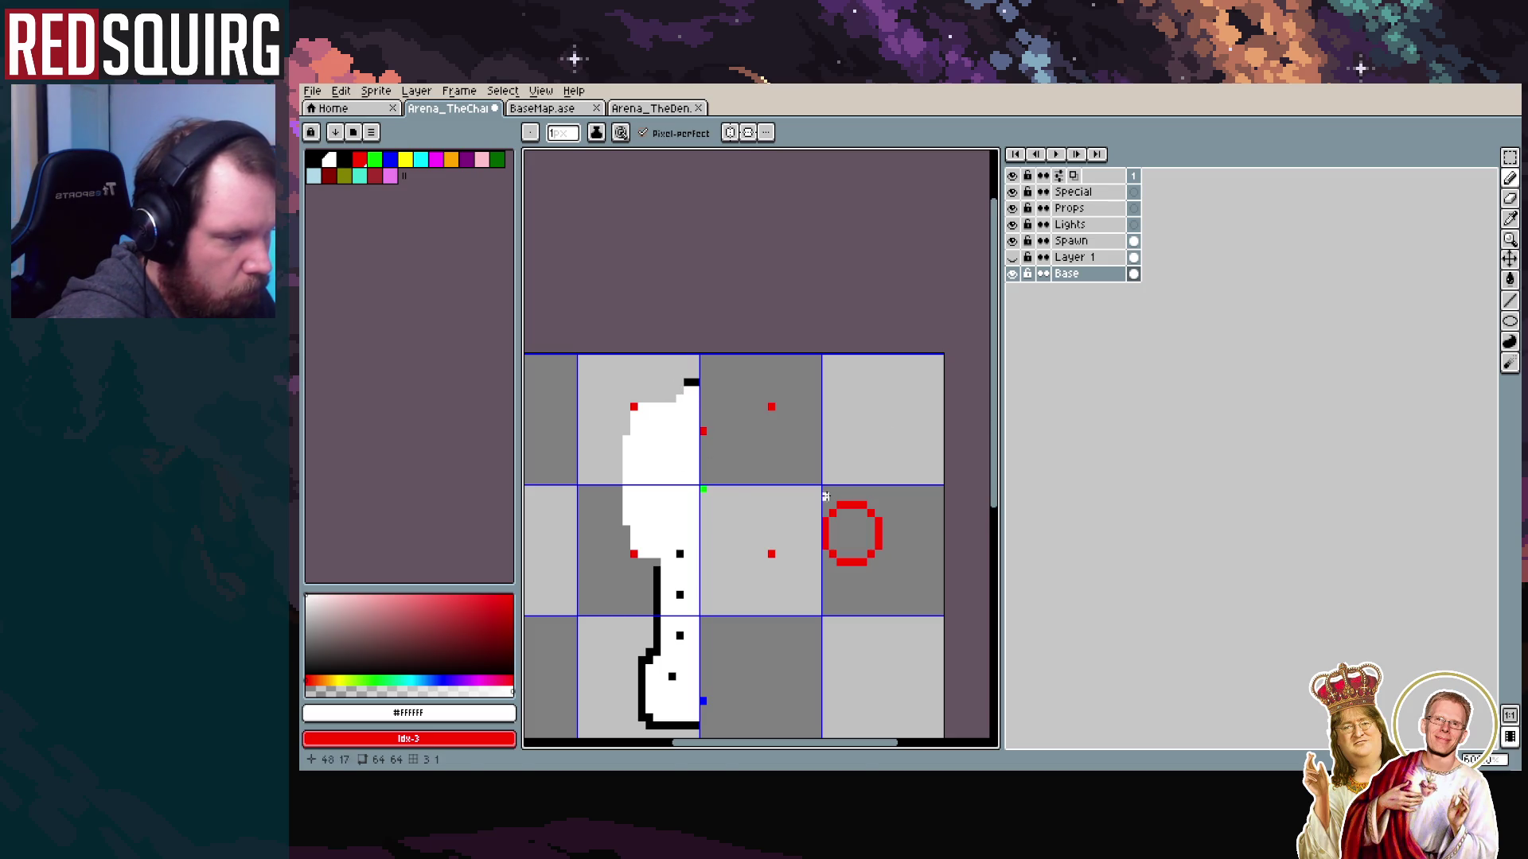
{"action": "scroll", "coordinate": [784, 393], "scroll_direction": "down", "scroll_amount": 1}
{"action": "scroll", "coordinate": [711, 438], "scroll_direction": "down", "scroll_amount": 2}
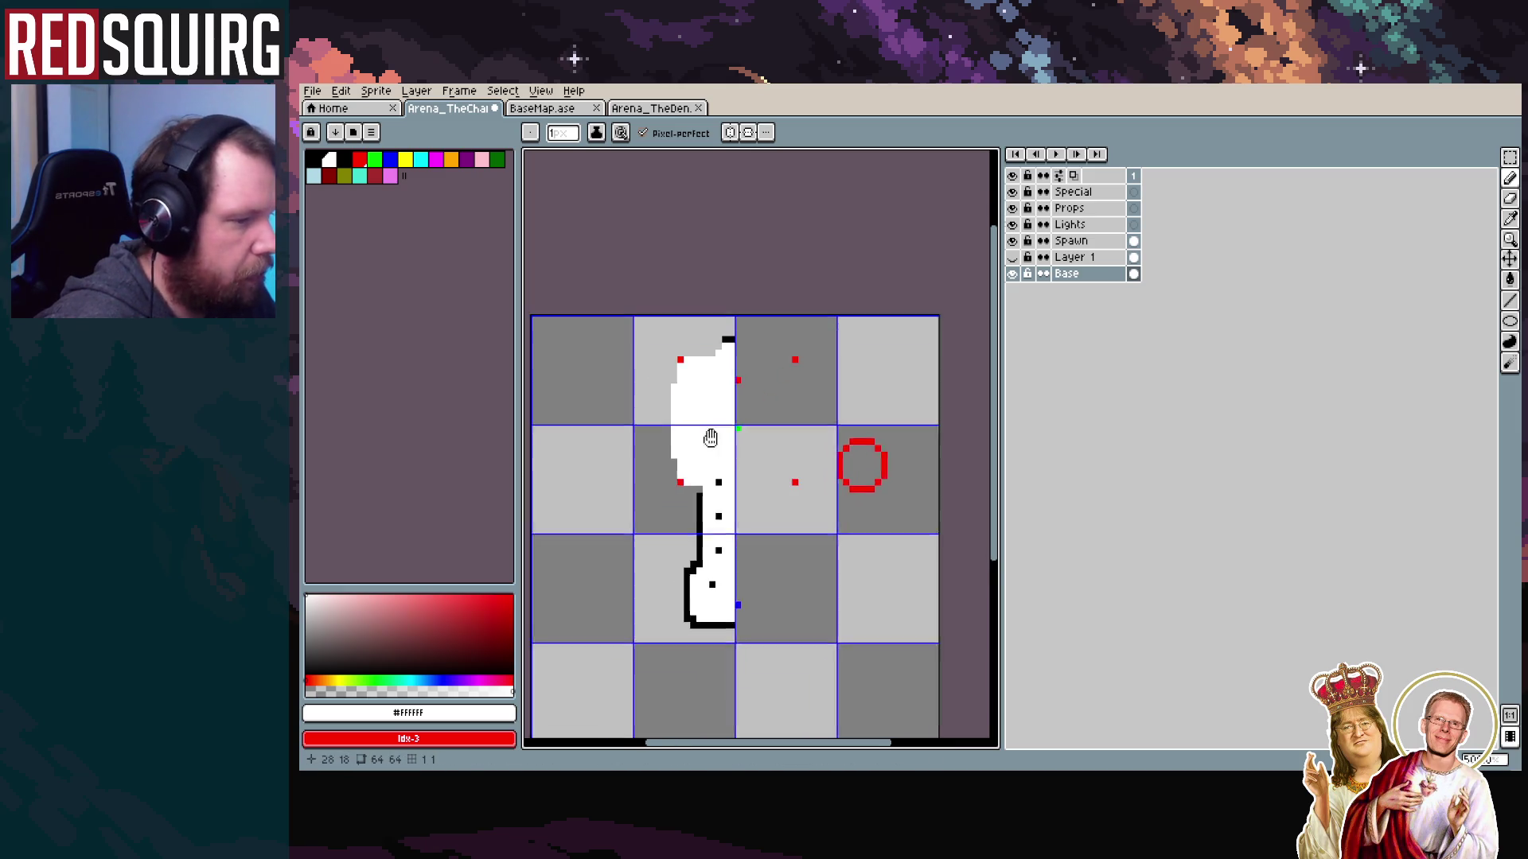
{"action": "left_click_drag", "start_coordinate": [710, 438], "coordinate": [736, 403]}
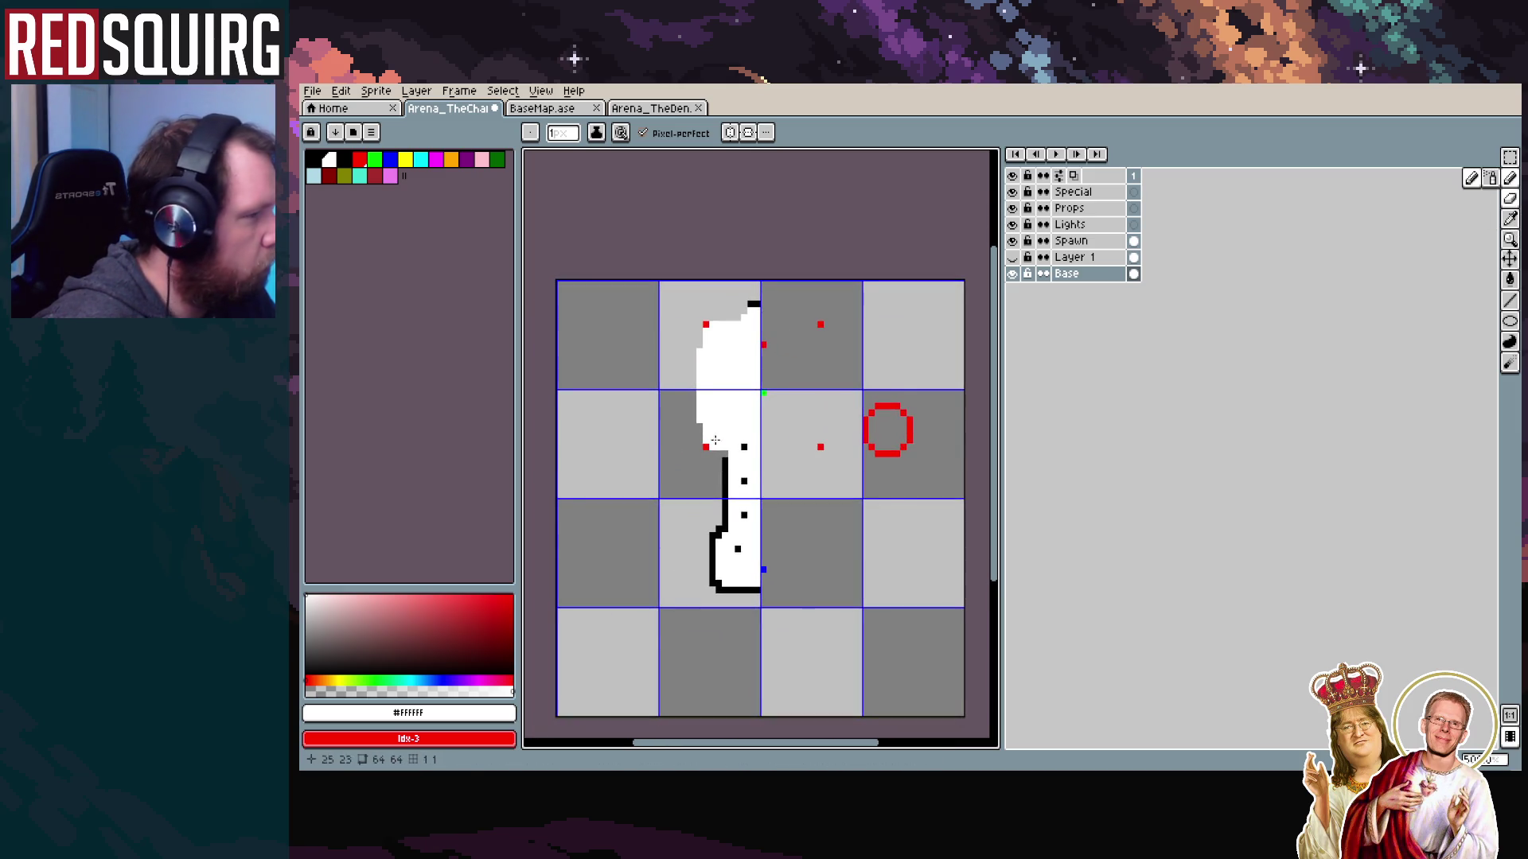
{"action": "scroll", "coordinate": [654, 466], "scroll_direction": "up", "scroll_amount": 1}
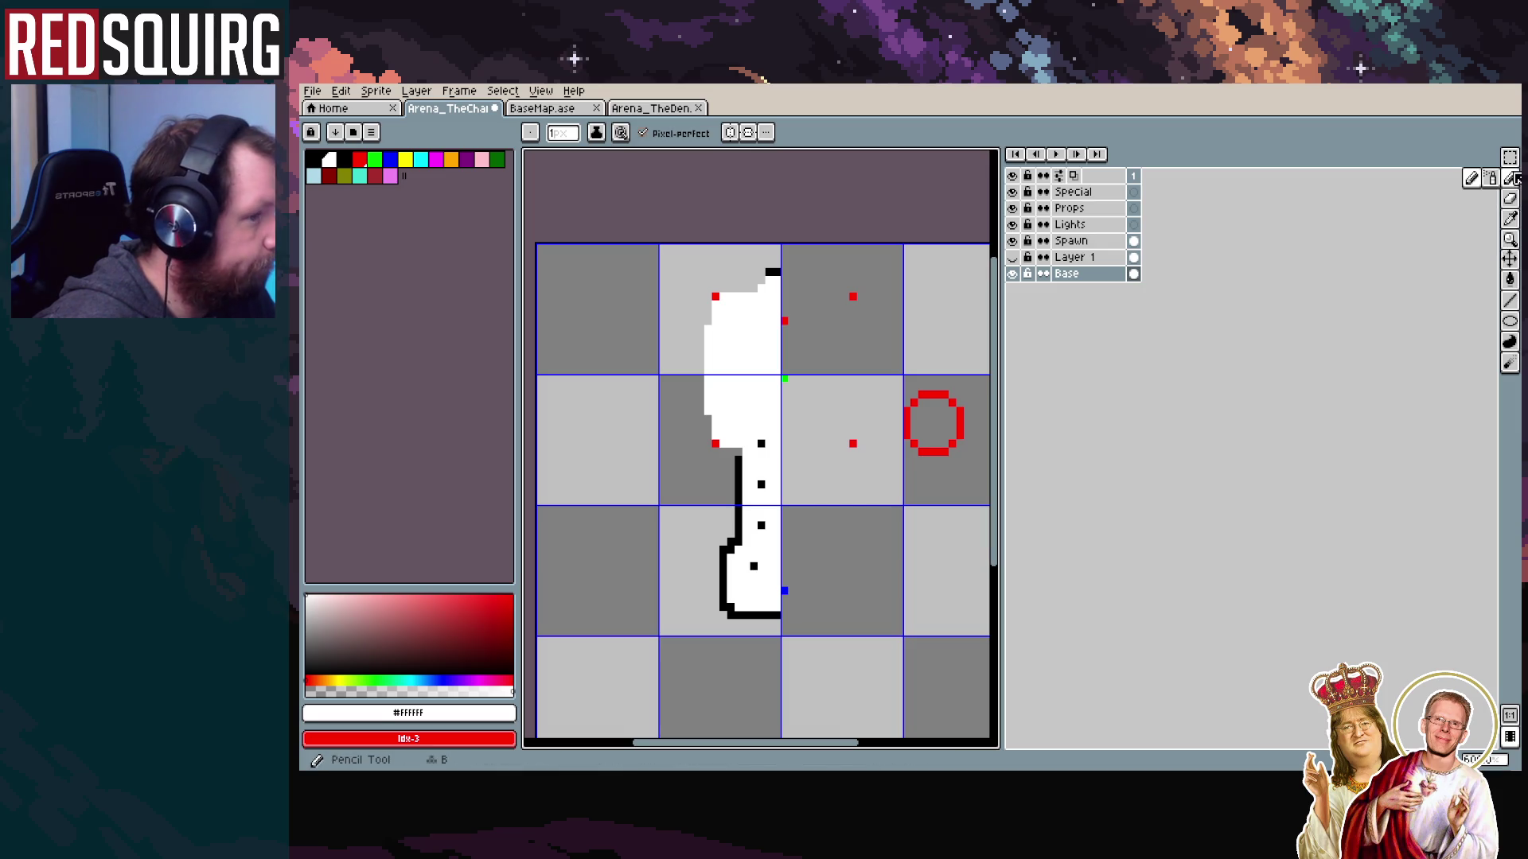
Sample black from the shape's outline as the pencil colour
{"action": "key", "text": "m"}
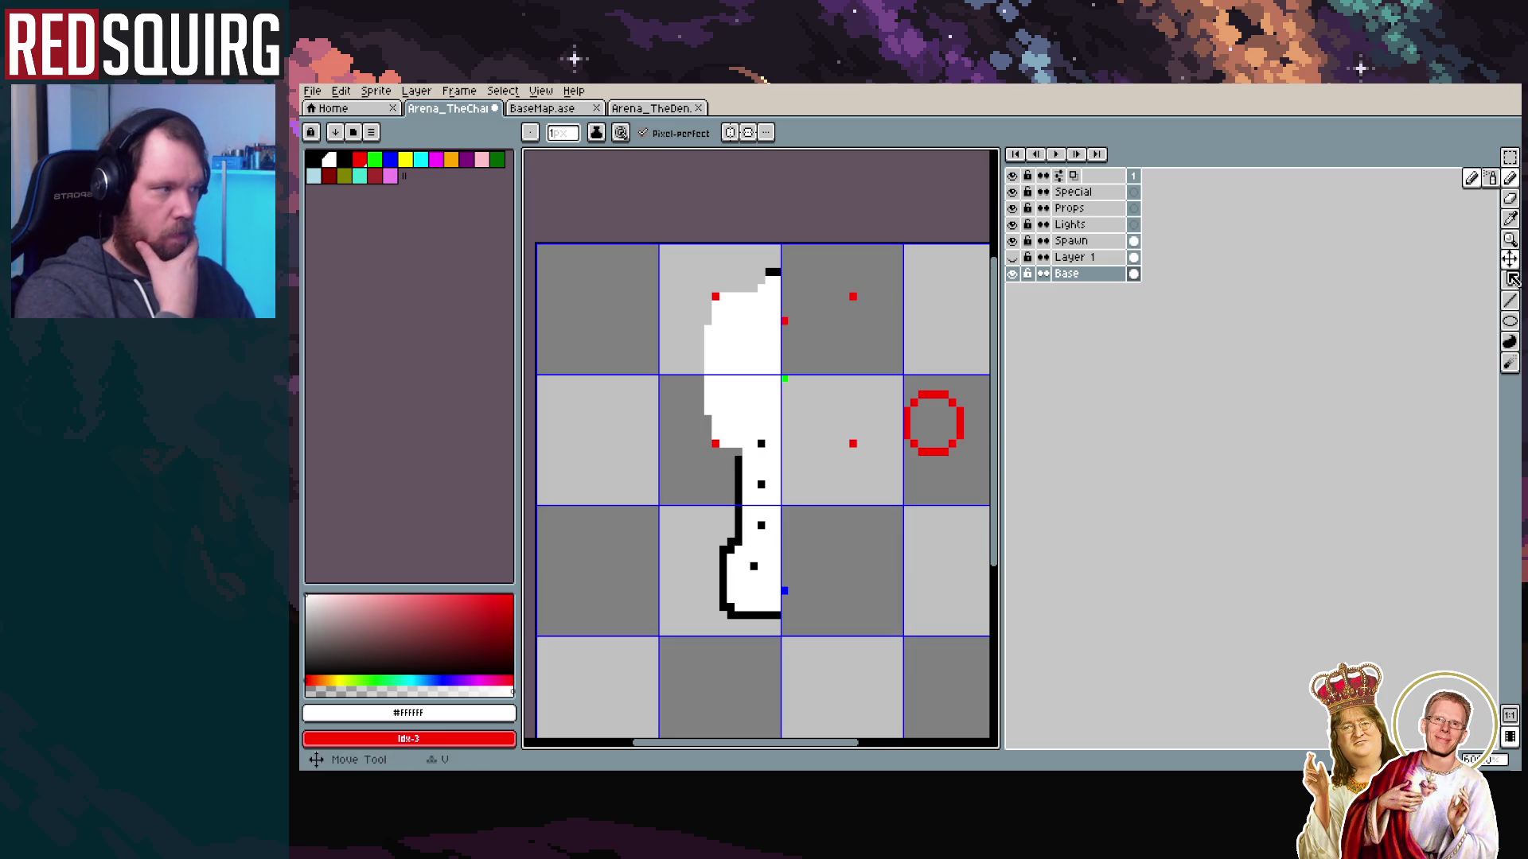
{"action": "key", "text": "i"}
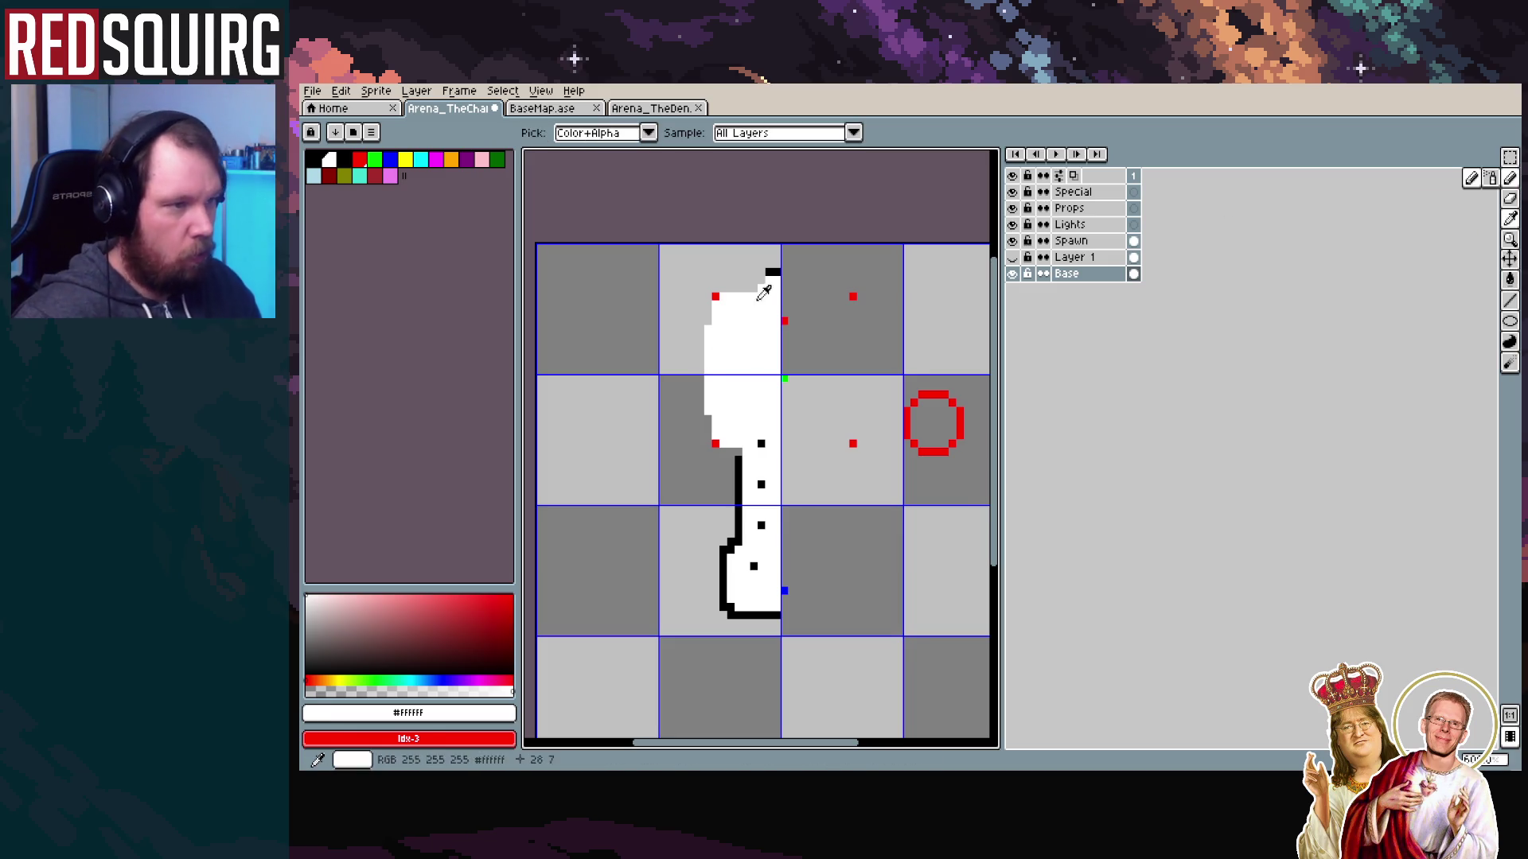
{"action": "left_click", "coordinate": [766, 273]}
{"action": "key", "text": "b"}
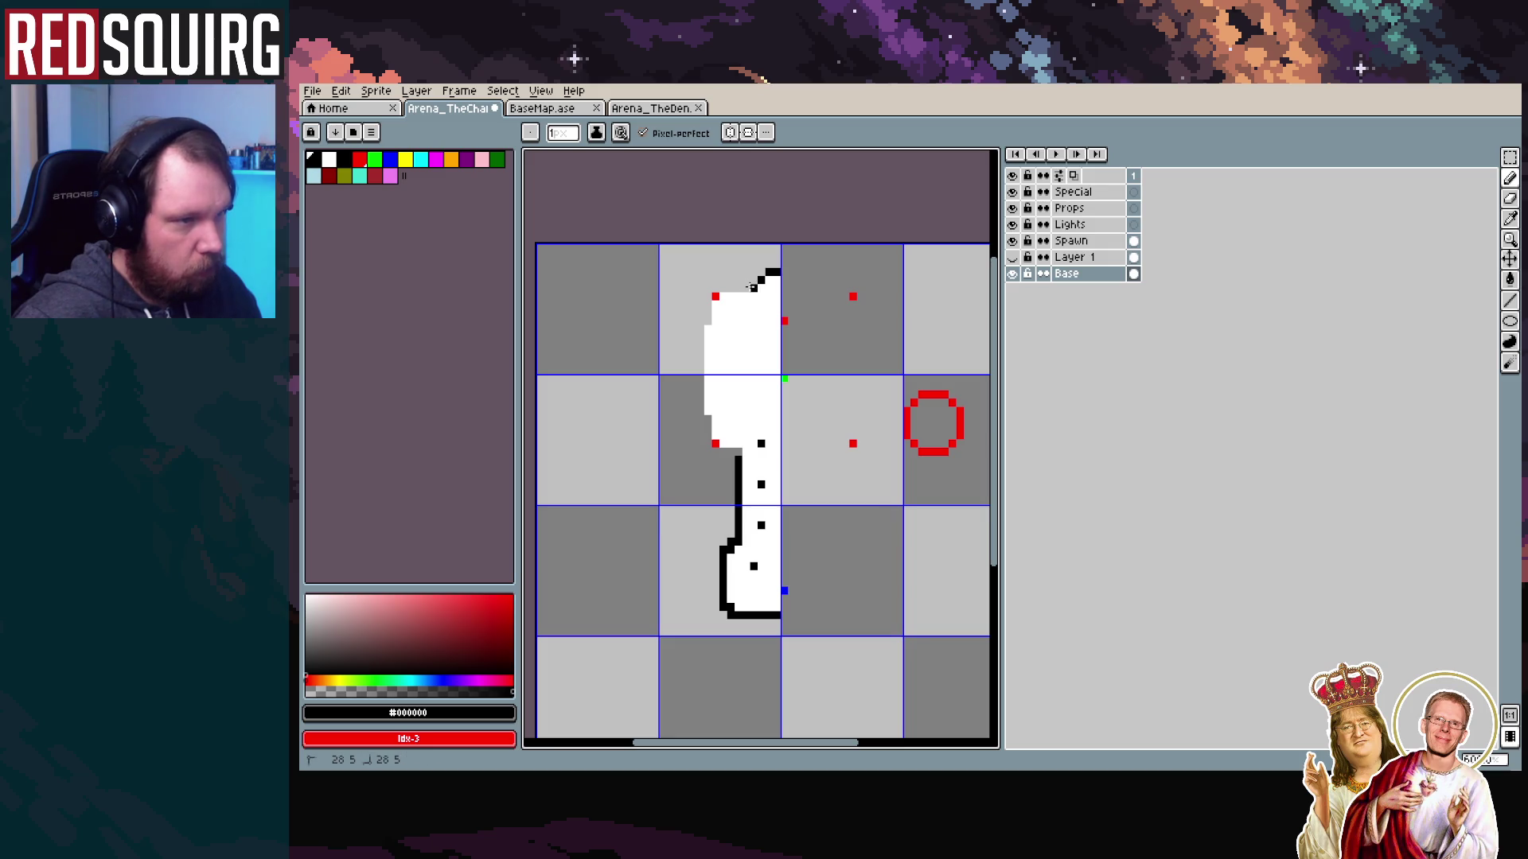
{"action": "key", "text": "v"}
{"action": "key", "text": "b"}
Draw black pencil lines down the whole left edge, undoing the misplaced strokes
{"action": "mouse_move", "coordinate": [758, 285]}
{"action": "left_mouse_down"}
{"action": "mouse_move", "coordinate": [715, 296]}
{"action": "mouse_move", "coordinate": [704, 320]}
{"action": "left_mouse_up"}
{"action": "key", "text": "ctrl+z"}
{"action": "left_click", "coordinate": [701, 329]}
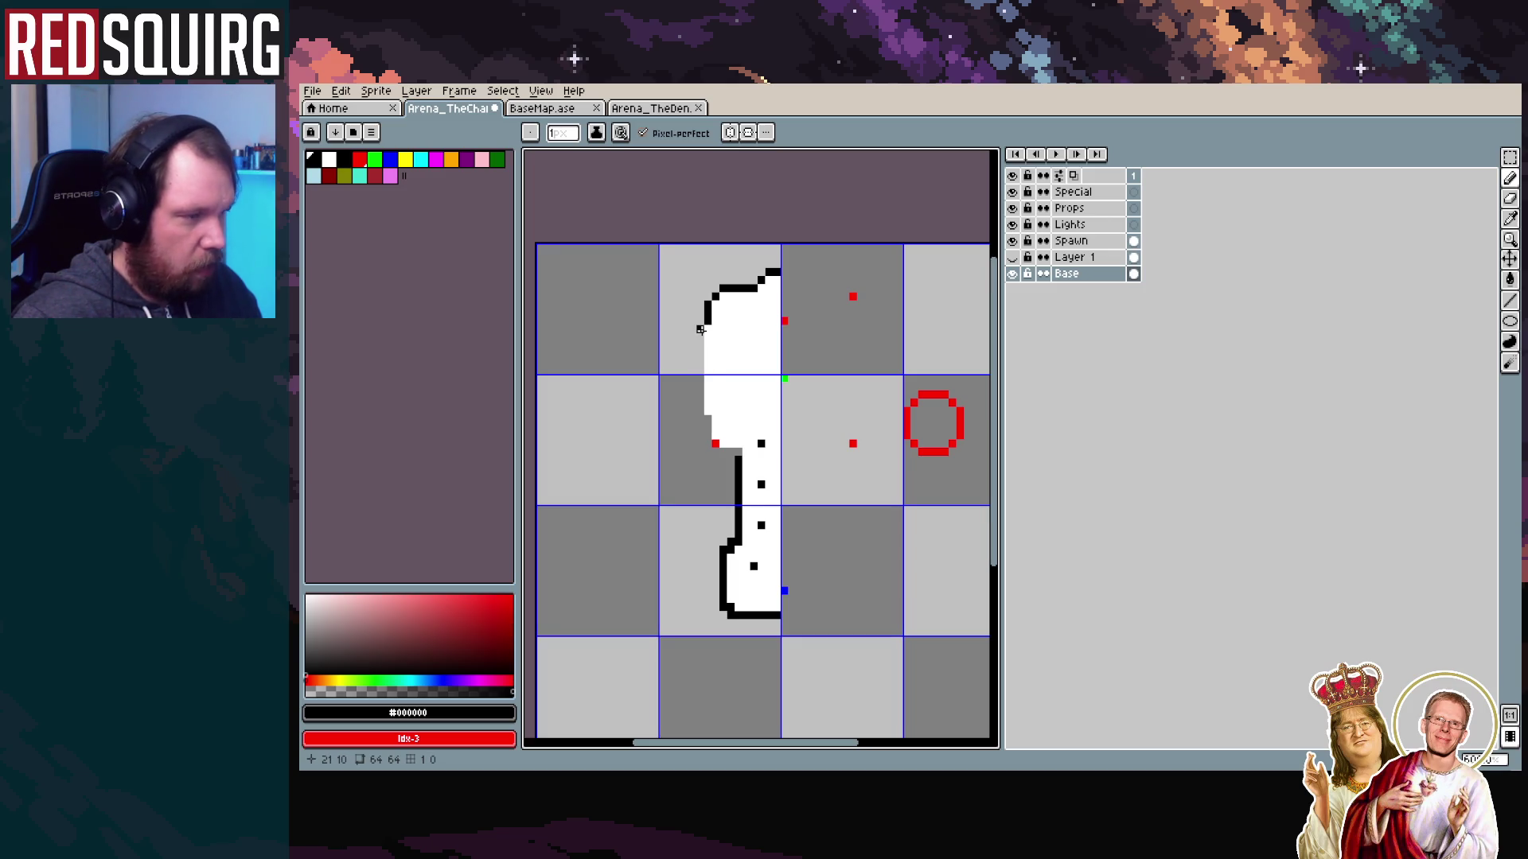
{"action": "key", "text": "ctrl+z"}
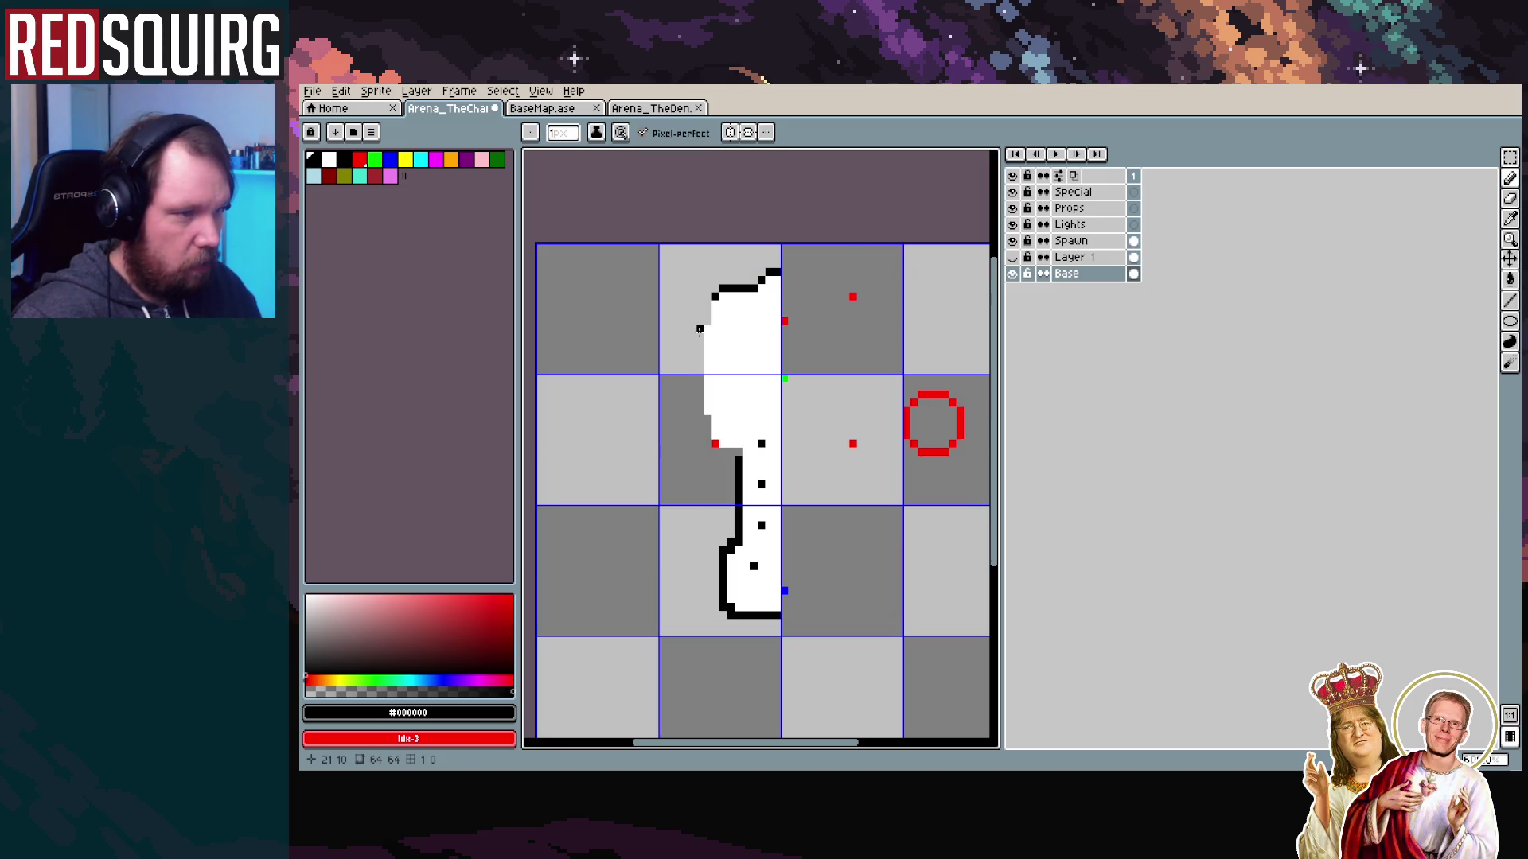
{"action": "left_click_drag", "start_coordinate": [700, 311], "coordinate": [700, 398]}
{"action": "key", "text": "ctrl+z"}
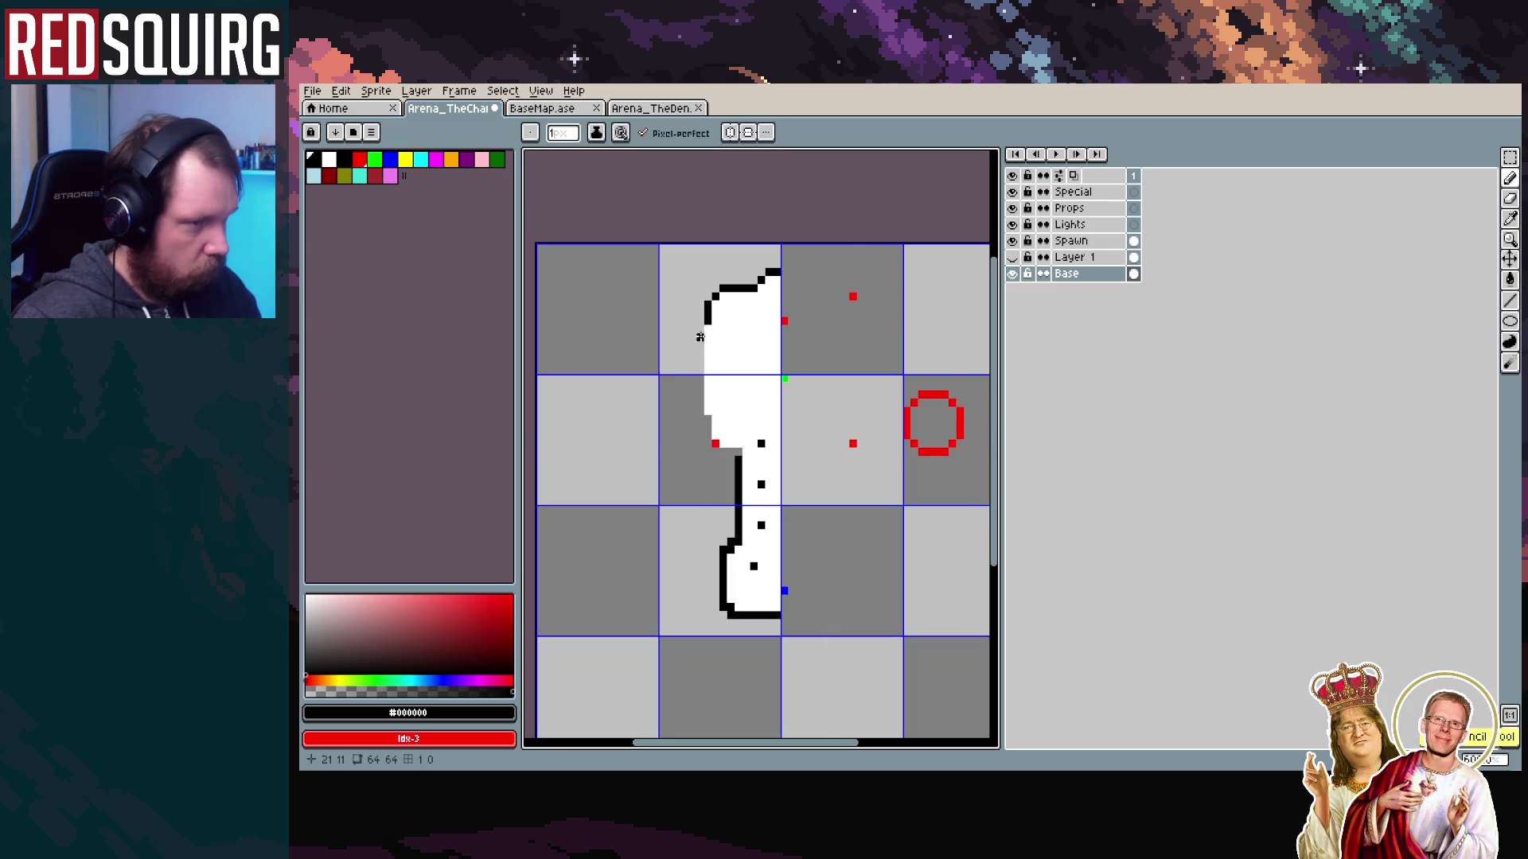
{"action": "left_click_drag", "start_coordinate": [700, 329], "coordinate": [700, 414]}
{"action": "left_click_drag", "start_coordinate": [707, 301], "coordinate": [707, 323]}
{"action": "mouse_move", "coordinate": [707, 415]}
{"action": "left_mouse_down"}
{"action": "mouse_move", "coordinate": [708, 441]}
{"action": "mouse_move", "coordinate": [740, 450]}
{"action": "mouse_move", "coordinate": [685, 461]}
{"action": "left_mouse_up"}
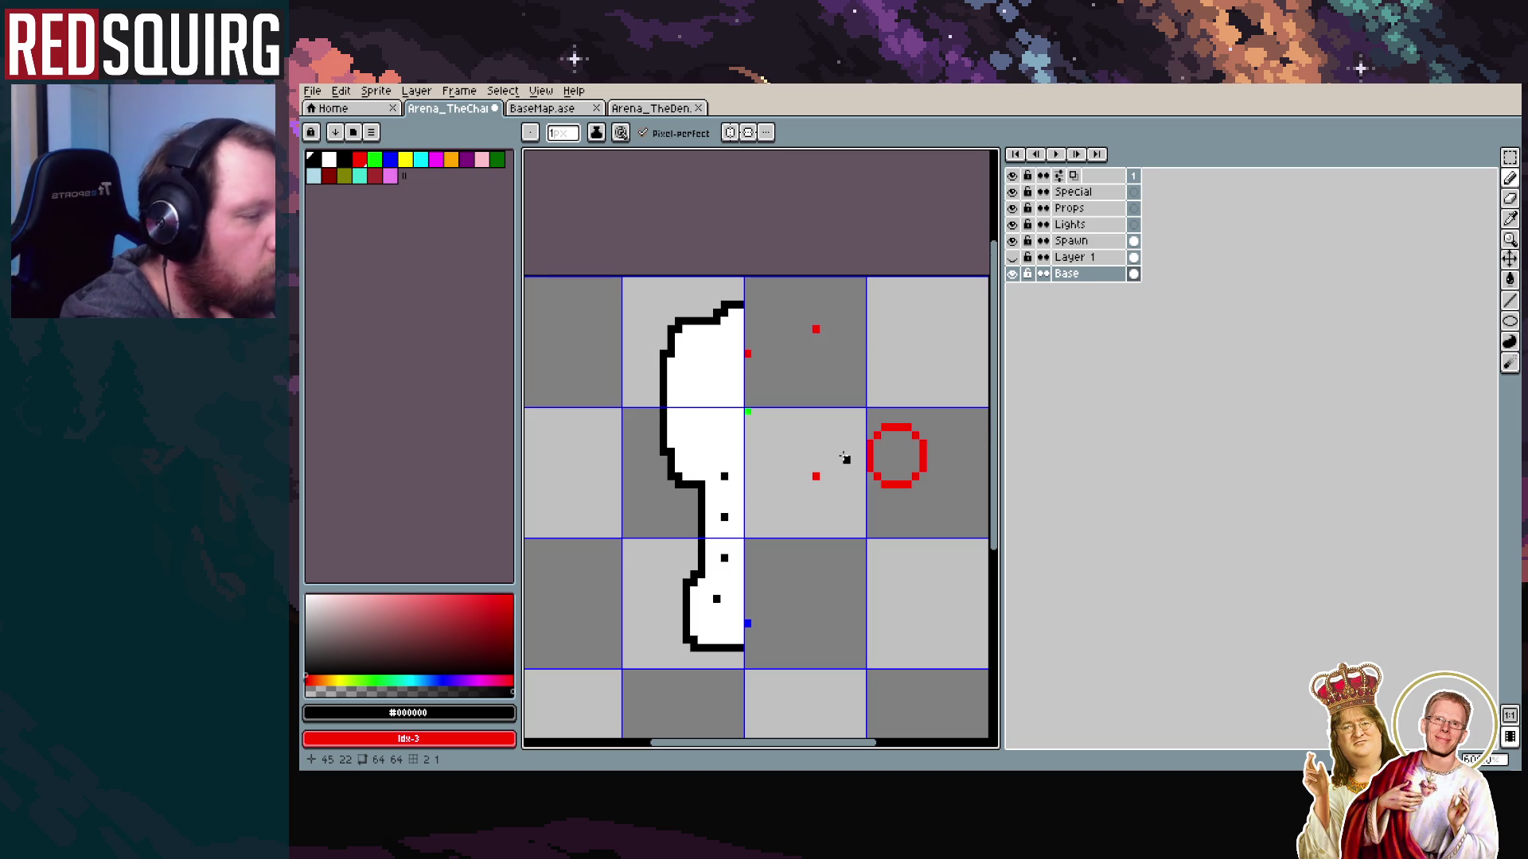
Marquee-select the top section of the chamber shape
{"action": "key", "text": "w"}
{"action": "left_click_drag", "start_coordinate": [678, 288], "coordinate": [839, 409]}
{"action": "left_click", "coordinate": [816, 509]}
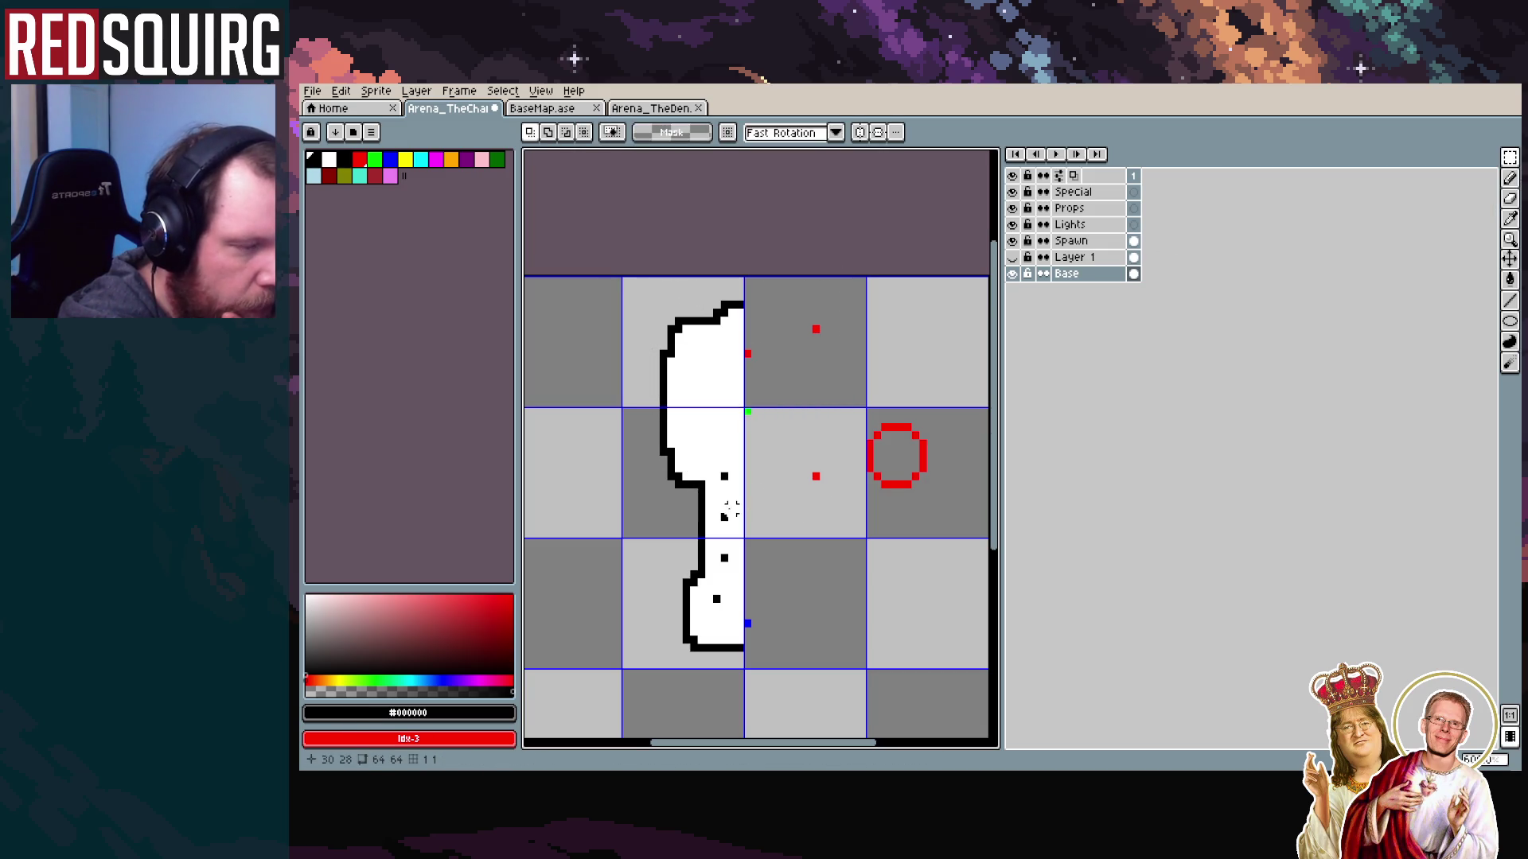
{"action": "left_click_drag", "start_coordinate": [634, 430], "coordinate": [716, 500]}
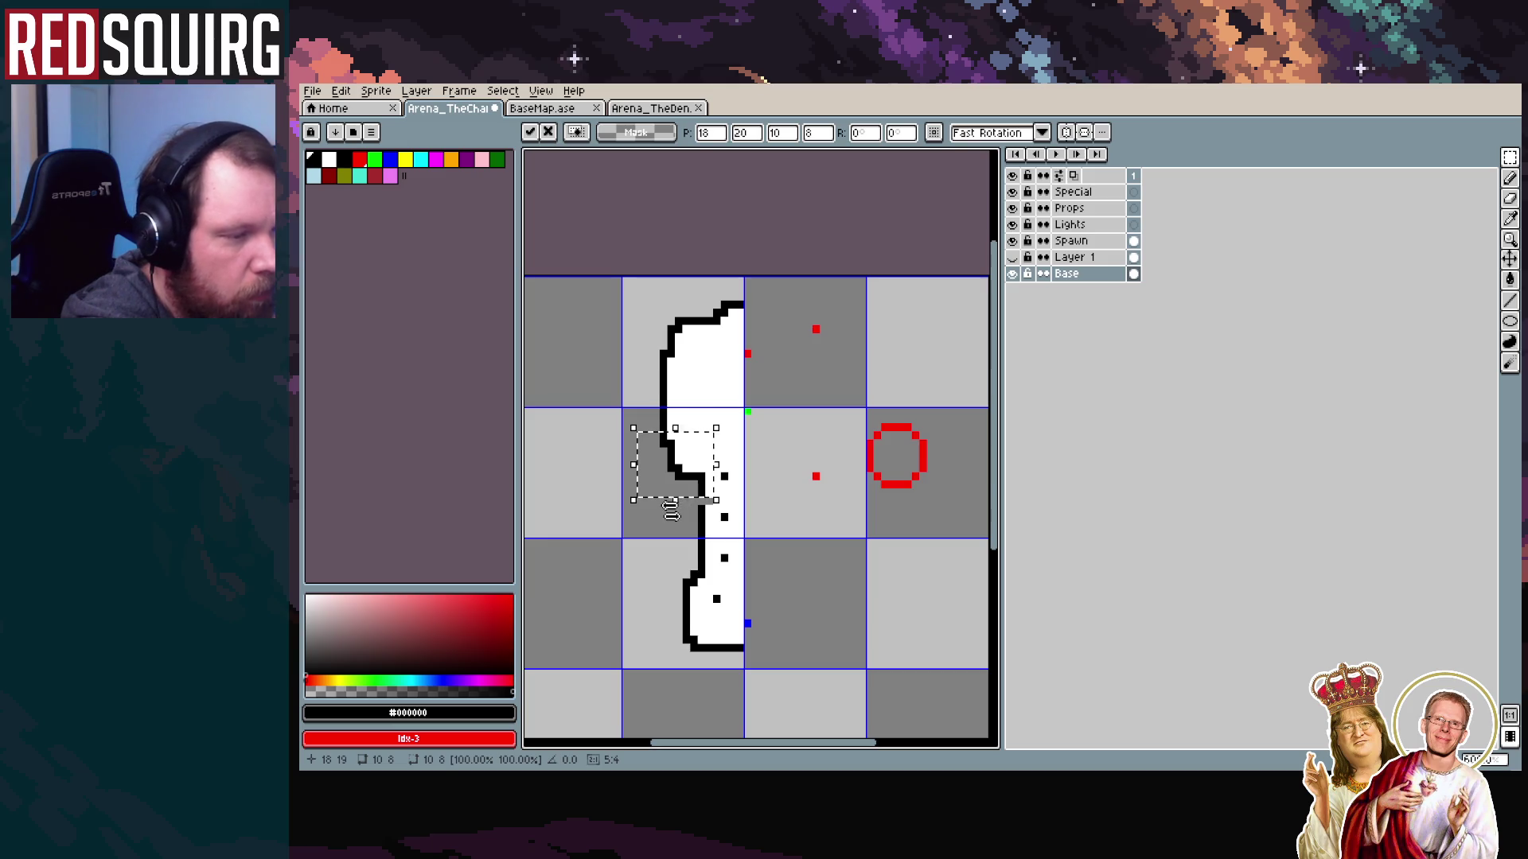
{"action": "key", "text": "ctrl+d"}
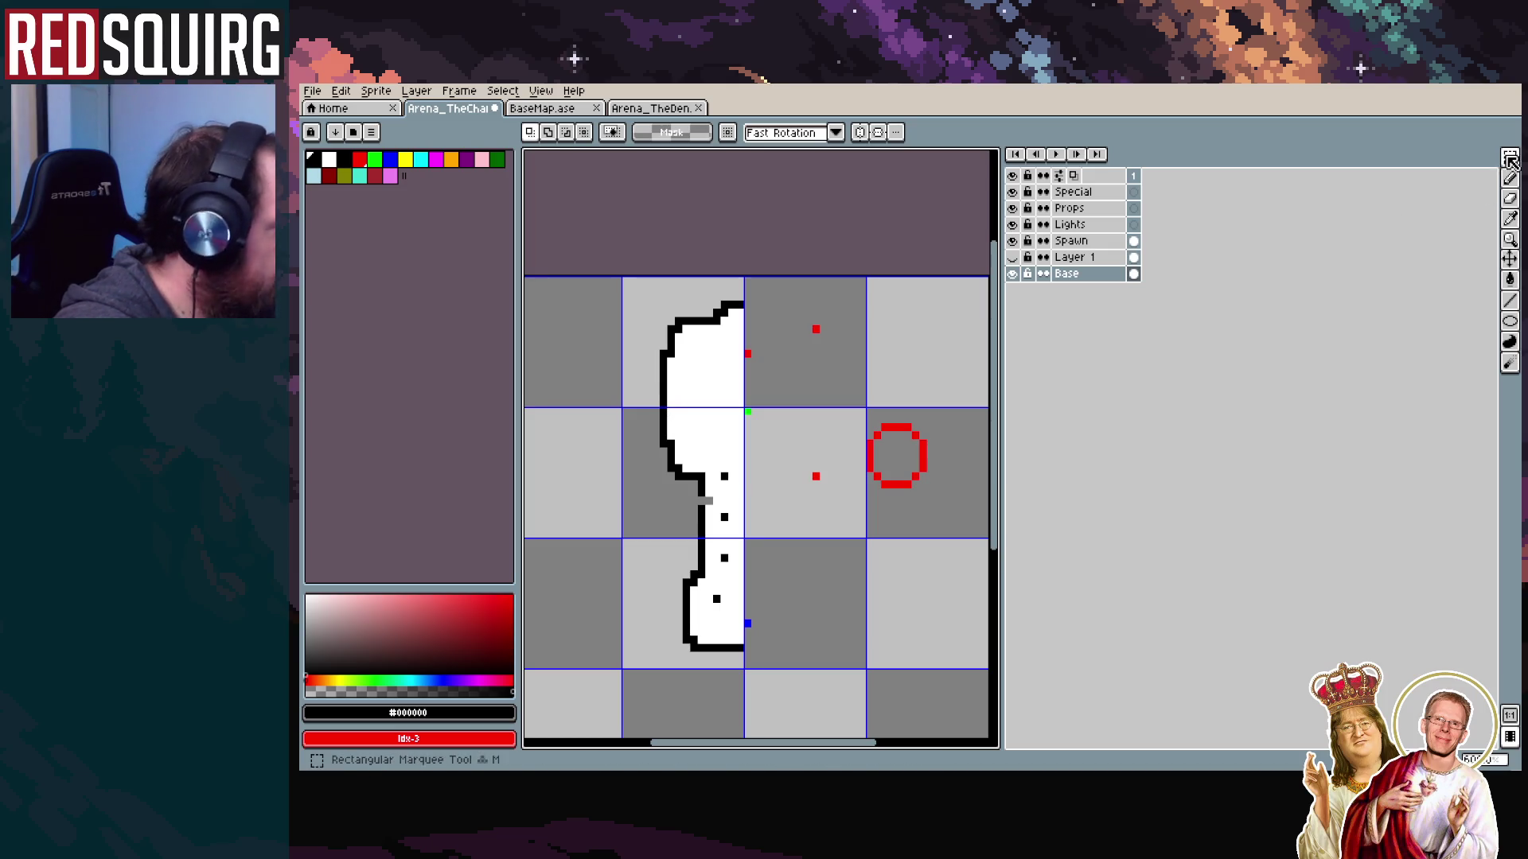
{"action": "left_click_drag", "start_coordinate": [653, 285], "coordinate": [734, 372]}
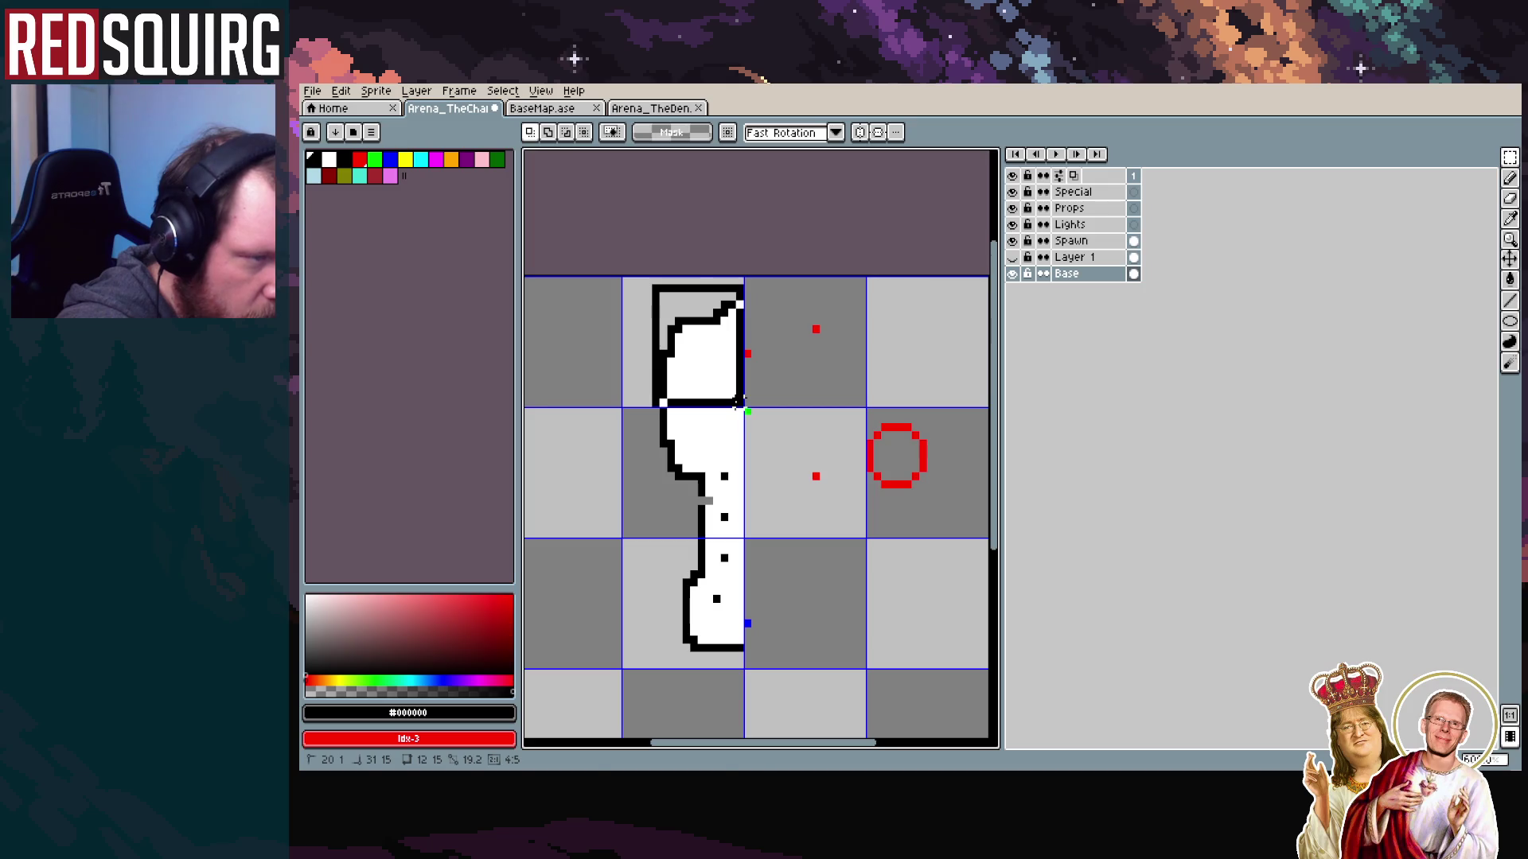
{"action": "key", "text": "ctrl+z"}
{"action": "key", "text": "ctrl+z"}
{"action": "key", "text": "ctrl+d"}
{"action": "scroll", "coordinate": [702, 374], "scroll_direction": "up", "scroll_amount": 3}
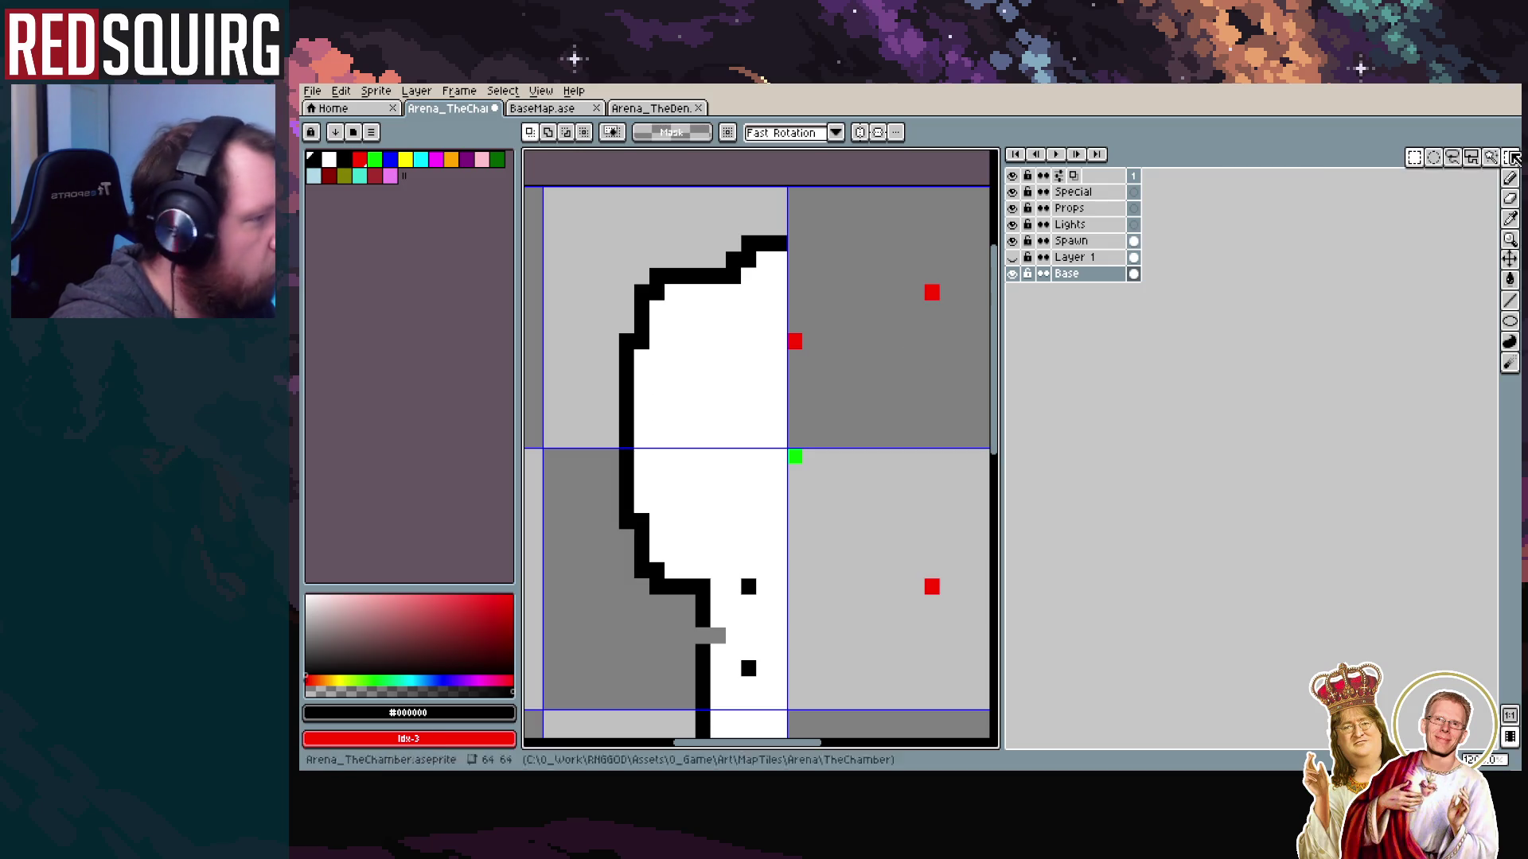
{"action": "left_click_drag", "start_coordinate": [609, 224], "coordinate": [772, 407]}
{"action": "key", "text": "ctrl+z"}
{"action": "key", "text": "ctrl+z"}
Move the selected top section down two pixels and commit it
{"action": "key", "text": "Down"}
{"action": "key", "text": "Down"}
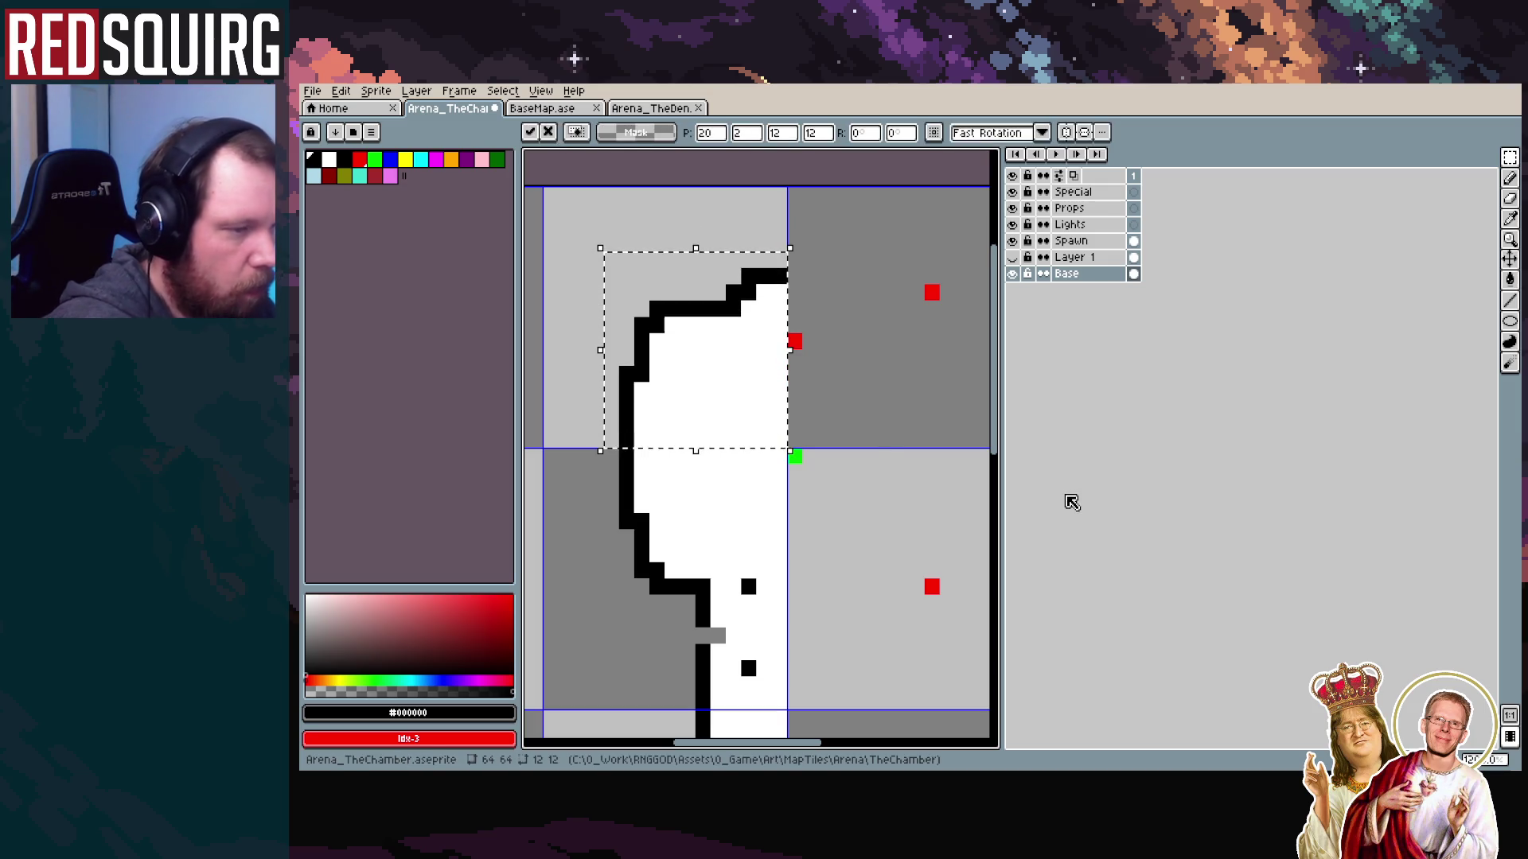
{"action": "scroll", "coordinate": [795, 427], "scroll_direction": "down", "scroll_amount": 3}
{"action": "key", "text": "Return"}
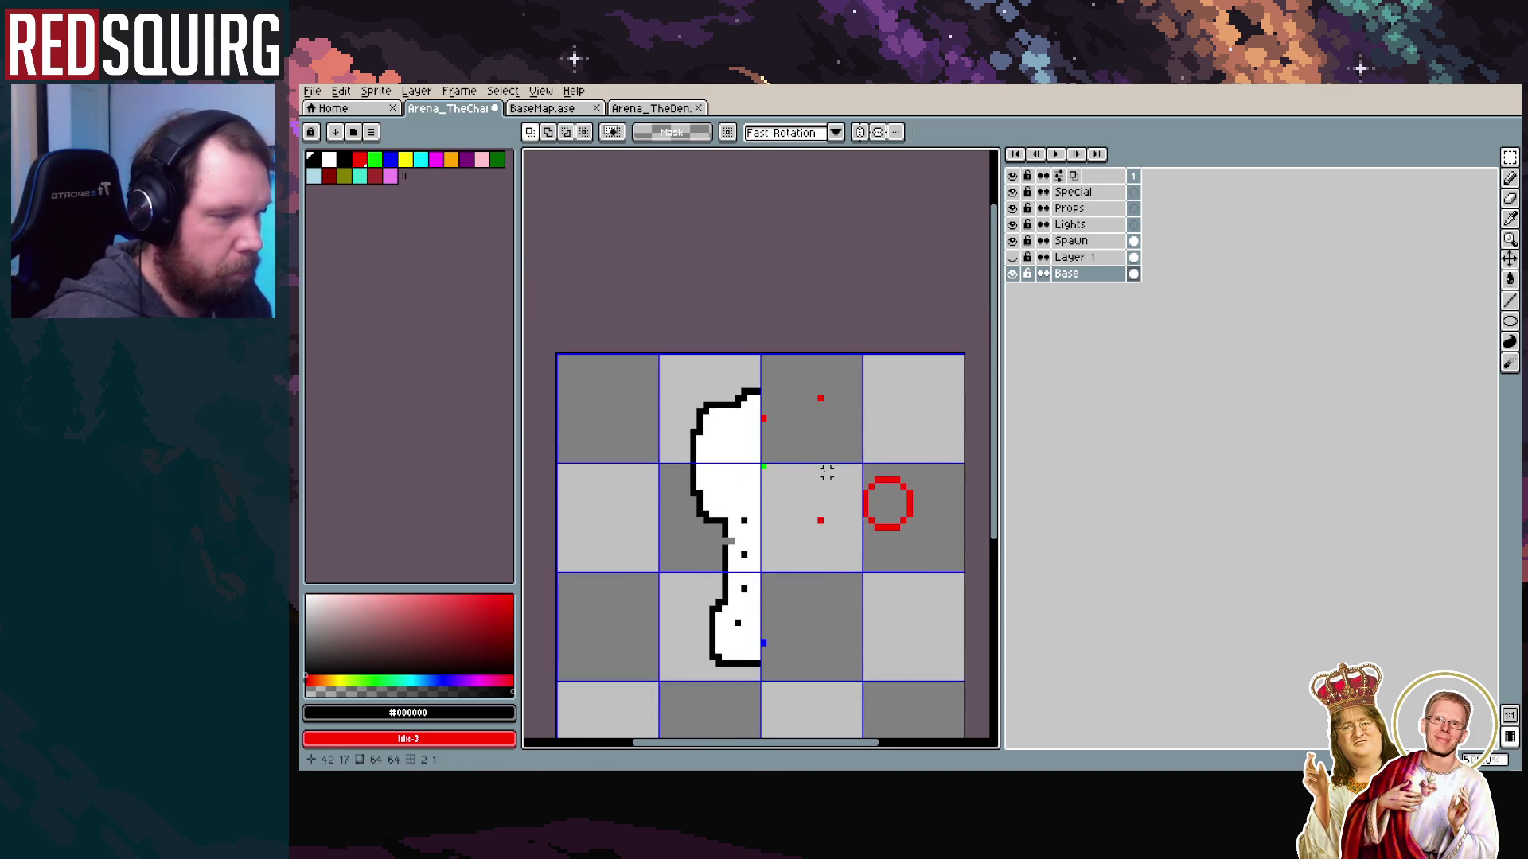
{"action": "scroll", "coordinate": [827, 472], "scroll_direction": "up", "scroll_amount": 1}
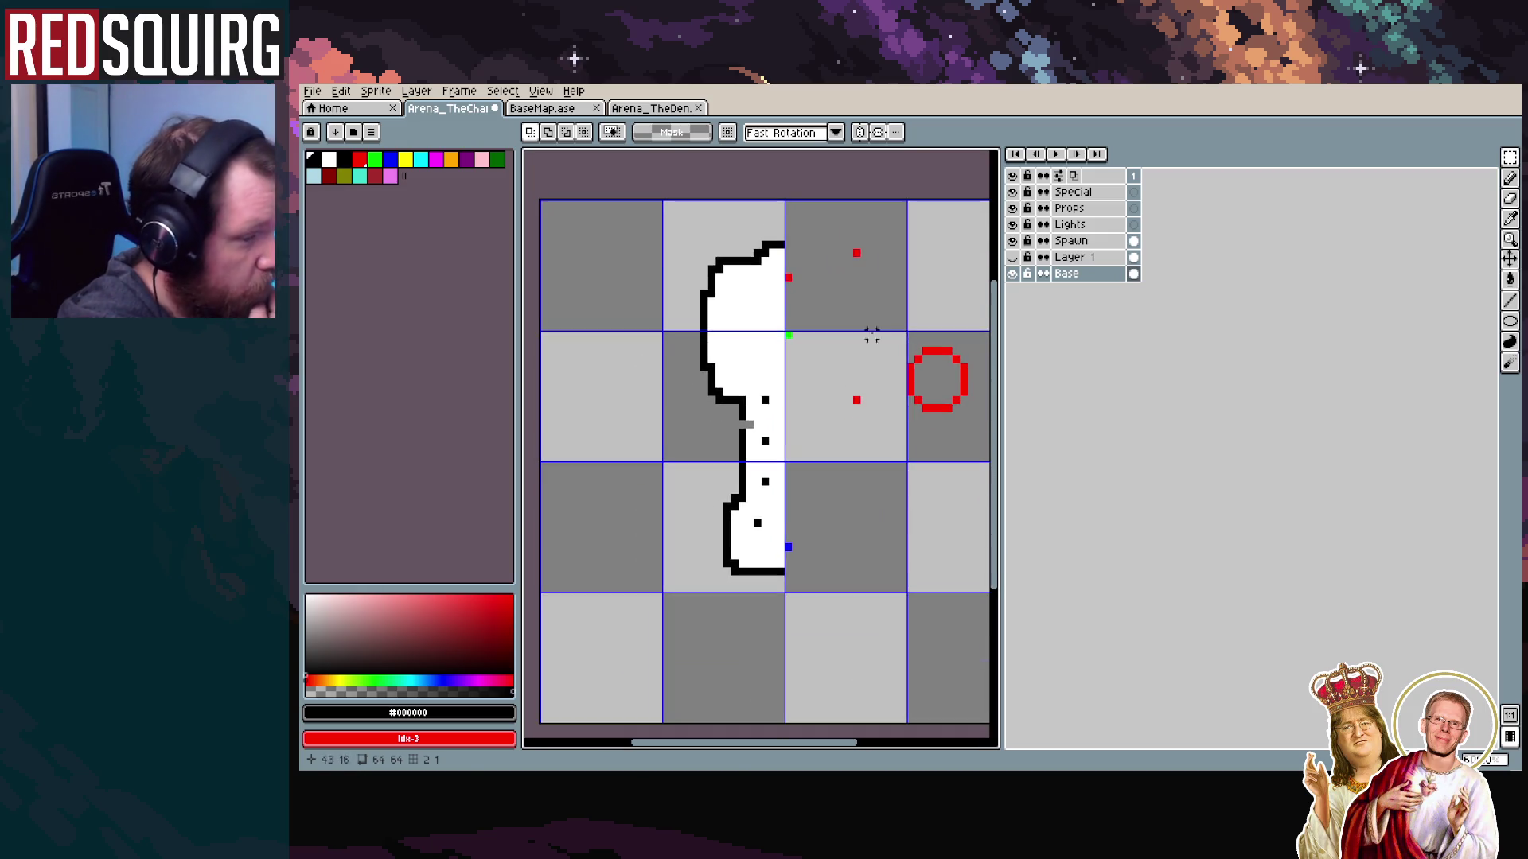
Sample white from inside the chamber shape as the drawing colour
{"action": "key", "text": "b"}
{"action": "scroll", "coordinate": [680, 415], "scroll_direction": "up", "scroll_amount": 3}
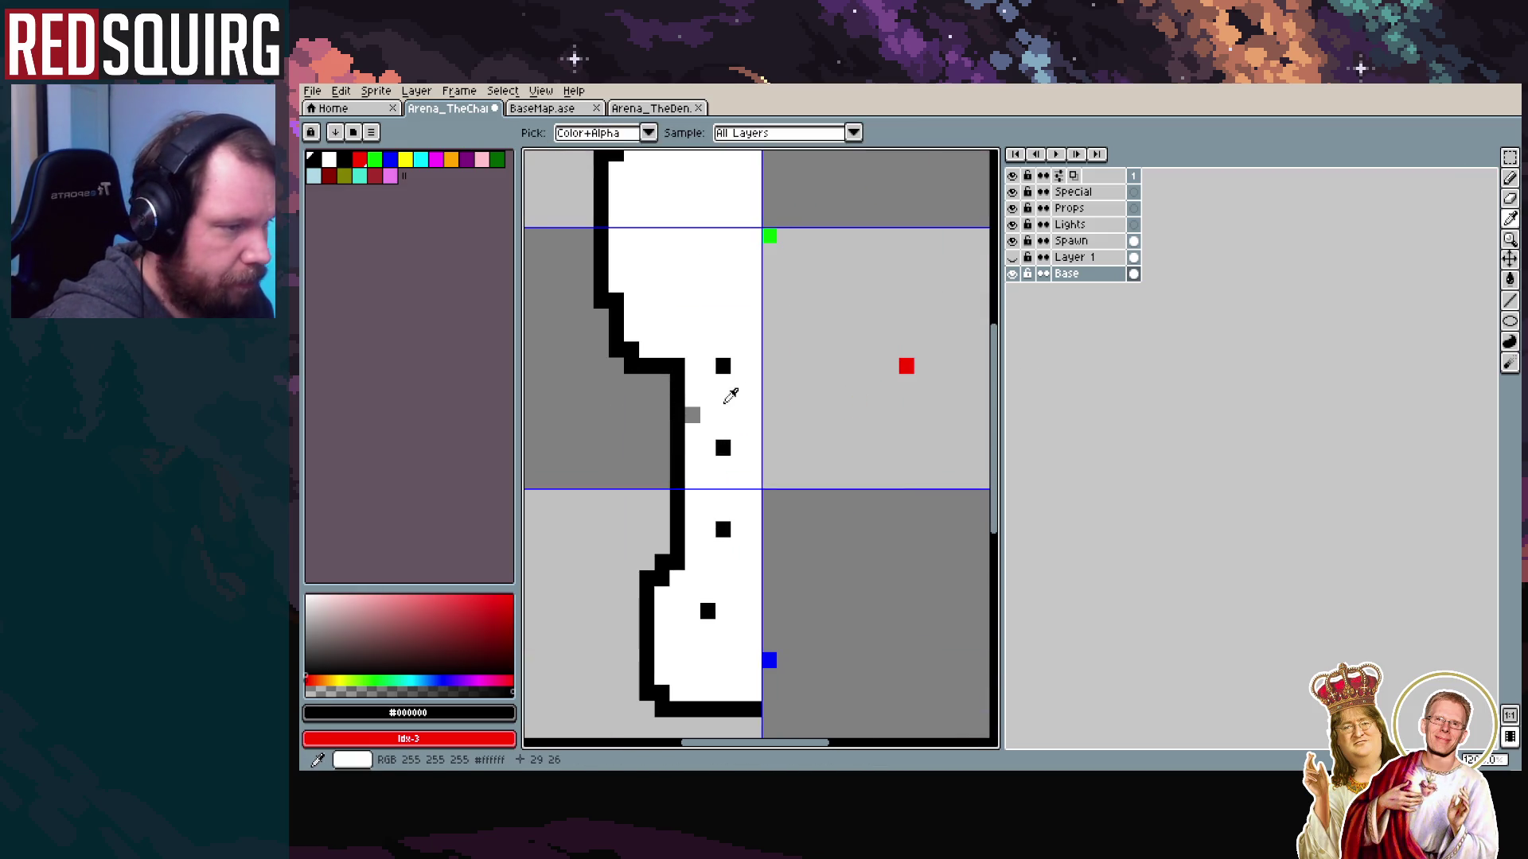
{"action": "left_click", "coordinate": [732, 394], "text": "alt"}
{"action": "scroll", "coordinate": [661, 382], "scroll_direction": "down", "scroll_amount": 4}
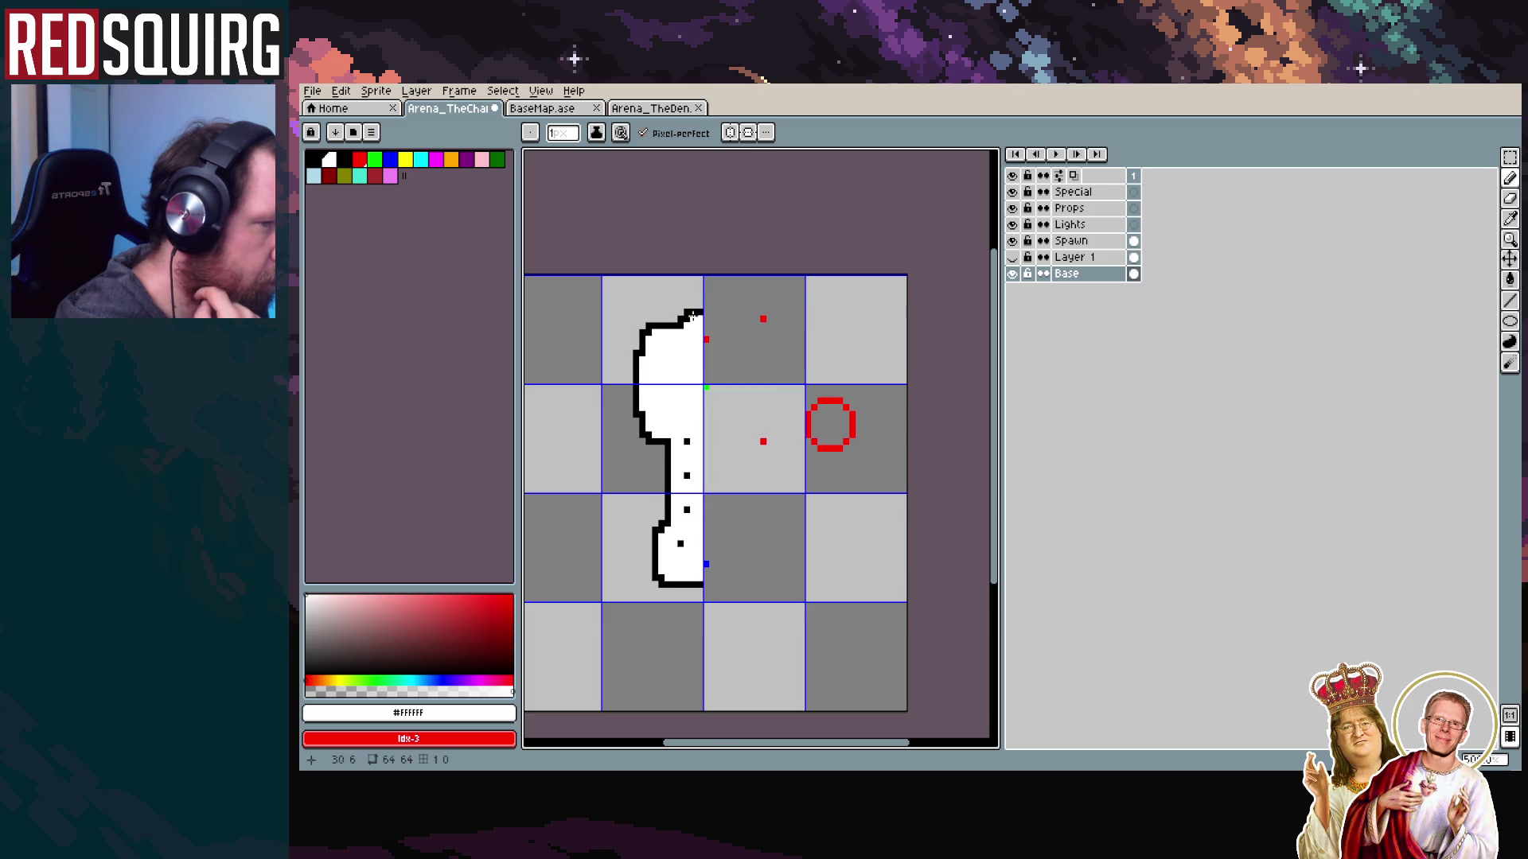
Select the chamber's left half, flip it horizontally, and slide it right into place
{"action": "left_click", "coordinate": [1510, 156]}
{"action": "mouse_move", "coordinate": [634, 292]}
{"action": "left_mouse_down"}
{"action": "mouse_move", "coordinate": [701, 489]}
{"action": "mouse_move", "coordinate": [705, 605]}
{"action": "left_mouse_up"}
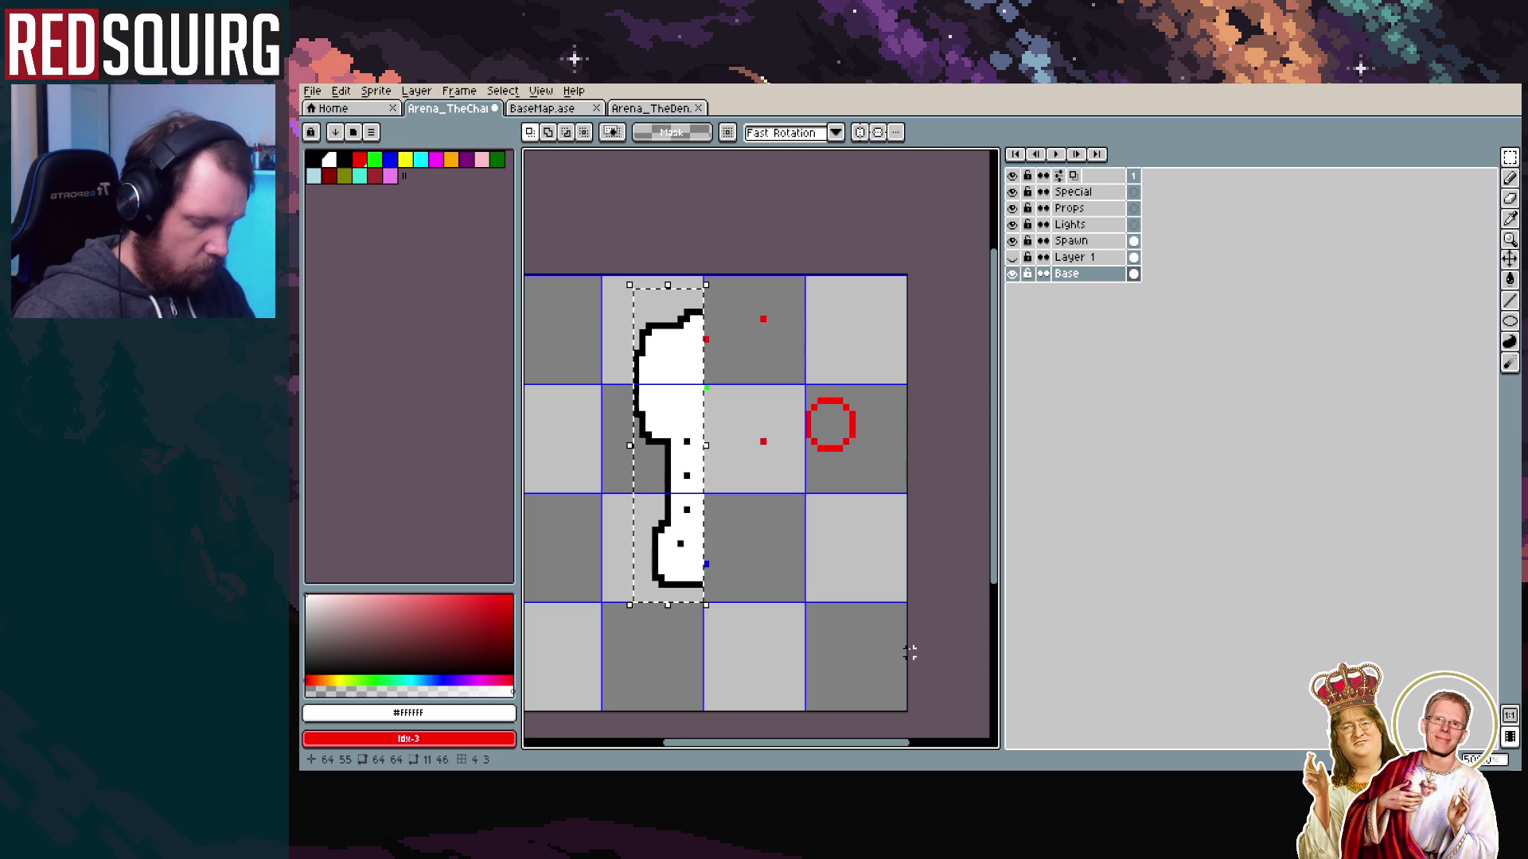
{"action": "key", "text": "ctrl+t"}
{"action": "key", "text": "shift+h"}
{"action": "key", "text": "Right"}
{"action": "key", "text": "Right"}
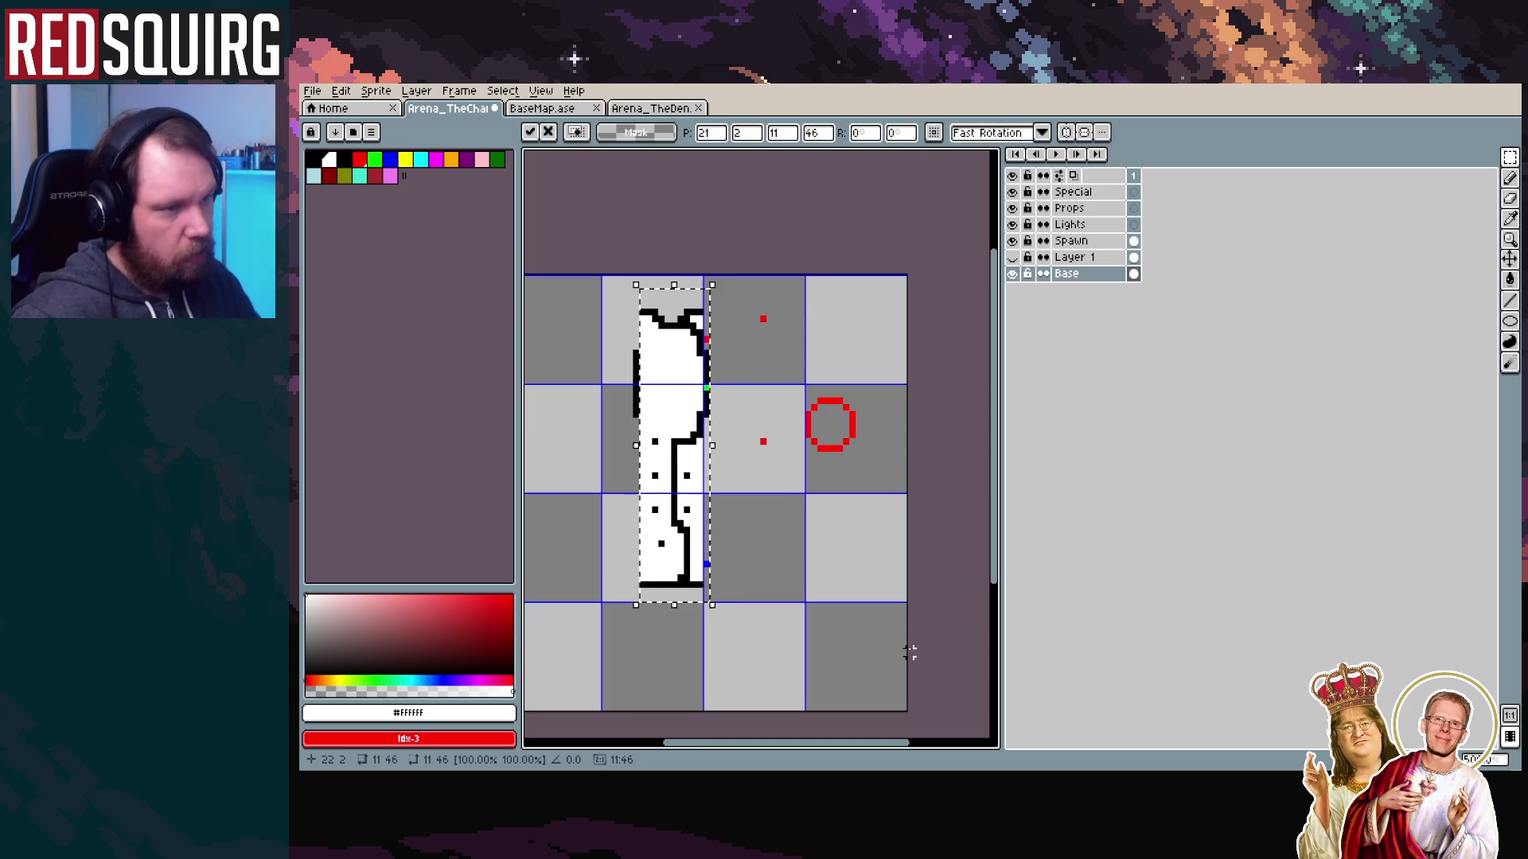
{"action": "key", "text": "Right"}
{"action": "key", "text": "Right"}
{"action": "key", "text": "Right"}
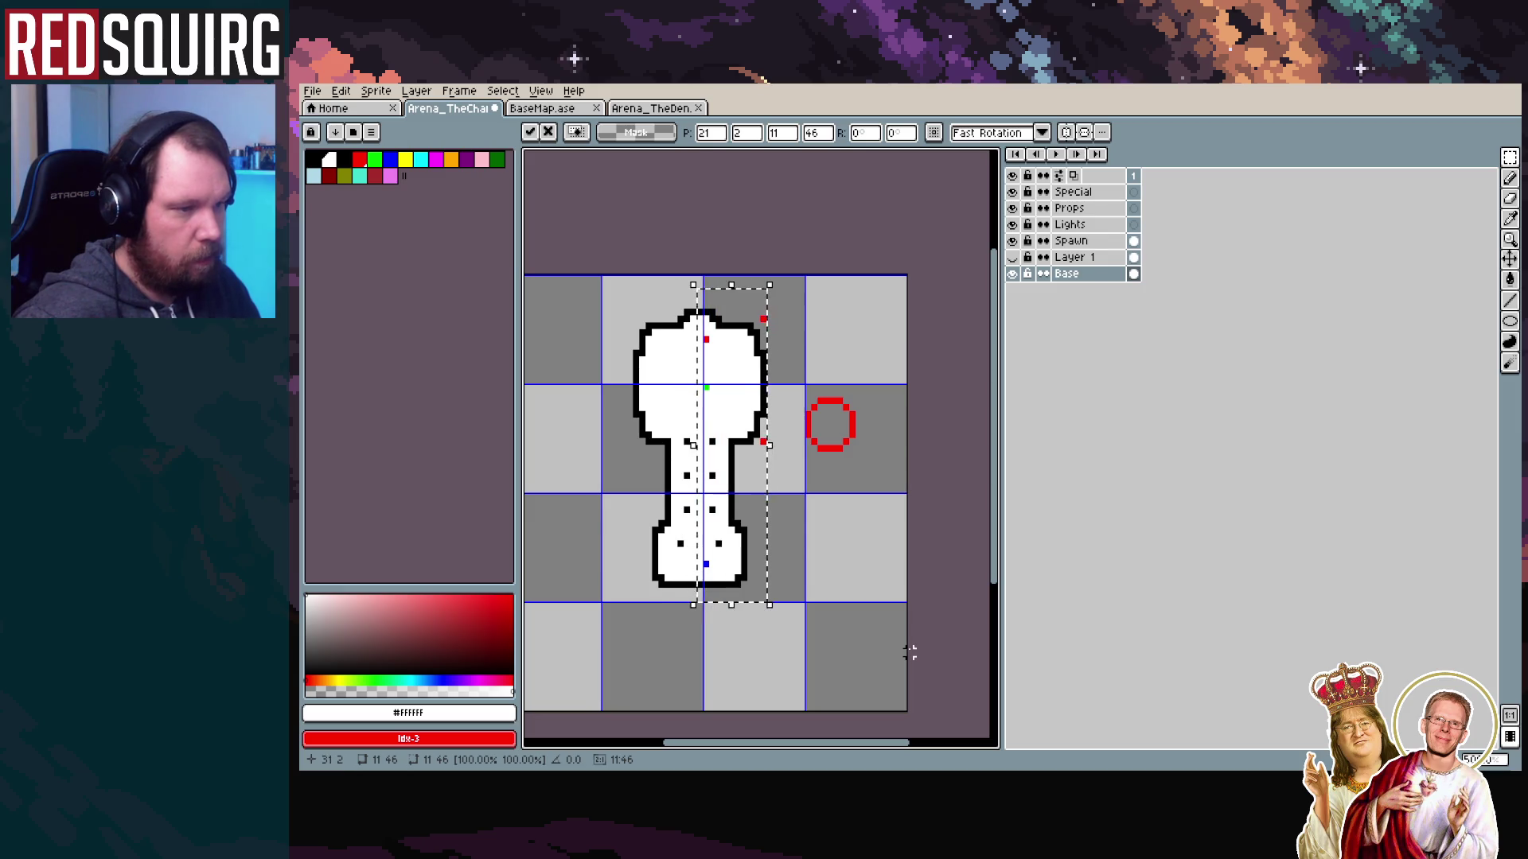
{"action": "left_click", "coordinate": [910, 652]}
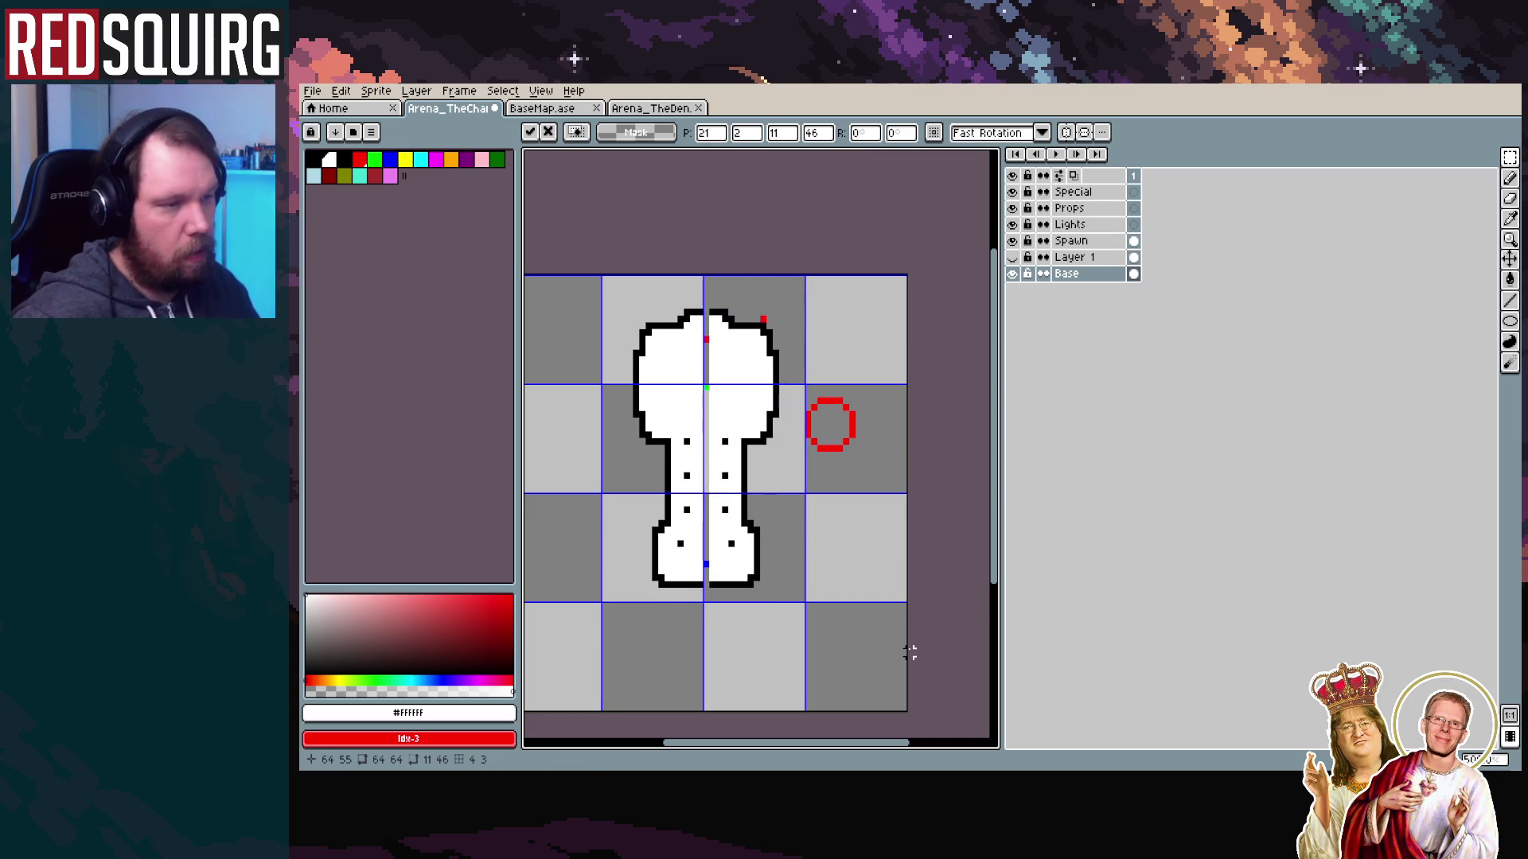
{"action": "scroll", "coordinate": [788, 454], "scroll_direction": "up", "scroll_amount": 1}
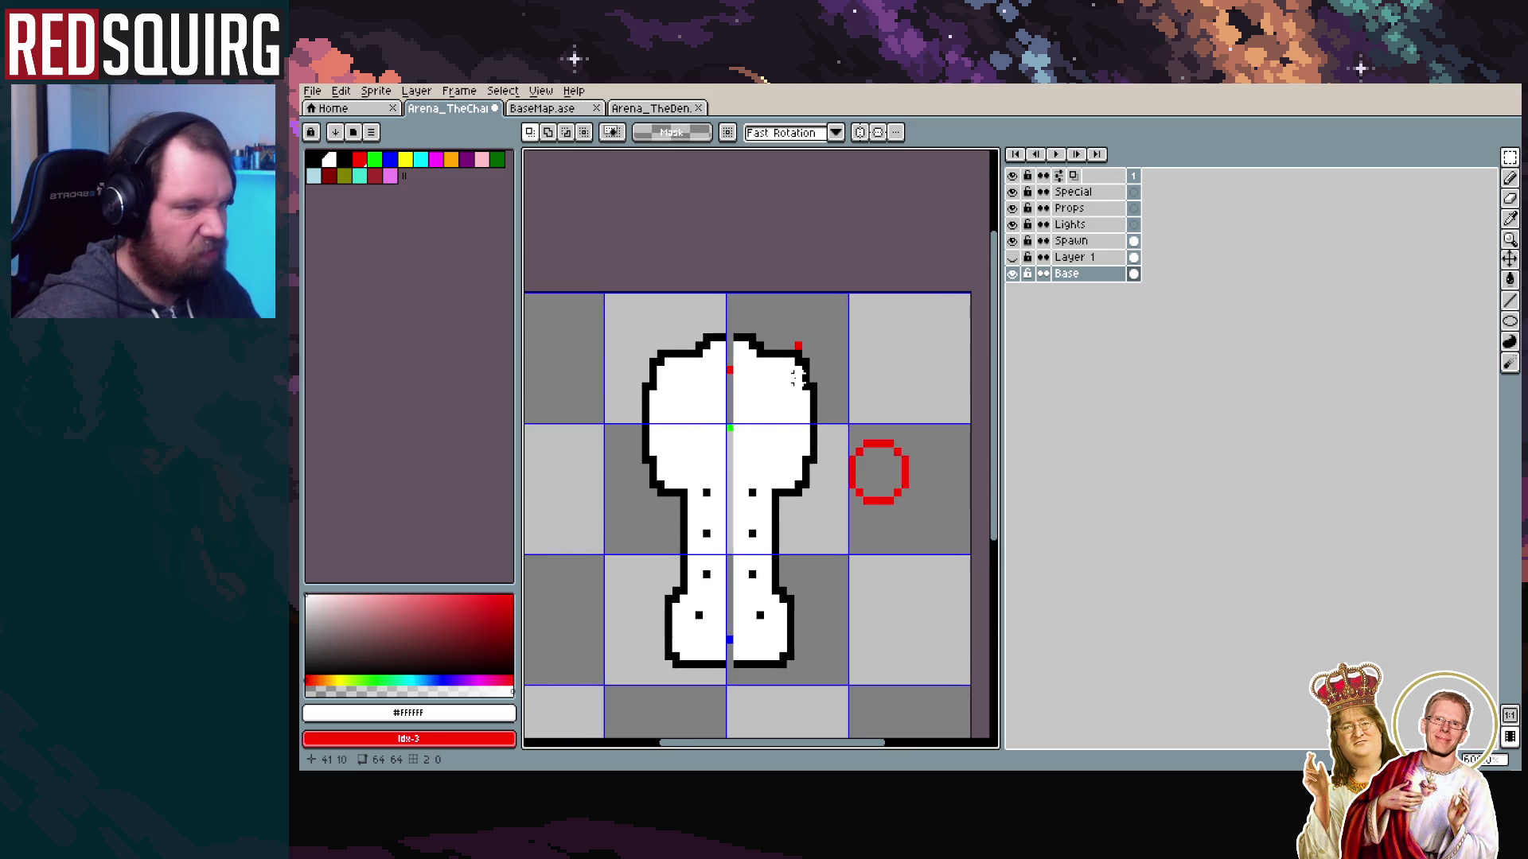
{"action": "scroll", "coordinate": [828, 362], "scroll_direction": "up", "scroll_amount": 1}
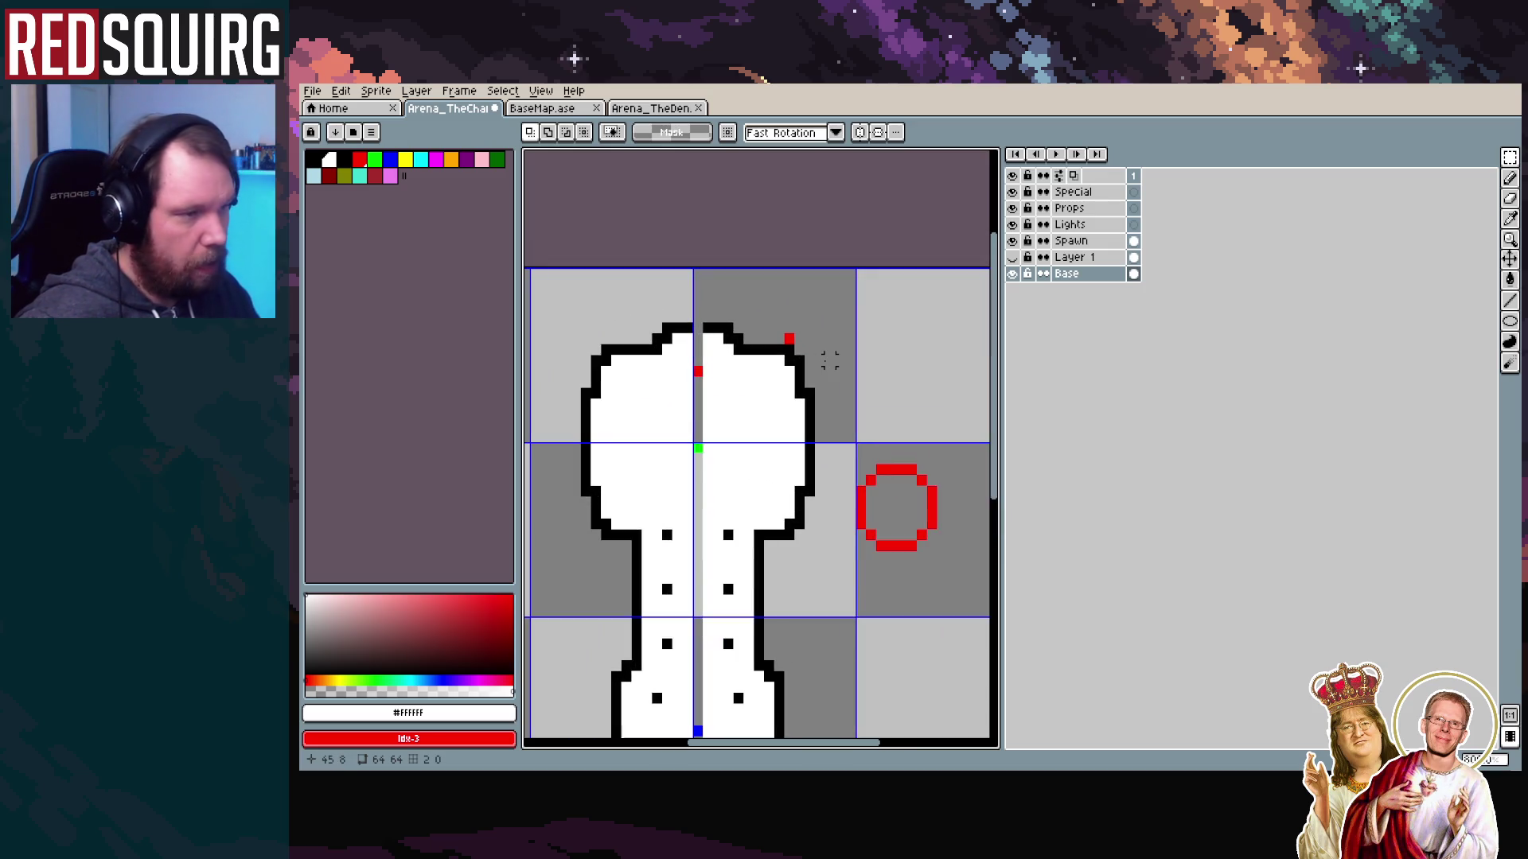
{"action": "scroll", "coordinate": [828, 362], "scroll_direction": "down", "scroll_amount": 2}
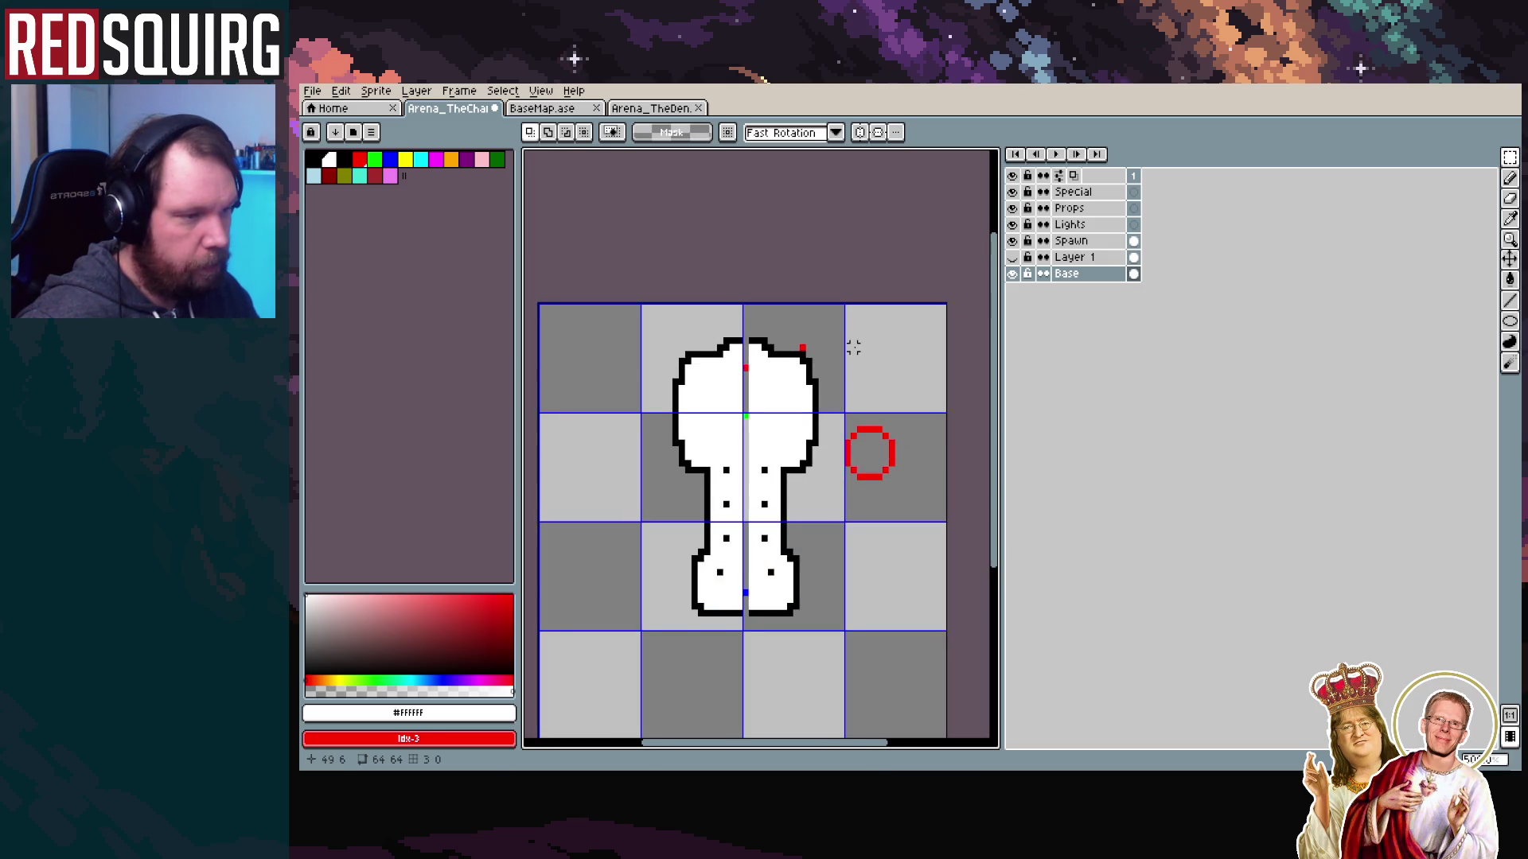
{"action": "scroll", "coordinate": [833, 436], "scroll_direction": "up", "scroll_amount": 1}
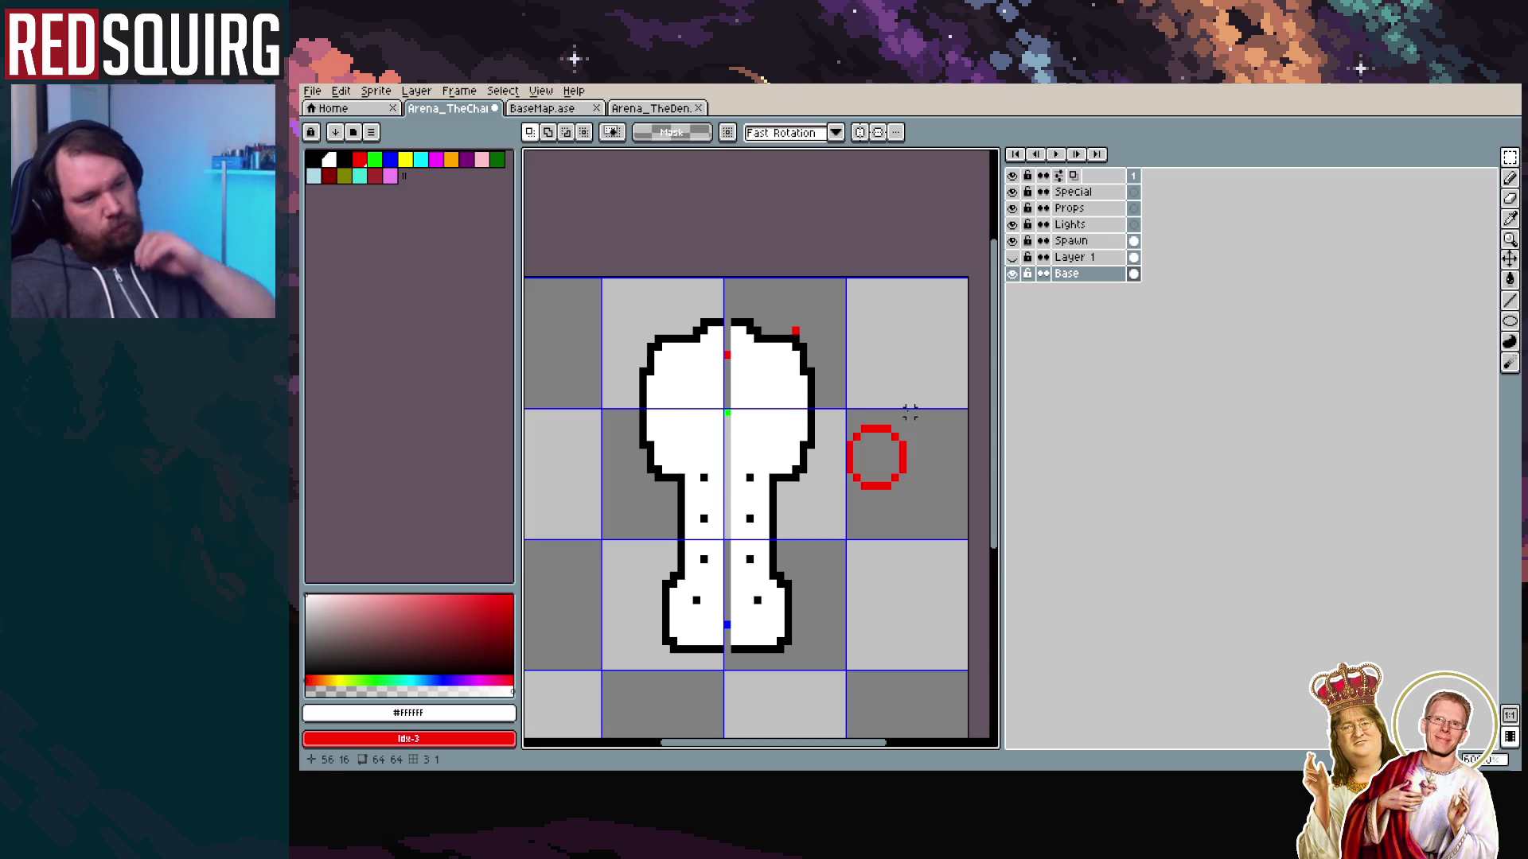
Delete Layer 1 from the layer list
{"action": "left_click", "coordinate": [1510, 178]}
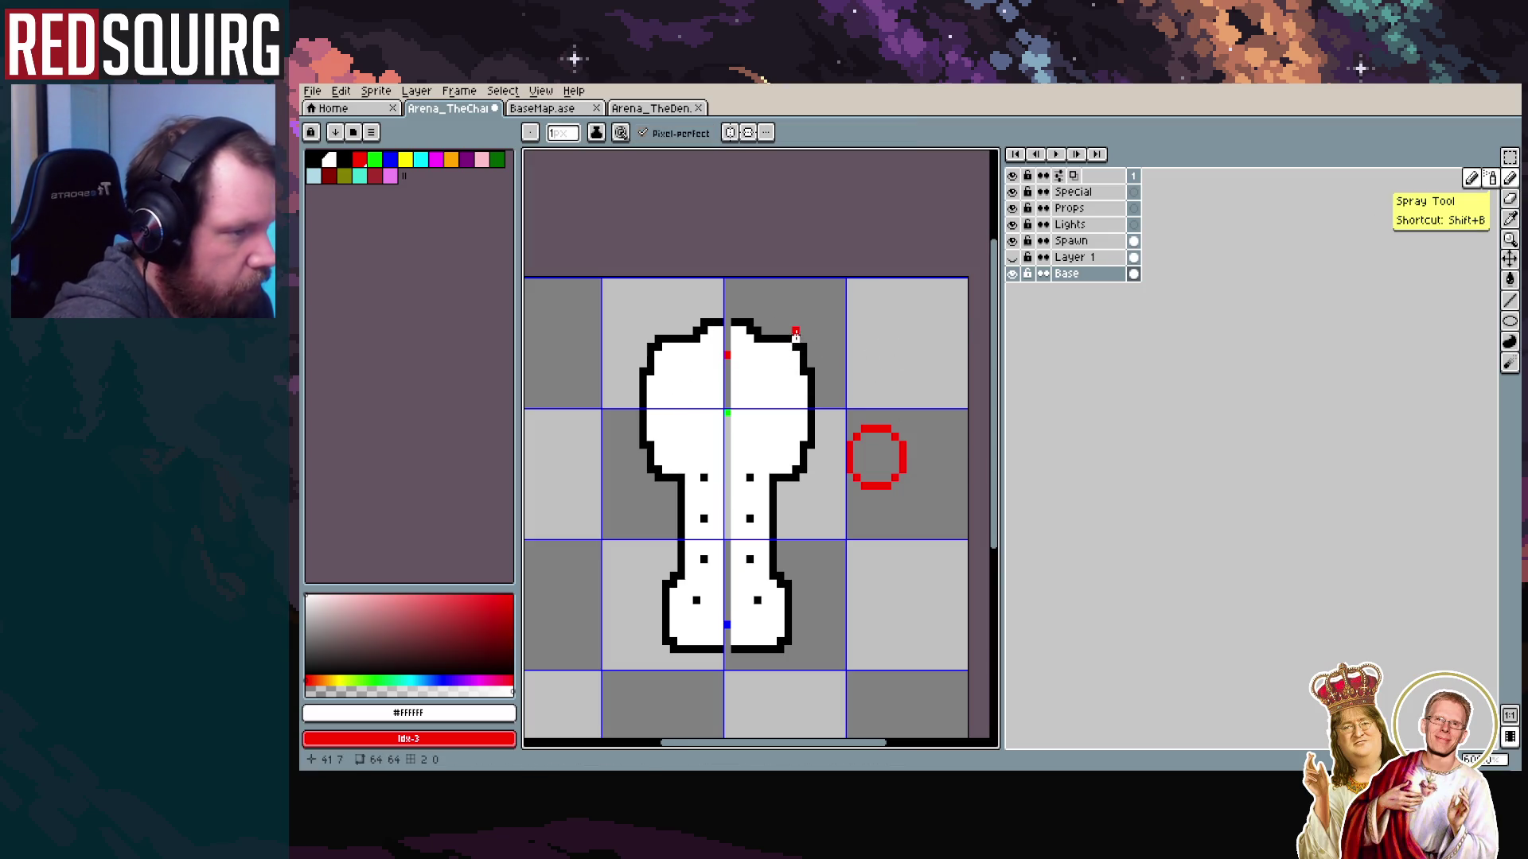
{"action": "left_click", "coordinate": [1013, 257]}
{"action": "left_click", "coordinate": [1013, 257]}
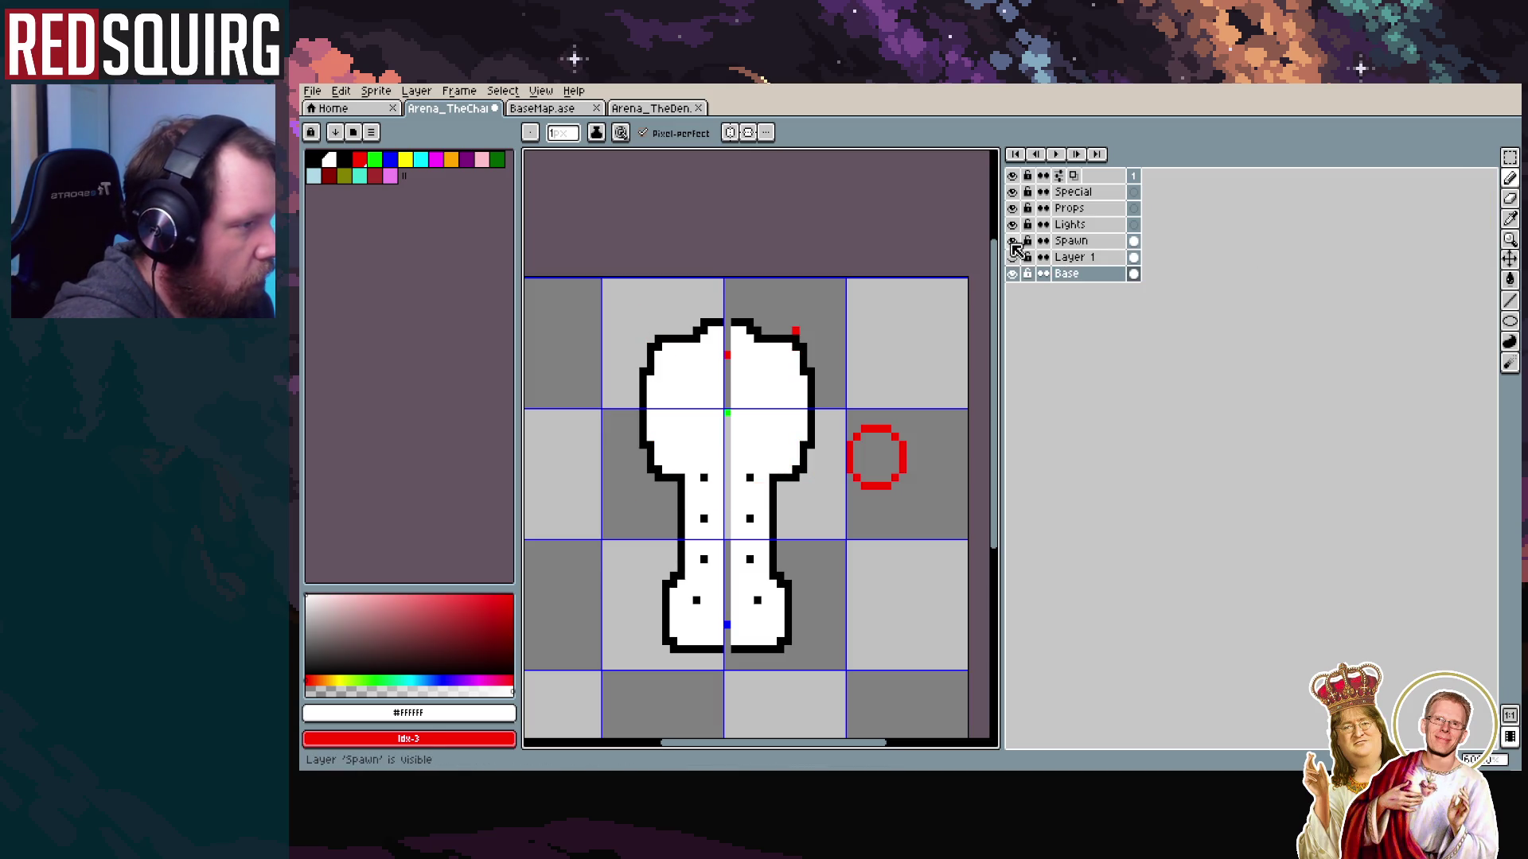
{"action": "right_click", "coordinate": [1066, 258]}
{"action": "left_click", "coordinate": [1114, 301]}
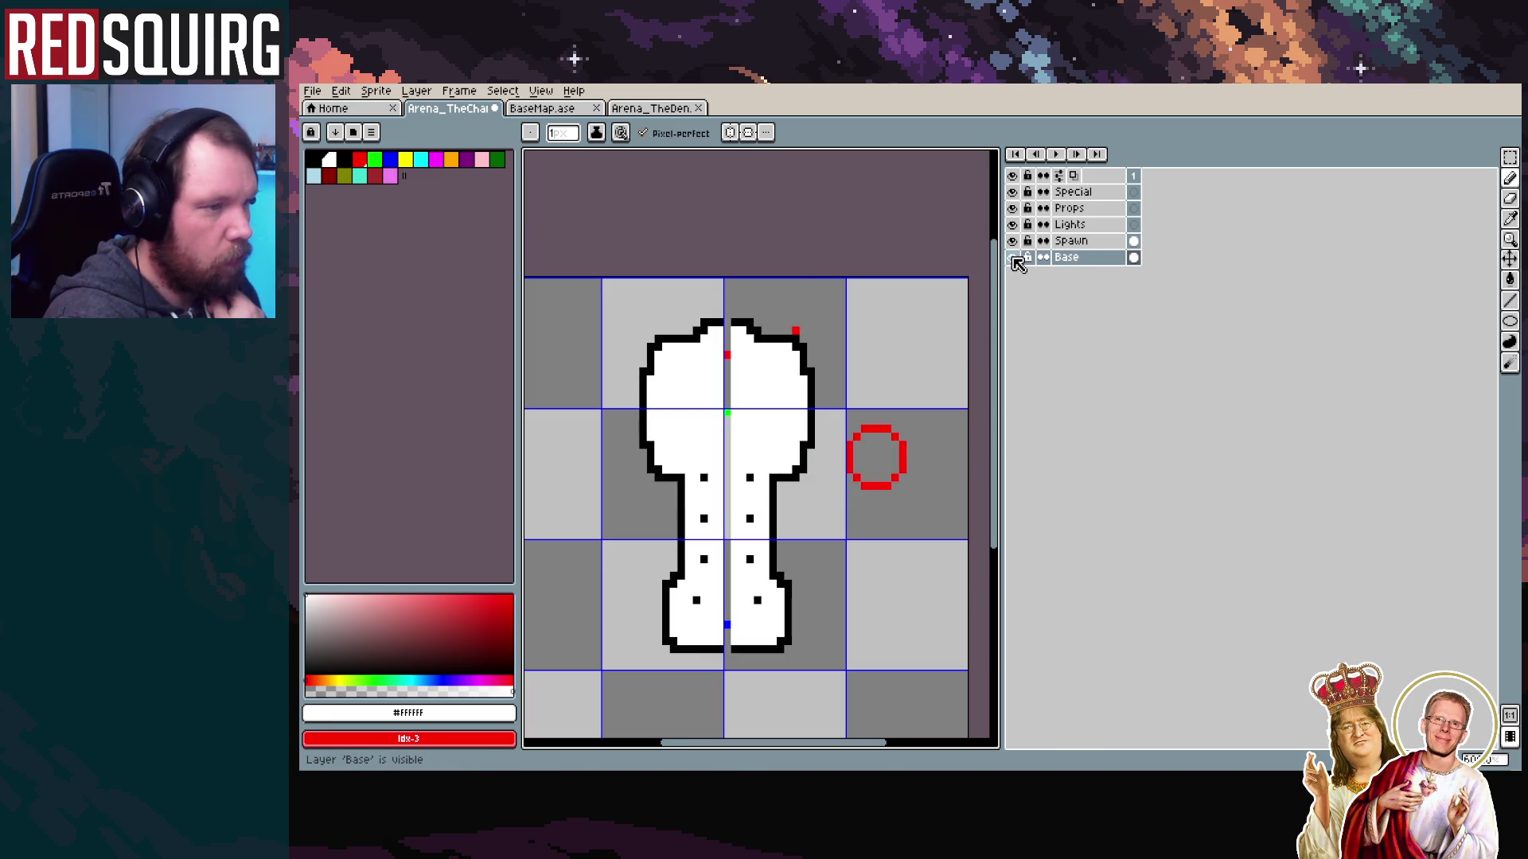
Use the Pencil with black as the drawing colour
{"action": "left_click", "coordinate": [1510, 178]}
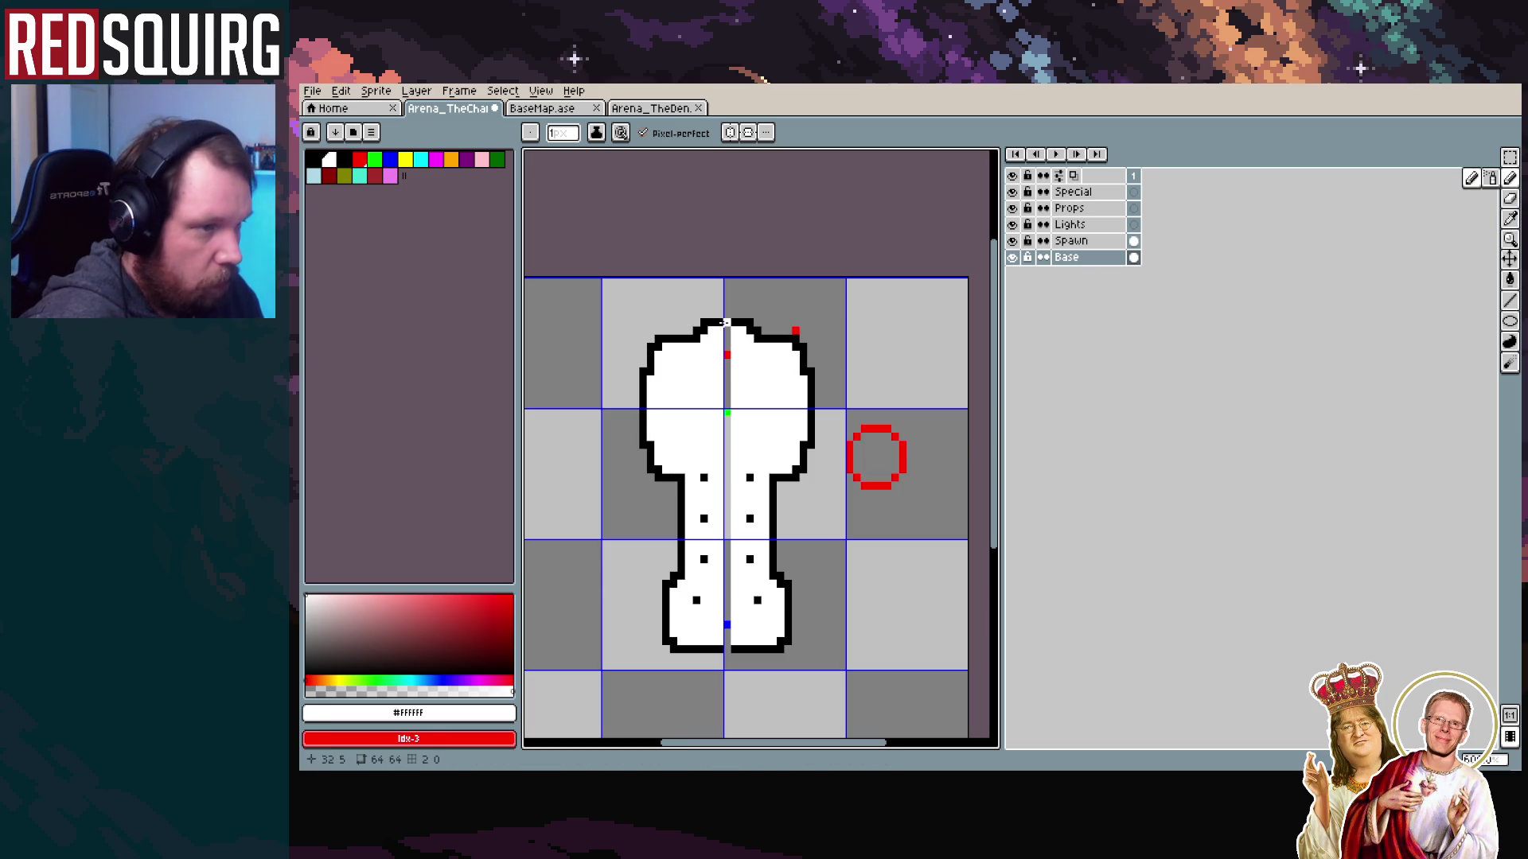
{"action": "key", "text": "v"}
{"action": "key", "text": "b"}
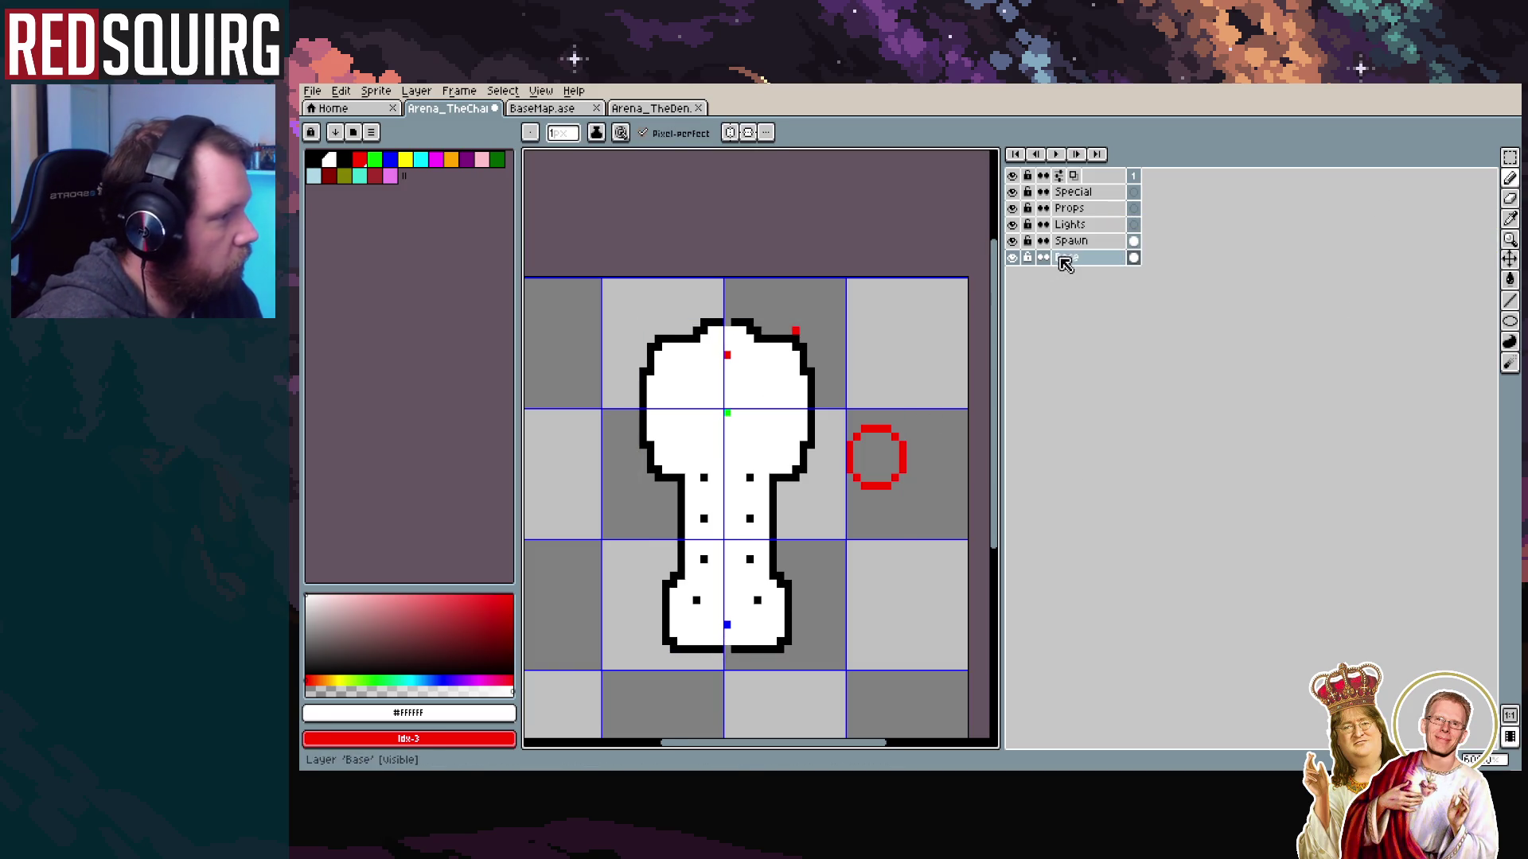
{"action": "left_click", "coordinate": [752, 519], "text": "alt"}
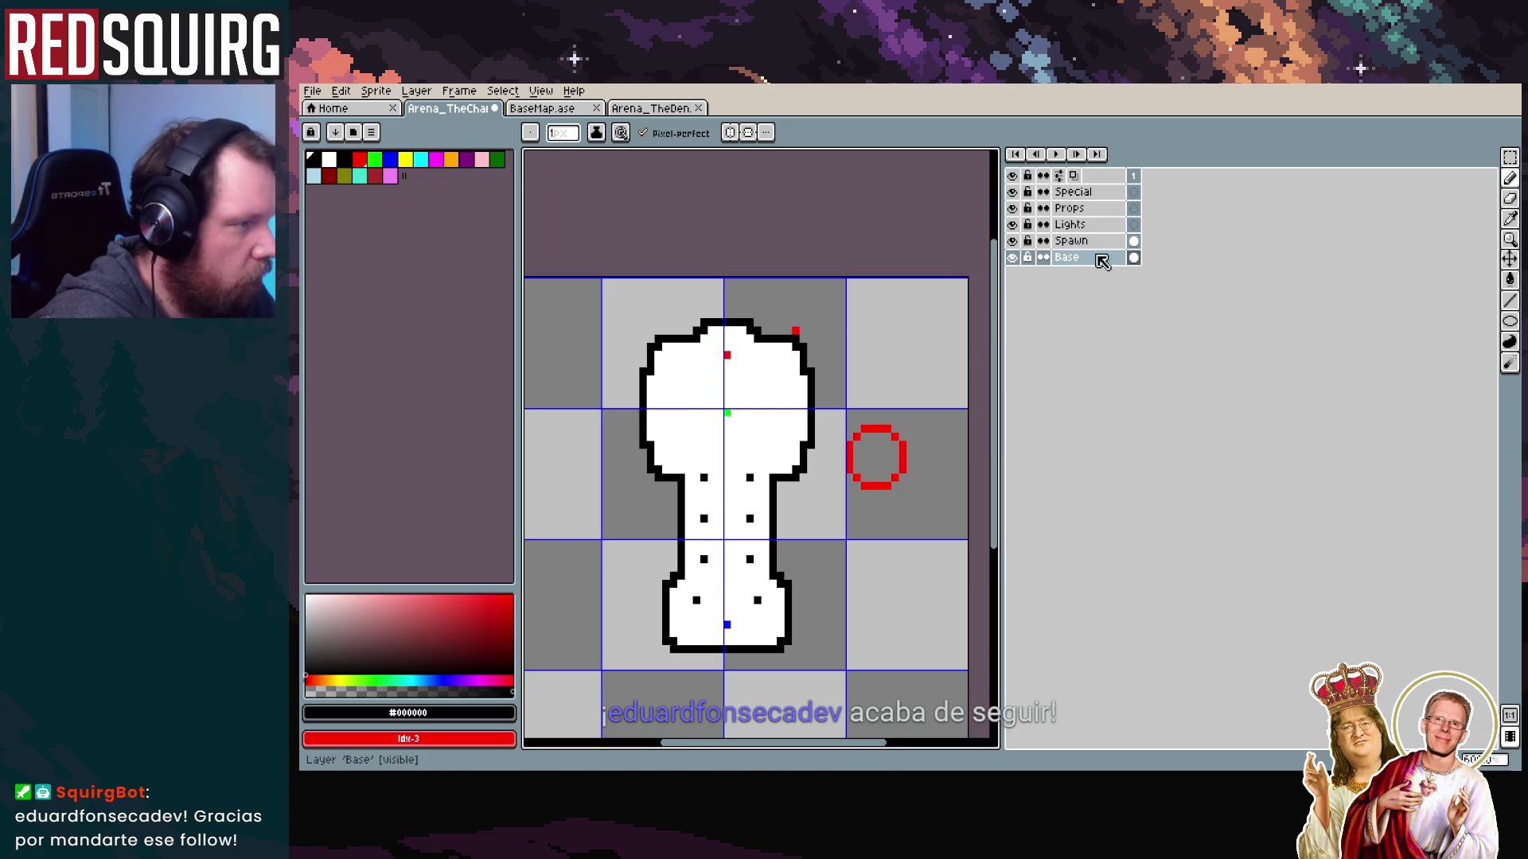
Erase the red circle beside the room and lower the room's top section one pixel
{"action": "key", "text": "l"}
{"action": "mouse_move", "coordinate": [895, 428]}
{"action": "left_mouse_down"}
{"action": "mouse_move", "coordinate": [848, 434]}
{"action": "mouse_move", "coordinate": [856, 477]}
{"action": "left_mouse_up"}
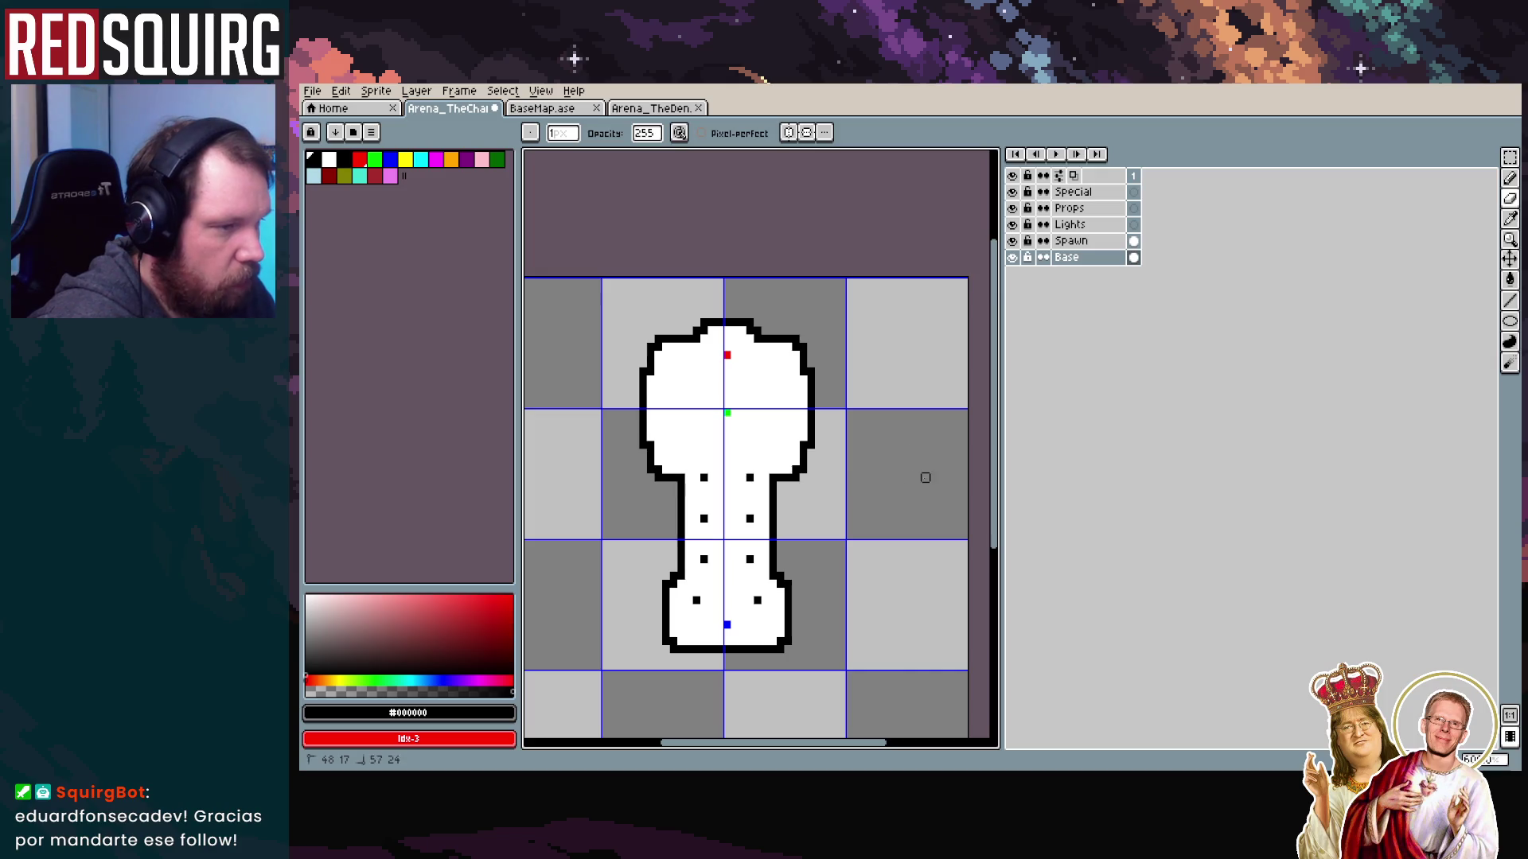
{"action": "left_click", "coordinate": [1509, 157]}
{"action": "mouse_move", "coordinate": [598, 298]}
{"action": "left_mouse_down"}
{"action": "mouse_move", "coordinate": [751, 348]}
{"action": "mouse_move", "coordinate": [855, 411]}
{"action": "left_mouse_up"}
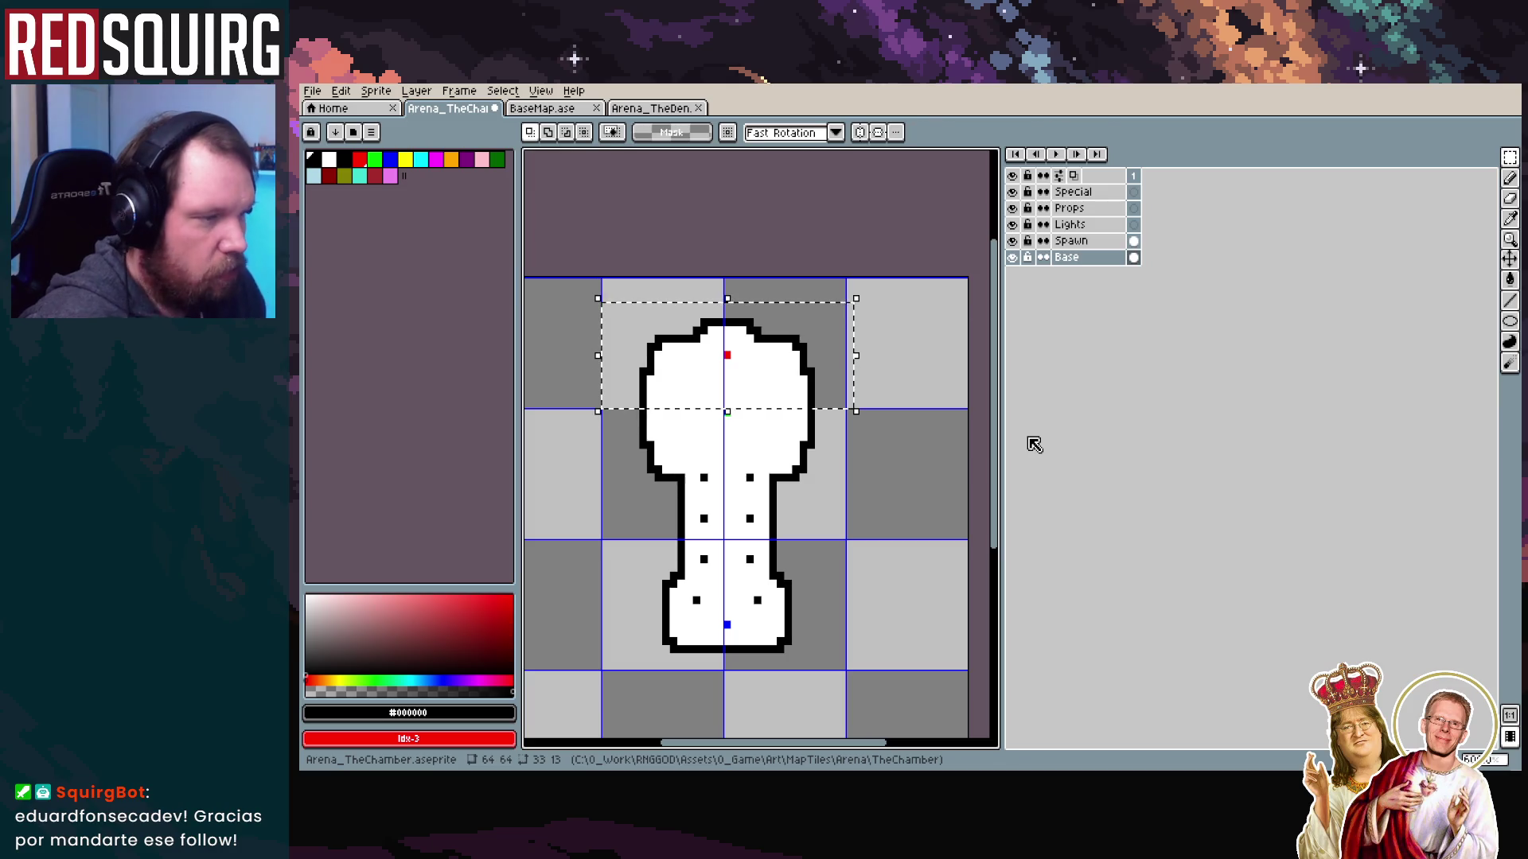
{"action": "key", "text": "Down"}
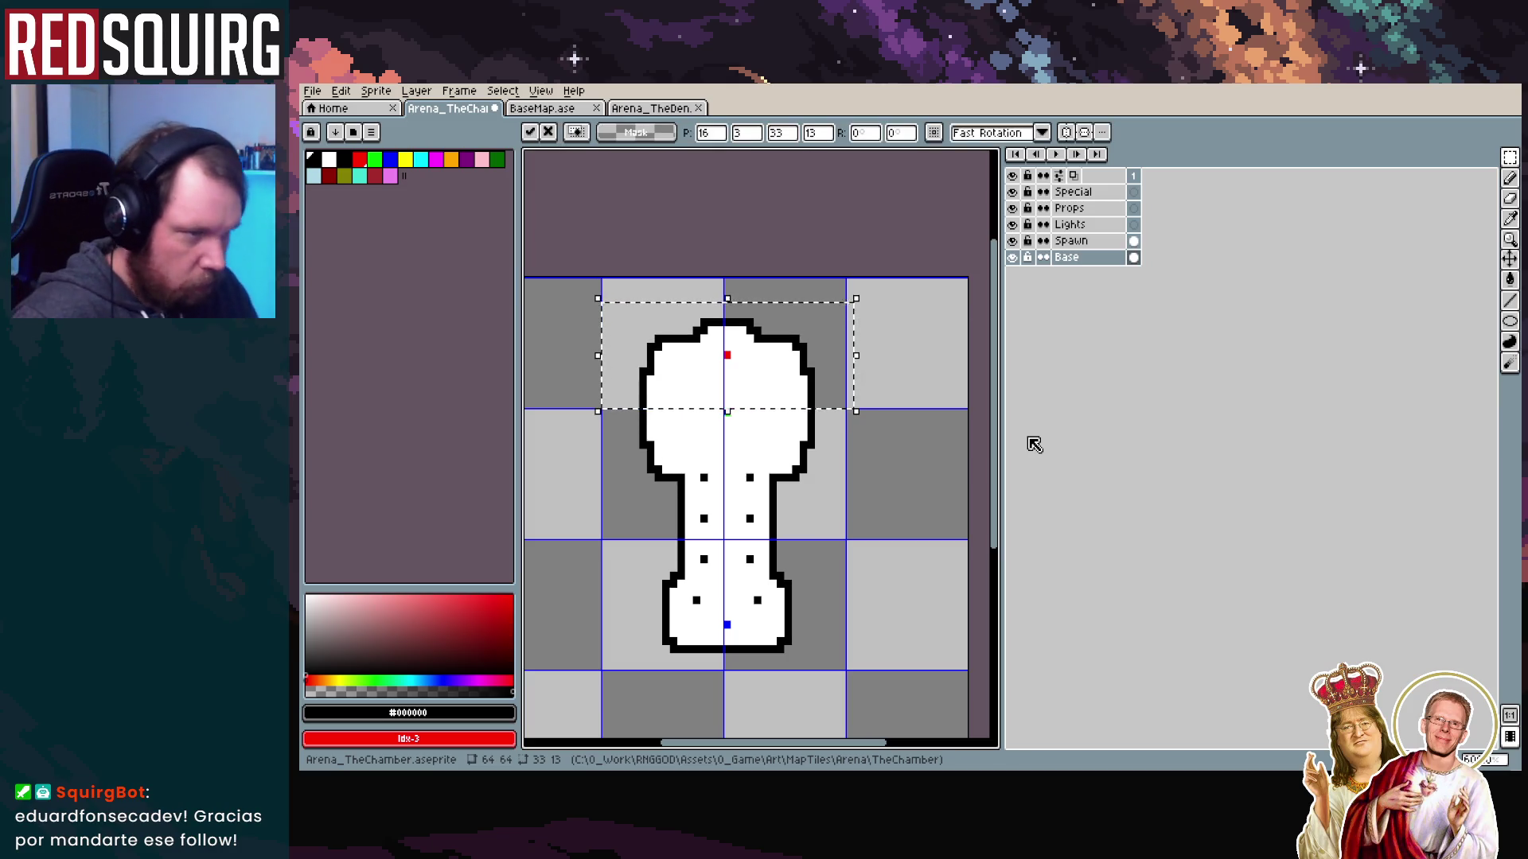
{"action": "key", "text": "Down"}
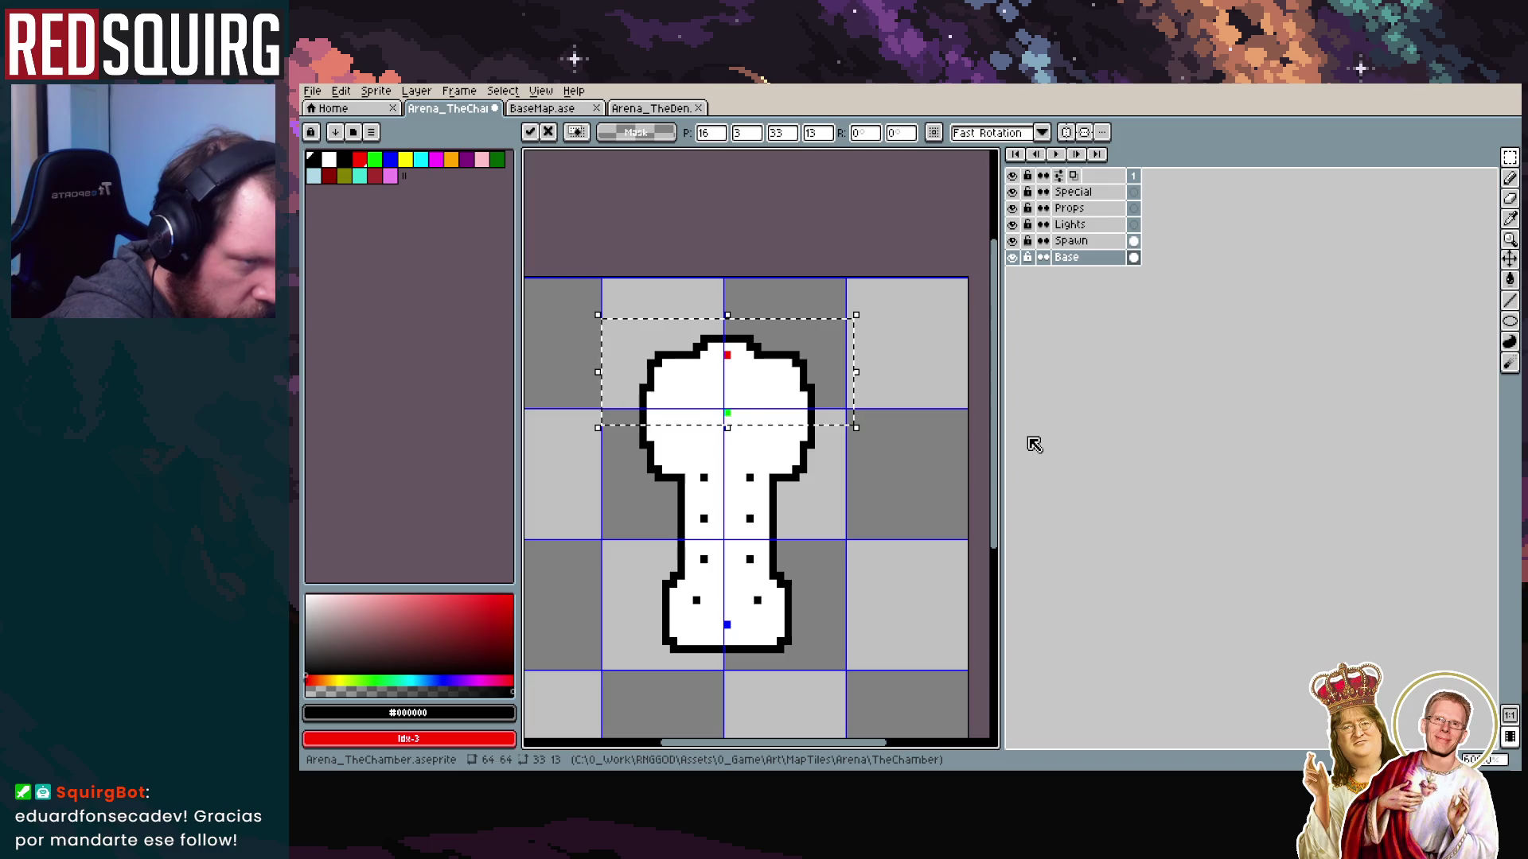
{"action": "key", "text": "ctrl+d"}
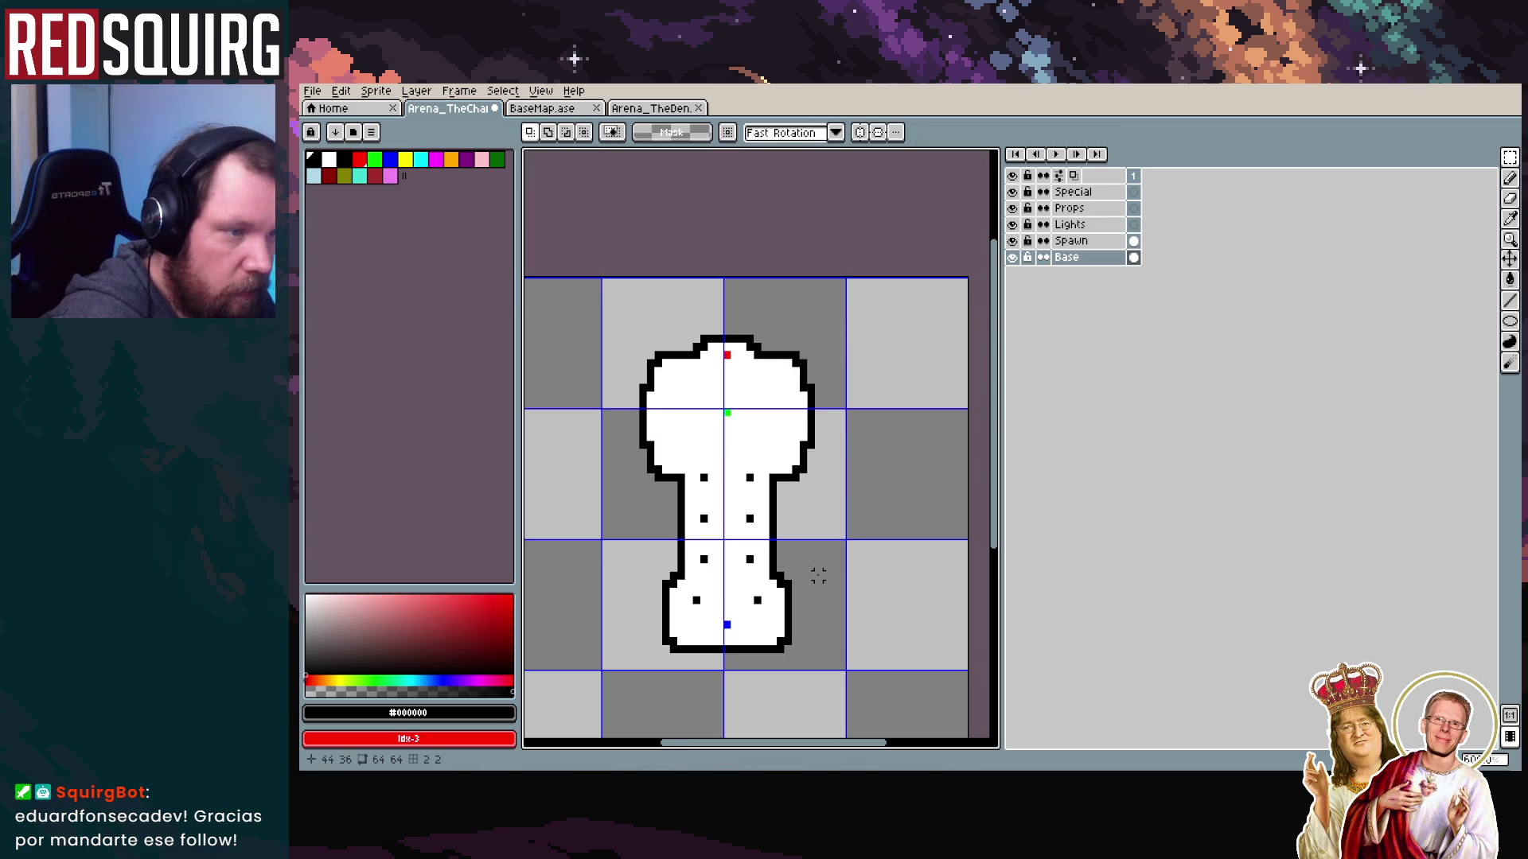
{"action": "left_click_drag", "start_coordinate": [757, 444], "coordinate": [705, 396]}
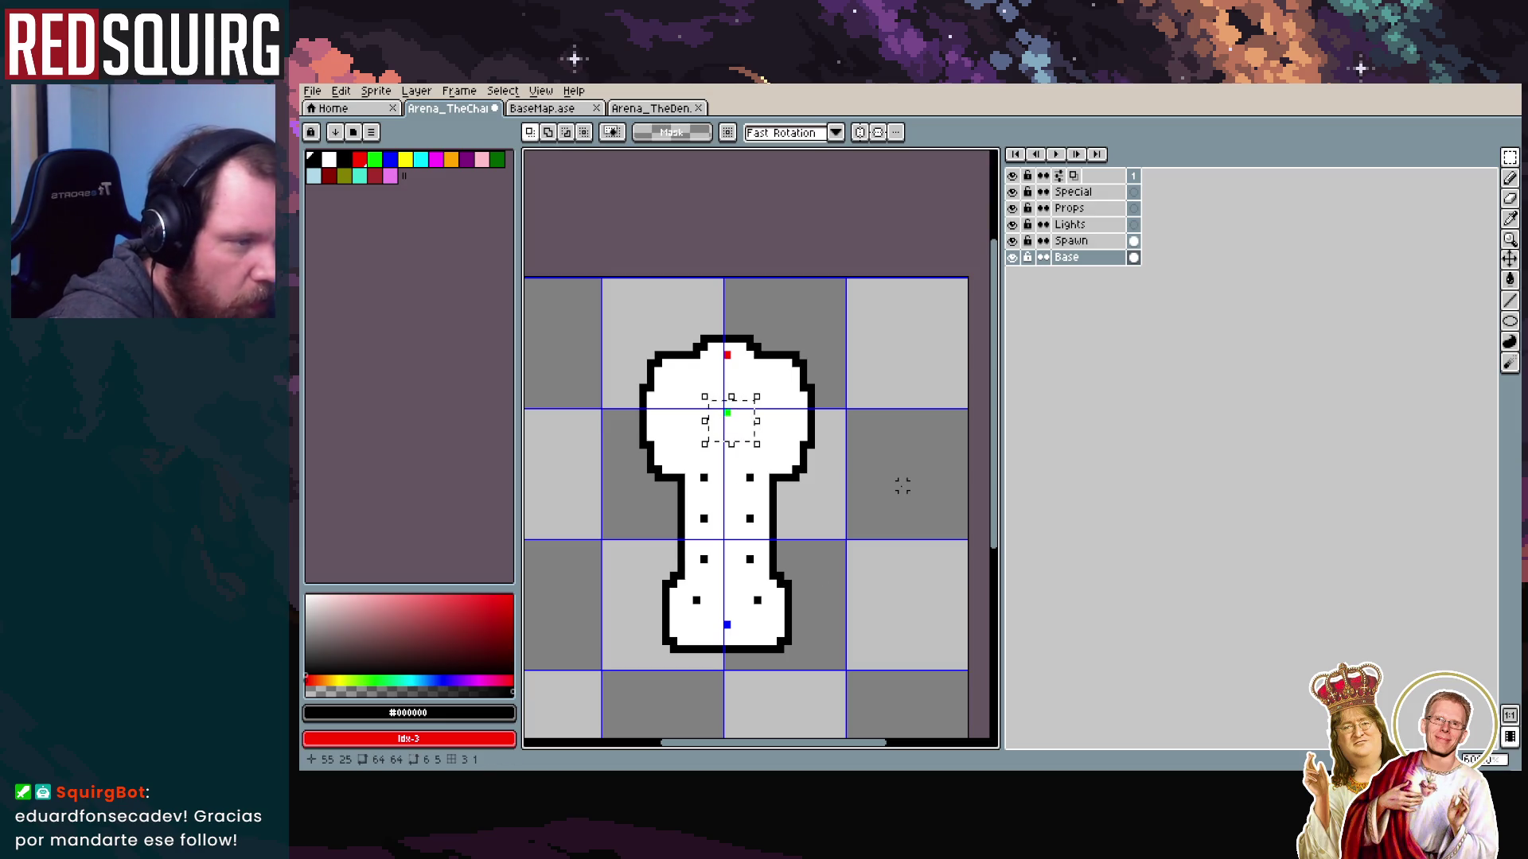
{"action": "key", "text": "ctrl+d"}
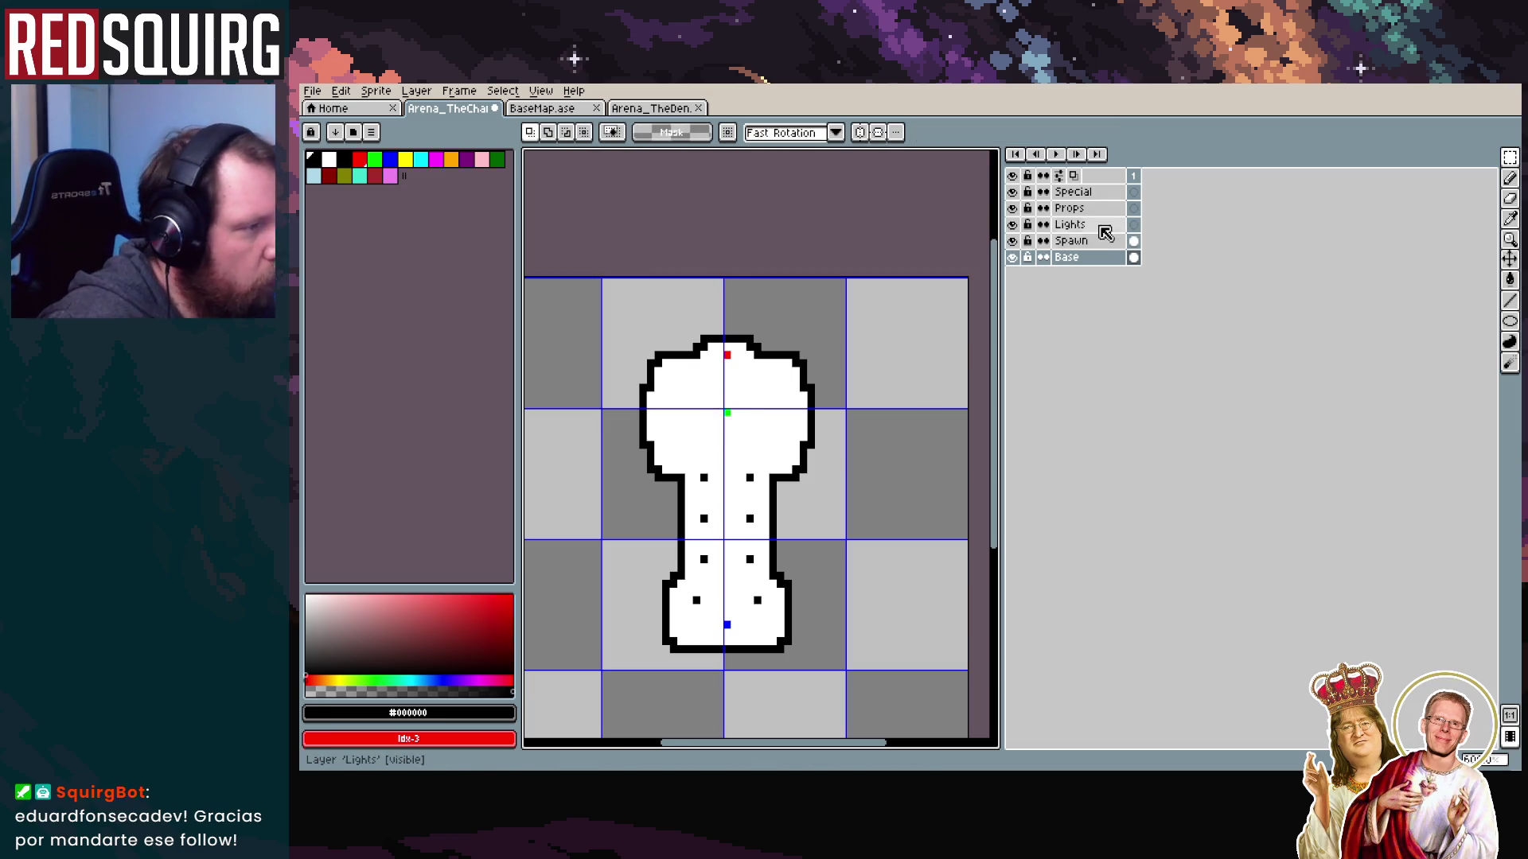
On the Spawn layer, move the green spawn pixel down one pixel
{"action": "left_click", "coordinate": [1092, 243]}
{"action": "left_click_drag", "start_coordinate": [719, 388], "coordinate": [719, 395]}
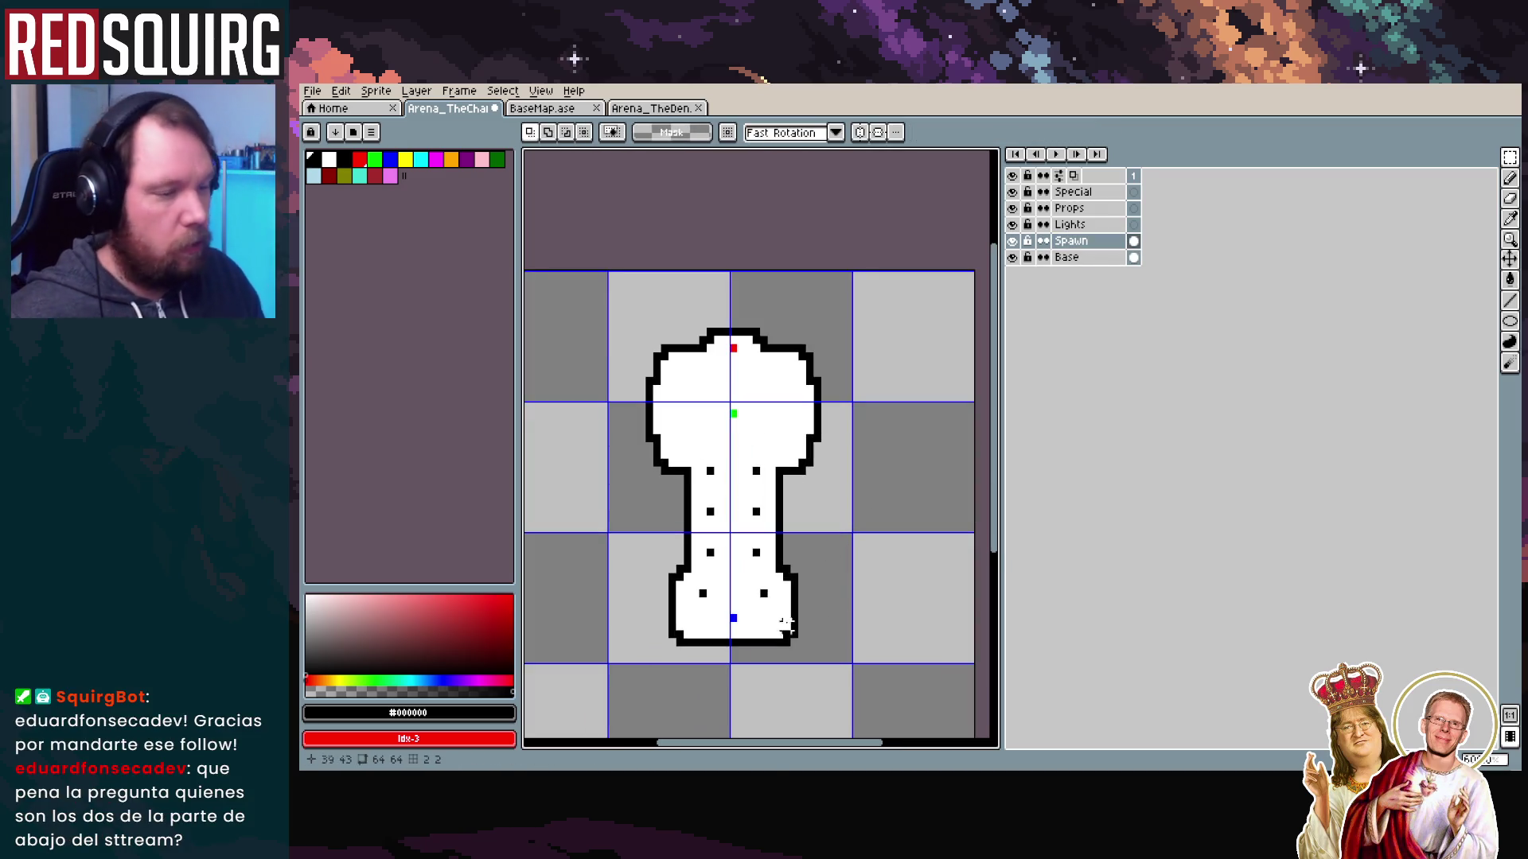
{"action": "scroll", "coordinate": [768, 497], "scroll_direction": "down", "scroll_amount": 1}
{"action": "scroll", "coordinate": [769, 498], "scroll_direction": "up", "scroll_amount": 2}
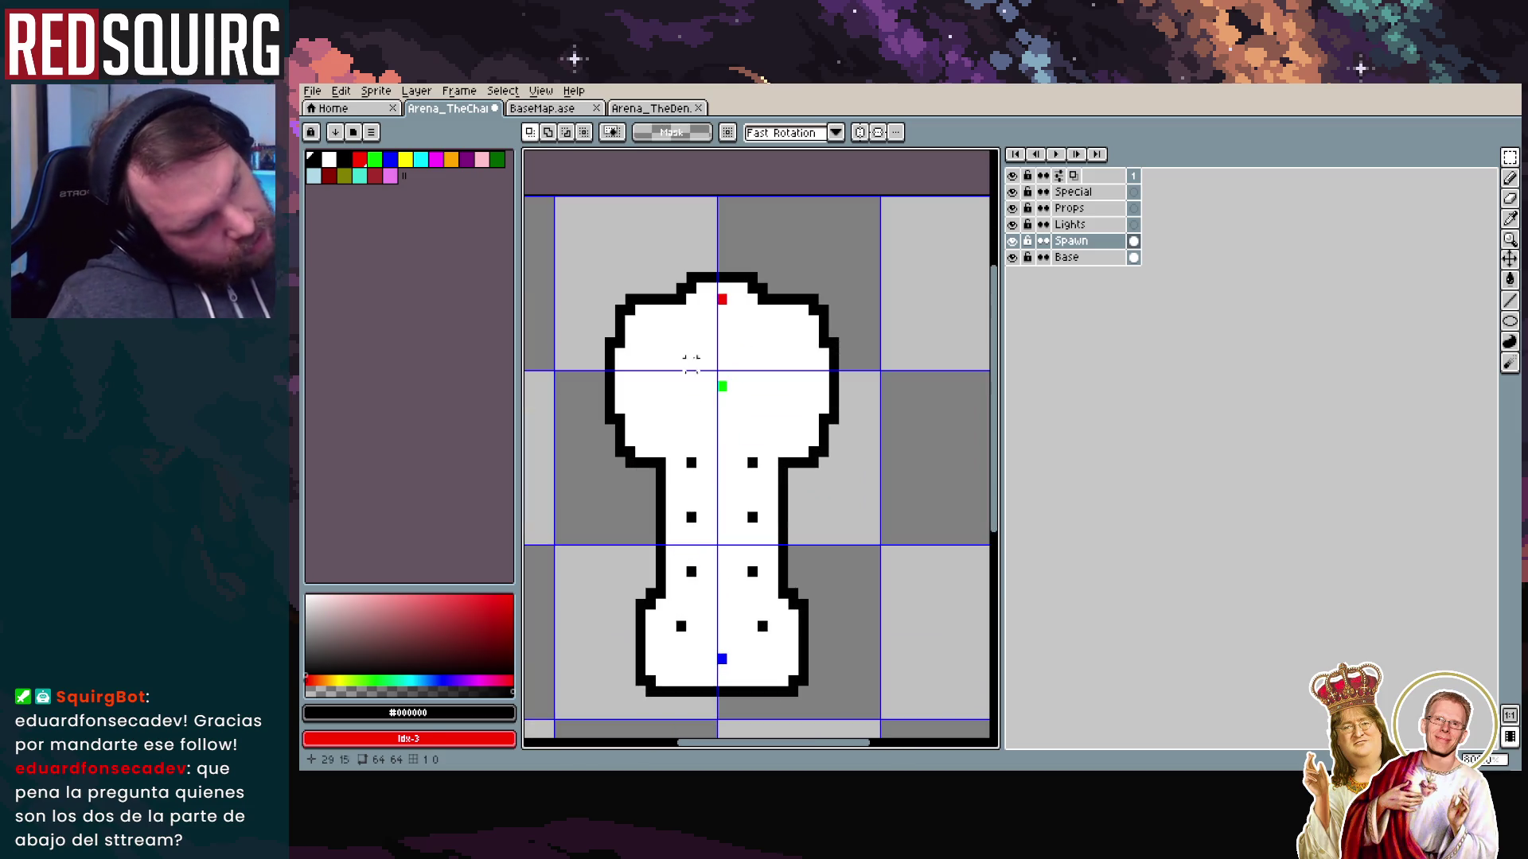
Test a few black pencil dots inside the room, then undo them
{"action": "key", "text": "b"}
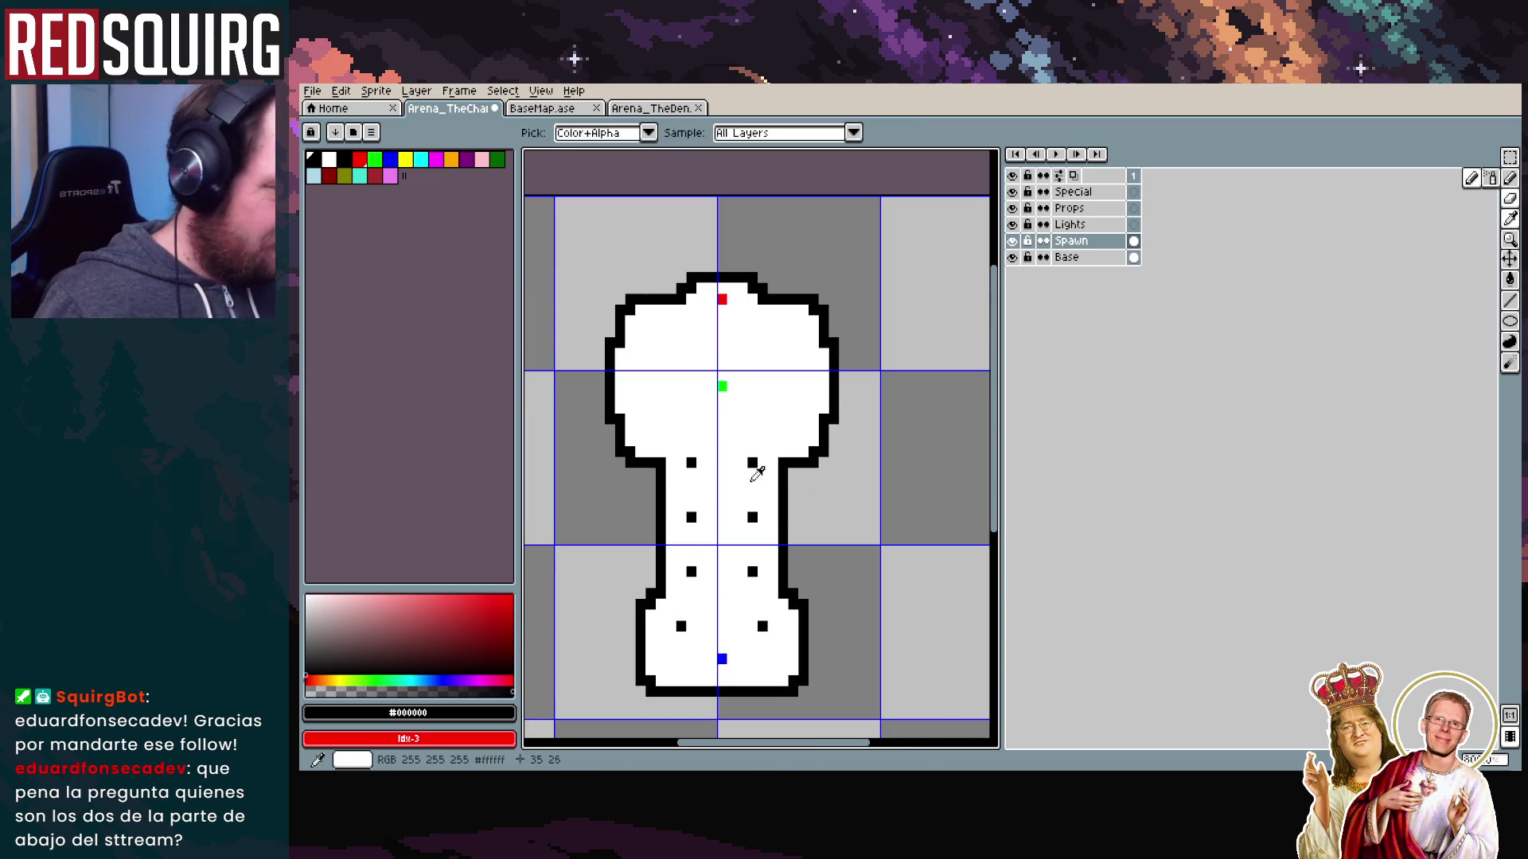
{"action": "left_click", "coordinate": [690, 441]}
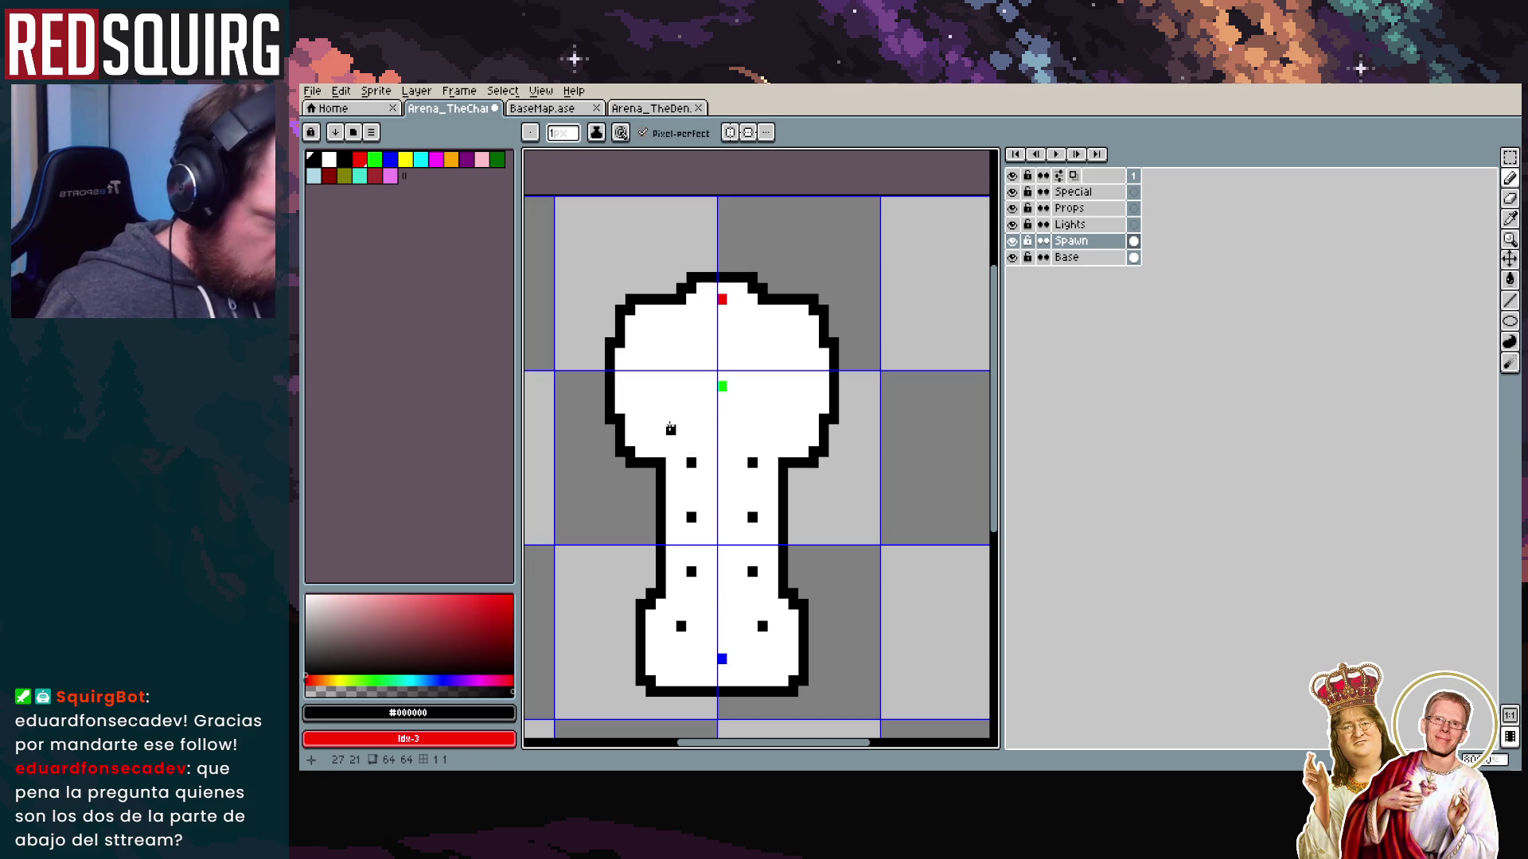
{"action": "left_click", "coordinate": [671, 418]}
{"action": "left_click", "coordinate": [772, 409]}
{"action": "left_click", "coordinate": [772, 342]}
{"action": "key", "text": "ctrl+z"}
{"action": "key", "text": "ctrl+z"}
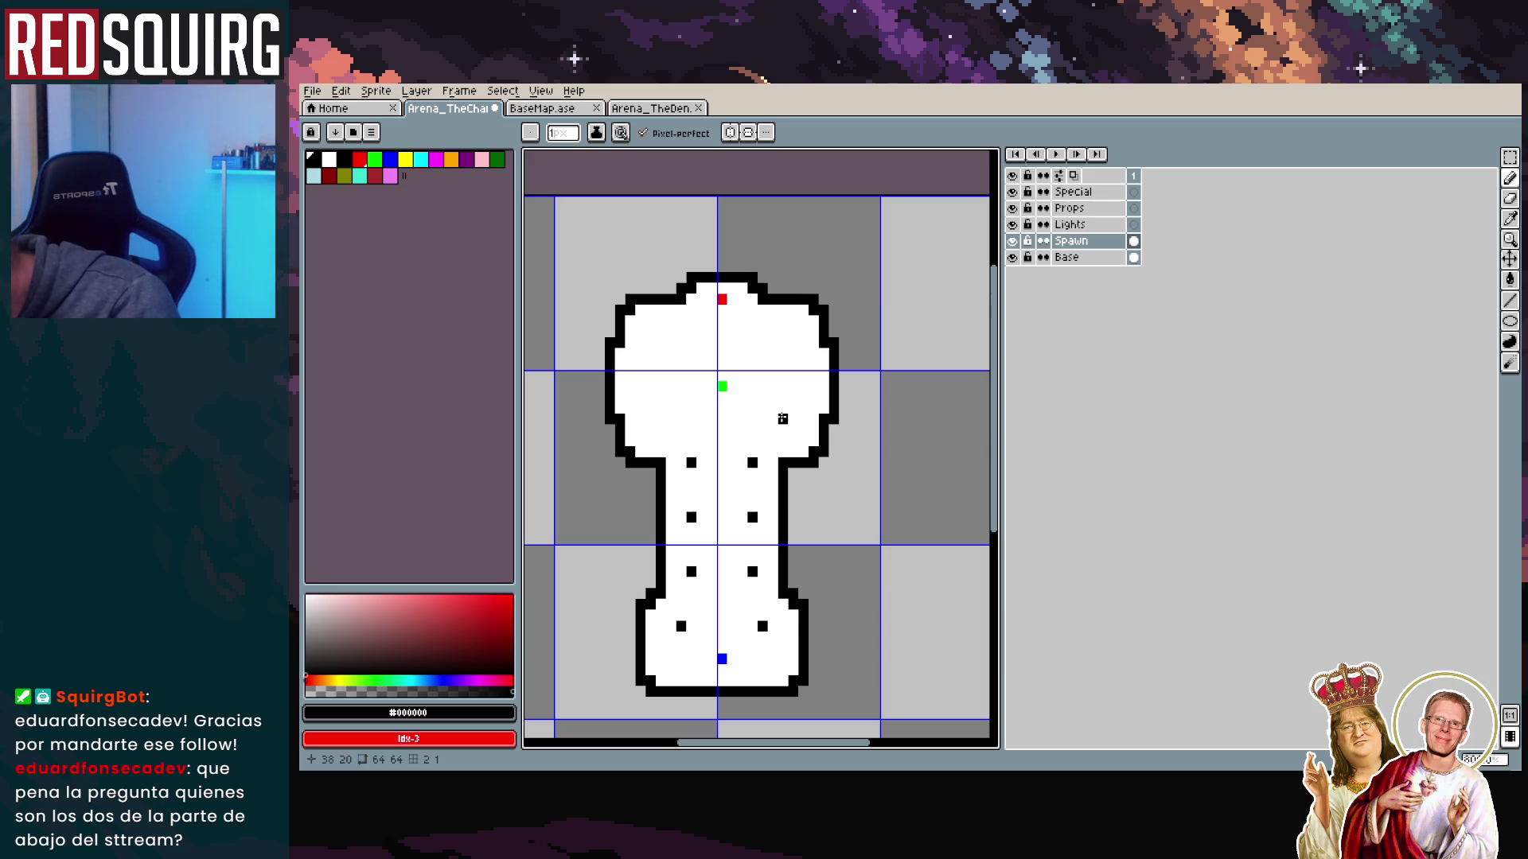
{"action": "left_click", "coordinate": [1508, 159]}
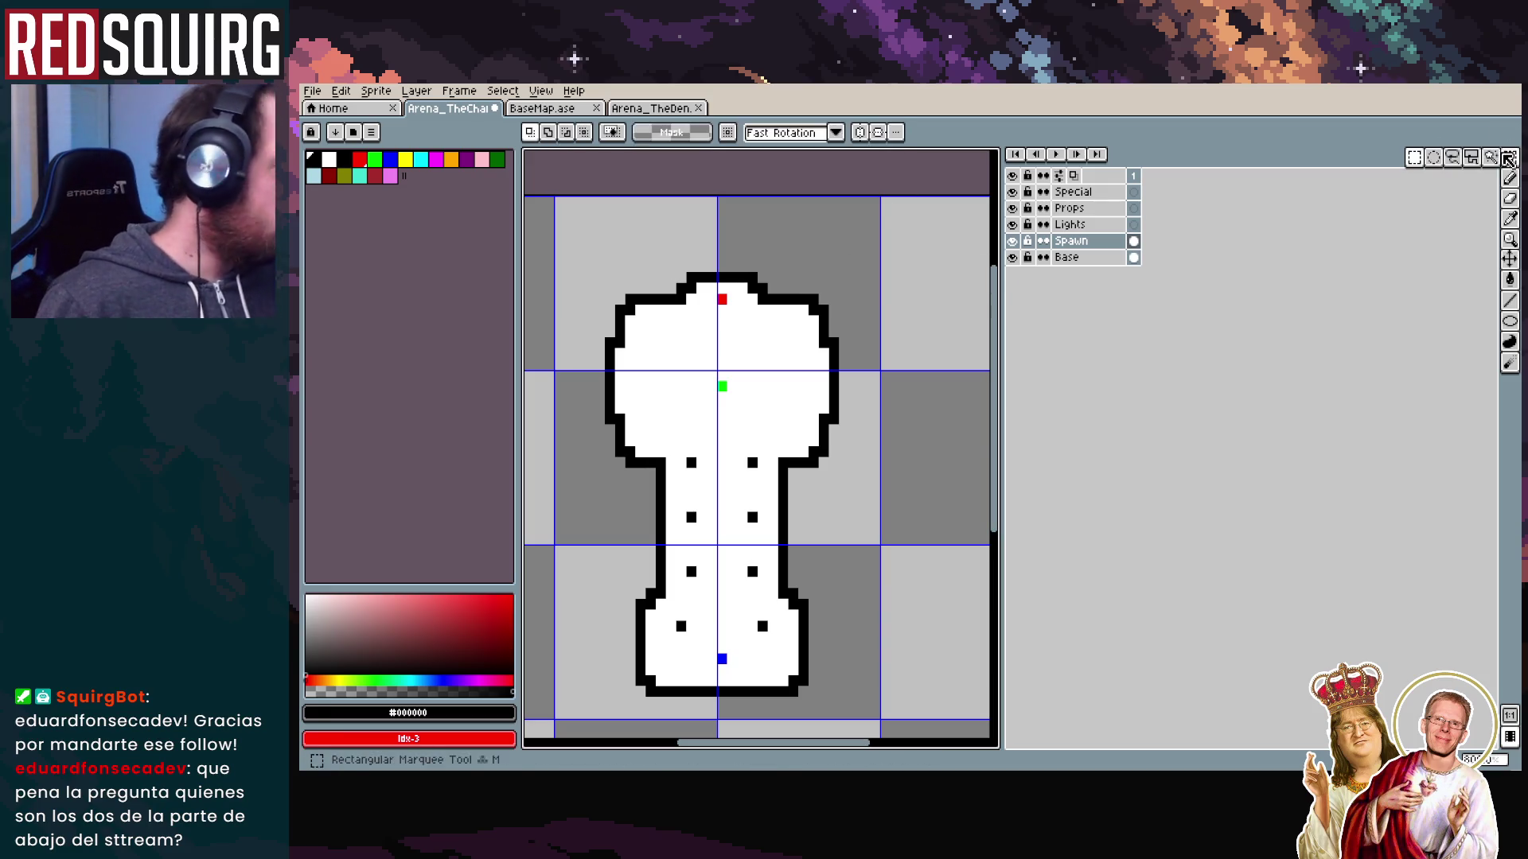
Move the red marker at the room's top down one pixel
{"action": "left_click_drag", "start_coordinate": [780, 340], "coordinate": [689, 269]}
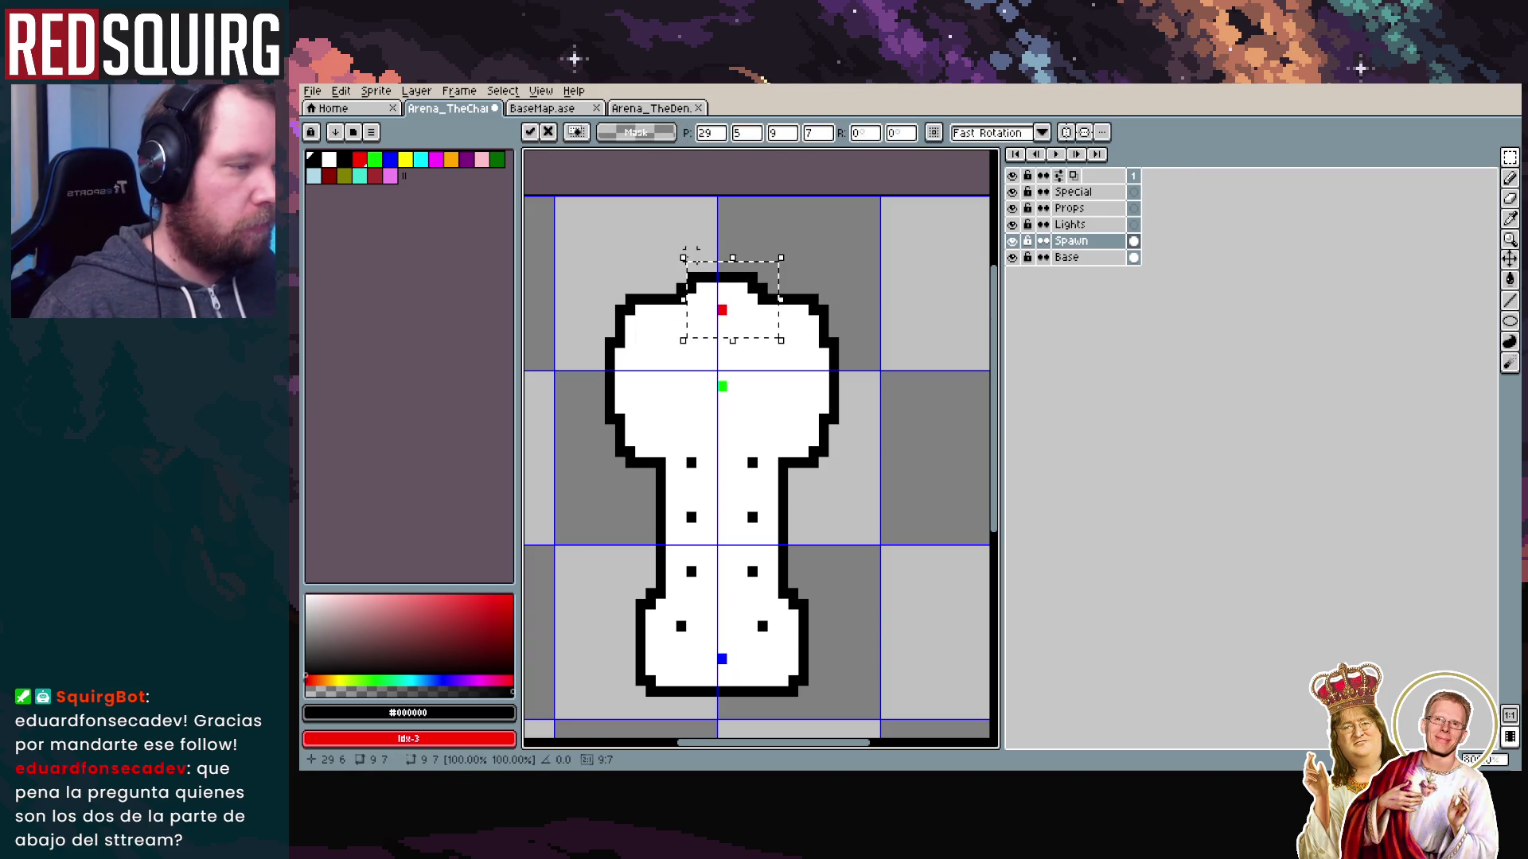
{"action": "left_click_drag", "start_coordinate": [689, 249], "coordinate": [692, 260]}
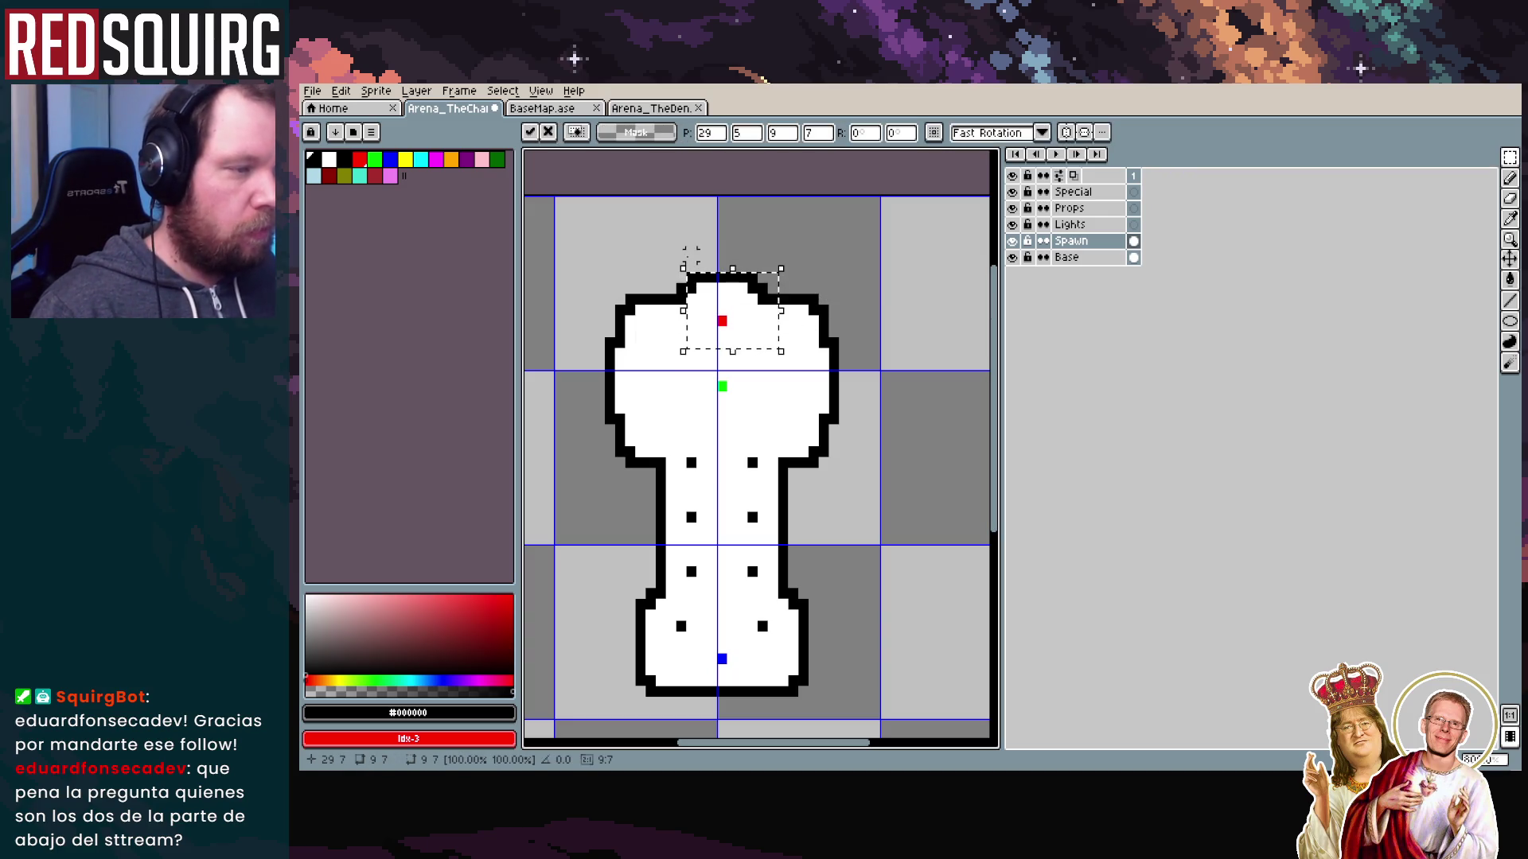
{"action": "key", "text": "ctrl+d"}
{"action": "left_click_drag", "start_coordinate": [781, 427], "coordinate": [673, 366]}
{"action": "key", "text": "ctrl+d"}
Select the notch on the room's left side and drag it
{"action": "scroll", "coordinate": [894, 429], "scroll_direction": "down", "scroll_amount": 6}
{"action": "scroll", "coordinate": [867, 433], "scroll_direction": "up", "scroll_amount": 4}
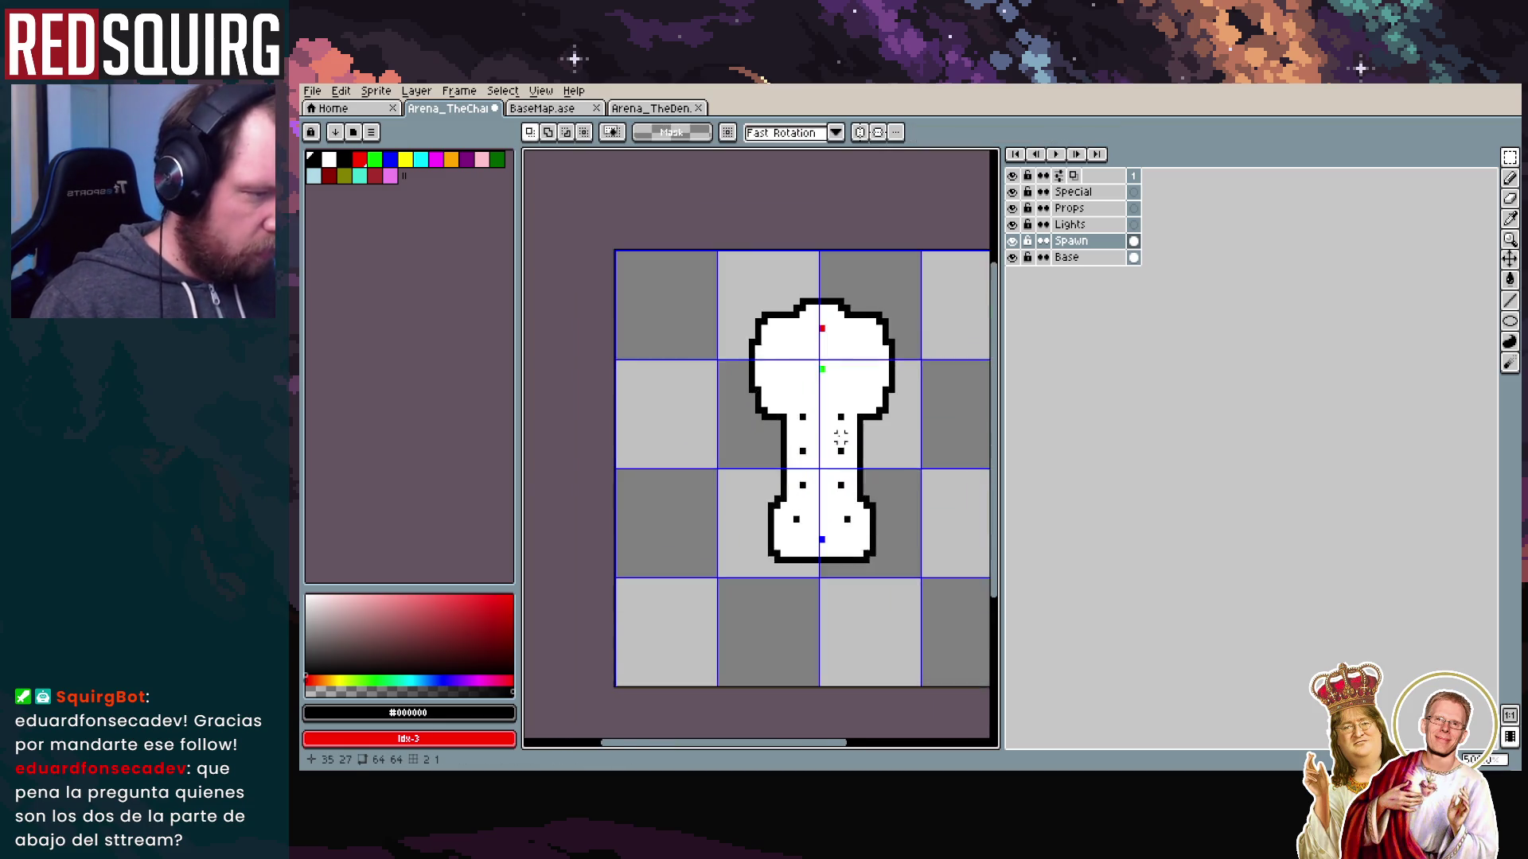
{"action": "scroll", "coordinate": [841, 437], "scroll_direction": "up", "scroll_amount": 5}
{"action": "scroll", "coordinate": [706, 362], "scroll_direction": "down", "scroll_amount": 3}
{"action": "left_click_drag", "start_coordinate": [672, 408], "coordinate": [594, 469]}
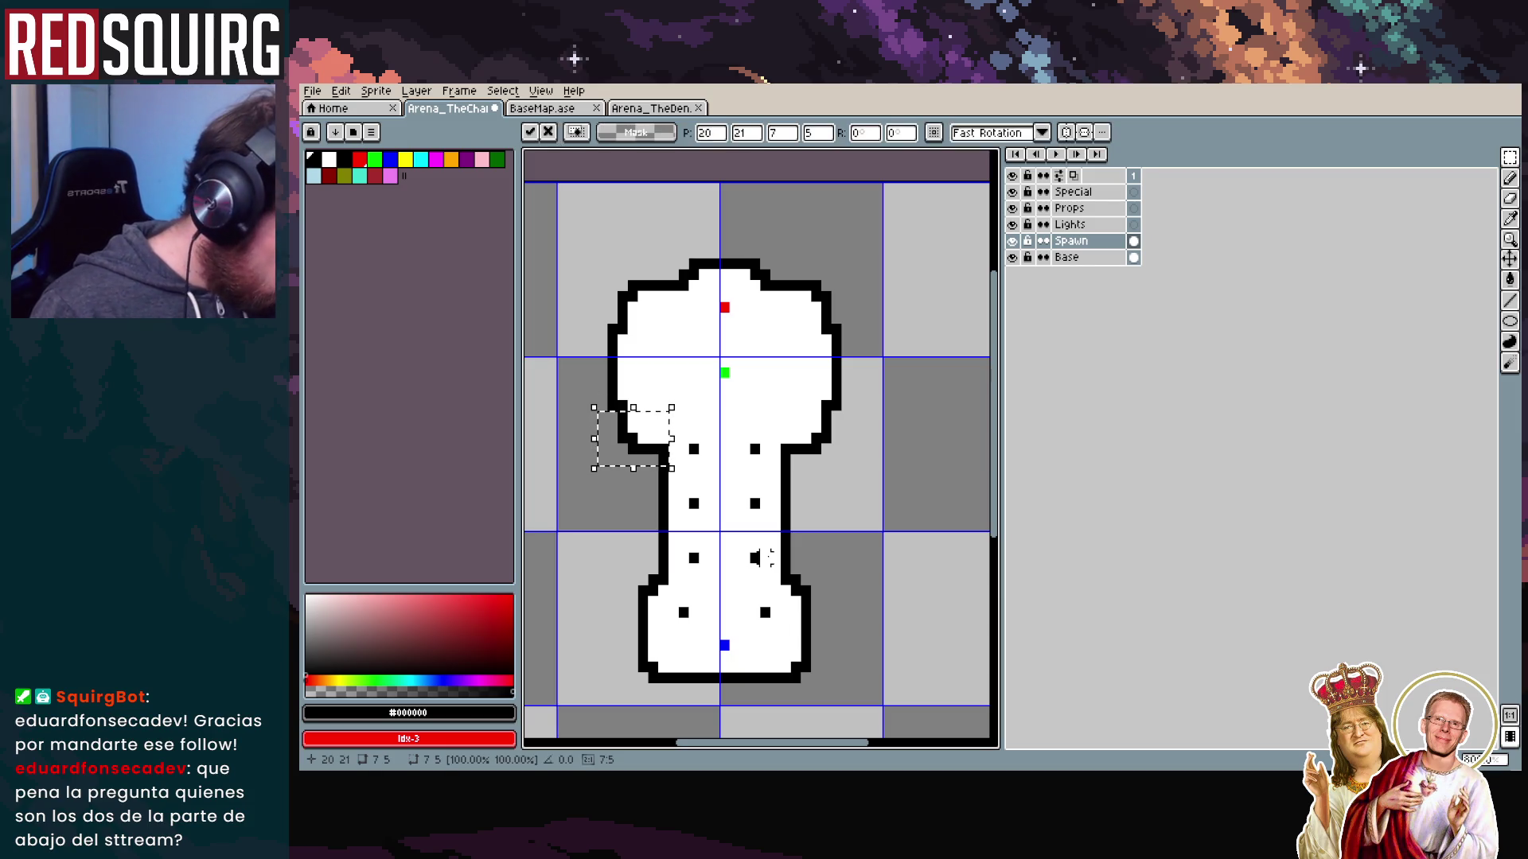
{"action": "key", "text": "ctrl+d"}
{"action": "left_click", "coordinate": [1092, 257]}
{"action": "left_click_drag", "start_coordinate": [681, 387], "coordinate": [585, 468]}
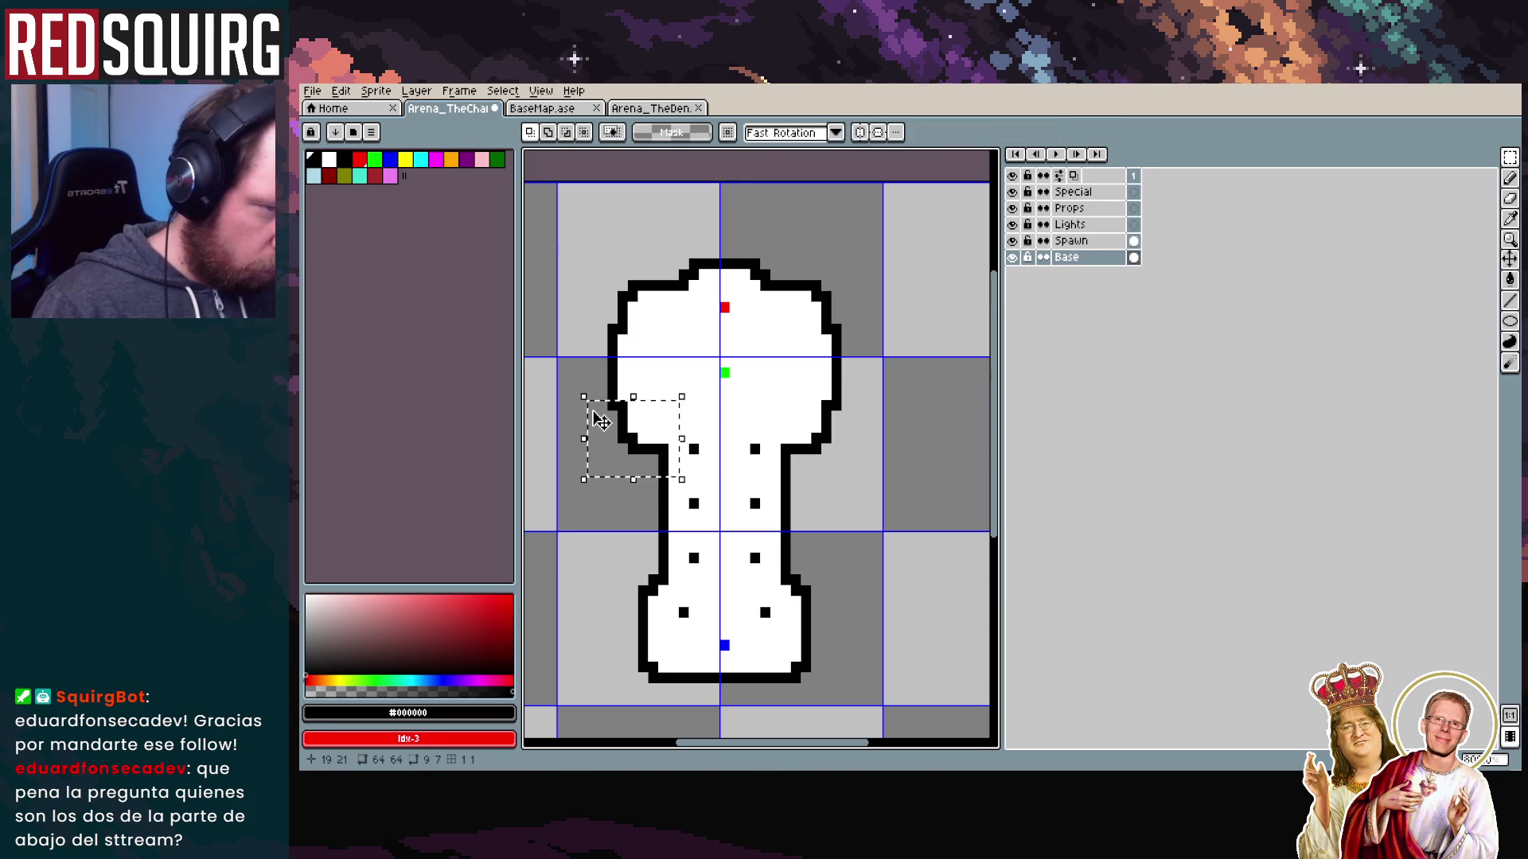
Undo the move of the left notch piece
{"action": "left_click_drag", "start_coordinate": [594, 405], "coordinate": [601, 420]}
{"action": "key", "text": "ctrl+z"}
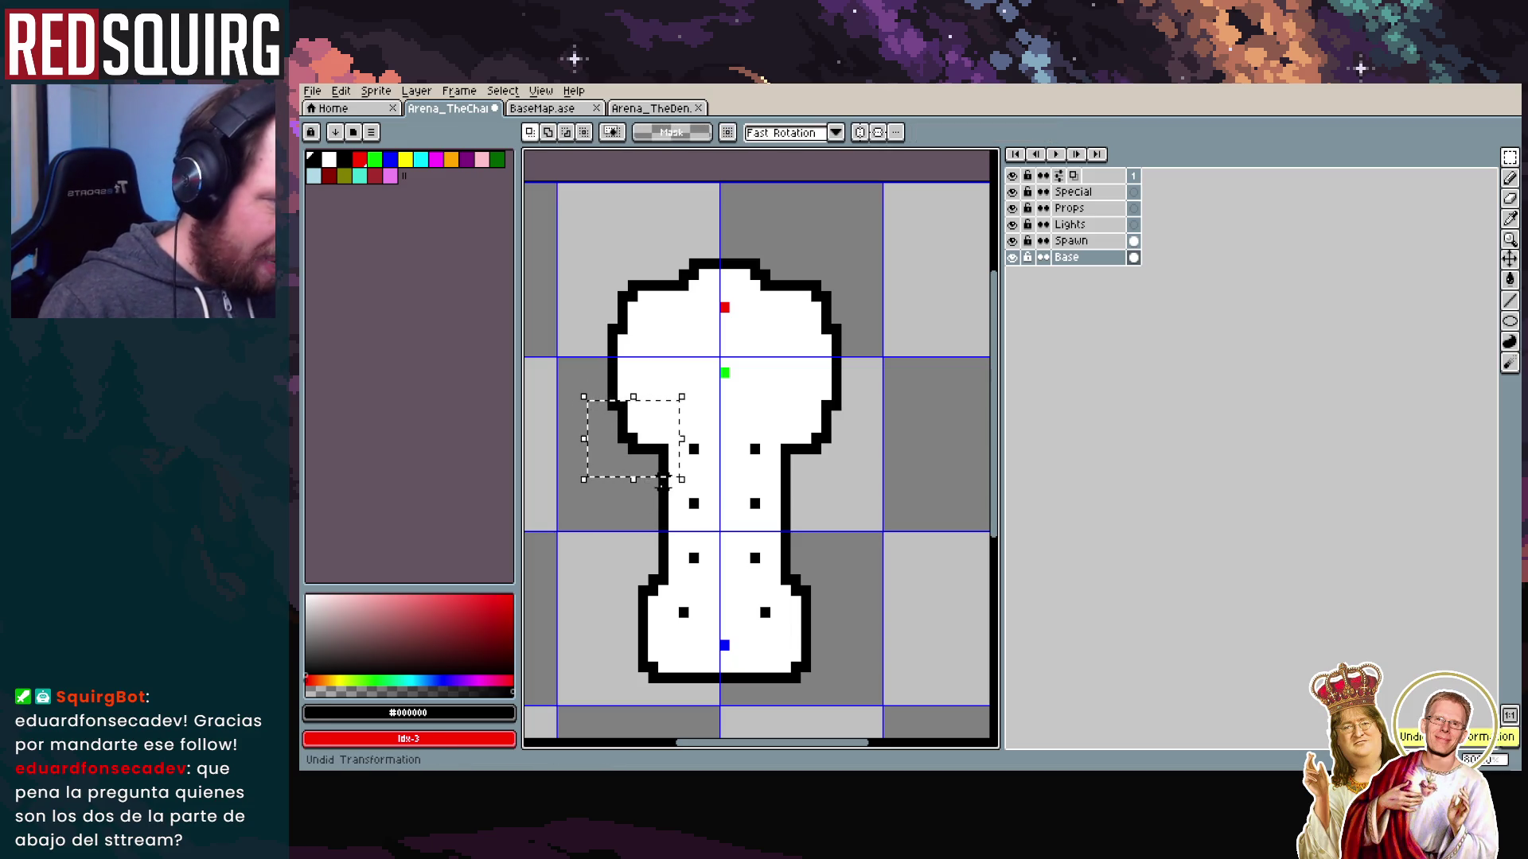
{"action": "scroll", "coordinate": [669, 501], "scroll_direction": "down", "scroll_amount": 3}
{"action": "scroll", "coordinate": [672, 510], "scroll_direction": "up", "scroll_amount": 5}
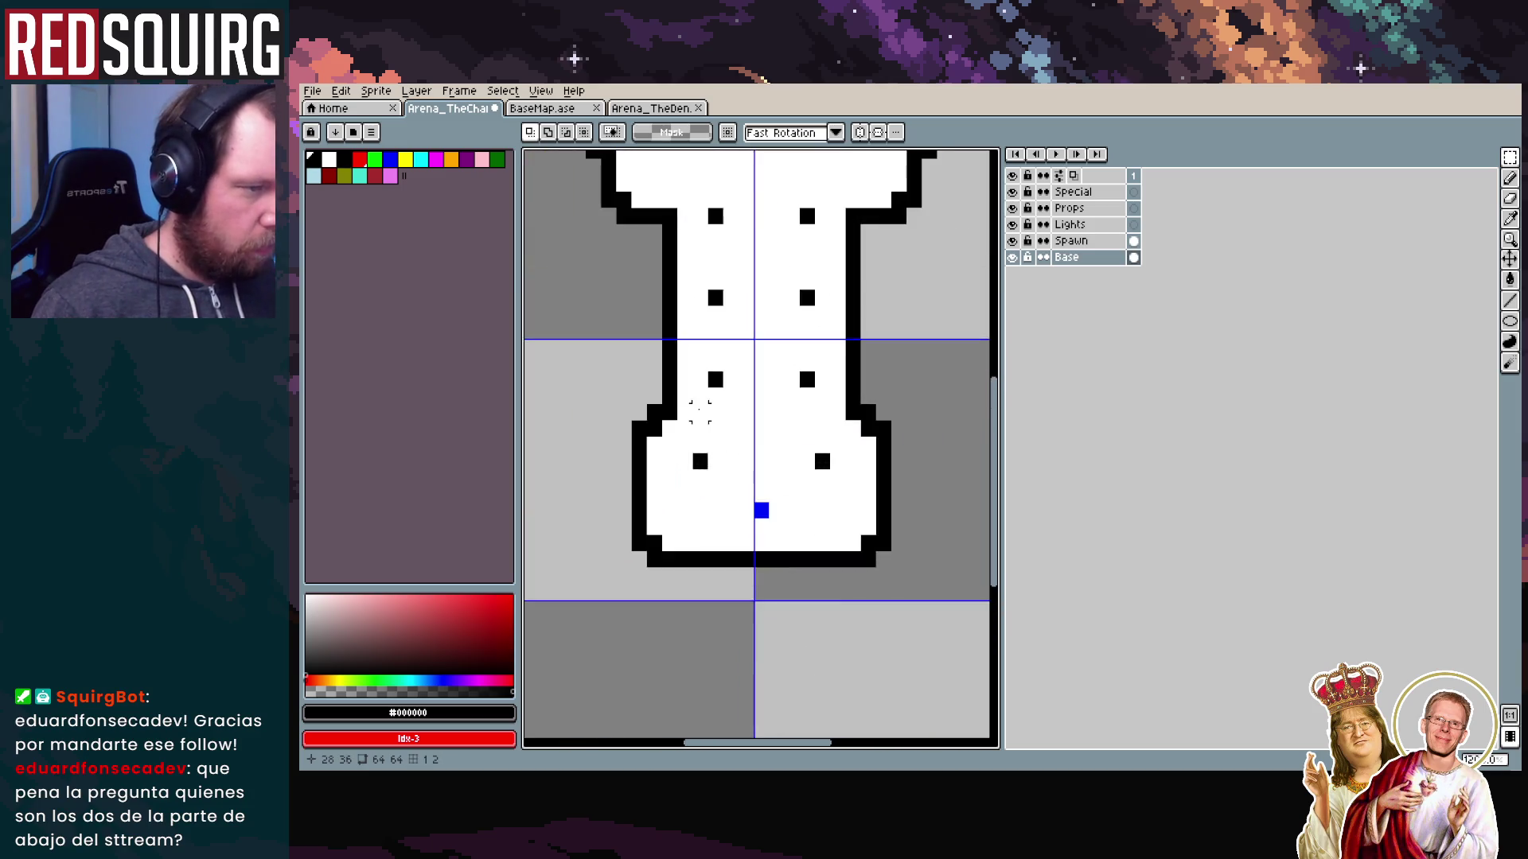
Remove the stray grey mark beside the room's left outline
{"action": "mouse_move", "coordinate": [667, 366]}
{"action": "left_mouse_down"}
{"action": "mouse_move", "coordinate": [844, 519]}
{"action": "mouse_move", "coordinate": [701, 386]}
{"action": "mouse_move", "coordinate": [723, 388]}
{"action": "left_mouse_up"}
{"action": "scroll", "coordinate": [754, 409], "scroll_direction": "down", "scroll_amount": 2}
{"action": "scroll", "coordinate": [754, 409], "scroll_direction": "down", "scroll_amount": 2}
{"action": "left_click", "coordinate": [799, 482]}
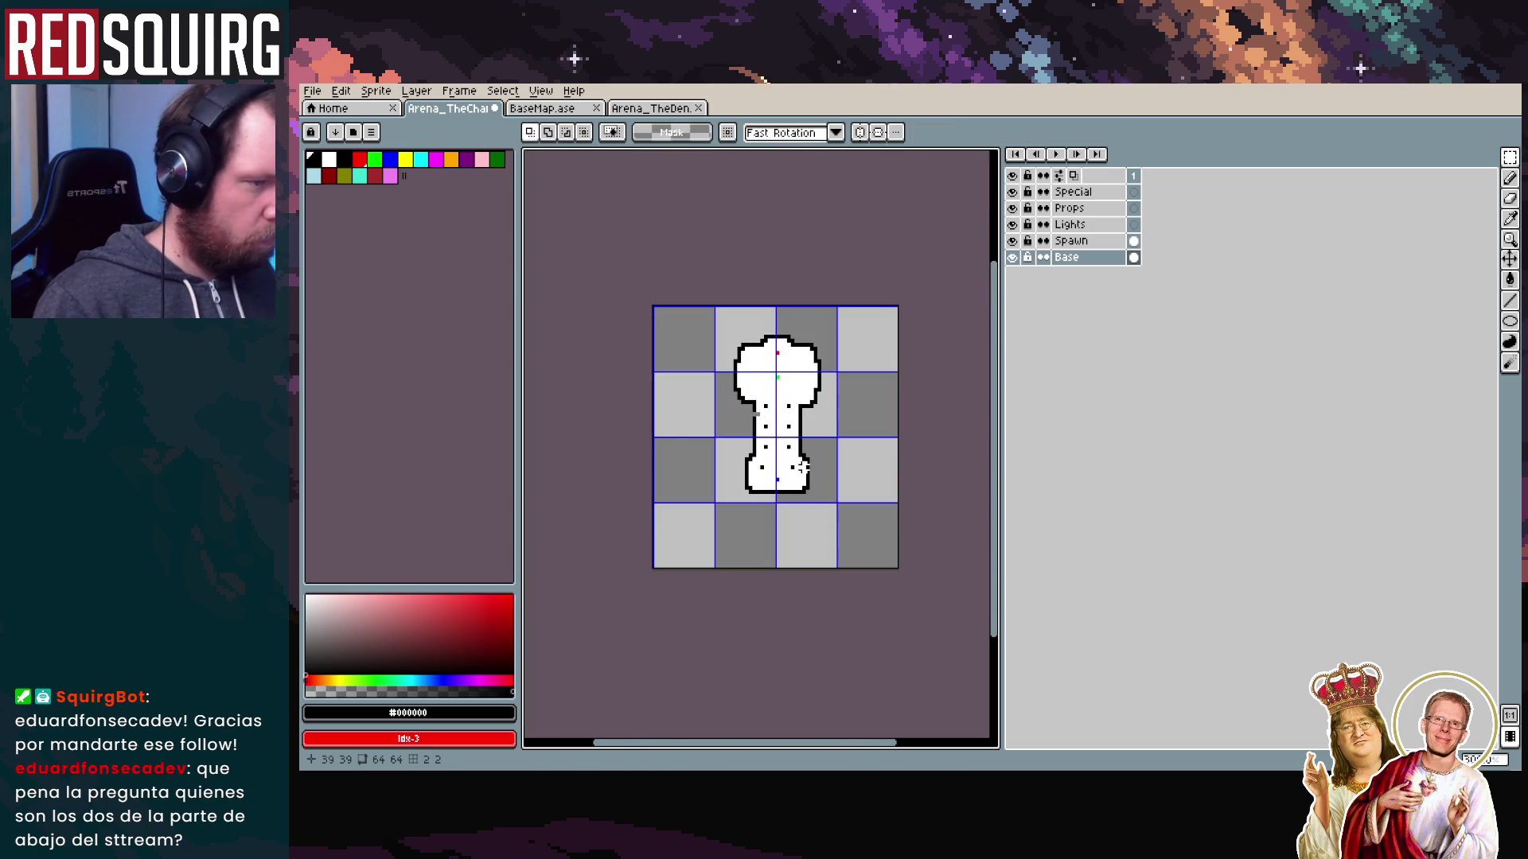
{"action": "scroll", "coordinate": [802, 468], "scroll_direction": "up", "scroll_amount": 3}
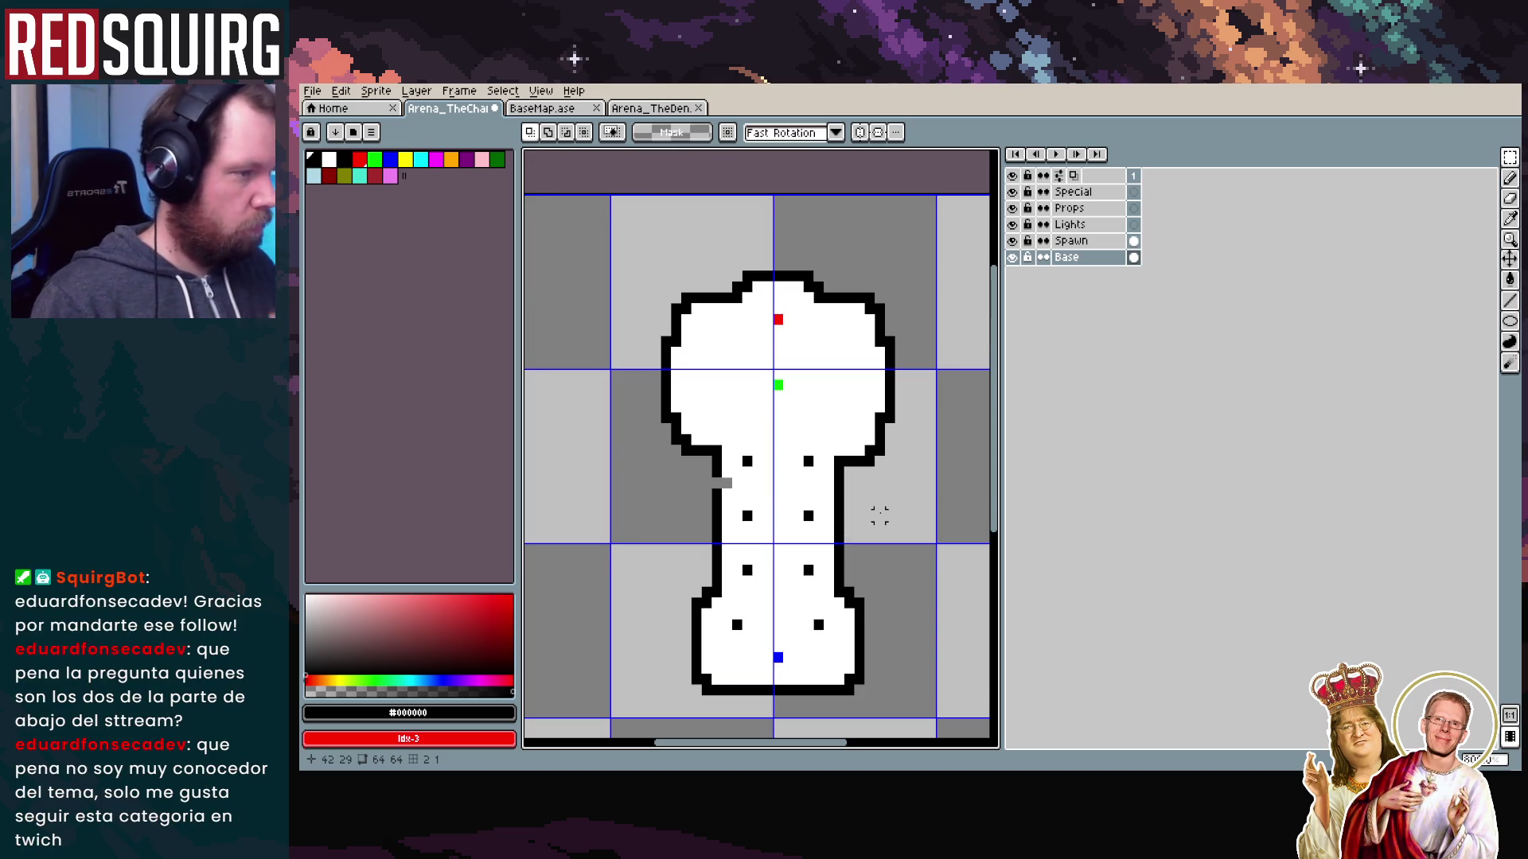
{"action": "left_click", "coordinate": [699, 439]}
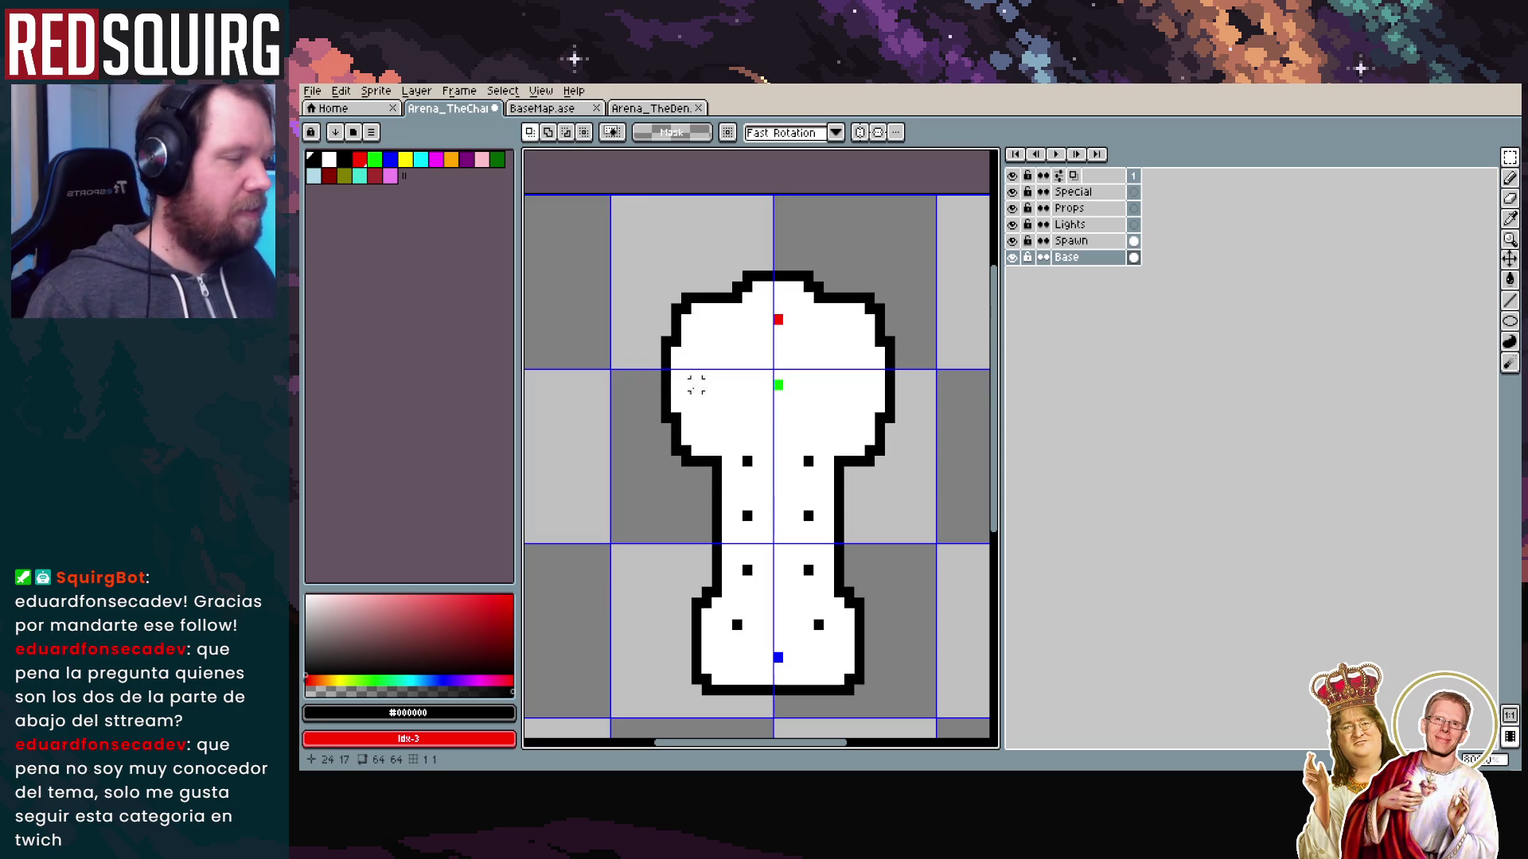
{"action": "scroll", "coordinate": [646, 308], "scroll_direction": "down", "scroll_amount": 2}
{"action": "scroll", "coordinate": [752, 412], "scroll_direction": "up", "scroll_amount": 4}
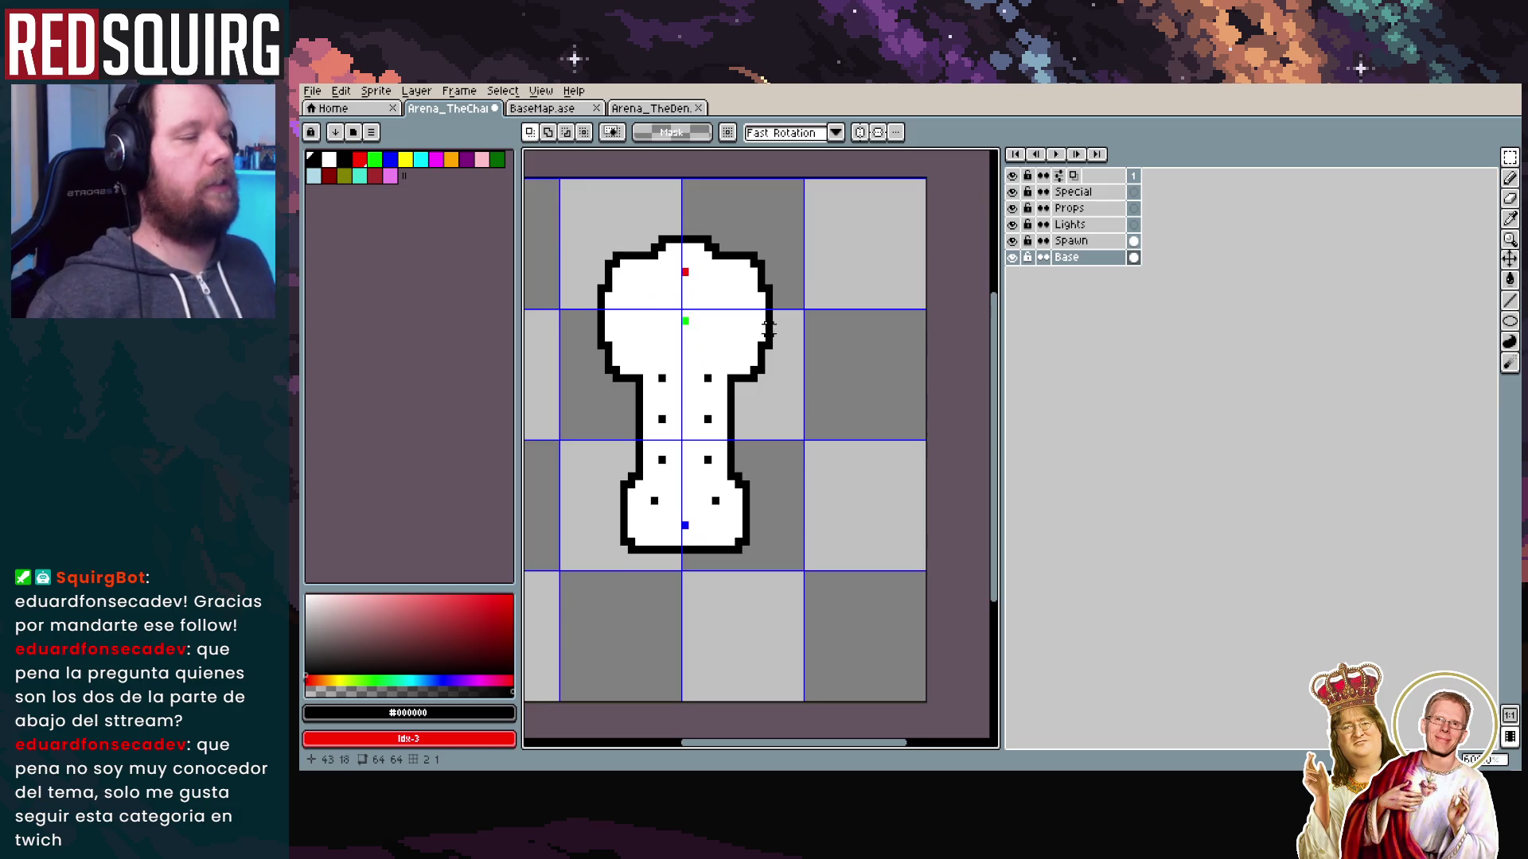
Pull the outline along the head's right edge one pixel inward
{"action": "left_click_drag", "start_coordinate": [831, 463], "coordinate": [757, 318]}
{"action": "key", "text": "ctrl+z"}
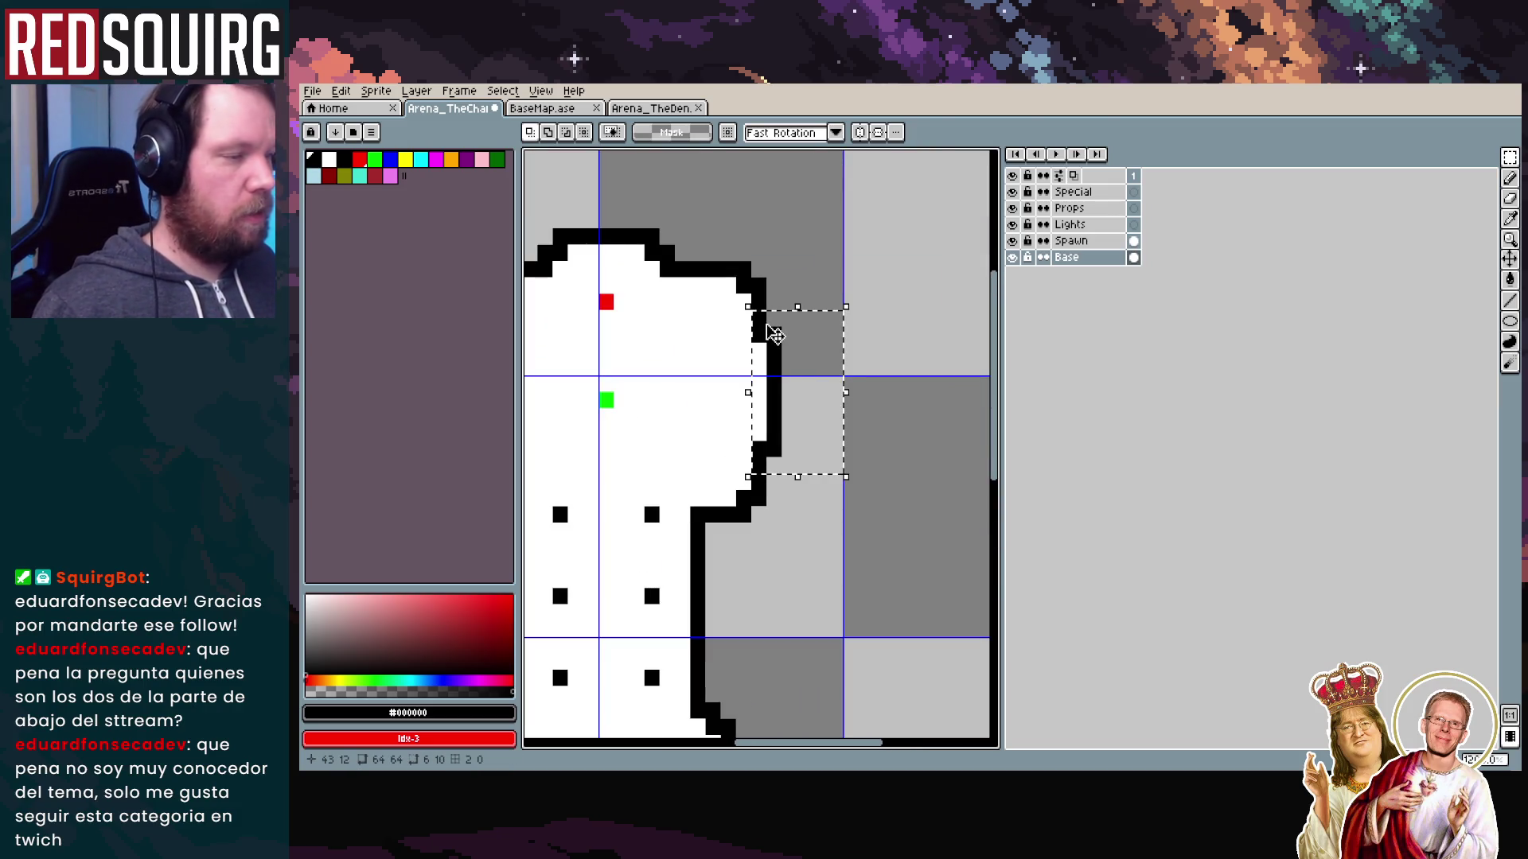
{"action": "mouse_move", "coordinate": [805, 446]}
{"action": "left_mouse_down"}
{"action": "mouse_move", "coordinate": [804, 323]}
{"action": "mouse_move", "coordinate": [804, 434]}
{"action": "mouse_move", "coordinate": [800, 326]}
{"action": "mouse_move", "coordinate": [765, 325]}
{"action": "left_mouse_up"}
{"action": "key", "text": "Left"}
{"action": "key", "text": "Left"}
{"action": "scroll", "coordinate": [697, 399], "scroll_direction": "down", "scroll_amount": 4}
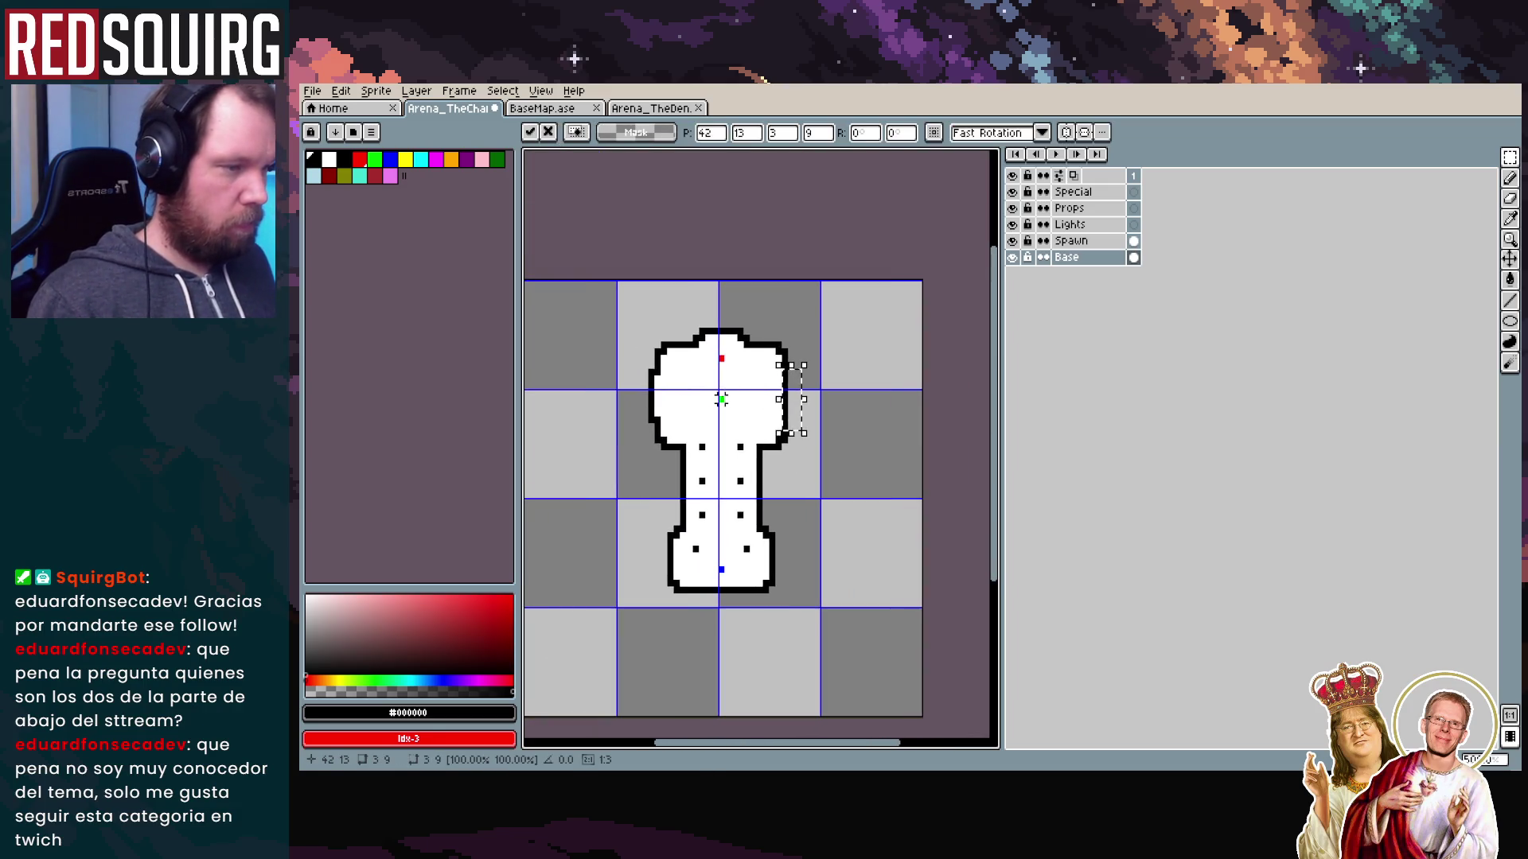
{"action": "key", "text": "ctrl+d"}
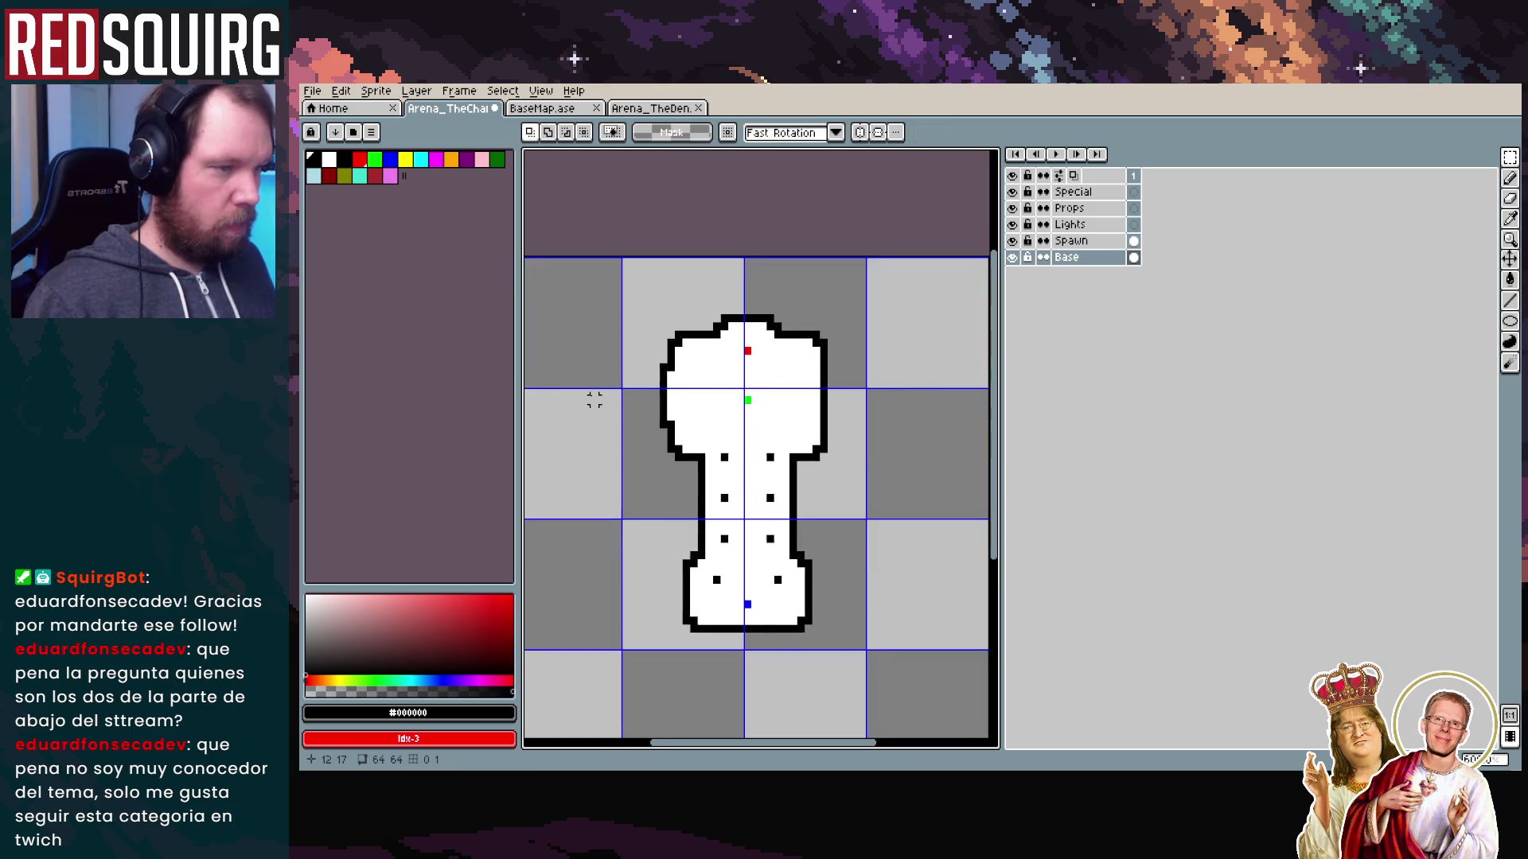
{"action": "scroll", "coordinate": [594, 399], "scroll_direction": "up", "scroll_amount": 4}
Try a selection on the head's top, undo it, and zoom closer
{"action": "left_click_drag", "start_coordinate": [685, 443], "coordinate": [611, 457]}
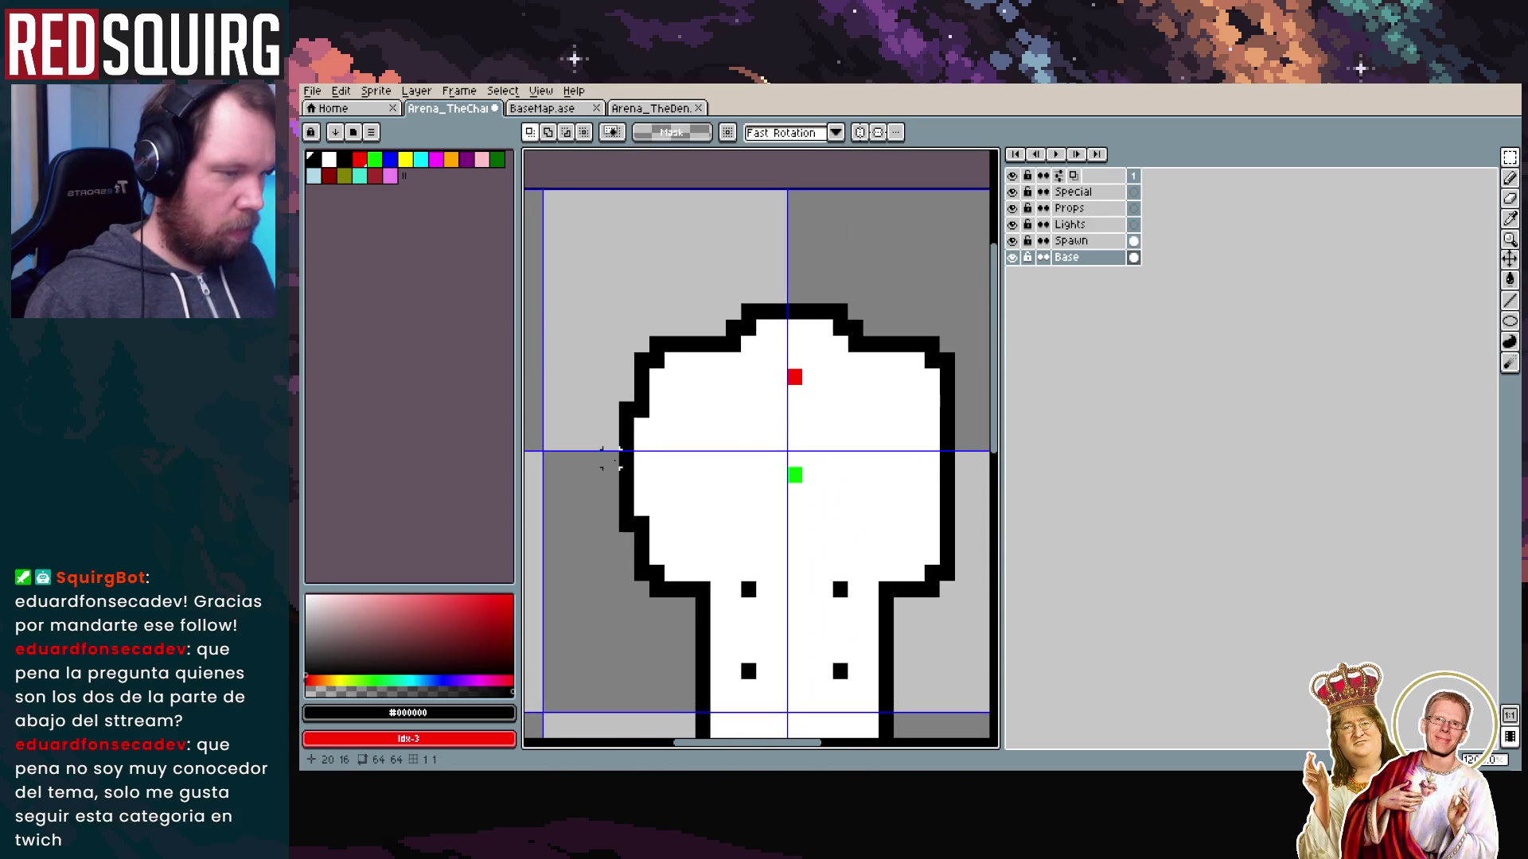
{"action": "left_click_drag", "start_coordinate": [708, 268], "coordinate": [882, 339]}
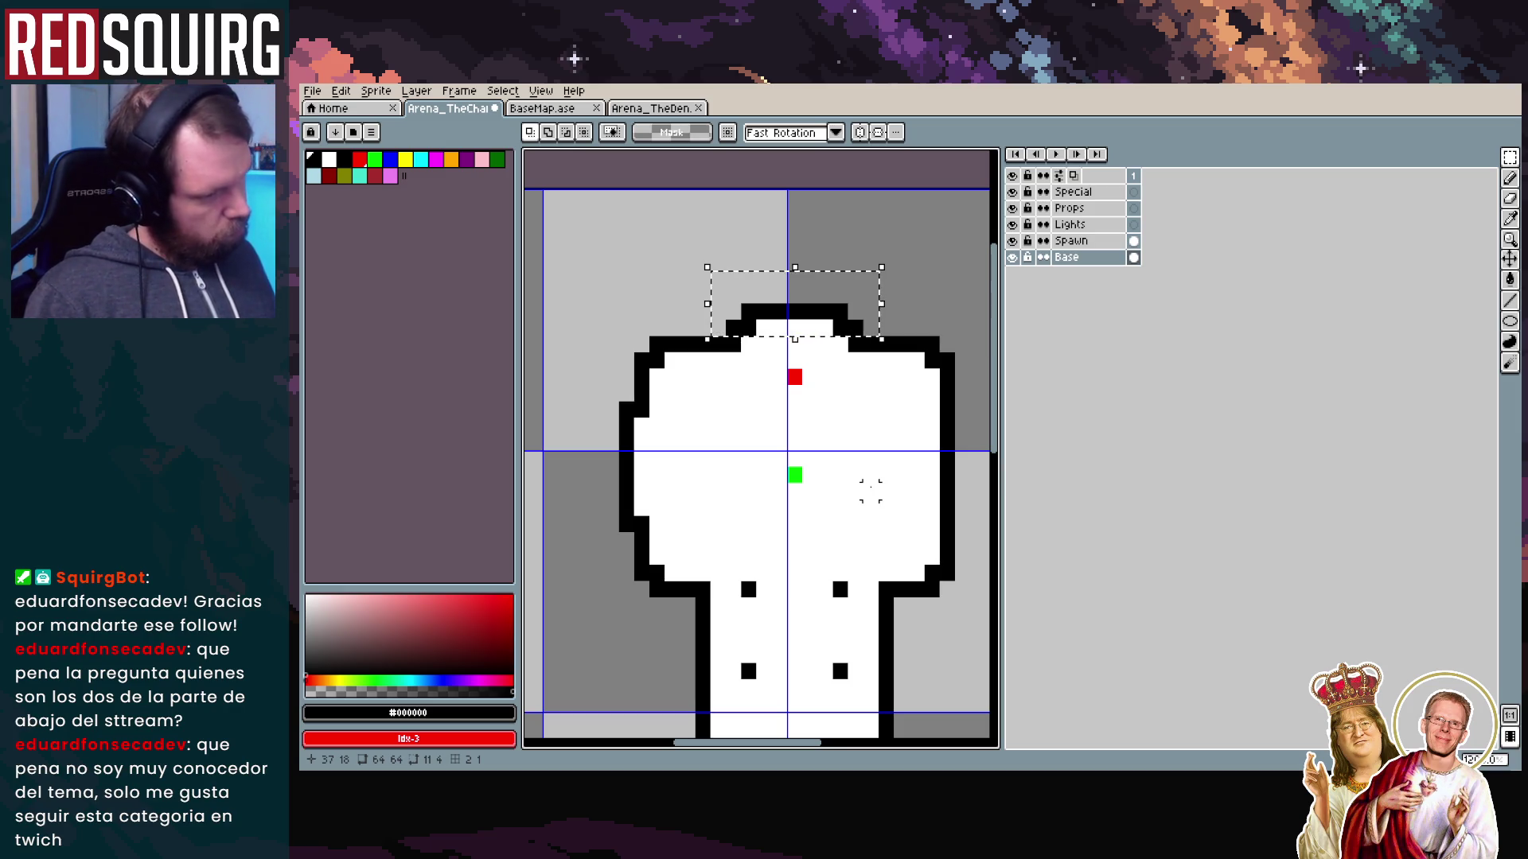
{"action": "key", "text": "ctrl+z"}
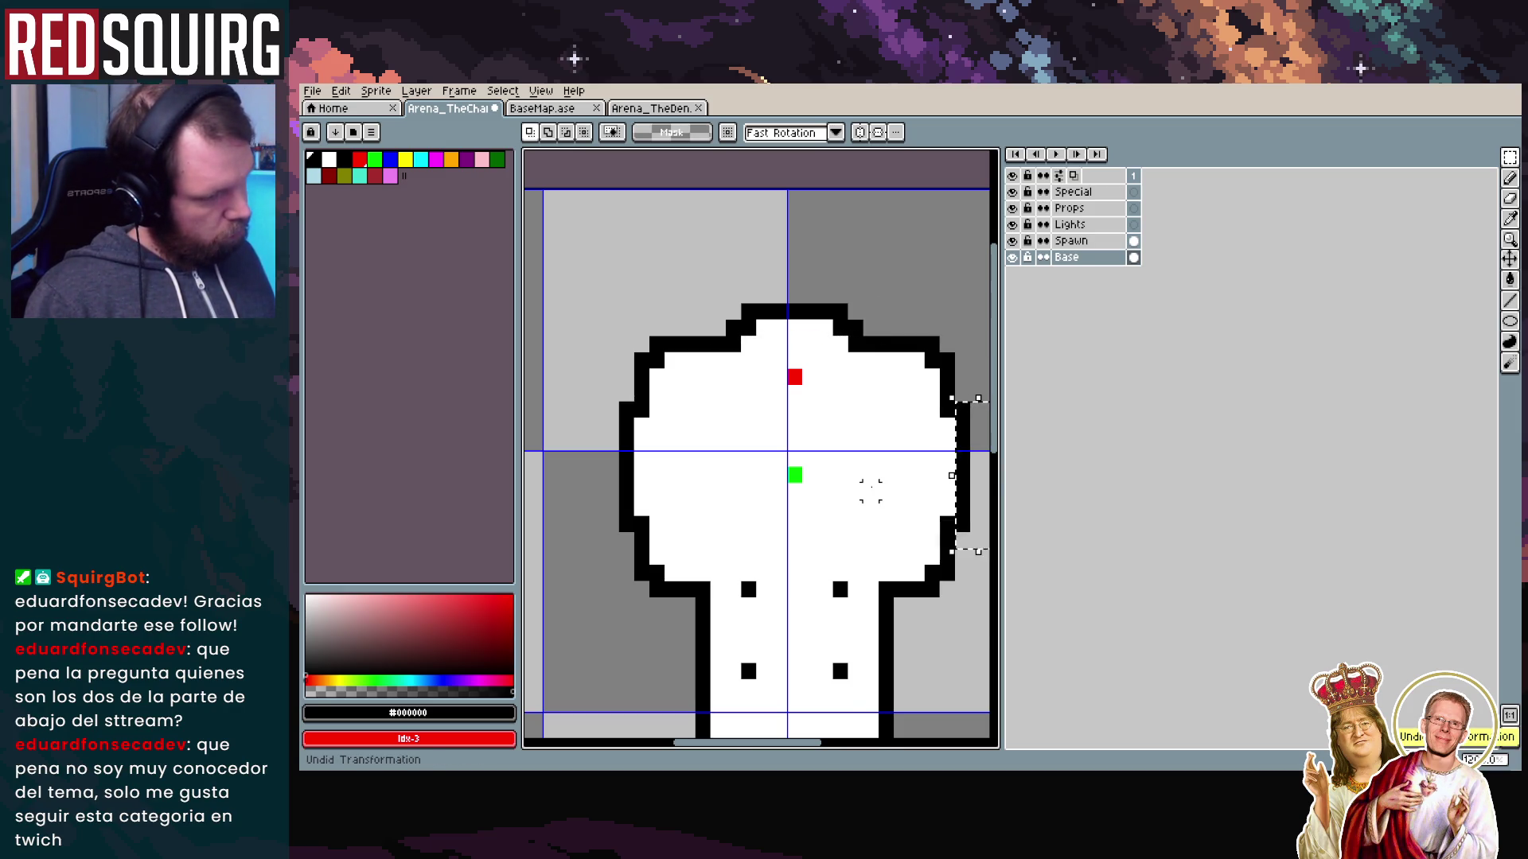
{"action": "scroll", "coordinate": [871, 490], "scroll_direction": "down", "scroll_amount": 1}
{"action": "left_click_drag", "start_coordinate": [900, 484], "coordinate": [773, 362]}
{"action": "scroll", "coordinate": [863, 461], "scroll_direction": "up", "scroll_amount": 1}
{"action": "scroll", "coordinate": [774, 362], "scroll_direction": "down", "scroll_amount": 2}
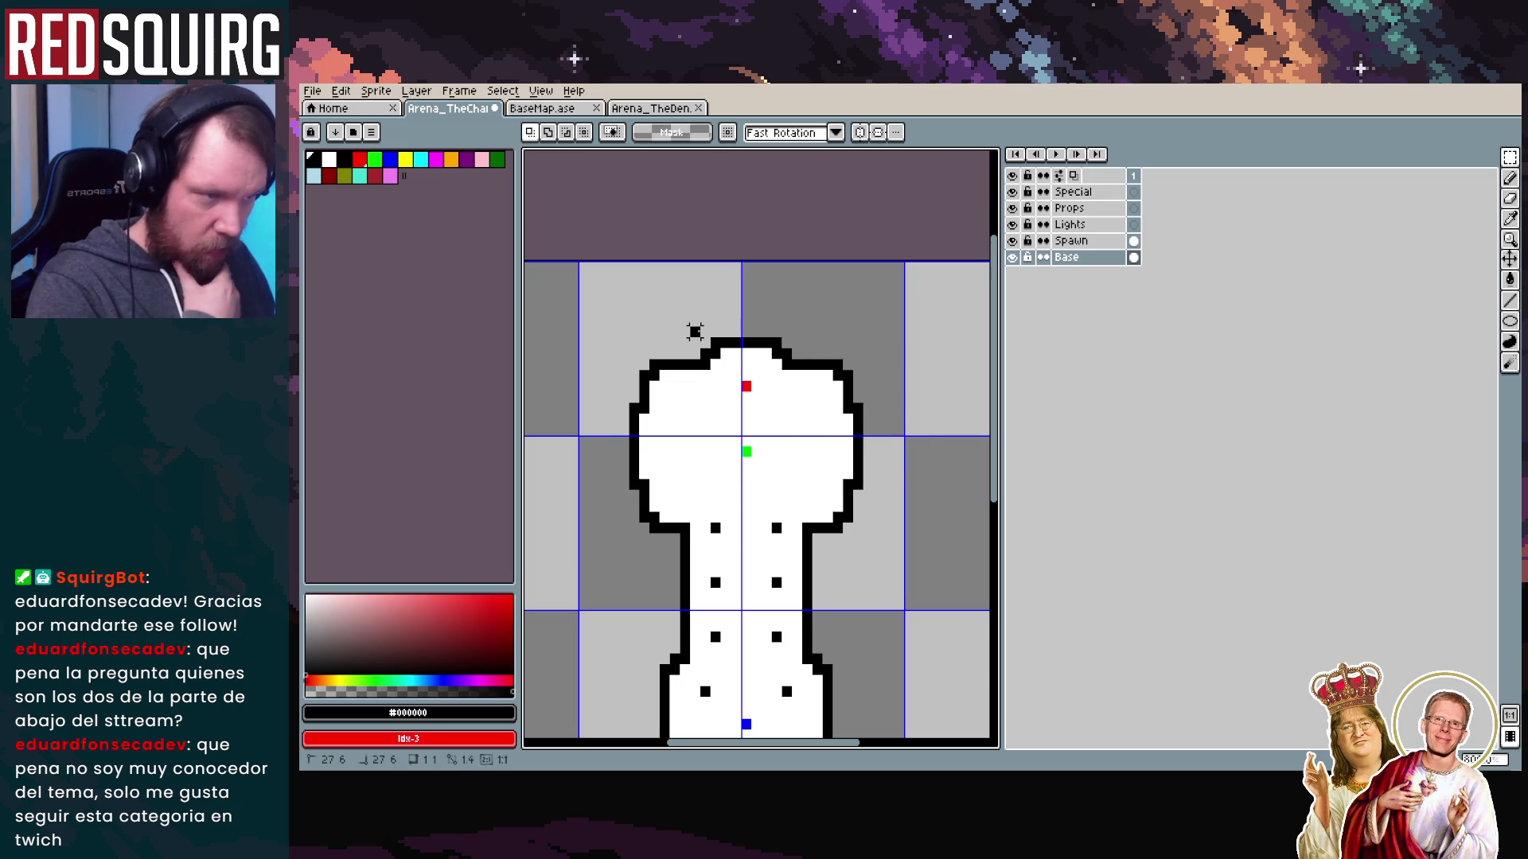
Cut the head's top cap, rotate it -90° and place it one pixel higher beside the head's right side
{"action": "left_click_drag", "start_coordinate": [693, 330], "coordinate": [821, 356]}
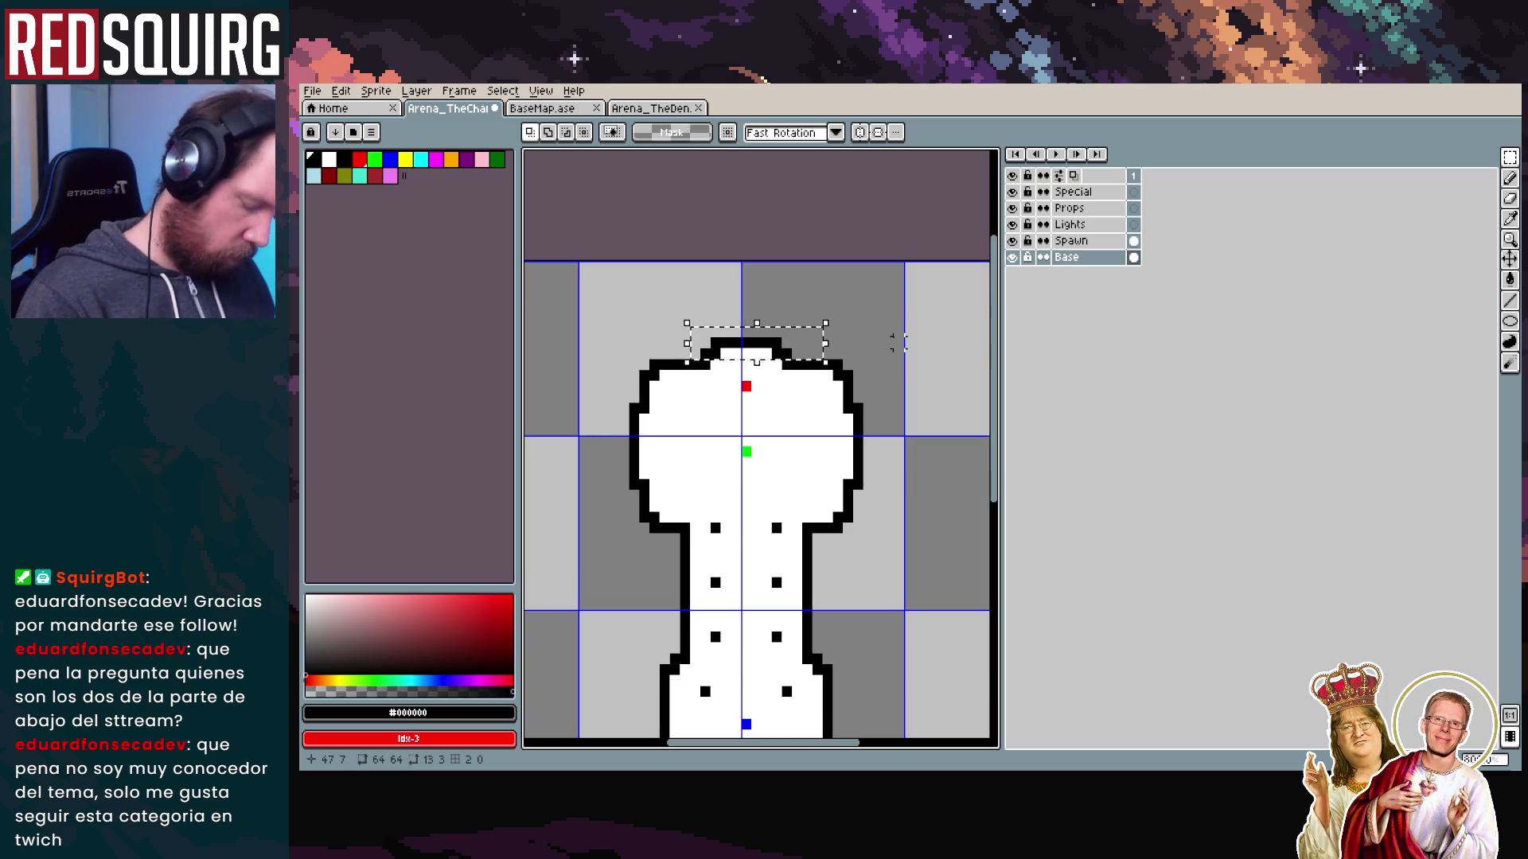
{"action": "left_click_drag", "start_coordinate": [783, 352], "coordinate": [946, 363]}
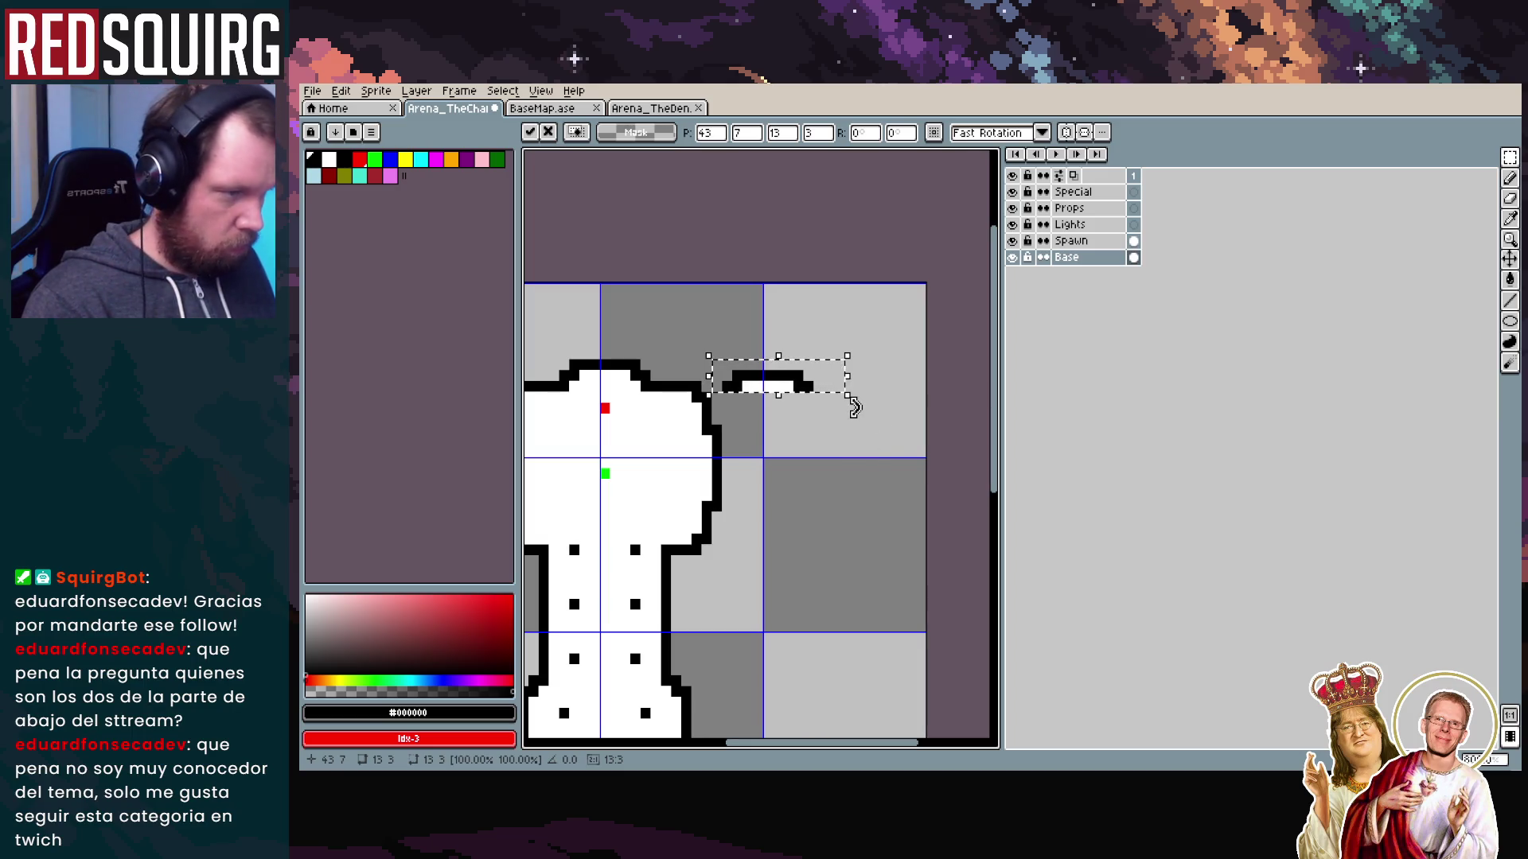
{"action": "left_click_drag", "start_coordinate": [864, 418], "coordinate": [776, 464]}
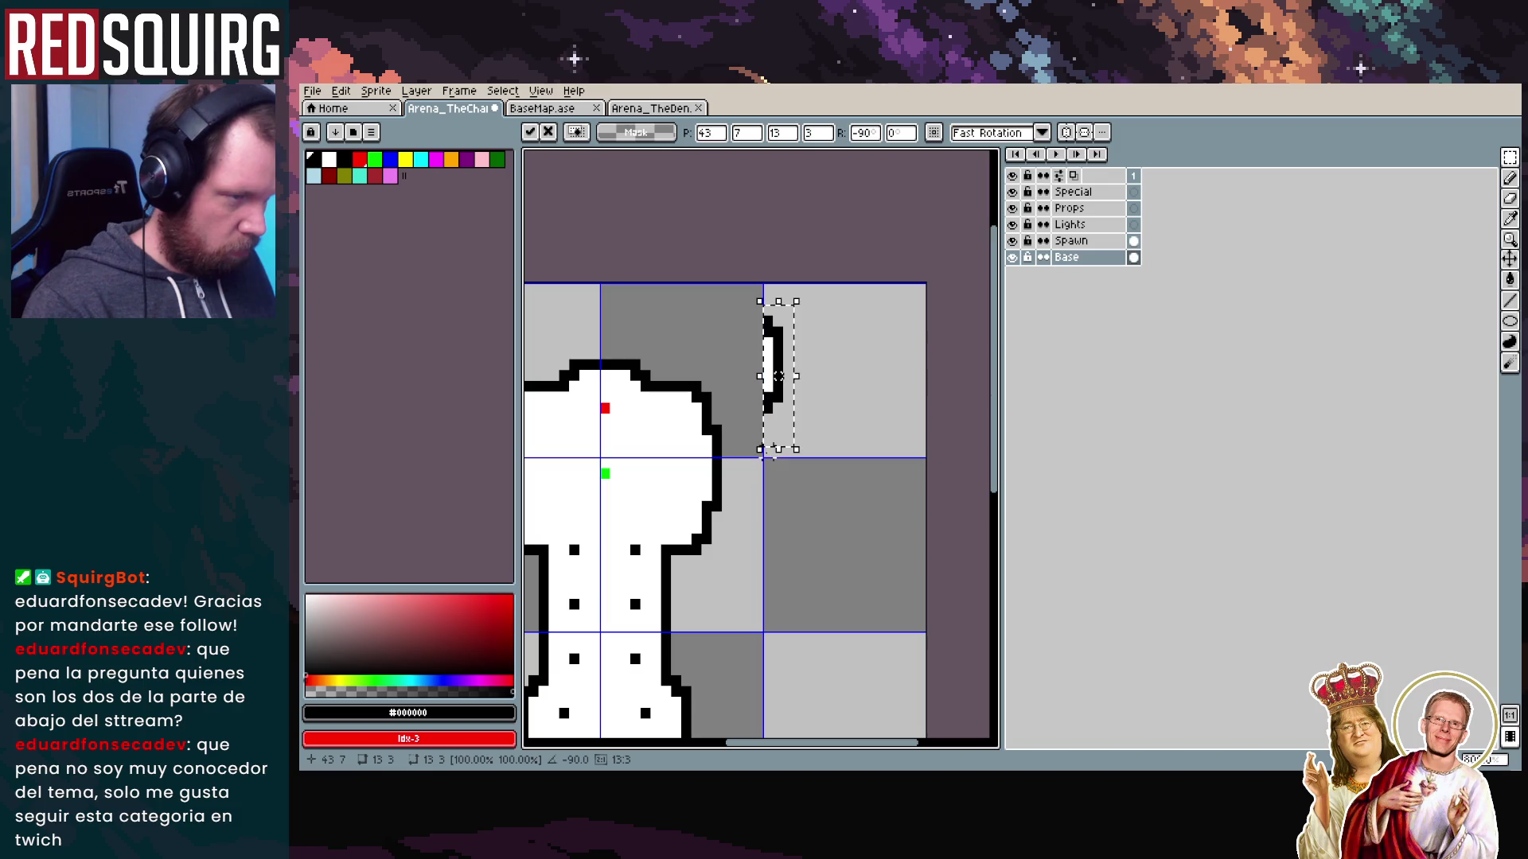
{"action": "mouse_move", "coordinate": [779, 349]}
{"action": "left_mouse_down"}
{"action": "mouse_move", "coordinate": [749, 450]}
{"action": "mouse_move", "coordinate": [810, 440]}
{"action": "mouse_move", "coordinate": [836, 378]}
{"action": "mouse_move", "coordinate": [812, 421]}
{"action": "mouse_move", "coordinate": [769, 438]}
{"action": "mouse_move", "coordinate": [806, 447]}
{"action": "left_mouse_up"}
{"action": "scroll", "coordinate": [820, 414], "scroll_direction": "up", "scroll_amount": 2}
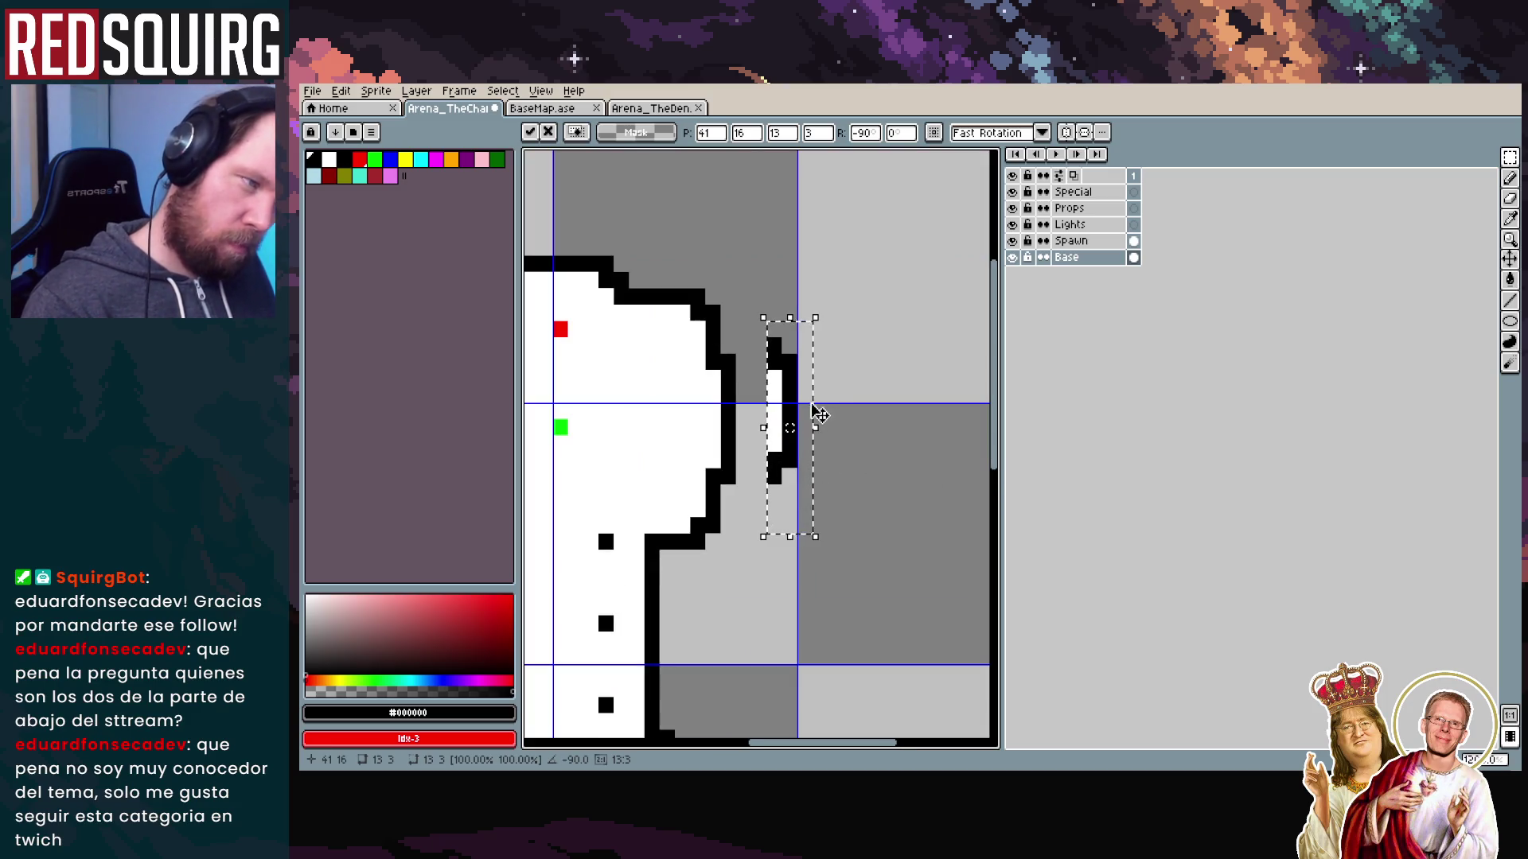
{"action": "left_click_drag", "start_coordinate": [764, 405], "coordinate": [764, 400]}
{"action": "scroll", "coordinate": [590, 427], "scroll_direction": "down", "scroll_amount": 2}
{"action": "scroll", "coordinate": [869, 404], "scroll_direction": "up", "scroll_amount": 2}
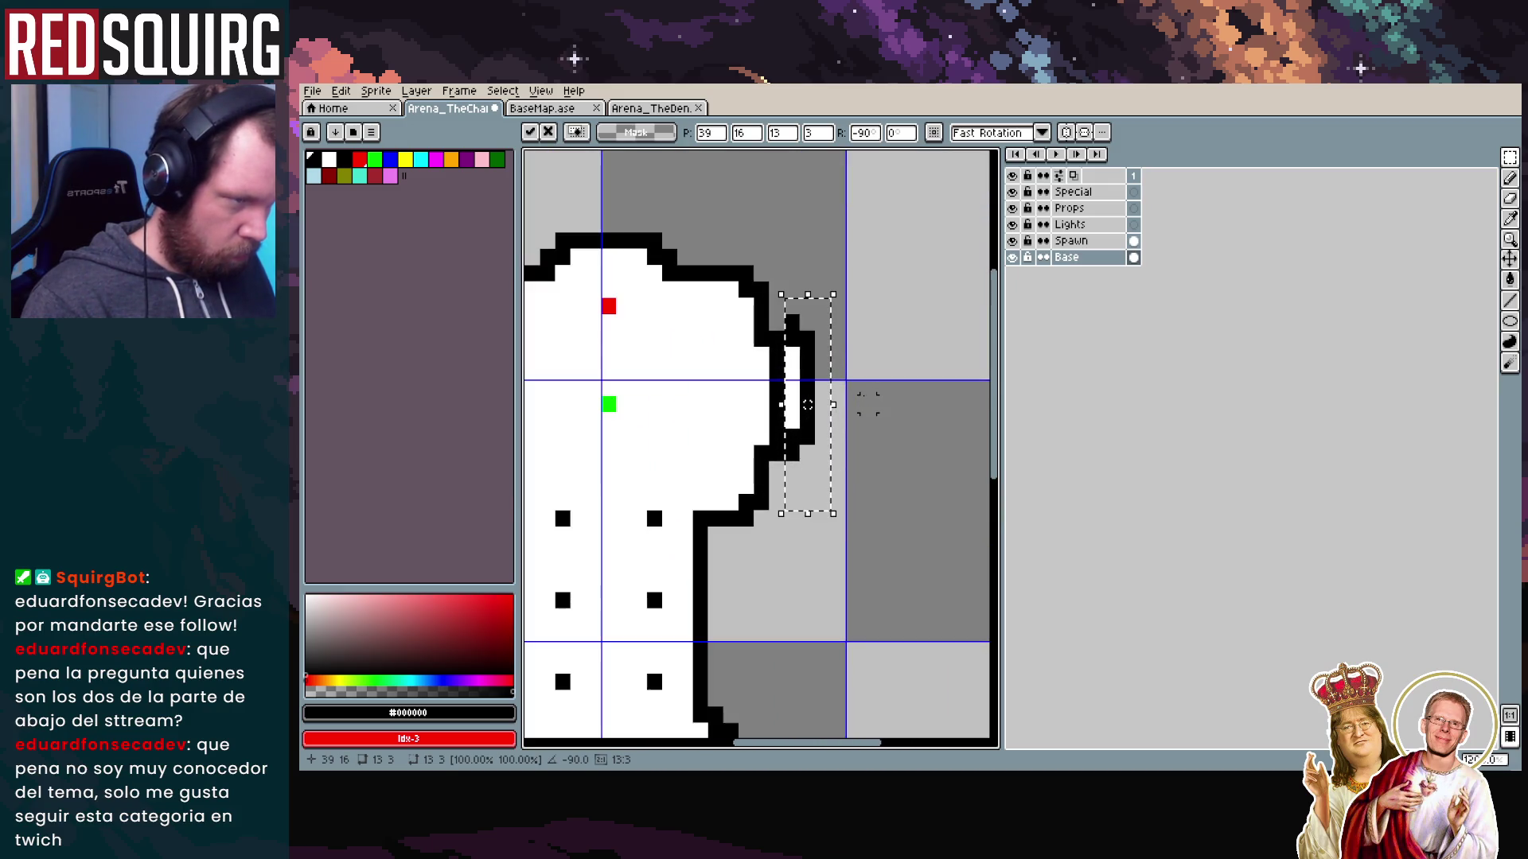
{"action": "key", "text": "Return"}
Undo a stray black bar and reselect the new right-side outline piece to check it
{"action": "left_click_drag", "start_coordinate": [853, 358], "coordinate": [818, 338]}
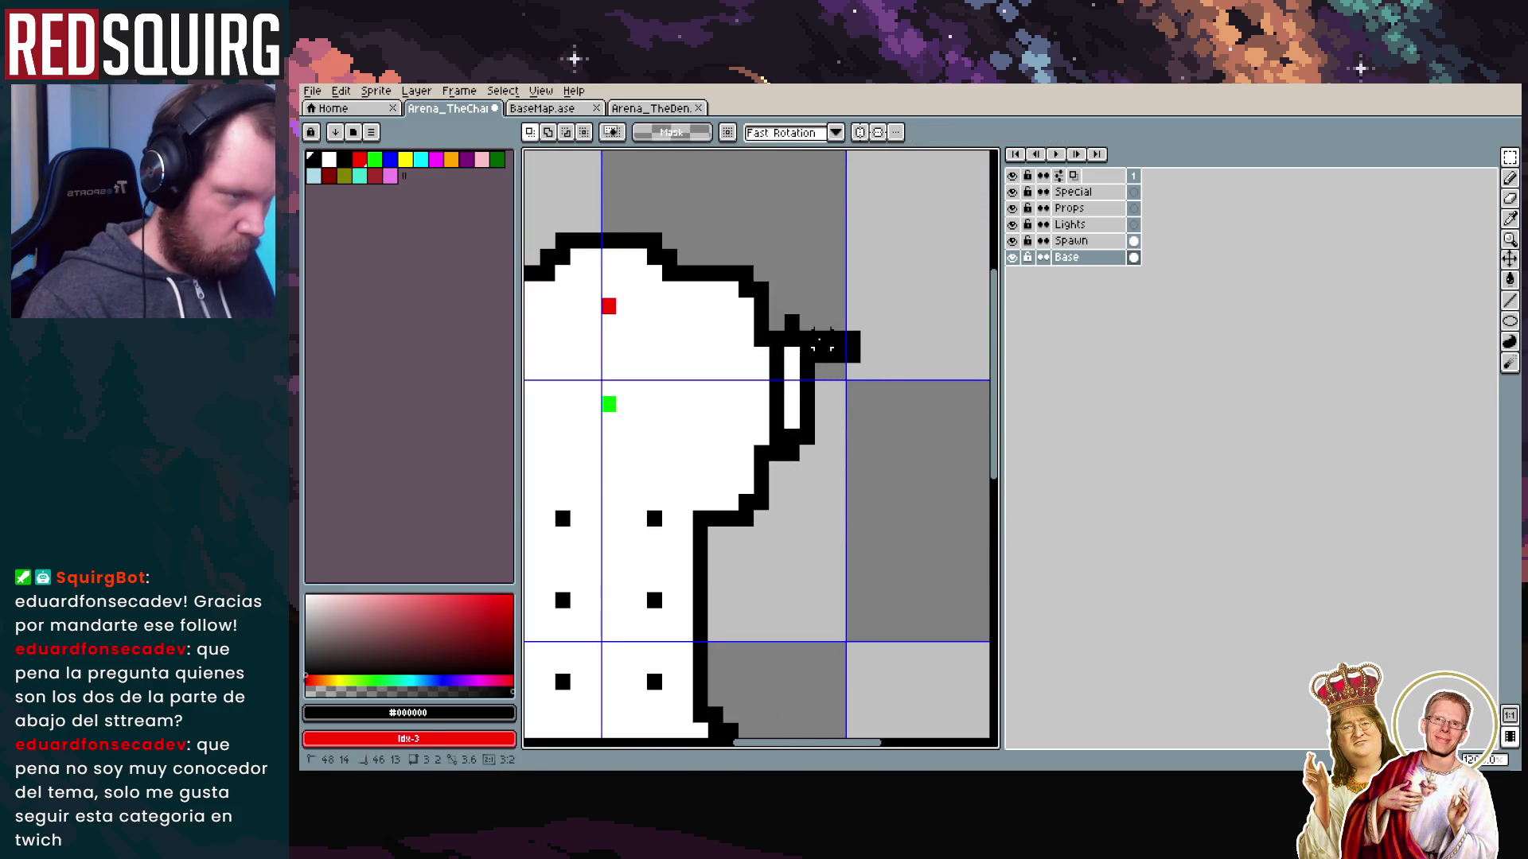
{"action": "key", "text": "ctrl+z"}
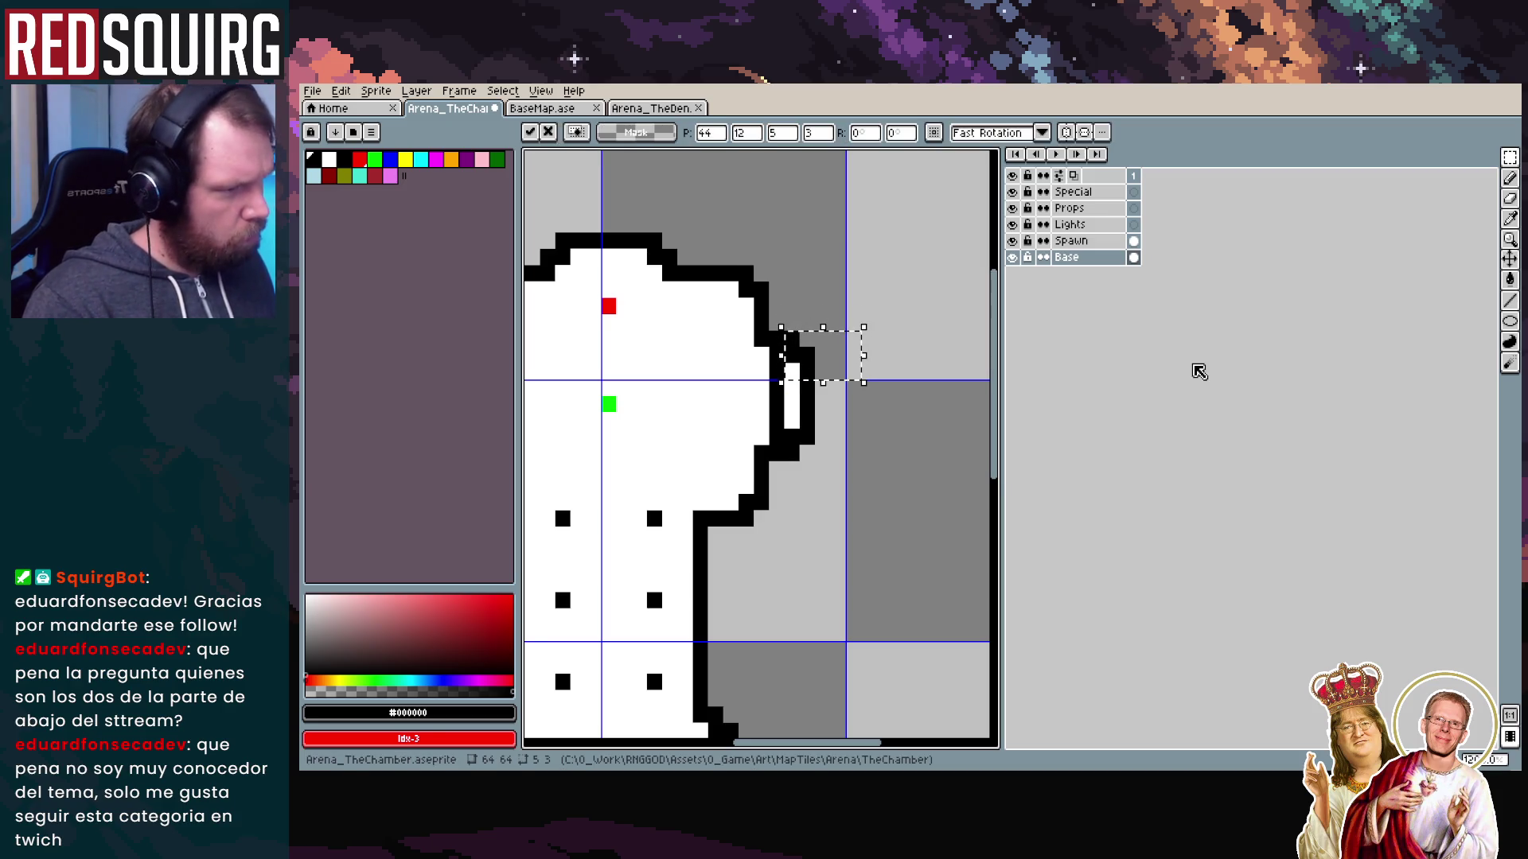
{"action": "key", "text": "ctrl+d"}
{"action": "left_click_drag", "start_coordinate": [839, 487], "coordinate": [792, 330]}
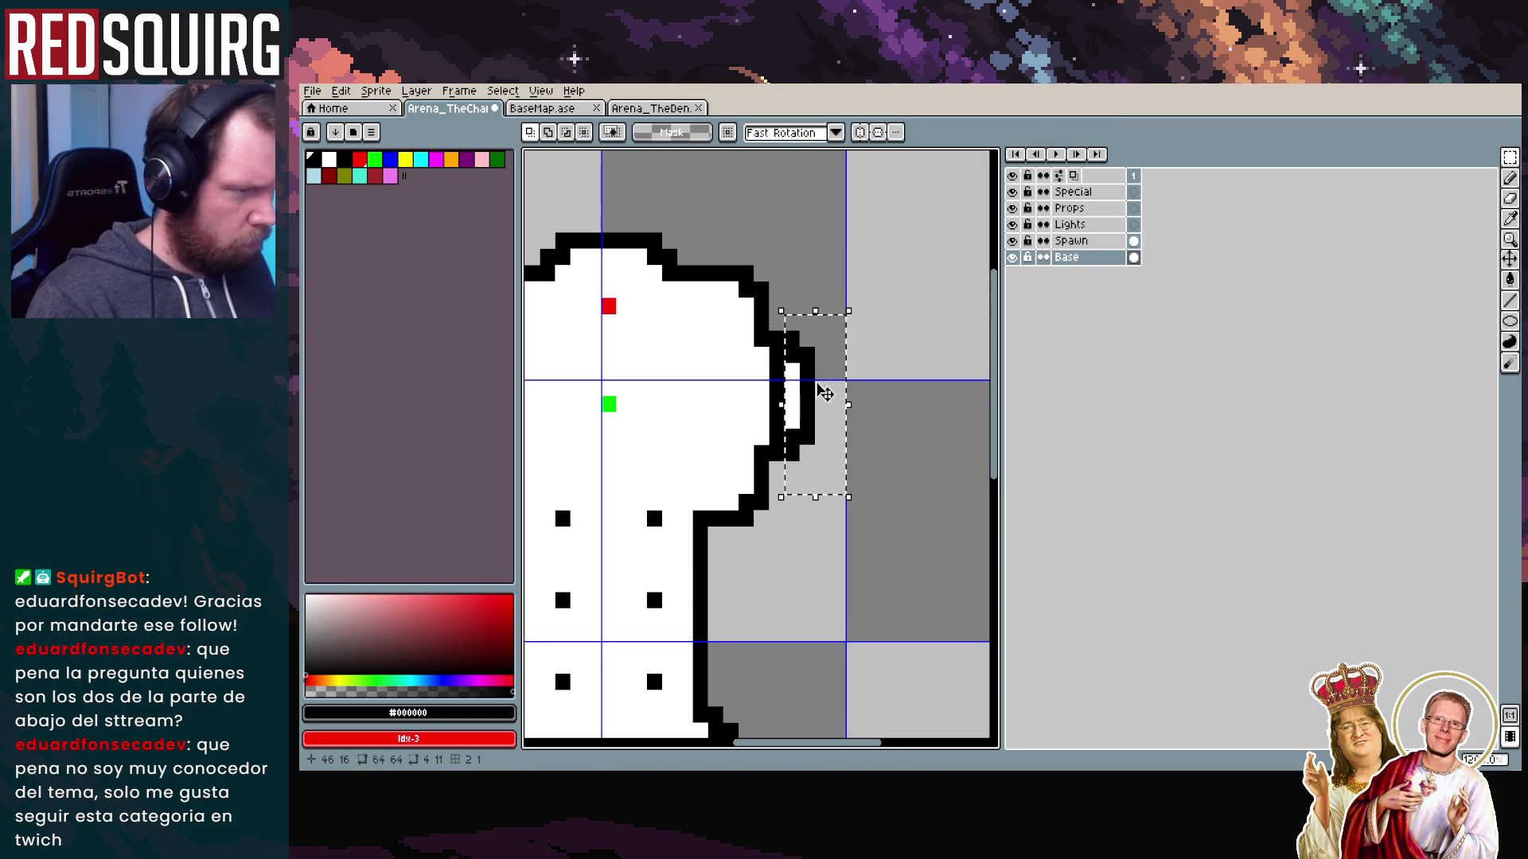
{"action": "scroll", "coordinate": [809, 402], "scroll_direction": "down", "scroll_amount": 3}
{"action": "scroll", "coordinate": [693, 450], "scroll_direction": "up", "scroll_amount": 1}
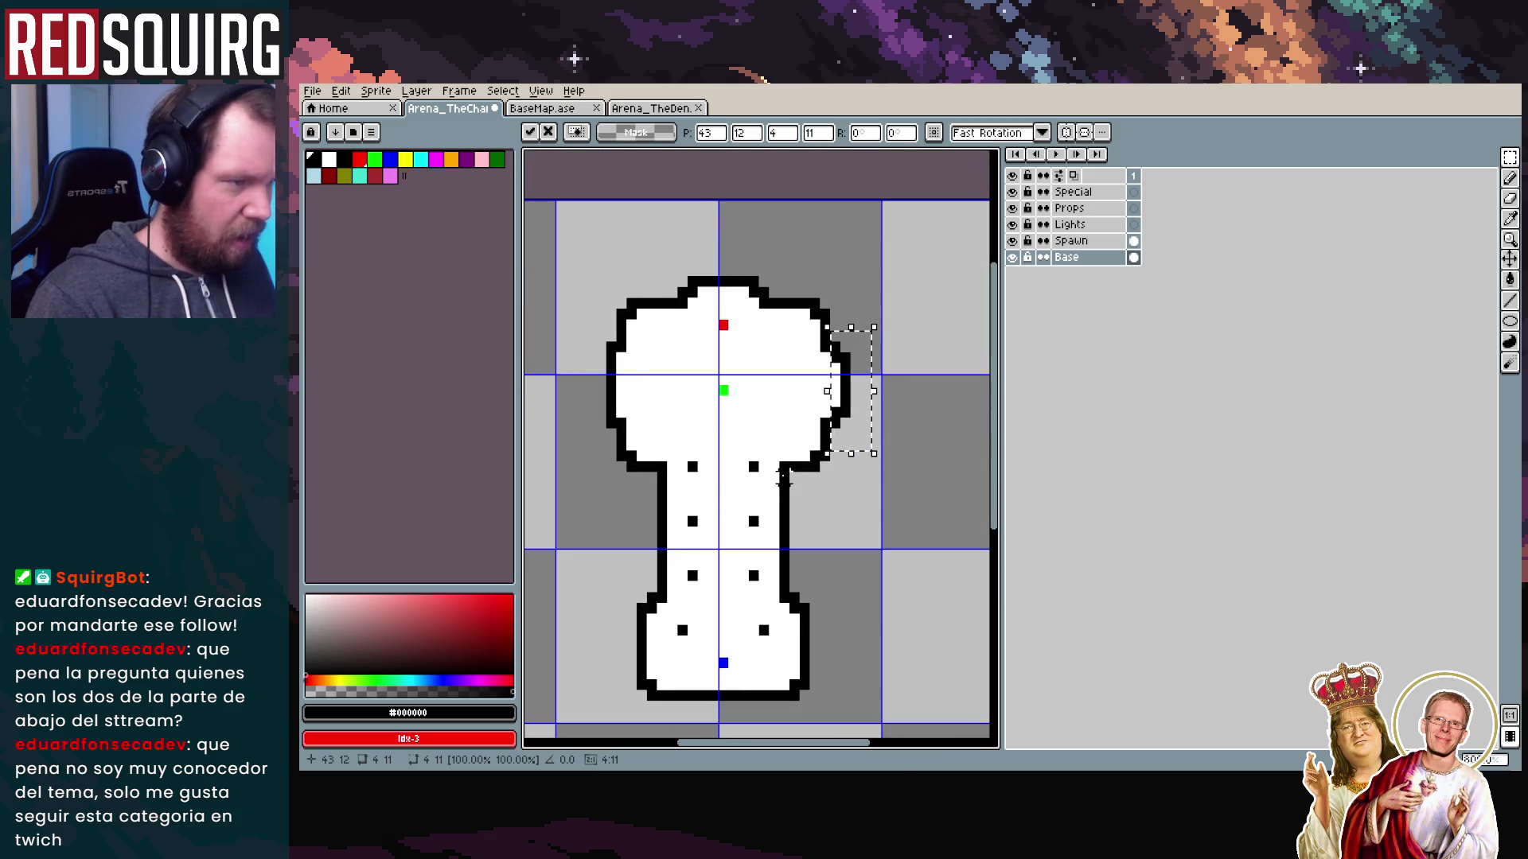
{"action": "key", "text": "ctrl+d"}
Move a tall slice of the head's right side against its left side and commit it
{"action": "left_click_drag", "start_coordinate": [884, 454], "coordinate": [797, 327]}
{"action": "left_click_drag", "start_coordinate": [796, 261], "coordinate": [873, 486]}
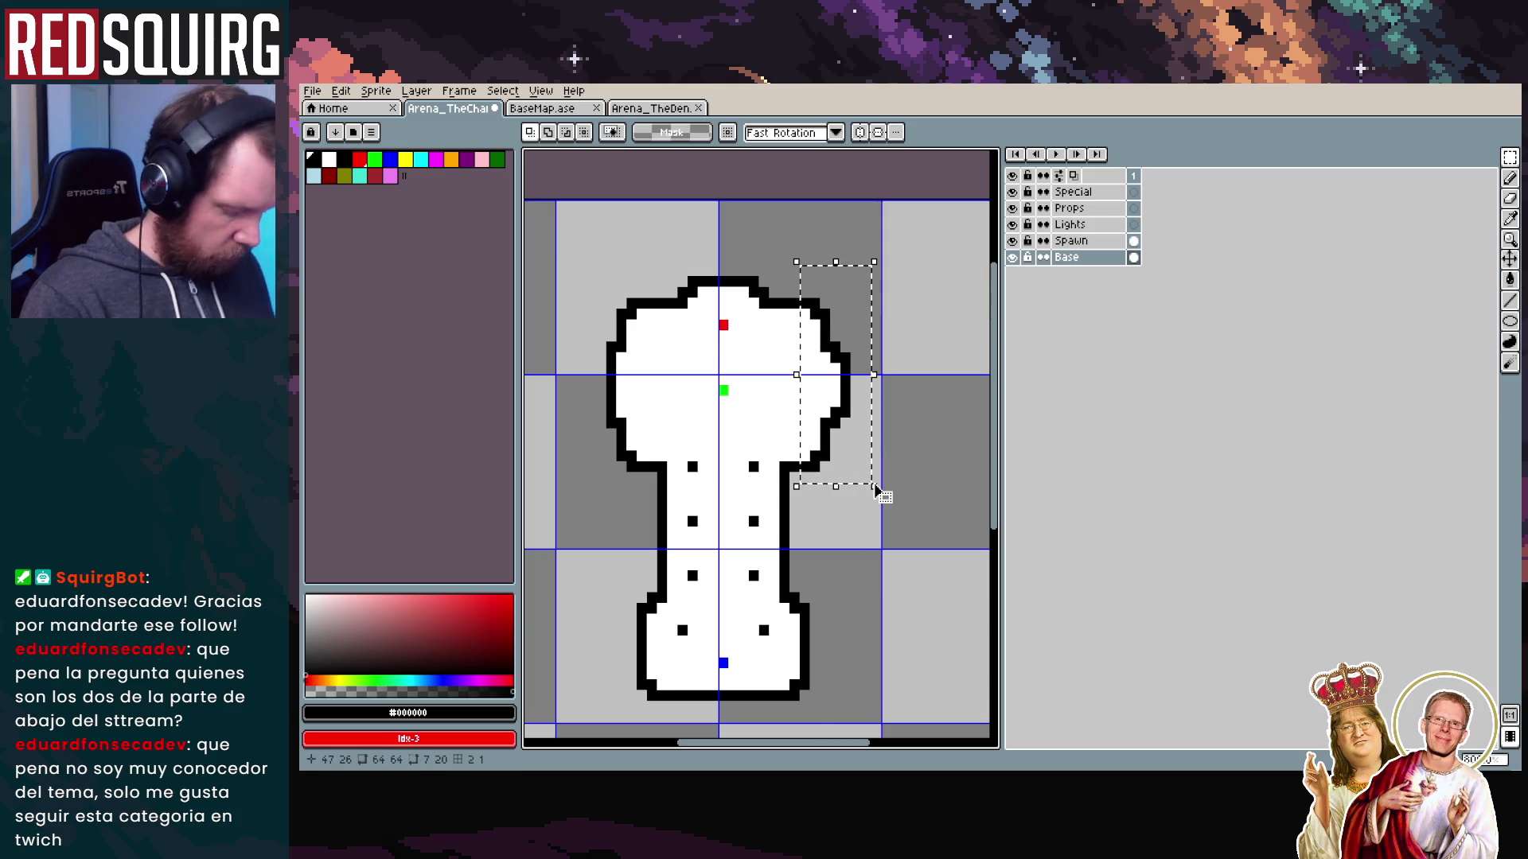
{"action": "left_click", "coordinate": [873, 484]}
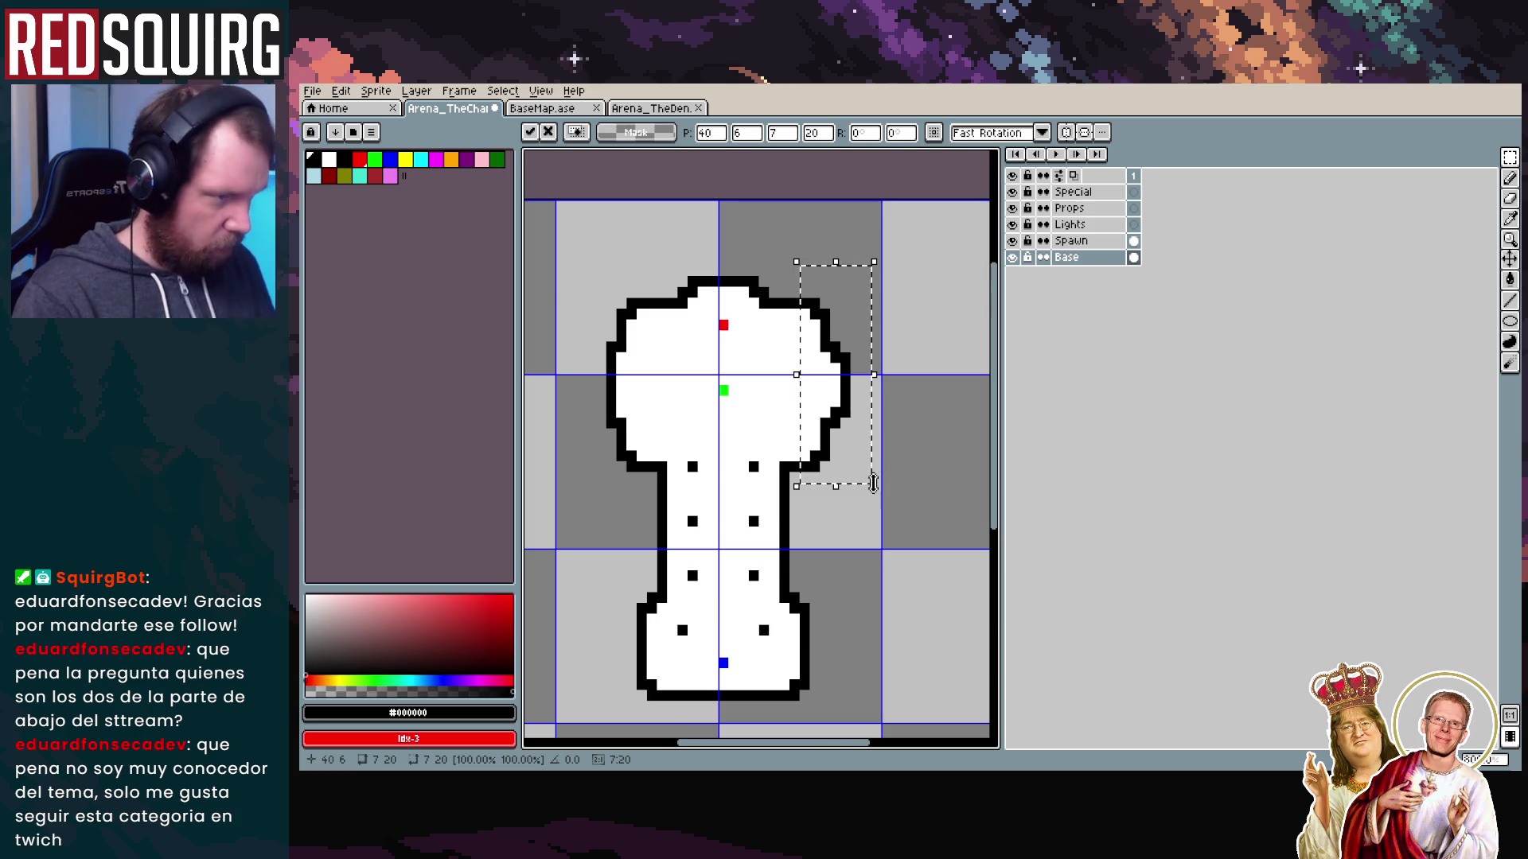
{"action": "mouse_move", "coordinate": [862, 447]}
{"action": "left_mouse_down"}
{"action": "mouse_move", "coordinate": [894, 447]}
{"action": "mouse_move", "coordinate": [607, 429]}
{"action": "mouse_move", "coordinate": [604, 446]}
{"action": "mouse_move", "coordinate": [770, 439]}
{"action": "left_mouse_up"}
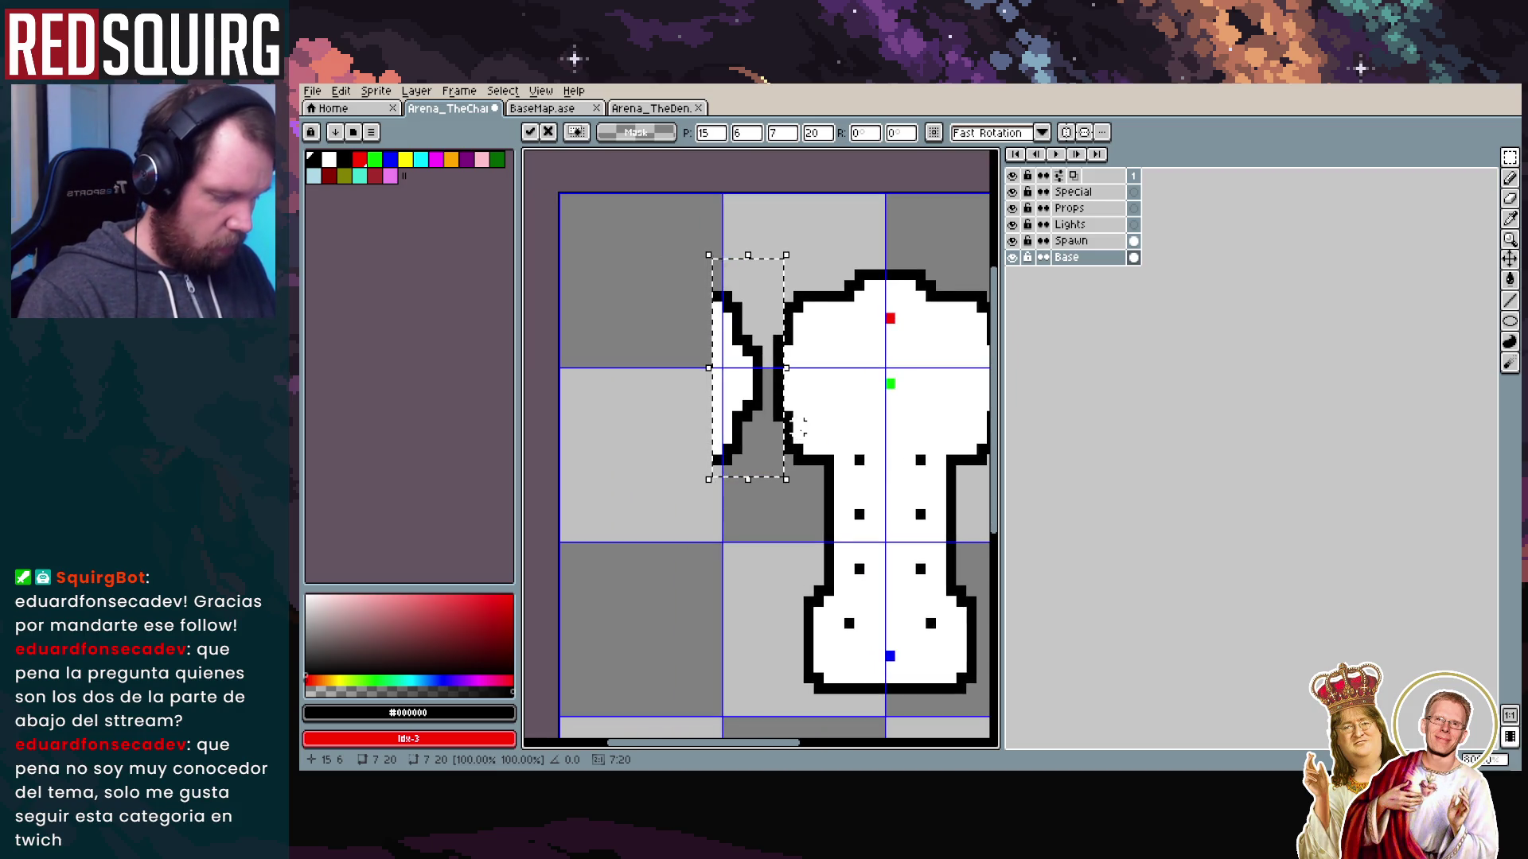
{"action": "left_click_drag", "start_coordinate": [790, 426], "coordinate": [809, 442]}
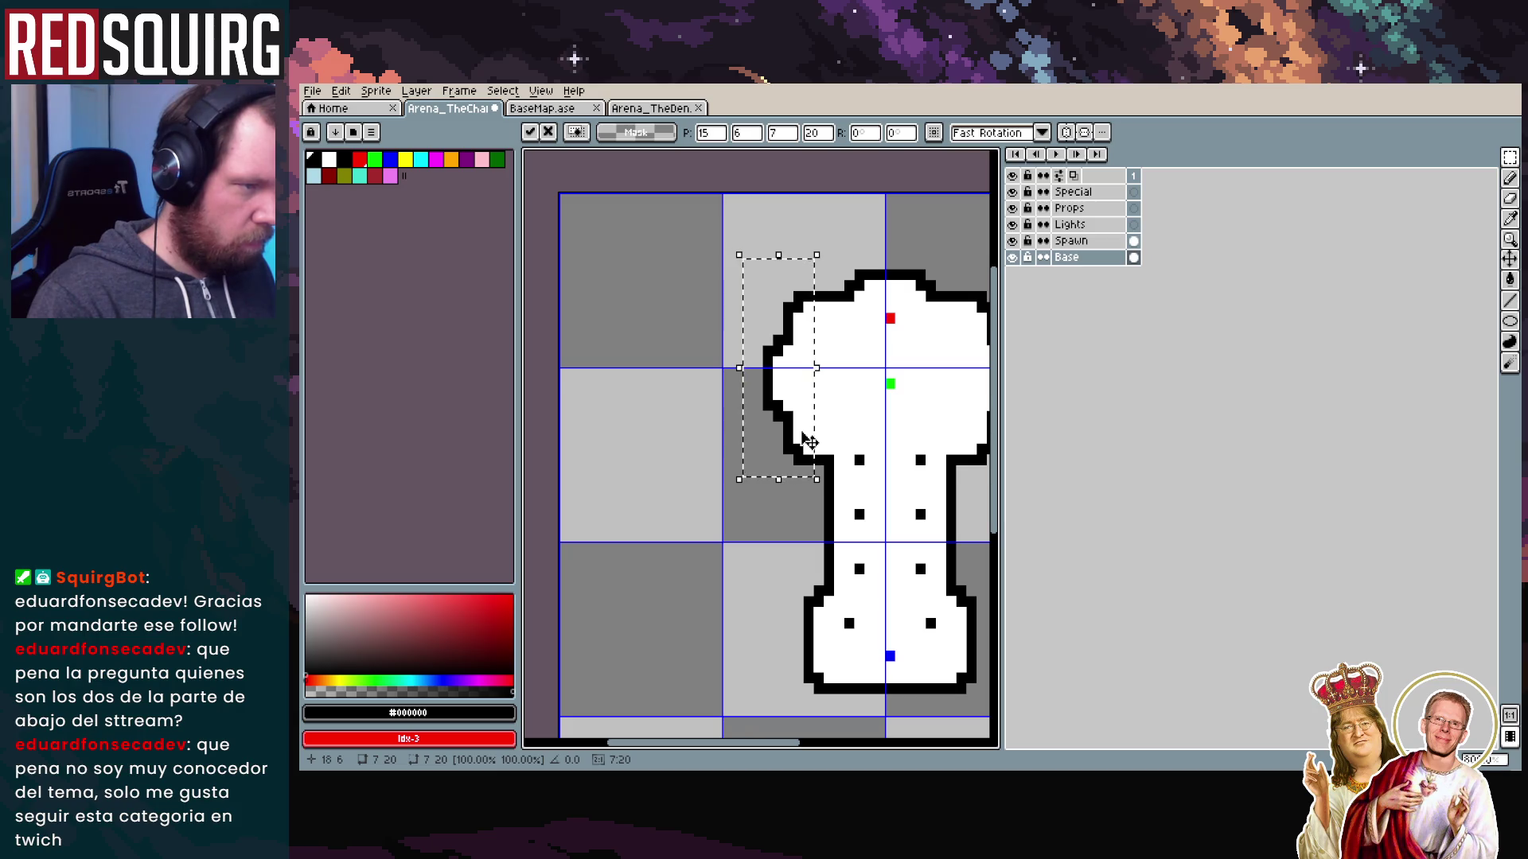
{"action": "scroll", "coordinate": [809, 442], "scroll_direction": "down", "scroll_amount": 2}
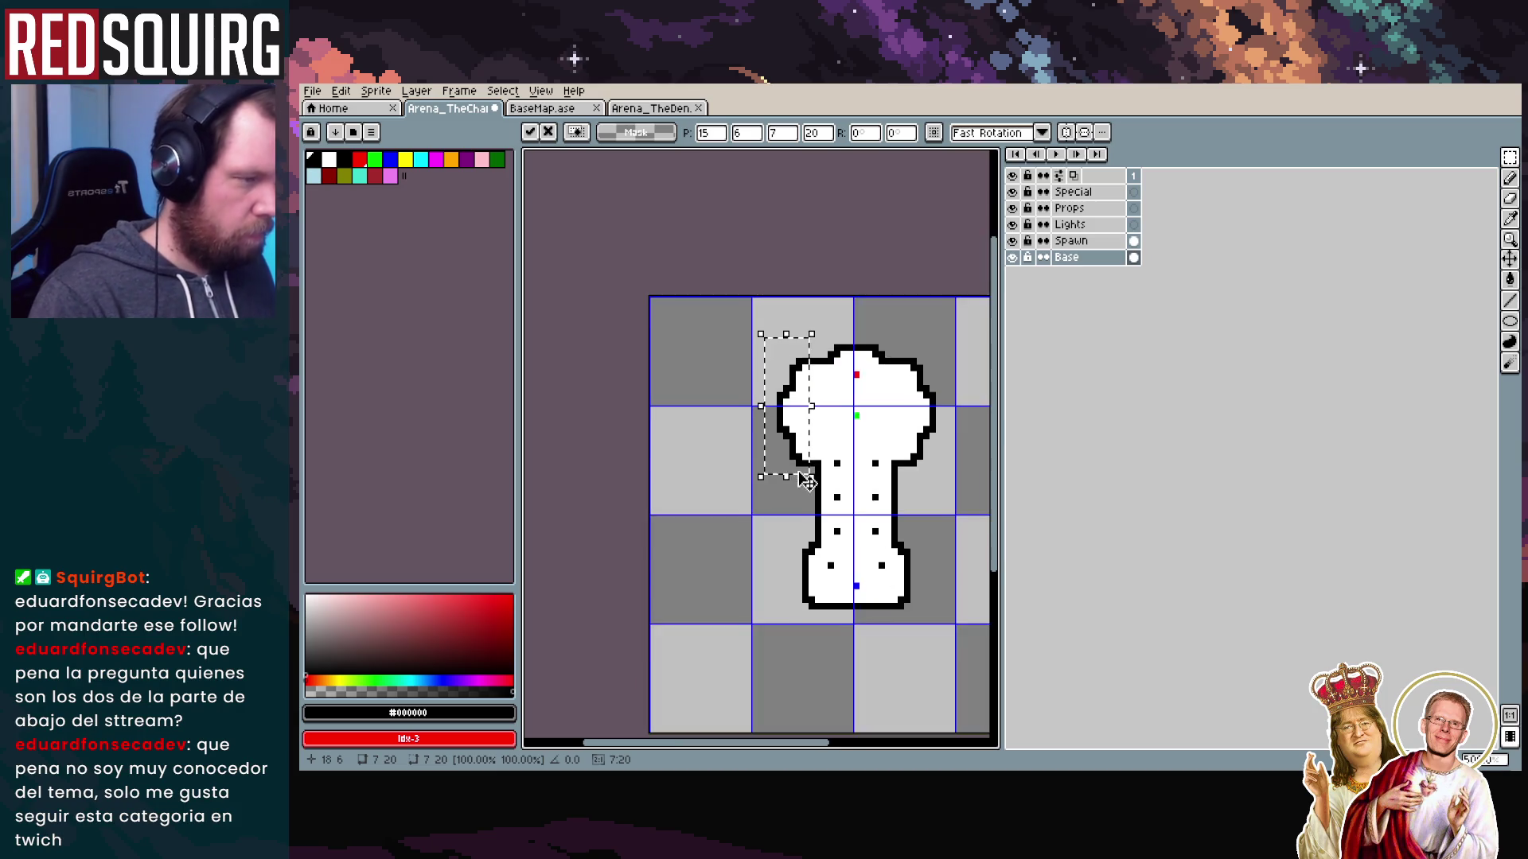
{"action": "key", "text": "ctrl+d"}
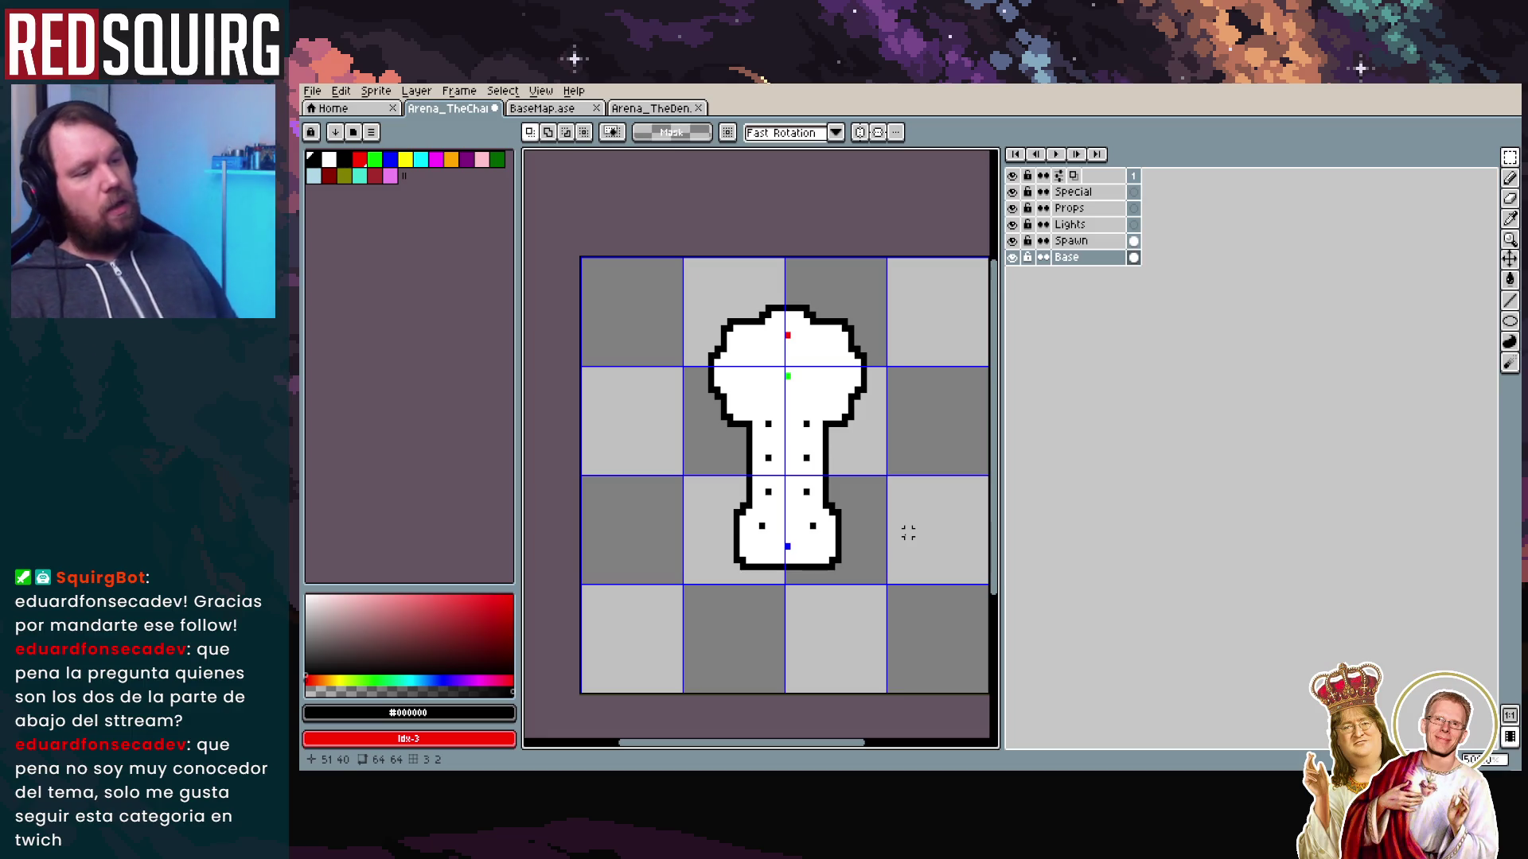
Shift the outline's top-right corner pixels one pixel inward to the left
{"action": "scroll", "coordinate": [700, 355], "scroll_direction": "up", "scroll_amount": 1}
{"action": "scroll", "coordinate": [843, 462], "scroll_direction": "up", "scroll_amount": 2}
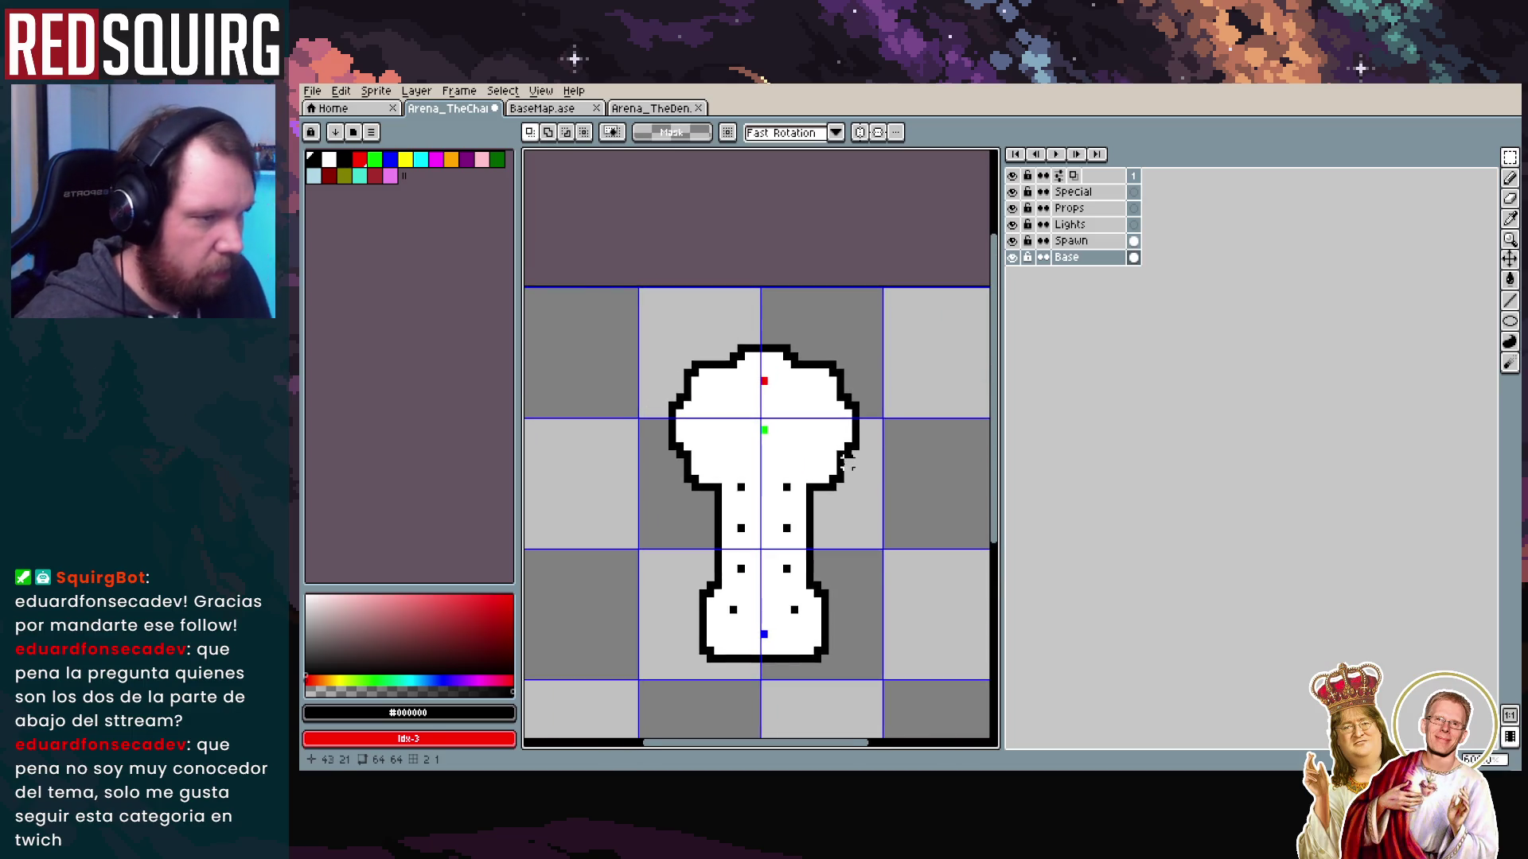
{"action": "scroll", "coordinate": [911, 604], "scroll_direction": "down", "scroll_amount": 1}
{"action": "scroll", "coordinate": [880, 582], "scroll_direction": "up", "scroll_amount": 1}
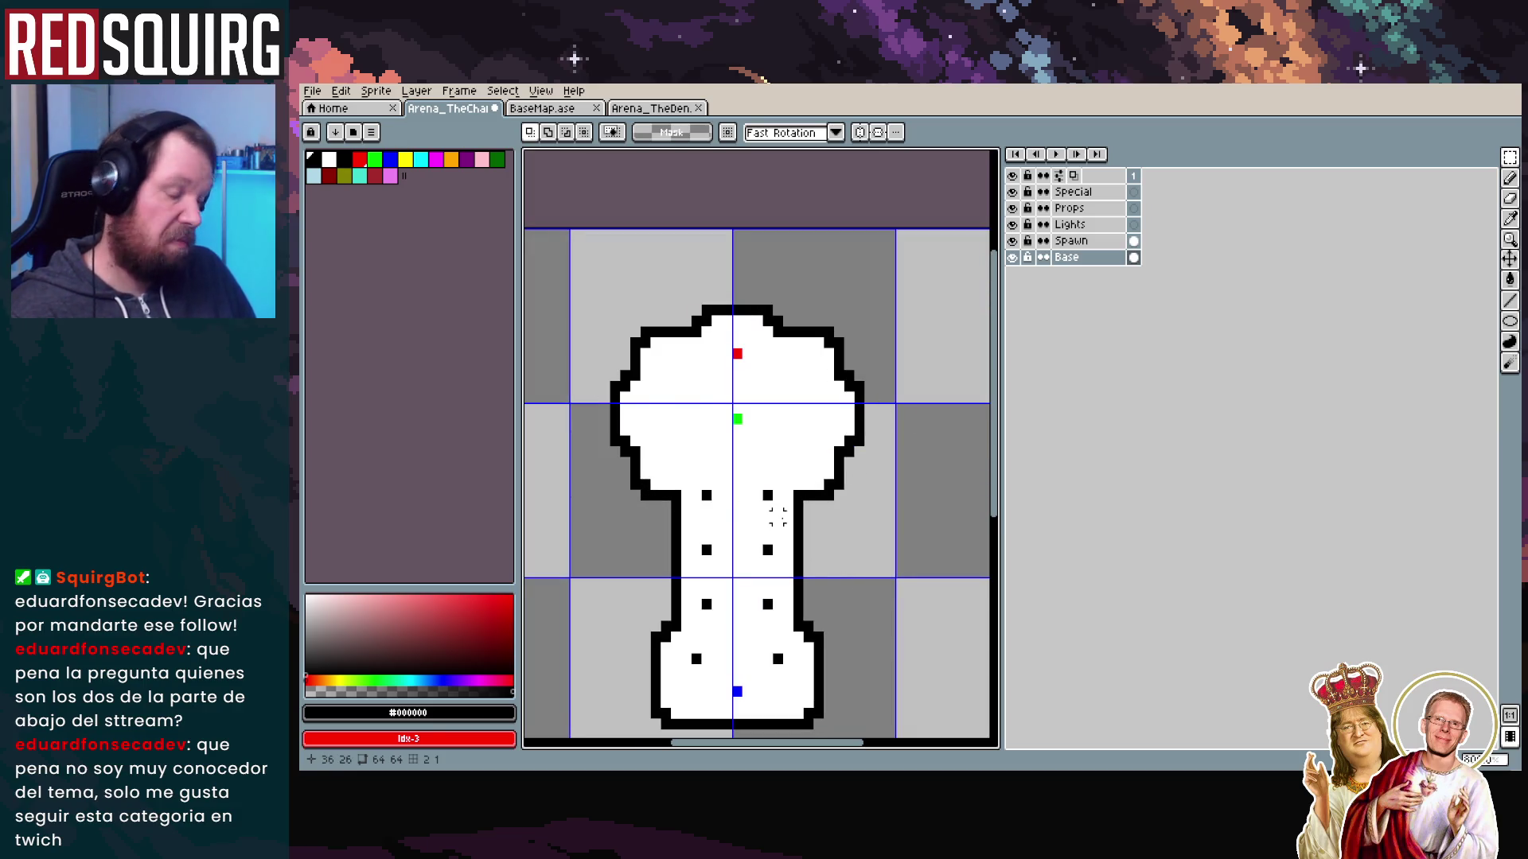
{"action": "scroll", "coordinate": [655, 418], "scroll_direction": "up", "scroll_amount": 2}
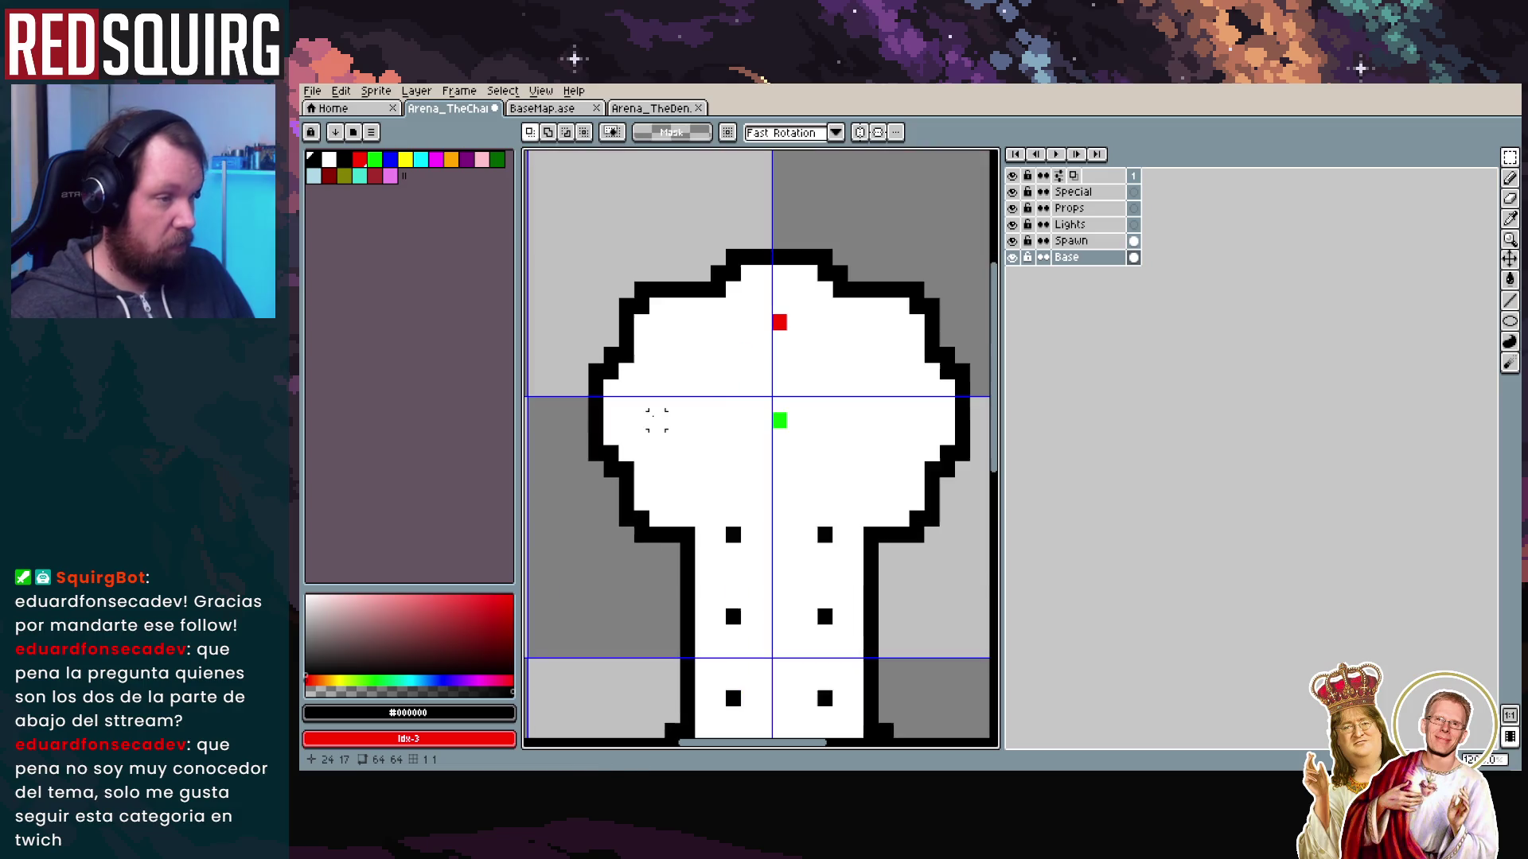
{"action": "scroll", "coordinate": [838, 343], "scroll_direction": "up", "scroll_amount": 1}
{"action": "left_click_drag", "start_coordinate": [856, 302], "coordinate": [970, 390]}
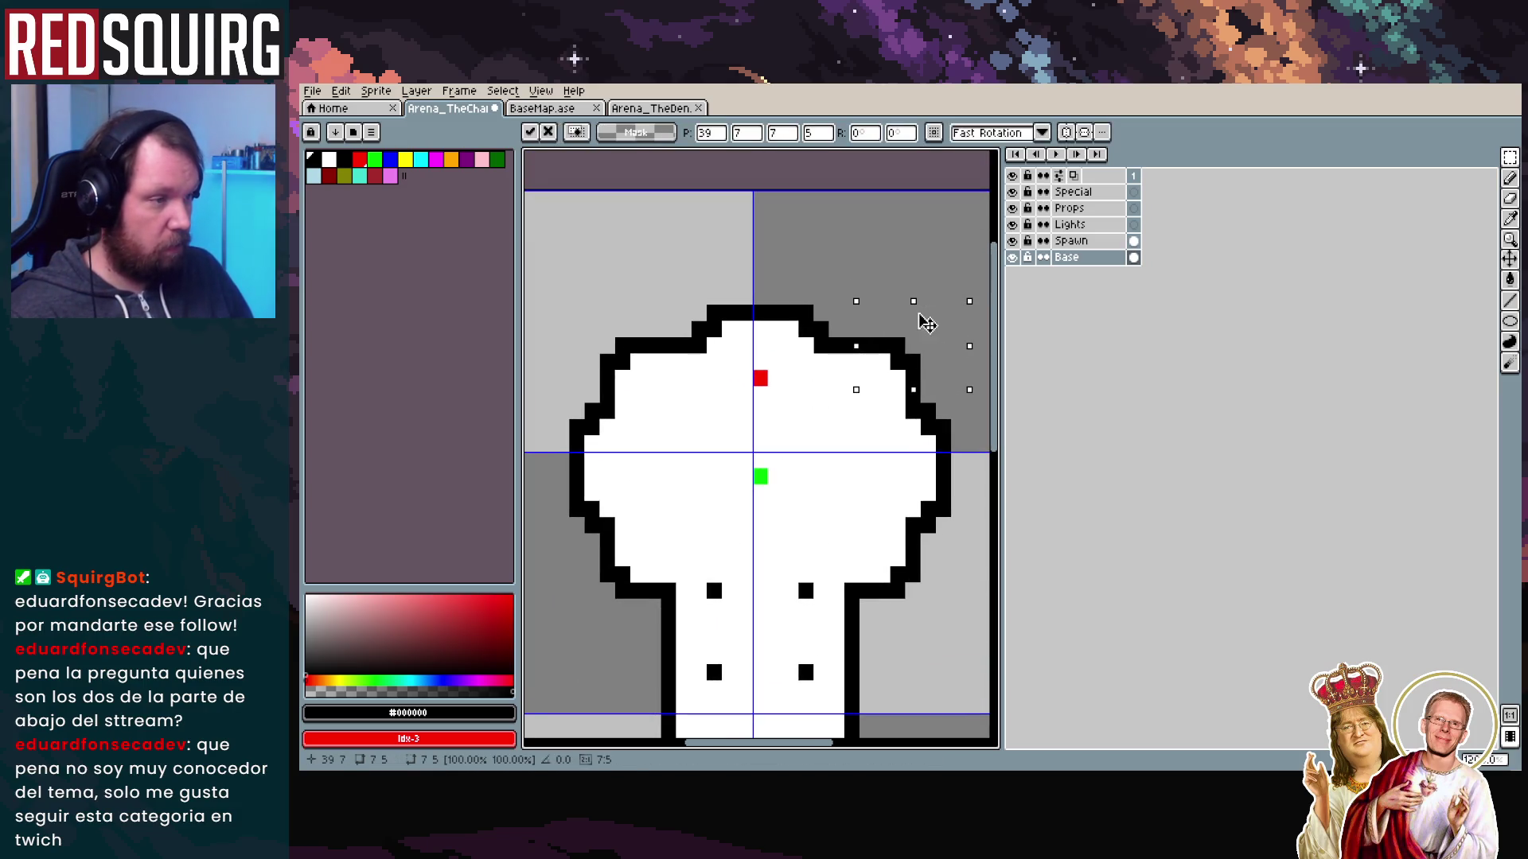
{"action": "left_click_drag", "start_coordinate": [884, 312], "coordinate": [904, 372]}
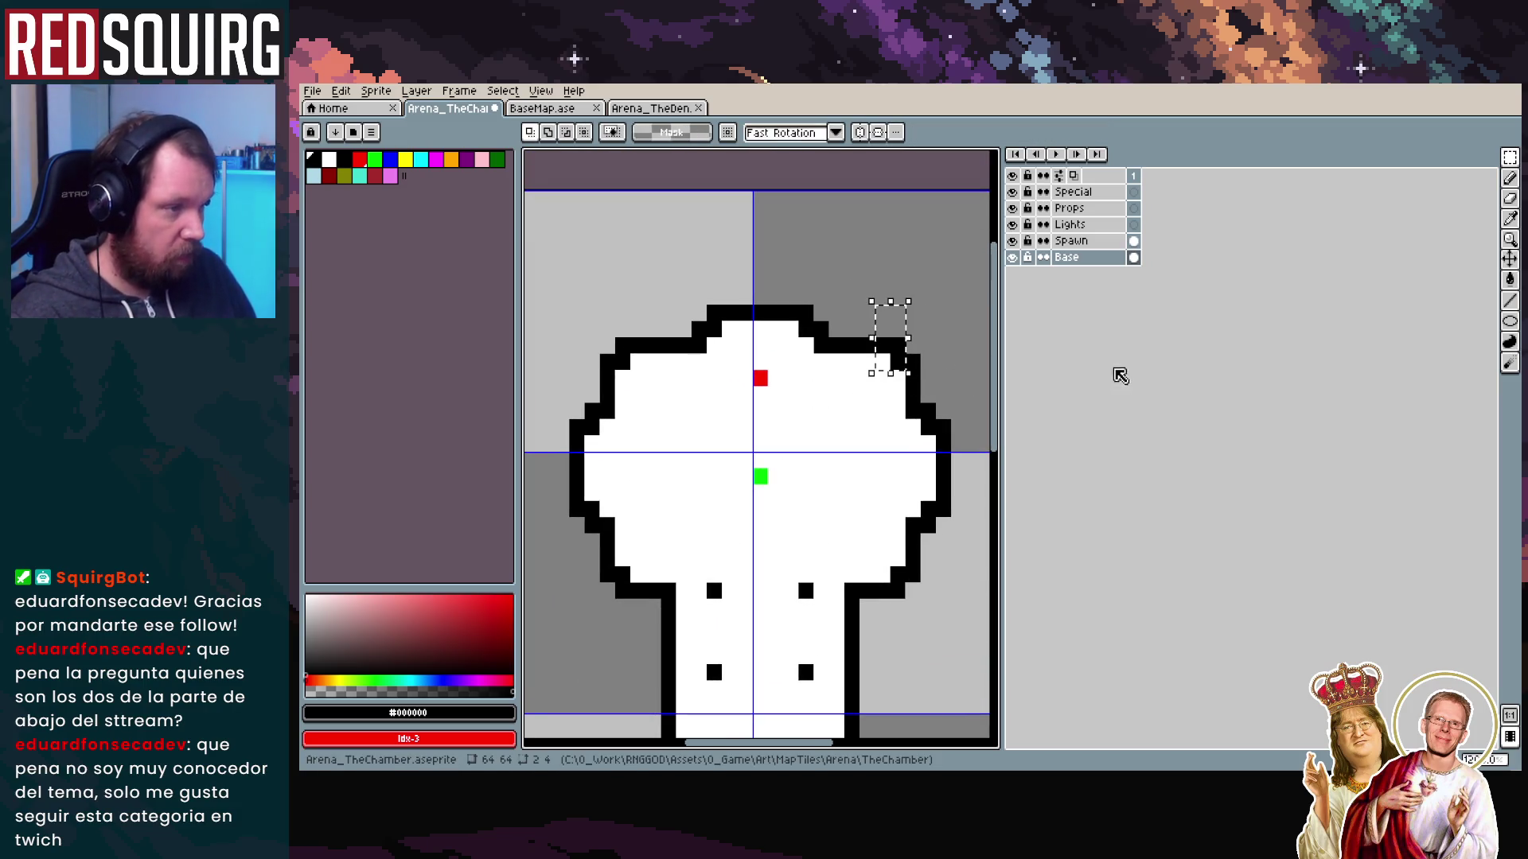
{"action": "key", "text": "Left"}
{"action": "key", "text": "Return"}
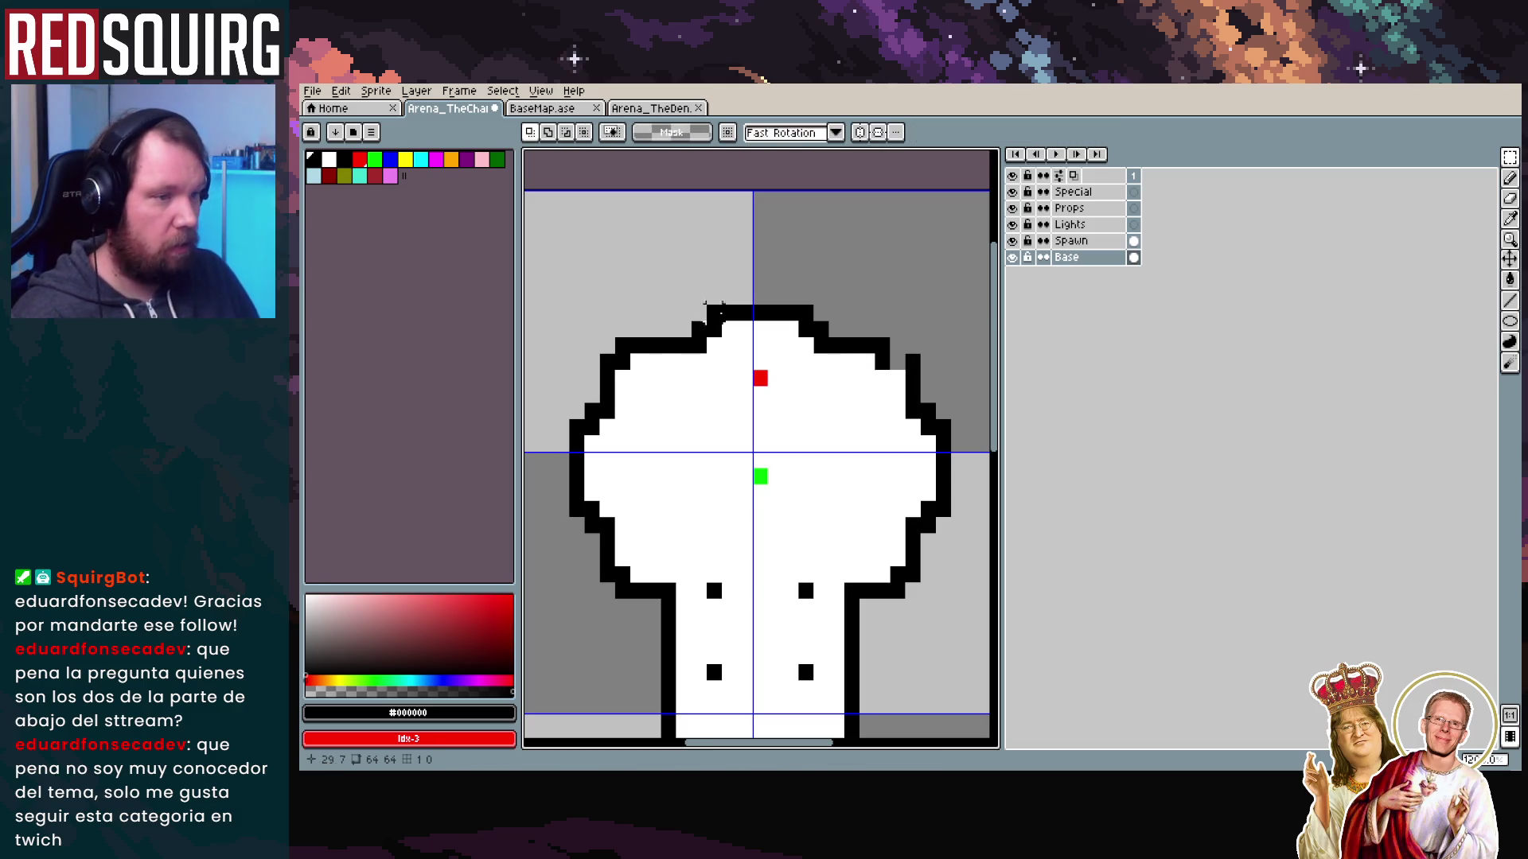
Shift the top-left corner pixels one pixel right, then zoom out to review the head
{"action": "left_click_drag", "start_coordinate": [611, 302], "coordinate": [664, 373]}
{"action": "key", "text": "Right"}
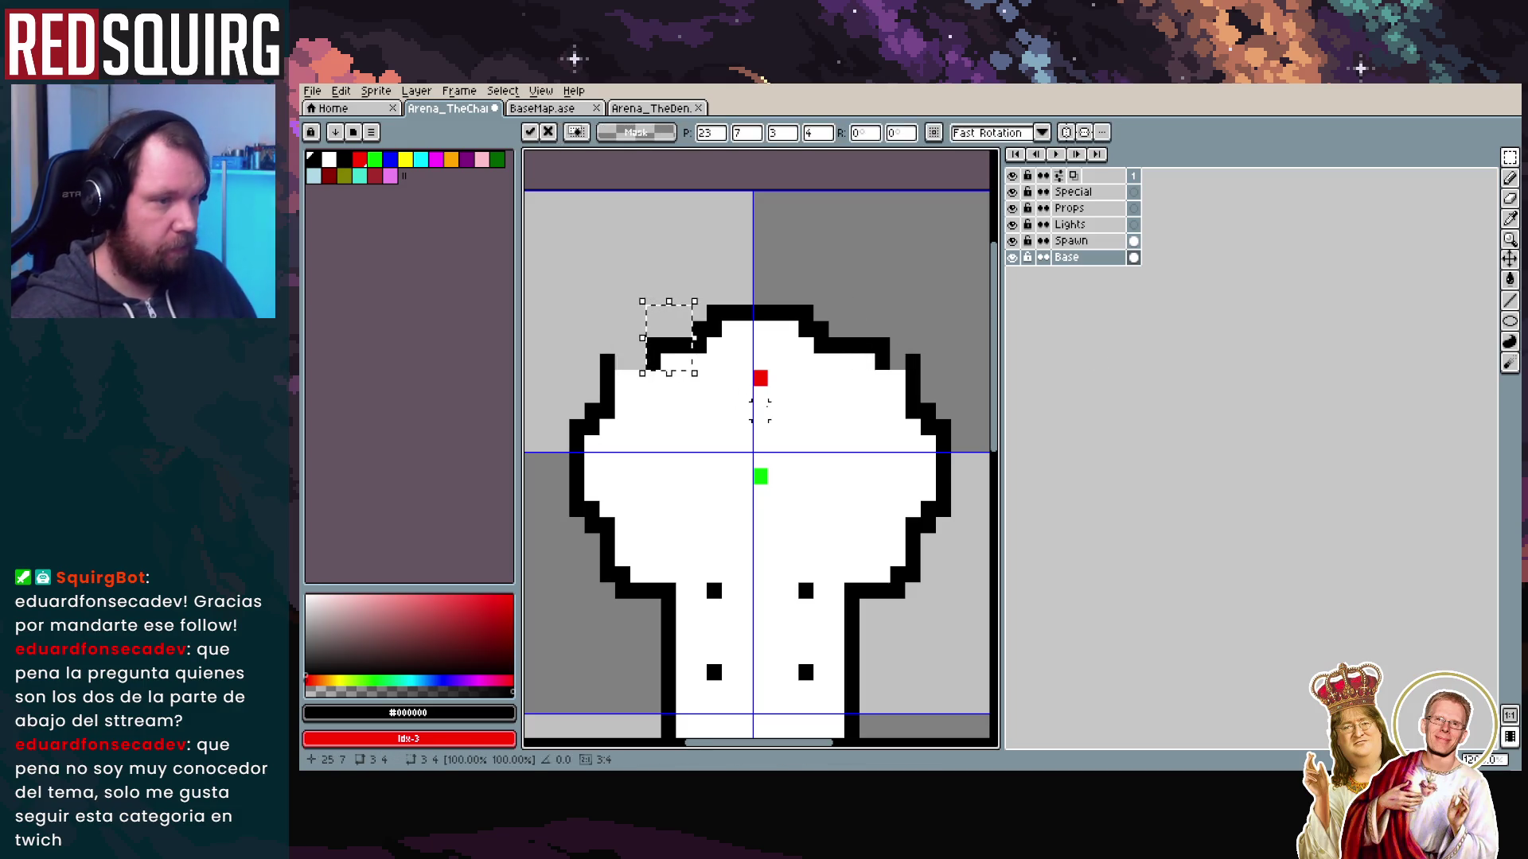
{"action": "key", "text": "Return"}
{"action": "scroll", "coordinate": [876, 322], "scroll_direction": "down", "scroll_amount": 1}
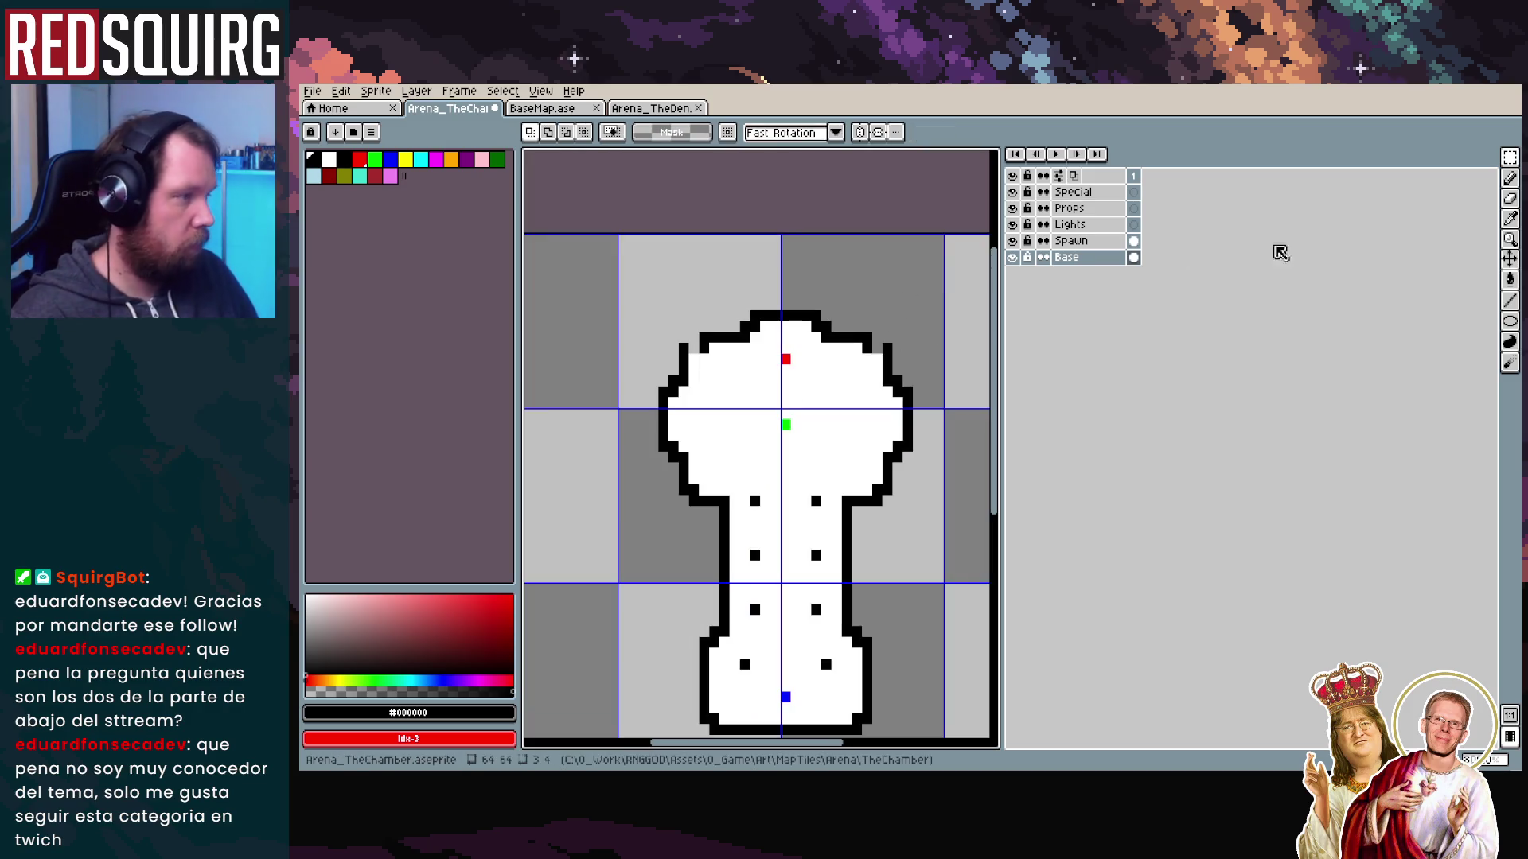
{"action": "left_click", "coordinate": [1510, 177]}
{"action": "scroll", "coordinate": [859, 326], "scroll_direction": "up", "scroll_amount": 1}
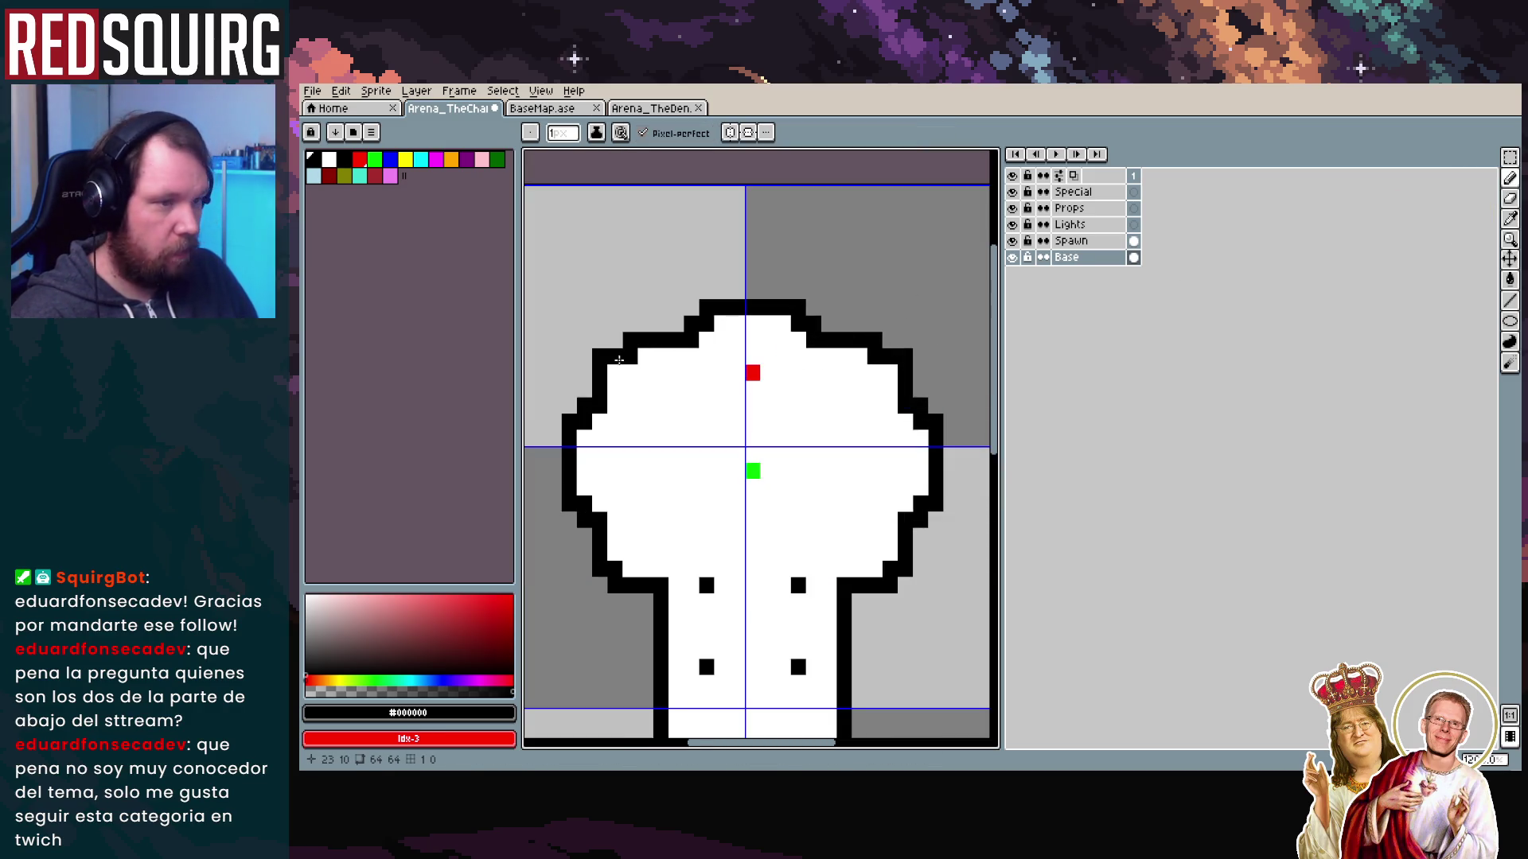
{"action": "scroll", "coordinate": [859, 485], "scroll_direction": "down", "scroll_amount": 1}
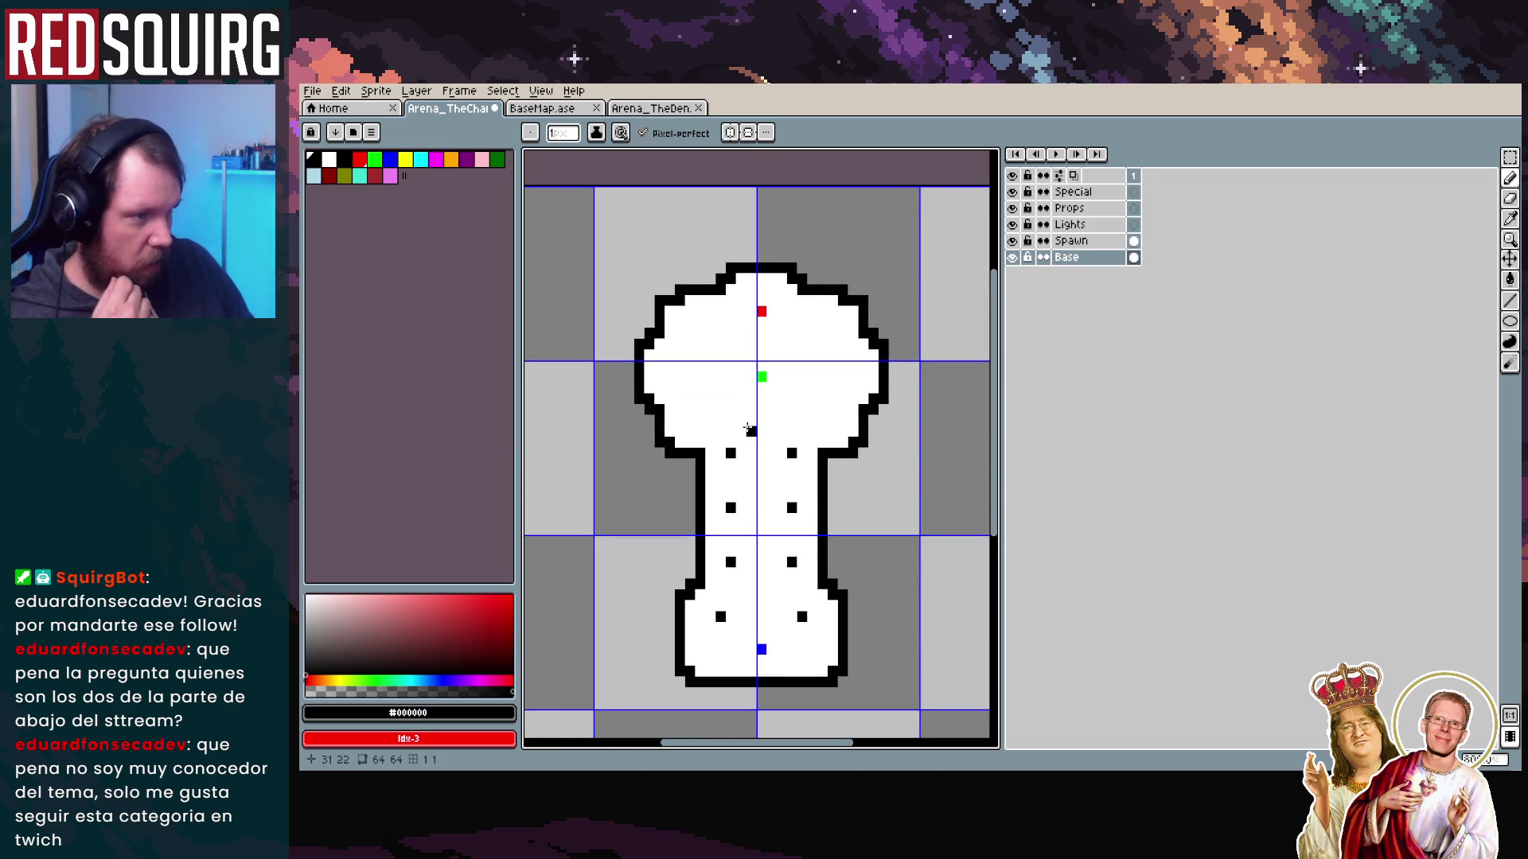
{"action": "scroll", "coordinate": [748, 428], "scroll_direction": "down", "scroll_amount": 2}
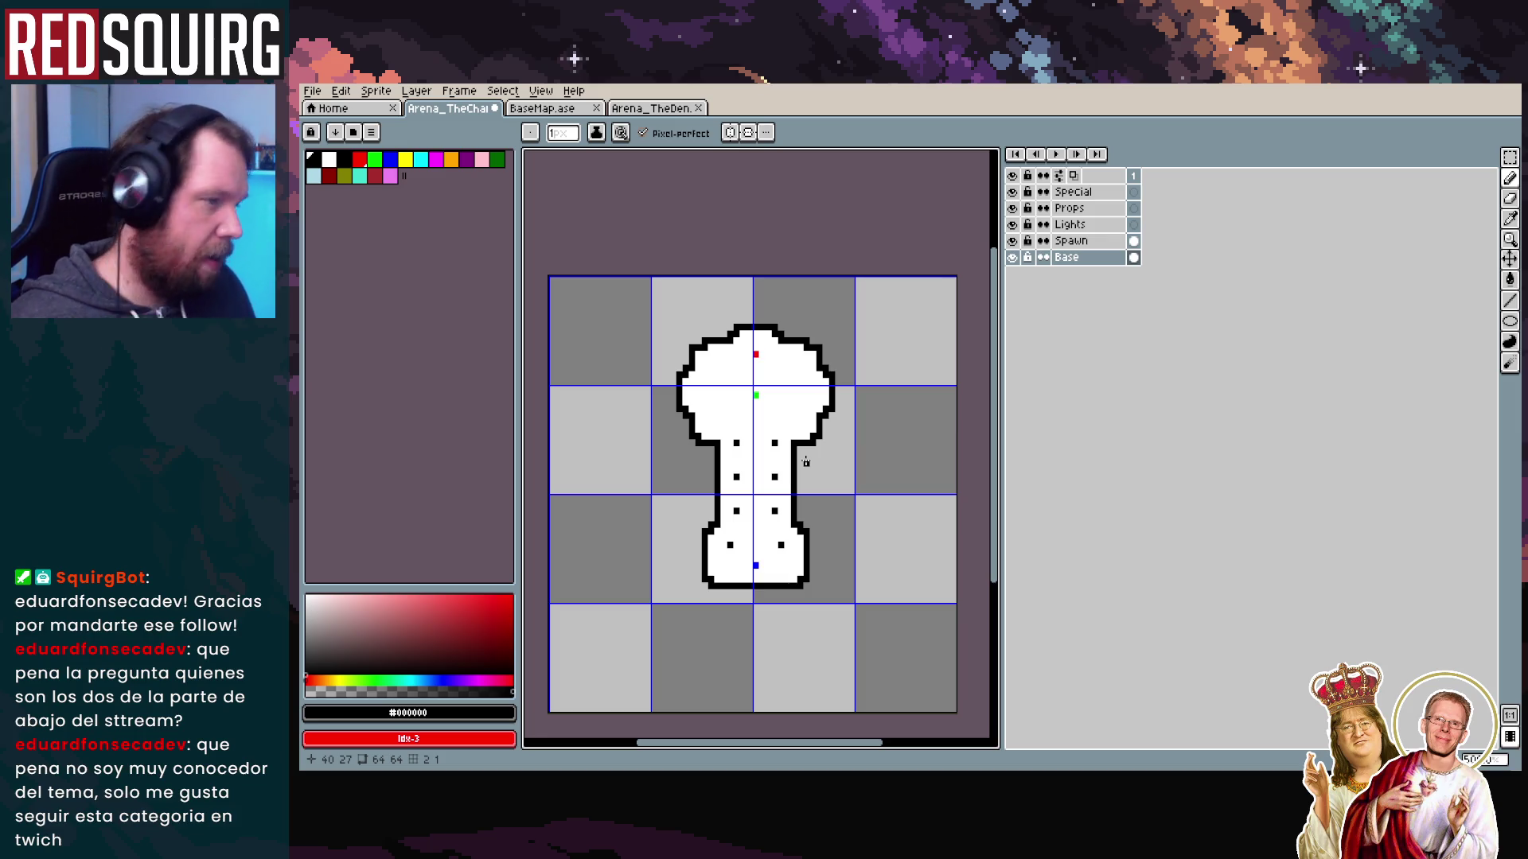
{"action": "scroll", "coordinate": [805, 462], "scroll_direction": "up", "scroll_amount": 1}
{"action": "left_click", "coordinate": [1510, 158]}
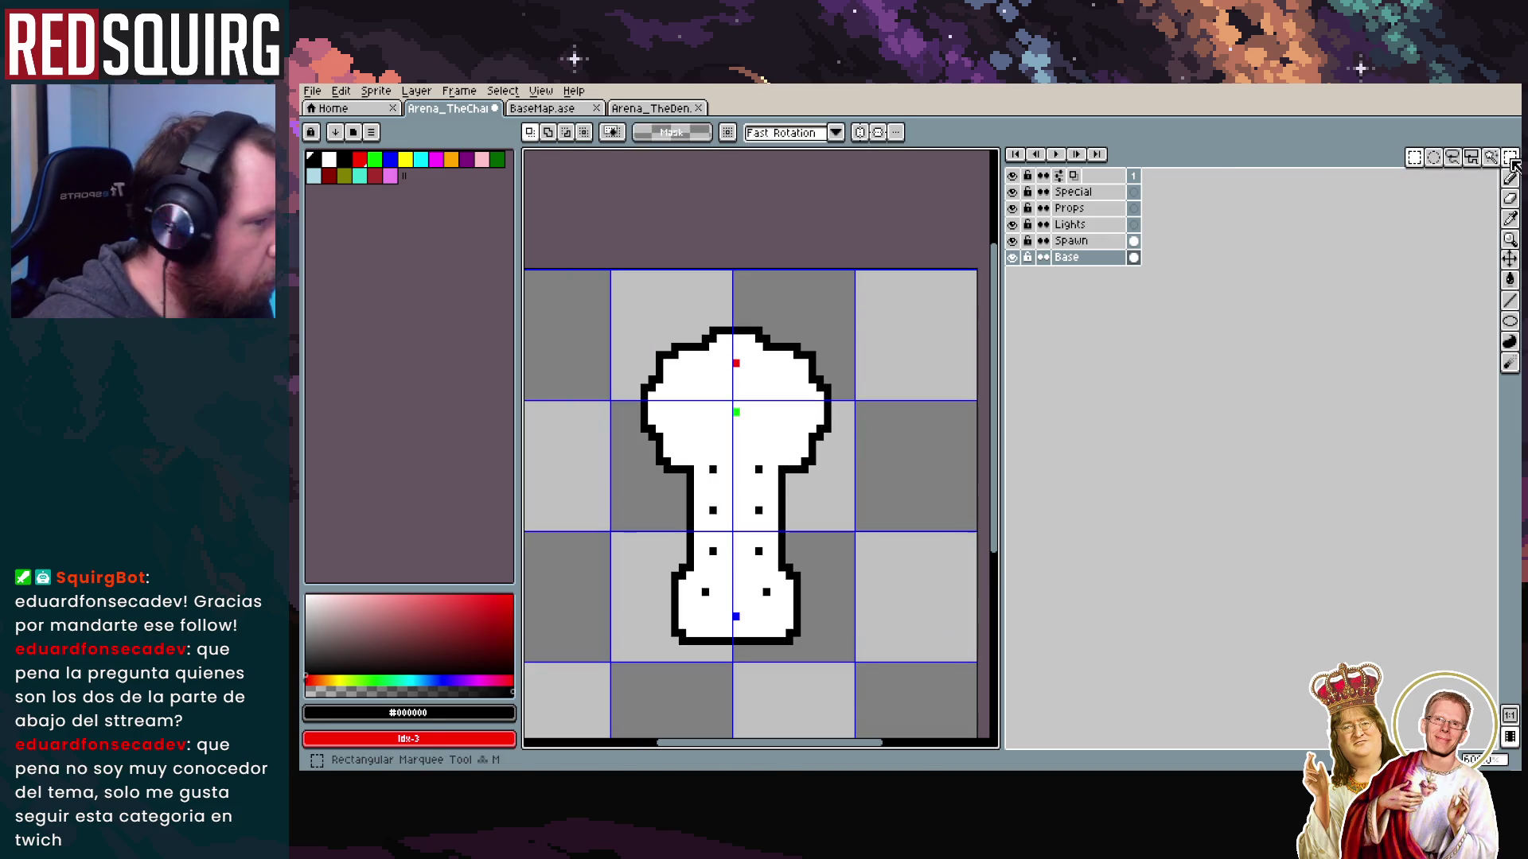
{"action": "scroll", "coordinate": [759, 380], "scroll_direction": "up", "scroll_amount": 3}
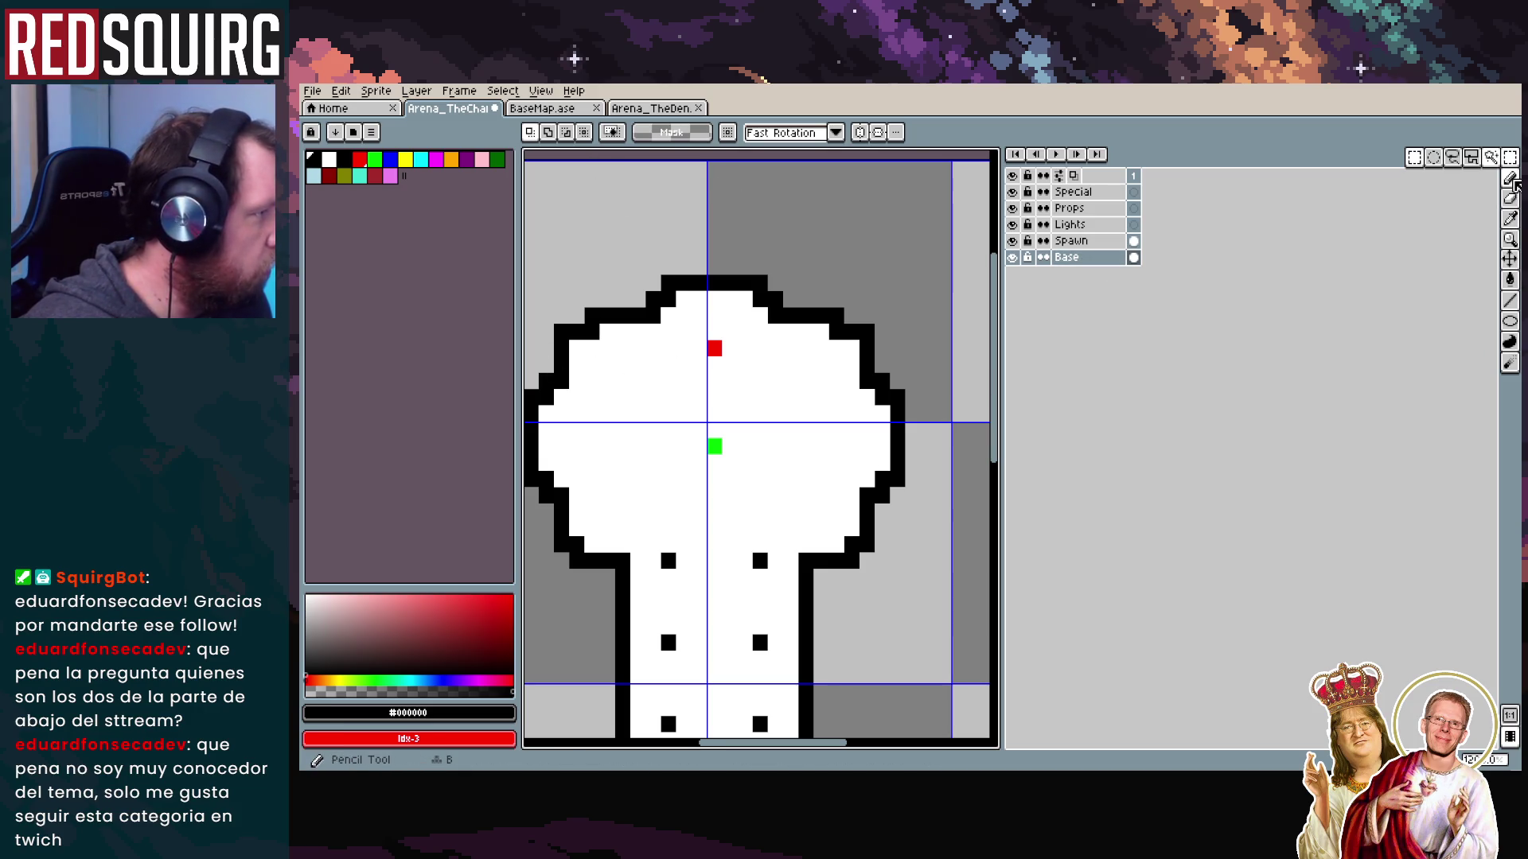
{"action": "left_click", "coordinate": [1512, 180]}
{"action": "left_click", "coordinate": [359, 159]}
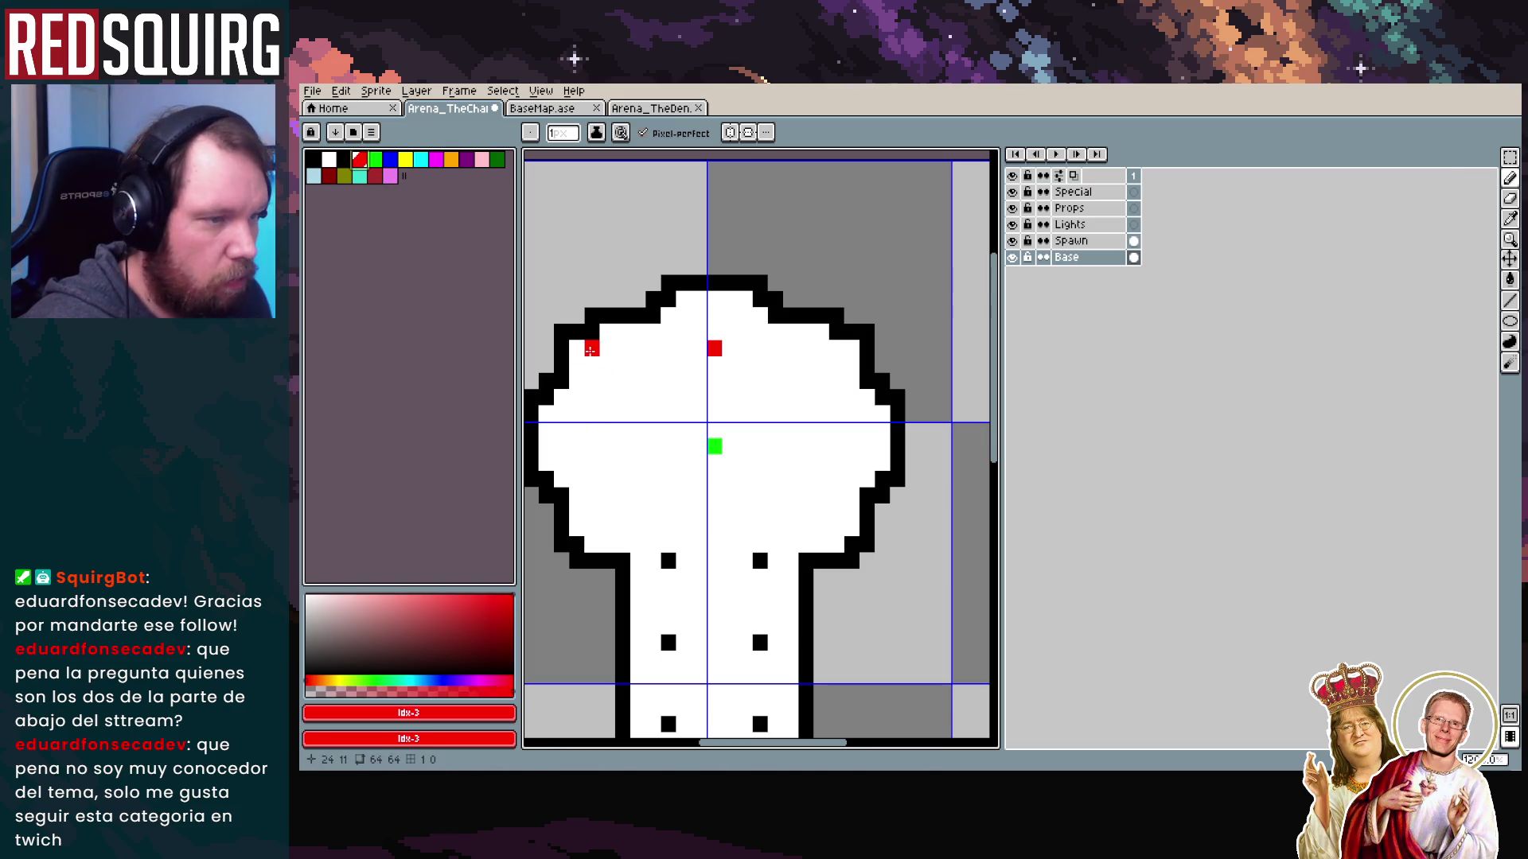
{"action": "left_click_drag", "start_coordinate": [607, 343], "coordinate": [812, 536]}
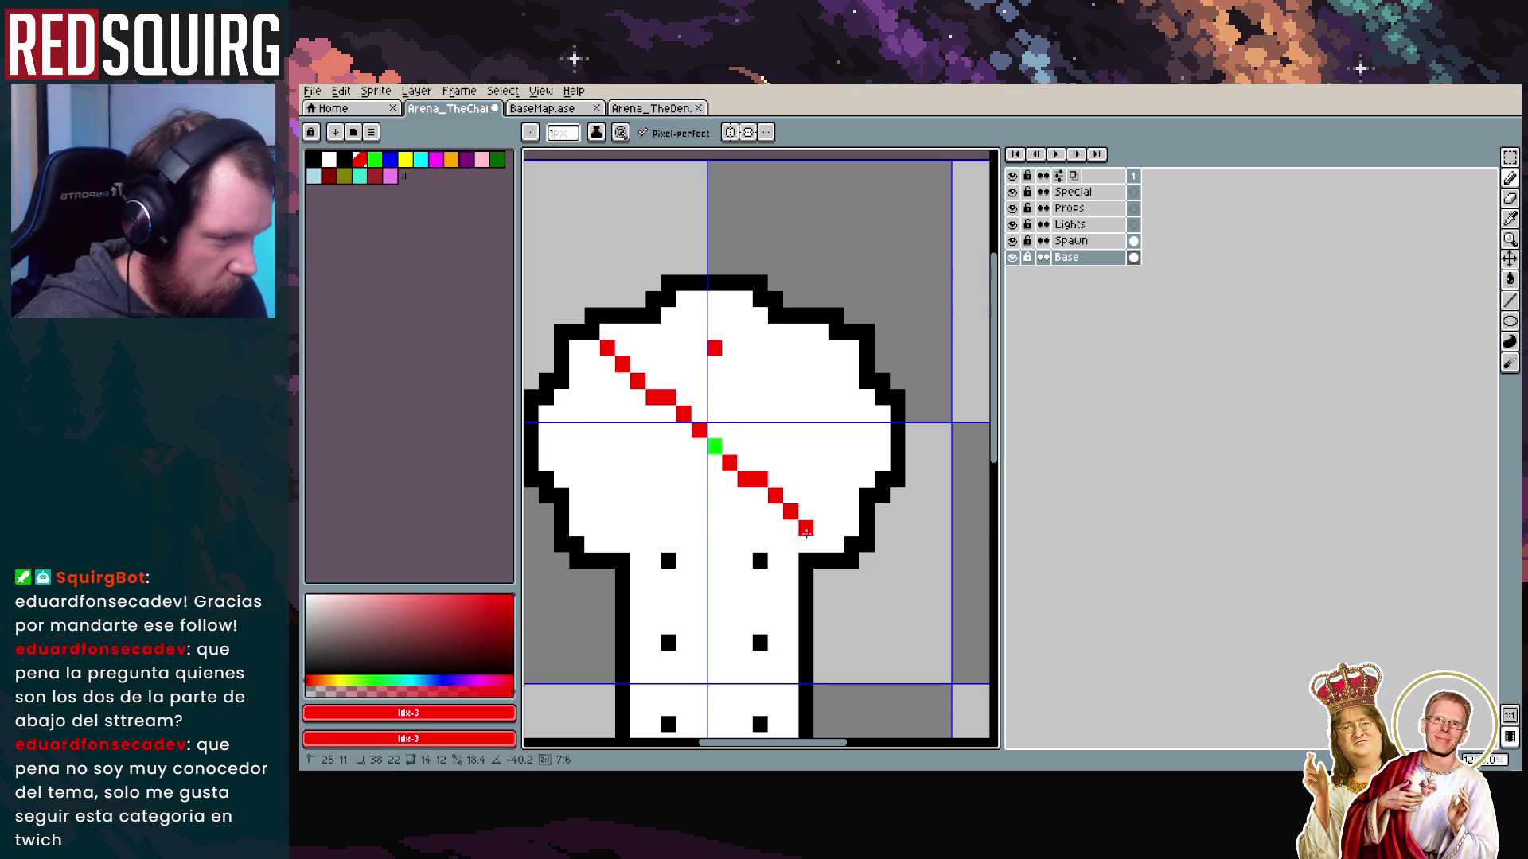
{"action": "key", "text": "ctrl+z"}
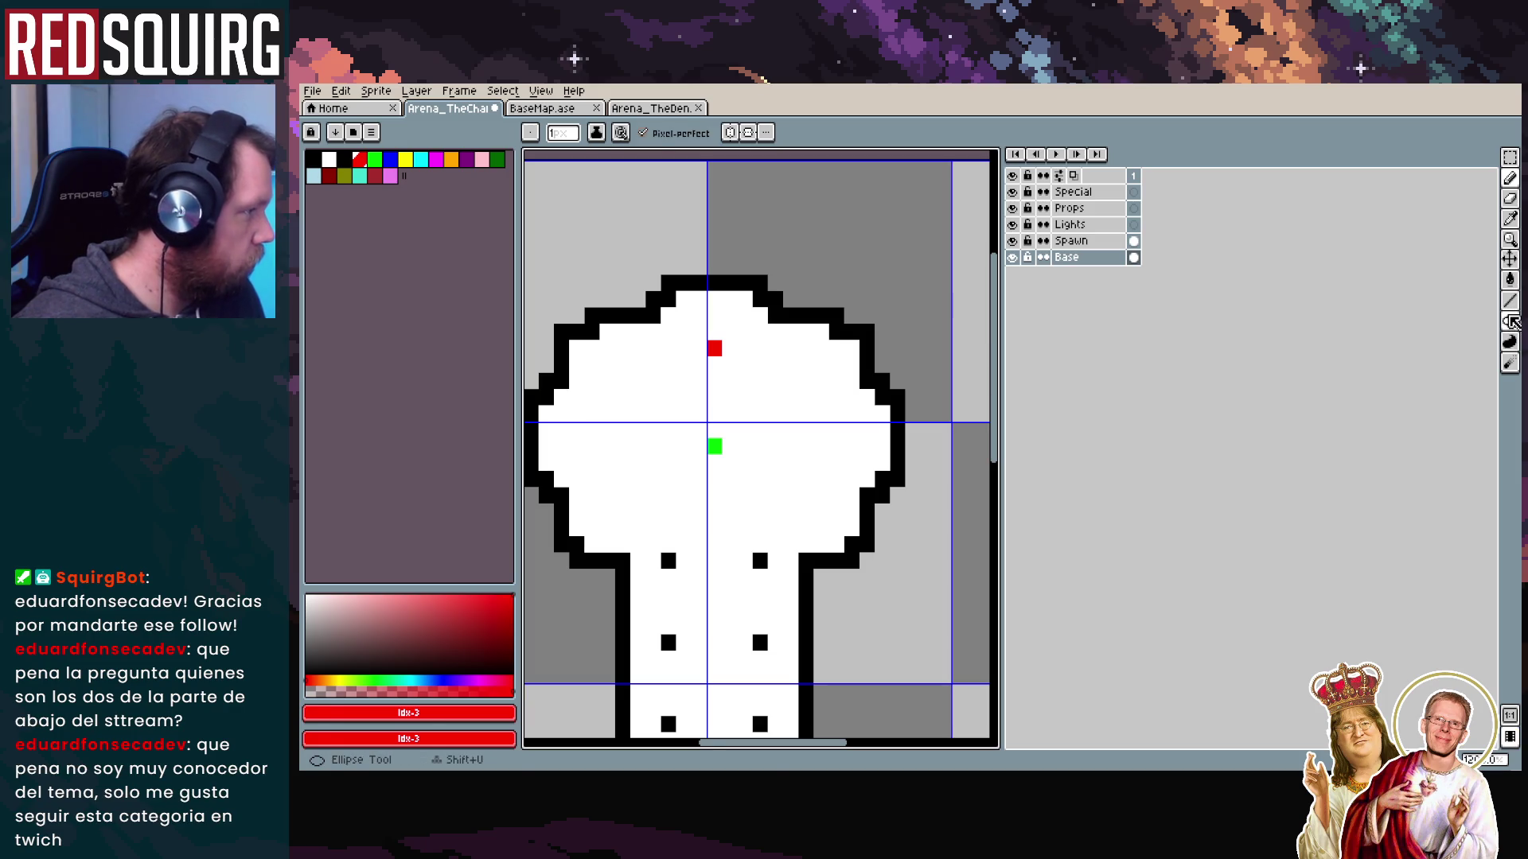
{"action": "left_click", "coordinate": [1510, 321]}
{"action": "left_click", "coordinate": [1437, 326]}
{"action": "left_click", "coordinate": [608, 348]}
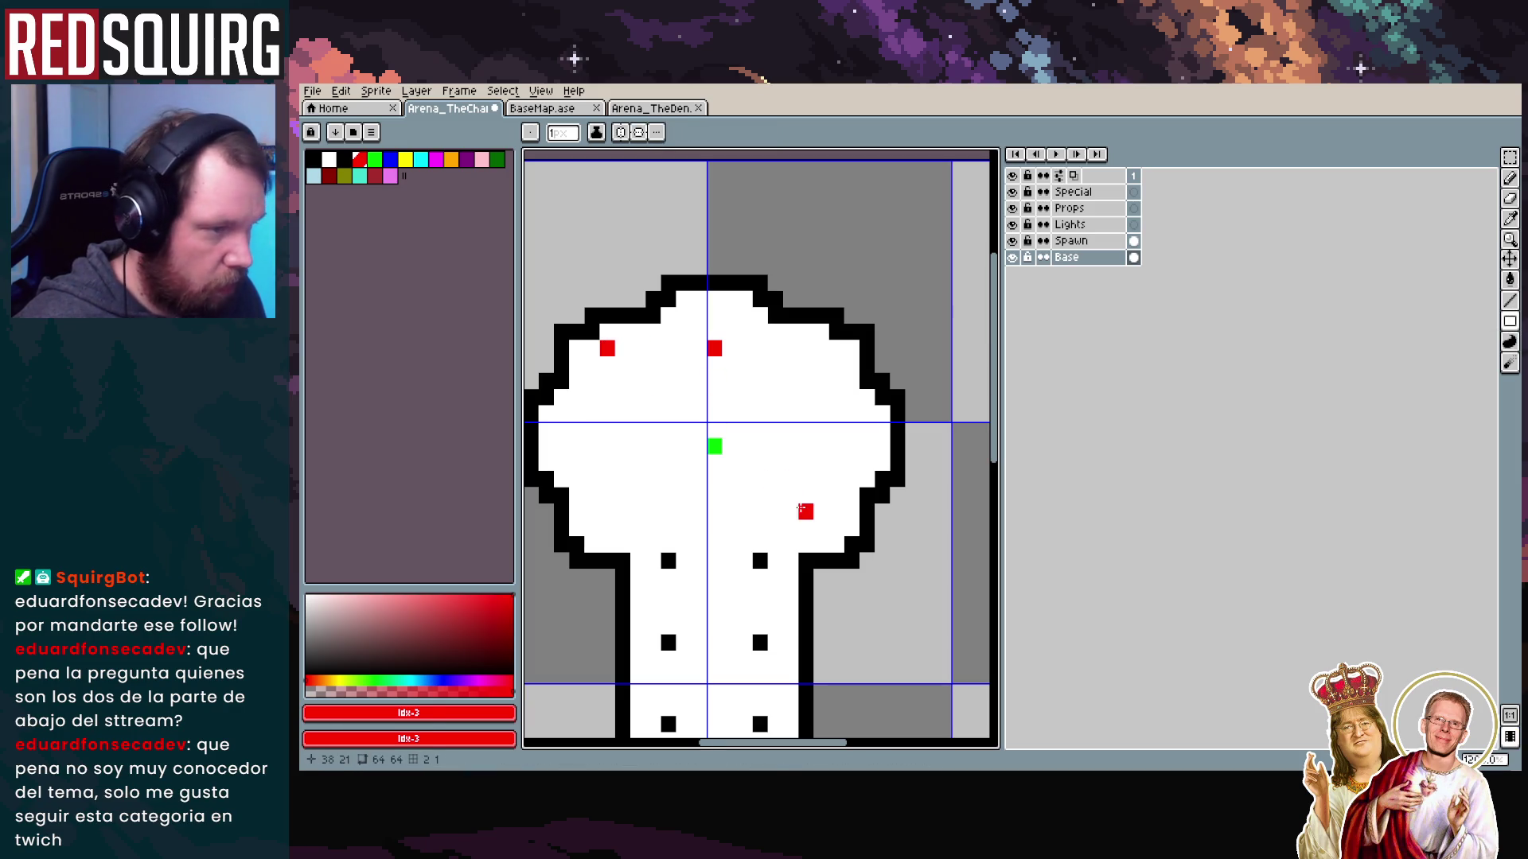
{"action": "key", "text": "v"}
{"action": "key", "text": "u"}
{"action": "left_click_drag", "start_coordinate": [608, 348], "coordinate": [837, 540]}
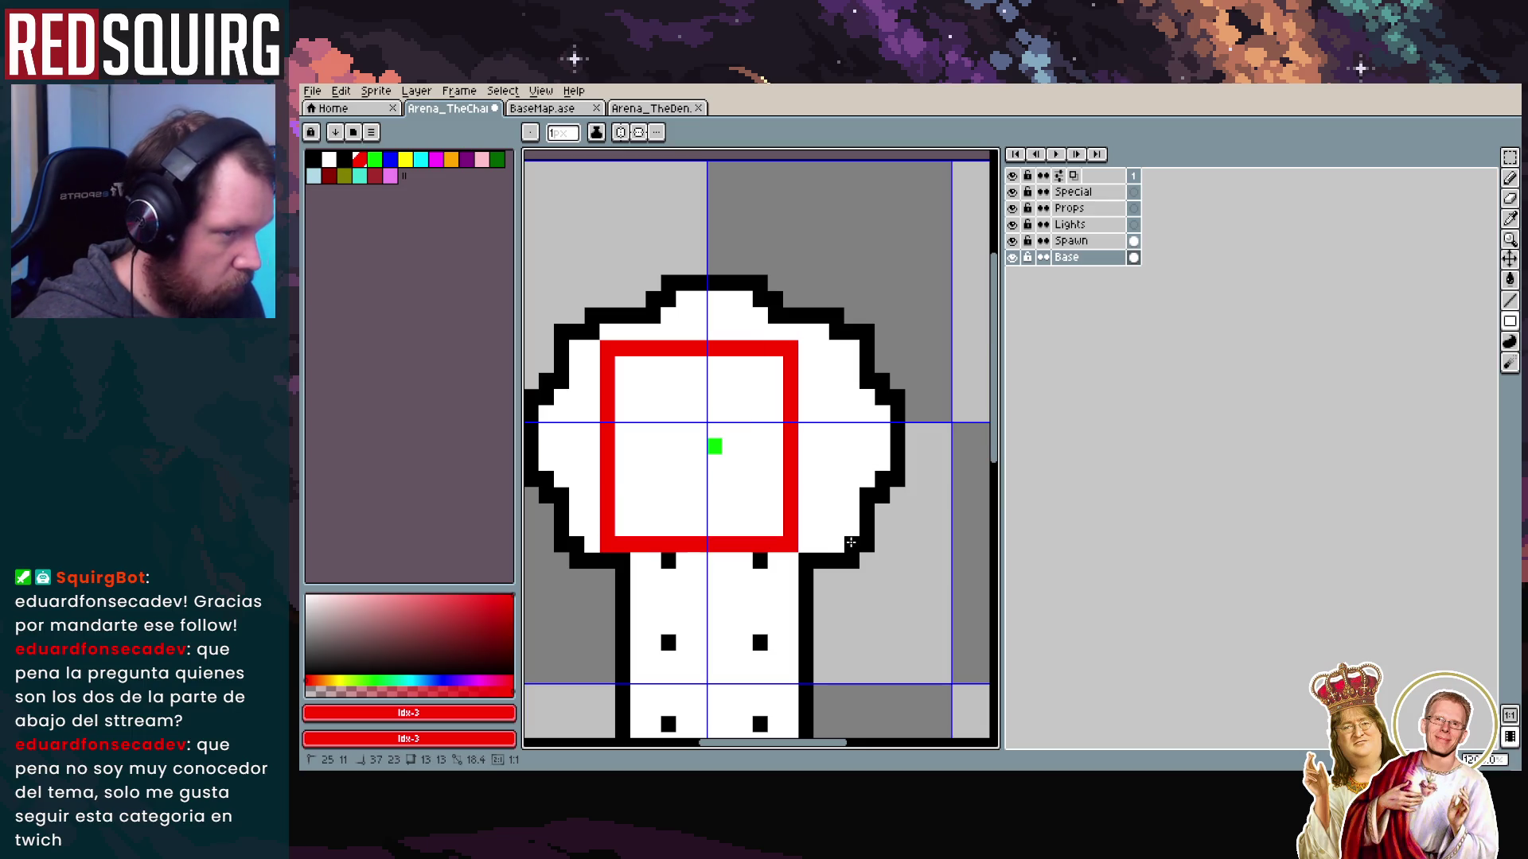
{"action": "mouse_move", "coordinate": [851, 542]}
{"action": "left_mouse_down"}
{"action": "mouse_move", "coordinate": [903, 595]}
{"action": "mouse_move", "coordinate": [853, 494]}
{"action": "left_mouse_up"}
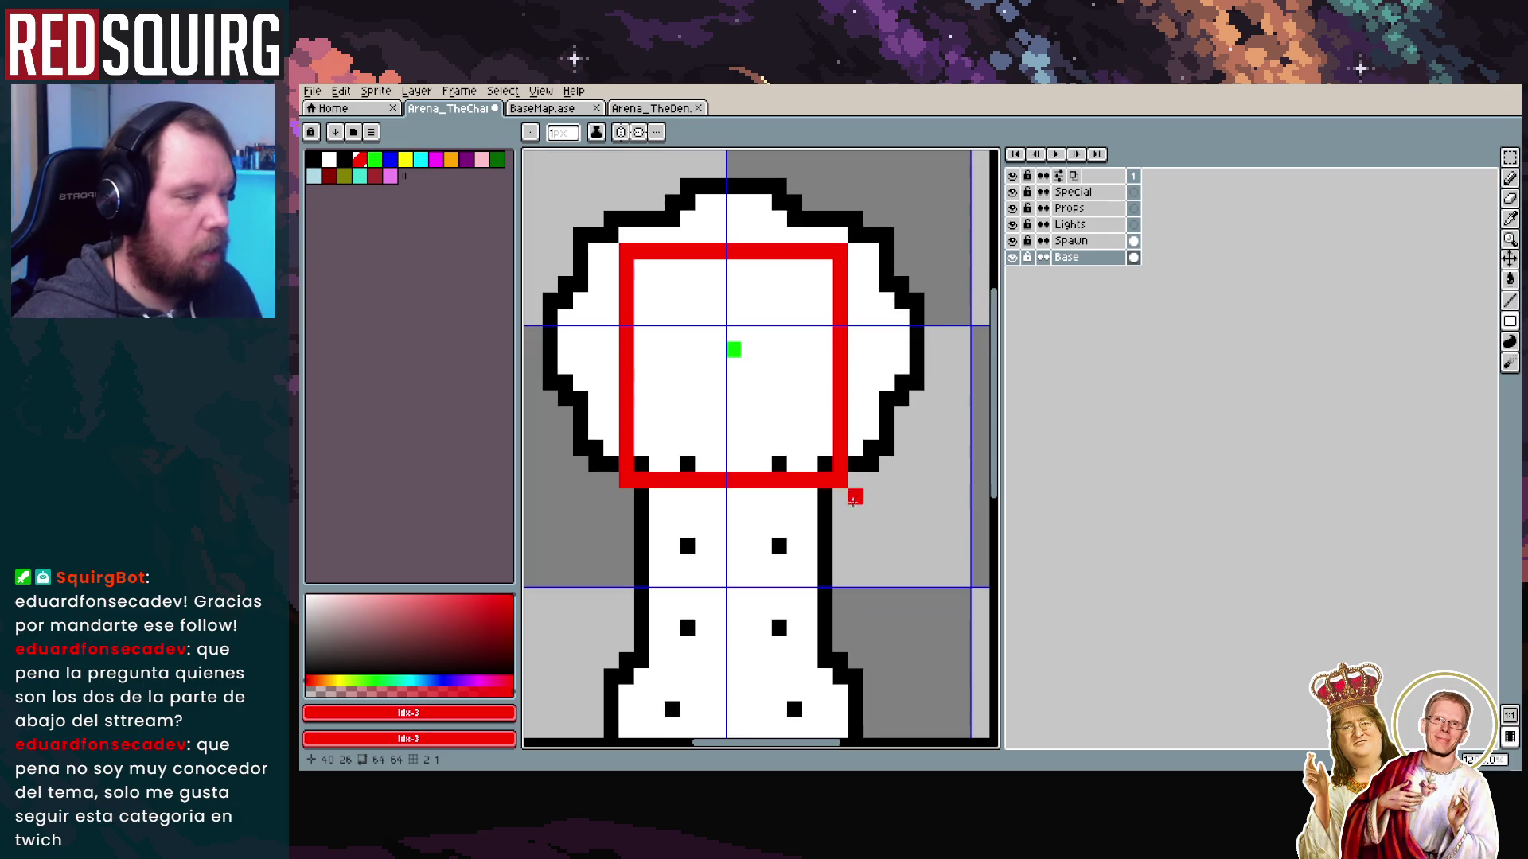
{"action": "scroll", "coordinate": [869, 561], "scroll_direction": "down", "scroll_amount": 1}
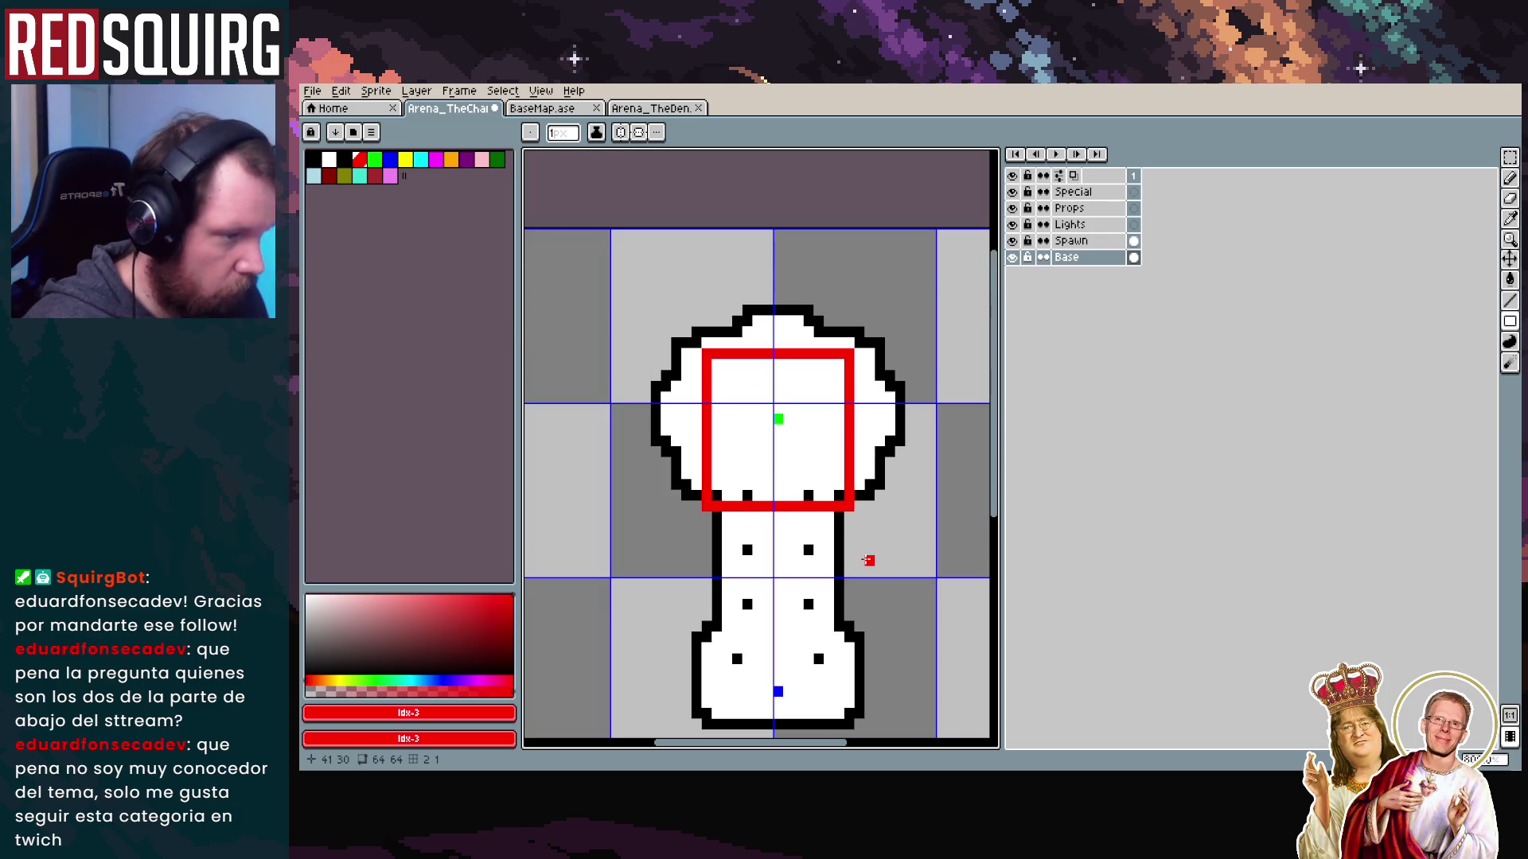
{"action": "scroll", "coordinate": [869, 561], "scroll_direction": "up", "scroll_amount": 1}
{"action": "scroll", "coordinate": [870, 556], "scroll_direction": "down", "scroll_amount": 1}
{"action": "left_click_drag", "start_coordinate": [870, 556], "coordinate": [852, 511]}
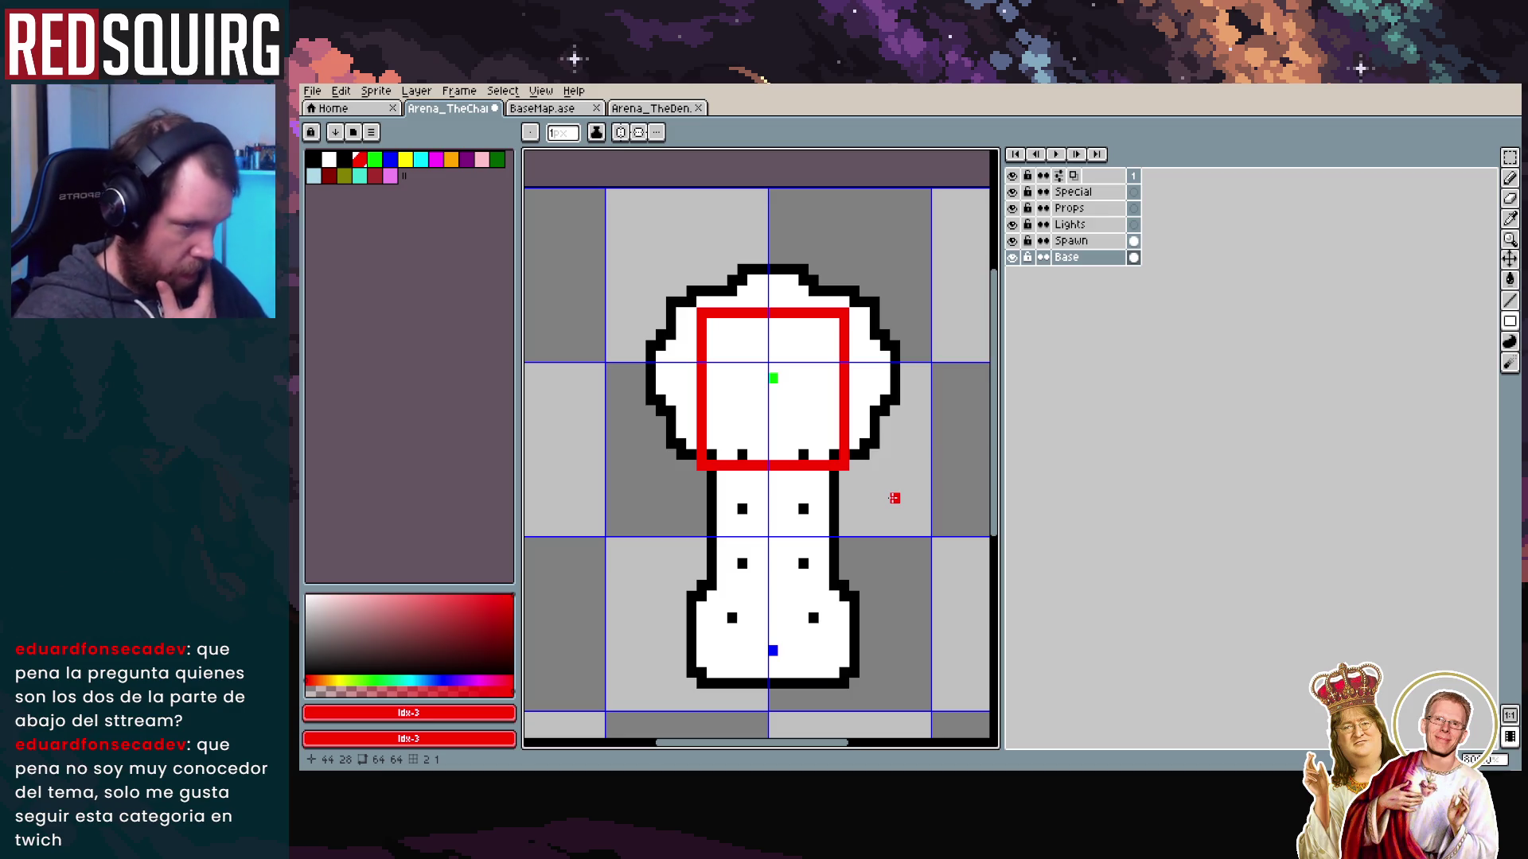
{"action": "key", "text": "ctrl+z"}
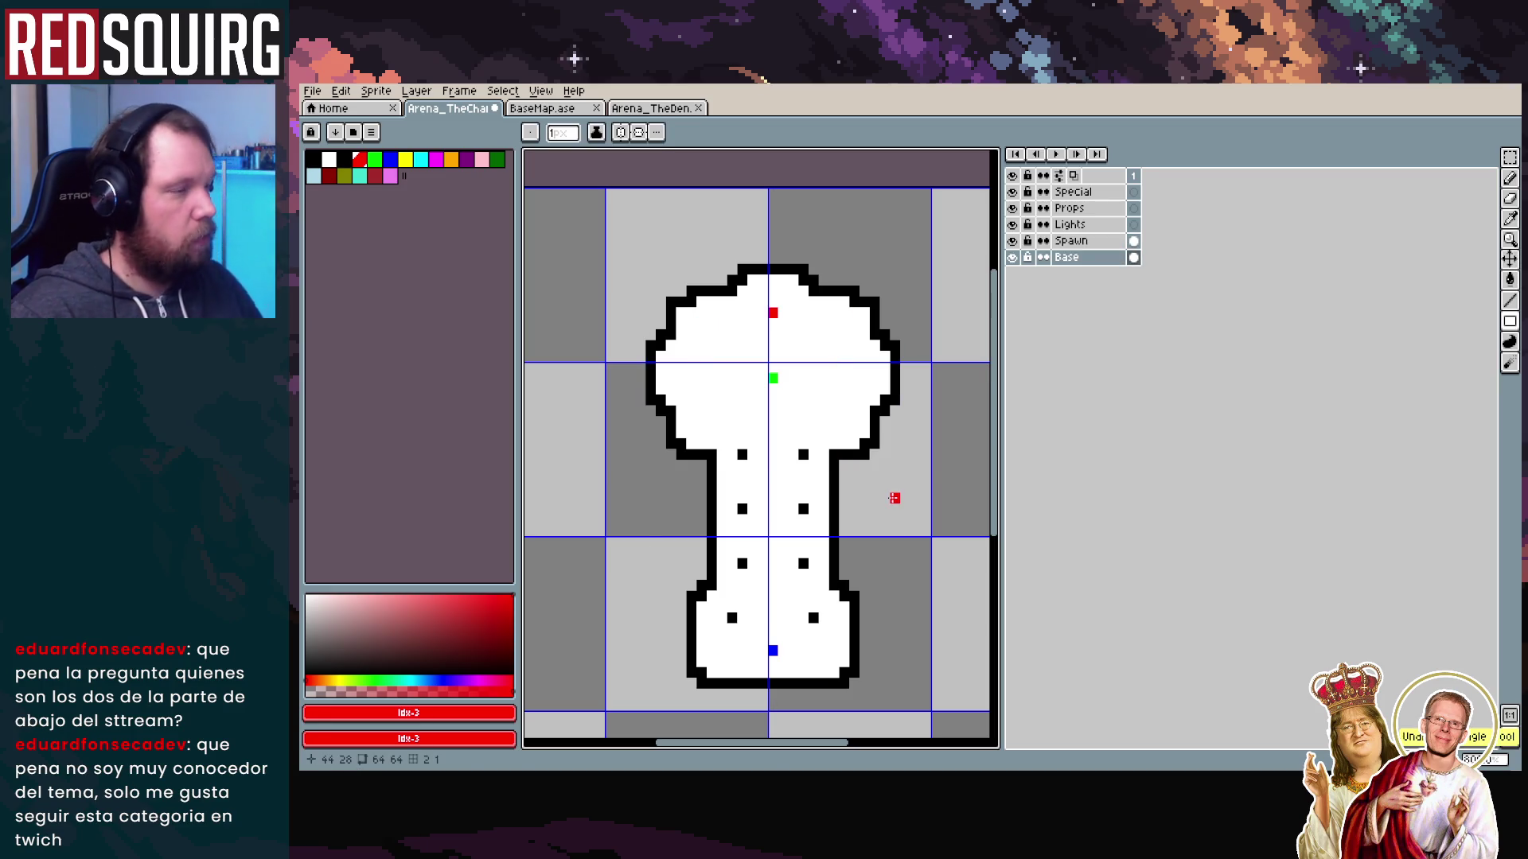
{"action": "right_click", "coordinate": [1066, 258]}
Add Layer 1 above Base and outline a tall red rectangle down the head's centre
{"action": "mouse_move", "coordinate": [1115, 287]}
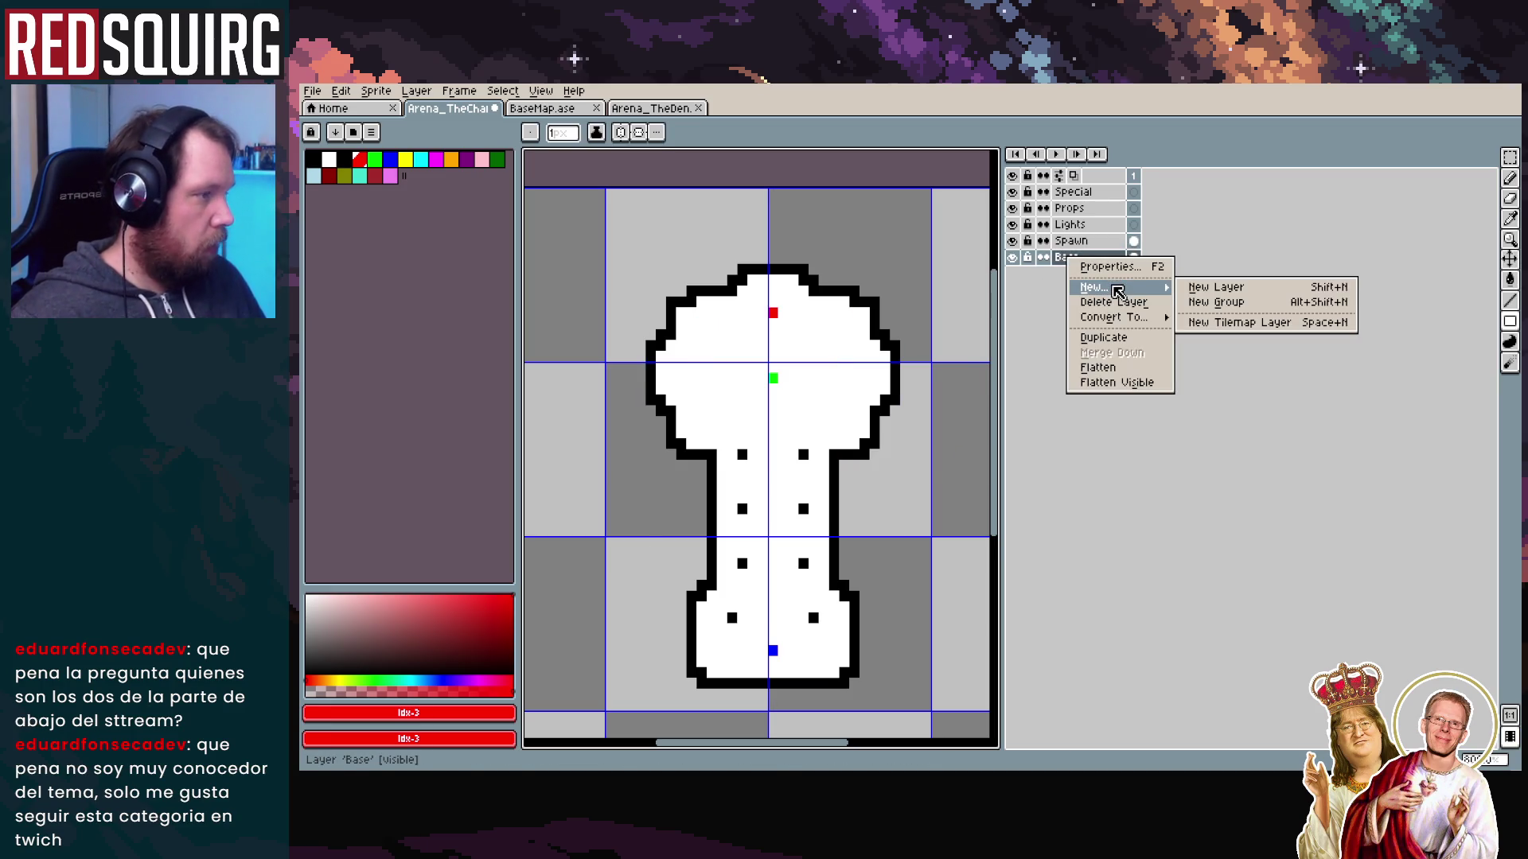
{"action": "left_click", "coordinate": [1226, 287]}
{"action": "mouse_move", "coordinate": [701, 301]}
{"action": "left_mouse_down"}
{"action": "mouse_move", "coordinate": [795, 414]}
{"action": "mouse_move", "coordinate": [832, 422]}
{"action": "mouse_move", "coordinate": [839, 463]}
{"action": "left_mouse_up"}
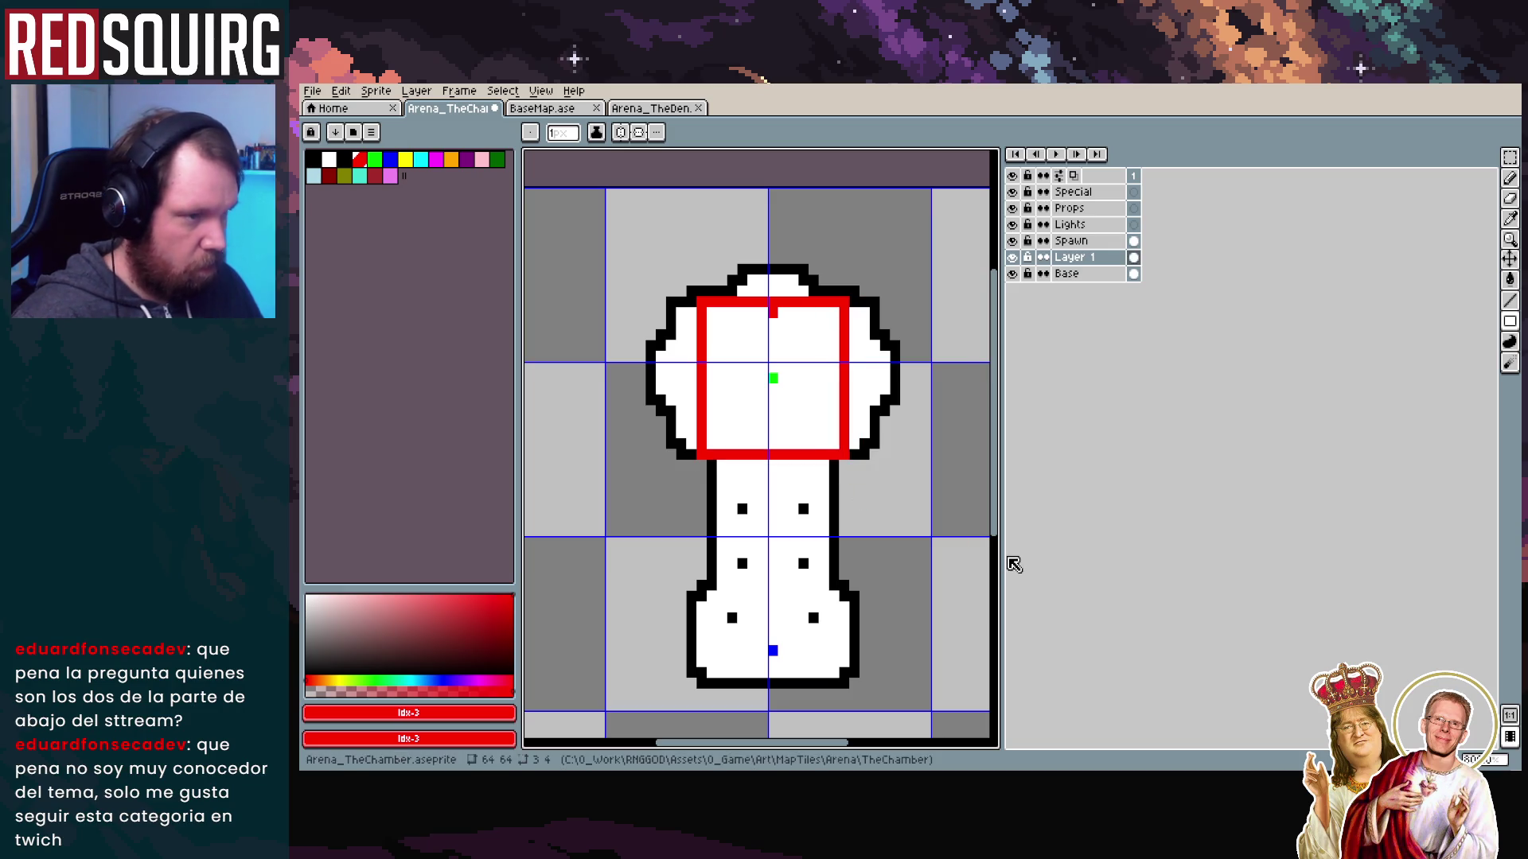
{"action": "key", "text": "ctrl+z"}
{"action": "left_click", "coordinate": [712, 290]}
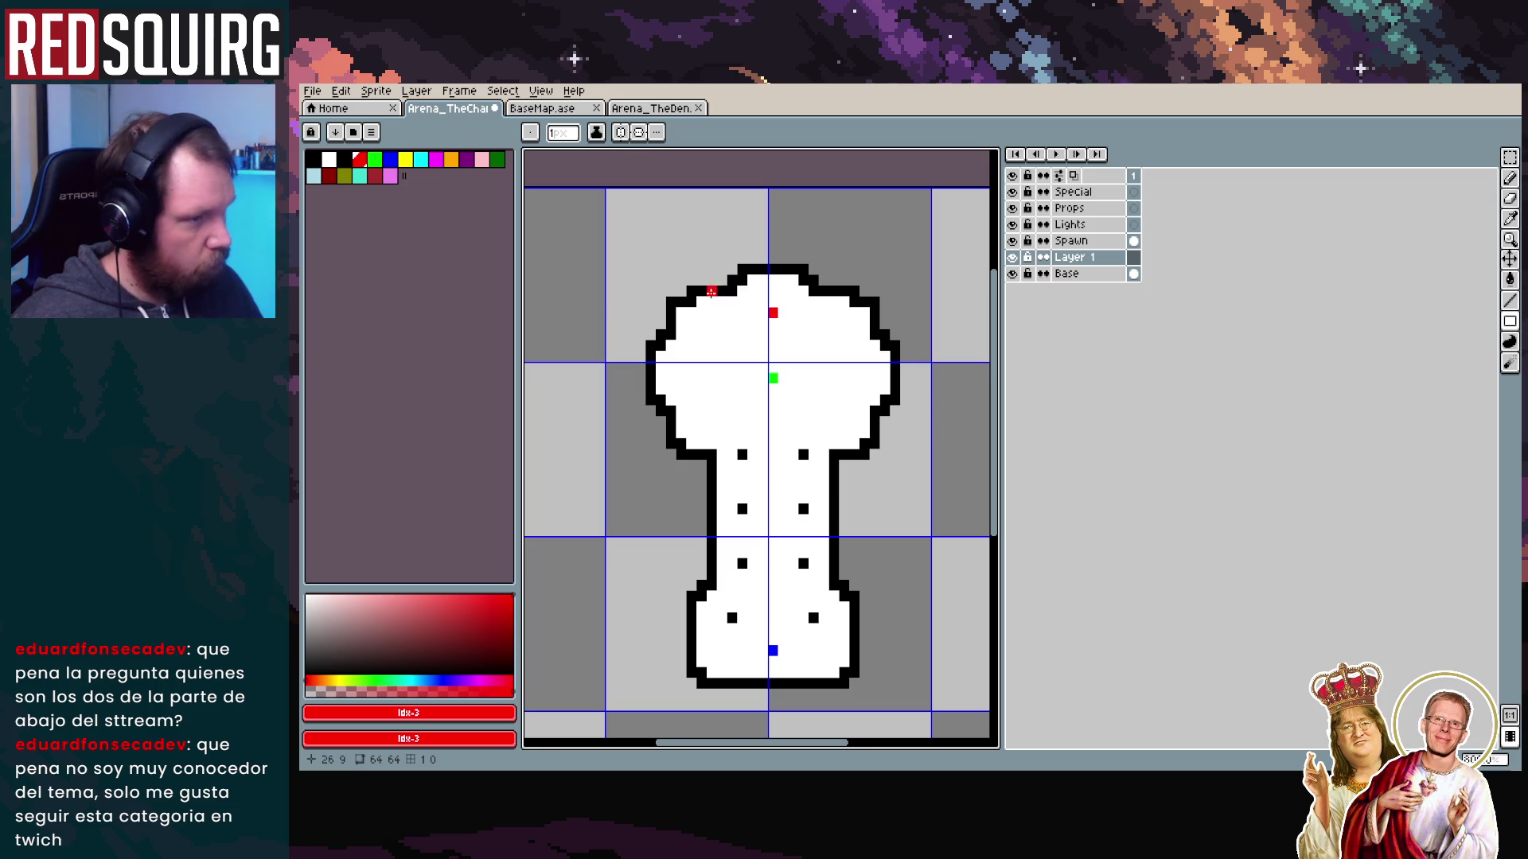
{"action": "mouse_move", "coordinate": [741, 292]}
{"action": "left_mouse_down"}
{"action": "mouse_move", "coordinate": [771, 320]}
{"action": "mouse_move", "coordinate": [804, 480]}
{"action": "mouse_move", "coordinate": [800, 456]}
{"action": "left_mouse_up"}
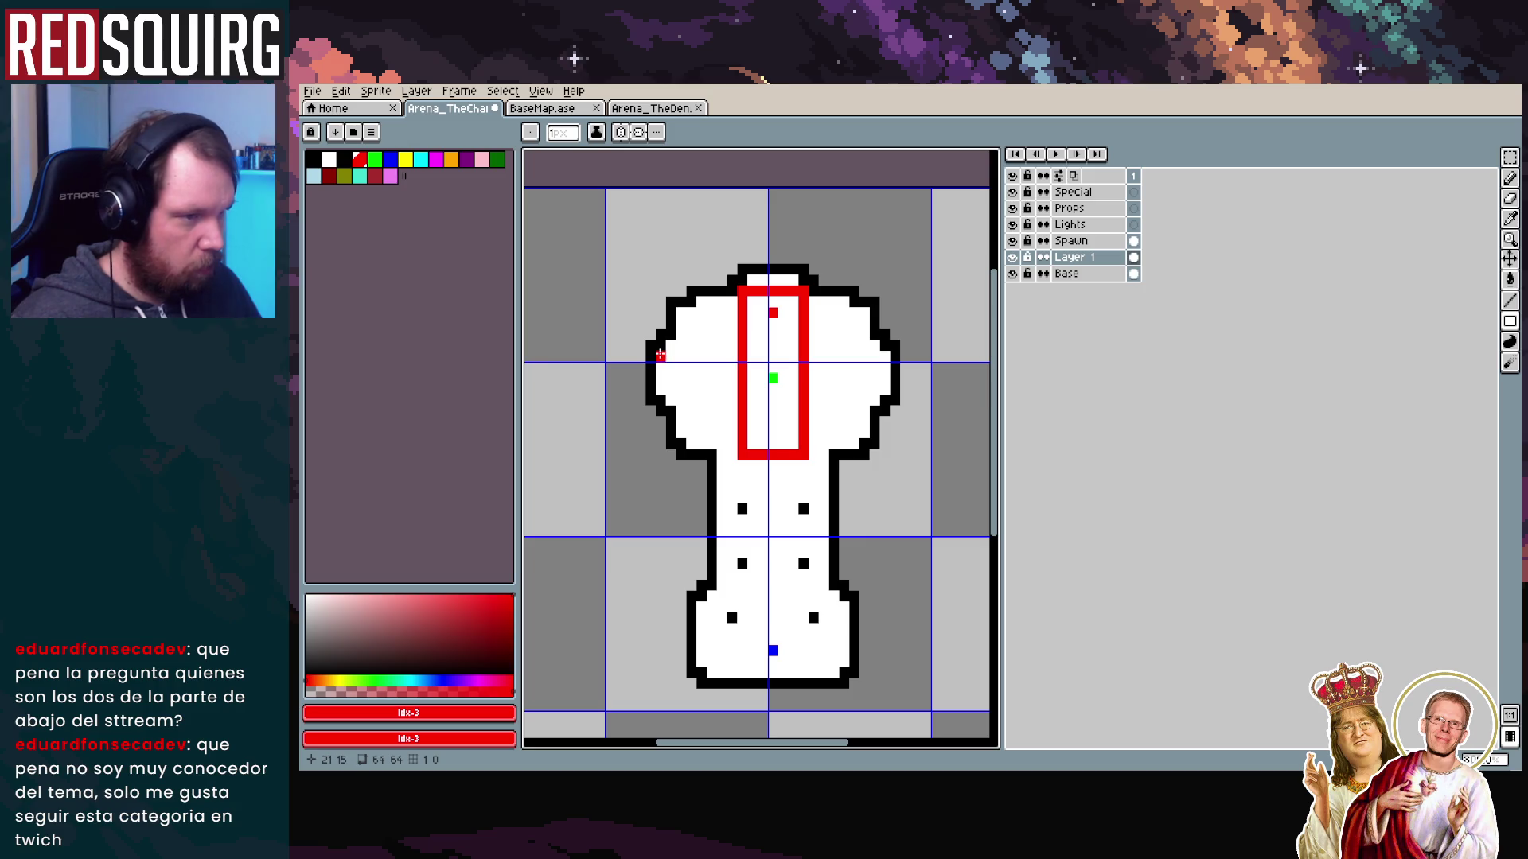
Add horizontal and further red rectangles to complete the grid, then hide Layer 1
{"action": "left_click_drag", "start_coordinate": [668, 345], "coordinate": [724, 402]}
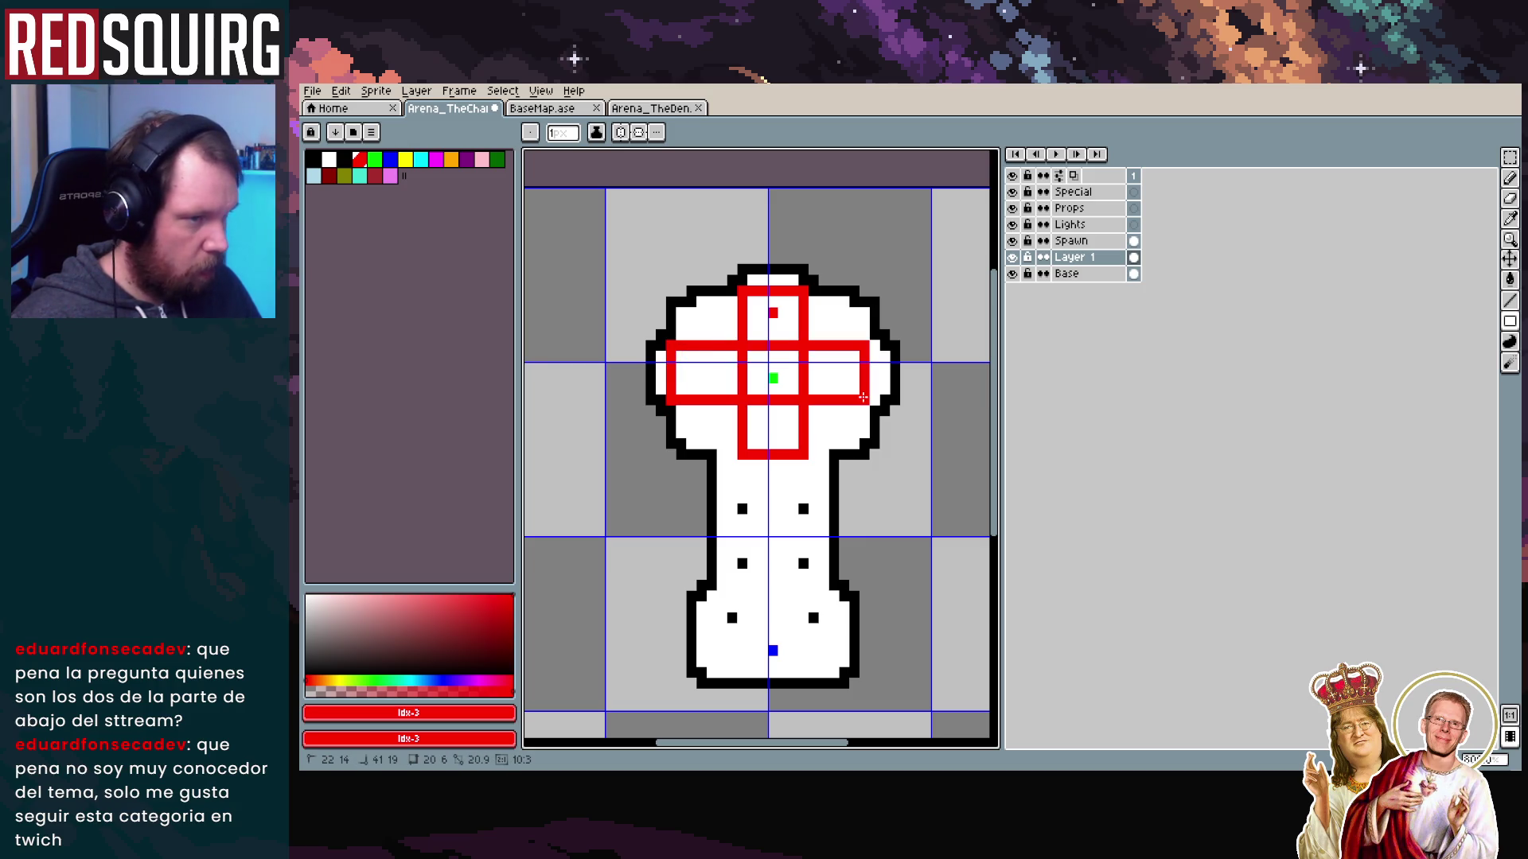
{"action": "left_click_drag", "start_coordinate": [871, 396], "coordinate": [880, 401]}
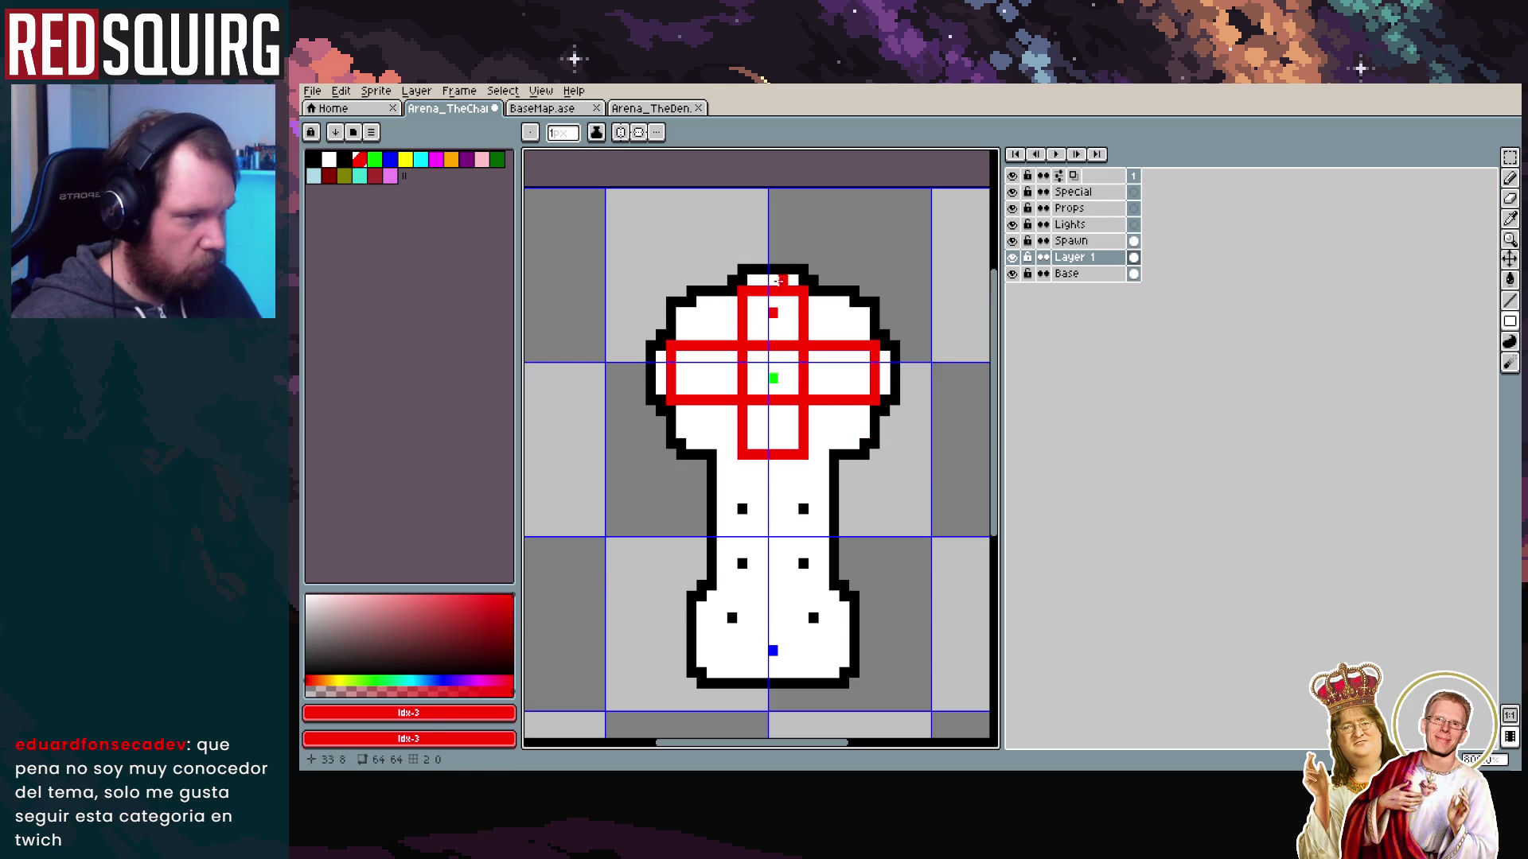
{"action": "mouse_move", "coordinate": [701, 312]}
{"action": "left_mouse_down"}
{"action": "mouse_move", "coordinate": [836, 442]}
{"action": "mouse_move", "coordinate": [875, 438]}
{"action": "mouse_move", "coordinate": [875, 456]}
{"action": "mouse_move", "coordinate": [846, 439]}
{"action": "mouse_move", "coordinate": [900, 471]}
{"action": "mouse_move", "coordinate": [896, 443]}
{"action": "mouse_move", "coordinate": [844, 452]}
{"action": "mouse_move", "coordinate": [843, 438]}
{"action": "left_mouse_up"}
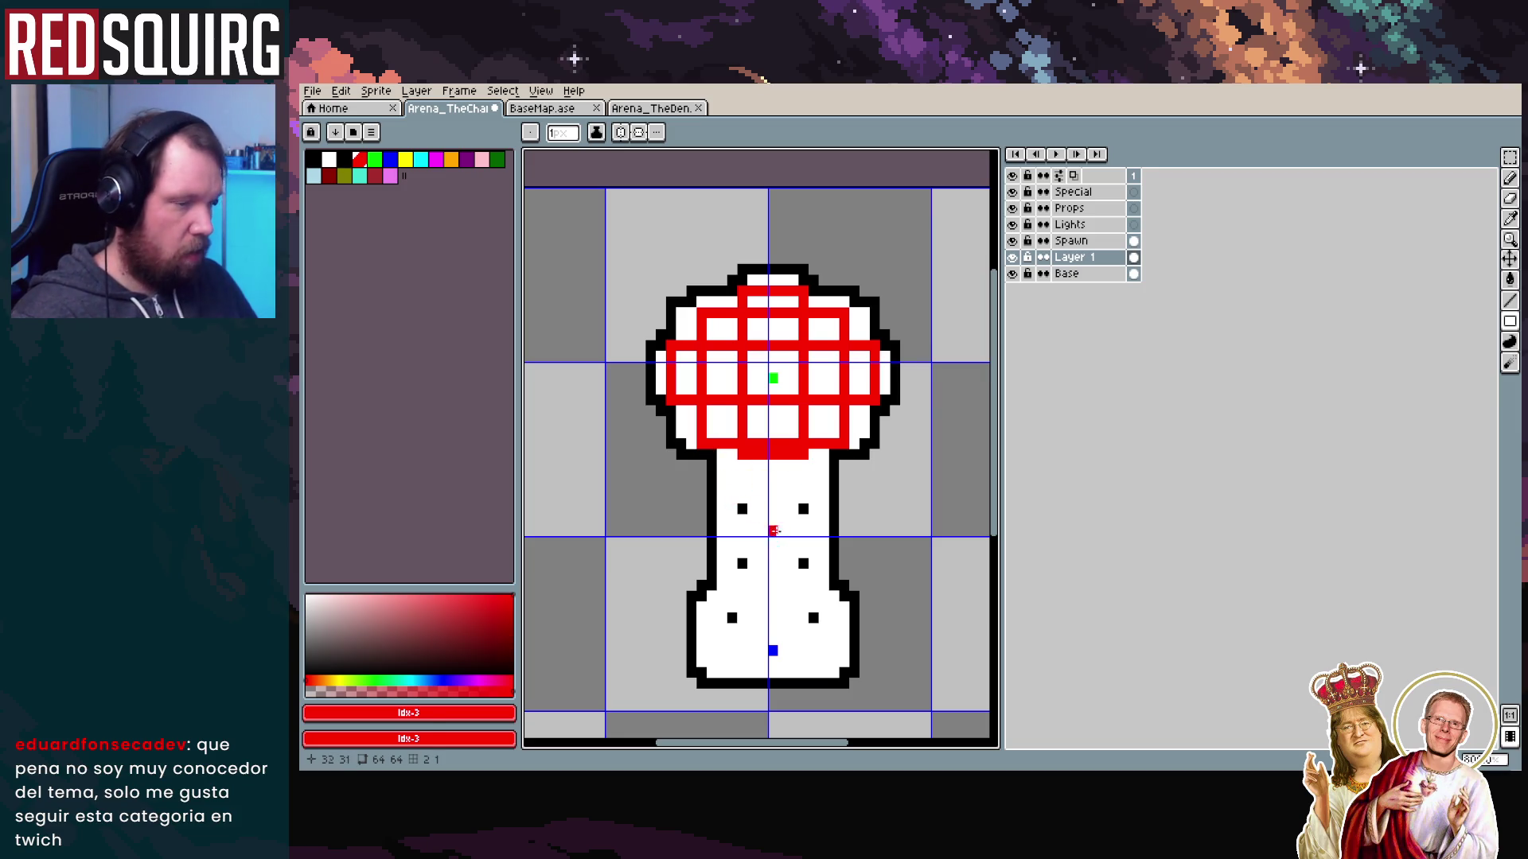
{"action": "left_click", "coordinate": [1012, 258]}
{"action": "double_click", "coordinate": [1013, 258]}
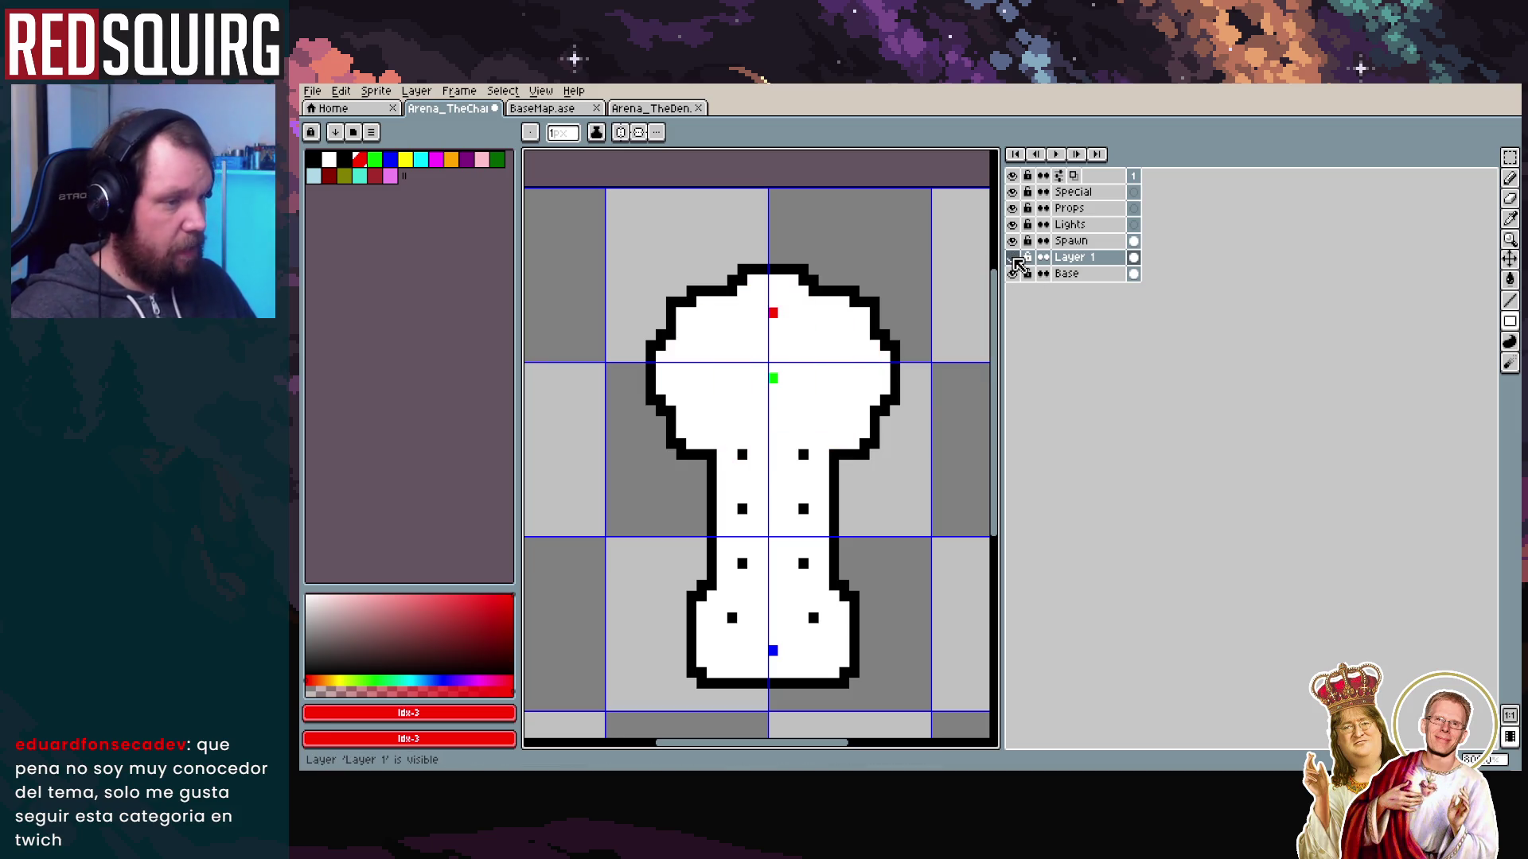
Toggle Layer 1's red grid on and off to compare with the map, leaving it hidden
{"action": "double_click", "coordinate": [1013, 257]}
{"action": "left_click", "coordinate": [1013, 257]}
{"action": "left_click", "coordinate": [1012, 258]}
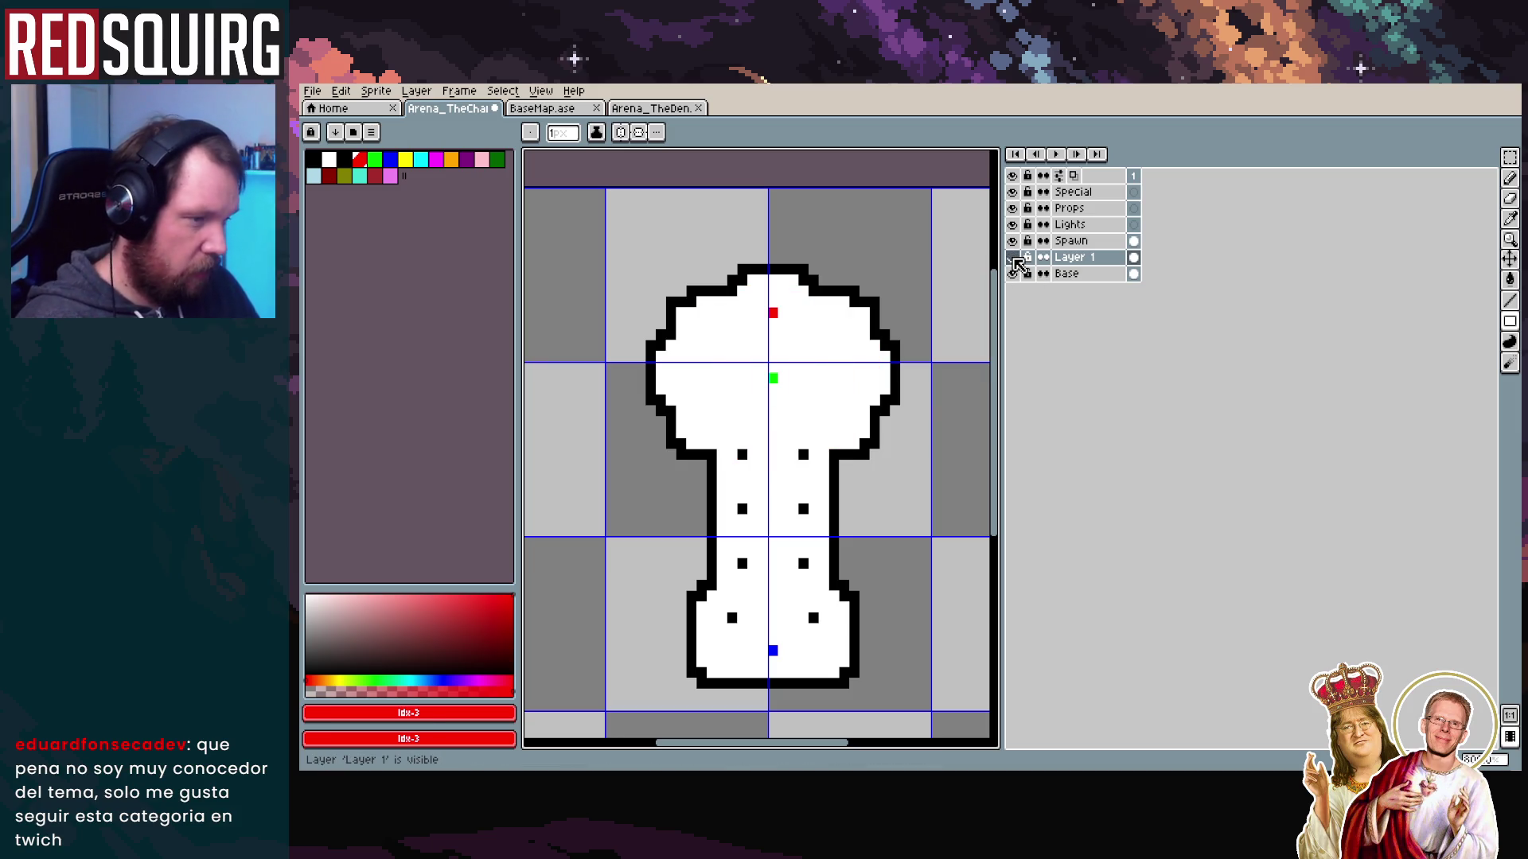
{"action": "double_click", "coordinate": [1013, 258]}
{"action": "left_click", "coordinate": [1012, 258]}
{"action": "left_click", "coordinate": [1012, 258]}
{"action": "left_click", "coordinate": [1013, 258]}
{"action": "left_click", "coordinate": [1013, 258]}
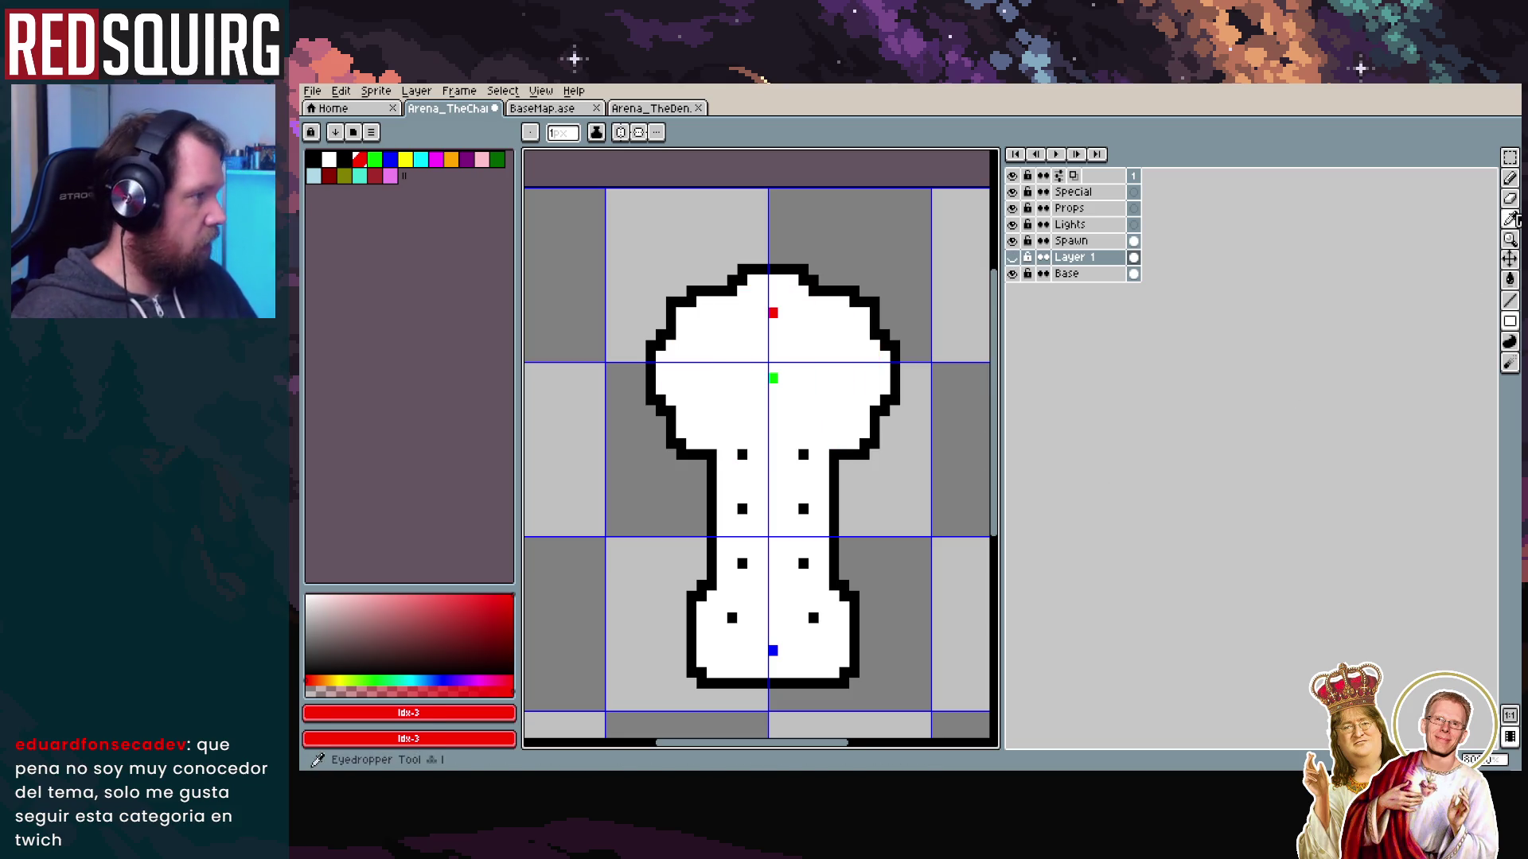
Select the chamber's narrow stem on the Base layer and nudge it down one pixel
{"action": "key", "text": "m"}
{"action": "left_click_drag", "start_coordinate": [980, 579], "coordinate": [963, 456]}
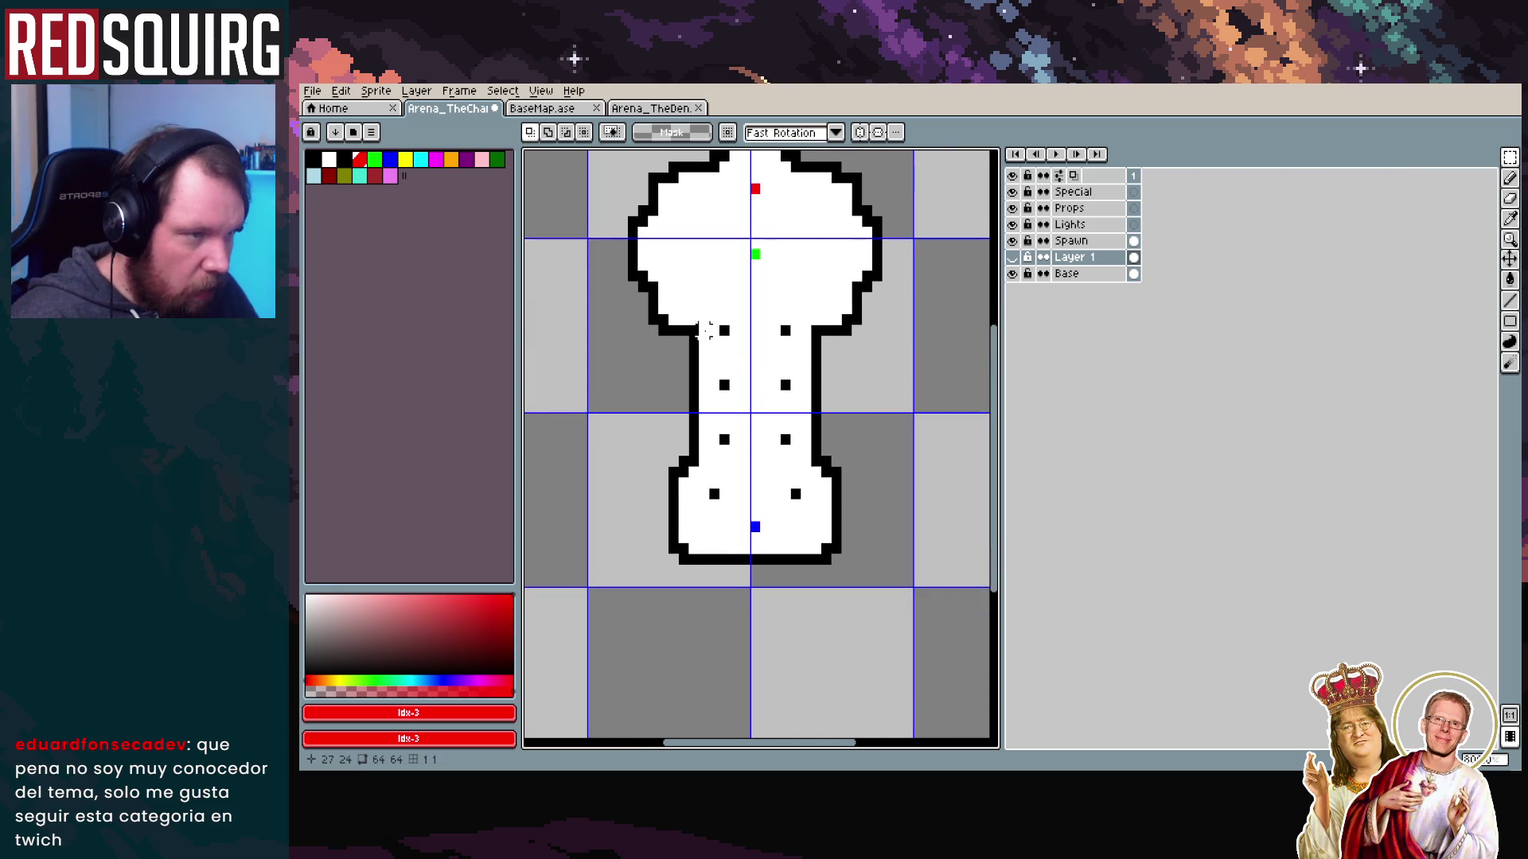
{"action": "left_click_drag", "start_coordinate": [689, 325], "coordinate": [845, 559]}
{"action": "left_click", "coordinate": [918, 603]}
{"action": "left_click_drag", "start_coordinate": [704, 330], "coordinate": [805, 516]}
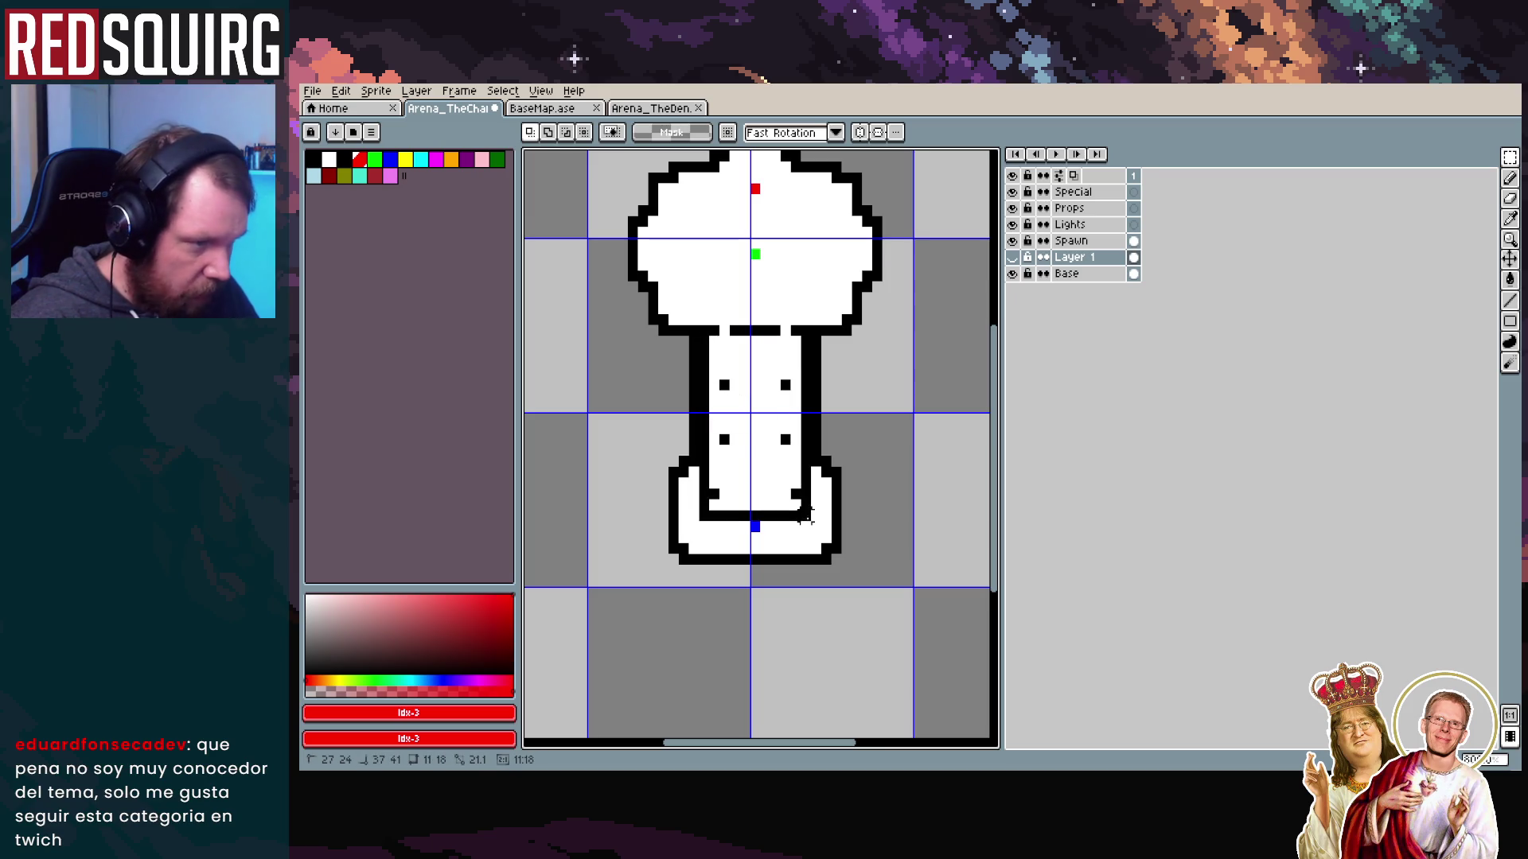
{"action": "key", "text": "ctrl+t"}
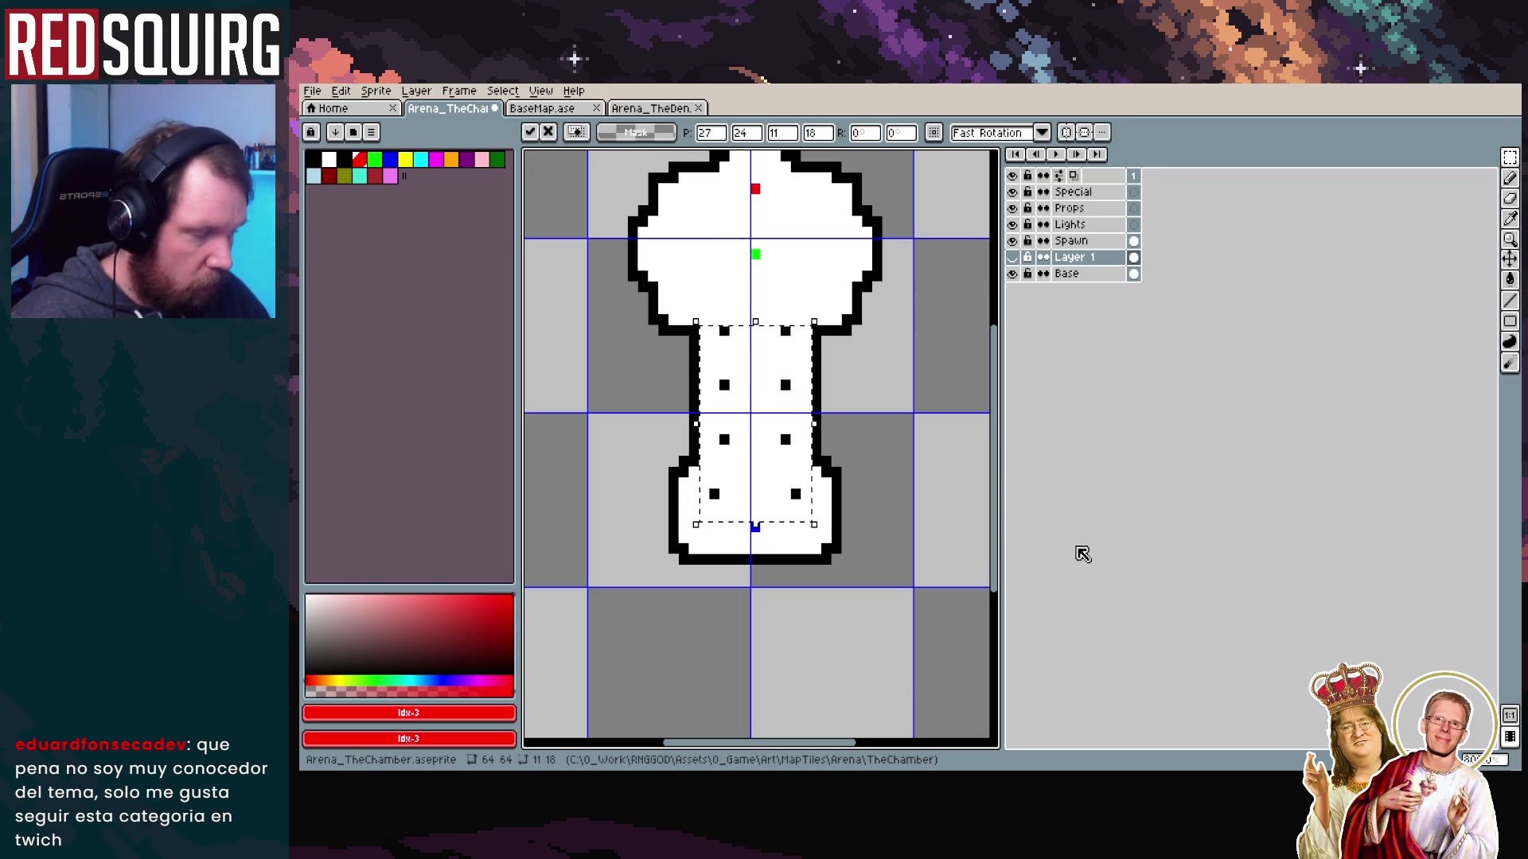
{"action": "left_click", "coordinate": [1063, 273]}
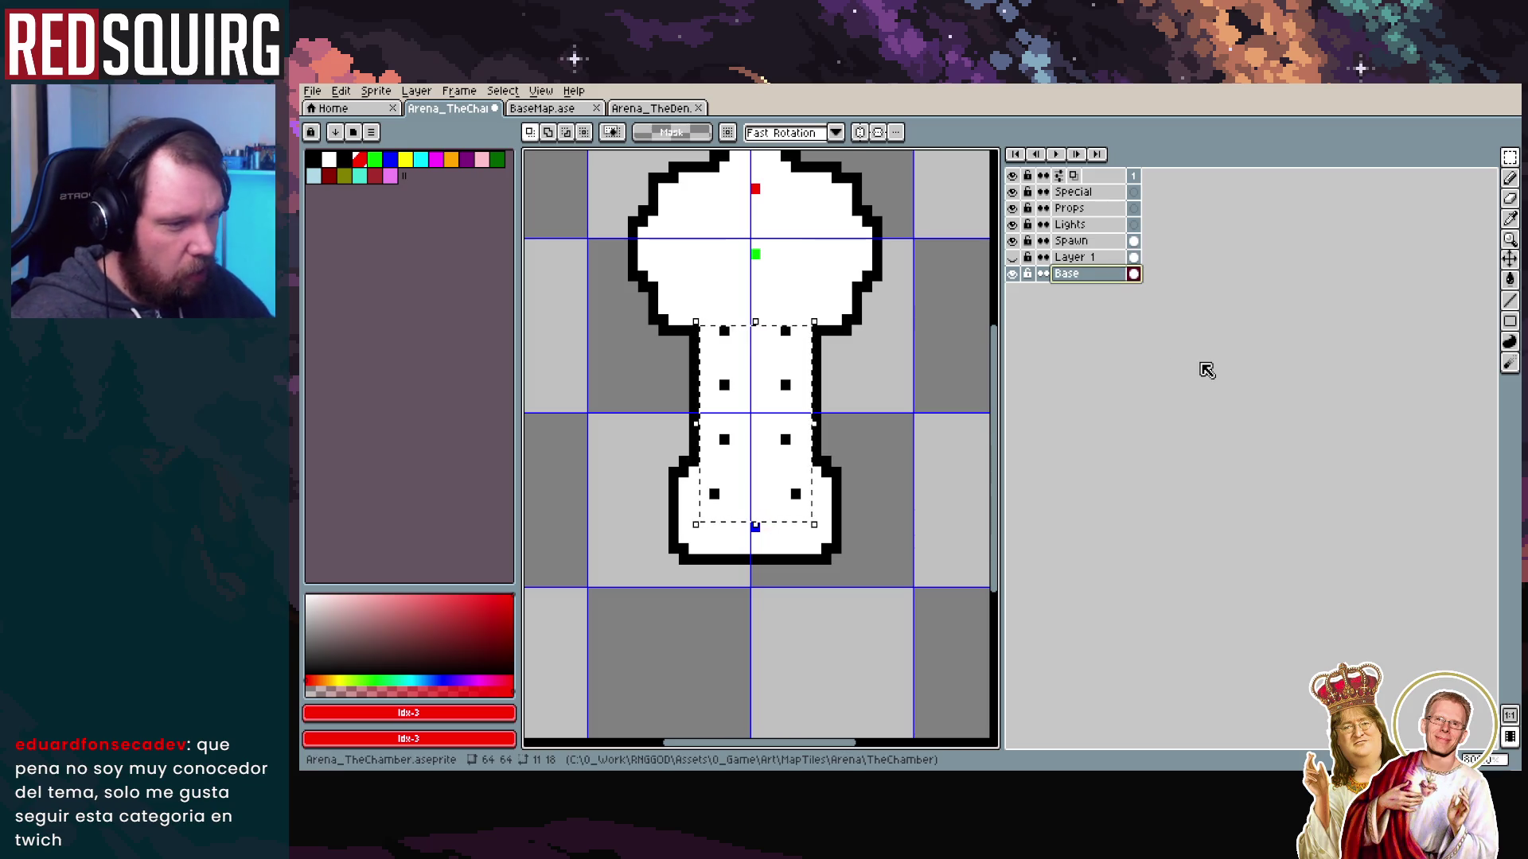
{"action": "key", "text": "Down"}
{"action": "key", "text": "ctrl+d"}
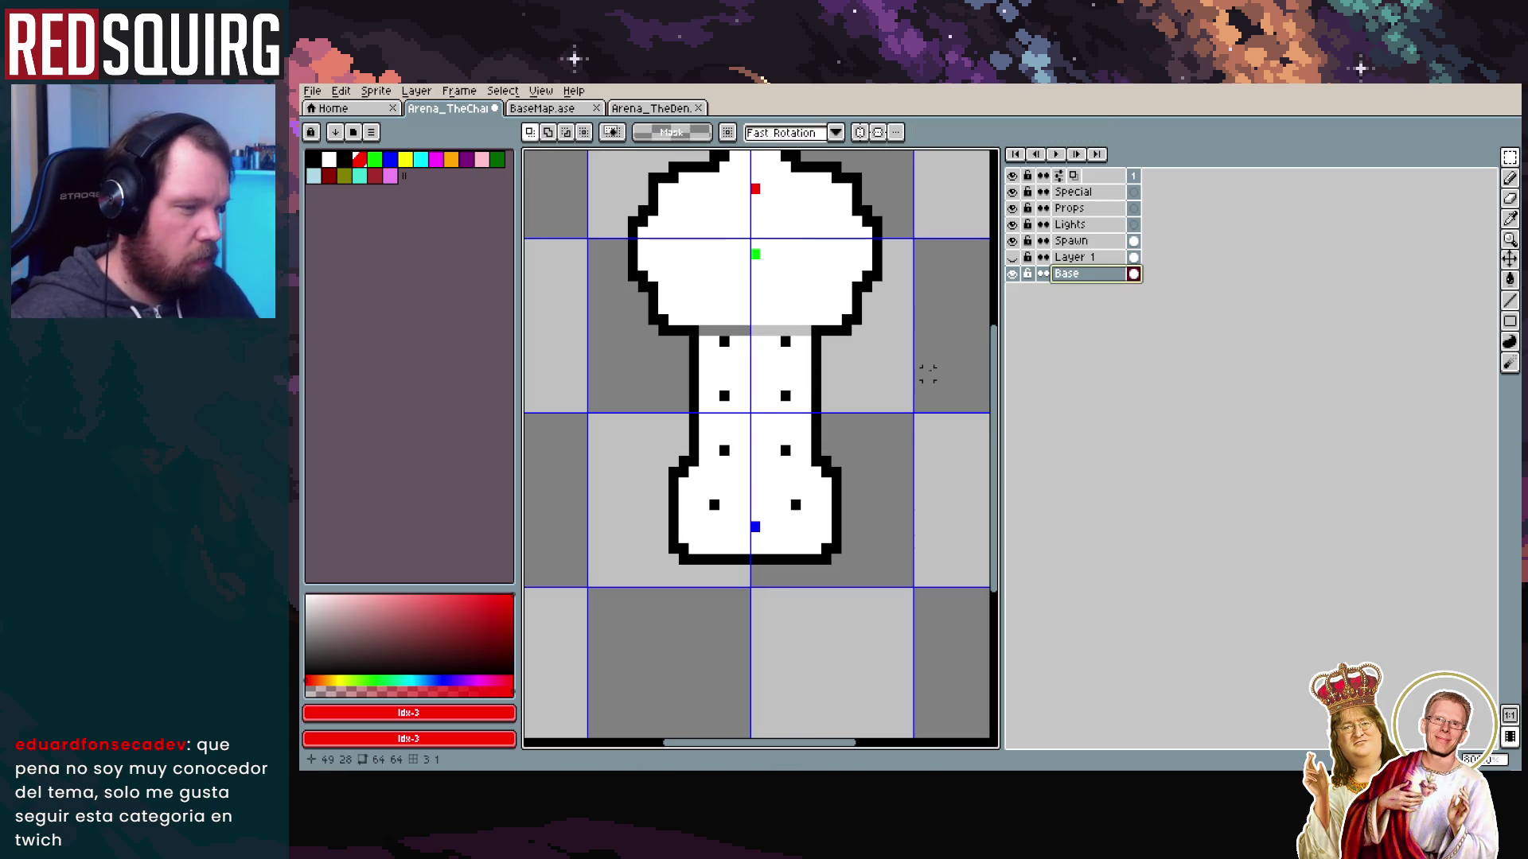
Pencil the gap at the stem's top white and look over the finished chamber
{"action": "scroll", "coordinate": [768, 306], "scroll_direction": "up", "scroll_amount": 2}
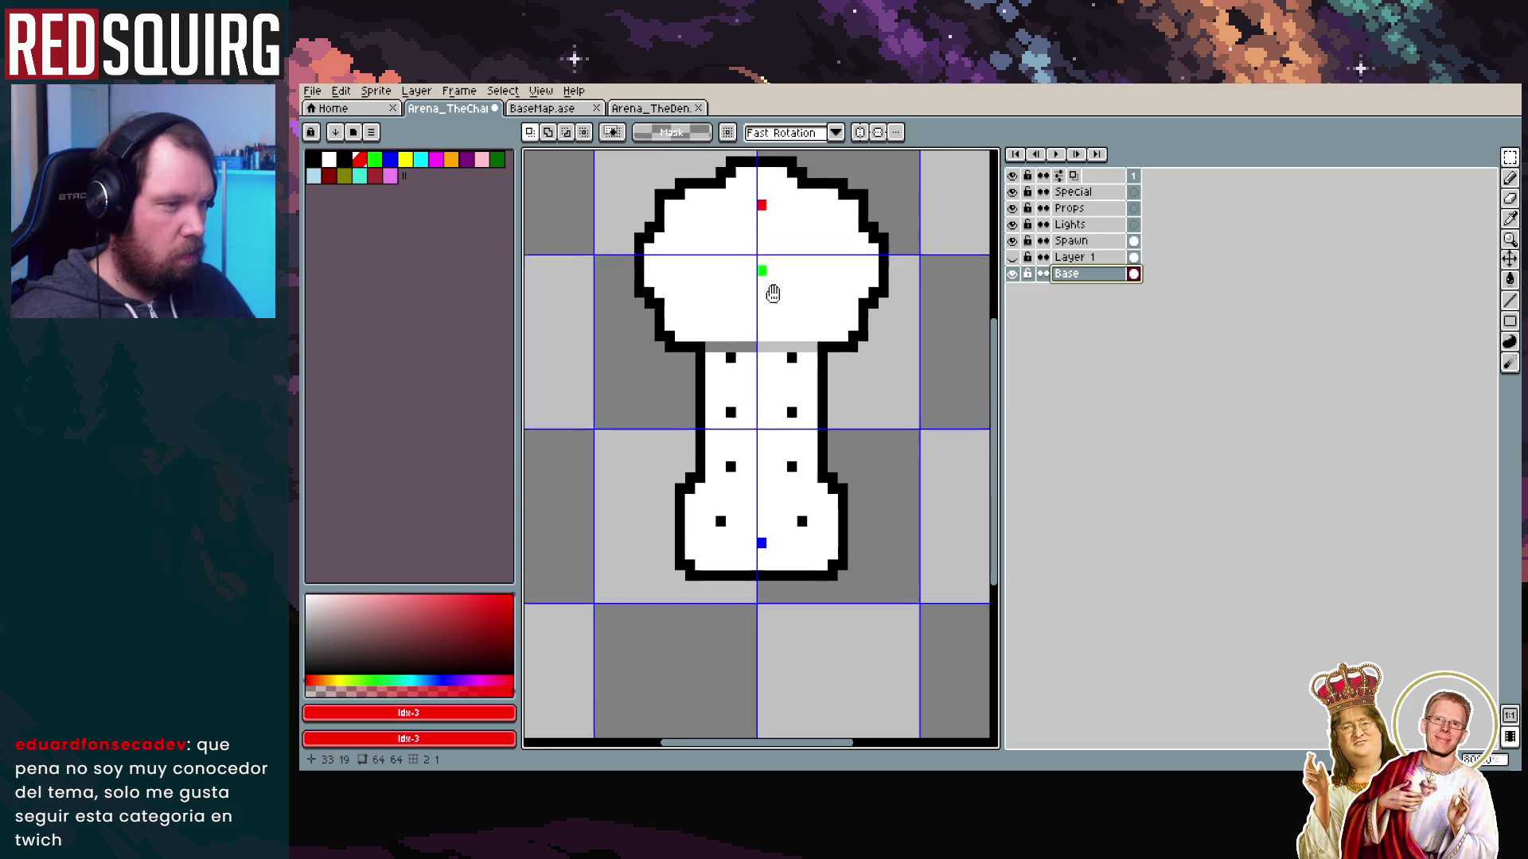
{"action": "left_click", "coordinate": [1511, 179]}
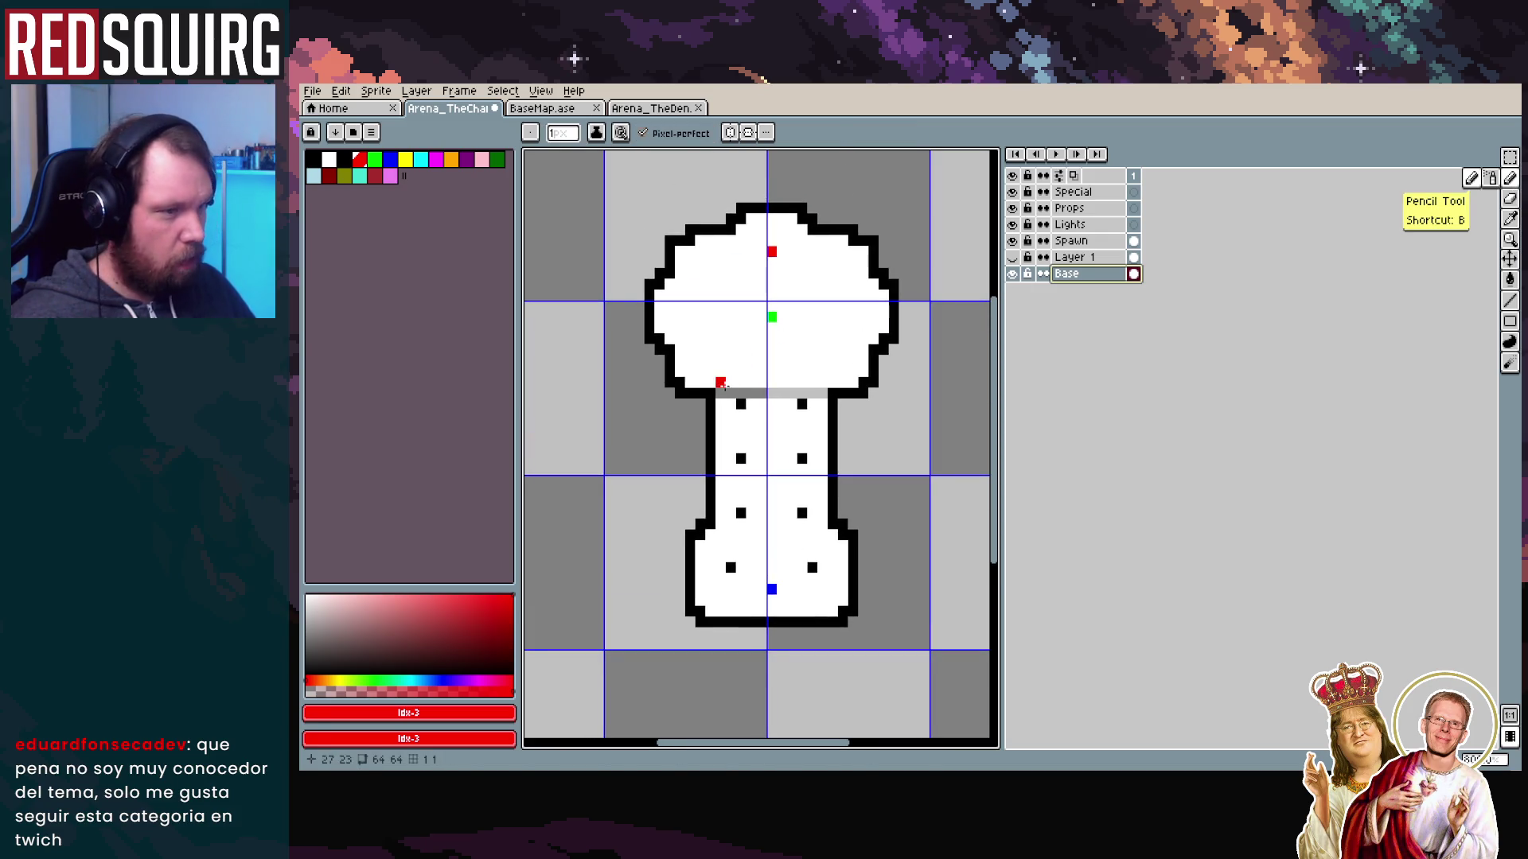
{"action": "left_click", "coordinate": [744, 365], "text": "alt"}
{"action": "left_click_drag", "start_coordinate": [719, 394], "coordinate": [823, 396]}
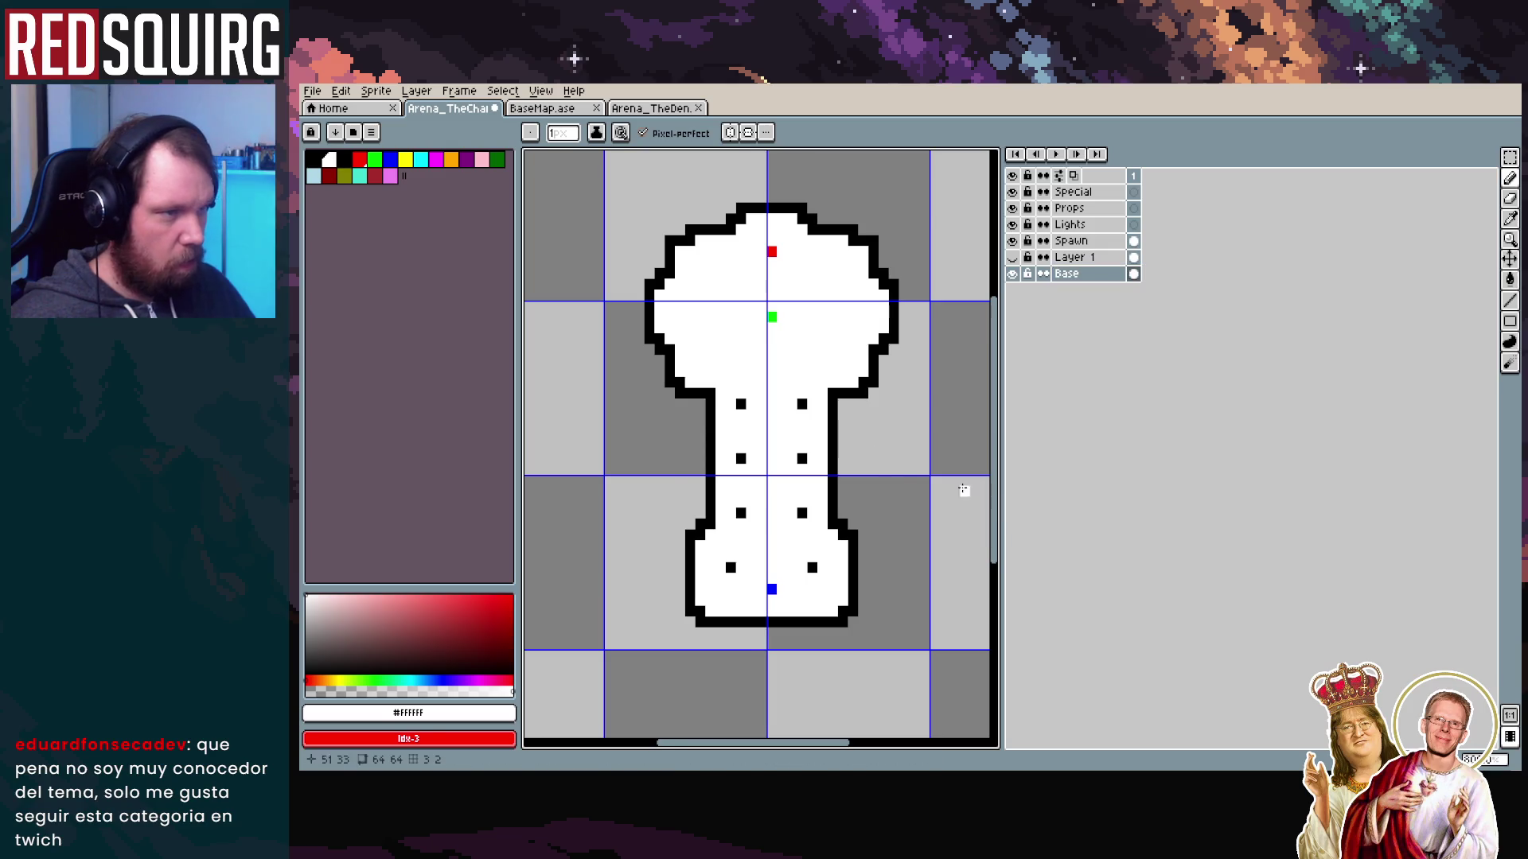
{"action": "scroll", "coordinate": [892, 480], "scroll_direction": "down", "scroll_amount": 1}
{"action": "scroll", "coordinate": [893, 480], "scroll_direction": "down", "scroll_amount": 1}
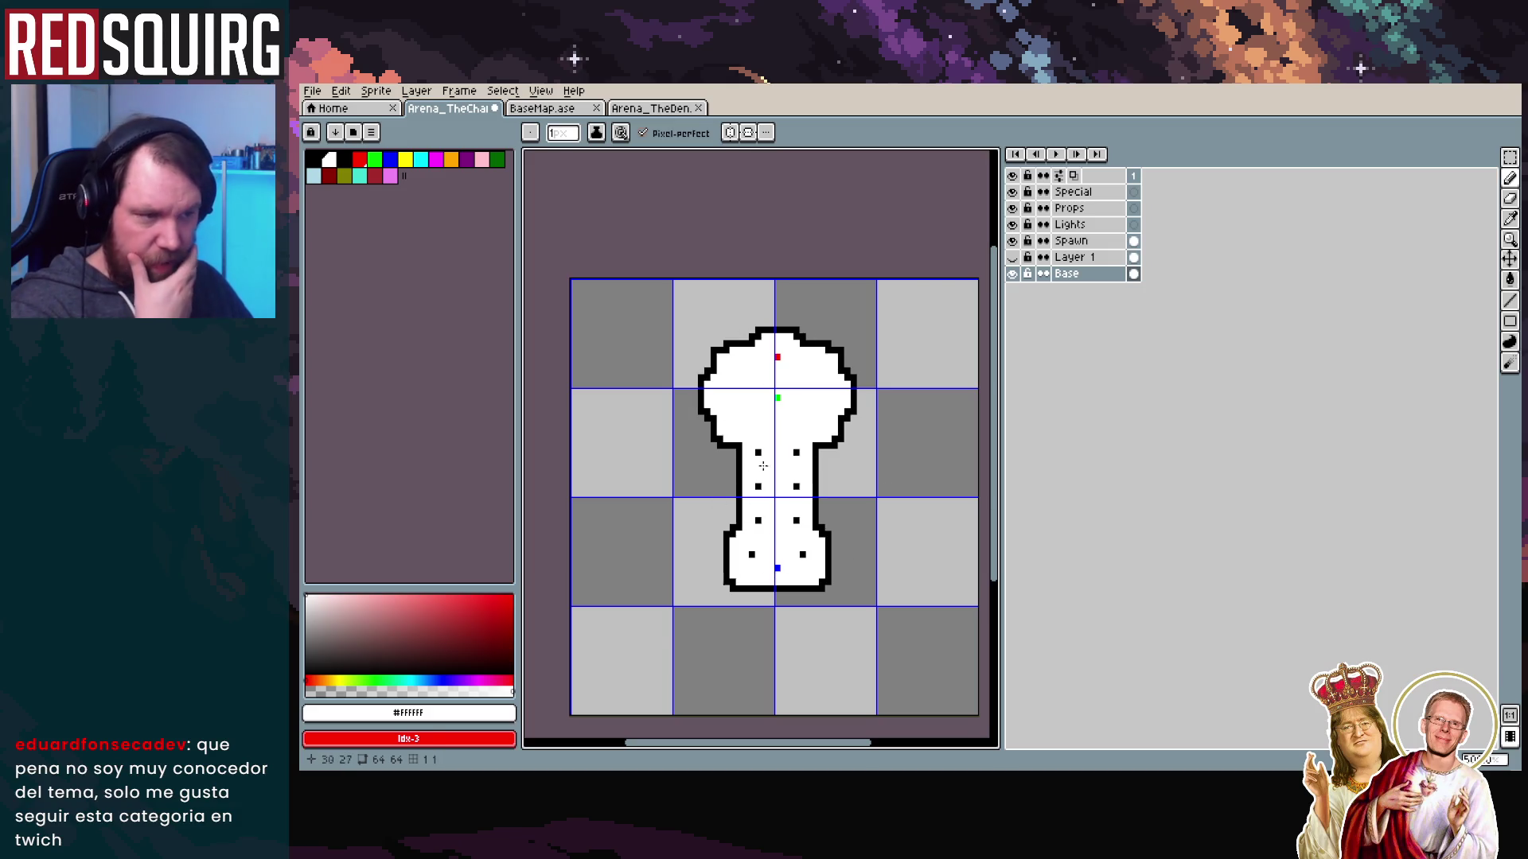
{"action": "scroll", "coordinate": [758, 487], "scroll_direction": "up", "scroll_amount": 2}
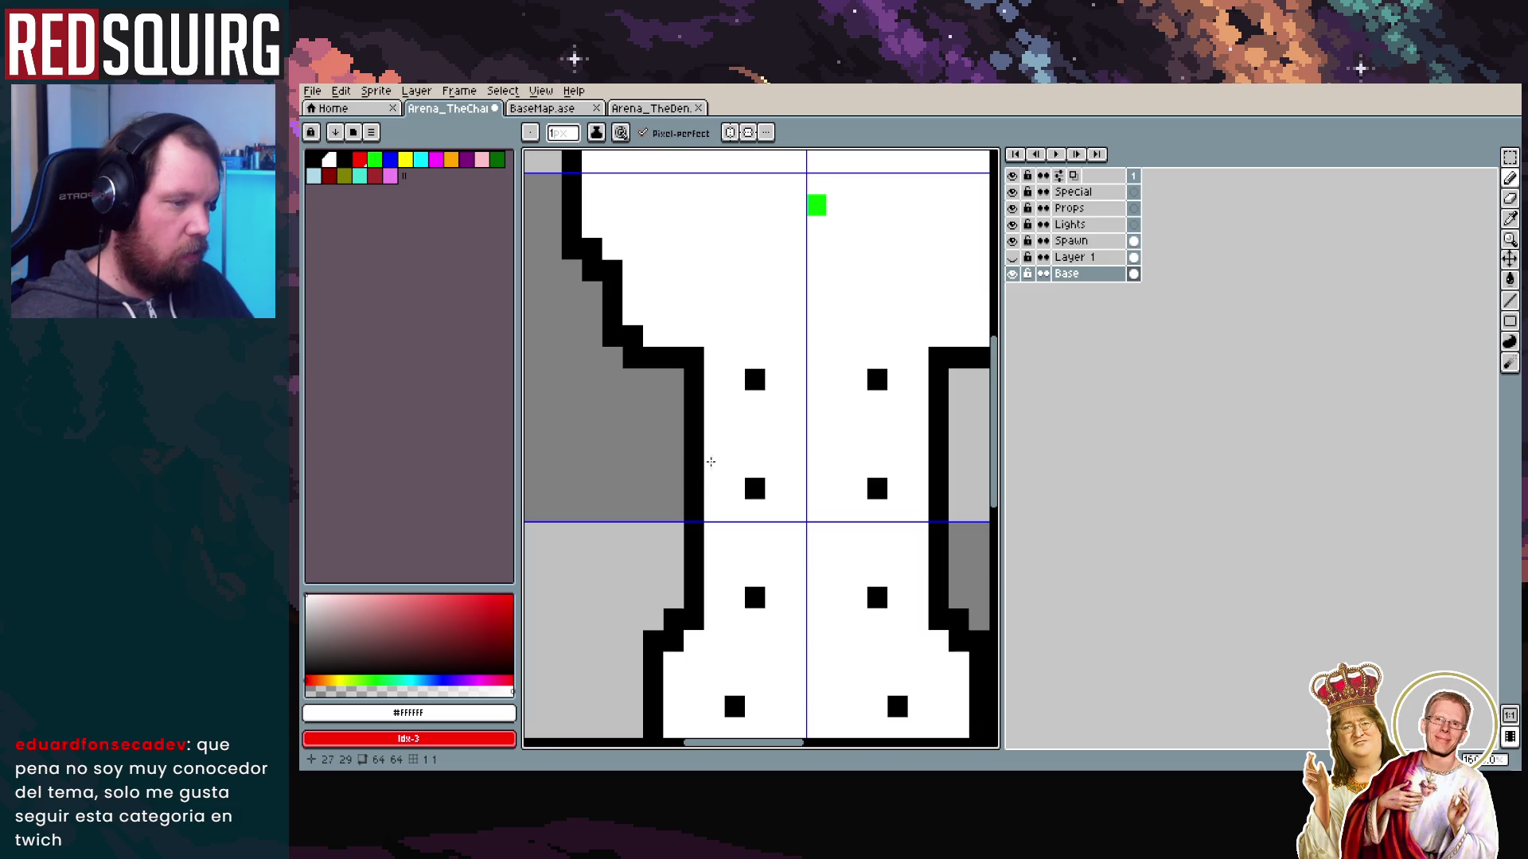
{"action": "scroll", "coordinate": [783, 475], "scroll_direction": "down", "scroll_amount": 2}
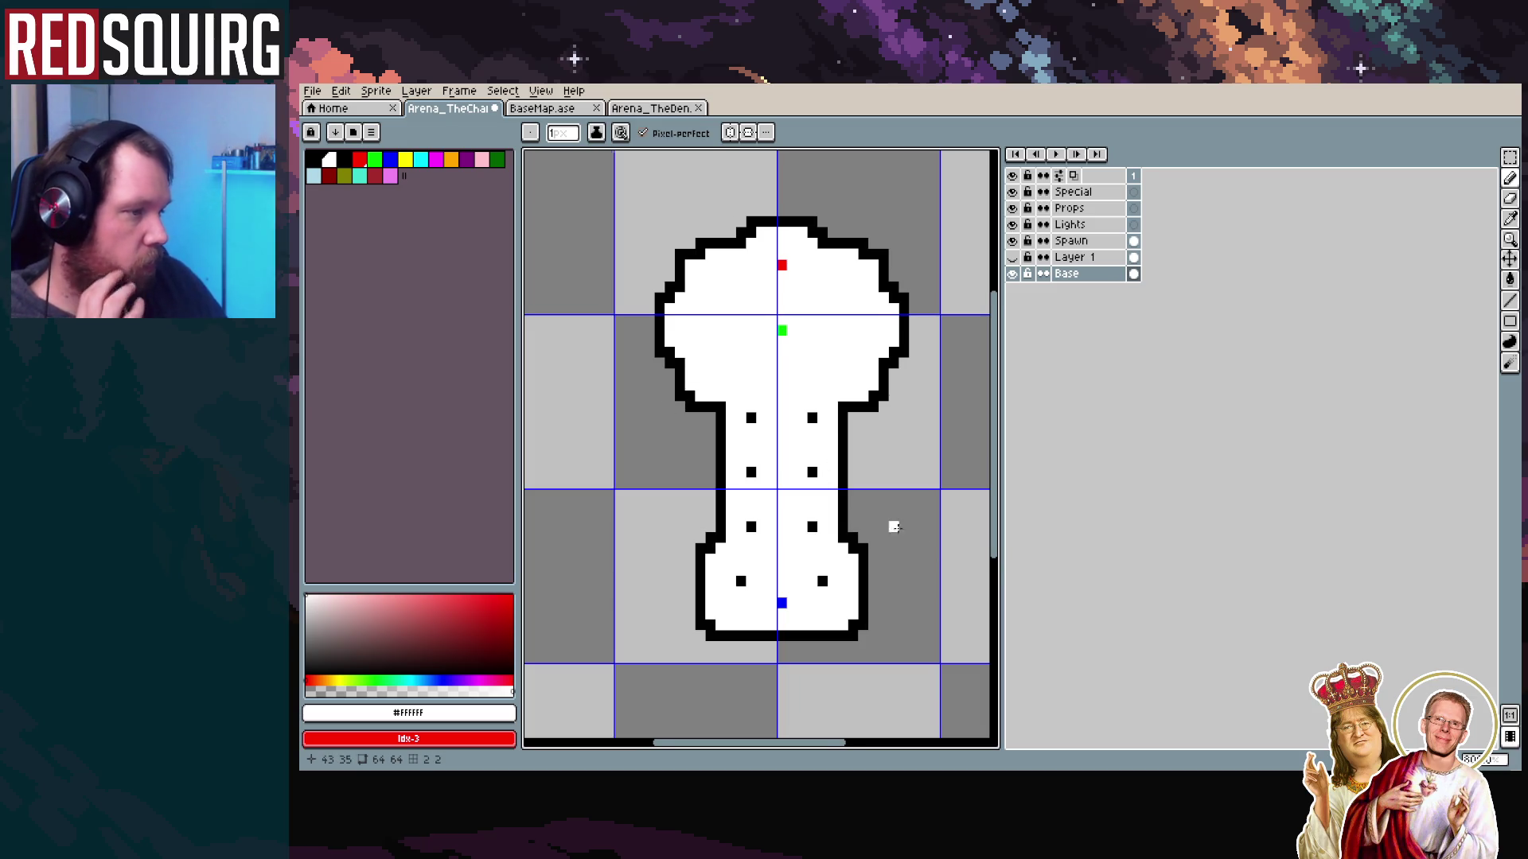
{"action": "left_click_drag", "start_coordinate": [893, 526], "coordinate": [849, 504]}
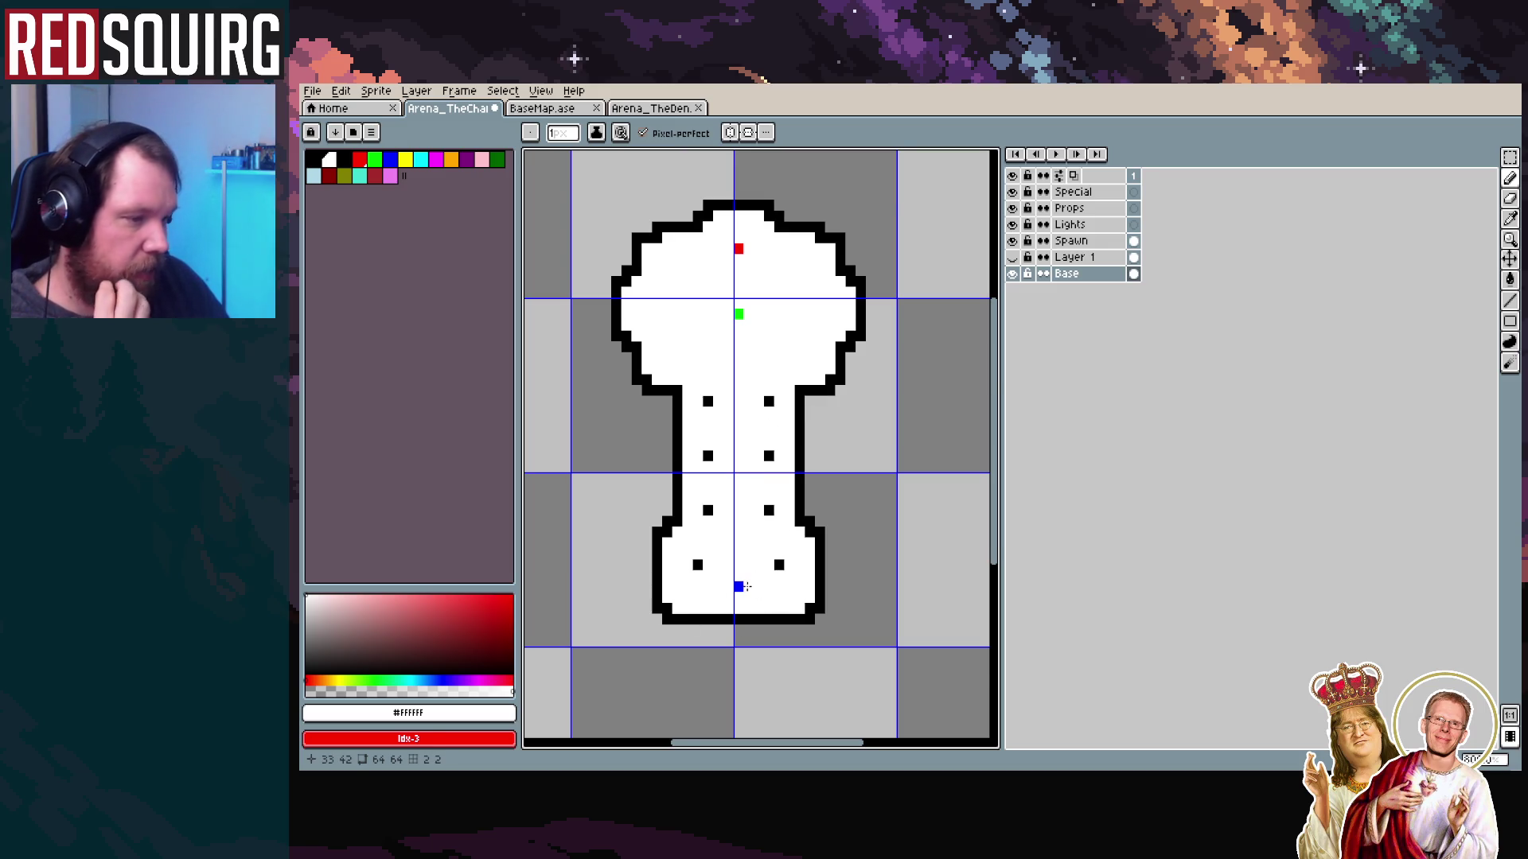
{"action": "scroll", "coordinate": [746, 586], "scroll_direction": "up", "scroll_amount": 1}
{"action": "scroll", "coordinate": [746, 587], "scroll_direction": "down", "scroll_amount": 2}
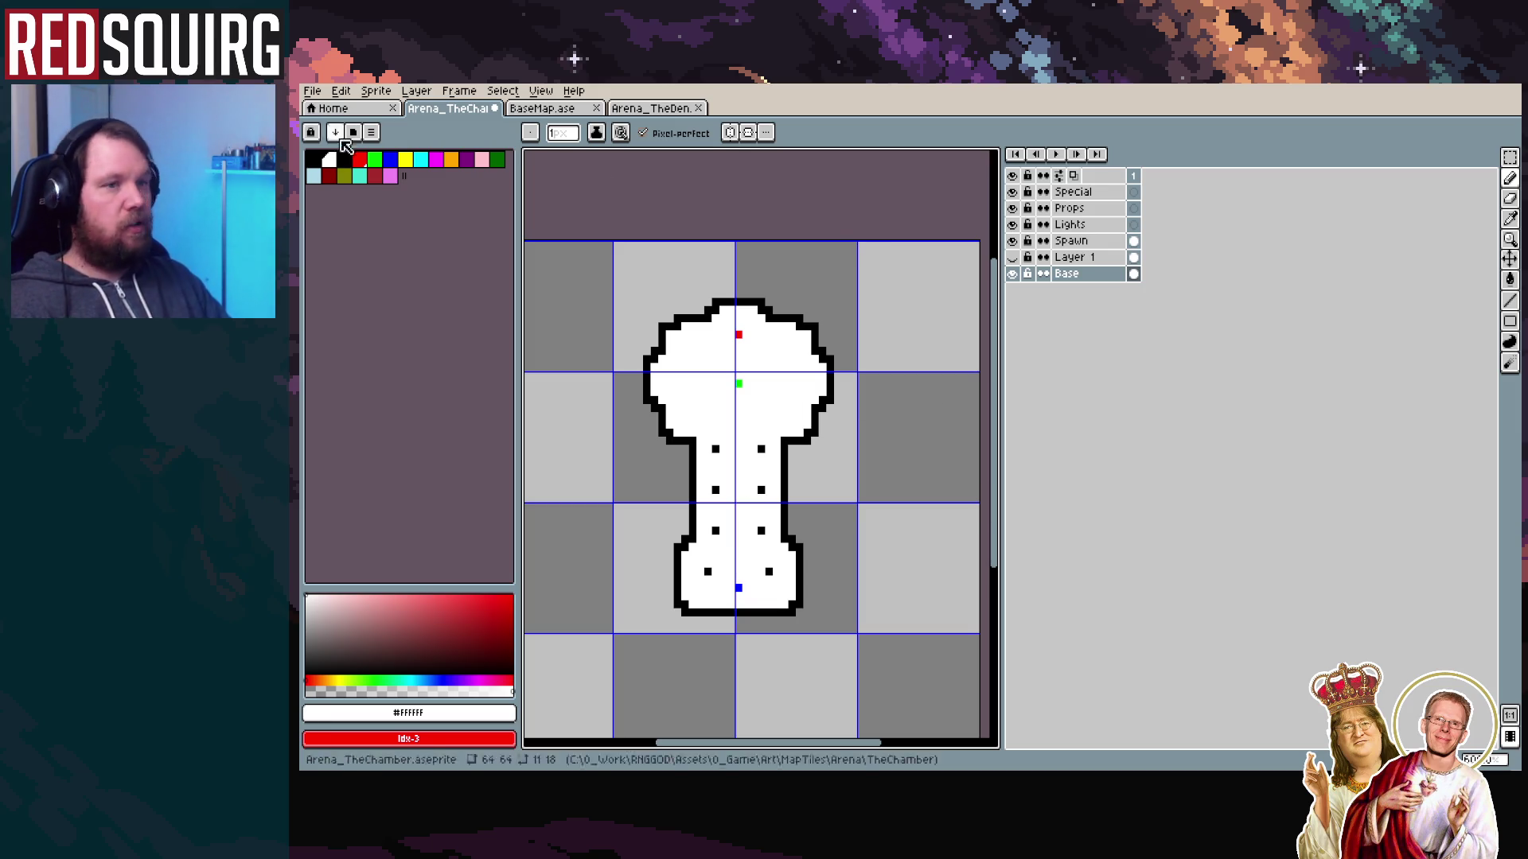
{"action": "left_click", "coordinate": [311, 91]}
Run gaspi's export_layers with a sprite-name-prefixed file format as PNG, exporting all six layers
{"action": "mouse_move", "coordinate": [402, 262]}
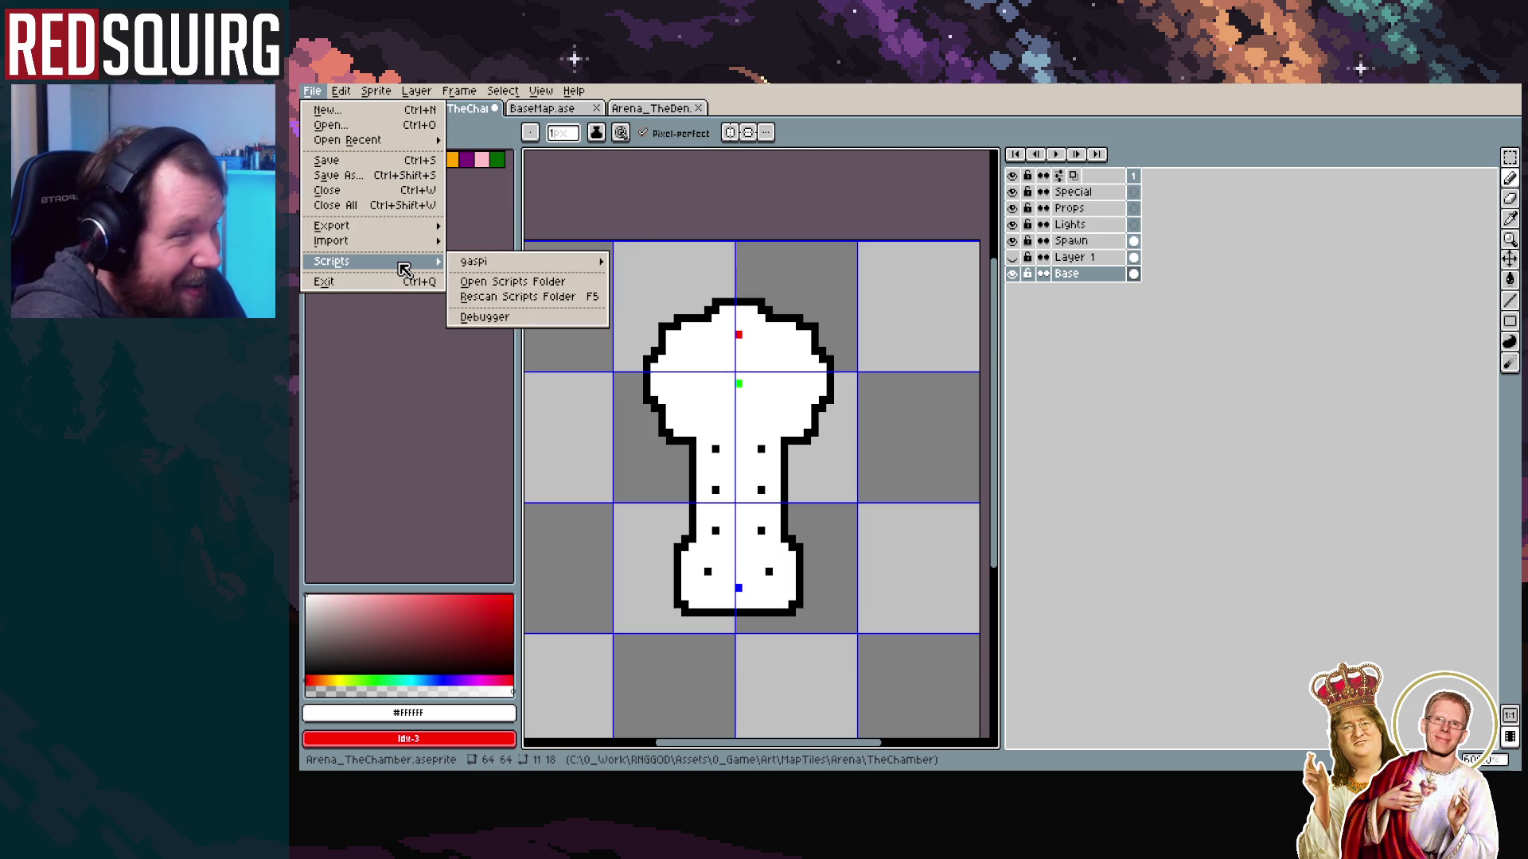
{"action": "mouse_move", "coordinate": [507, 267]}
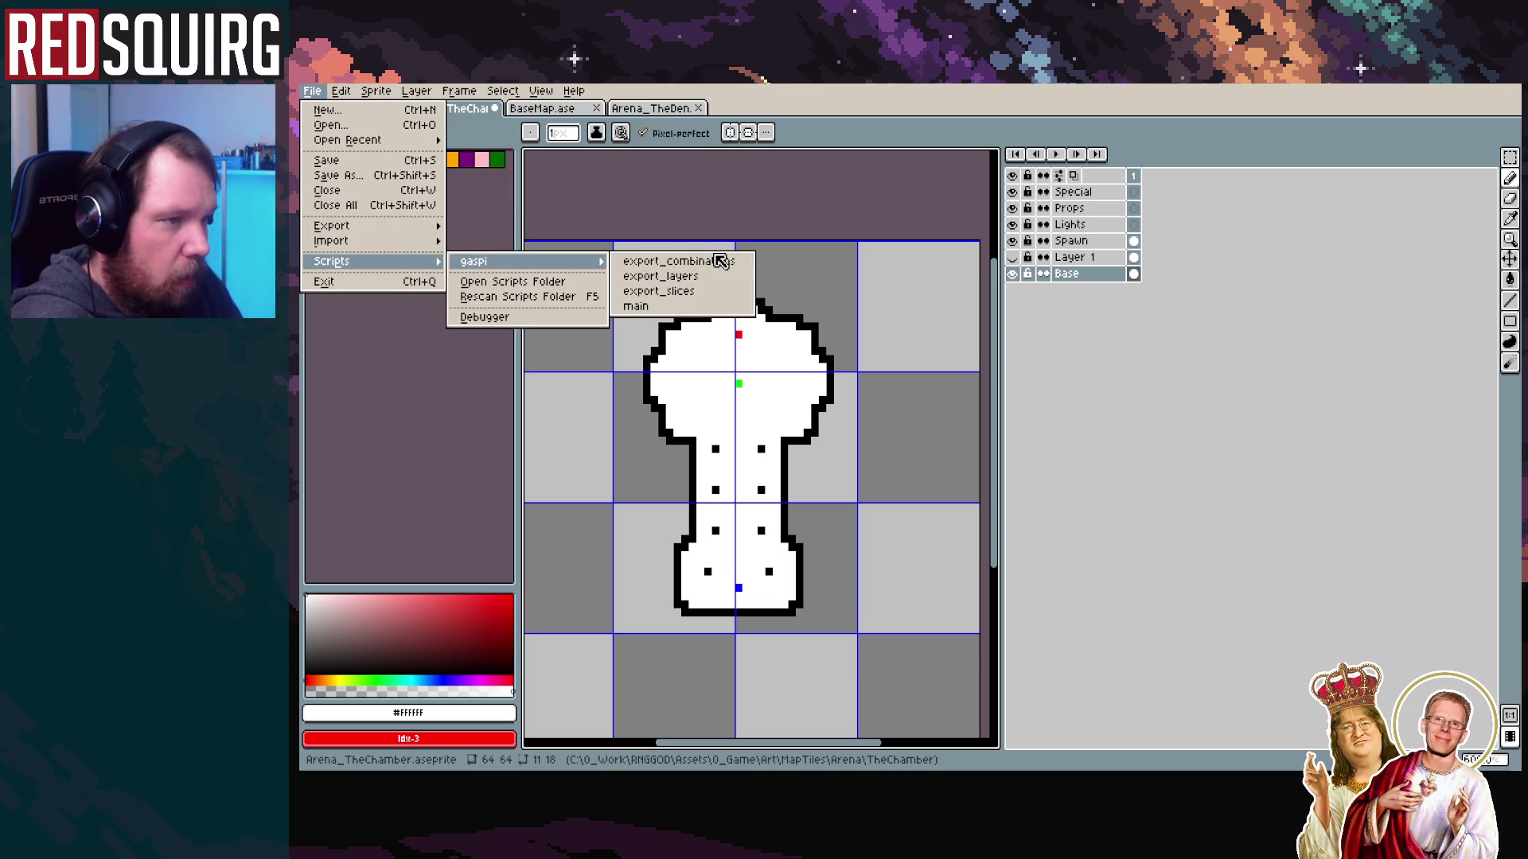
{"action": "left_click", "coordinate": [935, 337]}
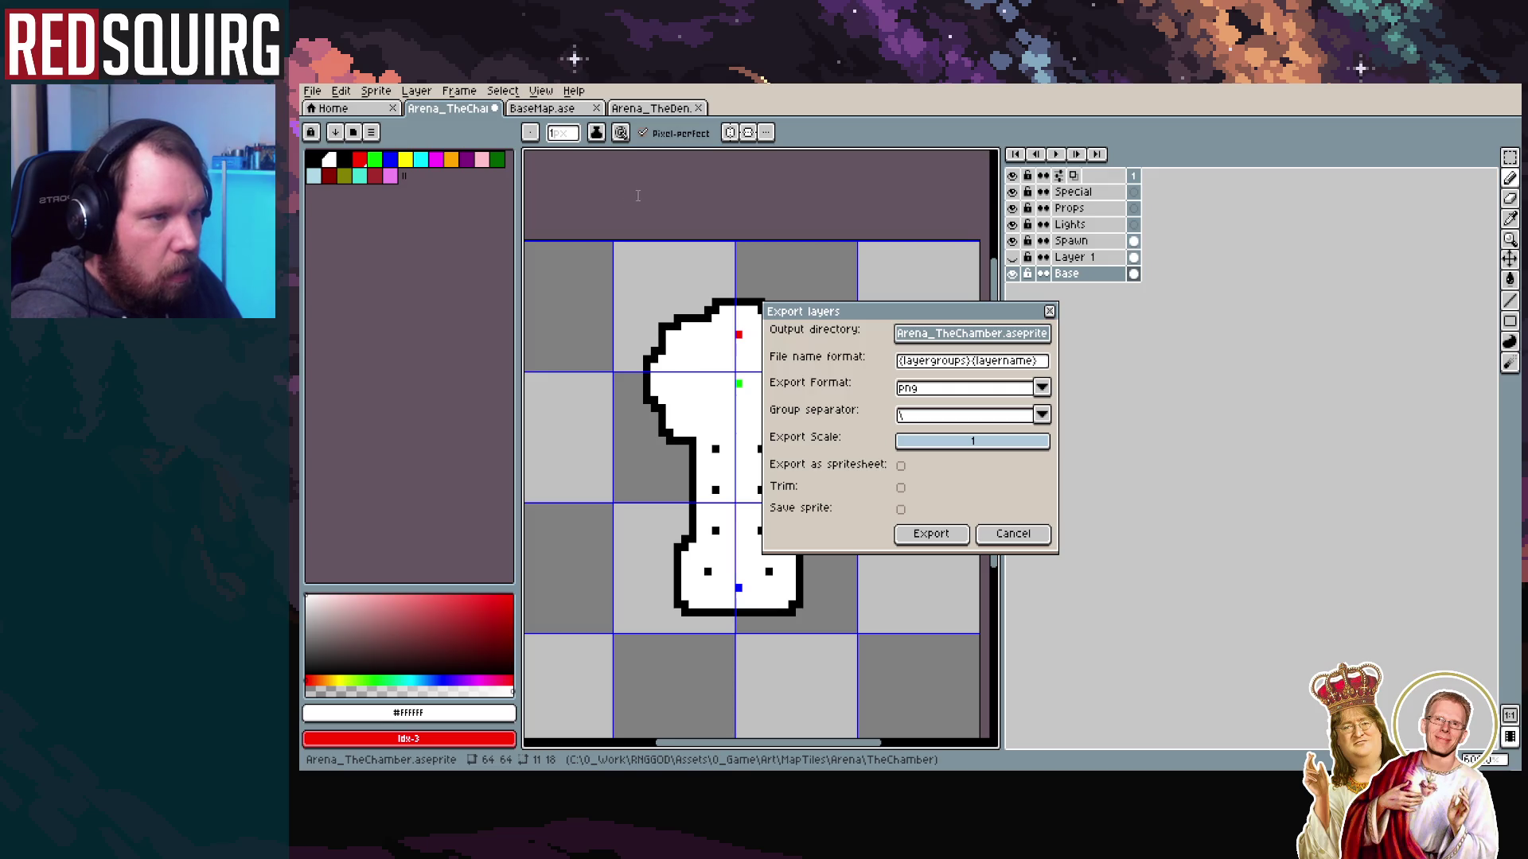
{"action": "left_click", "coordinate": [935, 362]}
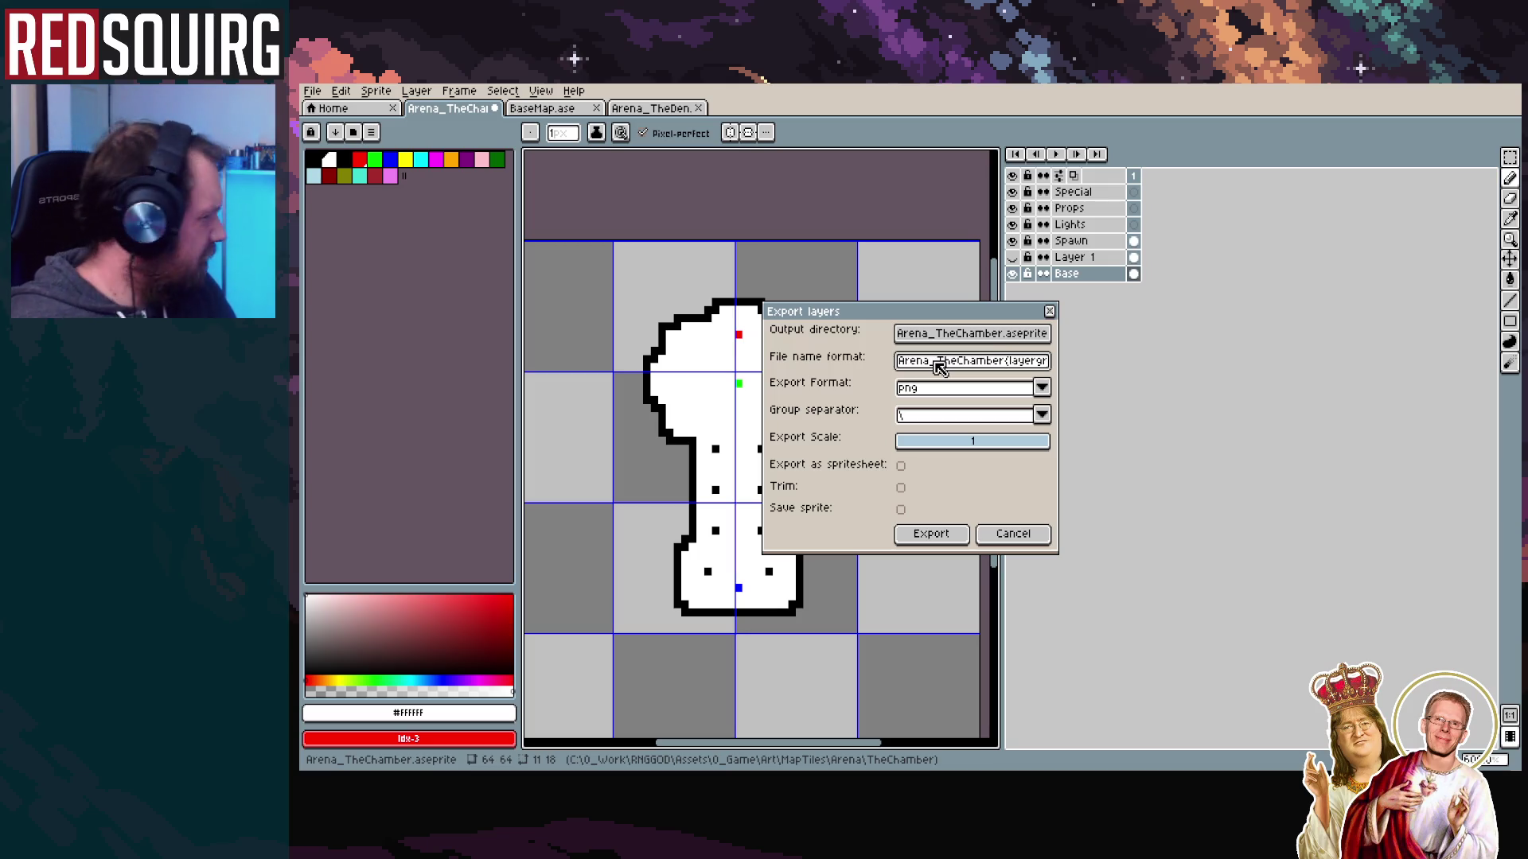
{"action": "left_click", "coordinate": [955, 532]}
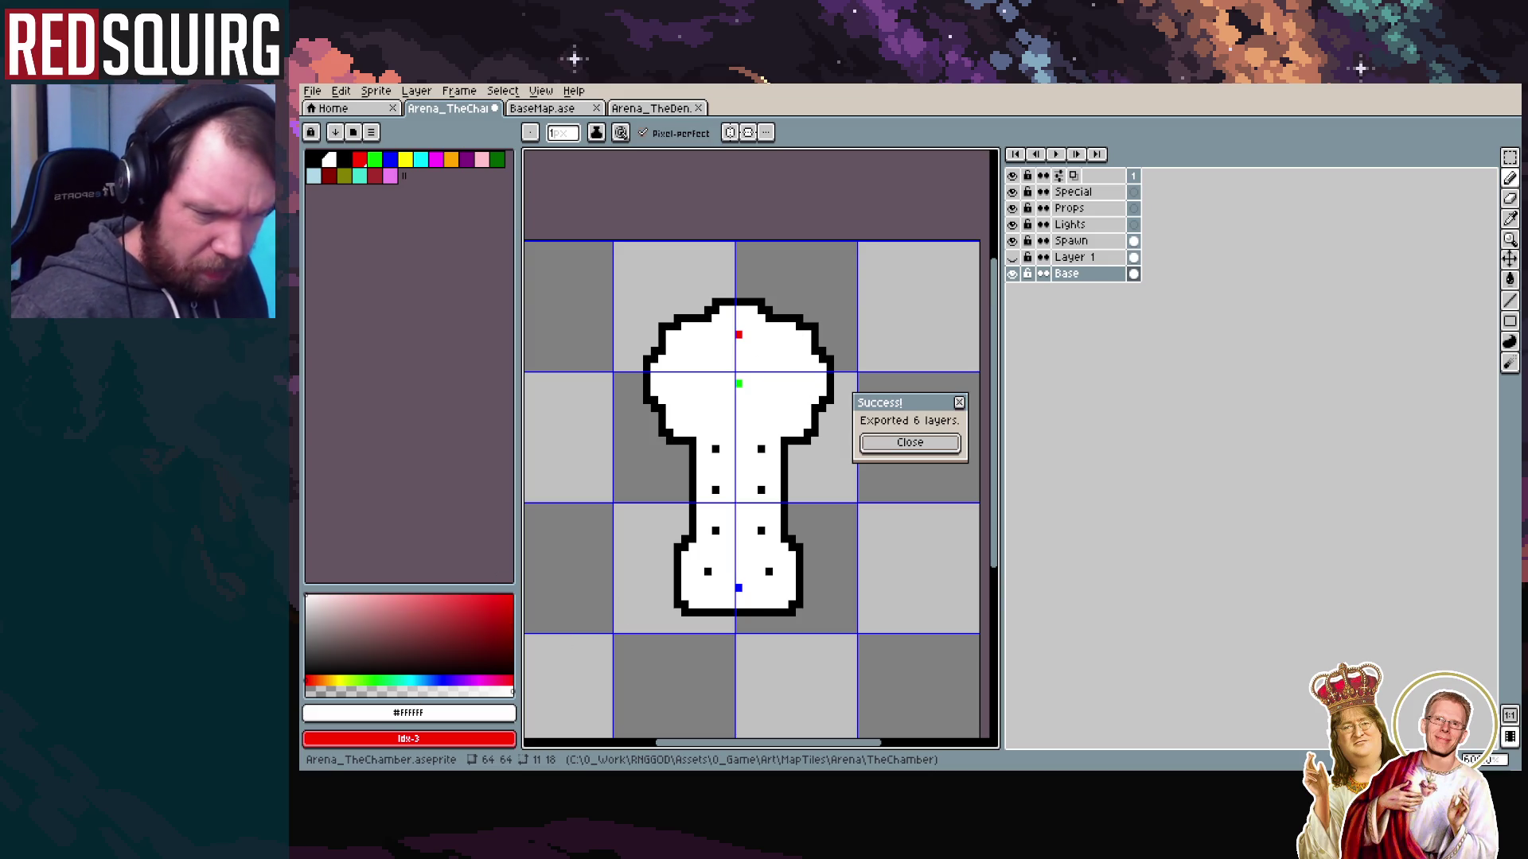
{"action": "key", "text": "alt+Tab"}
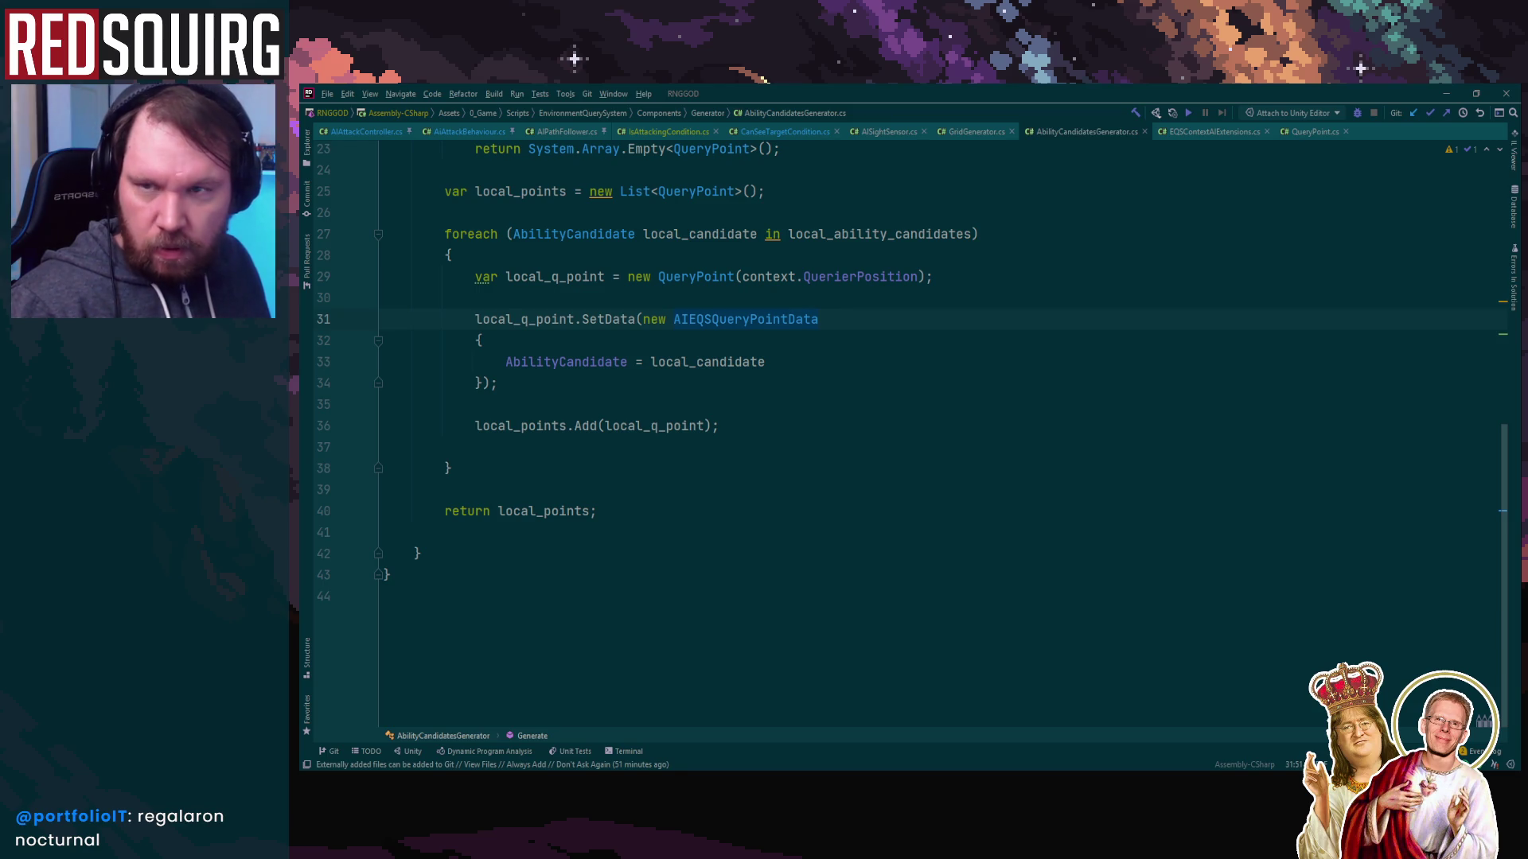
Dismiss the export success message and delete Arena_TheChamberLayer 1 from Unity's TheChamber folder
{"action": "key", "text": "alt+Tab"}
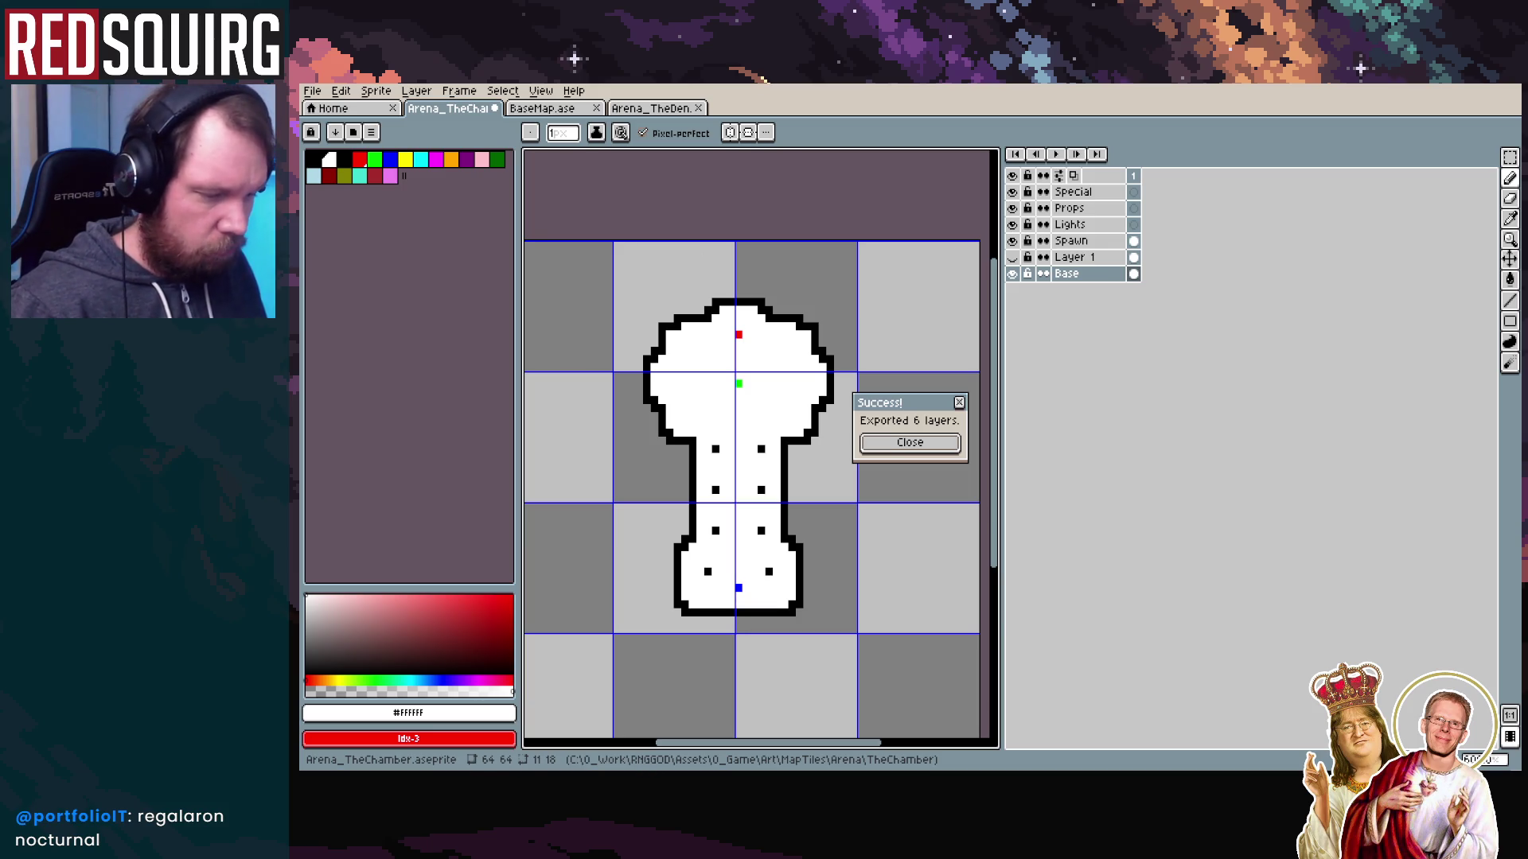
{"action": "left_click", "coordinate": [933, 450]}
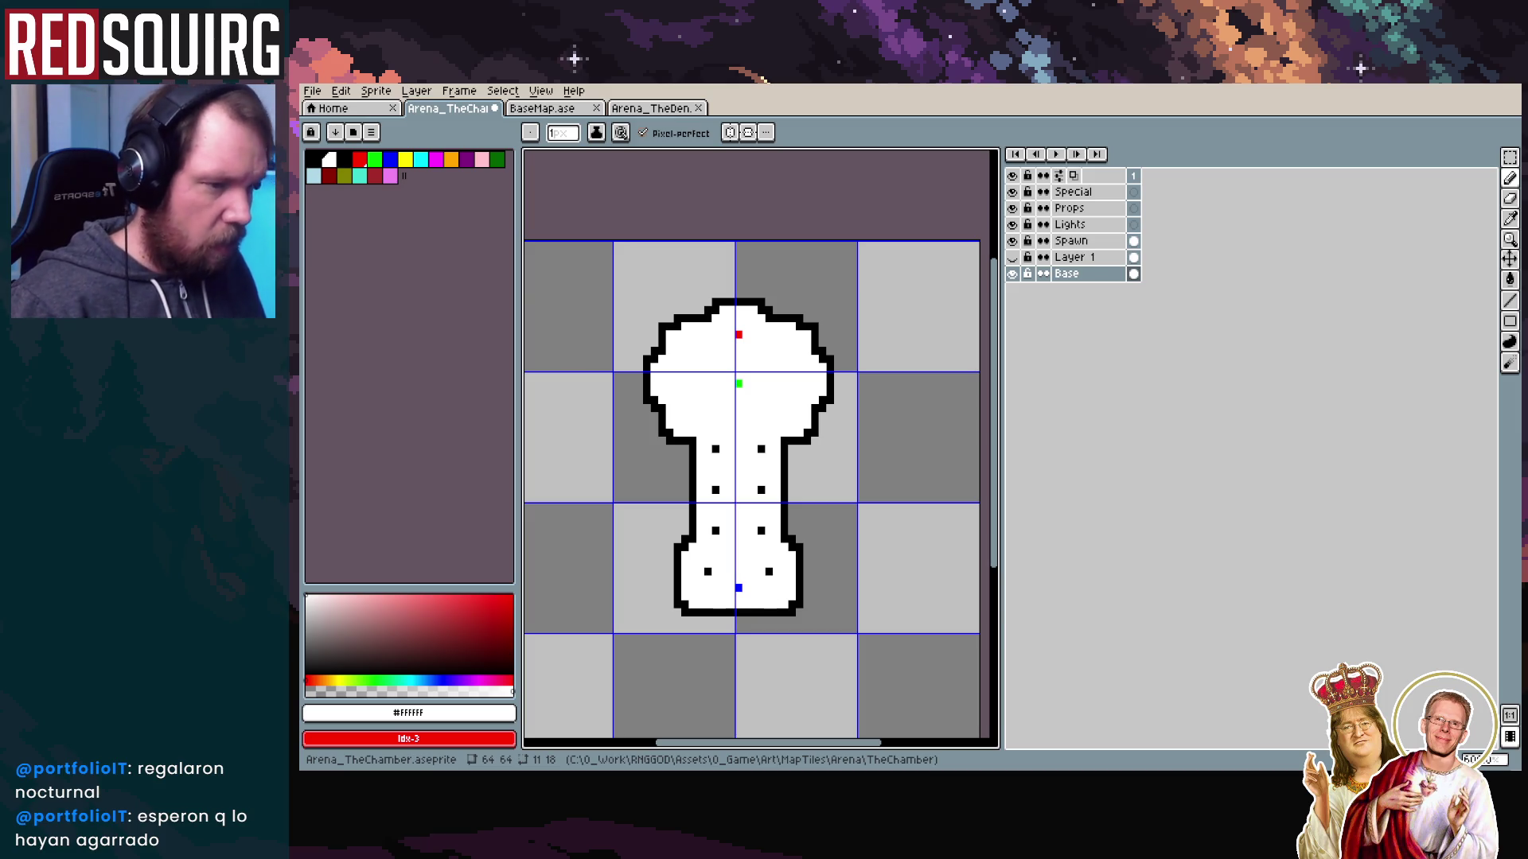
{"action": "key", "text": "alt+Tab"}
{"action": "left_click", "coordinate": [570, 480]}
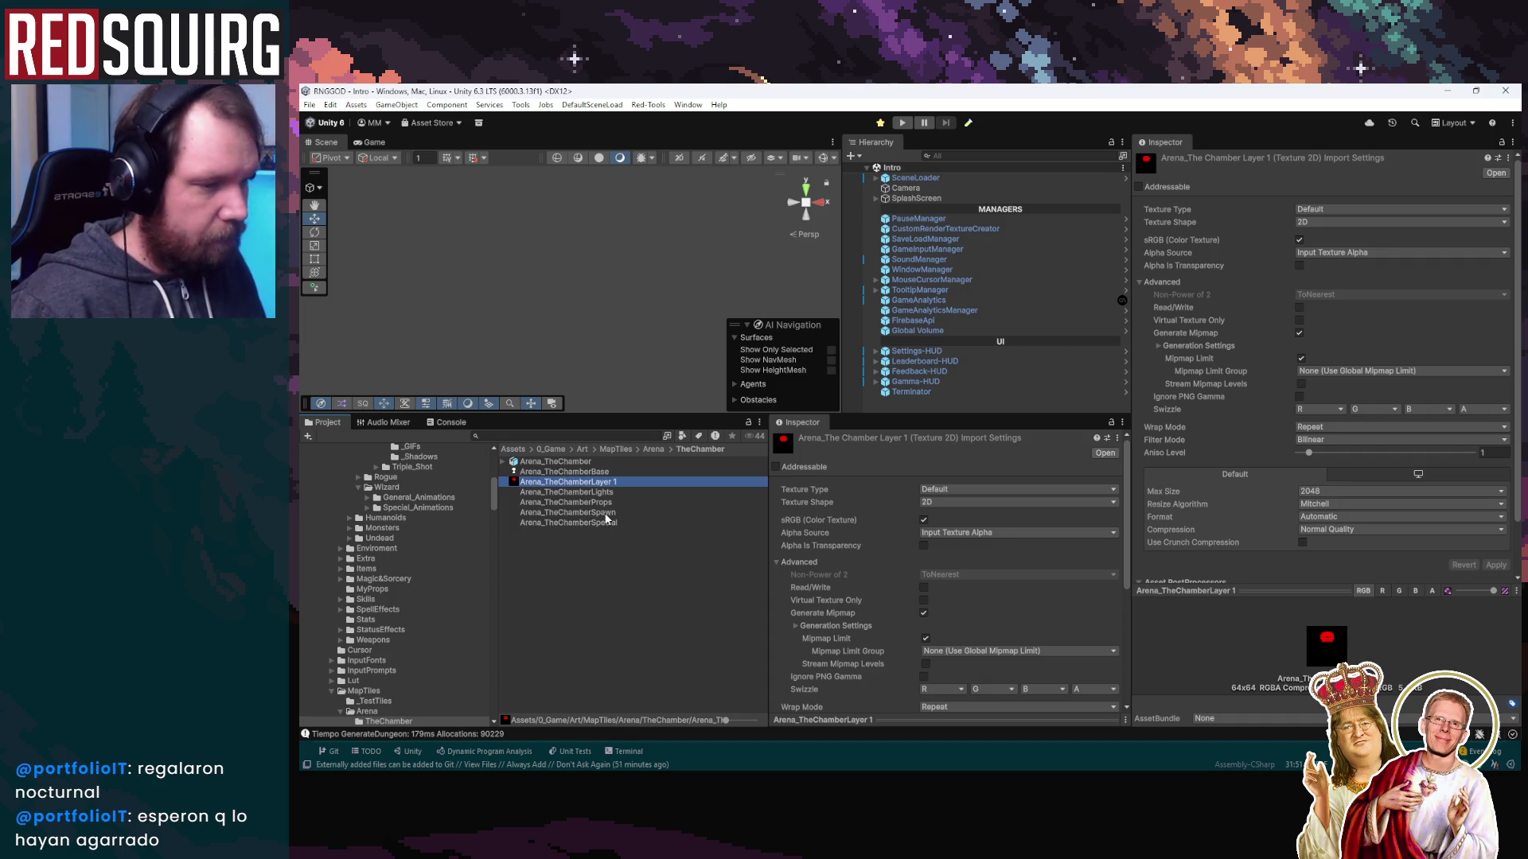
{"action": "key", "text": "Delete"}
{"action": "key", "text": "Return"}
{"action": "mouse_move", "coordinate": [603, 787]}
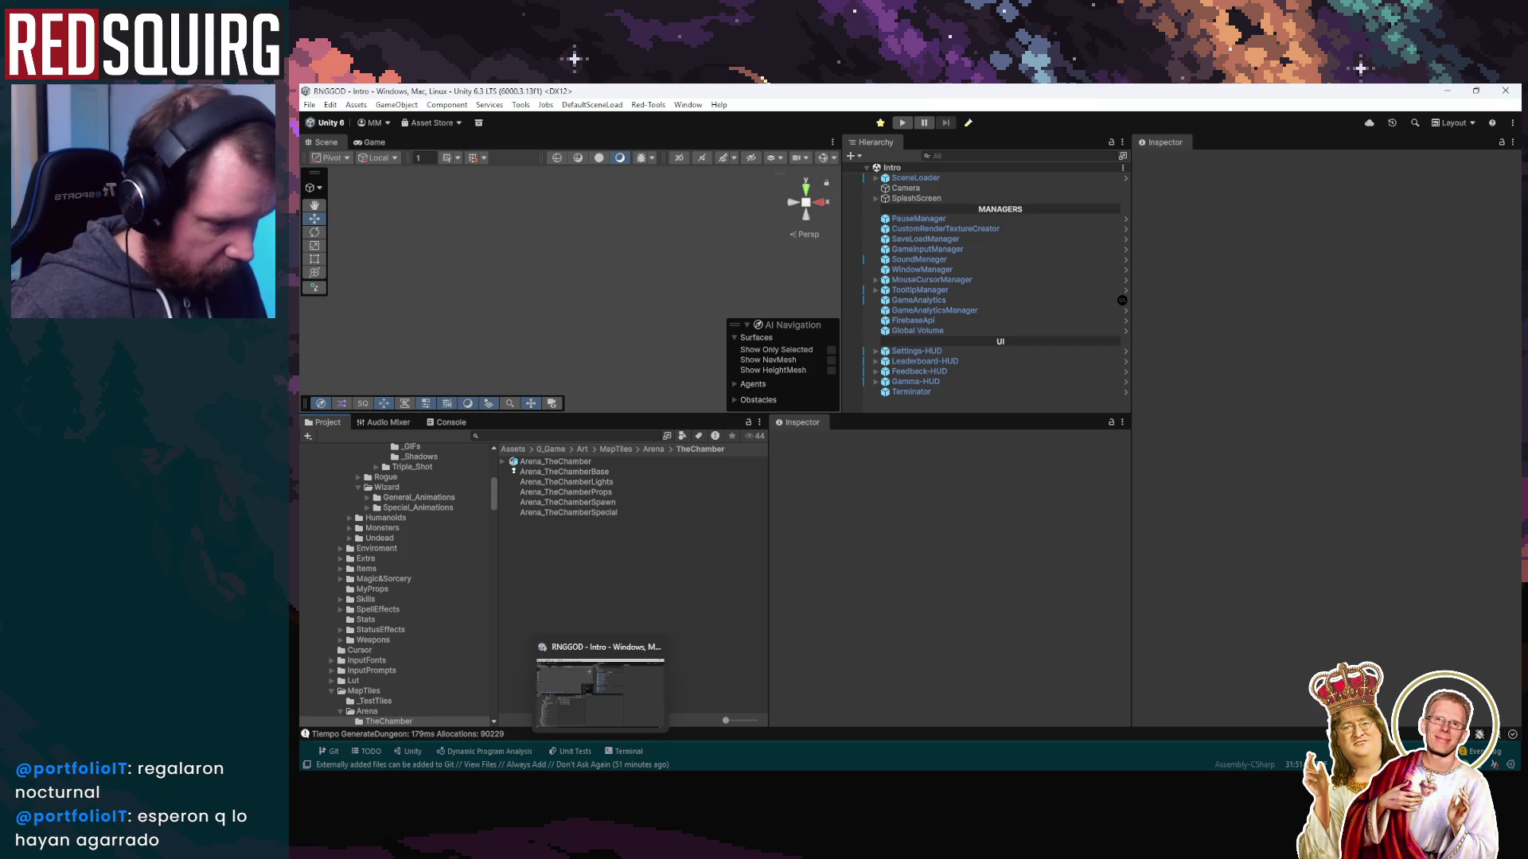
{"action": "mouse_move", "coordinate": [515, 787]}
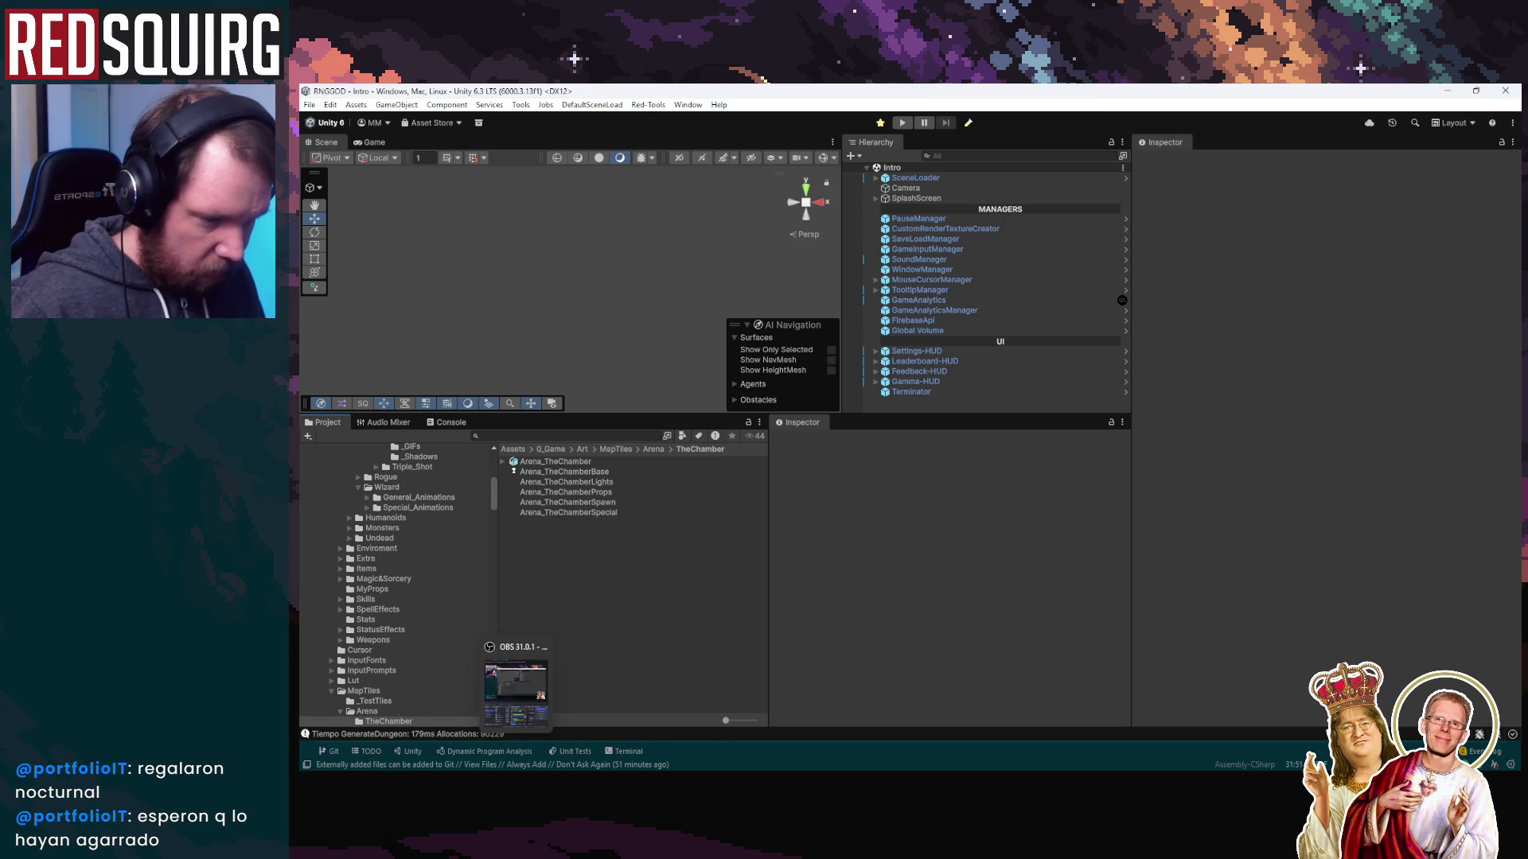
{"action": "left_click", "coordinate": [620, 788]}
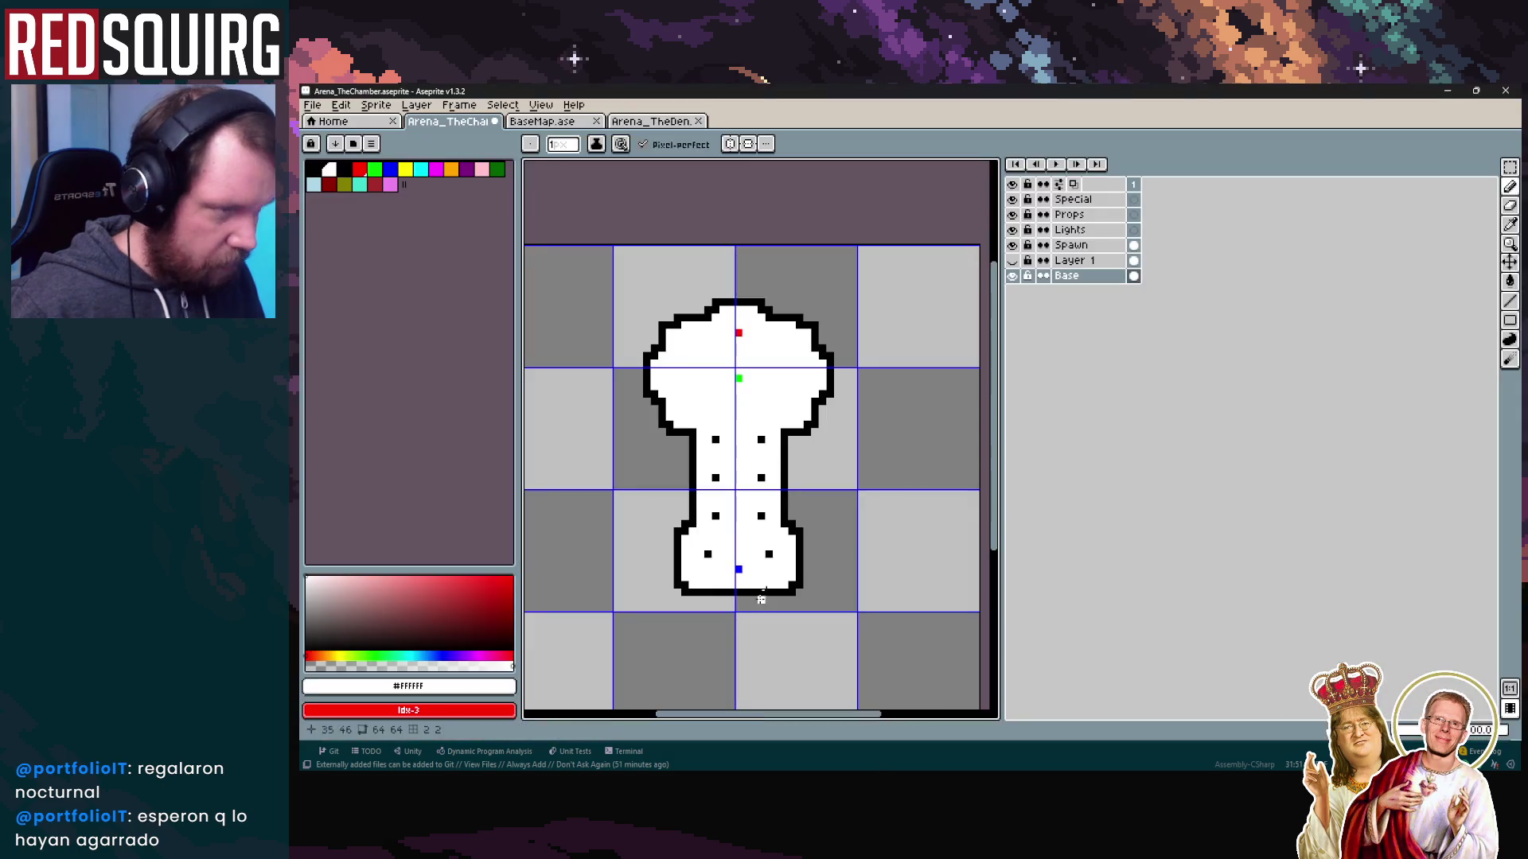
Delete the hidden Layer 1 from the chamber sprite
{"action": "key", "text": "Up"}
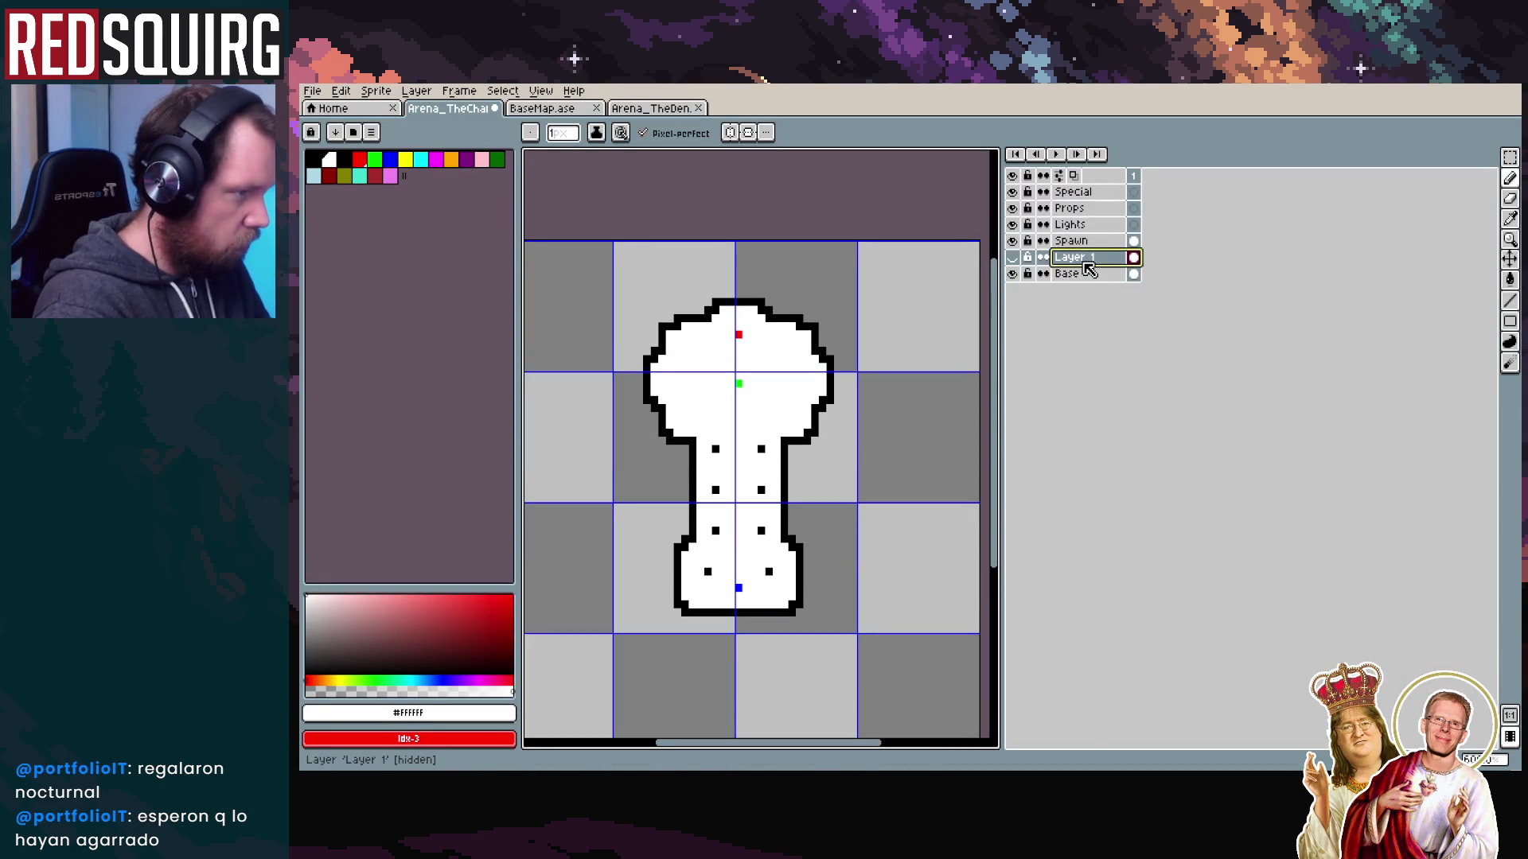
{"action": "right_click", "coordinate": [1085, 258]}
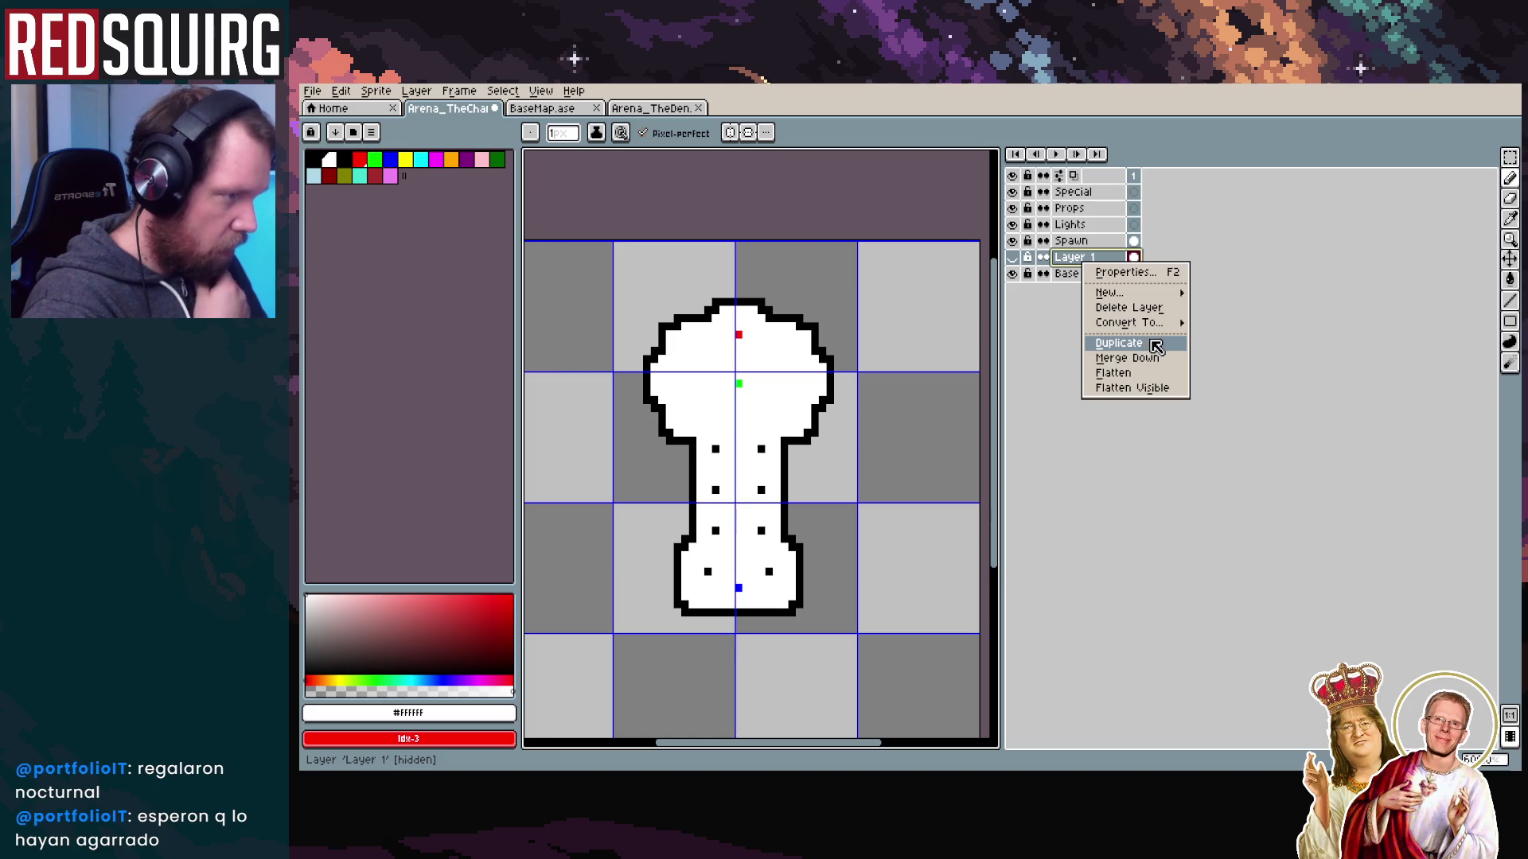
{"action": "left_click", "coordinate": [1168, 311]}
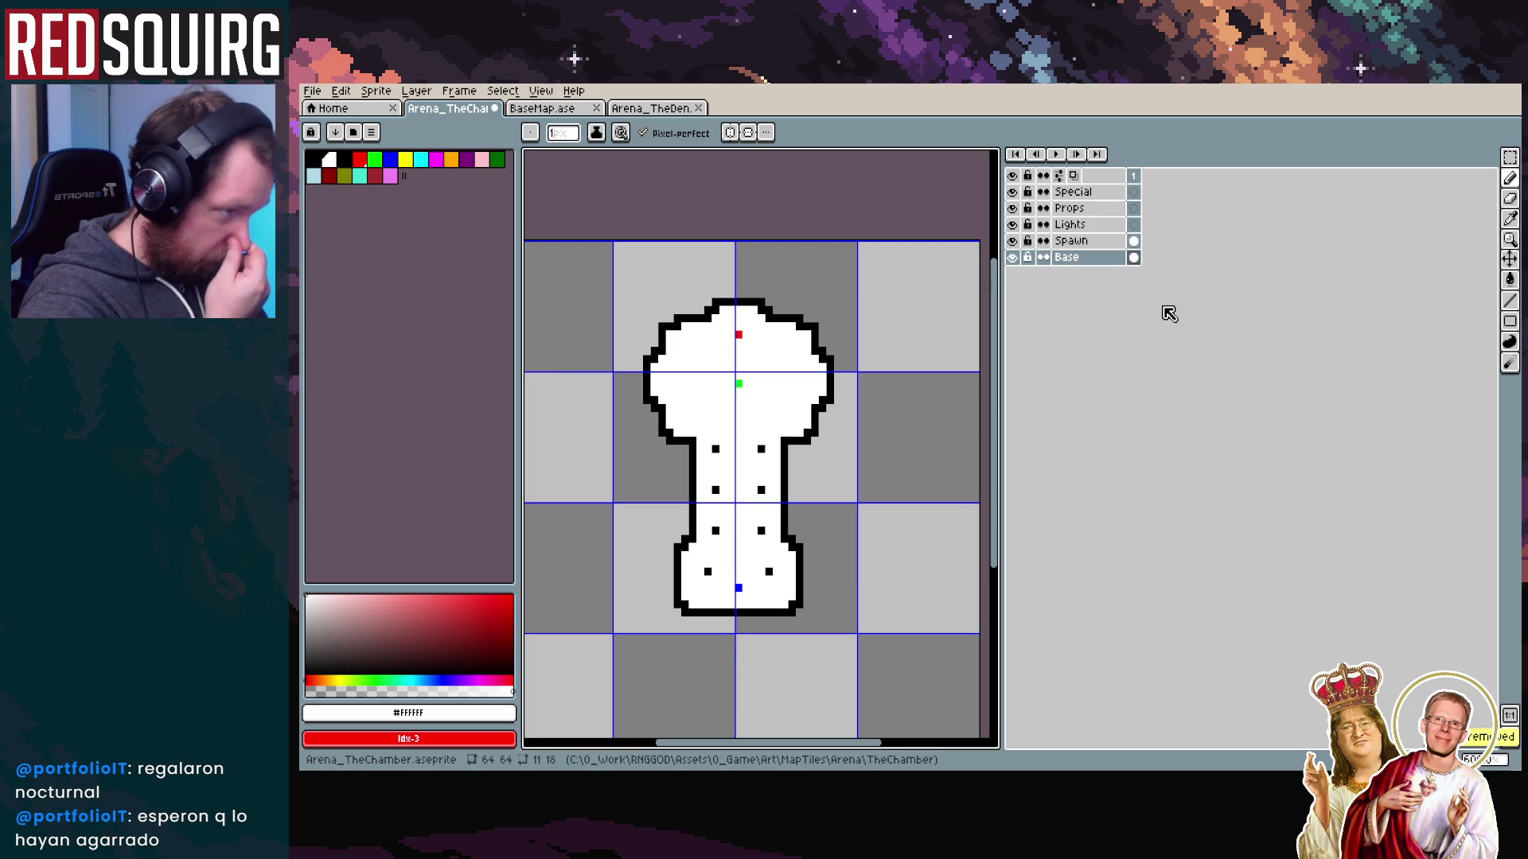
Save Arena_TheChamber.aseprite with File > Save
{"action": "left_click", "coordinate": [312, 90]}
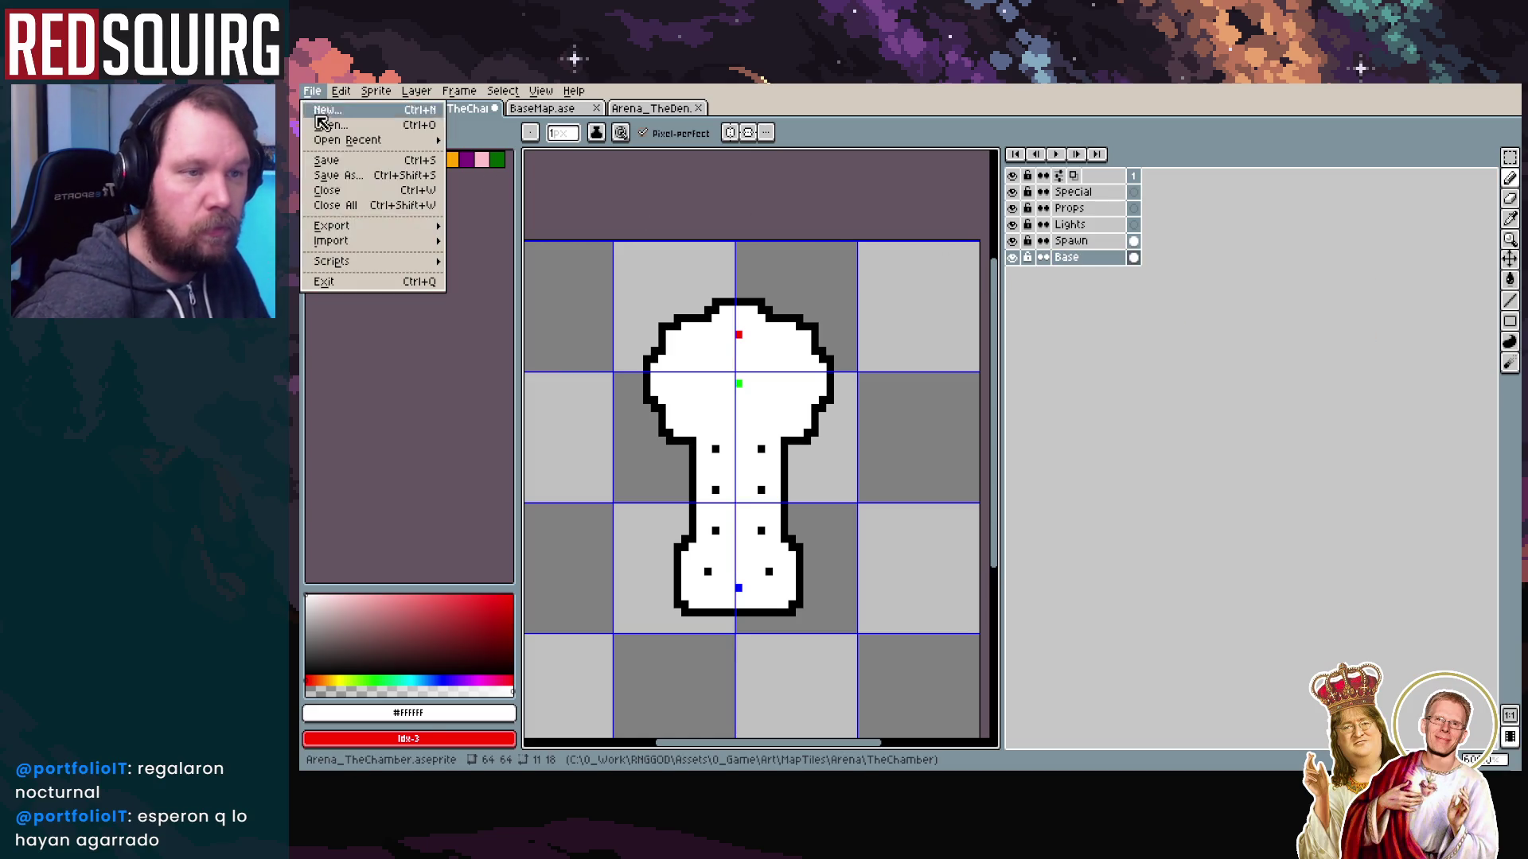
{"action": "left_click", "coordinate": [349, 164]}
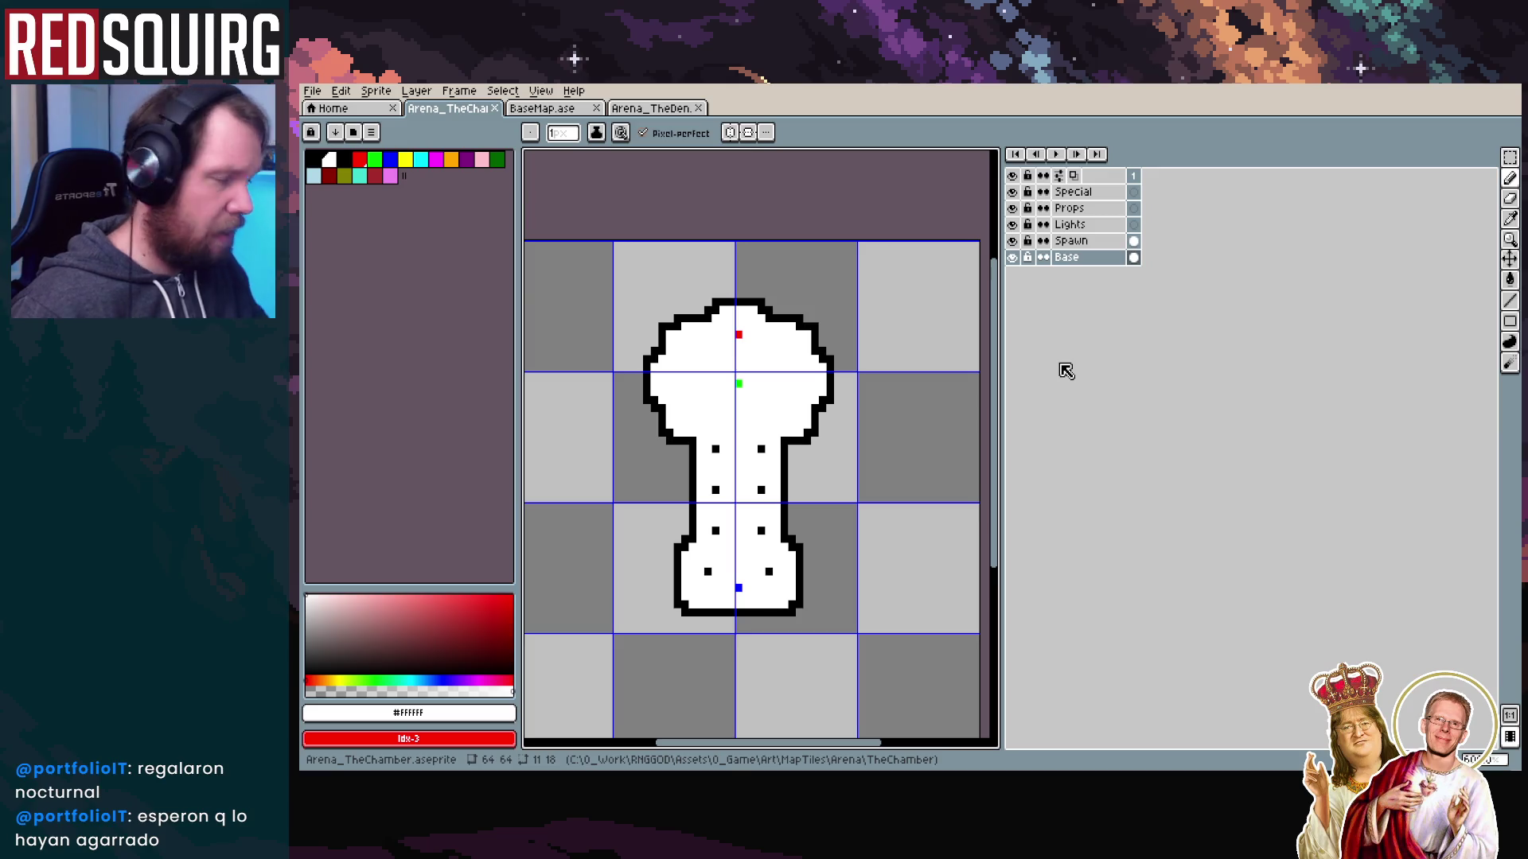
{"action": "scroll", "coordinate": [784, 499], "scroll_direction": "down", "scroll_amount": 2}
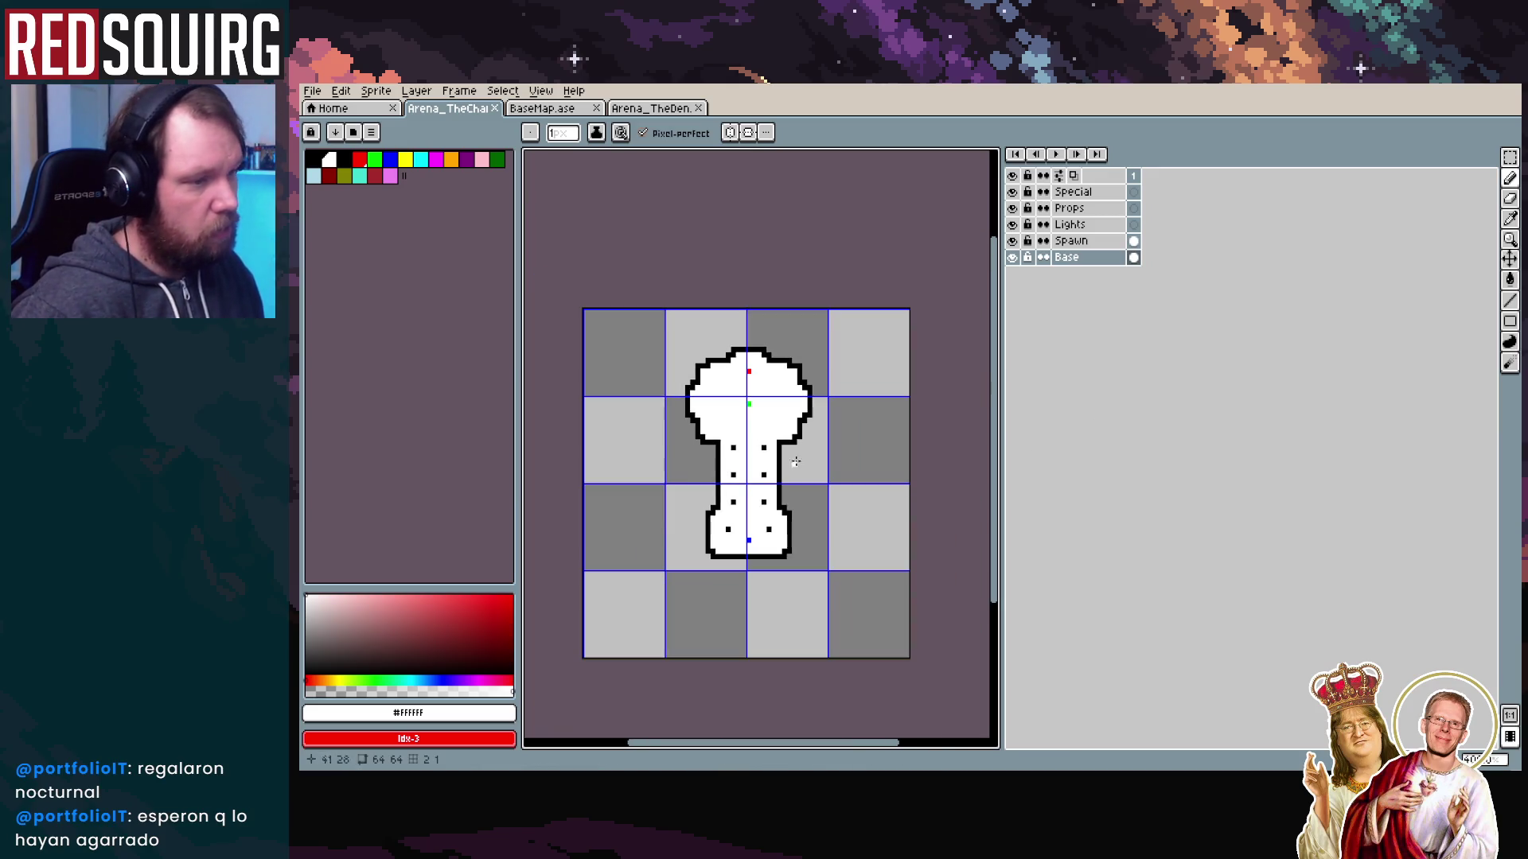
{"action": "scroll", "coordinate": [784, 499], "scroll_direction": "up", "scroll_amount": 1}
{"action": "scroll", "coordinate": [753, 581], "scroll_direction": "up", "scroll_amount": 1}
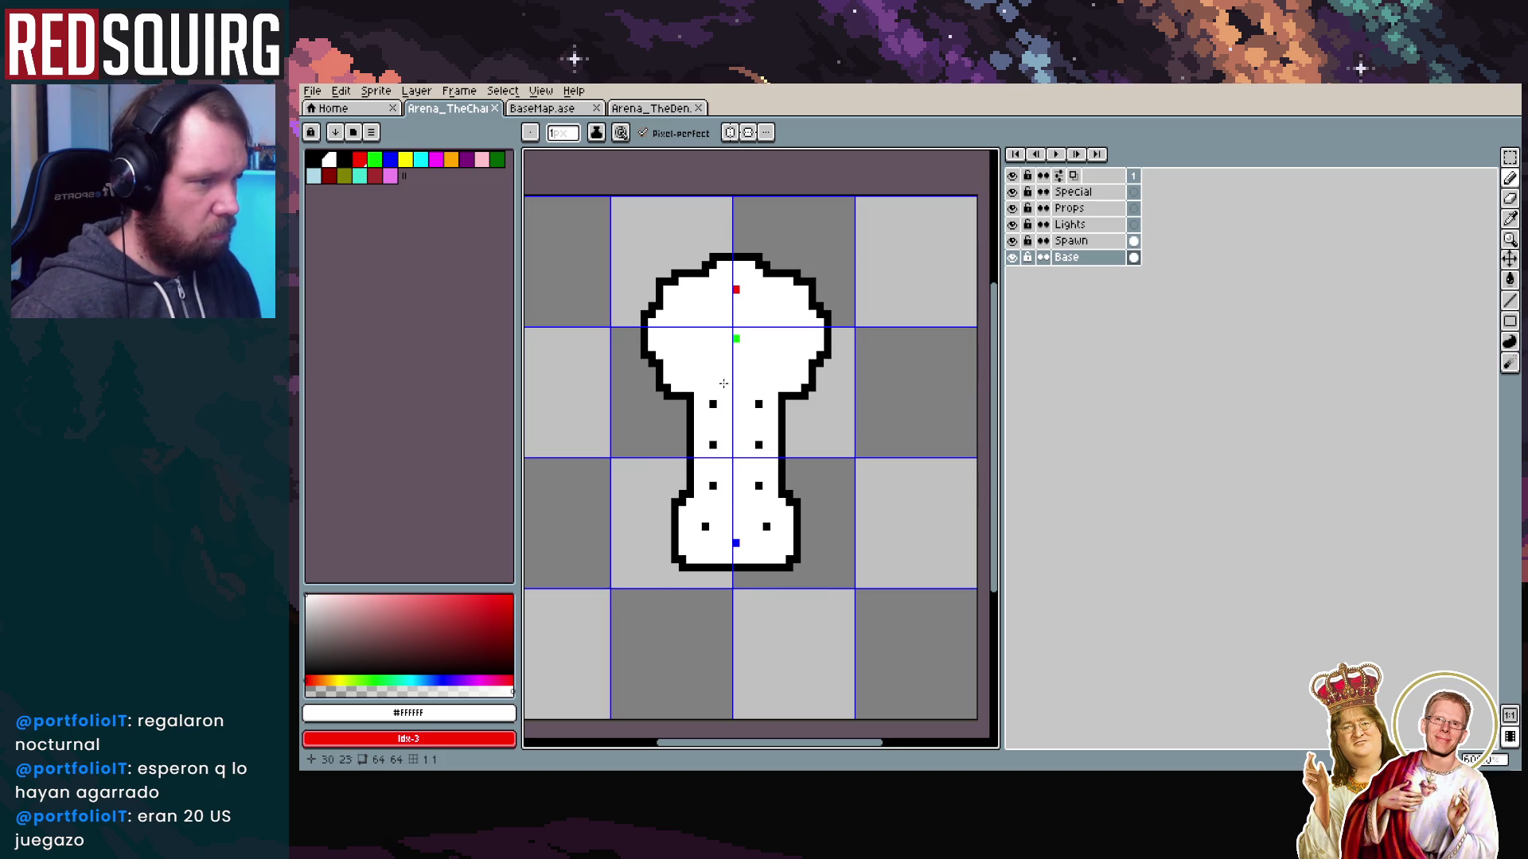
{"action": "left_click", "coordinate": [311, 91]}
Save the chamber file, then check Unity's Open Recent Scene list and dismiss it
{"action": "left_click", "coordinate": [344, 156]}
{"action": "key", "text": "alt+Tab"}
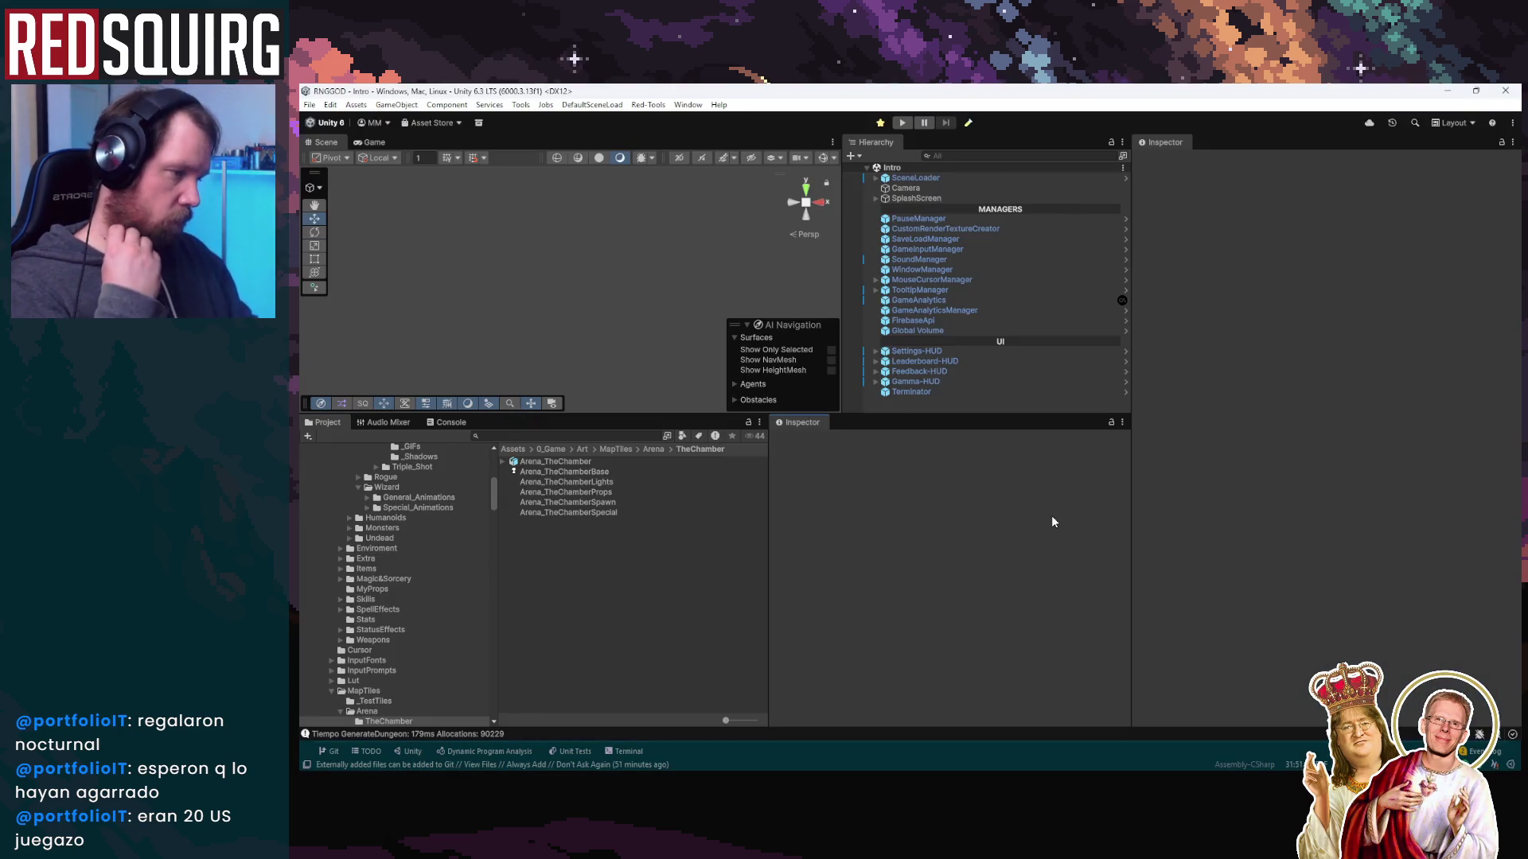
{"action": "left_click", "coordinate": [309, 106]}
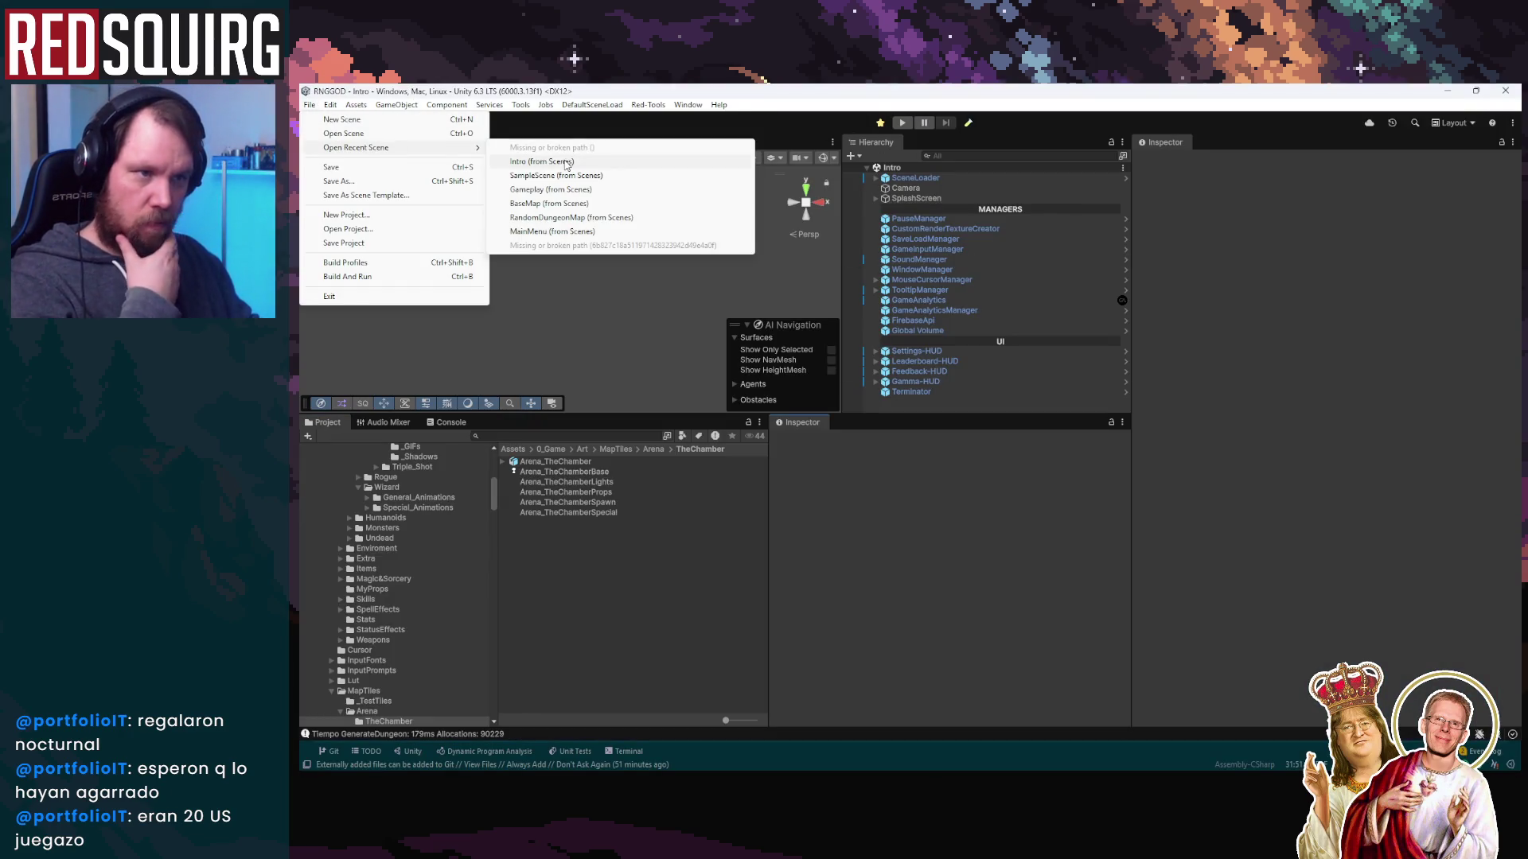
{"action": "left_click", "coordinate": [687, 296]}
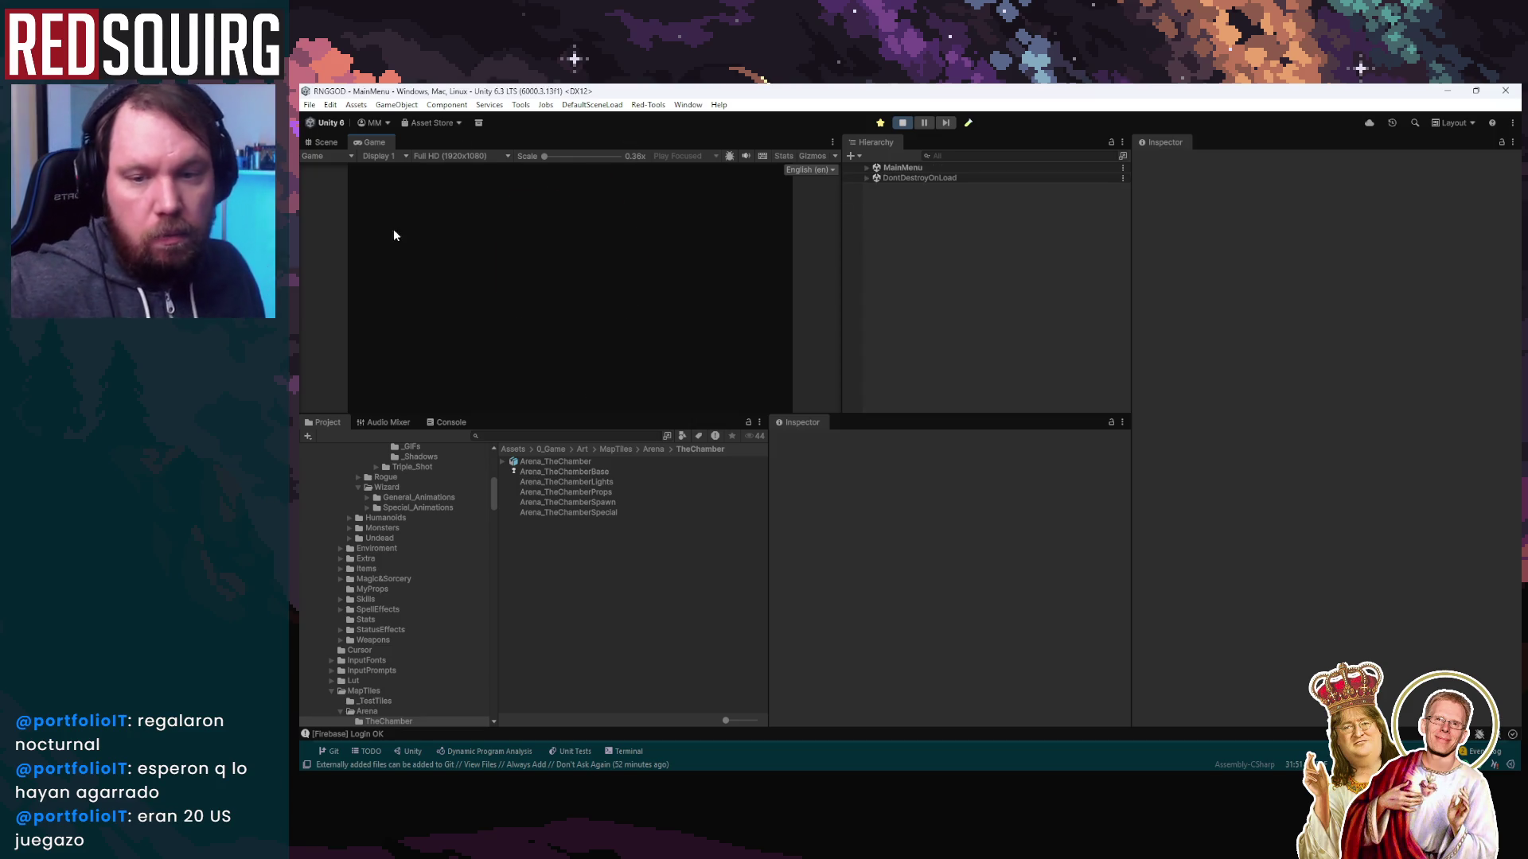
Maximize the Game view, continue the saved game and claim a character
{"action": "double_click", "coordinate": [371, 136]}
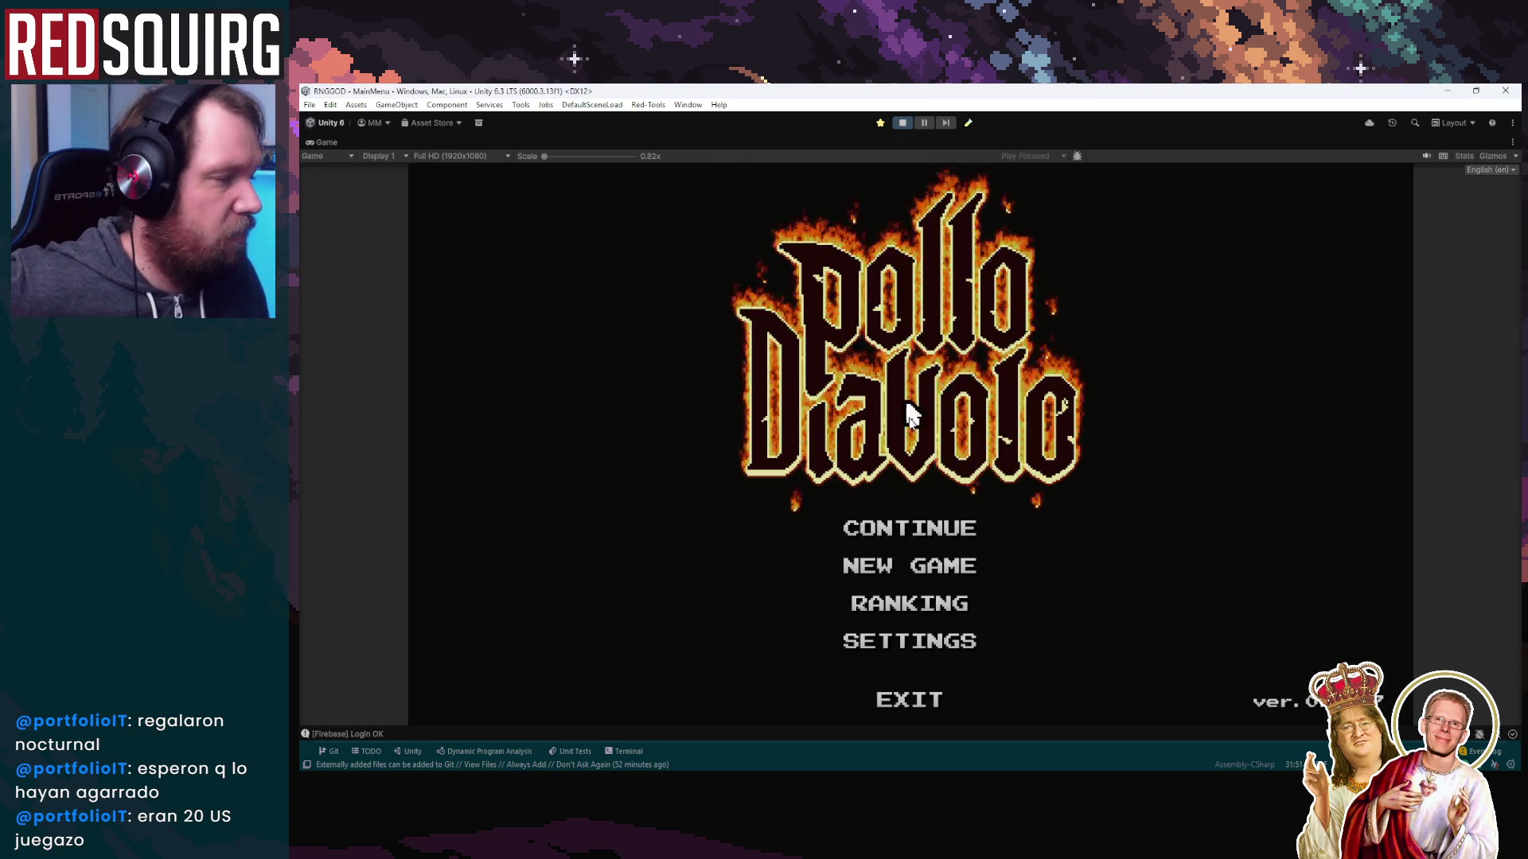
{"action": "left_click", "coordinate": [947, 527]}
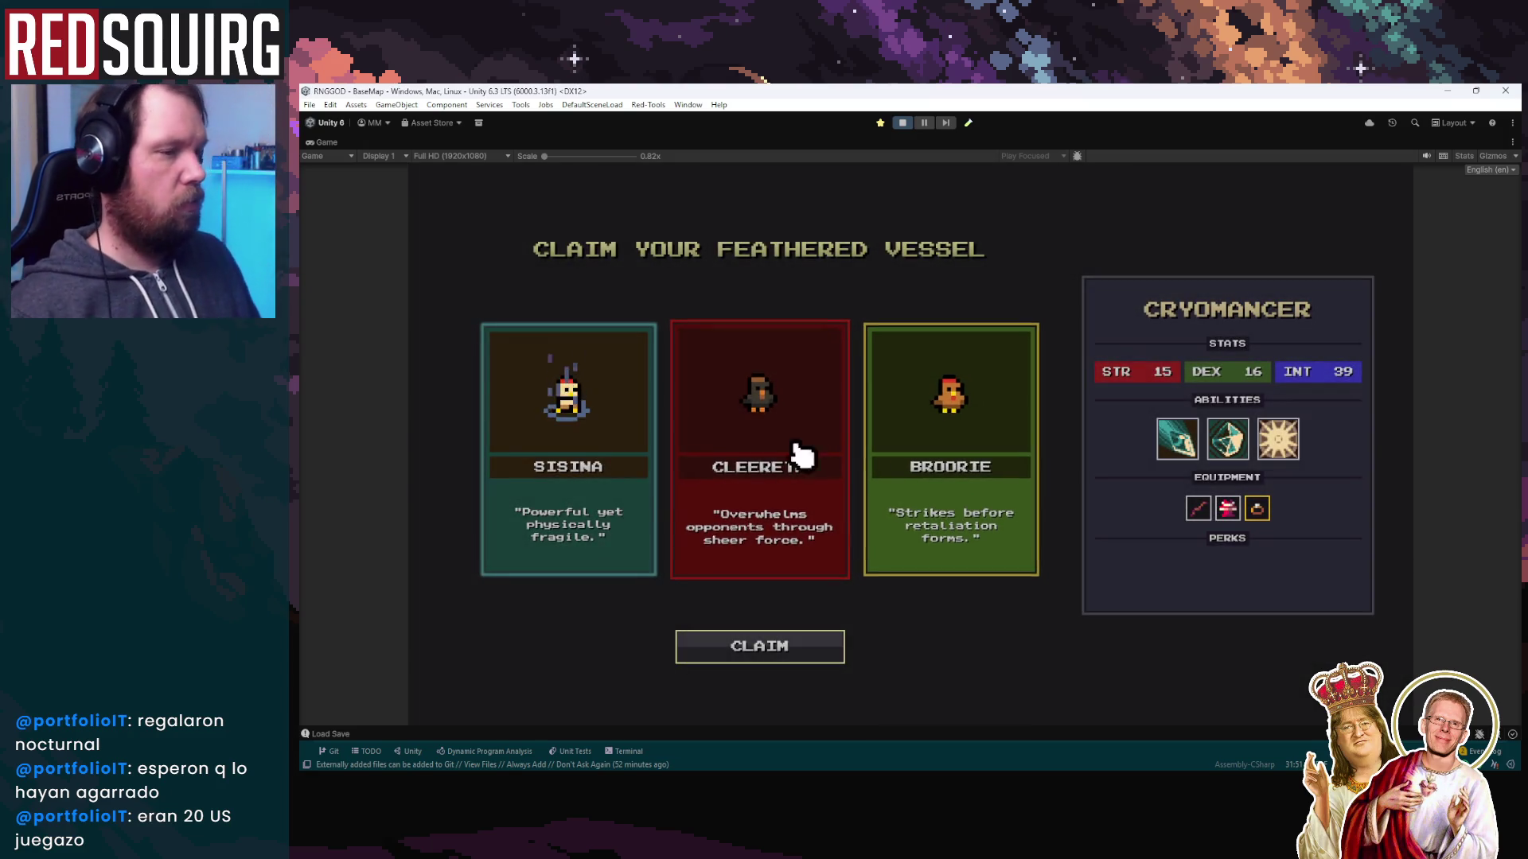
{"action": "left_click", "coordinate": [795, 641]}
Walk north with W through the narrowed chamber, then pause and stop play mode
{"action": "key", "text": "w"}
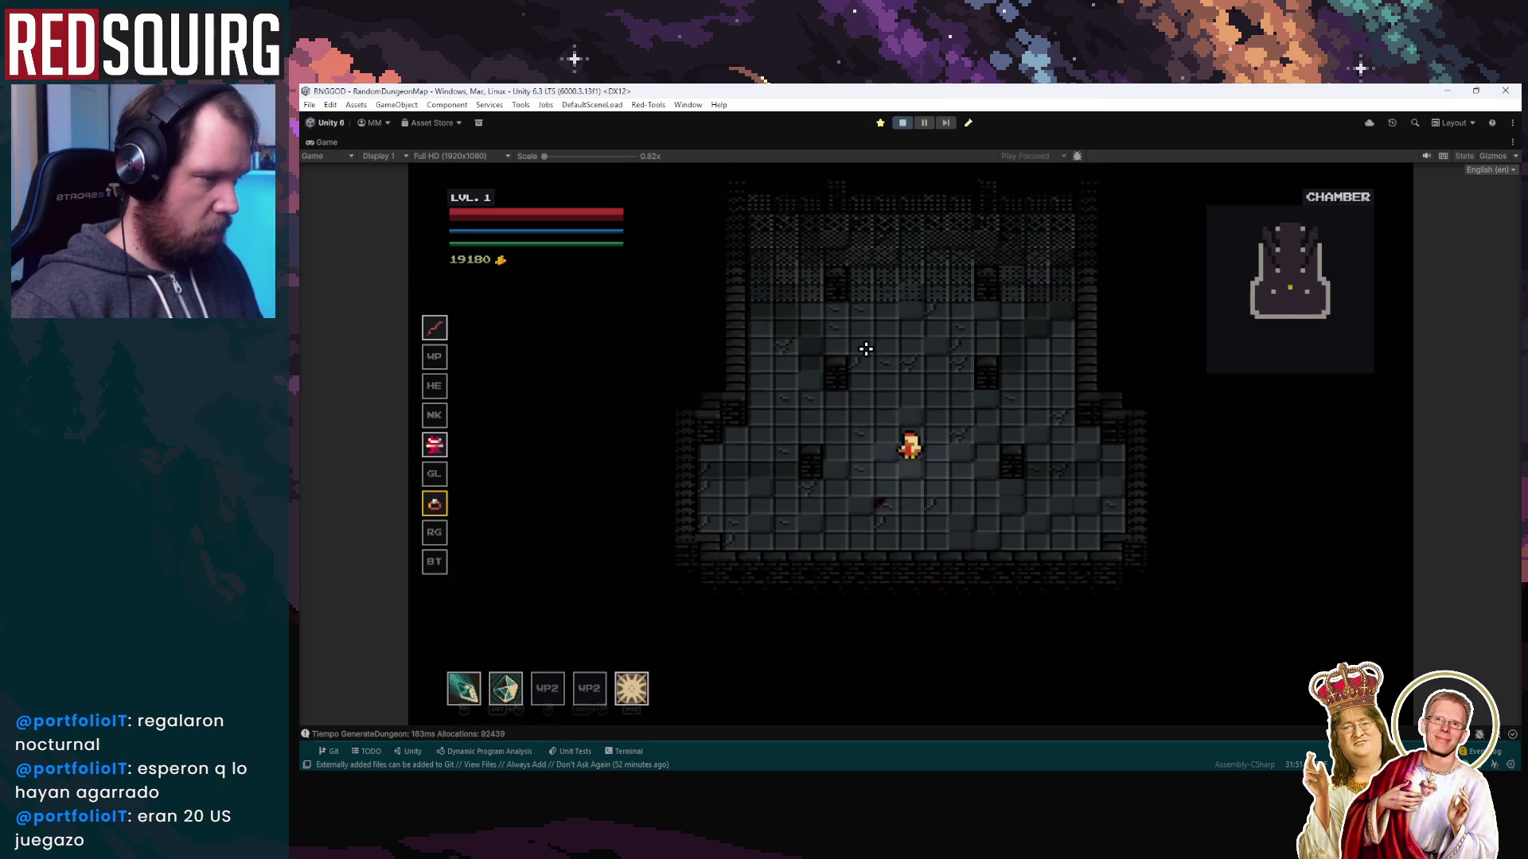
{"action": "key", "text": "w"}
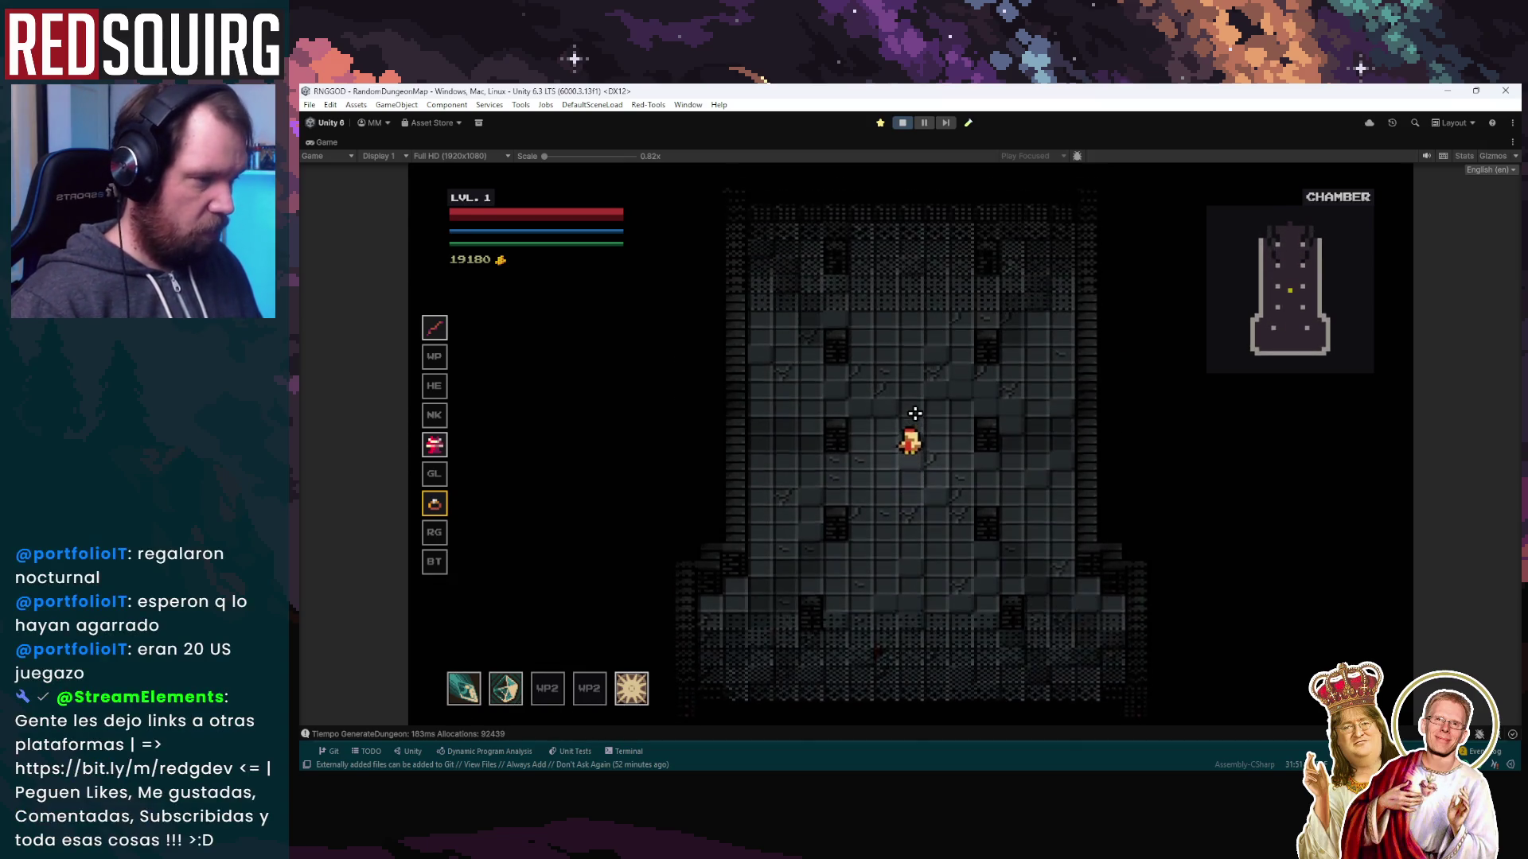
{"action": "key", "text": "w"}
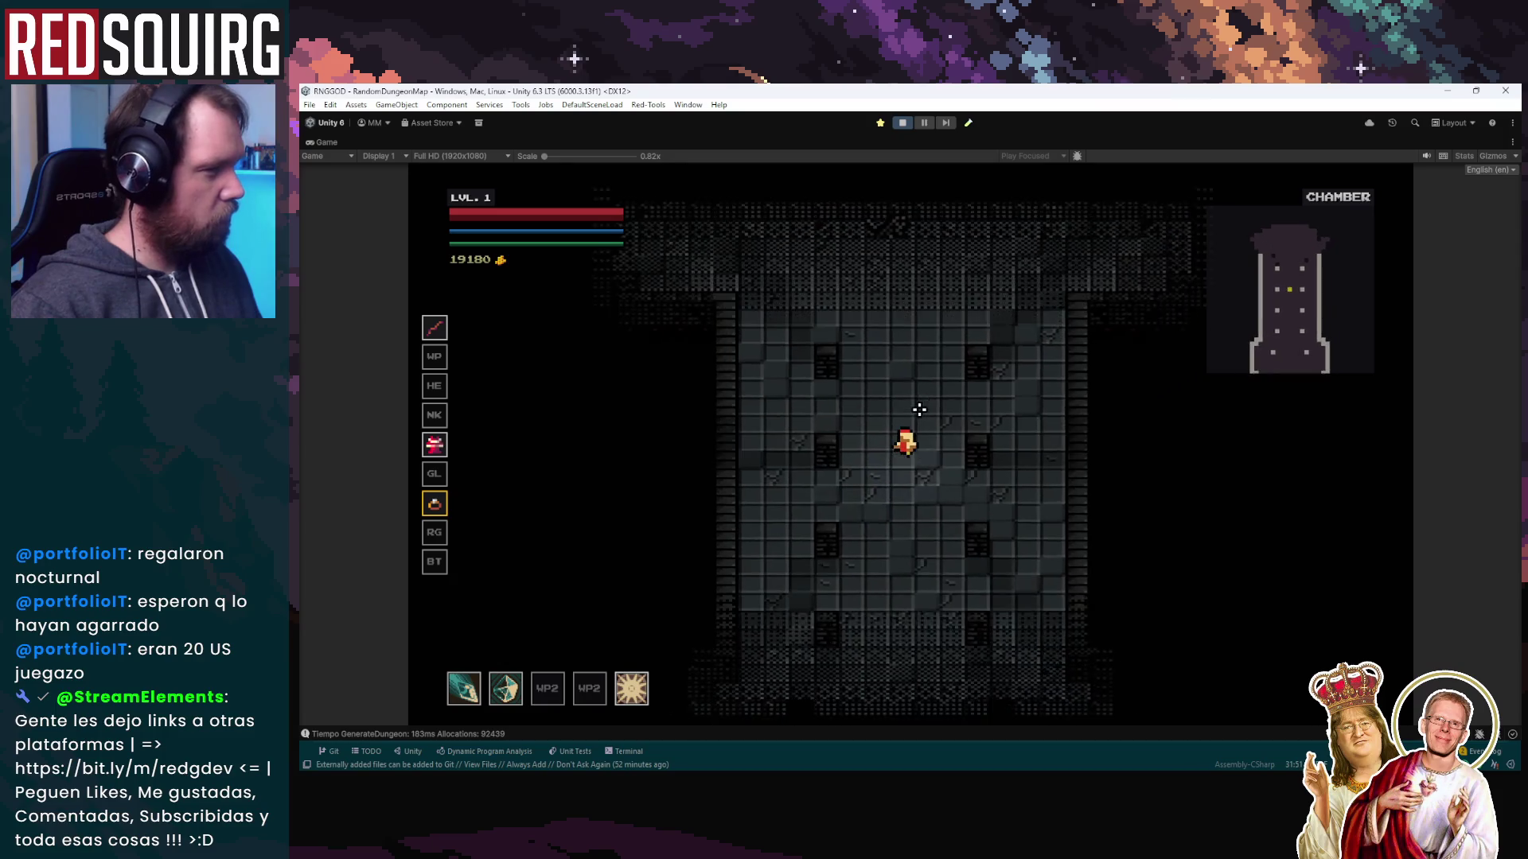
{"action": "key", "text": "w"}
{"action": "key", "text": "Escape"}
{"action": "left_click", "coordinate": [903, 124]}
{"action": "mouse_move", "coordinate": [684, 749]}
{"action": "mouse_move", "coordinate": [628, 748]}
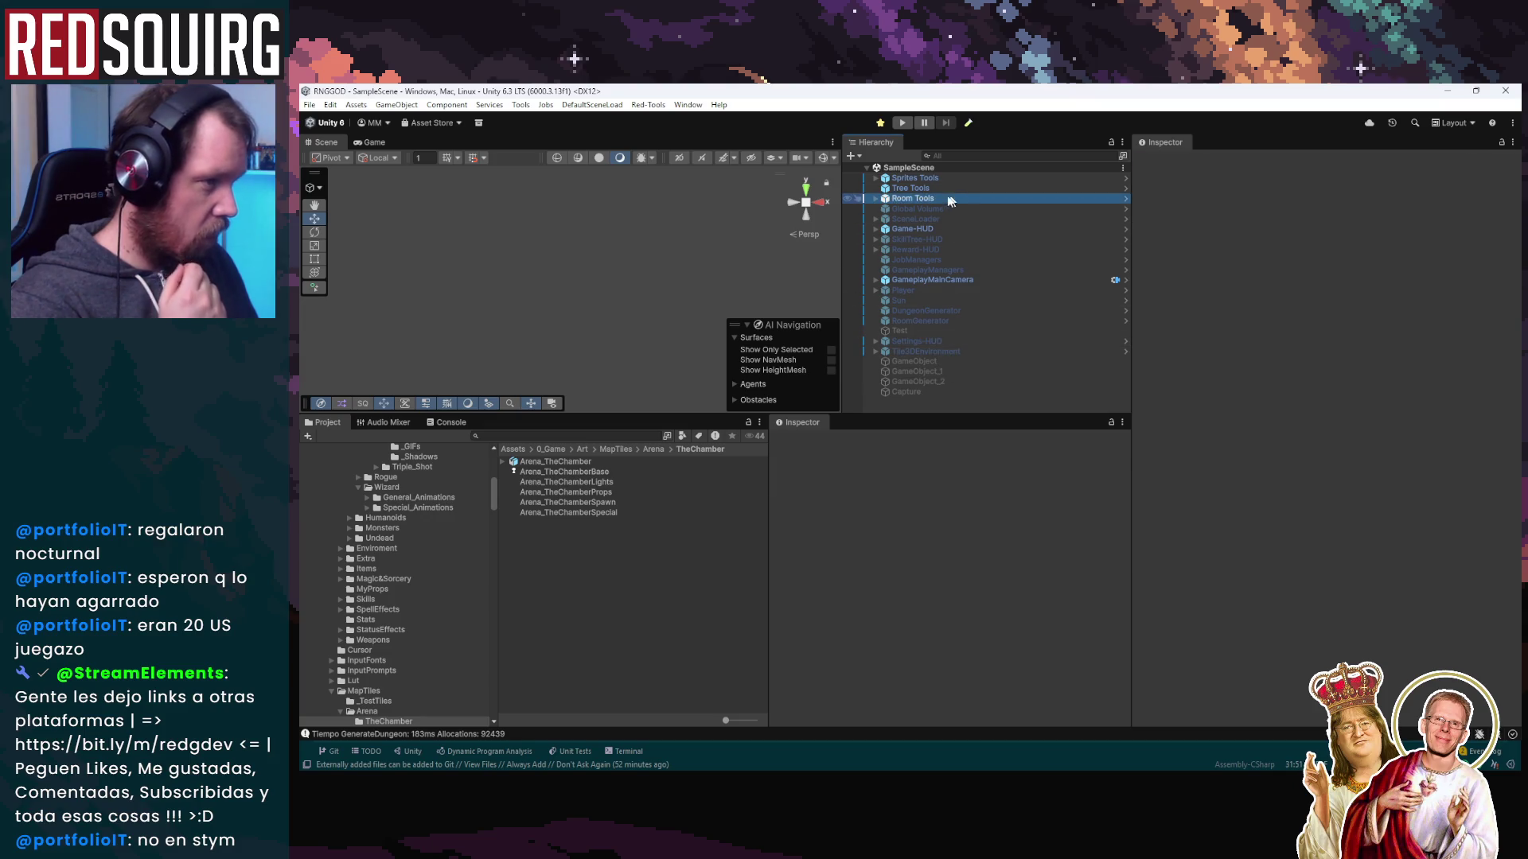
Regenerate the room data from the chamber layer textures using the RoomDataGenerator under Room Tools
{"action": "left_click", "coordinate": [912, 198]}
{"action": "left_click", "coordinate": [875, 198]}
{"action": "left_click", "coordinate": [912, 209]}
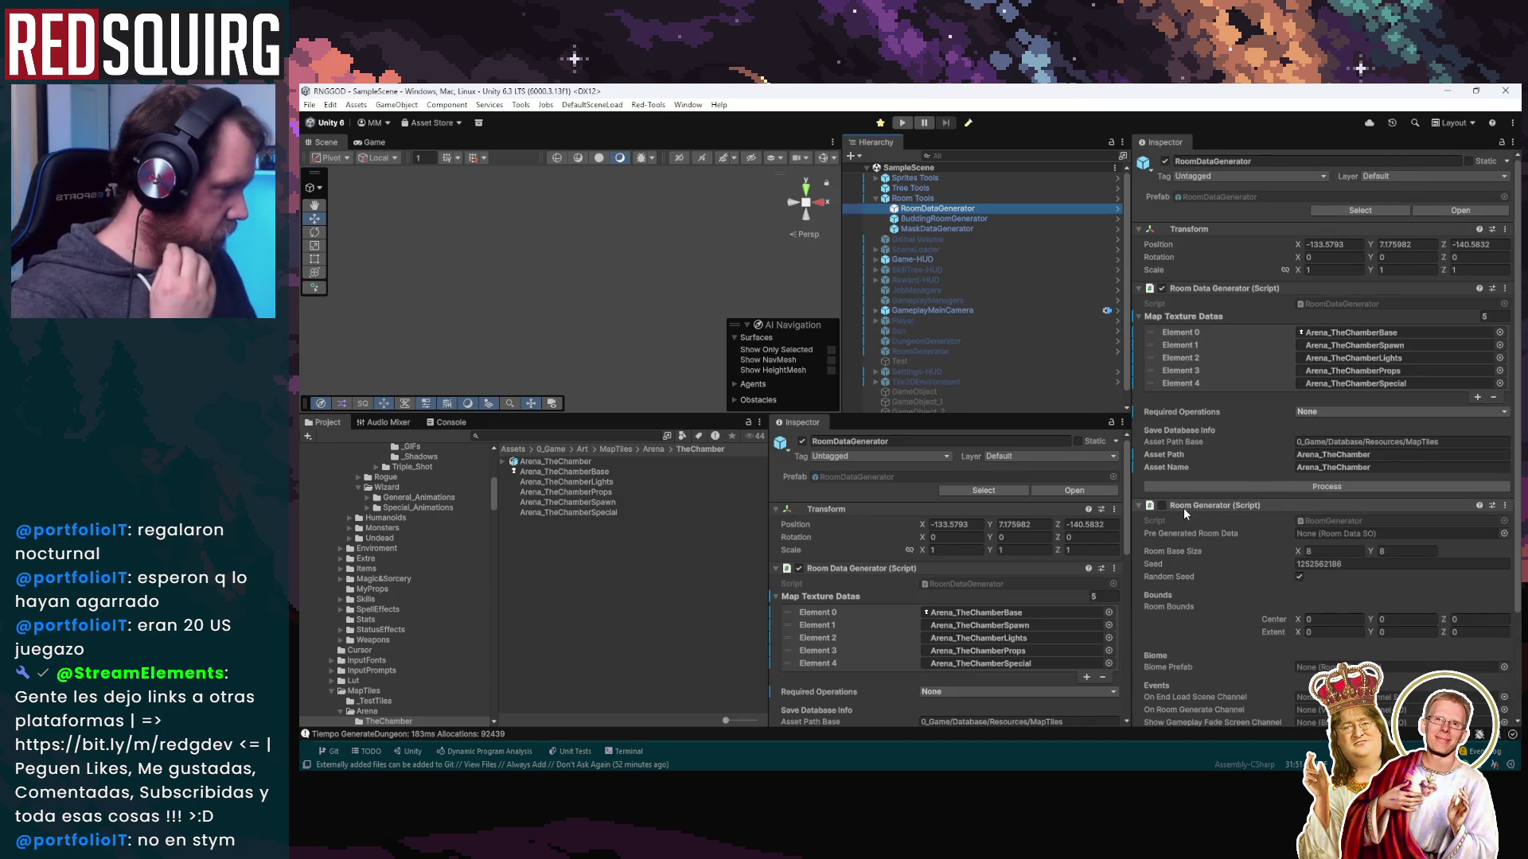
{"action": "left_click", "coordinate": [1284, 482]}
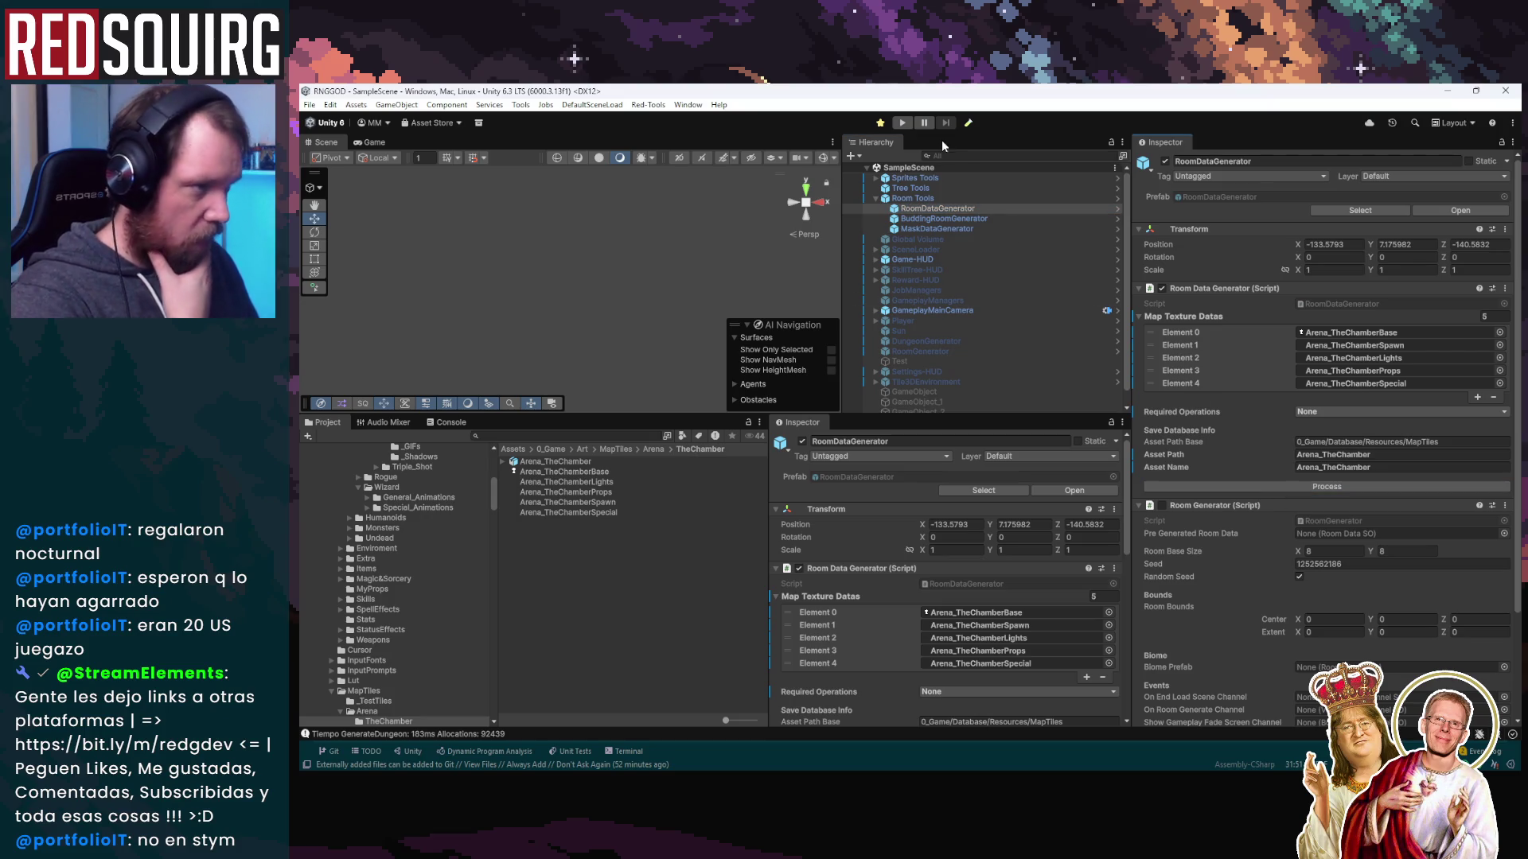
Enter Play mode, continue the saved game, claim the character and walk north into the chamber
{"action": "left_click", "coordinate": [880, 123]}
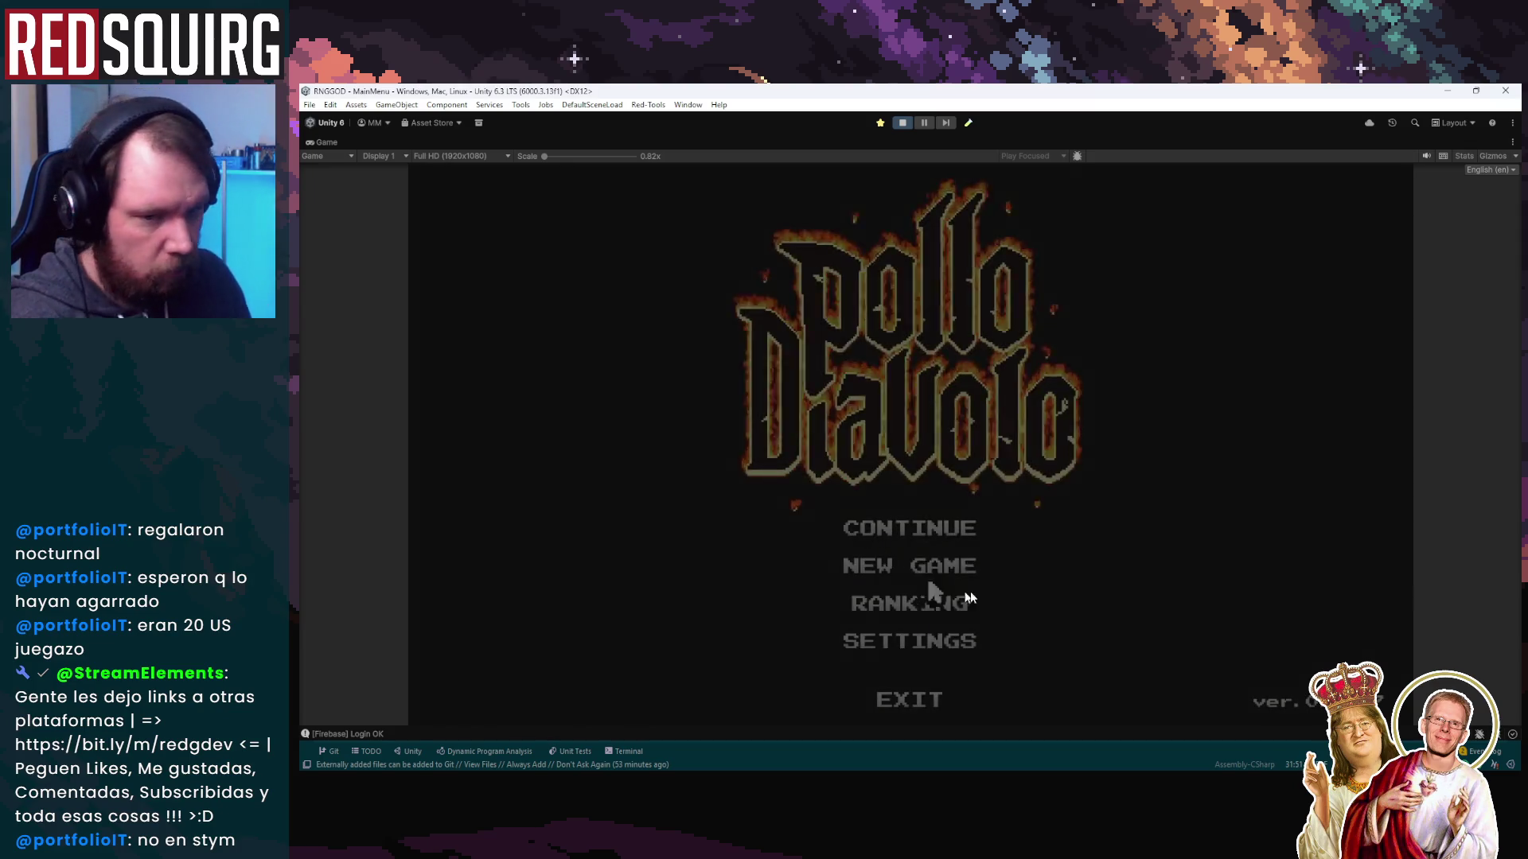
{"action": "left_click", "coordinate": [910, 527]}
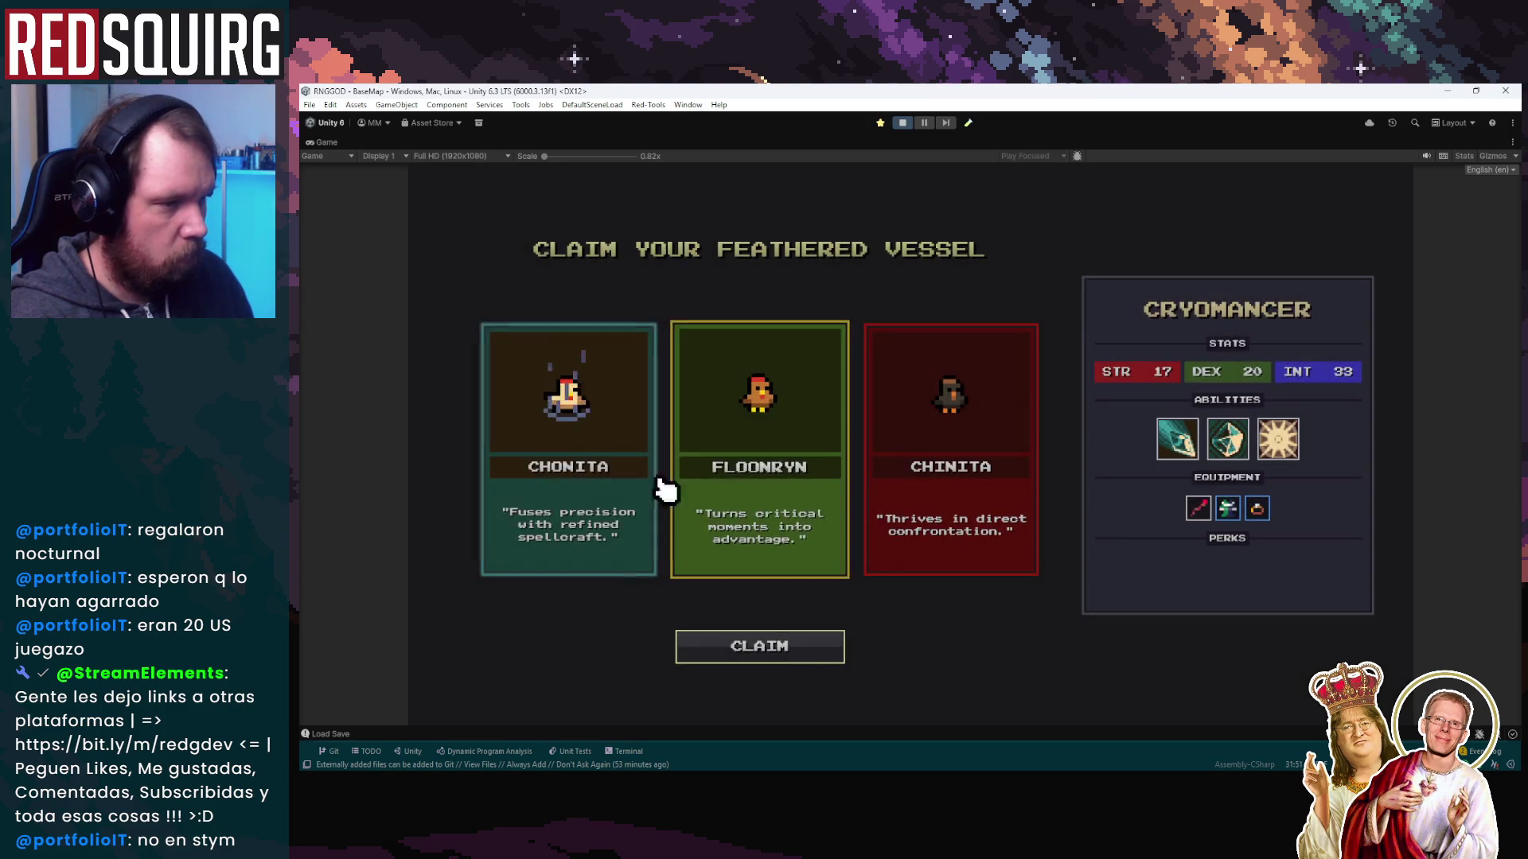
{"action": "left_click", "coordinate": [794, 649]}
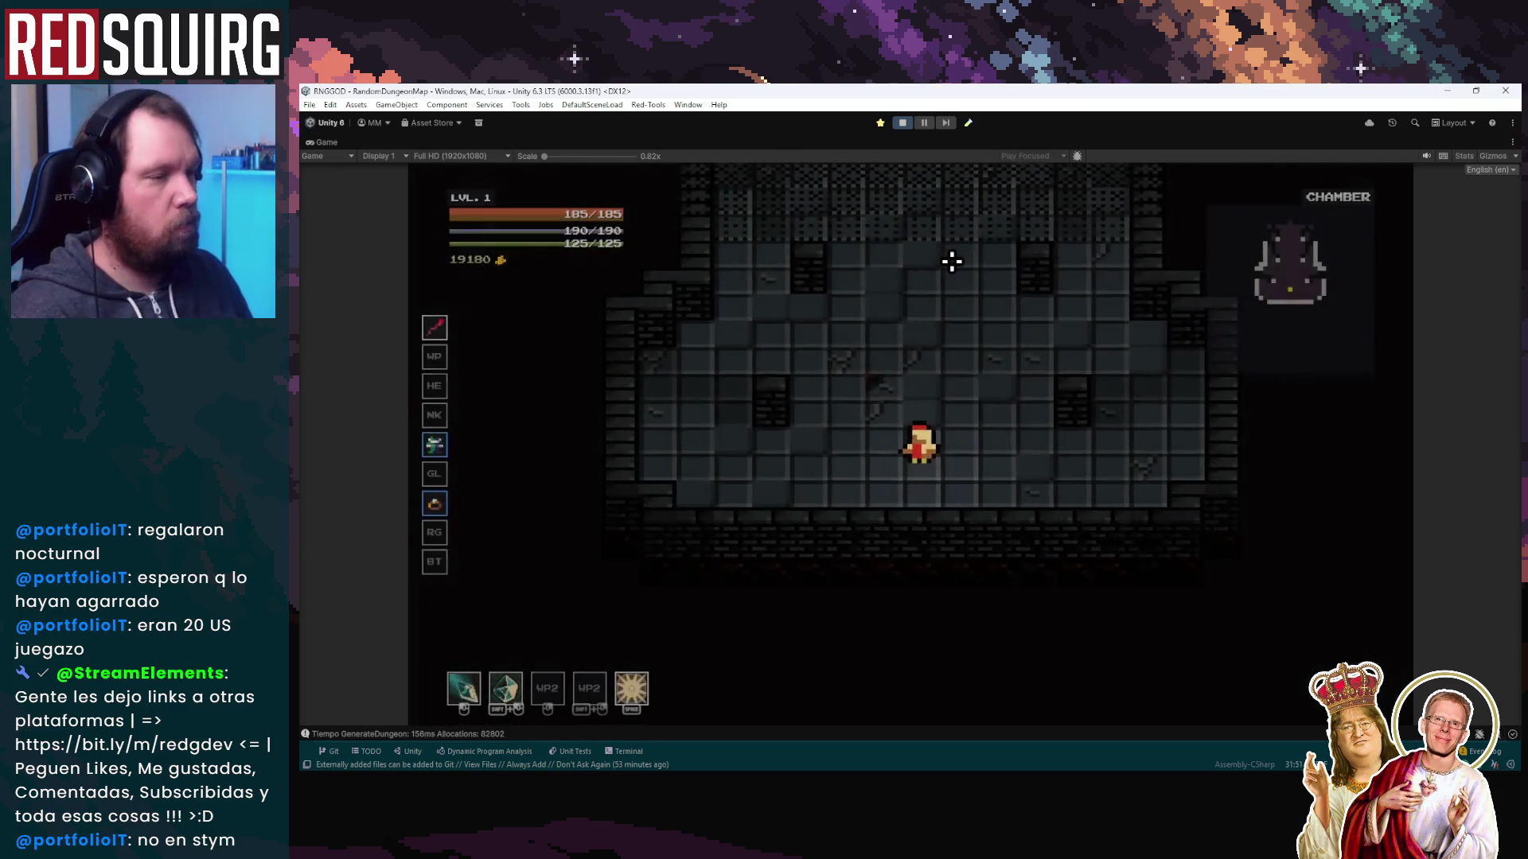
{"action": "key", "text": "w"}
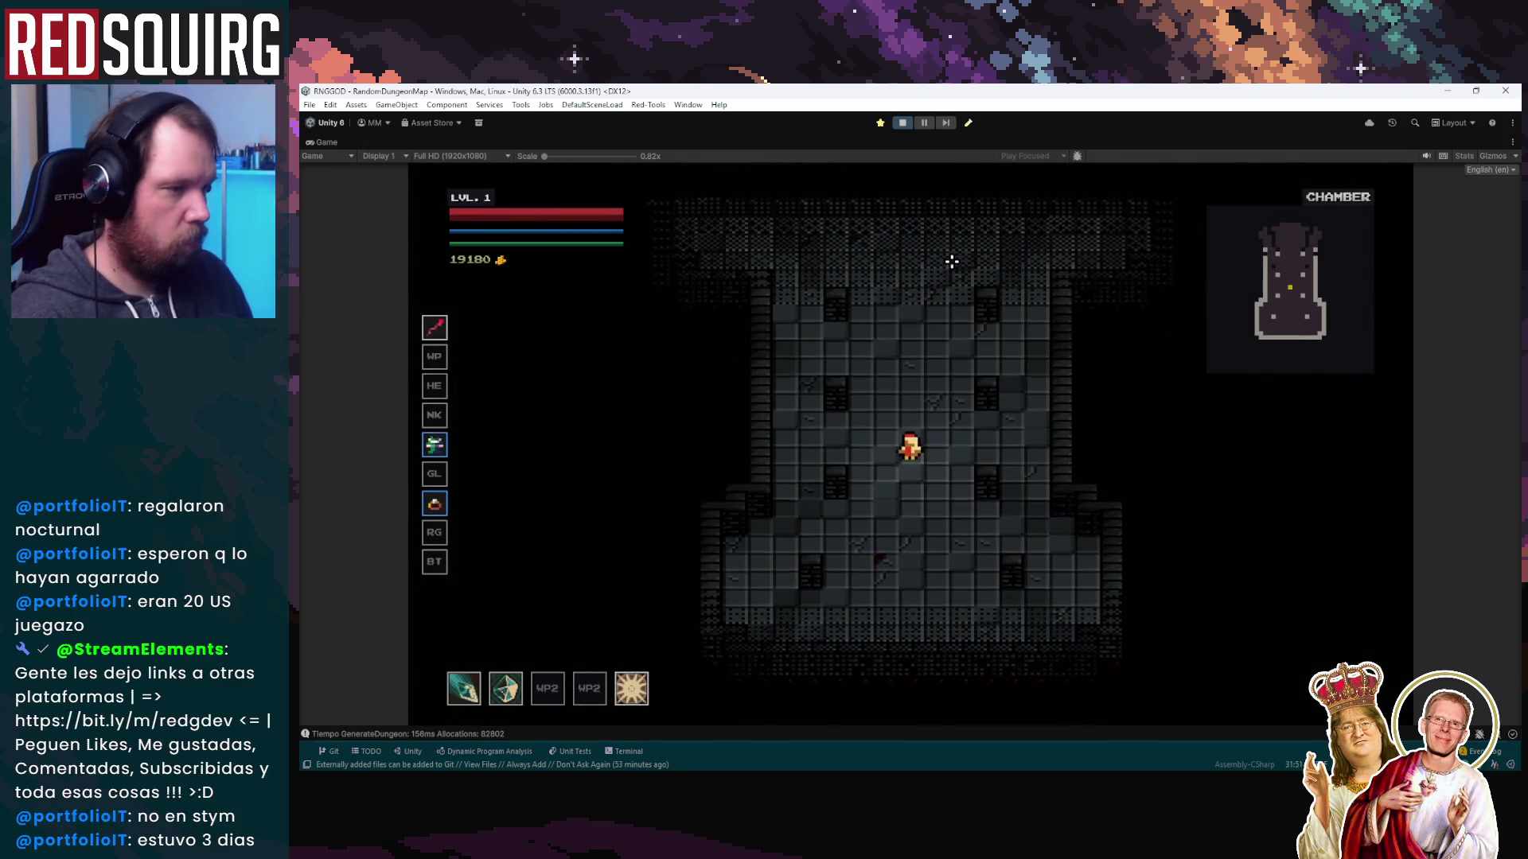
{"action": "key", "text": "w"}
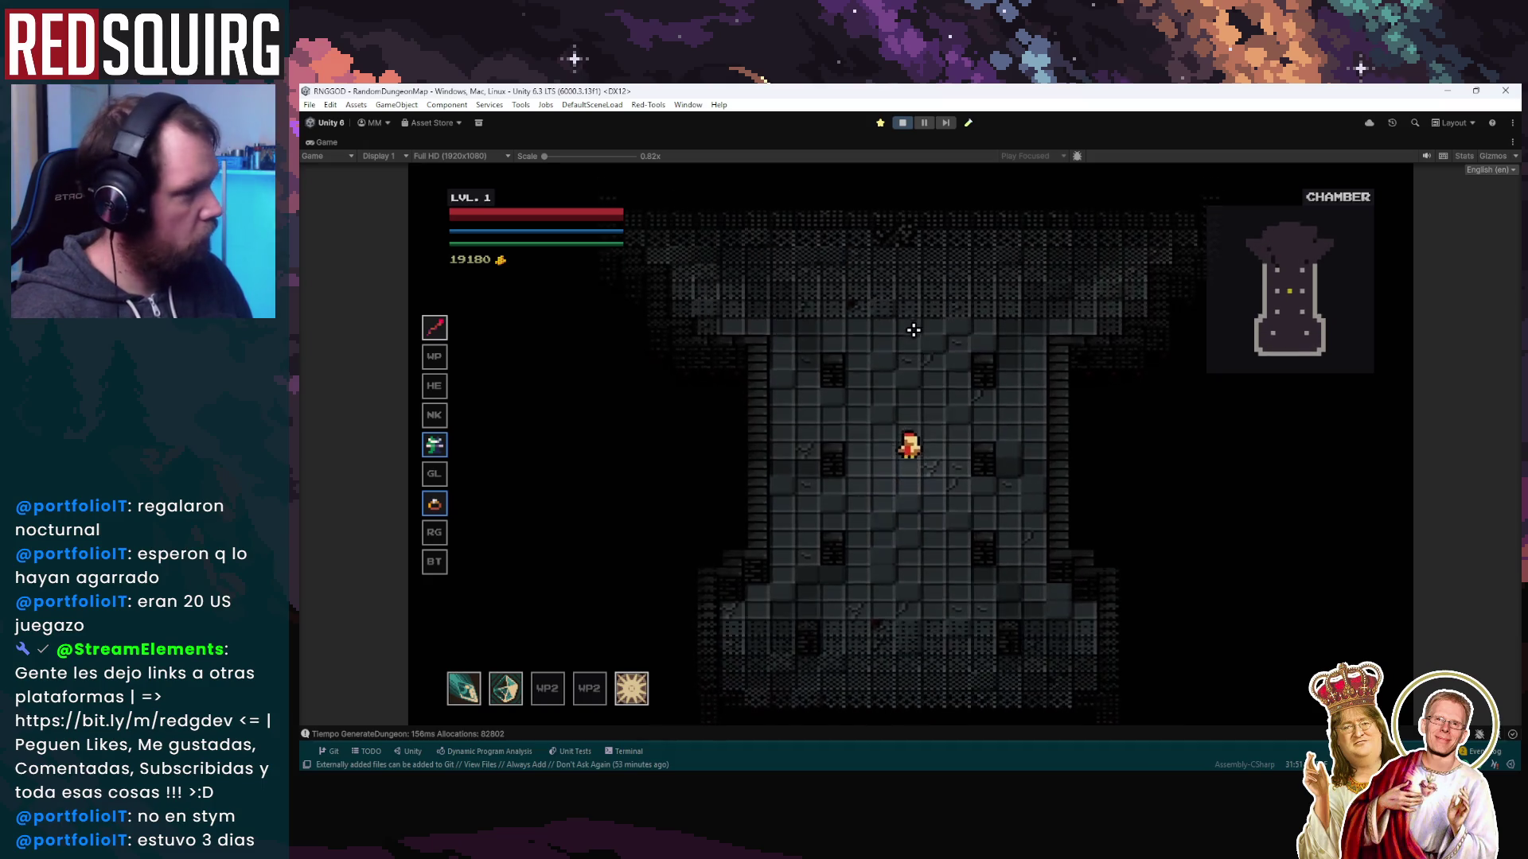
{"action": "key", "text": "w"}
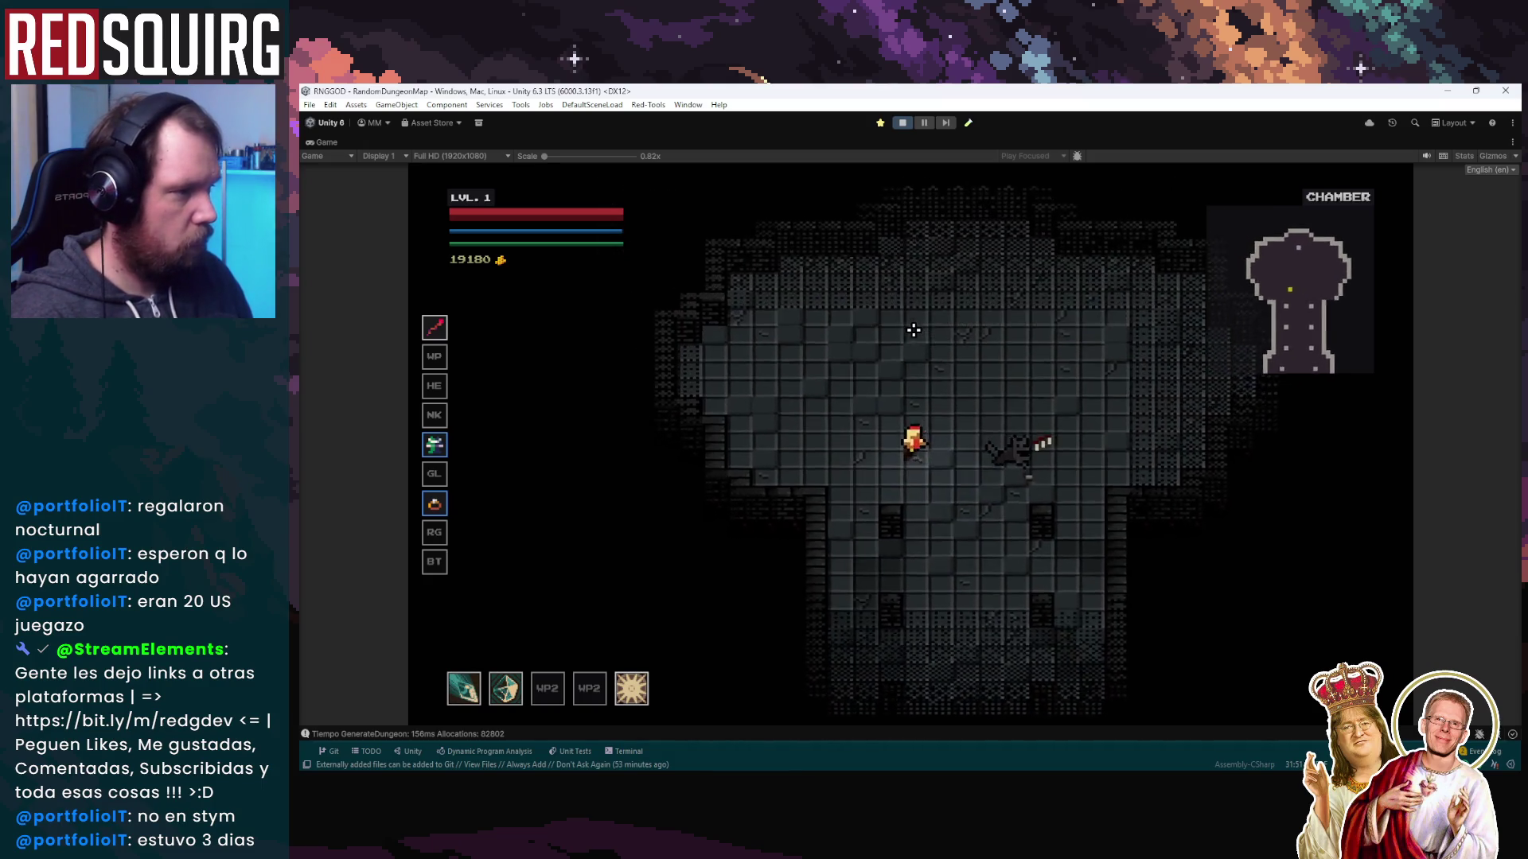
Move around the upper chamber with WASD, attacking the bat and nearby enemies
{"action": "key", "text": "d"}
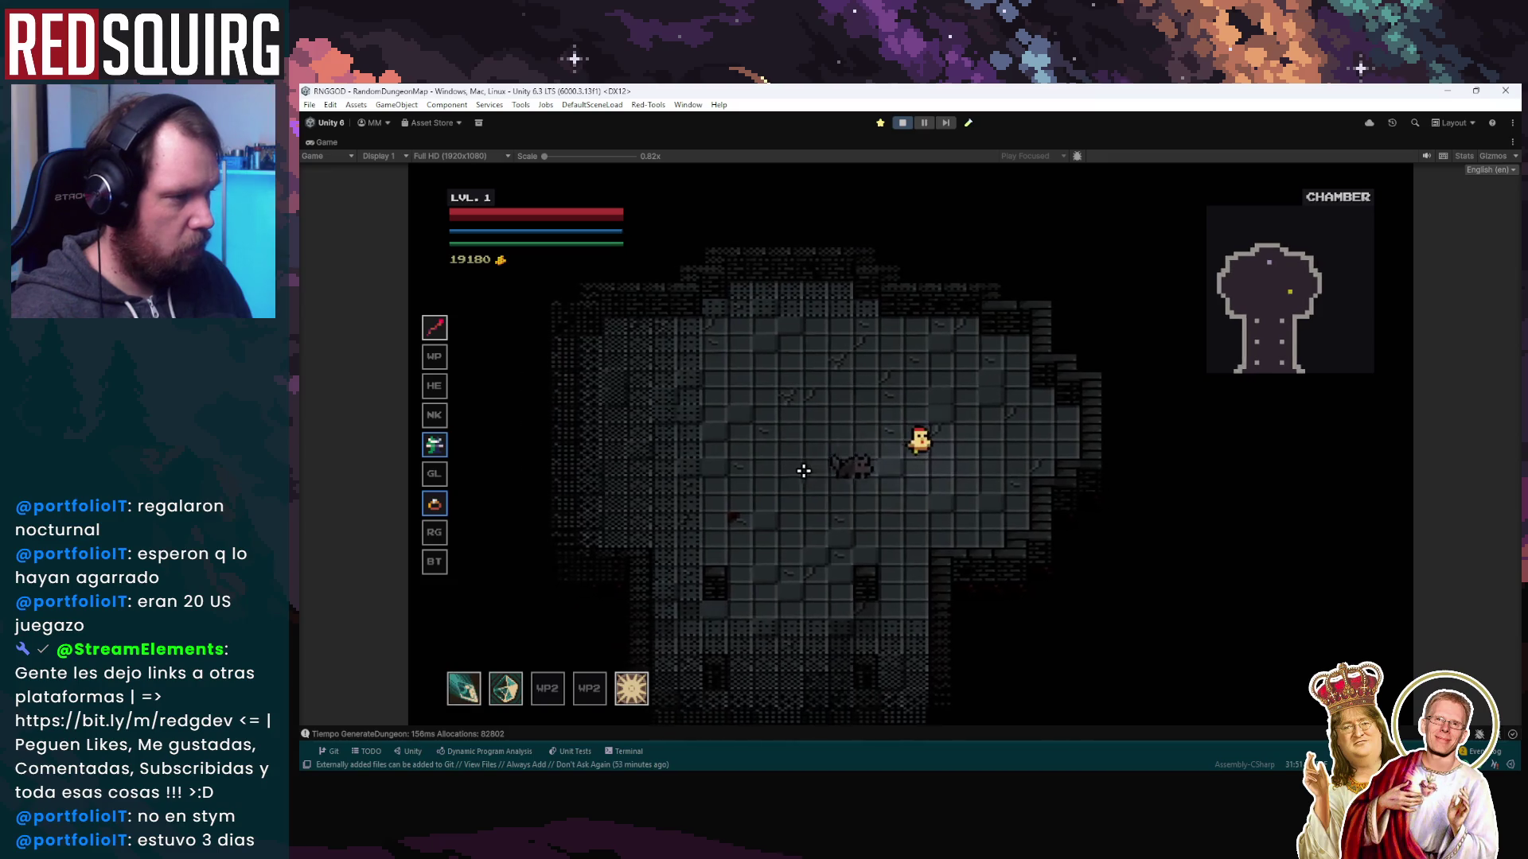
{"action": "left_click", "coordinate": [778, 464]}
{"action": "key", "text": "w"}
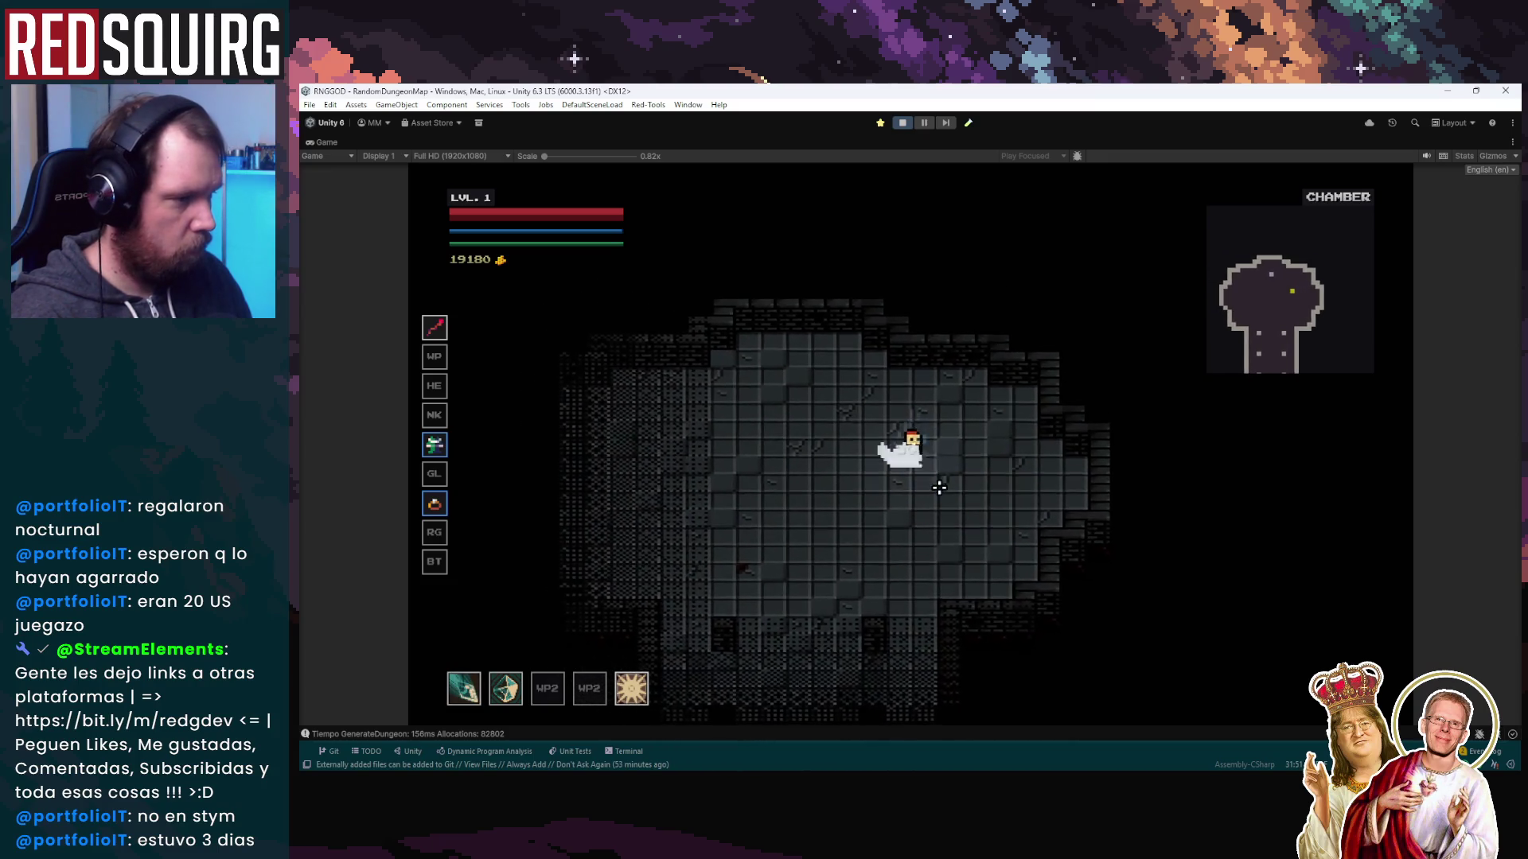
{"action": "key", "text": "a"}
{"action": "left_click", "coordinate": [1045, 452]}
{"action": "key", "text": "s"}
{"action": "key", "text": "d"}
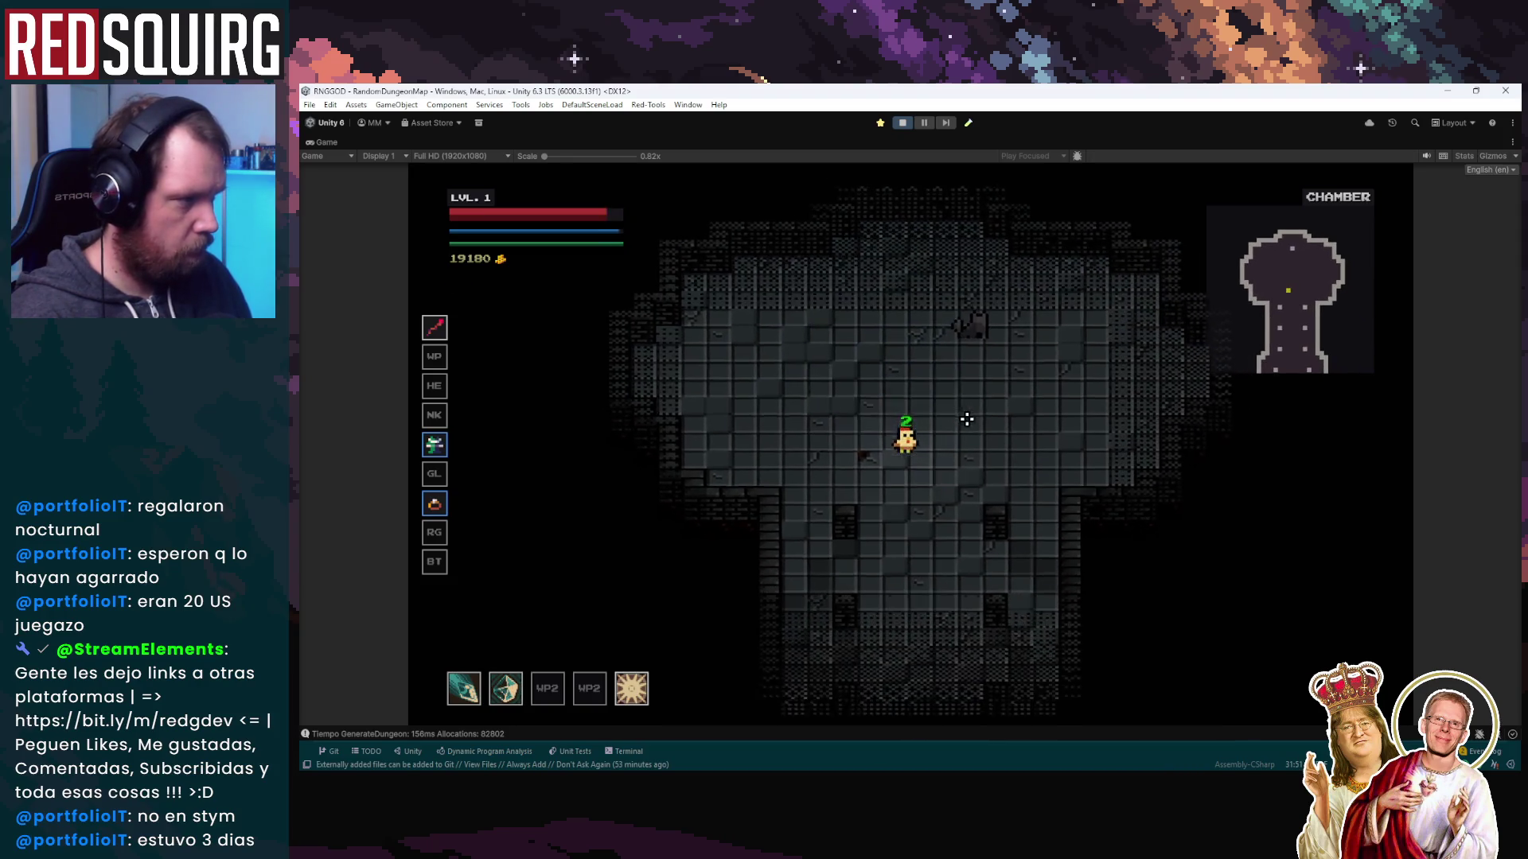
{"action": "key", "text": "s"}
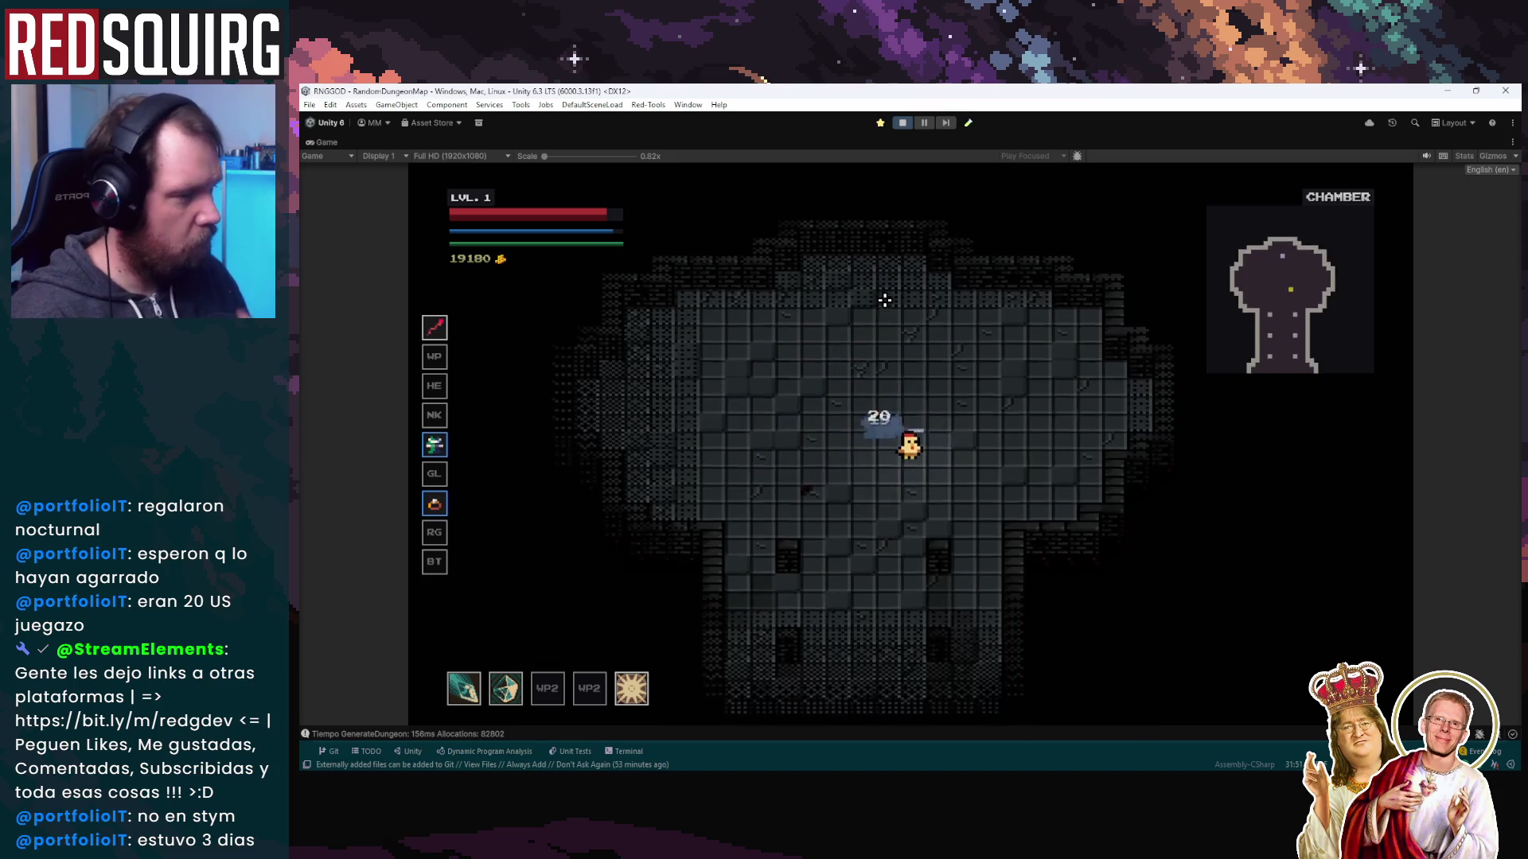
{"action": "key", "text": "s"}
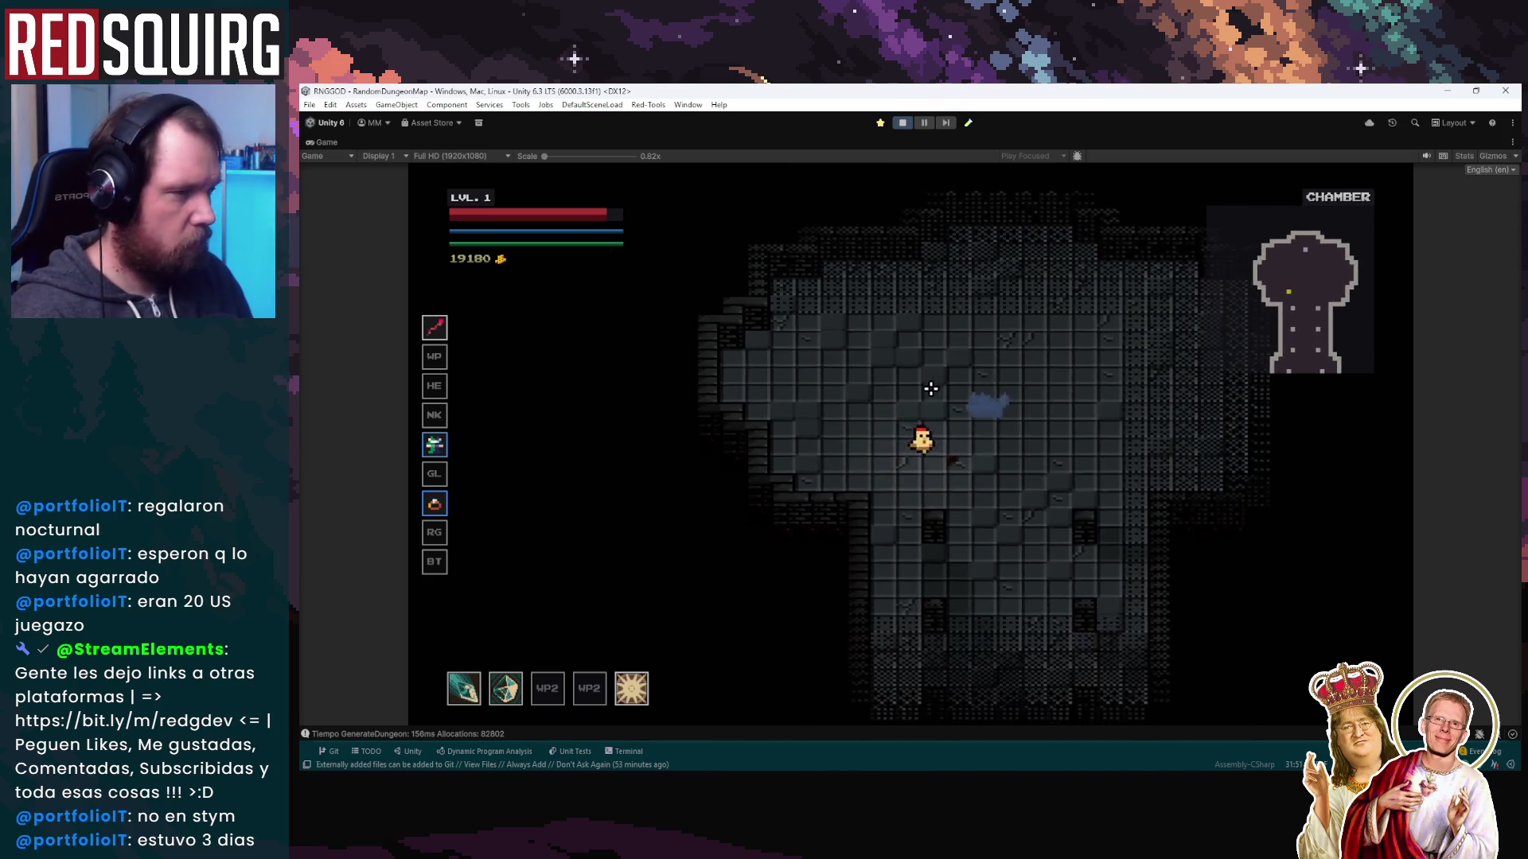
{"action": "key", "text": "w"}
{"action": "key", "text": "a"}
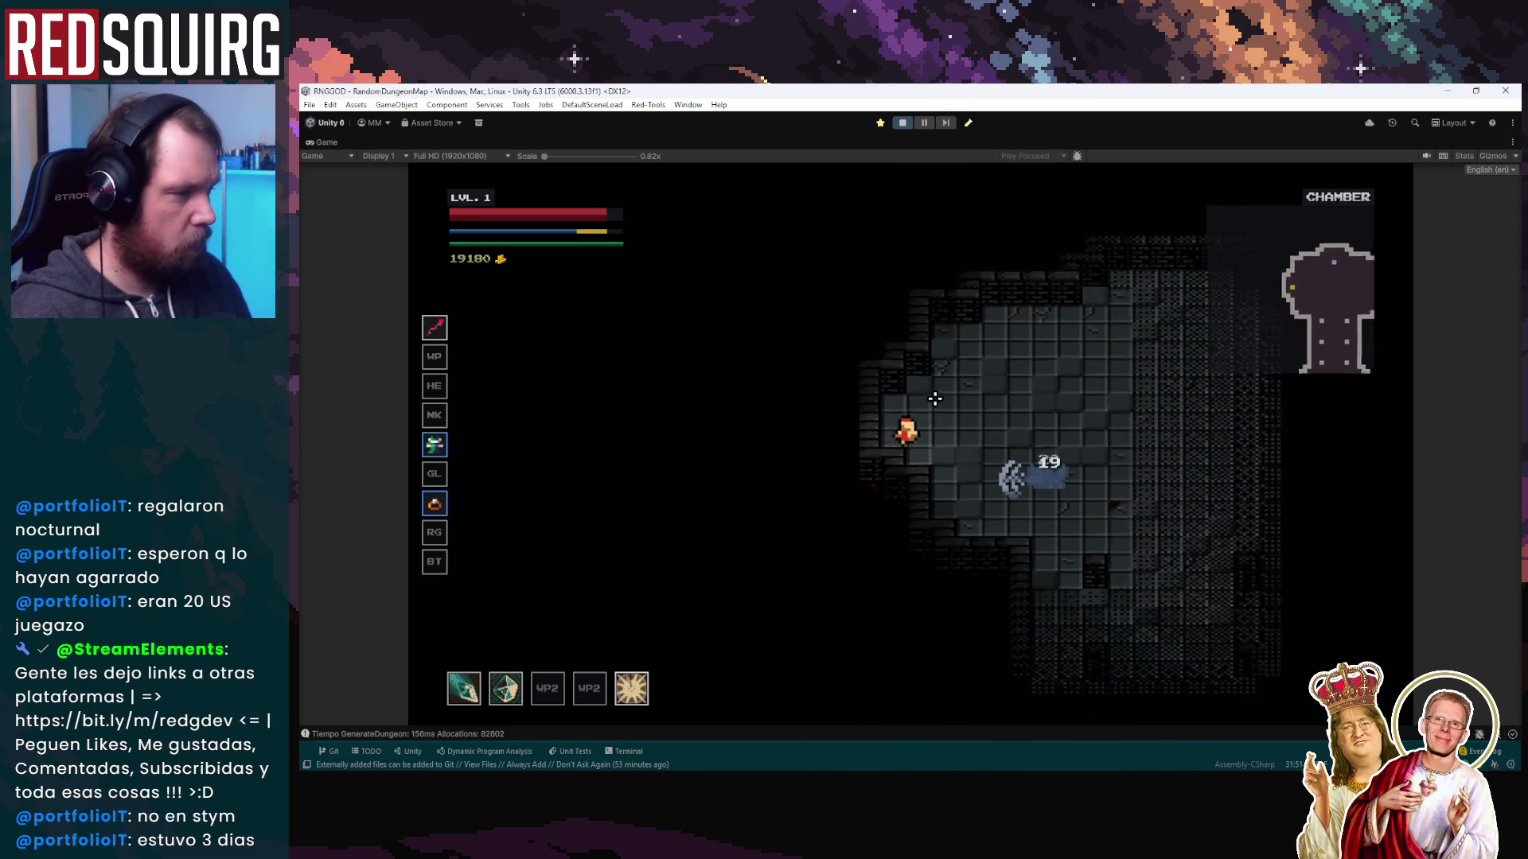
{"action": "key", "text": "d"}
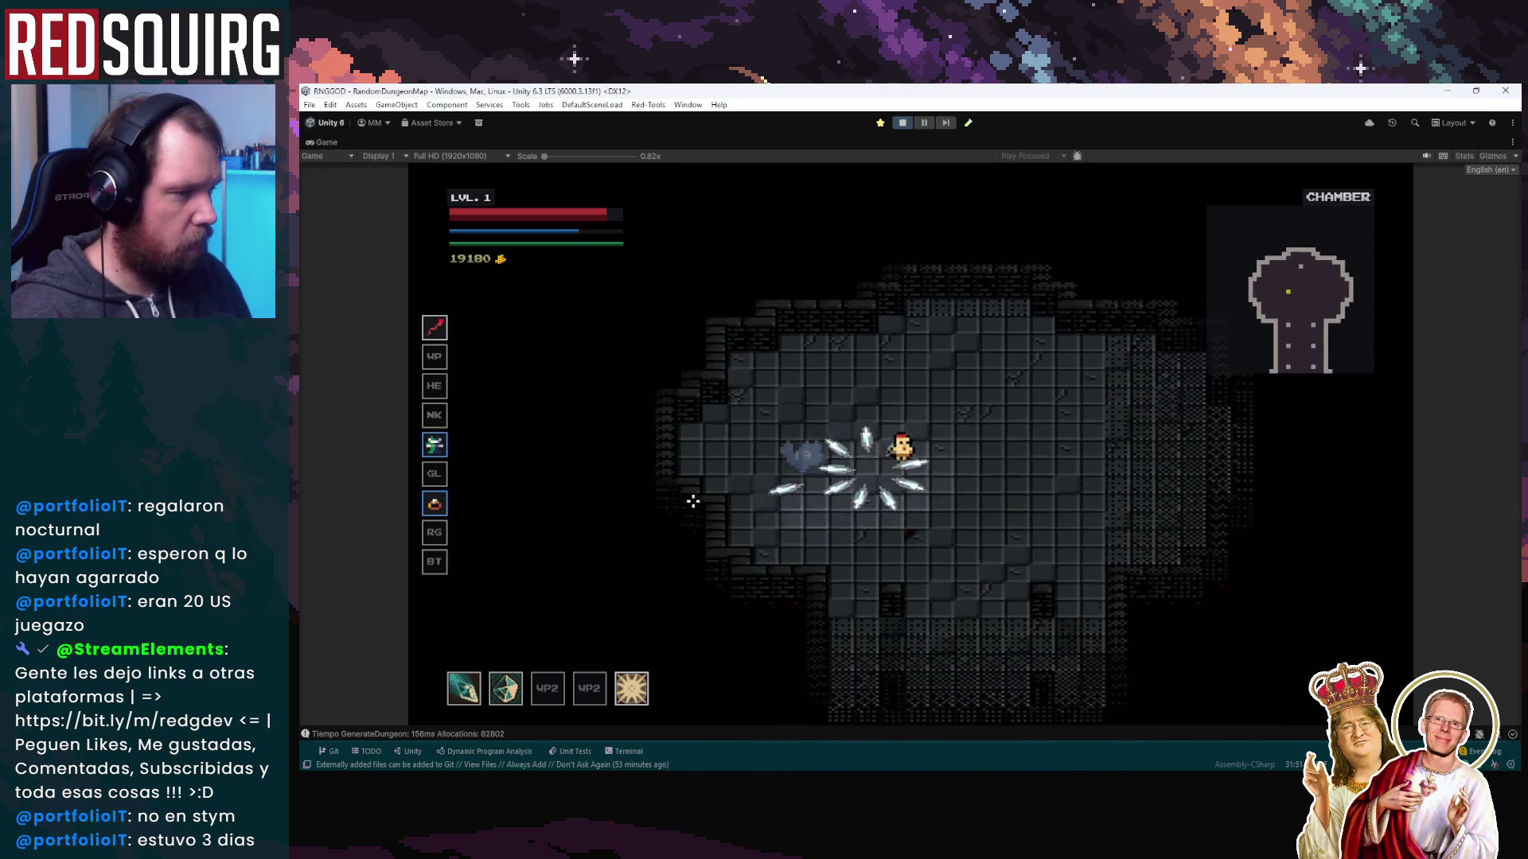
{"action": "key", "text": "d"}
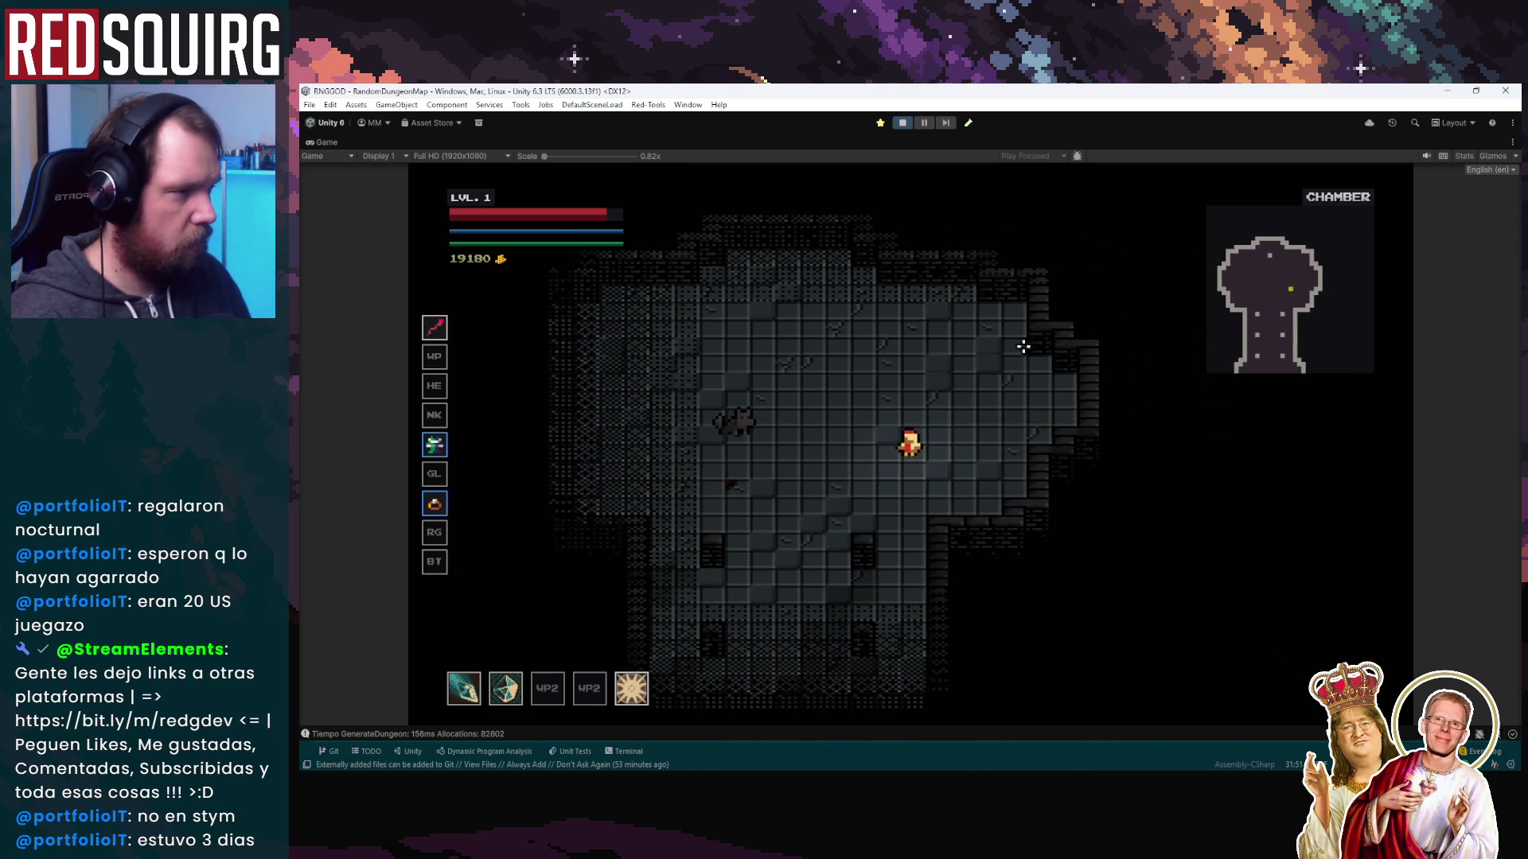
{"action": "key", "text": "a"}
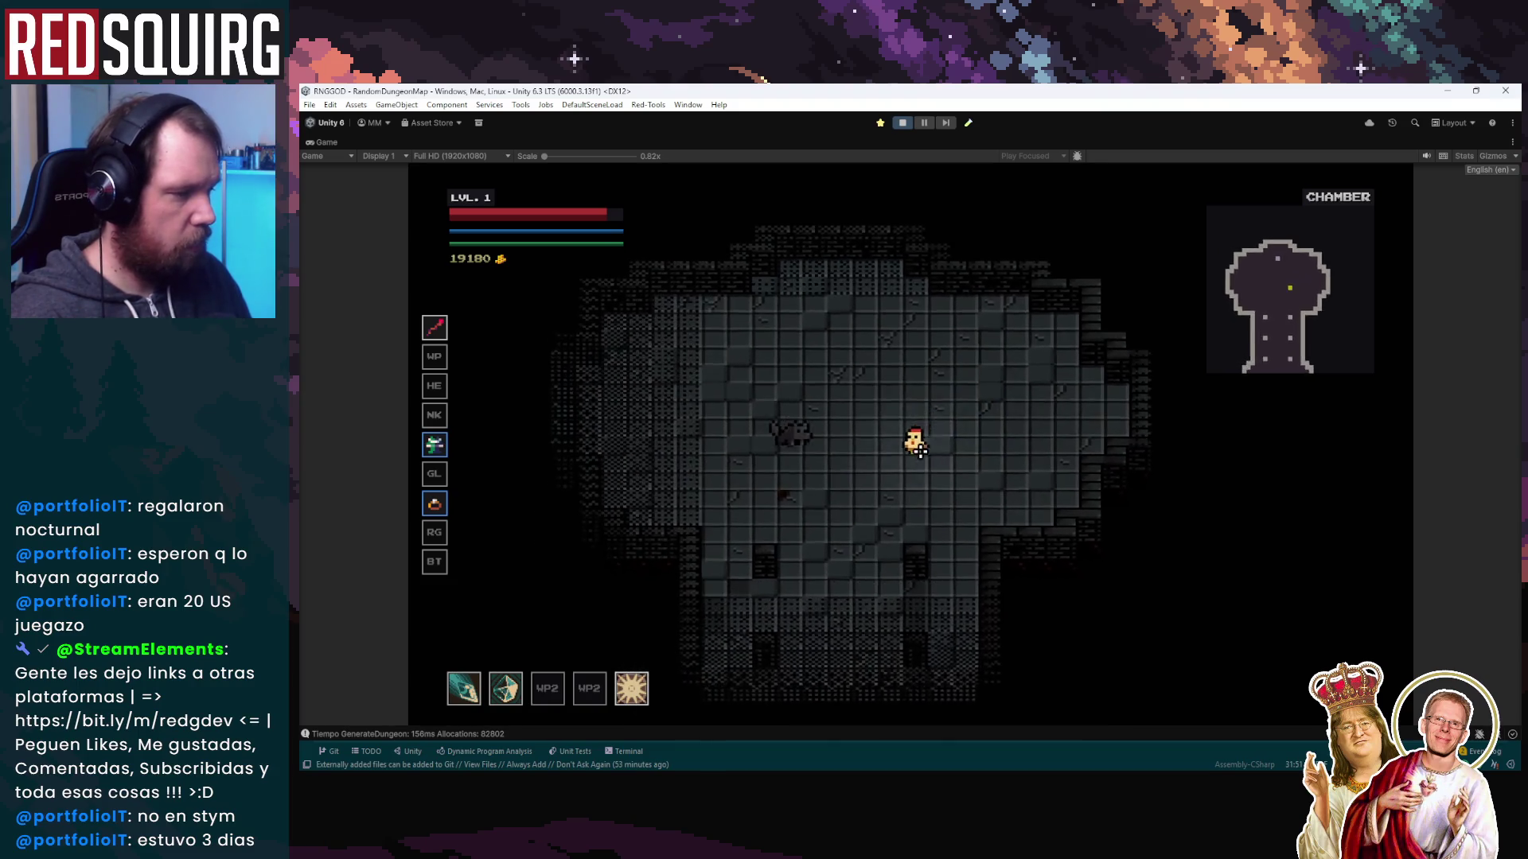
Keep circling the enemy across the chamber floor, firing repeated blade bursts at it
{"action": "key", "text": "s"}
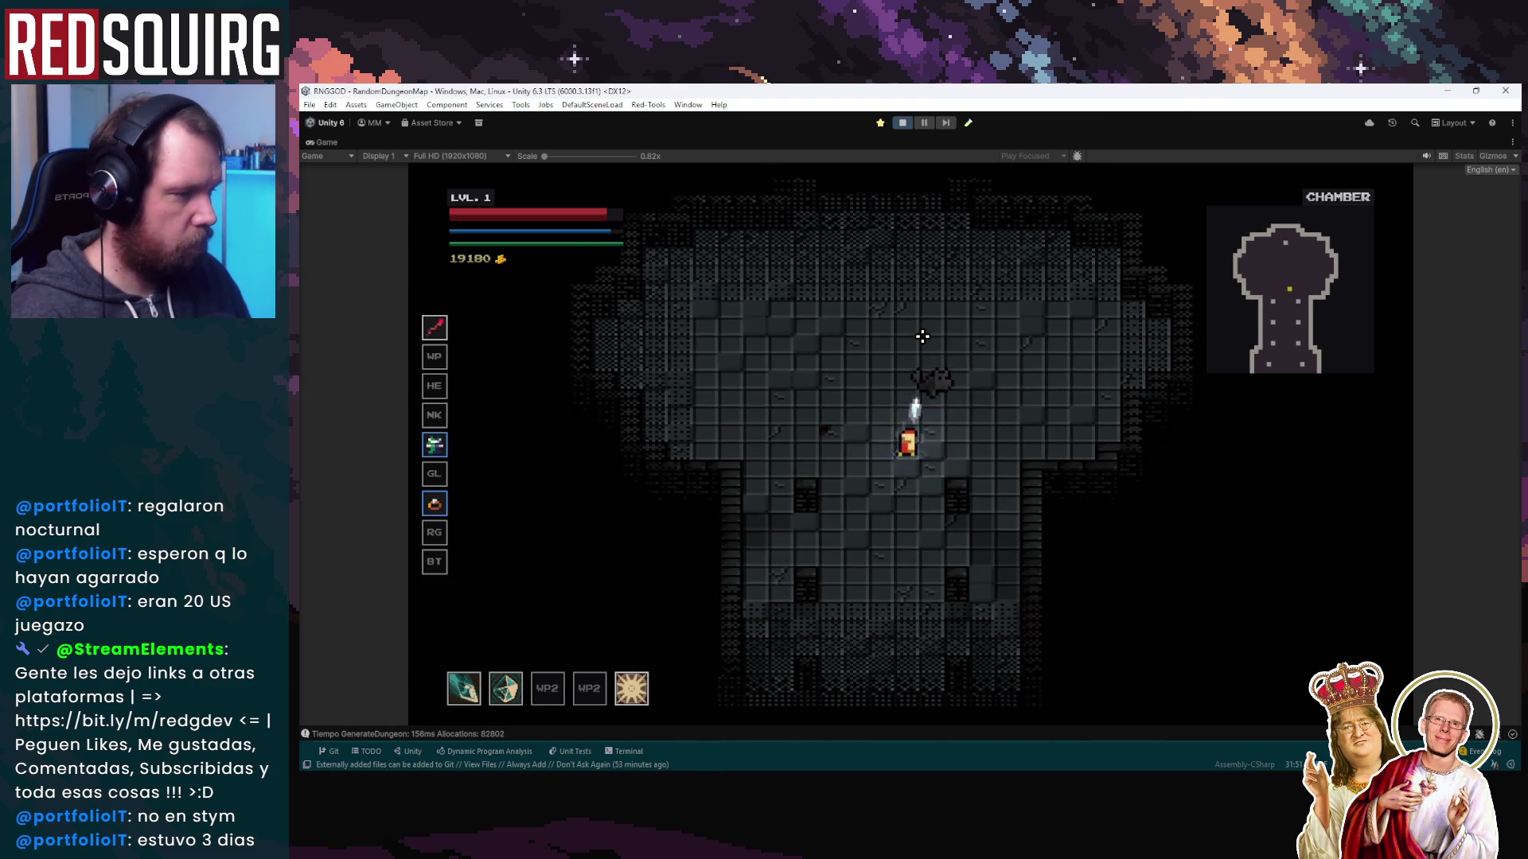
{"action": "key", "text": "s"}
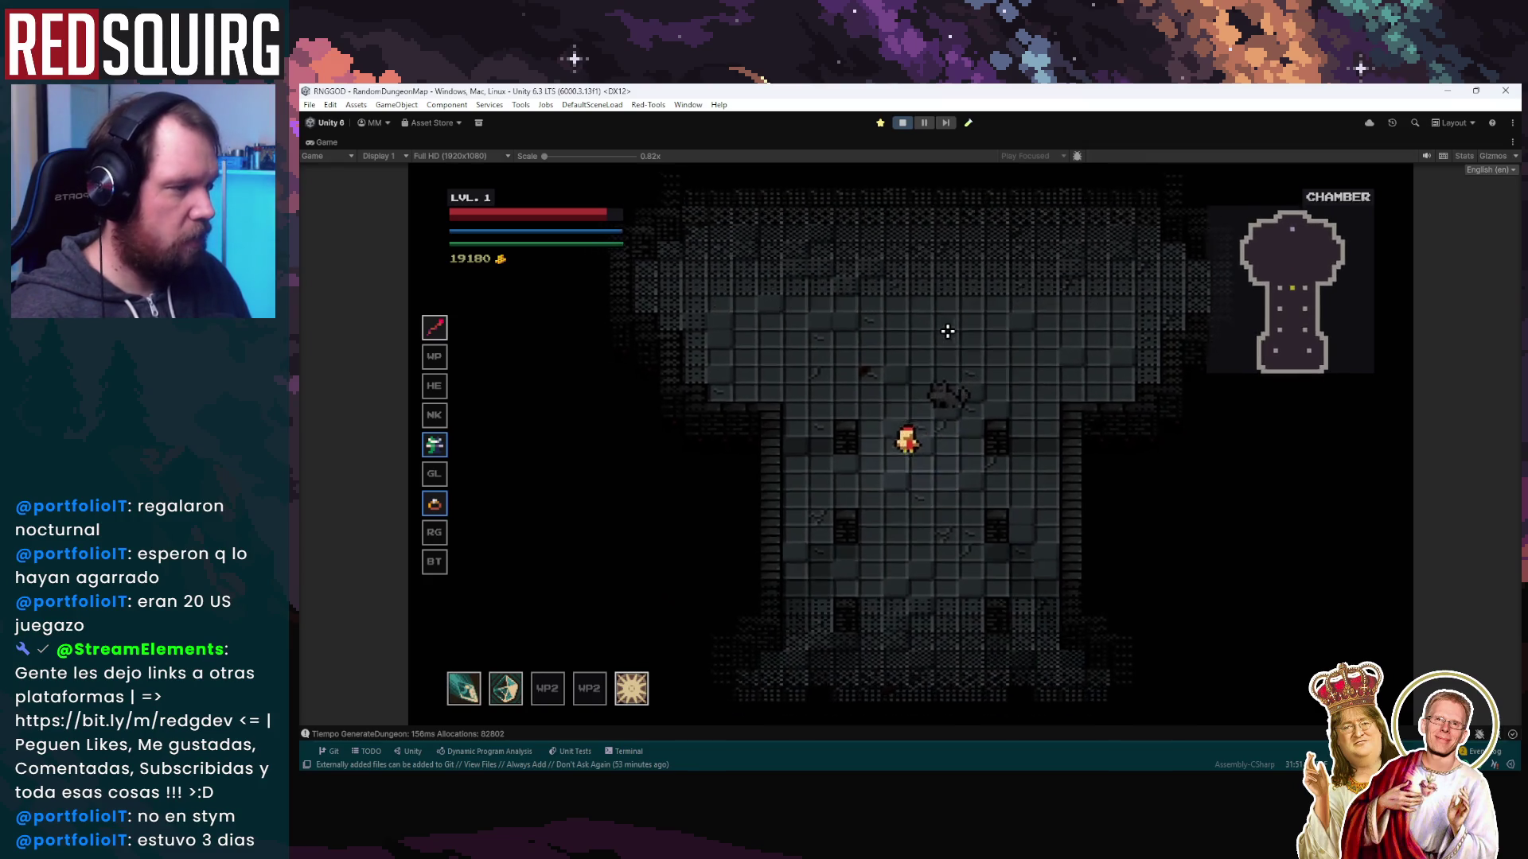
{"action": "key", "text": "w"}
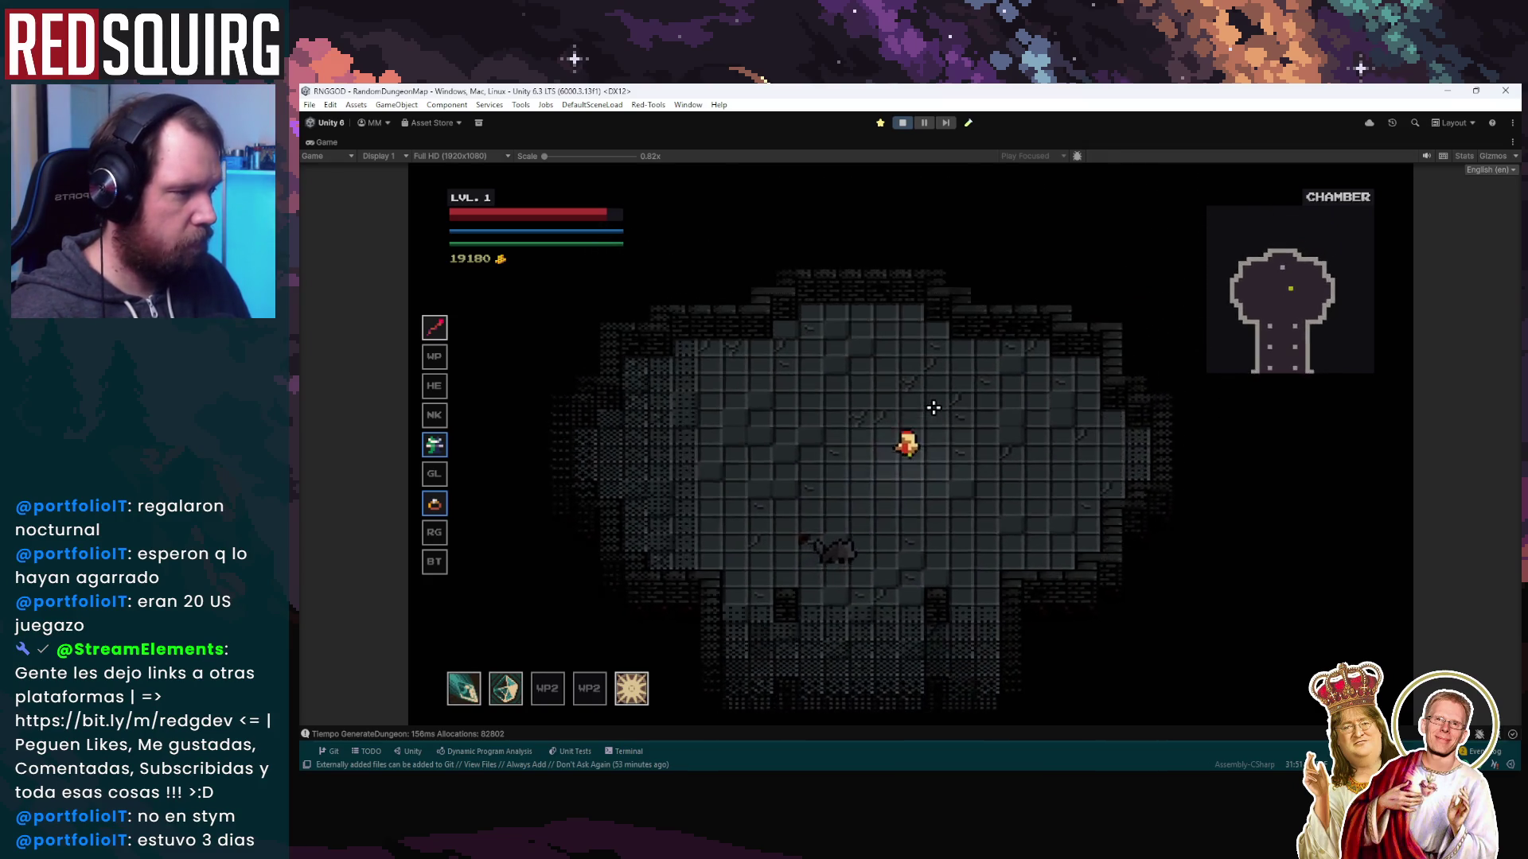
{"action": "key", "text": "d"}
{"action": "key", "text": "w"}
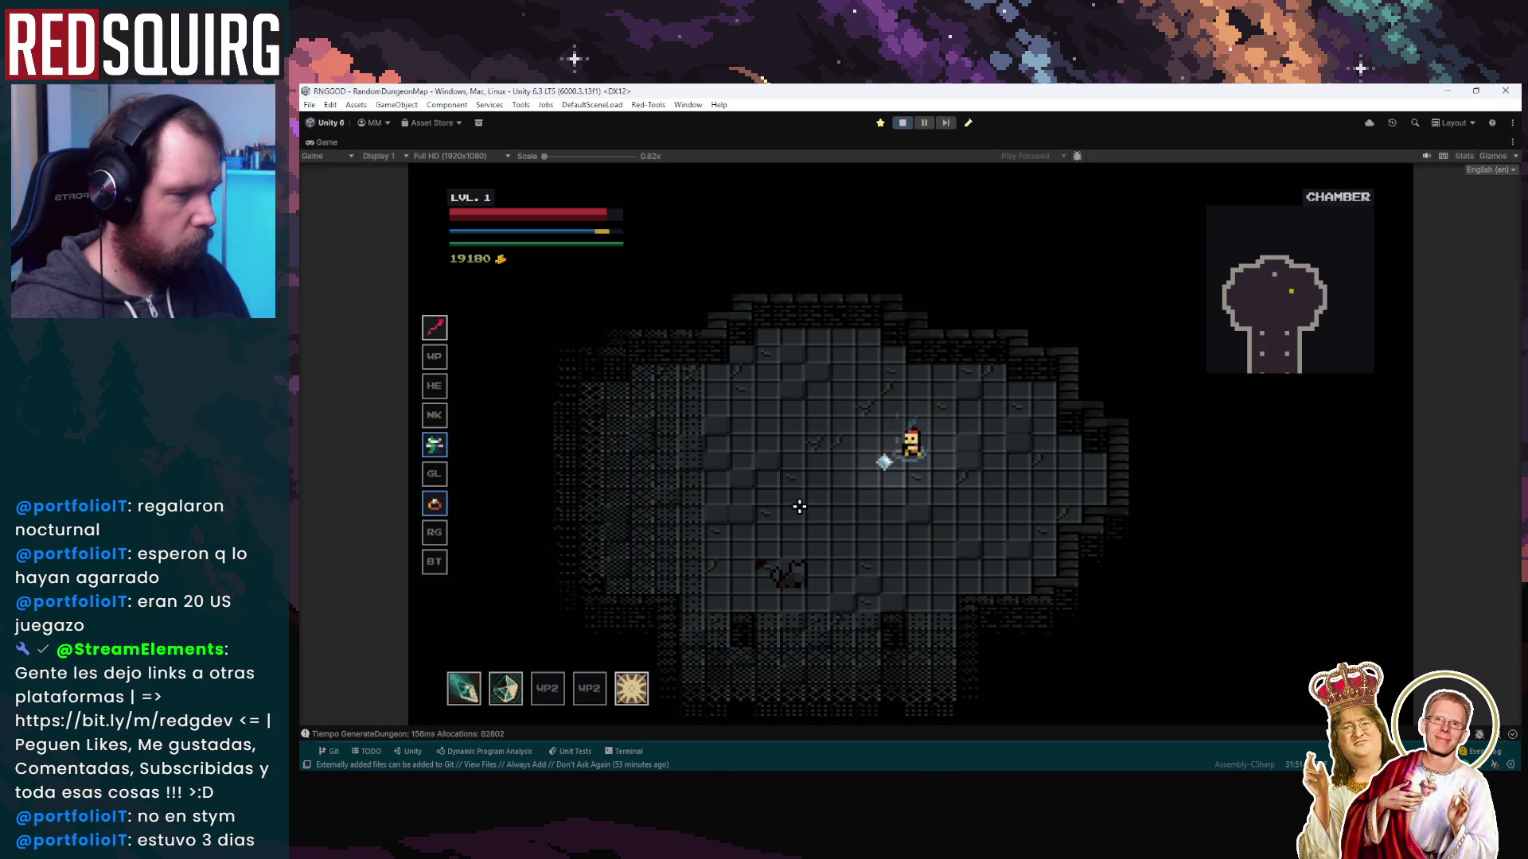
{"action": "key", "text": "a"}
{"action": "left_click", "coordinate": [800, 506]}
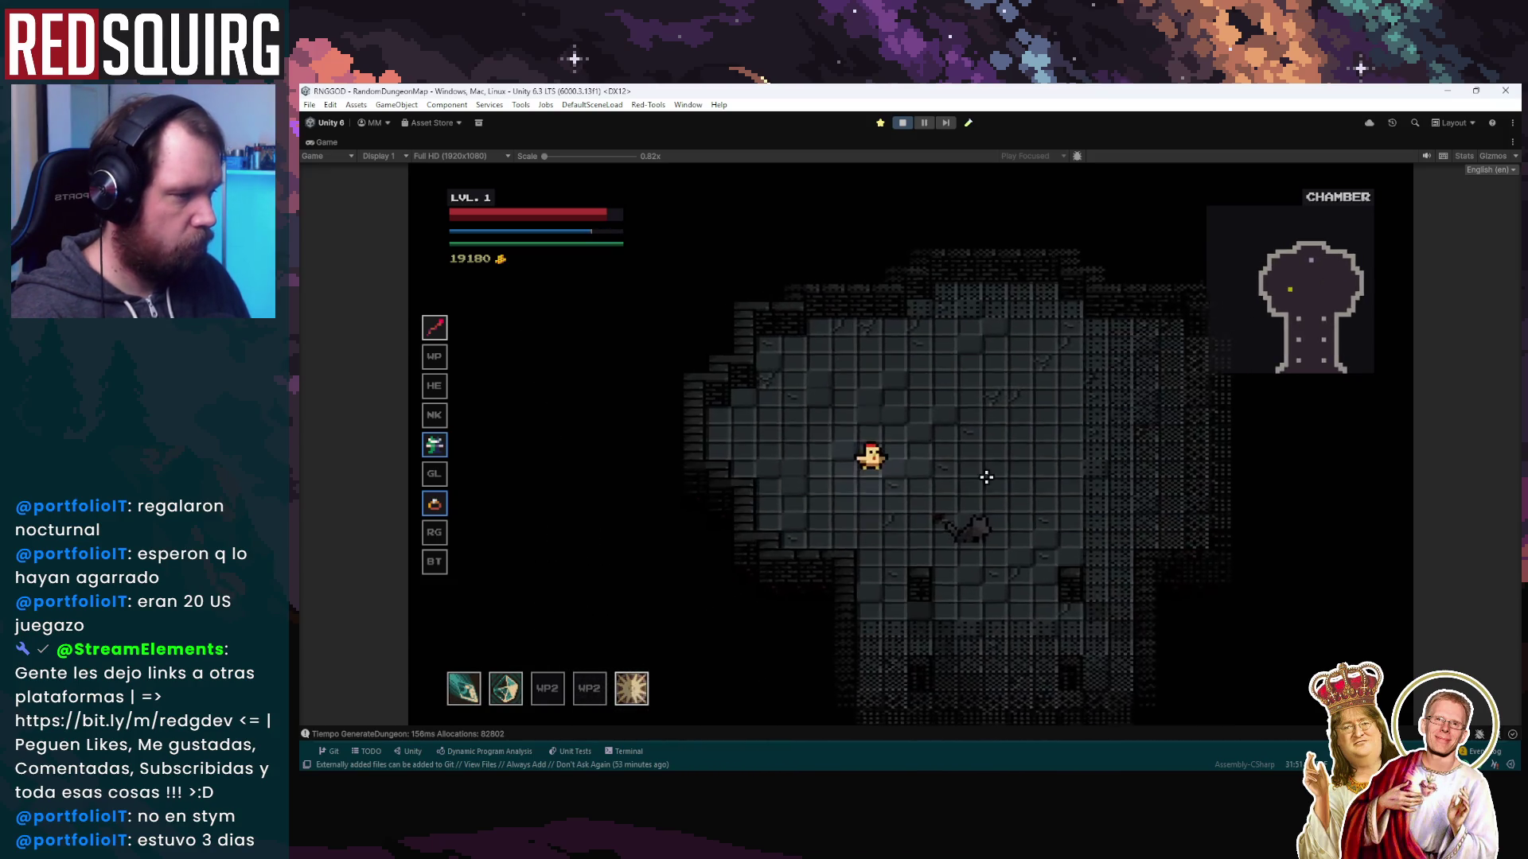
{"action": "key", "text": "d"}
{"action": "left_click", "coordinate": [834, 483]}
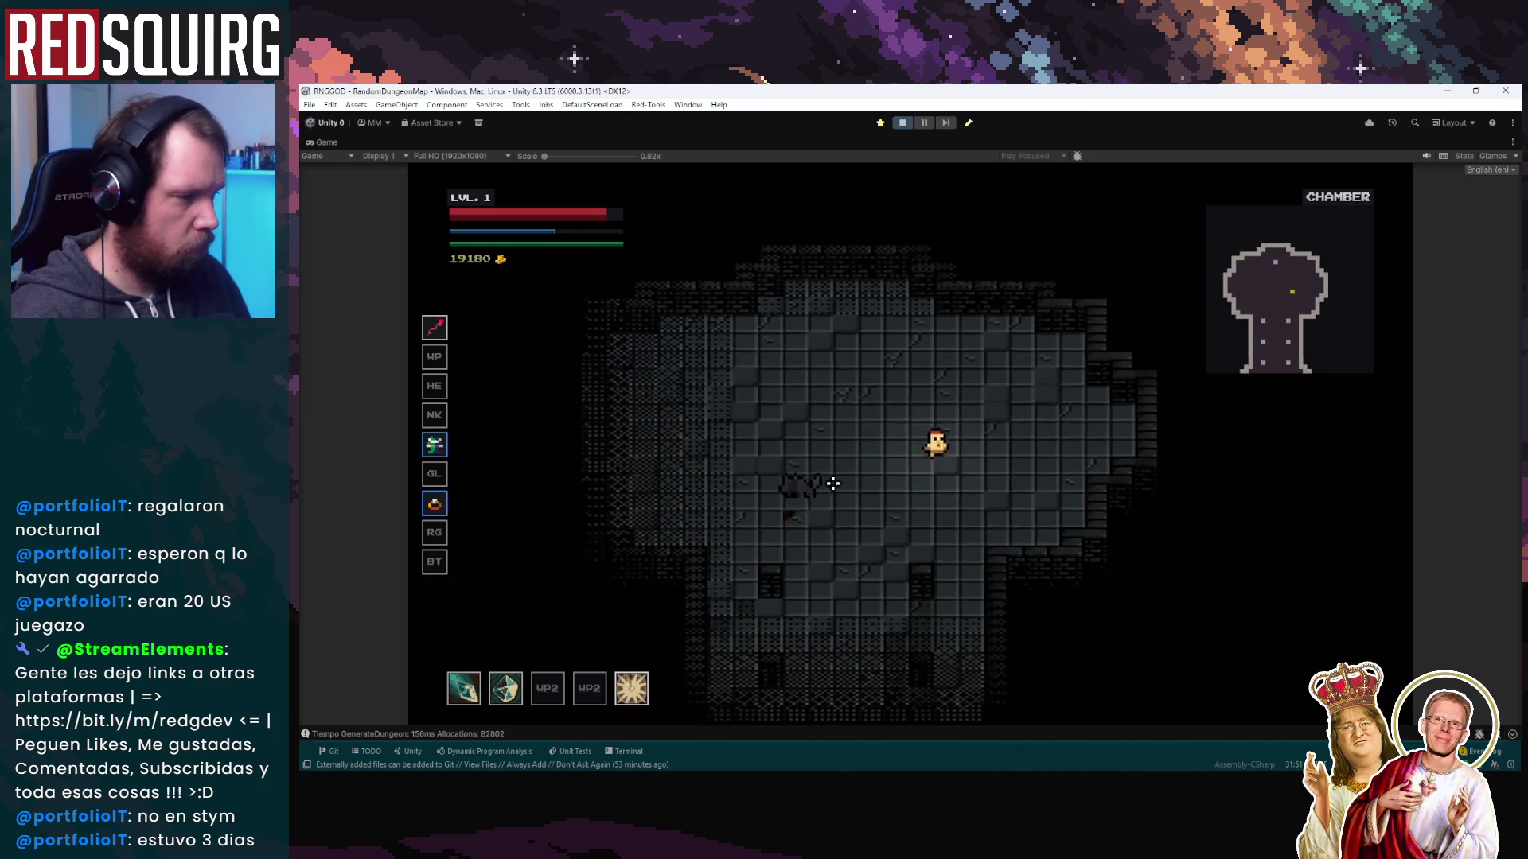
{"action": "key", "text": "s"}
{"action": "key", "text": "a"}
{"action": "left_click", "coordinate": [819, 430]}
{"action": "left_click", "coordinate": [1002, 400]}
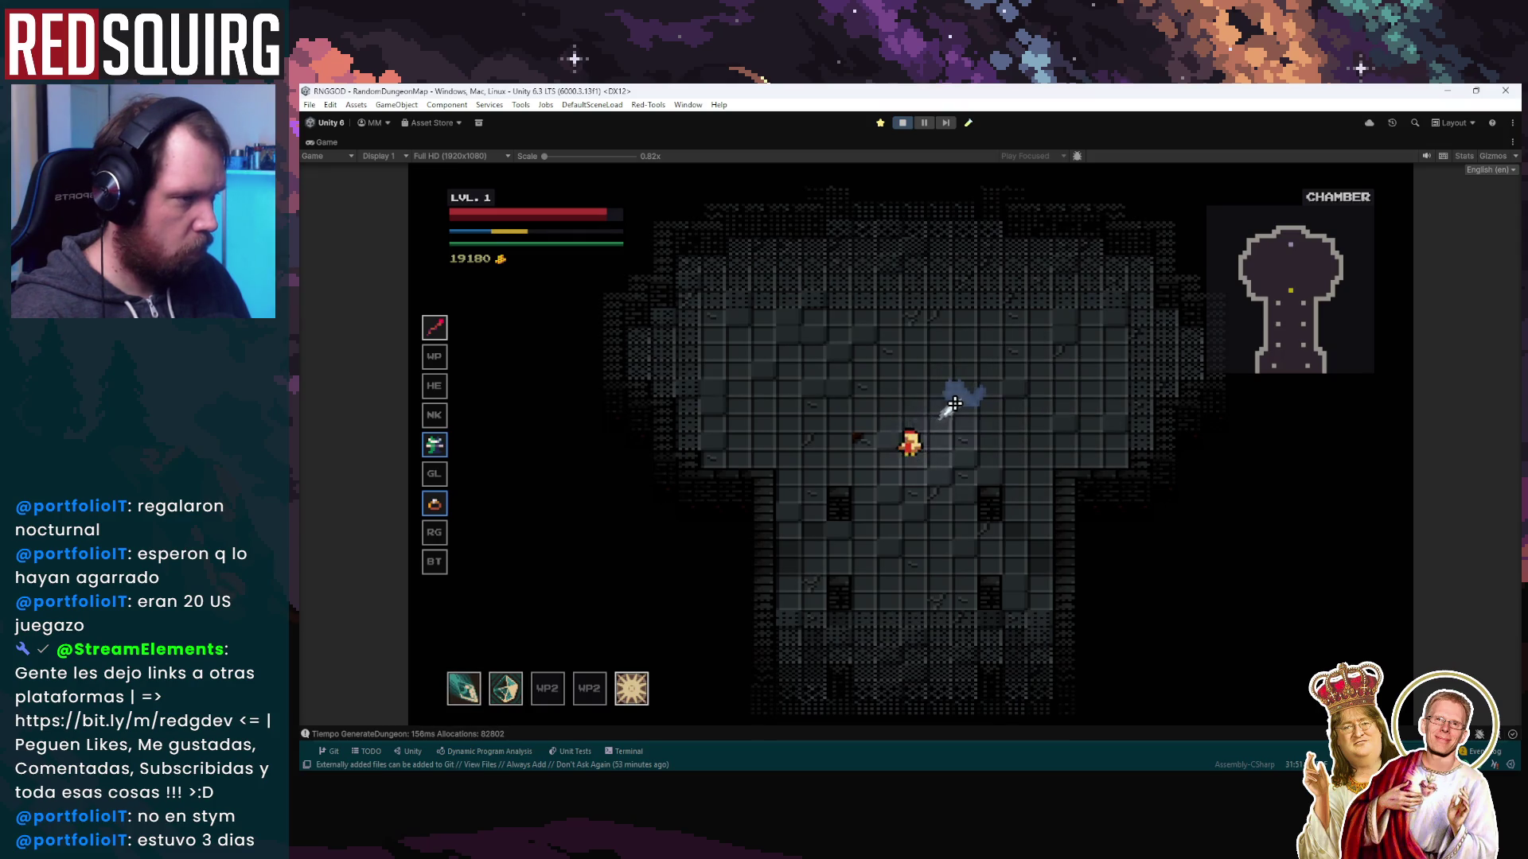
{"action": "key", "text": "a"}
{"action": "key", "text": "w"}
{"action": "left_click", "coordinate": [970, 461]}
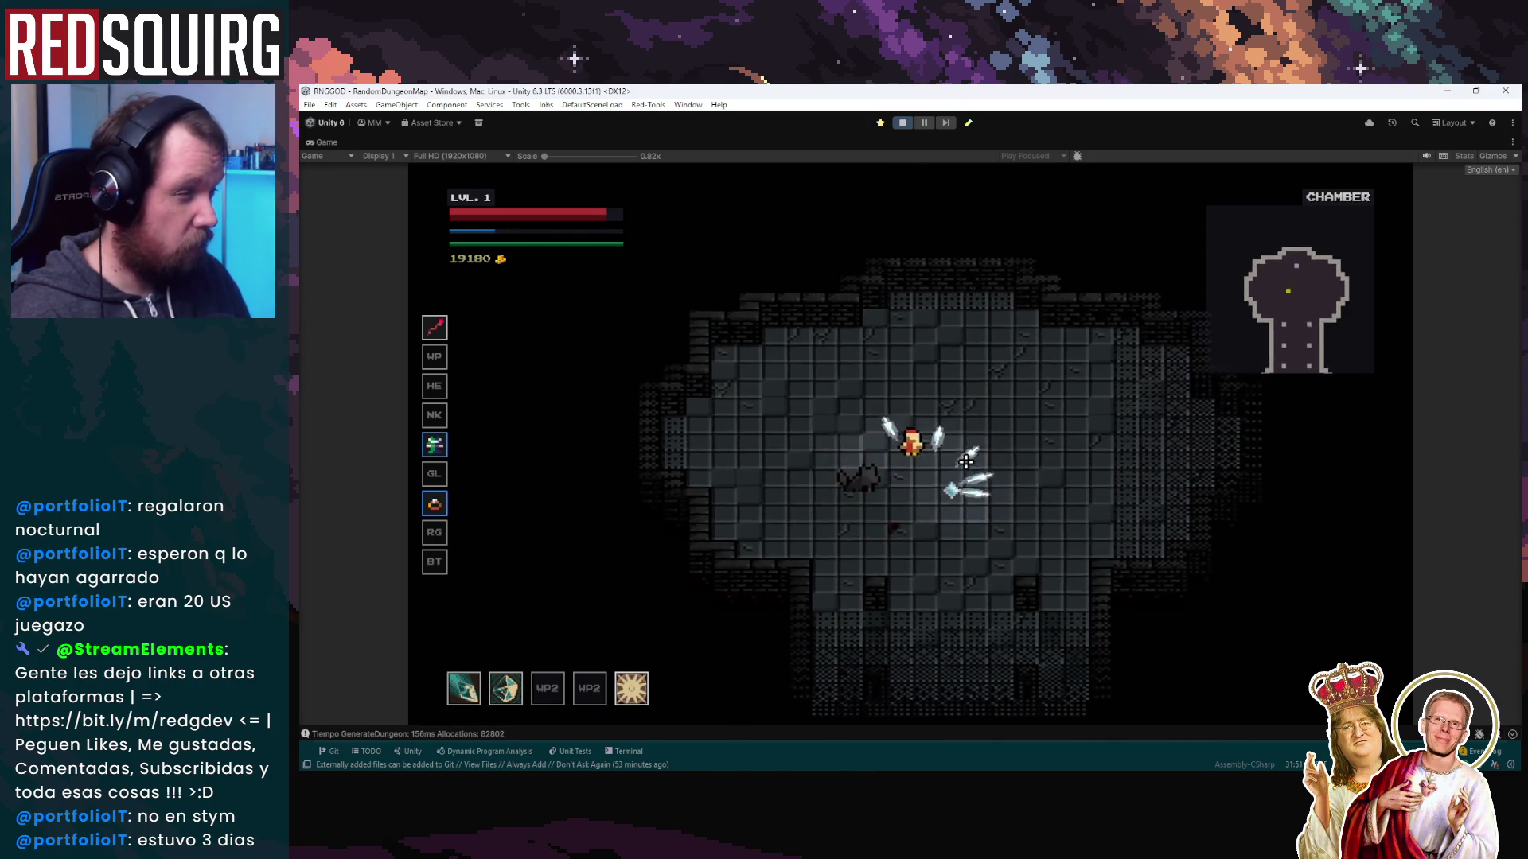
{"action": "key", "text": "d"}
{"action": "left_click", "coordinate": [805, 465]}
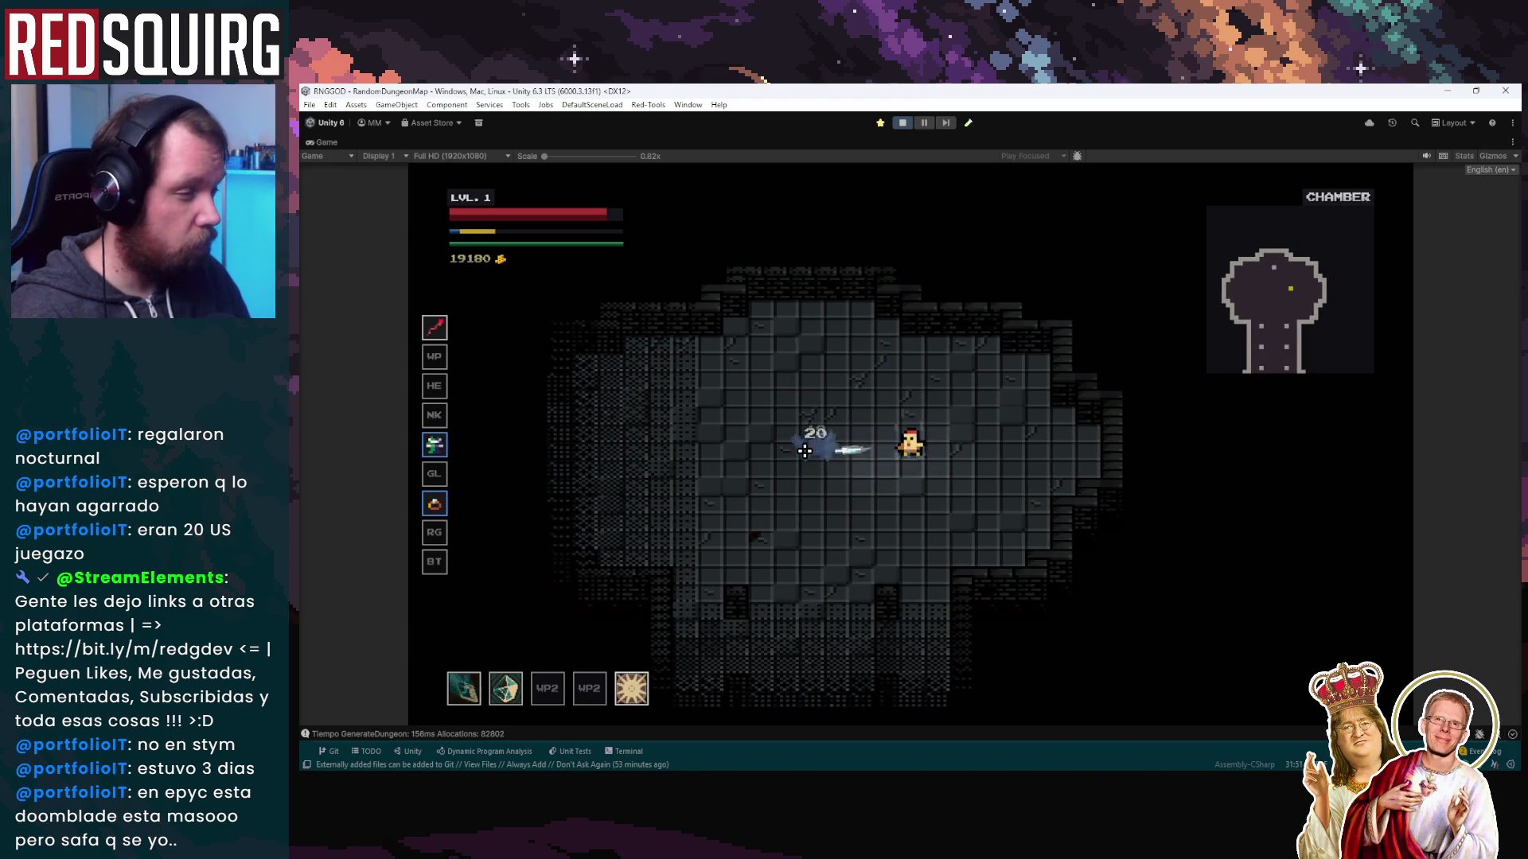
{"action": "key", "text": "s"}
{"action": "key", "text": "a"}
{"action": "left_click", "coordinate": [949, 397]}
Pick a level-2 stat, Tempest Reprisal, Intellect twice, Frost Rend, then max Icicle Barrage and resume
{"action": "key", "text": "a"}
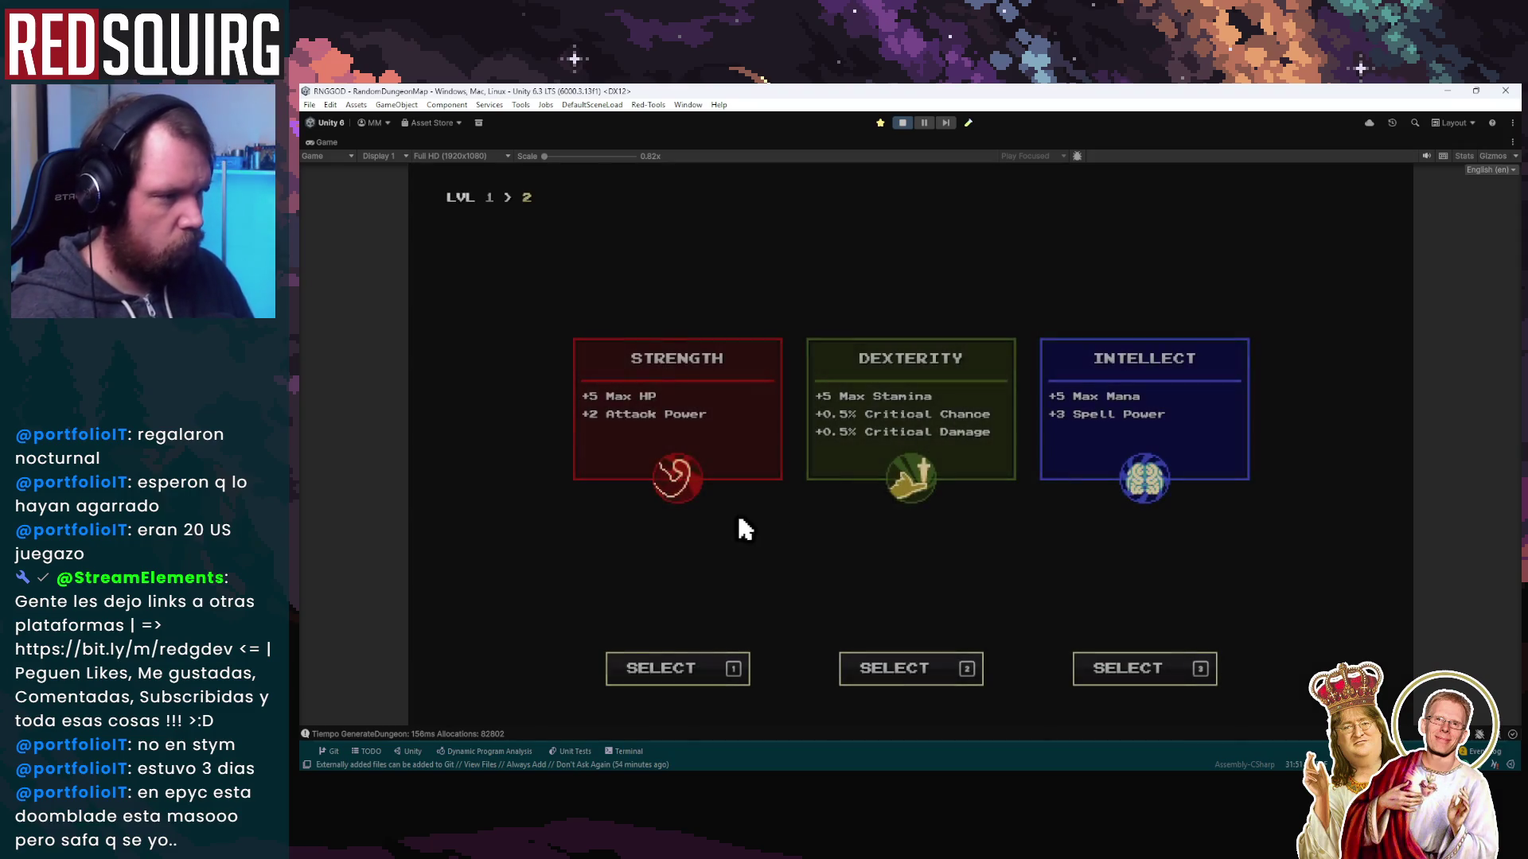
{"action": "left_click", "coordinate": [1132, 423]}
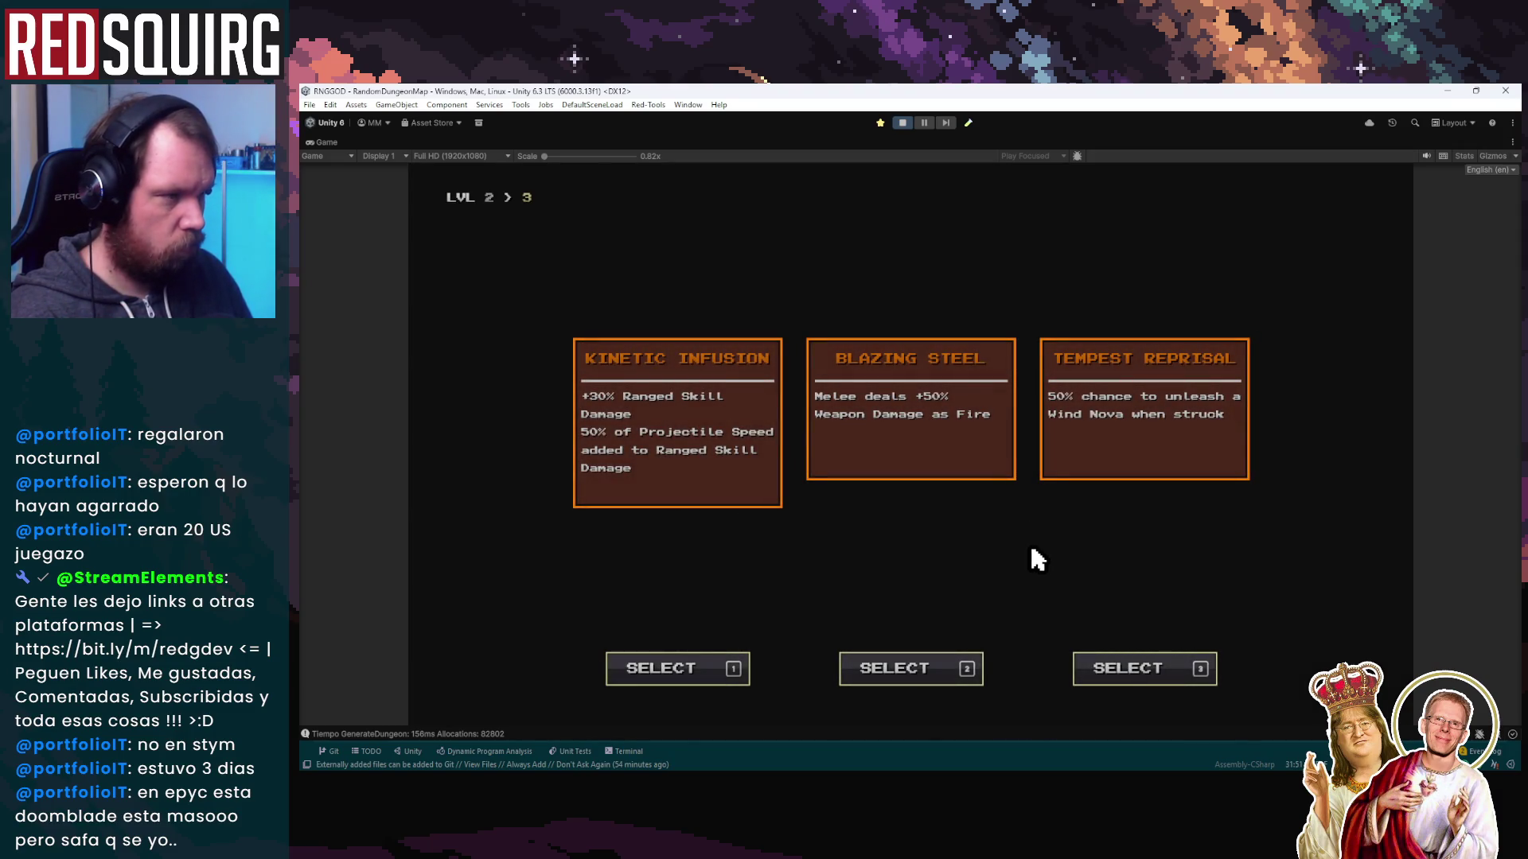
{"action": "left_click", "coordinate": [1199, 446]}
{"action": "left_click", "coordinate": [1186, 419]}
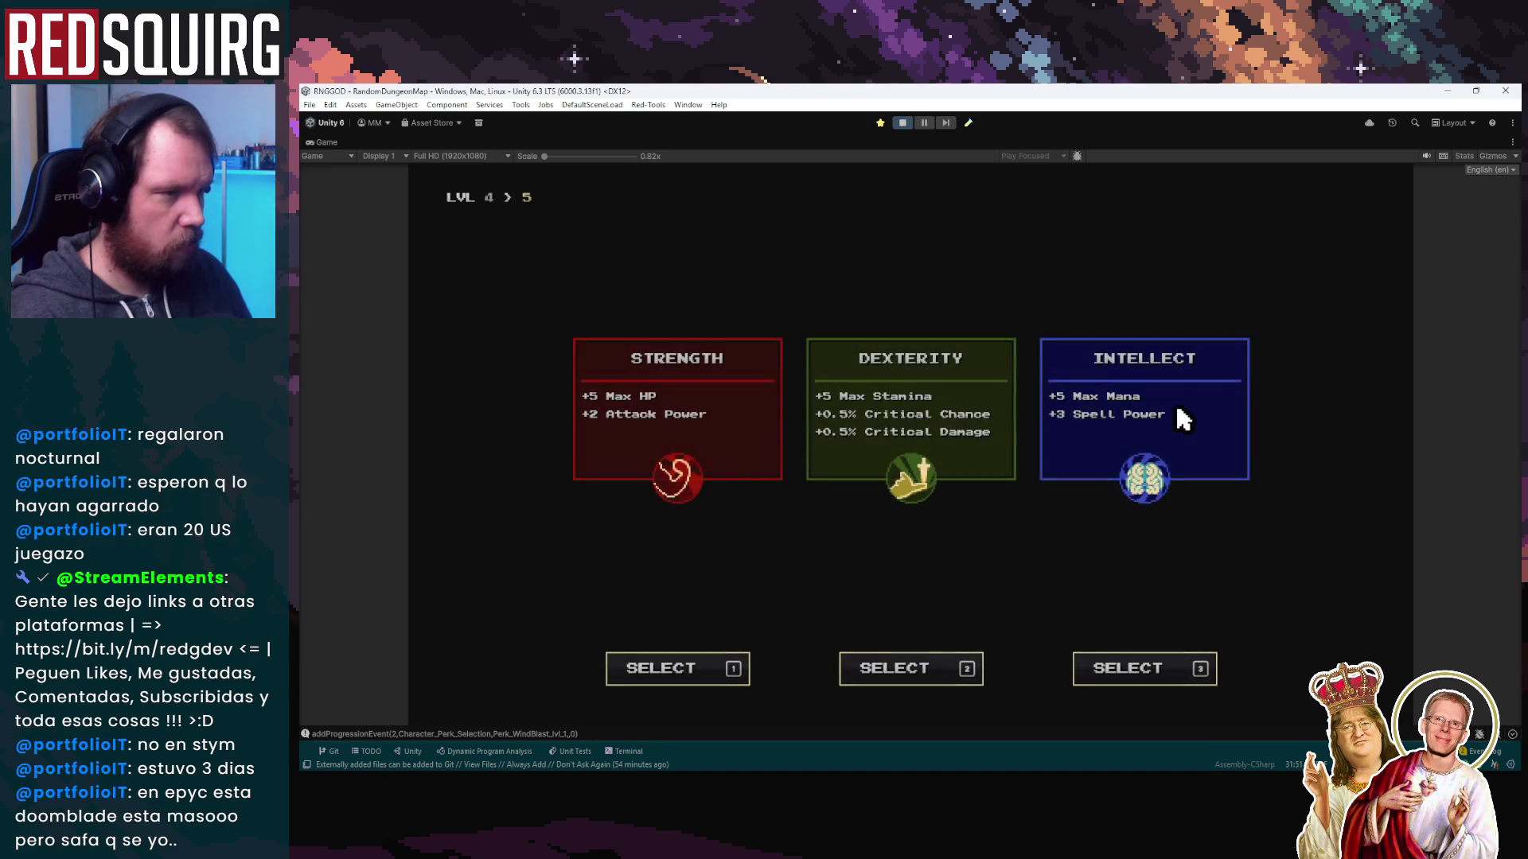
{"action": "left_click", "coordinate": [1183, 419]}
{"action": "left_click", "coordinate": [1184, 419]}
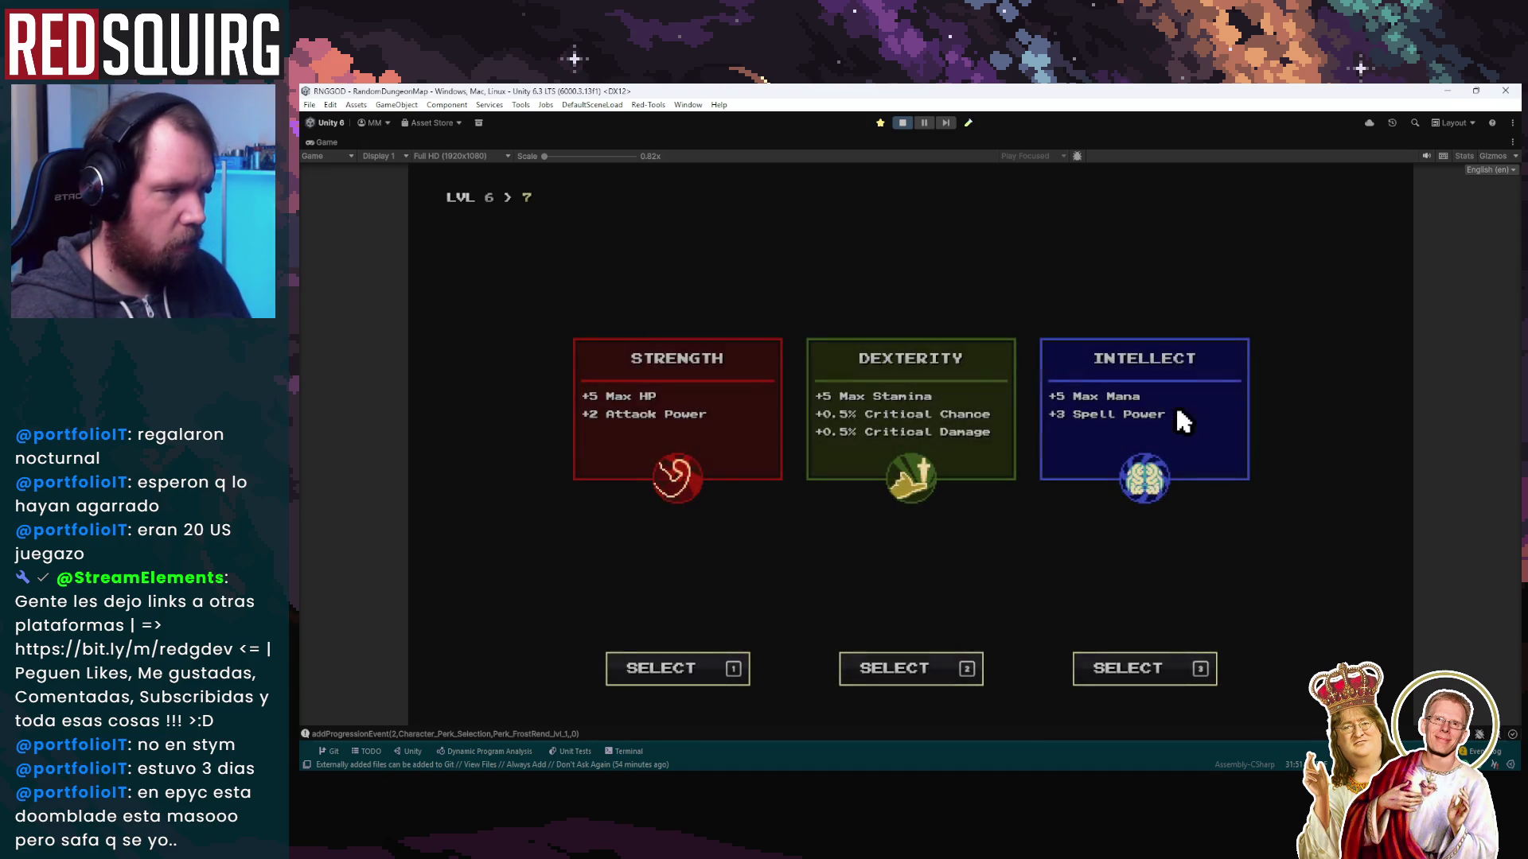
{"action": "left_click", "coordinate": [1178, 412]}
{"action": "double_click", "coordinate": [837, 321]}
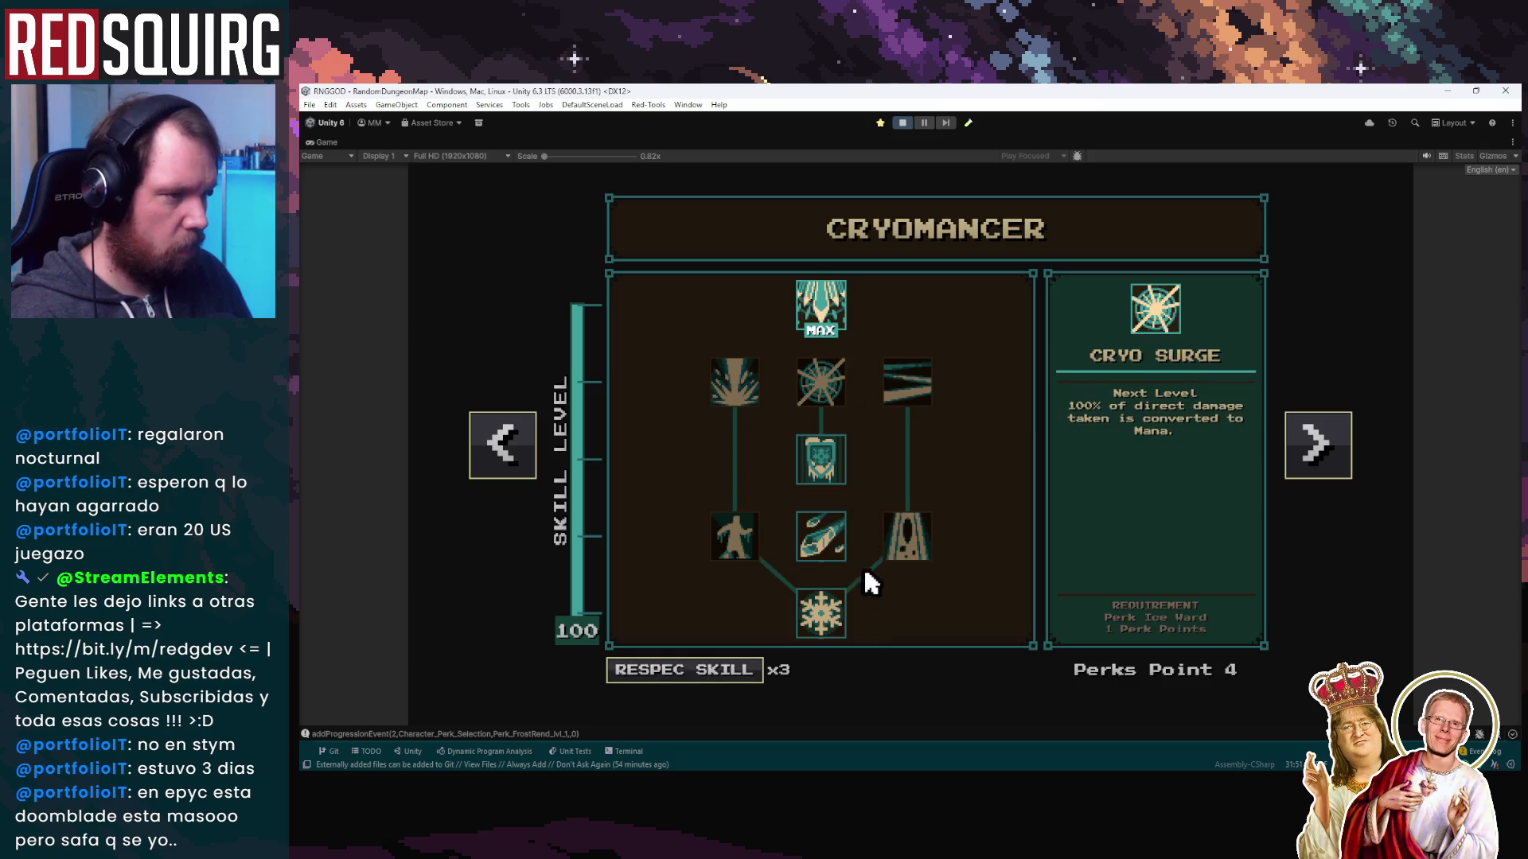
{"action": "key", "text": "Escape"}
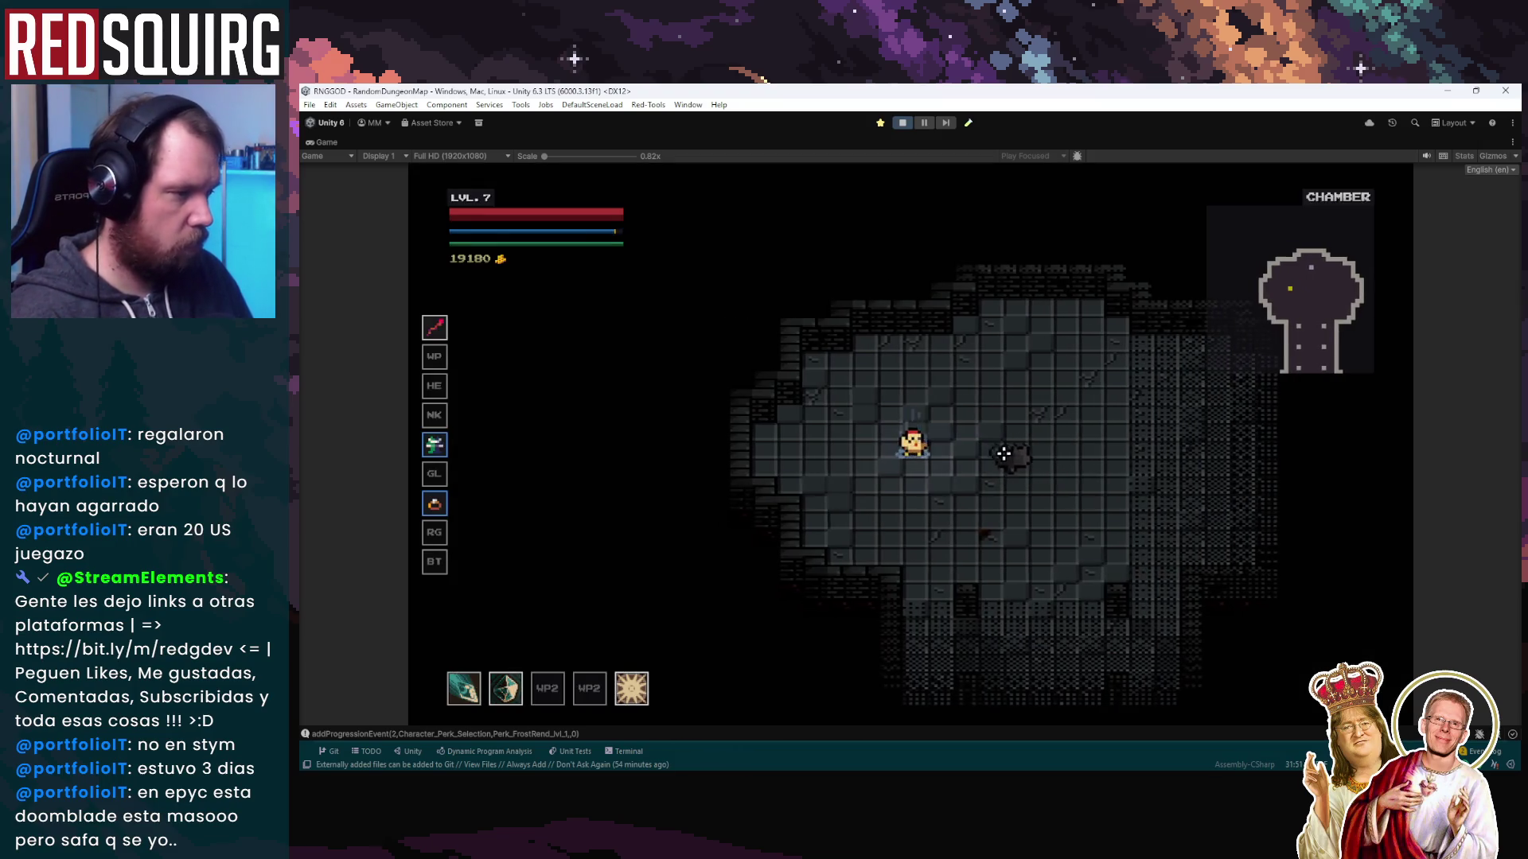
Move the level-7 character around the chamber arena, weaving past the enemy
{"action": "key", "text": "w"}
{"action": "key", "text": "d"}
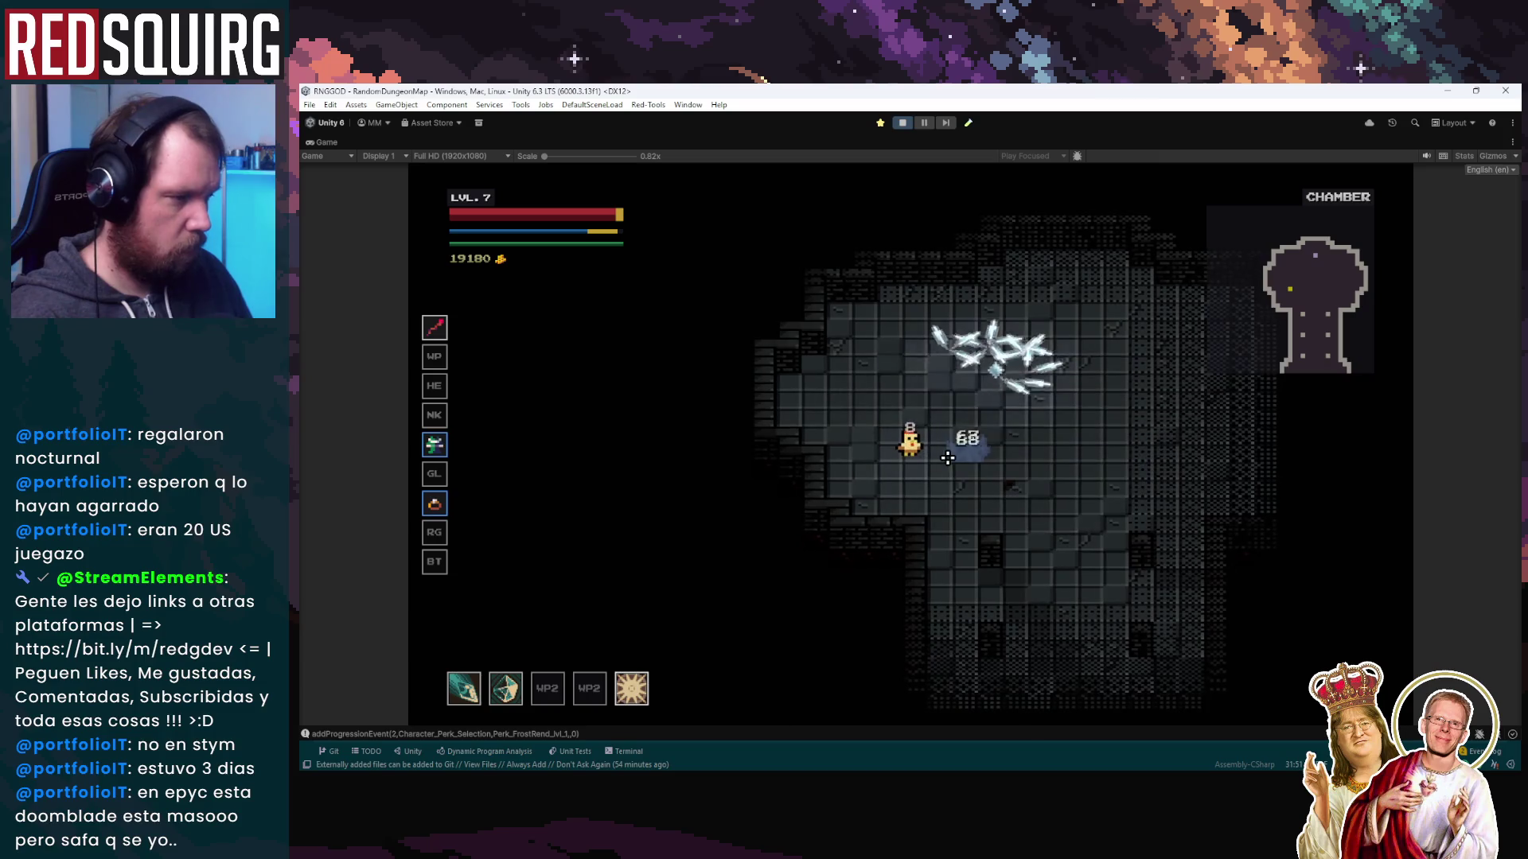
{"action": "key", "text": "d"}
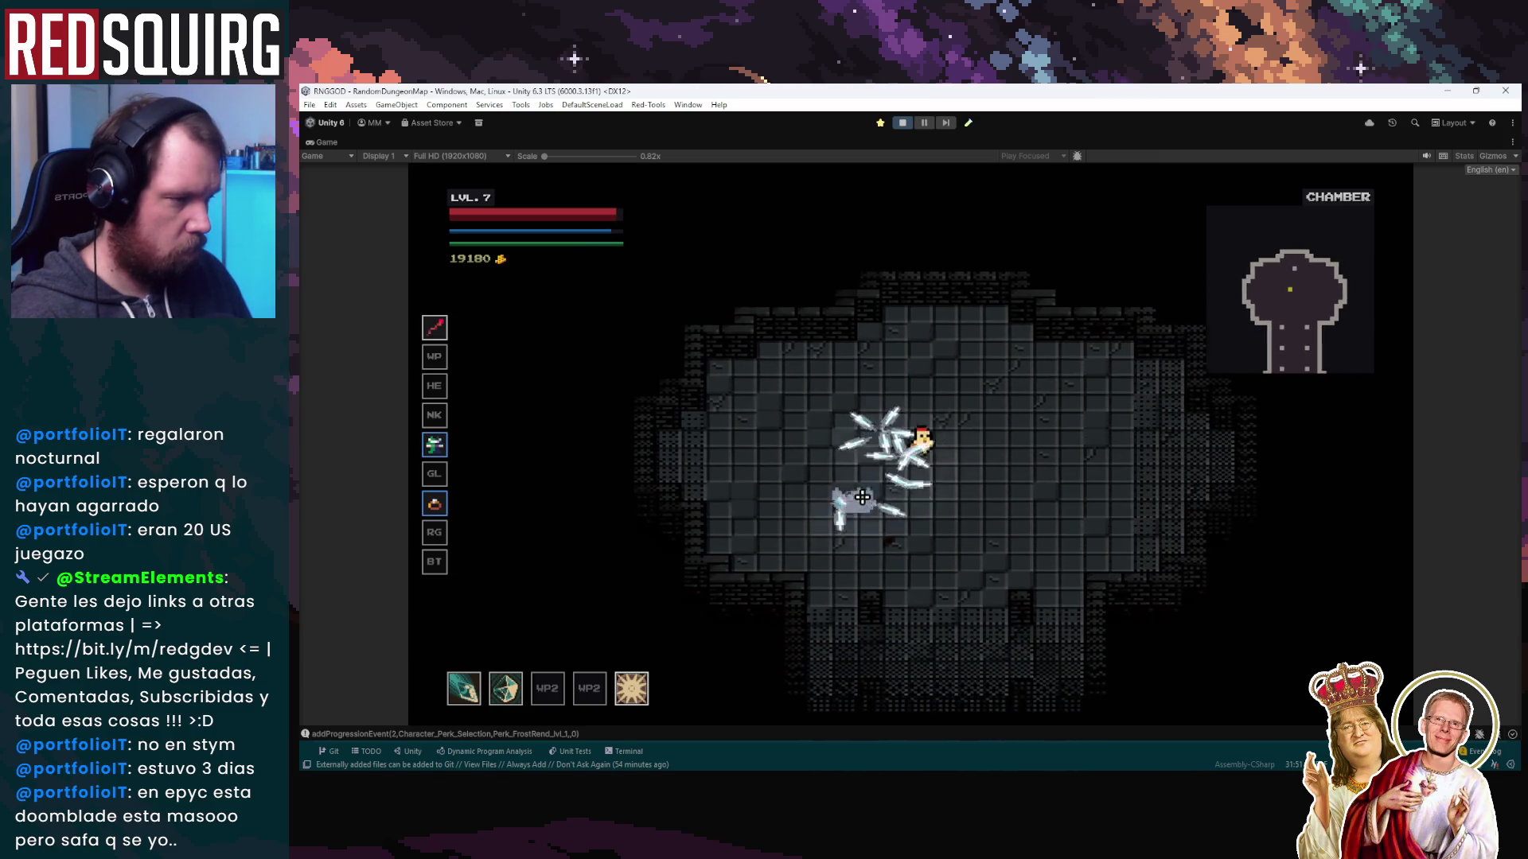
{"action": "key", "text": "s"}
{"action": "key", "text": "d"}
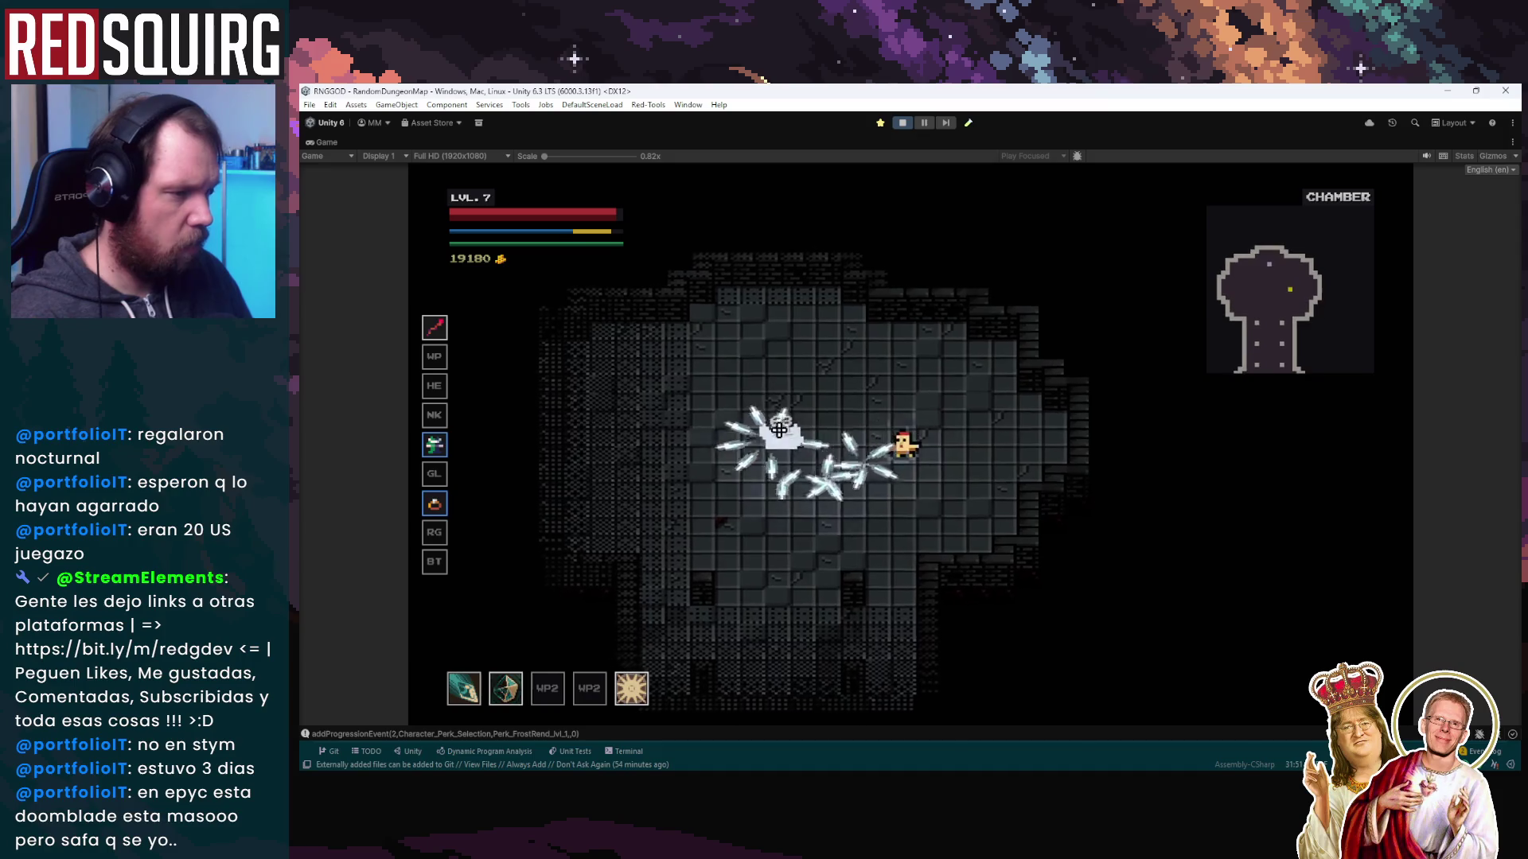
{"action": "key", "text": "a"}
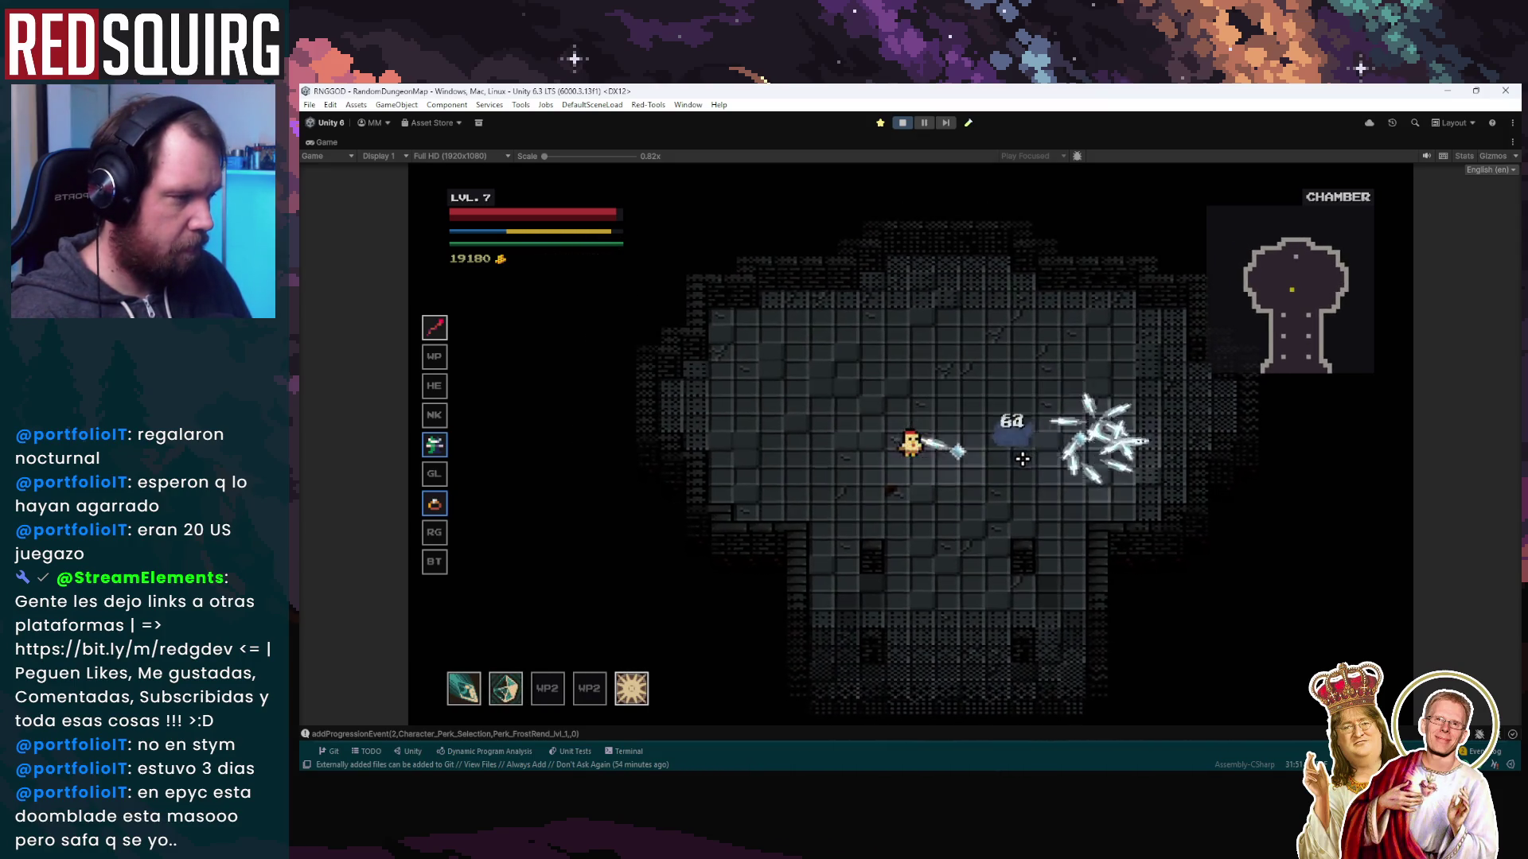
{"action": "key", "text": "w"}
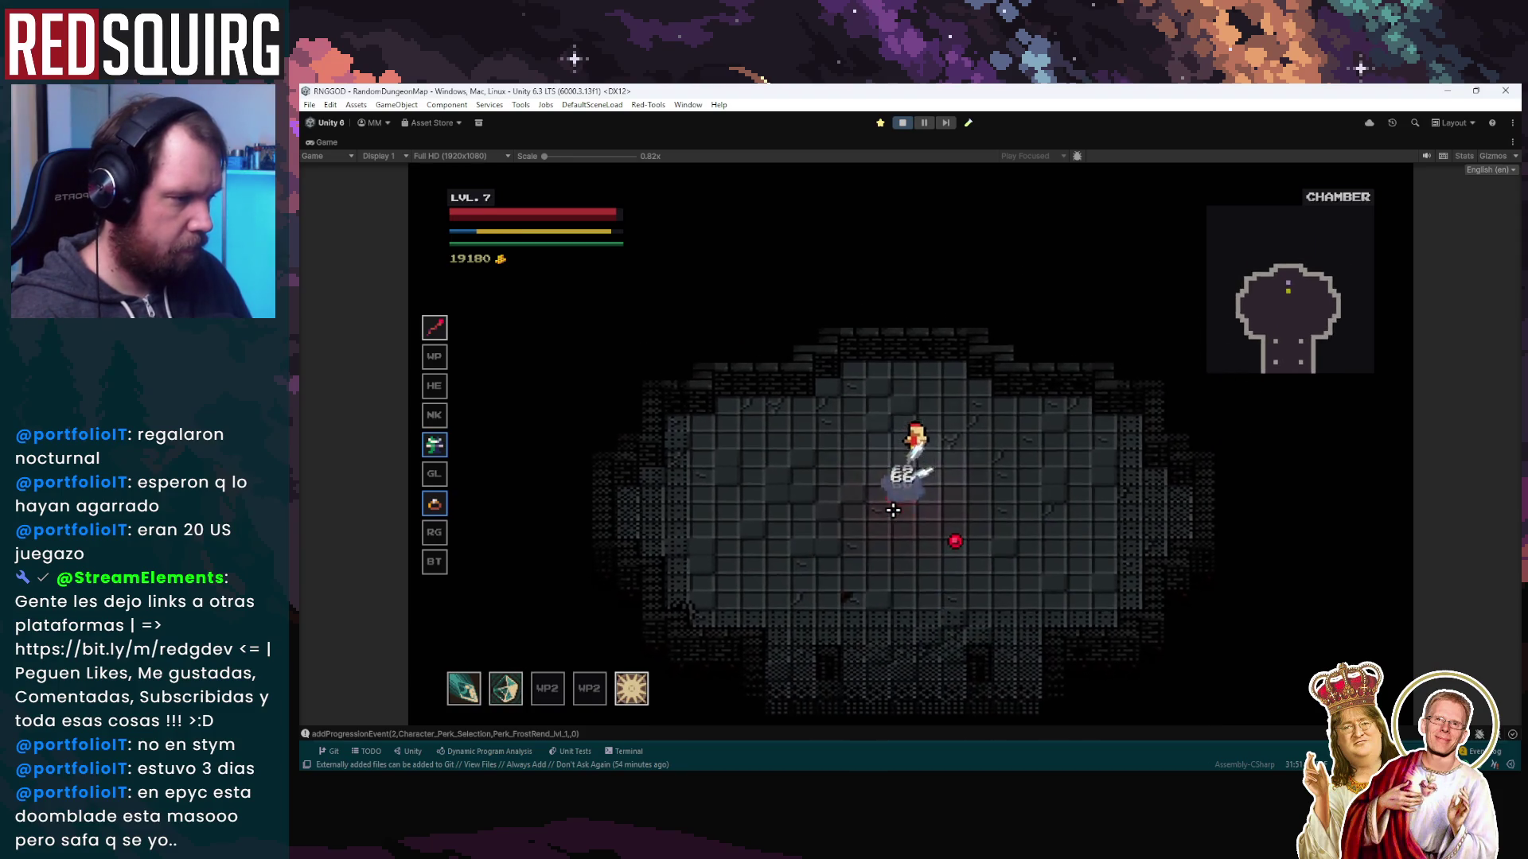
{"action": "key", "text": "s"}
{"action": "key", "text": "a"}
{"action": "key", "text": "s"}
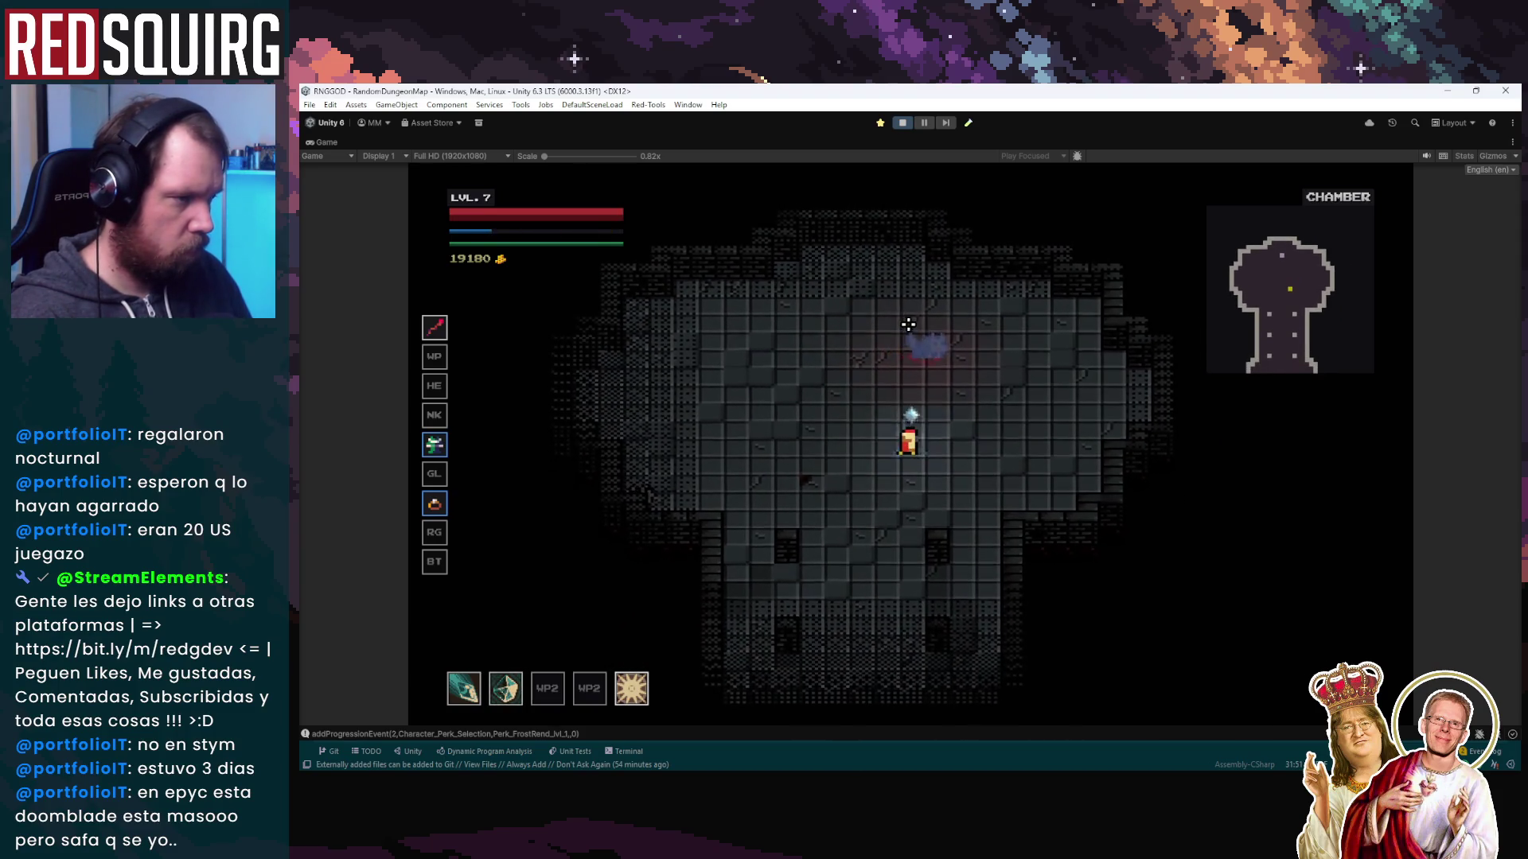
{"action": "key", "text": "a"}
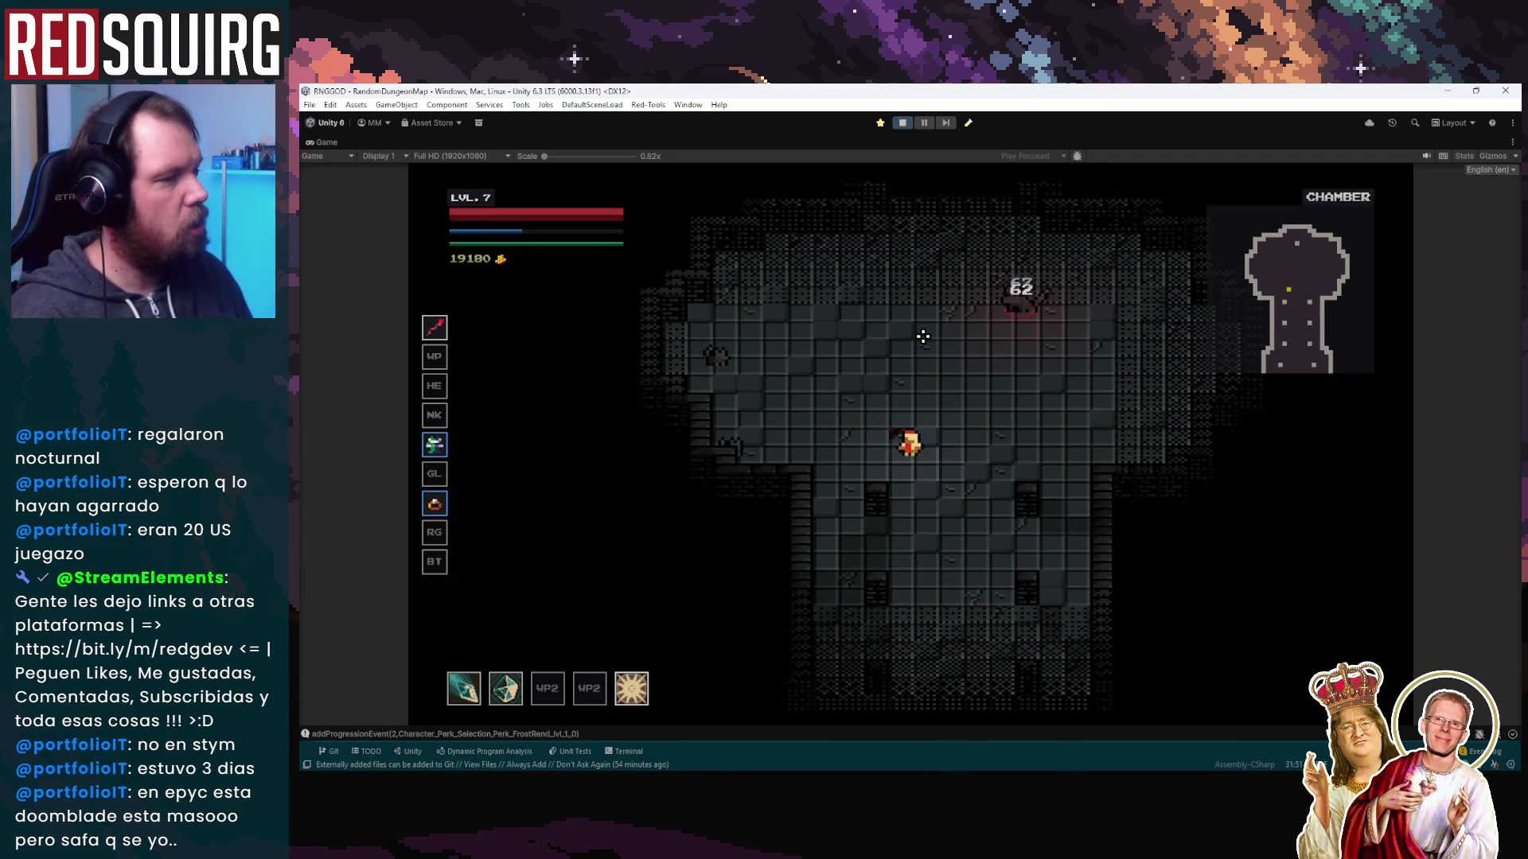
{"action": "key", "text": "w"}
{"action": "key", "text": "d"}
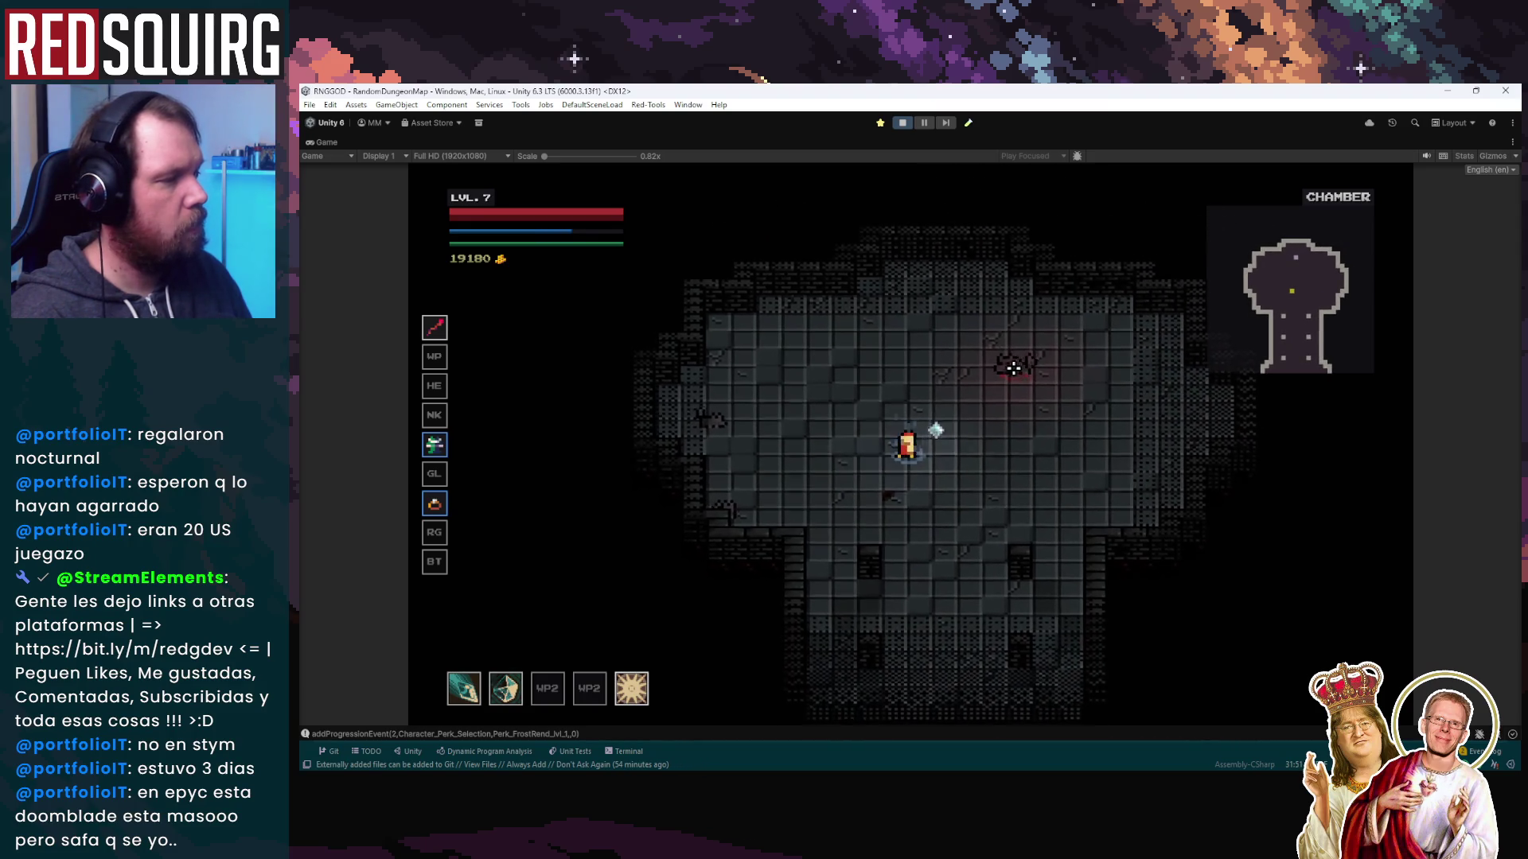
{"action": "key", "text": "w"}
{"action": "key", "text": "a"}
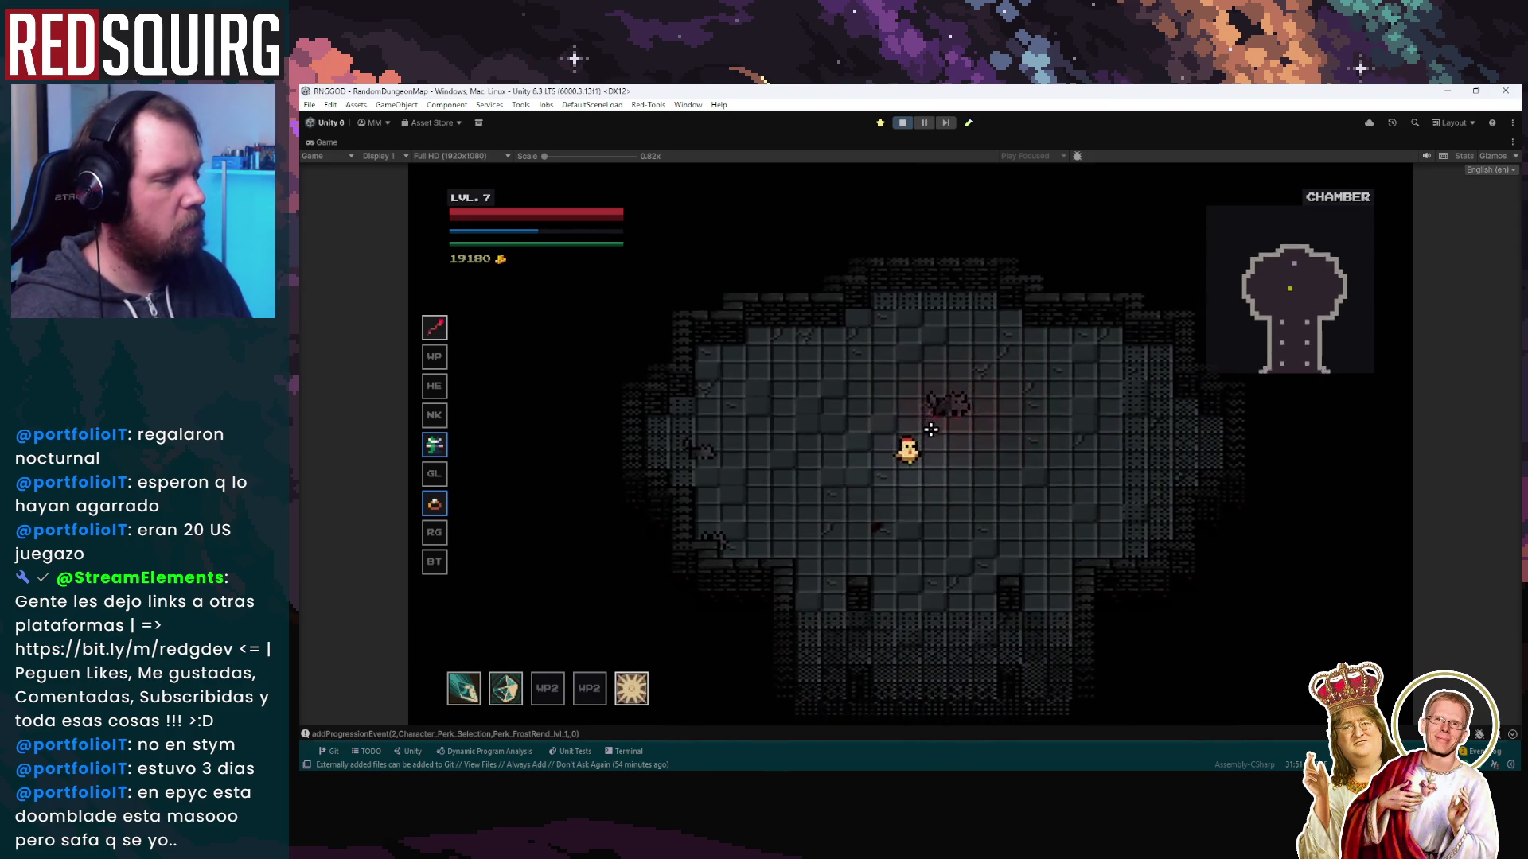
{"action": "key", "text": "w"}
{"action": "key", "text": "a"}
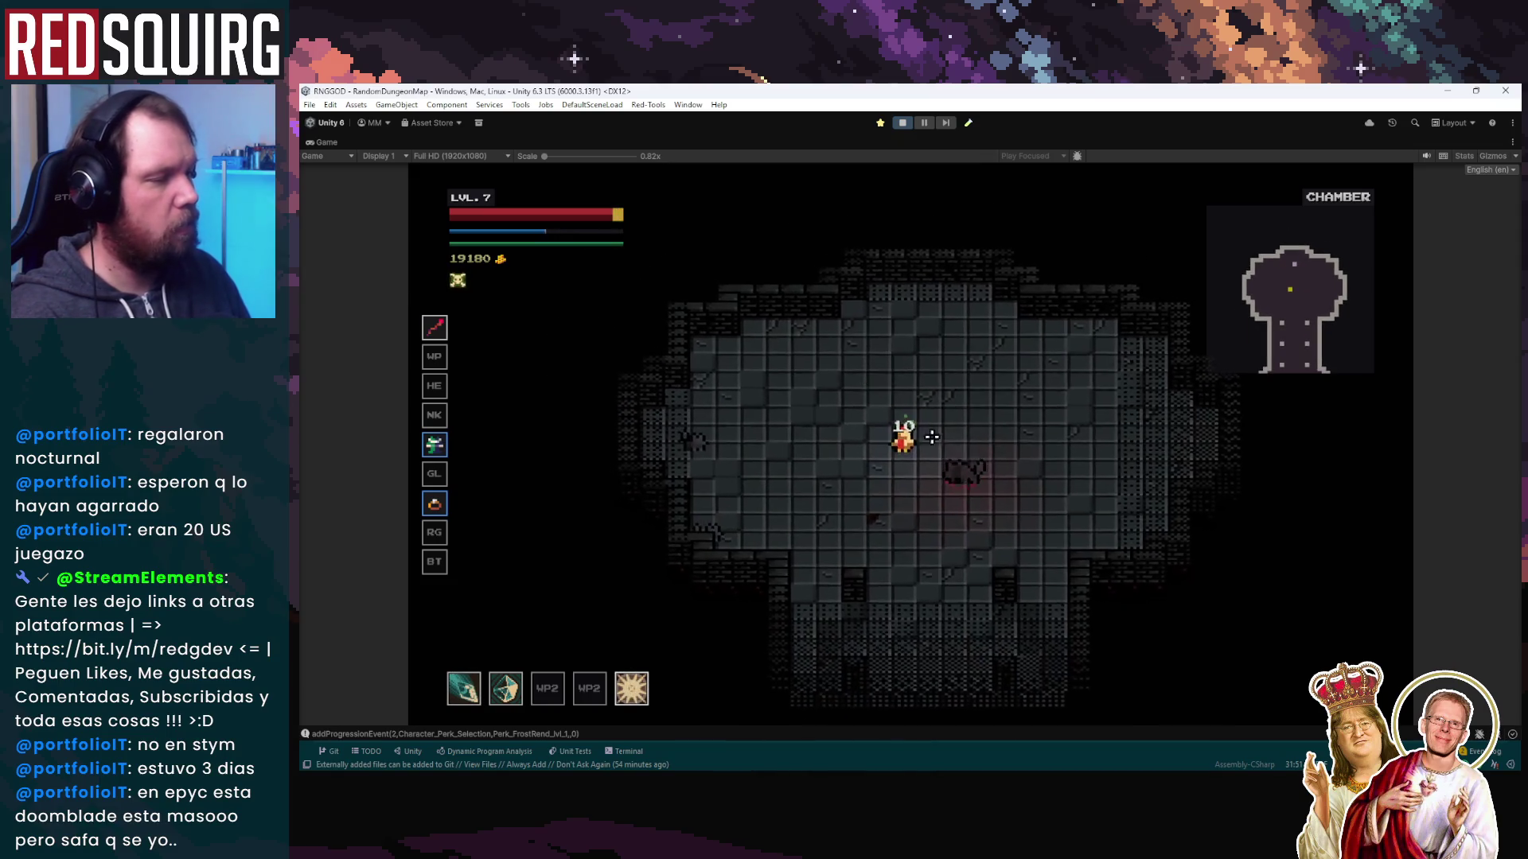
Finish off the enemy and head toward the blue portal, then stop the play-test and return to Aseprite
{"action": "key", "text": "s"}
{"action": "key", "text": "a"}
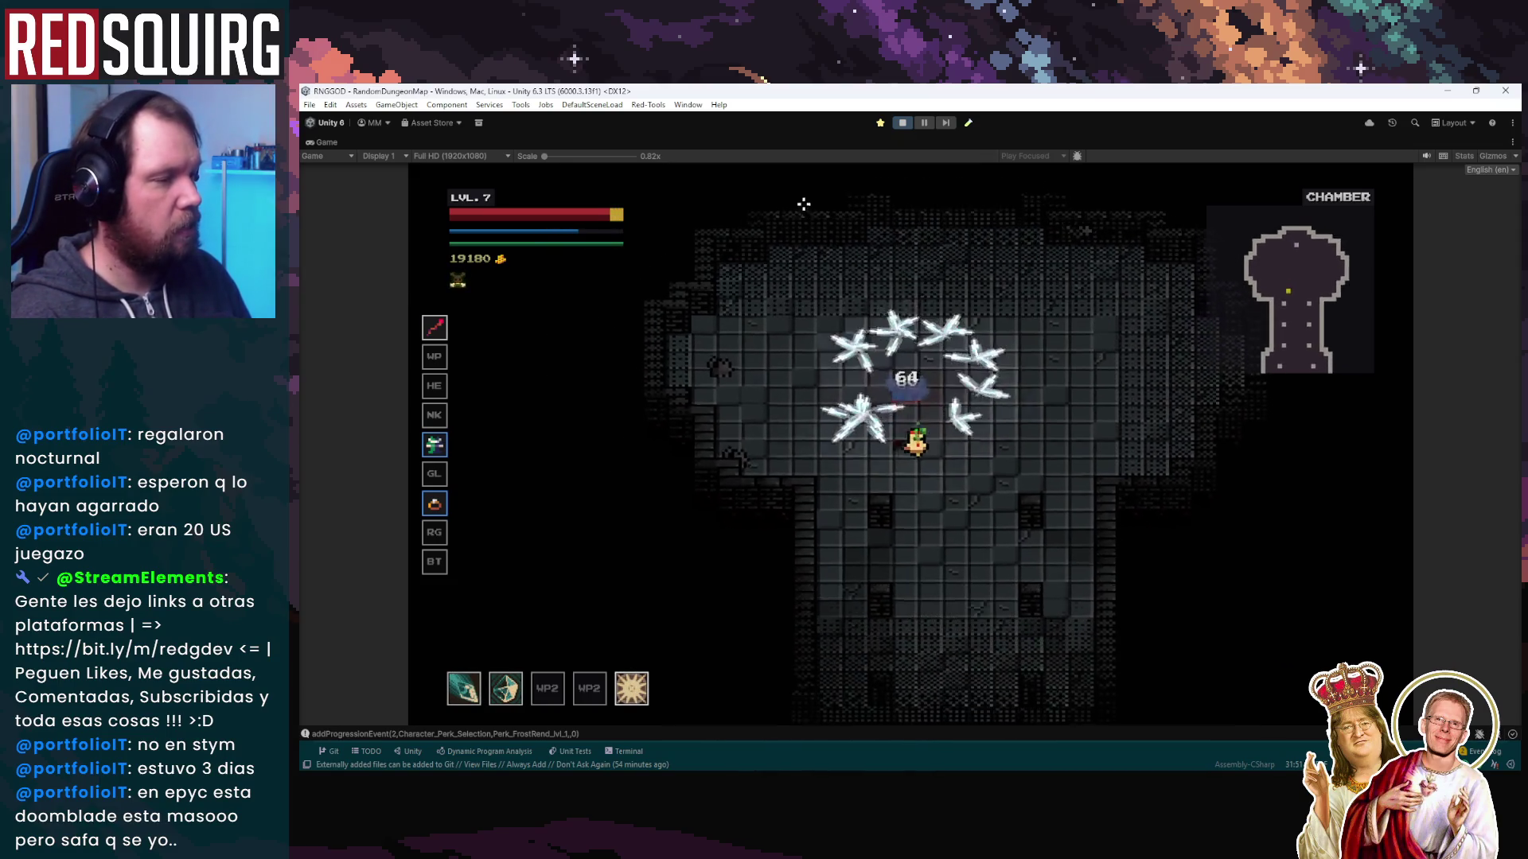
{"action": "key", "text": "w"}
{"action": "key", "text": "d"}
{"action": "key", "text": "a"}
{"action": "key", "text": "w"}
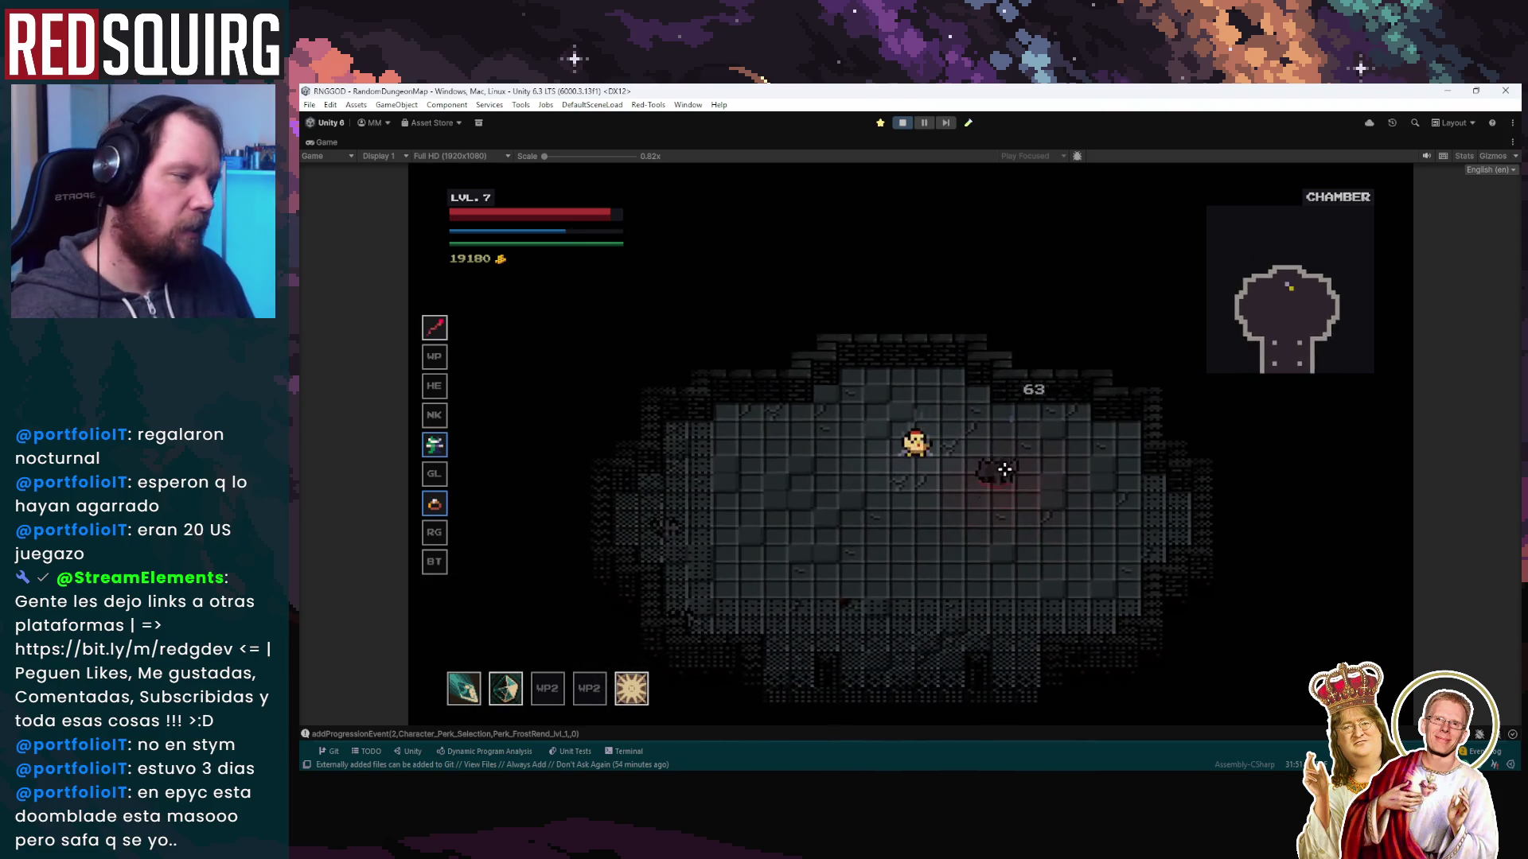
{"action": "key", "text": "s"}
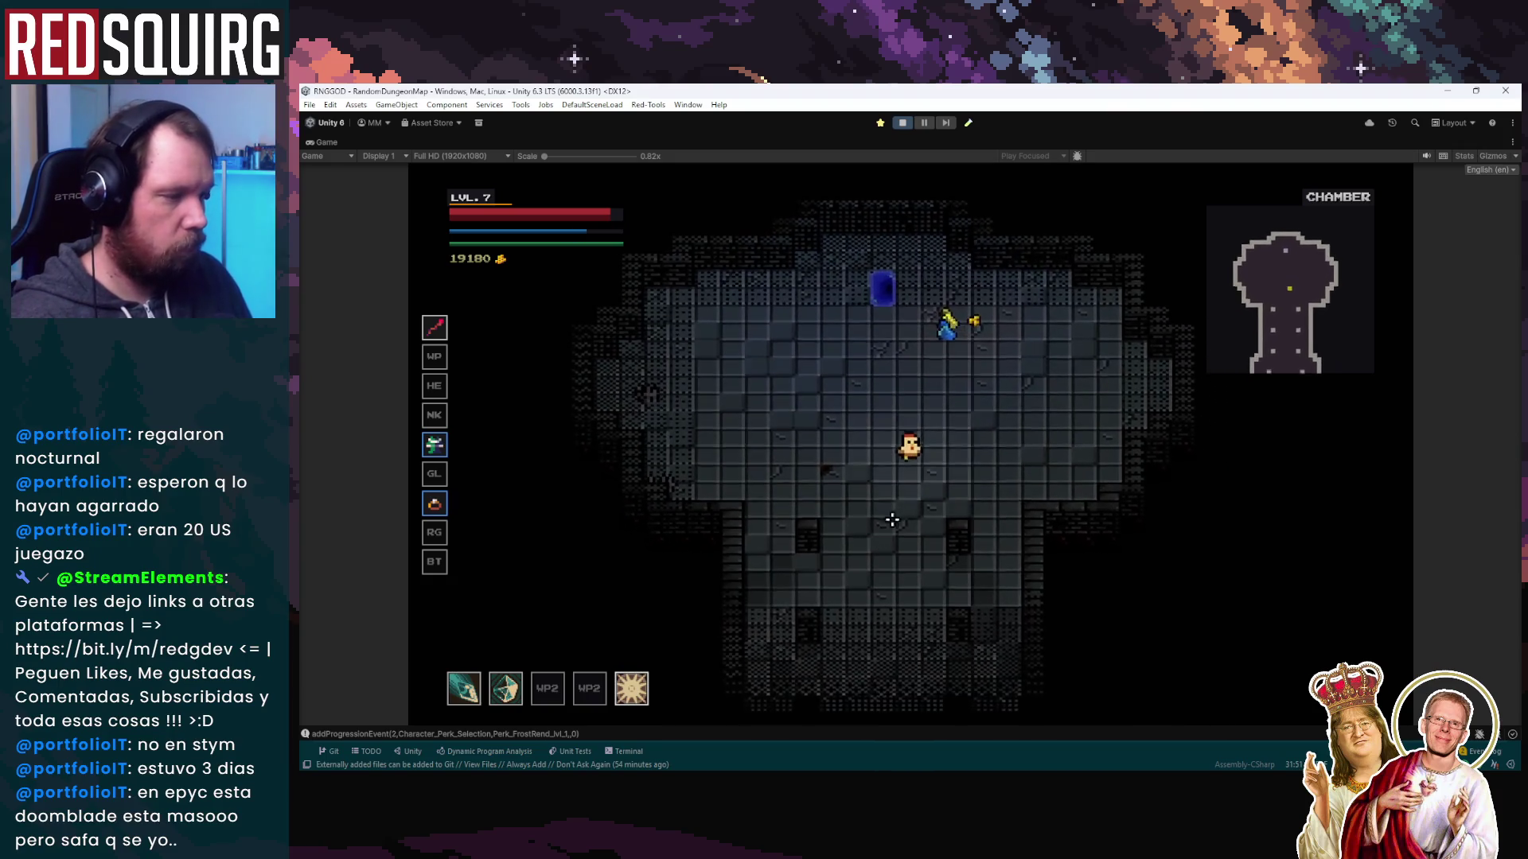
{"action": "key", "text": "s"}
{"action": "key", "text": "a"}
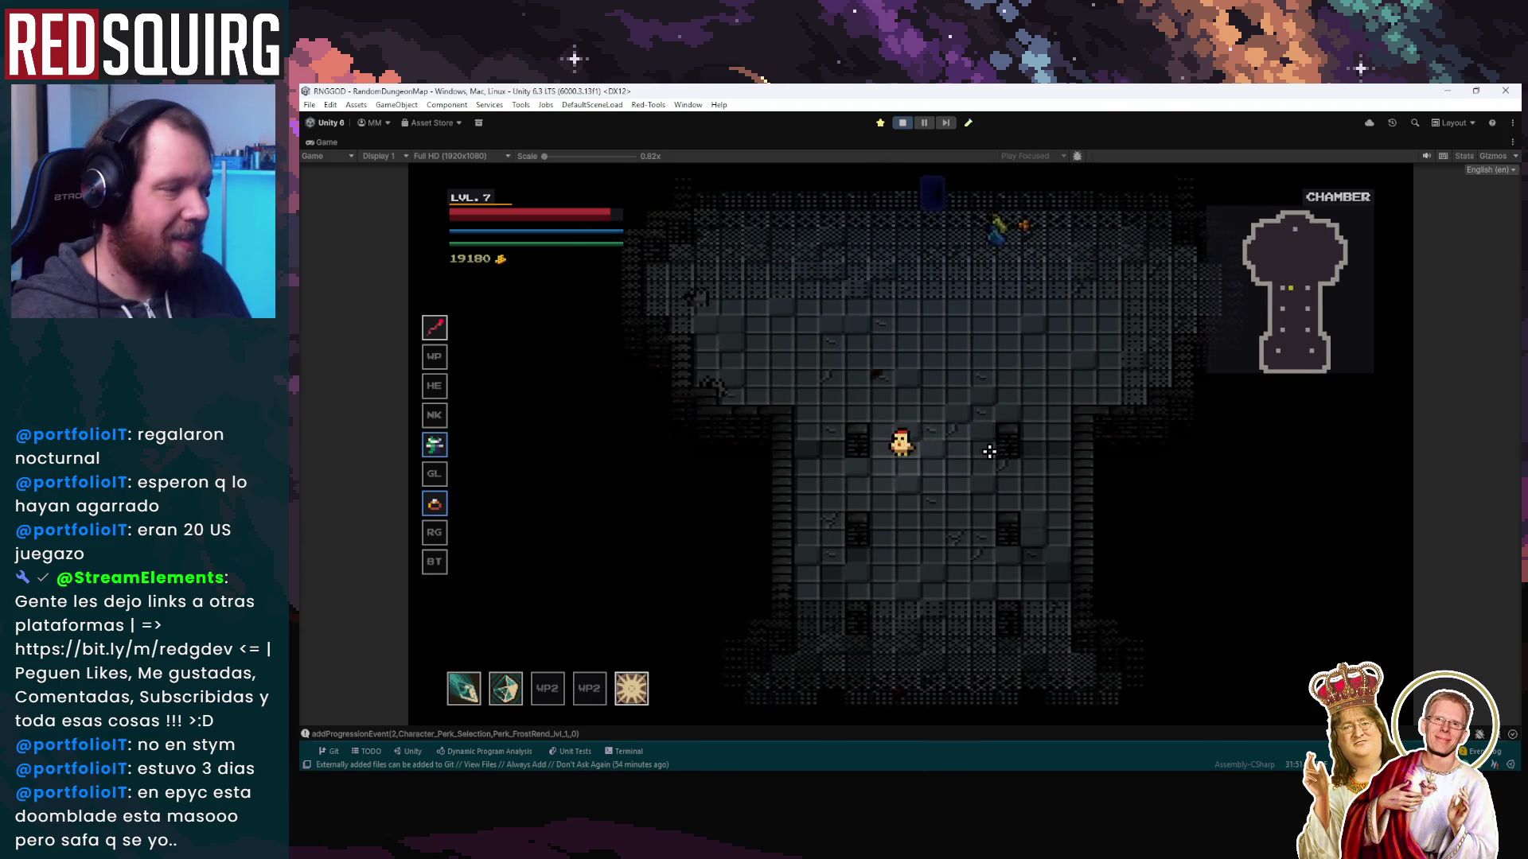
{"action": "key", "text": "w"}
{"action": "key", "text": "d"}
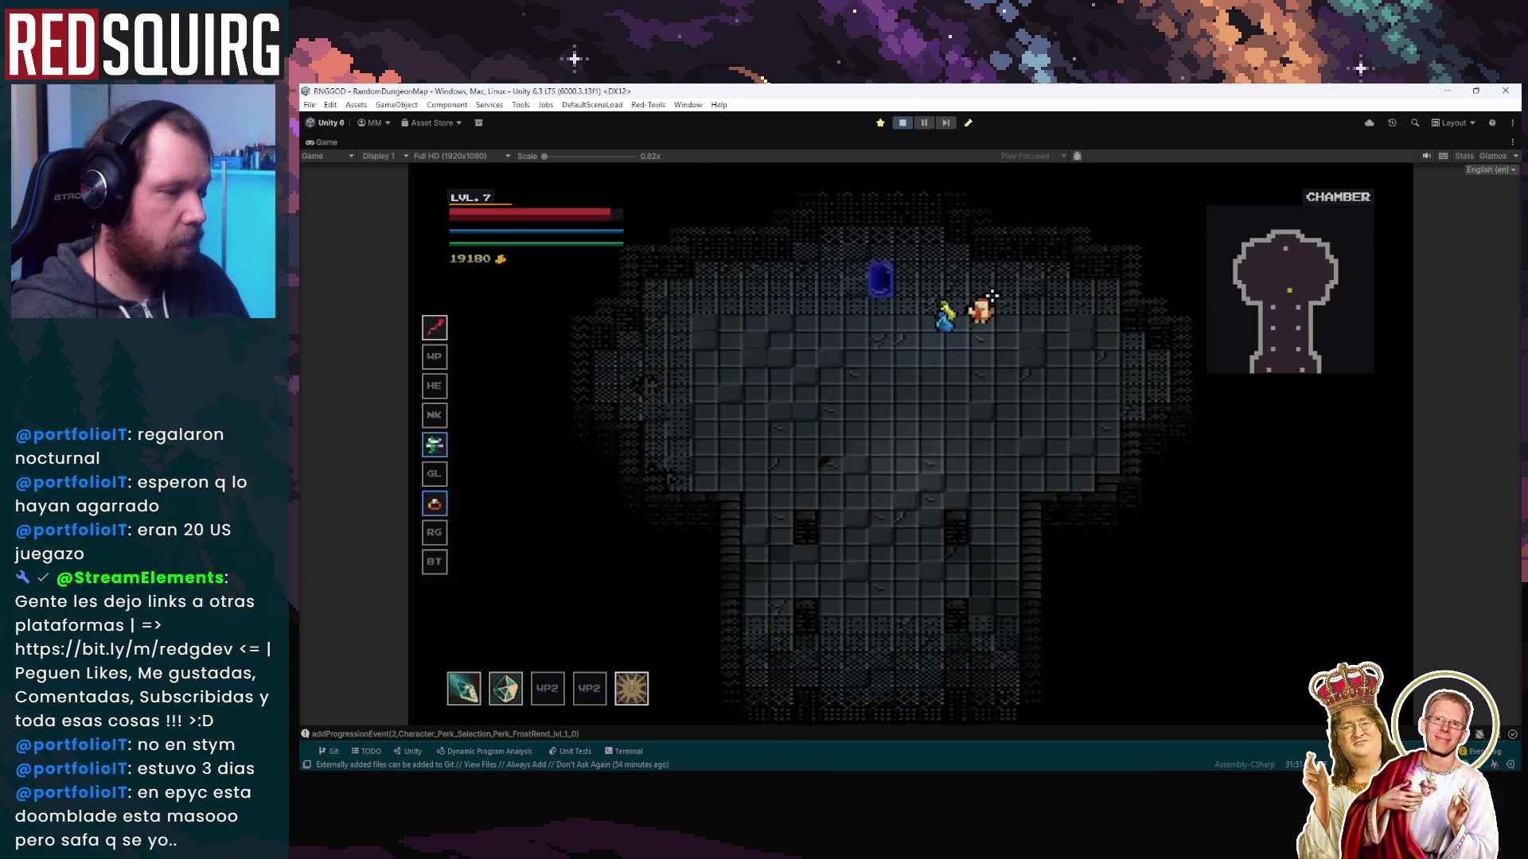
{"action": "key", "text": "s"}
{"action": "key", "text": "a"}
{"action": "key", "text": "w"}
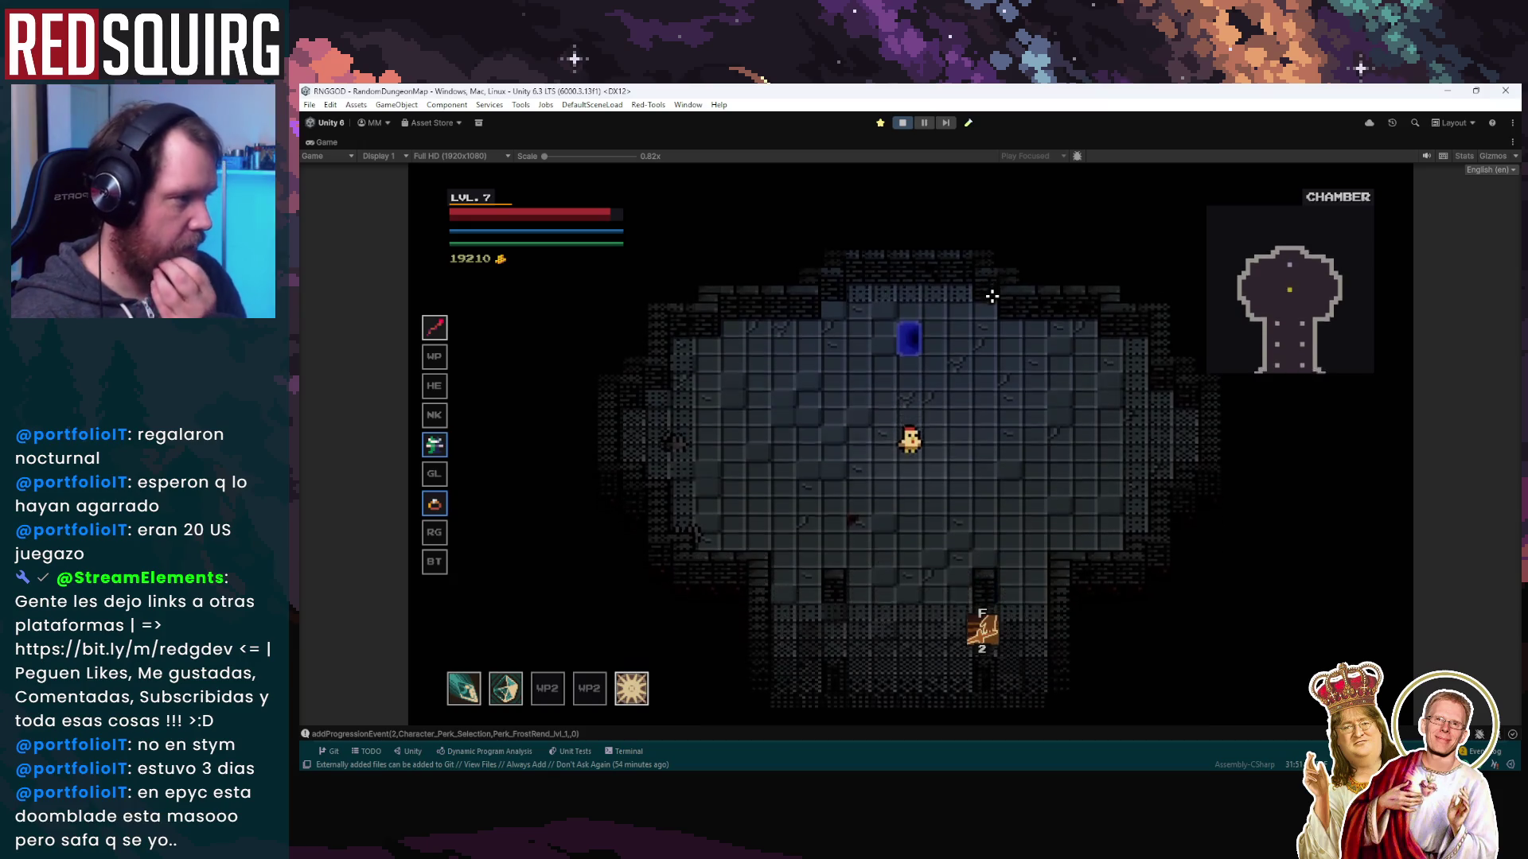
{"action": "key", "text": "s"}
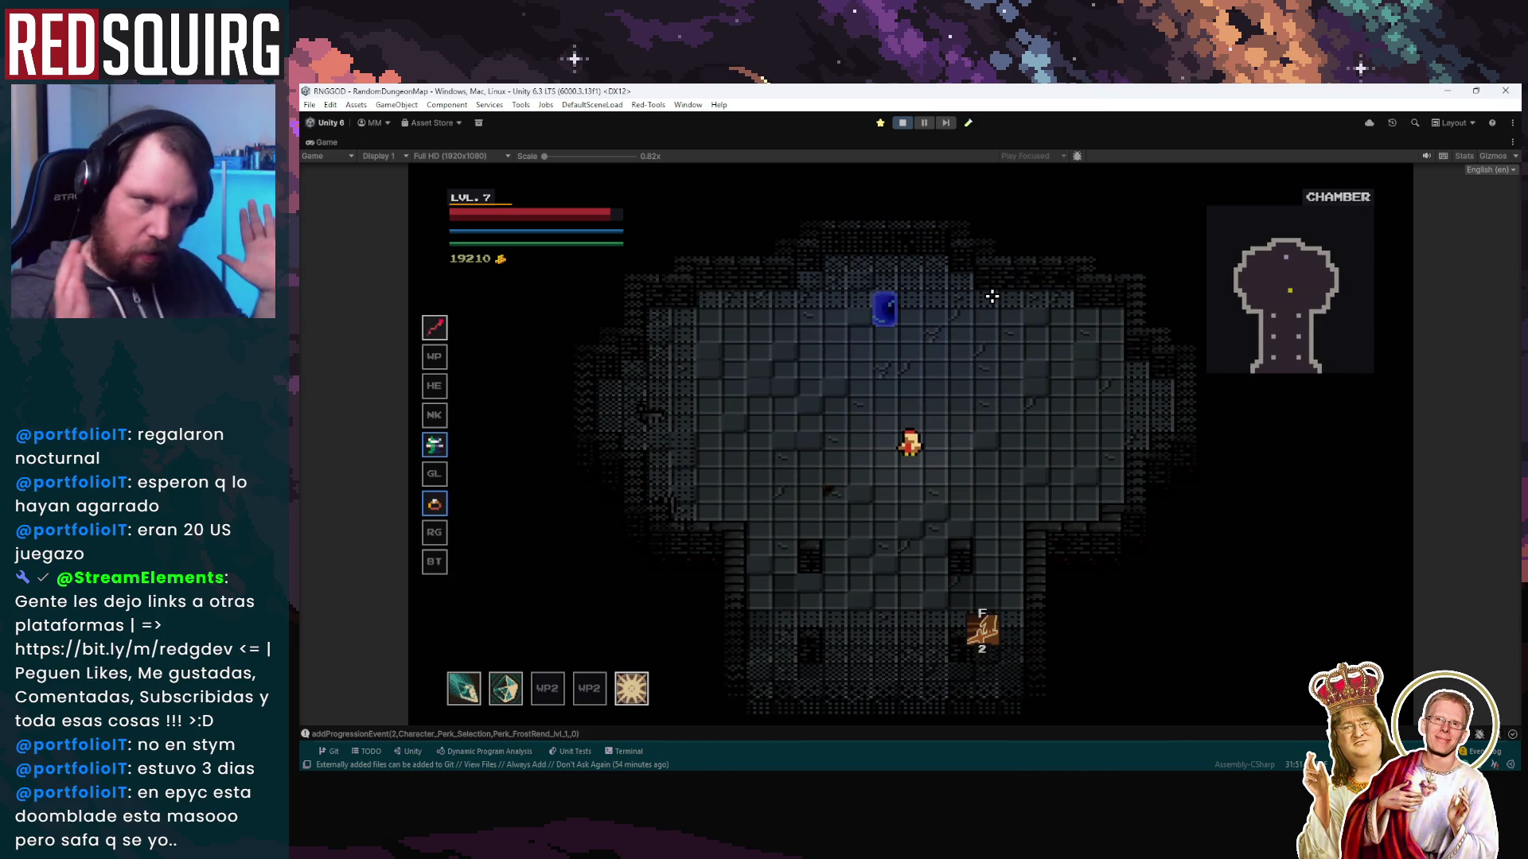
{"action": "left_click", "coordinate": [902, 122]}
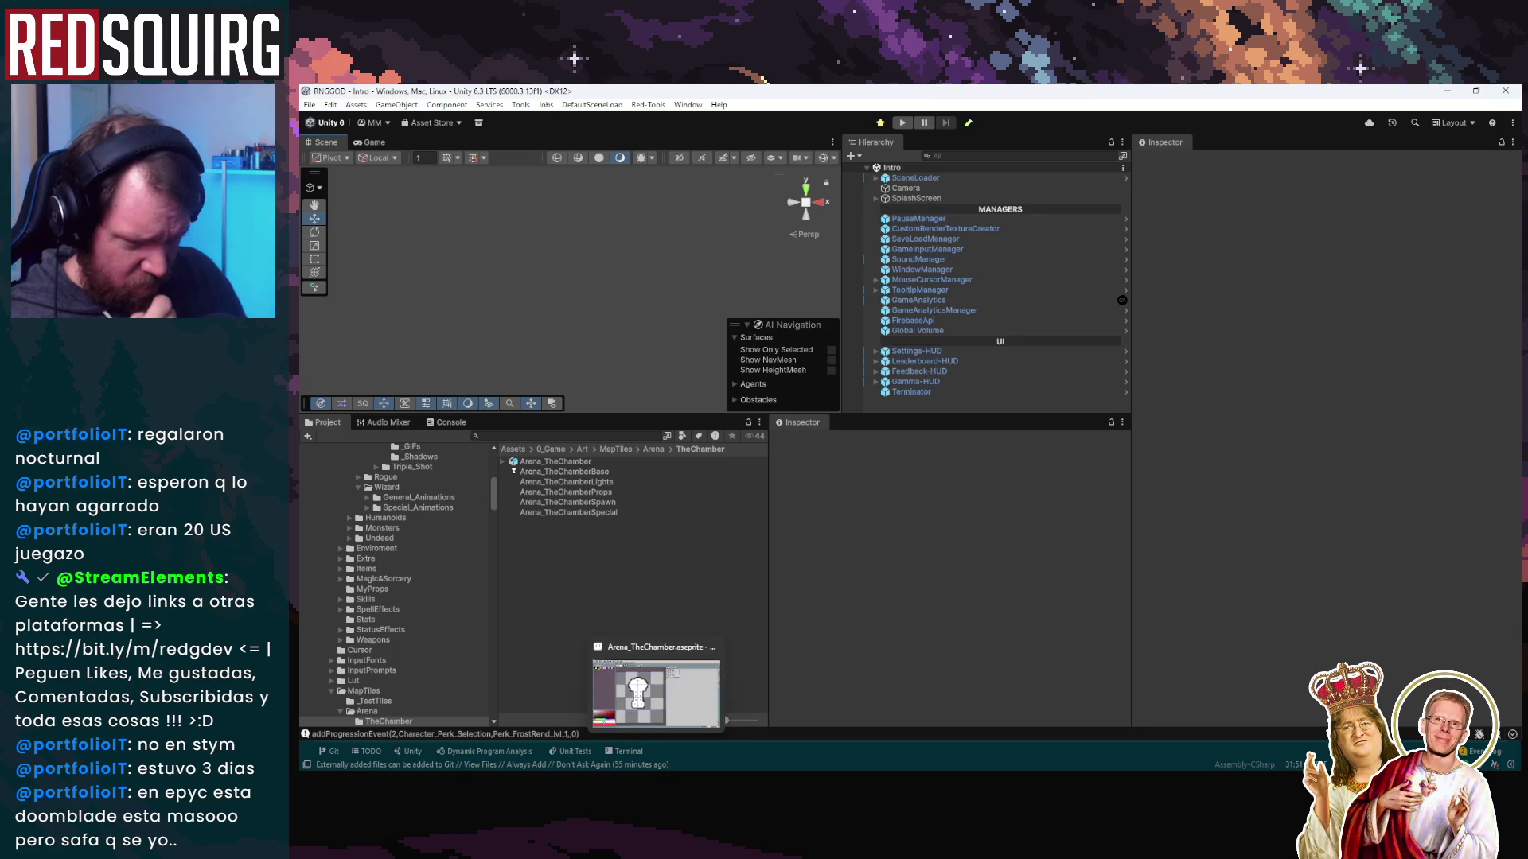
{"action": "left_click", "coordinate": [628, 689]}
Shift the left half of the chamber outline two pixels to the right
{"action": "mouse_move", "coordinate": [612, 231]}
{"action": "left_mouse_down"}
{"action": "mouse_move", "coordinate": [716, 608]}
{"action": "mouse_move", "coordinate": [733, 614]}
{"action": "left_mouse_up"}
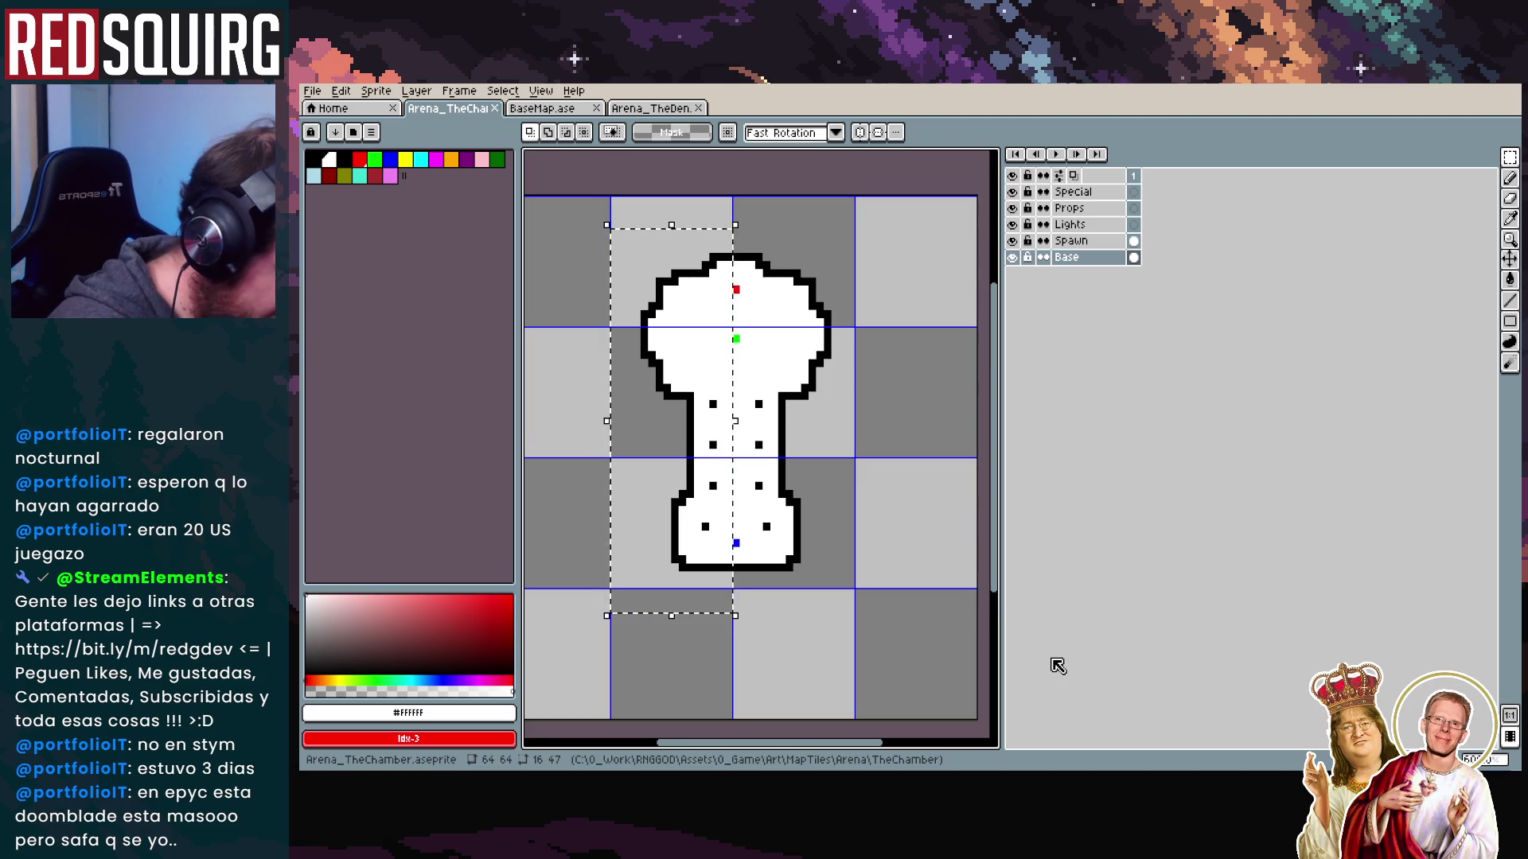
{"action": "key", "text": "Right"}
{"action": "key", "text": "Right"}
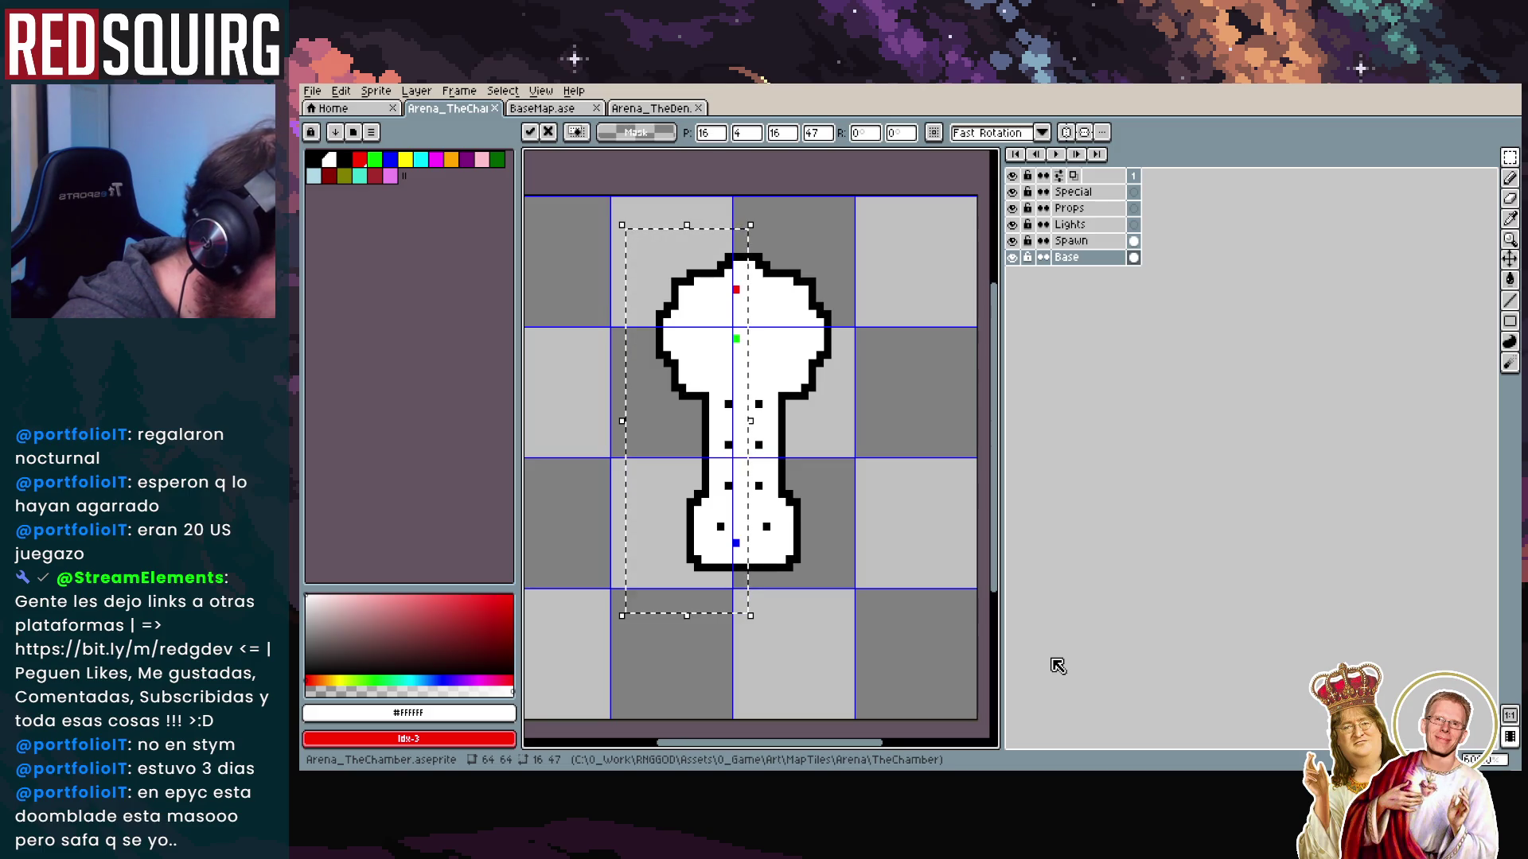
{"action": "key", "text": "Return"}
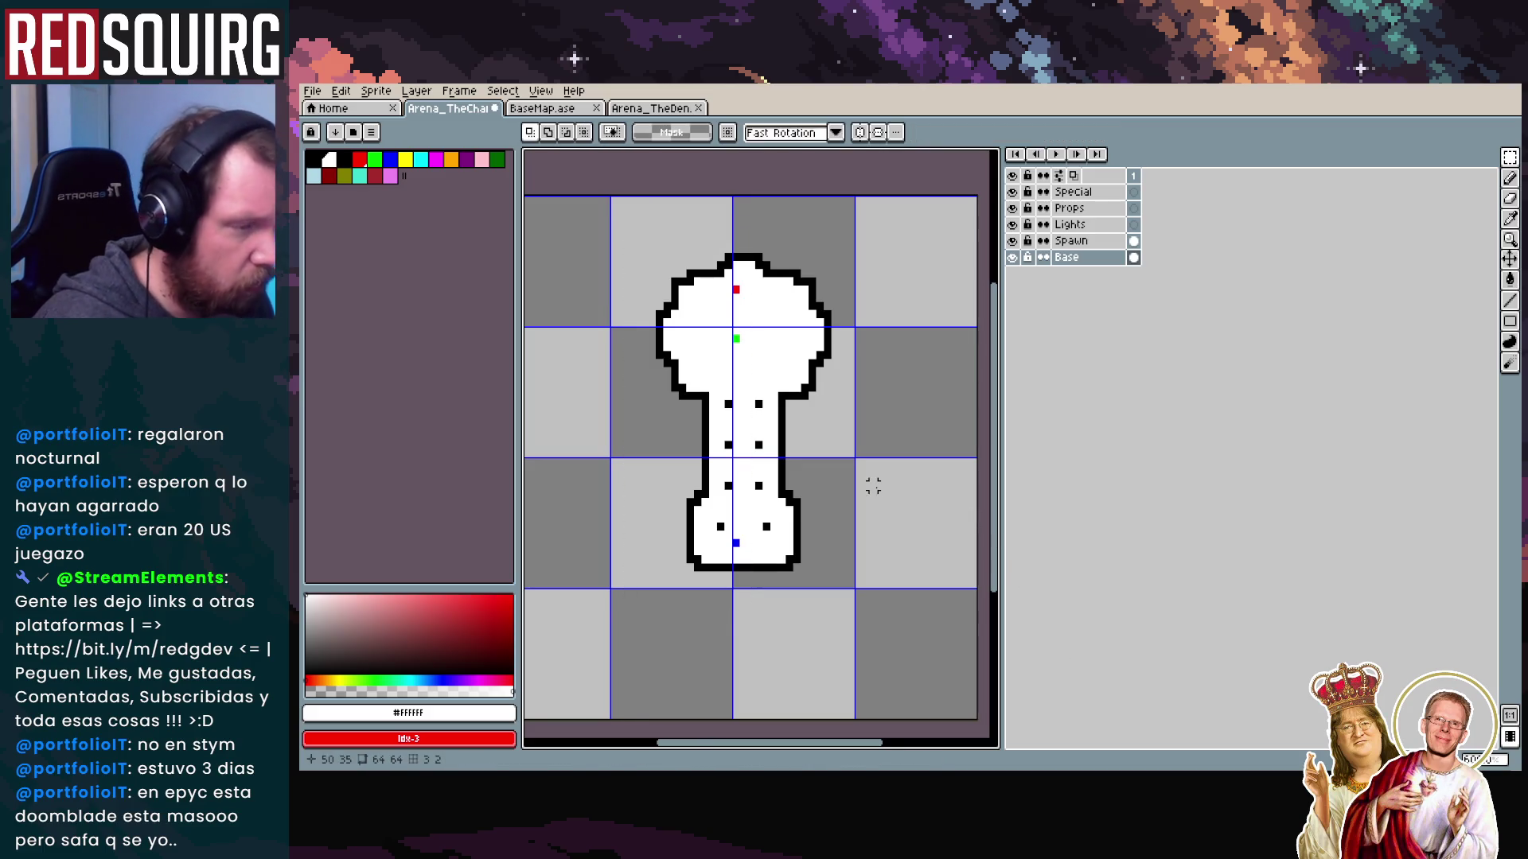
{"action": "scroll", "coordinate": [755, 409], "scroll_direction": "up", "scroll_amount": 3}
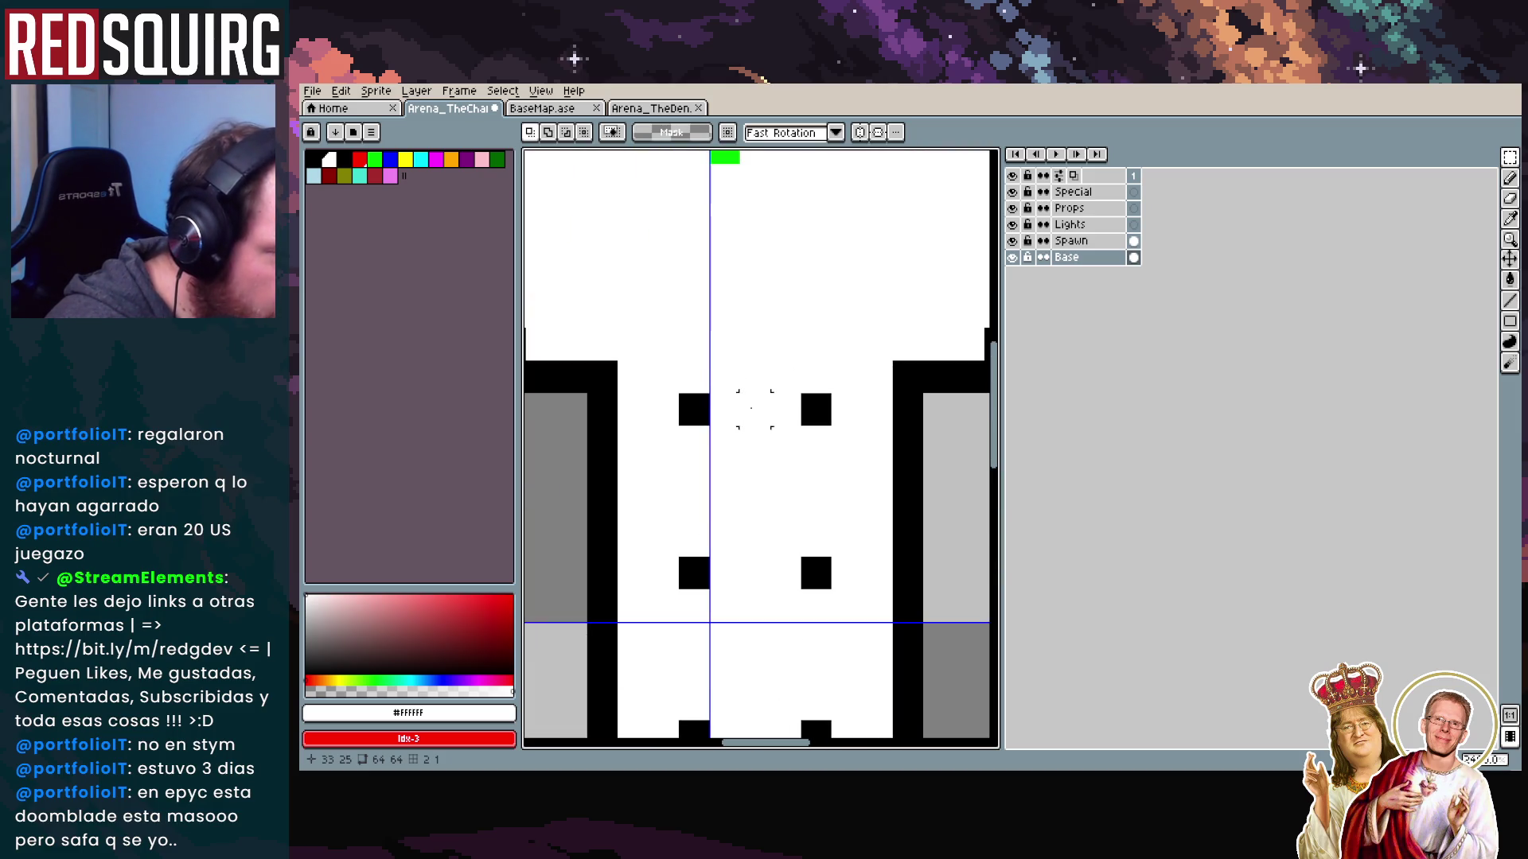
{"action": "scroll", "coordinate": [785, 507], "scroll_direction": "down", "scroll_amount": 3}
Shift the whole chamber shape one pixel to the left
{"action": "left_click_drag", "start_coordinate": [630, 285], "coordinate": [908, 671]}
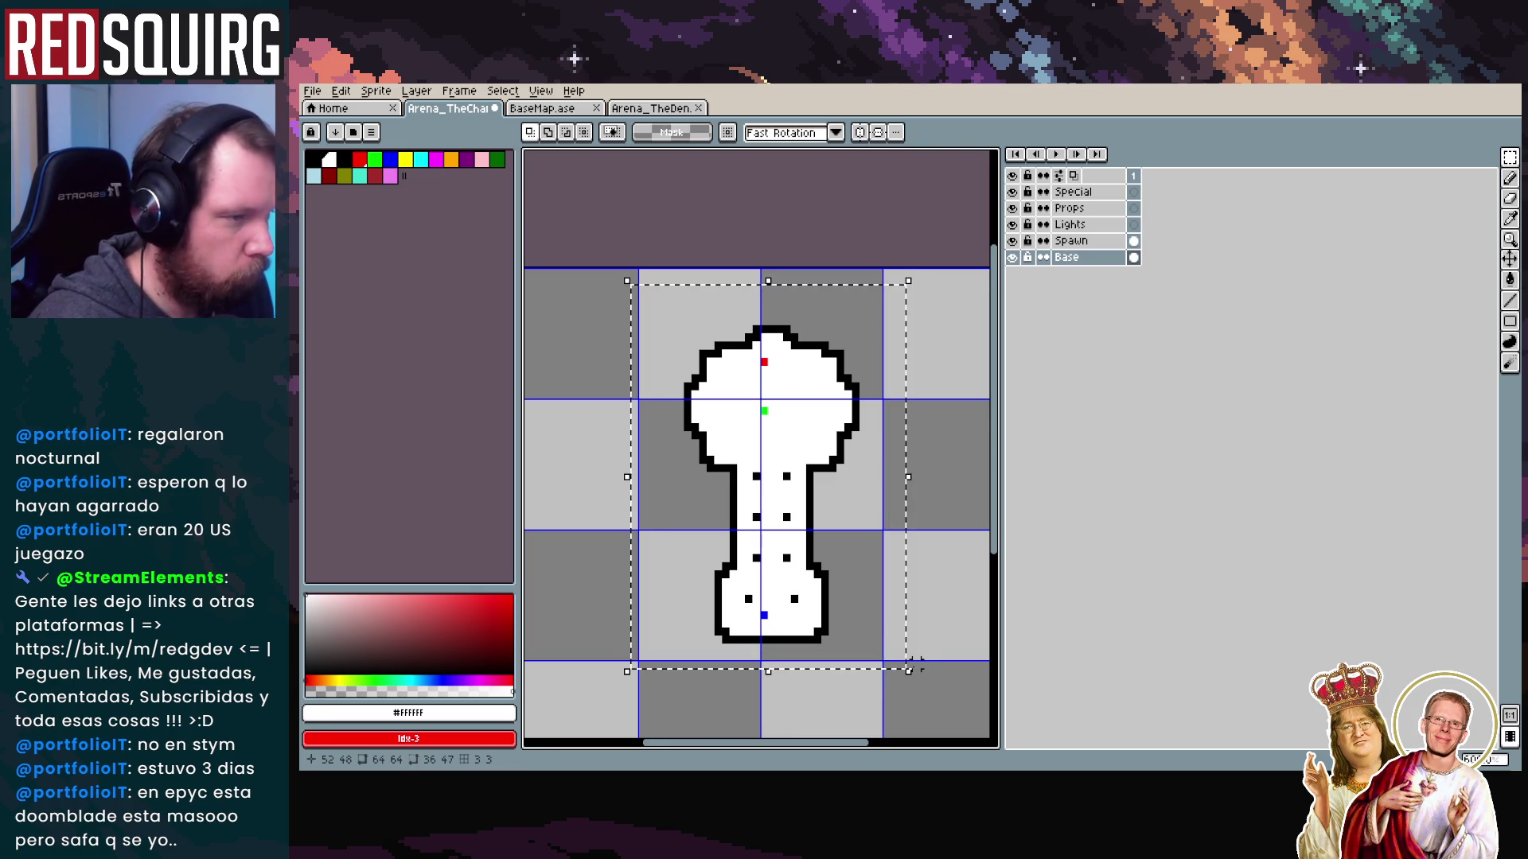
{"action": "key", "text": "Left"}
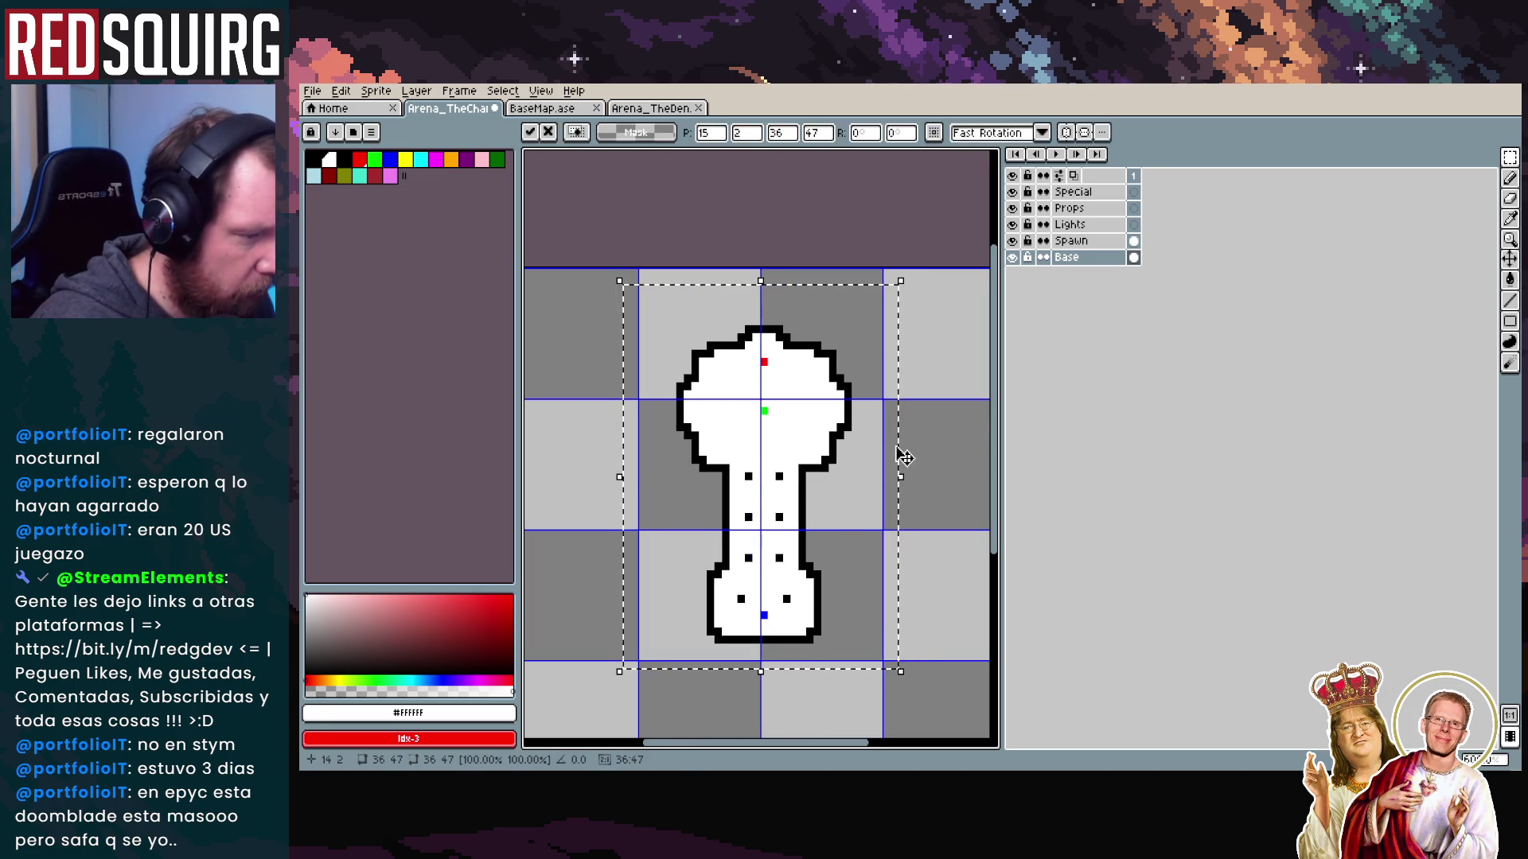
{"action": "key", "text": "ctrl+d"}
{"action": "scroll", "coordinate": [756, 406], "scroll_direction": "up", "scroll_amount": 2}
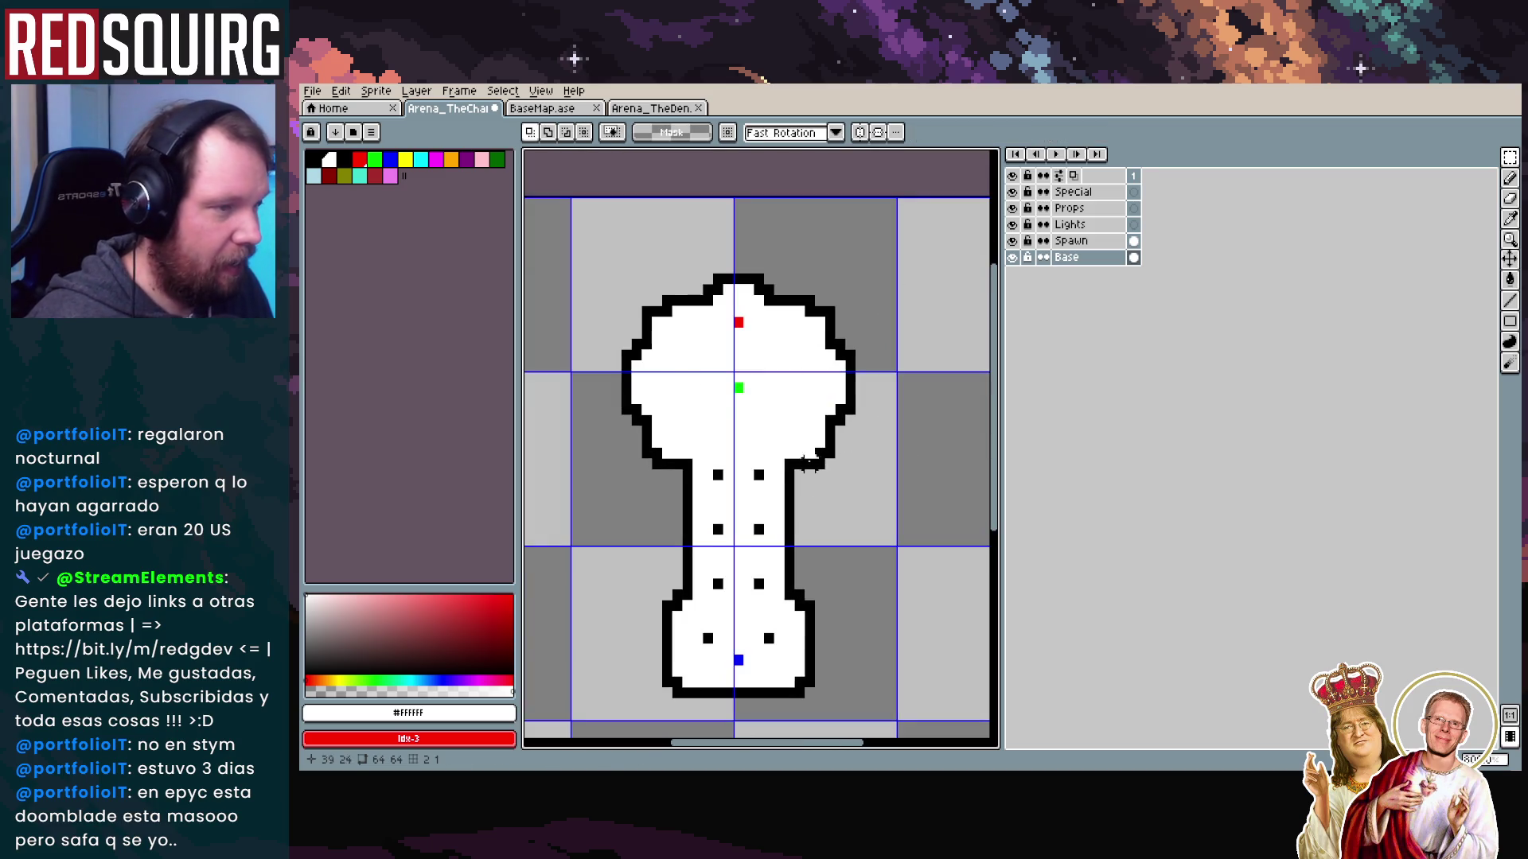
Pull the chamber's left edge one pixel right and its right side one pixel left
{"action": "left_click_drag", "start_coordinate": [579, 227], "coordinate": [707, 558]}
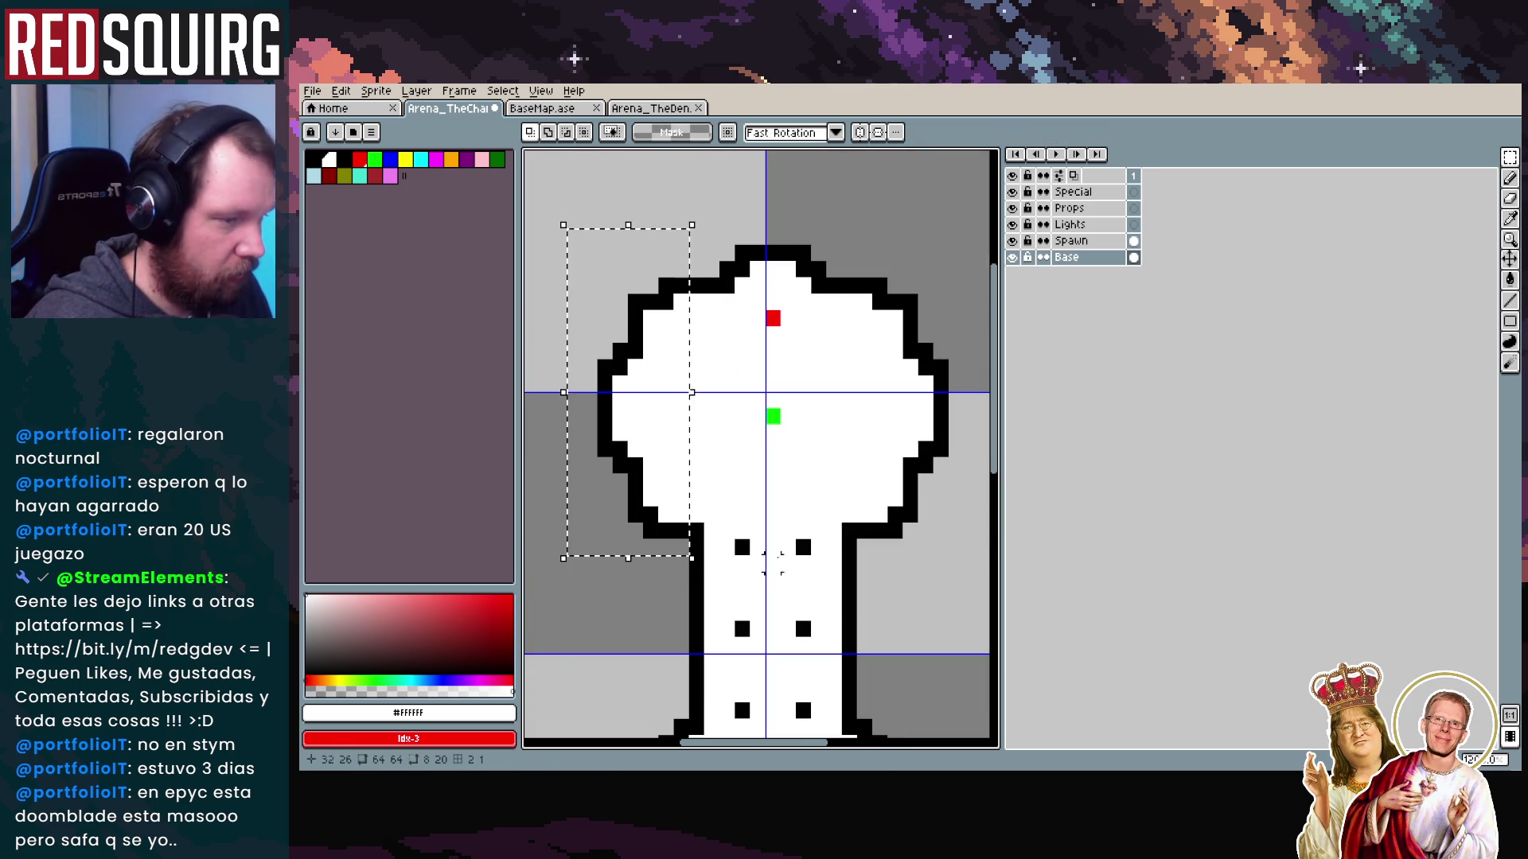
{"action": "key", "text": "Right"}
{"action": "left_click", "coordinate": [909, 563]}
{"action": "left_click_drag", "start_coordinate": [854, 258], "coordinate": [974, 561]}
{"action": "key", "text": "Left"}
{"action": "left_click", "coordinate": [955, 566]}
{"action": "scroll", "coordinate": [795, 503], "scroll_direction": "down", "scroll_amount": 4}
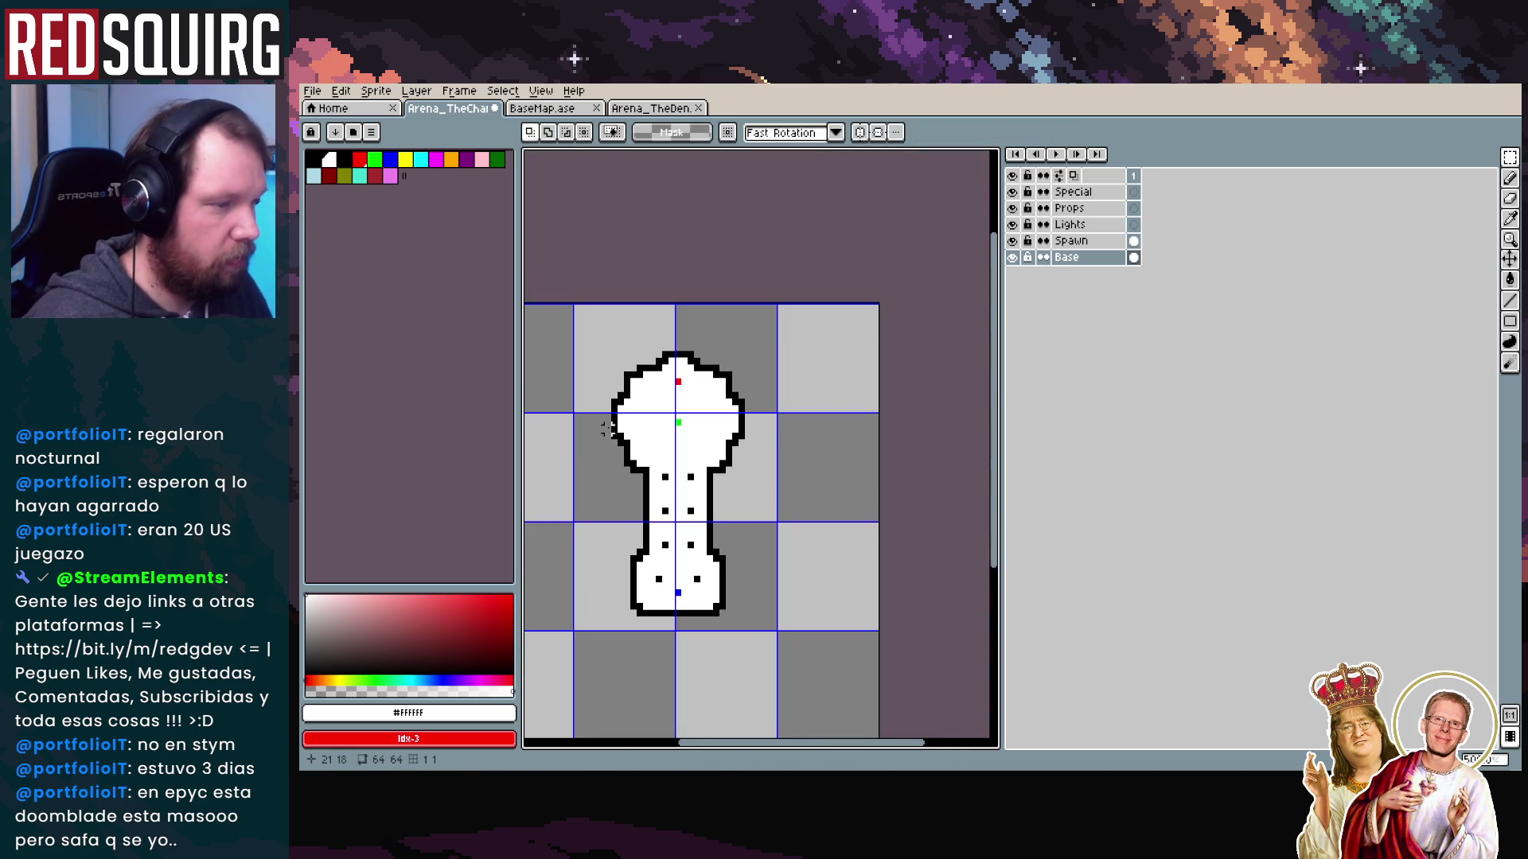
{"action": "scroll", "coordinate": [795, 503], "scroll_direction": "up", "scroll_amount": 2}
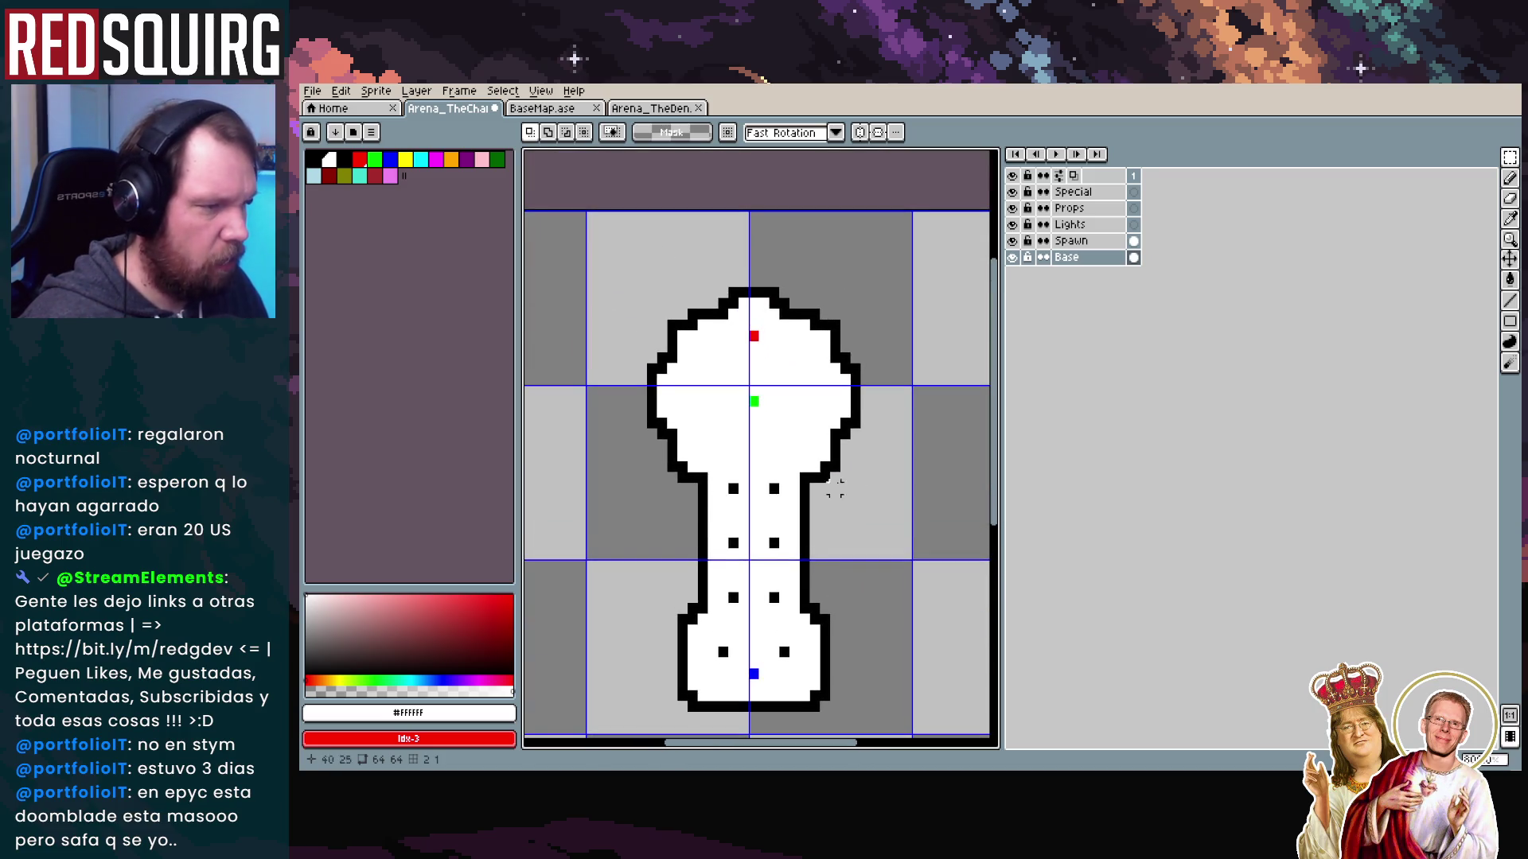
{"action": "scroll", "coordinate": [642, 608], "scroll_direction": "down", "scroll_amount": 2}
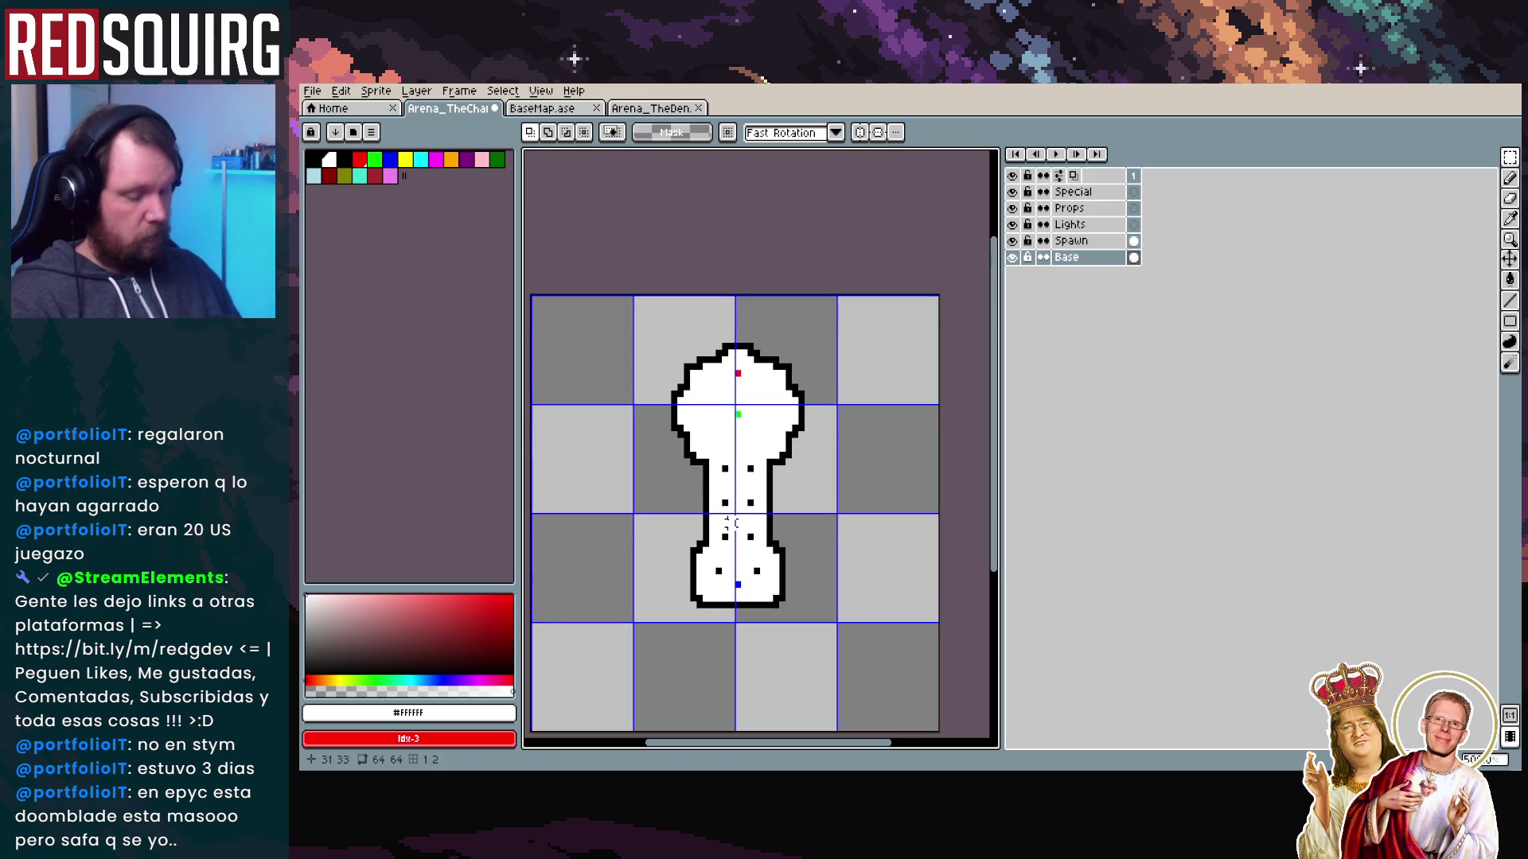
{"action": "left_click", "coordinate": [318, 94]}
{"action": "mouse_move", "coordinate": [358, 142]}
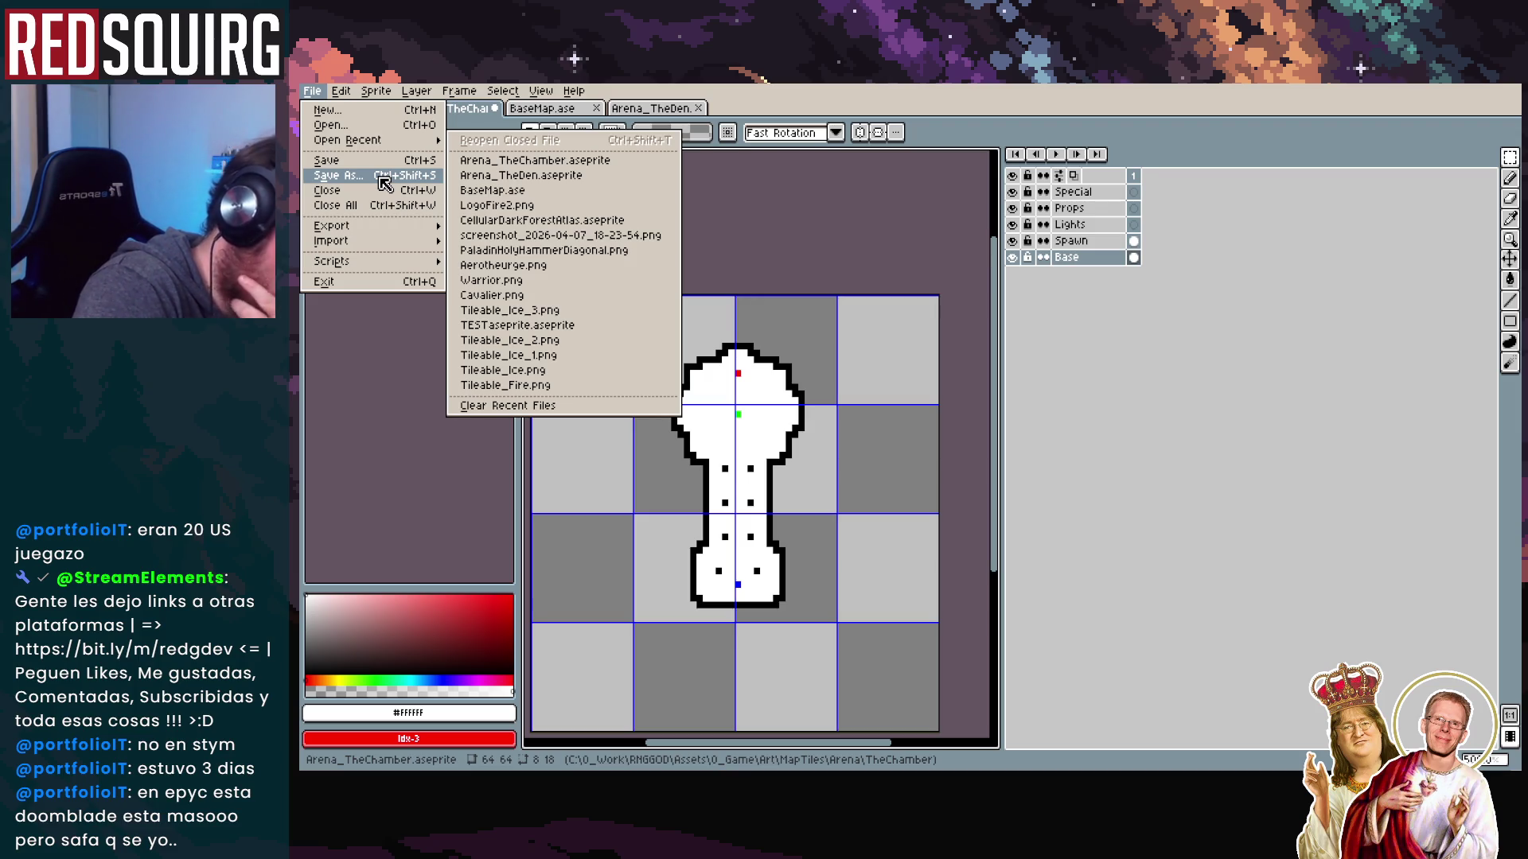
Move the chamber's bottom strip up two pixels, then back down one, for a net one-pixel rise
{"action": "left_click", "coordinate": [698, 603]}
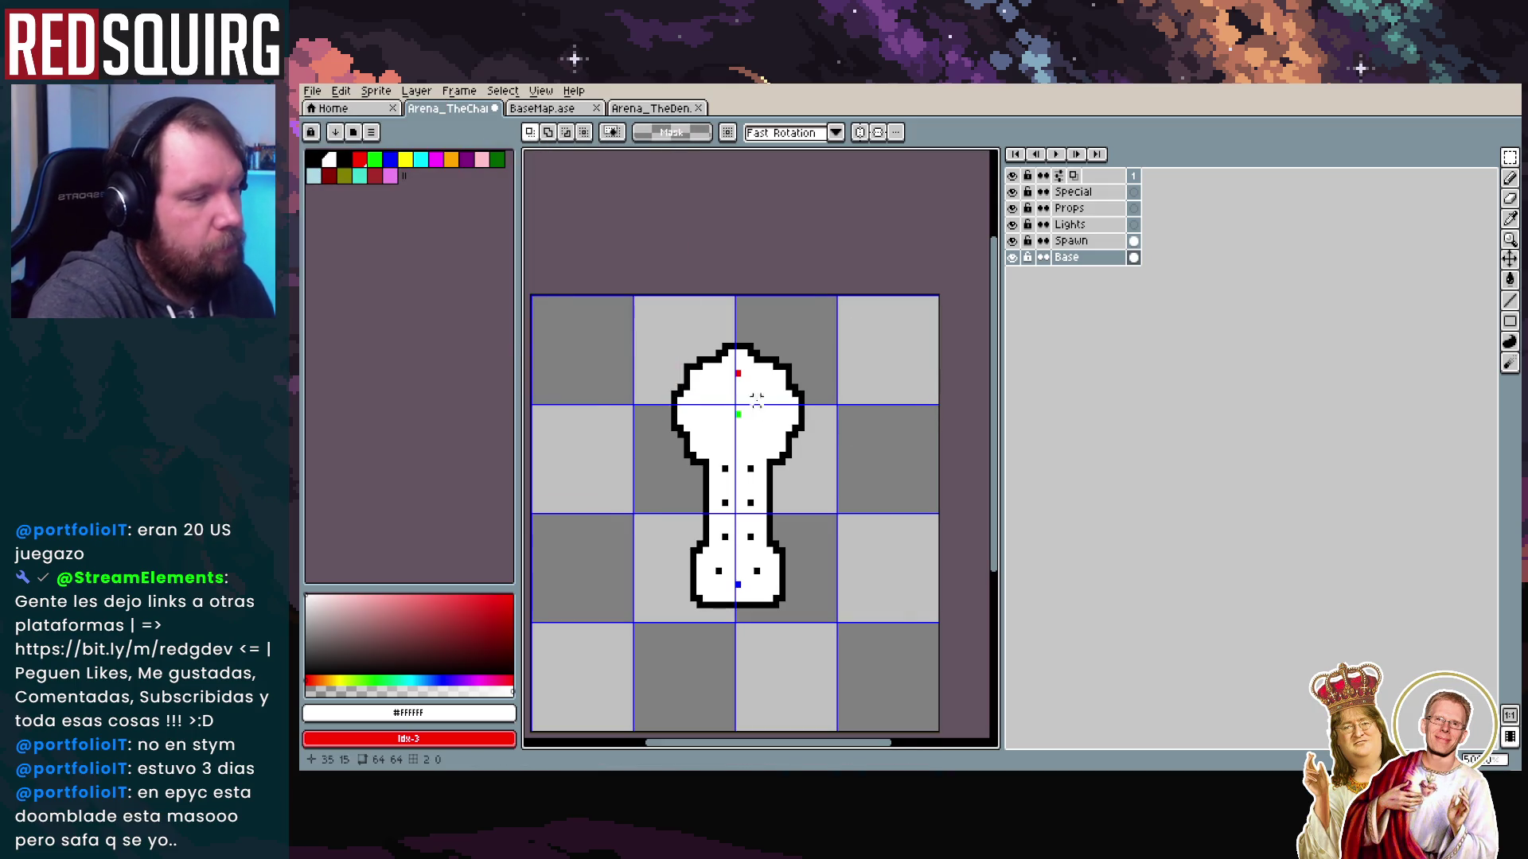
{"action": "scroll", "coordinate": [698, 609], "scroll_direction": "up", "scroll_amount": 1}
{"action": "mouse_move", "coordinate": [665, 500]}
{"action": "left_mouse_down"}
{"action": "mouse_move", "coordinate": [757, 682]}
{"action": "mouse_move", "coordinate": [879, 651]}
{"action": "left_mouse_up"}
{"action": "left_click", "coordinate": [891, 589]}
{"action": "left_click_drag", "start_coordinate": [646, 568], "coordinate": [906, 630]}
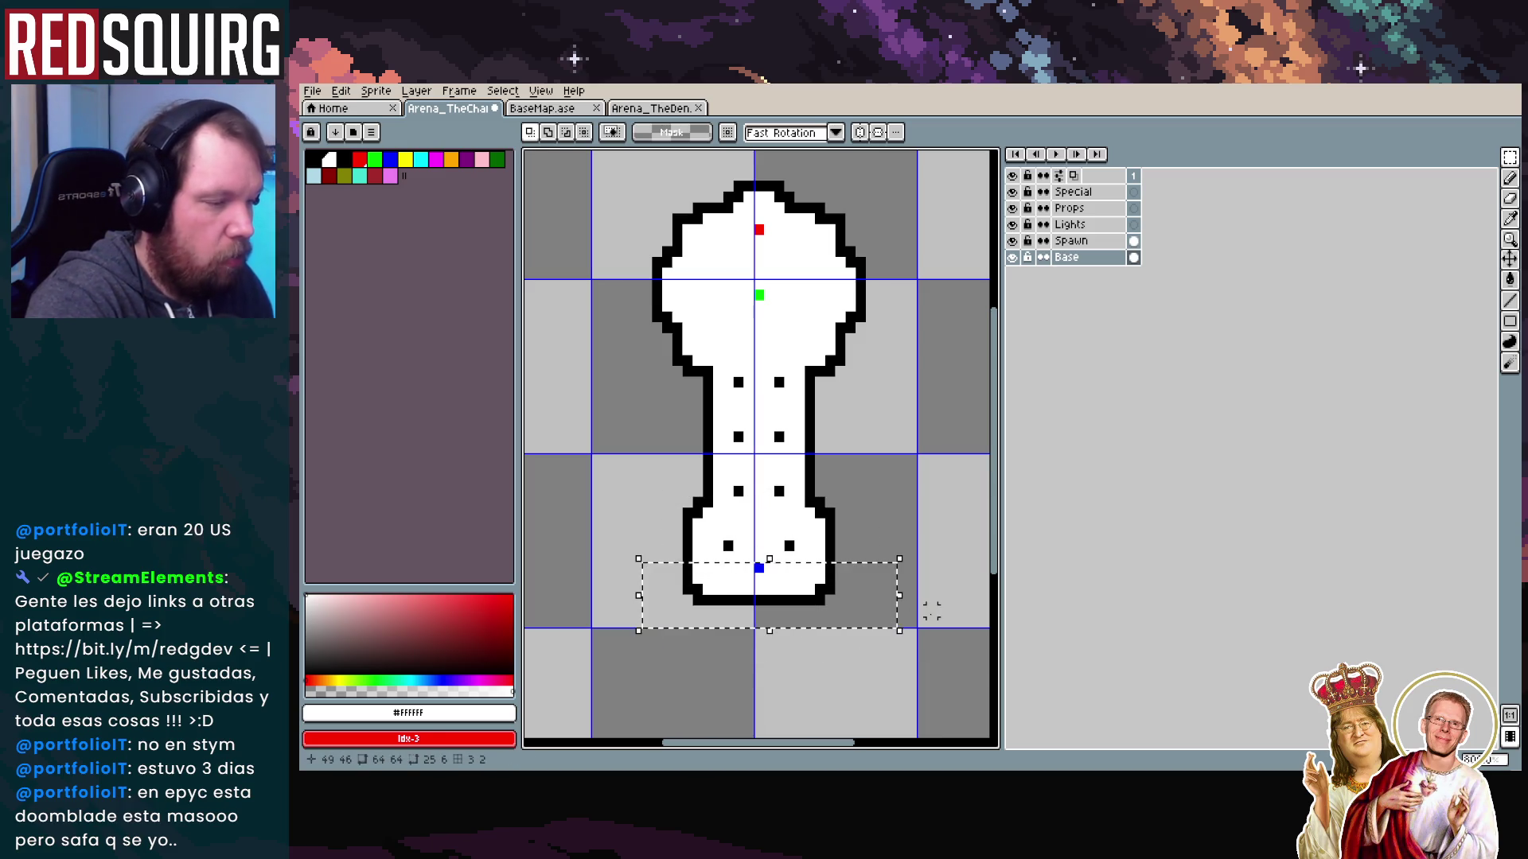
{"action": "key", "text": "Up"}
{"action": "key", "text": "Up"}
{"action": "key", "text": "Down"}
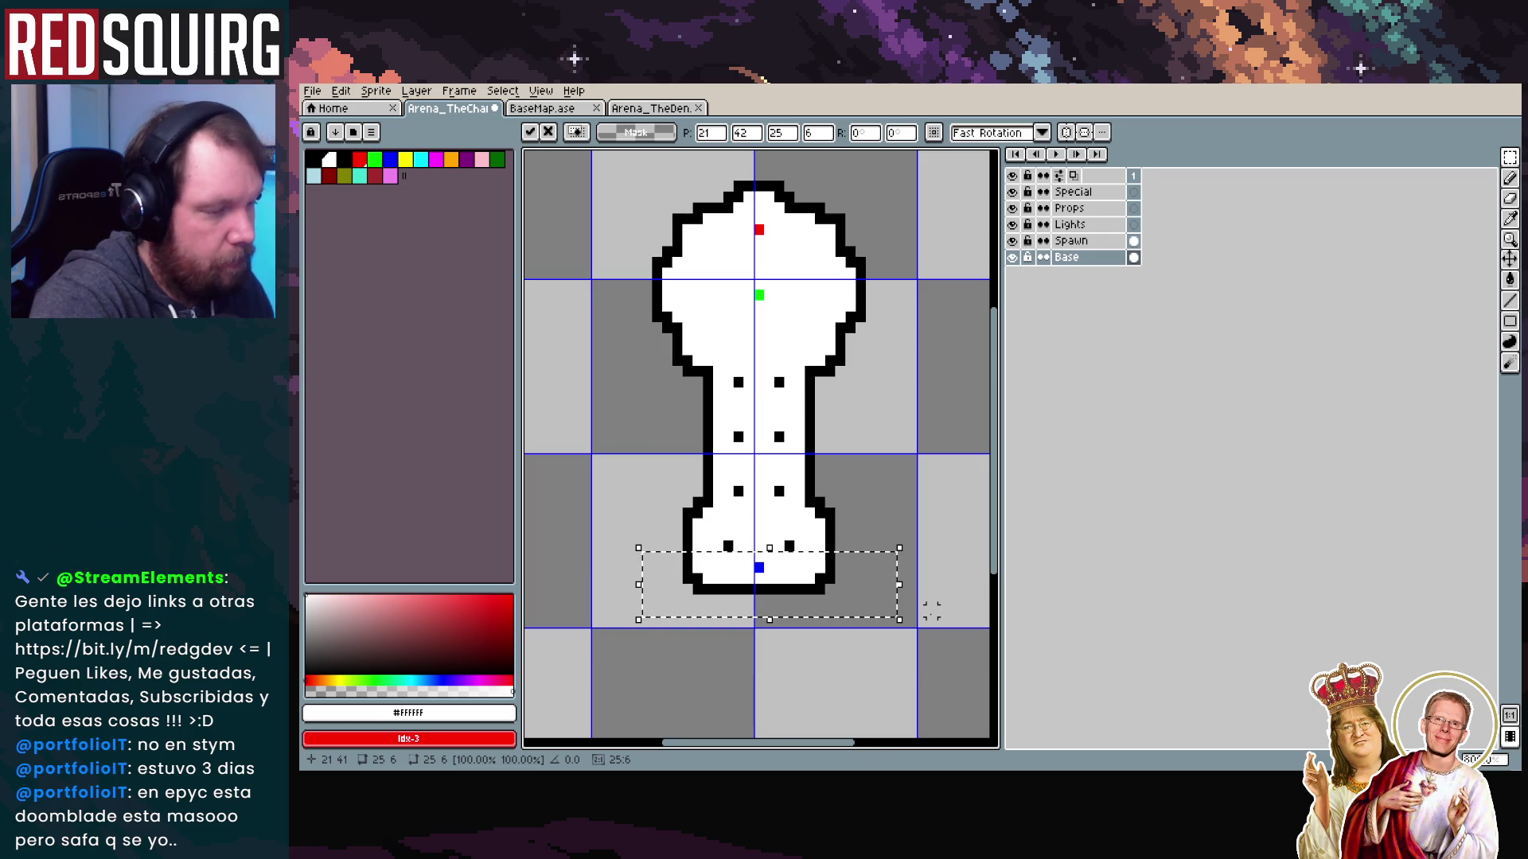
{"action": "left_click", "coordinate": [819, 665]}
{"action": "scroll", "coordinate": [820, 667], "scroll_direction": "down", "scroll_amount": 2}
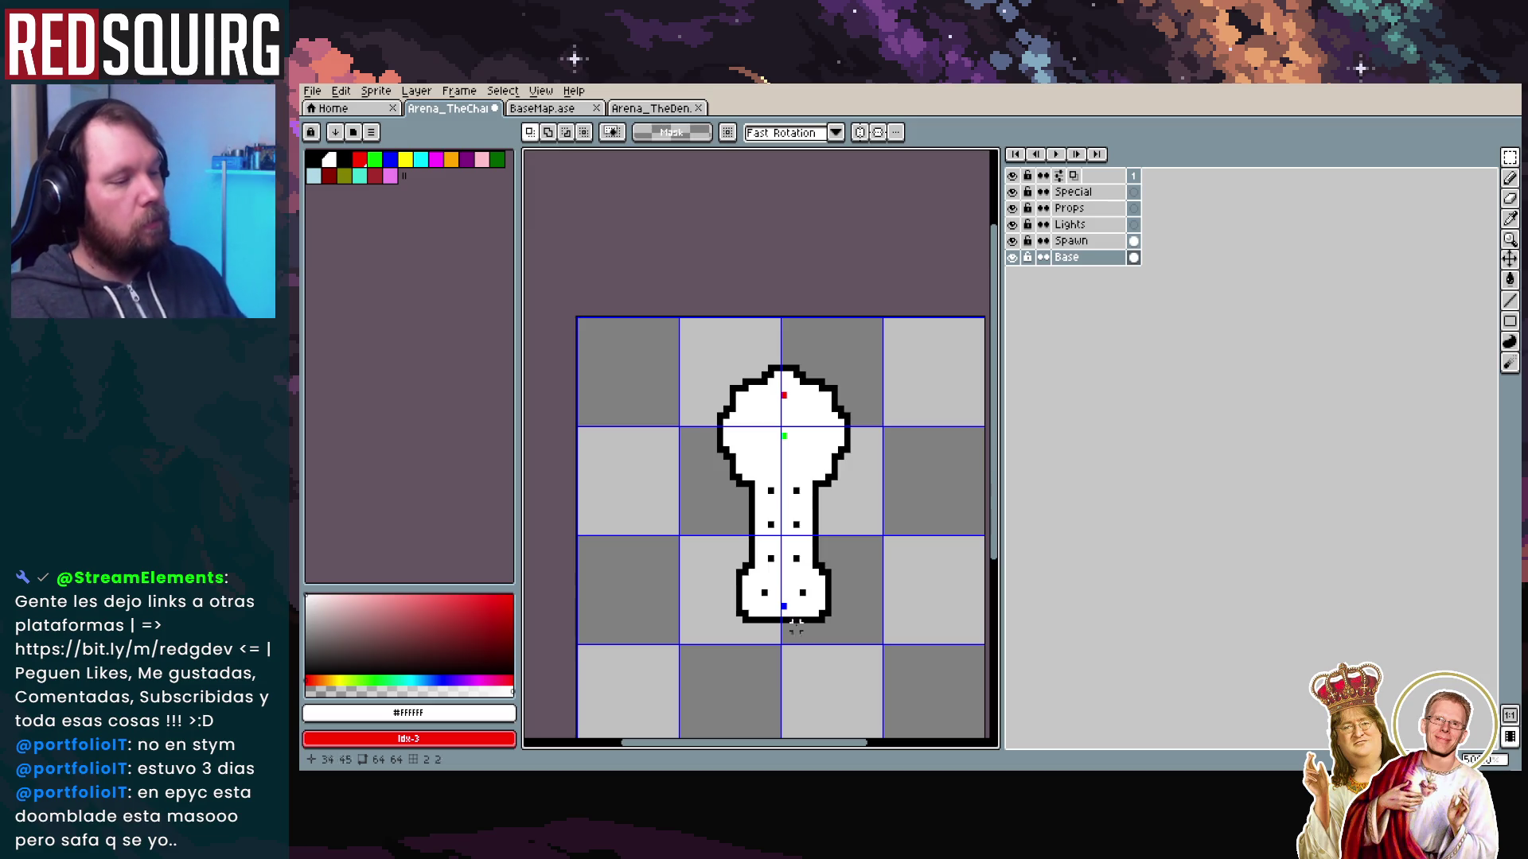
{"action": "scroll", "coordinate": [821, 667], "scroll_direction": "down", "scroll_amount": 2}
{"action": "scroll", "coordinate": [823, 409], "scroll_direction": "up", "scroll_amount": 1}
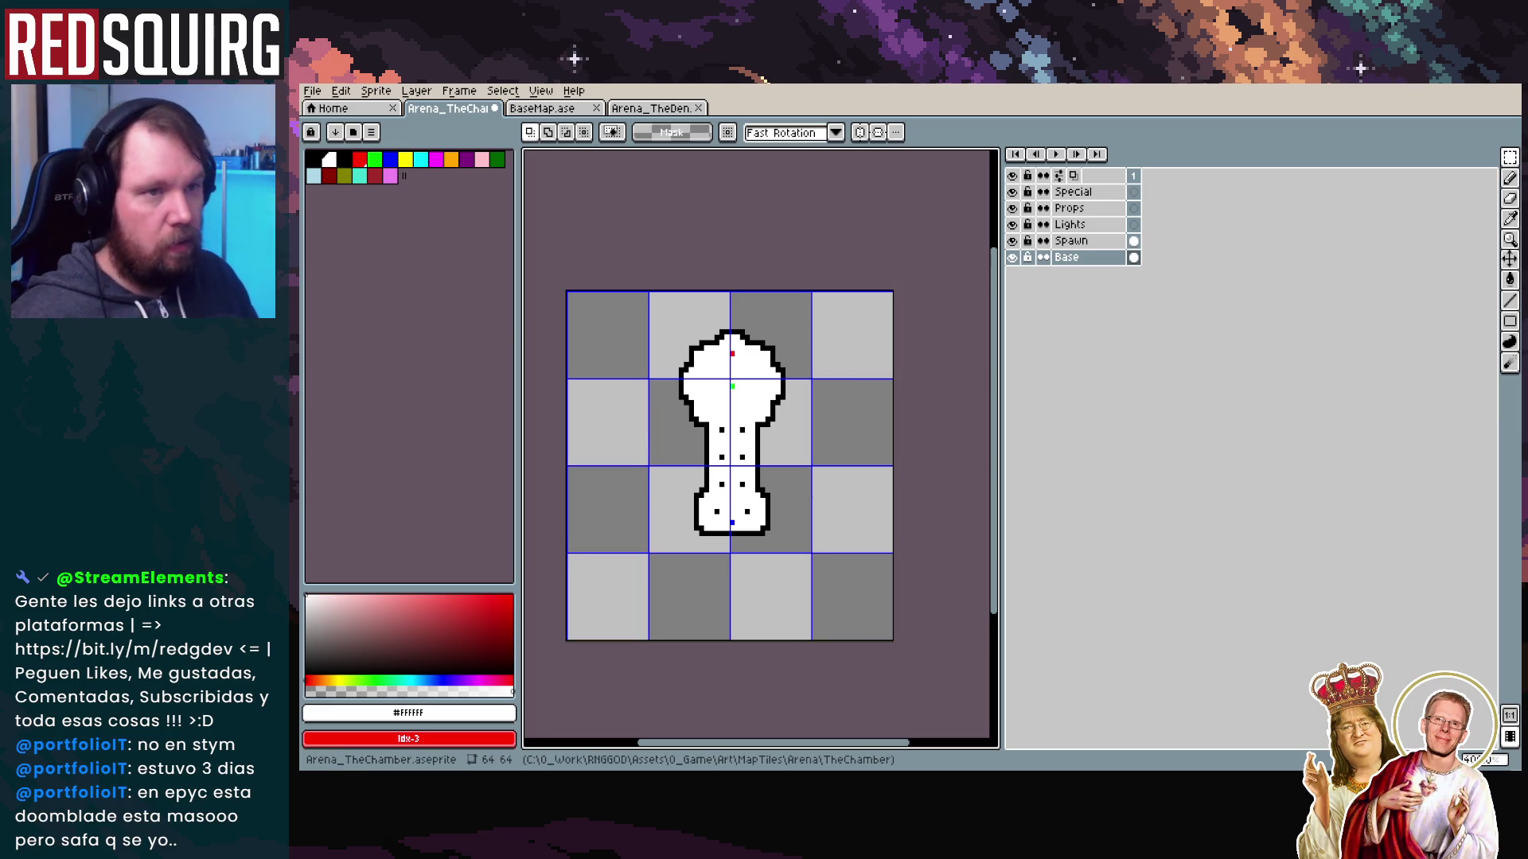
{"action": "left_click", "coordinate": [312, 91]}
{"action": "mouse_move", "coordinate": [408, 242]}
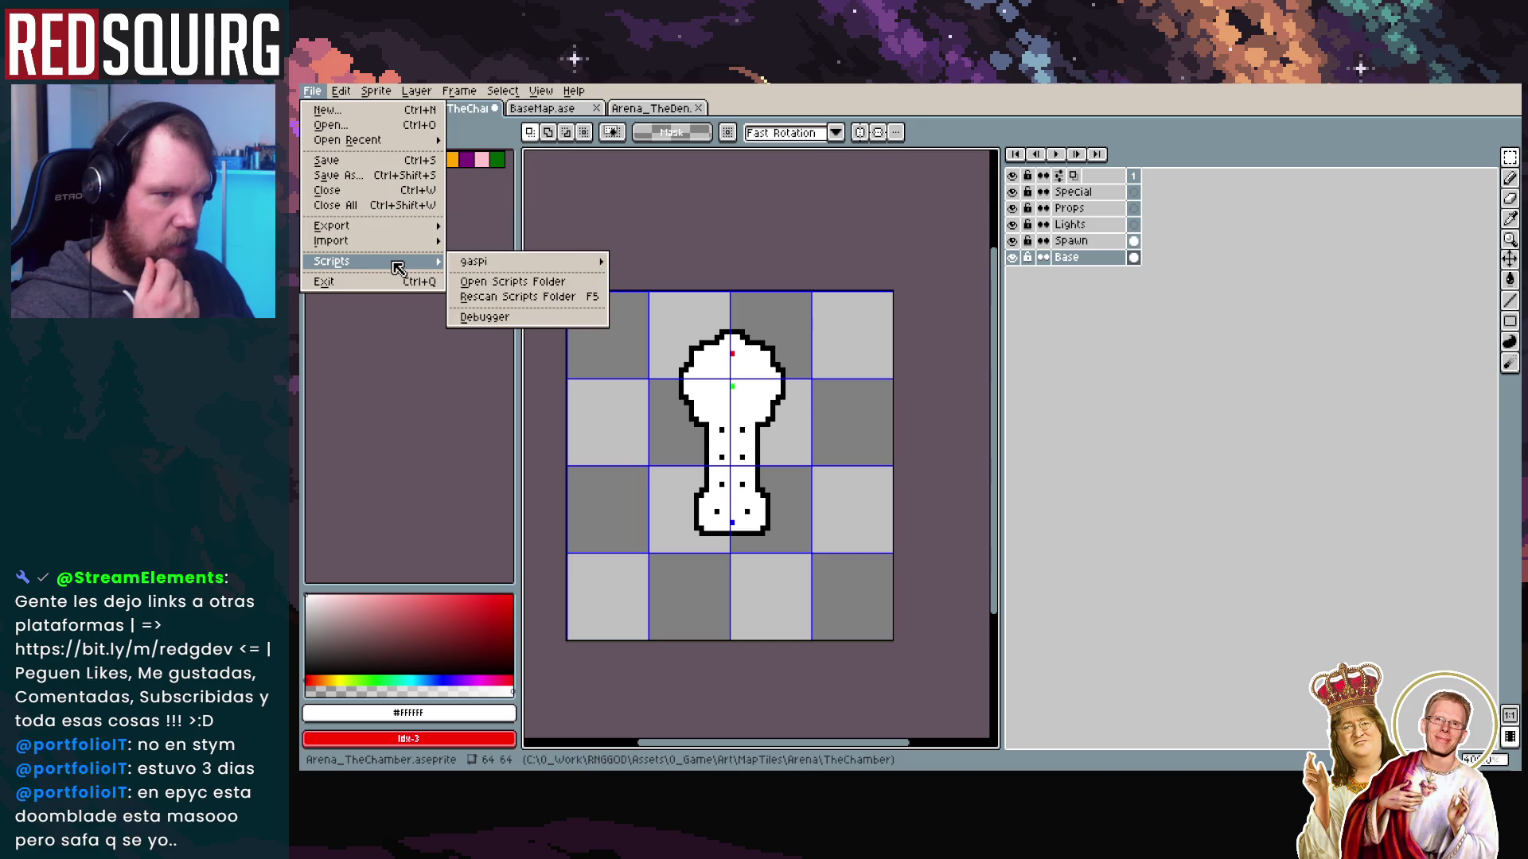
Export the five chamber layers as PNGs with the gaspi export_layers script, then switch to Unity
{"action": "mouse_move", "coordinate": [551, 263]}
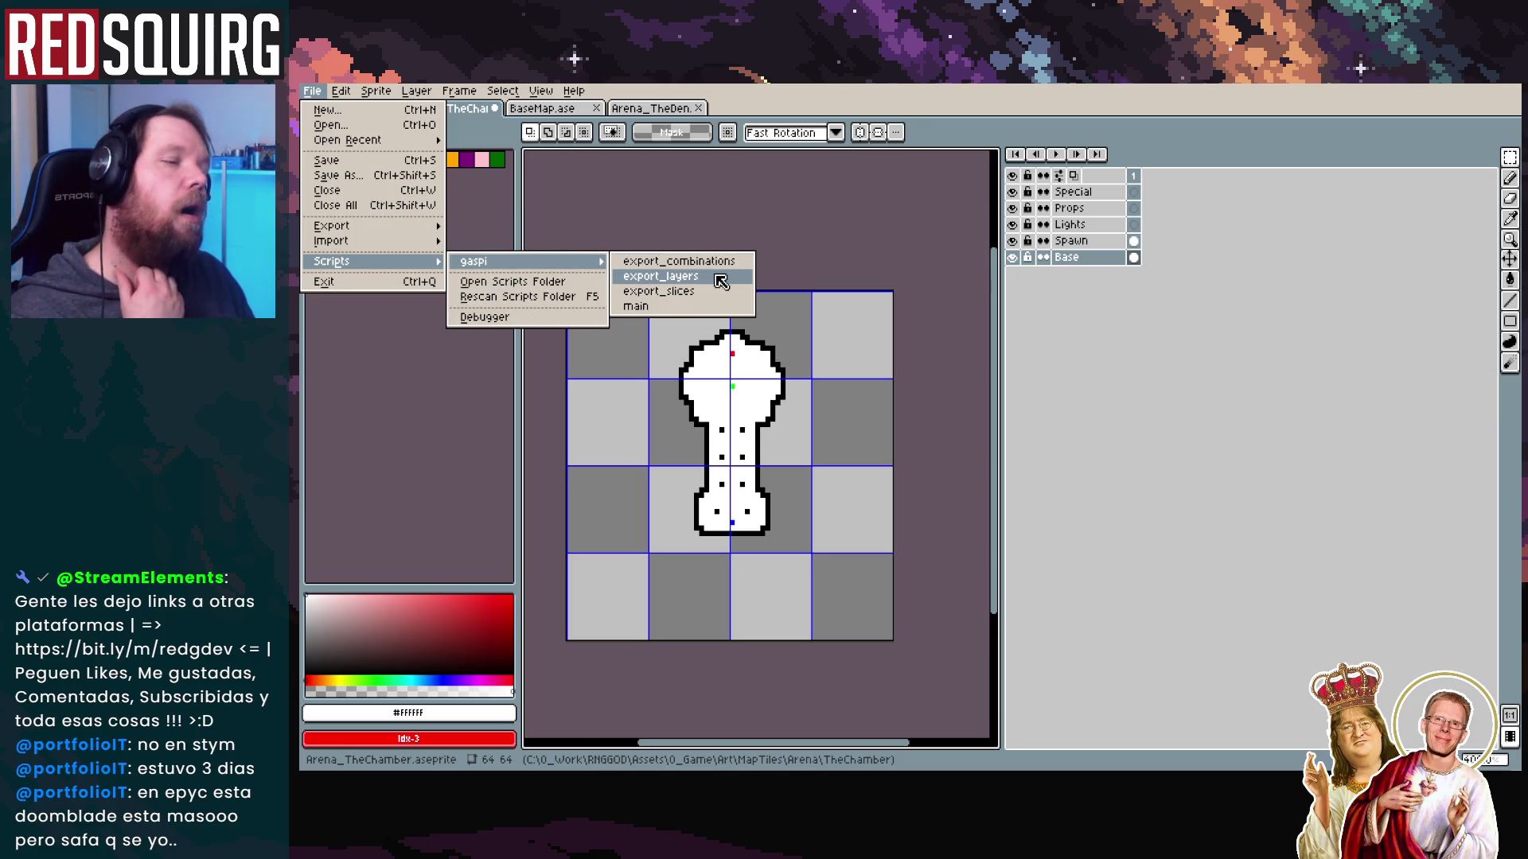
{"action": "left_click", "coordinate": [721, 278]}
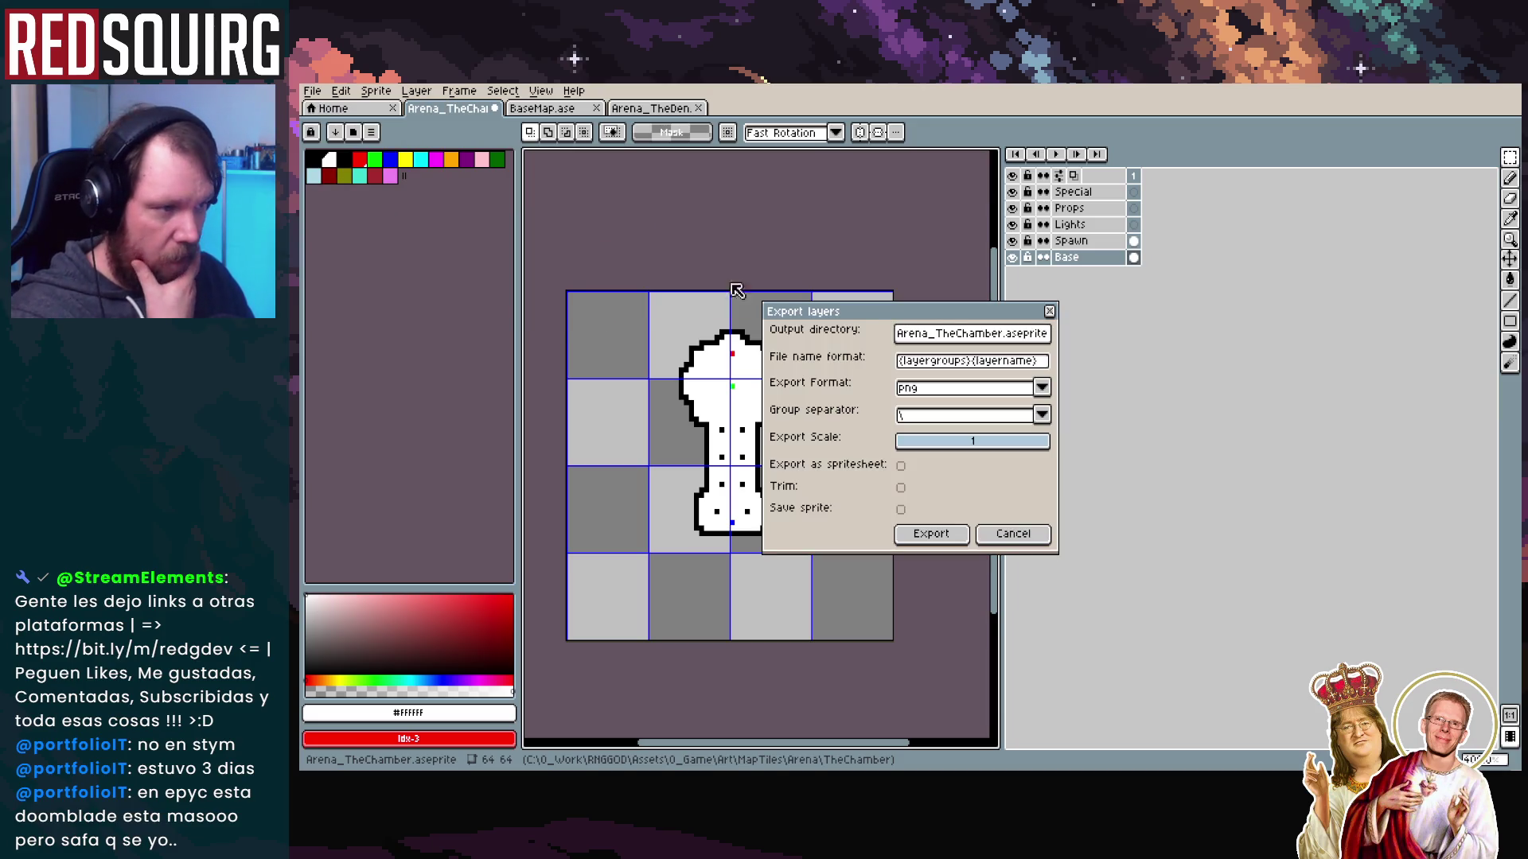
{"action": "left_click", "coordinate": [951, 339]}
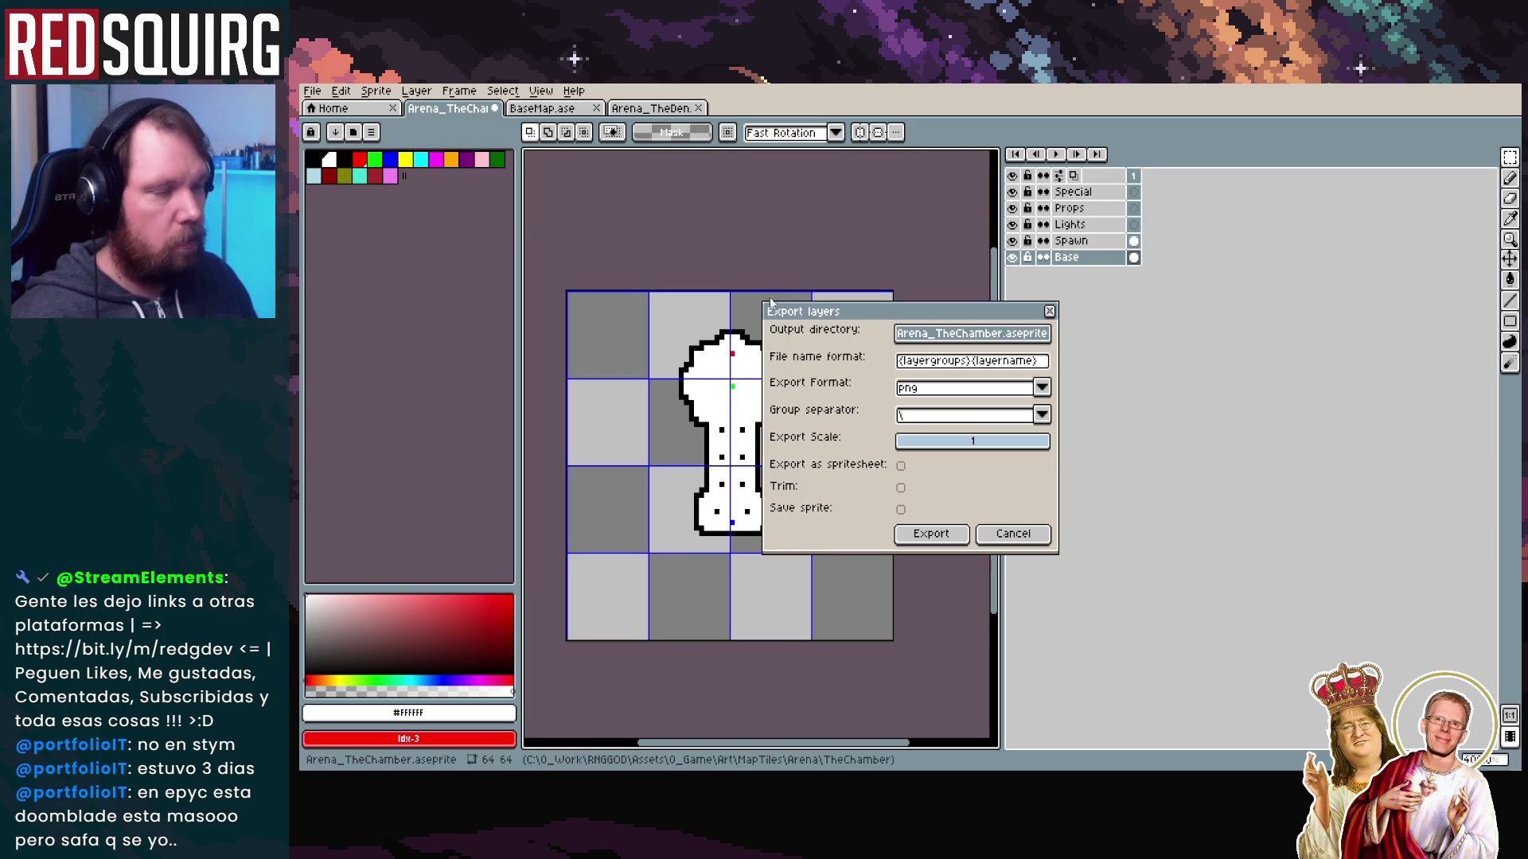
{"action": "left_click", "coordinate": [915, 362]}
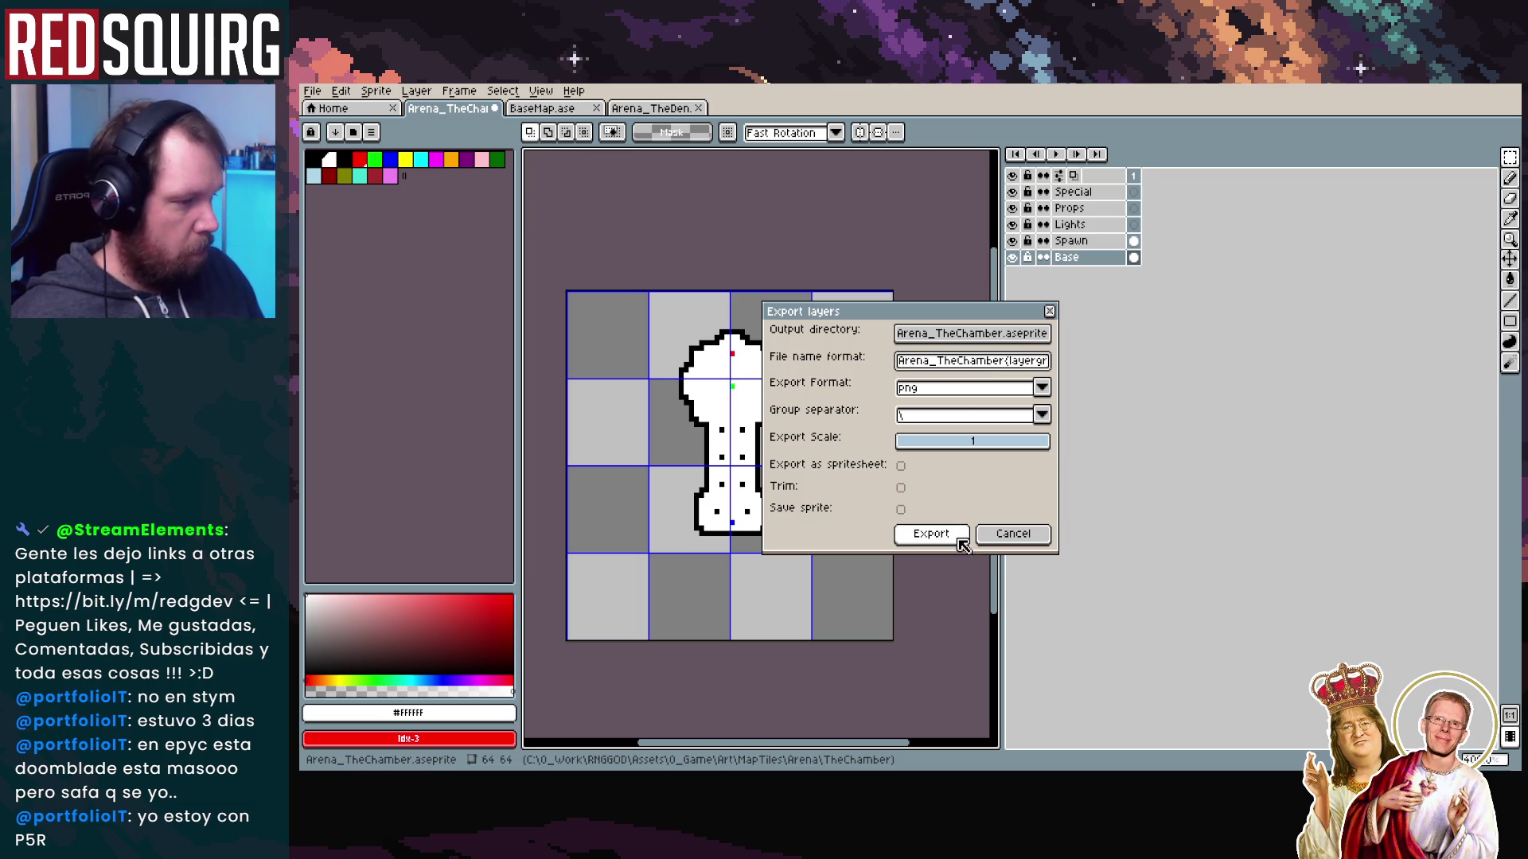
{"action": "left_click", "coordinate": [931, 533]}
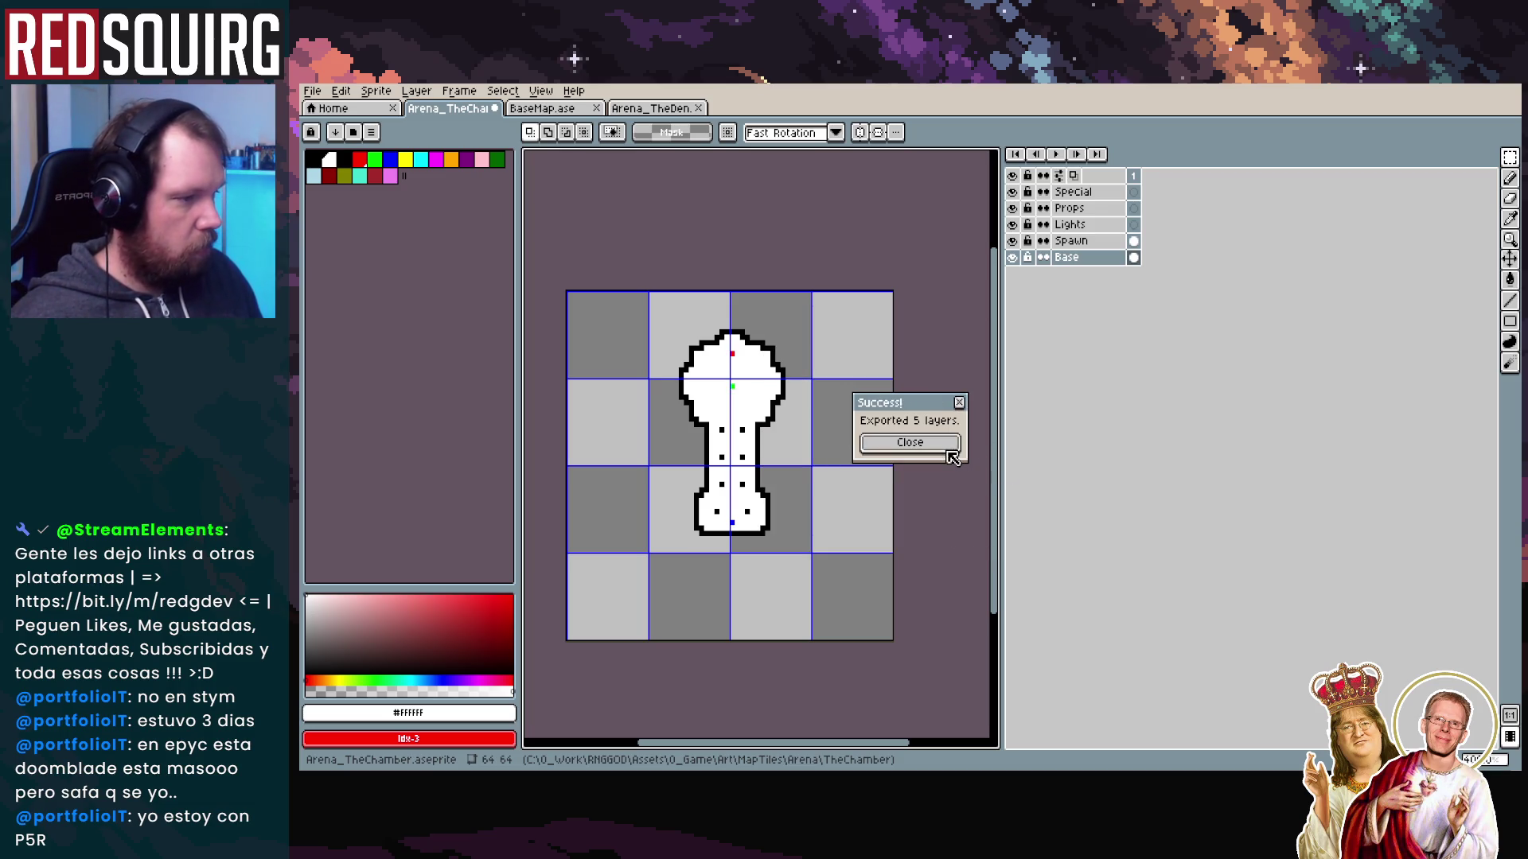
{"action": "left_click", "coordinate": [955, 444]}
{"action": "key", "text": "alt+Tab"}
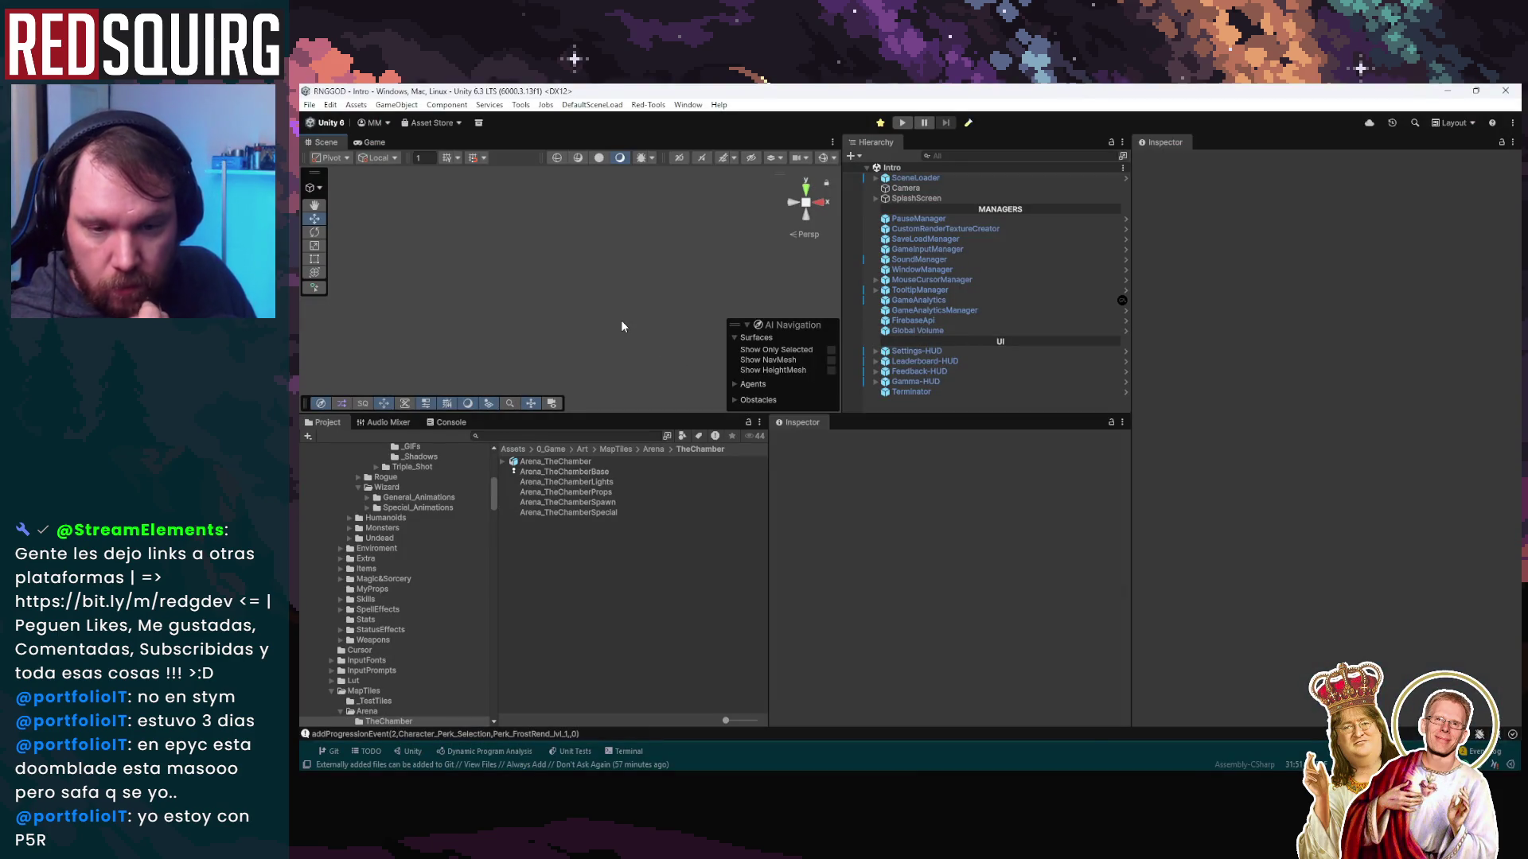
Play-test the reshaped chamber in a maximized Game view, walk into the blue portal, then exit Play mode
{"action": "key", "text": "ctrl+p"}
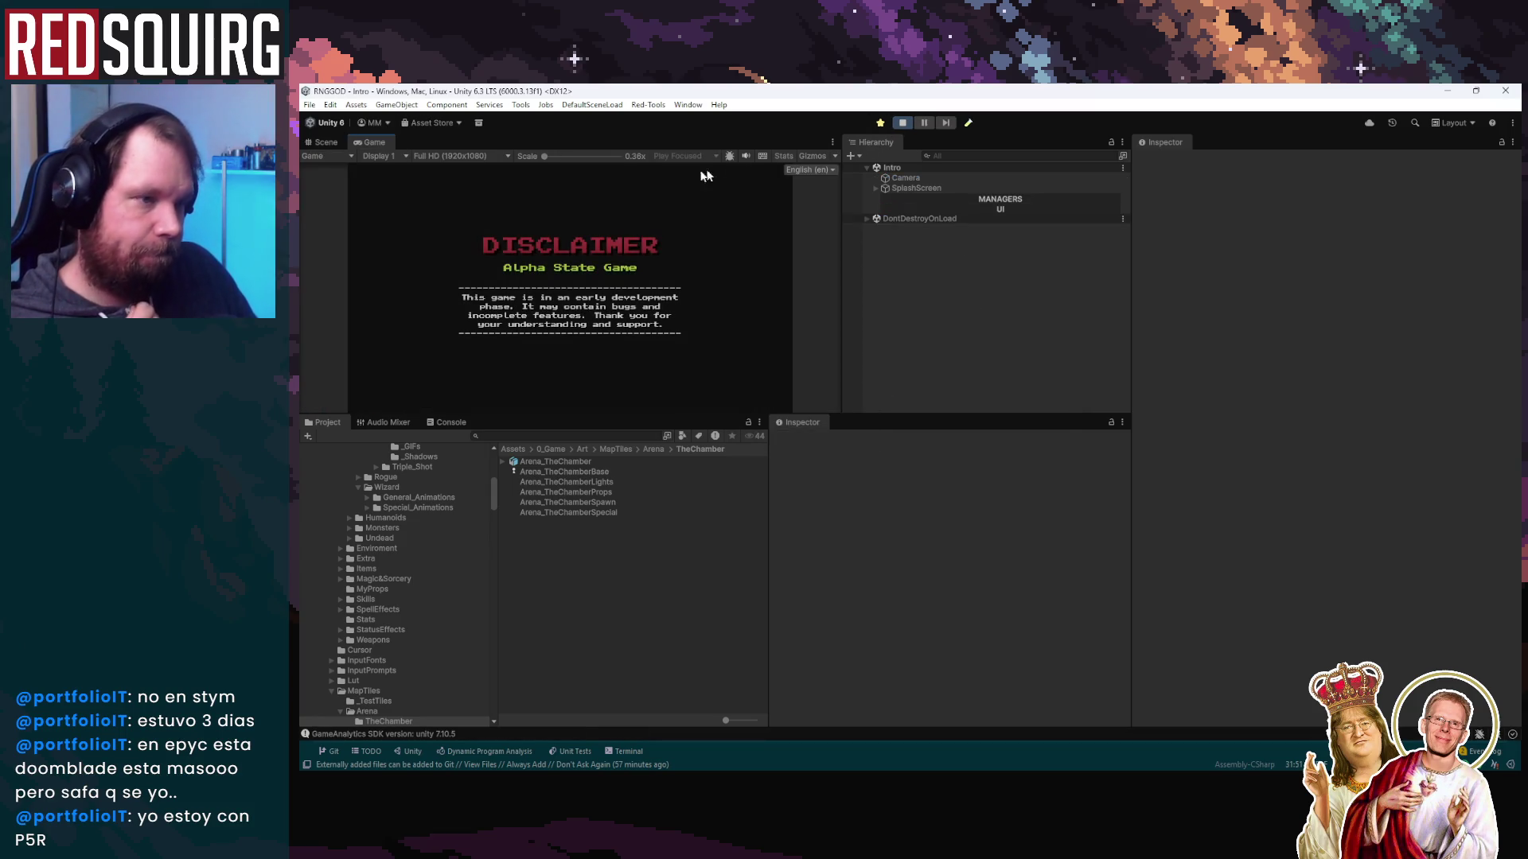
{"action": "double_click", "coordinate": [374, 143]}
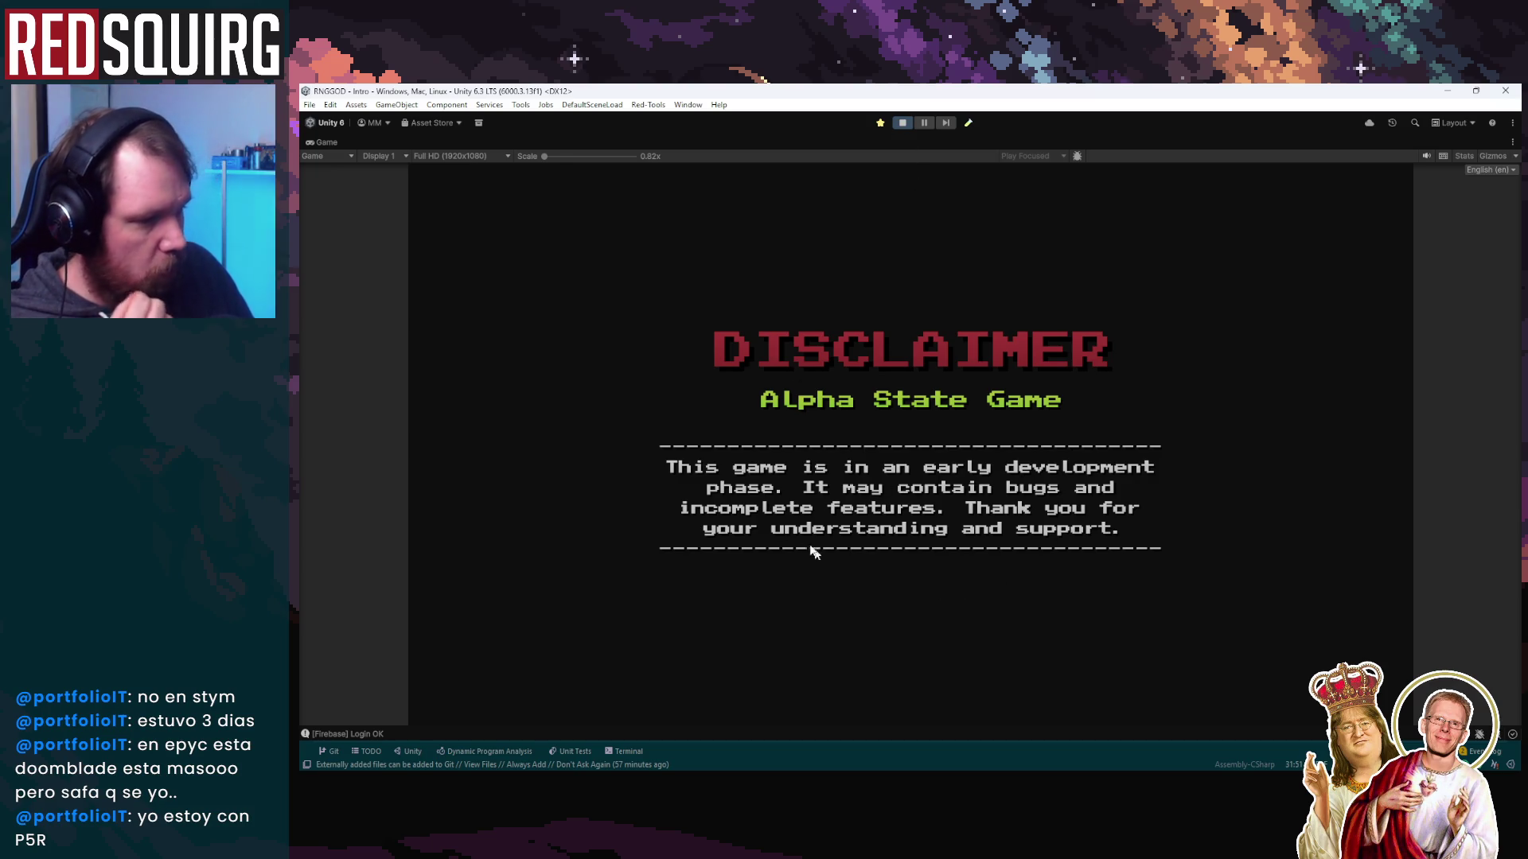
{"action": "left_click", "coordinate": [958, 531]}
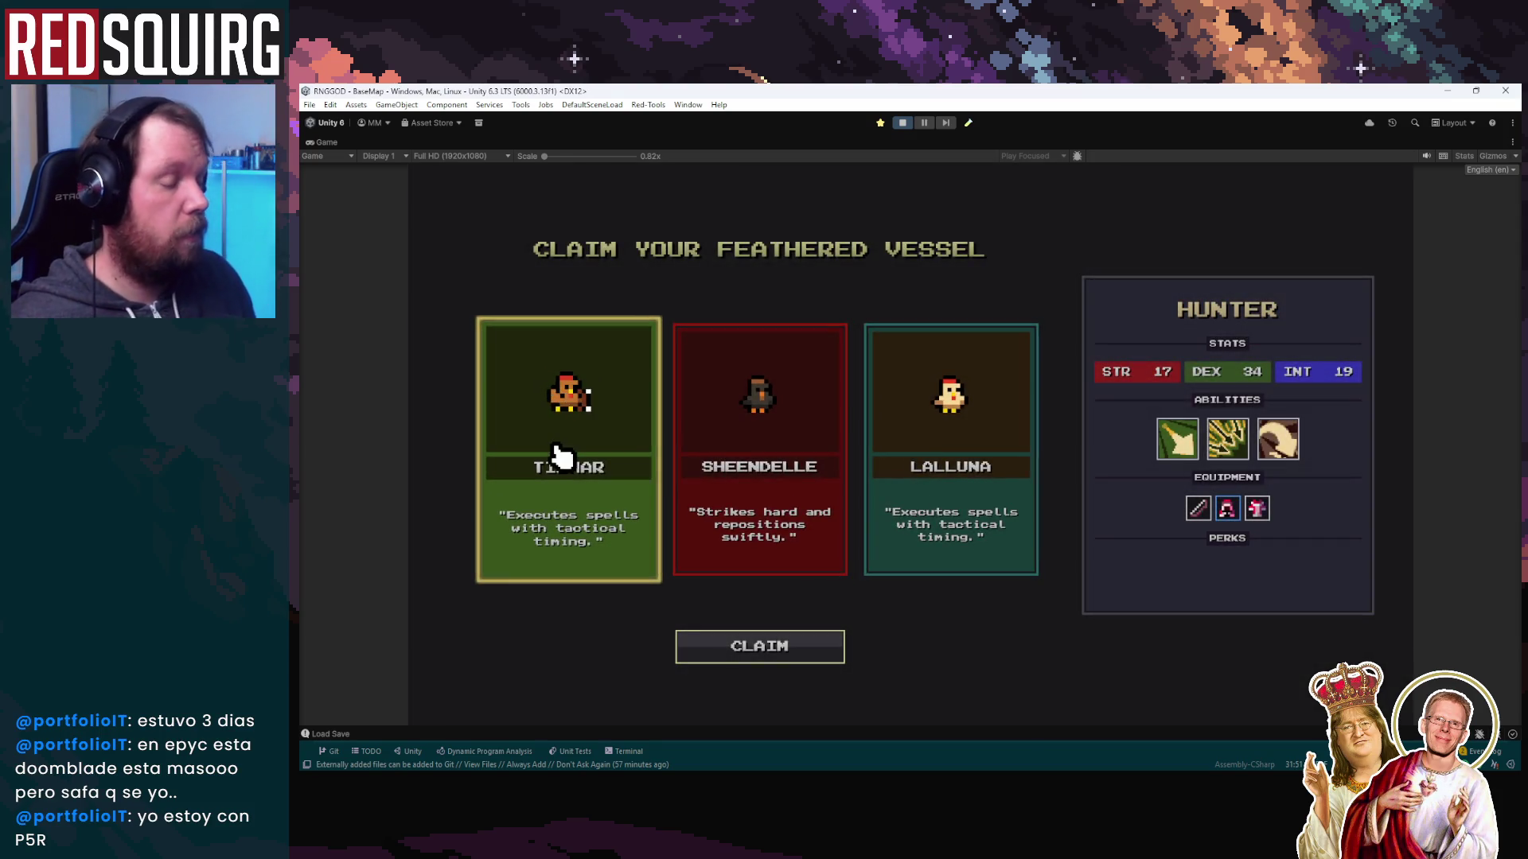
{"action": "left_click", "coordinate": [812, 648]}
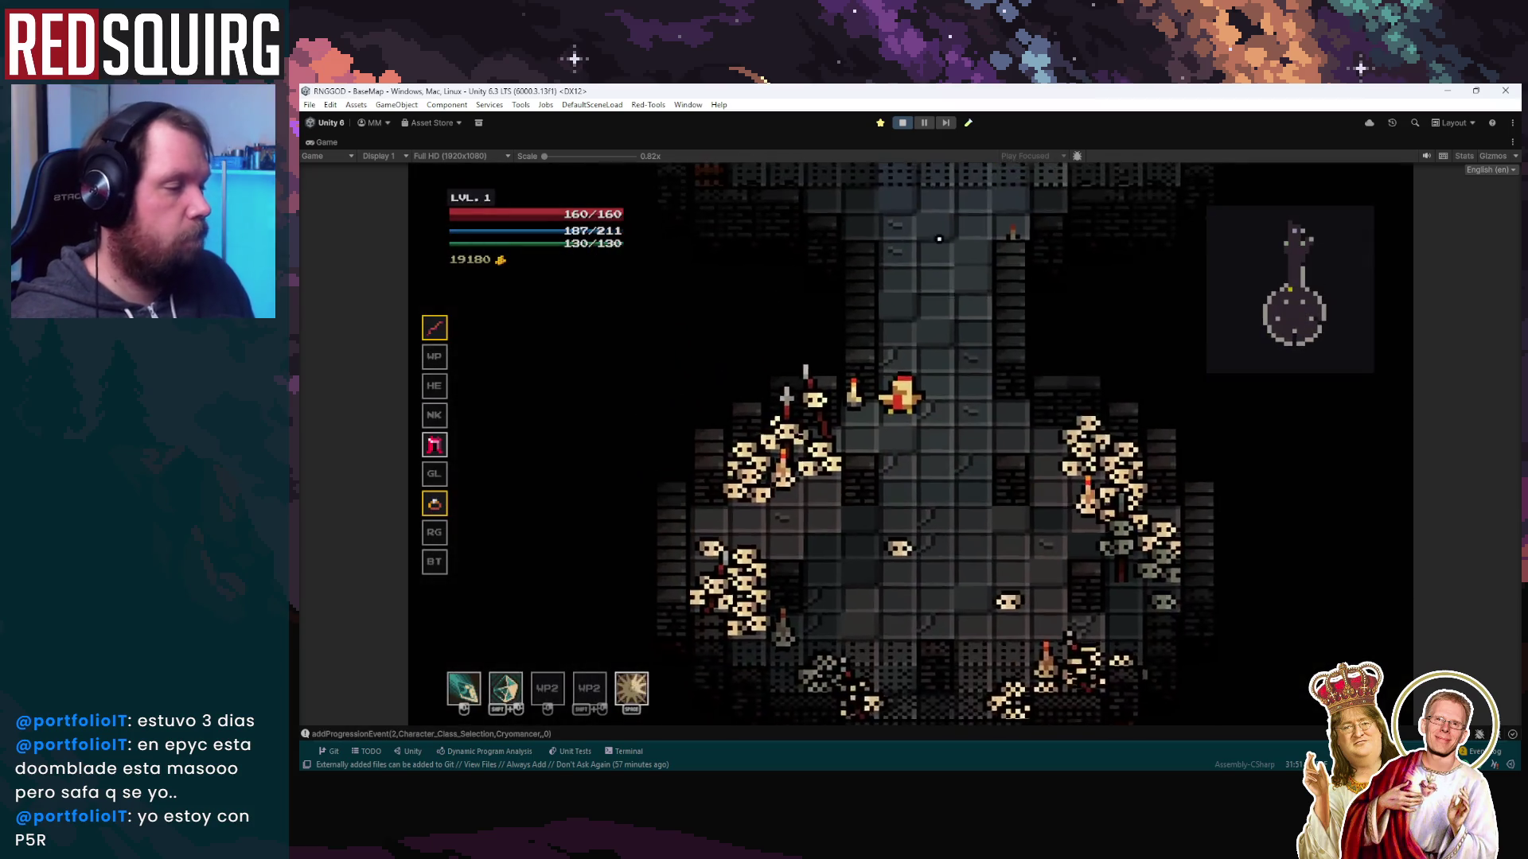
{"action": "key", "text": "w"}
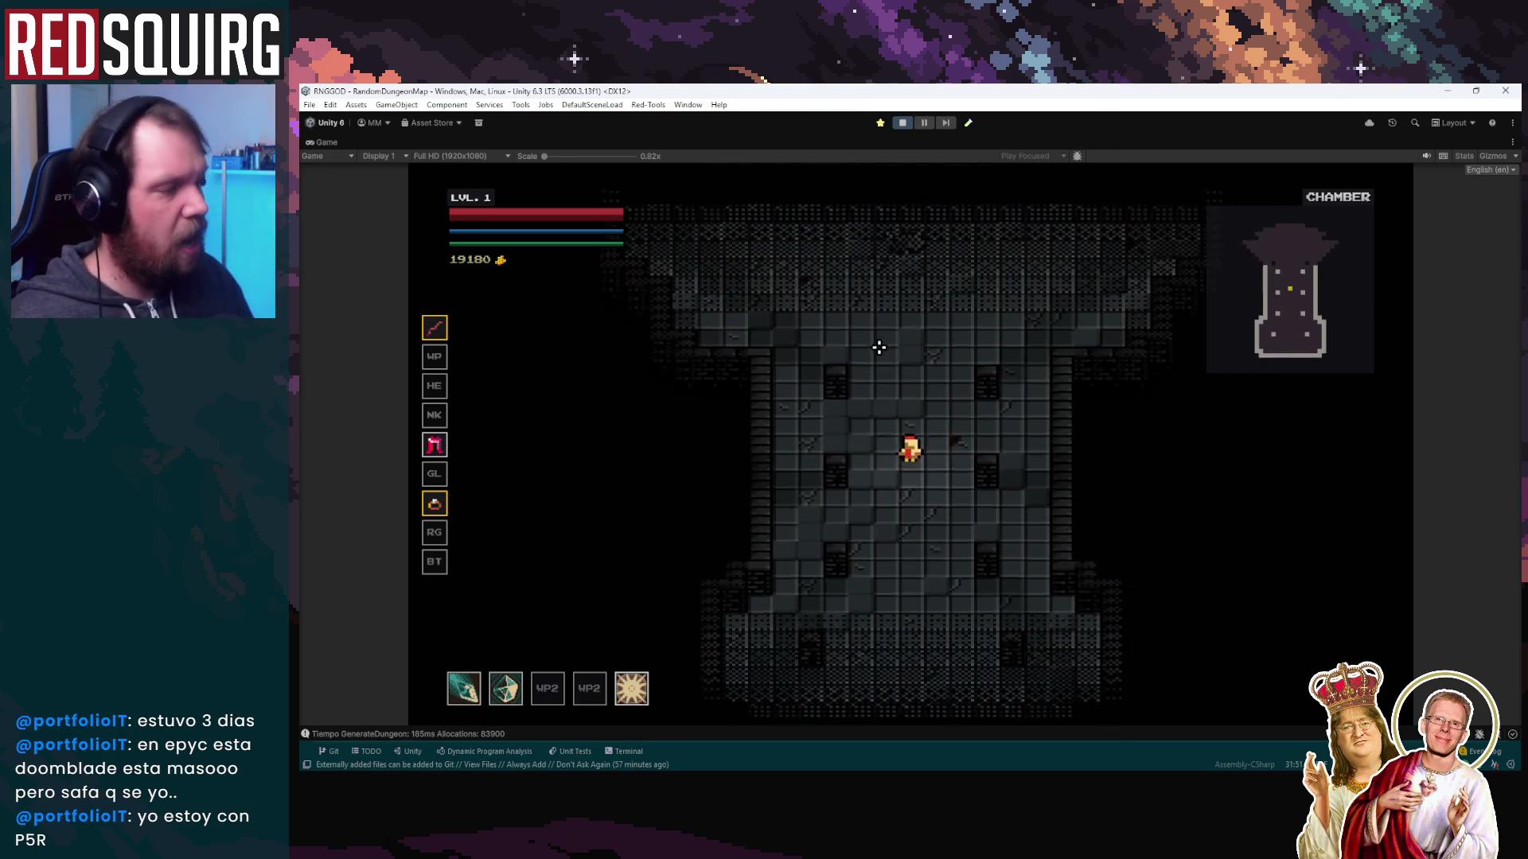
{"action": "left_click", "coordinate": [902, 124]}
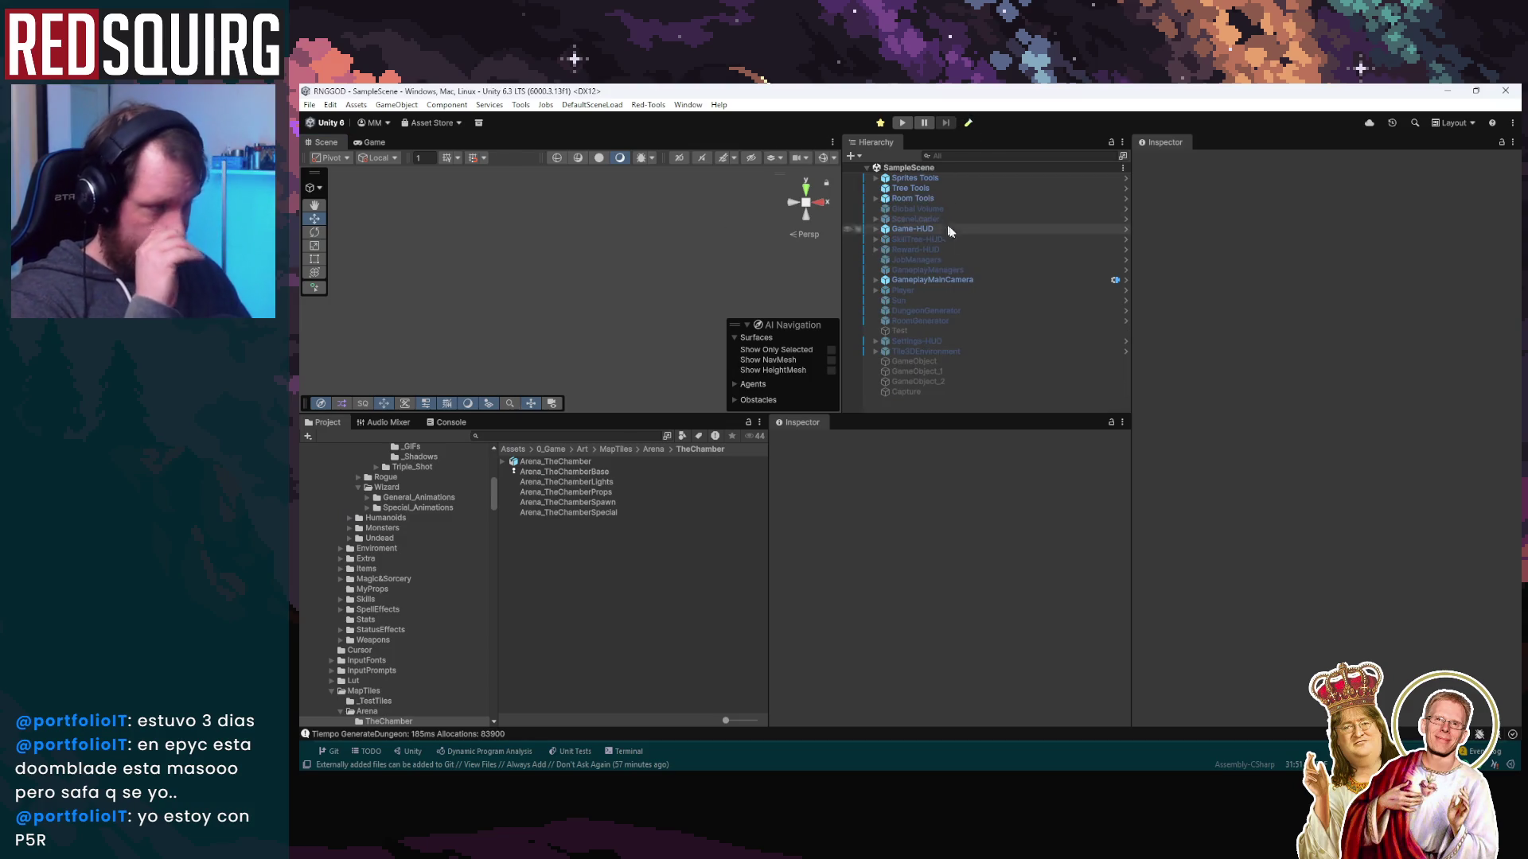
Expand Room Tools and inspect RoomDataGenerator's chamber layer textures
{"action": "left_click", "coordinate": [953, 179]}
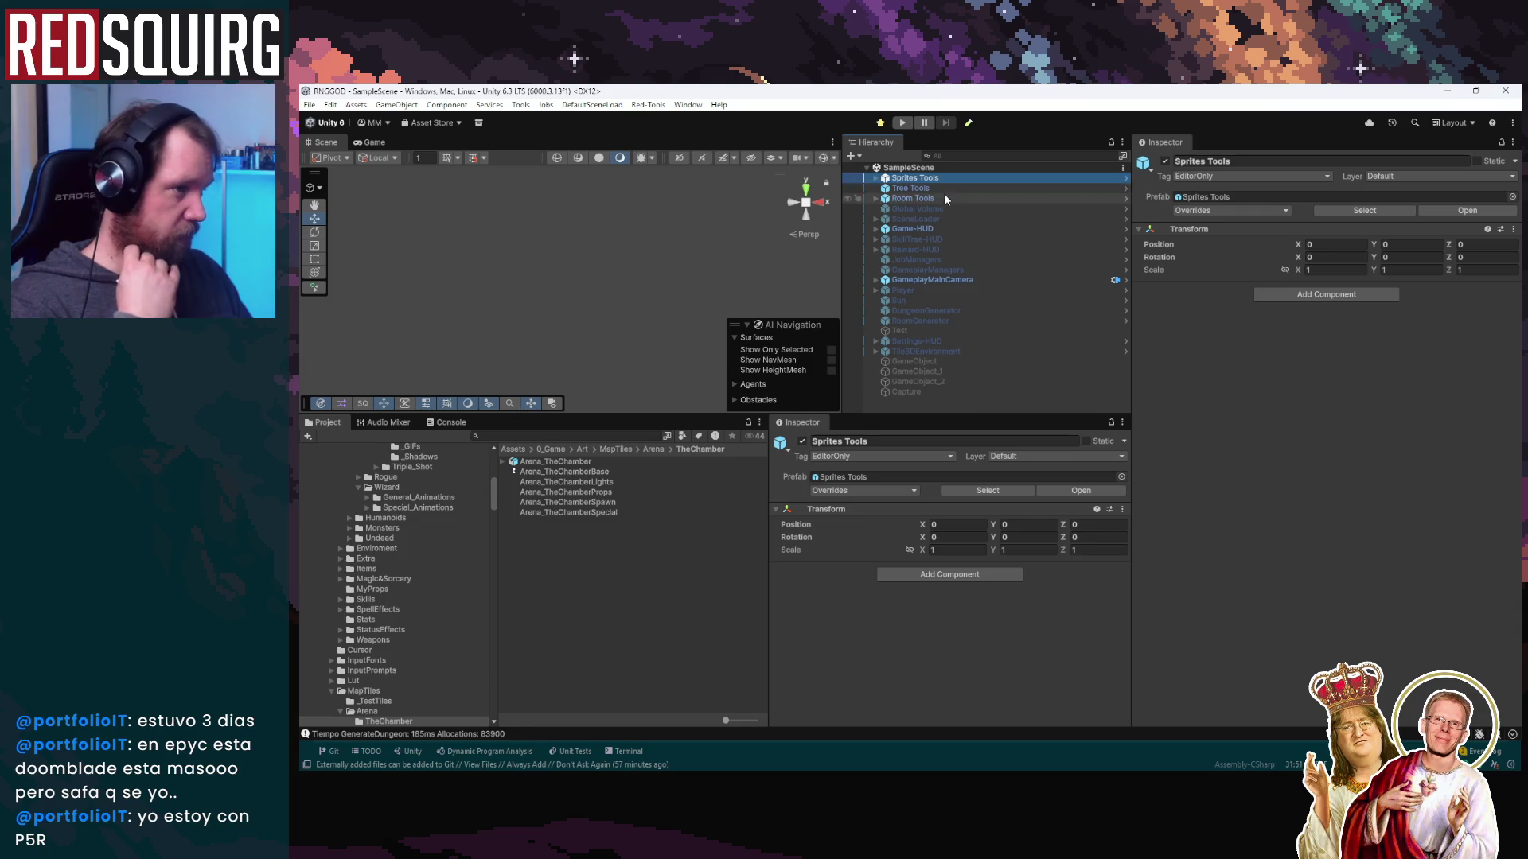
{"action": "left_click", "coordinate": [944, 196]}
{"action": "left_click", "coordinate": [875, 198]}
{"action": "key", "text": "Down"}
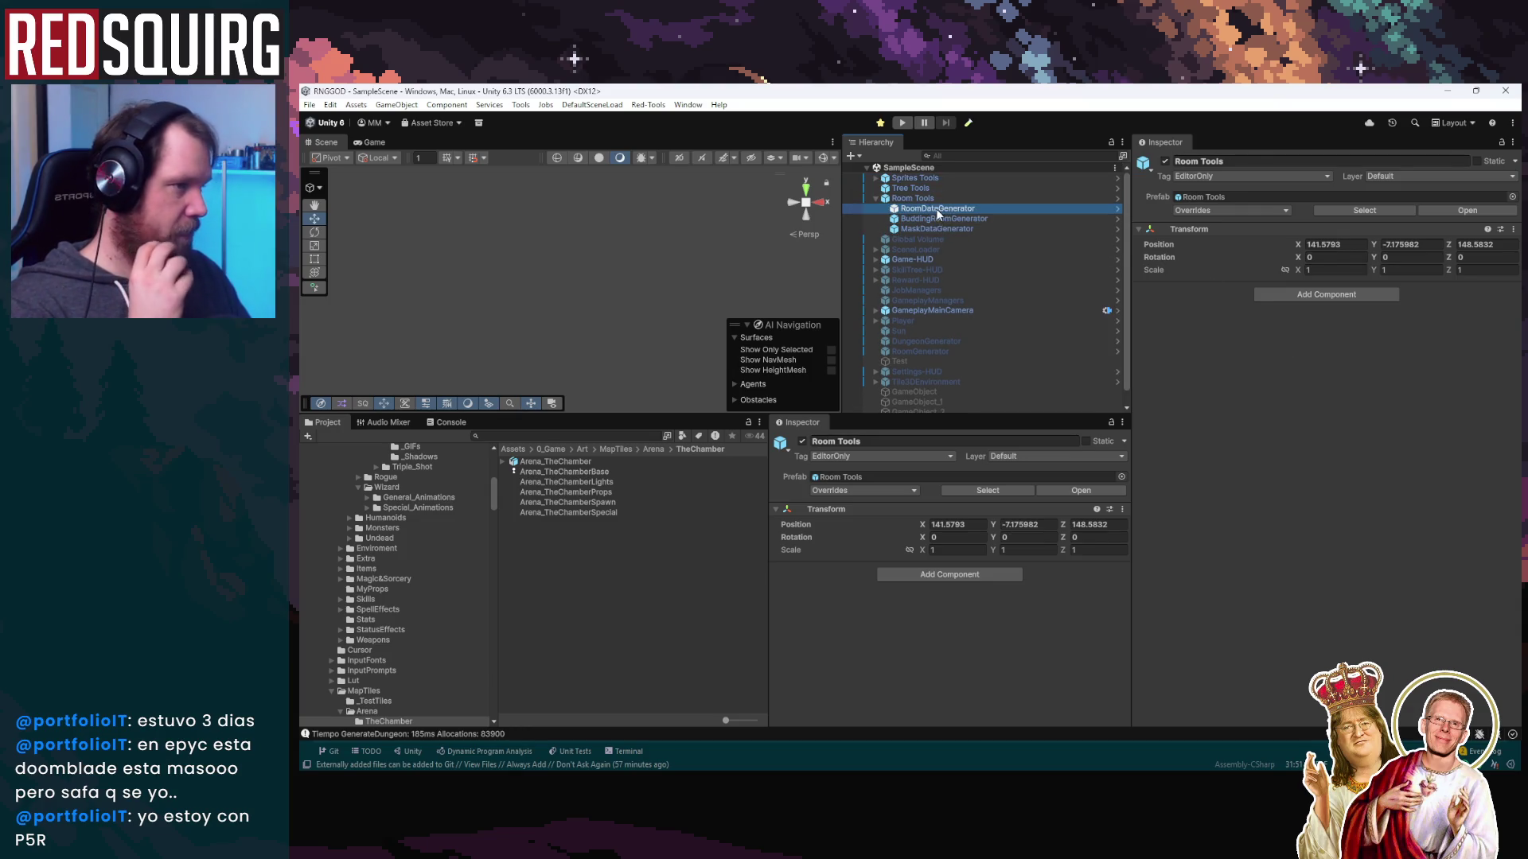
{"action": "left_click", "coordinate": [1325, 487]}
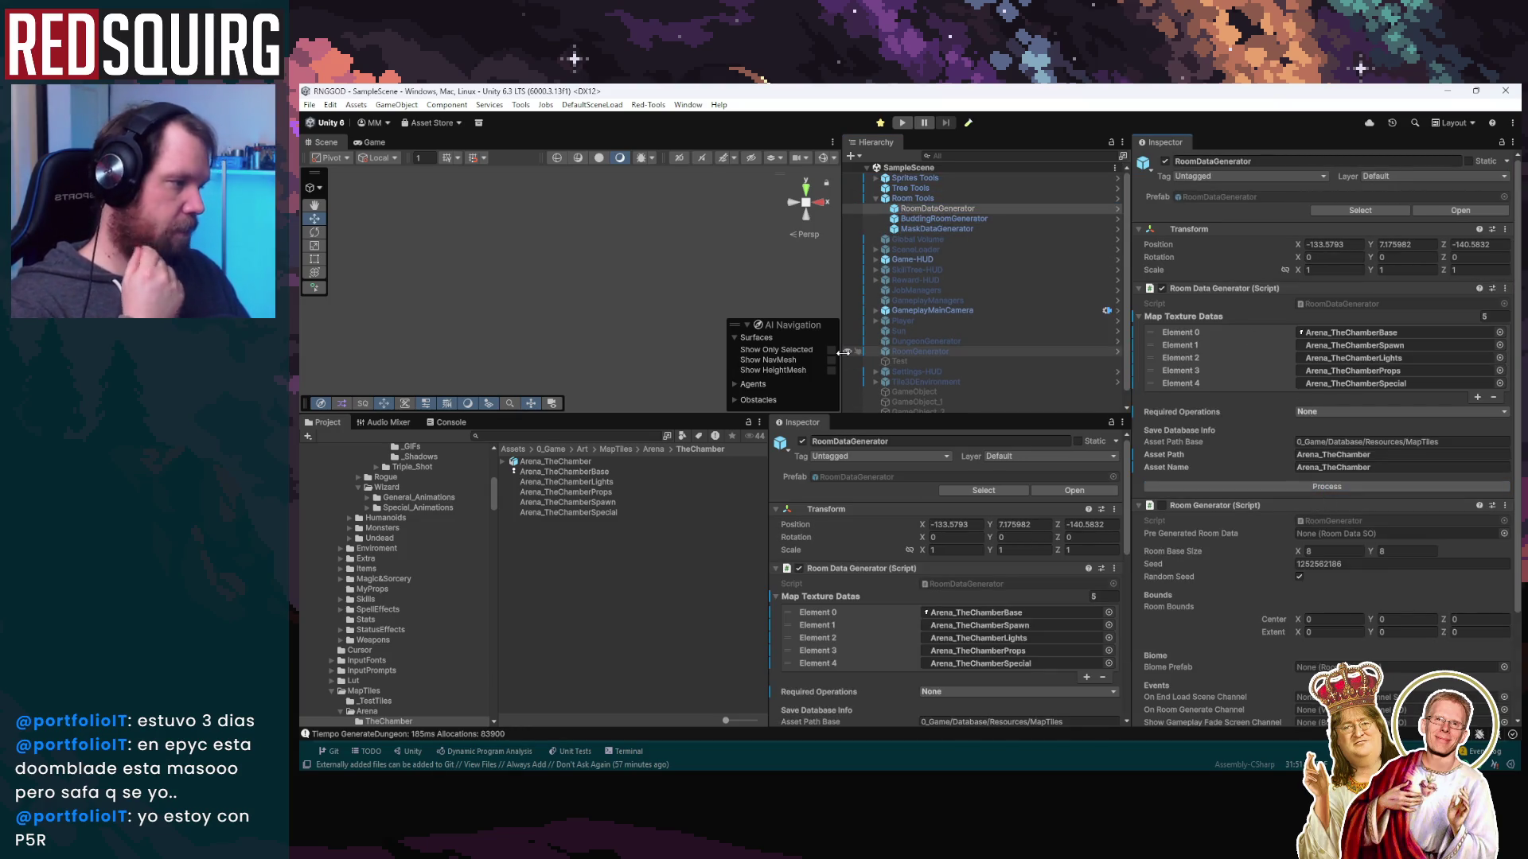
Start Play mode and maximize the Game view
{"action": "left_click", "coordinate": [906, 123]}
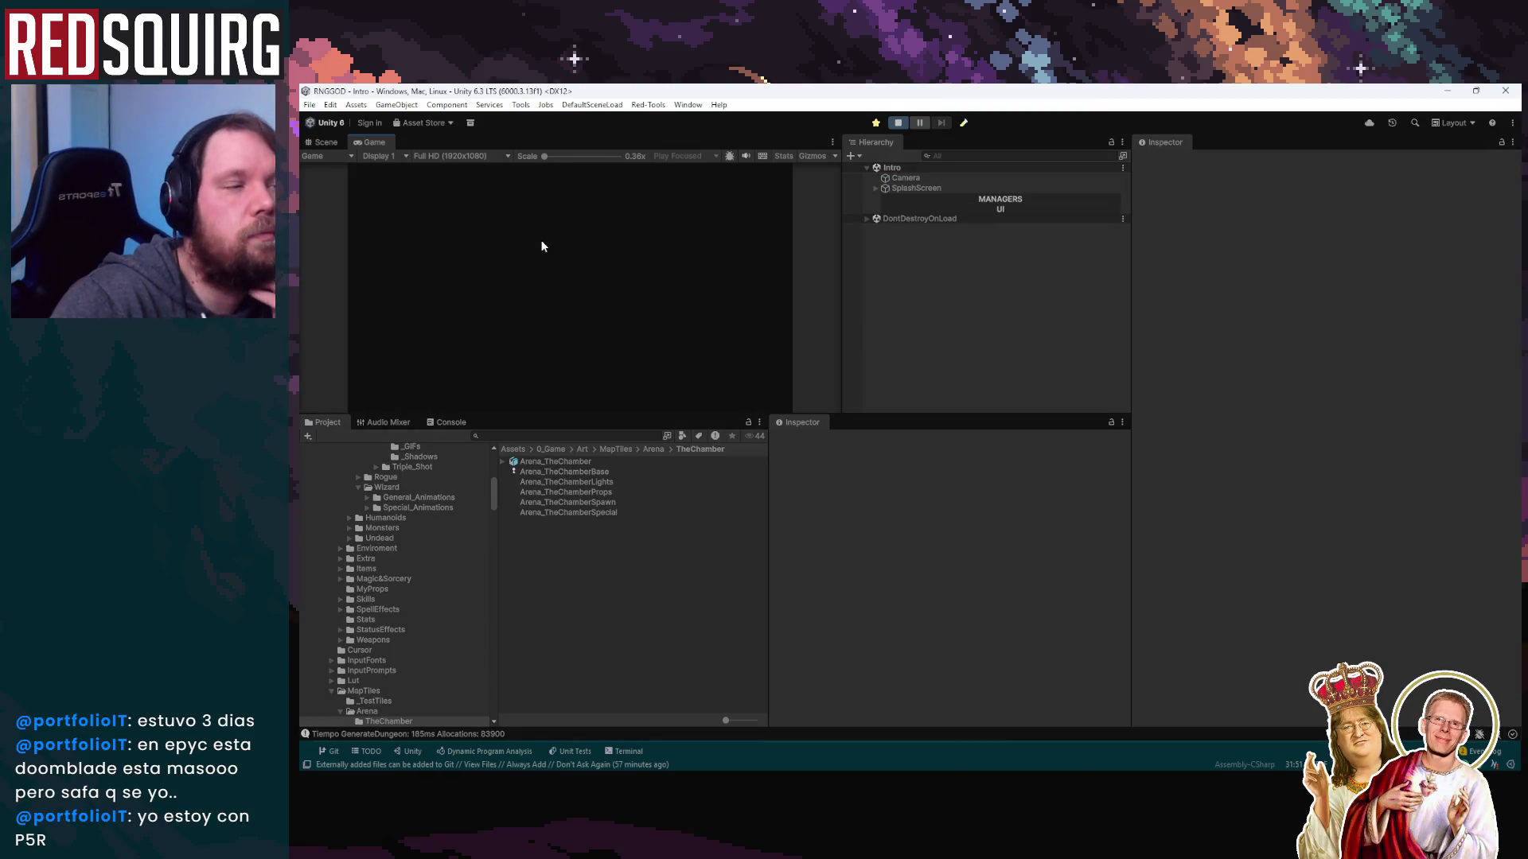
{"action": "double_click", "coordinate": [369, 142]}
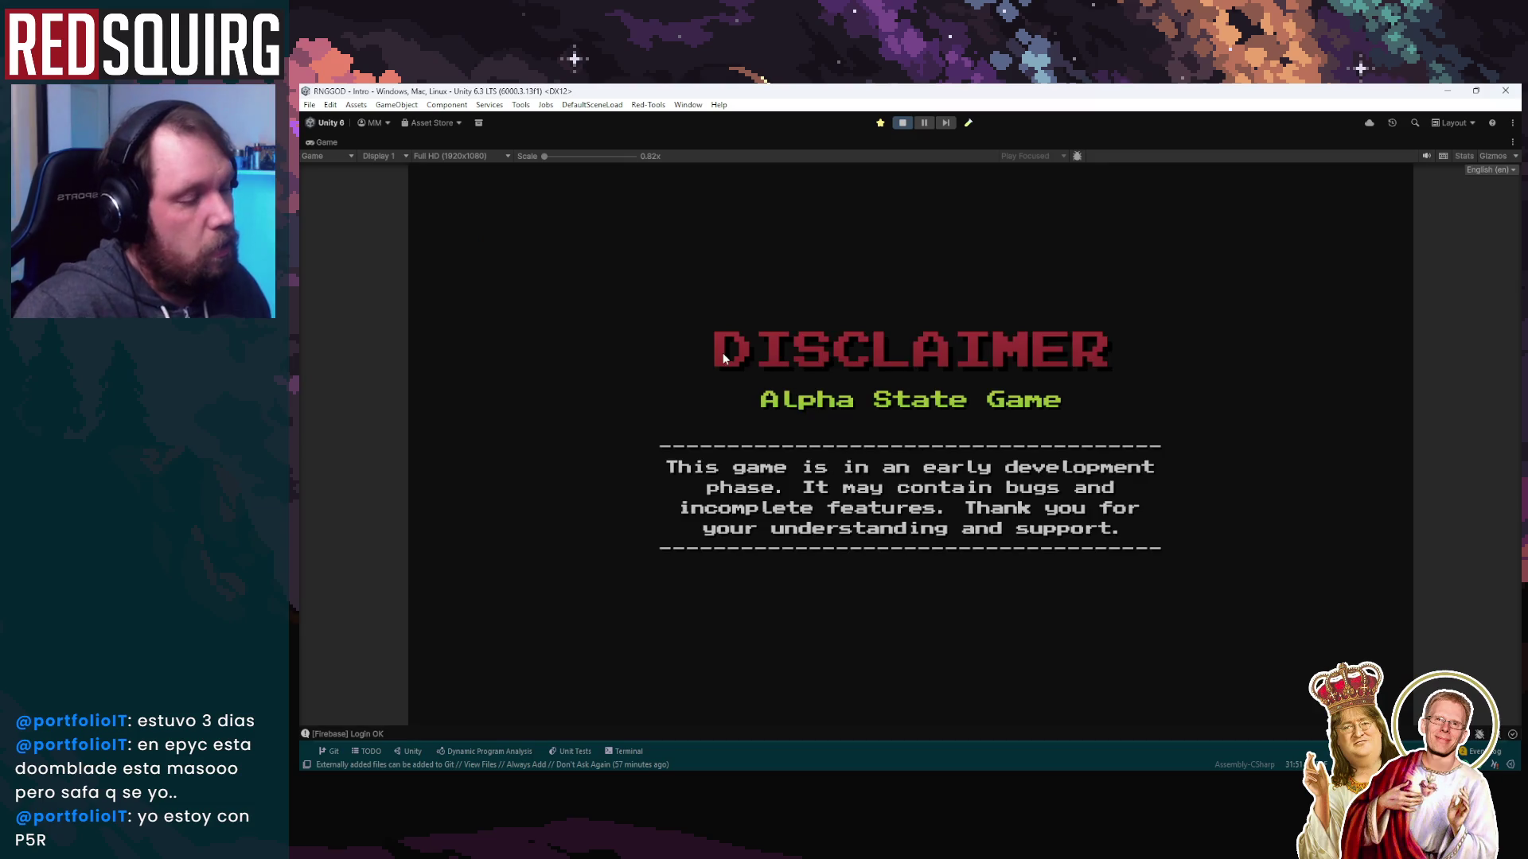
{"action": "mouse_move", "coordinate": [571, 744]}
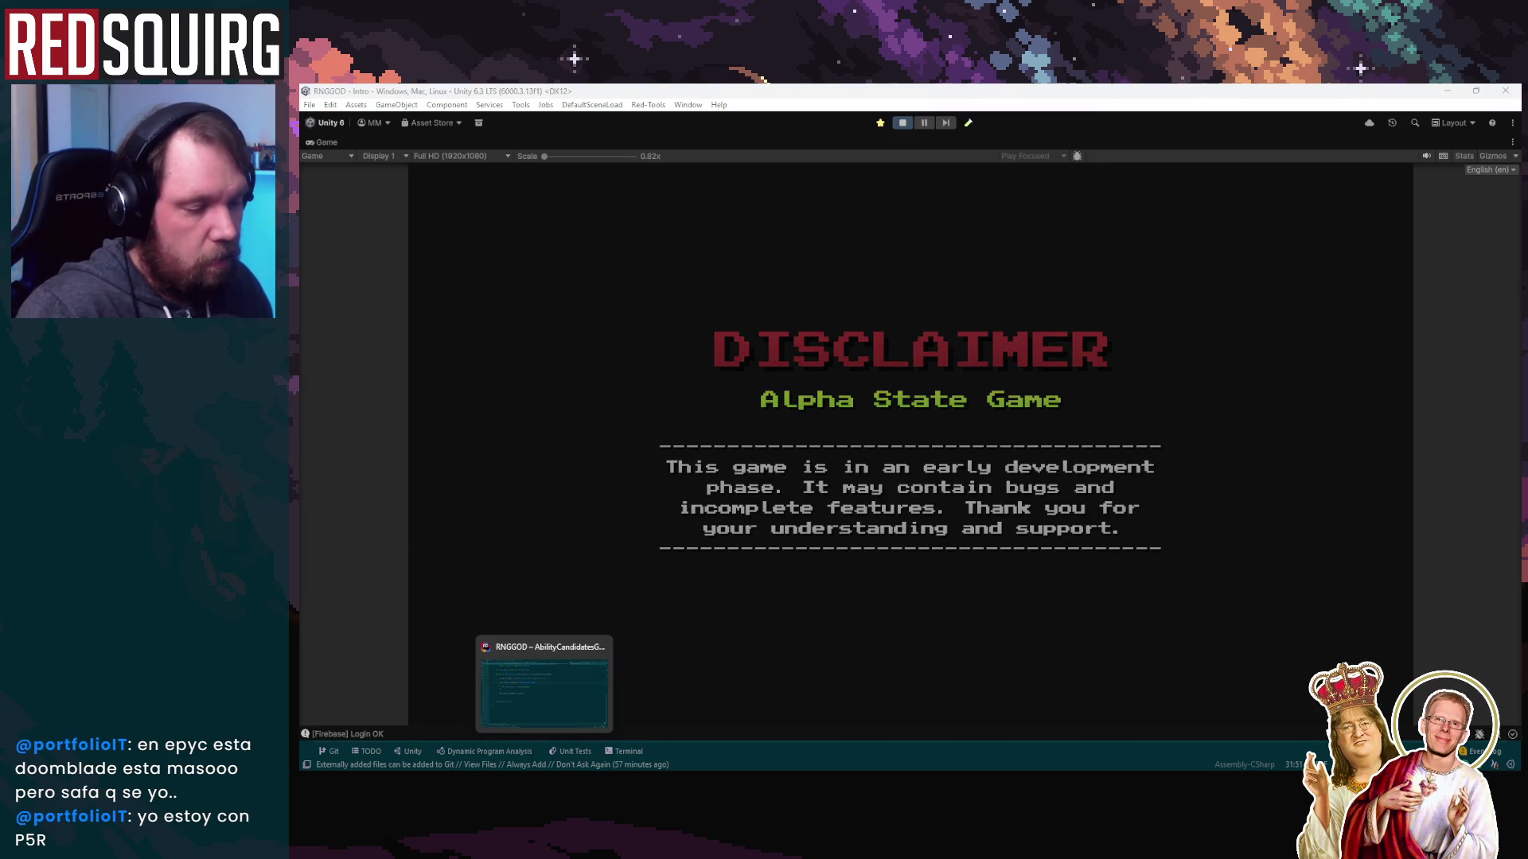
Glance at the code editor and the Trello board, then return to the running game
{"action": "key", "text": "alt+Tab"}
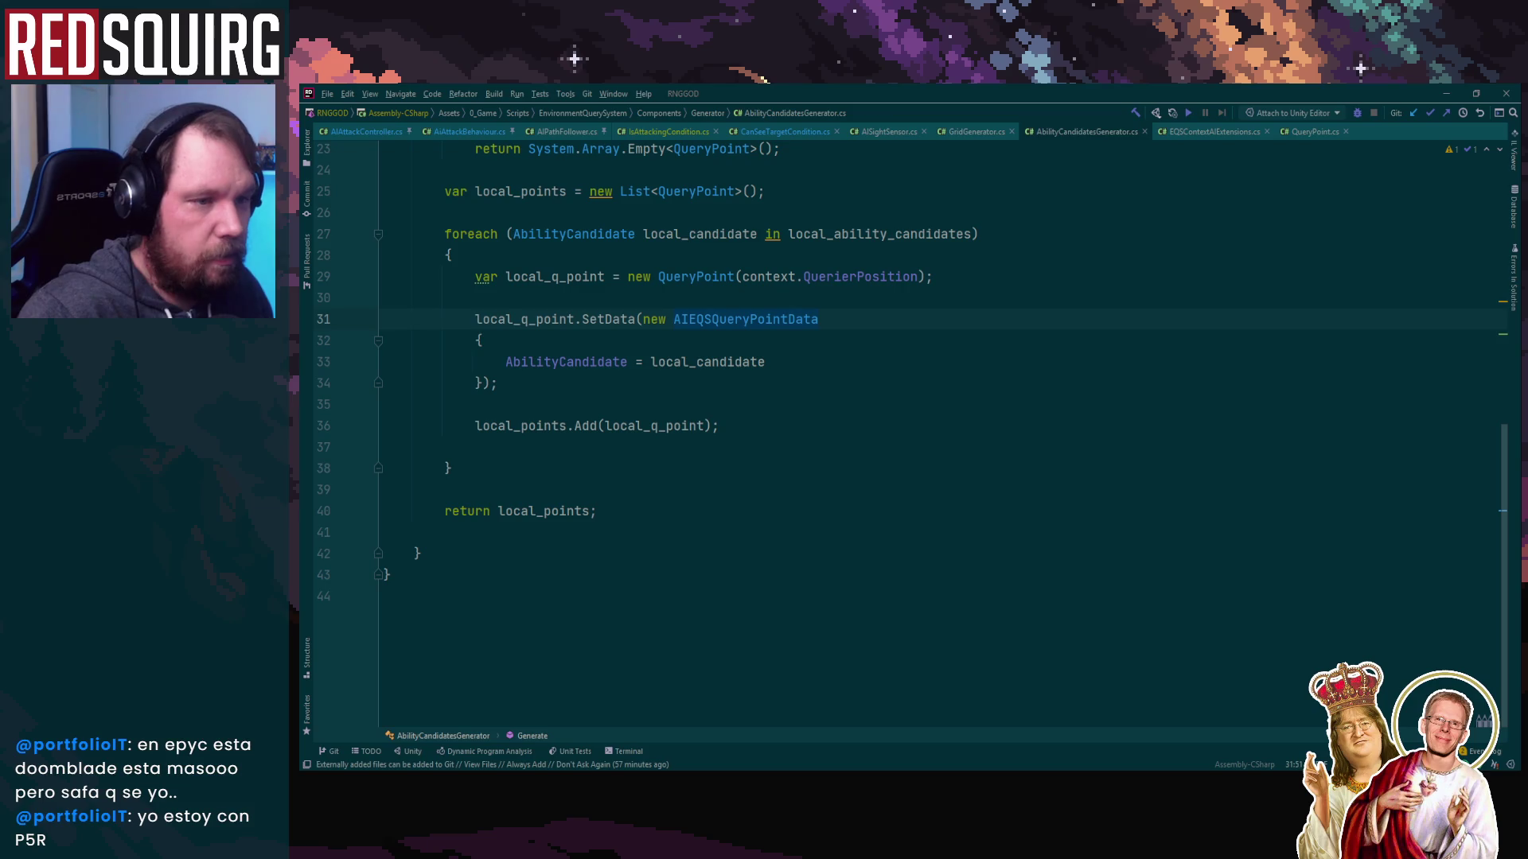
{"action": "key", "text": "alt+Tab"}
{"action": "left_click", "coordinate": [525, 96]}
{"action": "left_click", "coordinate": [580, 102]}
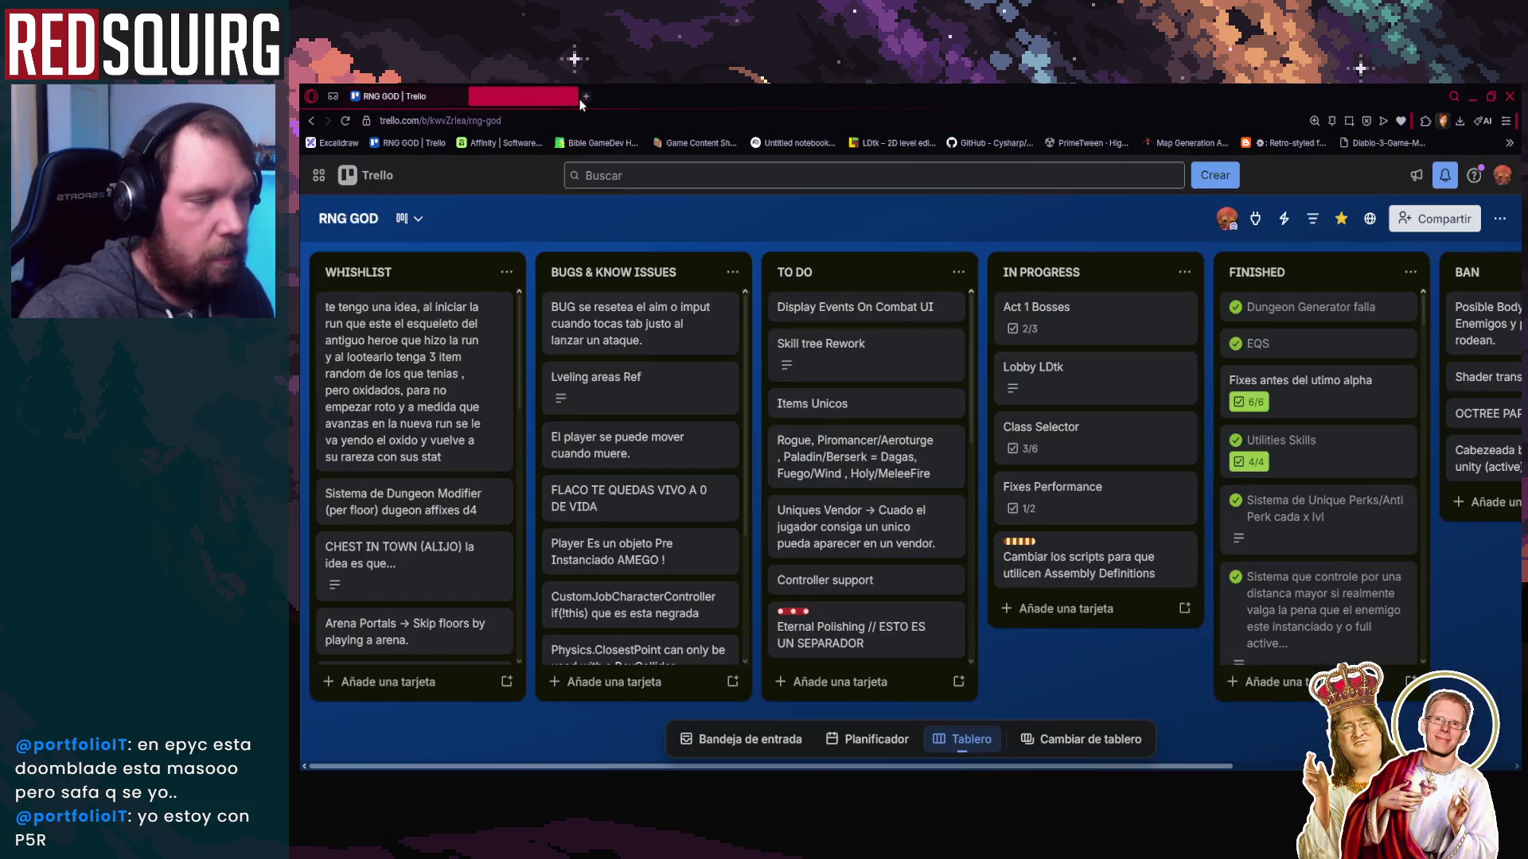
{"action": "key", "text": "alt+Tab"}
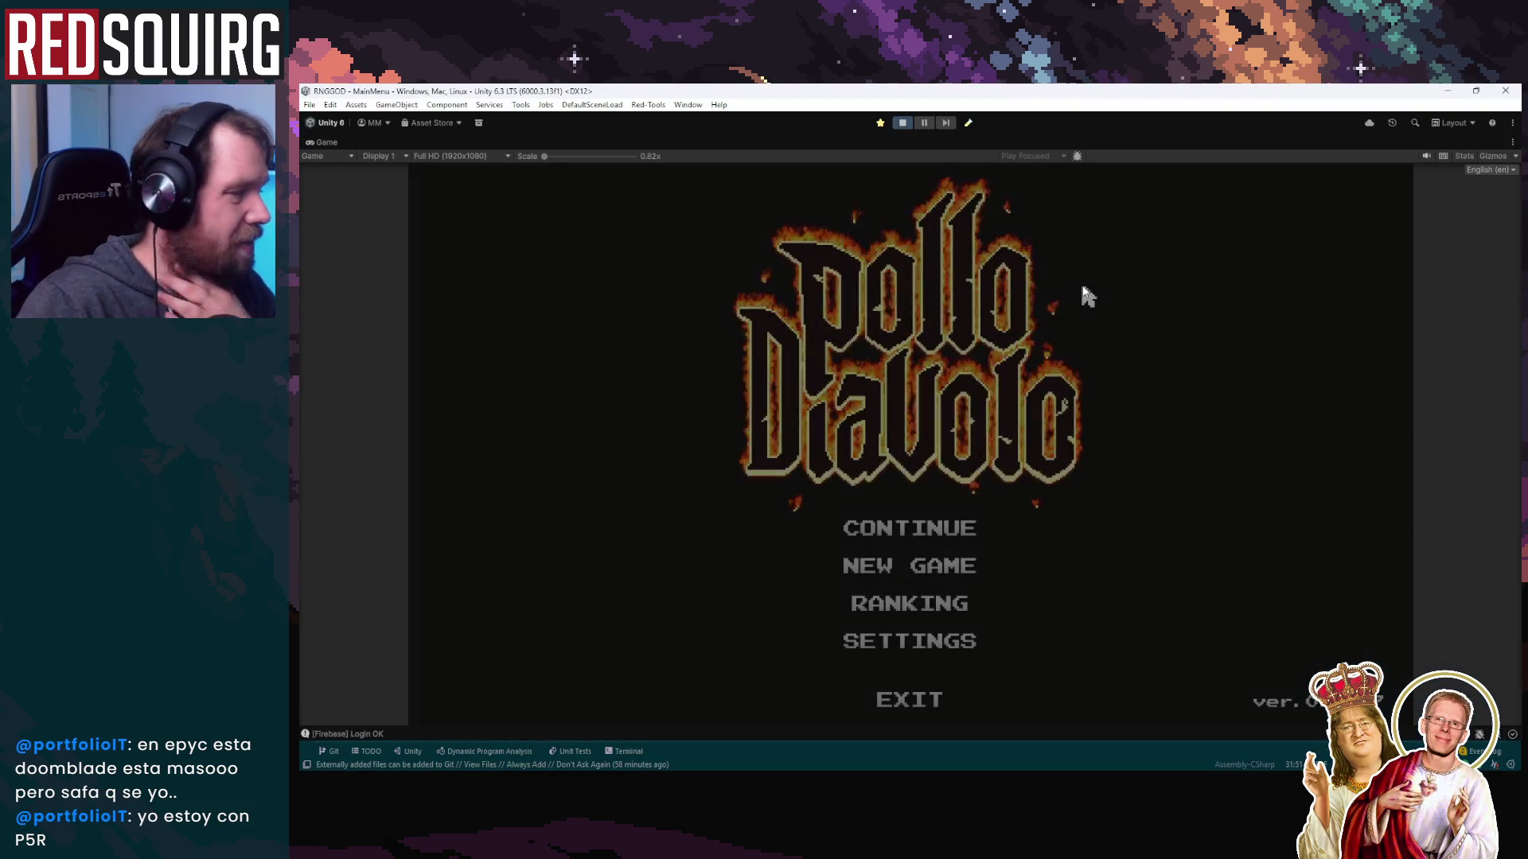
Continue the saved game, claim the Cryomancer, and ascend through the portal into the dungeon
{"action": "left_click", "coordinate": [943, 526]}
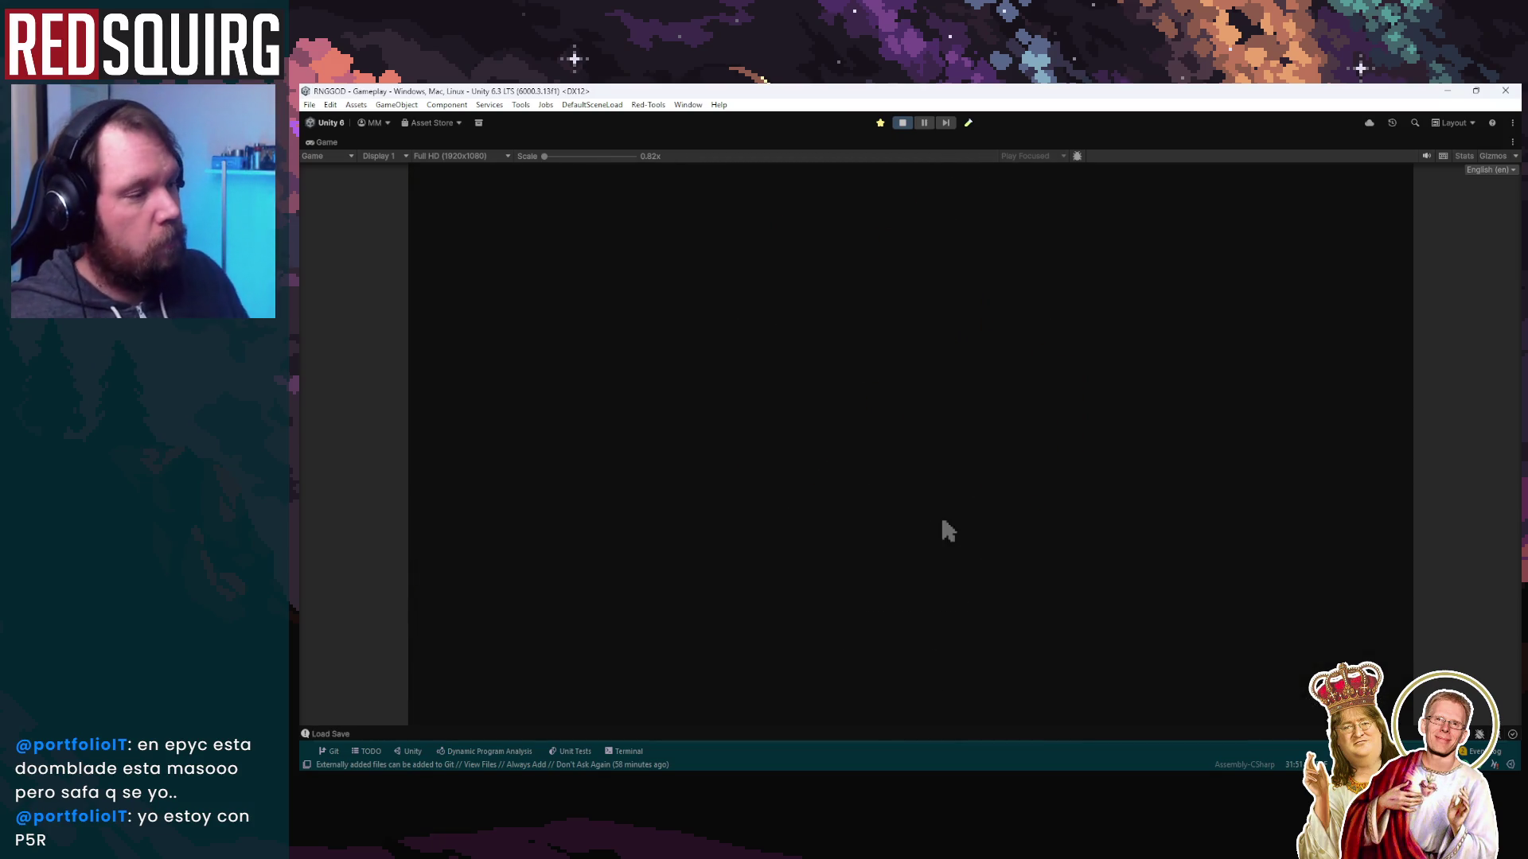
{"action": "left_click", "coordinate": [760, 483]}
{"action": "left_click", "coordinate": [788, 649]}
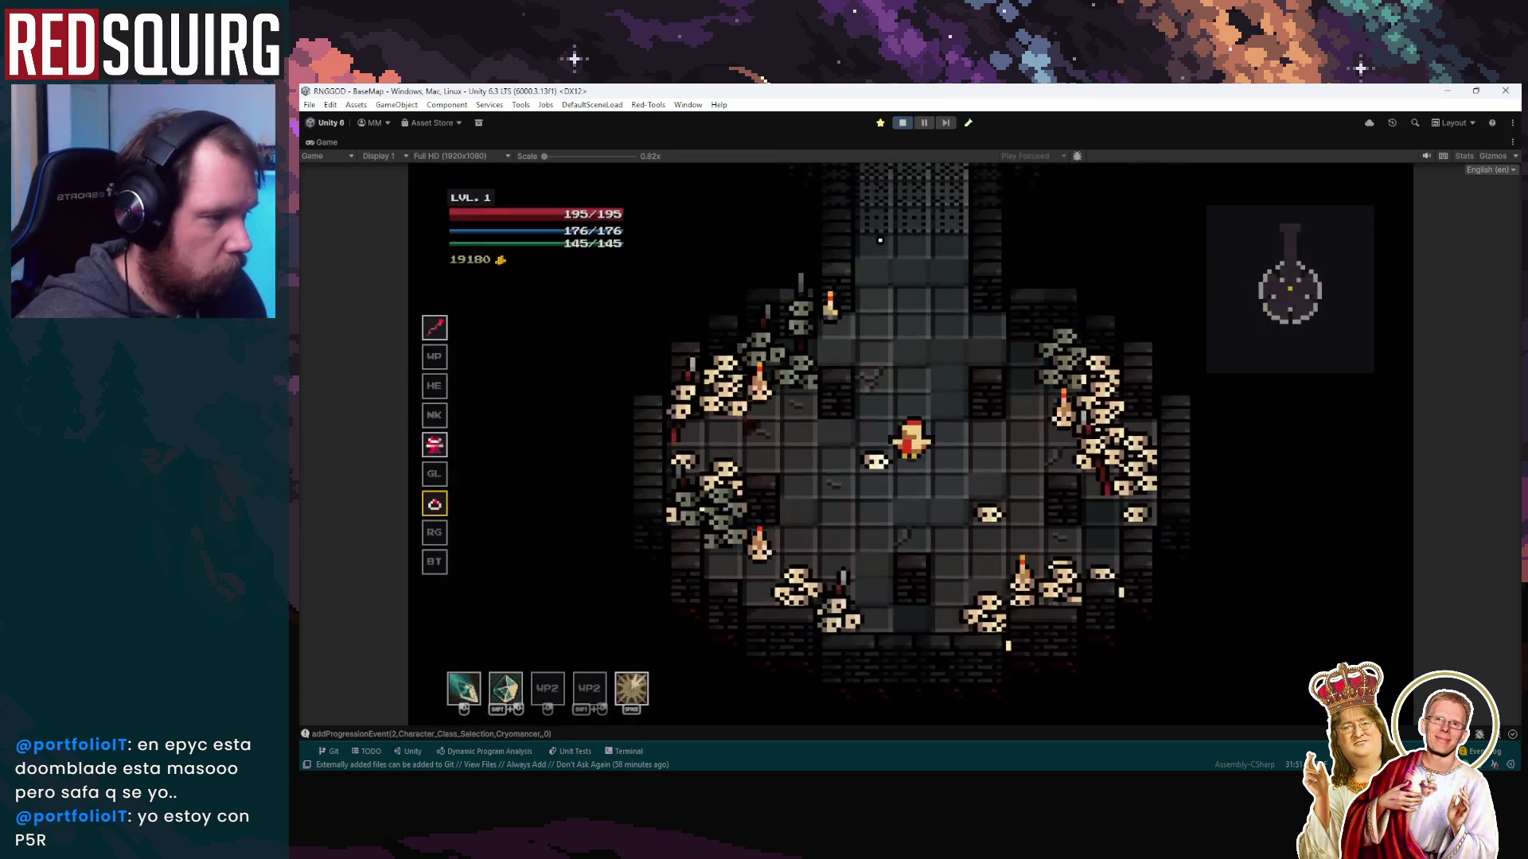
{"action": "key", "text": "w"}
{"action": "key", "text": "e"}
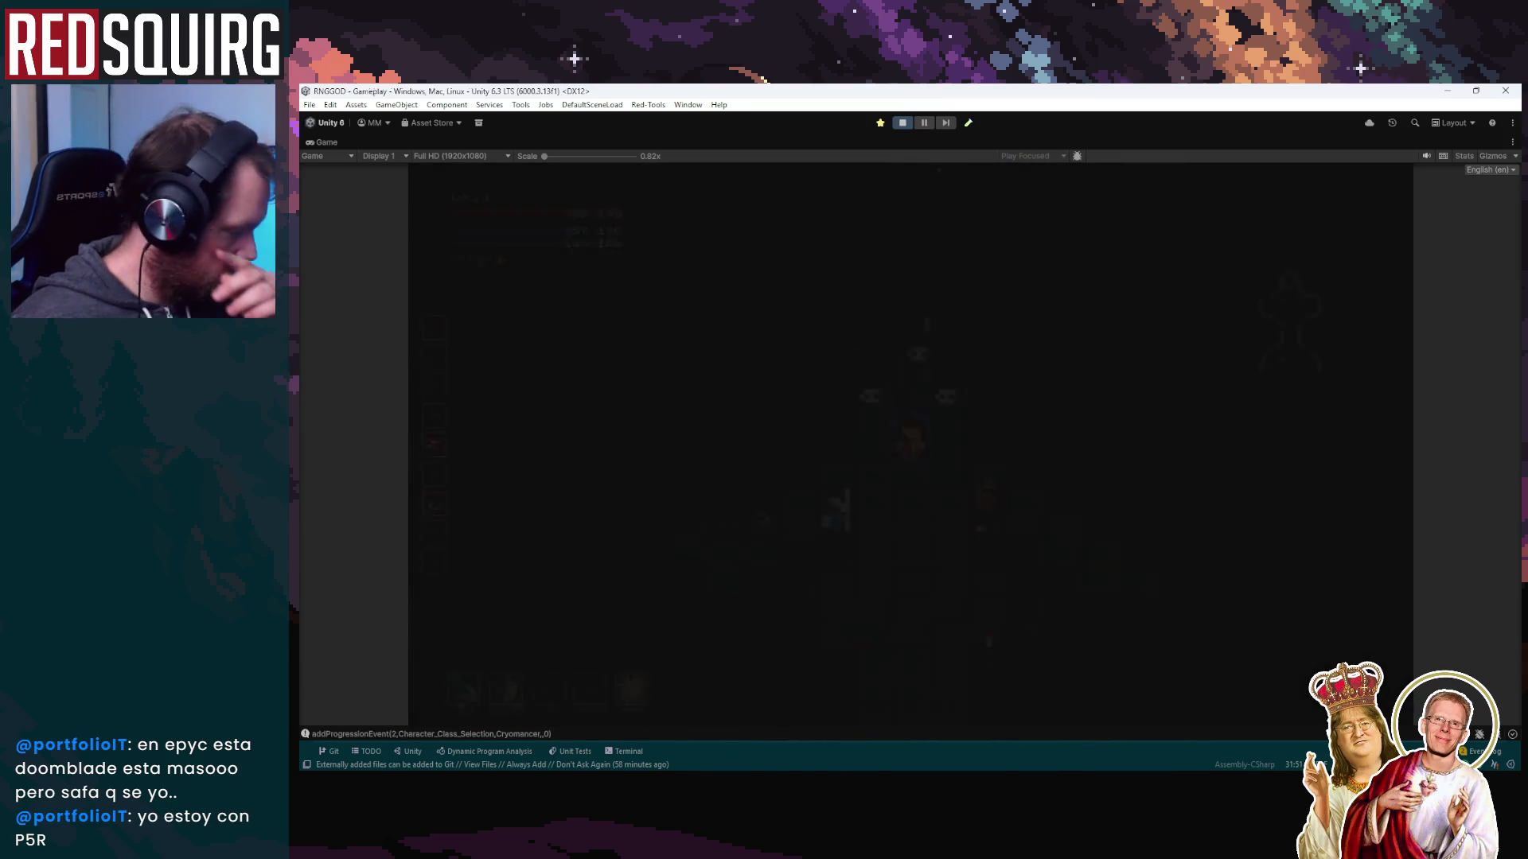
{"action": "key", "text": "w"}
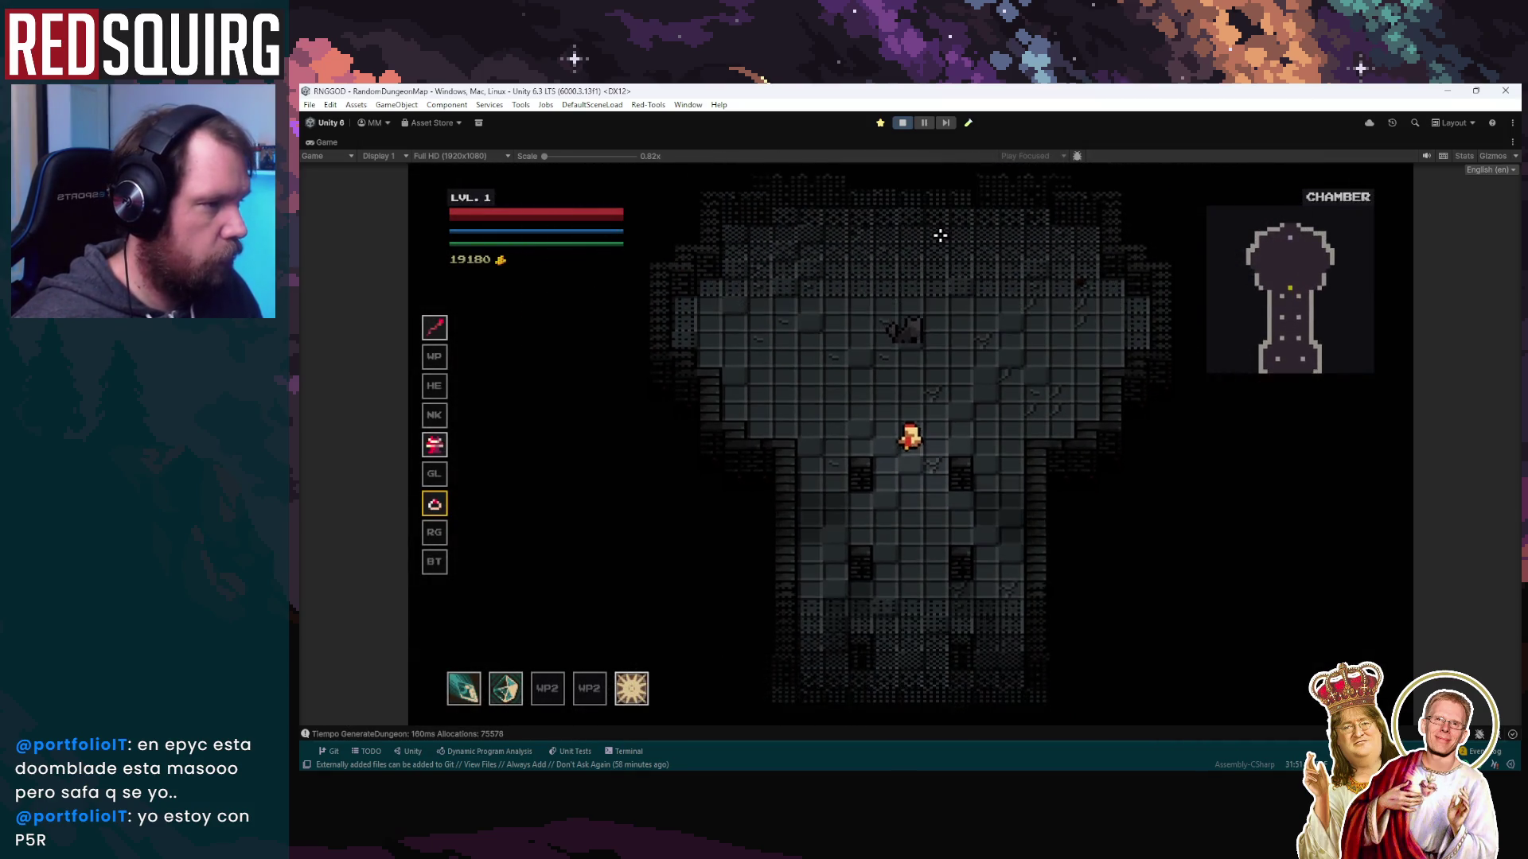
Walk the character all around the narrowed chamber, dashing left away from the enemies
{"action": "key", "text": "w"}
{"action": "key", "text": "a"}
{"action": "key", "text": "d"}
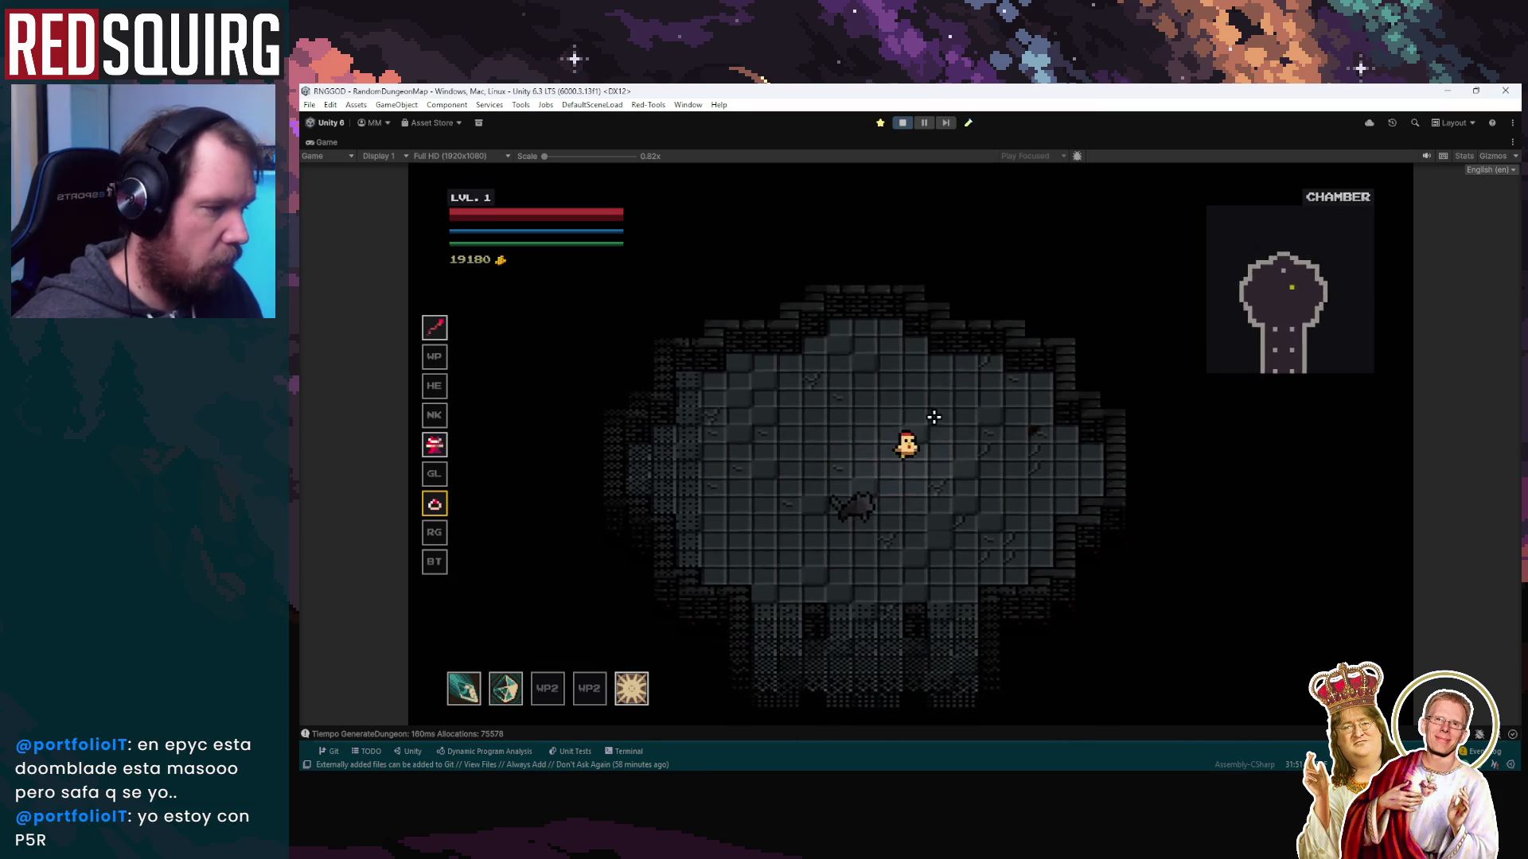
{"action": "key", "text": "a"}
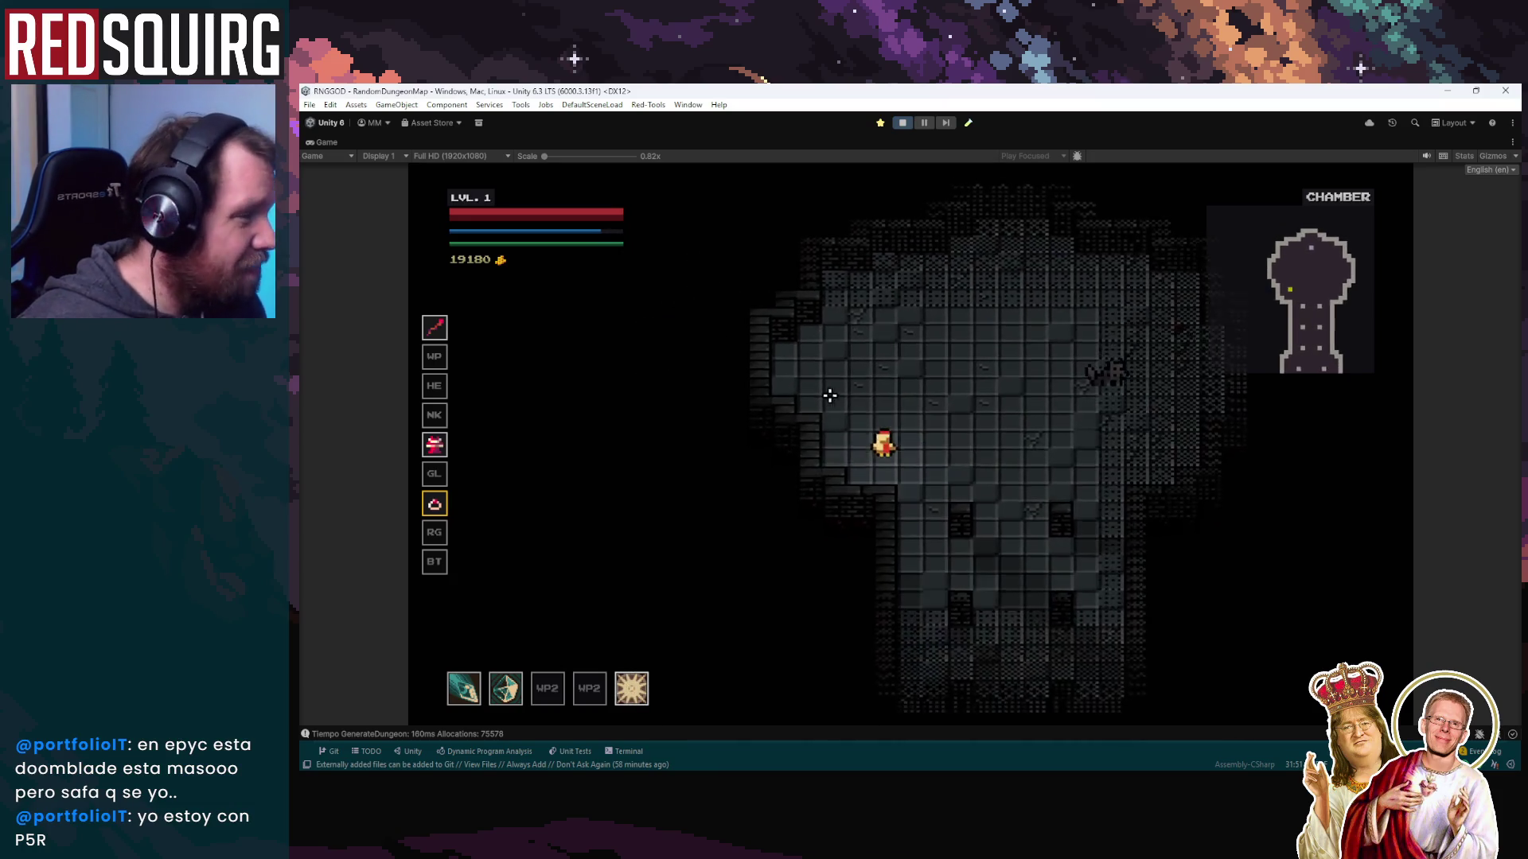
{"action": "key", "text": "d"}
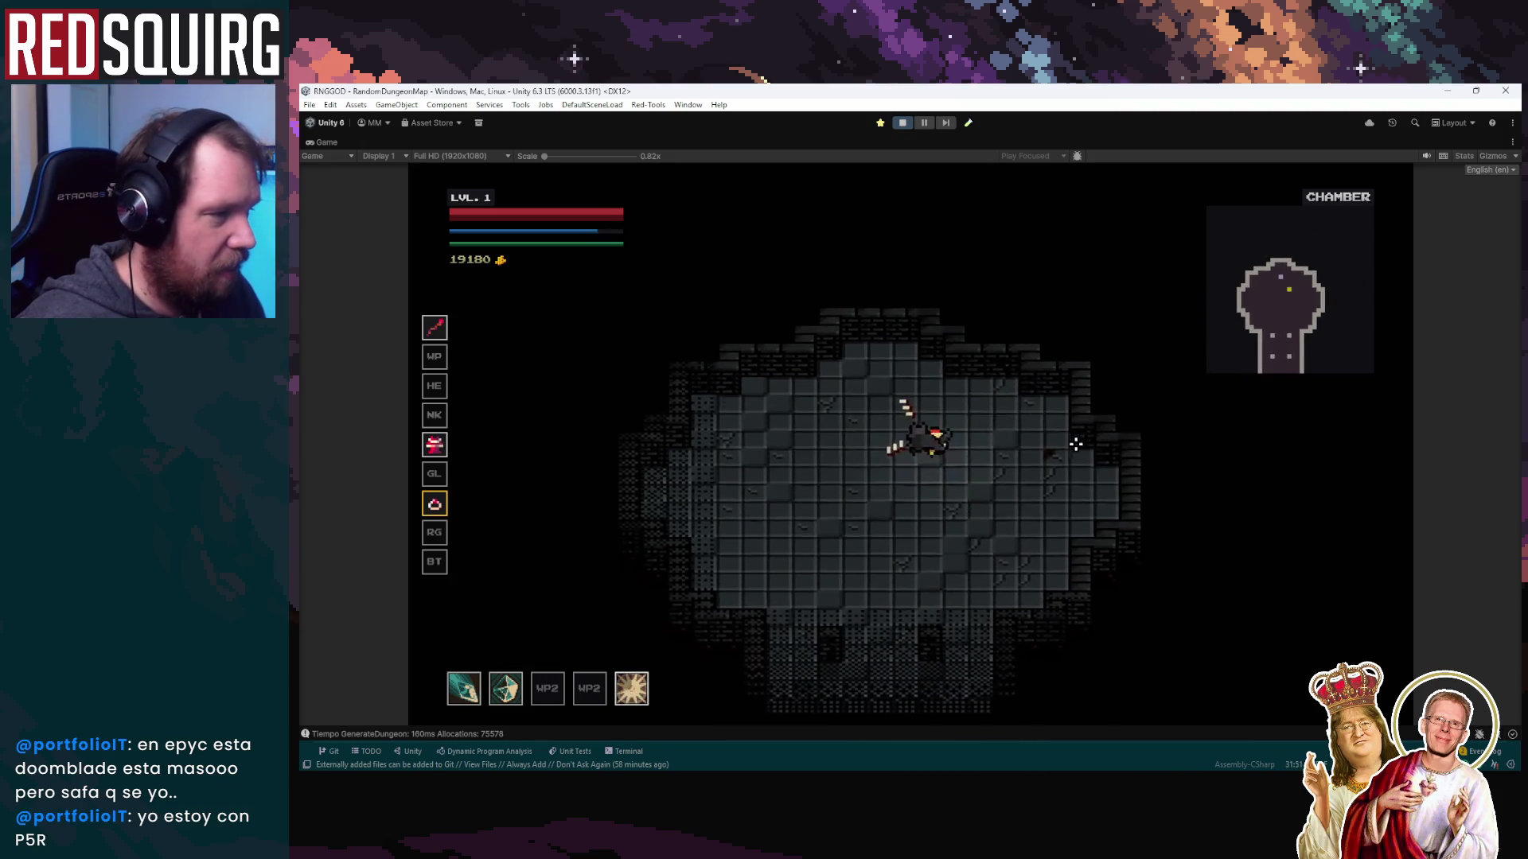
{"action": "key", "text": "w"}
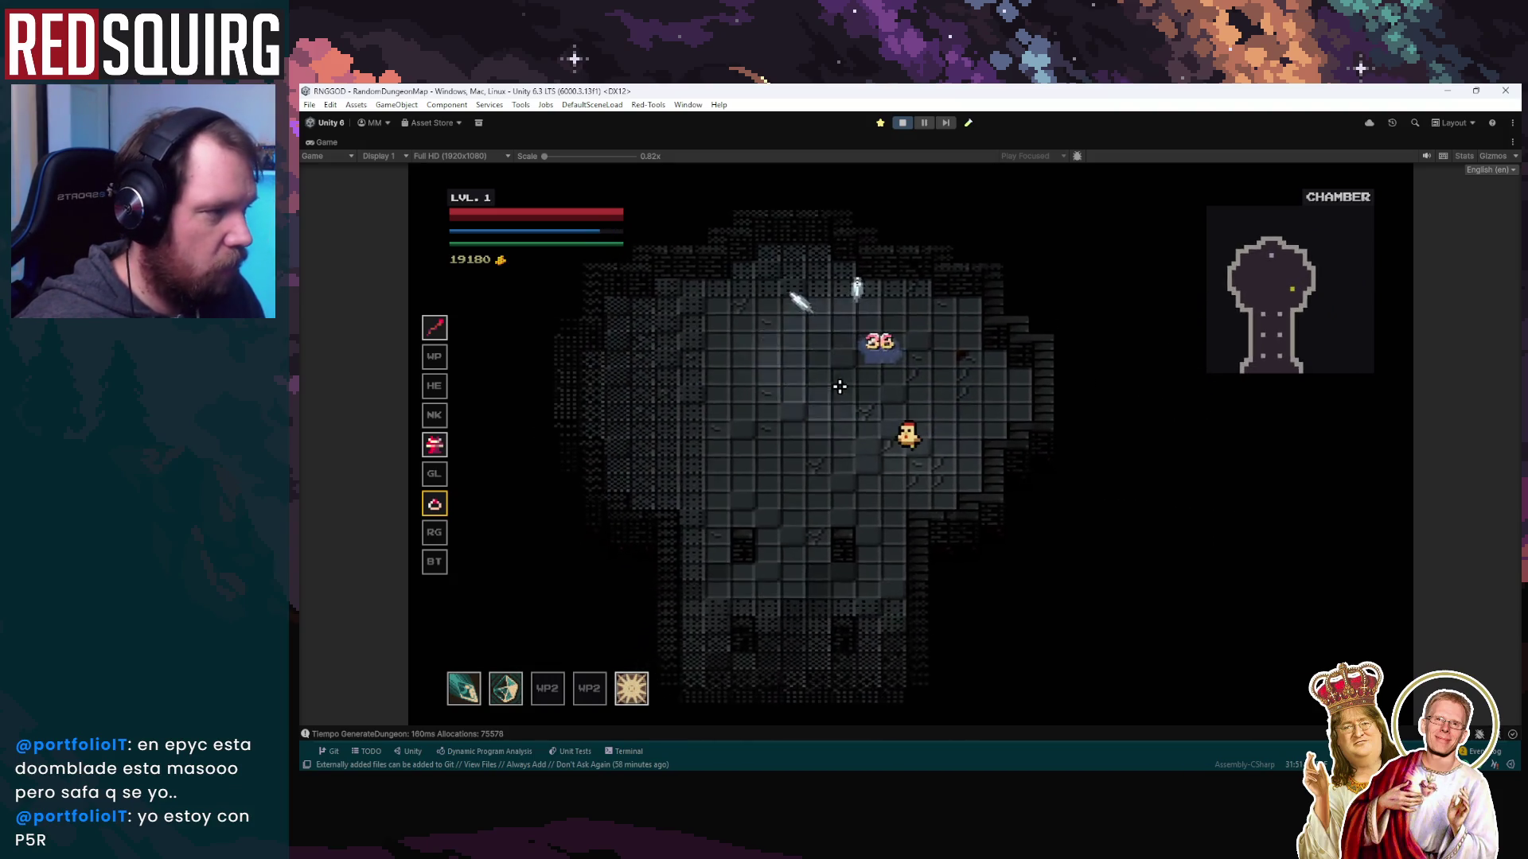
{"action": "key", "text": "s"}
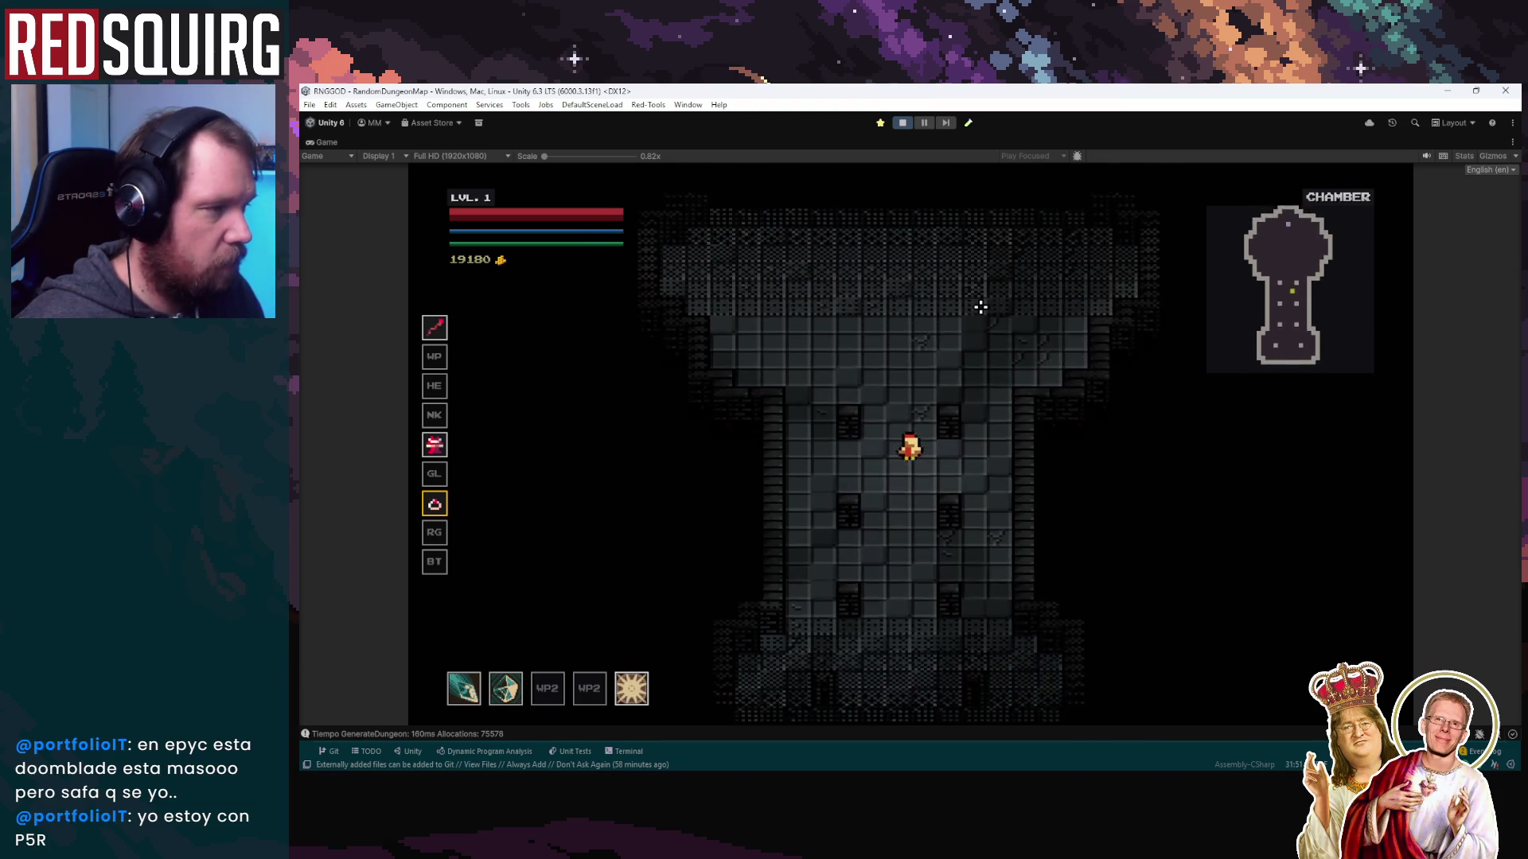
{"action": "key", "text": "d"}
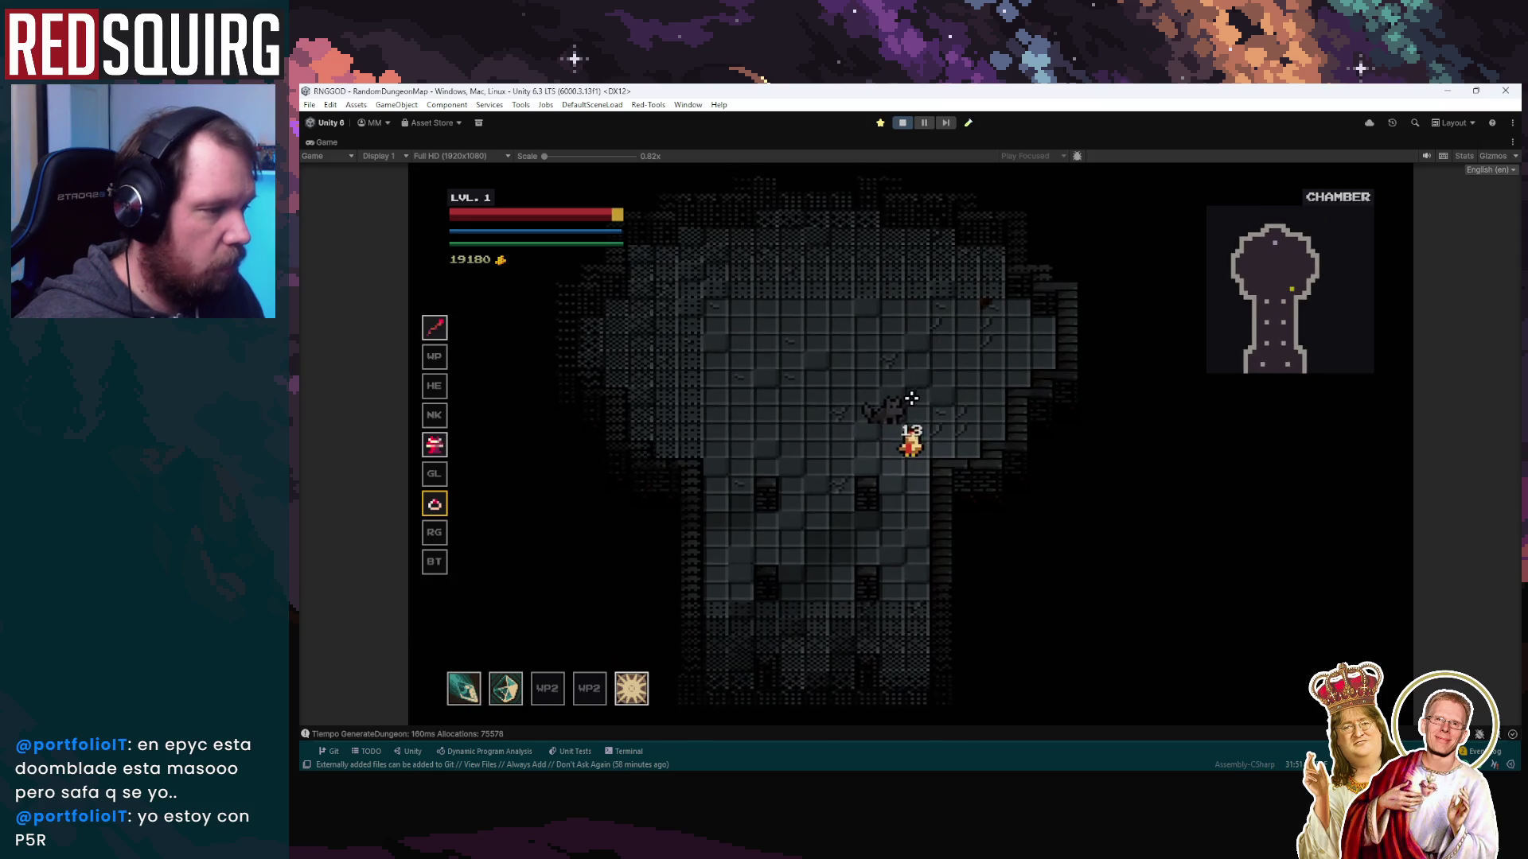
{"action": "key", "text": "s"}
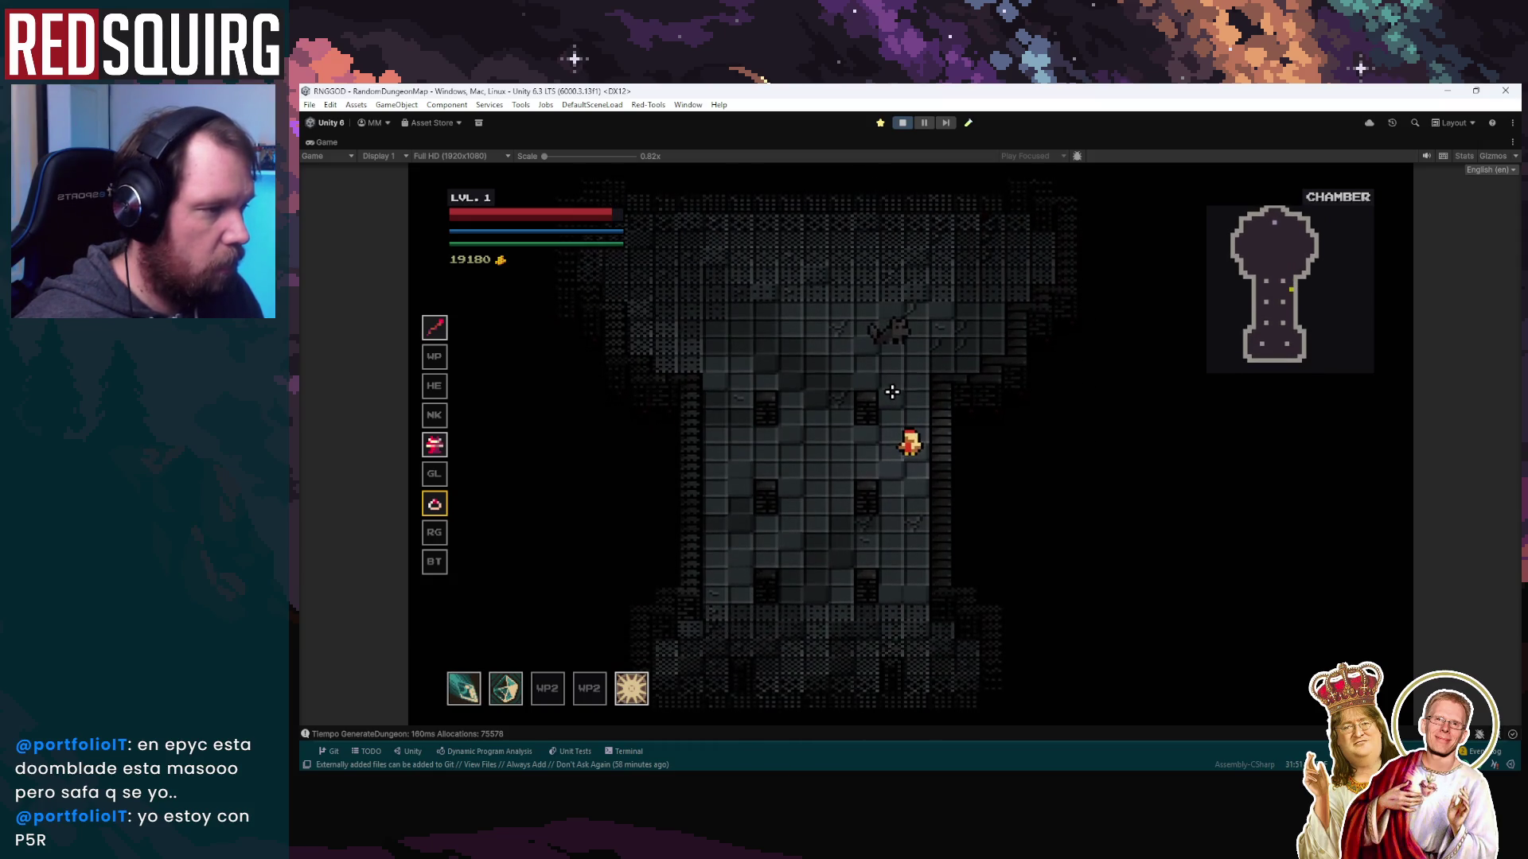
{"action": "key", "text": "w"}
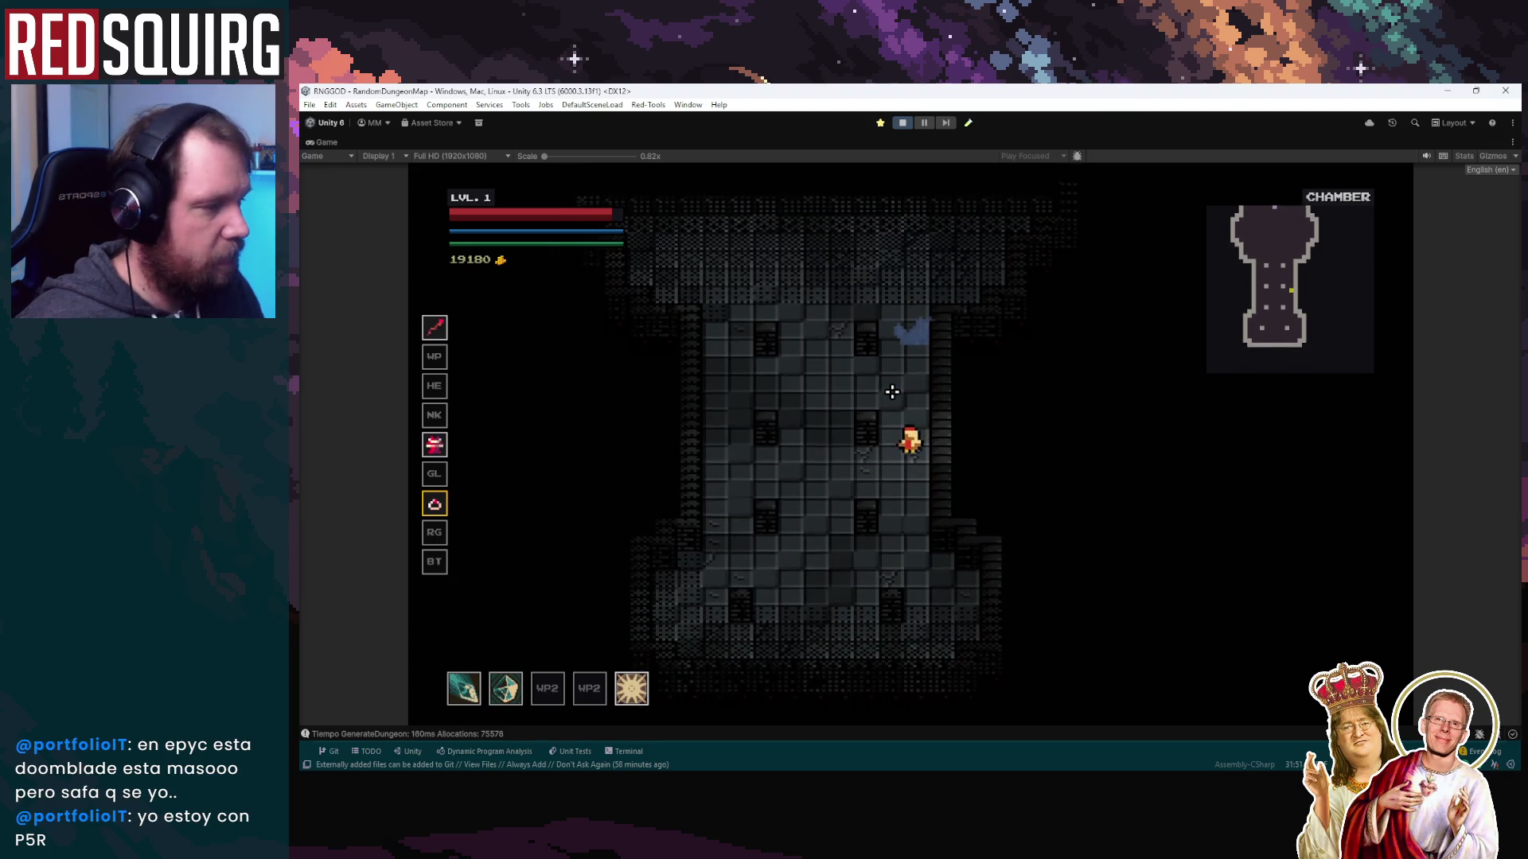
{"action": "key", "text": "a"}
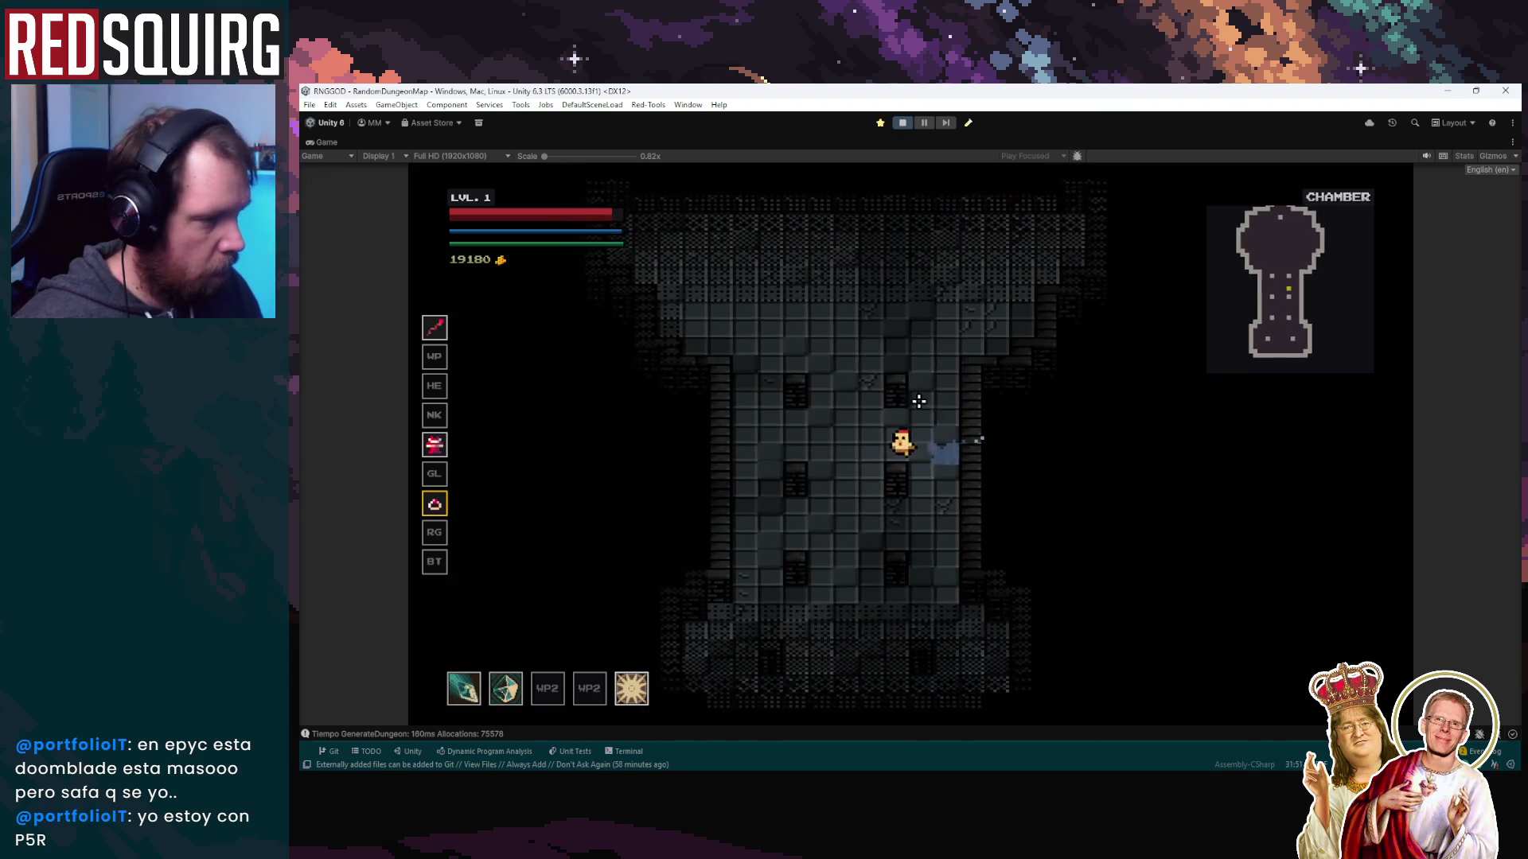
{"action": "key", "text": "a"}
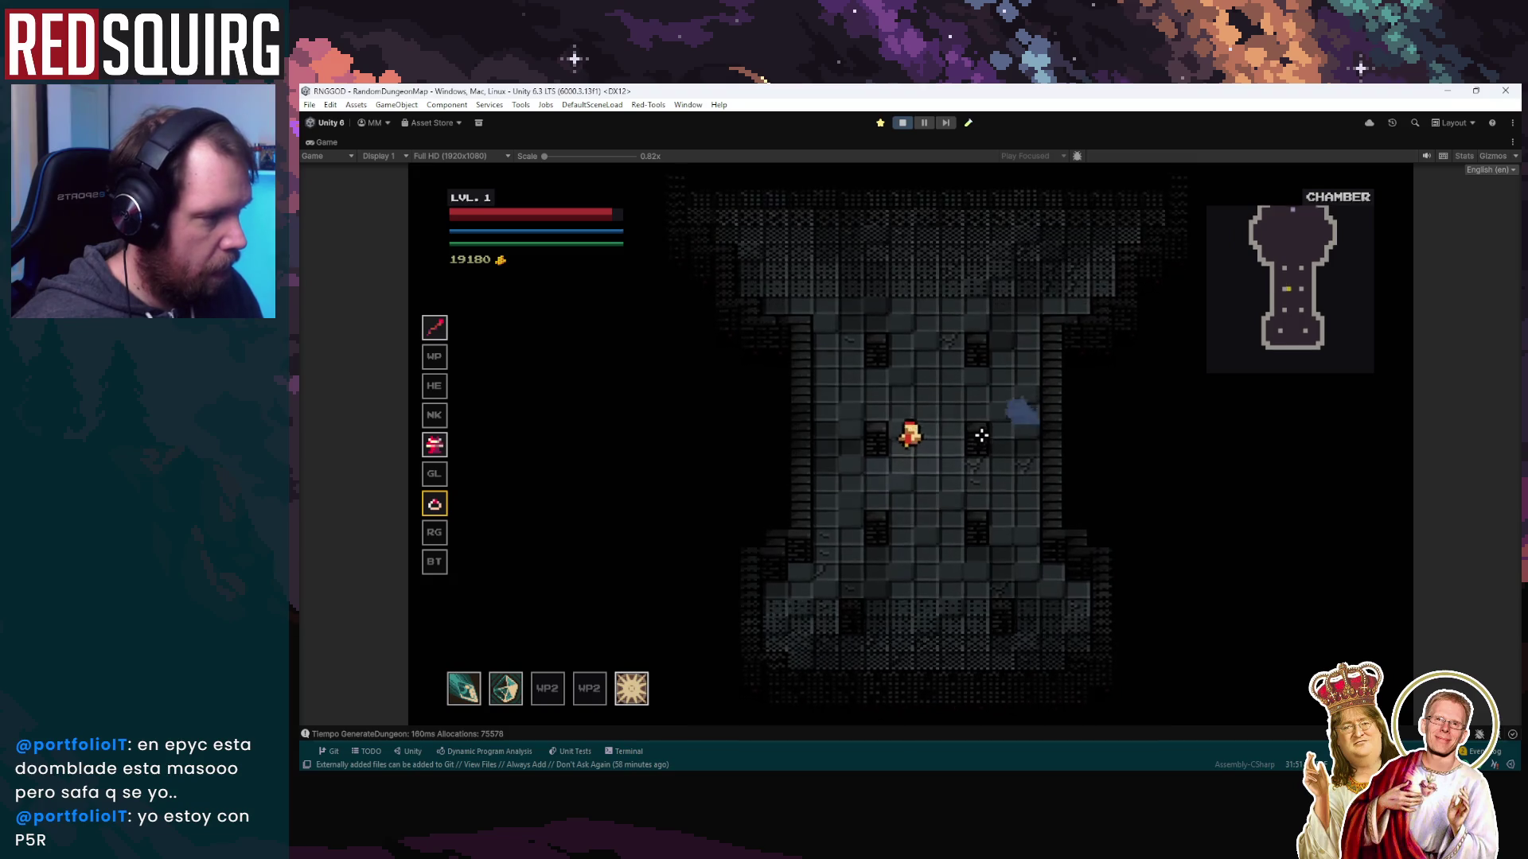
Slash the enemies closing in and fire ice crystals at them
{"action": "left_click", "coordinate": [983, 446]}
{"action": "key", "text": "s"}
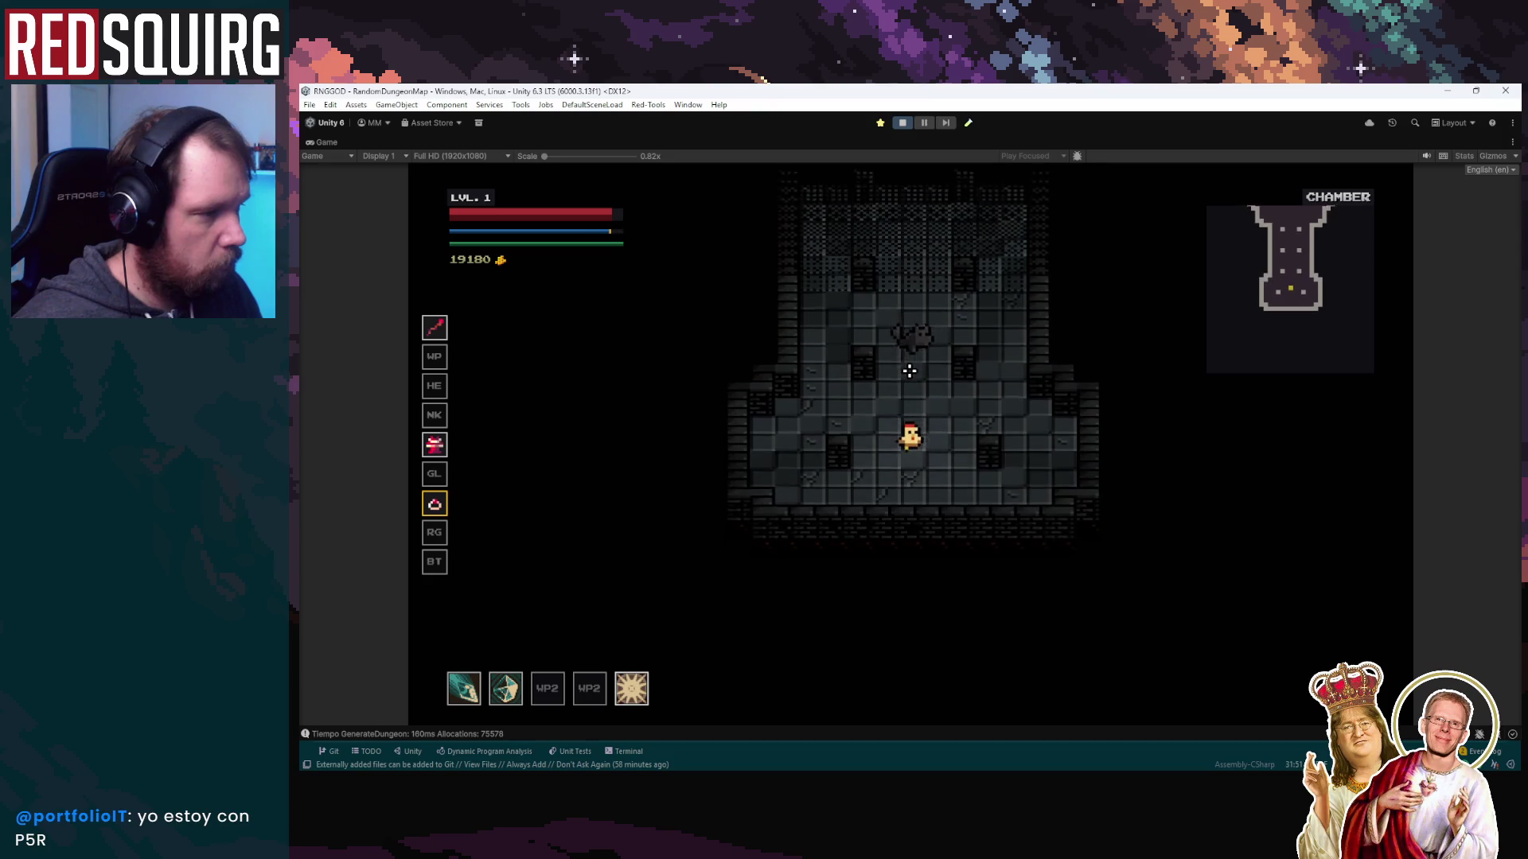
{"action": "left_click", "coordinate": [912, 327]}
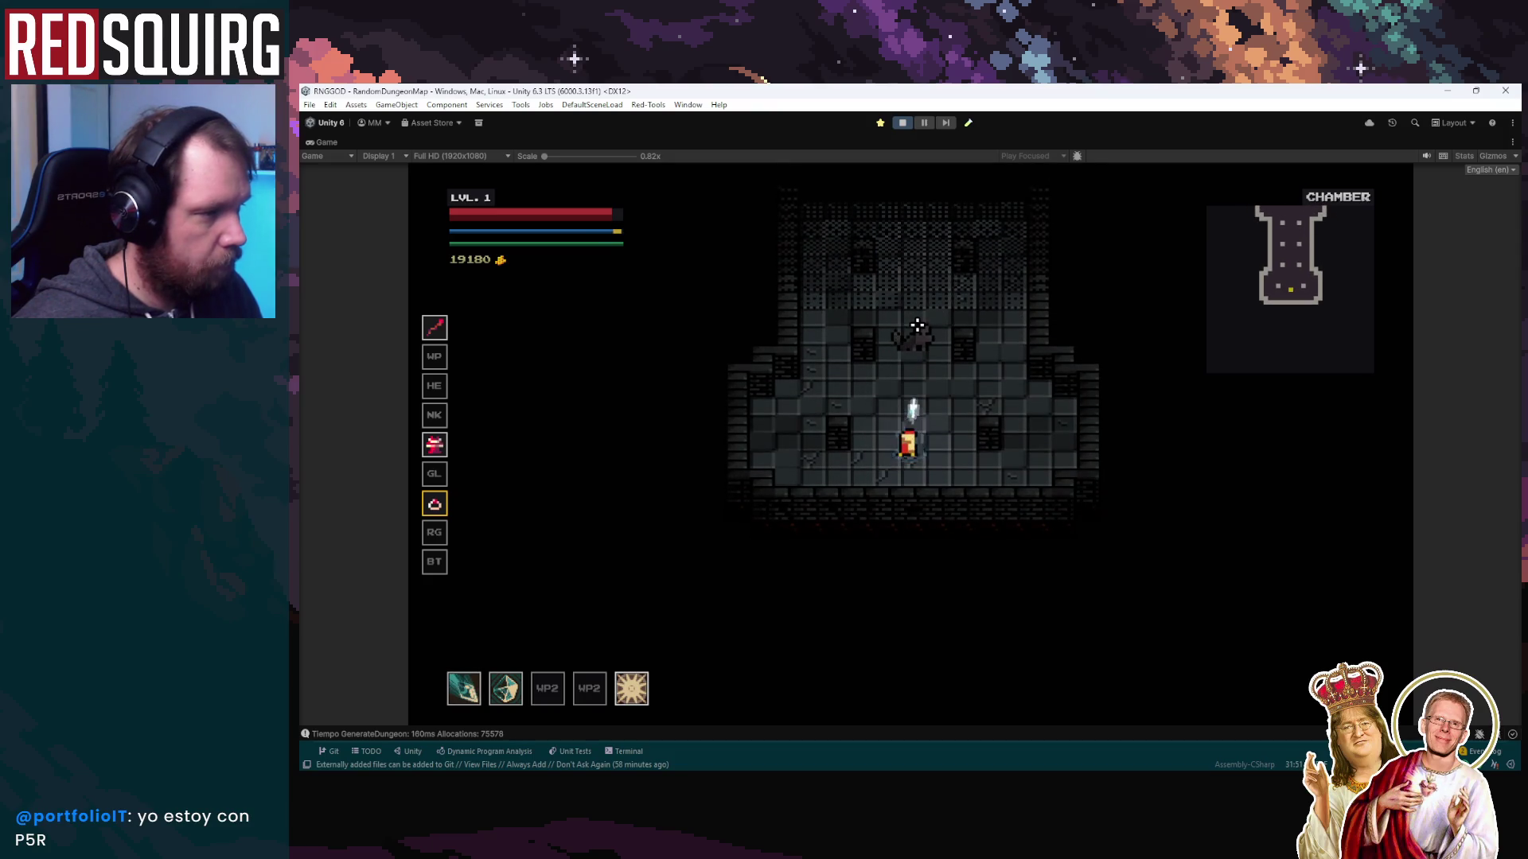
{"action": "left_click", "coordinate": [927, 389]}
{"action": "right_click", "coordinate": [915, 543]}
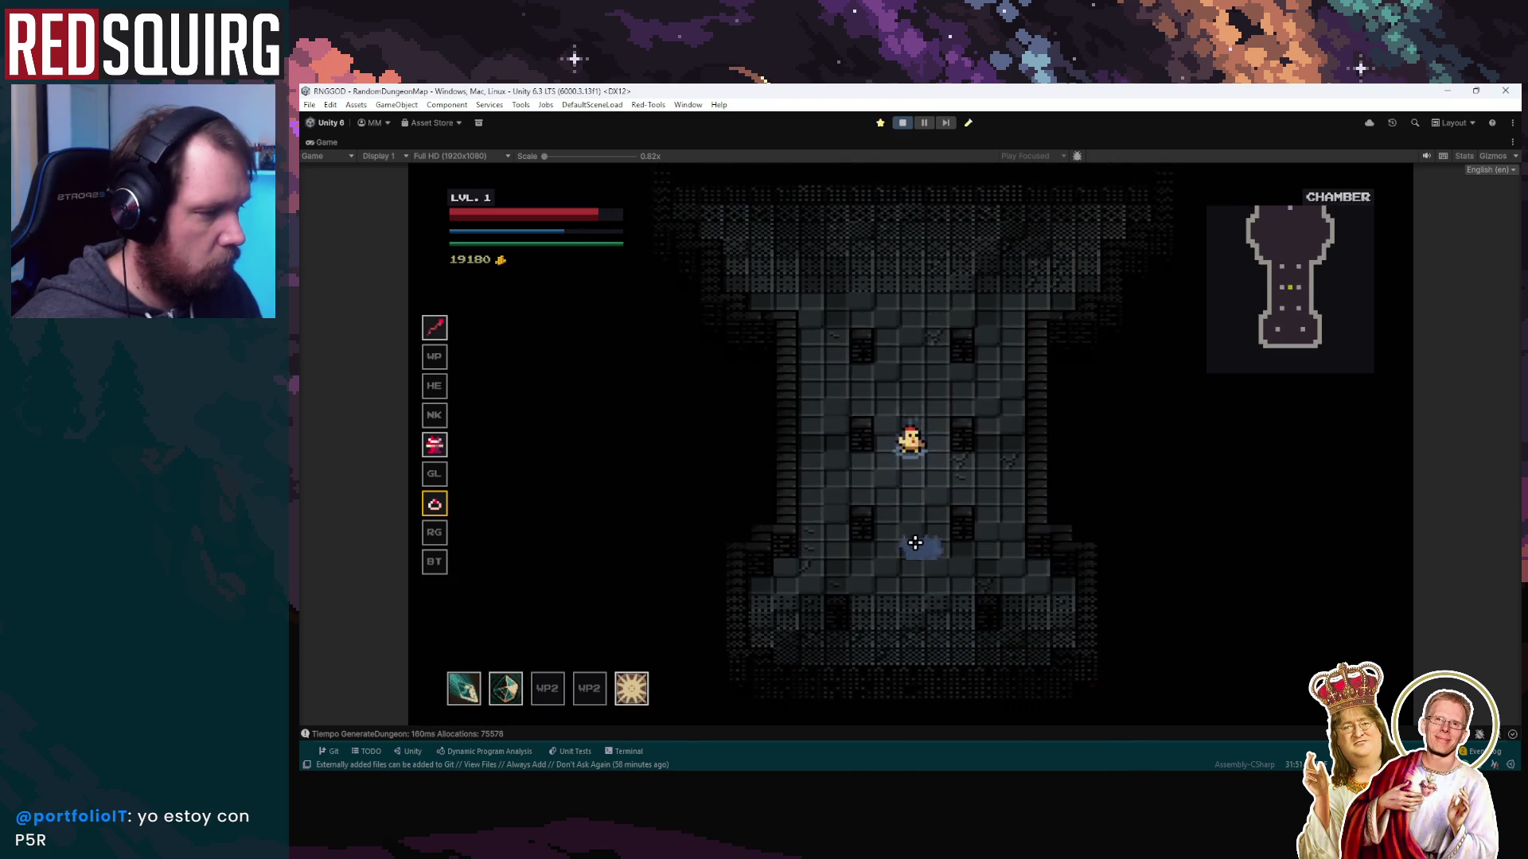
Cast ice-crystal bursts and slash the enemy until it is finished off
{"action": "right_click", "coordinate": [915, 542]}
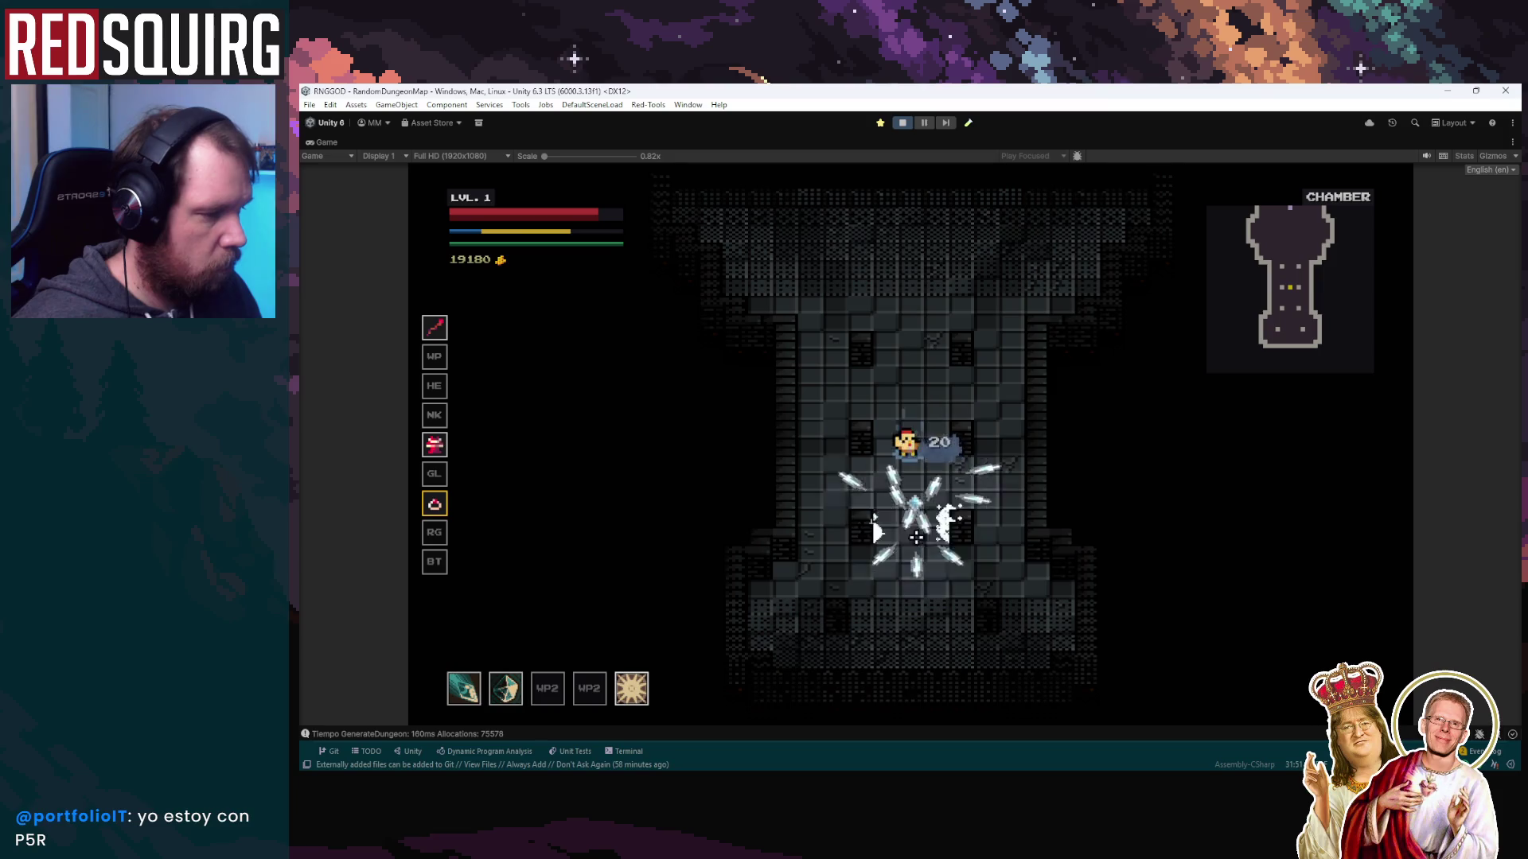
{"action": "right_click", "coordinate": [951, 525]}
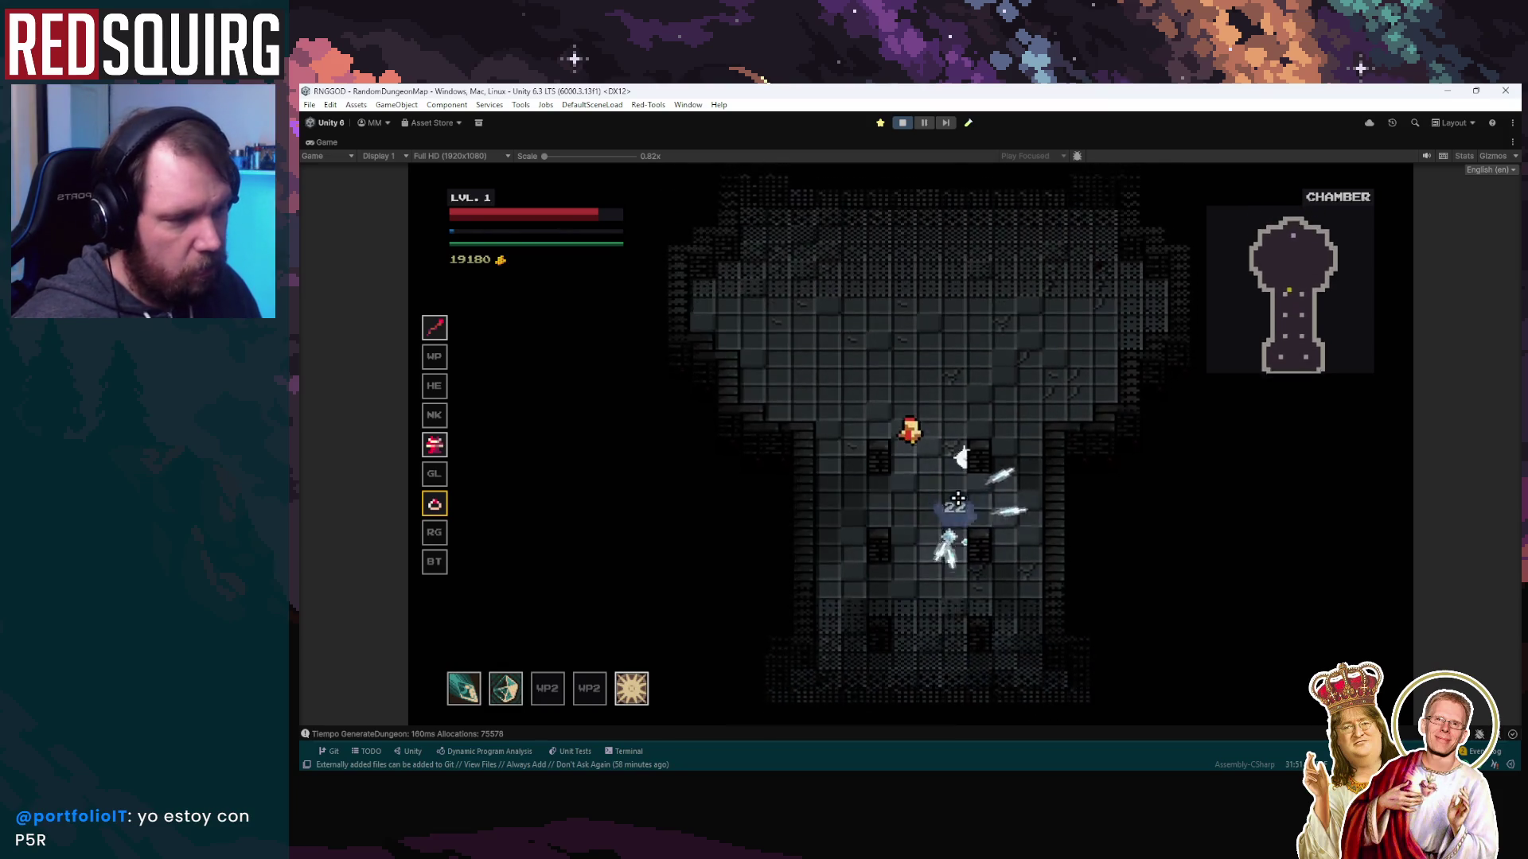
{"action": "left_click", "coordinate": [946, 538]}
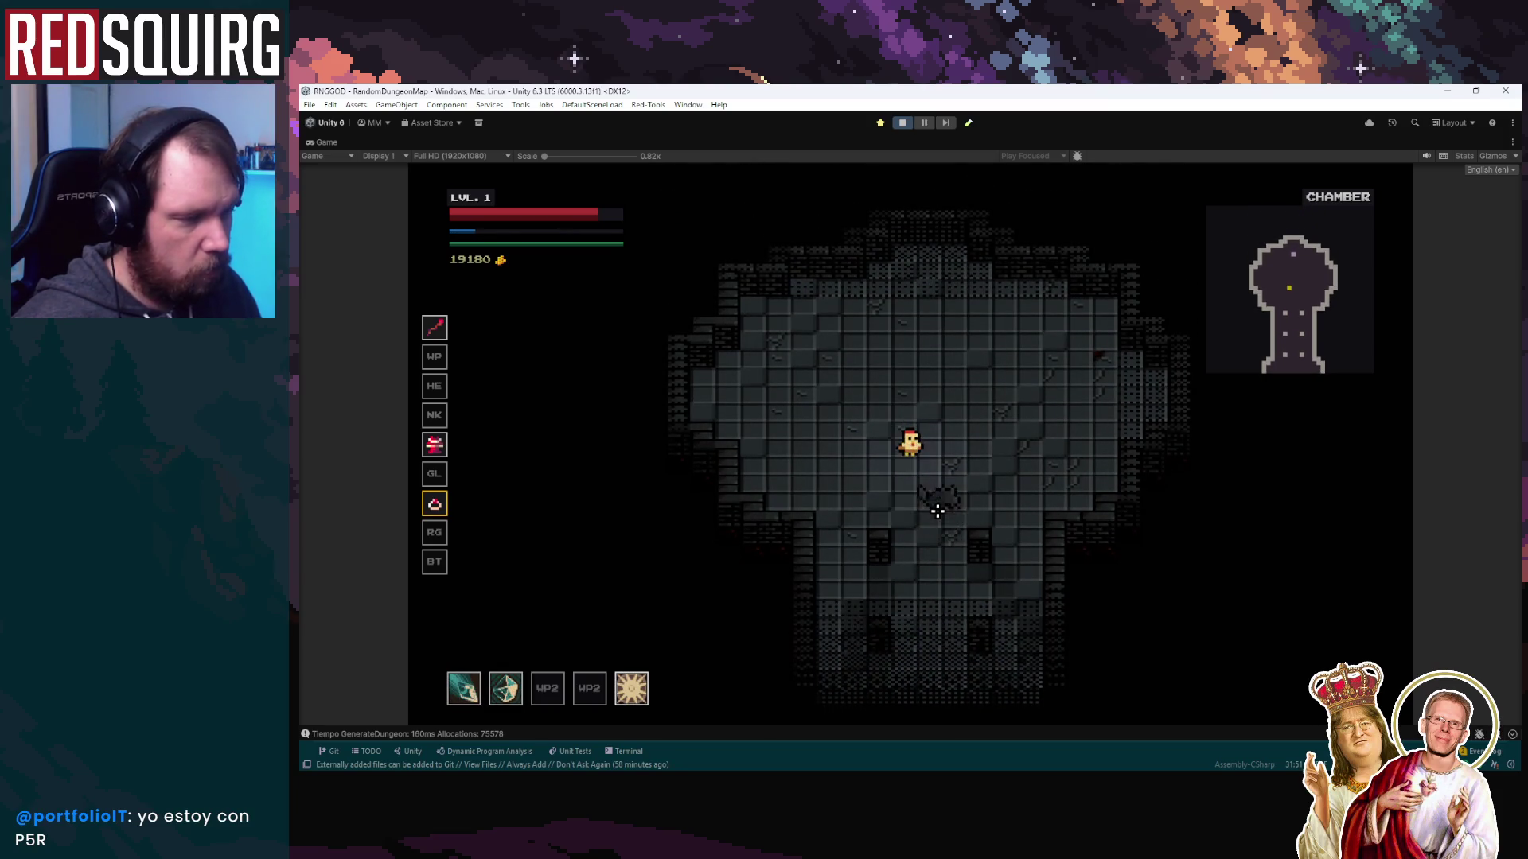
{"action": "left_click", "coordinate": [963, 478]}
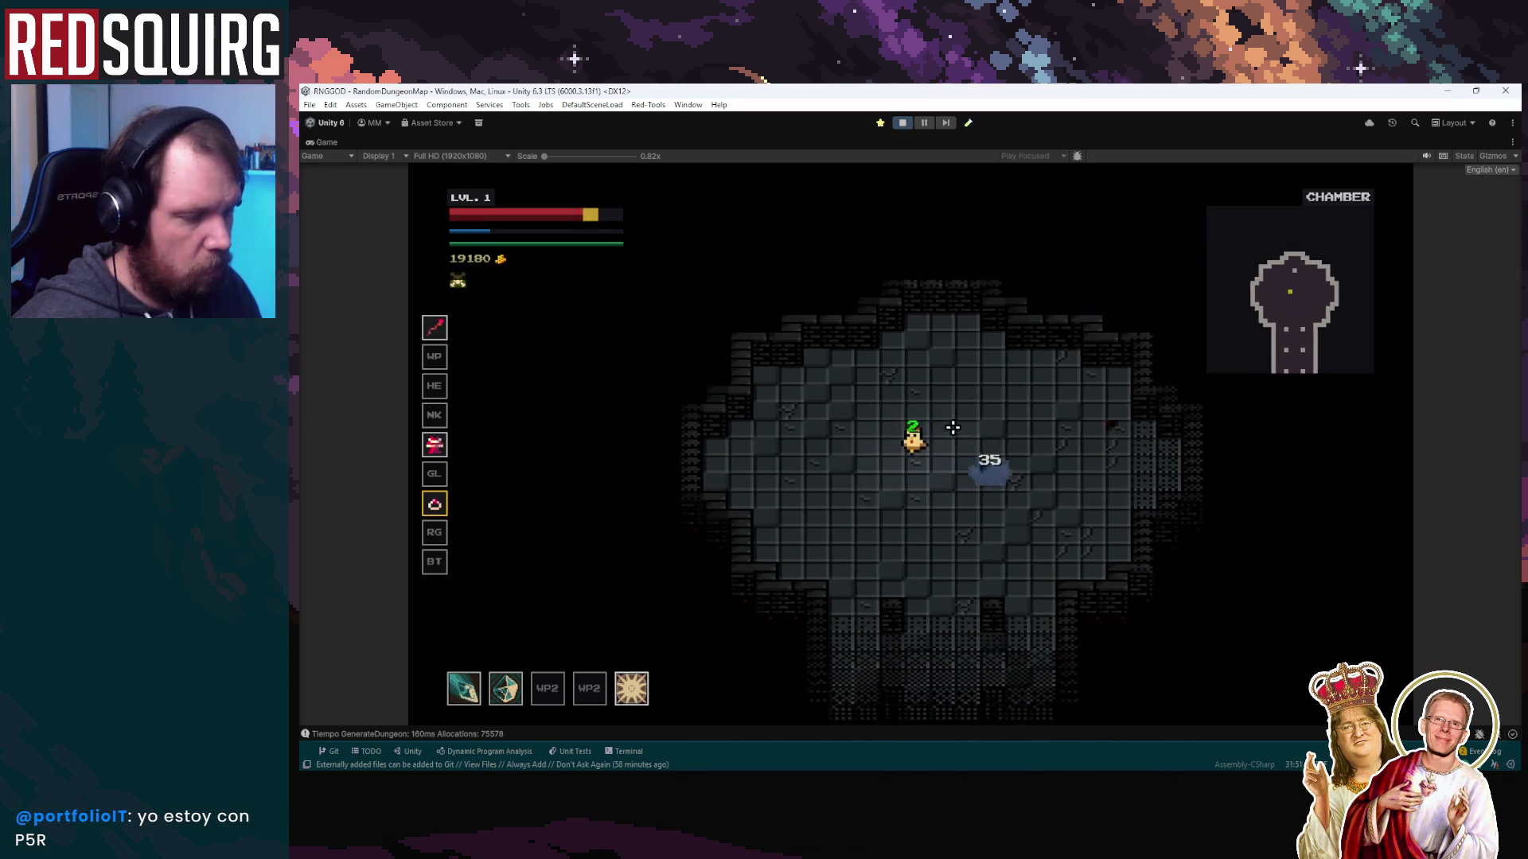
{"action": "right_click", "coordinate": [1006, 386]}
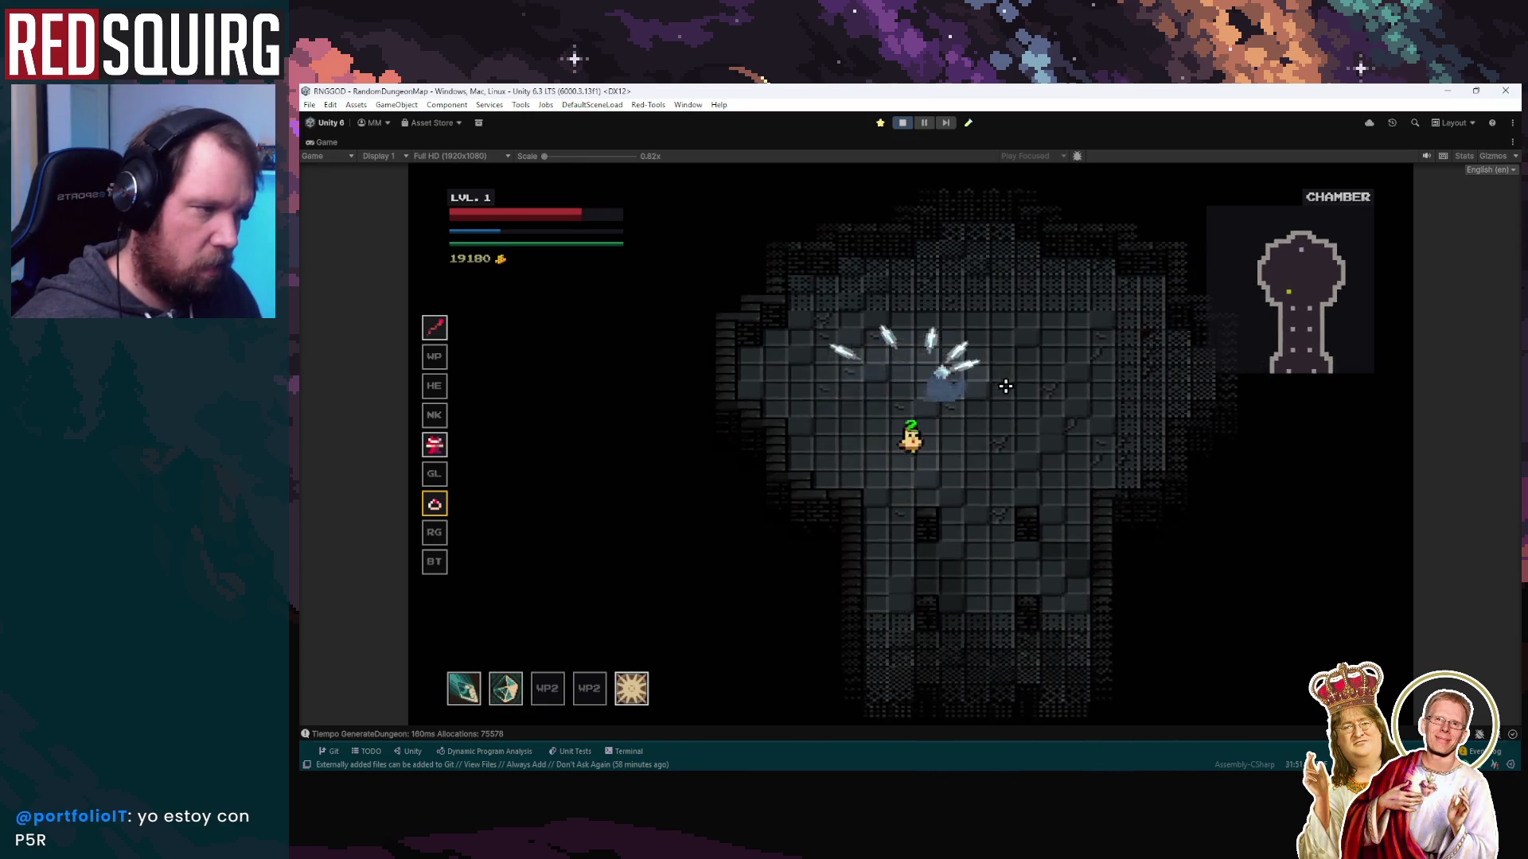
{"action": "left_click", "coordinate": [783, 450]}
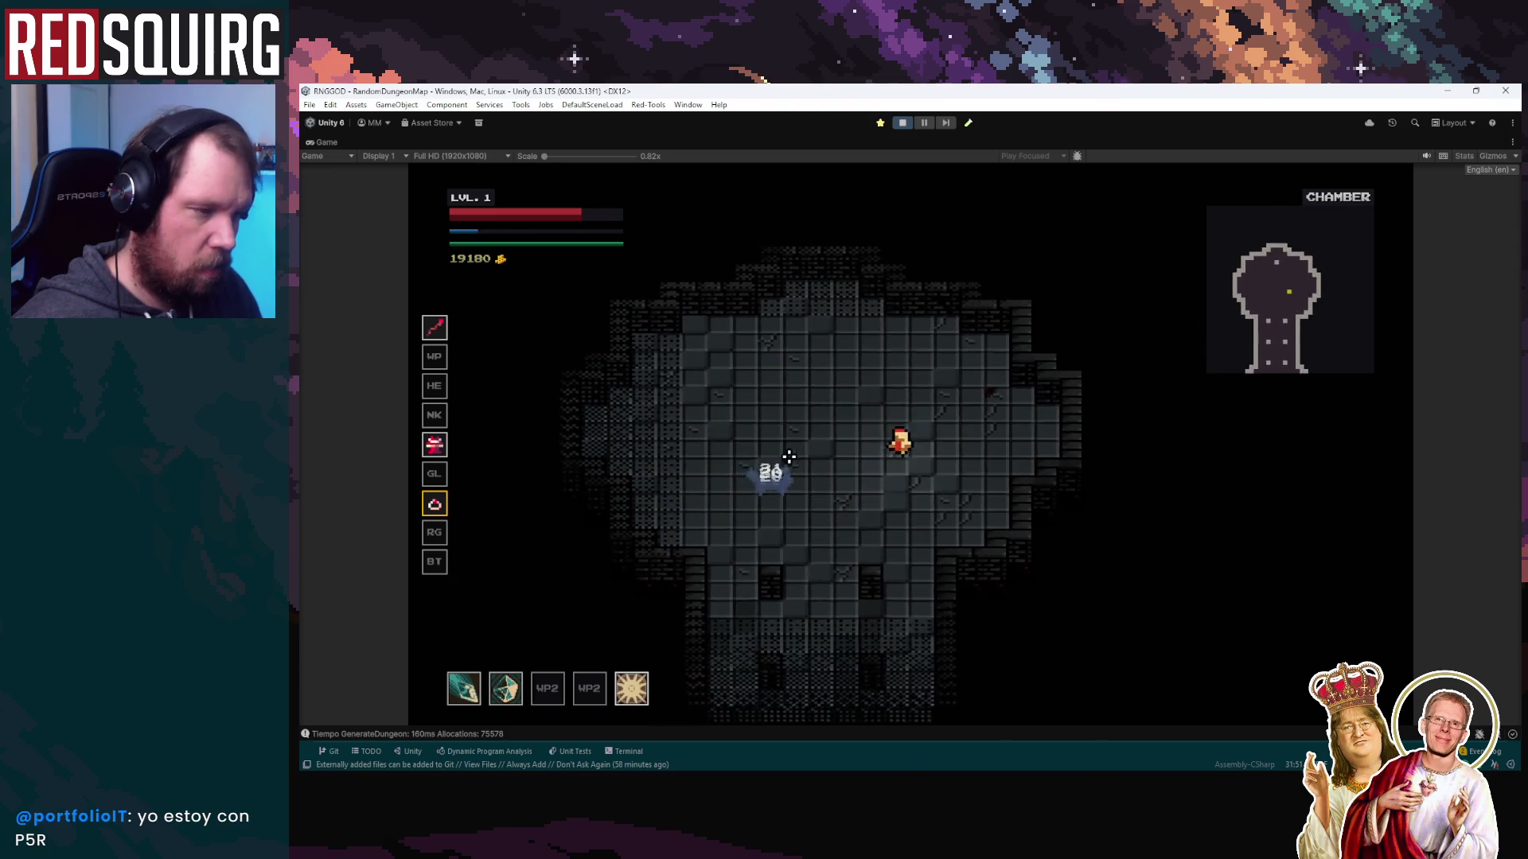
{"action": "left_click", "coordinate": [820, 486]}
{"action": "right_click", "coordinate": [903, 487]}
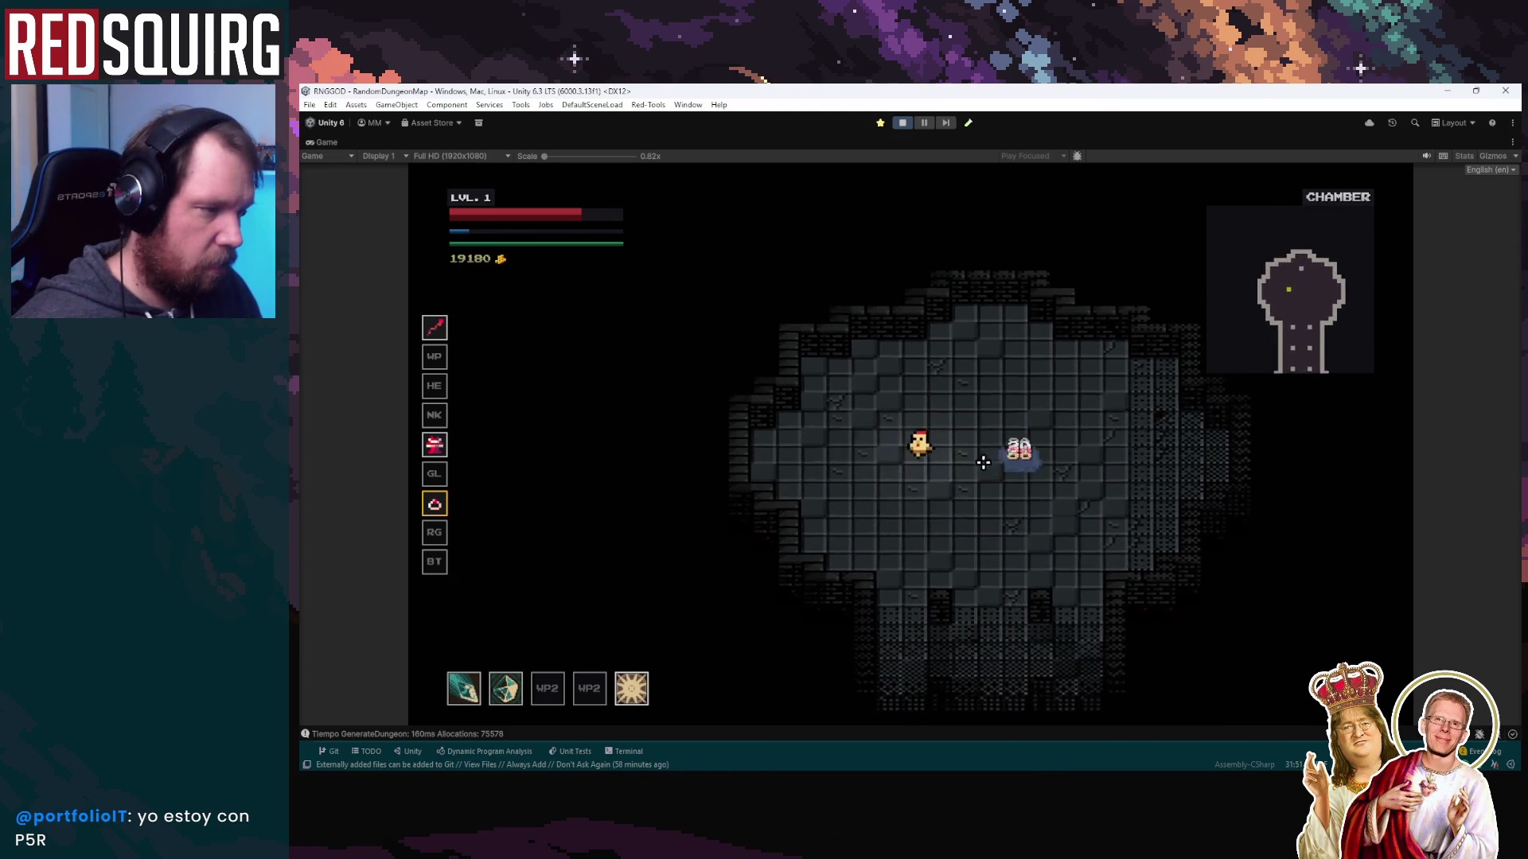
{"action": "left_click", "coordinate": [1029, 443]}
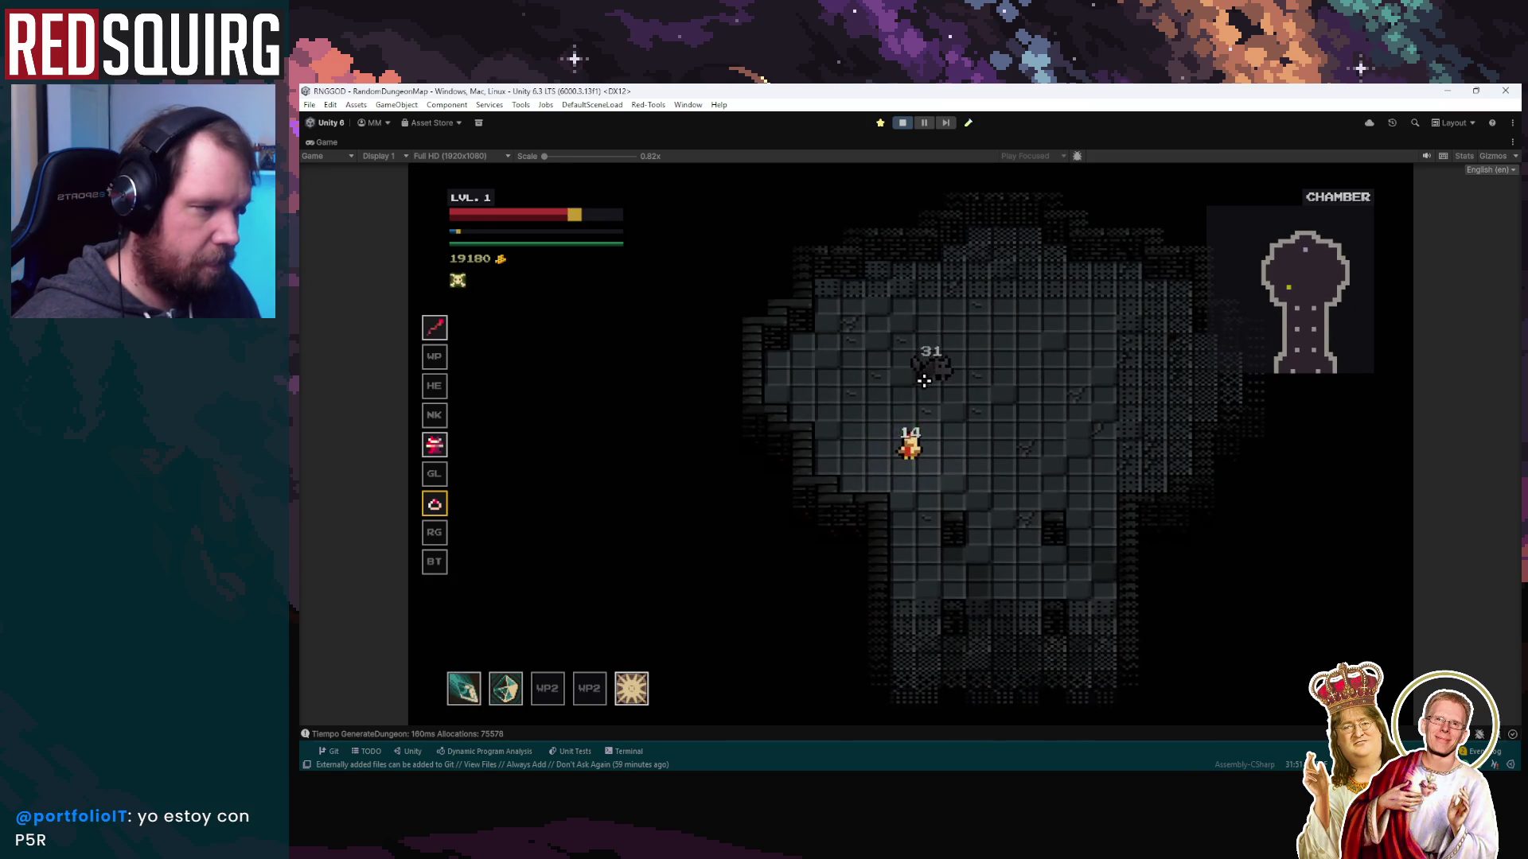
{"action": "left_click", "coordinate": [920, 382]}
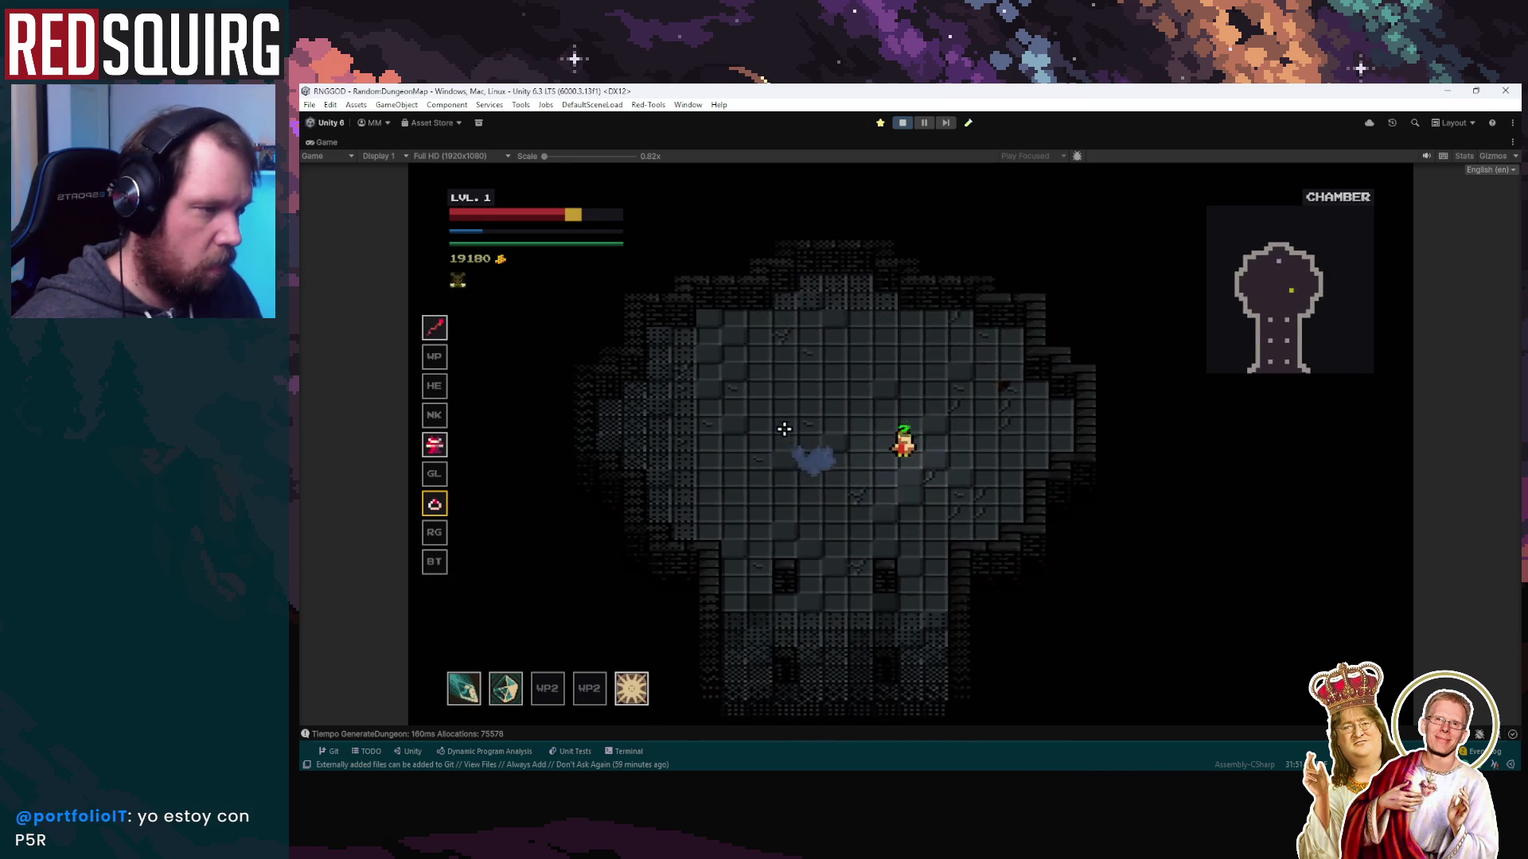
Fire slash bursts and projectiles in several directions while moving around the room
{"action": "left_click", "coordinate": [810, 490]}
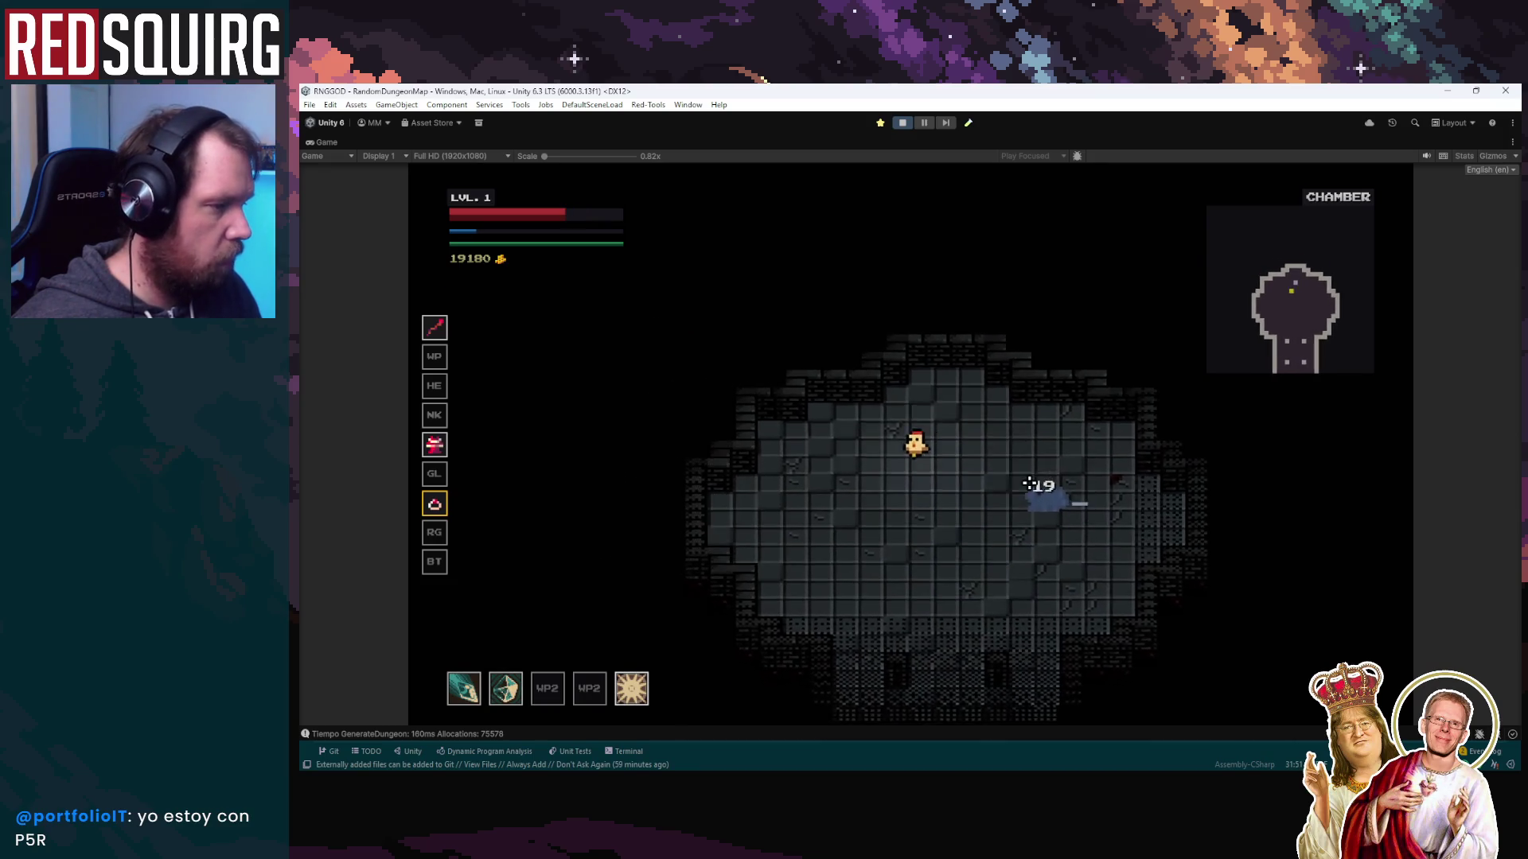
{"action": "left_click", "coordinate": [1081, 475]}
{"action": "left_click", "coordinate": [1028, 400]}
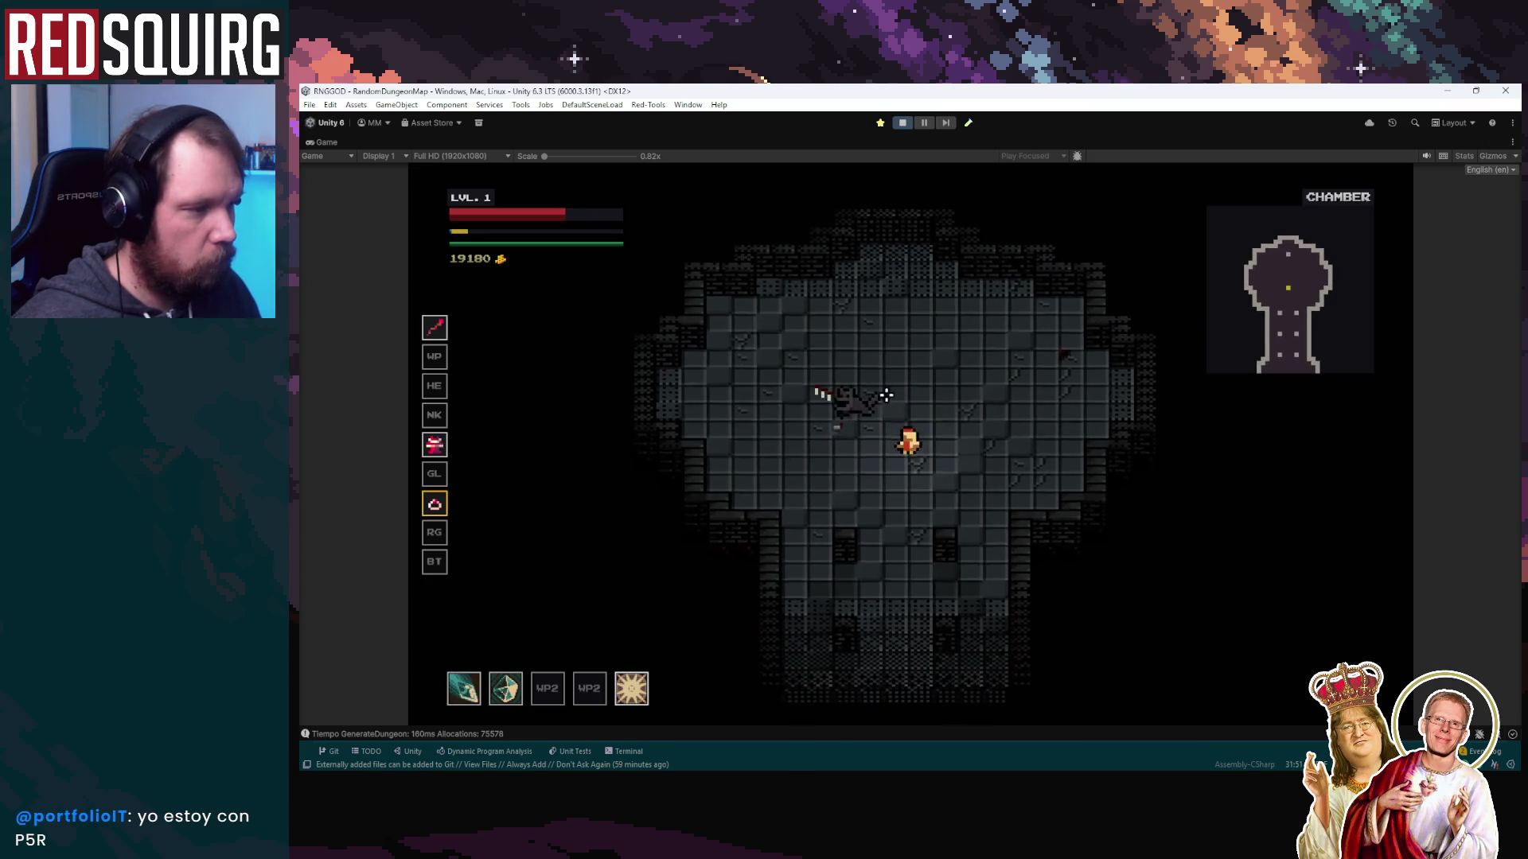
{"action": "key", "text": "w"}
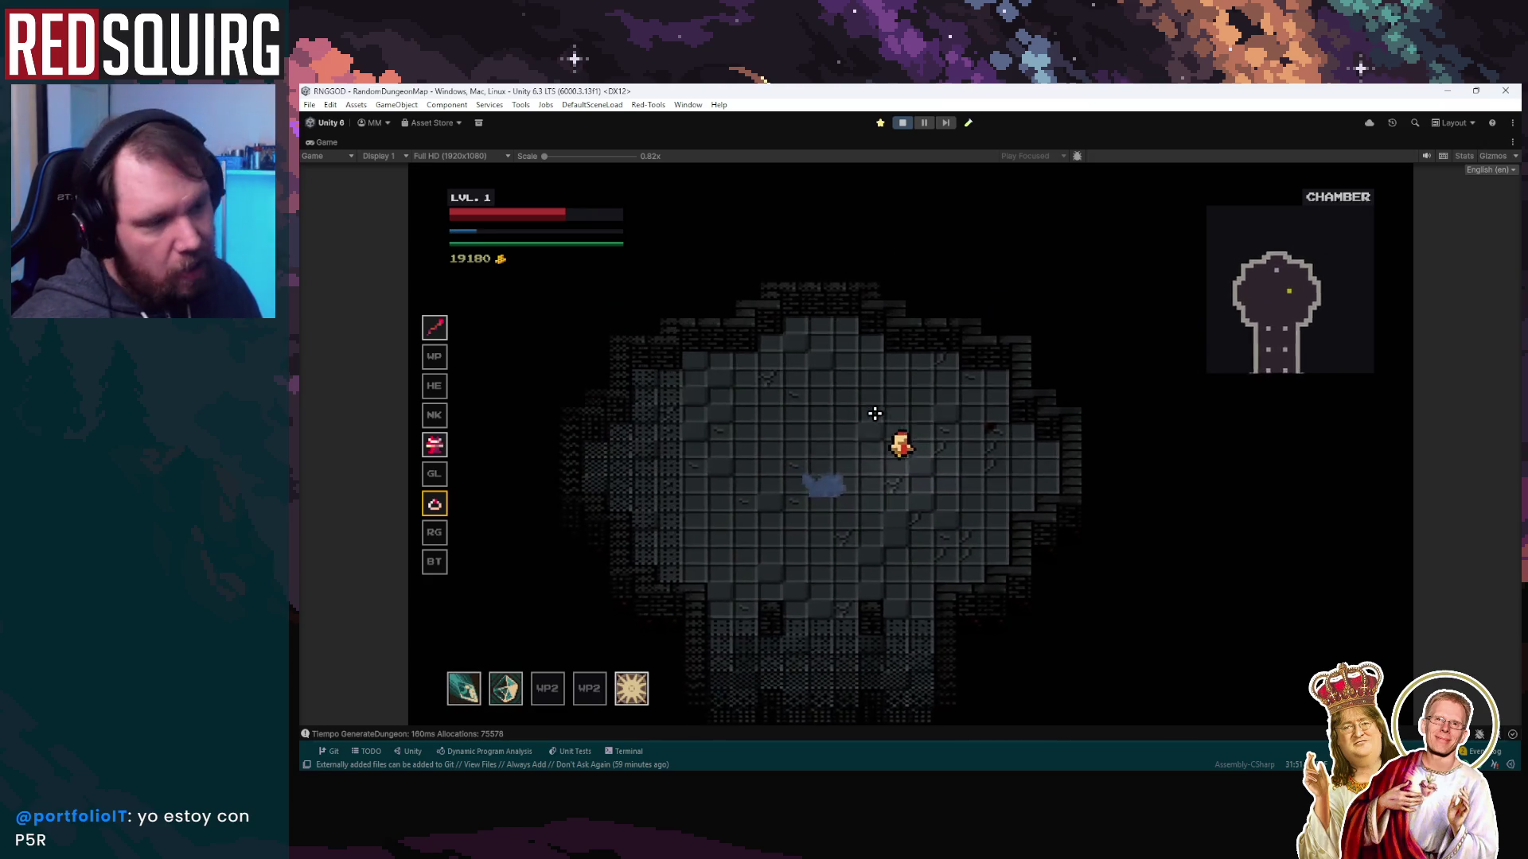
{"action": "left_click", "coordinate": [948, 490]}
{"action": "key", "text": "s"}
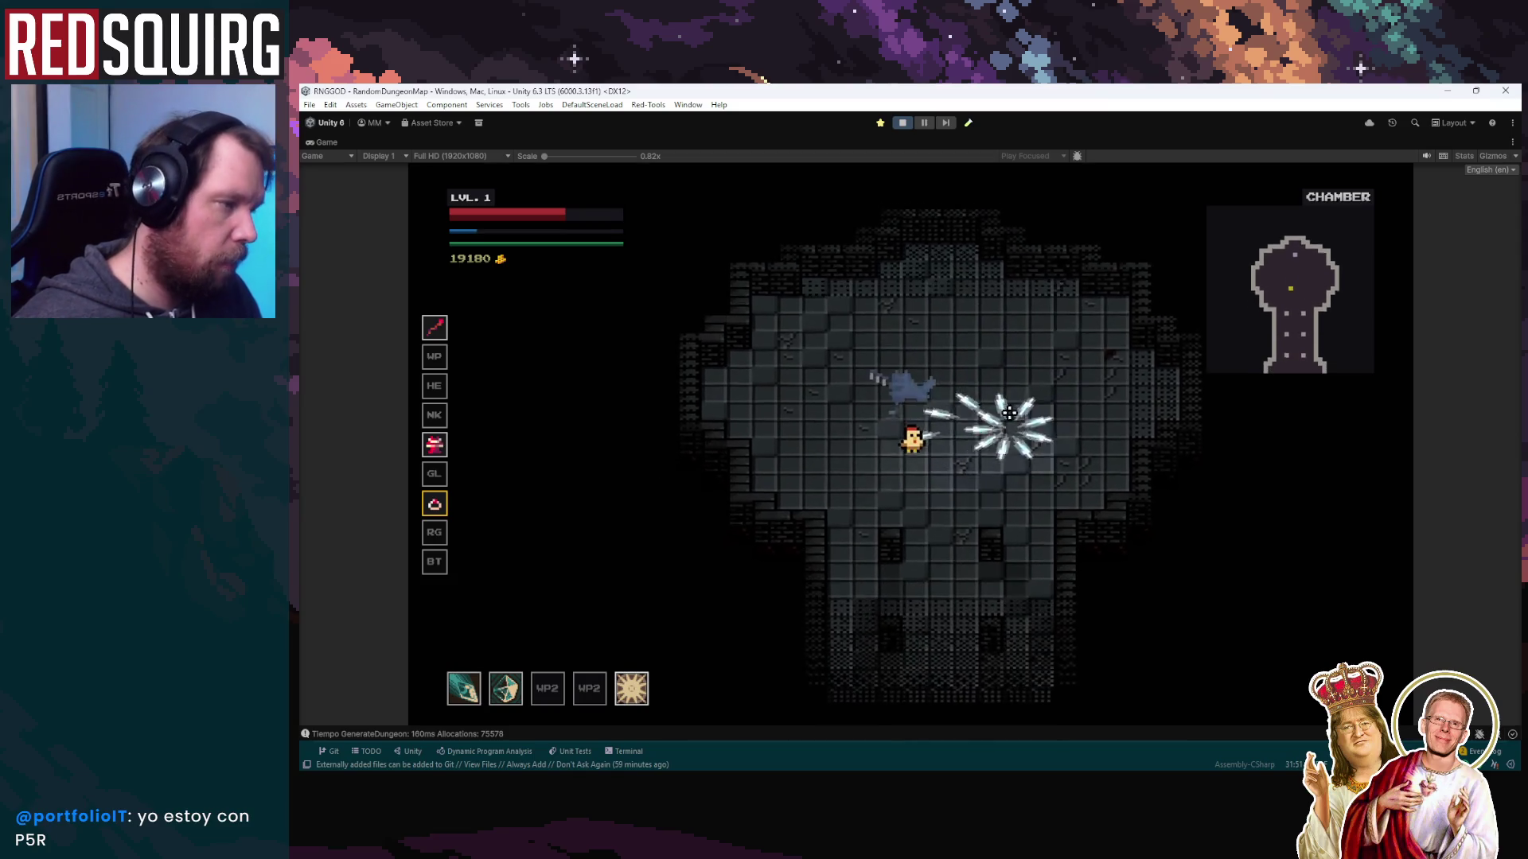
{"action": "left_click", "coordinate": [912, 376]}
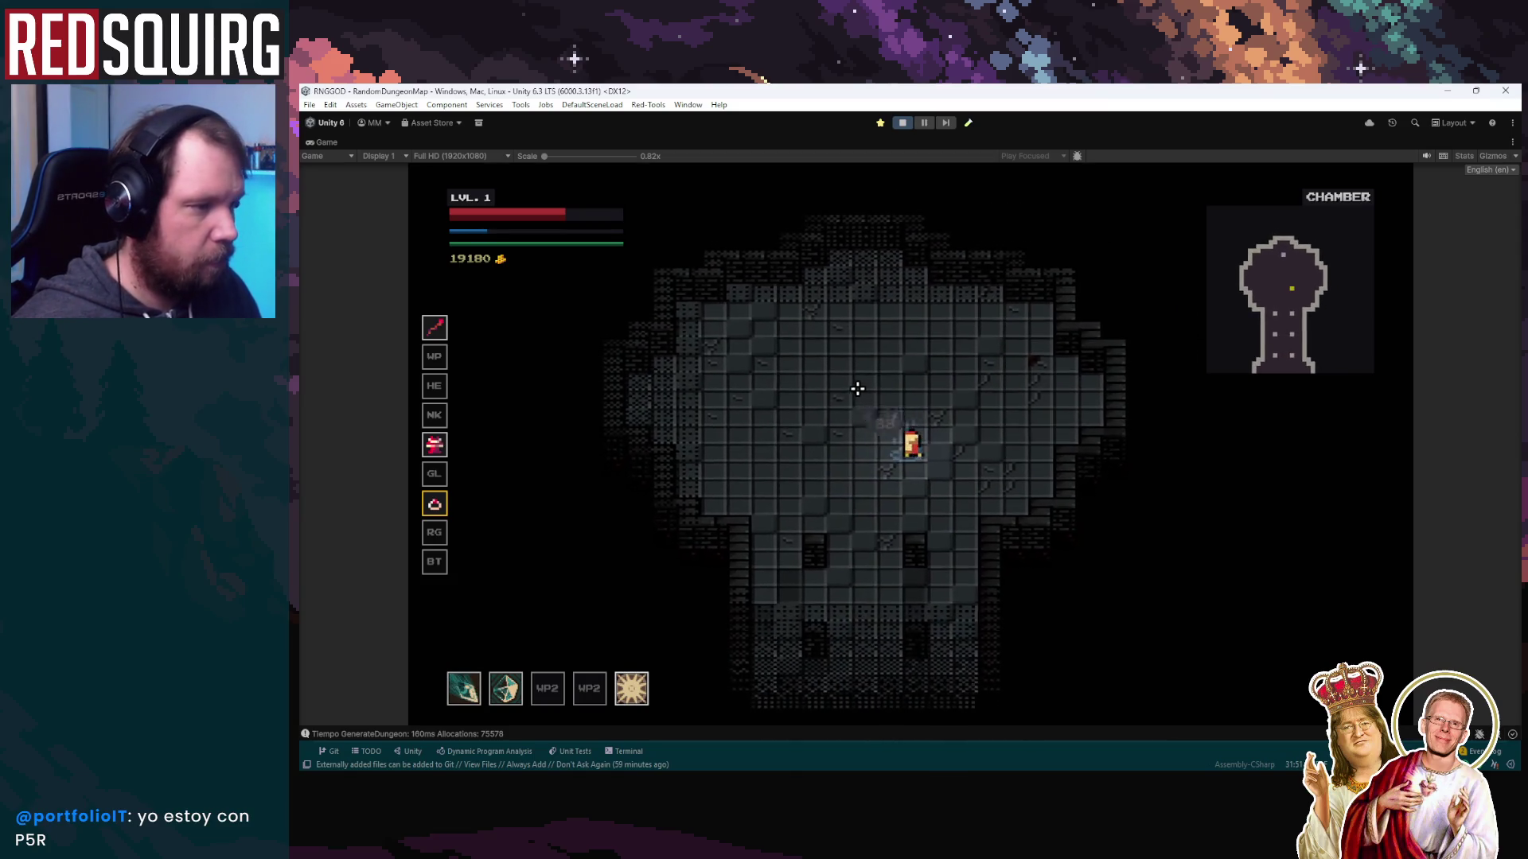
{"action": "key", "text": "d"}
{"action": "left_click", "coordinate": [804, 448]}
{"action": "left_click", "coordinate": [803, 448]}
Weave around the chamber, slashing approaching enemies and firing slash projectiles
{"action": "key", "text": "a"}
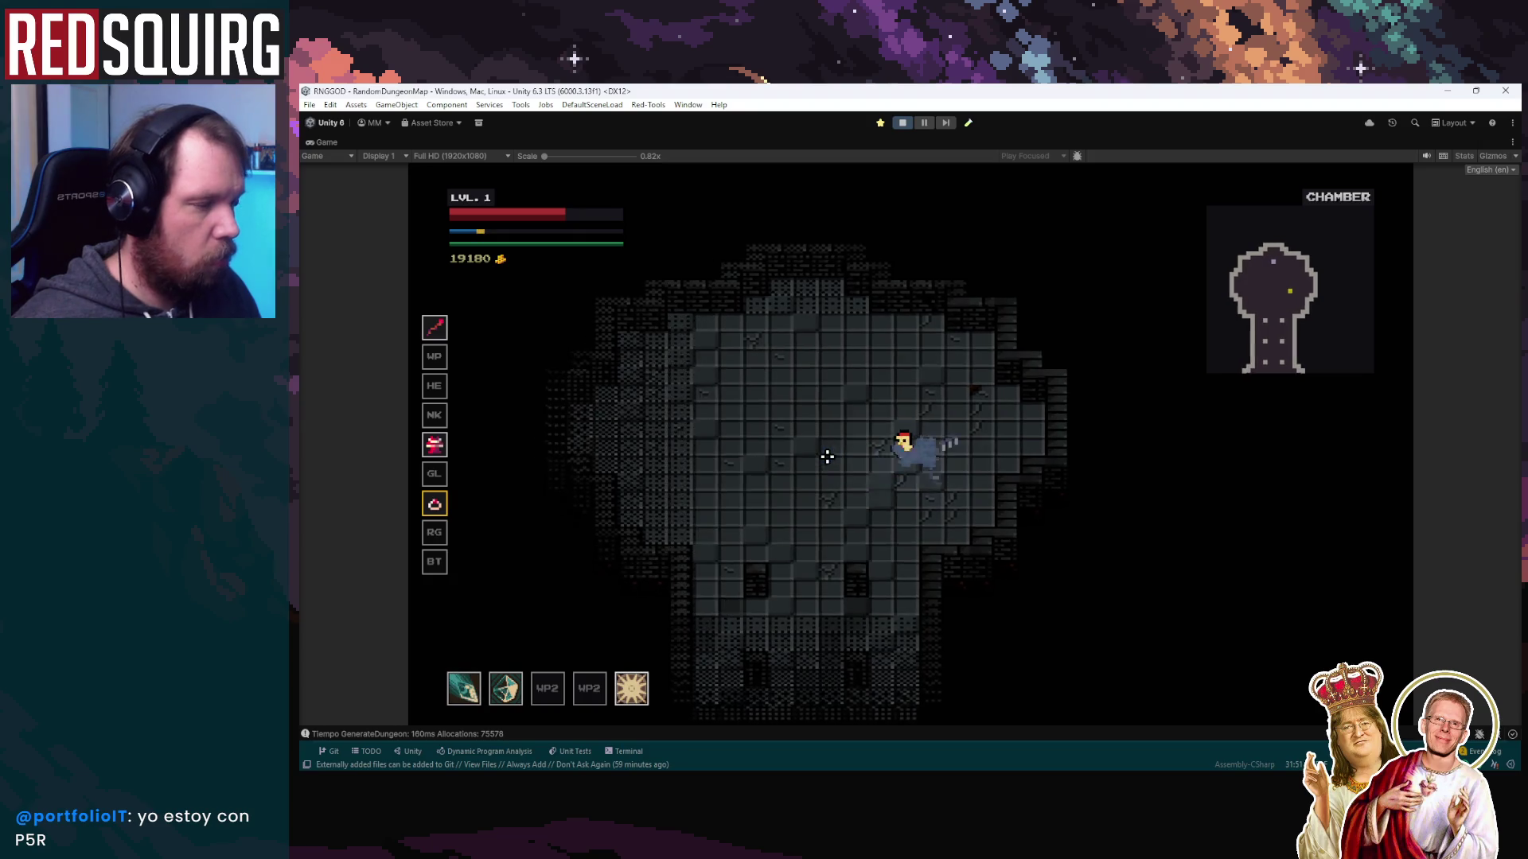
{"action": "left_click", "coordinate": [931, 476]}
{"action": "key", "text": "a"}
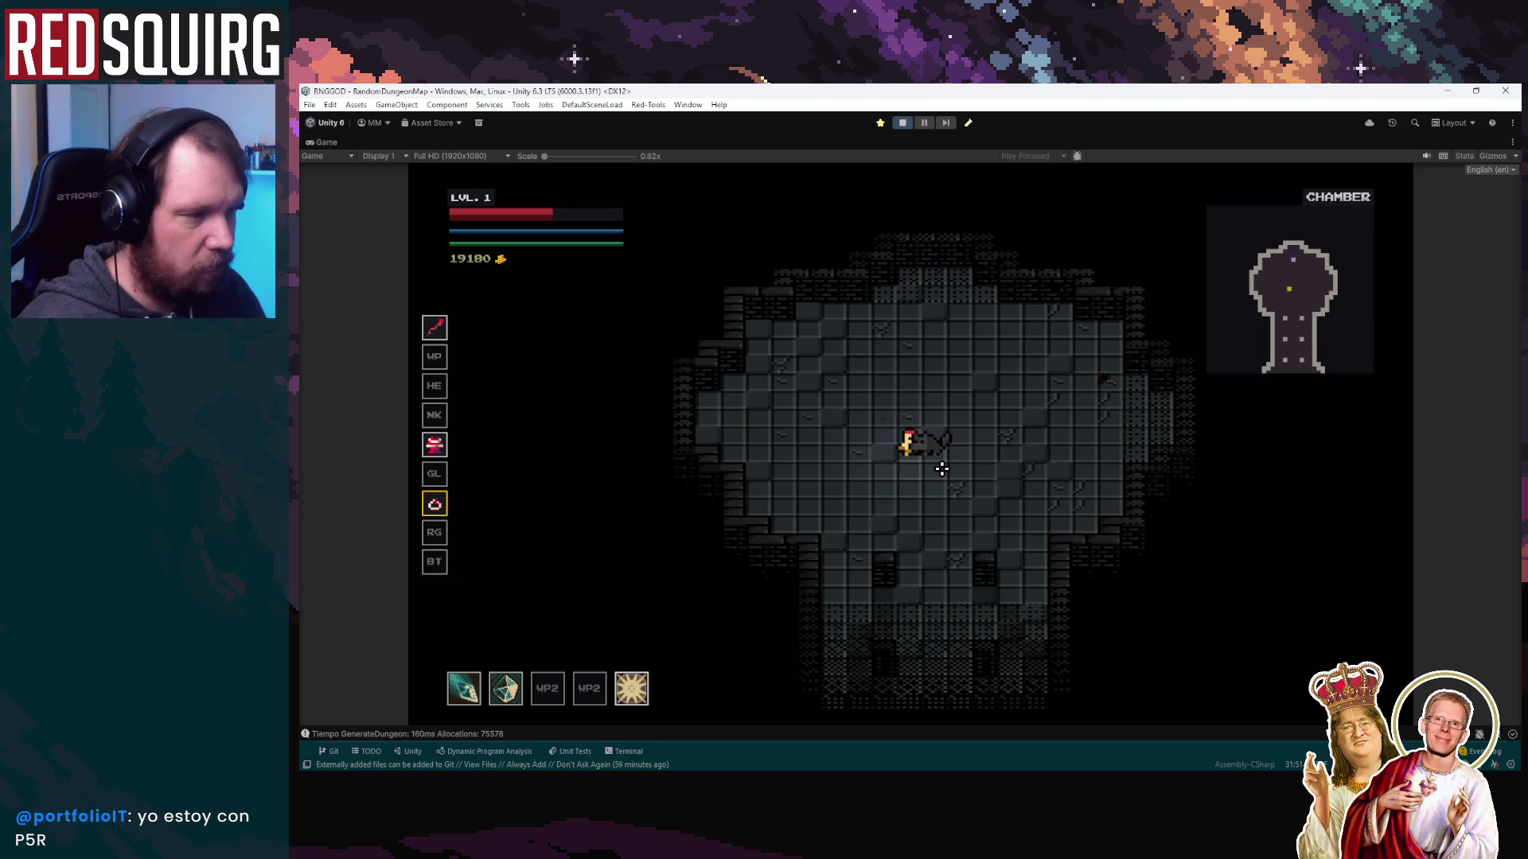
{"action": "key", "text": "a"}
{"action": "left_click", "coordinate": [941, 470]}
{"action": "key", "text": "d"}
{"action": "key", "text": "w"}
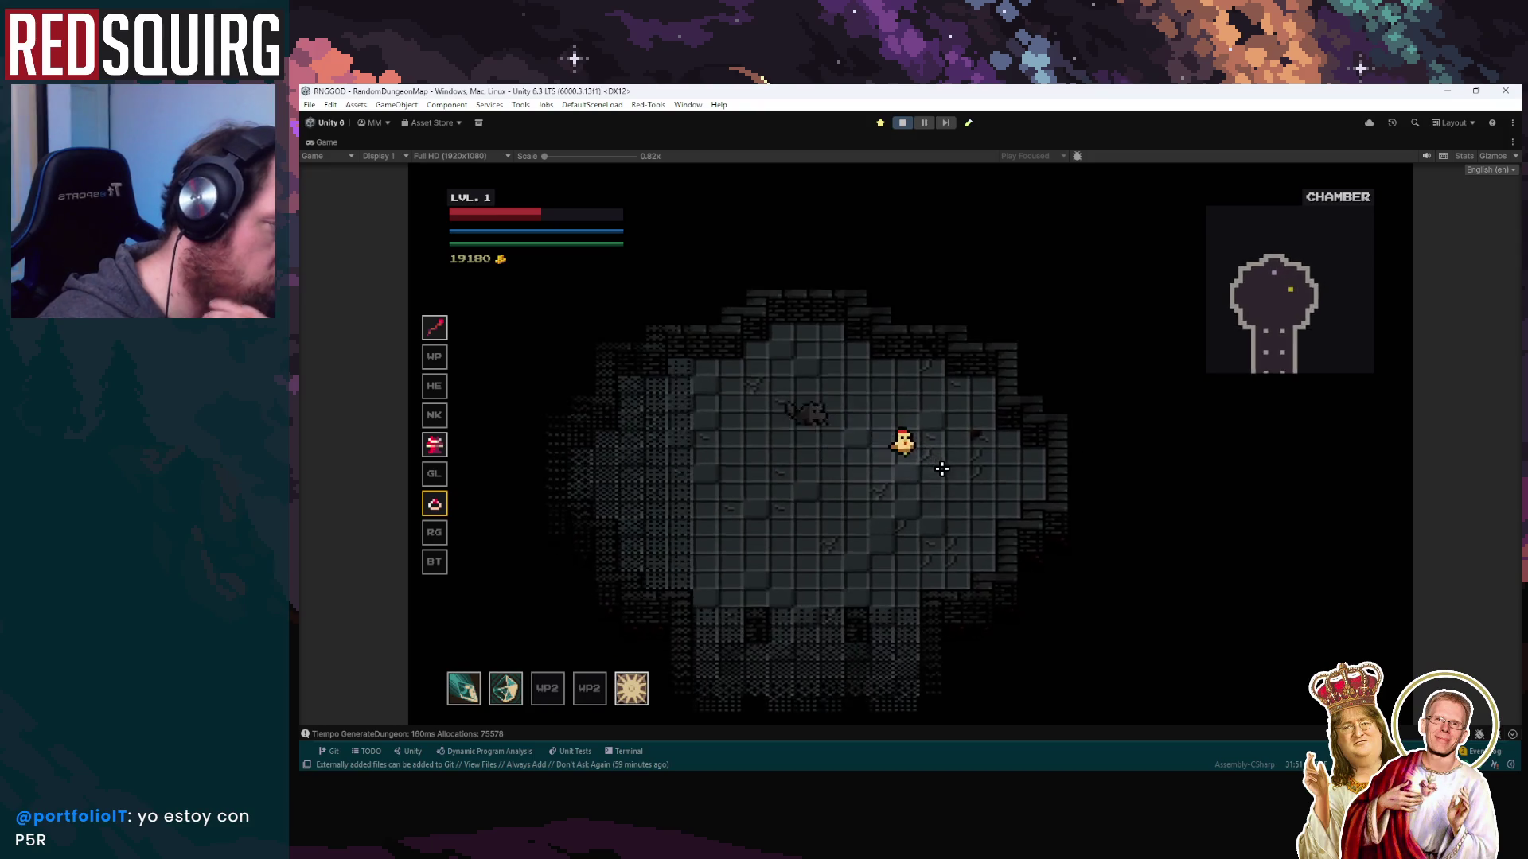
{"action": "key", "text": "w"}
{"action": "key", "text": "a"}
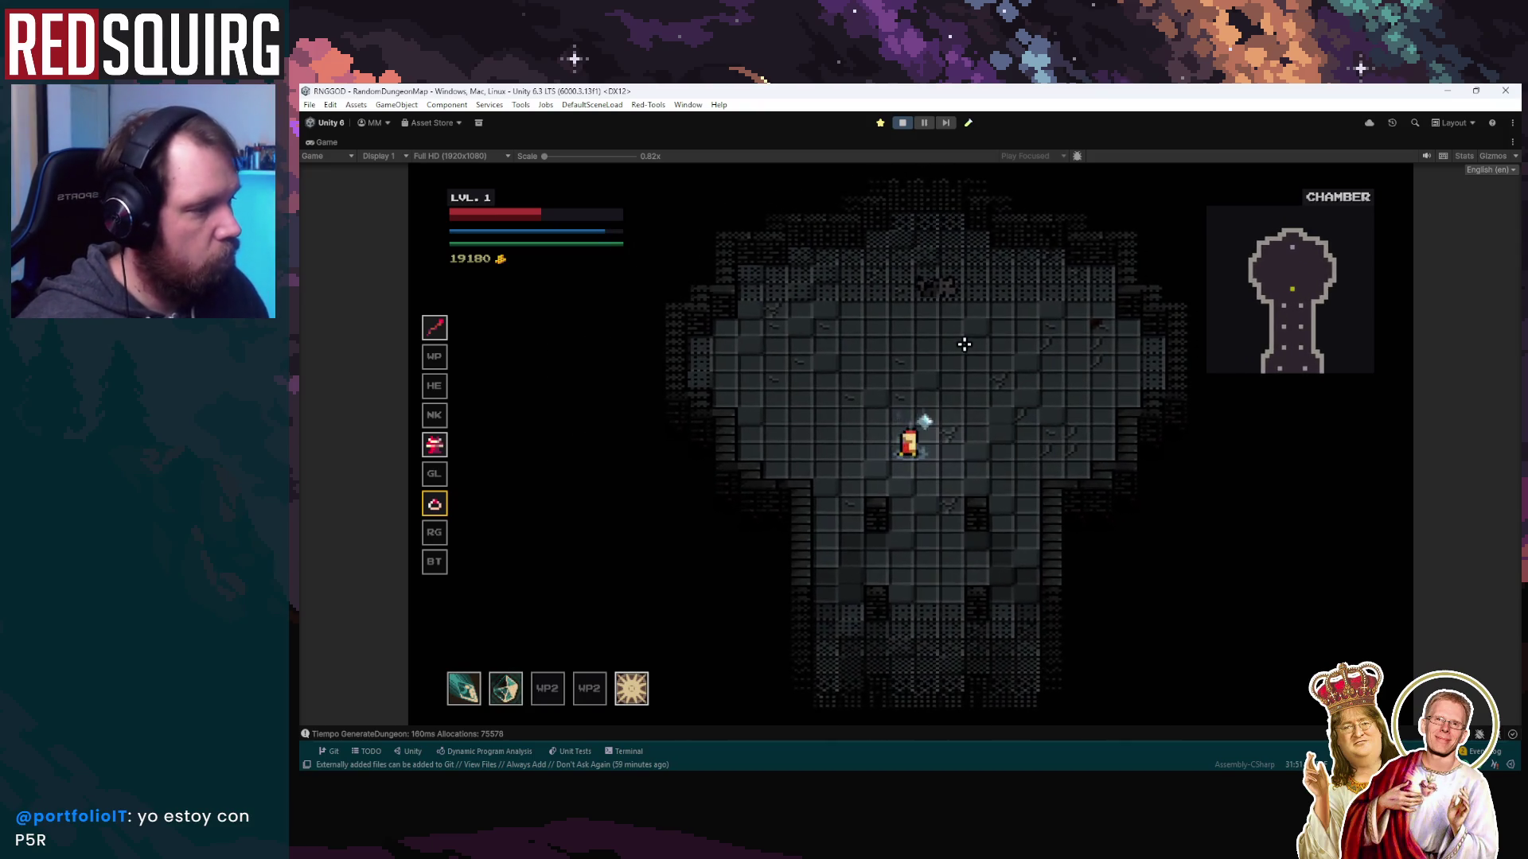
{"action": "key", "text": "w"}
{"action": "key", "text": "d"}
{"action": "left_click", "coordinate": [963, 344]}
{"action": "key", "text": "s"}
{"action": "key", "text": "a"}
Keep firing slash bursts and a crystal ring, then pause and stop the play-test
{"action": "left_click", "coordinate": [971, 362]}
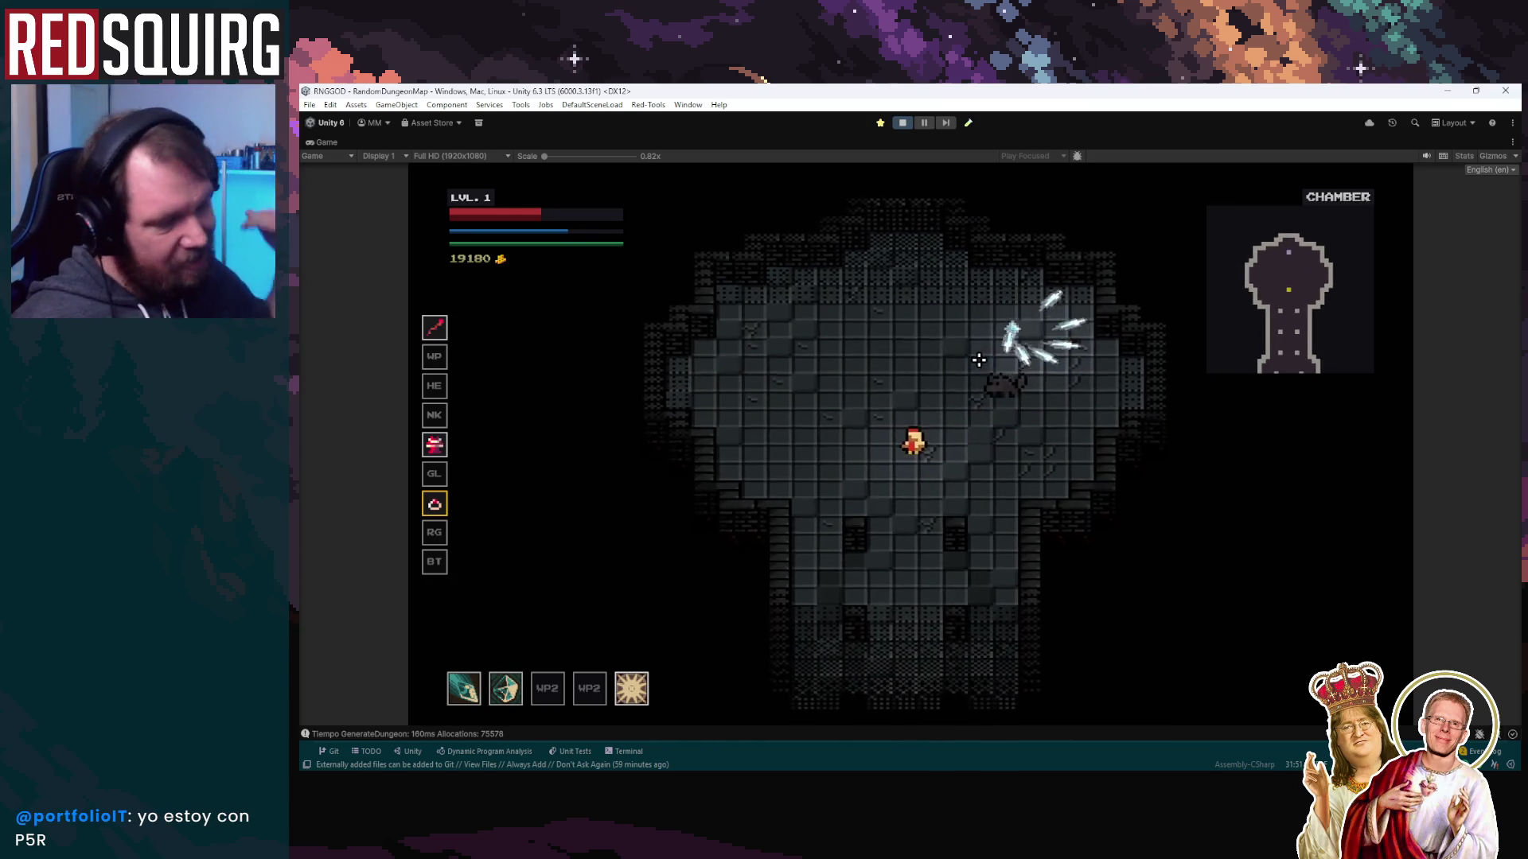
{"action": "key", "text": "w"}
{"action": "left_click", "coordinate": [1026, 406]}
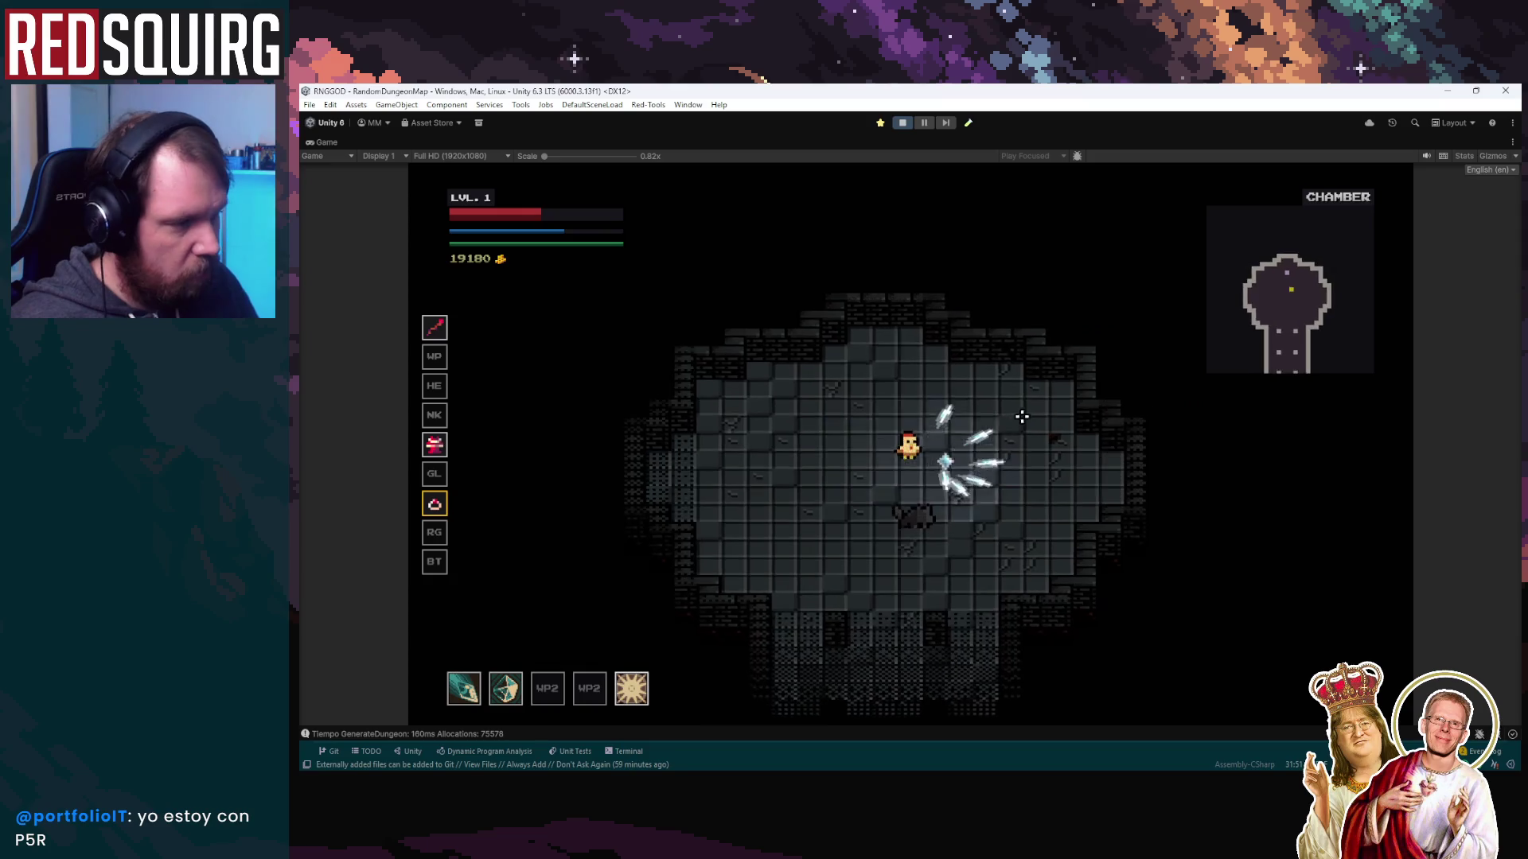
{"action": "key", "text": "s"}
{"action": "key", "text": "a"}
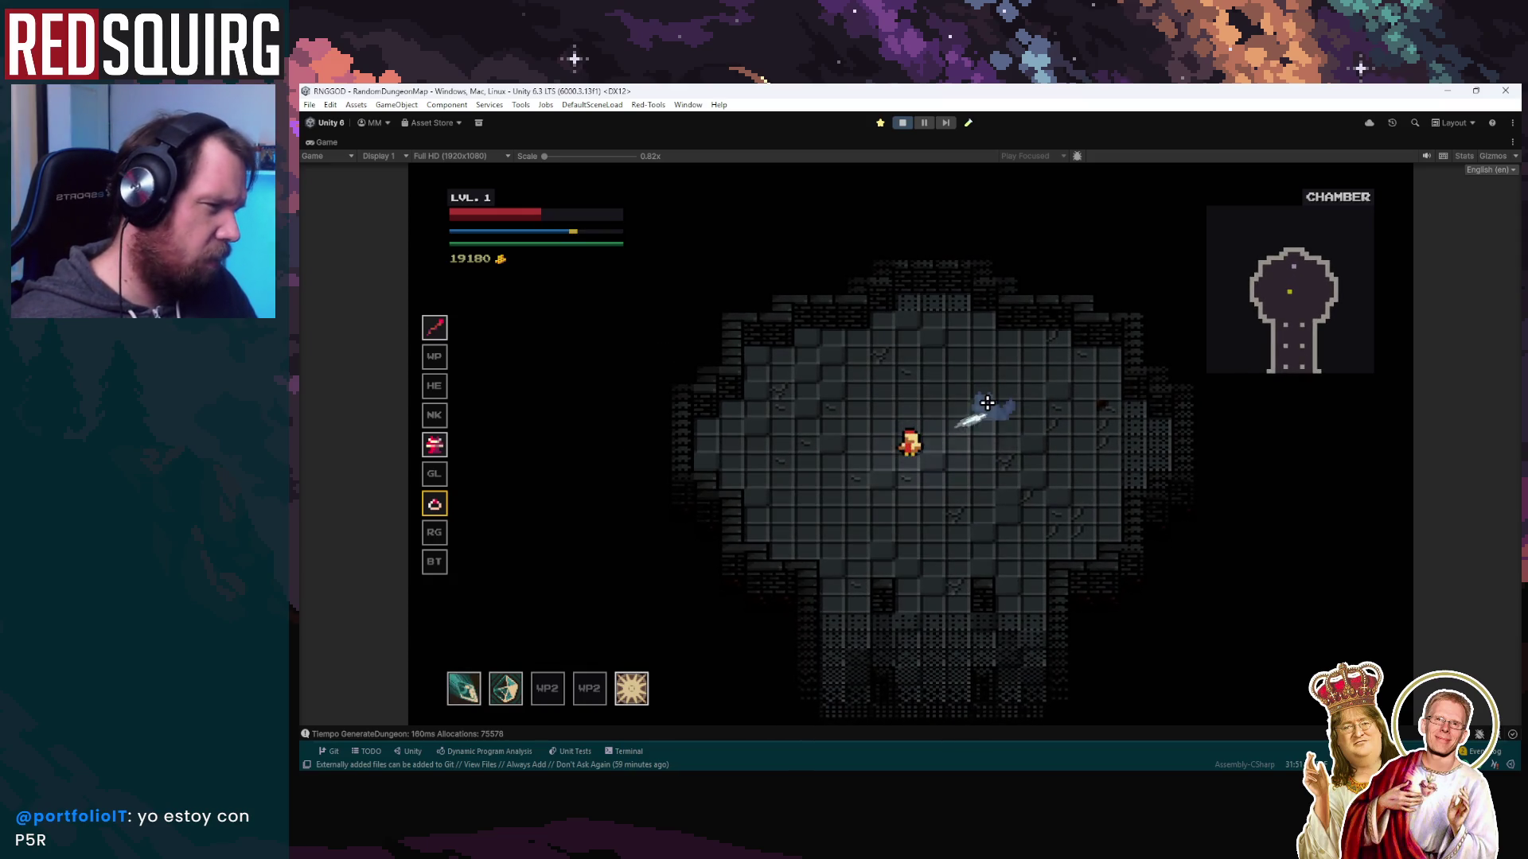
{"action": "key", "text": "s"}
{"action": "key", "text": "d"}
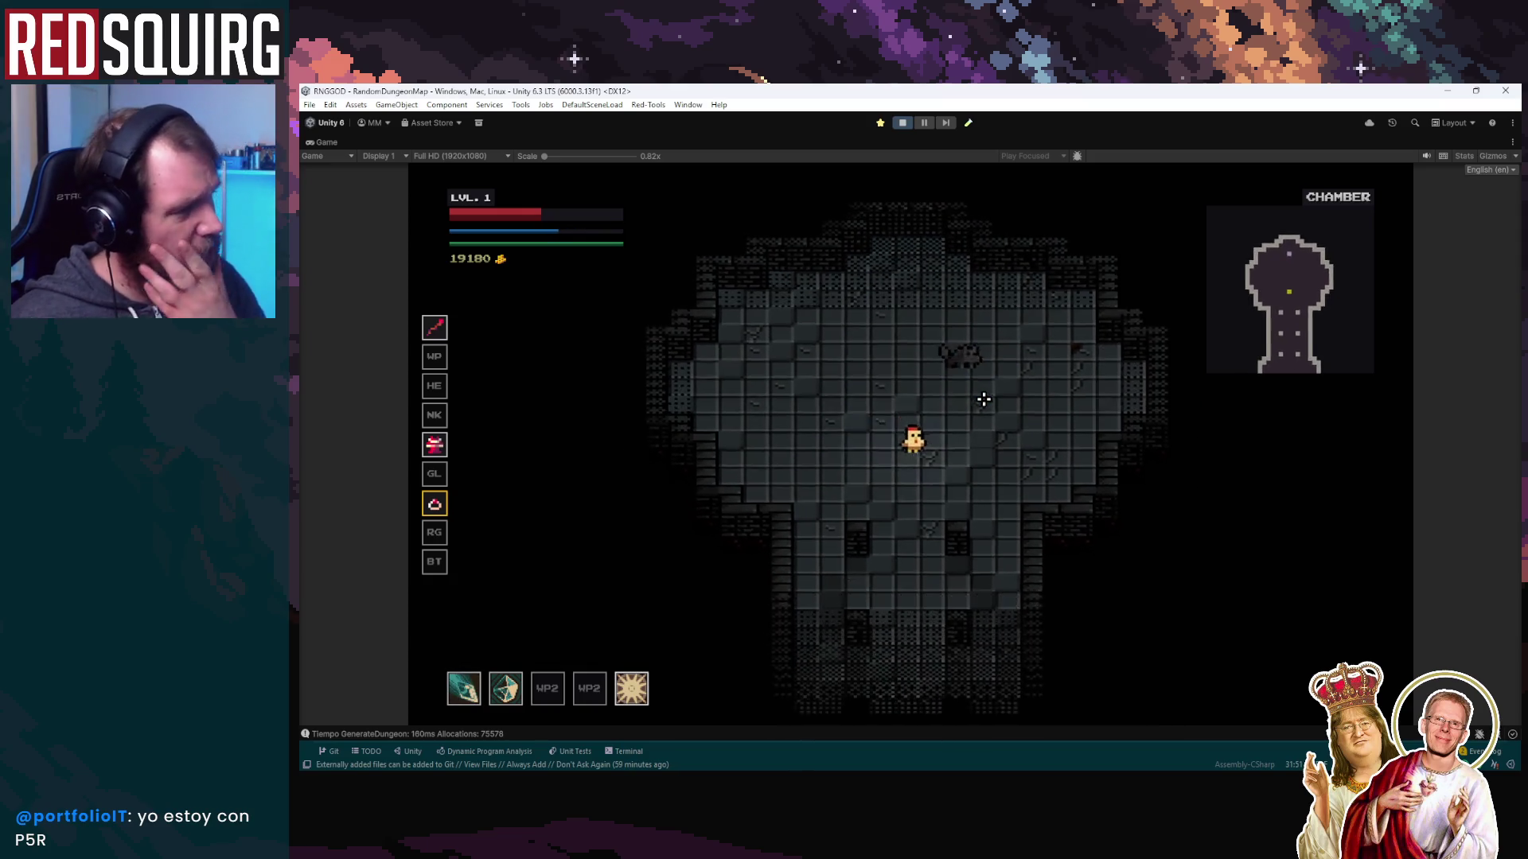
{"action": "key", "text": "w"}
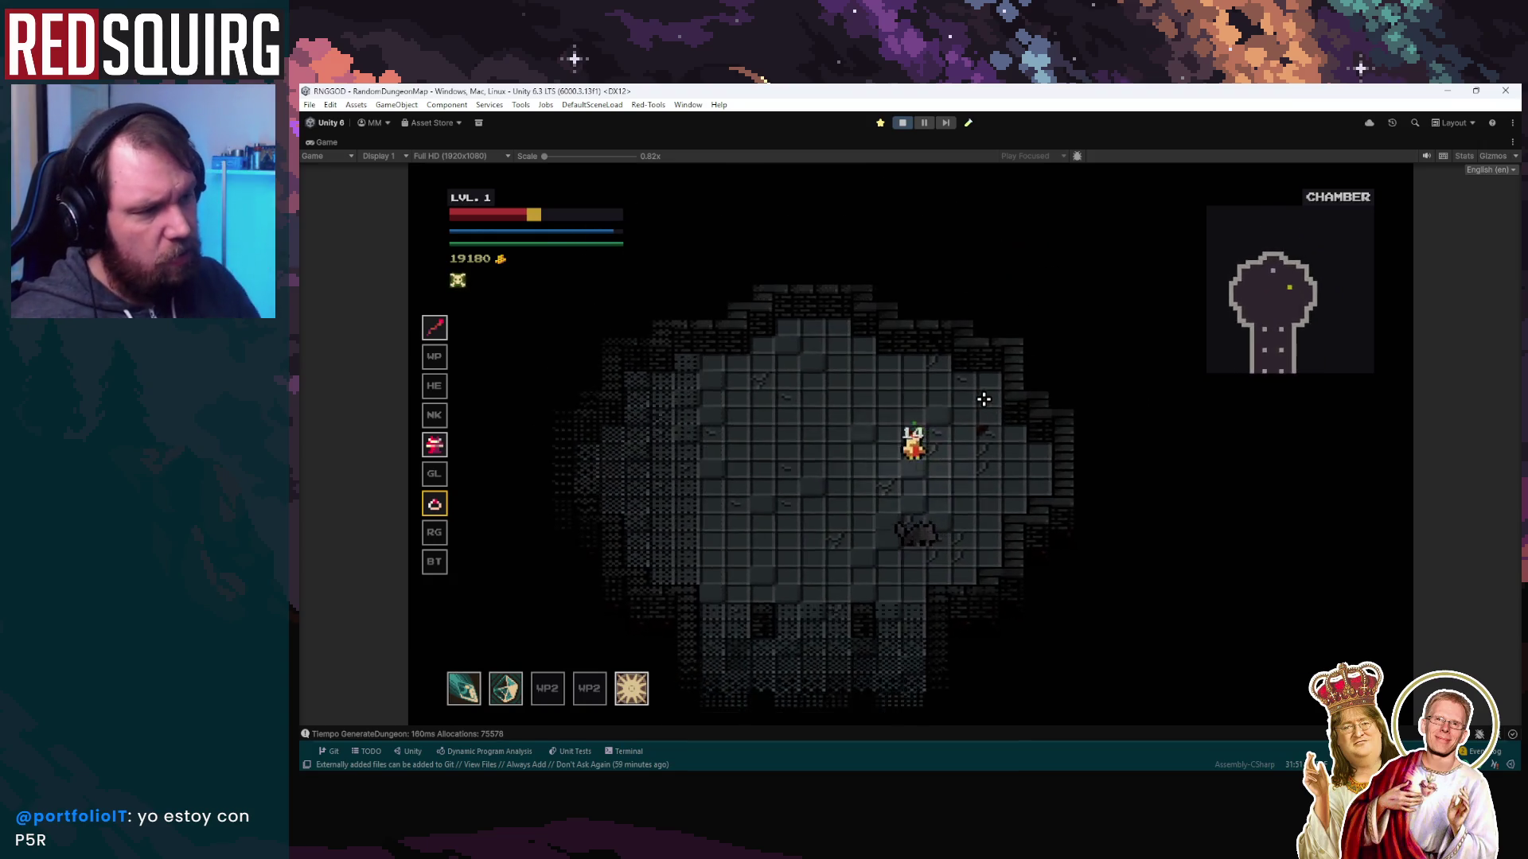
{"action": "right_click", "coordinate": [985, 422]}
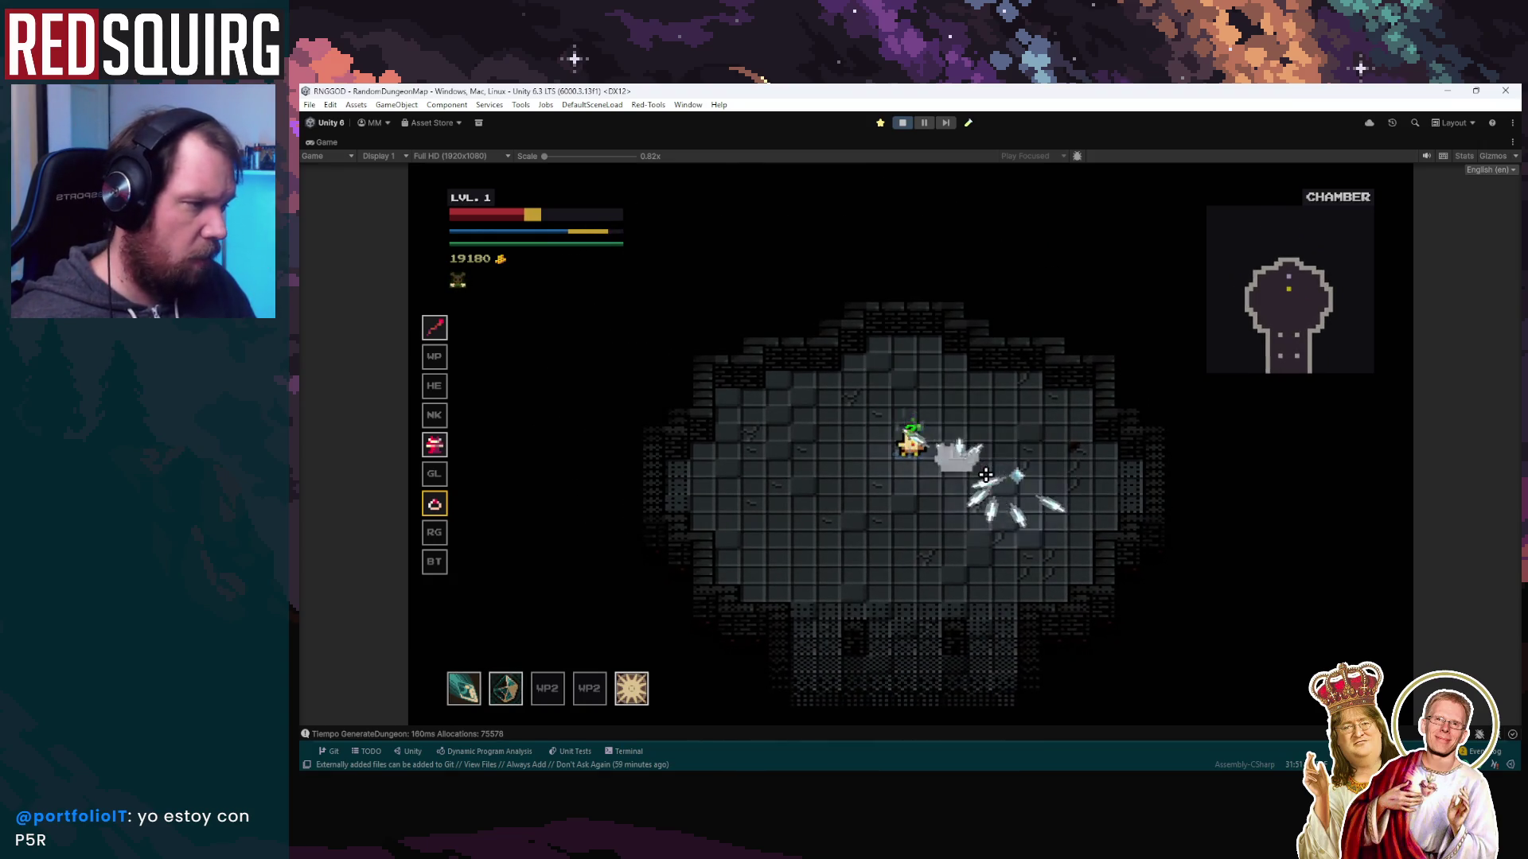
{"action": "key", "text": "Escape"}
{"action": "left_click", "coordinate": [902, 122]}
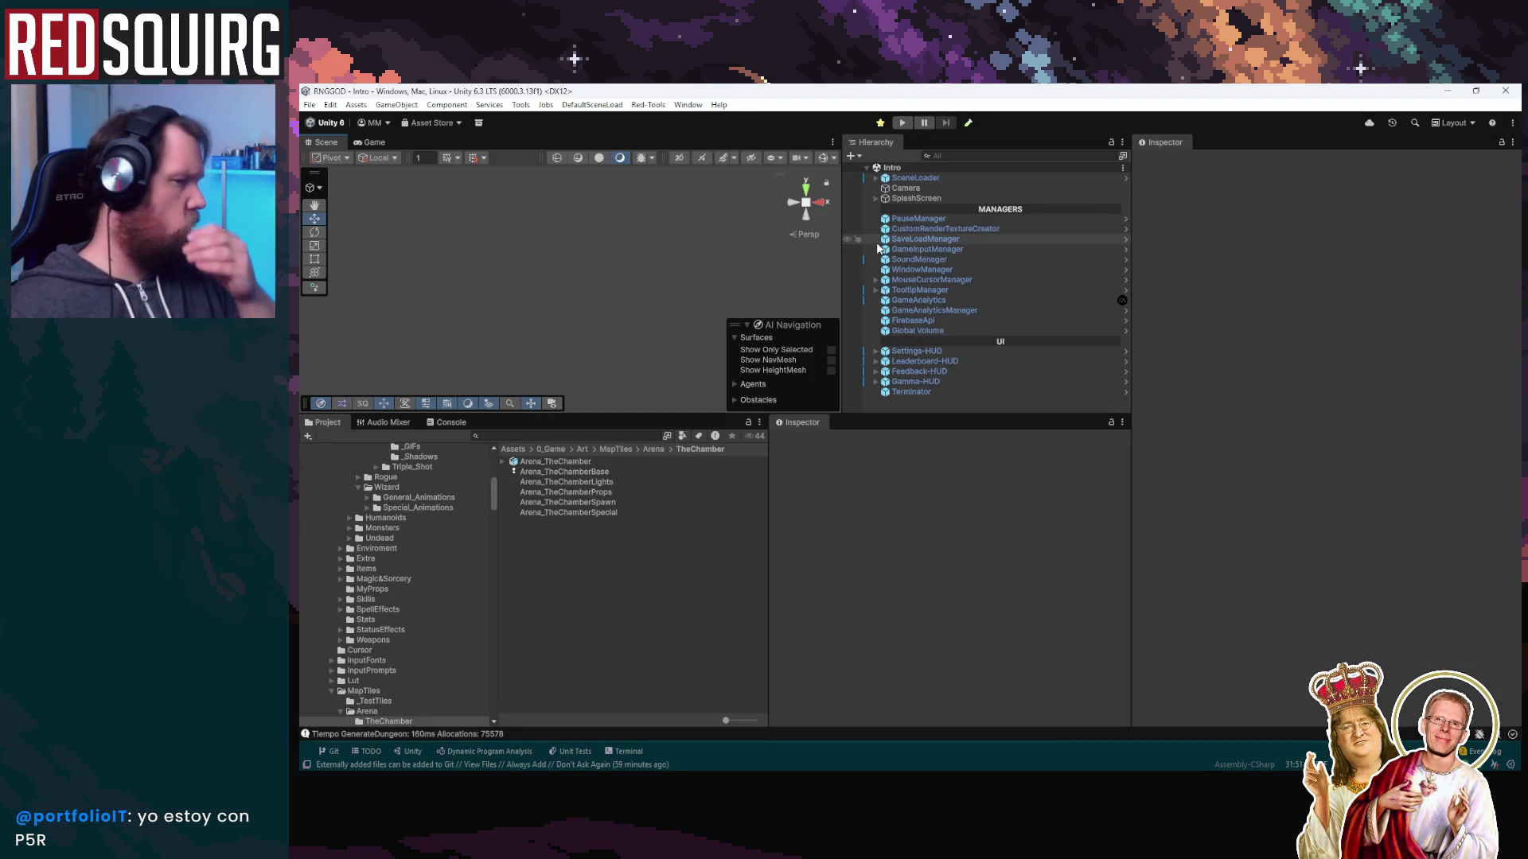
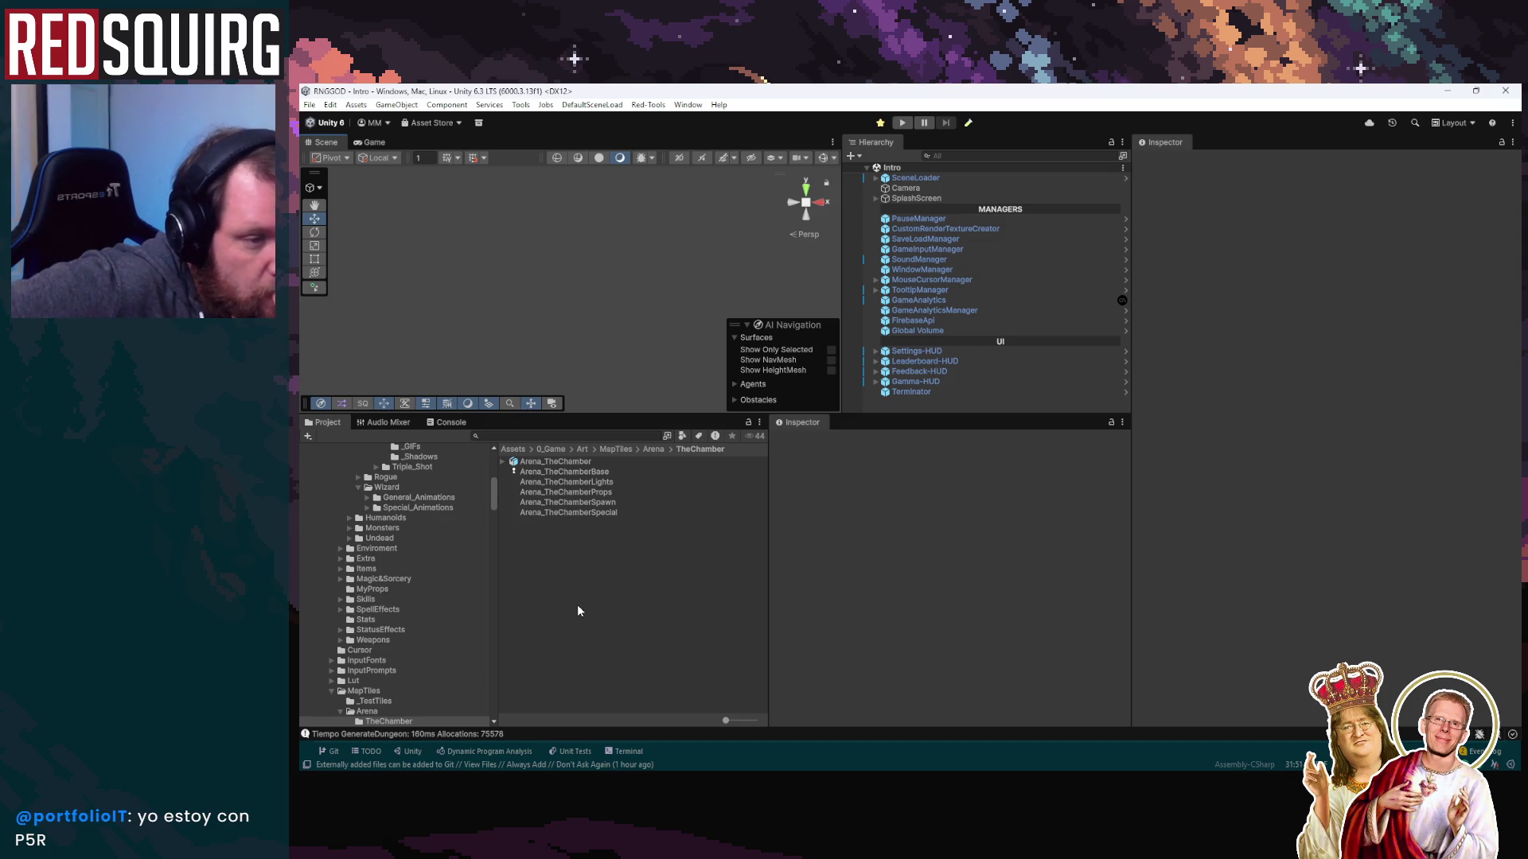
Check the exported Arena_TheChamberLights and Arena_TheChamberBase textures in Unity, then switch to Aseprite
{"action": "left_click", "coordinate": [566, 482]}
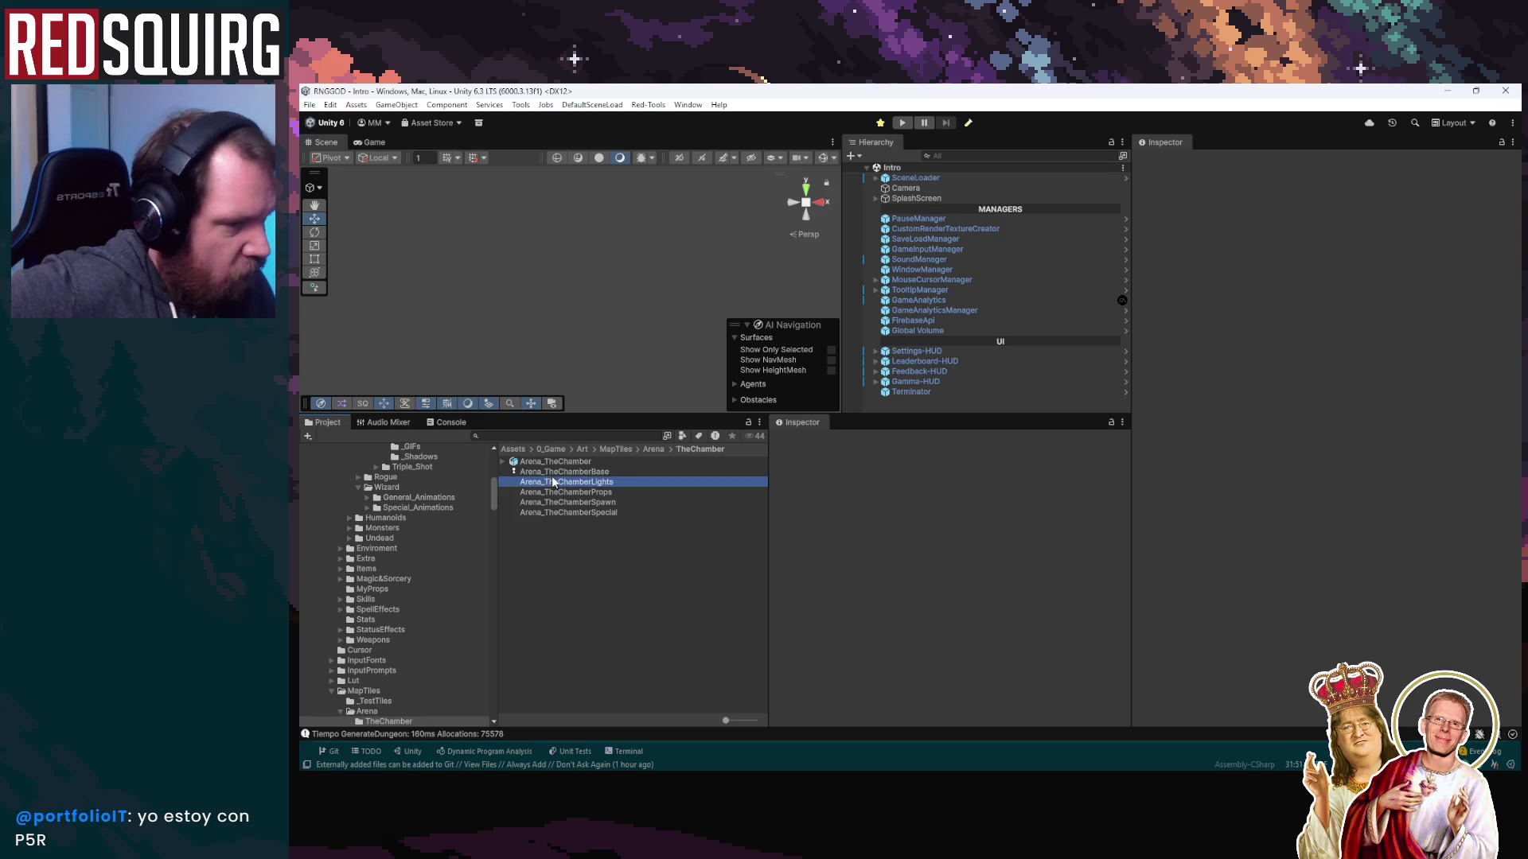
{"action": "key", "text": "Up"}
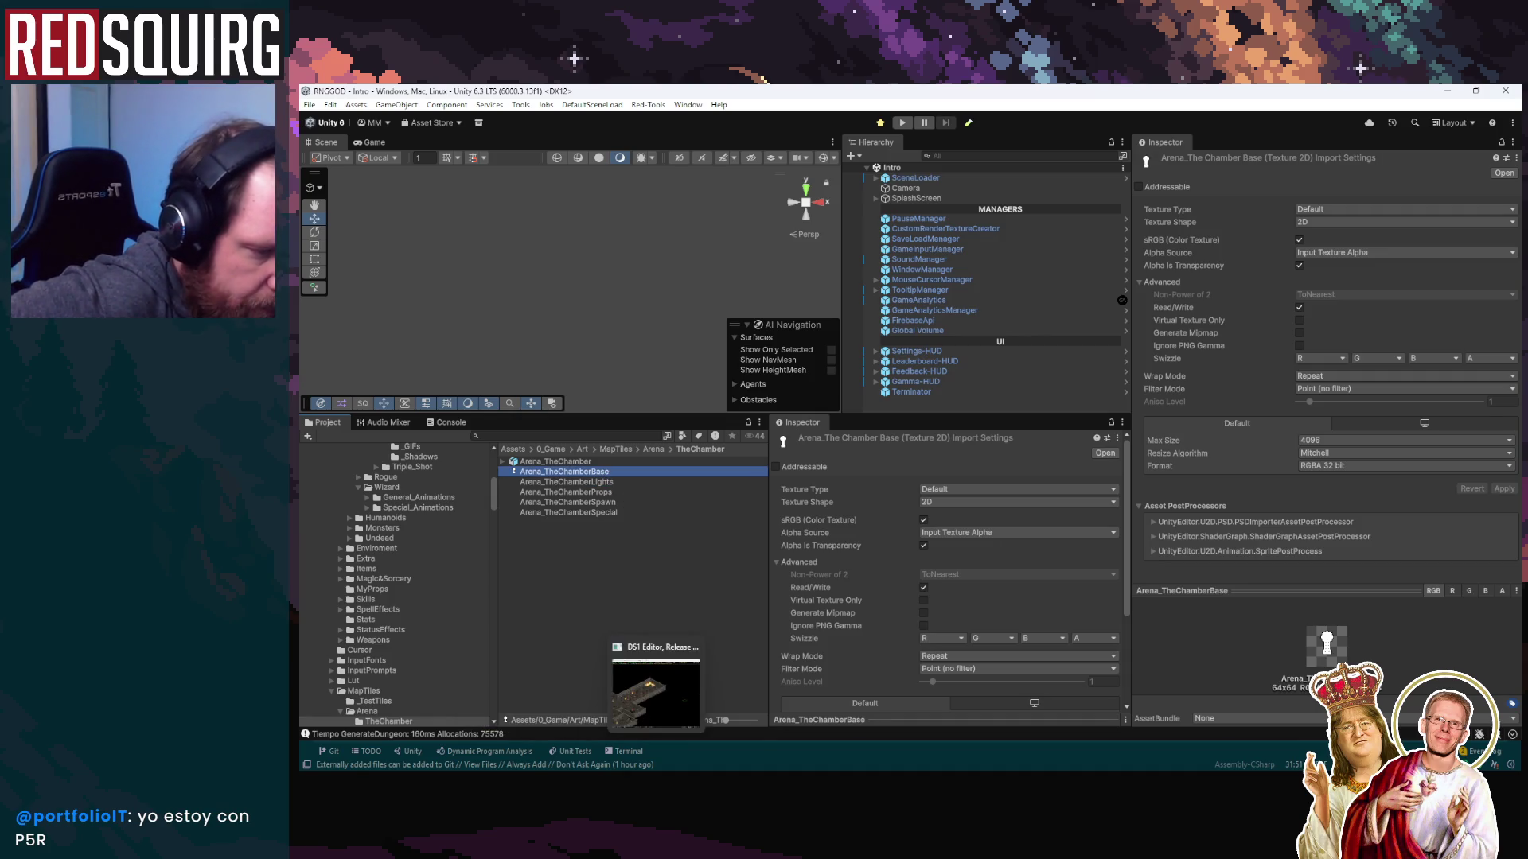
{"action": "left_click", "coordinate": [641, 681]}
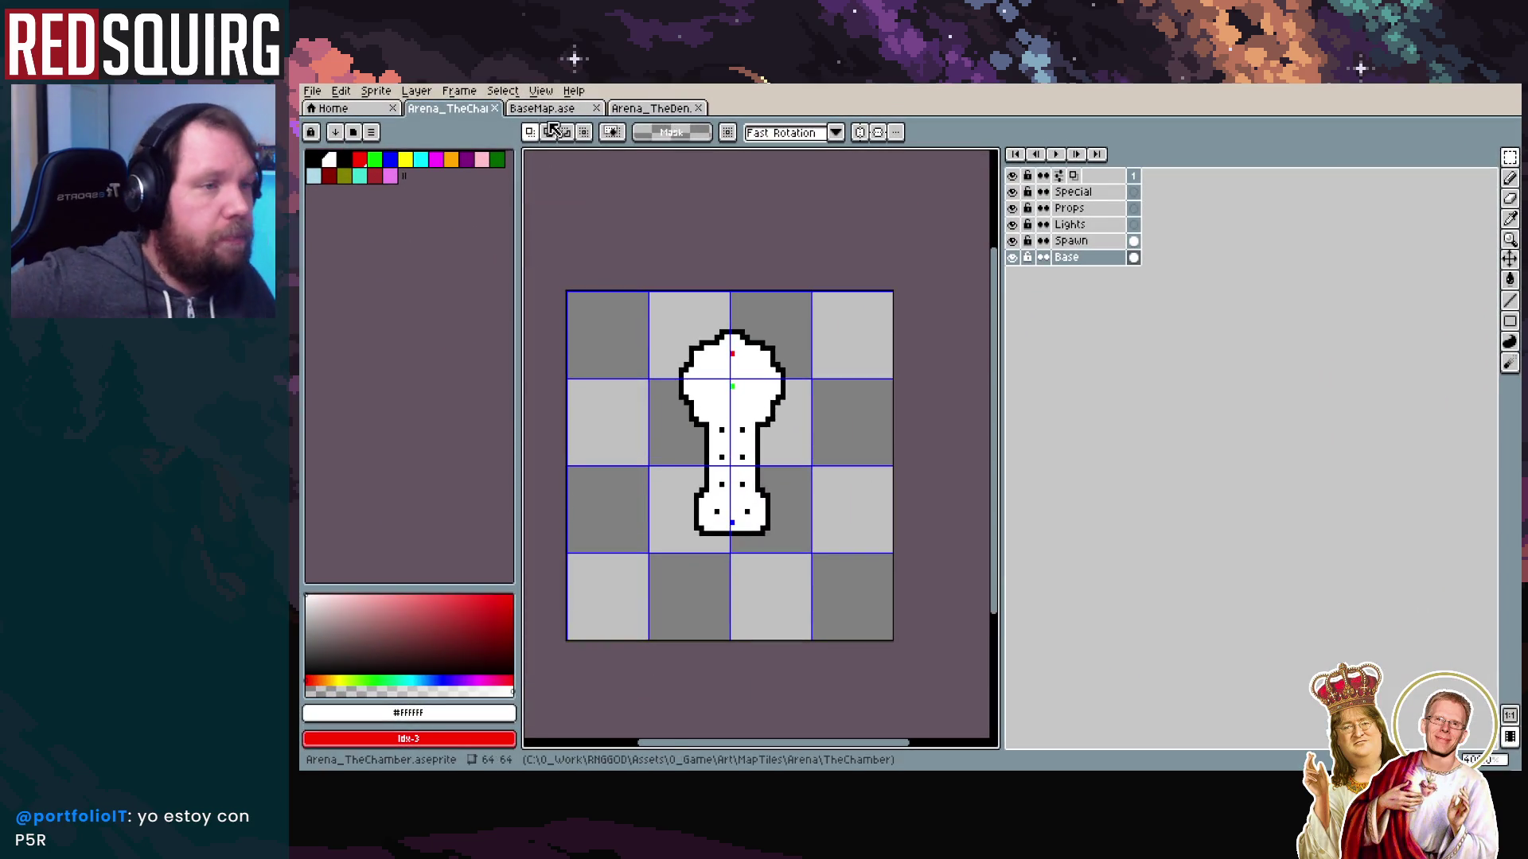
In BaseMap.ase, hide the Spawns, Lights and Specials layers so only Base and Props show
{"action": "key", "text": "ctrl+Tab"}
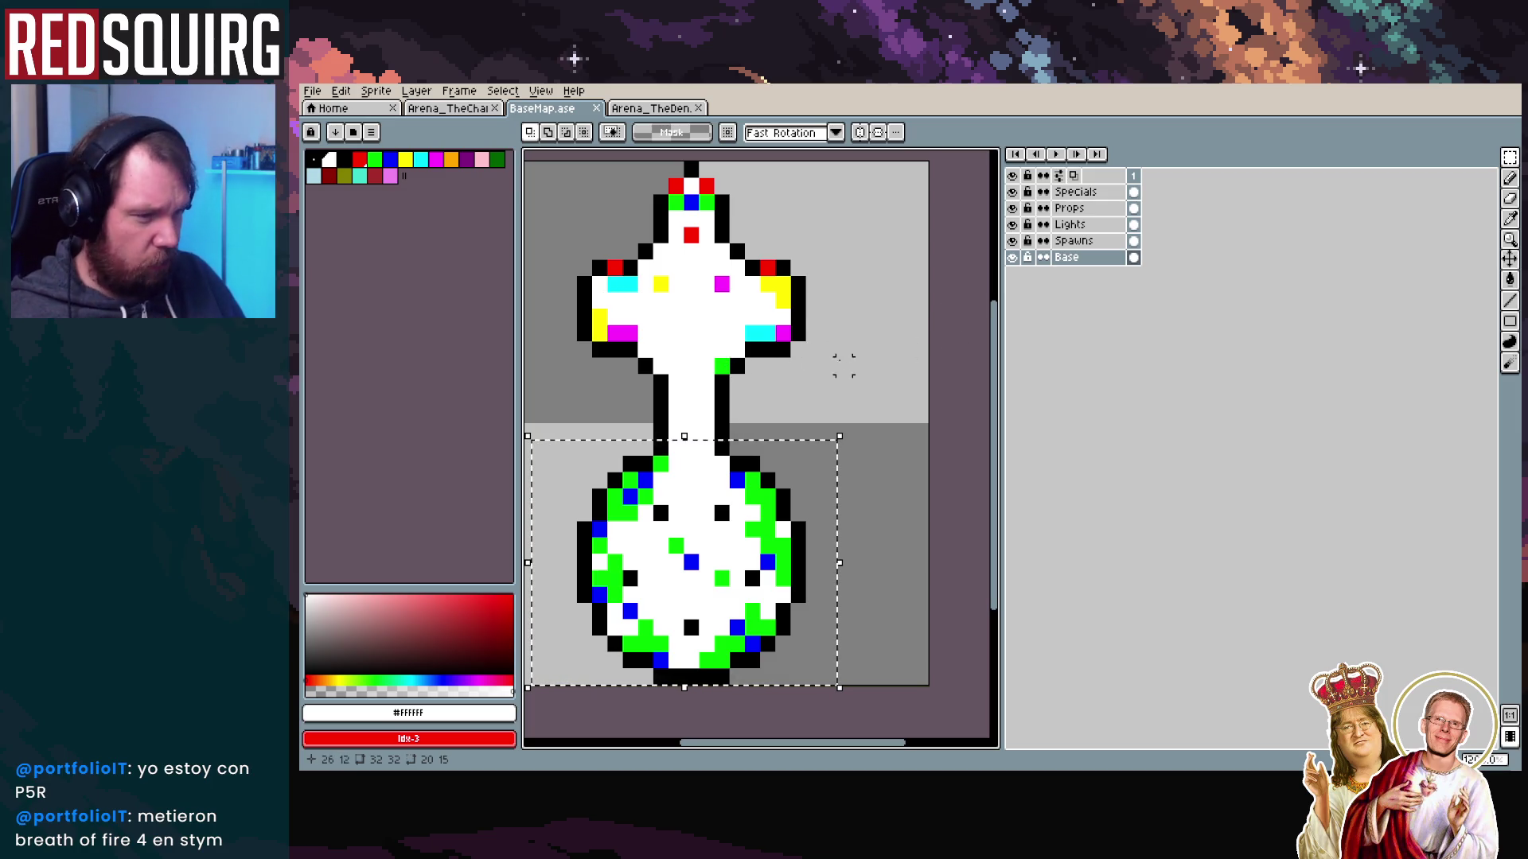
{"action": "scroll", "coordinate": [832, 274], "scroll_direction": "up", "scroll_amount": 2}
{"action": "scroll", "coordinate": [690, 265], "scroll_direction": "up", "scroll_amount": 3}
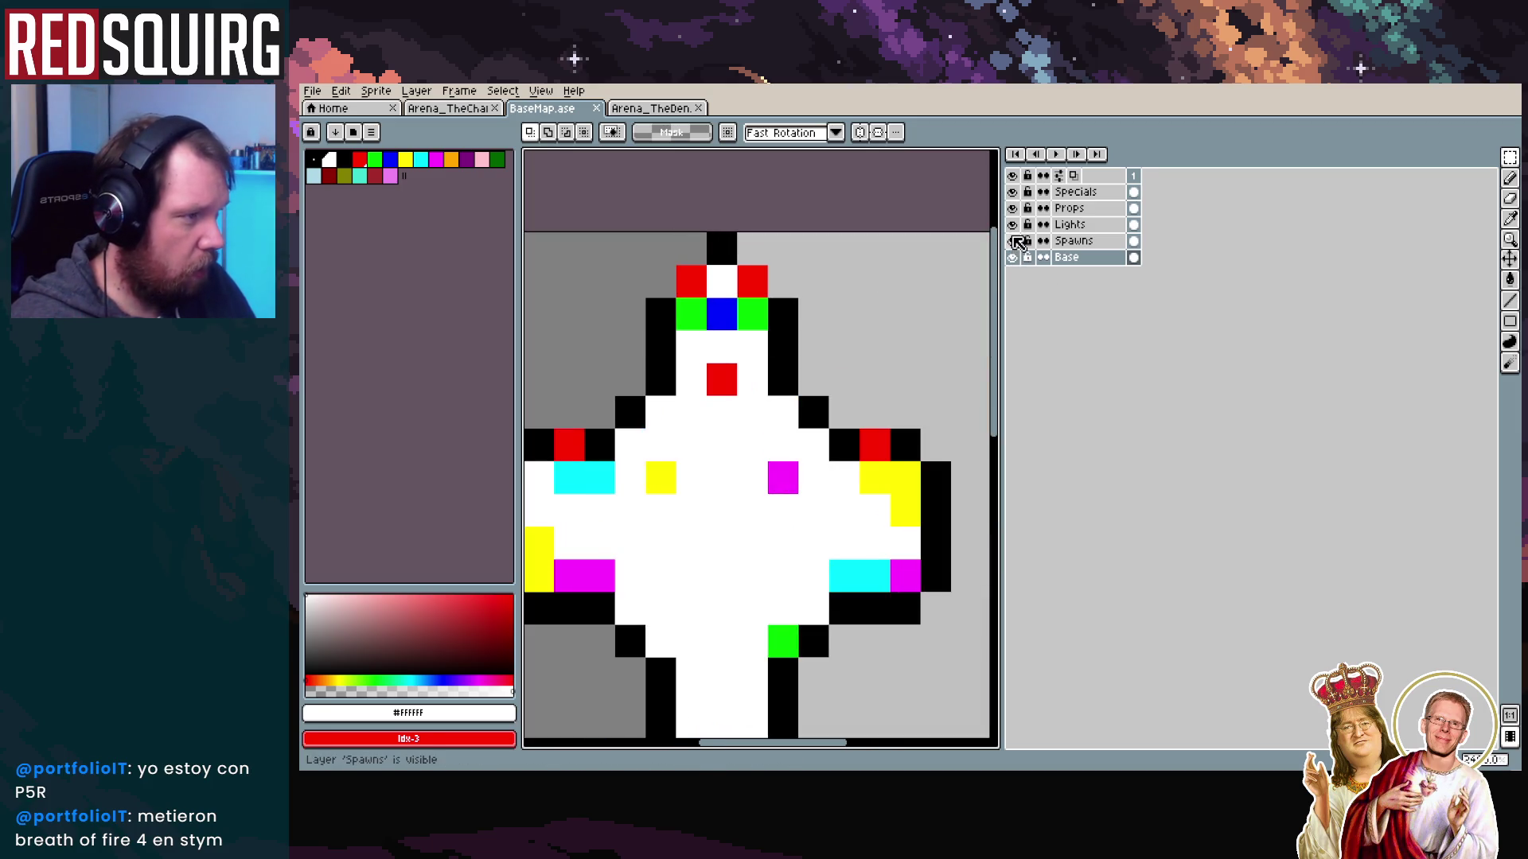
{"action": "left_click", "coordinate": [1013, 241]}
{"action": "key", "text": "minus"}
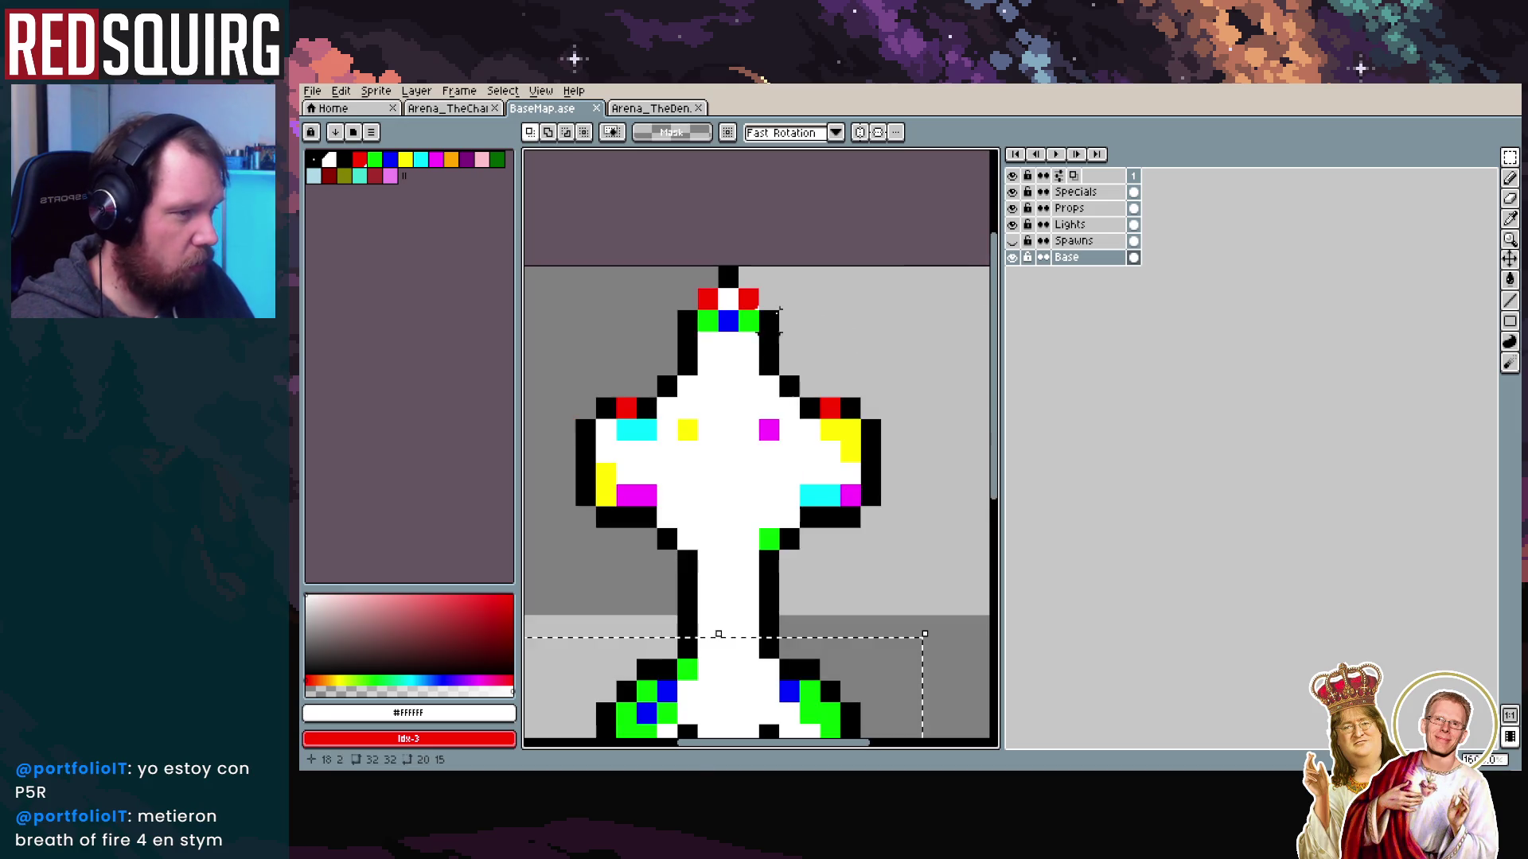
{"action": "left_click", "coordinate": [1013, 231]}
{"action": "left_click", "coordinate": [1013, 230]}
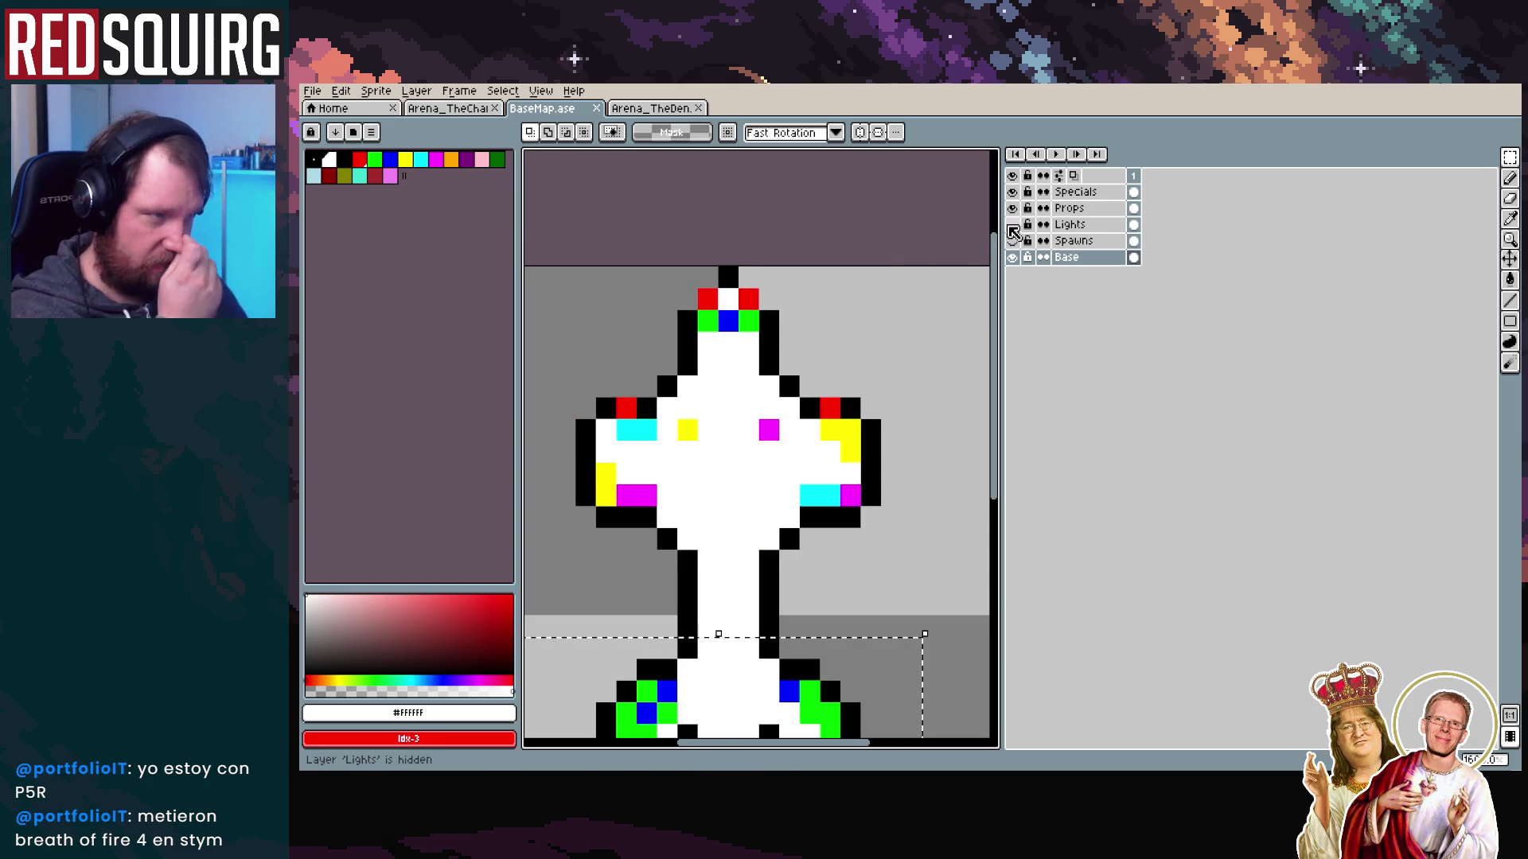
{"action": "left_click_drag", "start_coordinate": [1013, 209], "coordinate": [1016, 194]}
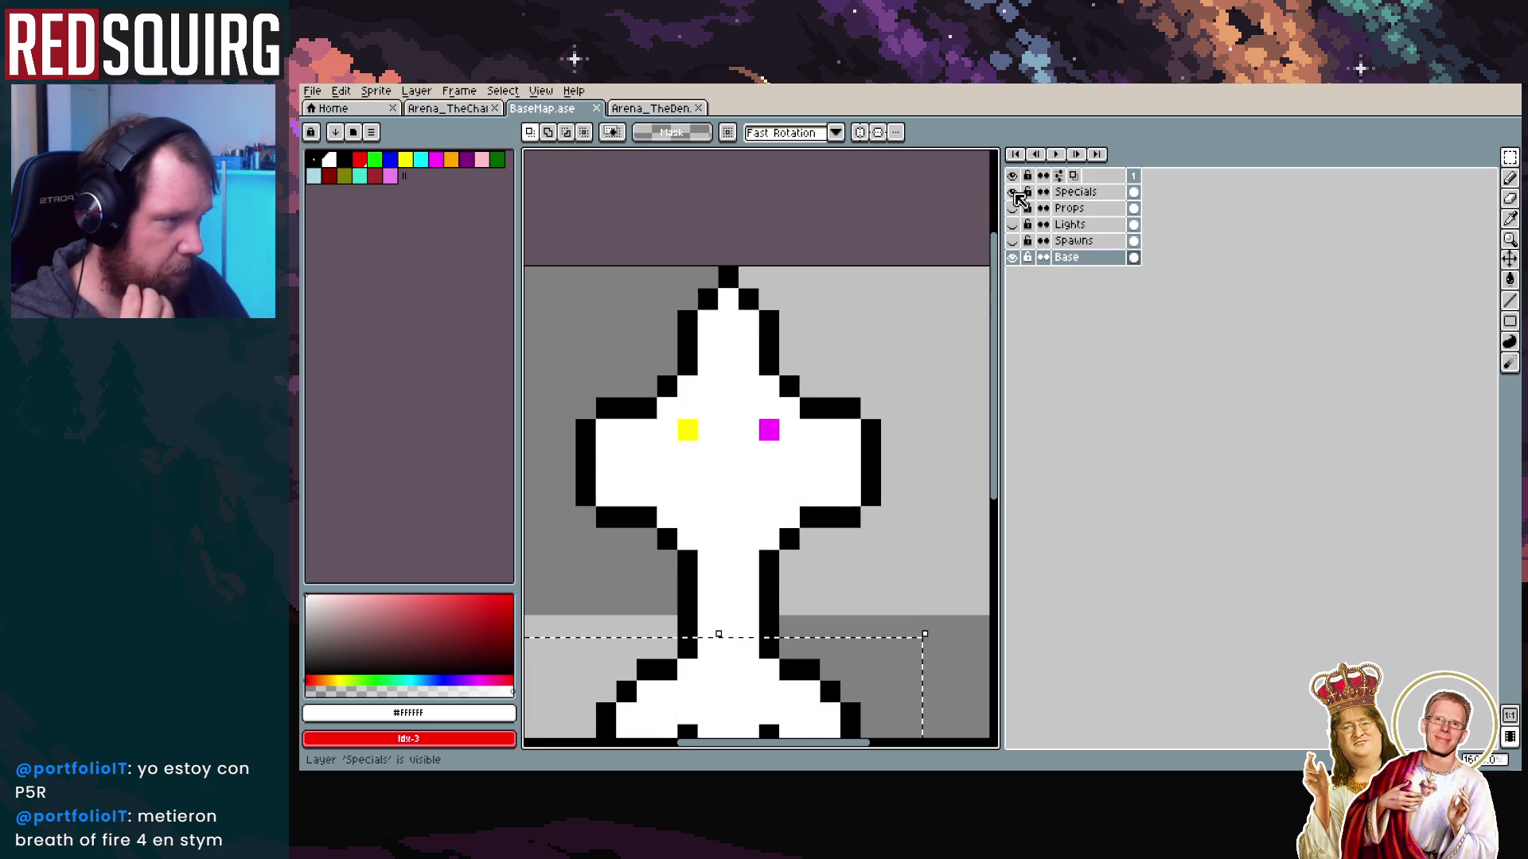
{"action": "left_click", "coordinate": [1013, 208]}
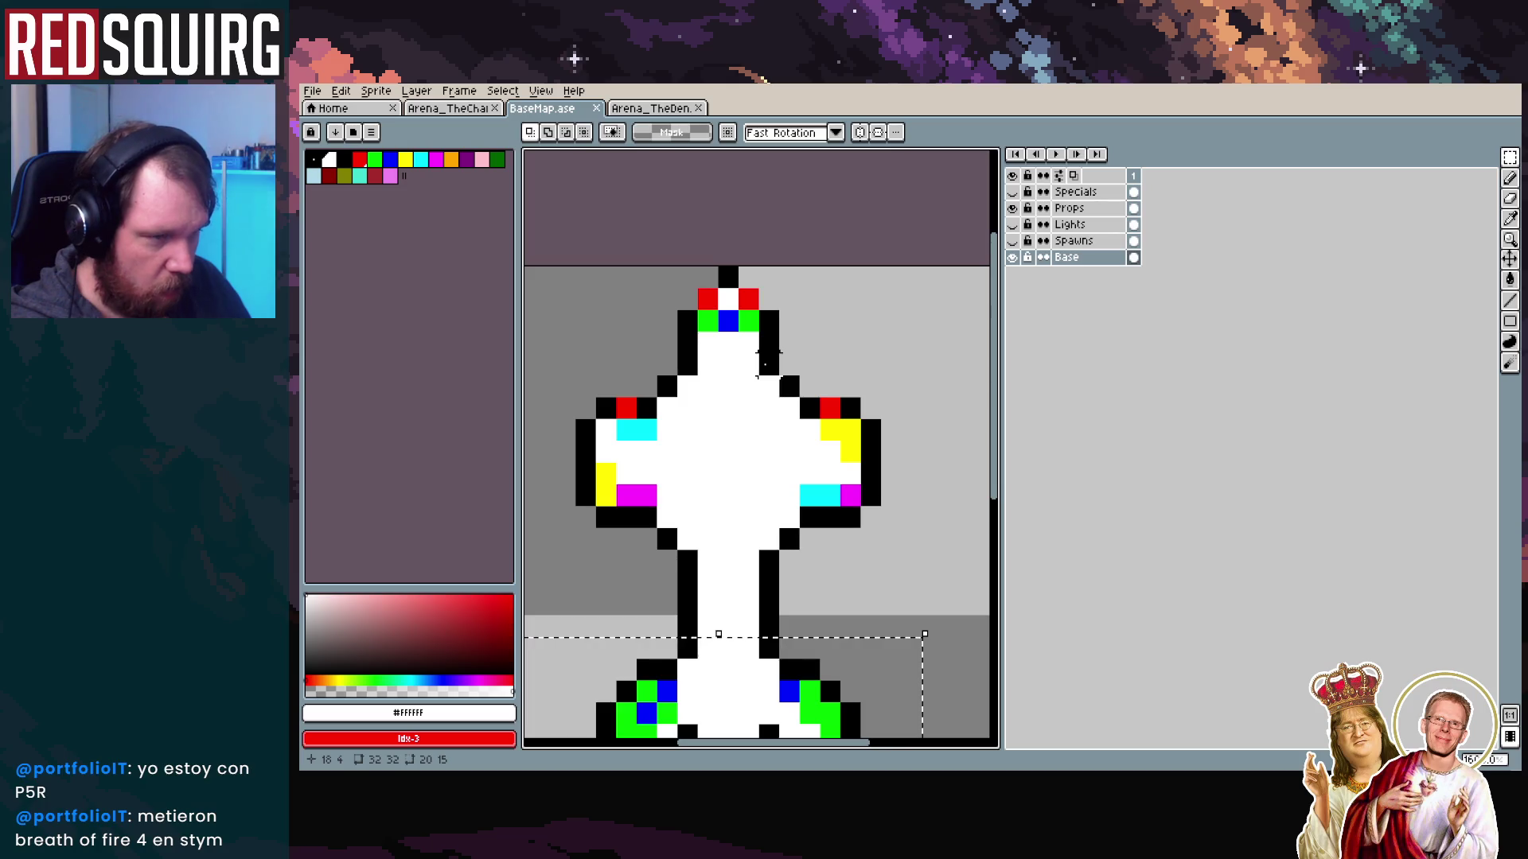
{"action": "mouse_move", "coordinate": [727, 450]}
{"action": "left_mouse_down"}
{"action": "mouse_move", "coordinate": [759, 410]}
{"action": "mouse_move", "coordinate": [781, 296]}
{"action": "mouse_move", "coordinate": [772, 395]}
{"action": "left_mouse_up"}
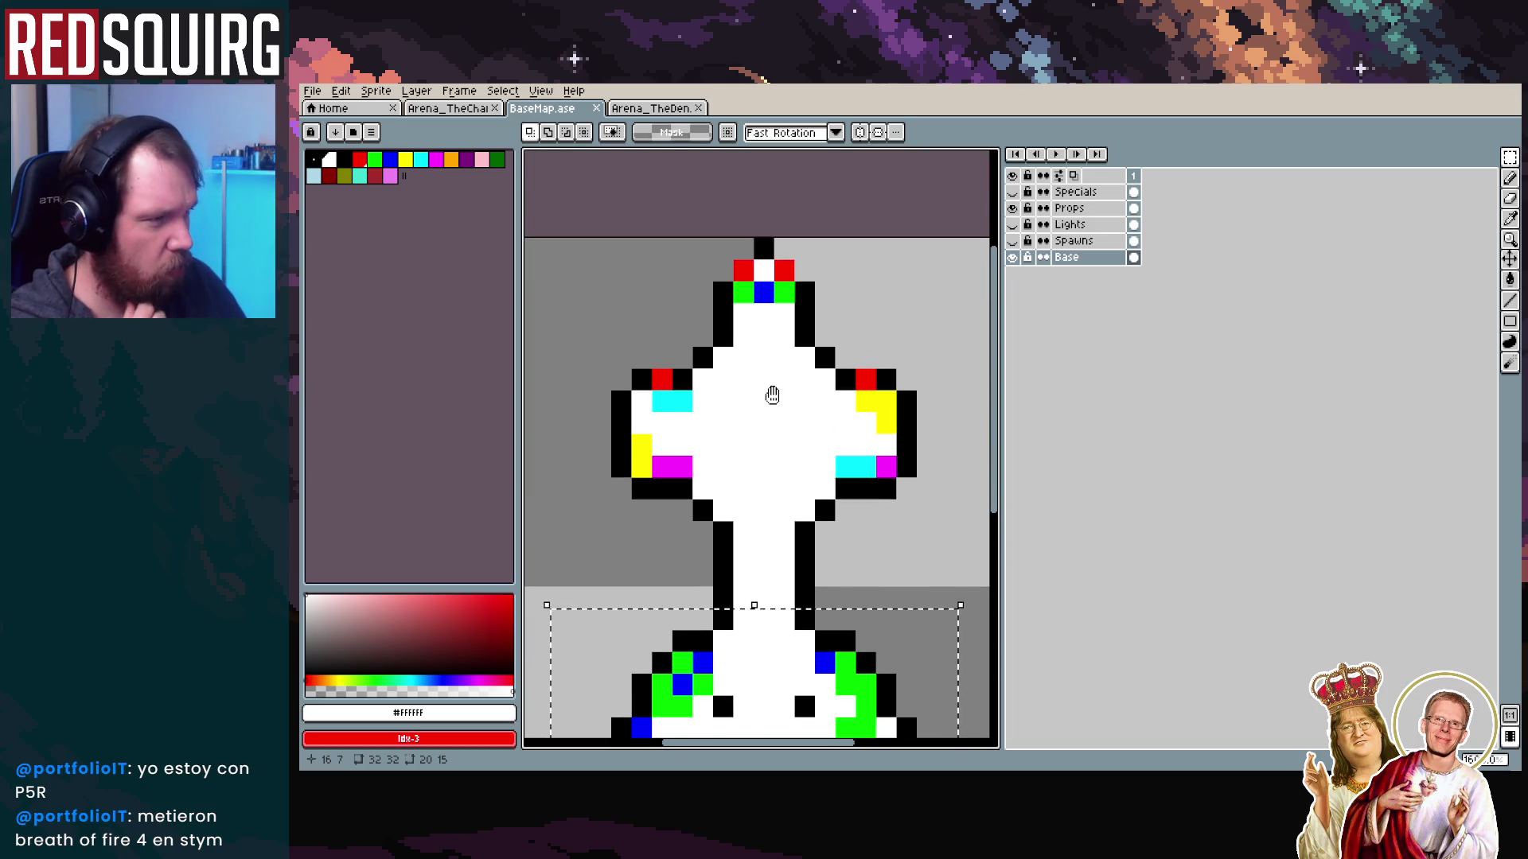
On the Arena_TheChamber sprite, make Props the active layer with red as the drawing colour
{"action": "left_click", "coordinate": [463, 110]}
{"action": "scroll", "coordinate": [703, 266], "scroll_direction": "up", "scroll_amount": 5}
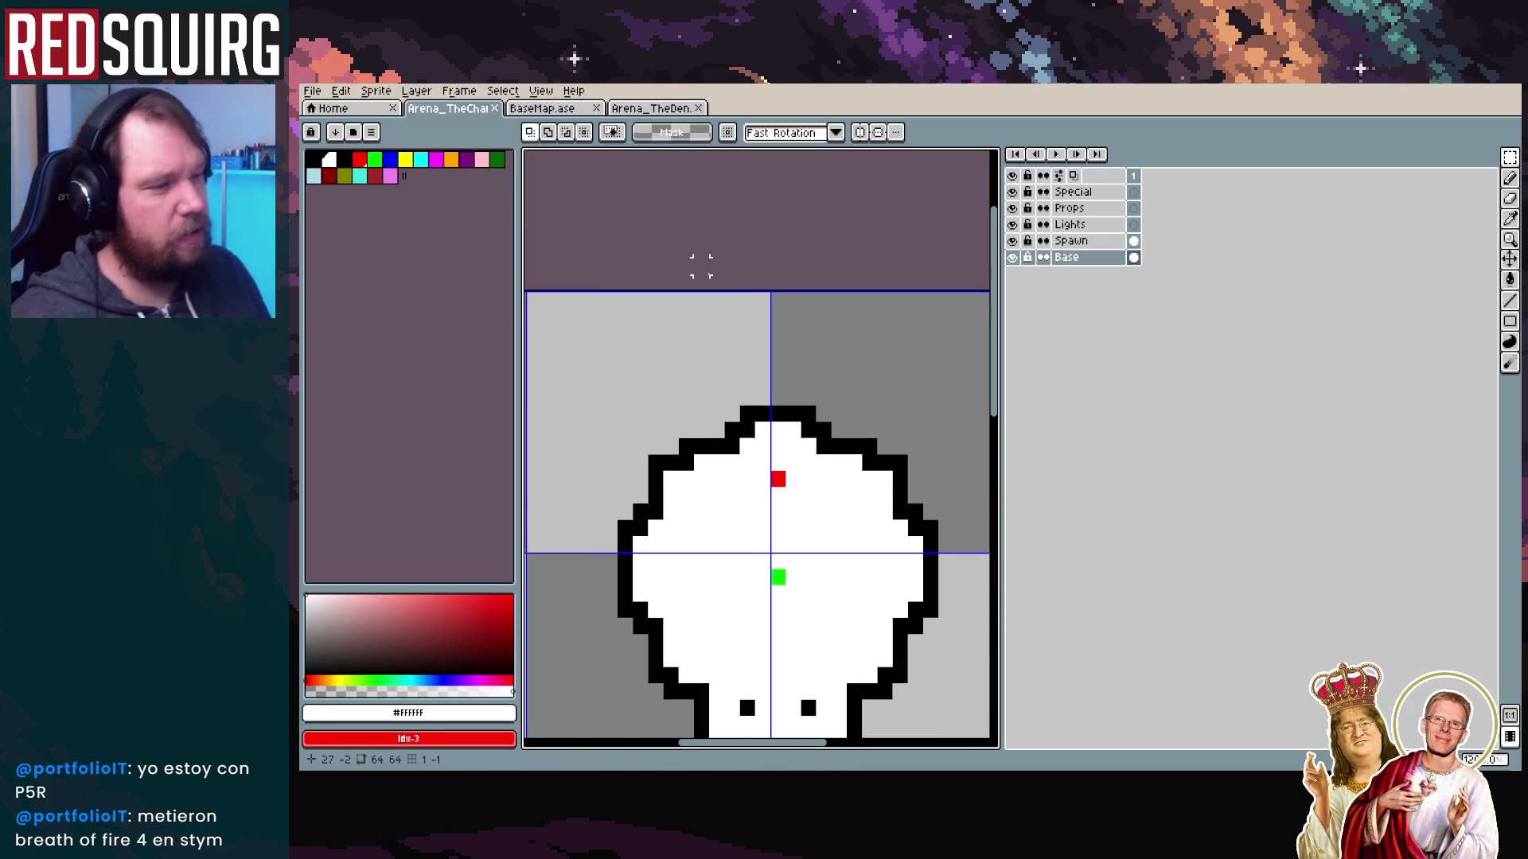
{"action": "left_click", "coordinate": [1070, 208]}
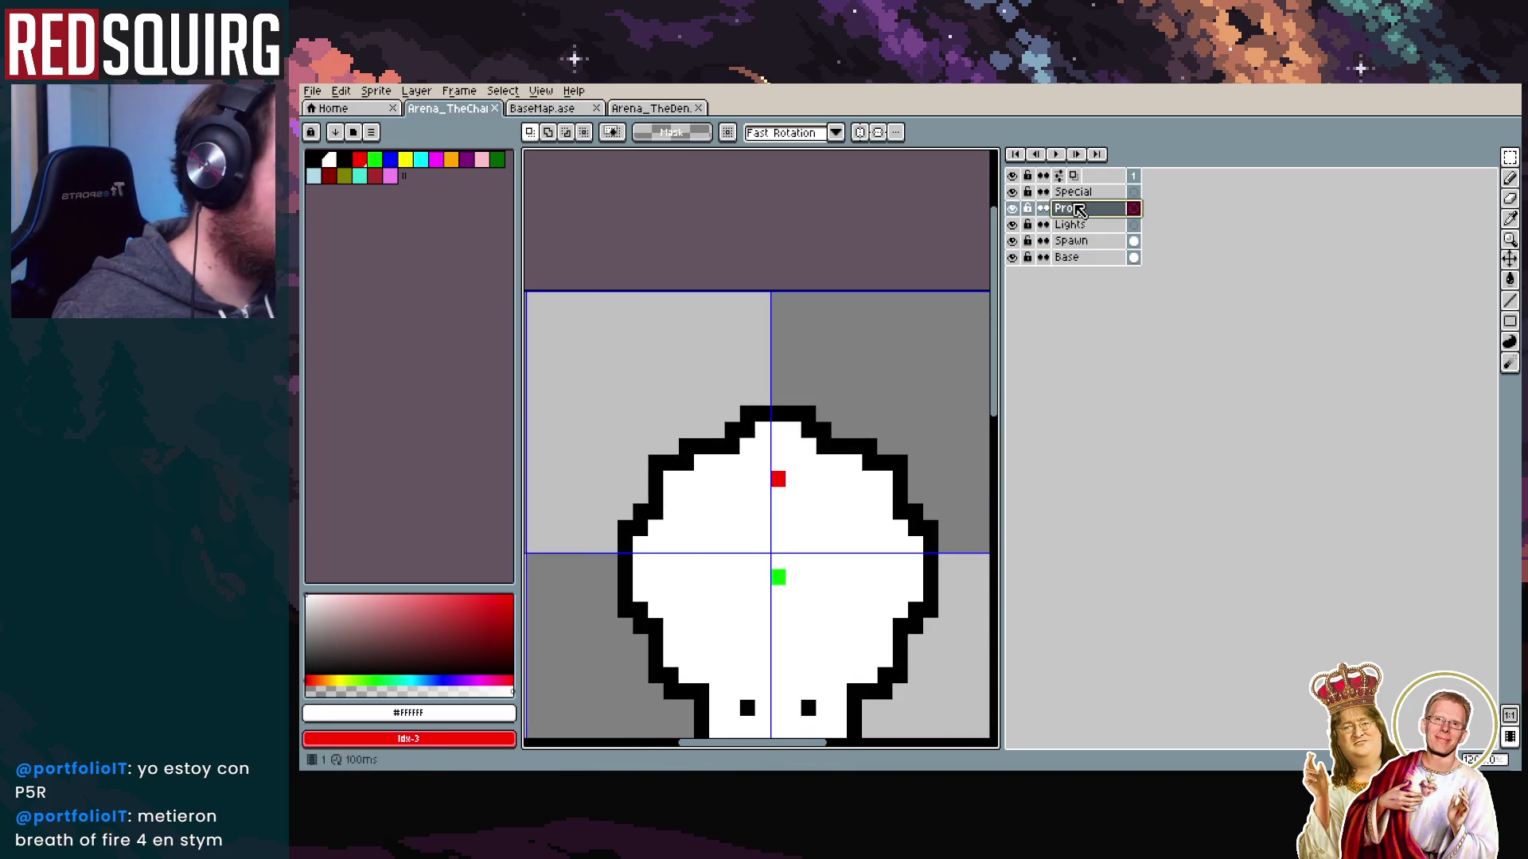
{"action": "left_click", "coordinate": [361, 163]}
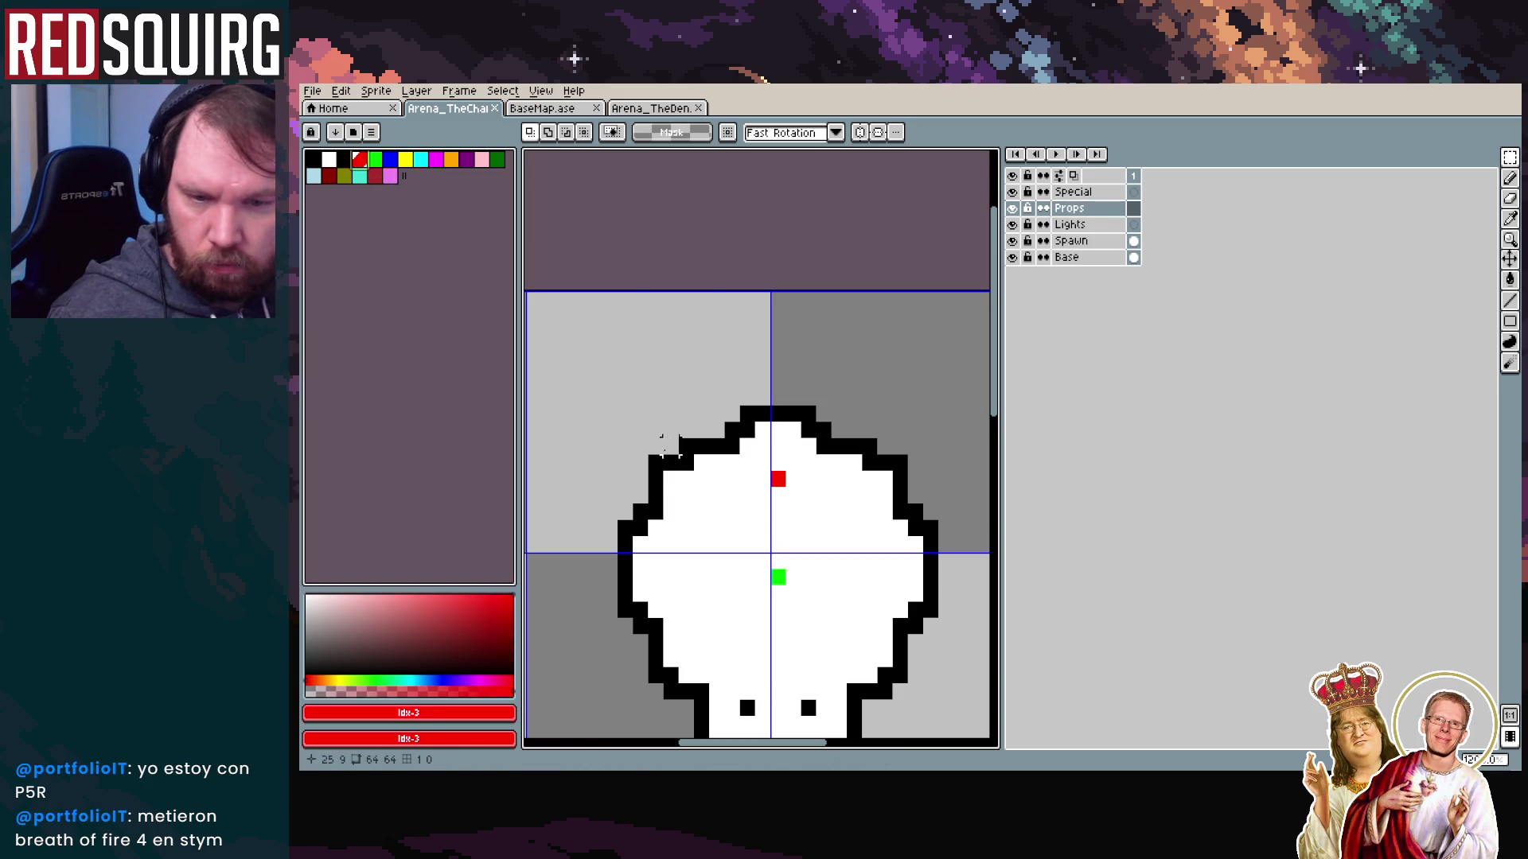
{"action": "left_click_drag", "start_coordinate": [669, 443], "coordinate": [711, 357]}
{"action": "scroll", "coordinate": [698, 424], "scroll_direction": "up", "scroll_amount": 1}
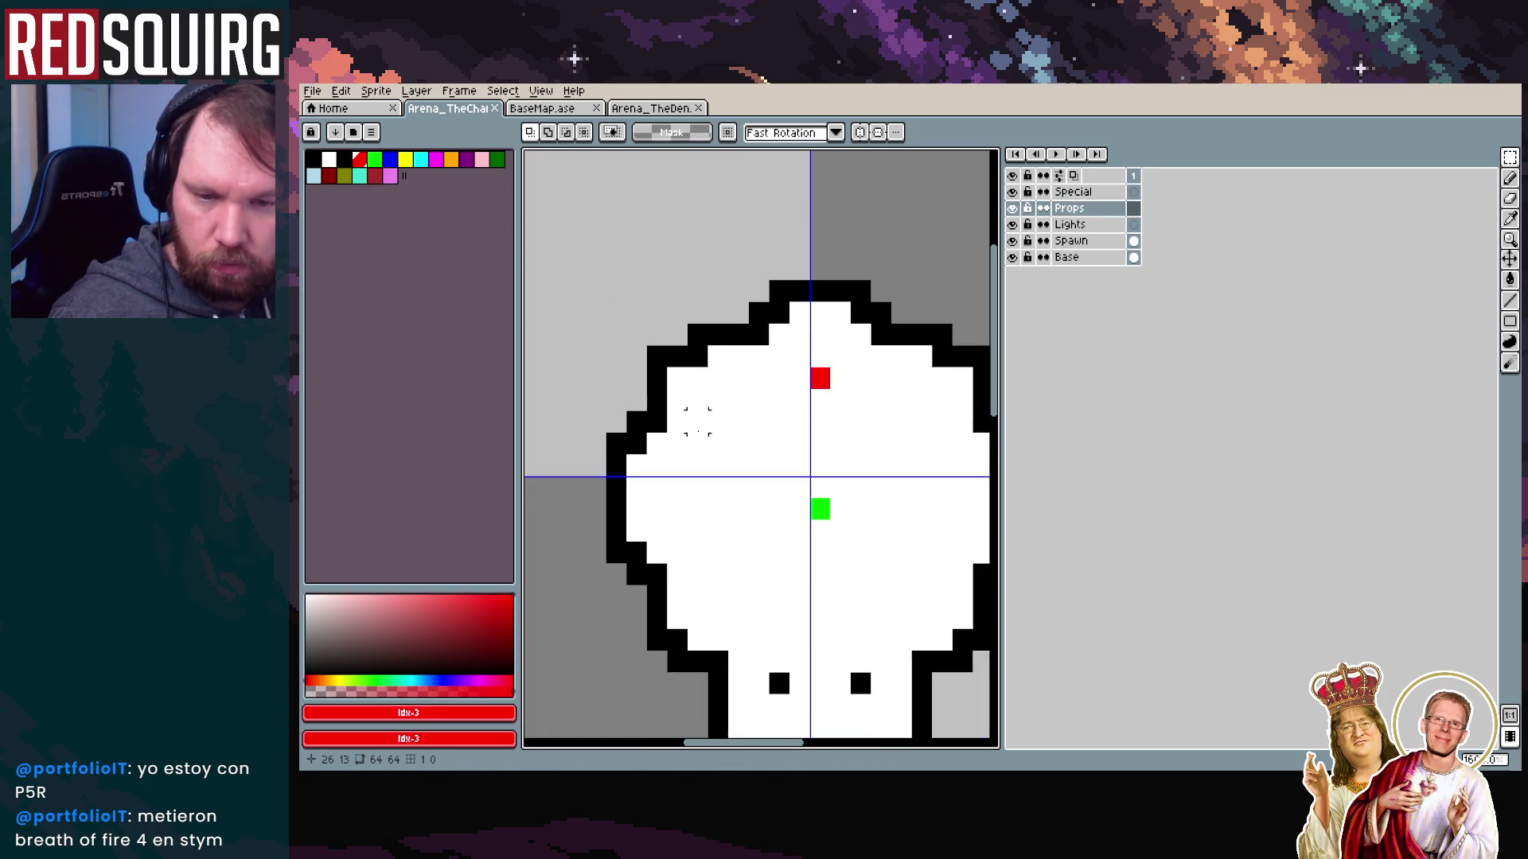
{"action": "scroll", "coordinate": [698, 421], "scroll_direction": "up", "scroll_amount": 1}
Pencil red prop marker pixels along the chamber's top wall edge
{"action": "left_click", "coordinate": [1510, 178]}
{"action": "left_click", "coordinate": [731, 289]}
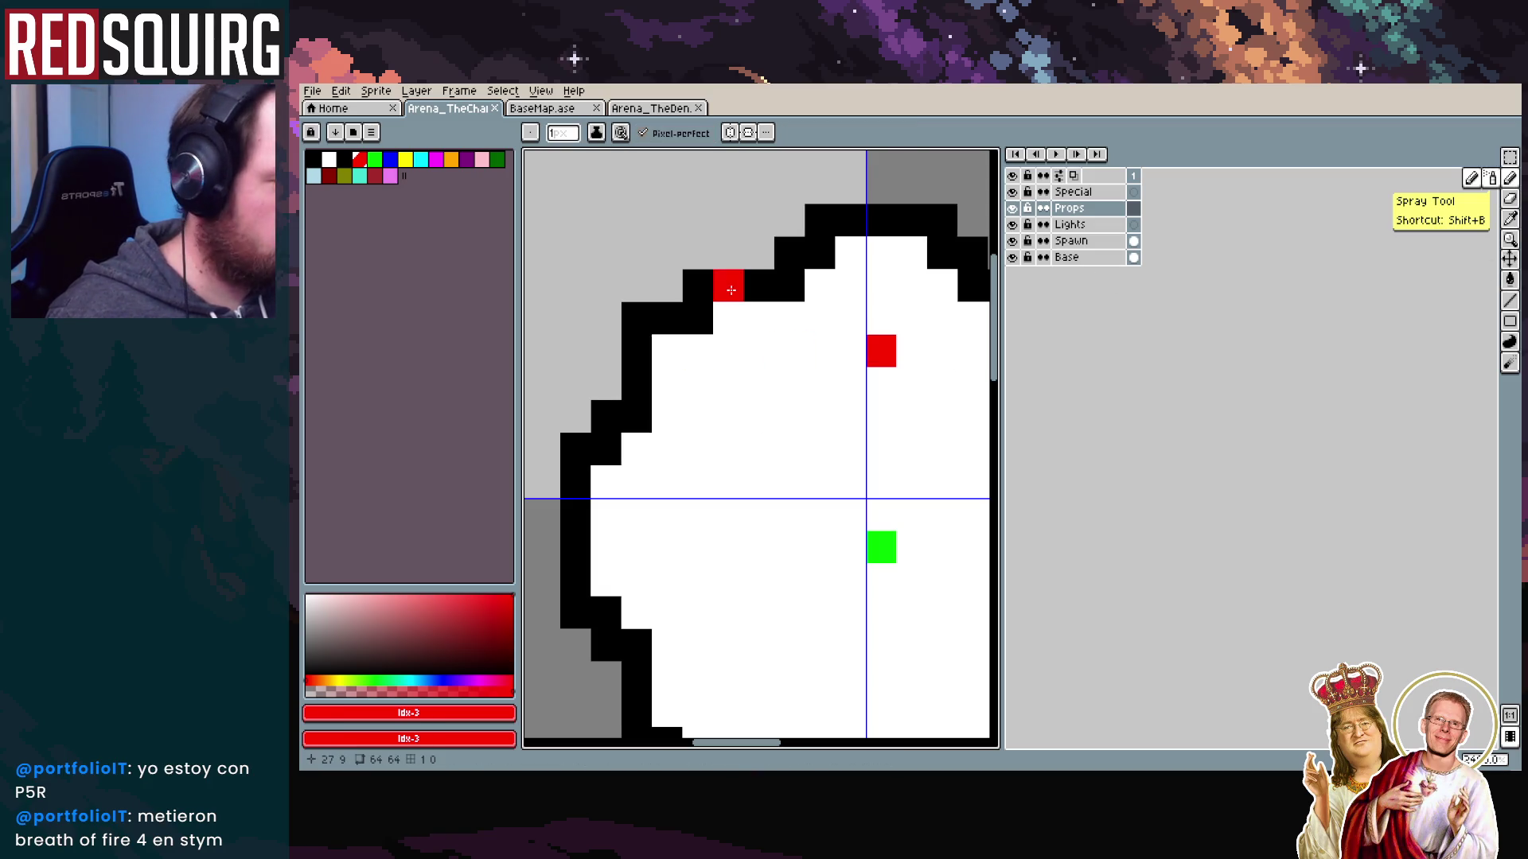
{"action": "scroll", "coordinate": [740, 385], "scroll_direction": "down", "scroll_amount": 2}
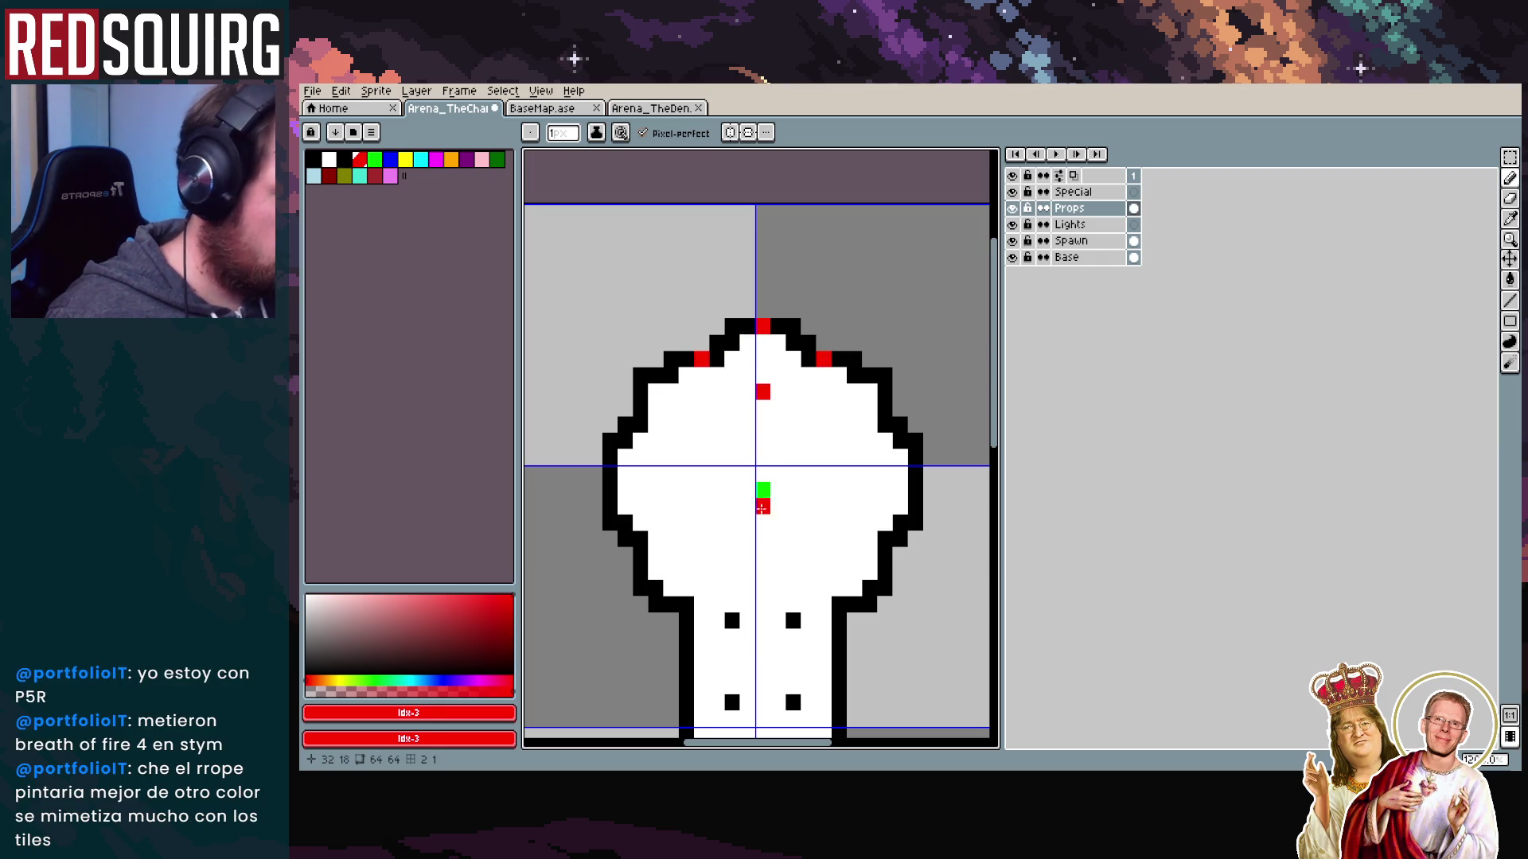
{"action": "scroll", "coordinate": [746, 521], "scroll_direction": "down", "scroll_amount": 3}
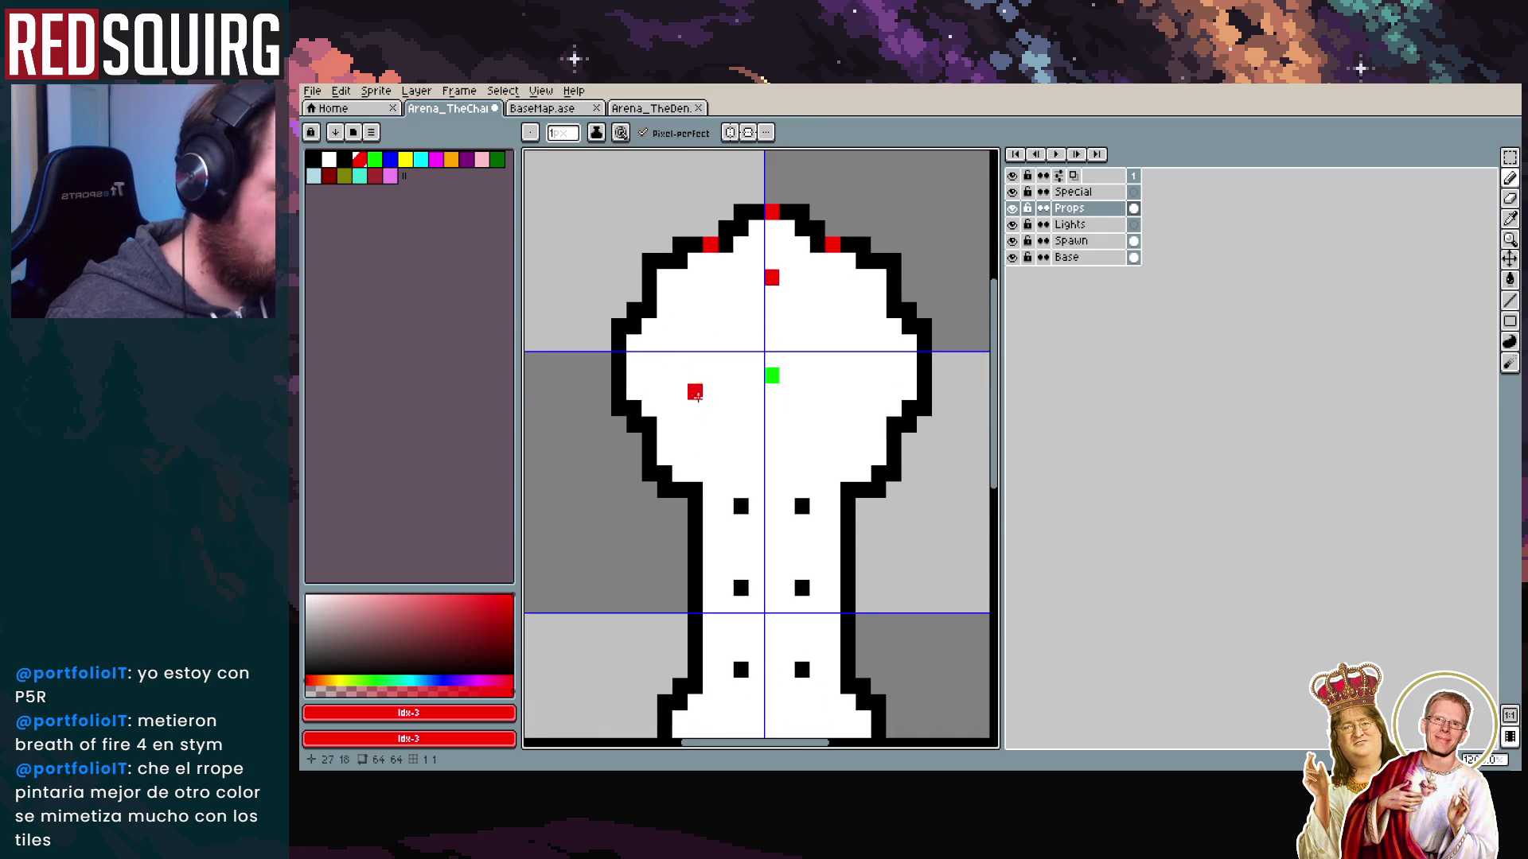
{"action": "scroll", "coordinate": [697, 395], "scroll_direction": "up", "scroll_amount": 3}
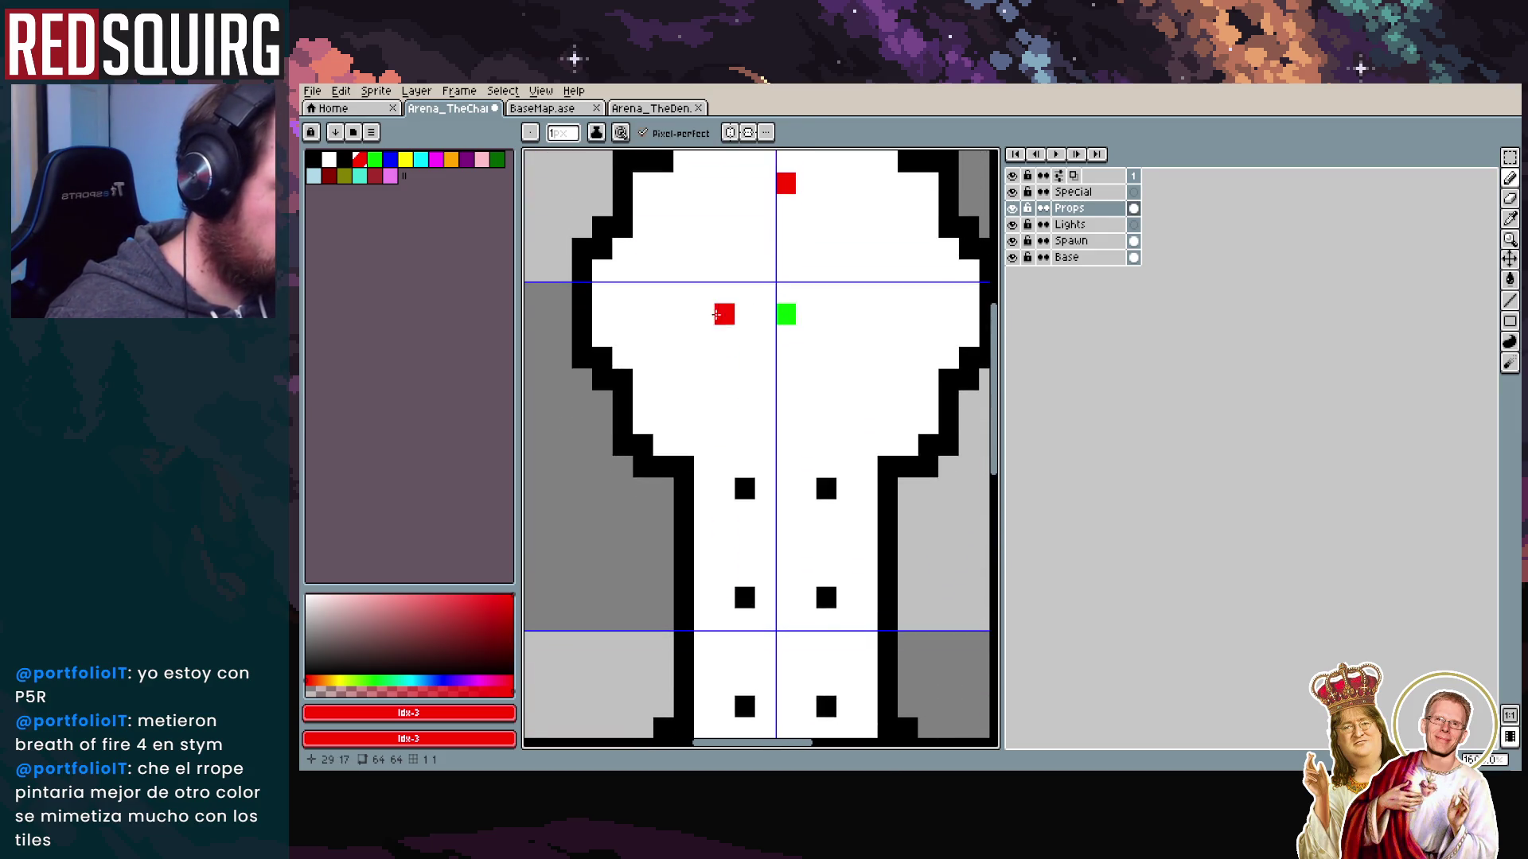
{"action": "left_click_drag", "start_coordinate": [716, 316], "coordinate": [722, 521]}
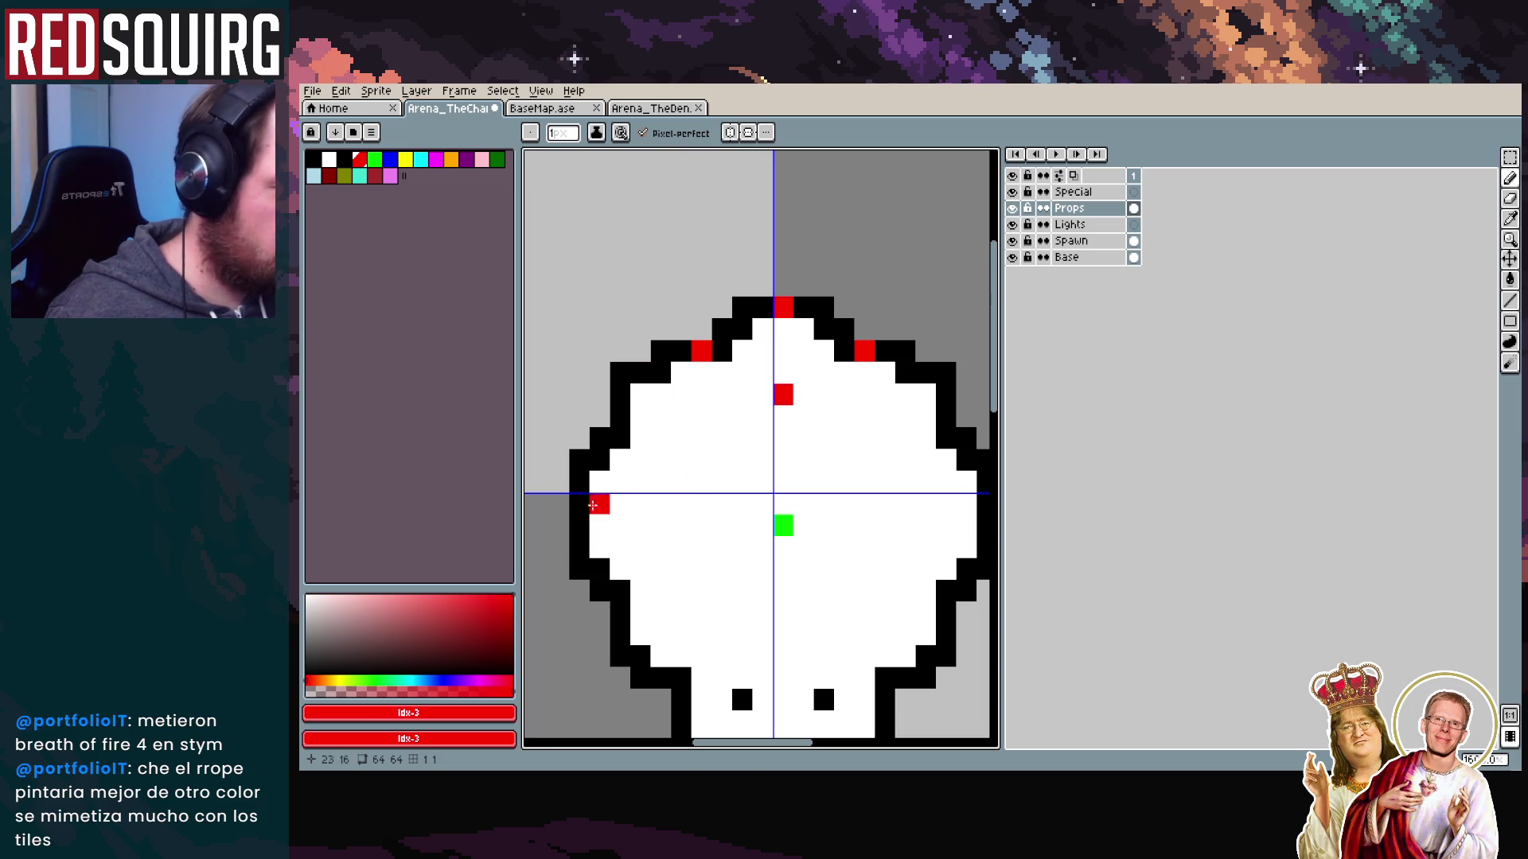
{"action": "key", "text": "ctrl"}
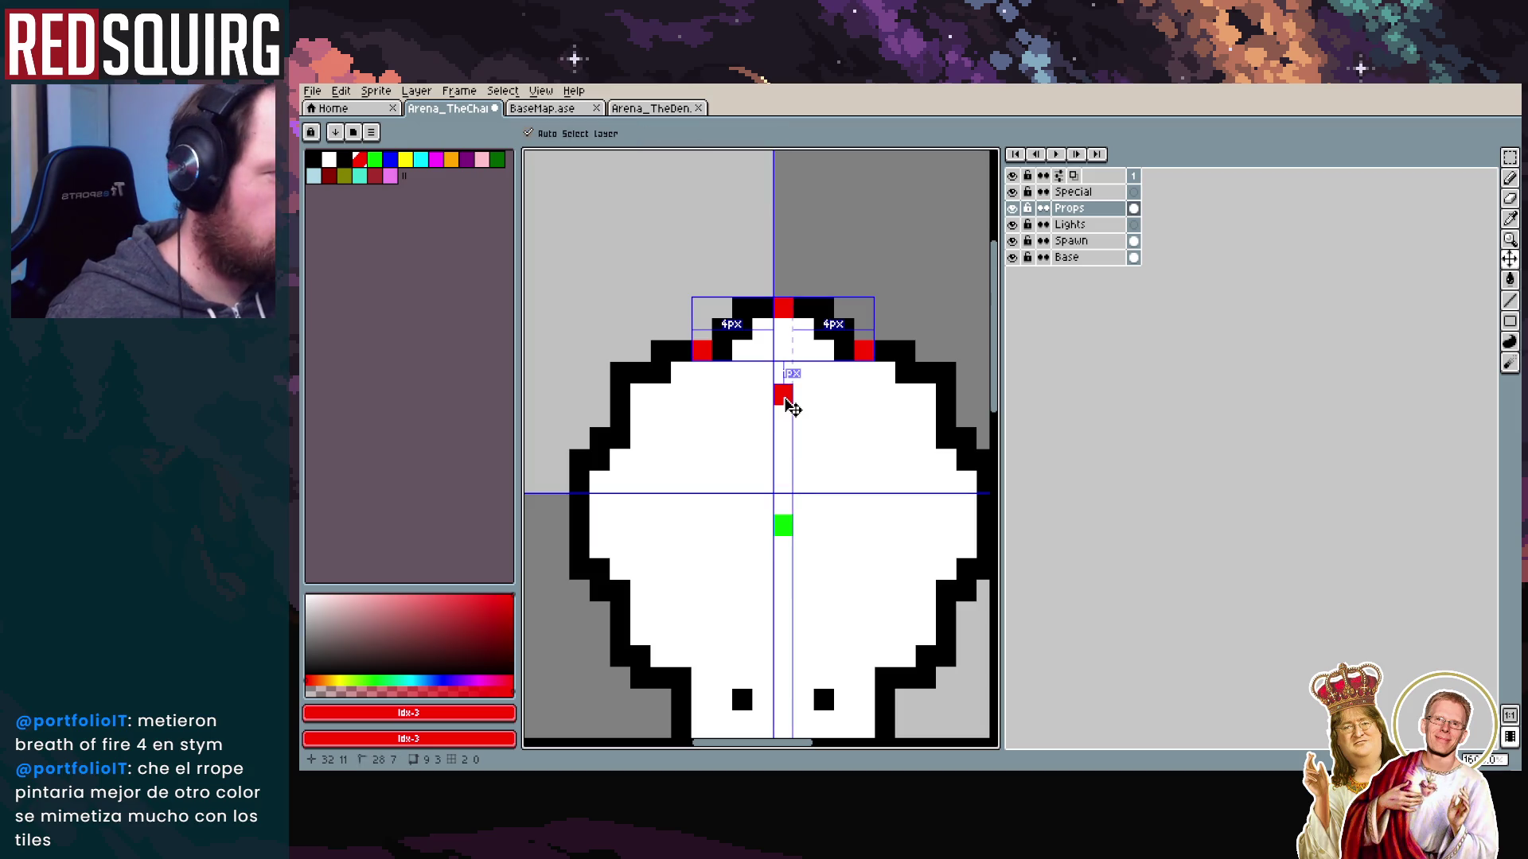
Run the gaspi export_layers script from the File > Scripts menu
{"action": "left_click", "coordinate": [312, 91]}
{"action": "mouse_move", "coordinate": [400, 234]}
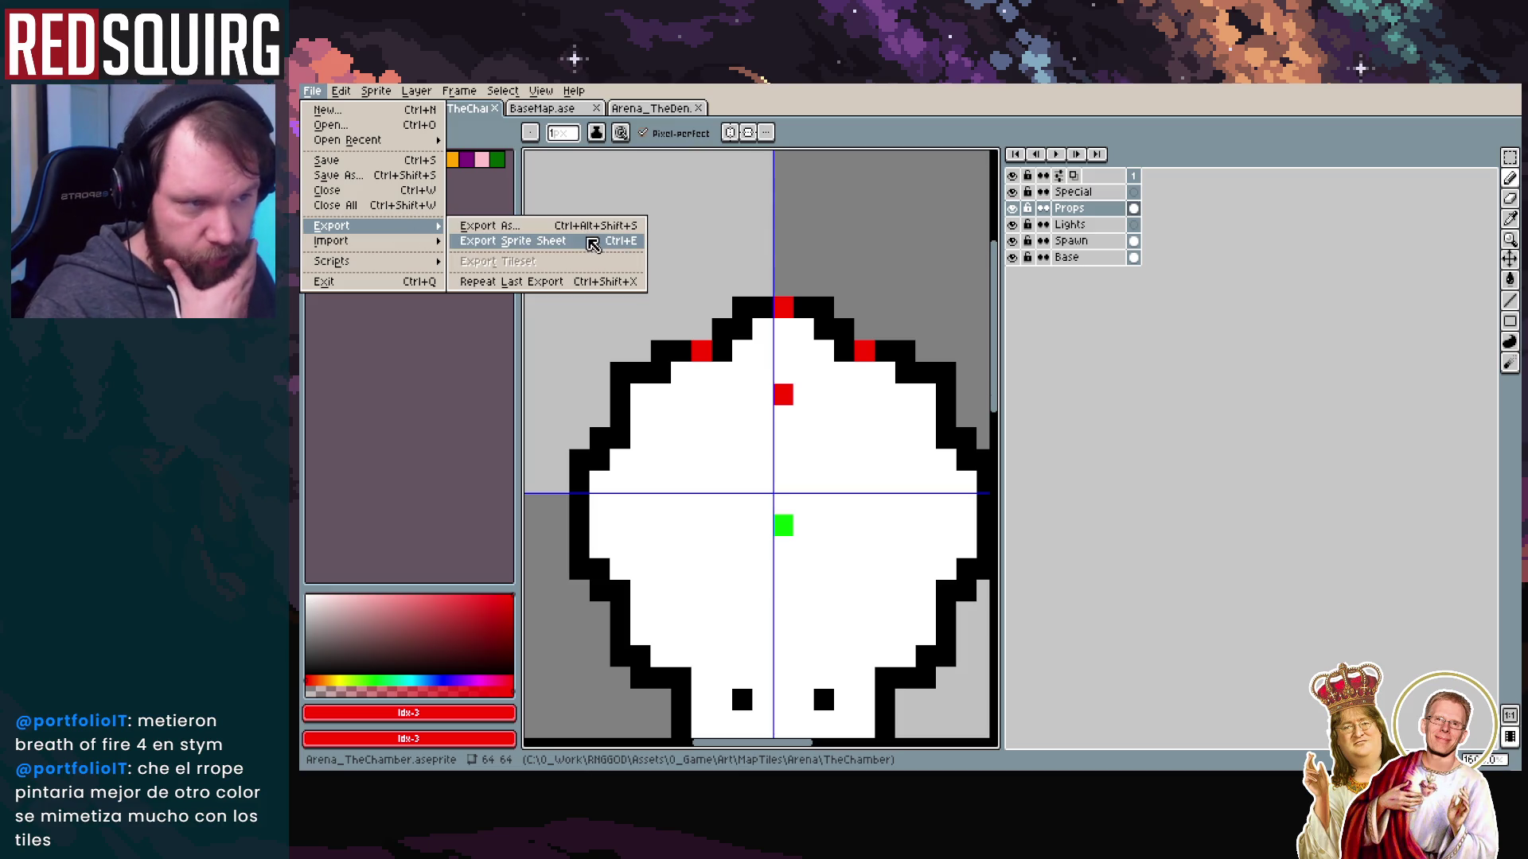
{"action": "mouse_move", "coordinate": [375, 263]}
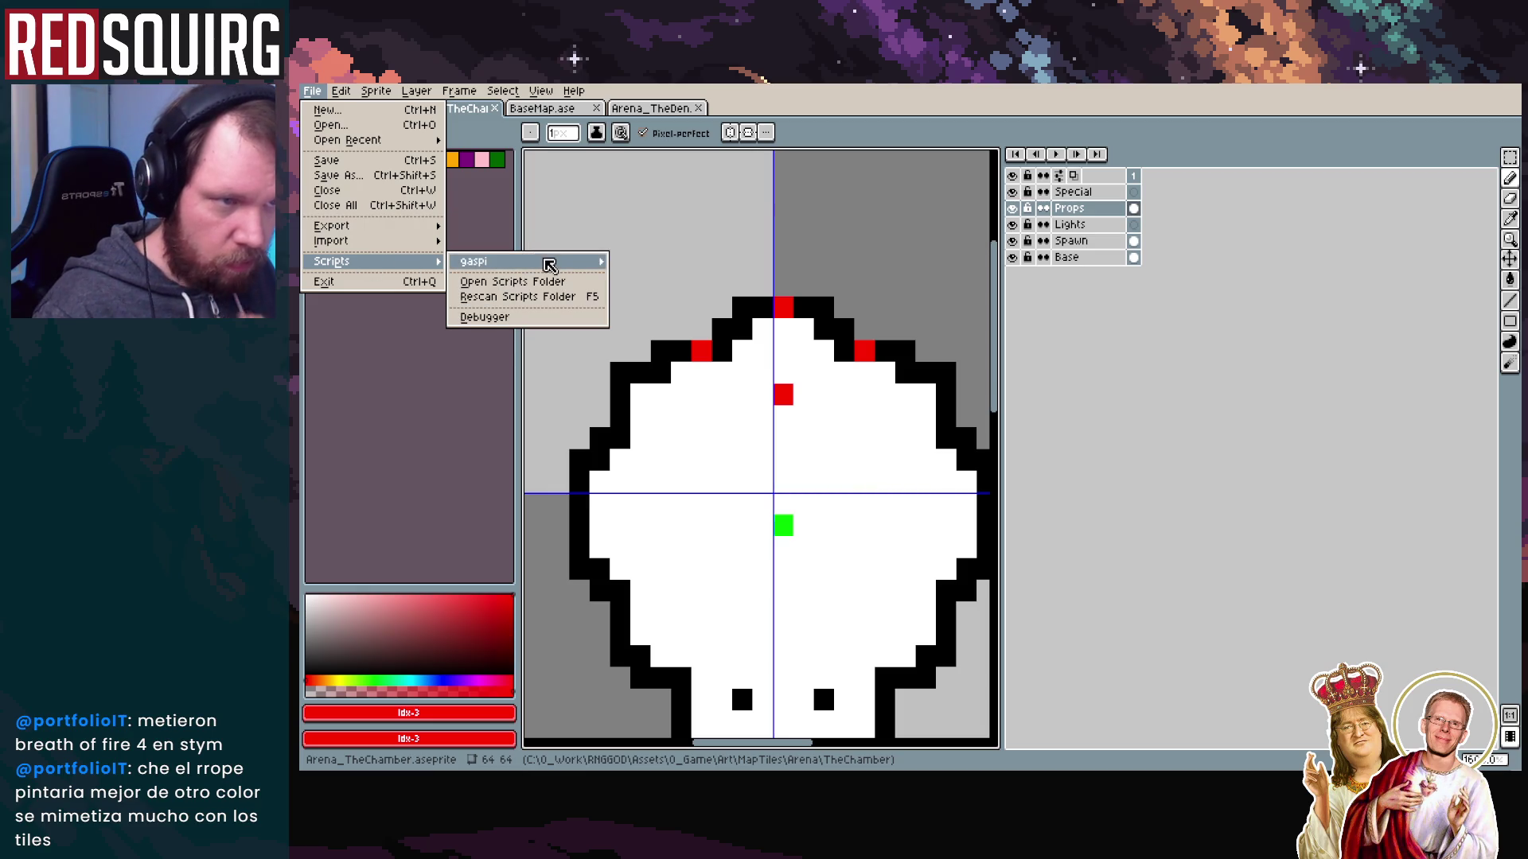
{"action": "mouse_move", "coordinate": [549, 263]}
{"action": "left_click", "coordinate": [718, 275]}
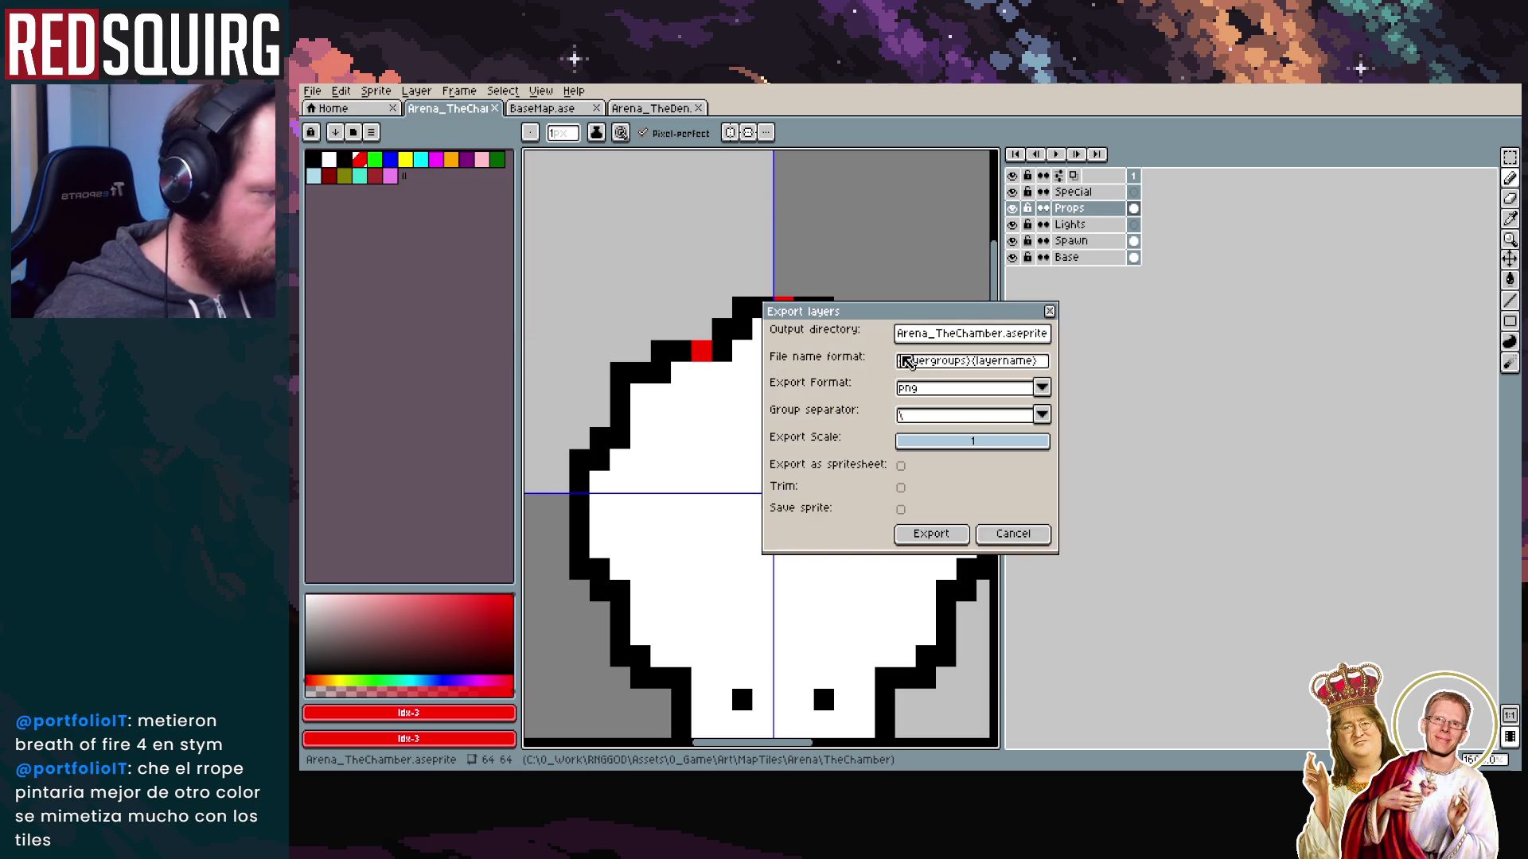
Prefix the file name format with Arena_TheChamber, export the five layers, and go back to Unity
{"action": "left_click", "coordinate": [925, 362]}
{"action": "left_click", "coordinate": [954, 335]}
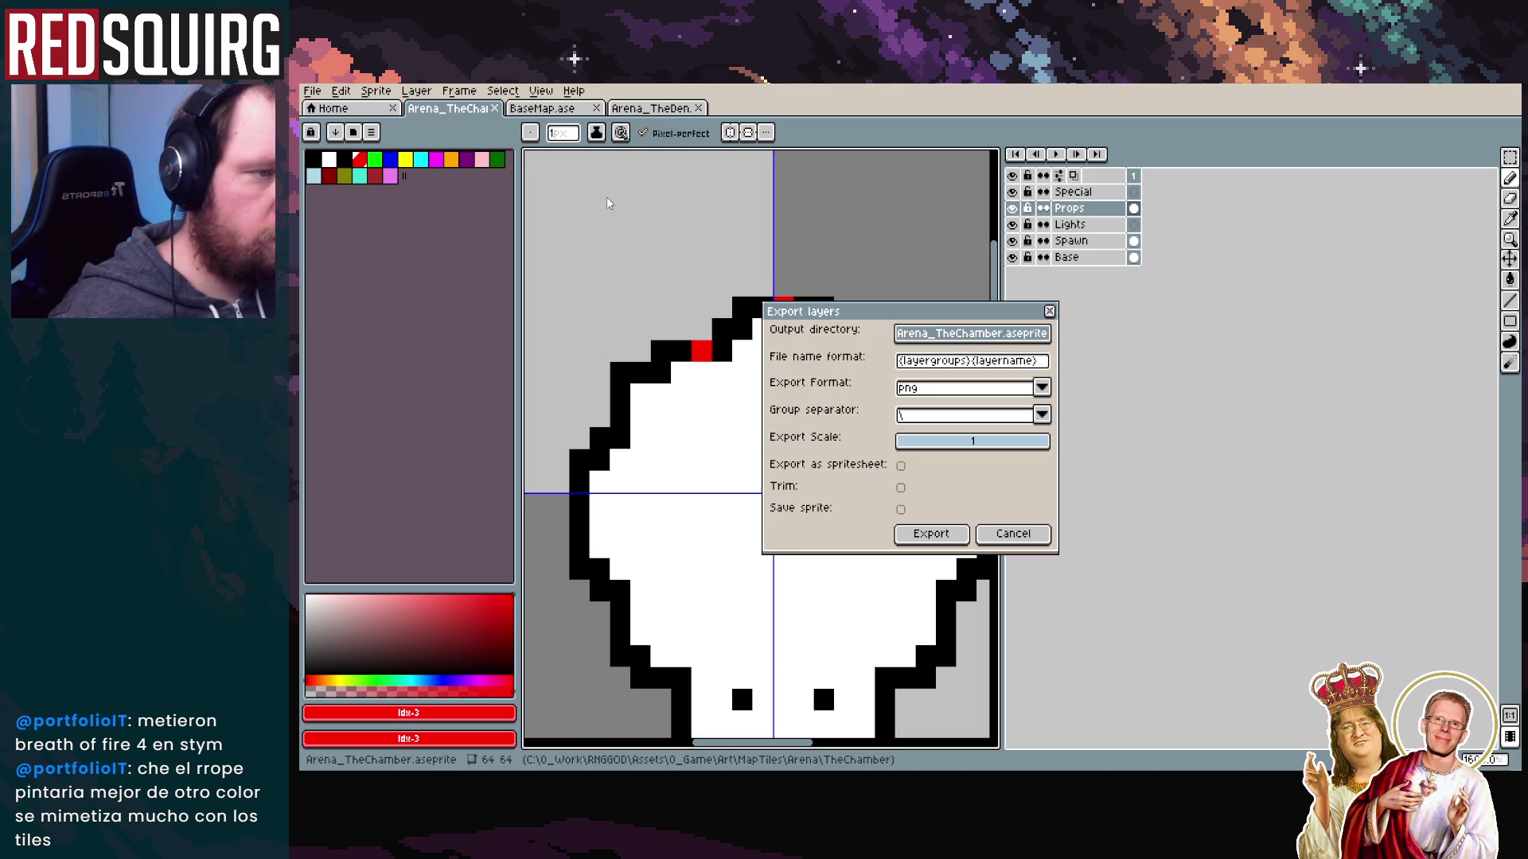
{"action": "left_click", "coordinate": [962, 362]}
{"action": "type", "text": "Arena_TheChamber"}
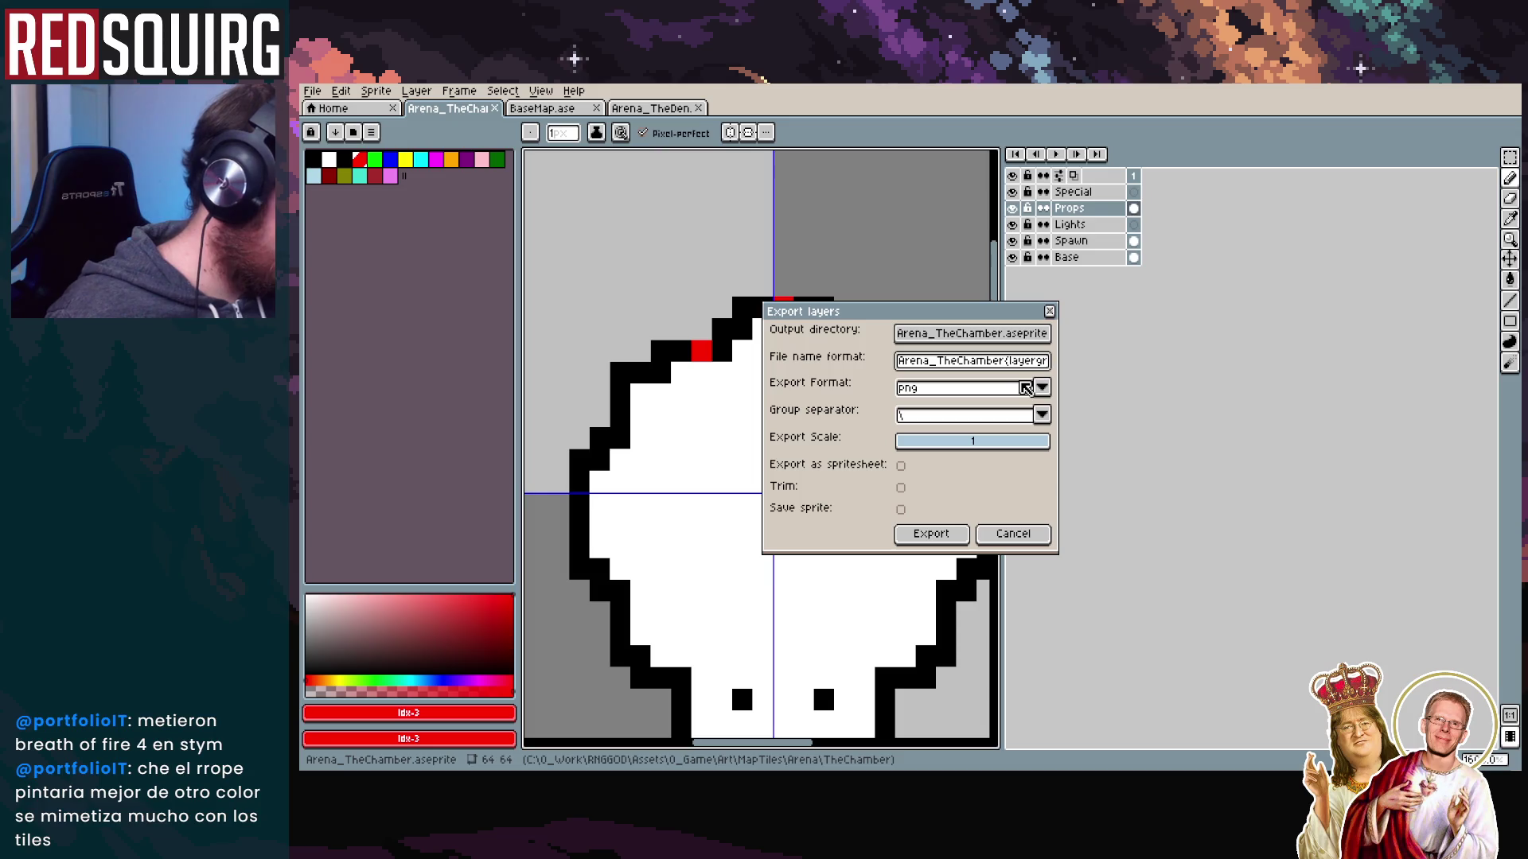
{"action": "left_click", "coordinate": [947, 538]}
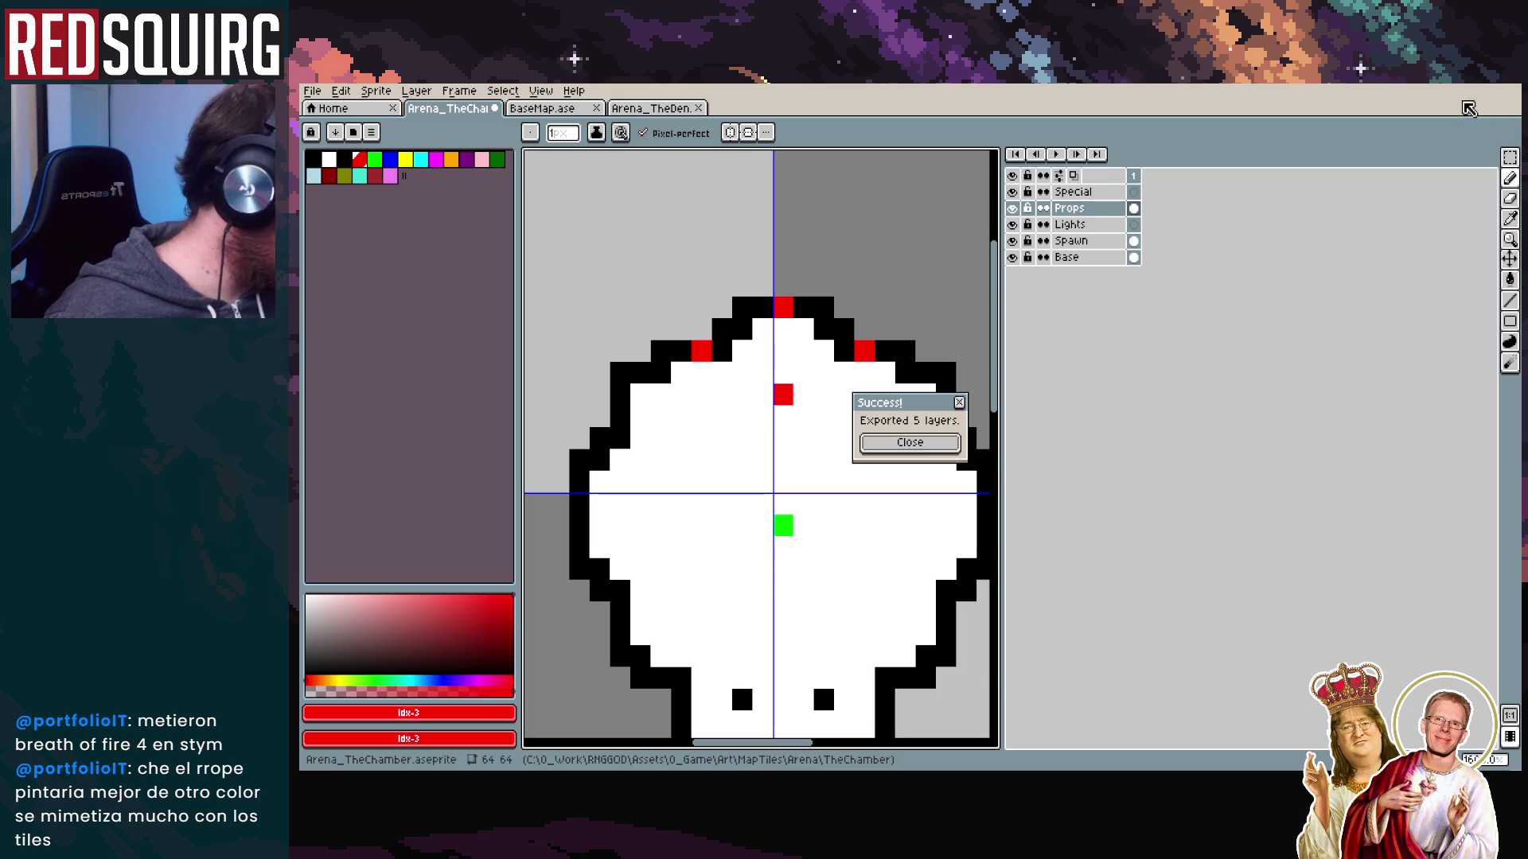
{"action": "key", "text": "alt+Tab"}
{"action": "key", "text": "alt+Tab"}
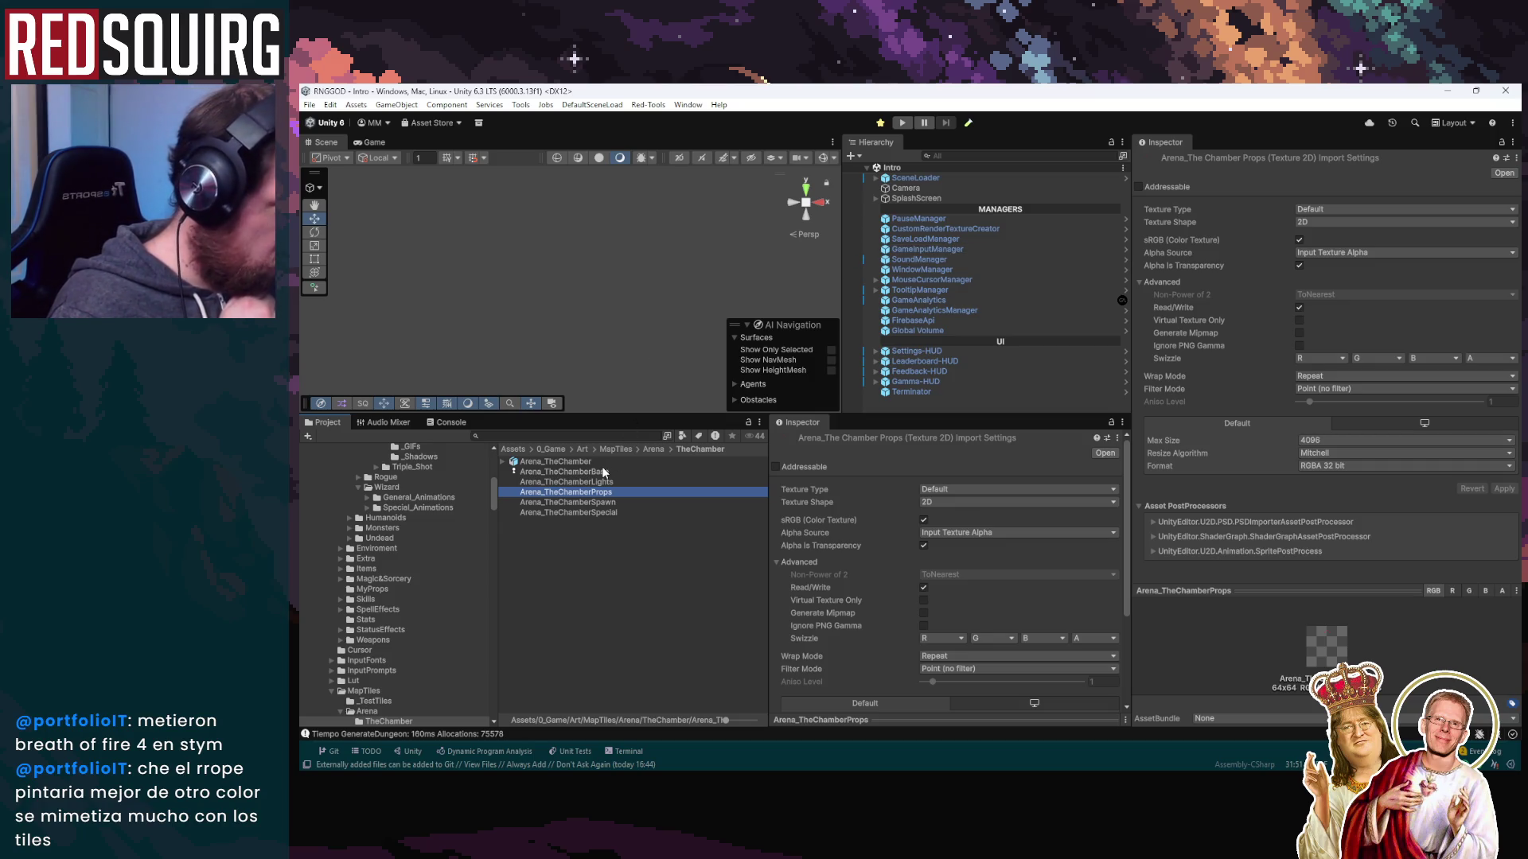
Select the RoomDataGenerator under Room Tools and Process the Arena_TheChamber room data
{"action": "left_click", "coordinate": [963, 123]}
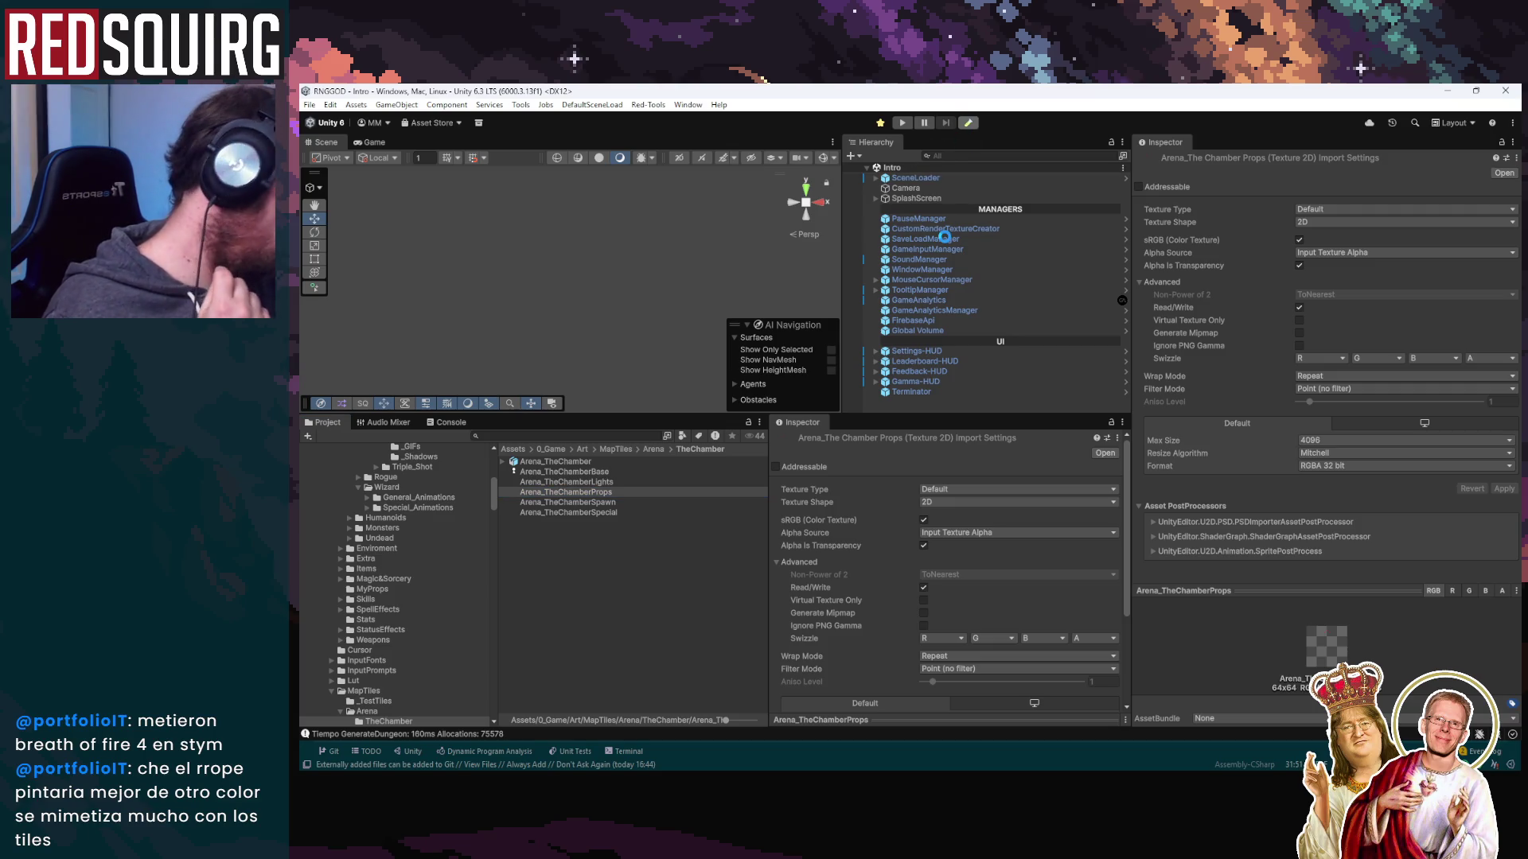
{"action": "left_click", "coordinate": [957, 179]}
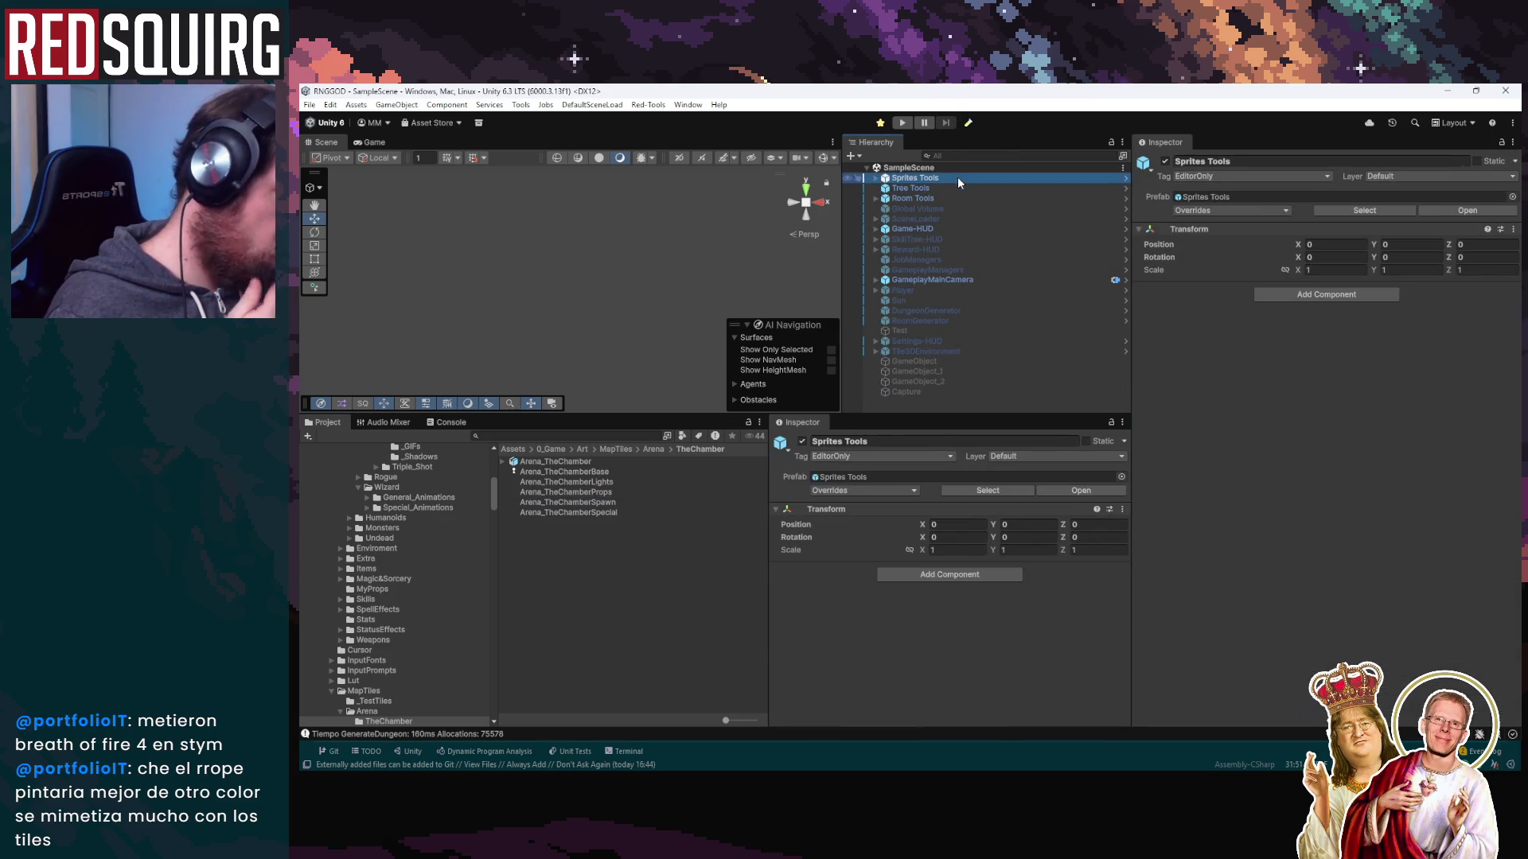
{"action": "left_click", "coordinate": [948, 198]}
{"action": "left_click", "coordinate": [876, 199]}
{"action": "left_click", "coordinate": [923, 210]}
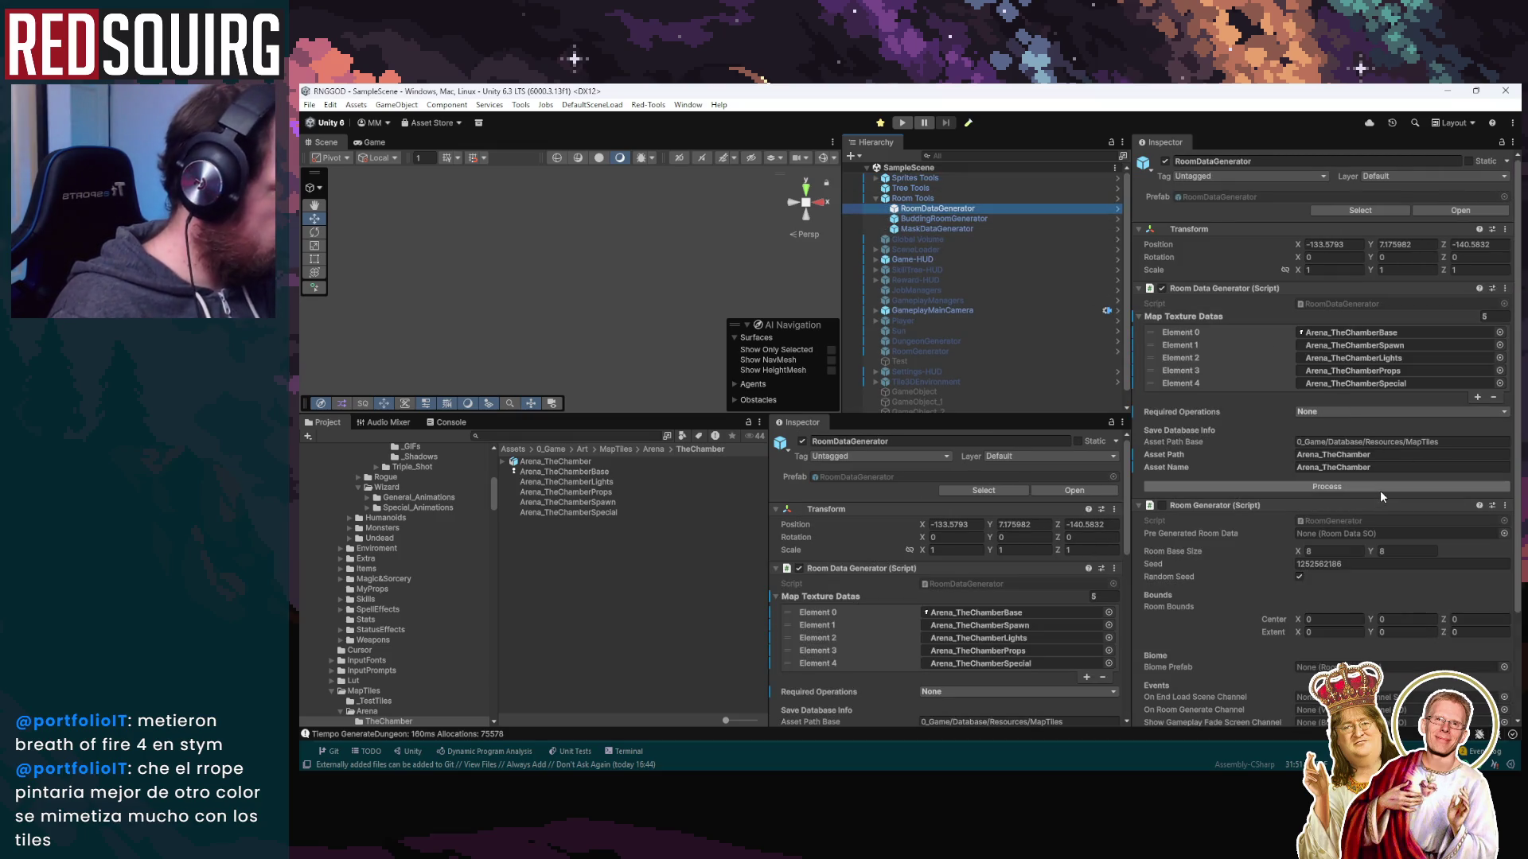
{"action": "left_click", "coordinate": [1379, 490]}
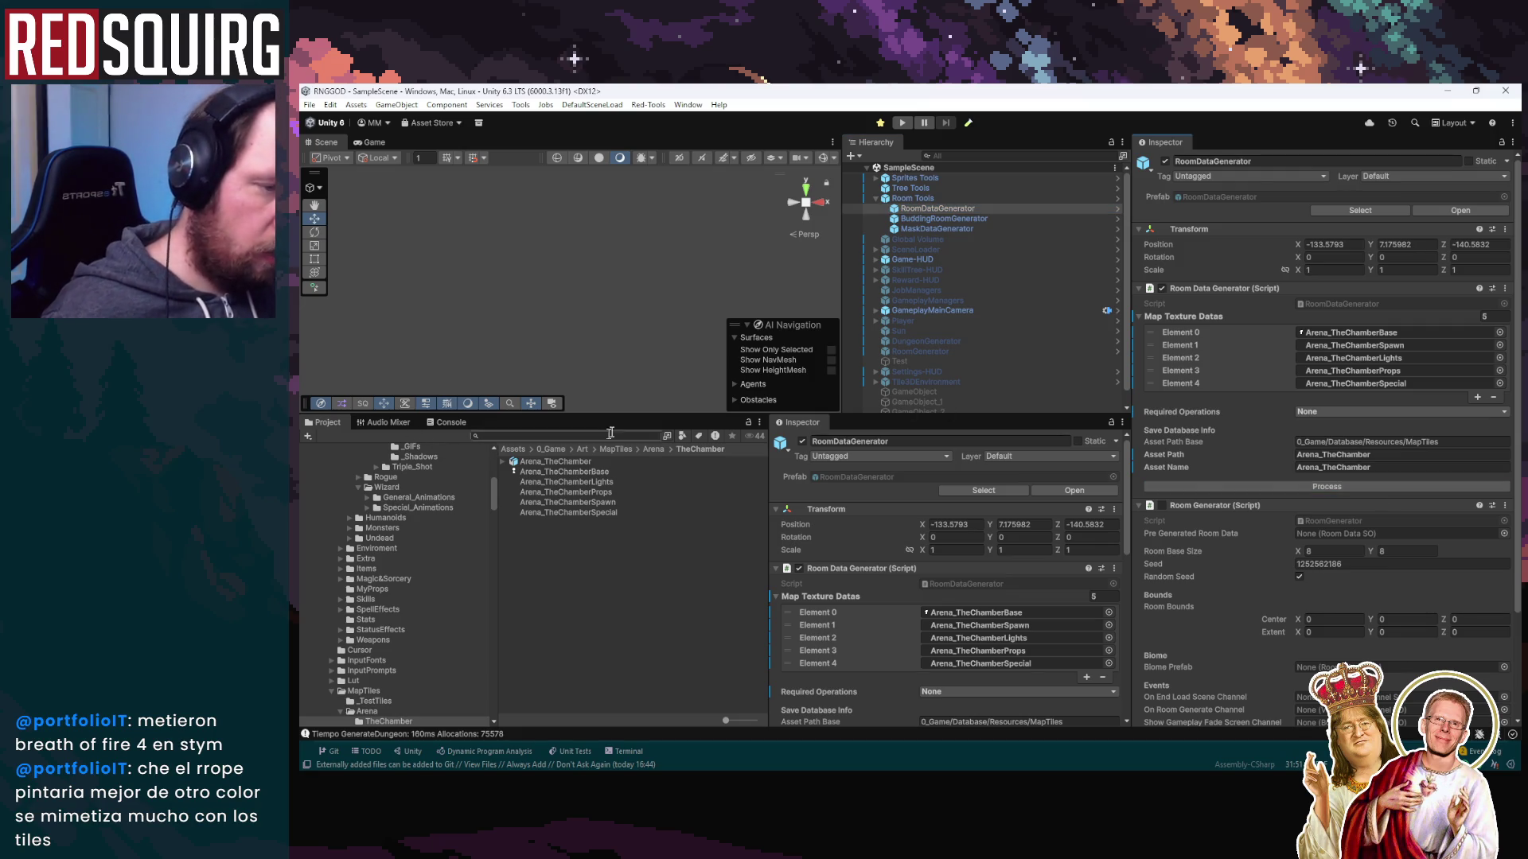
Load the Intro scene from Open Recent Scene
{"action": "left_click", "coordinate": [309, 104]}
{"action": "mouse_move", "coordinate": [358, 147]}
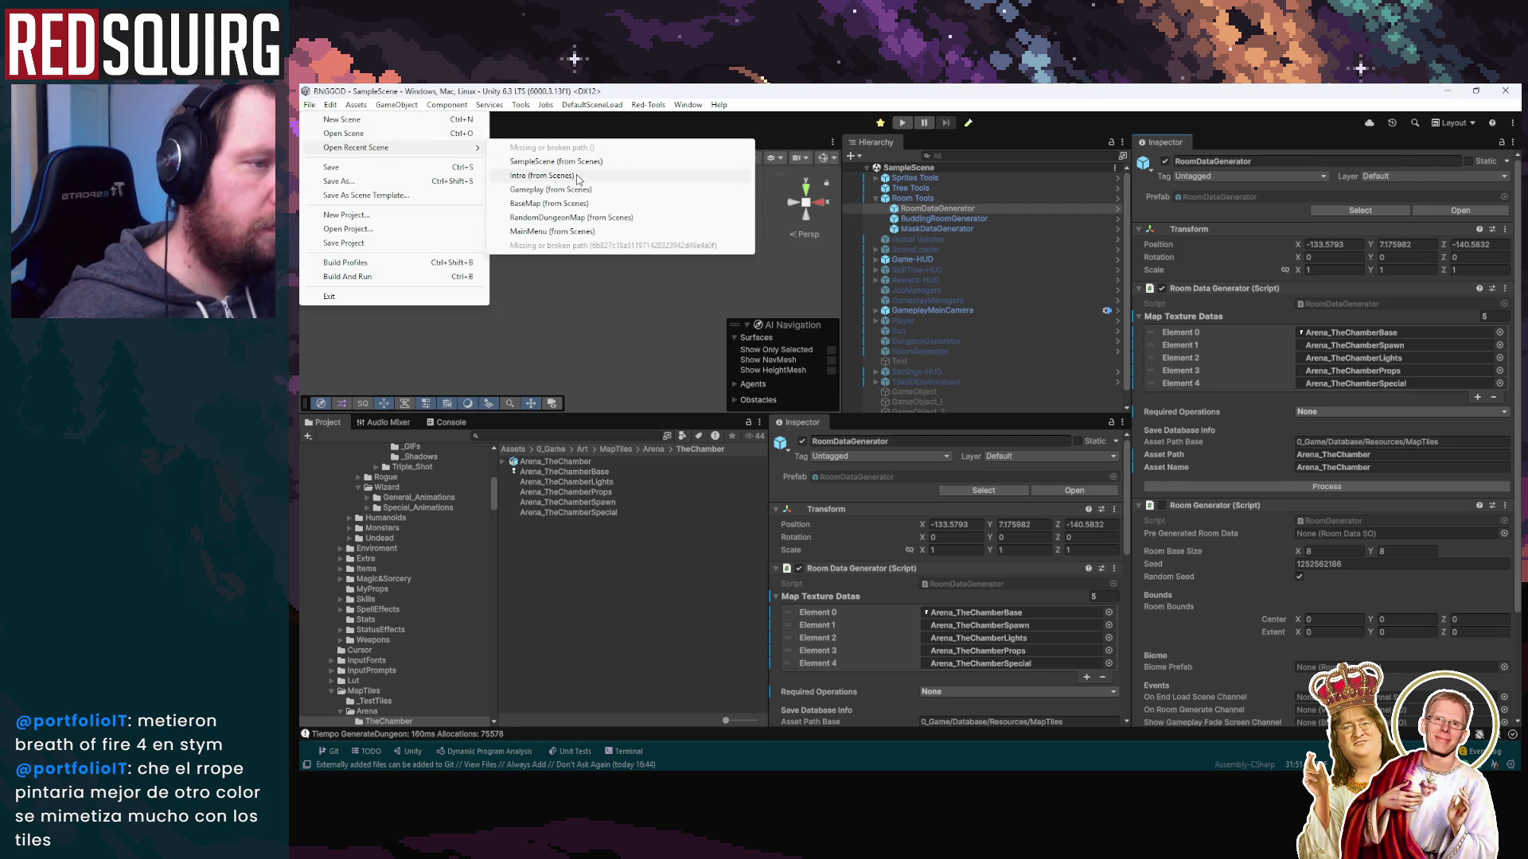
{"action": "left_click", "coordinate": [579, 177]}
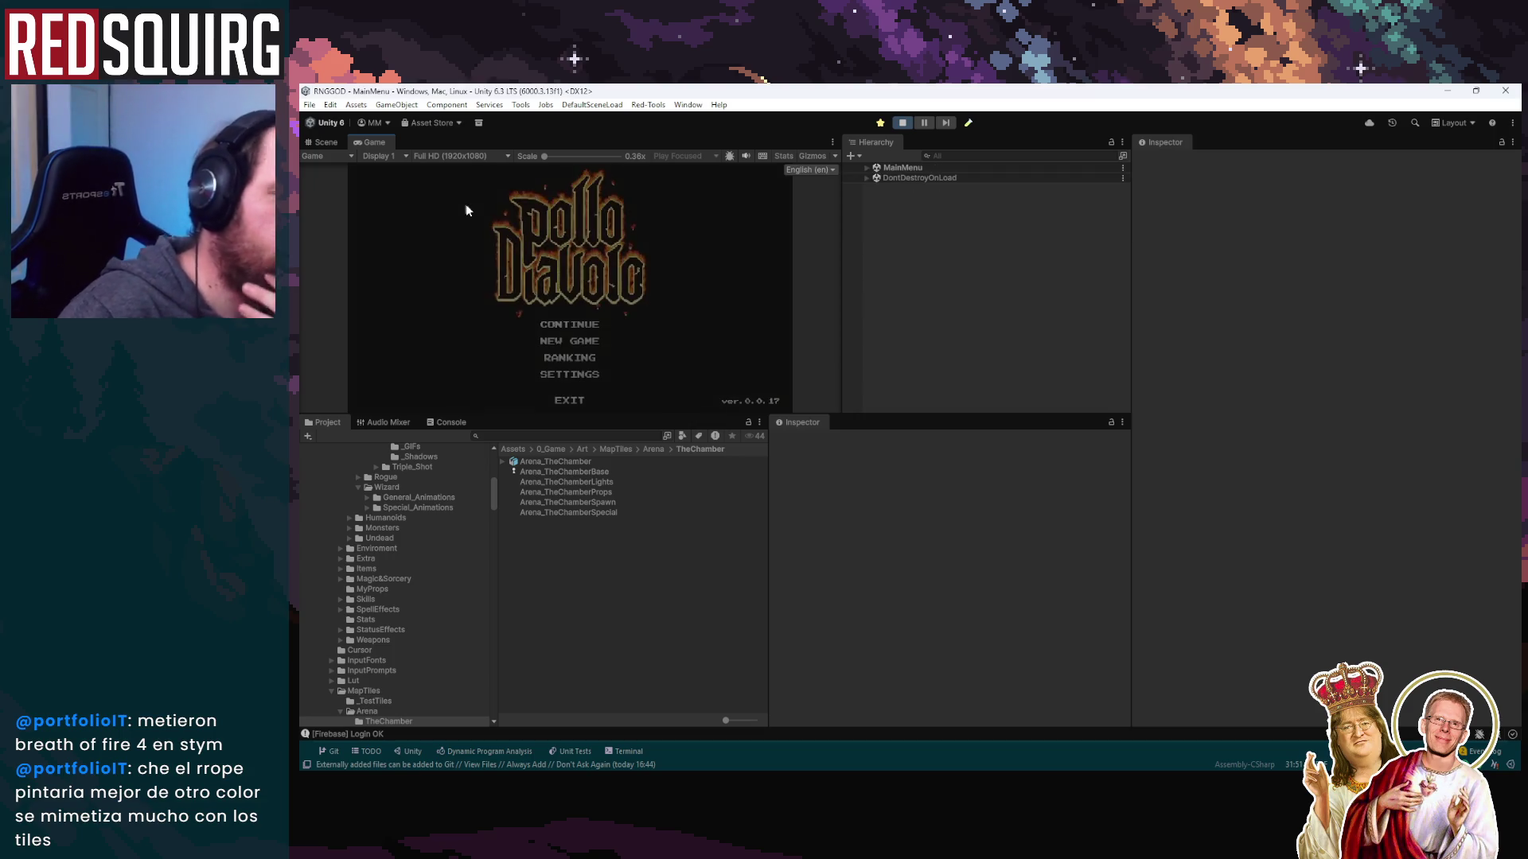
Continue the saved game, choose a character and claim it to start the run
{"action": "key", "text": "Return"}
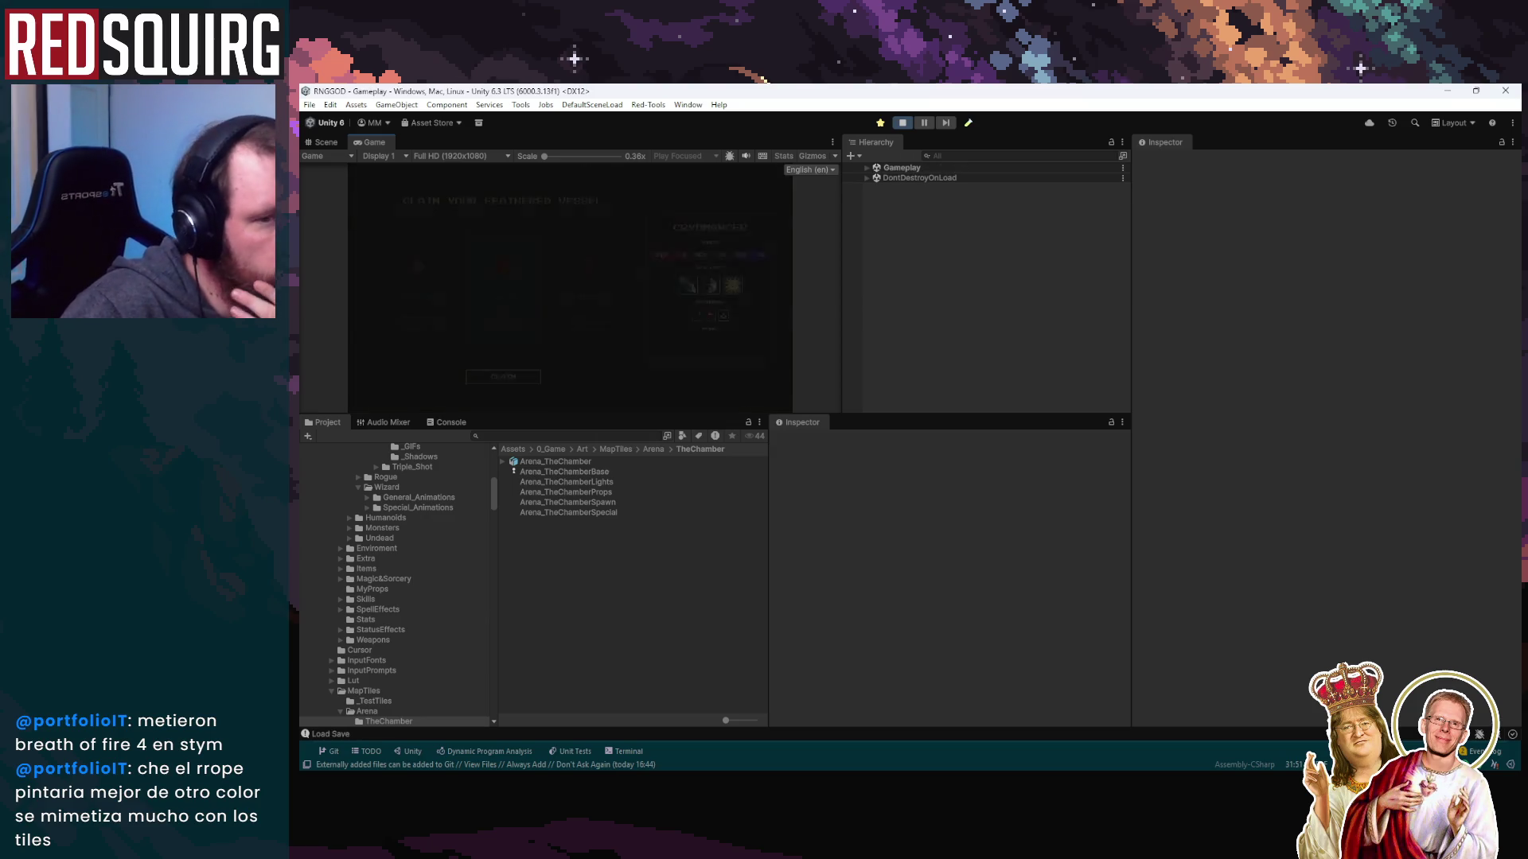
{"action": "left_click", "coordinate": [565, 329]}
{"action": "left_click", "coordinate": [533, 379]}
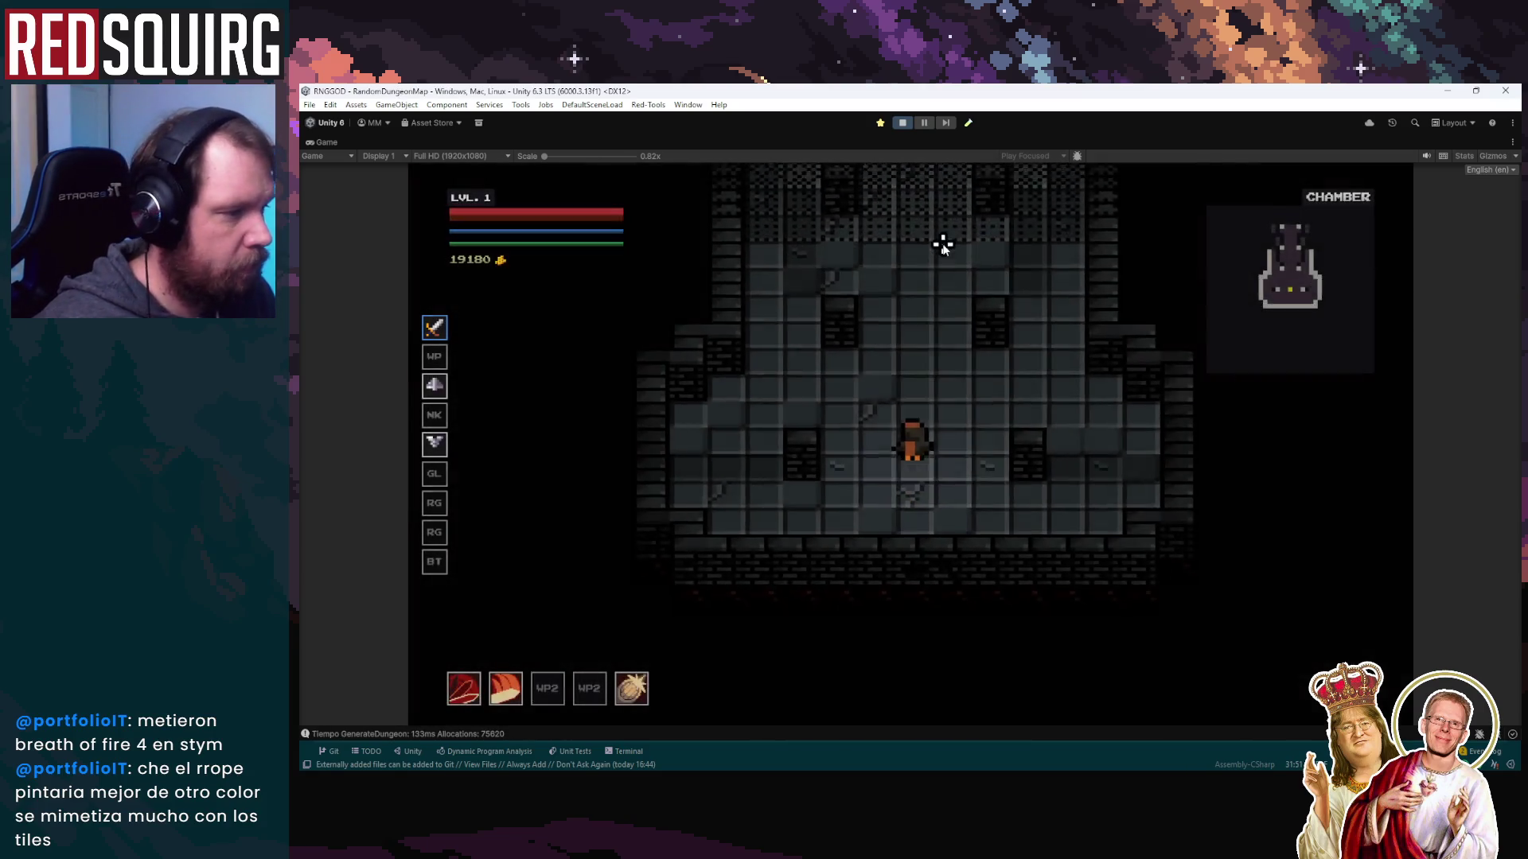
Walk the character up and along the chamber's top wall, then pause and stop Play mode
{"action": "key", "text": "w"}
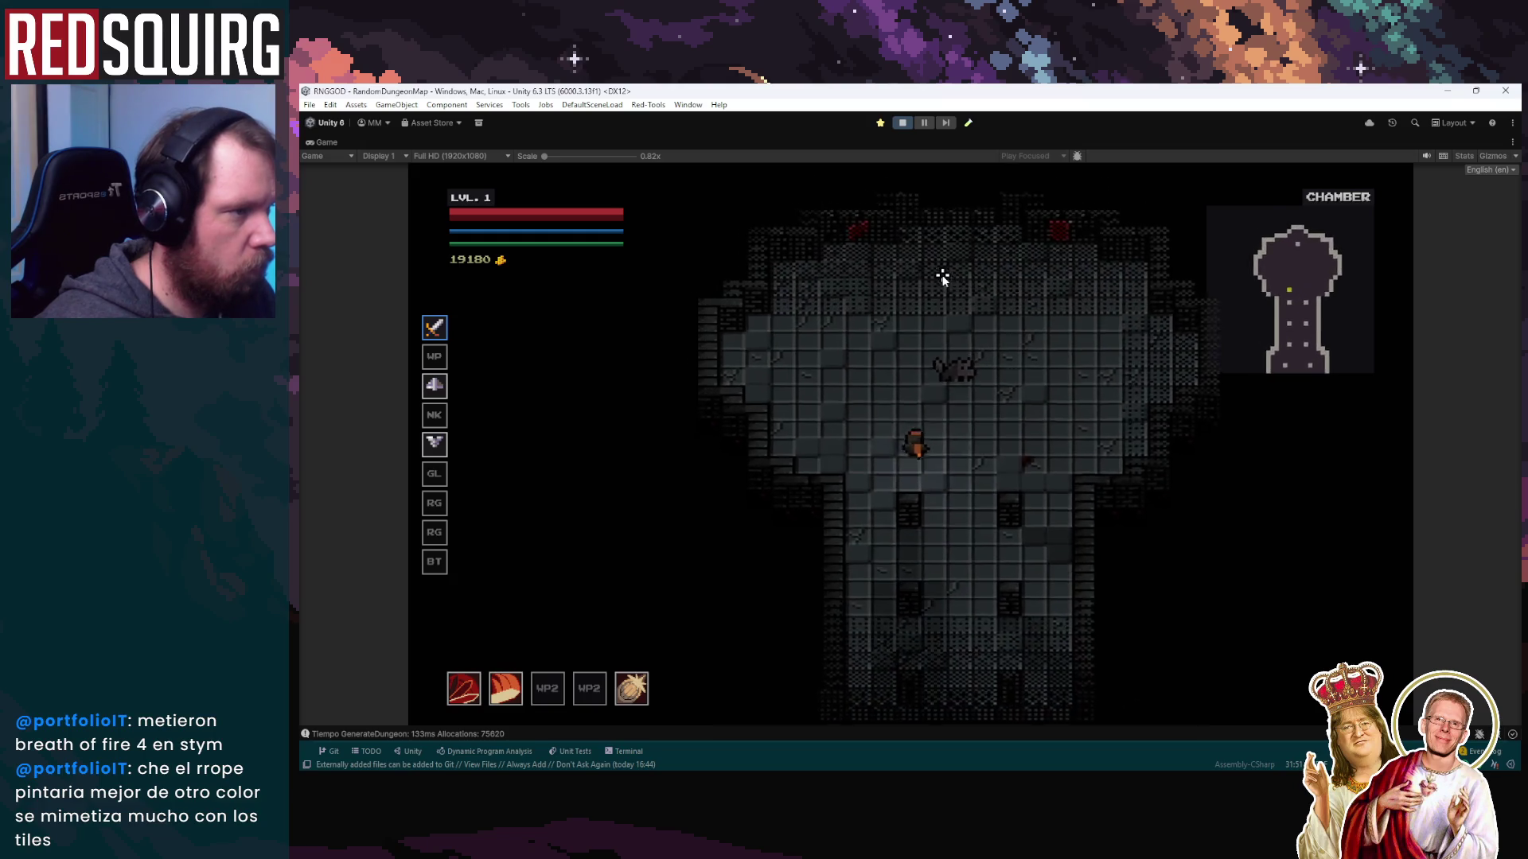
{"action": "key", "text": "w"}
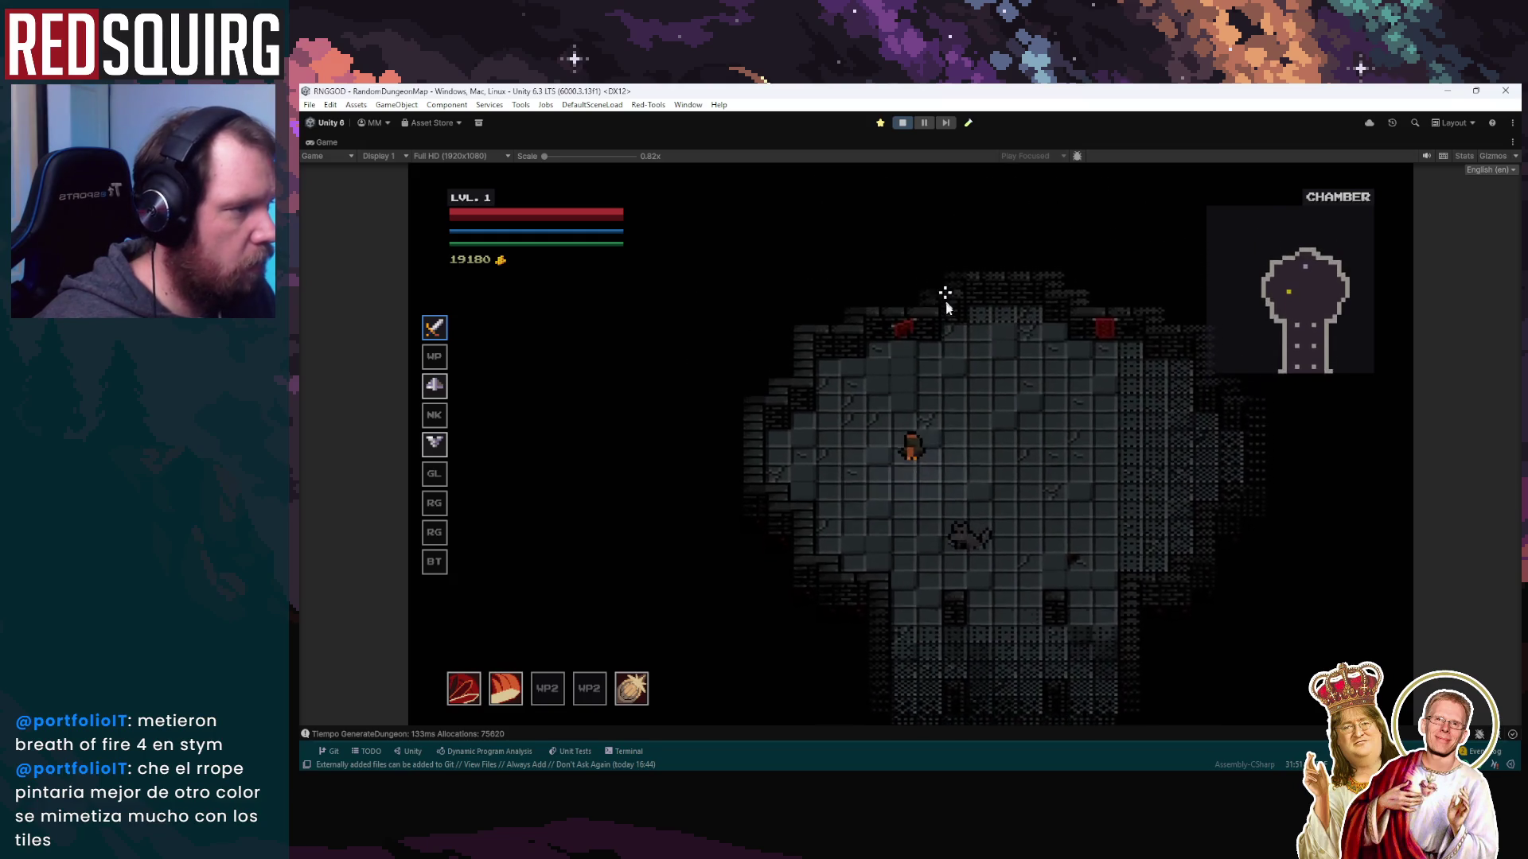
{"action": "key", "text": "d"}
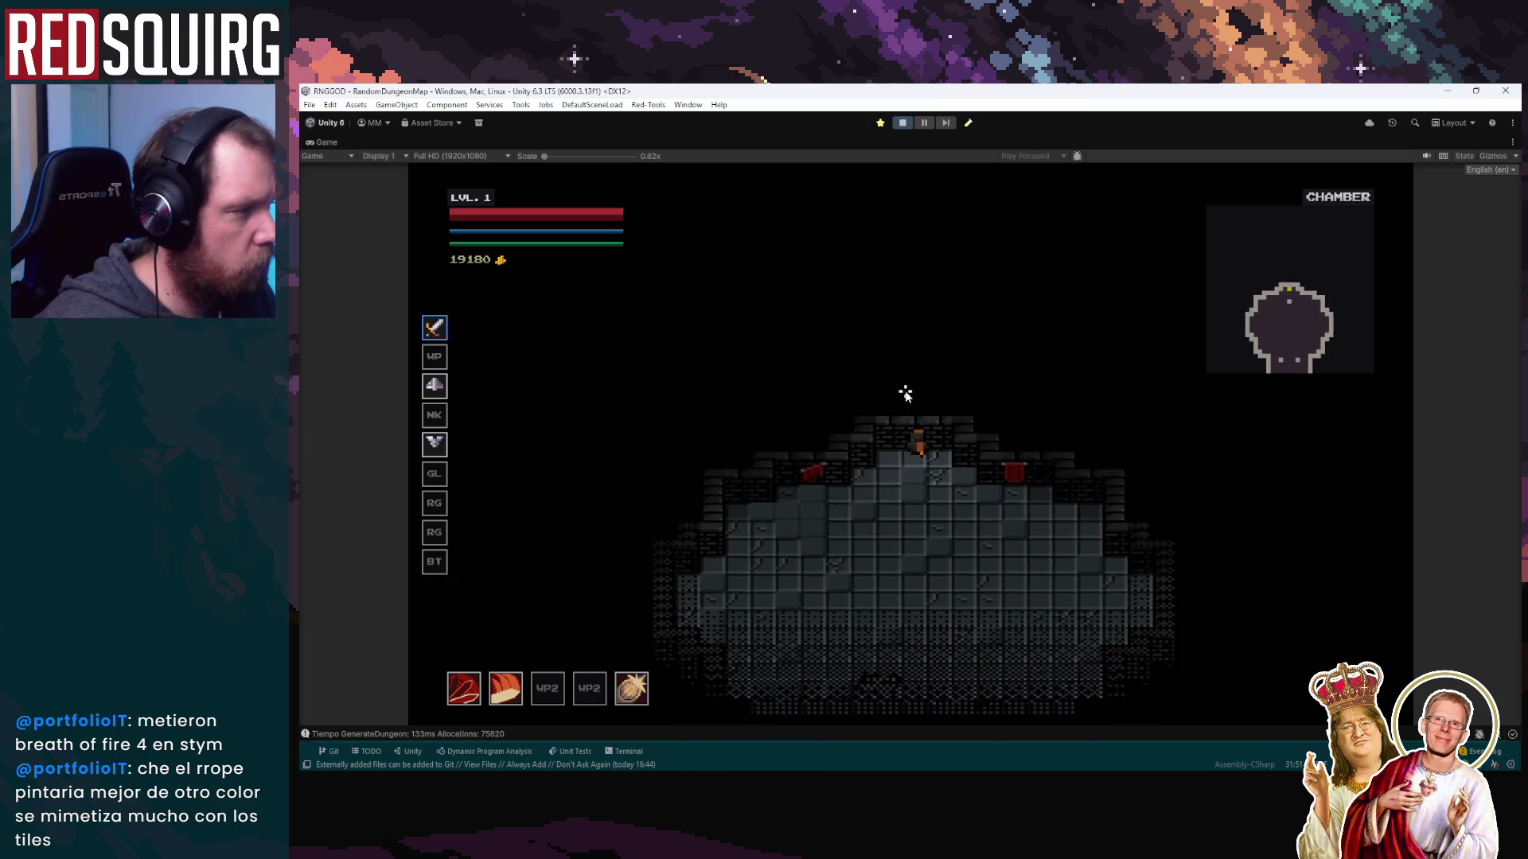
{"action": "key", "text": "s"}
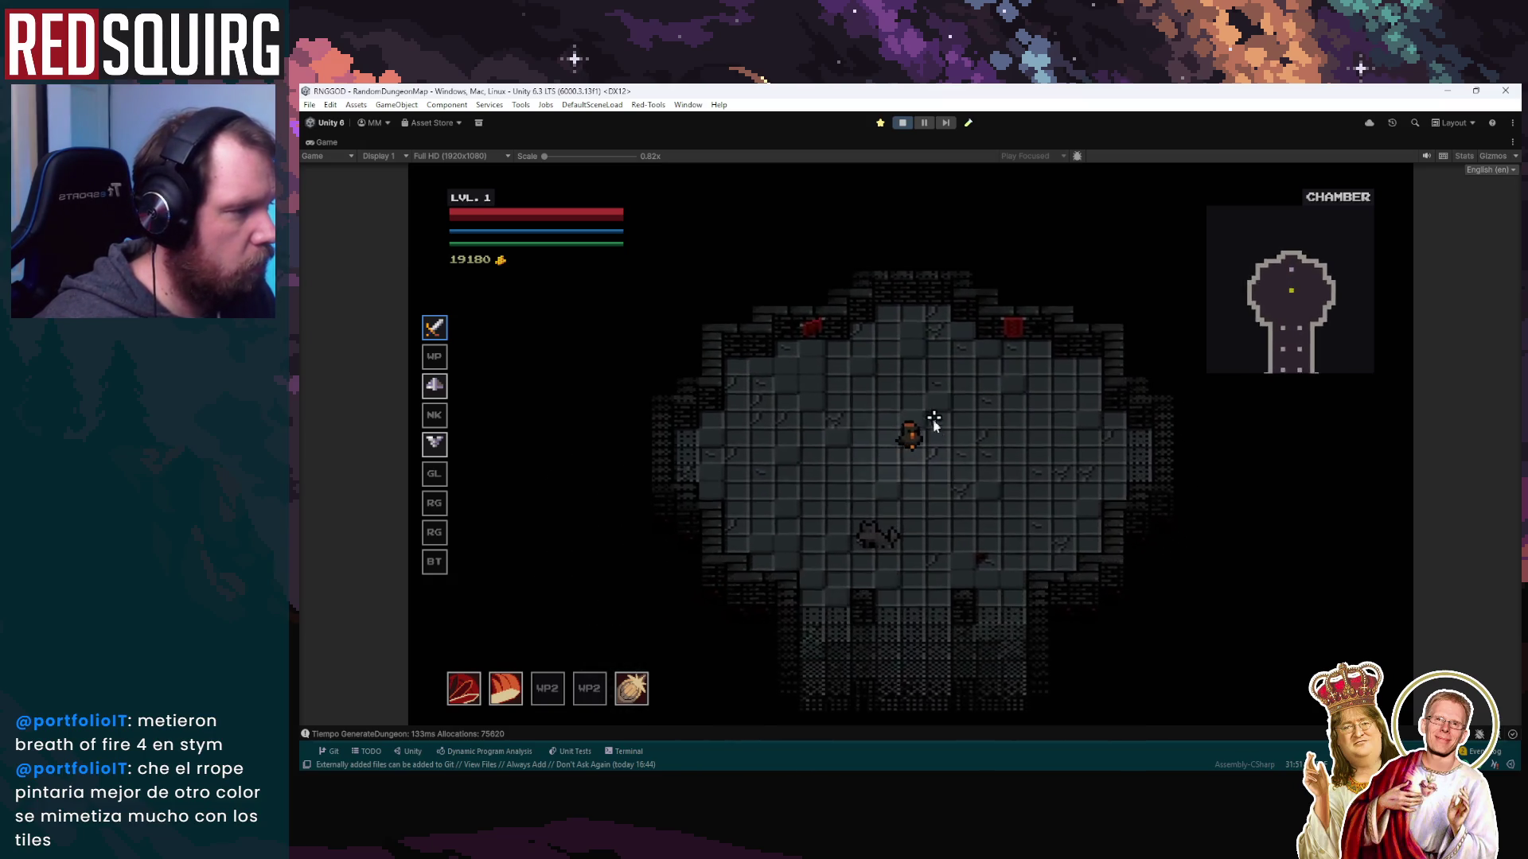
{"action": "key", "text": "space"}
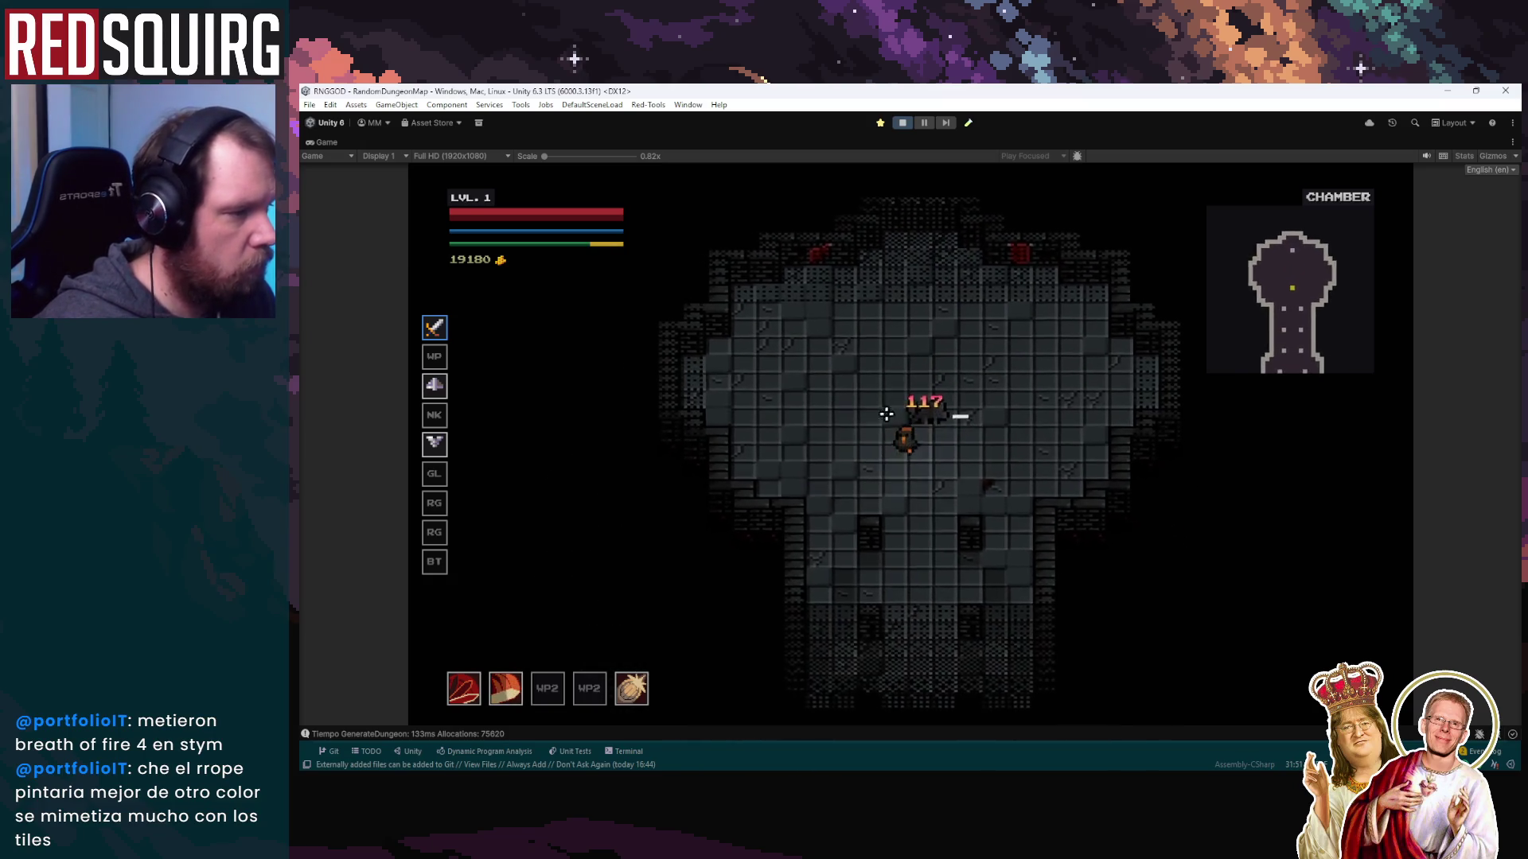
{"action": "key", "text": "Escape"}
{"action": "left_click", "coordinate": [902, 122]}
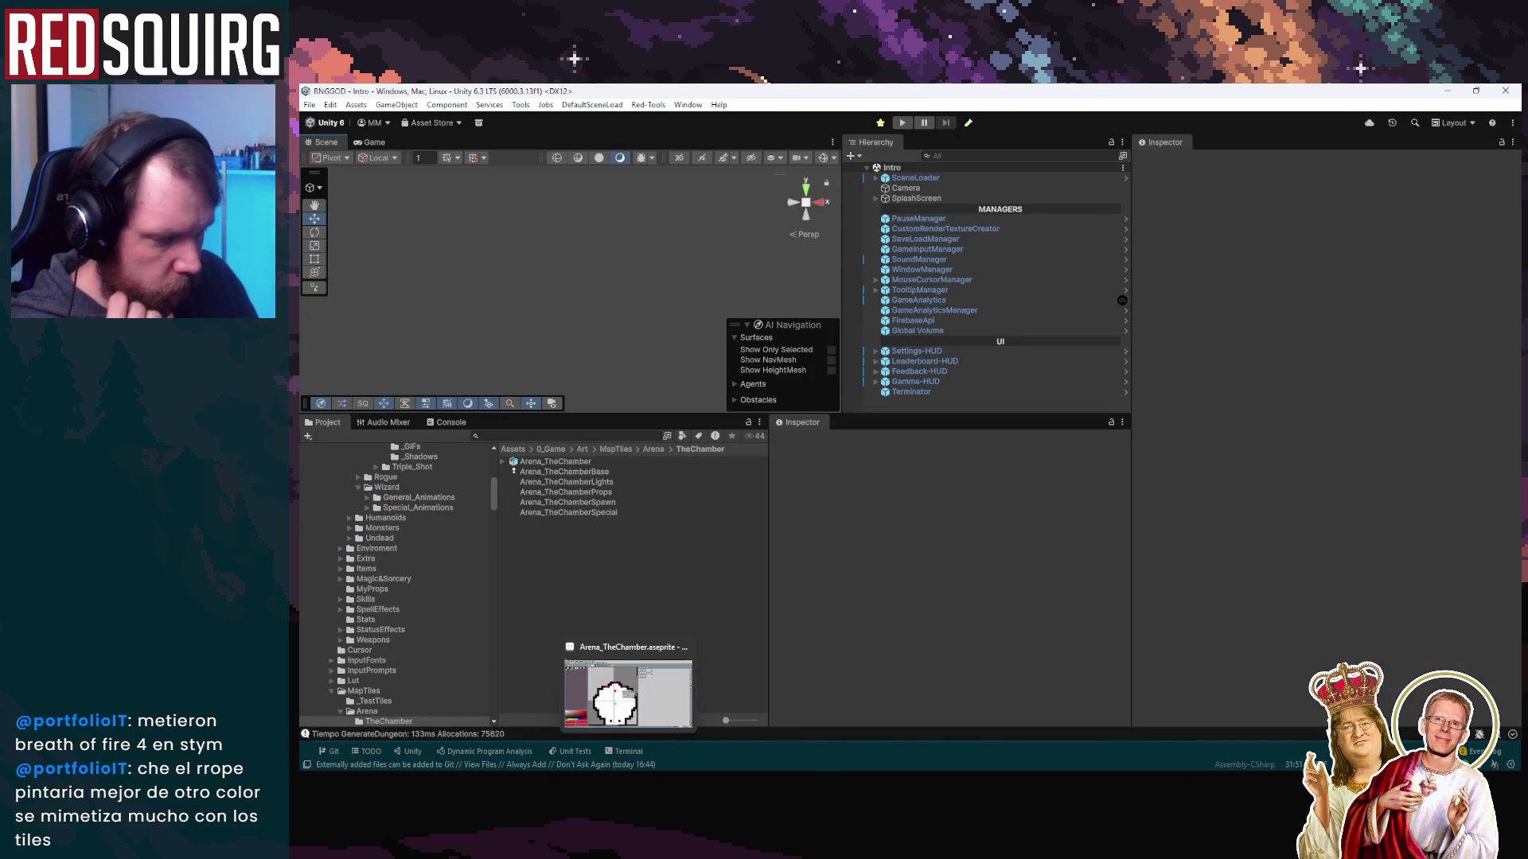
Back in Aseprite, dismiss the Exported 5 layers notice and add another red prop marker
{"action": "mouse_move", "coordinate": [573, 796]}
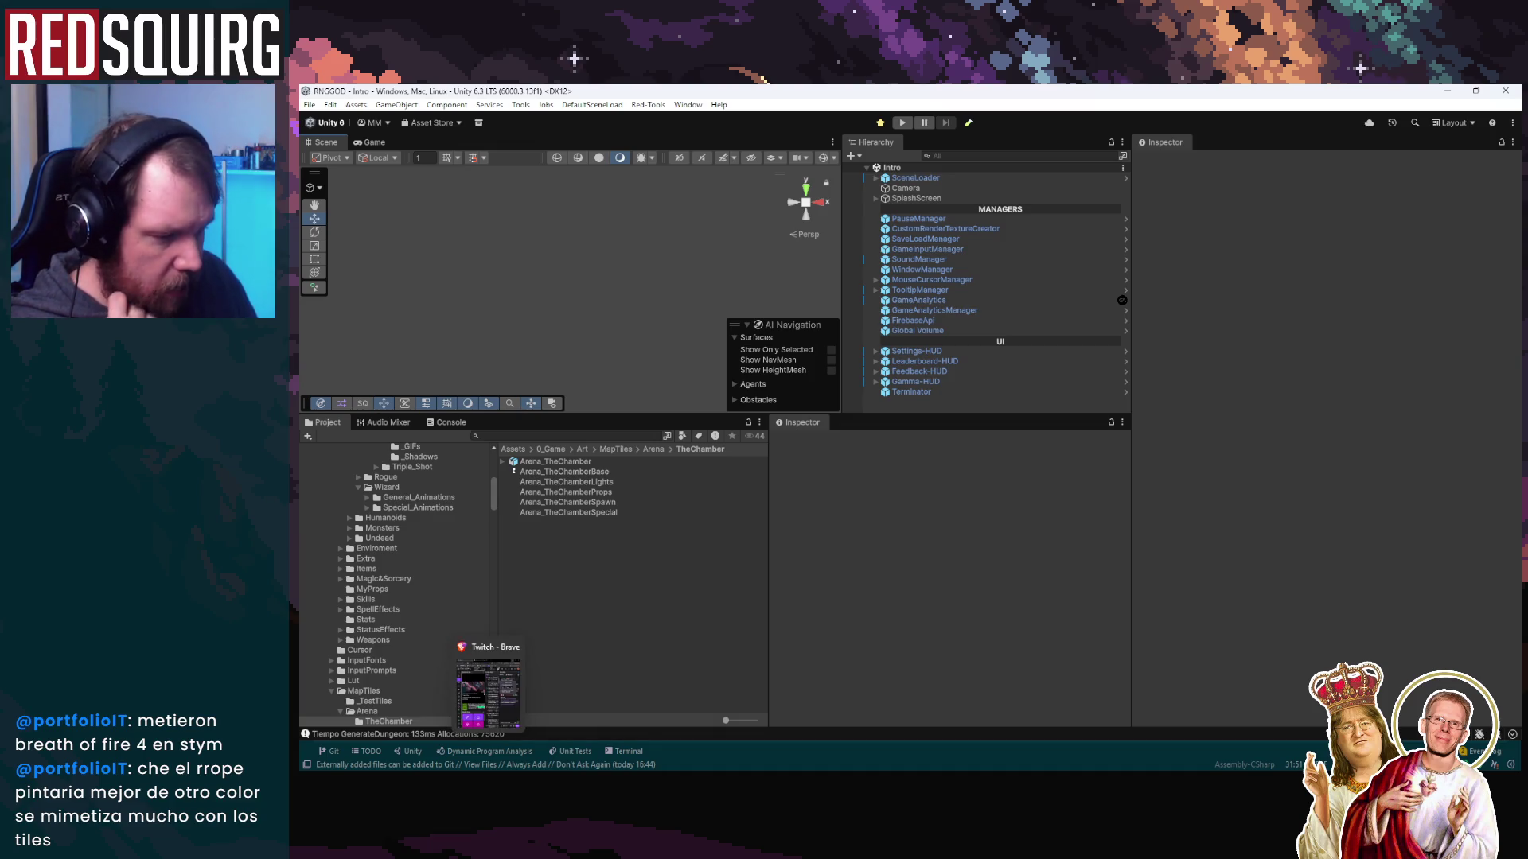
{"action": "mouse_move", "coordinate": [629, 796]}
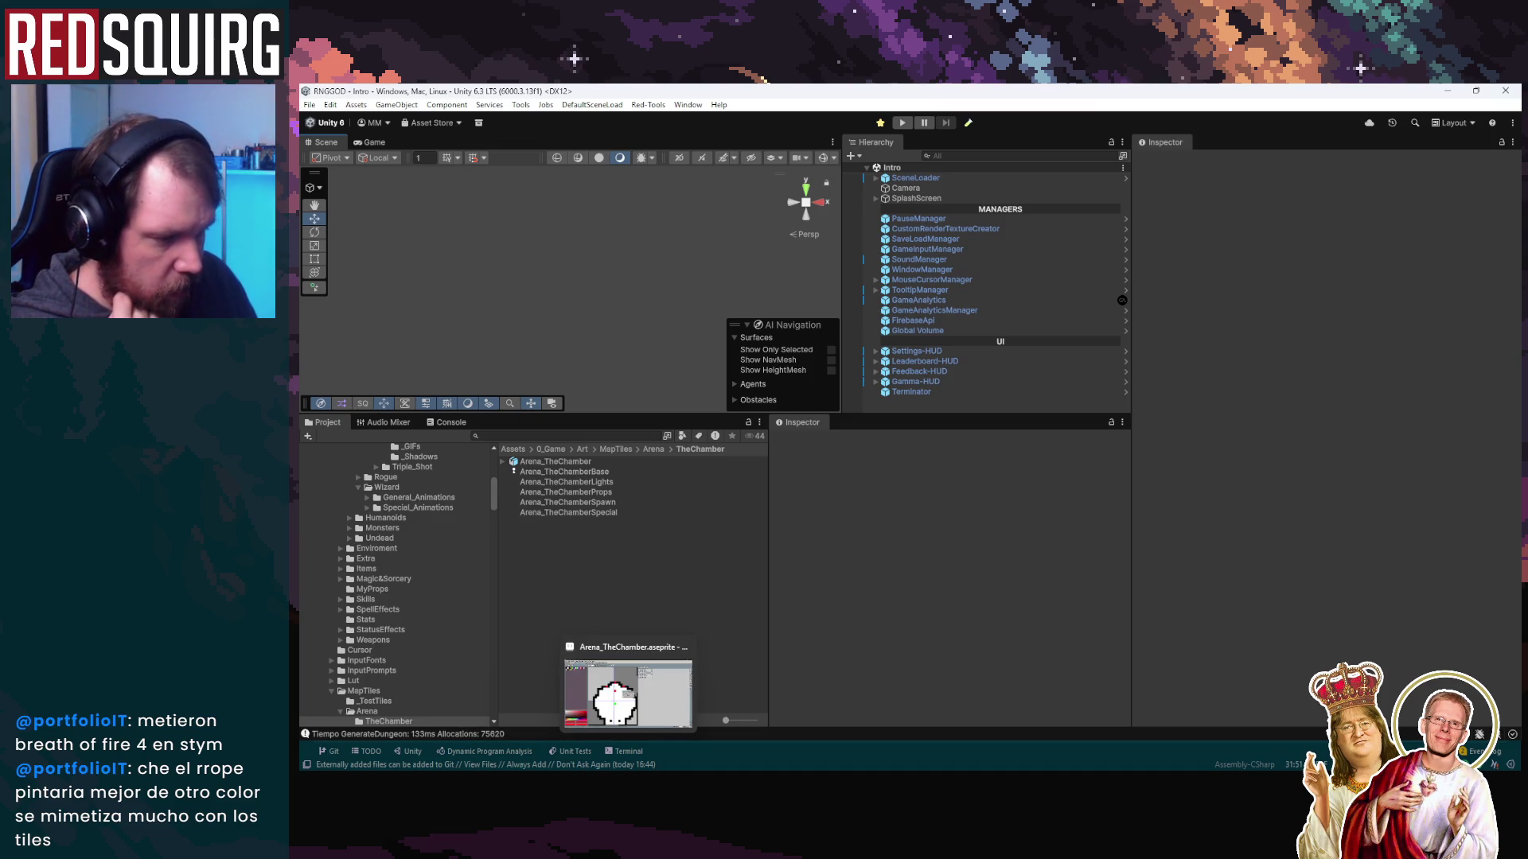
{"action": "left_click", "coordinate": [629, 725]}
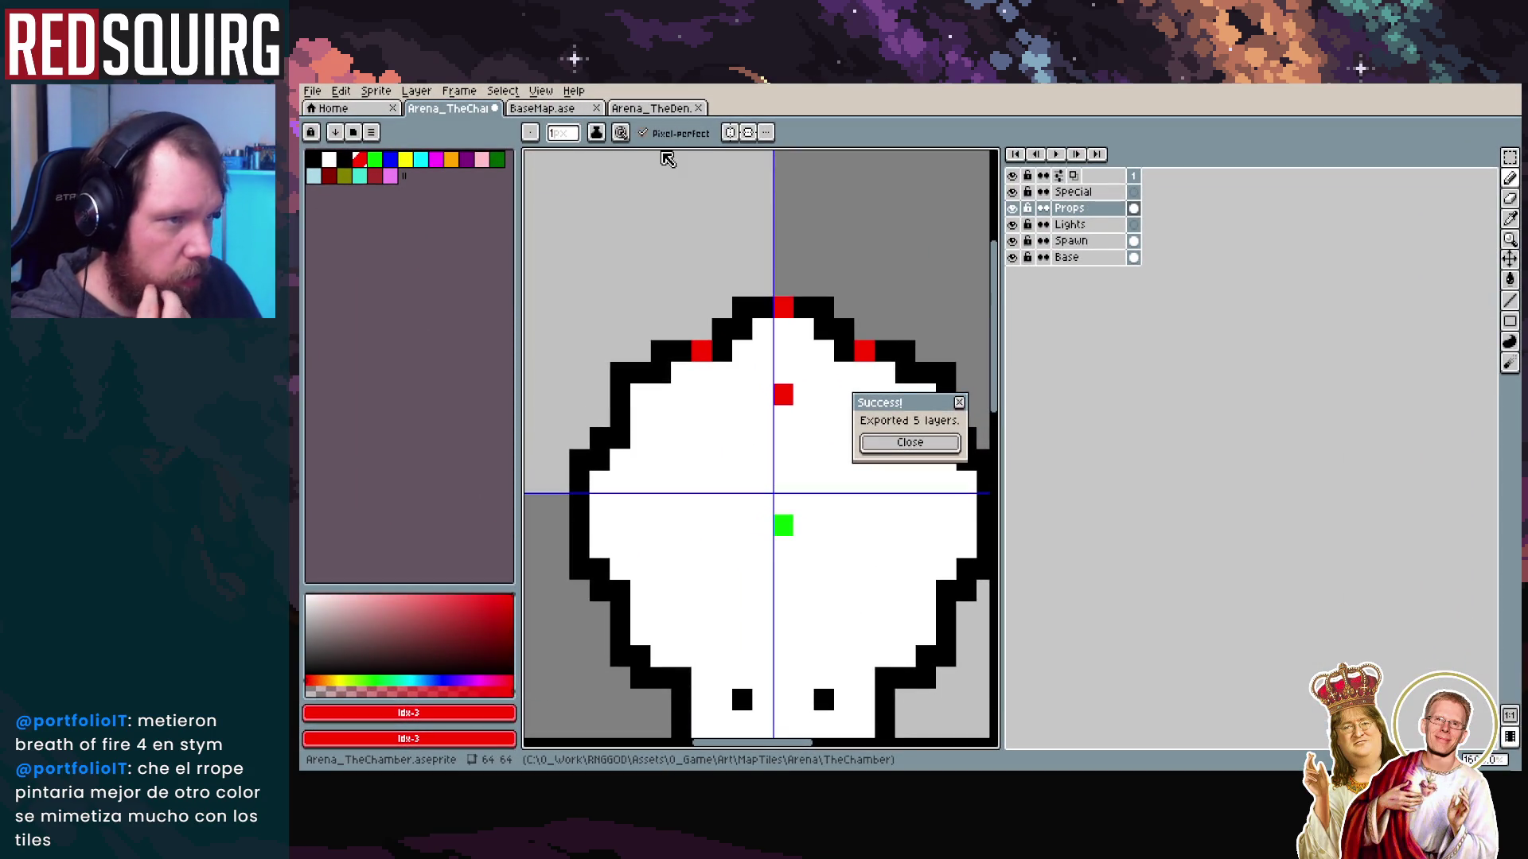
{"action": "left_click", "coordinate": [936, 446]}
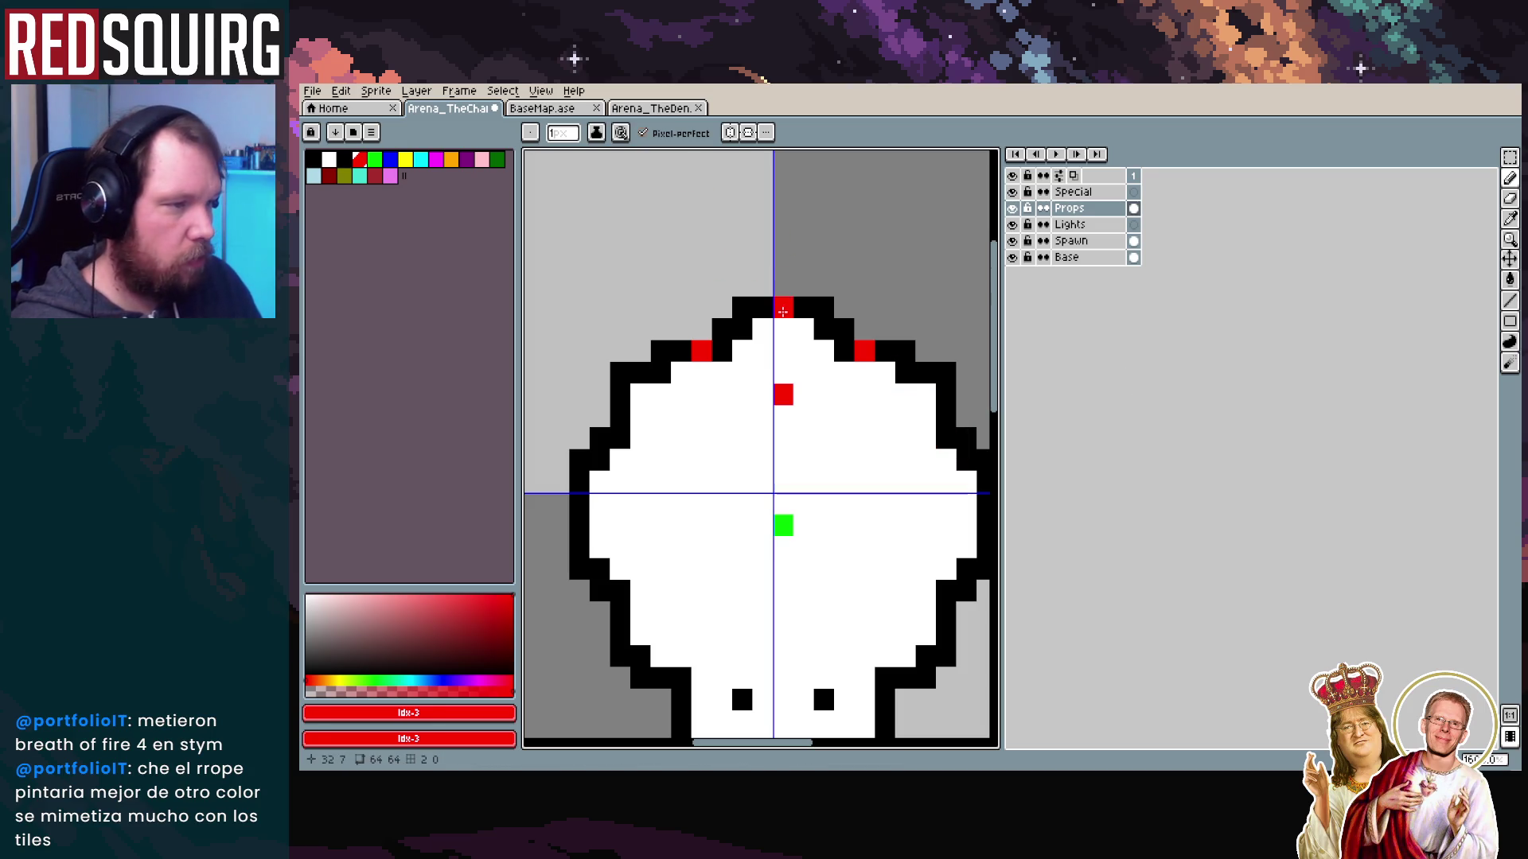
{"action": "left_click", "coordinate": [825, 247]}
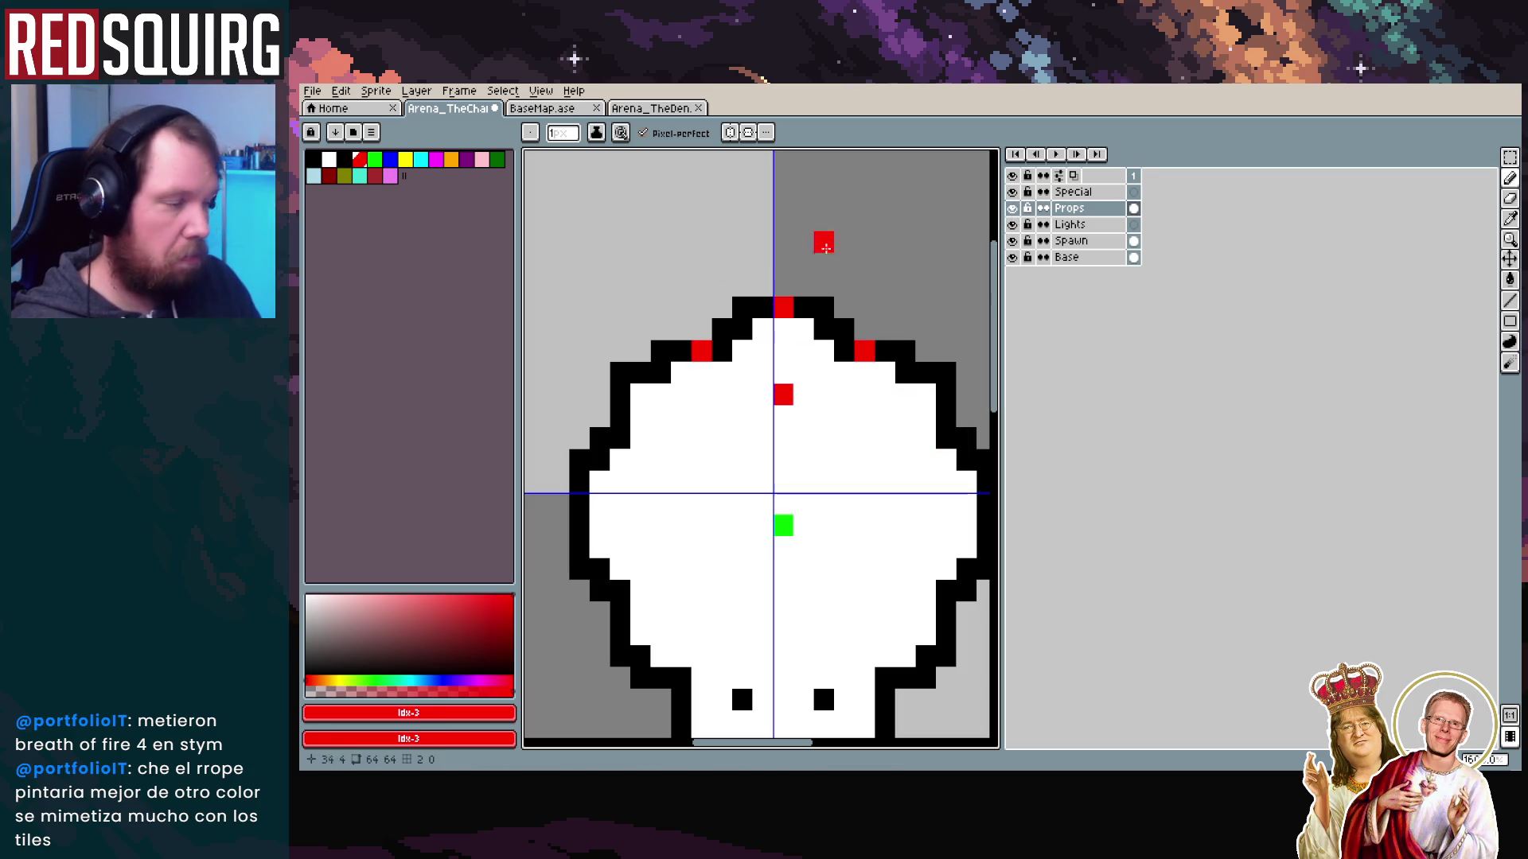
{"action": "scroll", "coordinate": [783, 445], "scroll_direction": "down", "scroll_amount": 2}
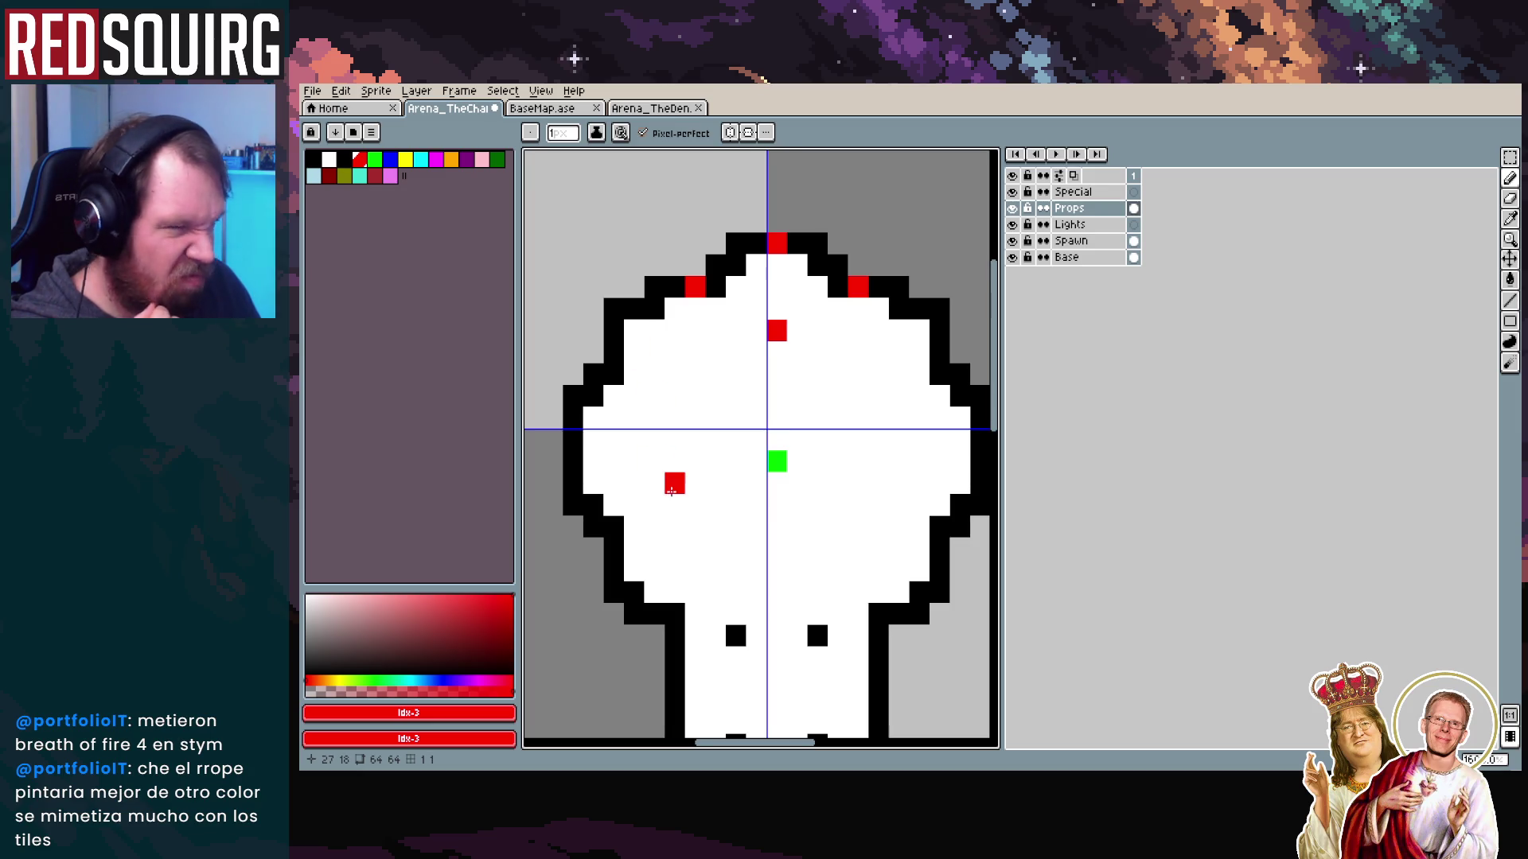
{"action": "scroll", "coordinate": [671, 487], "scroll_direction": "down", "scroll_amount": 1}
{"action": "scroll", "coordinate": [756, 482], "scroll_direction": "down", "scroll_amount": 2}
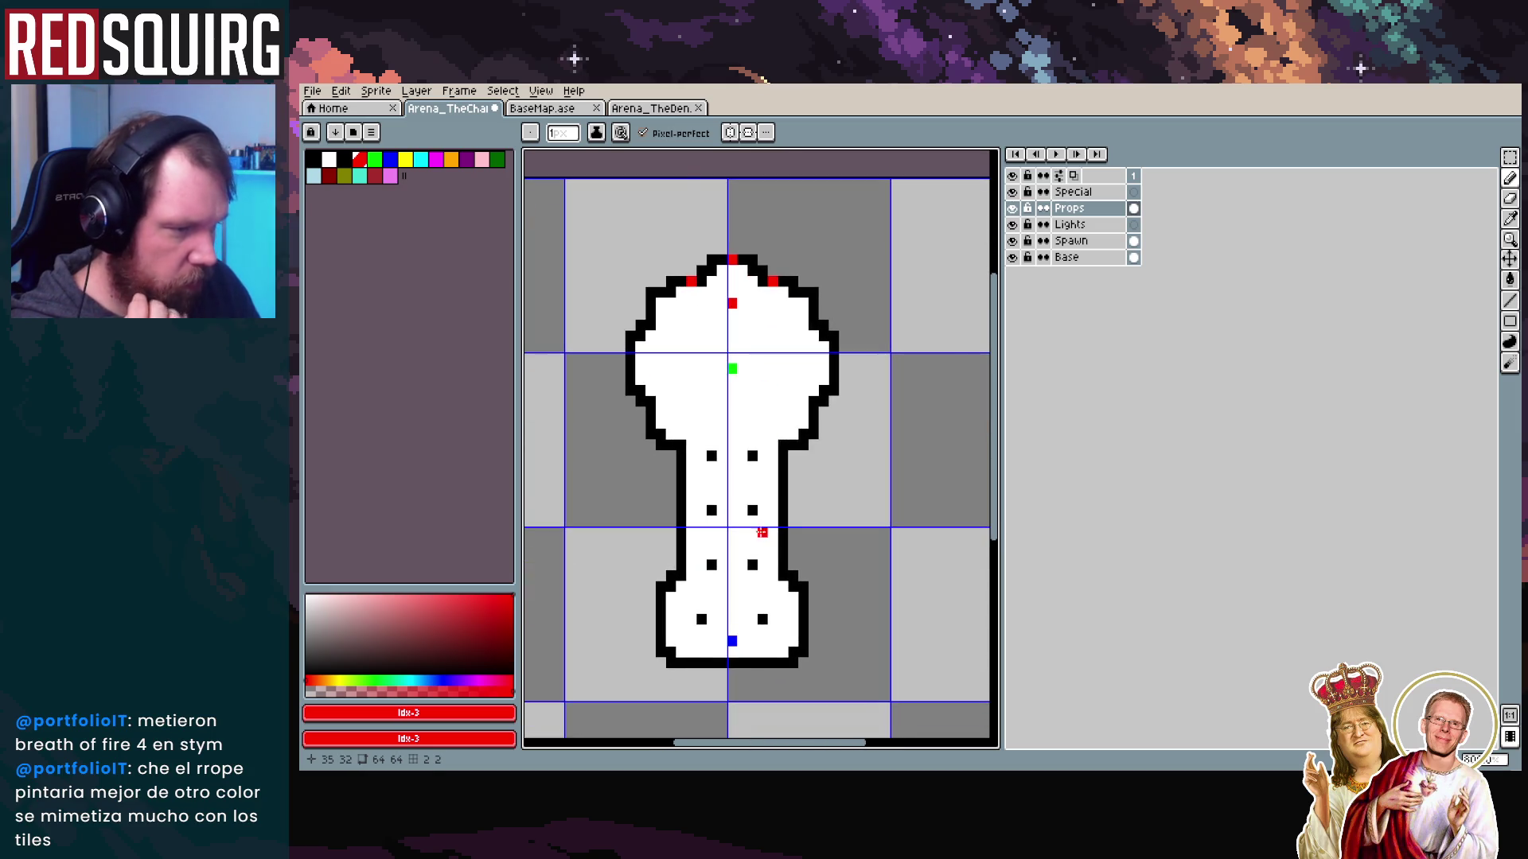
{"action": "scroll", "coordinate": [751, 562], "scroll_direction": "up", "scroll_amount": 1}
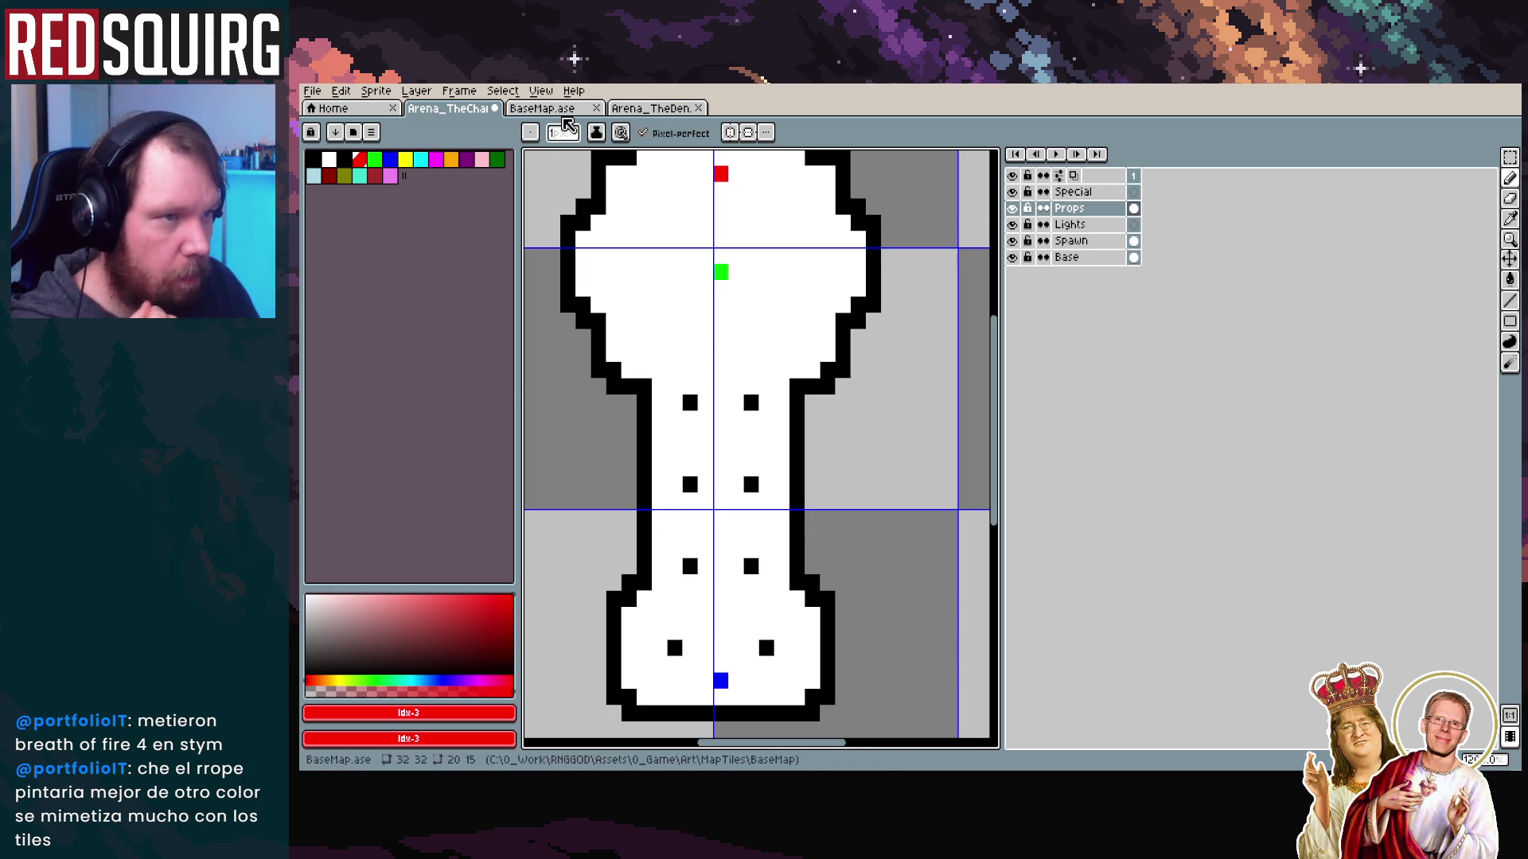
Study the marker layout on the BaseMap reference sprite
{"action": "left_click", "coordinate": [542, 108]}
{"action": "scroll", "coordinate": [764, 505], "scroll_direction": "down", "scroll_amount": 1}
{"action": "scroll", "coordinate": [764, 504], "scroll_direction": "down", "scroll_amount": 3}
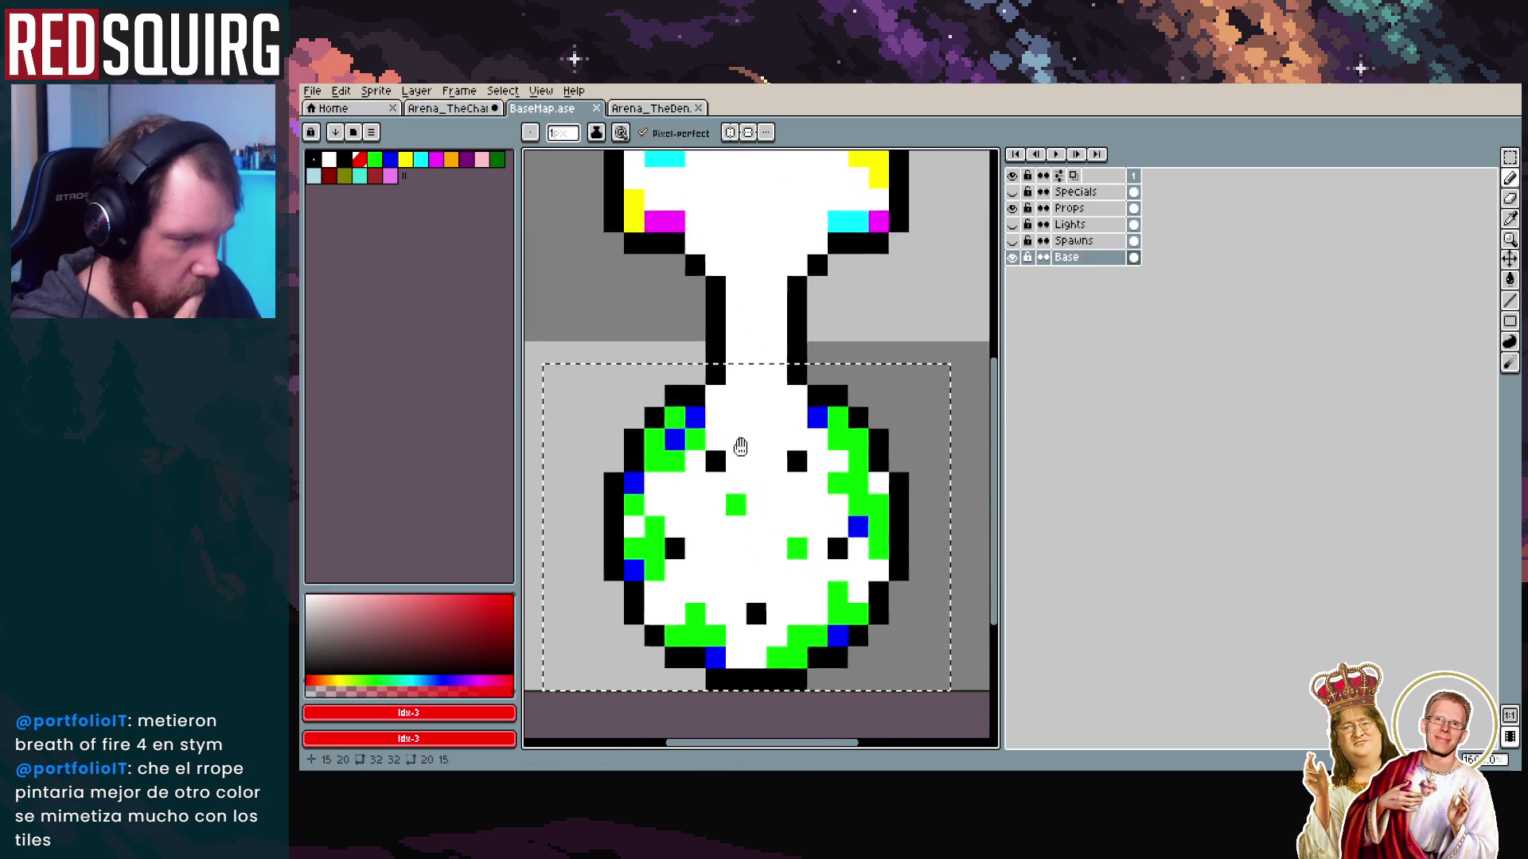
{"action": "scroll", "coordinate": [744, 449], "scroll_direction": "down", "scroll_amount": 1}
{"action": "scroll", "coordinate": [741, 470], "scroll_direction": "up", "scroll_amount": 2}
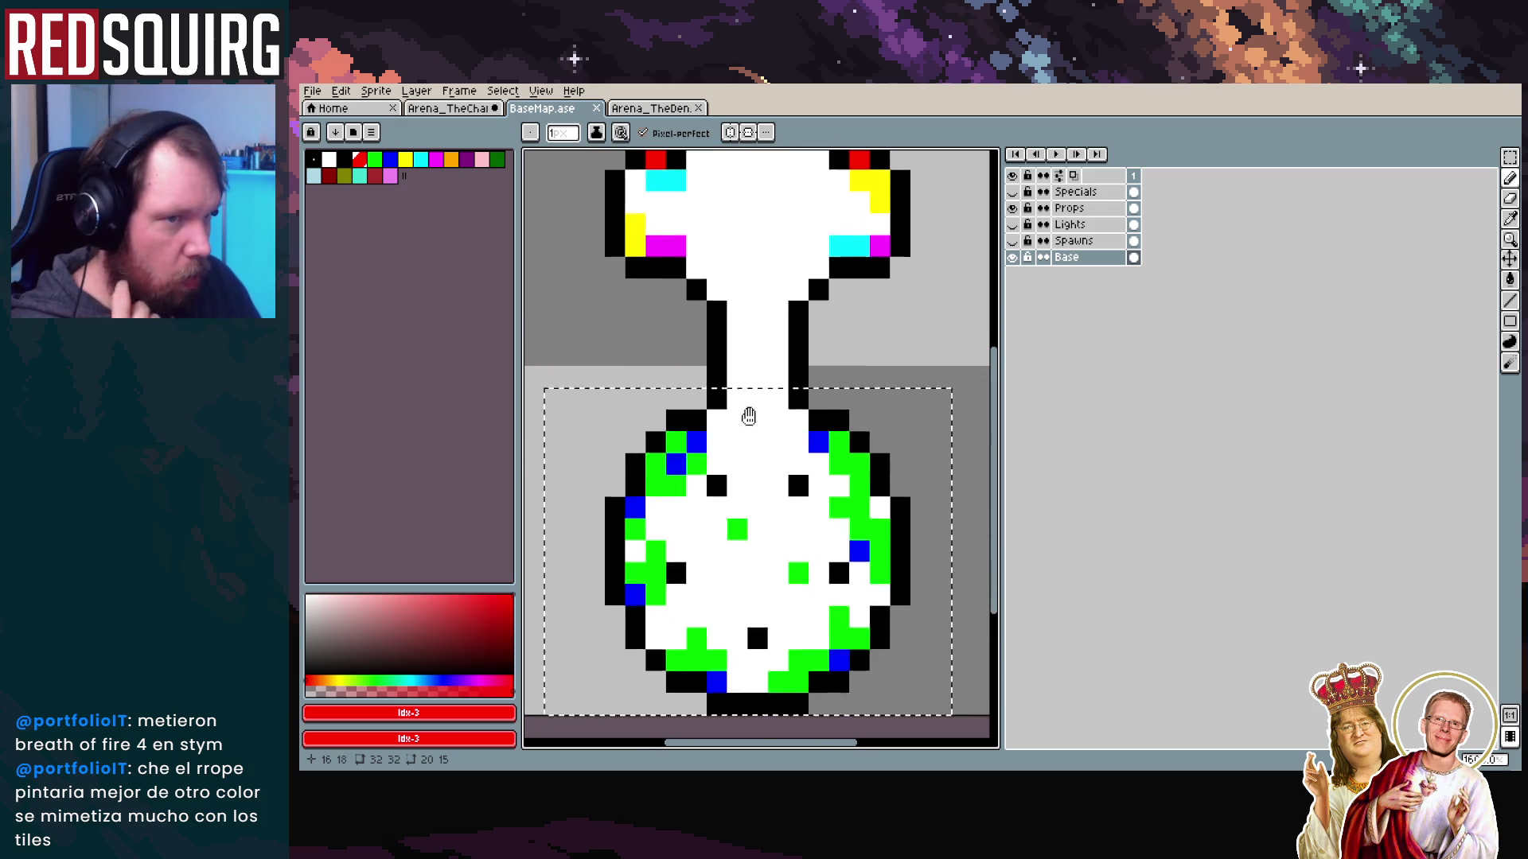
{"action": "scroll", "coordinate": [743, 488], "scroll_direction": "up", "scroll_amount": 4}
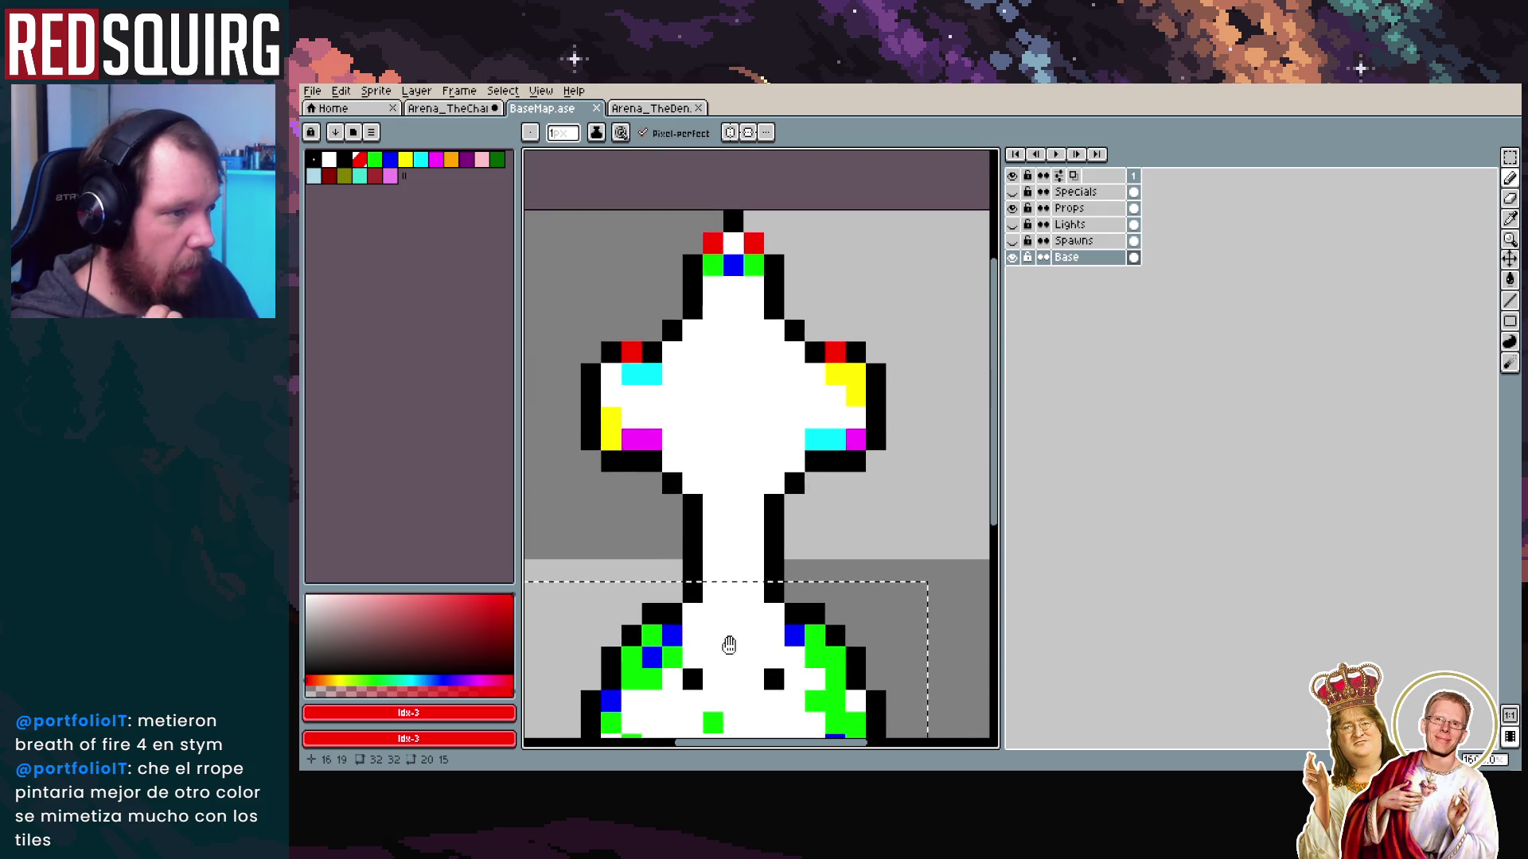
{"action": "scroll", "coordinate": [726, 557], "scroll_direction": "down", "scroll_amount": 2}
{"action": "scroll", "coordinate": [737, 509], "scroll_direction": "up", "scroll_amount": 2}
{"action": "scroll", "coordinate": [737, 501], "scroll_direction": "down", "scroll_amount": 2}
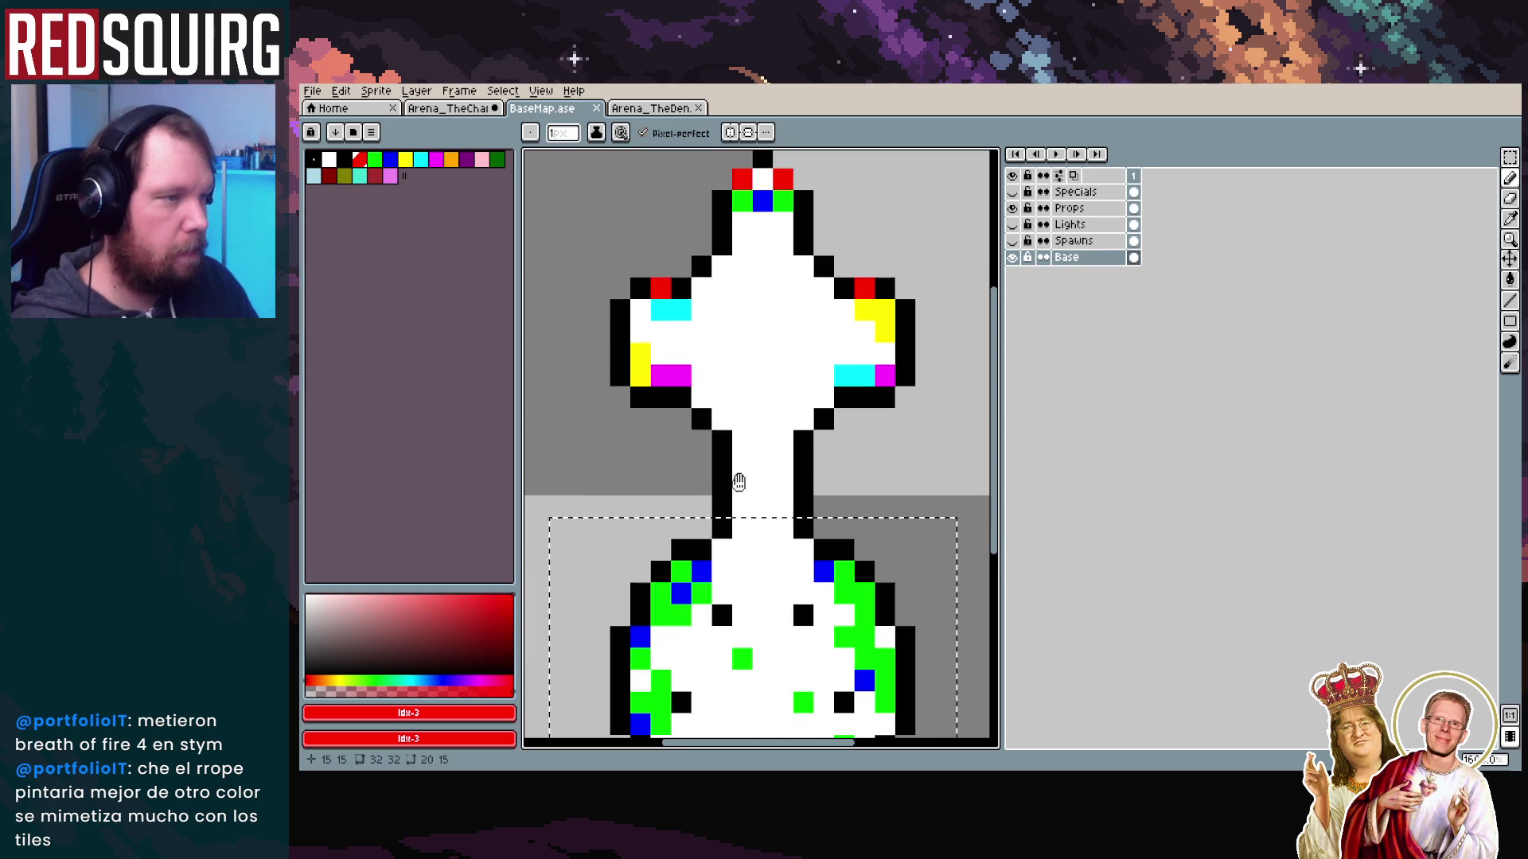
{"action": "scroll", "coordinate": [740, 445], "scroll_direction": "down", "scroll_amount": 2}
On the Arena_TheChamber map, choose blue as the drawing colour and frame the top room
{"action": "key", "text": "ctrl+shift+Tab"}
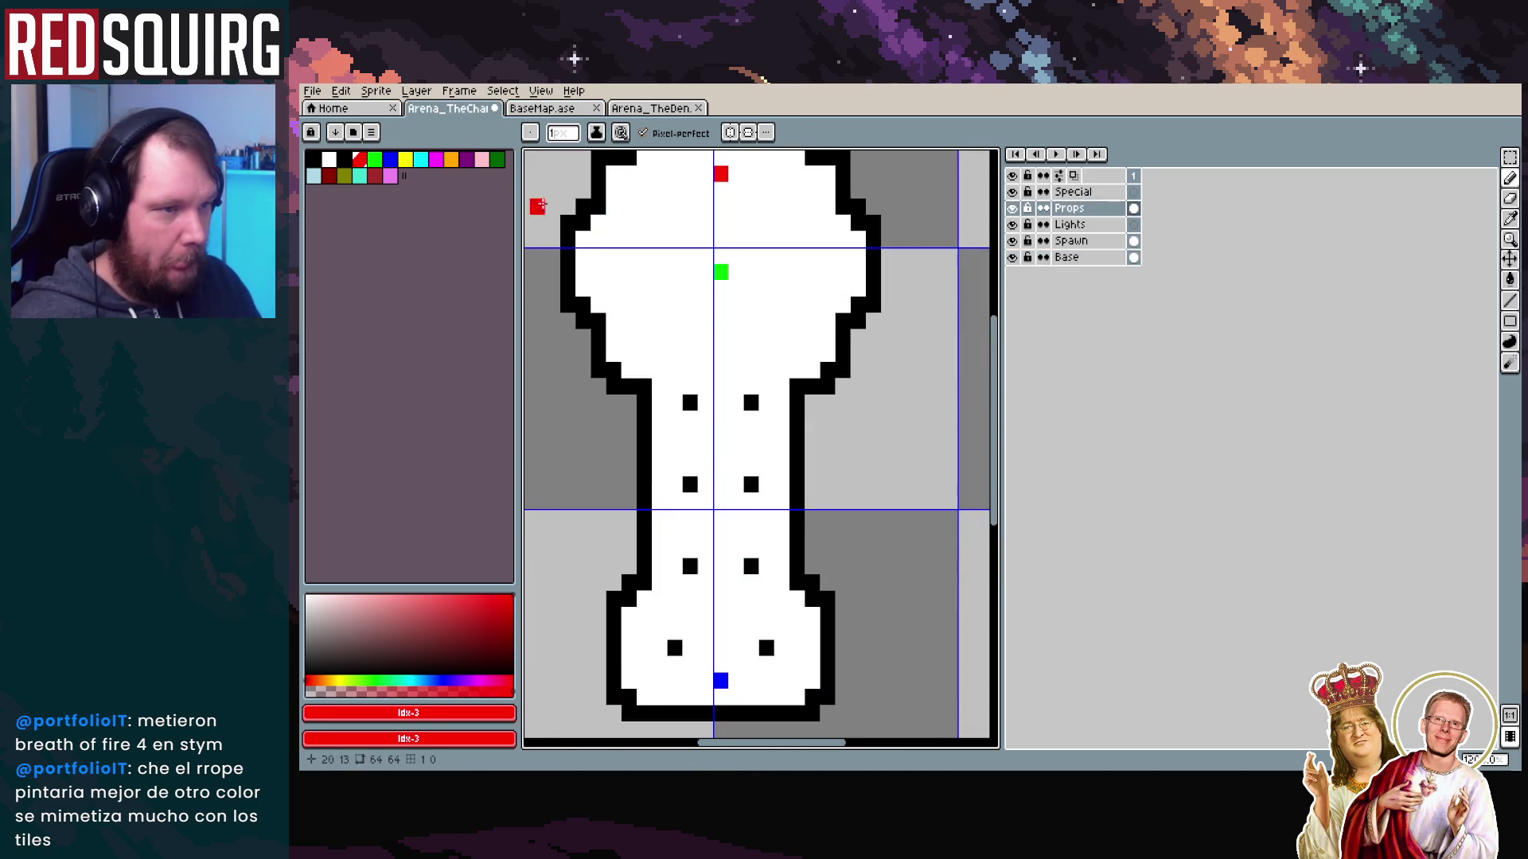
{"action": "left_click", "coordinate": [390, 159]}
{"action": "left_click_drag", "start_coordinate": [667, 371], "coordinate": [712, 599]}
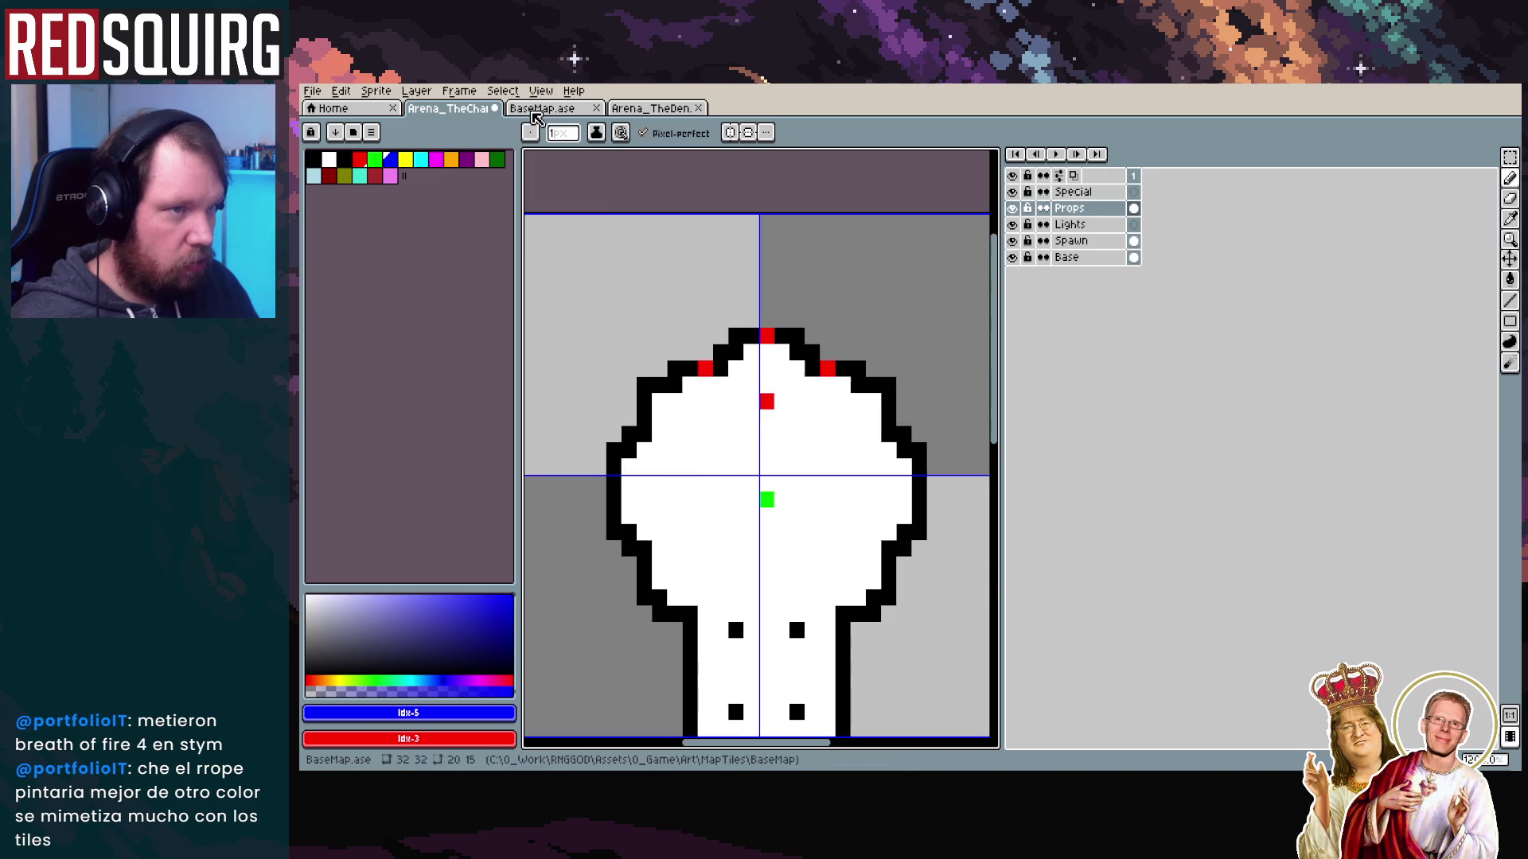
Paint a blue marker inside the top wall, checking it against the BaseMap reference
{"action": "key", "text": "ctrl+Tab"}
{"action": "left_click", "coordinate": [477, 114]}
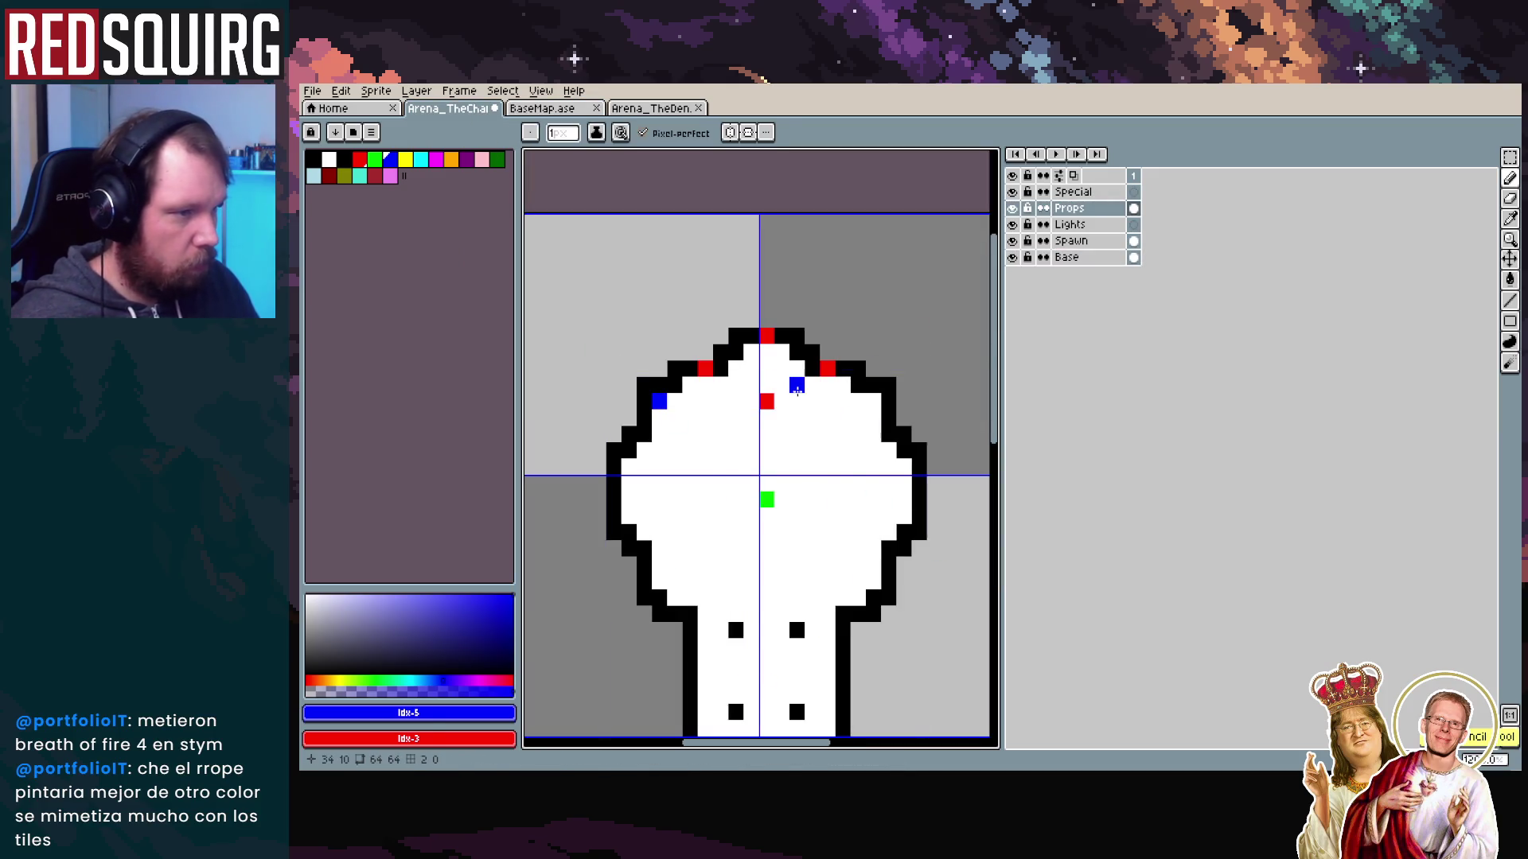
{"action": "left_click", "coordinate": [778, 357]}
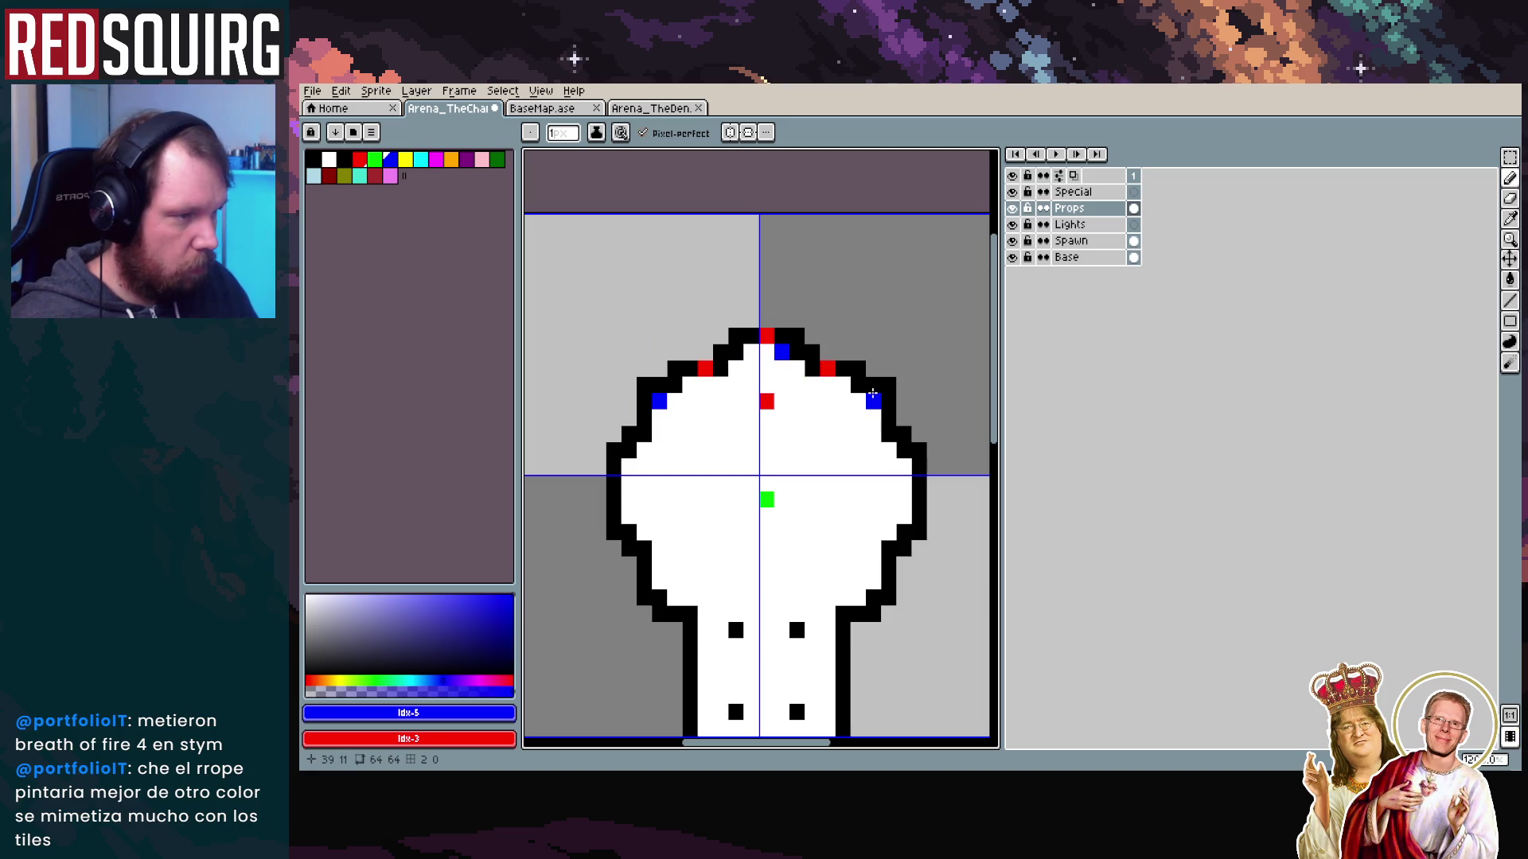
{"action": "key", "text": "ctrl+Tab"}
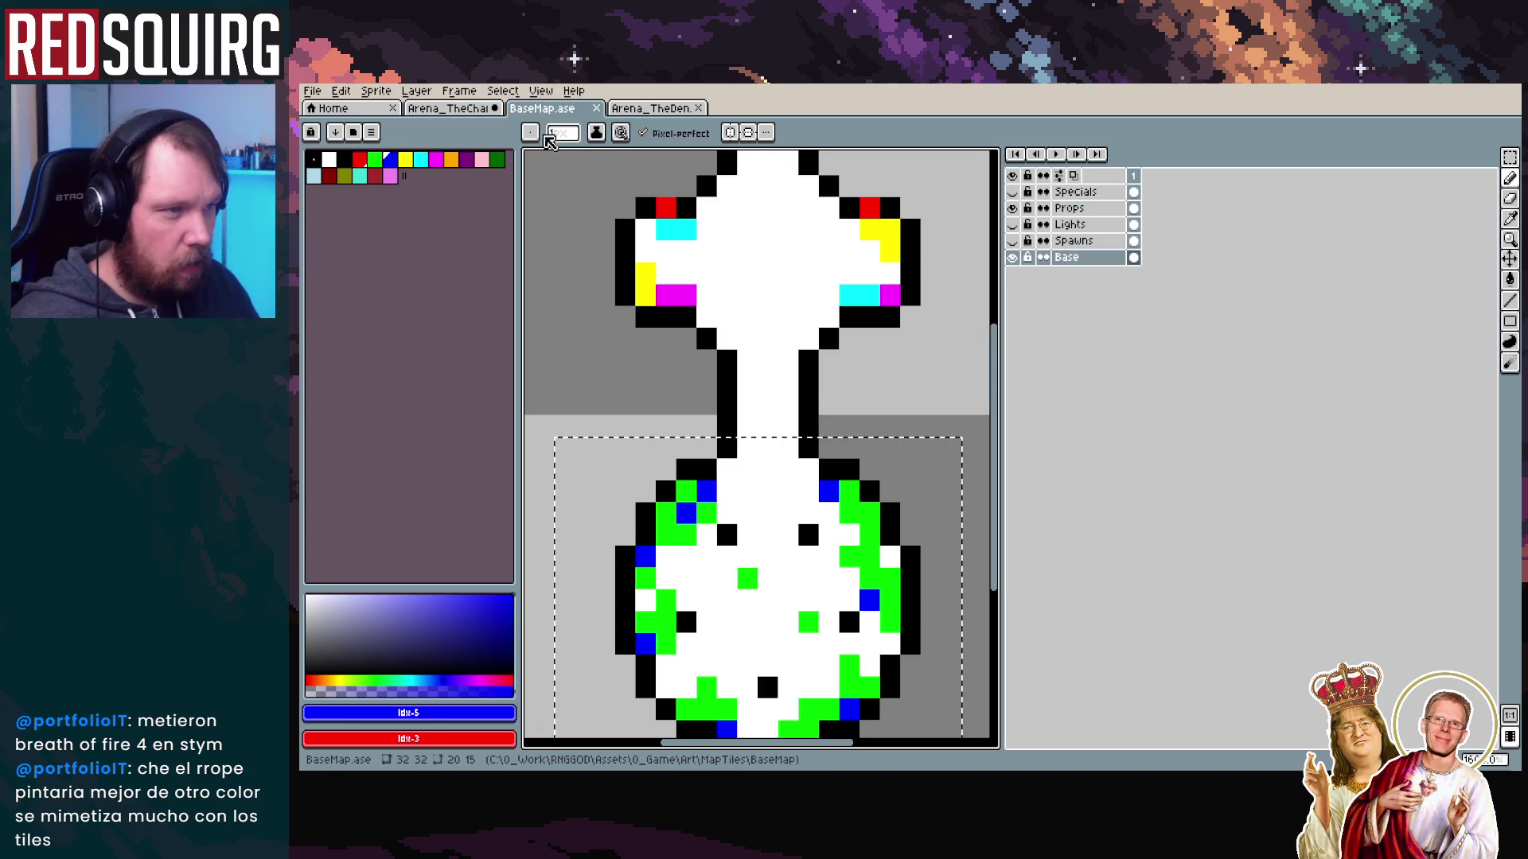
{"action": "scroll", "coordinate": [719, 556], "scroll_direction": "up", "scroll_amount": 2}
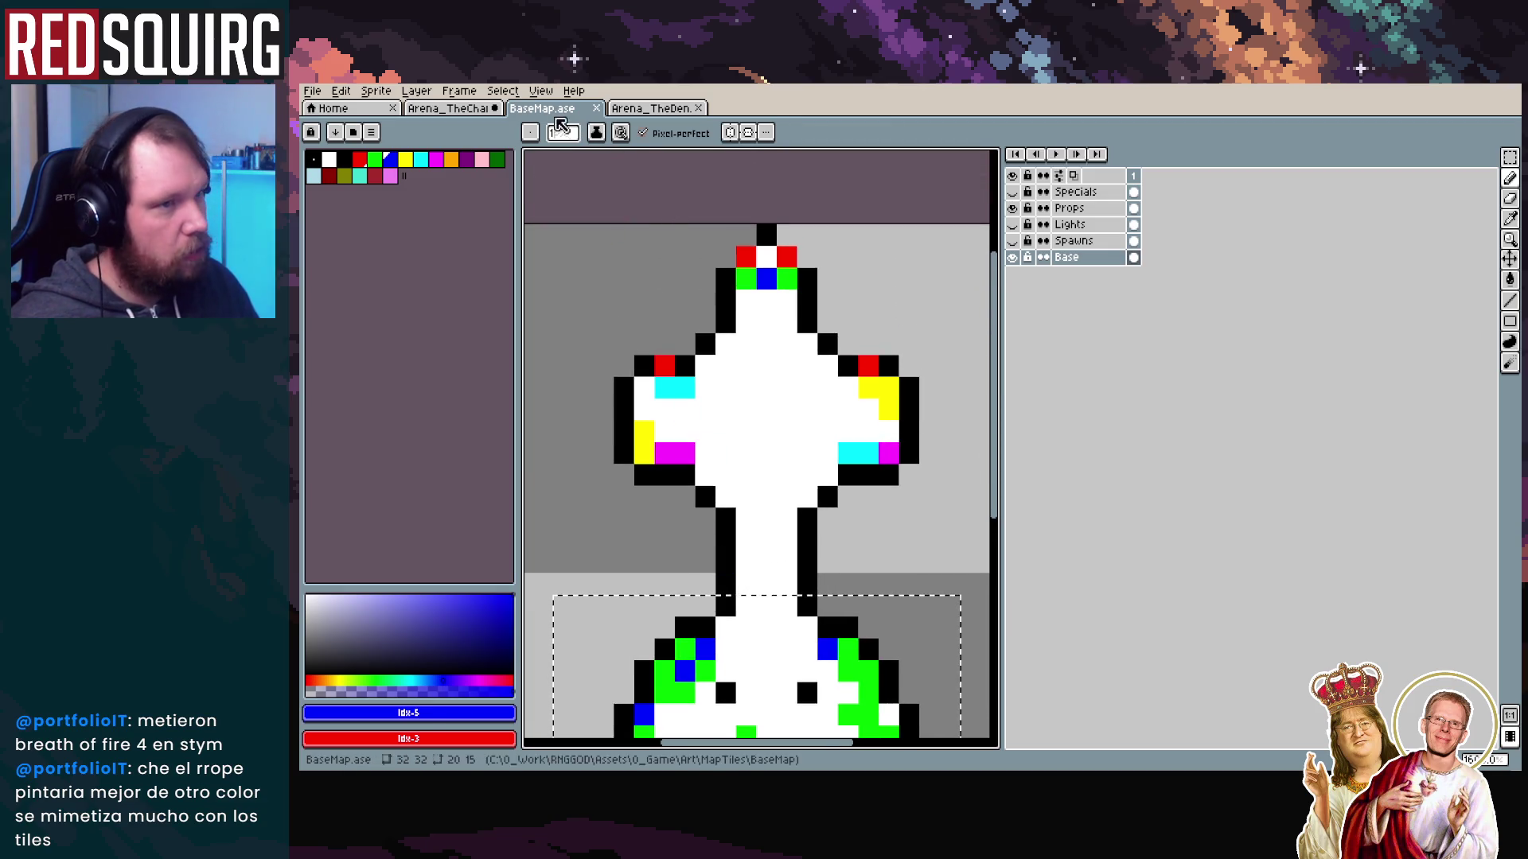
{"action": "key", "text": "ctrl+shift+Tab"}
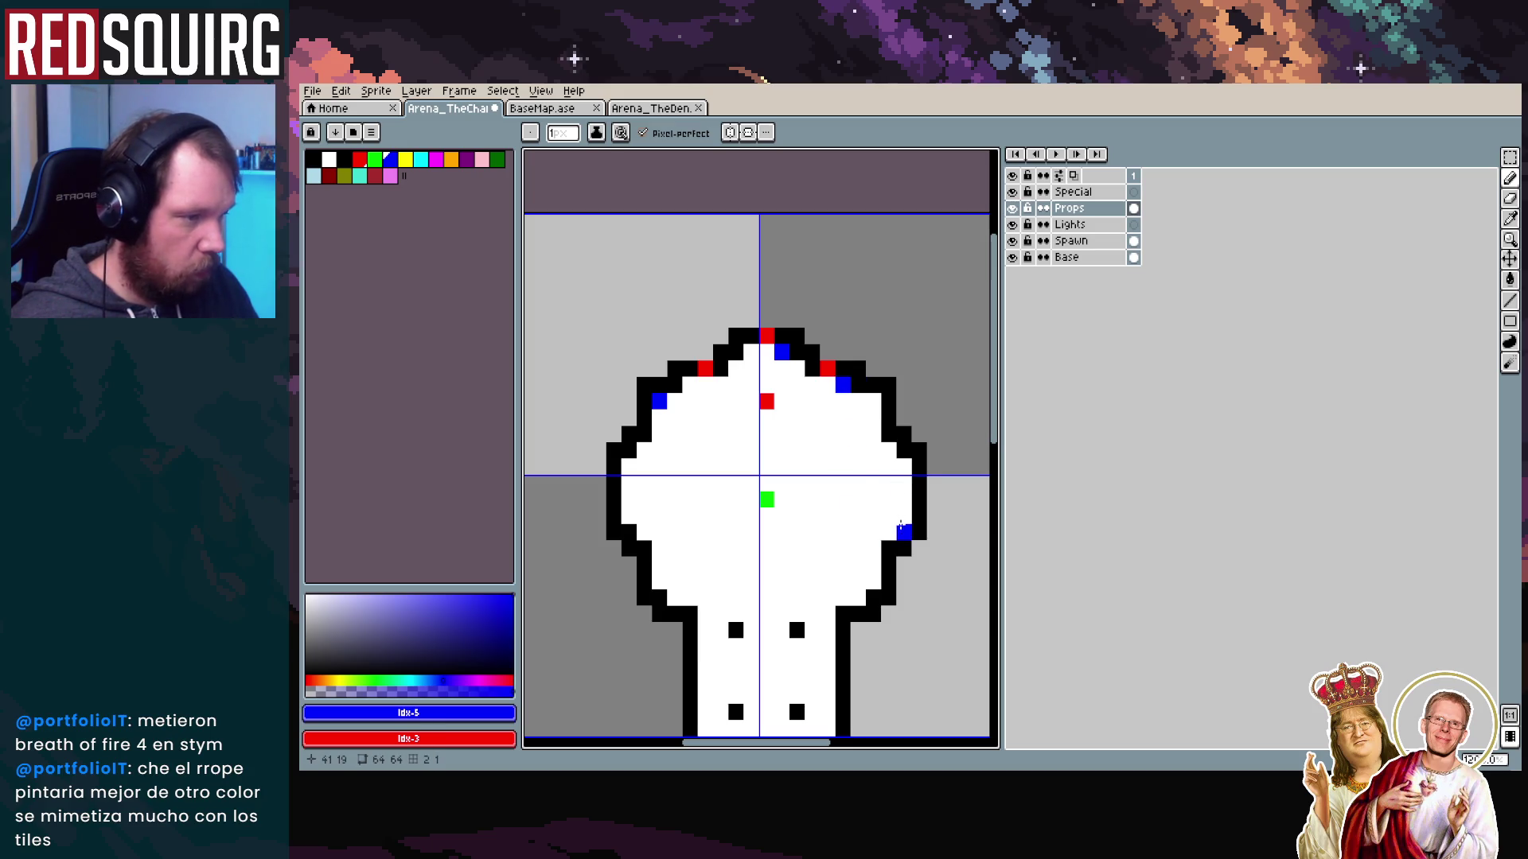
Try blue markers on the lower room's left wall, undoing the misplaced ones
{"action": "scroll", "coordinate": [790, 609], "scroll_direction": "down", "scroll_amount": 3}
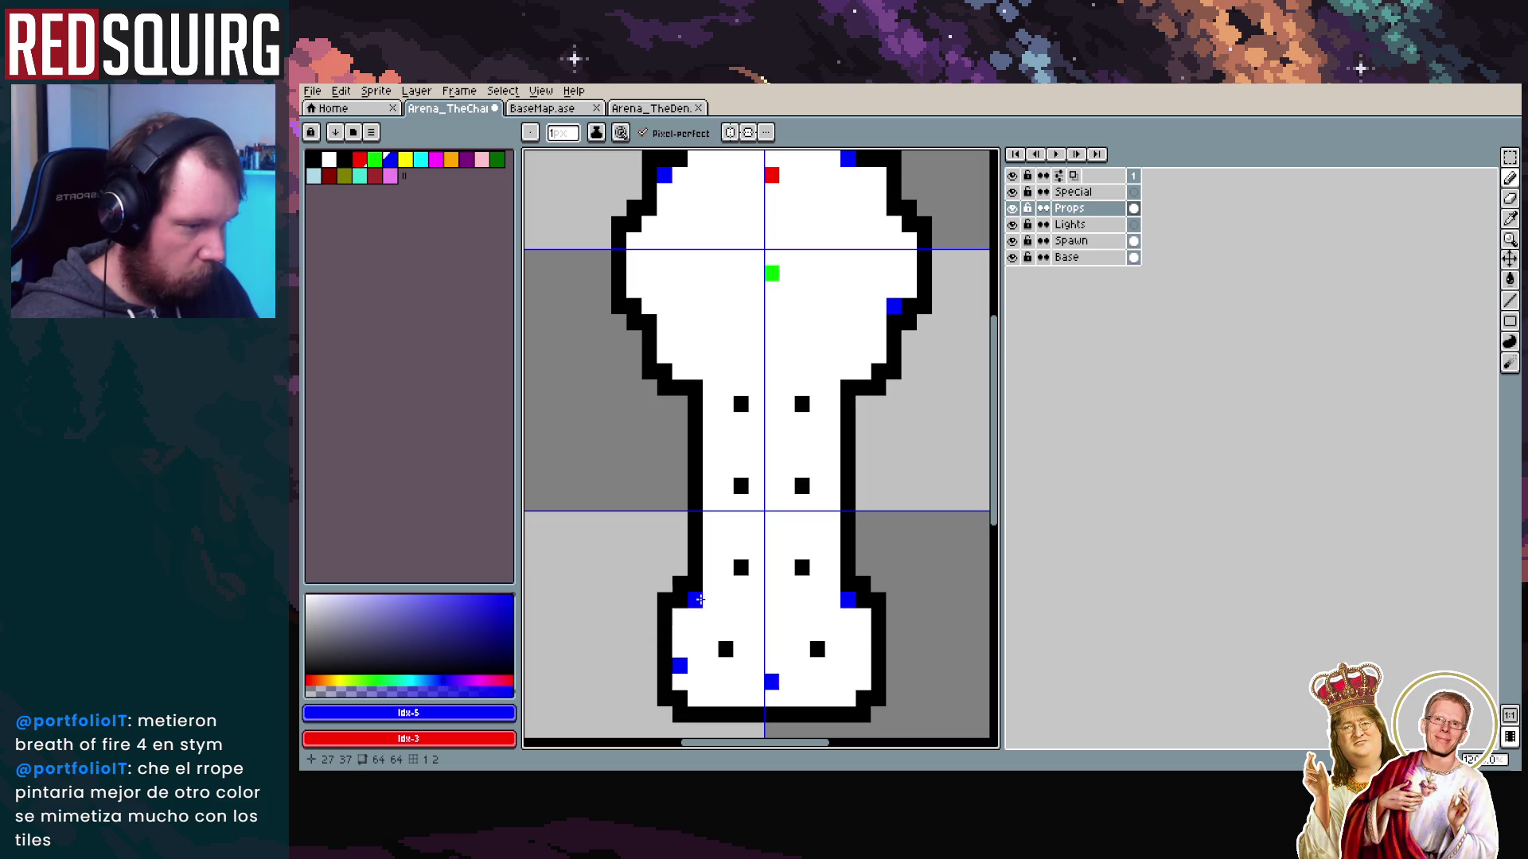
{"action": "key", "text": "ctrl+z"}
{"action": "left_click", "coordinate": [696, 599]}
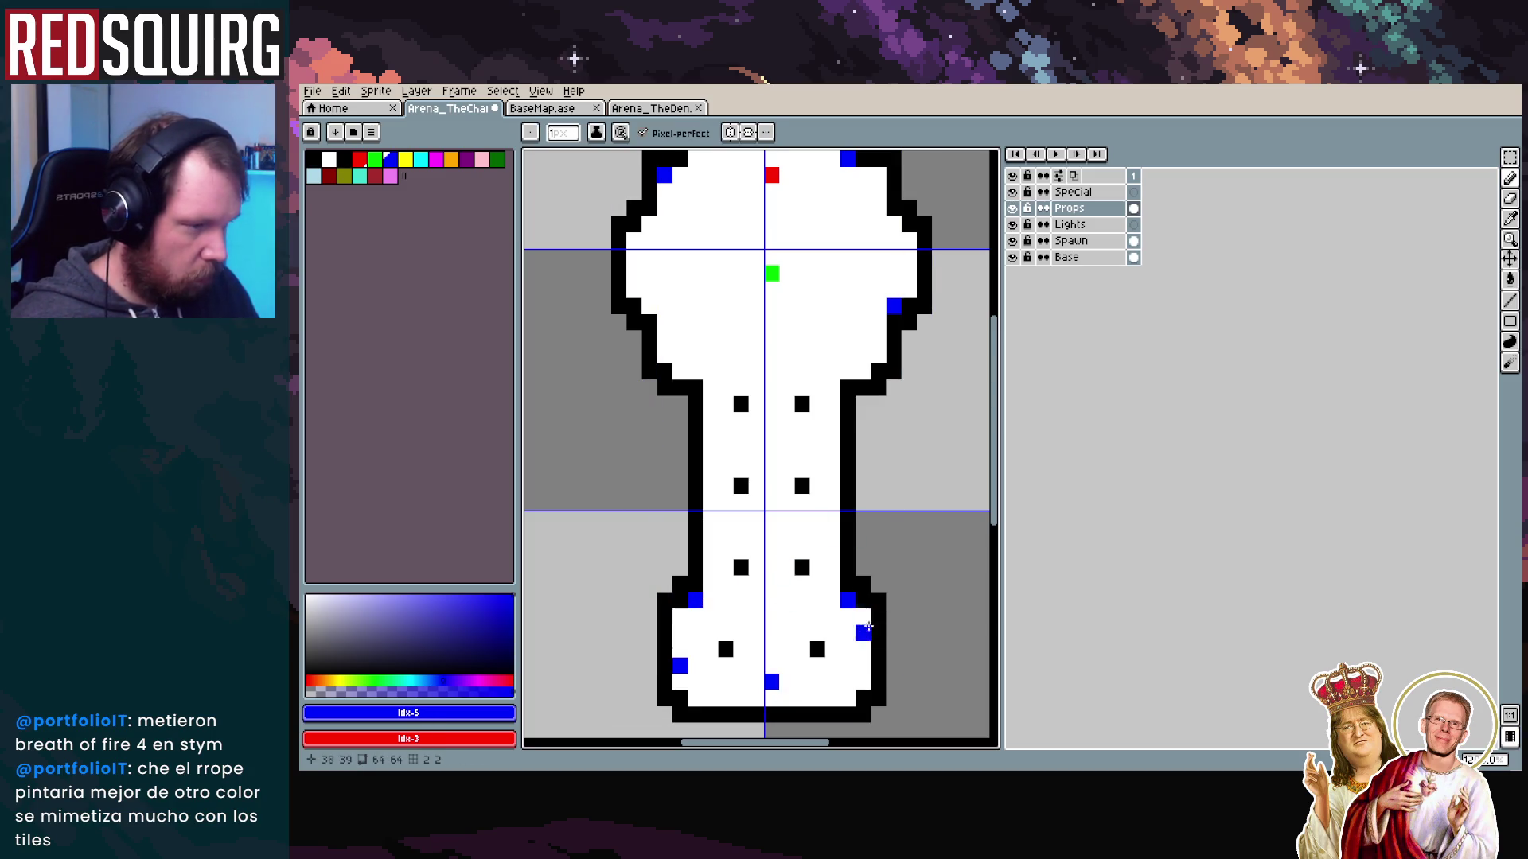
{"action": "key", "text": "ctrl+z"}
{"action": "left_click", "coordinate": [713, 584]}
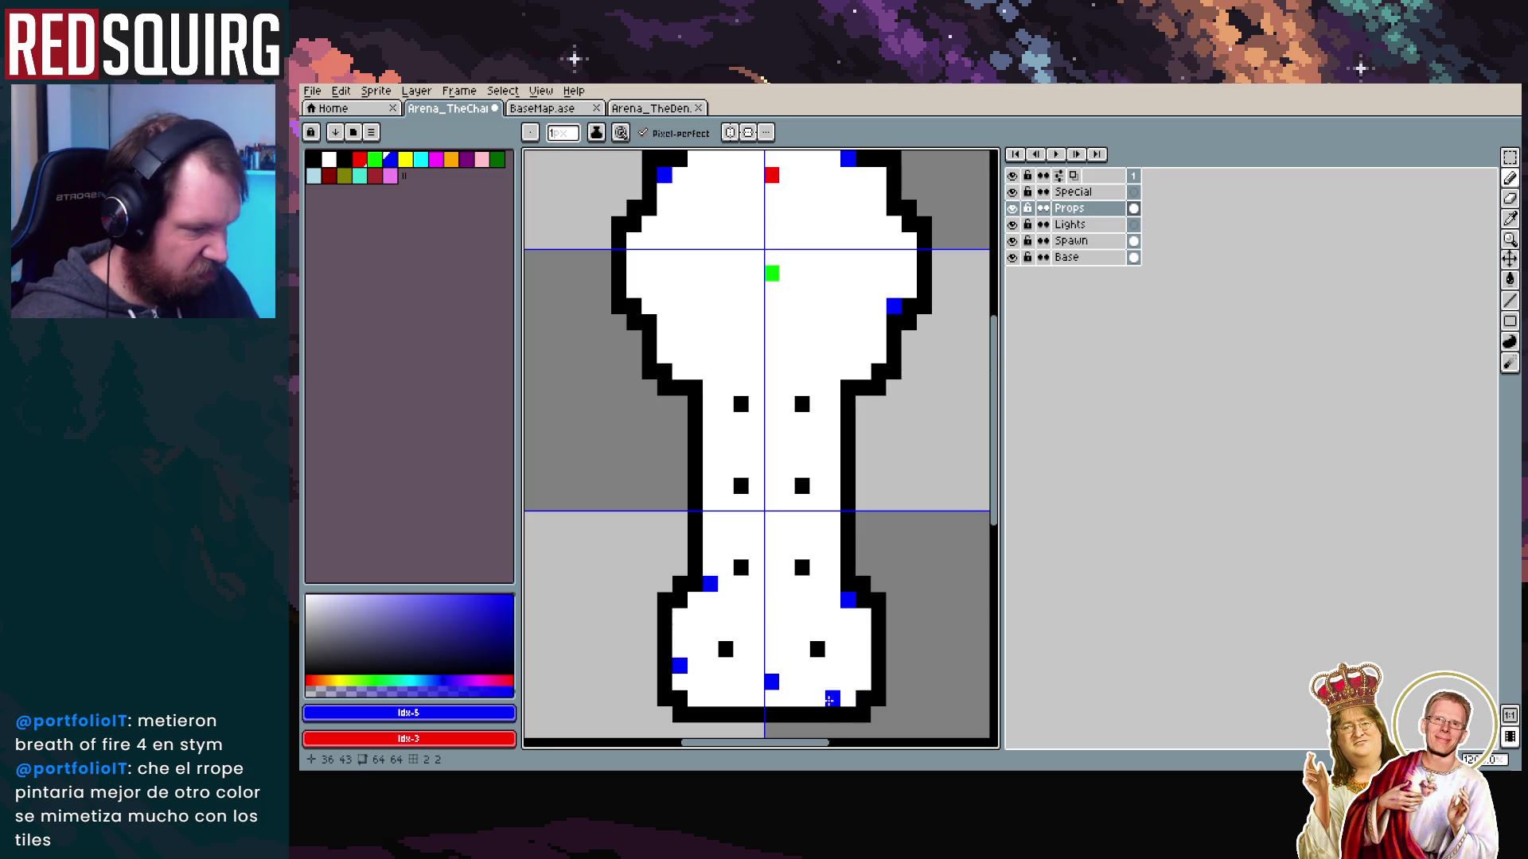
{"action": "key", "text": "ctrl+z"}
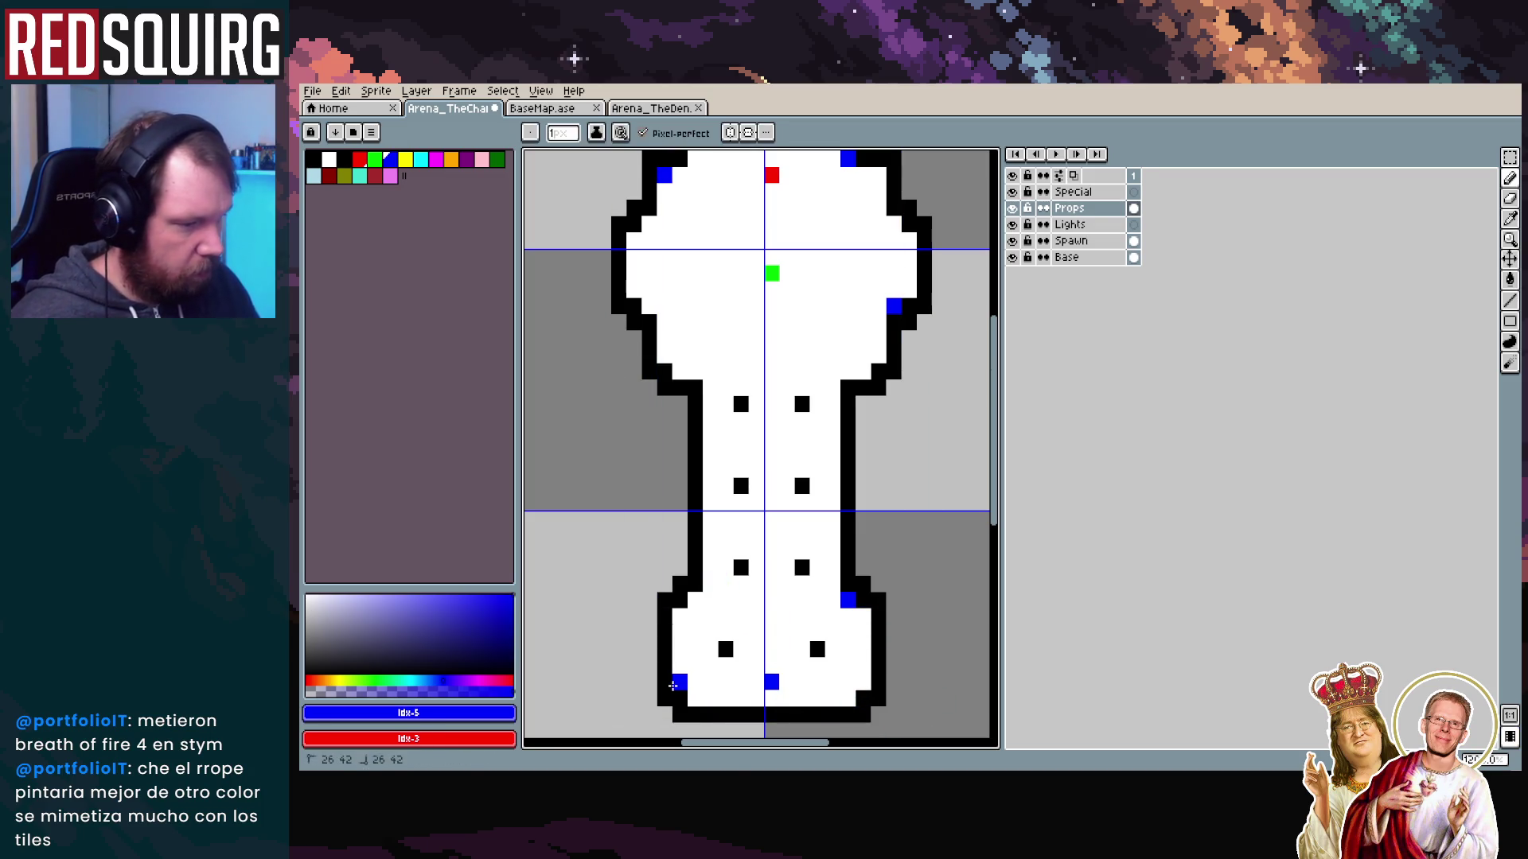
With the Pencil, add a blue marker on the head's lower-left edge, then show BaseMap.ase
{"action": "key", "text": "b"}
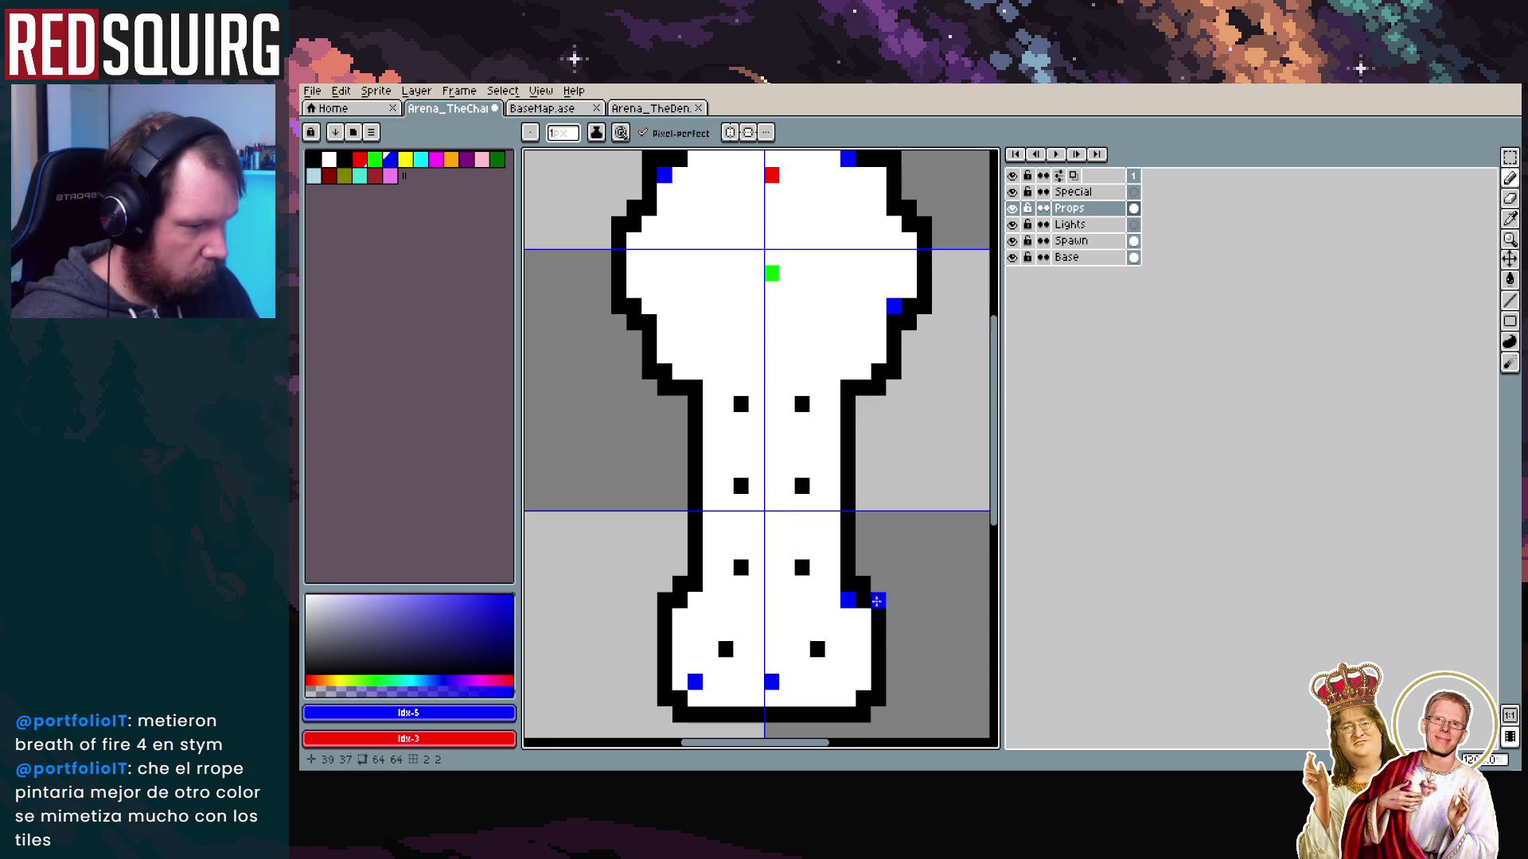
{"action": "scroll", "coordinate": [757, 636], "scroll_direction": "up", "scroll_amount": 3}
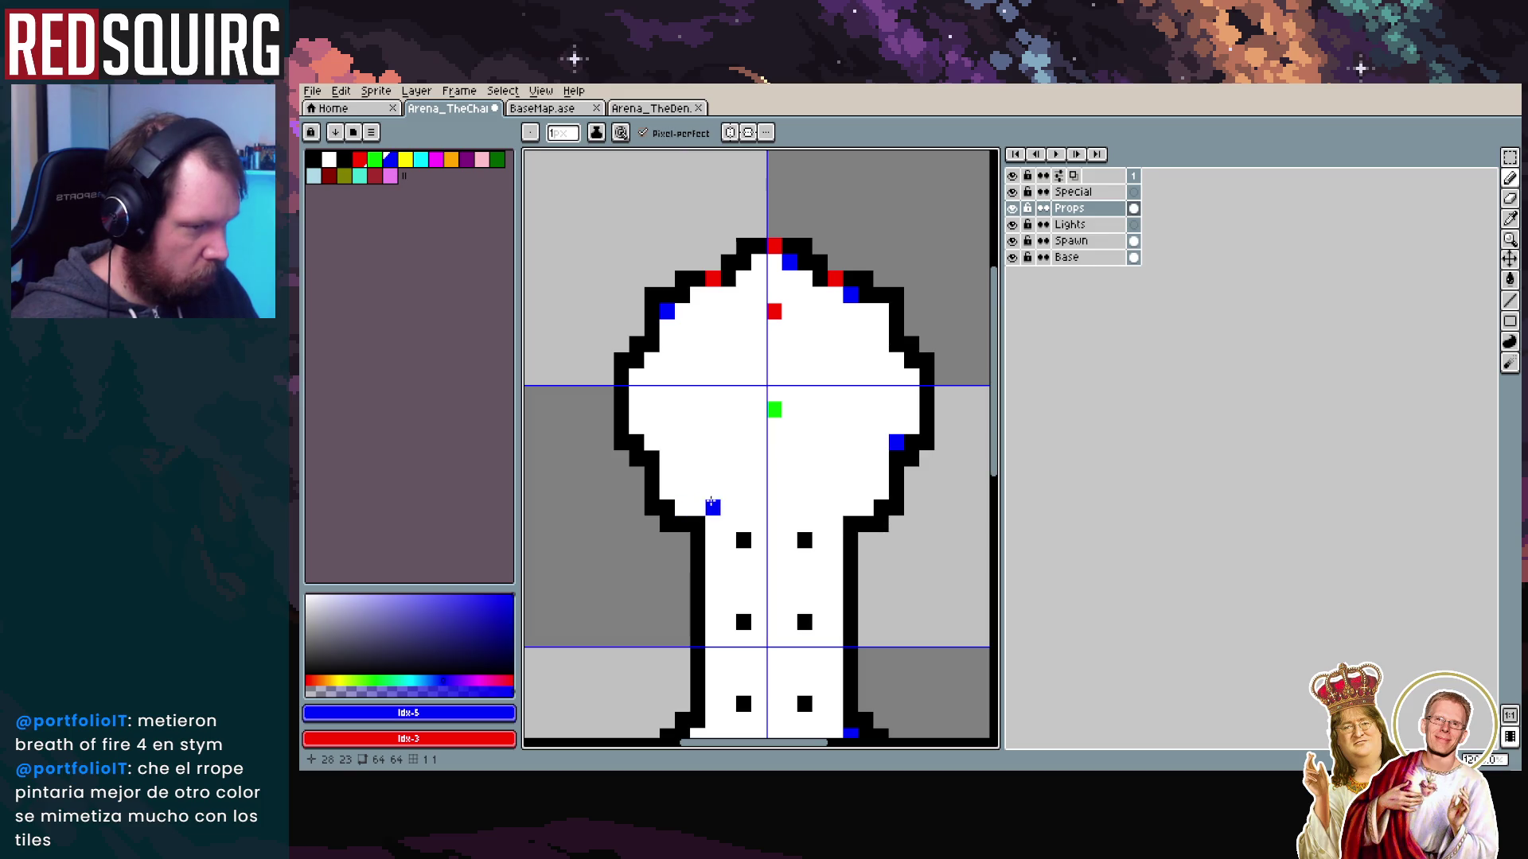
{"action": "left_click", "coordinate": [667, 491]}
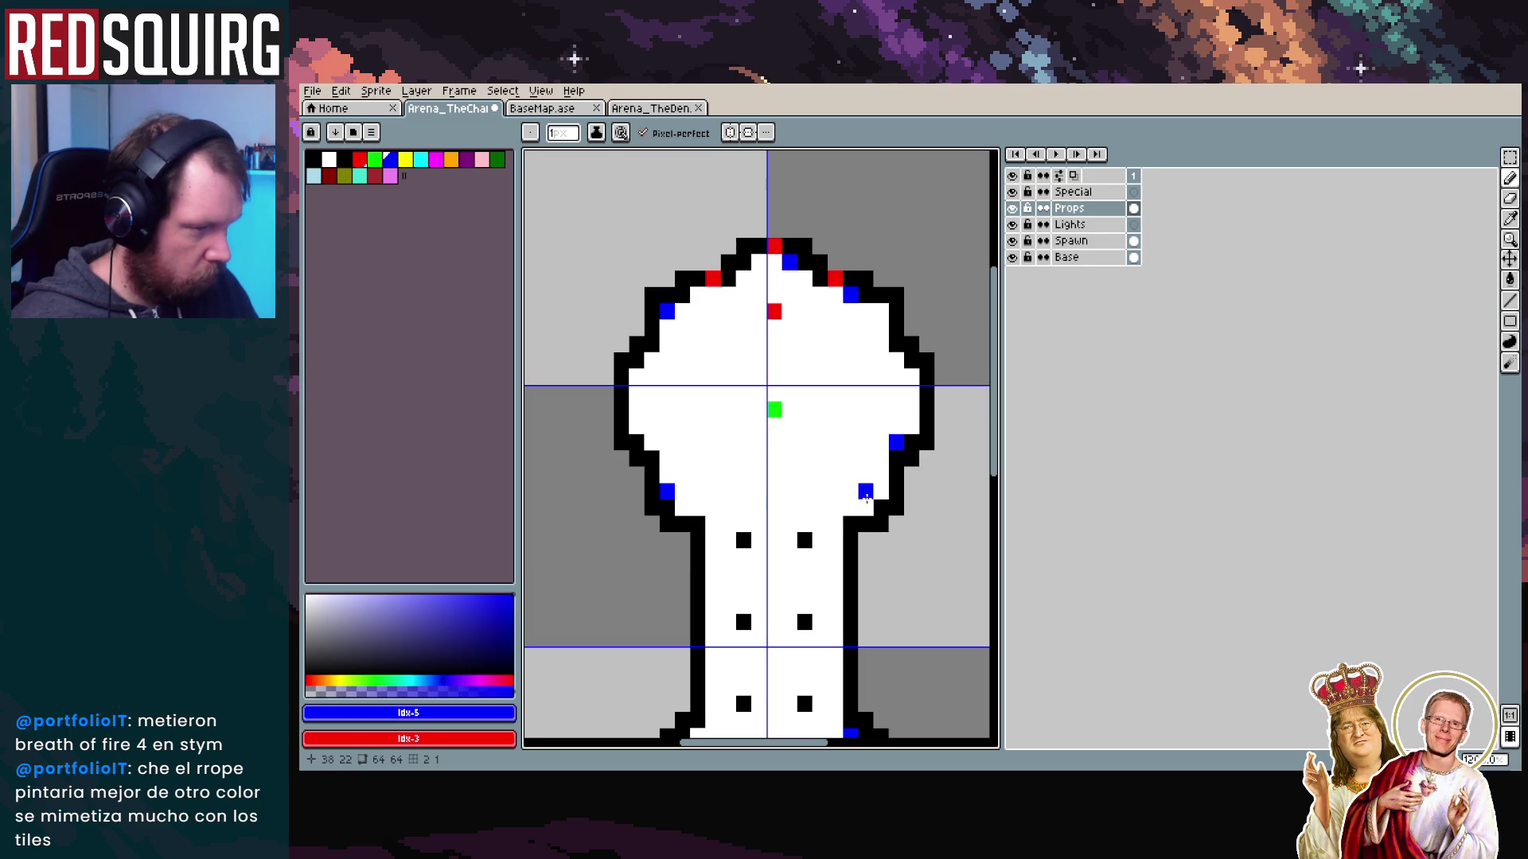
{"action": "scroll", "coordinate": [812, 442], "scroll_direction": "down", "scroll_amount": 2}
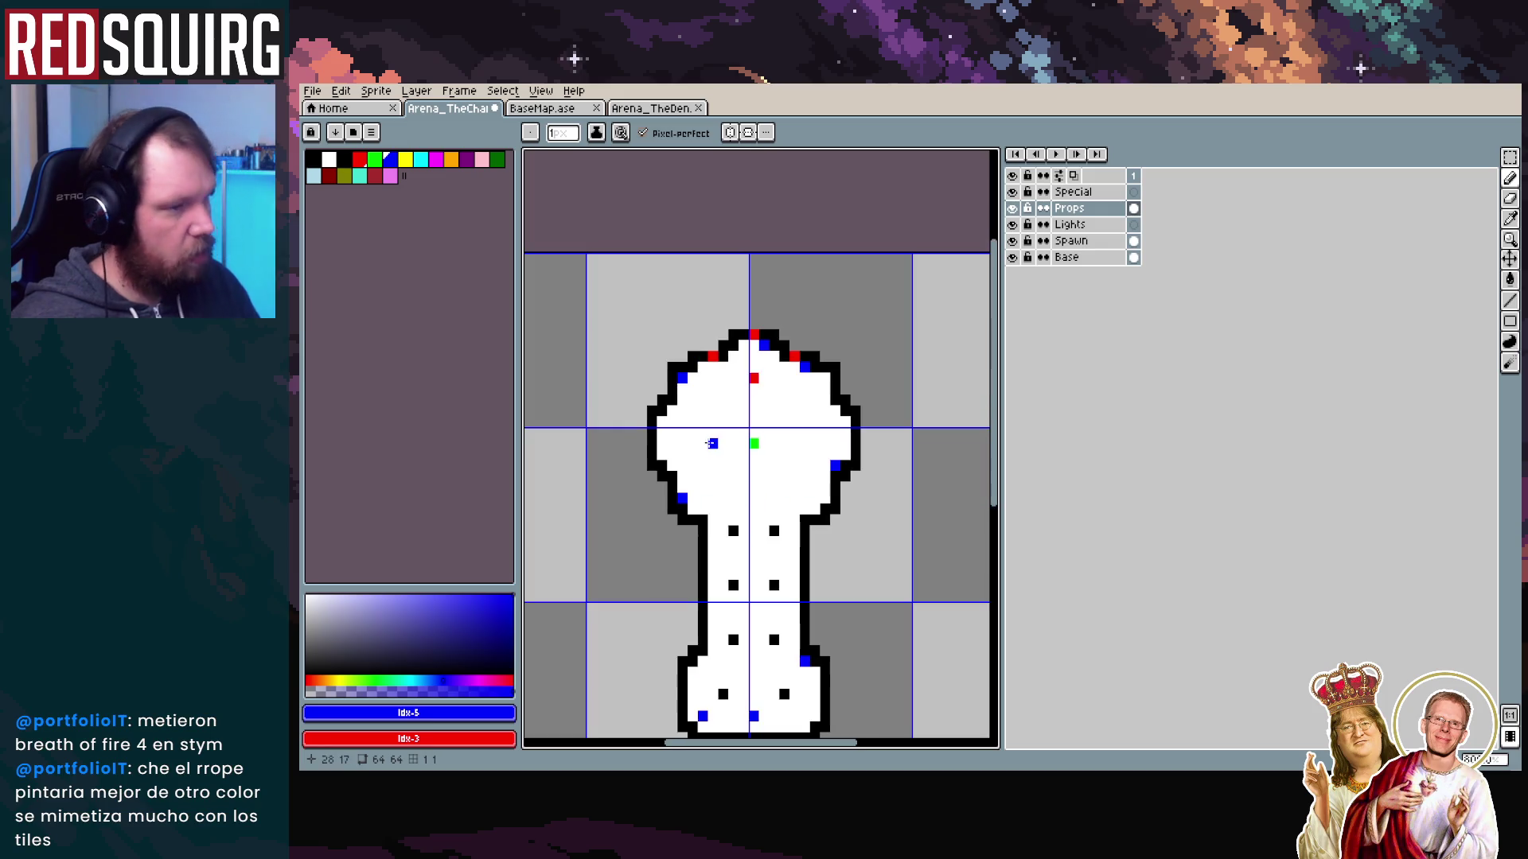
{"action": "left_click", "coordinate": [558, 108]}
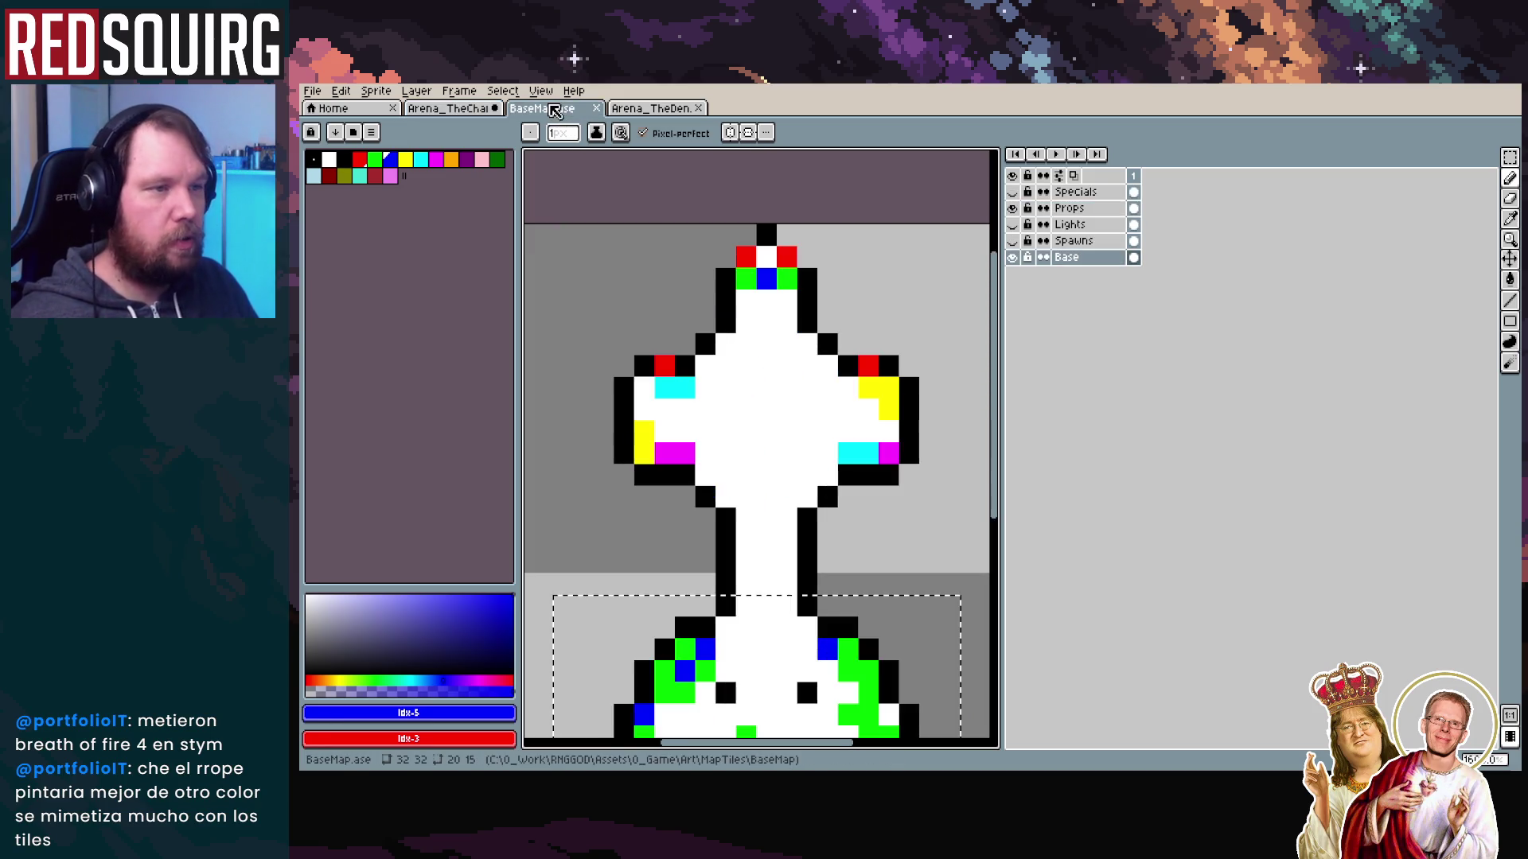
Take the green marker colour from BaseMap and set green as the drawing colour on Arena_TheChamber
{"action": "scroll", "coordinate": [762, 509], "scroll_direction": "up", "scroll_amount": 3}
{"action": "scroll", "coordinate": [762, 509], "scroll_direction": "down", "scroll_amount": 3}
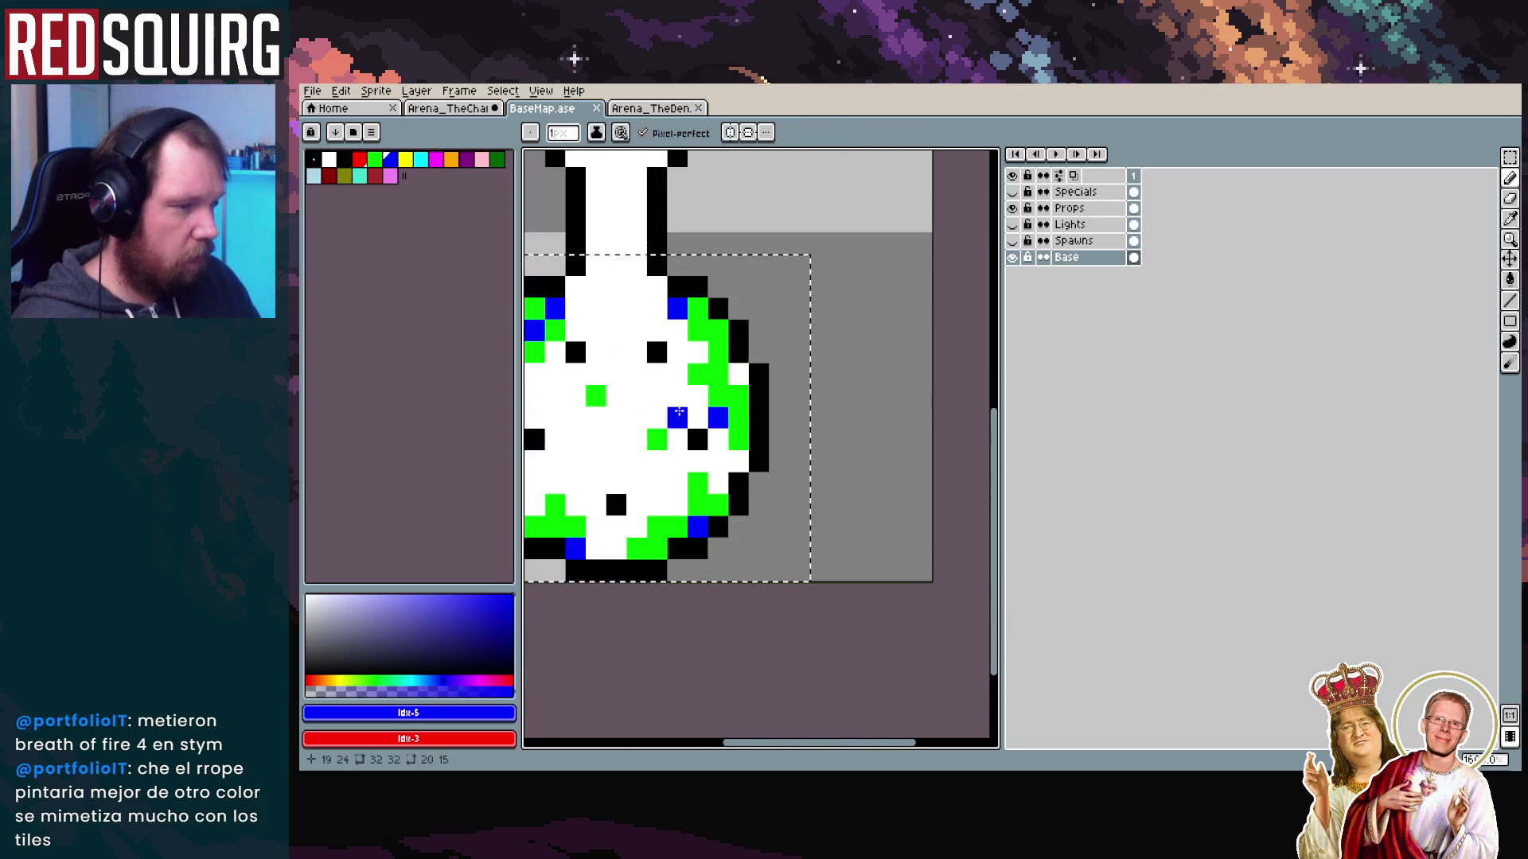
{"action": "scroll", "coordinate": [762, 509], "scroll_direction": "up", "scroll_amount": 1}
{"action": "left_click", "coordinate": [603, 433], "text": "alt"}
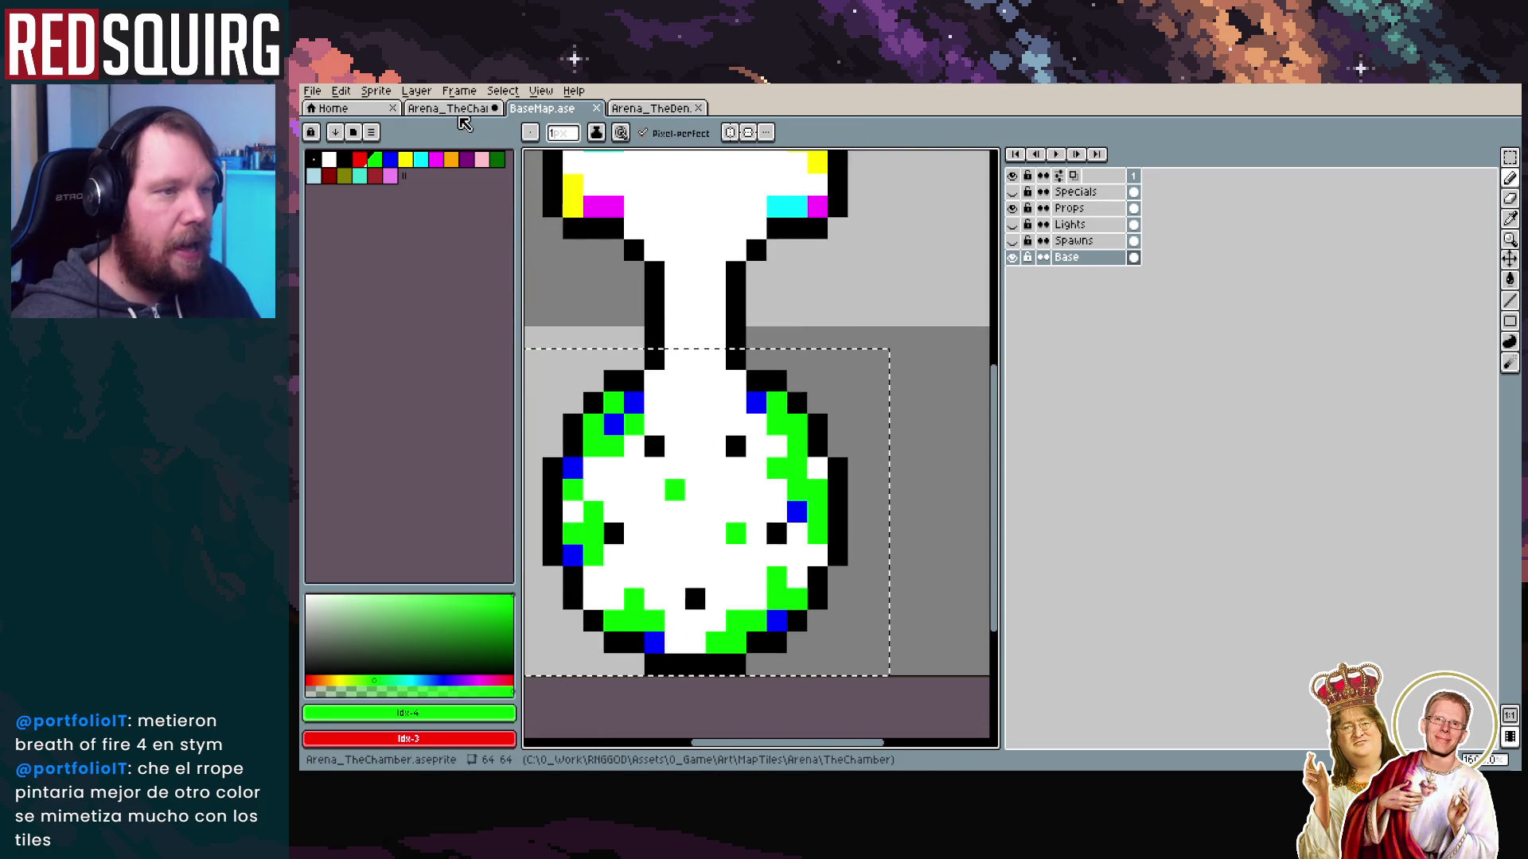
{"action": "left_click", "coordinate": [457, 108]}
{"action": "left_click", "coordinate": [408, 161]}
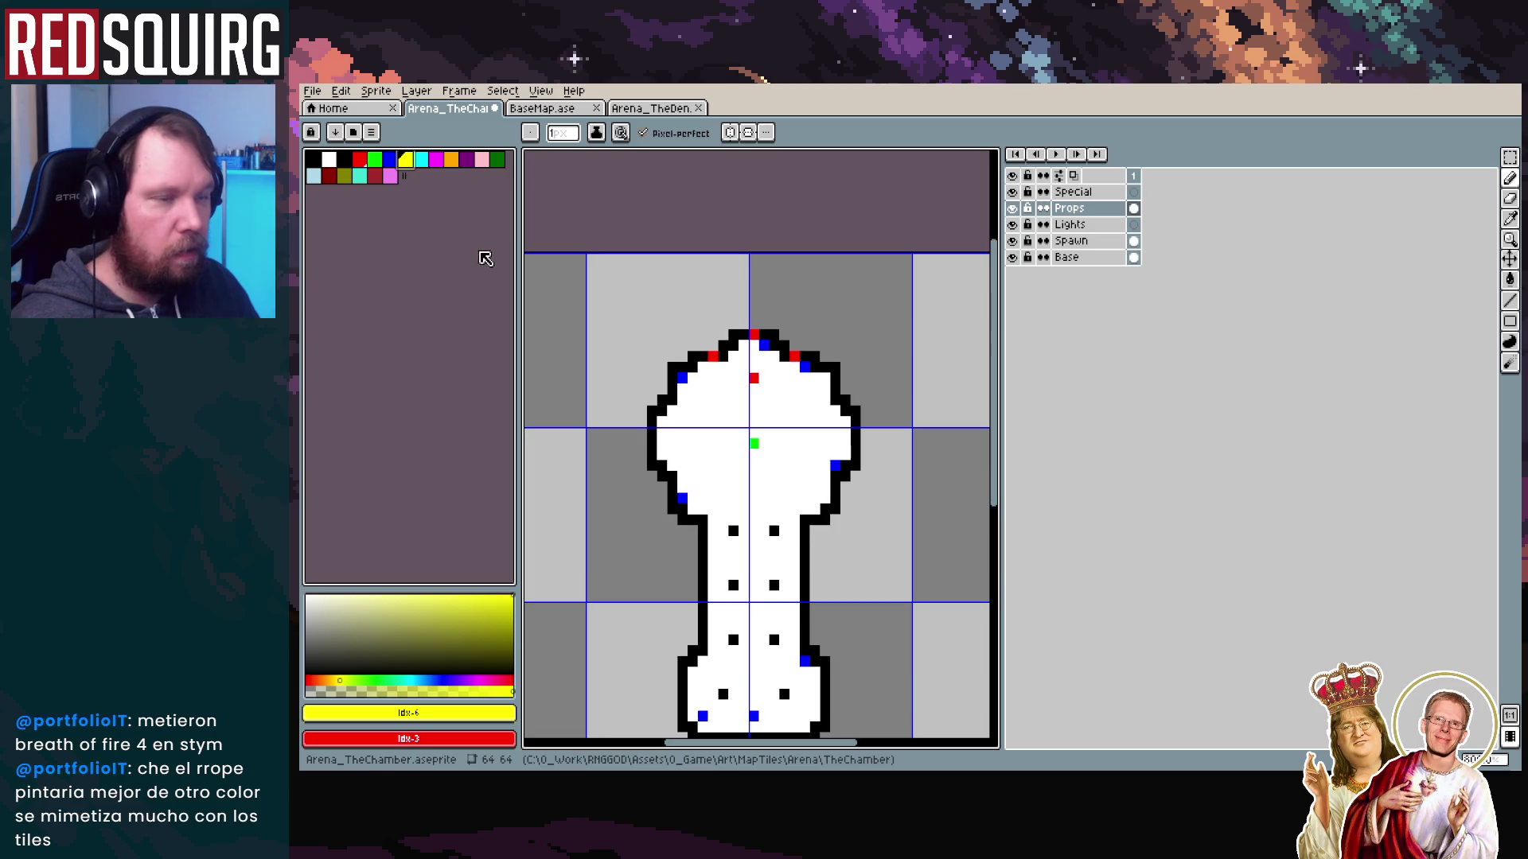
{"action": "left_click", "coordinate": [374, 159]}
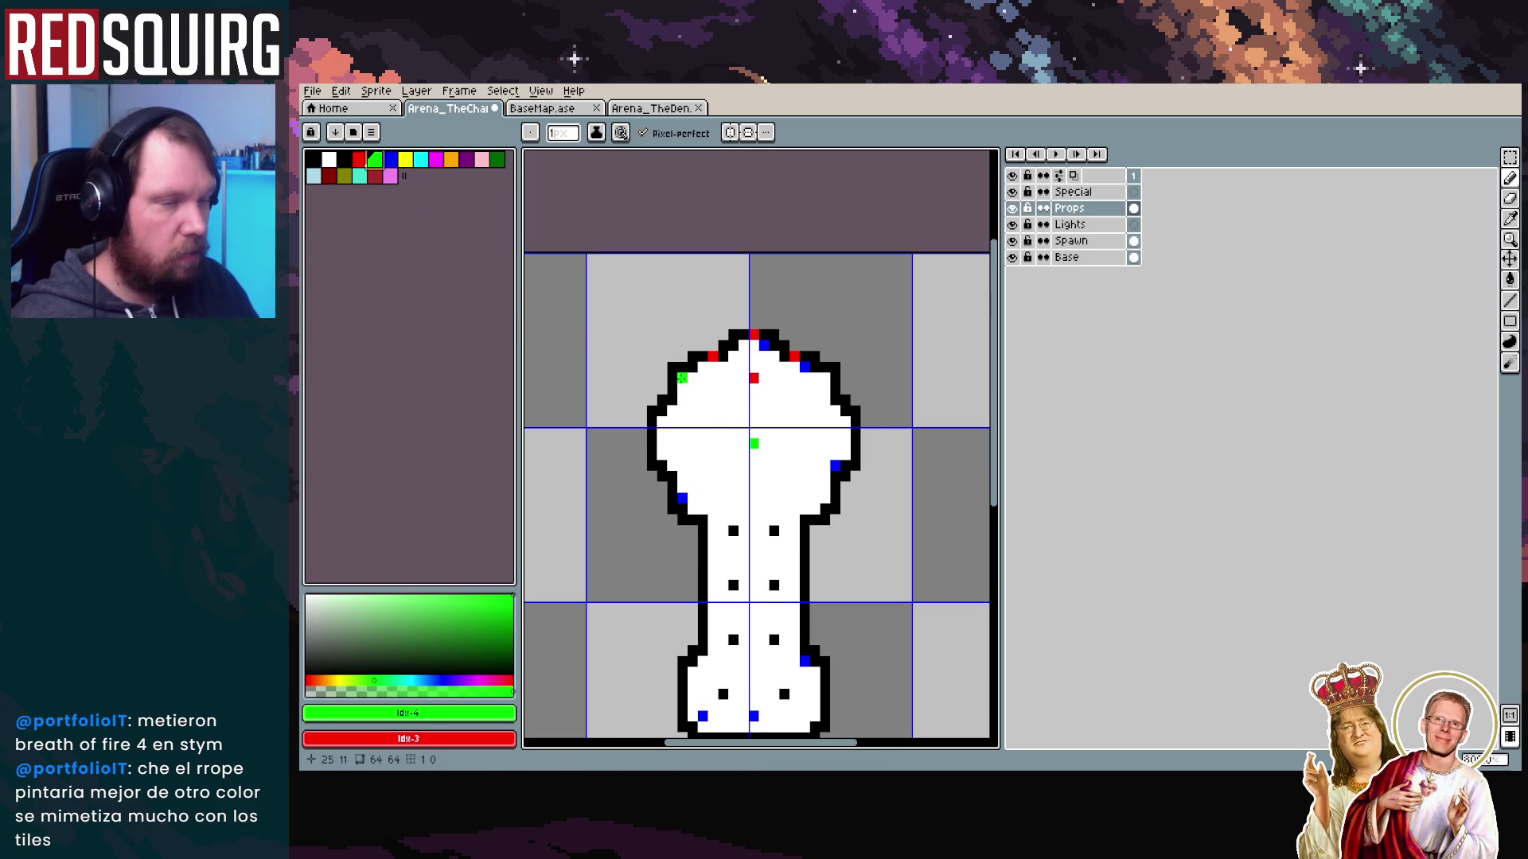
Paint green markers inside the head's left side and along the lower room's left wall
{"action": "scroll", "coordinate": [712, 445], "scroll_direction": "up", "scroll_amount": 2}
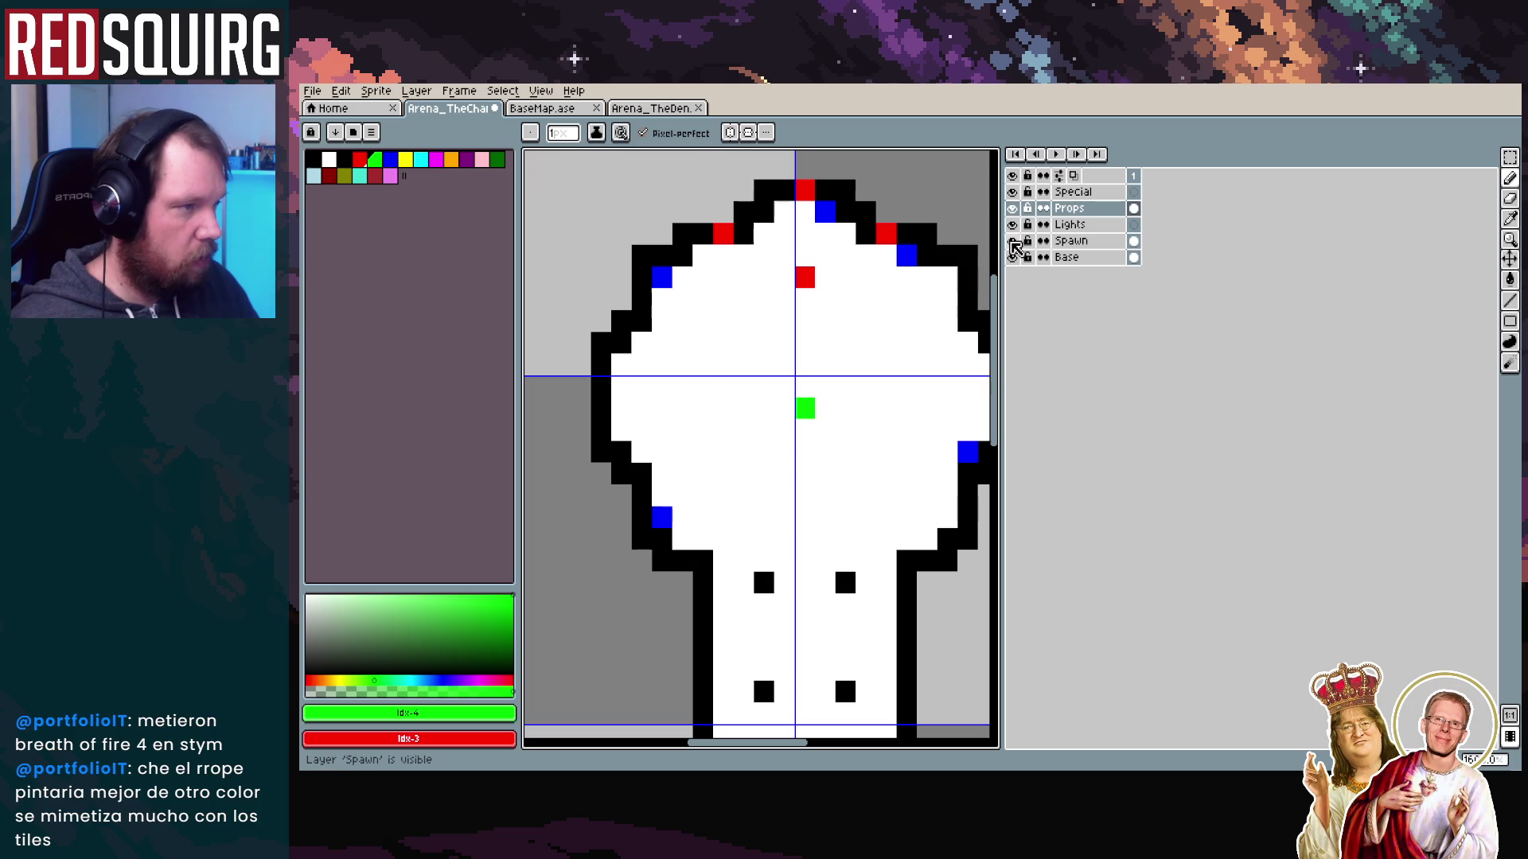
{"action": "left_click", "coordinate": [721, 386]}
{"action": "scroll", "coordinate": [721, 386], "scroll_direction": "down", "scroll_amount": 1}
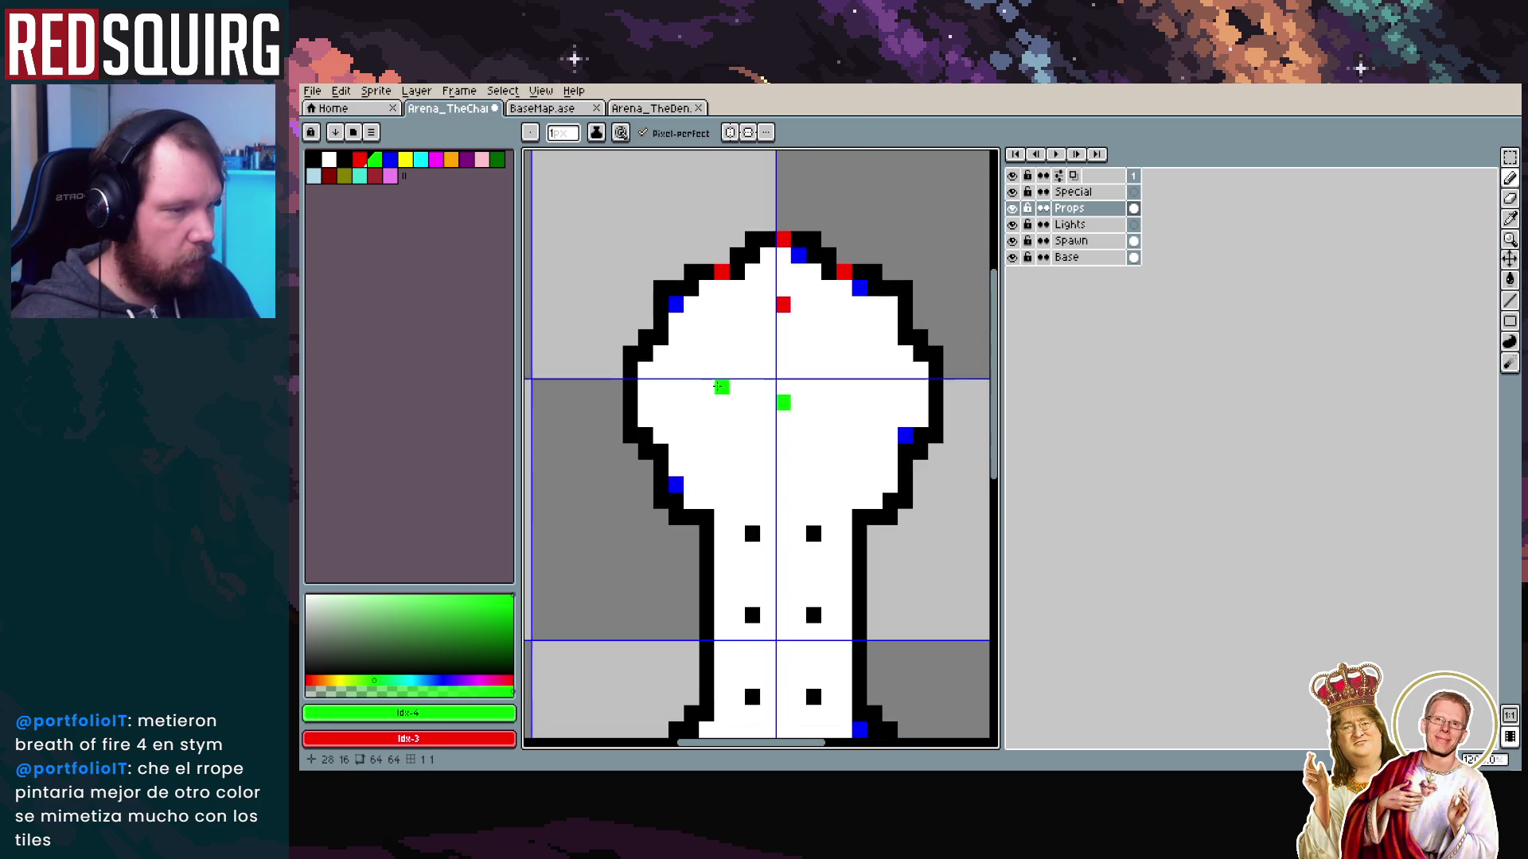
{"action": "scroll", "coordinate": [716, 445], "scroll_direction": "down", "scroll_amount": 4}
{"action": "left_click_drag", "start_coordinate": [636, 476], "coordinate": [633, 461]}
{"action": "left_click", "coordinate": [651, 443]}
{"action": "left_click", "coordinate": [651, 476]}
{"action": "left_click", "coordinate": [667, 460]}
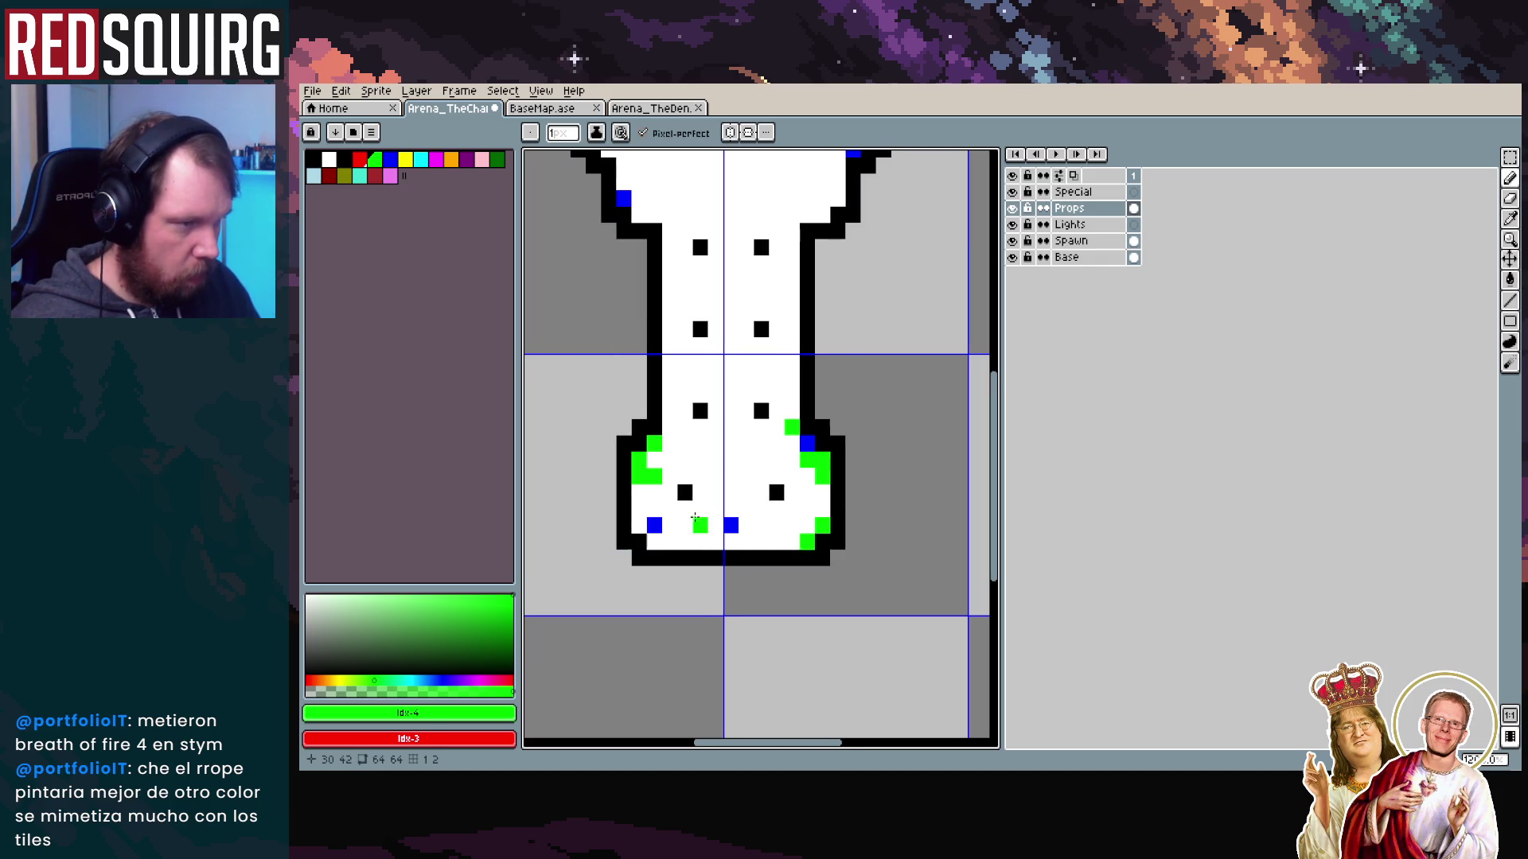
Add green markers at the lower room's bottom left and where the corridor meets the head
{"action": "left_click", "coordinate": [639, 525]}
{"action": "left_click", "coordinate": [639, 509]}
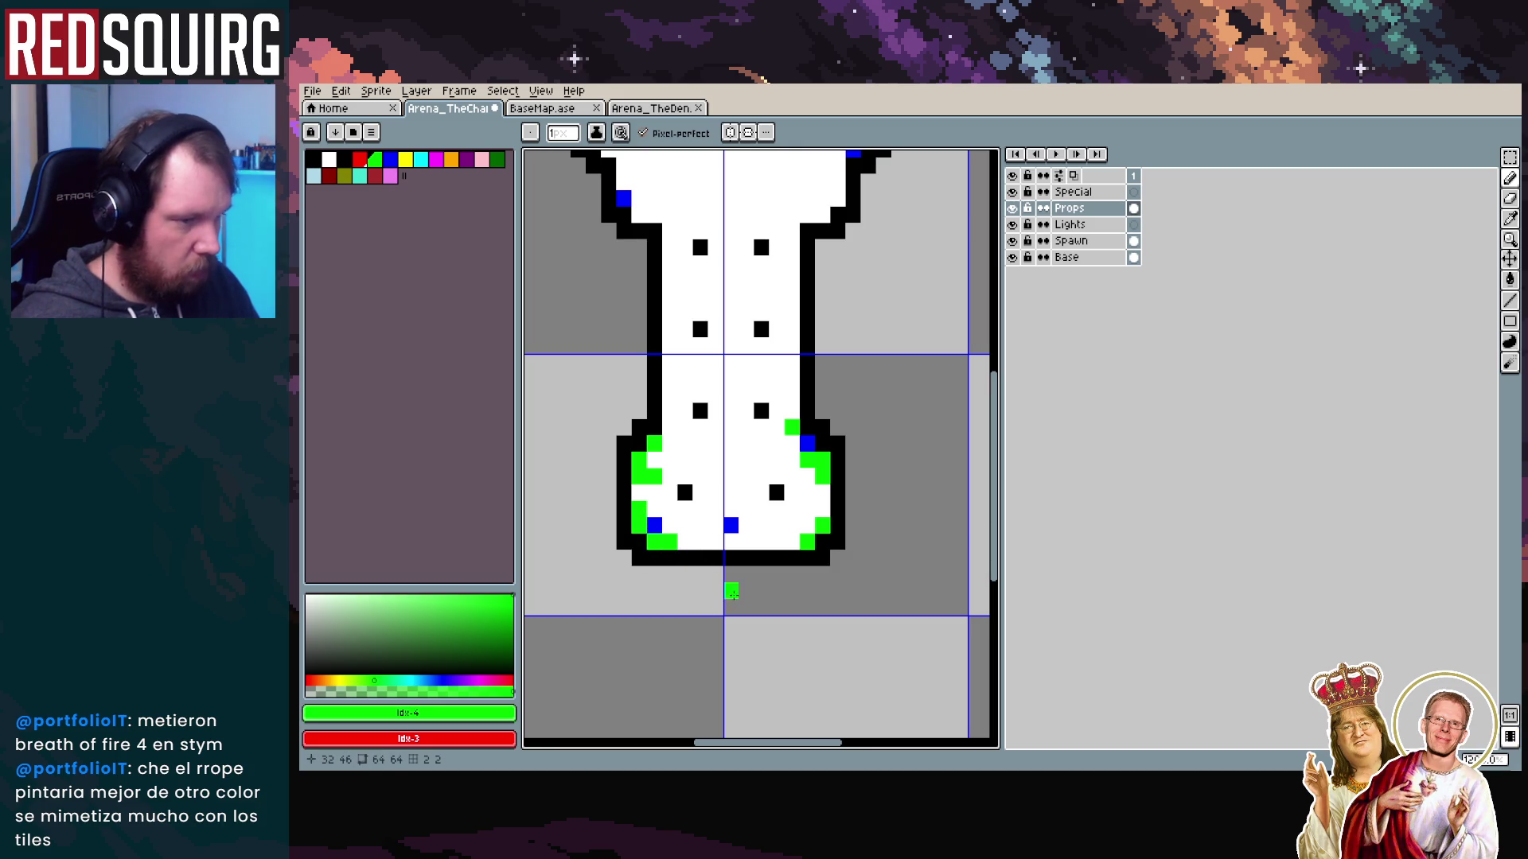
{"action": "key", "text": "ctrl+z"}
{"action": "key", "text": "ctrl+z"}
{"action": "left_click", "coordinate": [654, 542]}
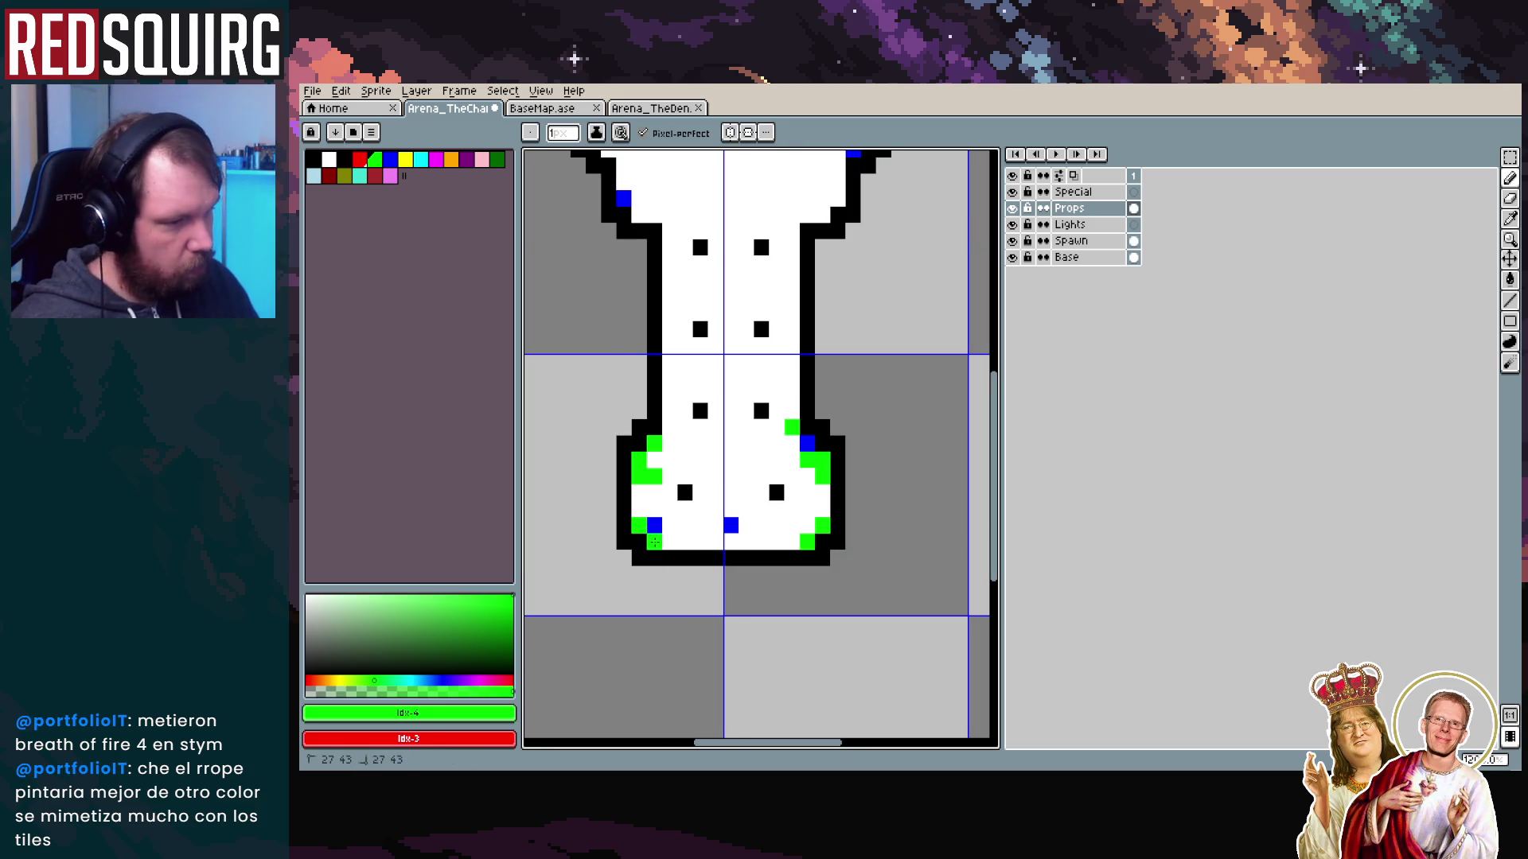
{"action": "scroll", "coordinate": [740, 466], "scroll_direction": "up", "scroll_amount": 5}
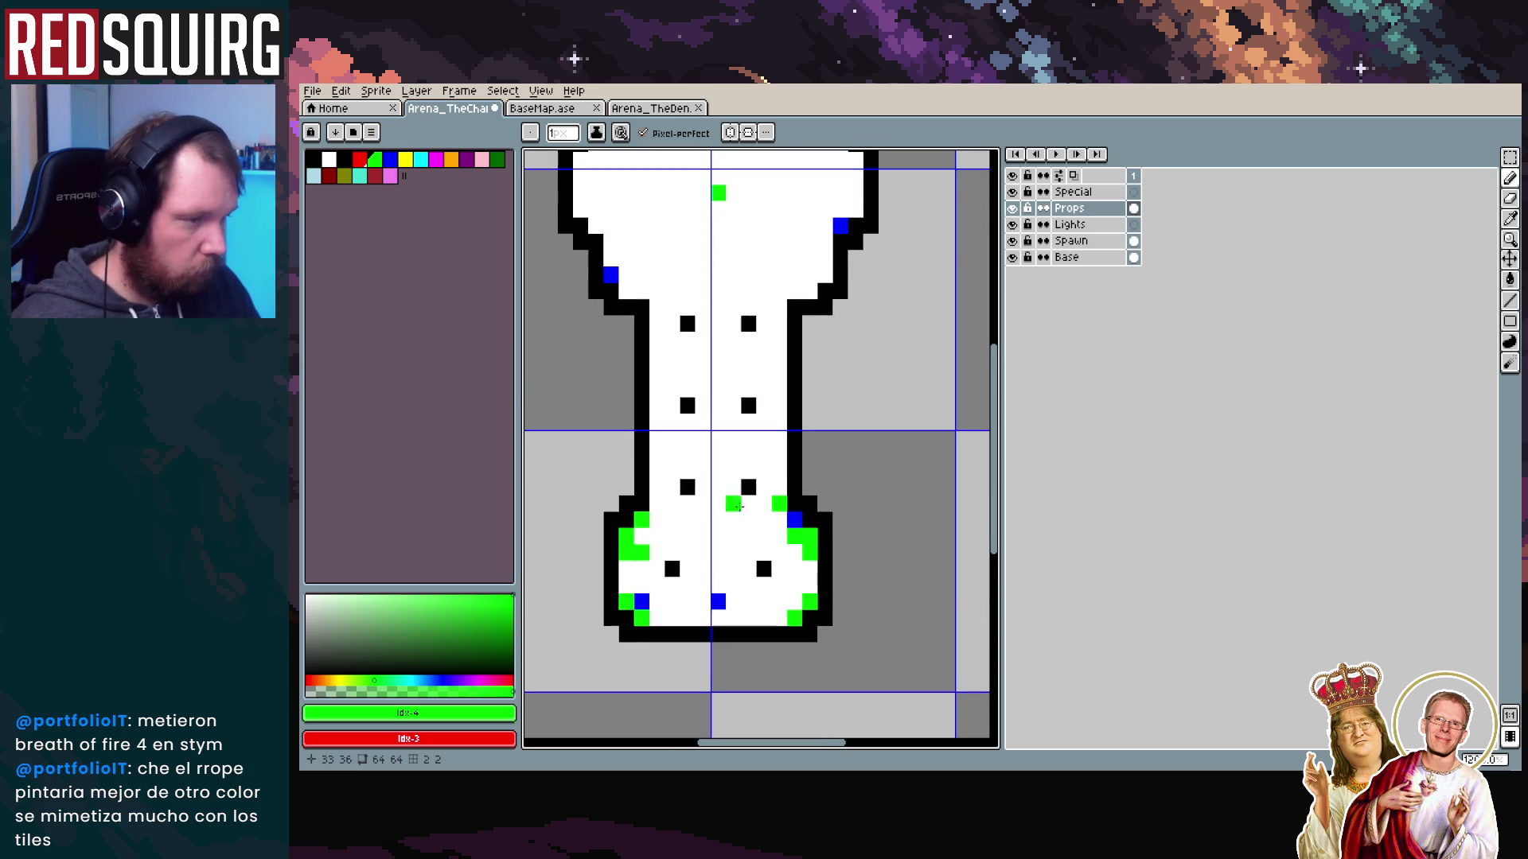
{"action": "left_click", "coordinate": [653, 402]}
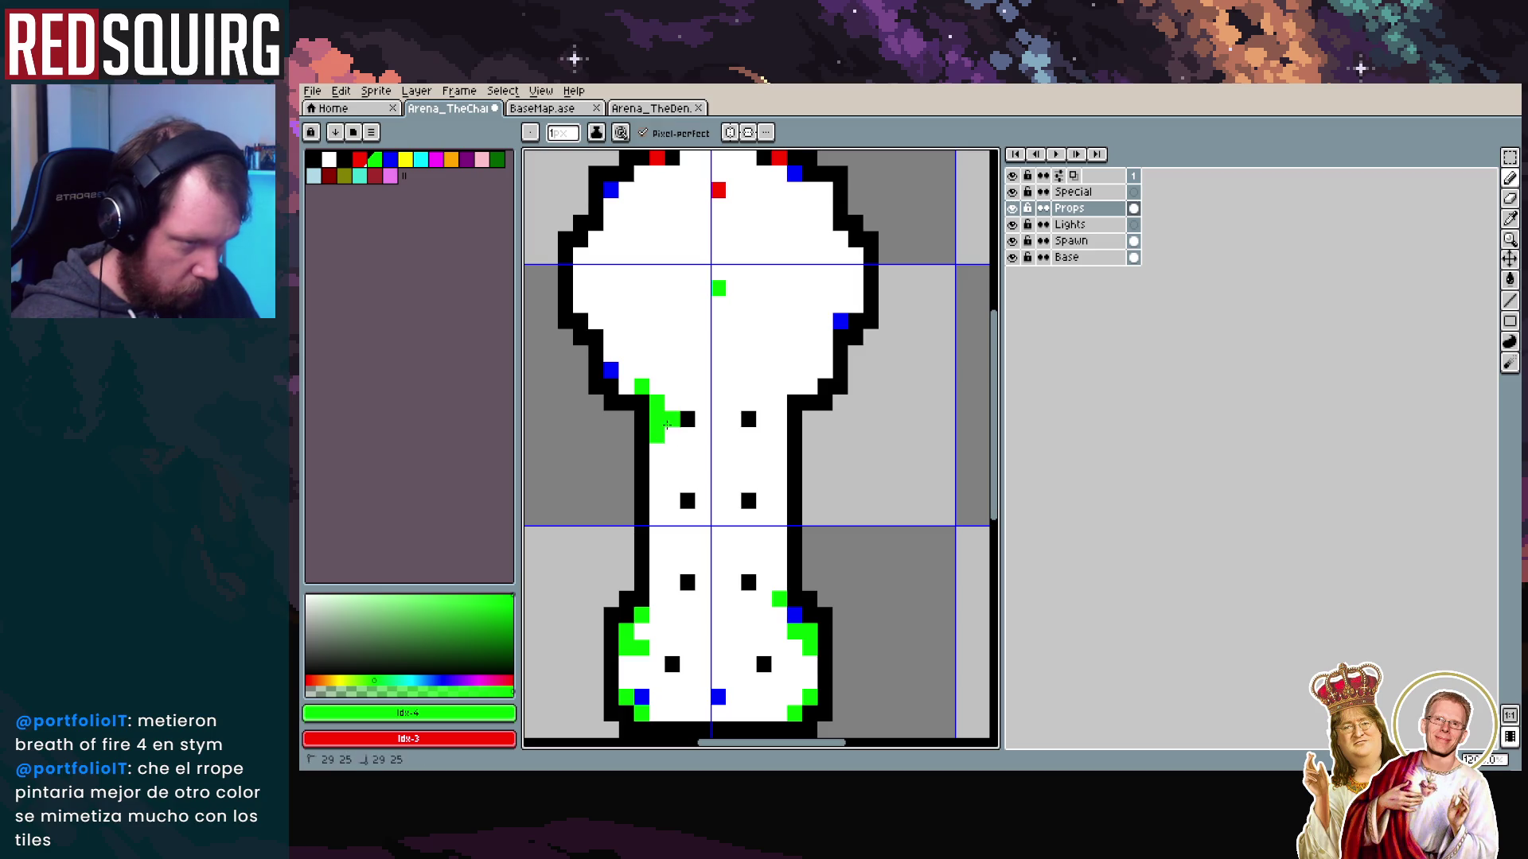
{"action": "scroll", "coordinate": [658, 440], "scroll_direction": "up", "scroll_amount": 2}
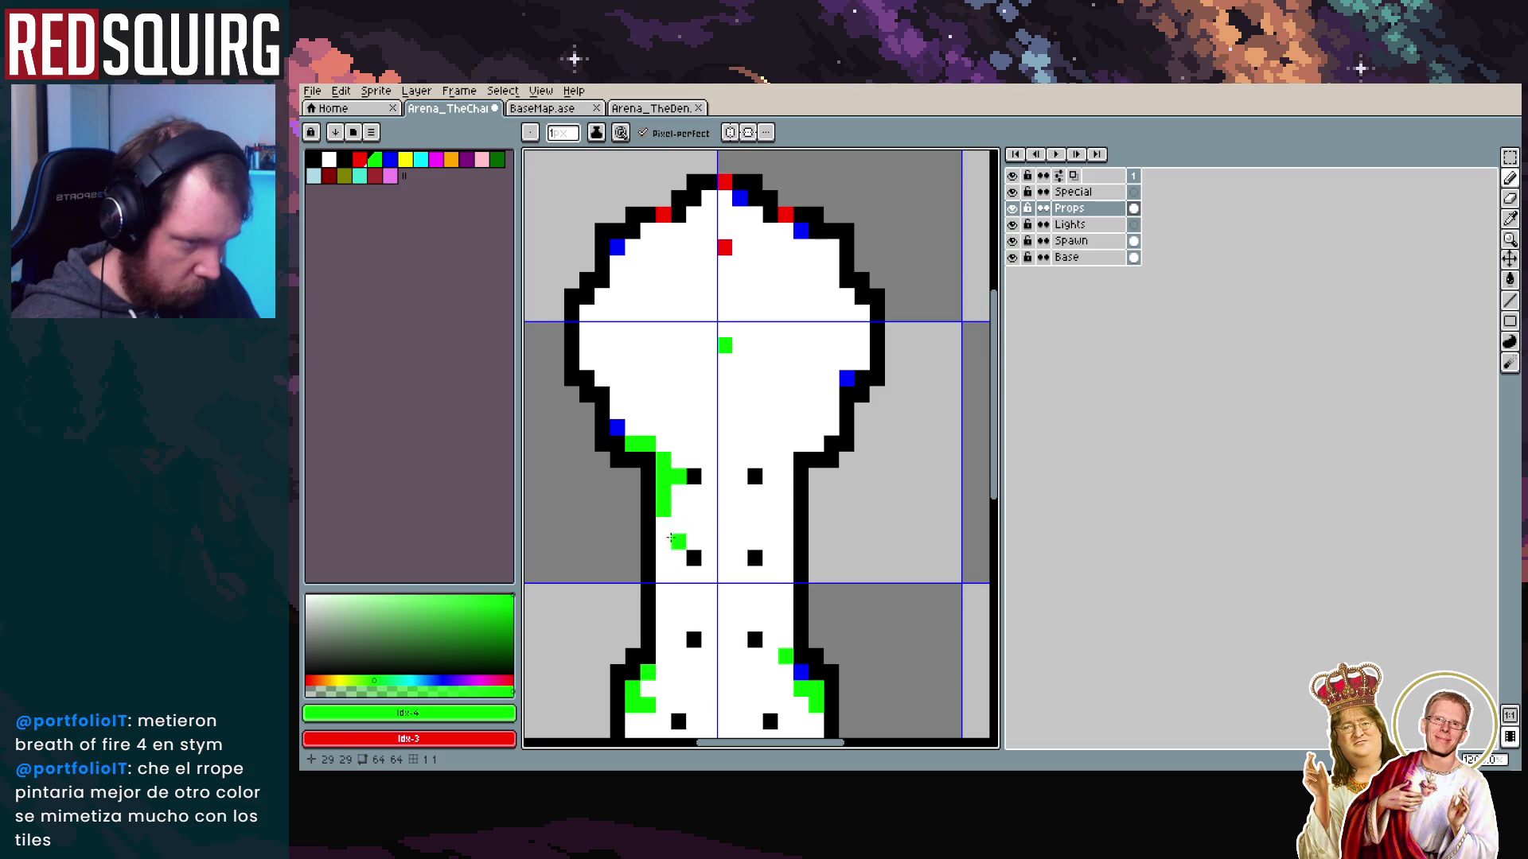
{"action": "scroll", "coordinate": [768, 531], "scroll_direction": "up", "scroll_amount": 2}
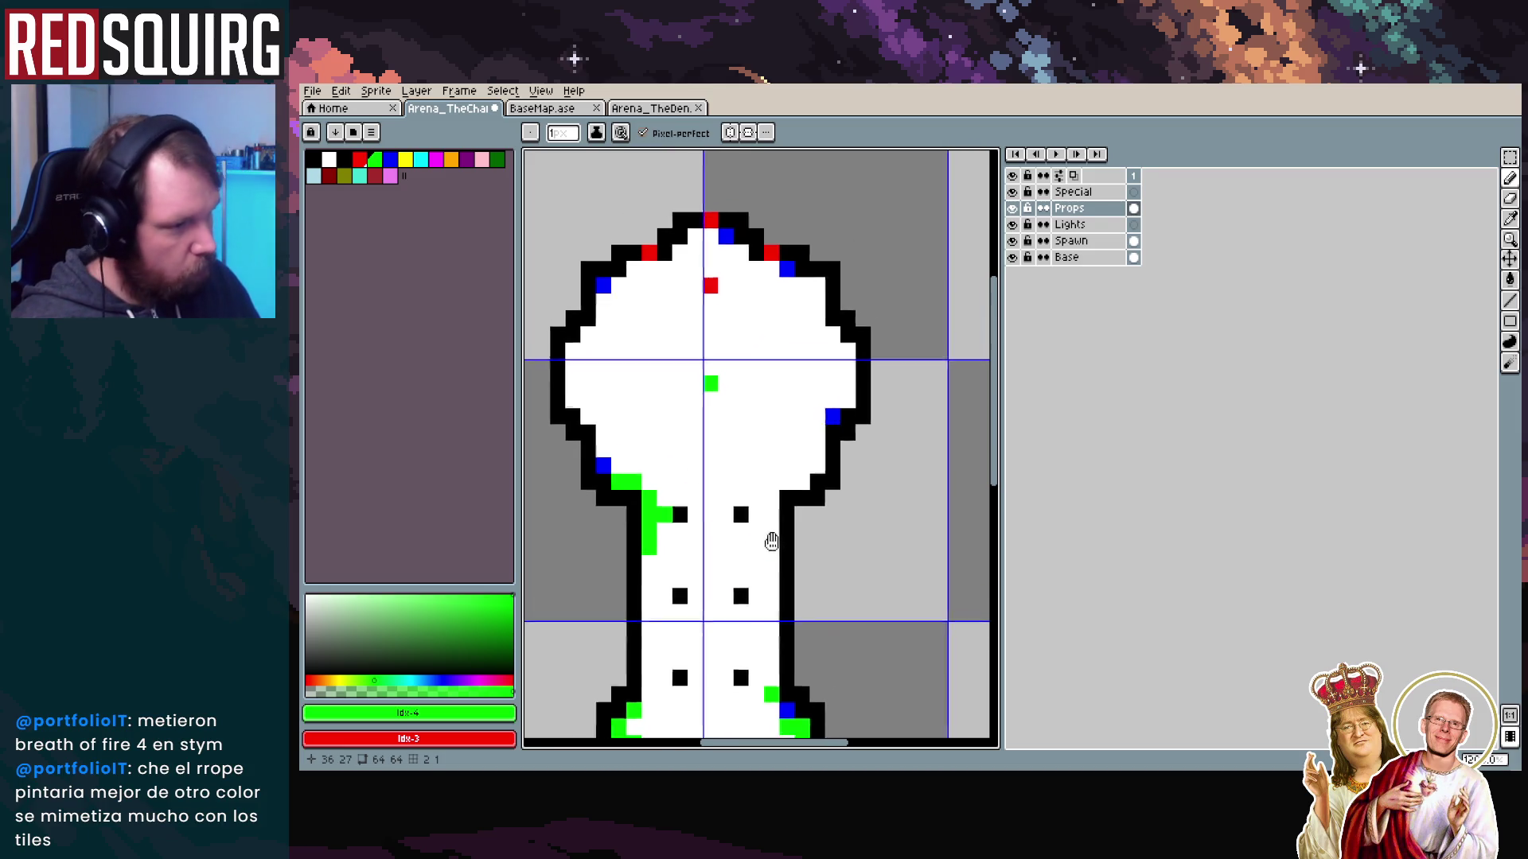
{"action": "scroll", "coordinate": [771, 582], "scroll_direction": "down", "scroll_amount": 2}
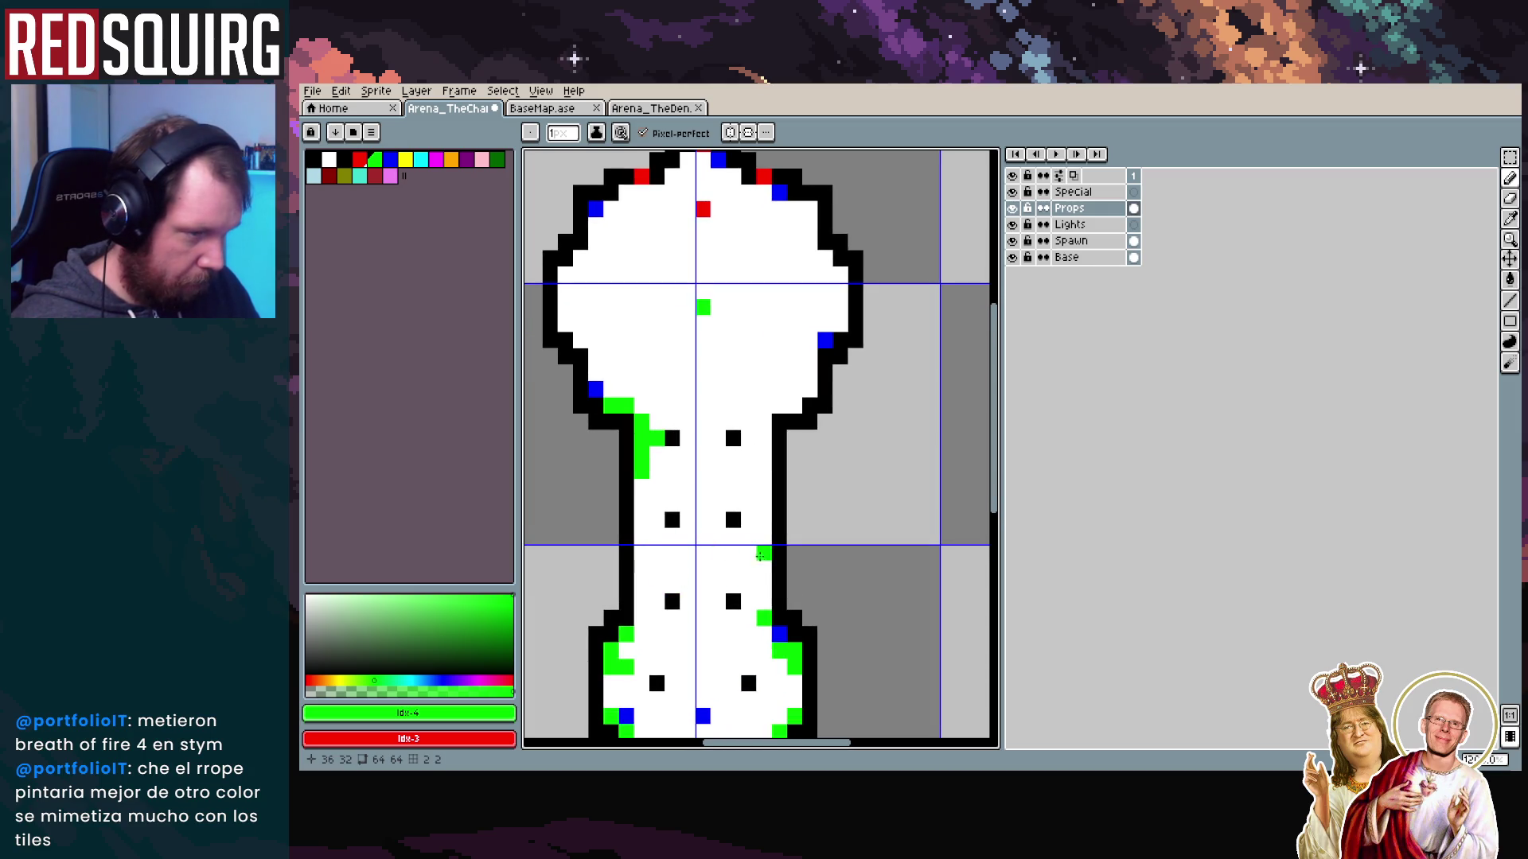
Paint green prop markers along the corridor's right wall, briefly trying the eraser before returning to the pencil
{"action": "left_click_drag", "start_coordinate": [764, 514], "coordinate": [754, 519]}
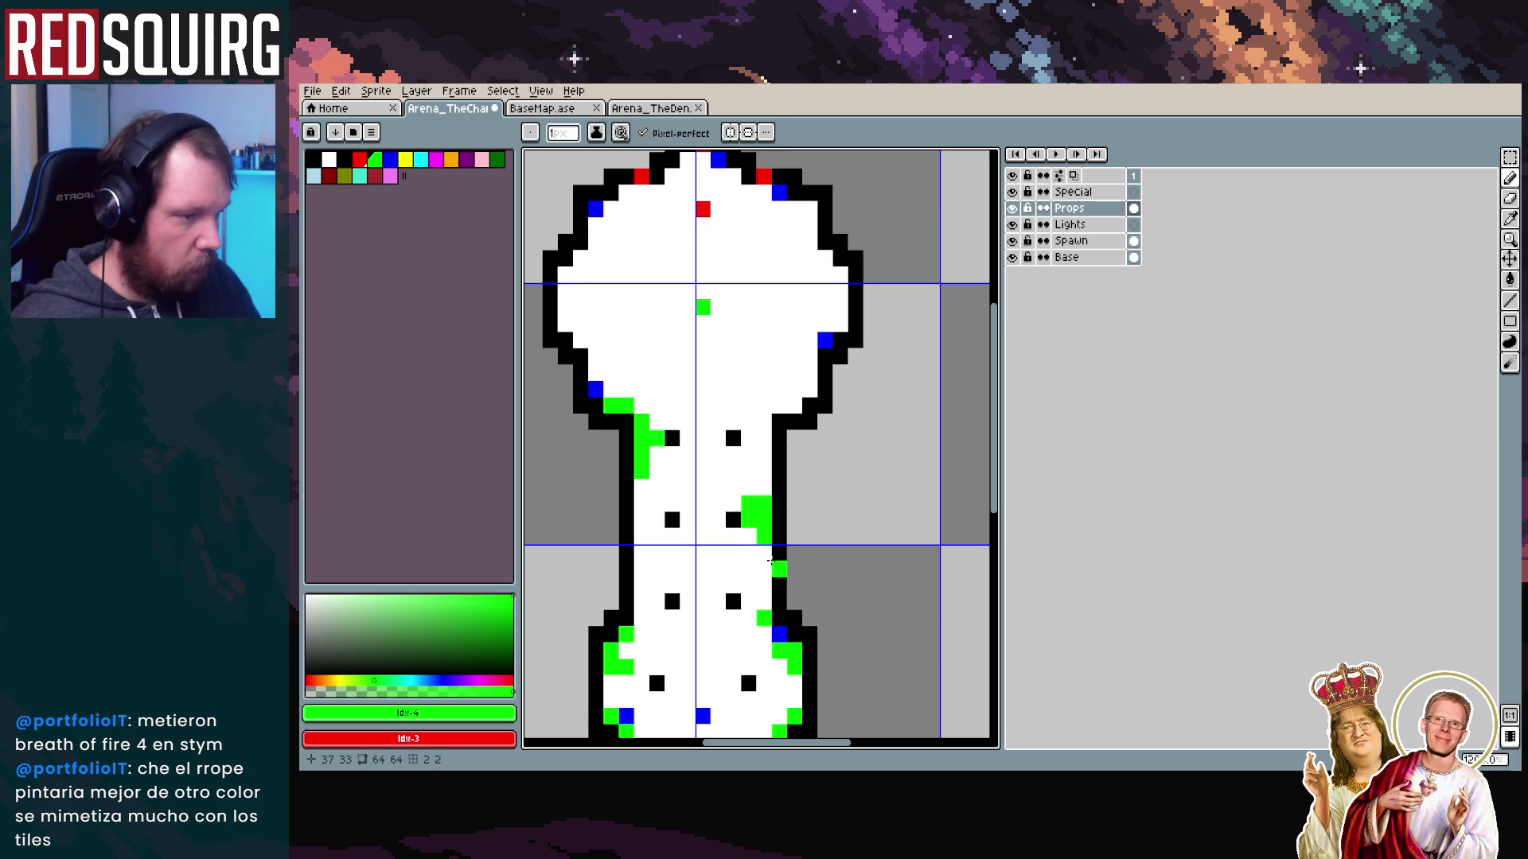
{"action": "key", "text": "e"}
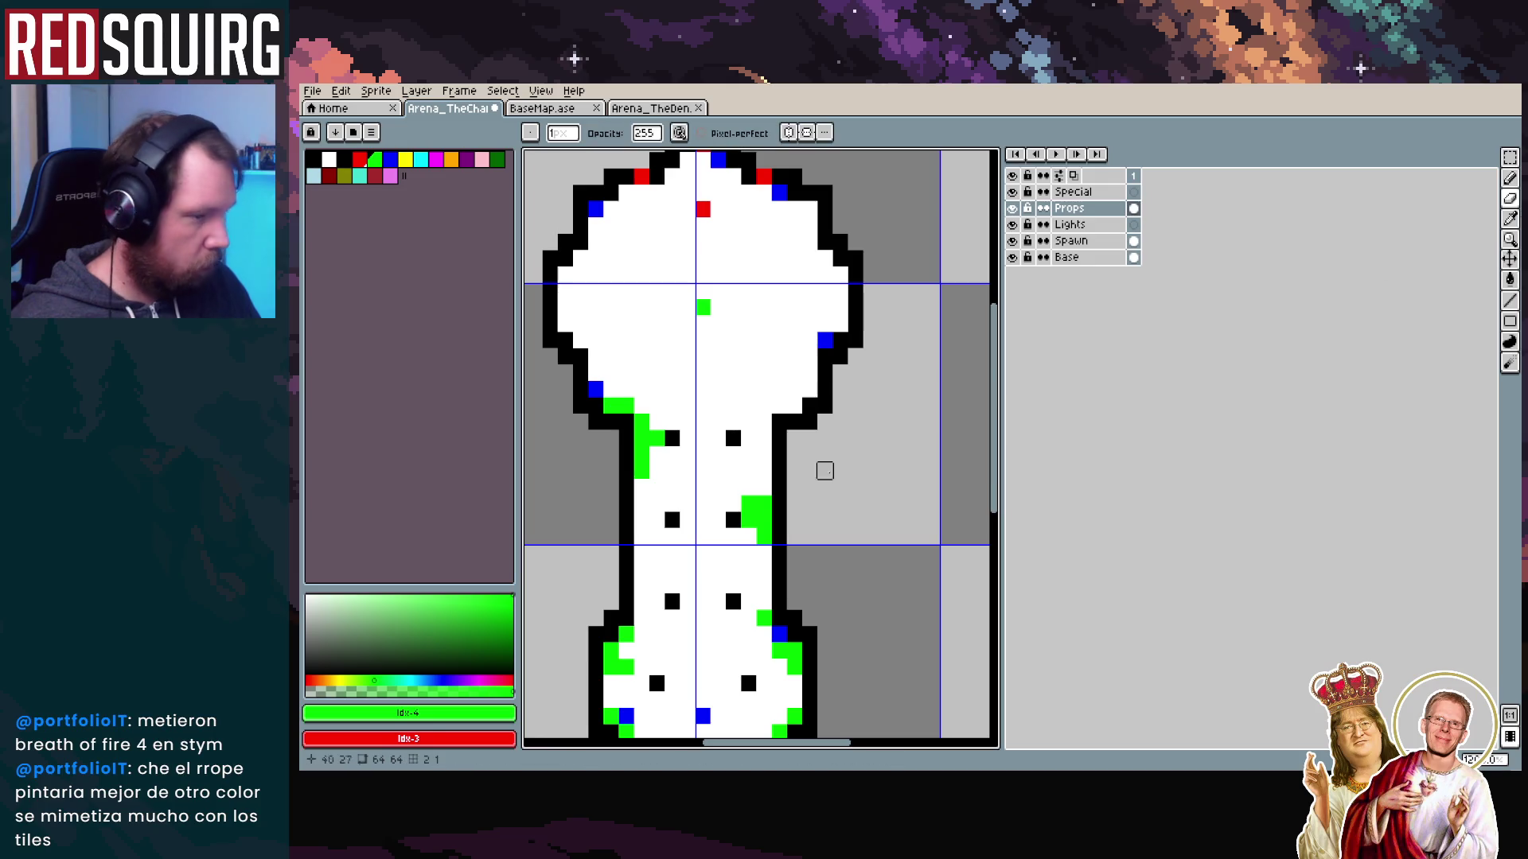
{"action": "left_click", "coordinate": [1509, 179]}
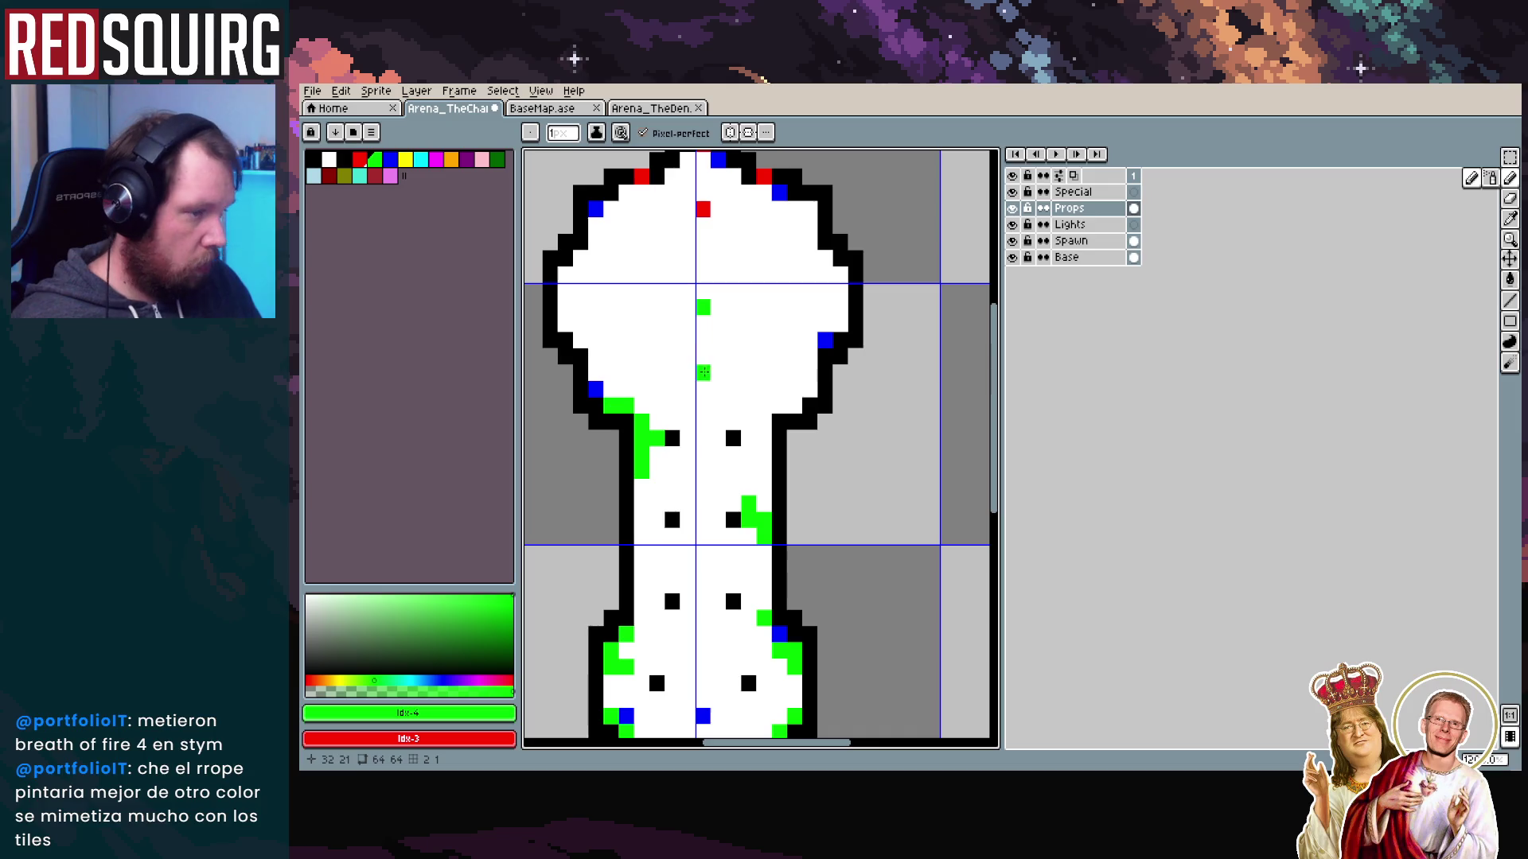
{"action": "left_click_drag", "start_coordinate": [734, 324], "coordinate": [730, 386]}
{"action": "scroll", "coordinate": [699, 563], "scroll_direction": "down", "scroll_amount": 4}
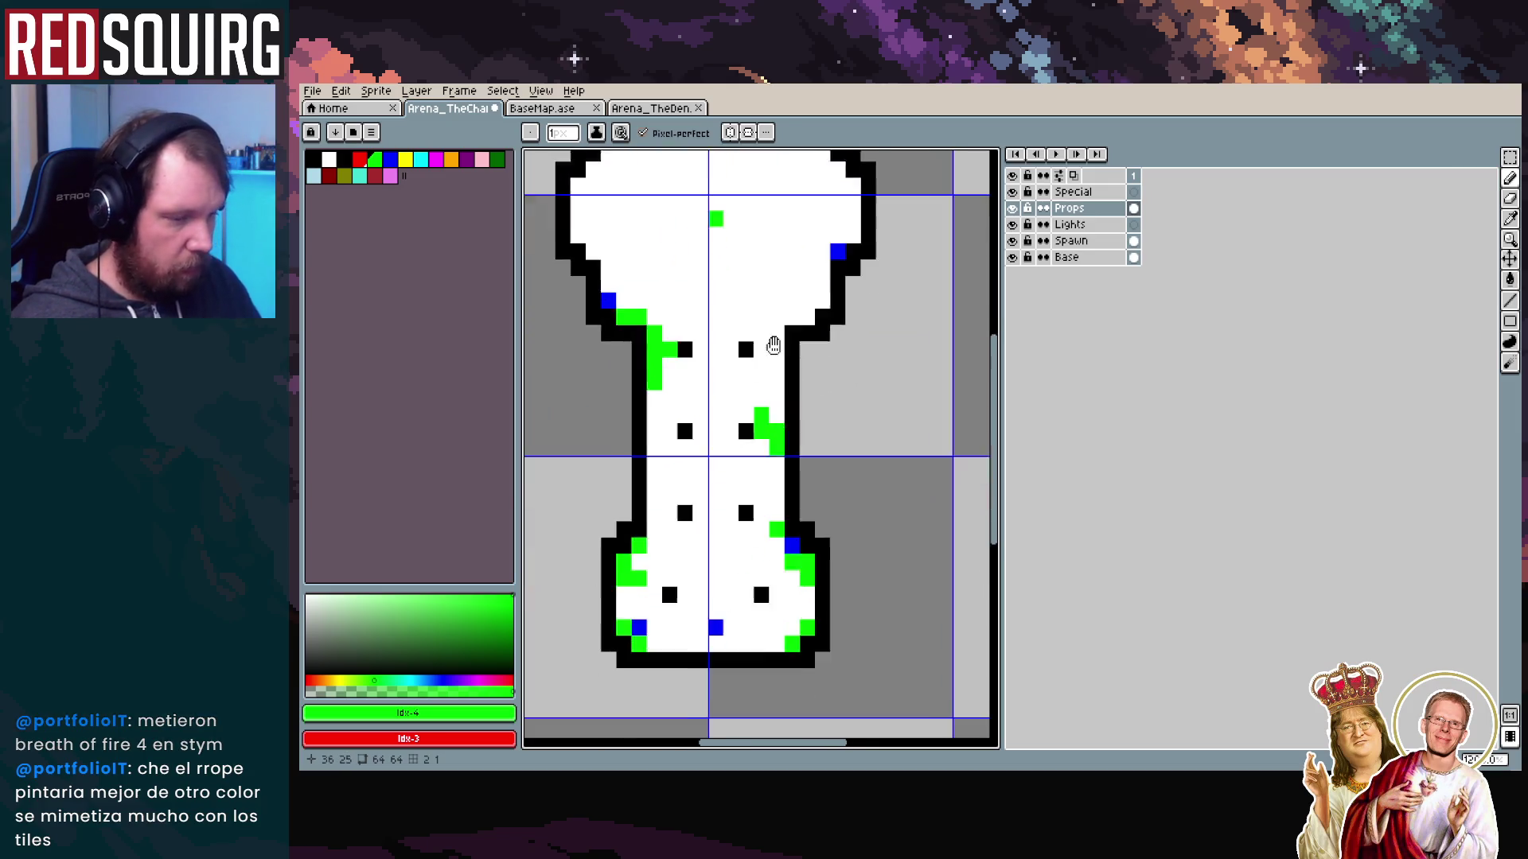
{"action": "scroll", "coordinate": [733, 438], "scroll_direction": "up", "scroll_amount": 6}
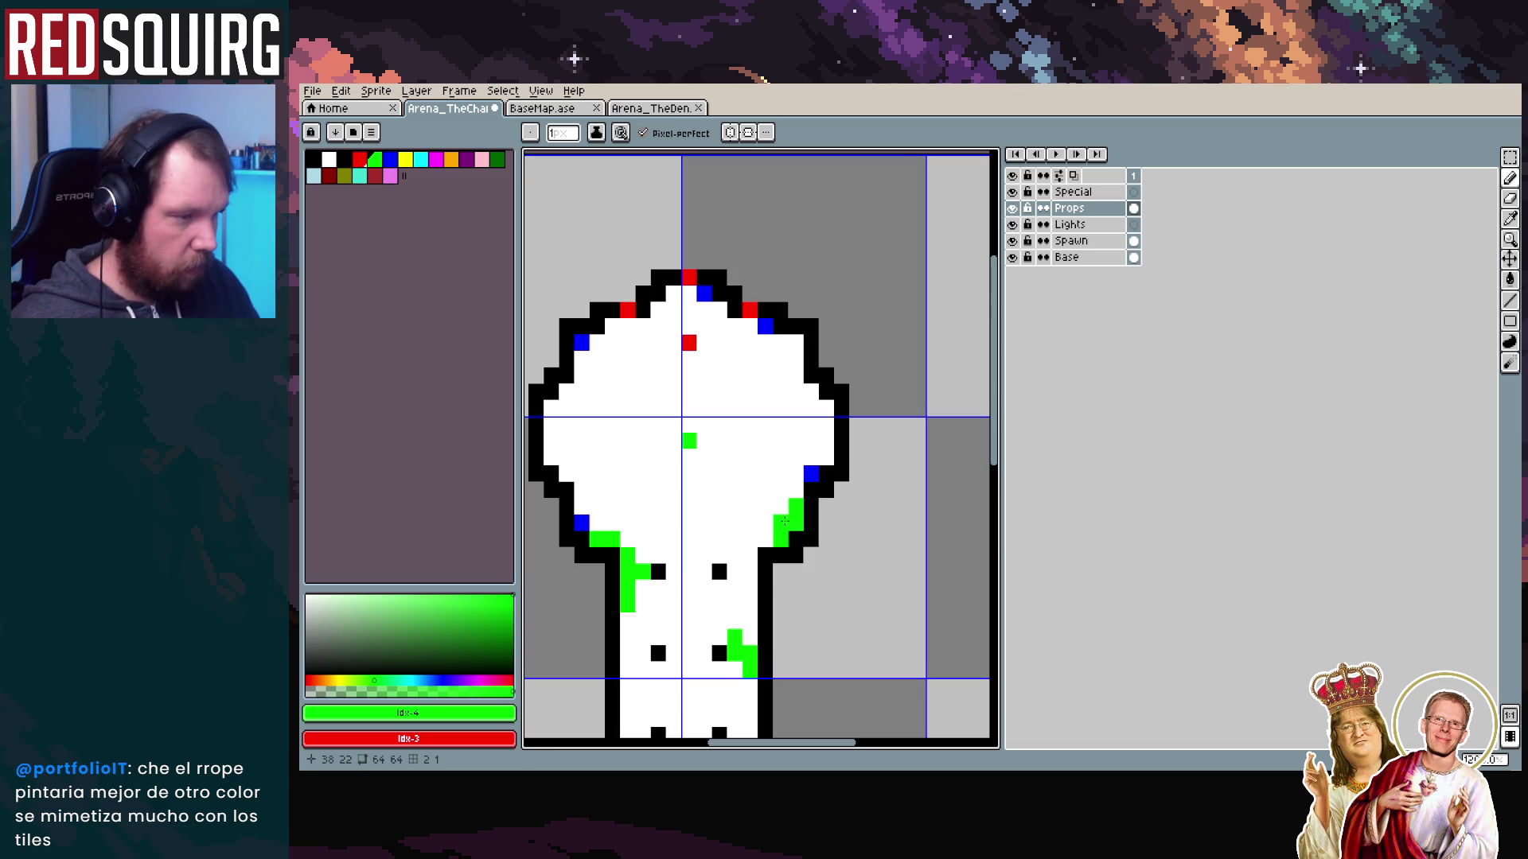
{"action": "scroll", "coordinate": [843, 525], "scroll_direction": "up", "scroll_amount": 2}
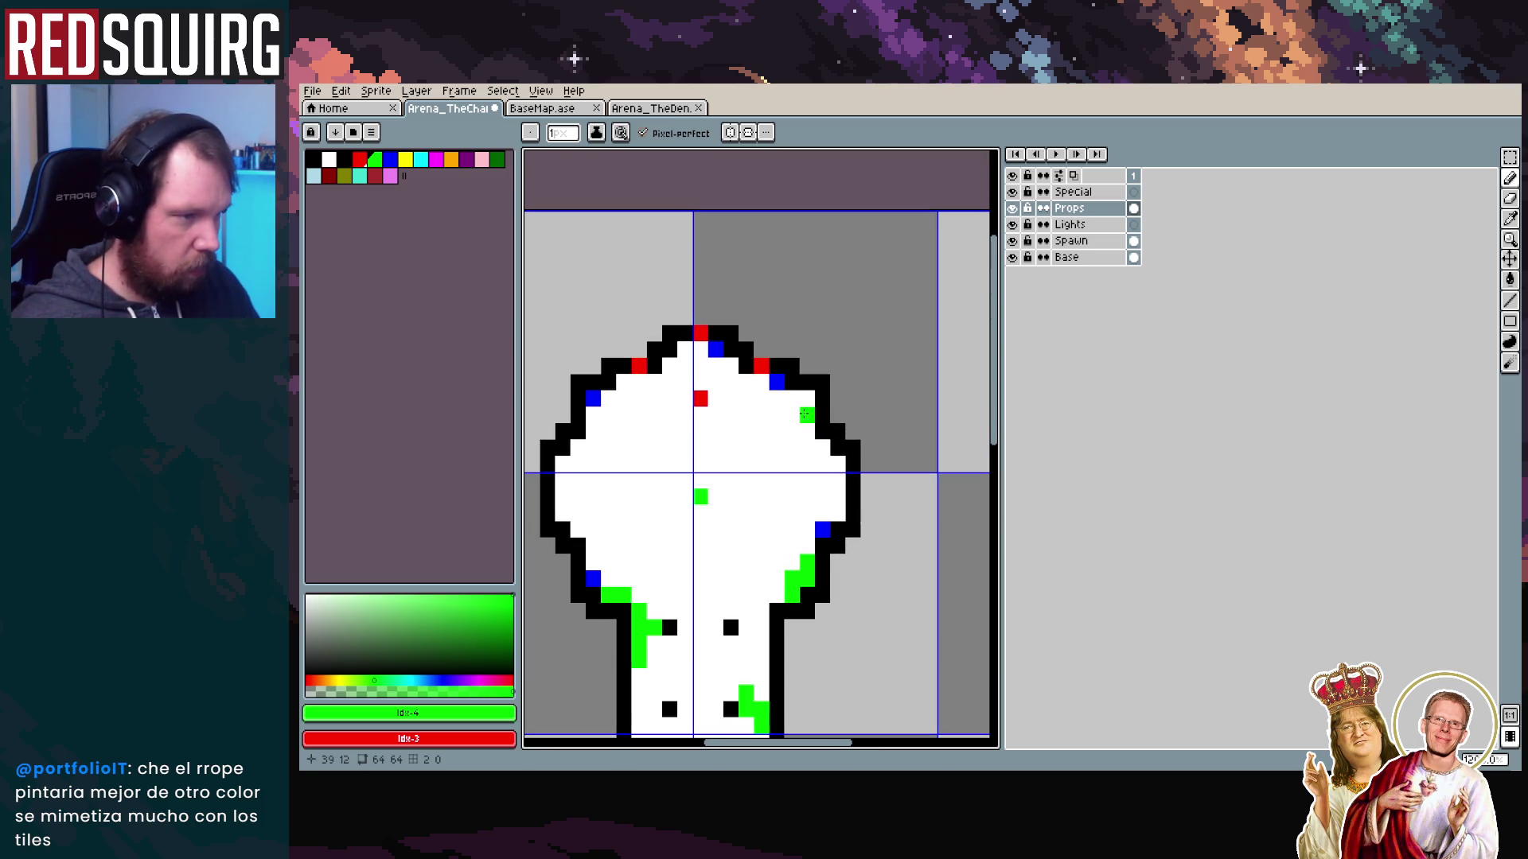
Place green prop markers in the head's upper right, on the right edge and along the left wall
{"action": "left_click", "coordinate": [806, 413]}
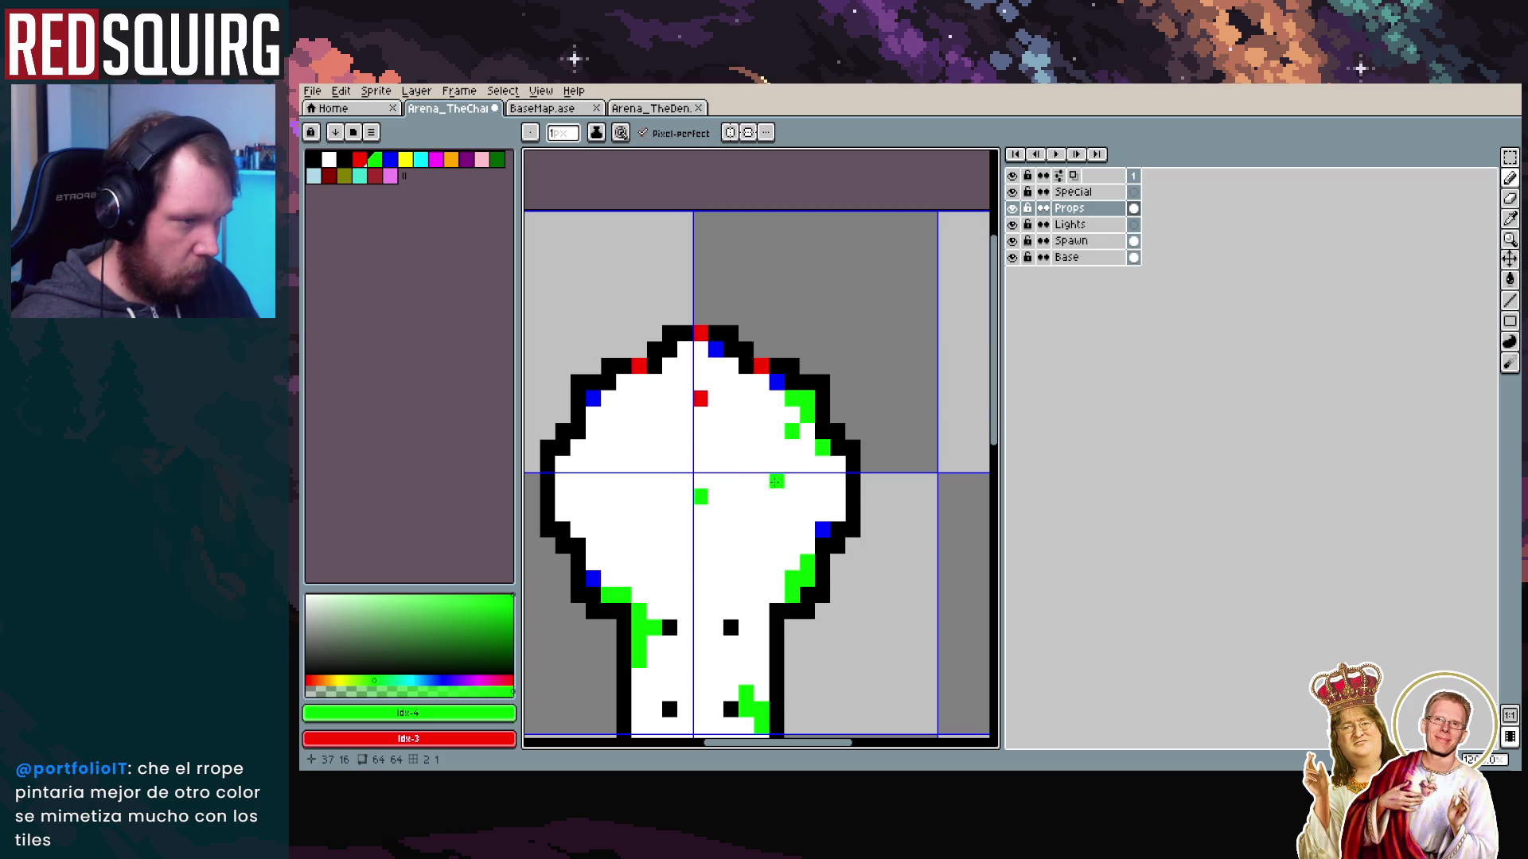
{"action": "left_click_drag", "start_coordinate": [625, 449], "coordinate": [757, 435]}
{"action": "left_click", "coordinate": [959, 452]}
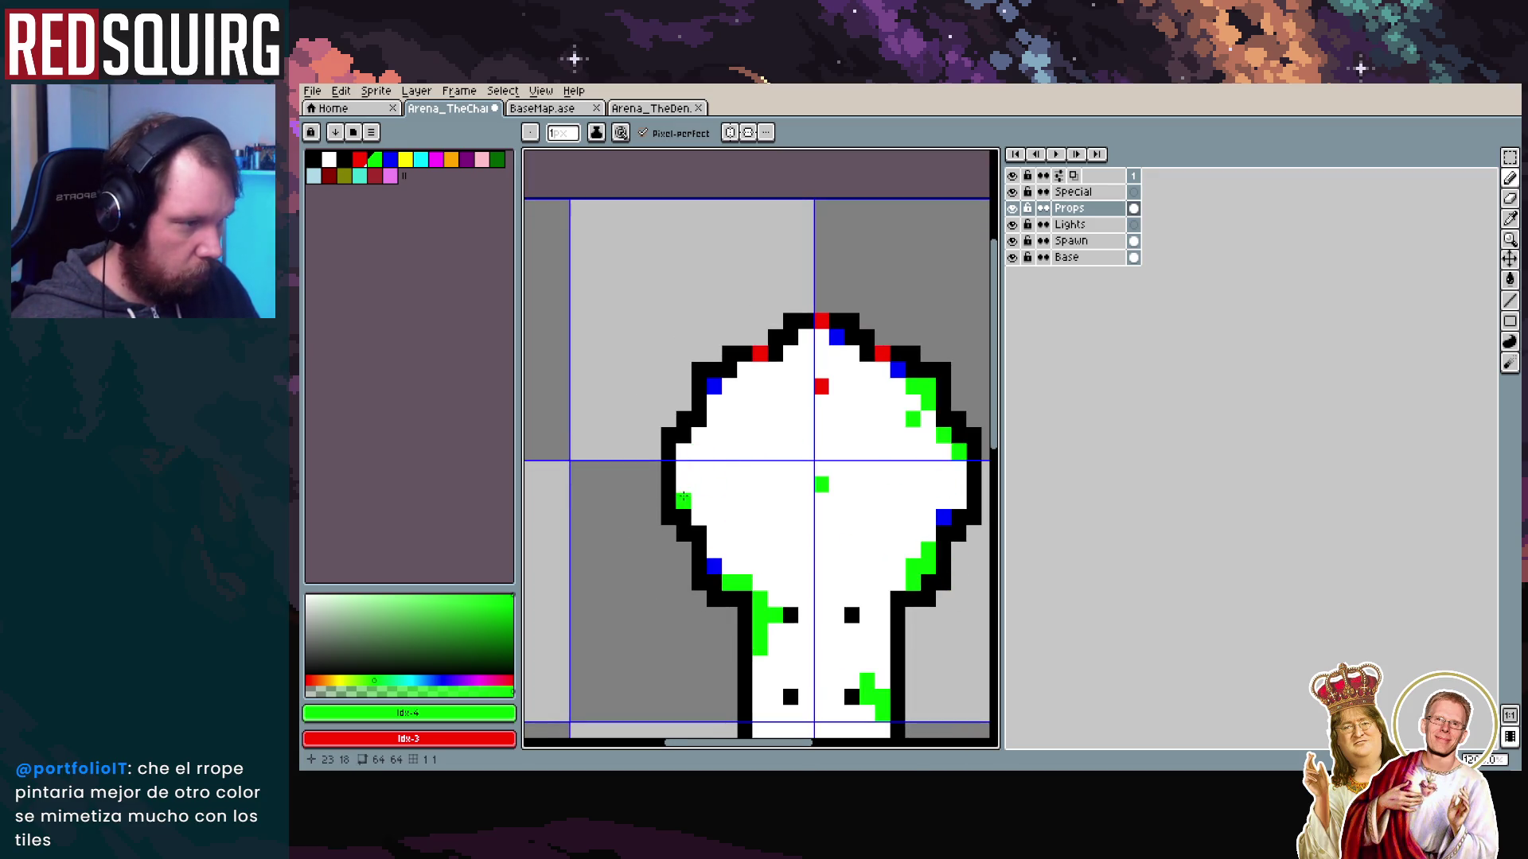
{"action": "left_click", "coordinate": [699, 483]}
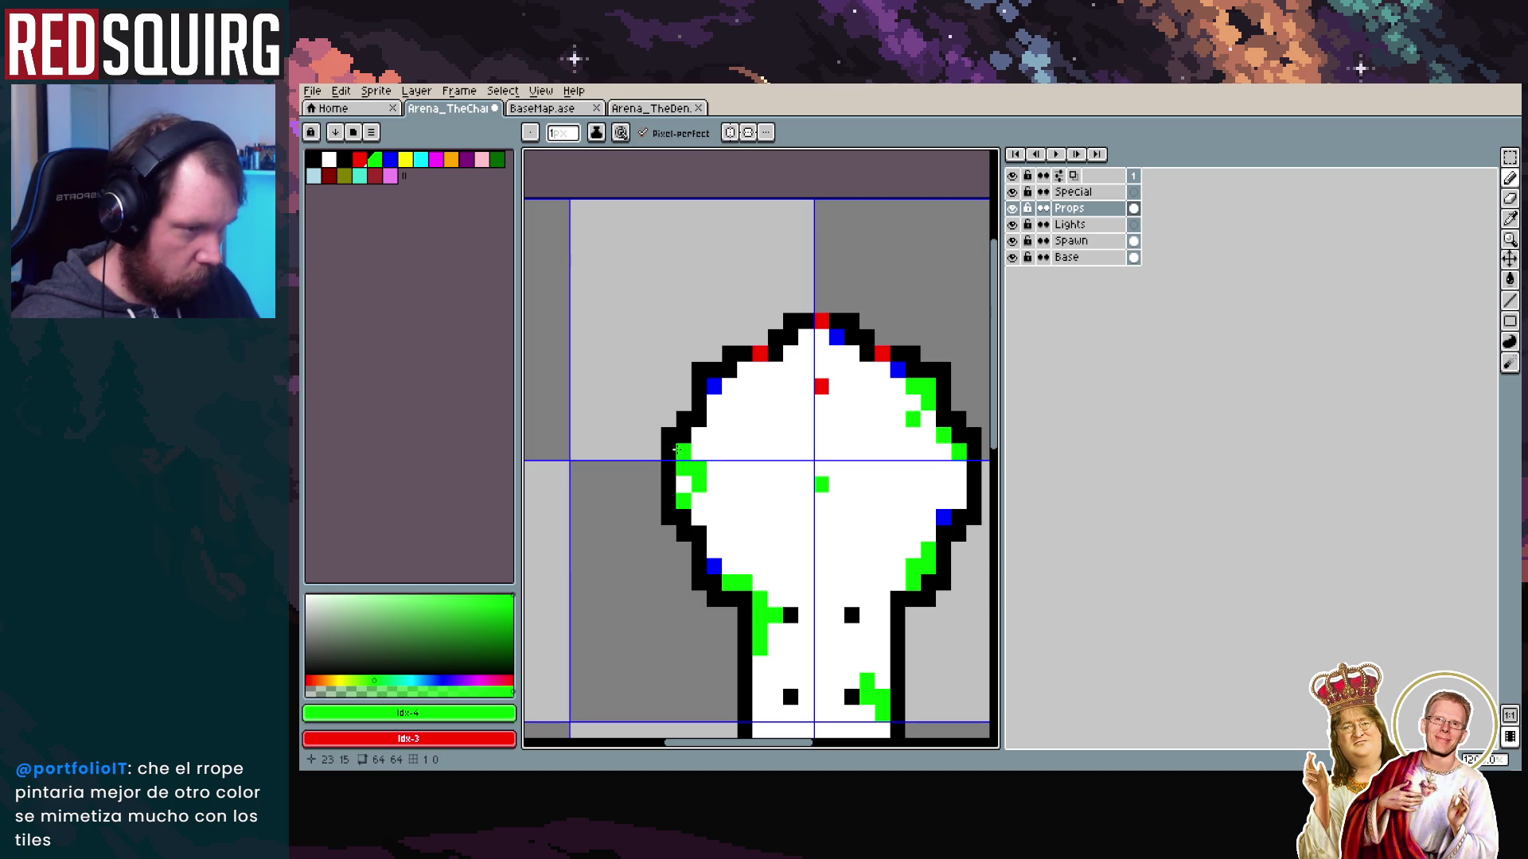
{"action": "scroll", "coordinate": [696, 465], "scroll_direction": "down", "scroll_amount": 2}
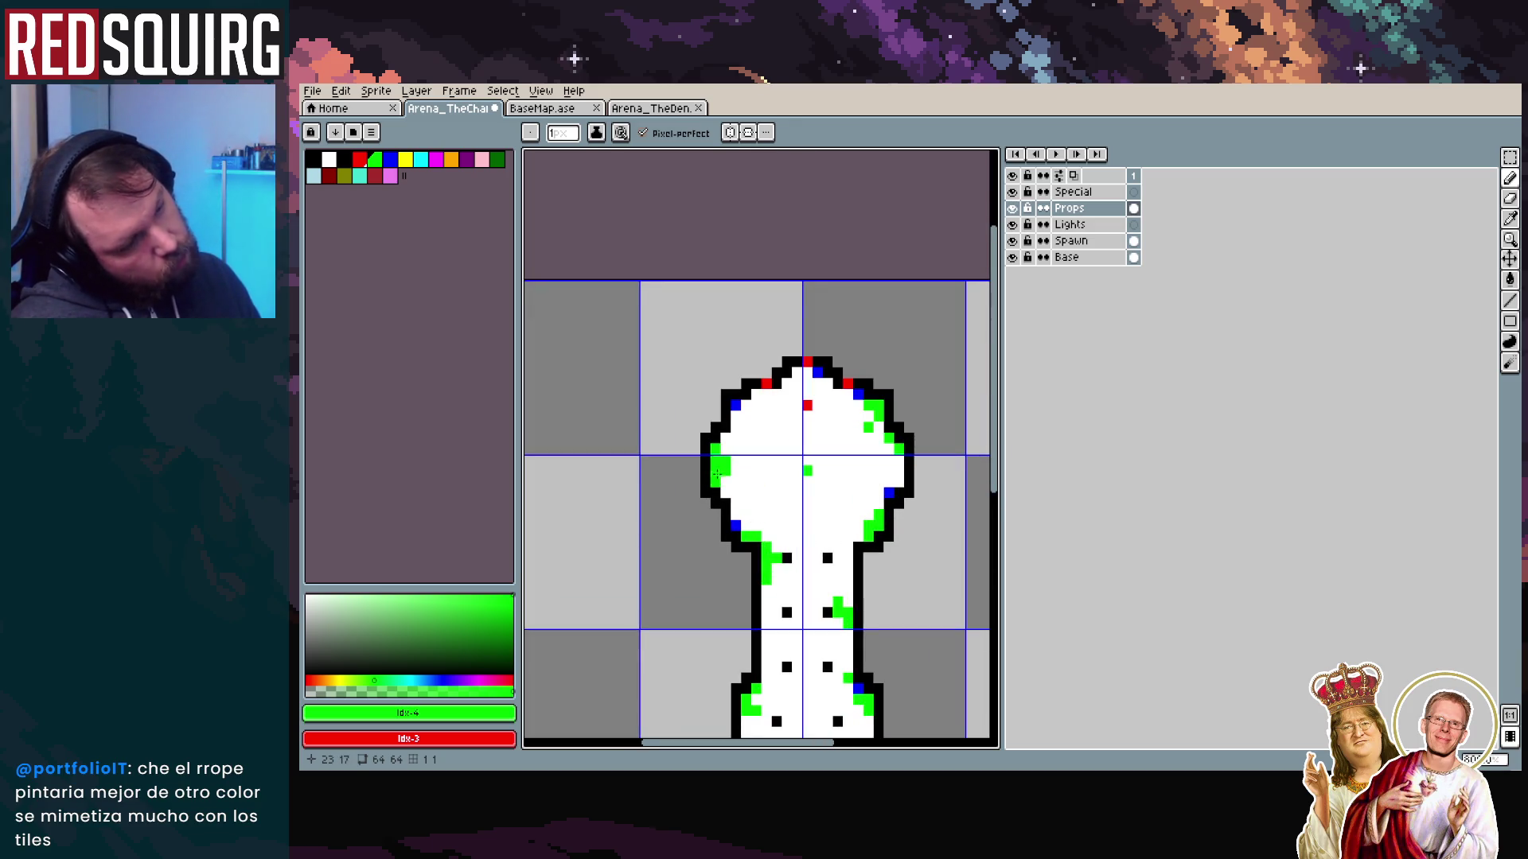
{"action": "left_click", "coordinate": [737, 483]}
{"action": "scroll", "coordinate": [783, 476], "scroll_direction": "up", "scroll_amount": 2}
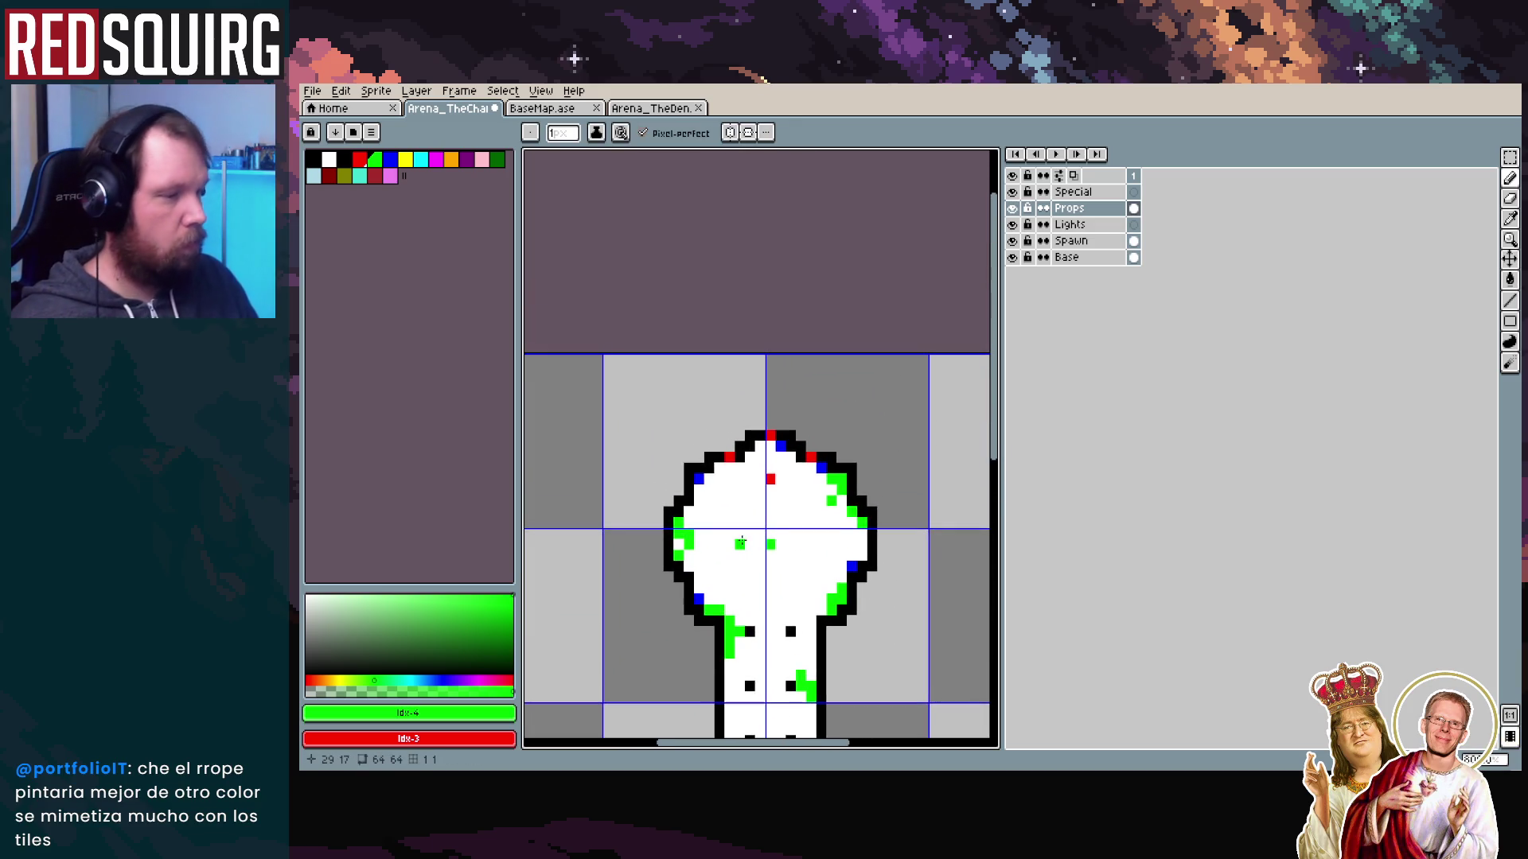
{"action": "scroll", "coordinate": [734, 440], "scroll_direction": "right", "scroll_amount": 2}
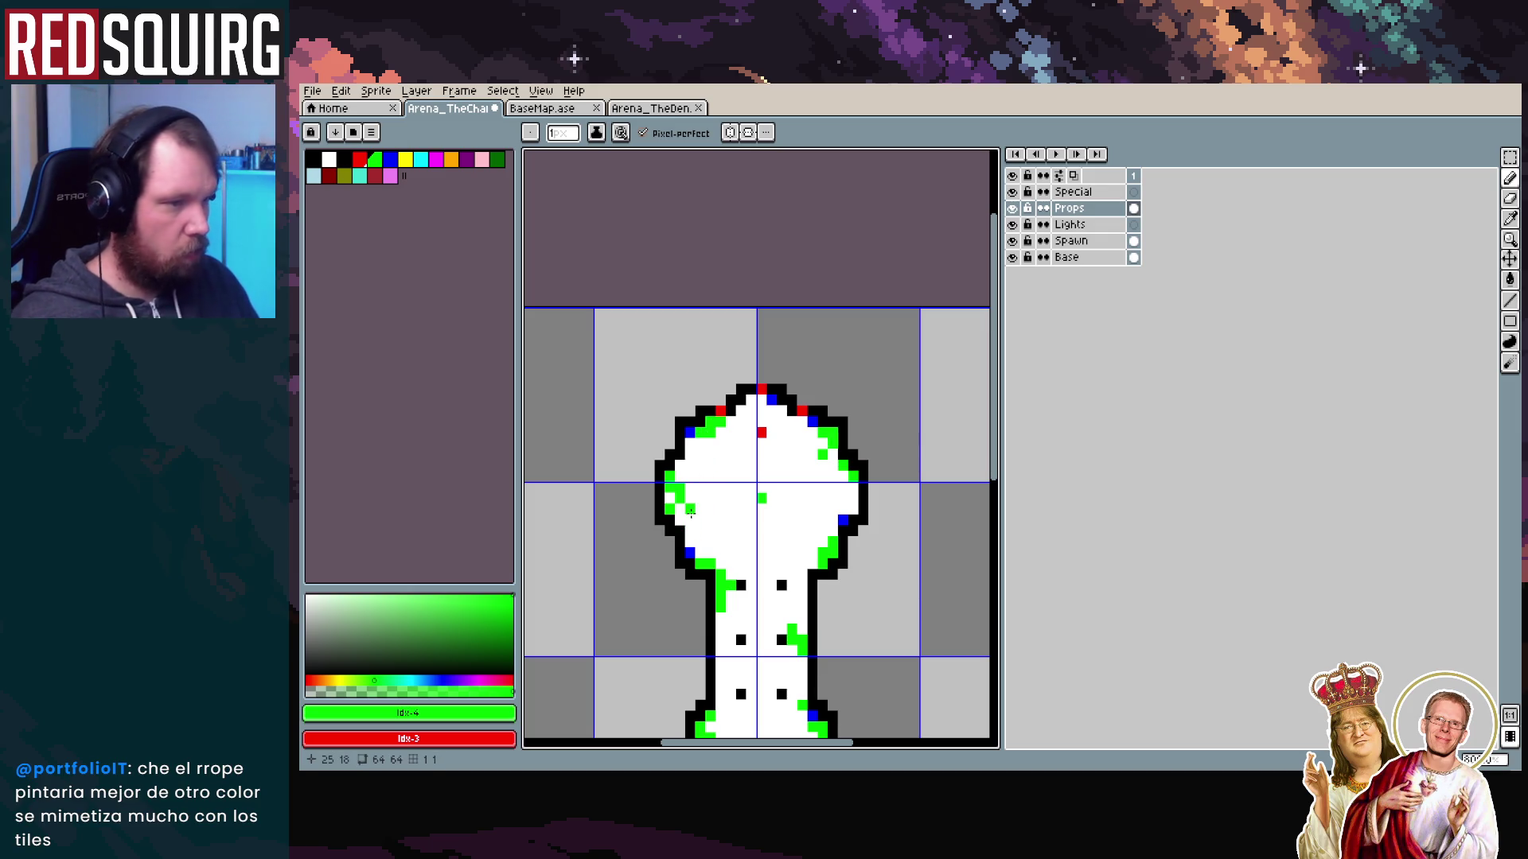
{"action": "scroll", "coordinate": [671, 499], "scroll_direction": "down", "scroll_amount": 3}
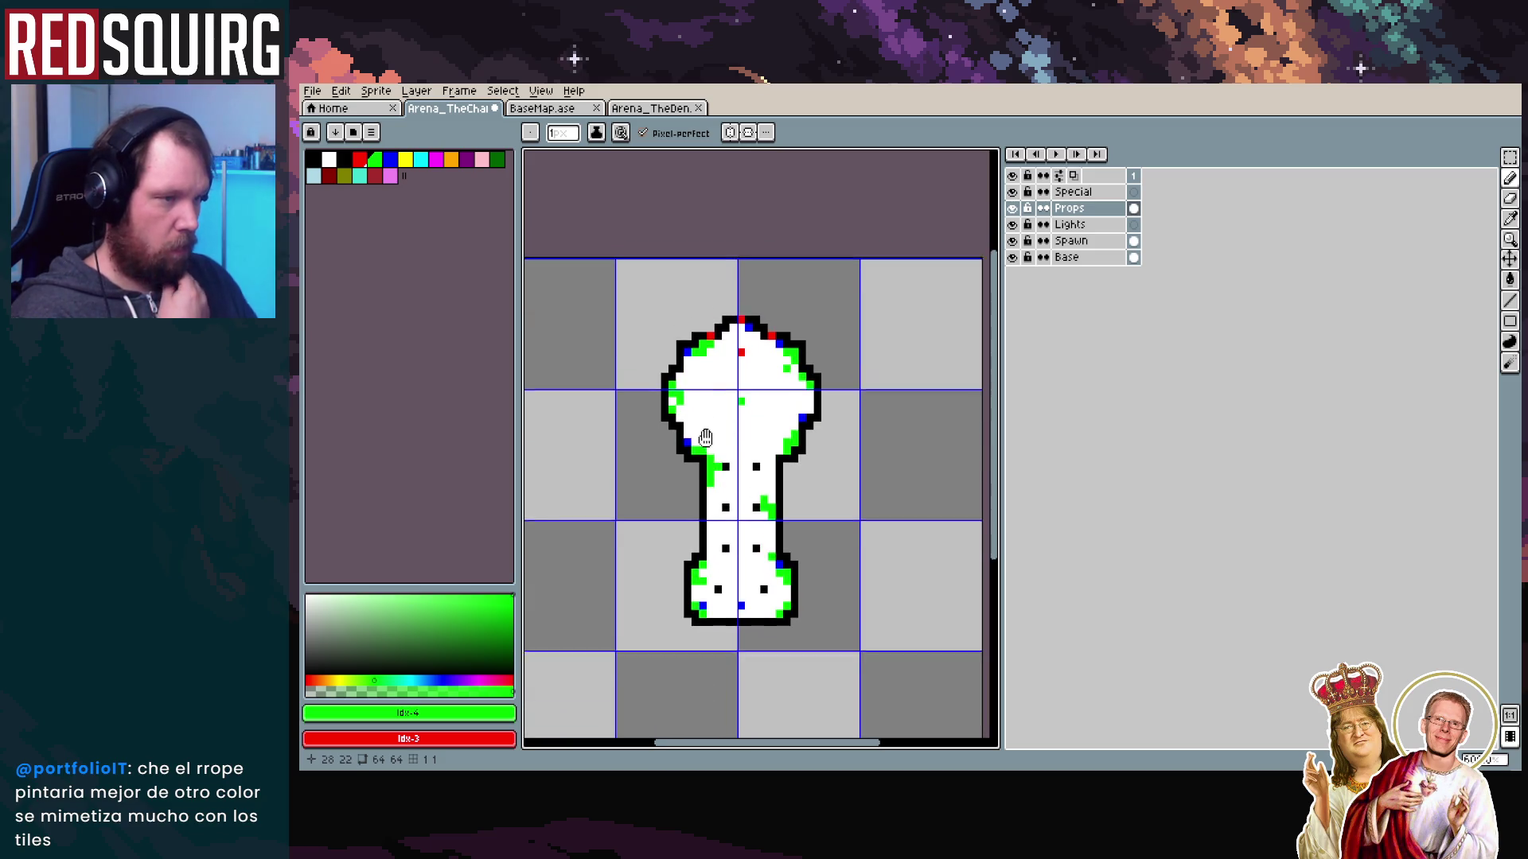
{"action": "scroll", "coordinate": [729, 342], "scroll_direction": "up", "scroll_amount": 1}
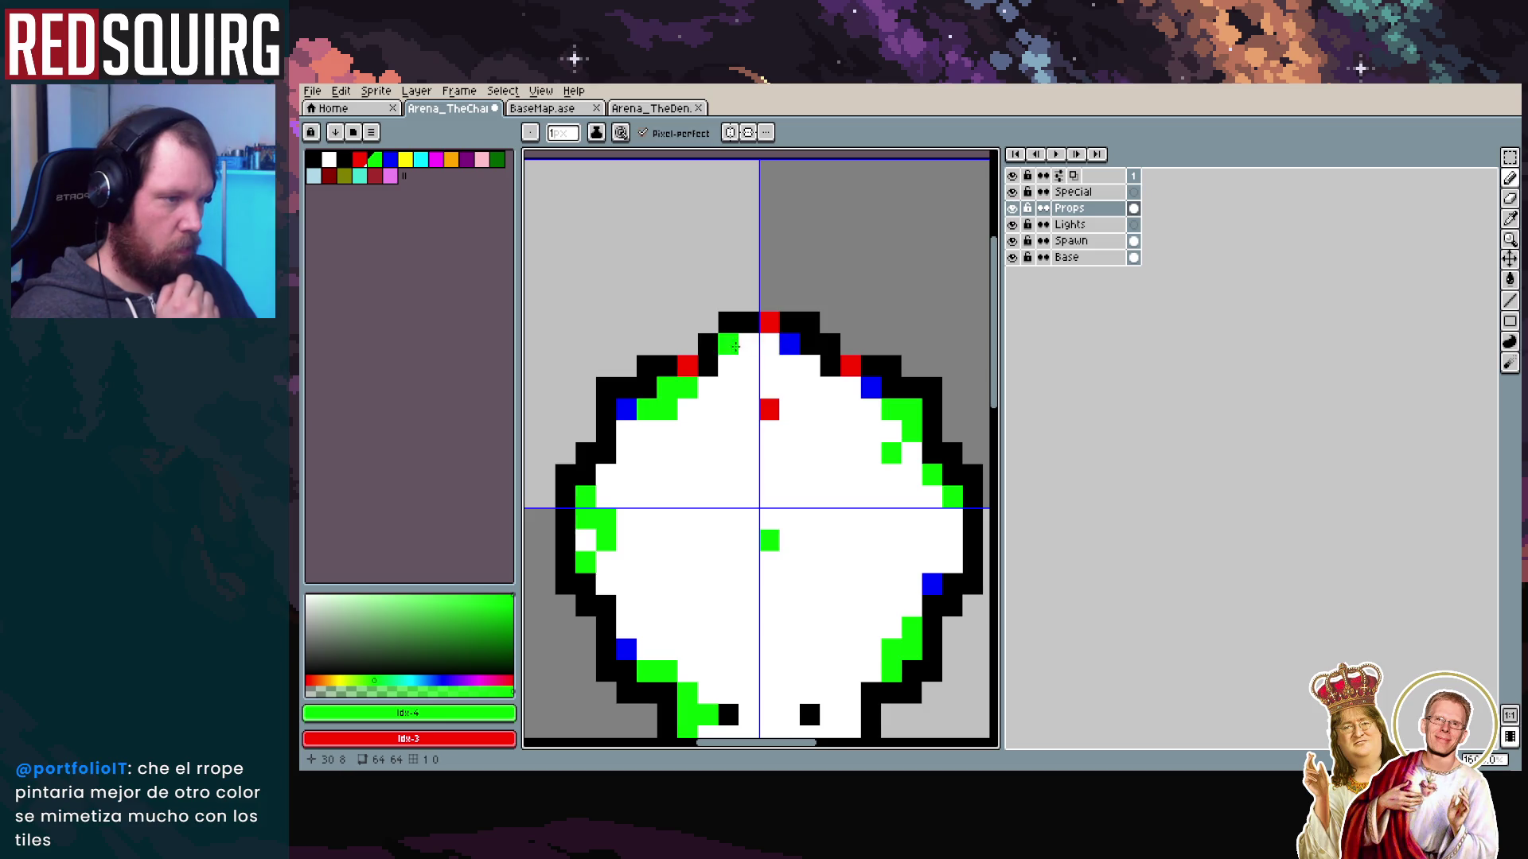
Add a green prop marker near the room's top, then switch to BaseMap.ase for comparison
{"action": "left_click", "coordinate": [749, 344]}
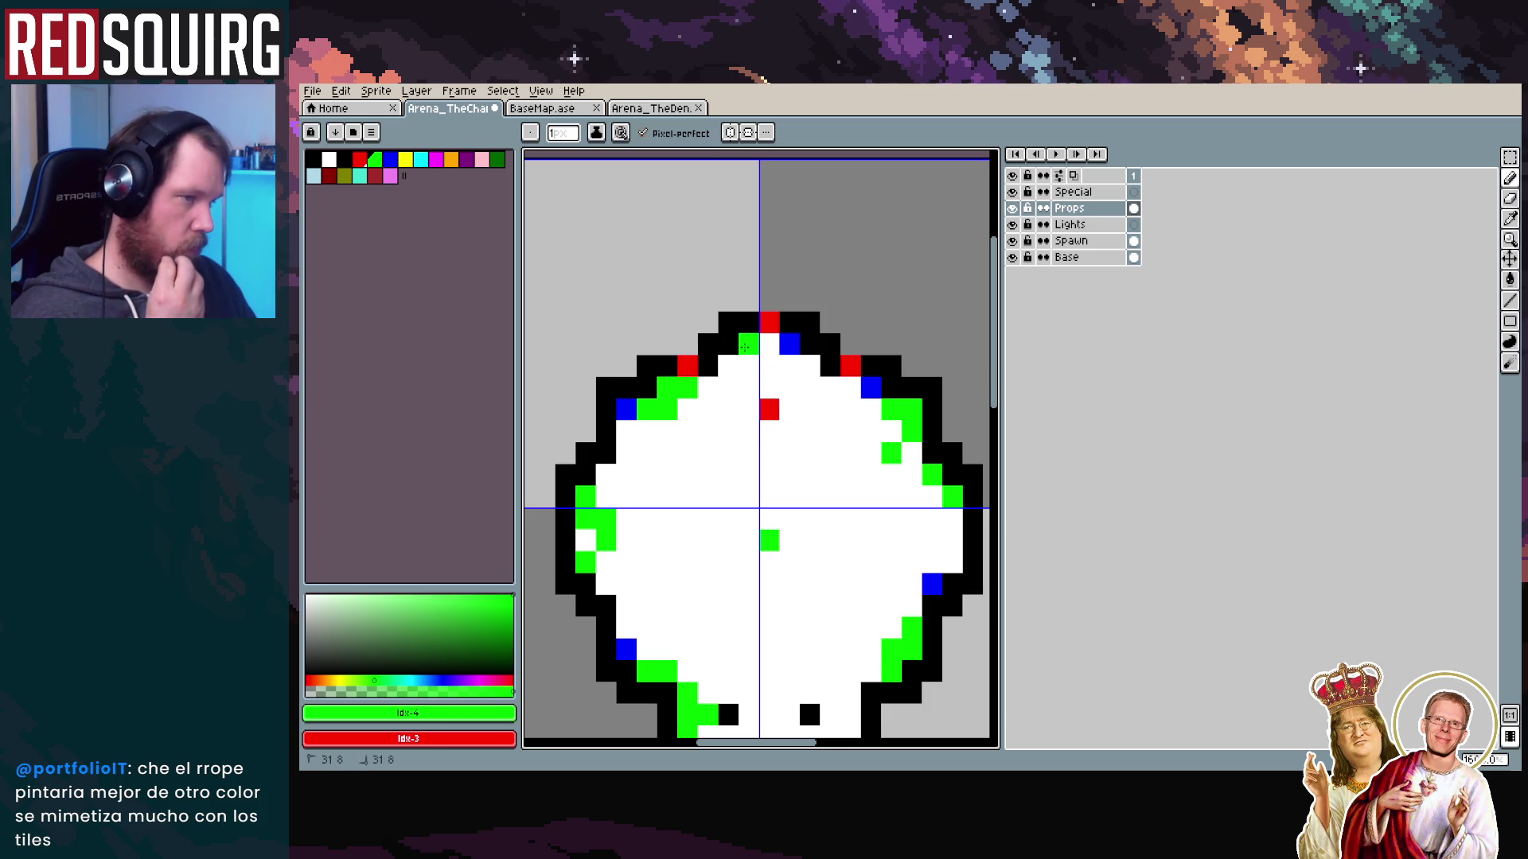
{"action": "scroll", "coordinate": [781, 411], "scroll_direction": "down", "scroll_amount": 2}
{"action": "scroll", "coordinate": [778, 420], "scroll_direction": "up", "scroll_amount": 1}
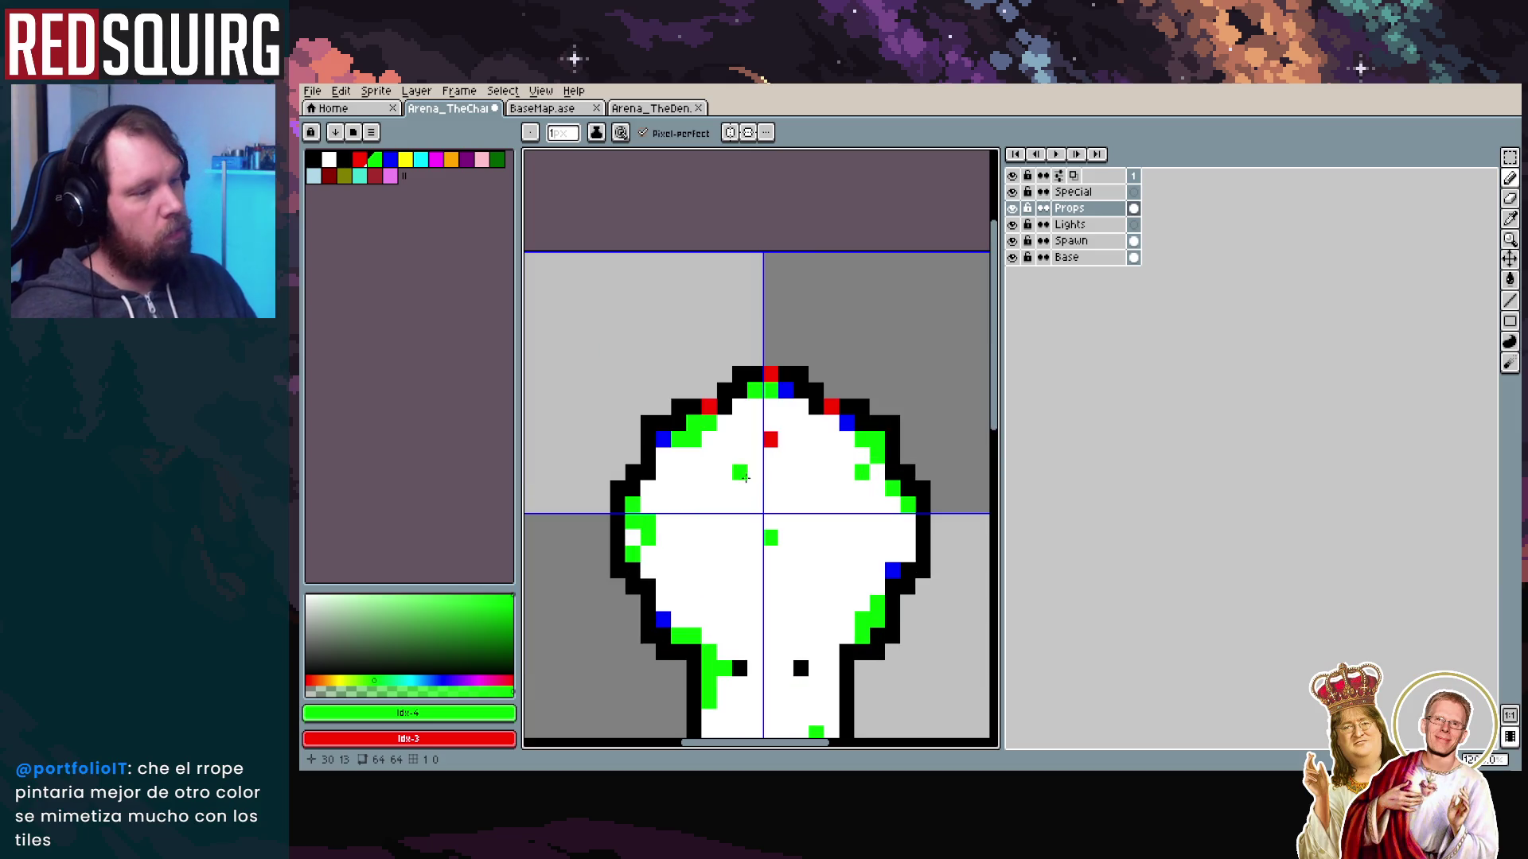
{"action": "scroll", "coordinate": [740, 461], "scroll_direction": "down", "scroll_amount": 3}
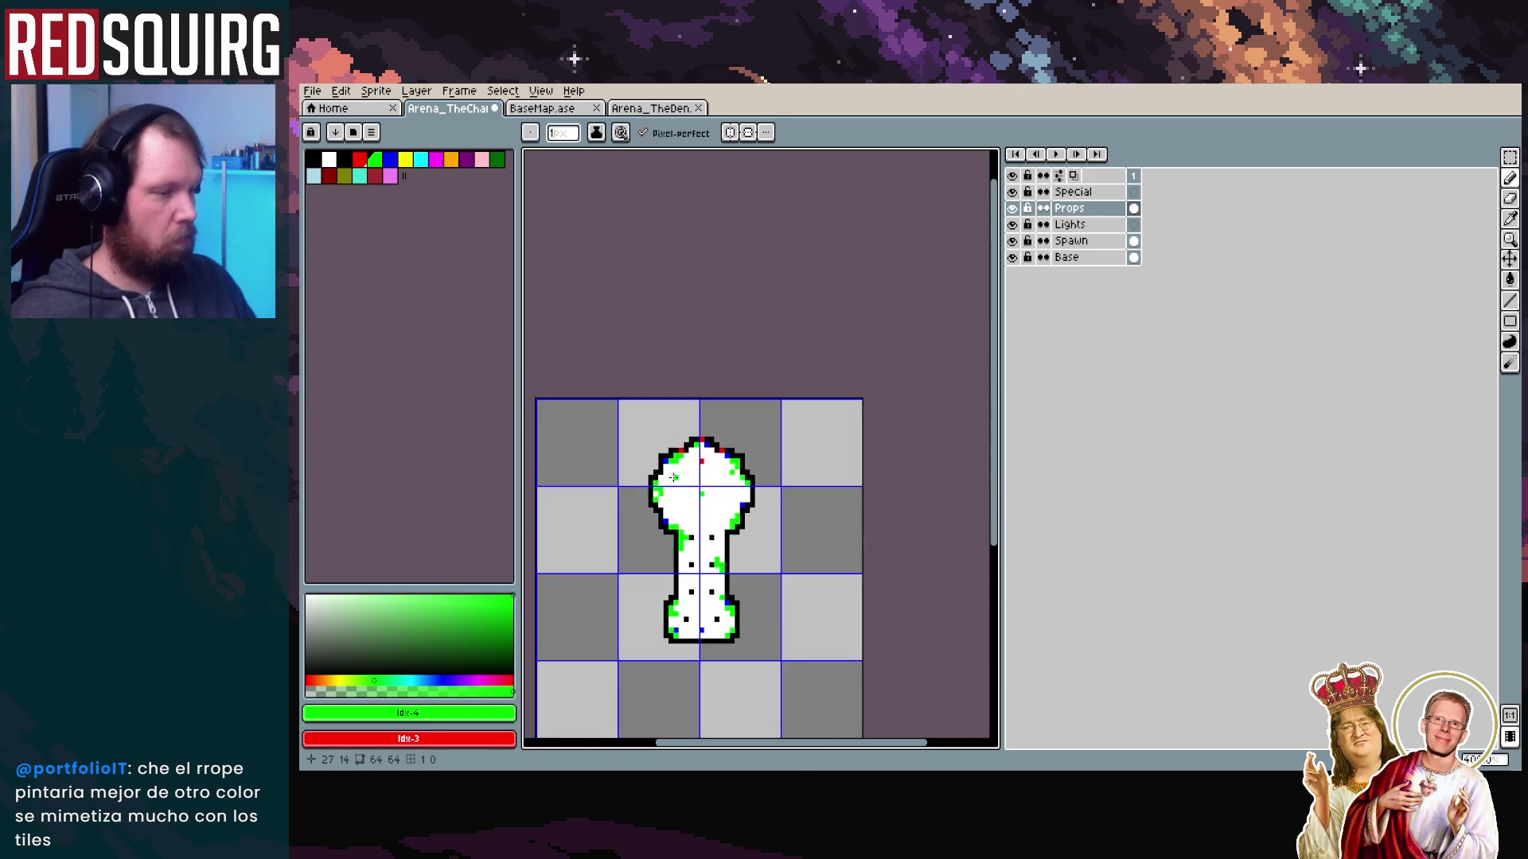
{"action": "scroll", "coordinate": [734, 360], "scroll_direction": "up", "scroll_amount": 1}
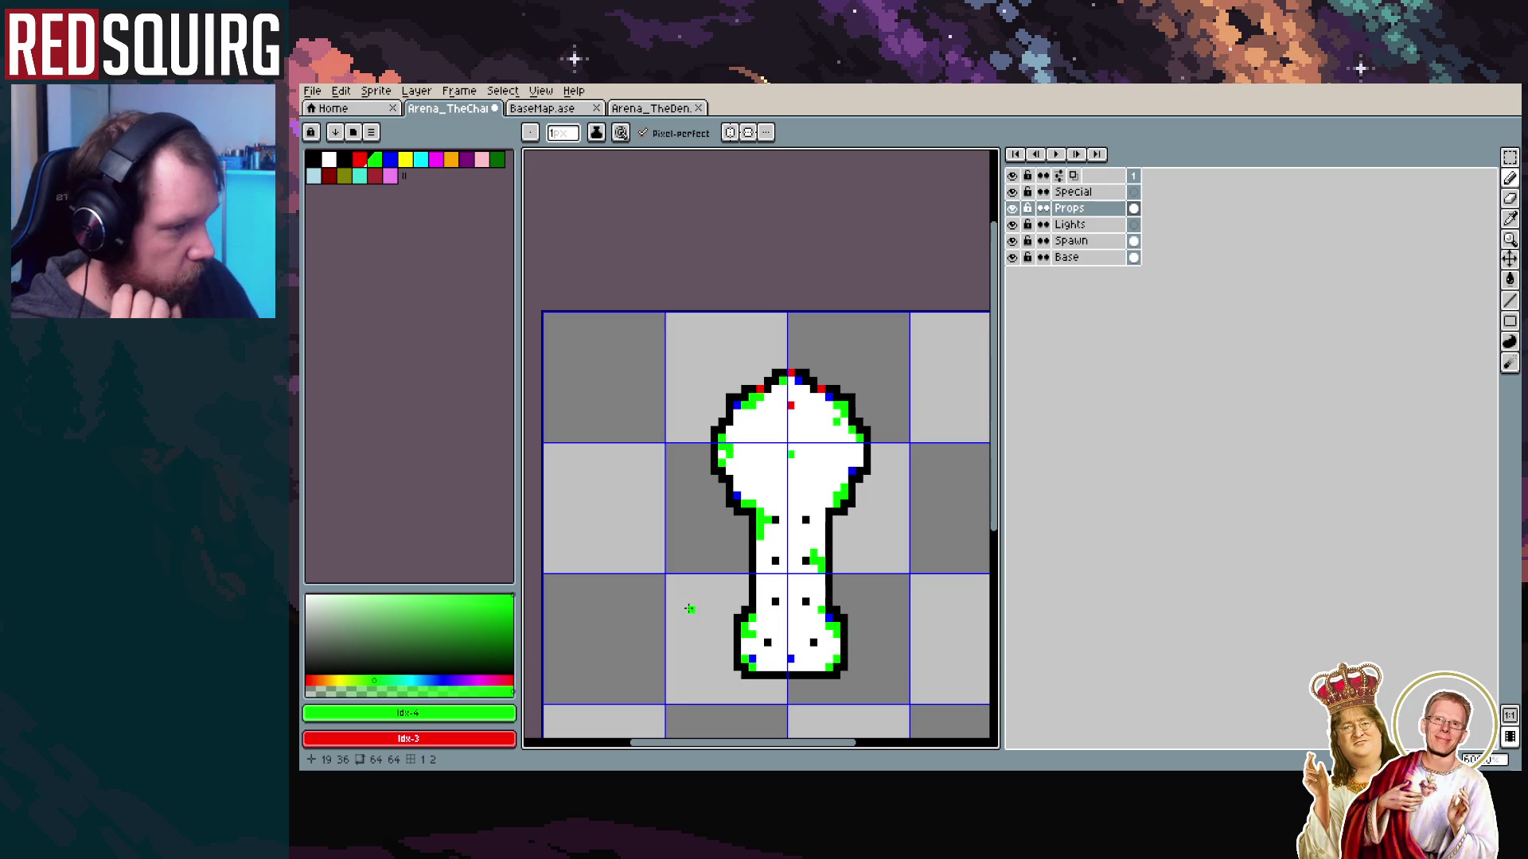
{"action": "scroll", "coordinate": [751, 489], "scroll_direction": "up", "scroll_amount": 2}
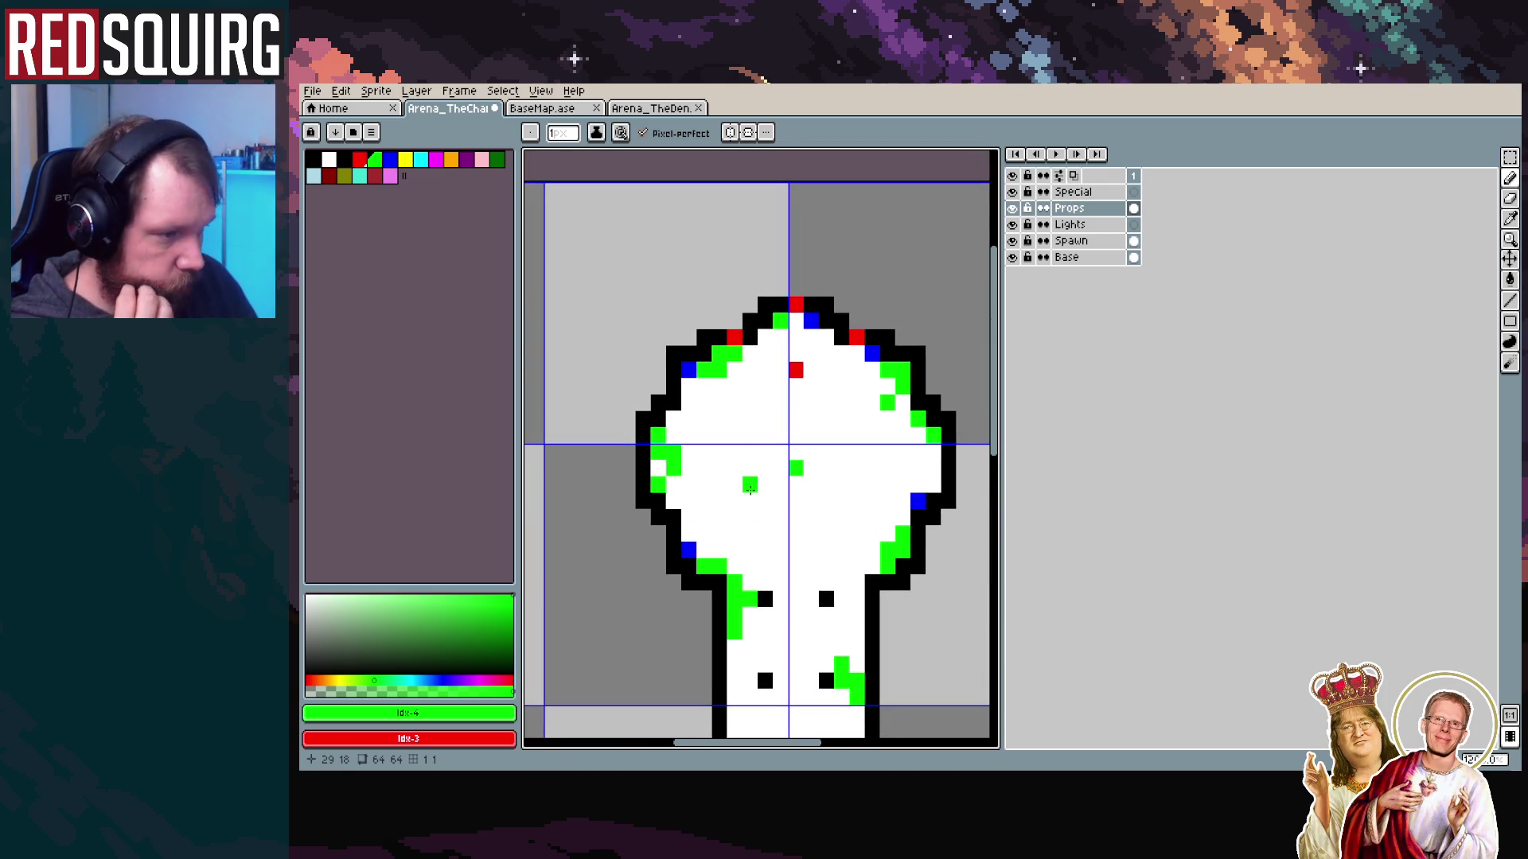
{"action": "scroll", "coordinate": [754, 549], "scroll_direction": "down", "scroll_amount": 3}
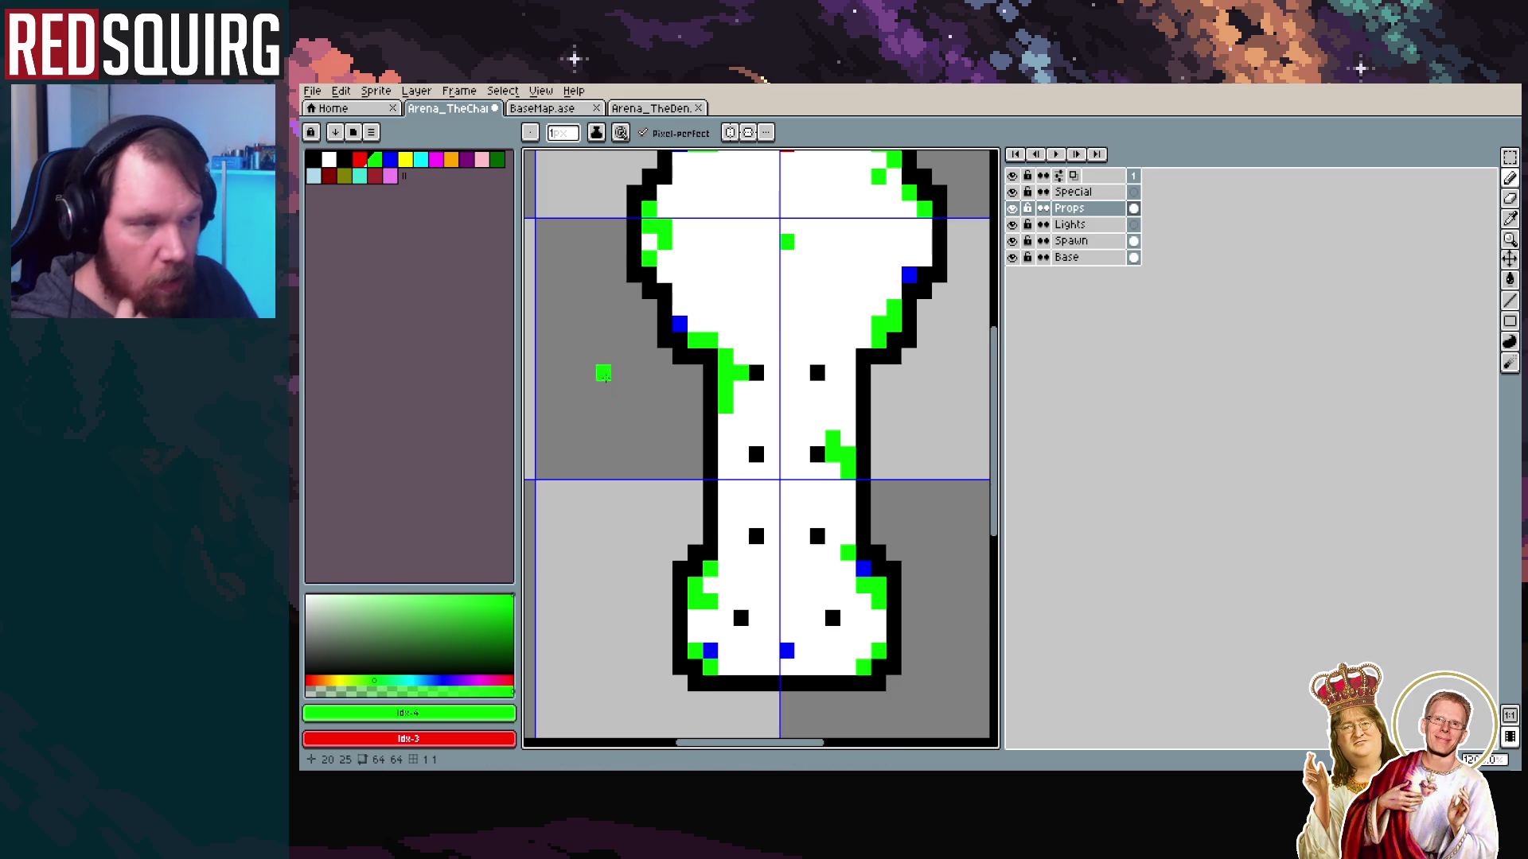
{"action": "left_click", "coordinate": [557, 109]}
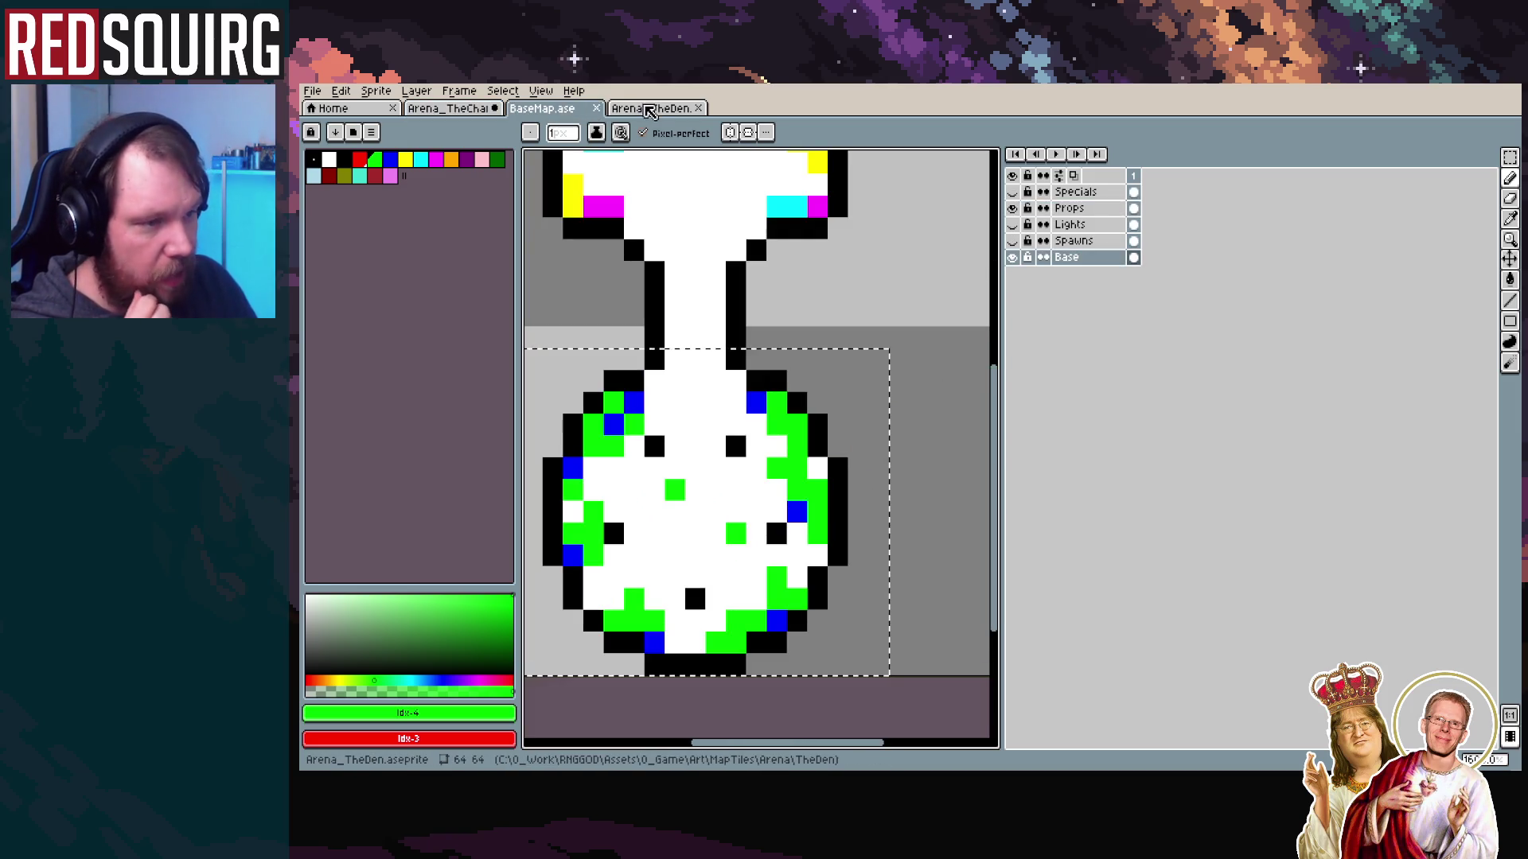
Study the BaseMap sprite as a reference, then return to the Arena_TheChamber map
{"action": "scroll", "coordinate": [727, 494], "scroll_direction": "up", "scroll_amount": 5}
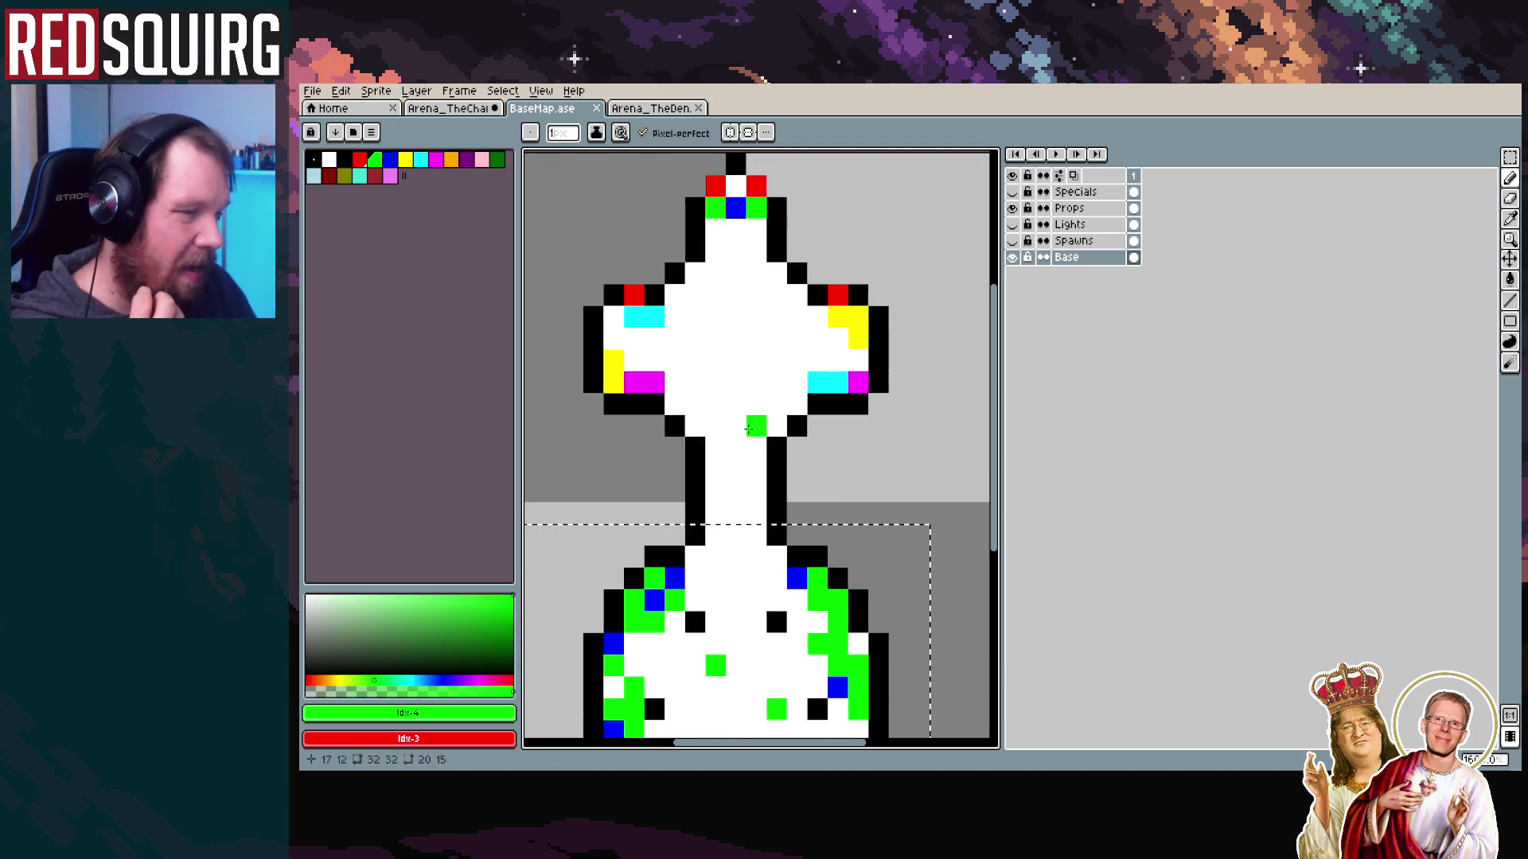
{"action": "left_click_drag", "start_coordinate": [688, 384], "coordinate": [690, 392]}
{"action": "scroll", "coordinate": [690, 392], "scroll_direction": "up", "scroll_amount": 2}
{"action": "scroll", "coordinate": [700, 337], "scroll_direction": "down", "scroll_amount": 7}
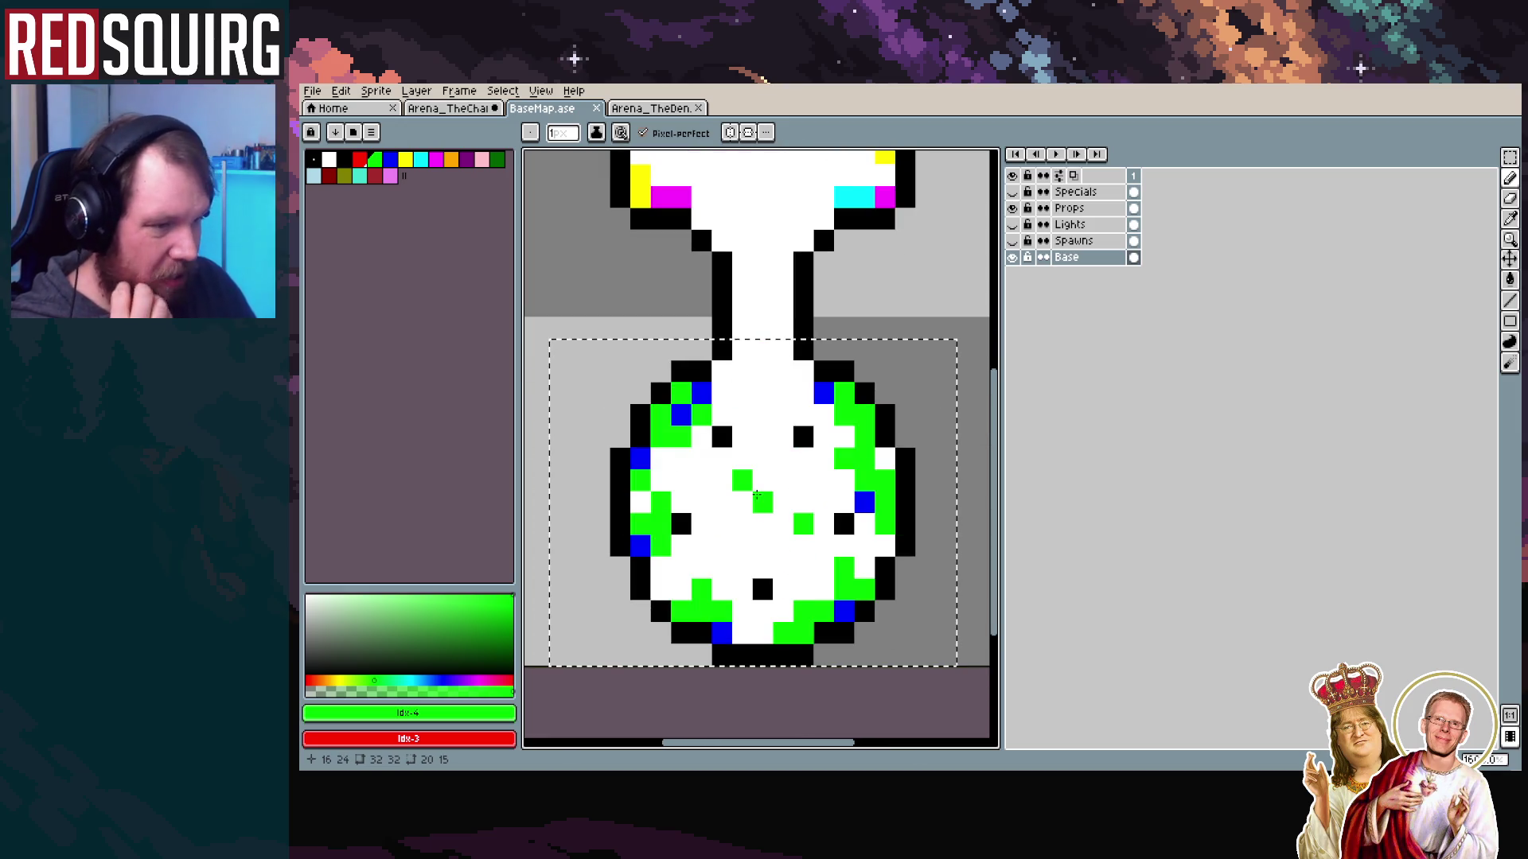
{"action": "scroll", "coordinate": [757, 494], "scroll_direction": "down", "scroll_amount": 1}
{"action": "scroll", "coordinate": [748, 497], "scroll_direction": "up", "scroll_amount": 4}
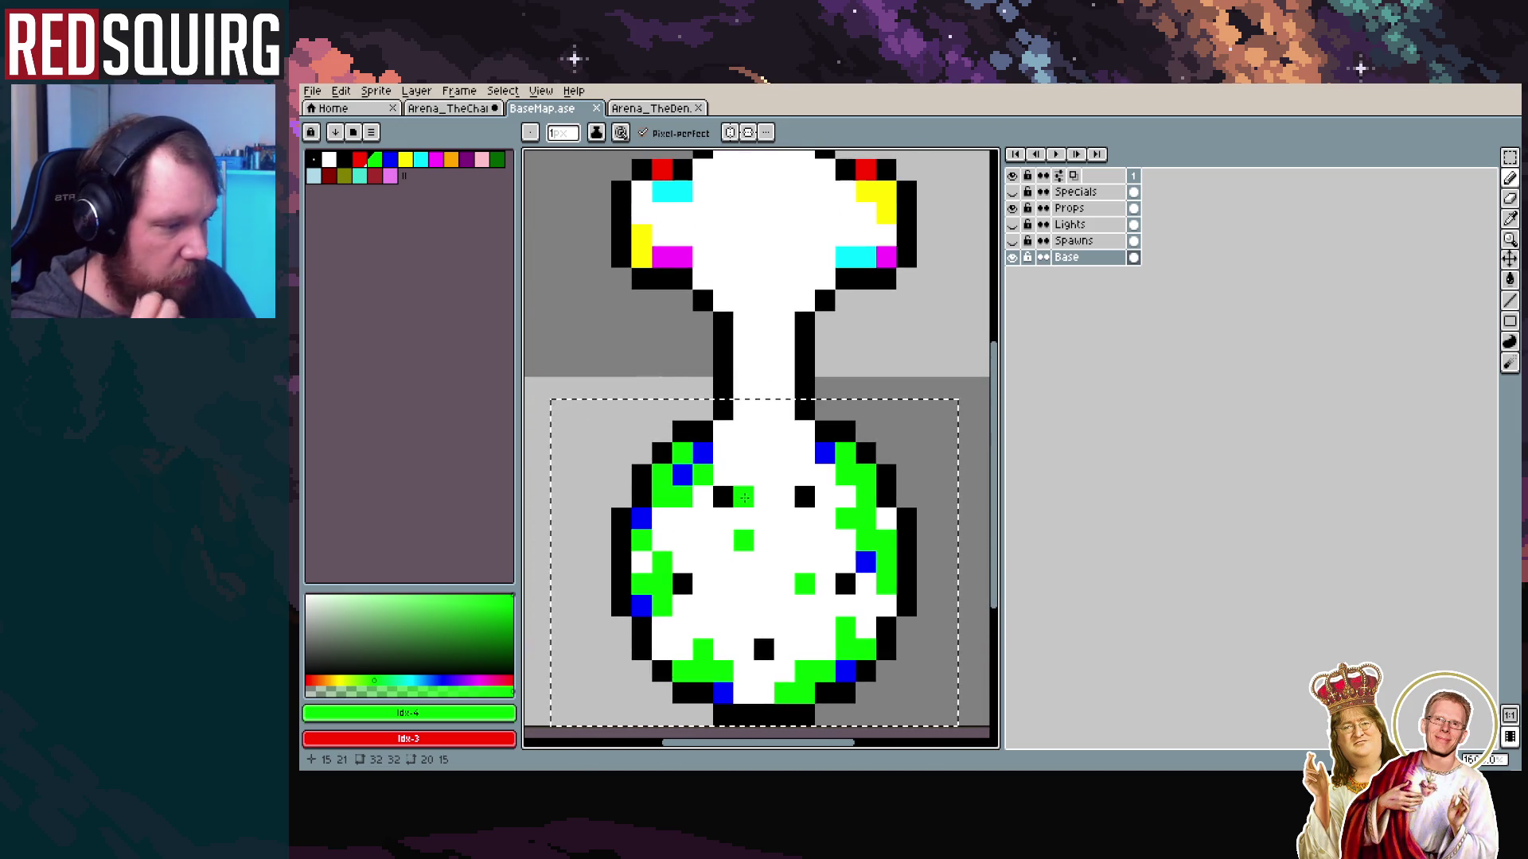
{"action": "scroll", "coordinate": [744, 497], "scroll_direction": "up", "scroll_amount": 5}
{"action": "scroll", "coordinate": [740, 367], "scroll_direction": "down", "scroll_amount": 2}
{"action": "scroll", "coordinate": [764, 483], "scroll_direction": "down", "scroll_amount": 1}
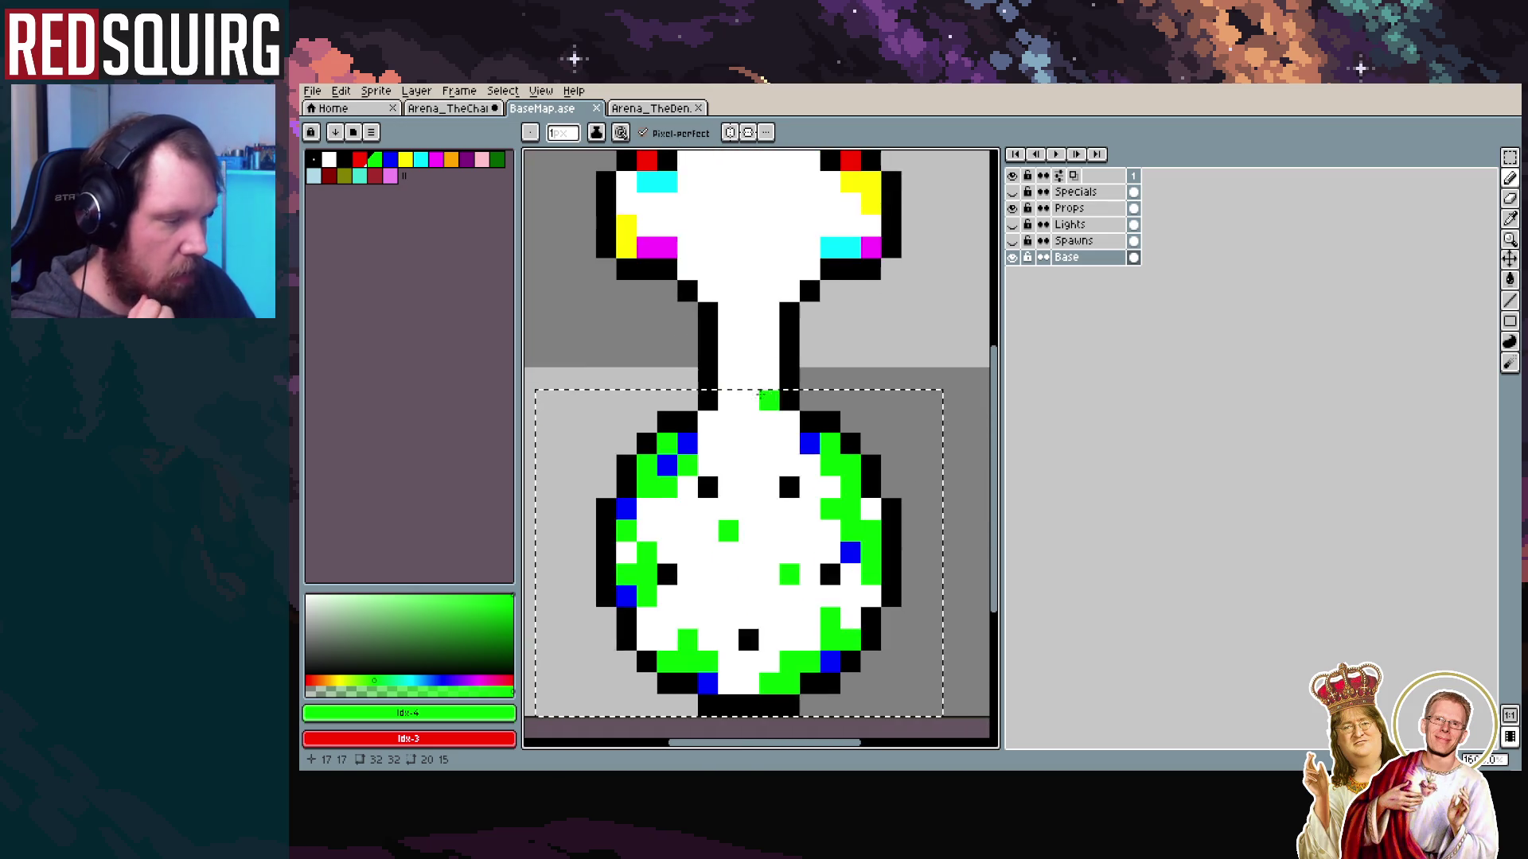
{"action": "left_click", "coordinate": [450, 108]}
Place green prop markers across the lower room's interior, neck and bottom edge
{"action": "scroll", "coordinate": [733, 363], "scroll_direction": "down", "scroll_amount": 2}
{"action": "left_click_drag", "start_coordinate": [732, 363], "coordinate": [728, 342]}
{"action": "left_click", "coordinate": [698, 293]}
{"action": "left_click", "coordinate": [805, 392]}
{"action": "left_click", "coordinate": [819, 311]}
{"action": "left_click", "coordinate": [713, 376]}
{"action": "left_click", "coordinate": [759, 572]}
{"action": "scroll", "coordinate": [756, 571], "scroll_direction": "down", "scroll_amount": 5}
{"action": "left_click", "coordinate": [708, 363]}
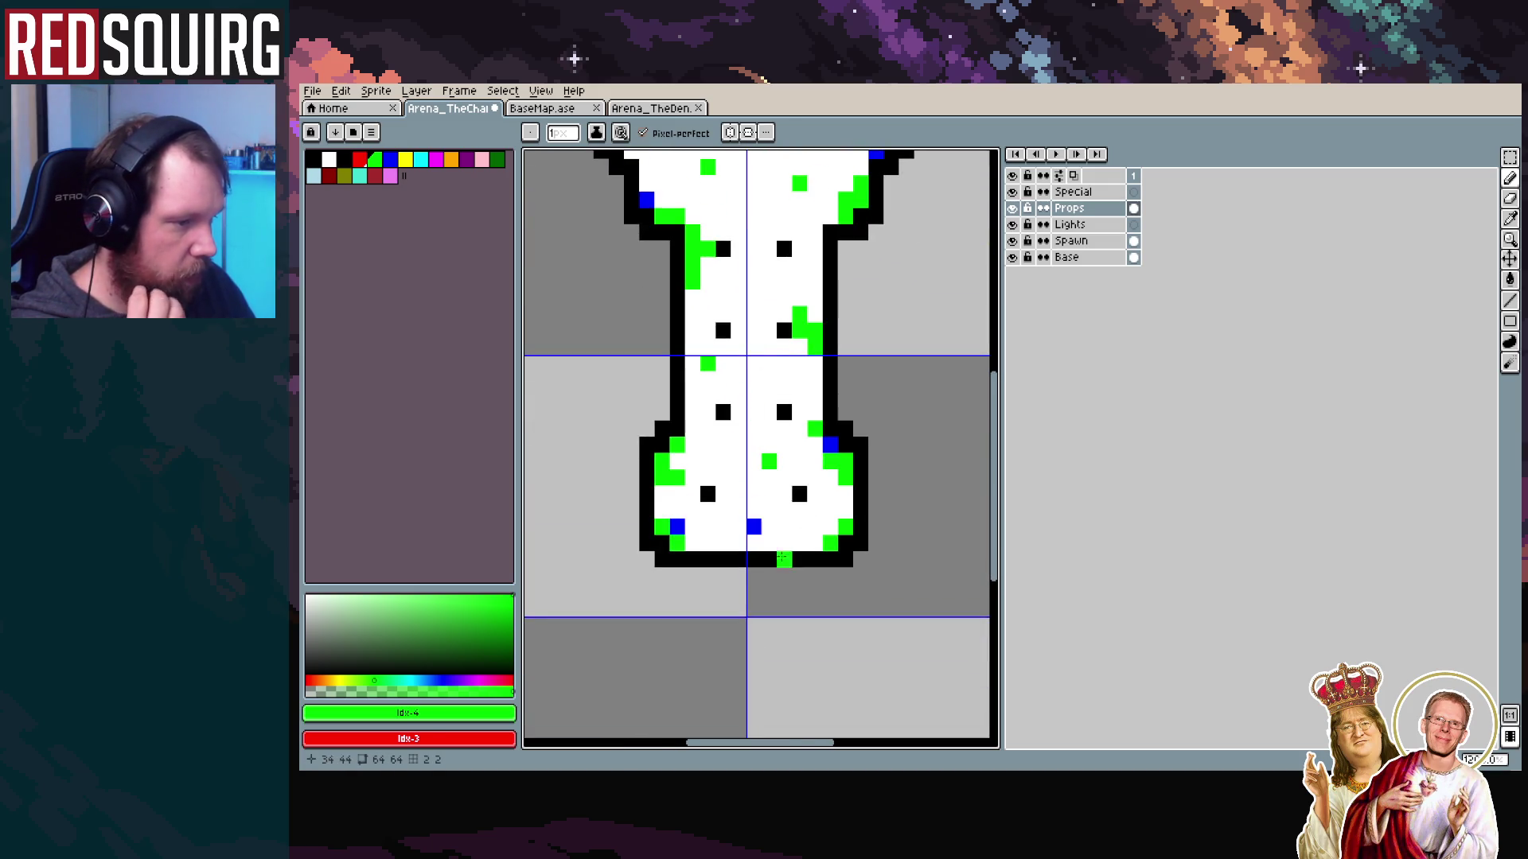
Undo the last stray marker and repaint green prop markers to fill the gaps
{"action": "scroll", "coordinate": [780, 549], "scroll_direction": "up", "scroll_amount": 5}
{"action": "key", "text": "ctrl+z"}
{"action": "key", "text": "ctrl+z"}
{"action": "key", "text": "ctrl+z"}
{"action": "key", "text": "ctrl+z"}
{"action": "left_click", "coordinate": [673, 272]}
{"action": "left_click", "coordinate": [709, 392]}
{"action": "left_click", "coordinate": [815, 312]}
{"action": "left_click", "coordinate": [786, 392]}
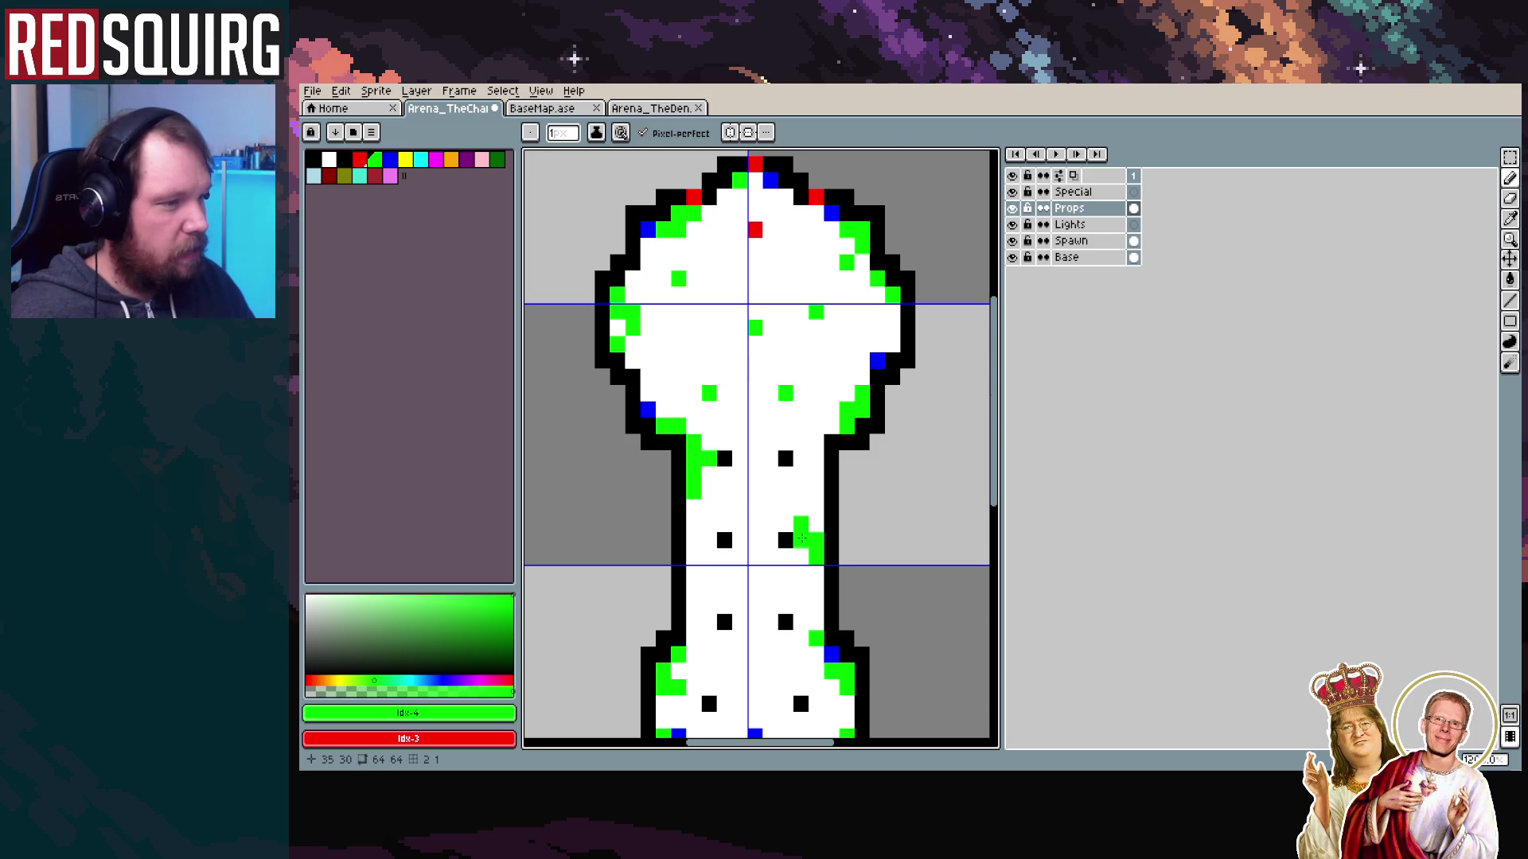
Add green prop markers on the stem and two near the bottom of the chamber
{"action": "scroll", "coordinate": [801, 539], "scroll_direction": "down", "scroll_amount": 5}
{"action": "left_click", "coordinate": [716, 371]}
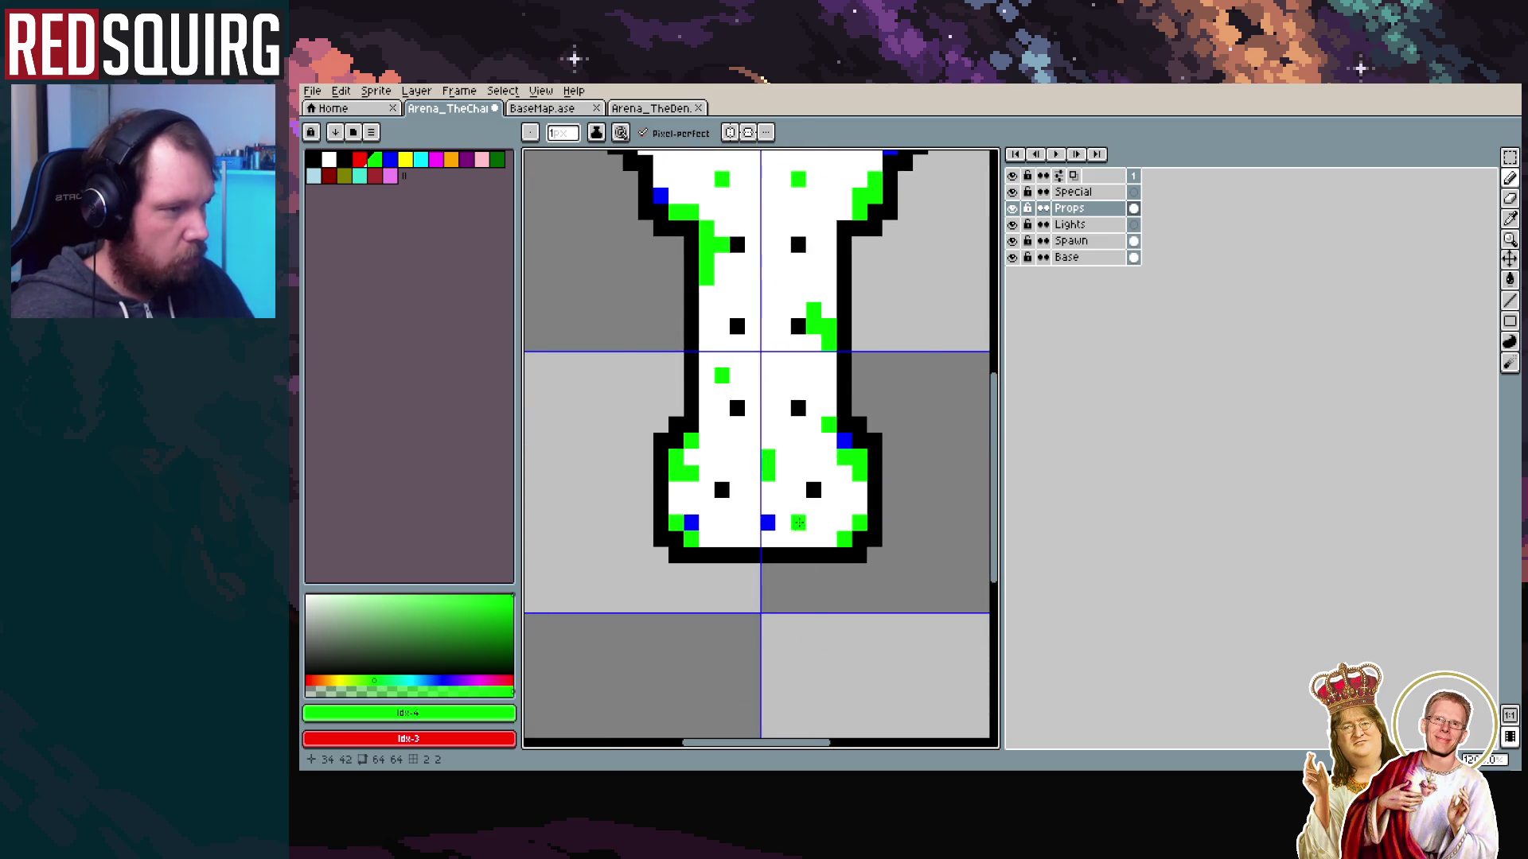
{"action": "left_click", "coordinate": [783, 458]}
{"action": "scroll", "coordinate": [791, 509], "scroll_direction": "up", "scroll_amount": 1}
{"action": "left_click", "coordinate": [786, 512]}
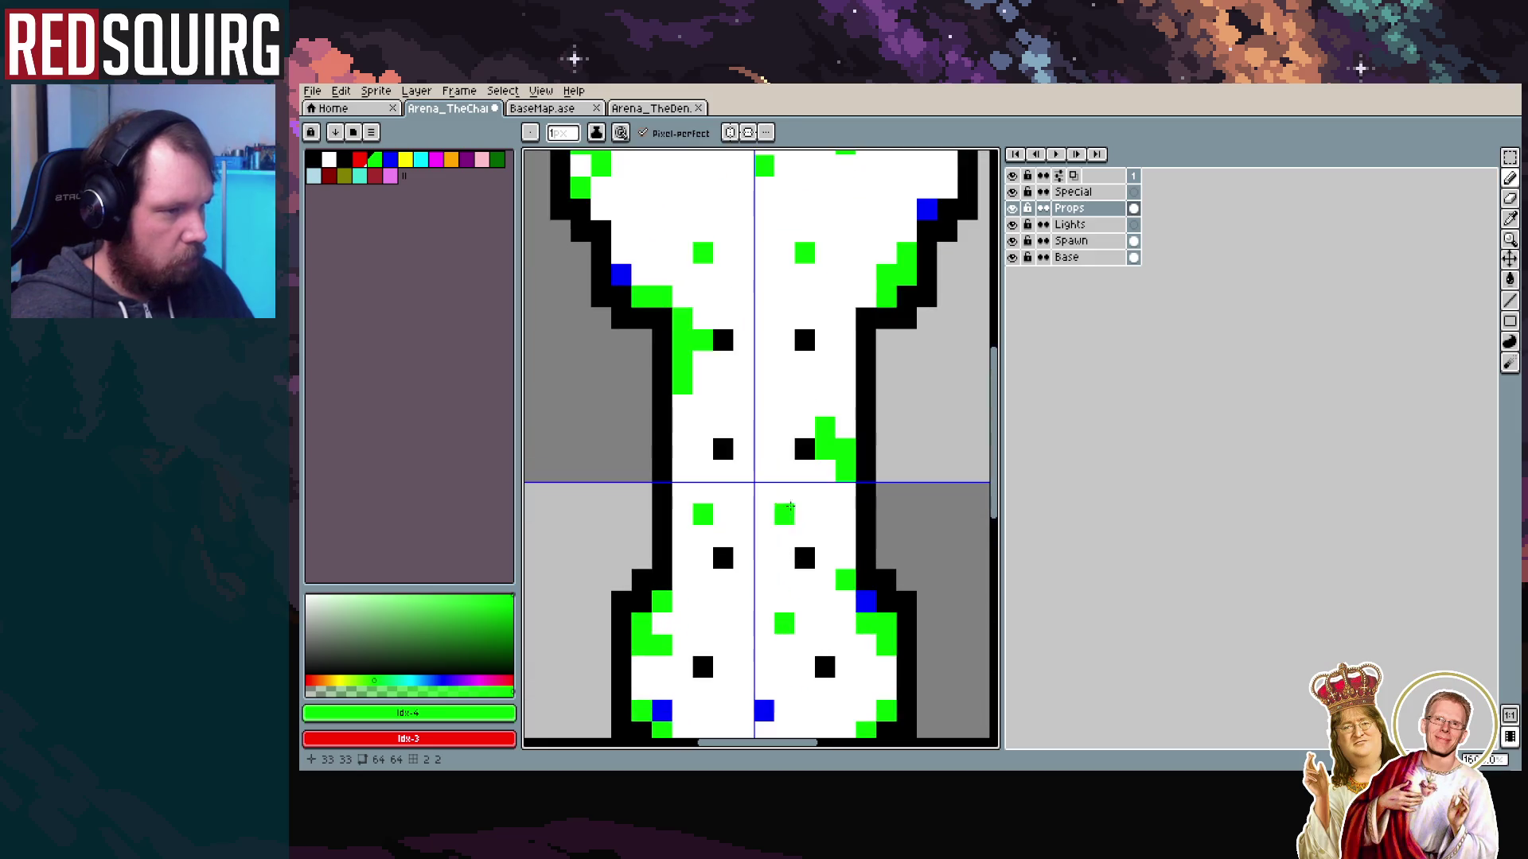
{"action": "scroll", "coordinate": [790, 506], "scroll_direction": "down", "scroll_amount": 2}
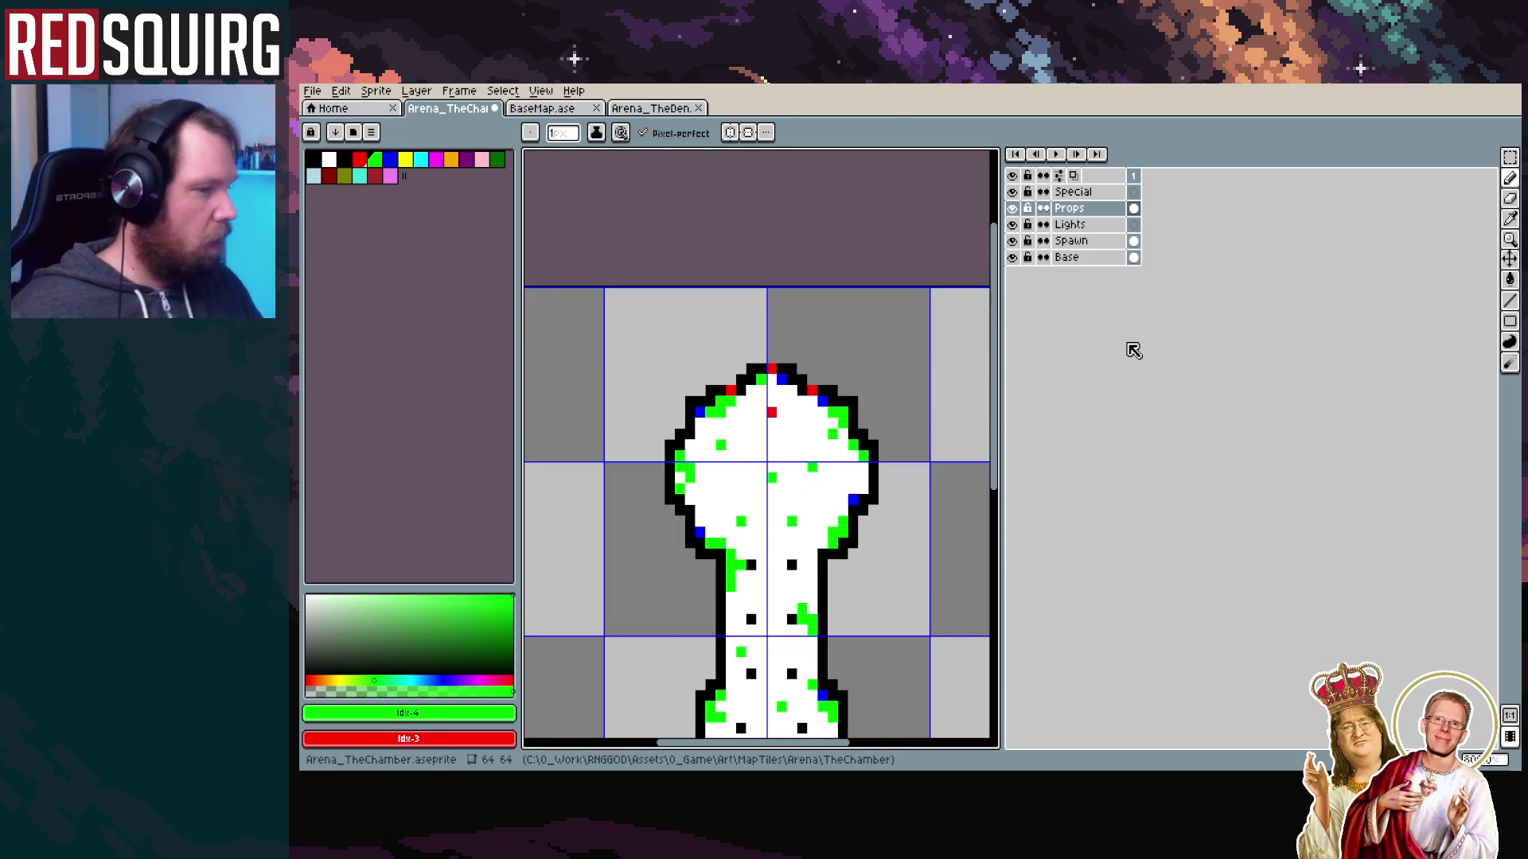
Hide and reshow the Props layer to check the markers, then switch to Unity
{"action": "left_click", "coordinate": [1012, 207]}
{"action": "left_click_drag", "start_coordinate": [1012, 224], "coordinate": [1012, 208]}
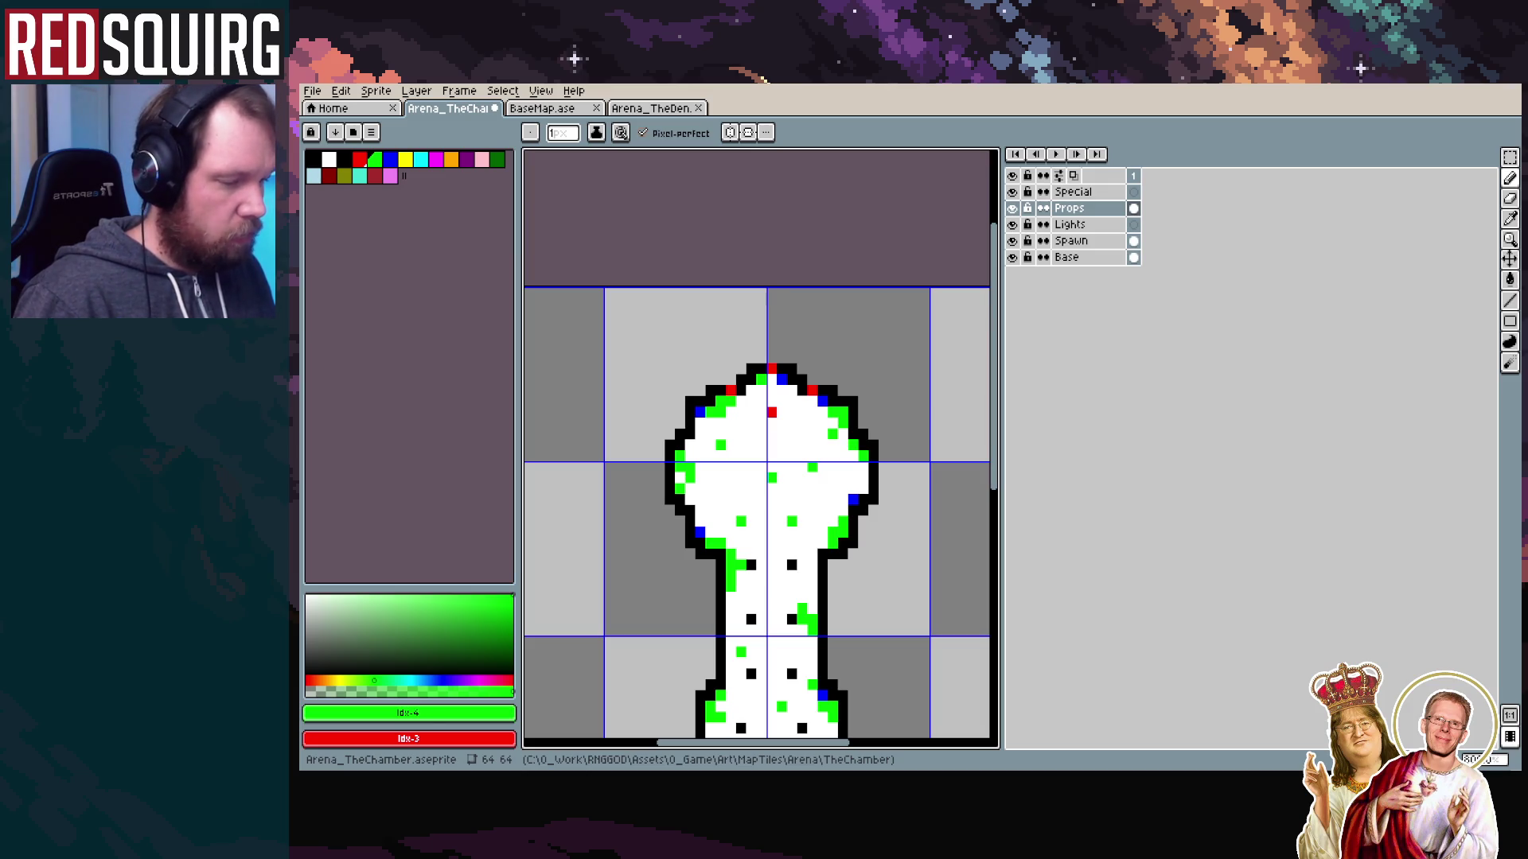
{"action": "key", "text": "alt+Tab"}
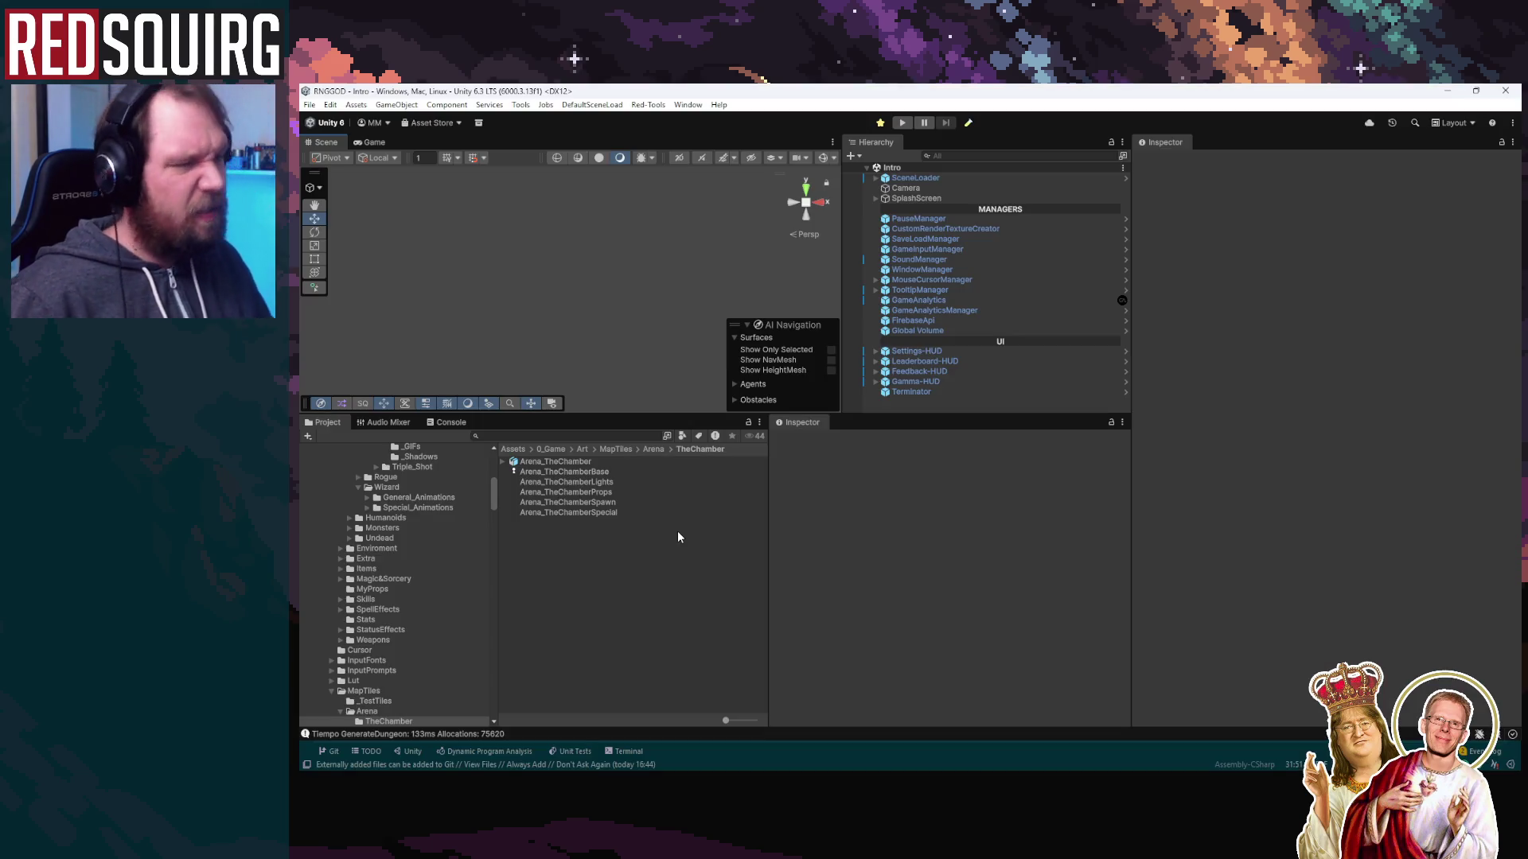
View the 256x256 Lights texture's import settings in DungeonBiome > AtlasDungeon1x1, then return to Aseprite
{"action": "scroll", "coordinate": [430, 578], "scroll_direction": "down", "scroll_amount": 5}
{"action": "scroll", "coordinate": [428, 578], "scroll_direction": "down", "scroll_amount": 2}
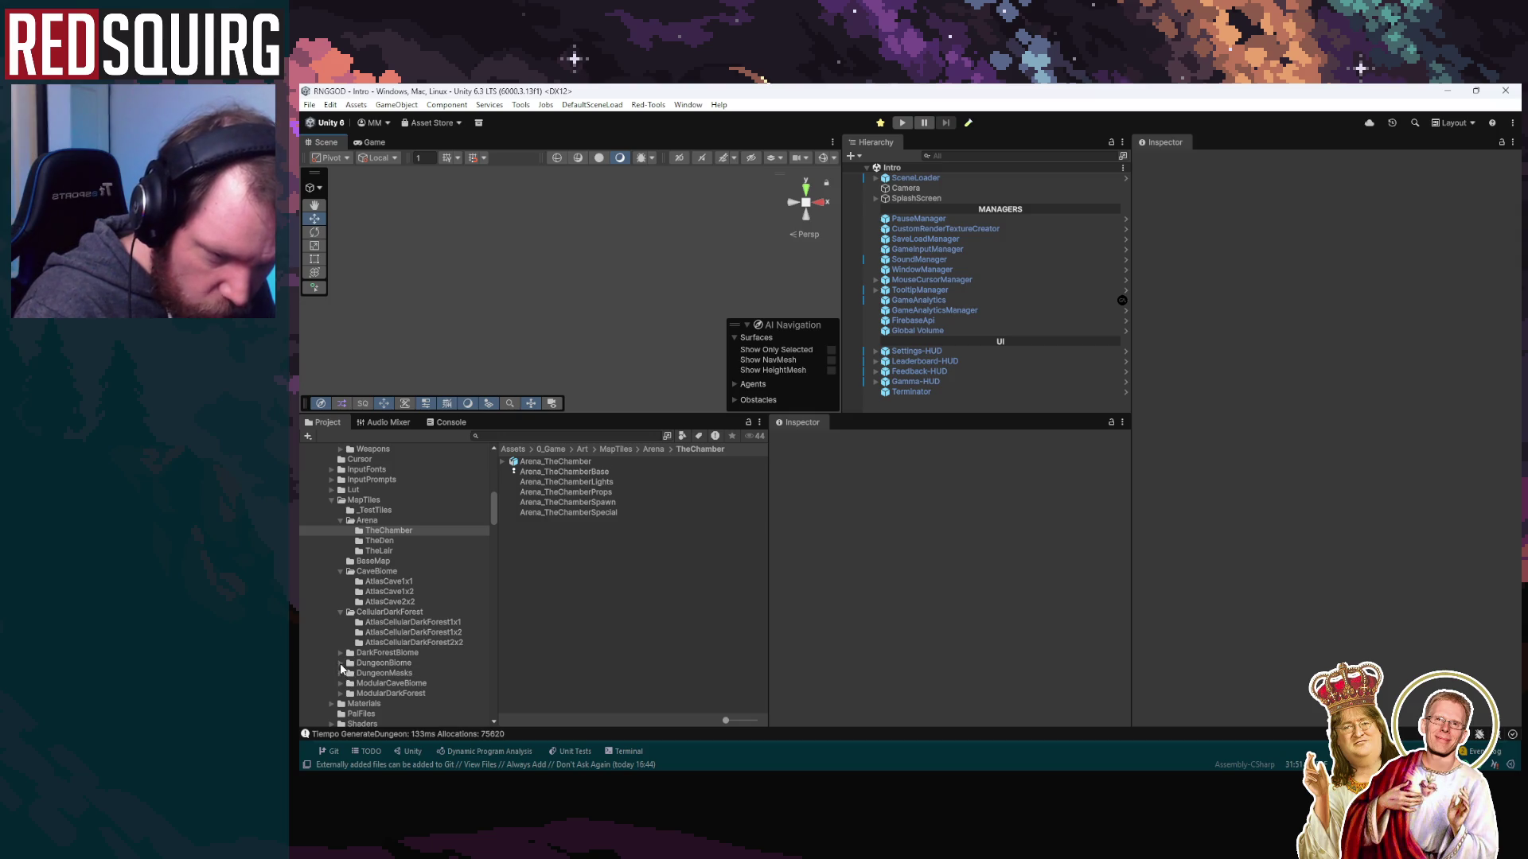
{"action": "left_click", "coordinate": [340, 663]}
{"action": "left_click", "coordinate": [415, 674]}
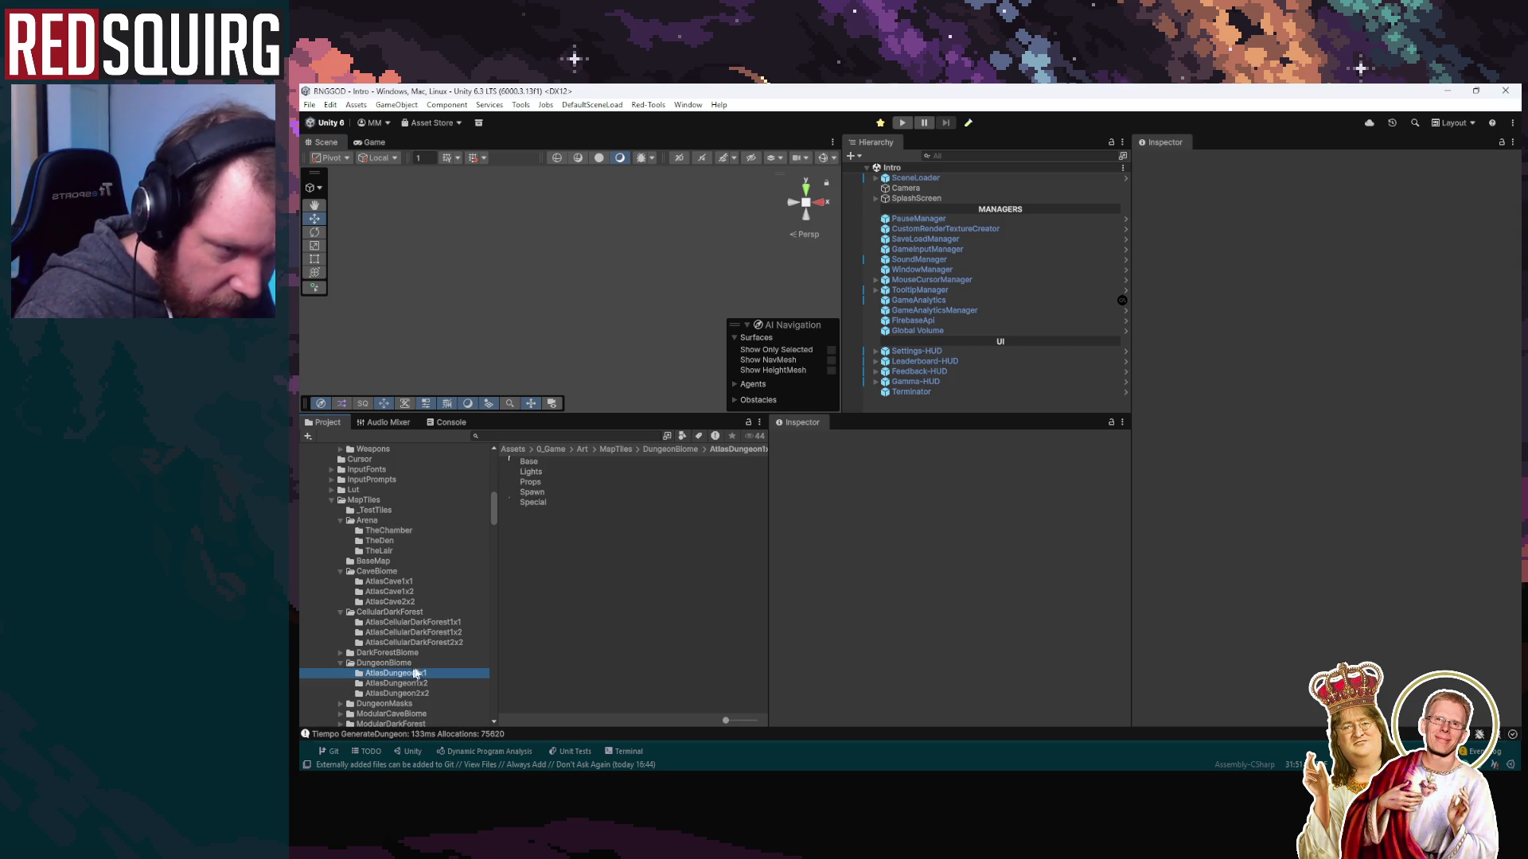
{"action": "left_click", "coordinate": [540, 472]}
{"action": "left_click", "coordinate": [1085, 621]}
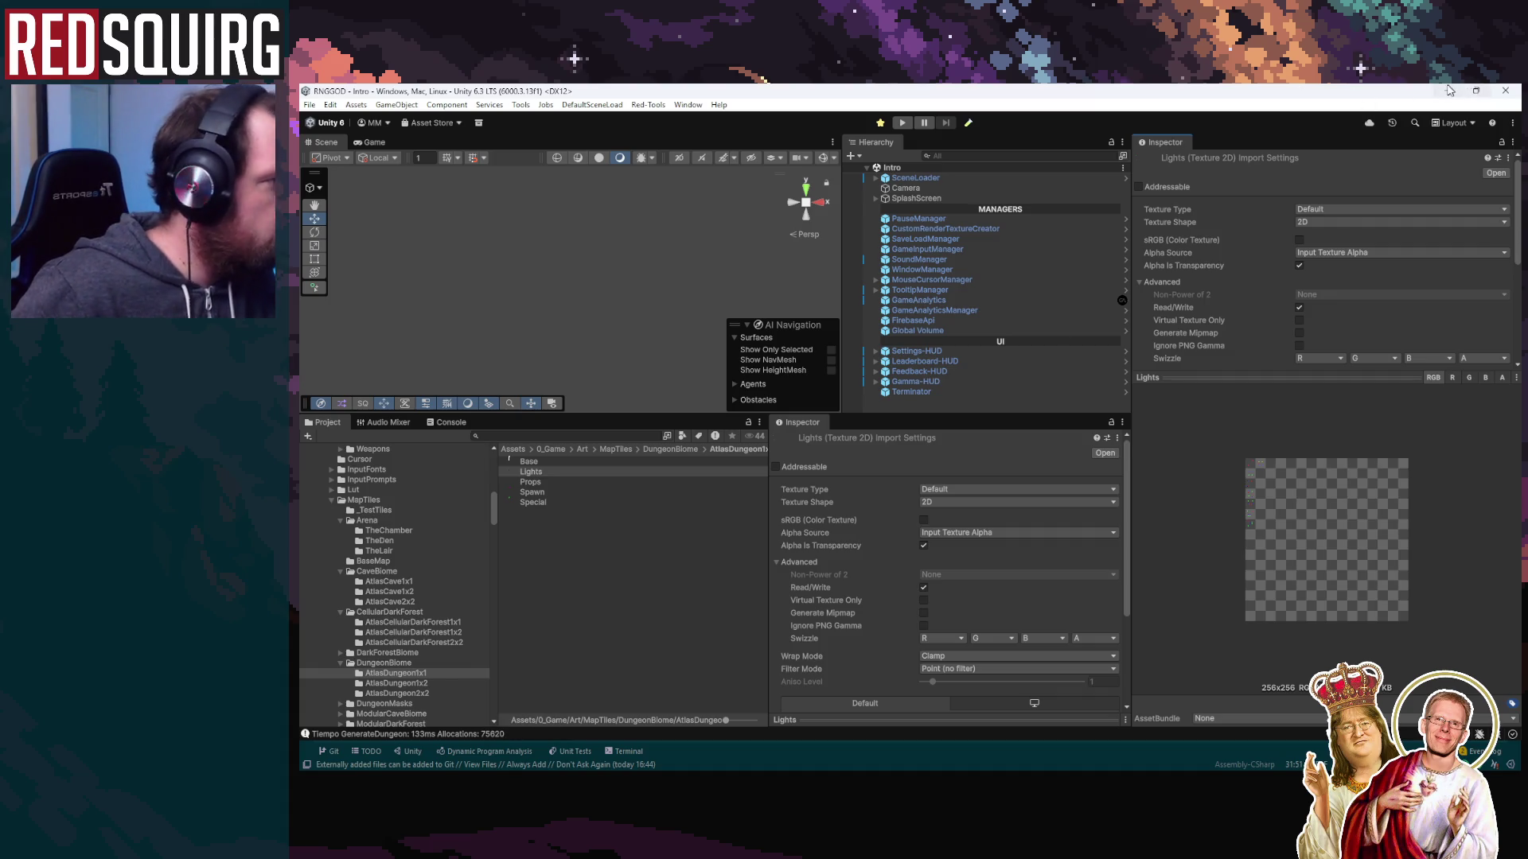
{"action": "key", "text": "alt+Tab"}
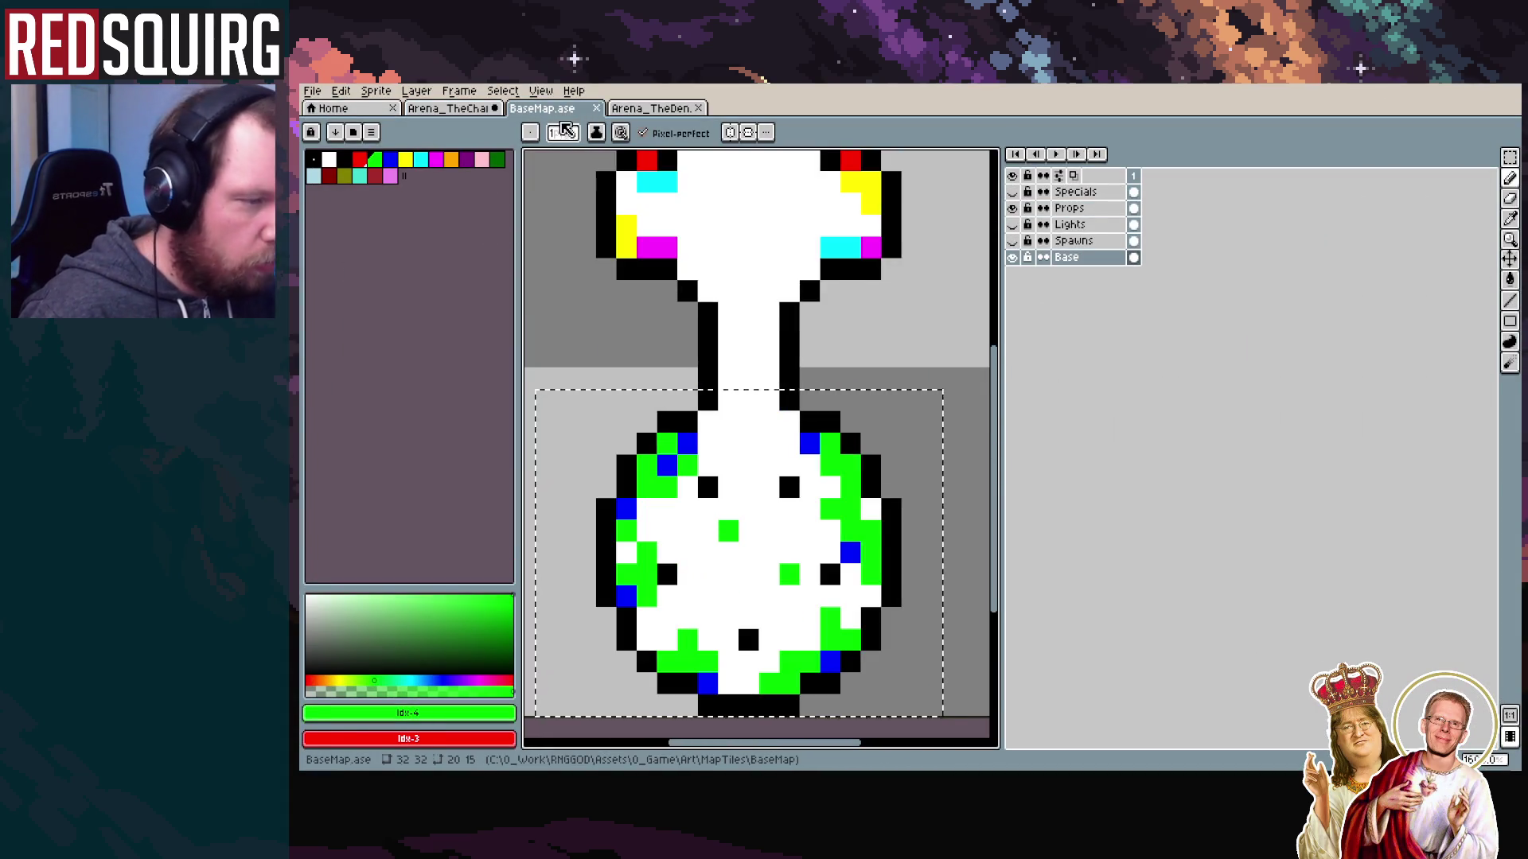
On the Arena_TheChamber map, make Lights the active layer and hide the Props layer
{"action": "mouse_move", "coordinate": [1012, 207]}
{"action": "left_mouse_down"}
{"action": "mouse_move", "coordinate": [1012, 241]}
{"action": "mouse_move", "coordinate": [1013, 225]}
{"action": "left_mouse_up"}
{"action": "key", "text": "ctrl+shift+Tab"}
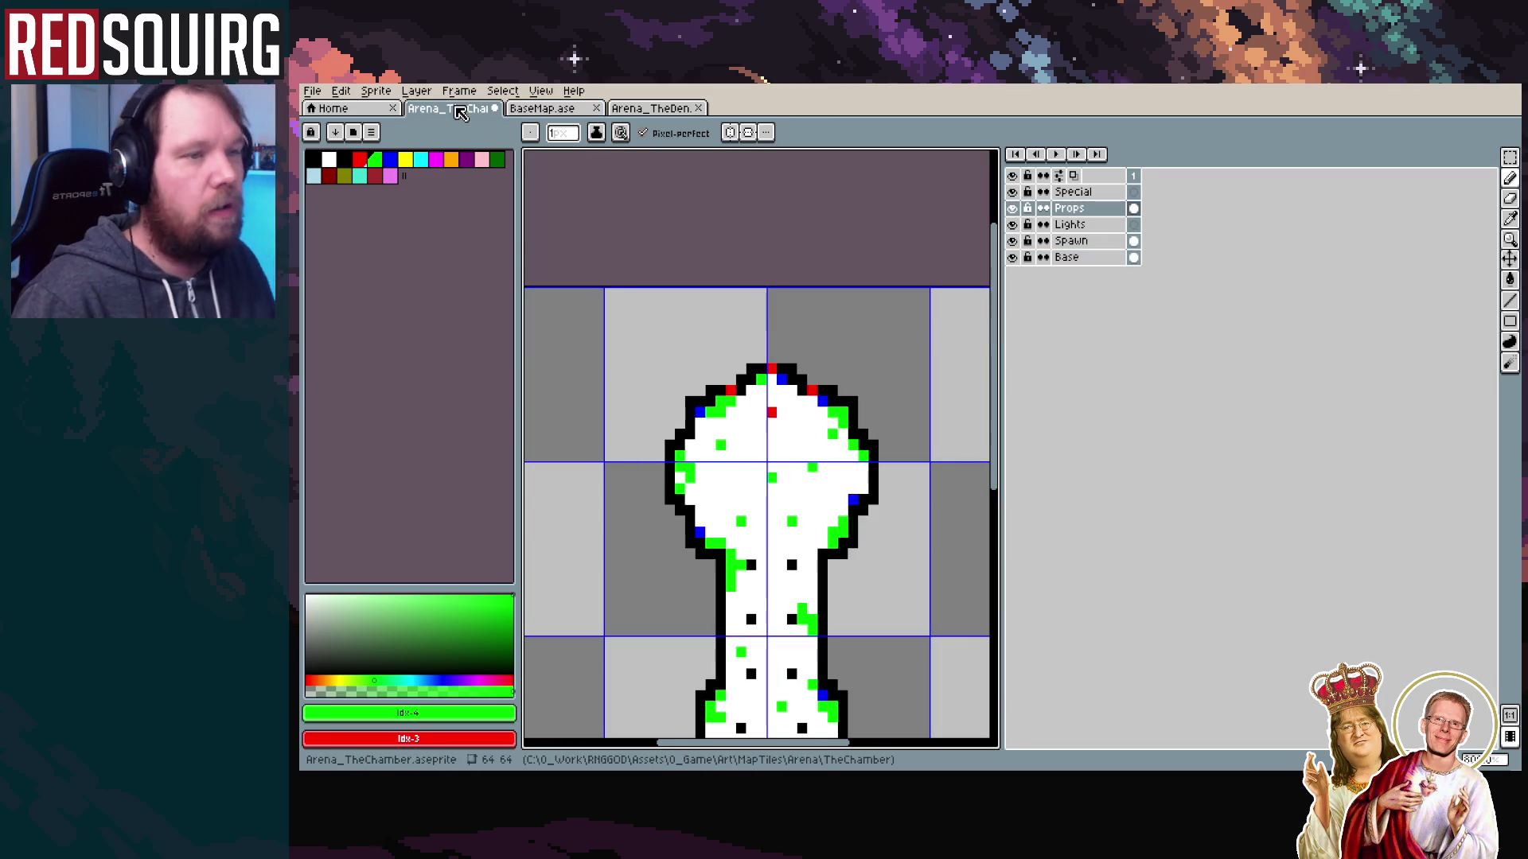
{"action": "left_click", "coordinate": [1101, 226]}
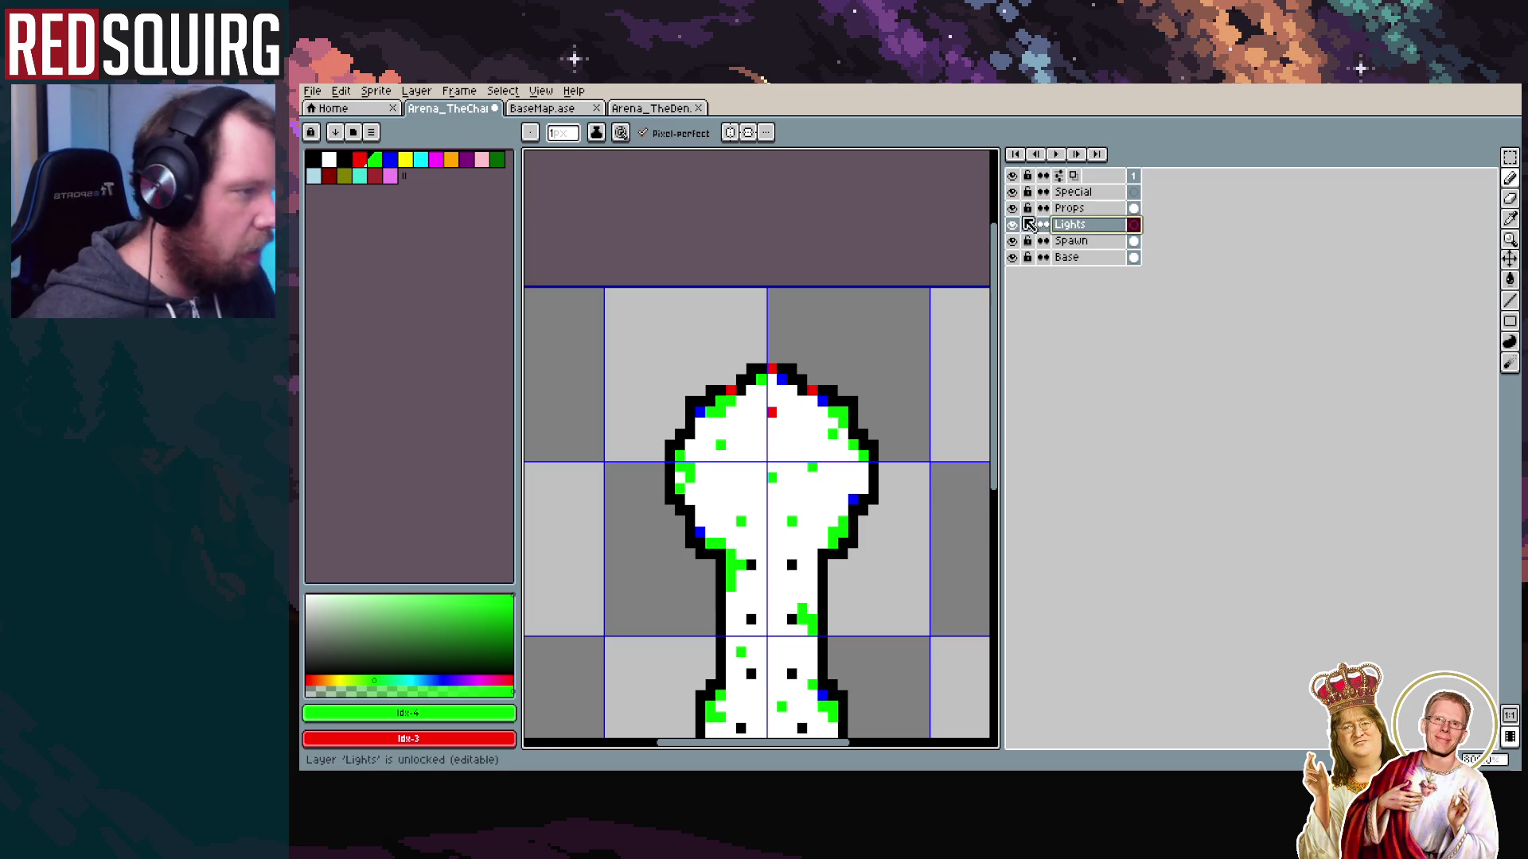
{"action": "left_click", "coordinate": [1012, 208]}
{"action": "scroll", "coordinate": [819, 239], "scroll_direction": "down", "scroll_amount": 2}
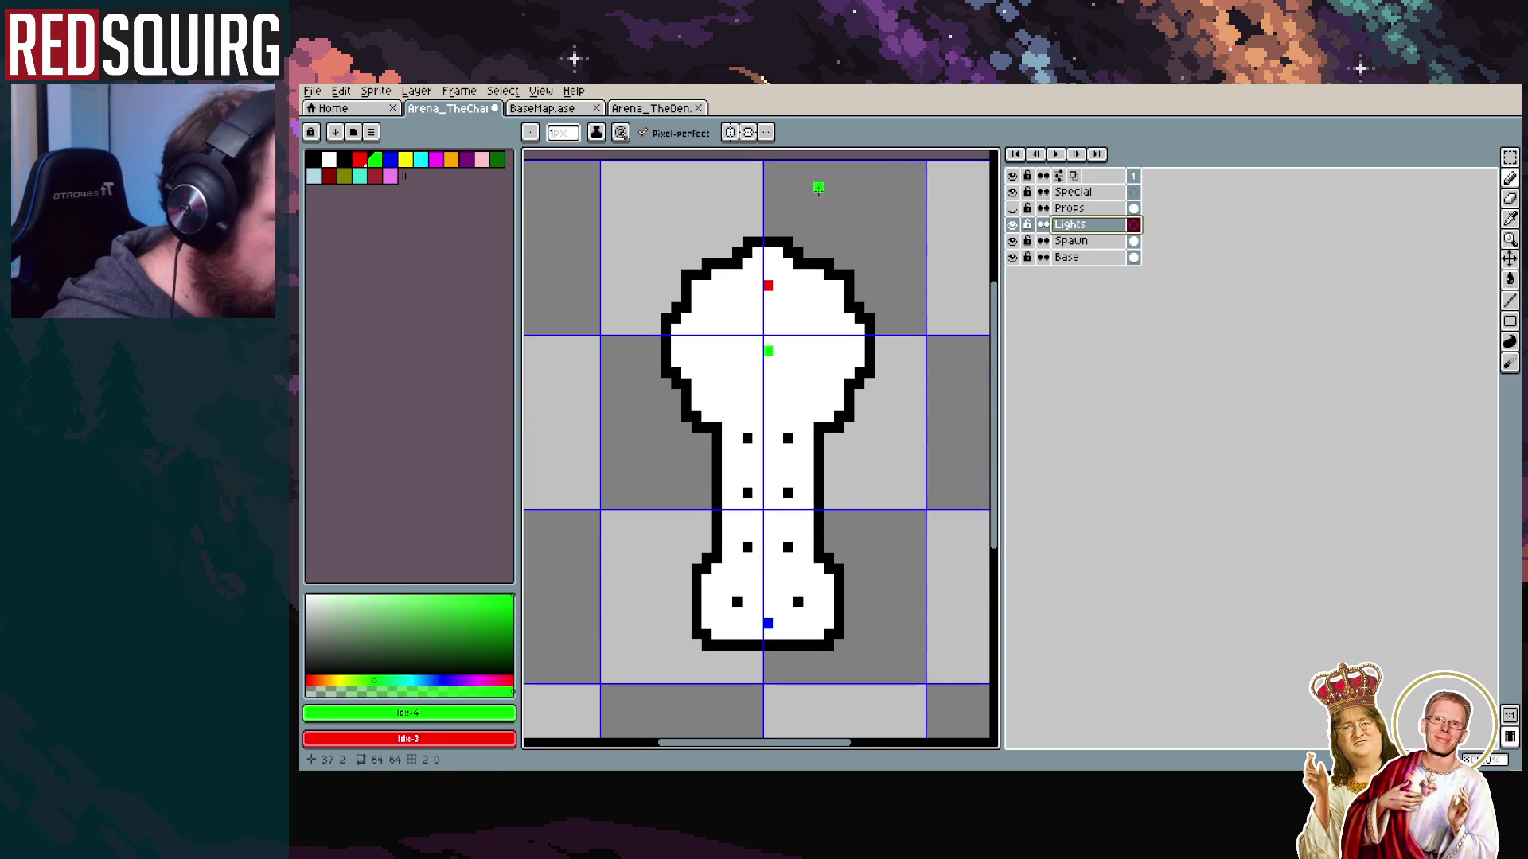
{"action": "left_click", "coordinate": [1014, 209]}
{"action": "left_click", "coordinate": [1014, 208]}
{"action": "left_click", "coordinate": [1014, 208]}
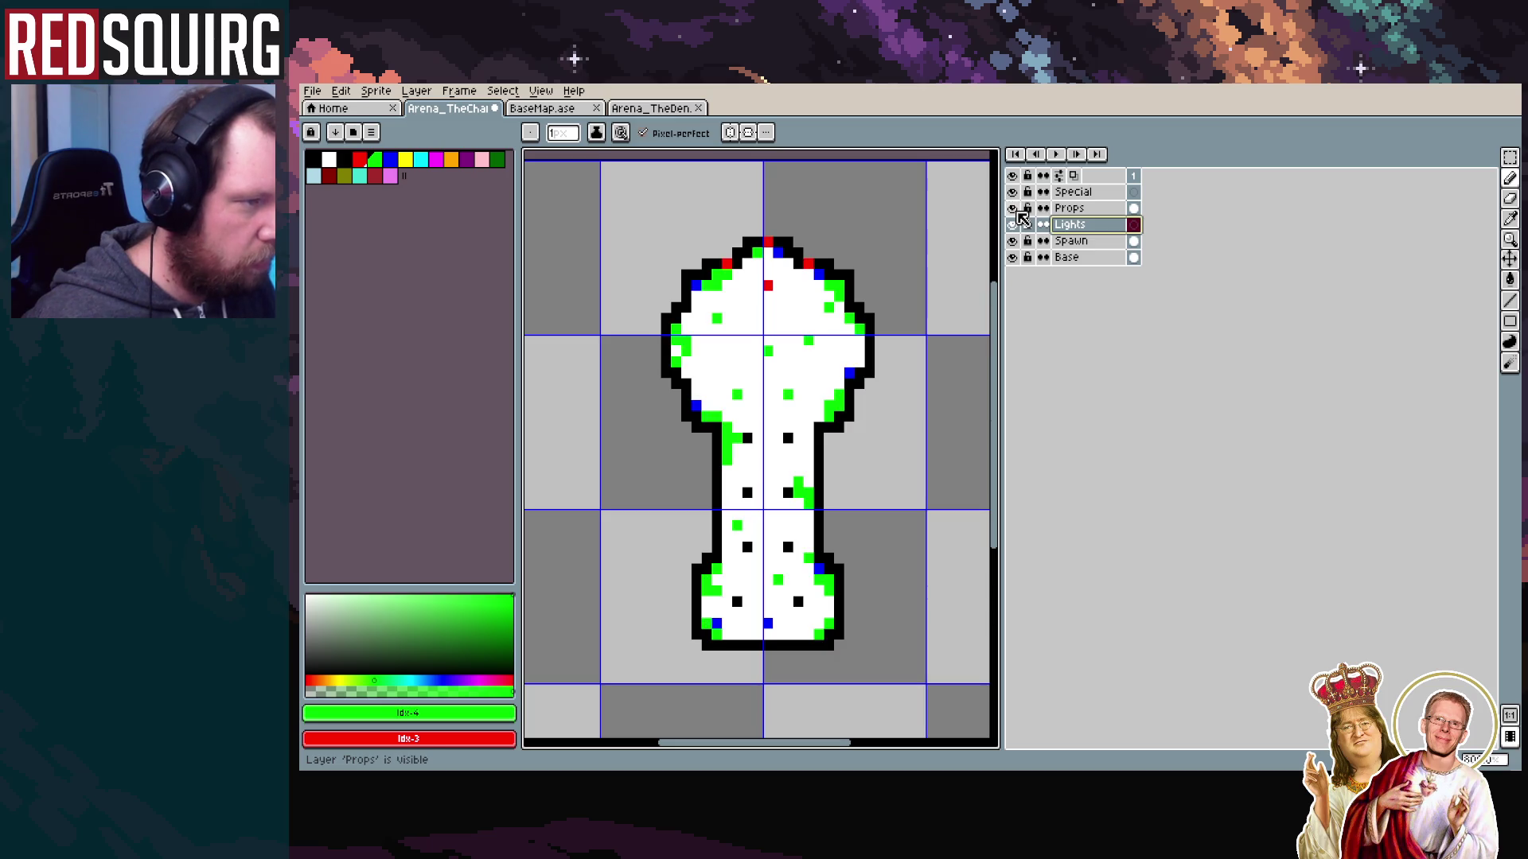
{"action": "left_click", "coordinate": [1014, 208]}
{"action": "left_click", "coordinate": [1014, 209]}
{"action": "left_click", "coordinate": [1014, 209]}
{"action": "left_click", "coordinate": [1014, 208]}
{"action": "left_click", "coordinate": [1014, 208]}
{"action": "left_click", "coordinate": [1014, 209]}
{"action": "left_click", "coordinate": [1014, 209]}
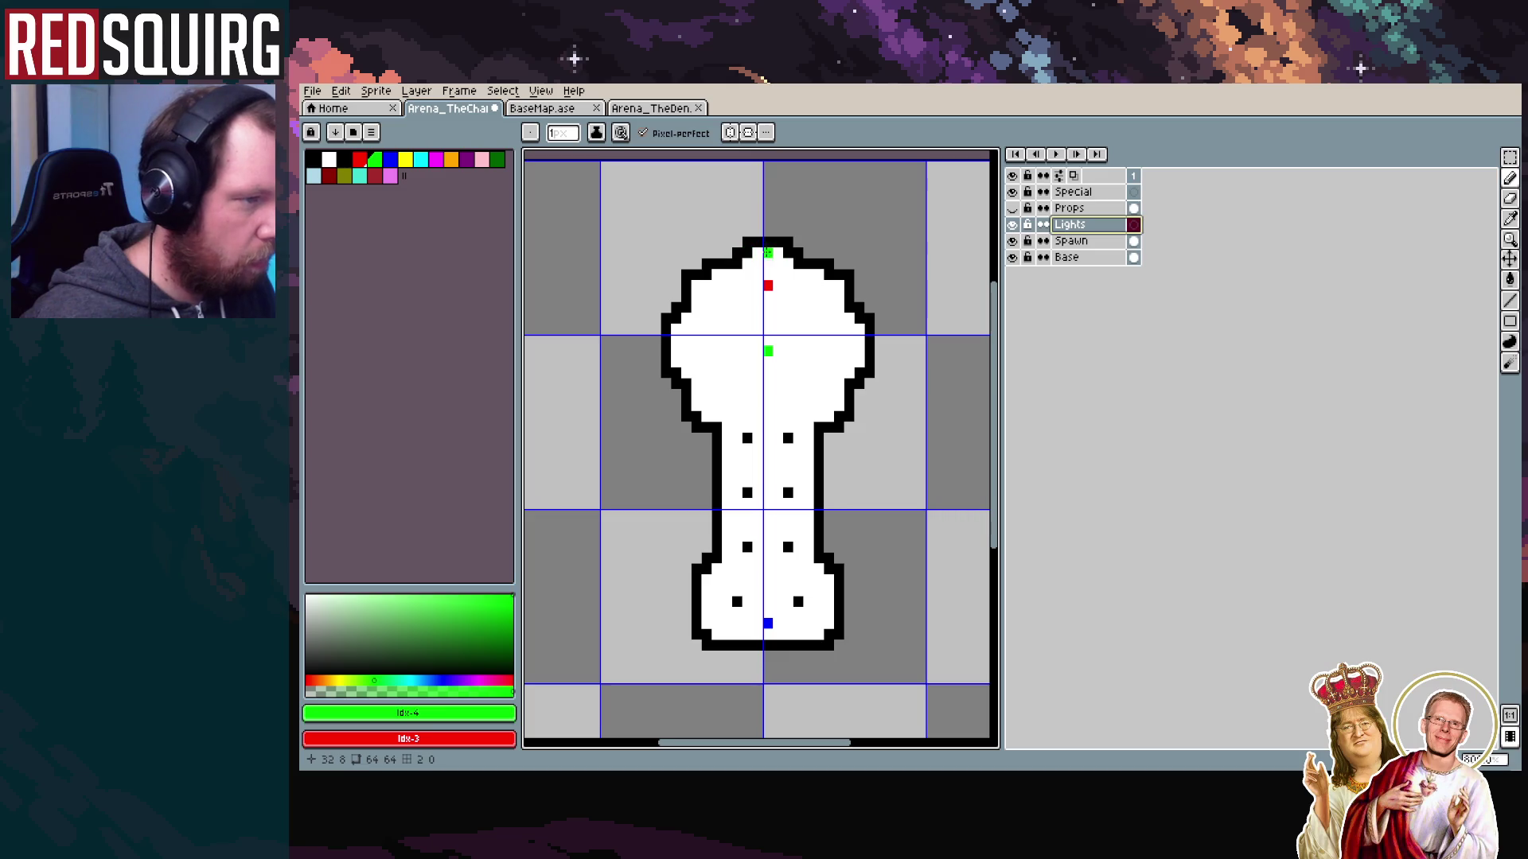
Pick red and place two red light markers along the top of the room
{"action": "left_click", "coordinate": [360, 159]}
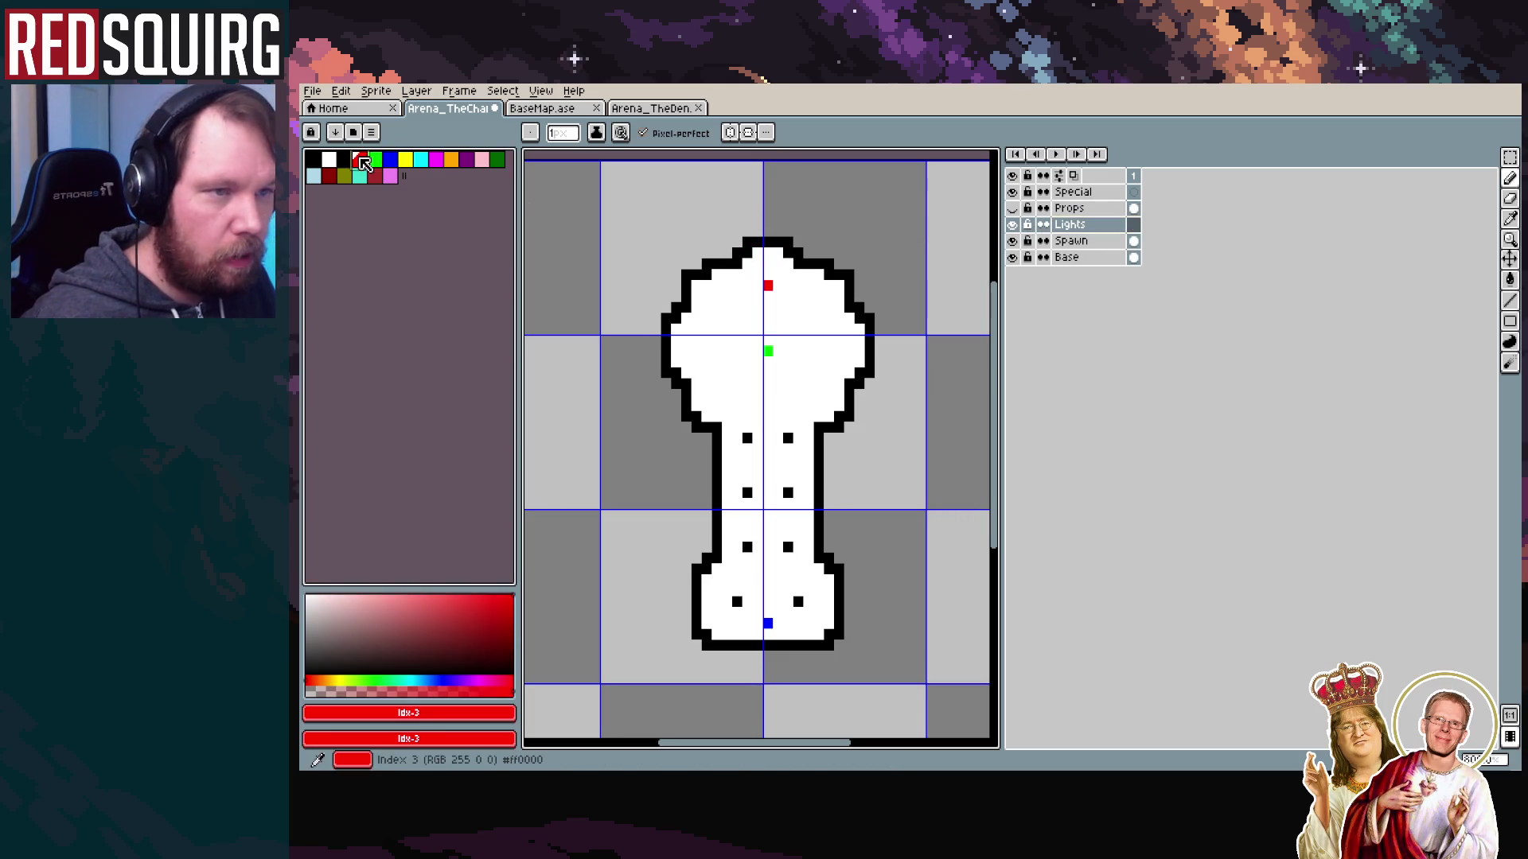
{"action": "left_click", "coordinate": [746, 253]}
{"action": "left_click", "coordinate": [788, 253]}
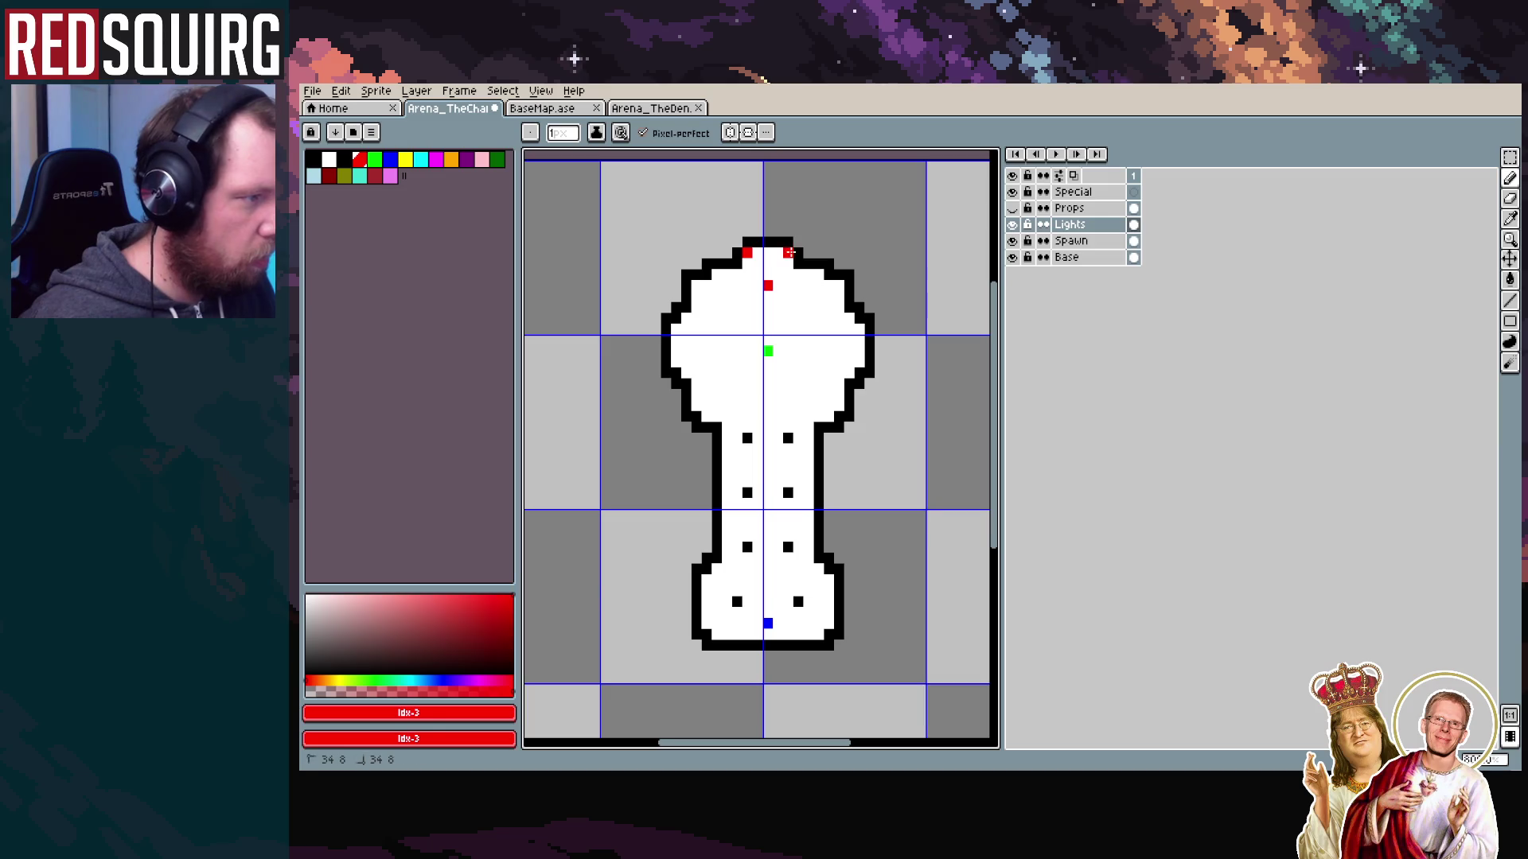
{"action": "left_click", "coordinate": [1014, 208]}
{"action": "left_click", "coordinate": [1014, 209]}
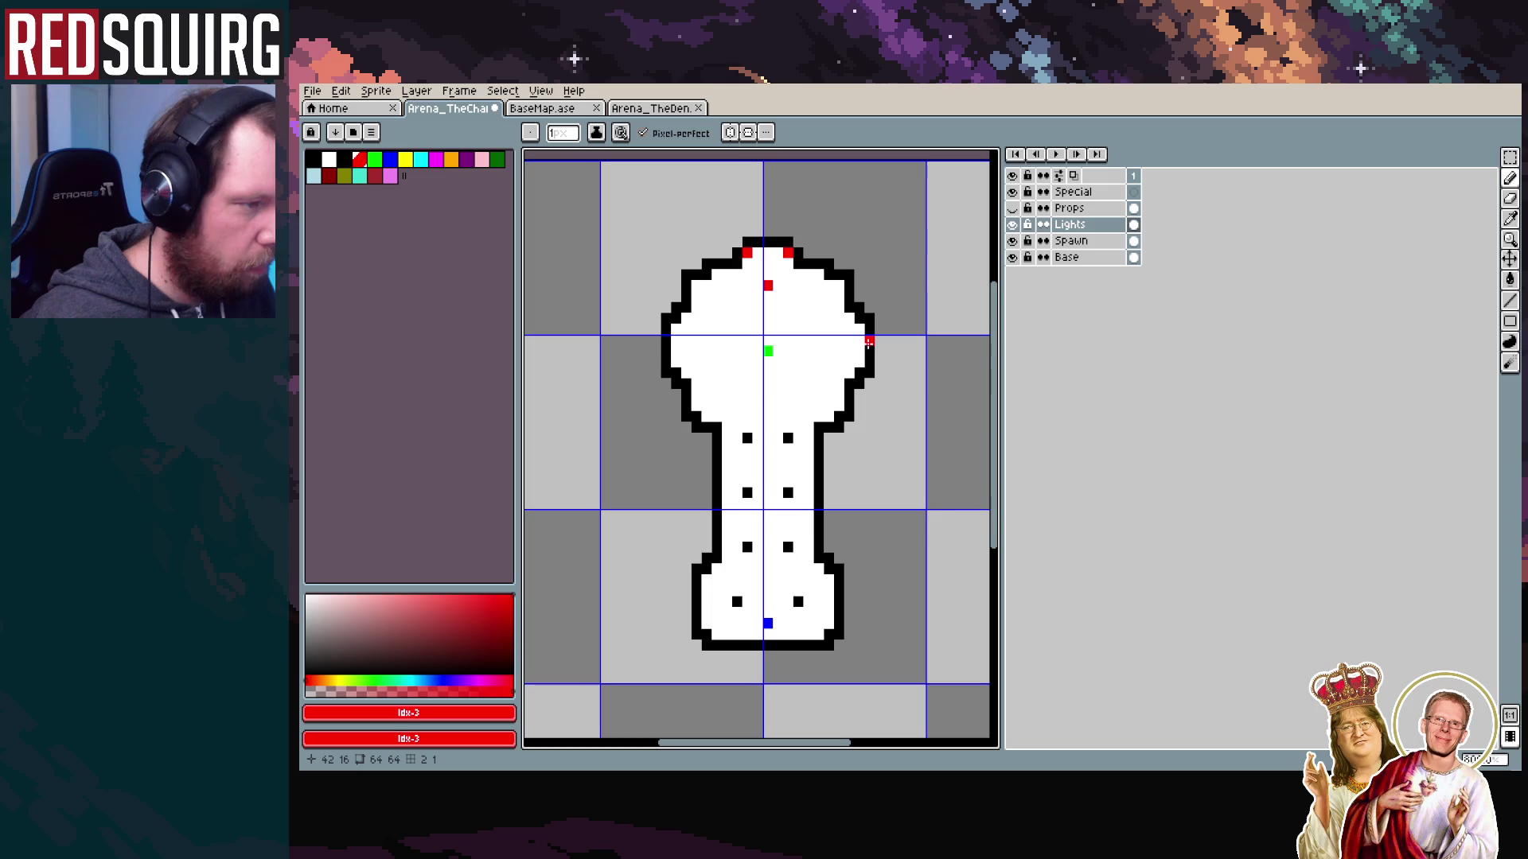
Add red lights on the left wall, both stem dots and both lower-bulb dots, then reshow Props
{"action": "left_click", "coordinate": [666, 340]}
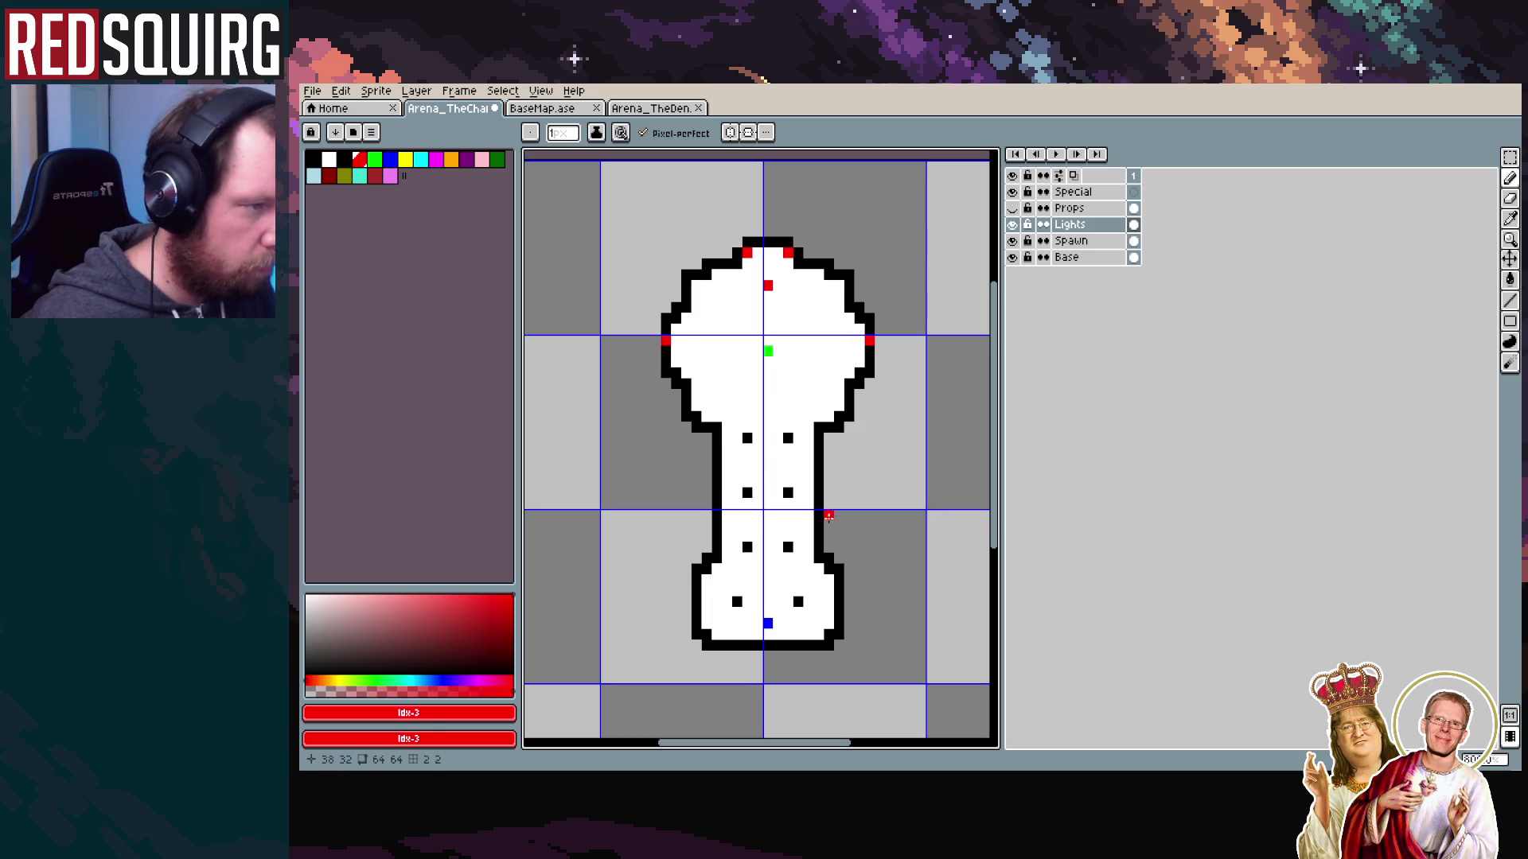
{"action": "scroll", "coordinate": [794, 494], "scroll_direction": "down", "scroll_amount": 3}
{"action": "left_click", "coordinate": [745, 401]}
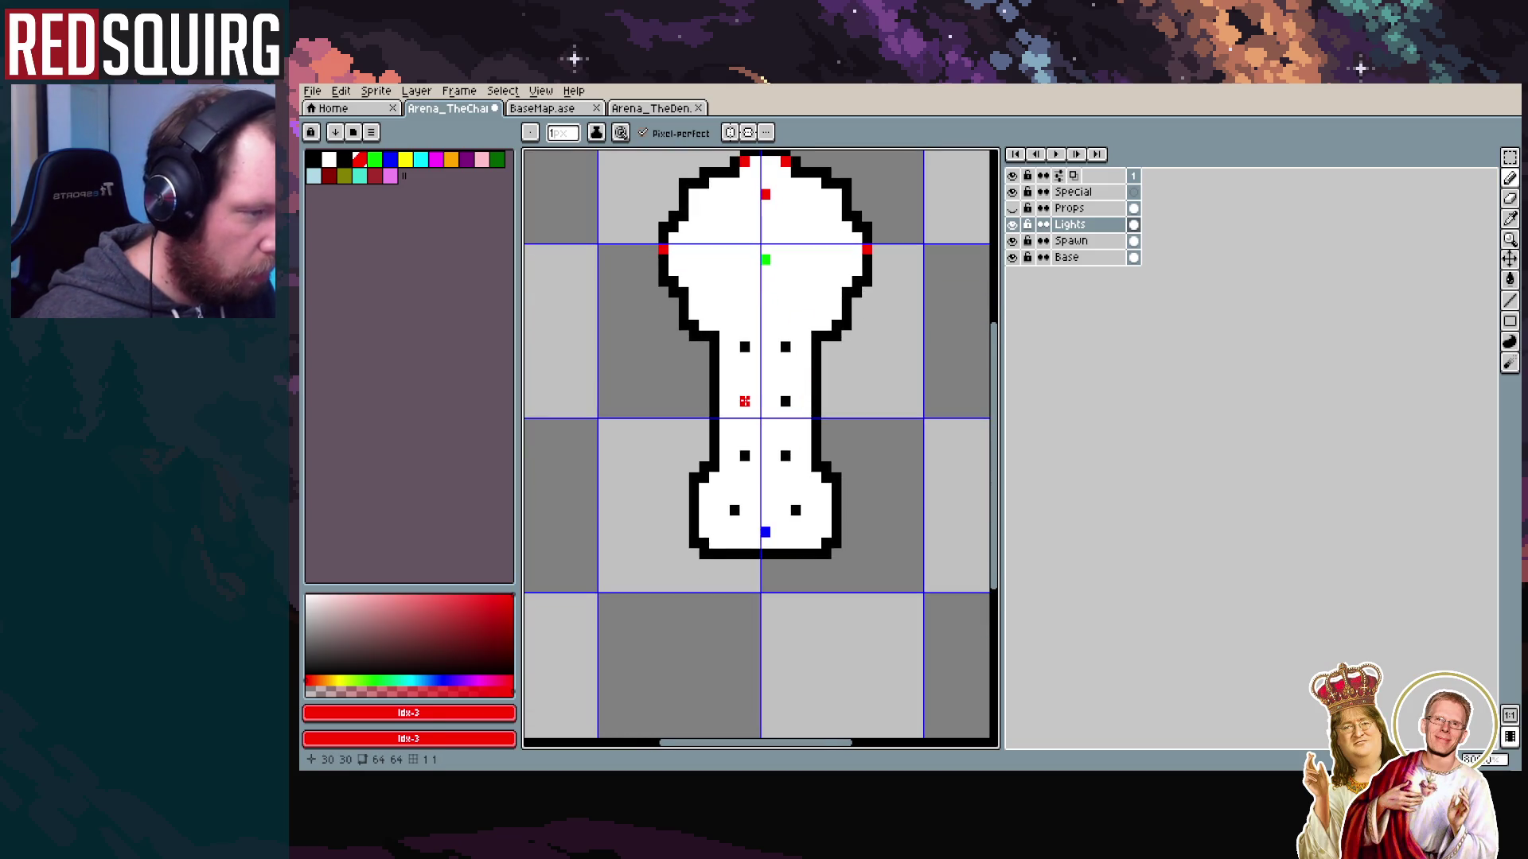
{"action": "left_click", "coordinate": [785, 401]}
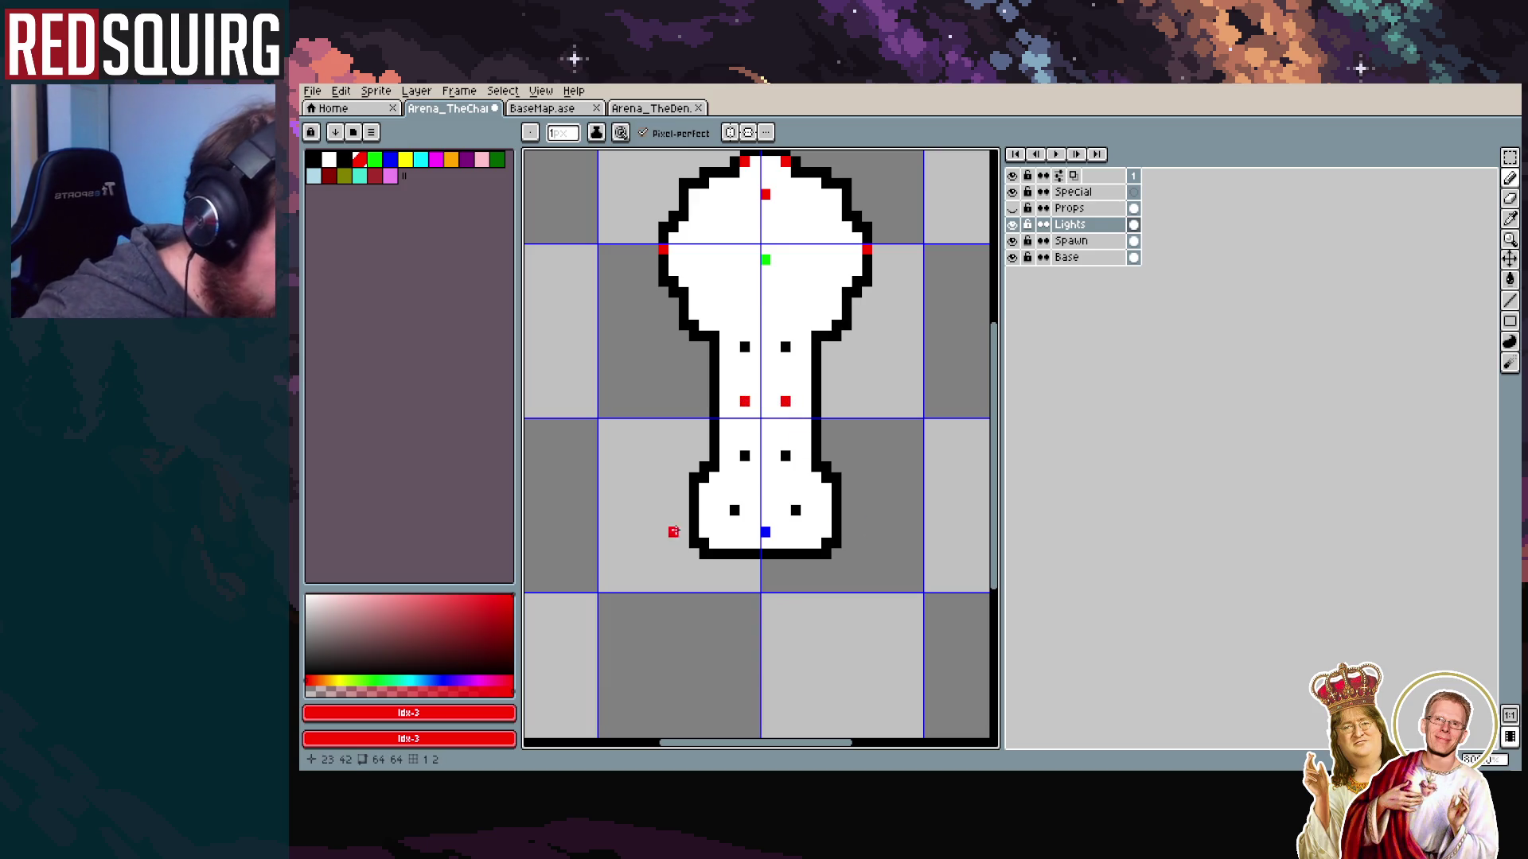
{"action": "left_click", "coordinate": [735, 510]}
{"action": "left_click", "coordinate": [796, 510]}
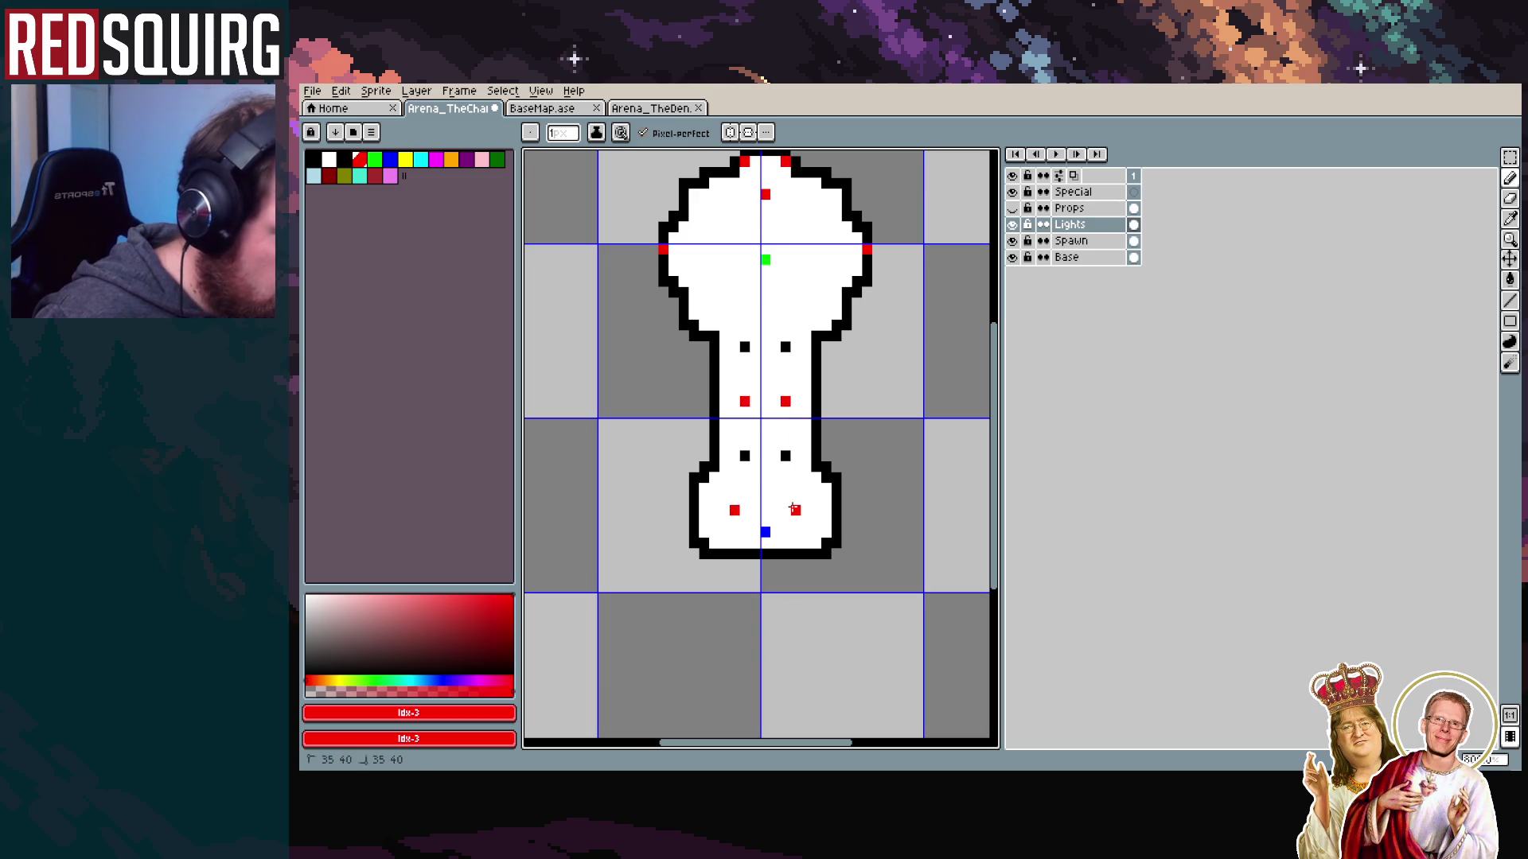
{"action": "scroll", "coordinate": [711, 478], "scroll_direction": "up", "scroll_amount": 2}
{"action": "scroll", "coordinate": [705, 542], "scroll_direction": "down", "scroll_amount": 1}
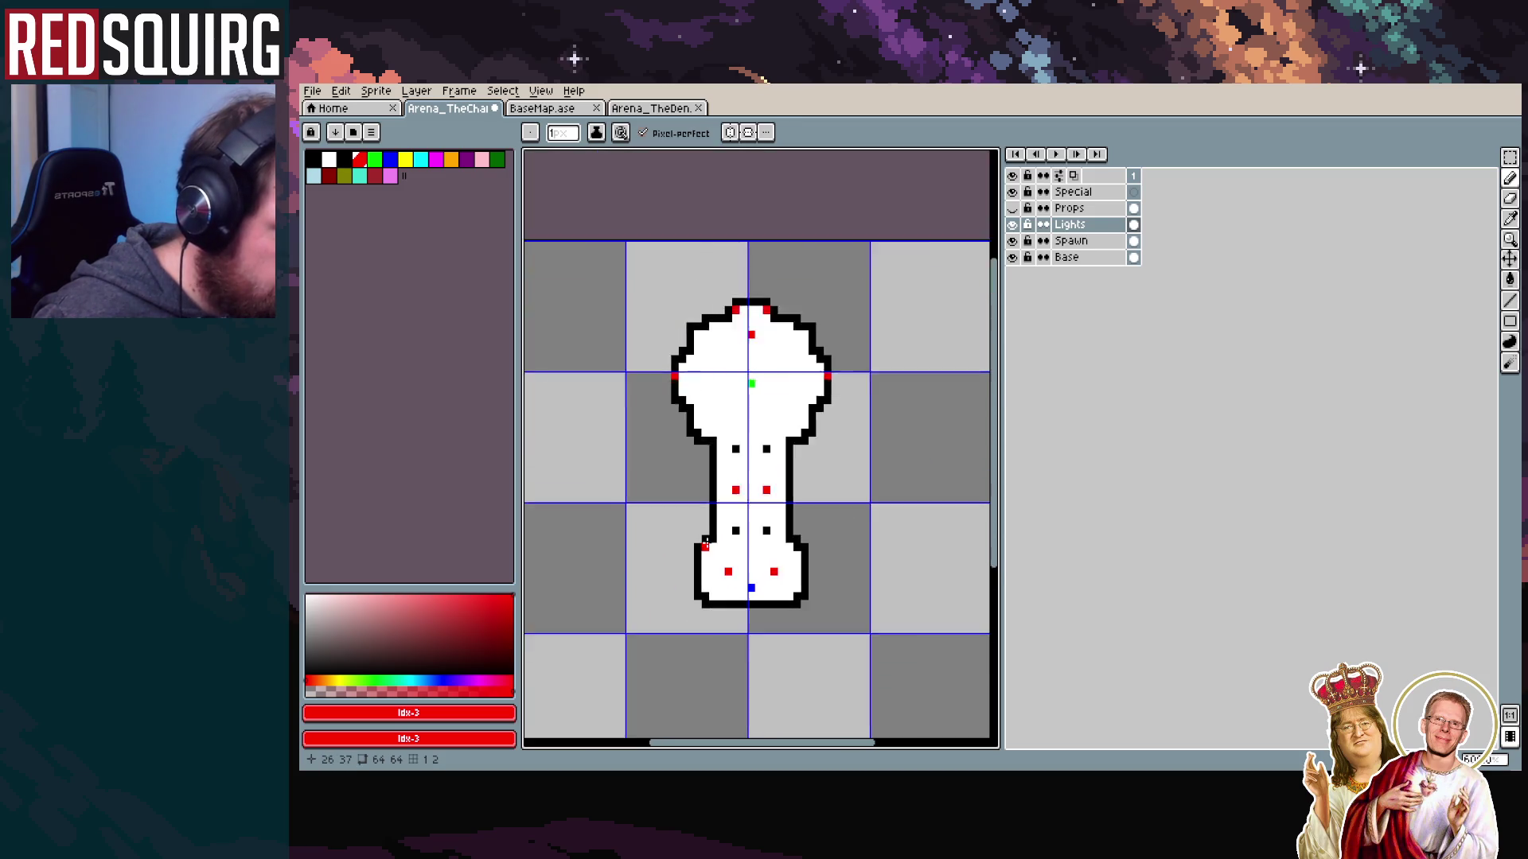
{"action": "scroll", "coordinate": [705, 542], "scroll_direction": "up", "scroll_amount": 1}
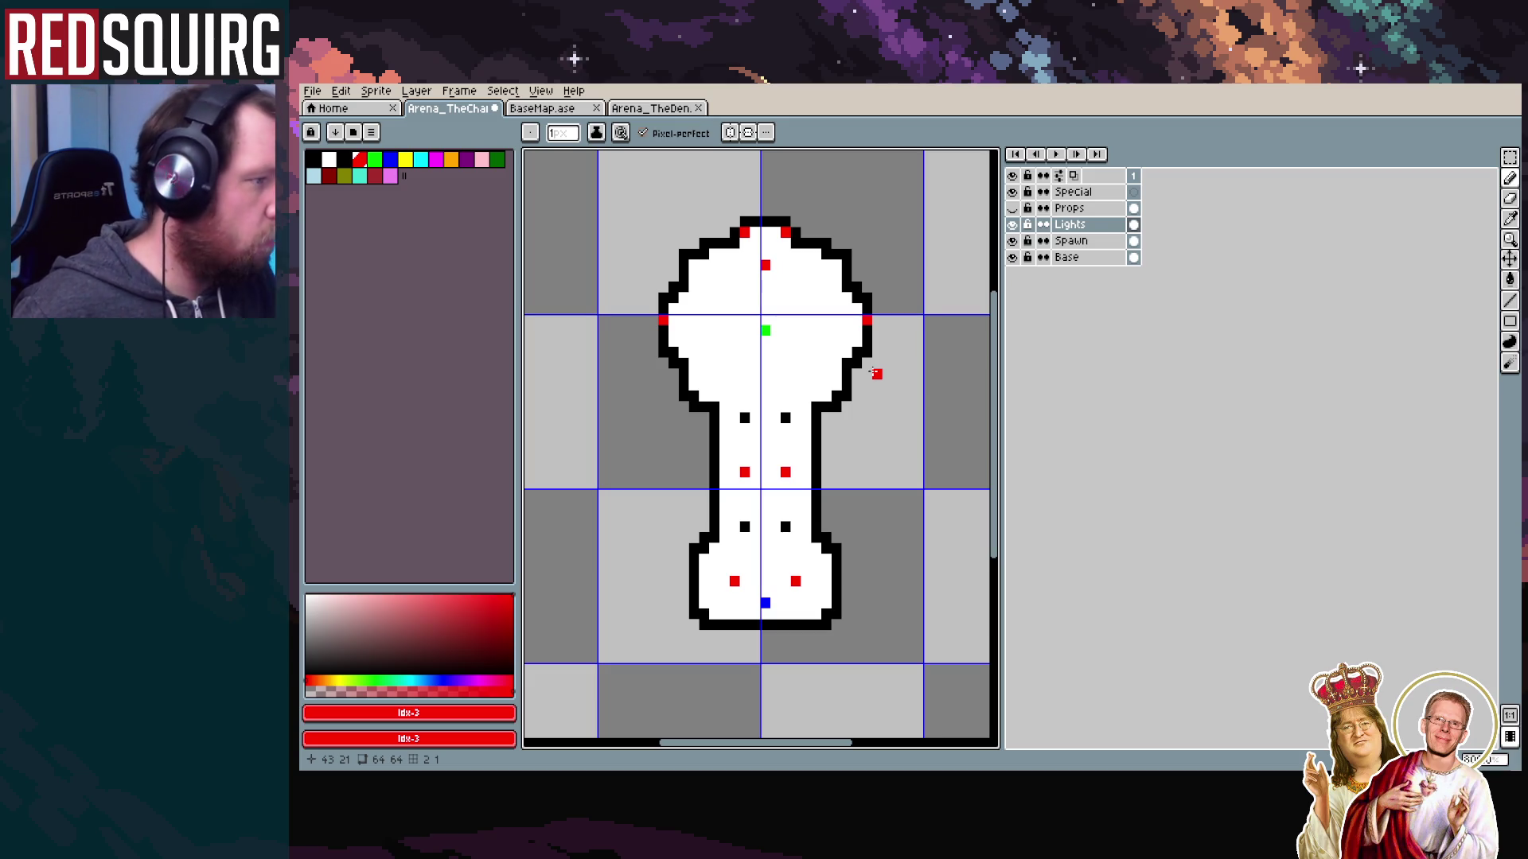
{"action": "left_click", "coordinate": [1014, 208]}
{"action": "left_click", "coordinate": [1014, 209]}
{"action": "left_click", "coordinate": [1014, 209]}
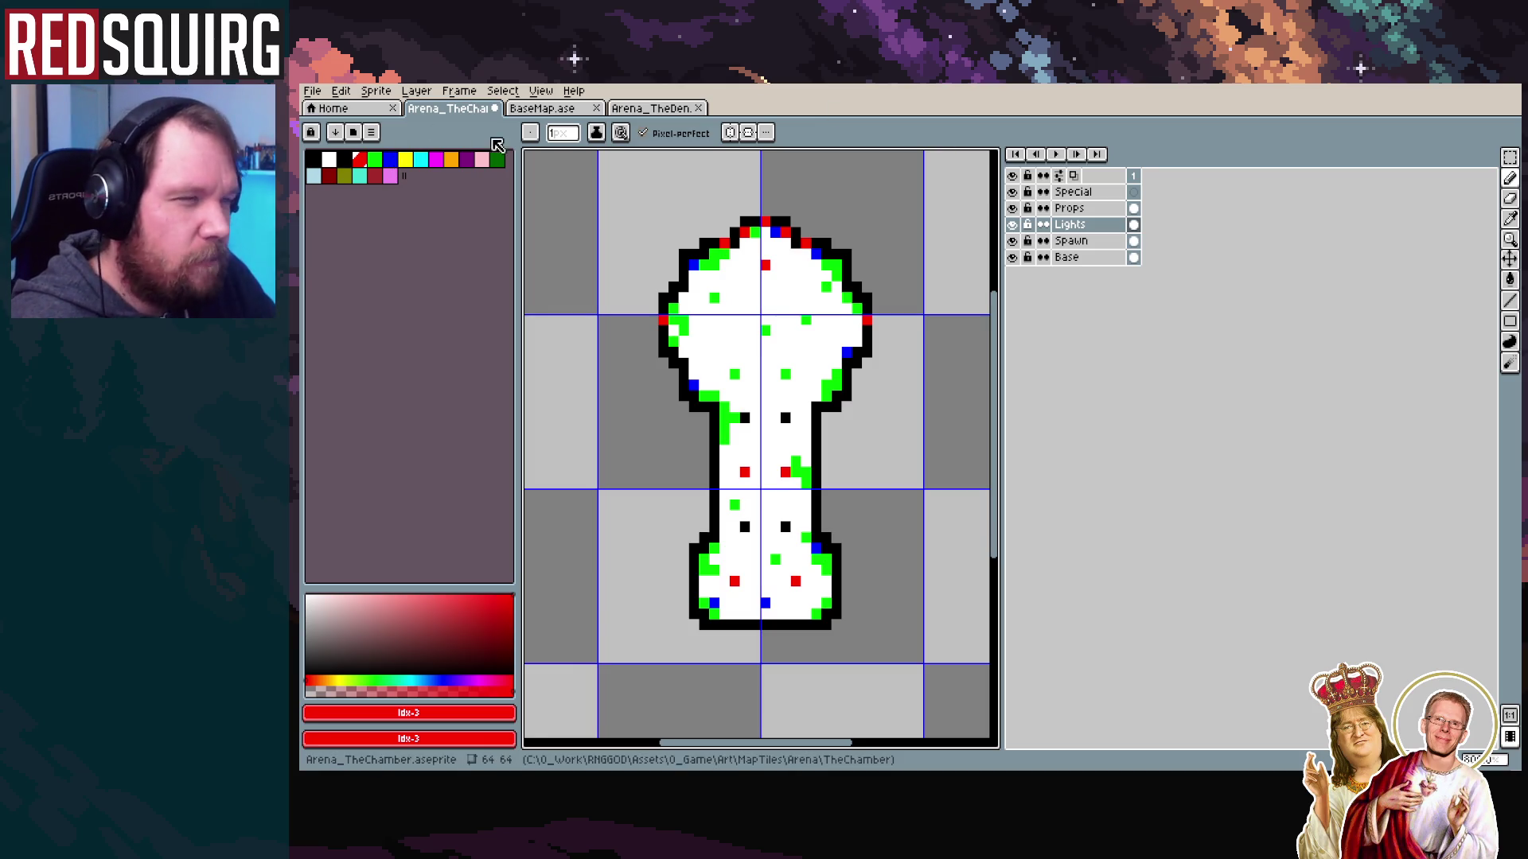
Compare against BaseMap.ase's light markers by toggling its Lights layer, then return to Arena_TheChamber
{"action": "left_click", "coordinate": [558, 116]}
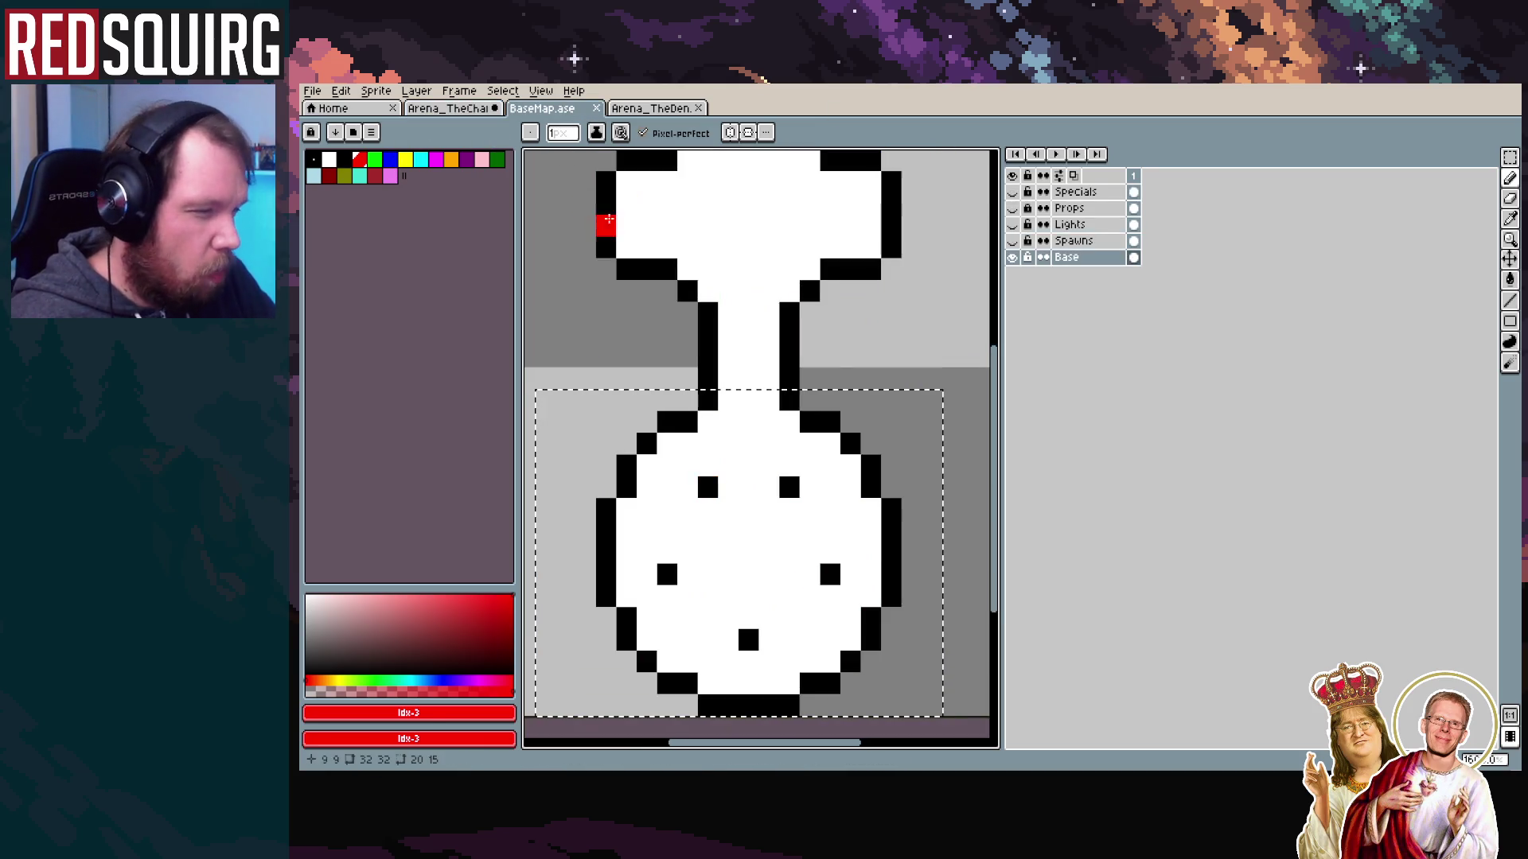
{"action": "left_click", "coordinate": [1012, 226]}
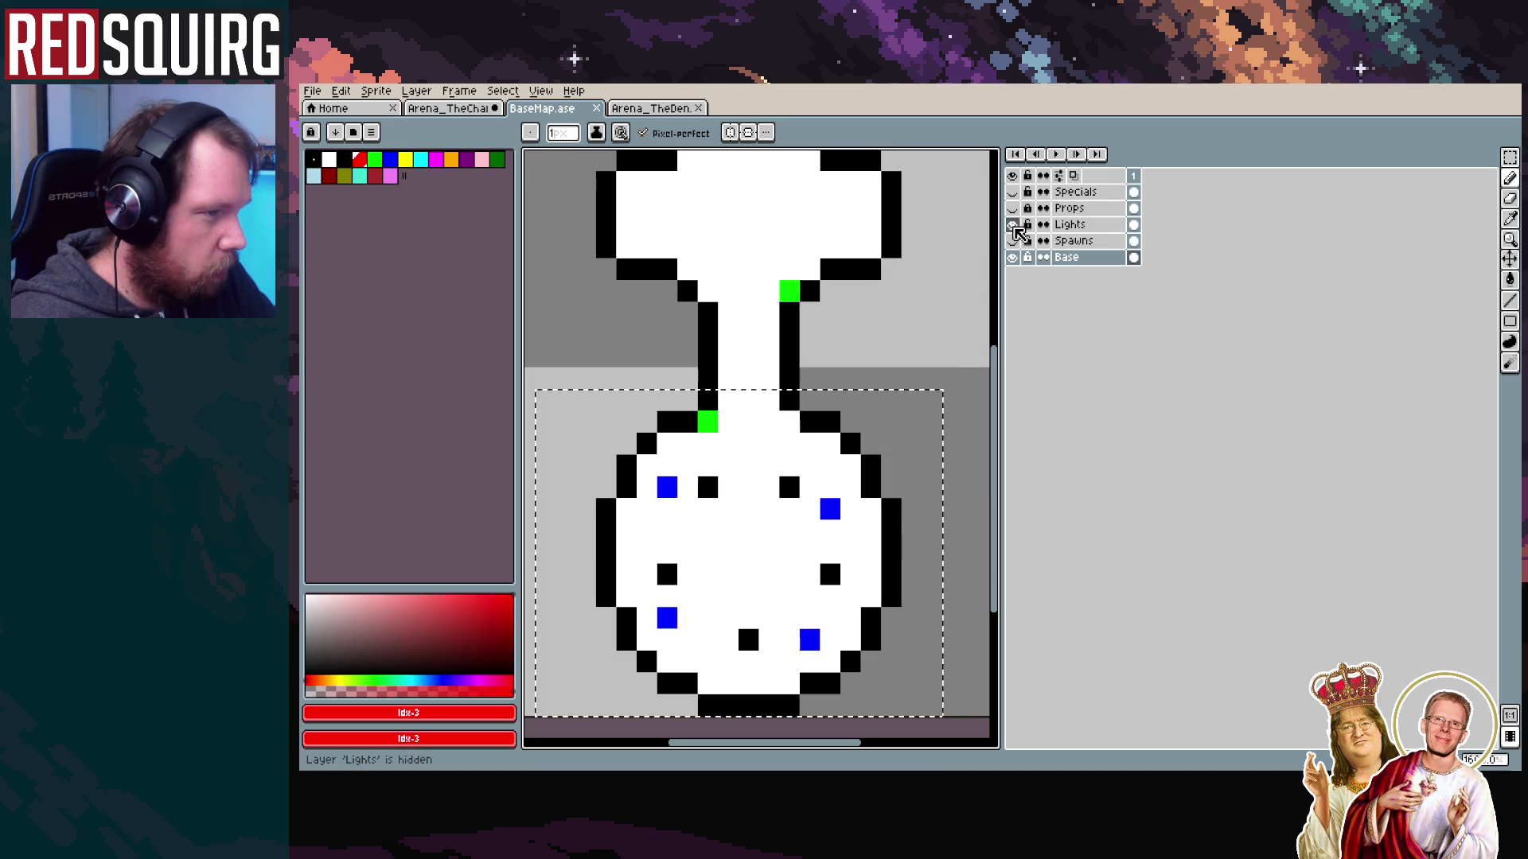
{"action": "scroll", "coordinate": [729, 227], "scroll_direction": "down", "scroll_amount": 3}
{"action": "scroll", "coordinate": [706, 232], "scroll_direction": "up", "scroll_amount": 2}
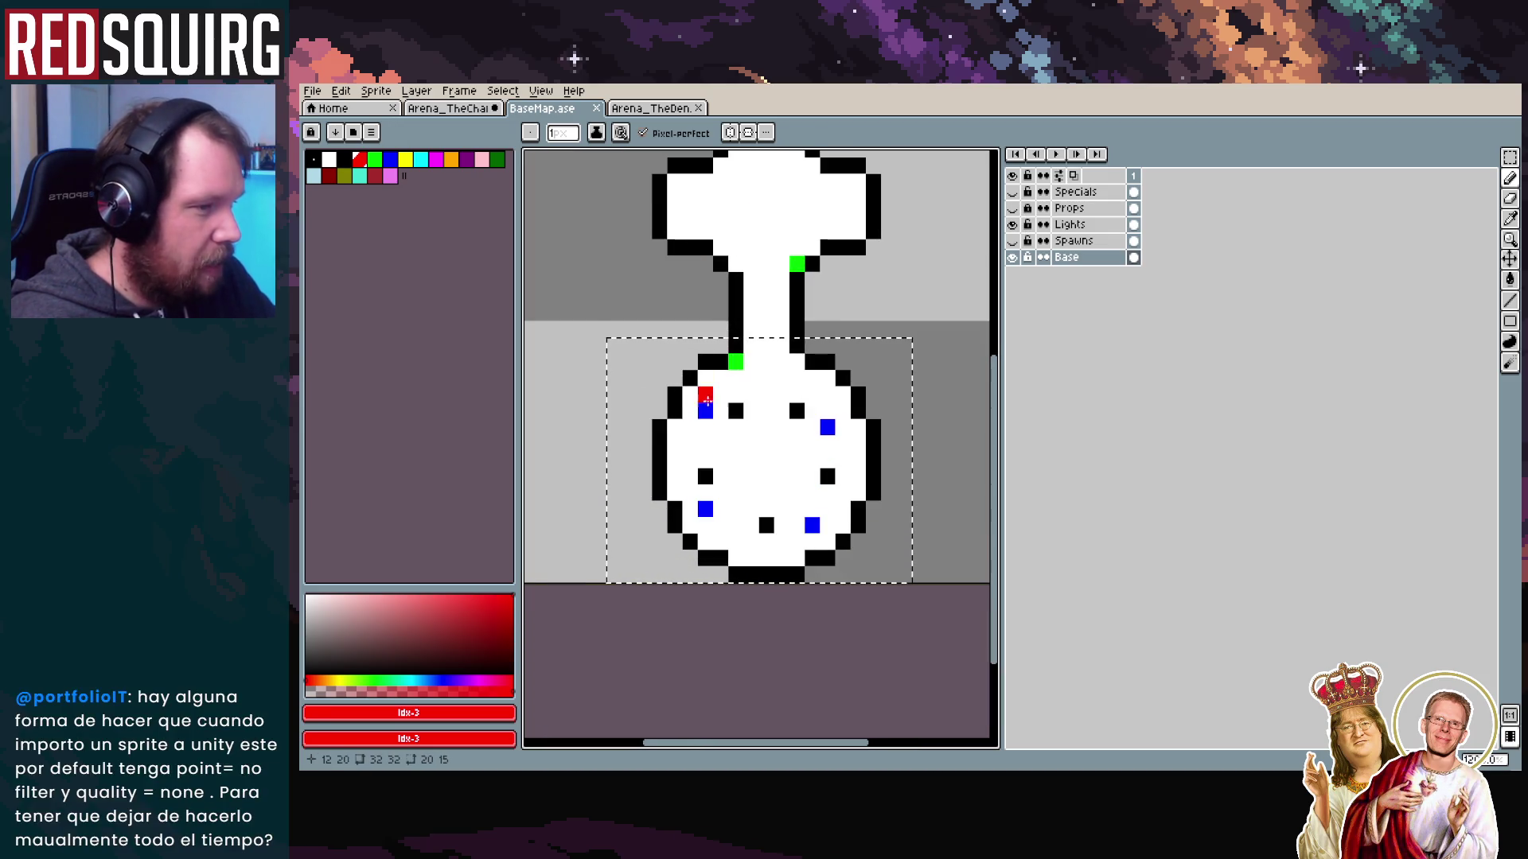
{"action": "left_click", "coordinate": [1012, 224]}
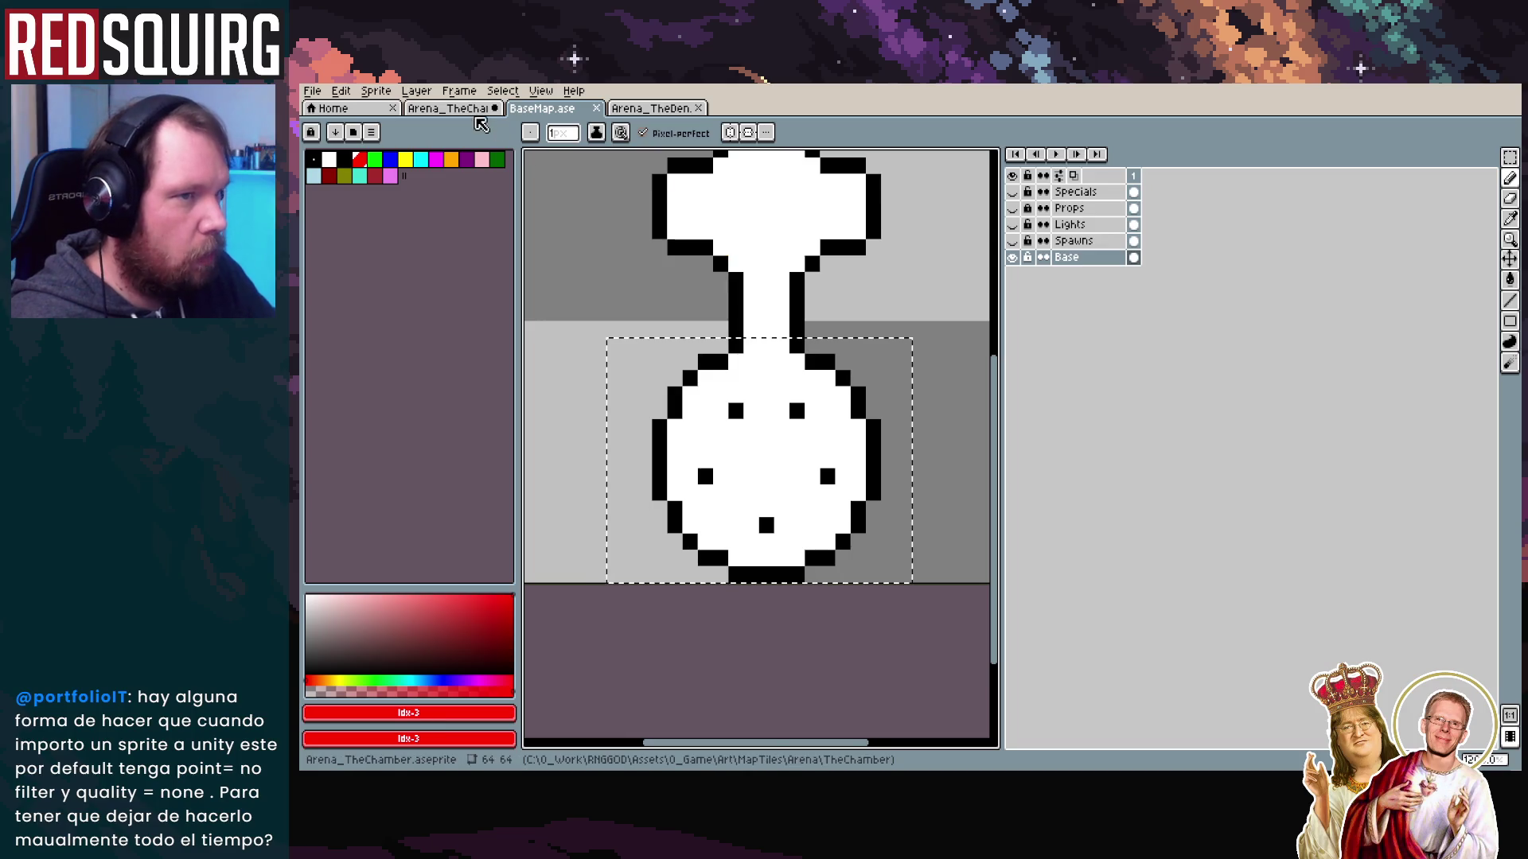
{"action": "left_click", "coordinate": [450, 109]}
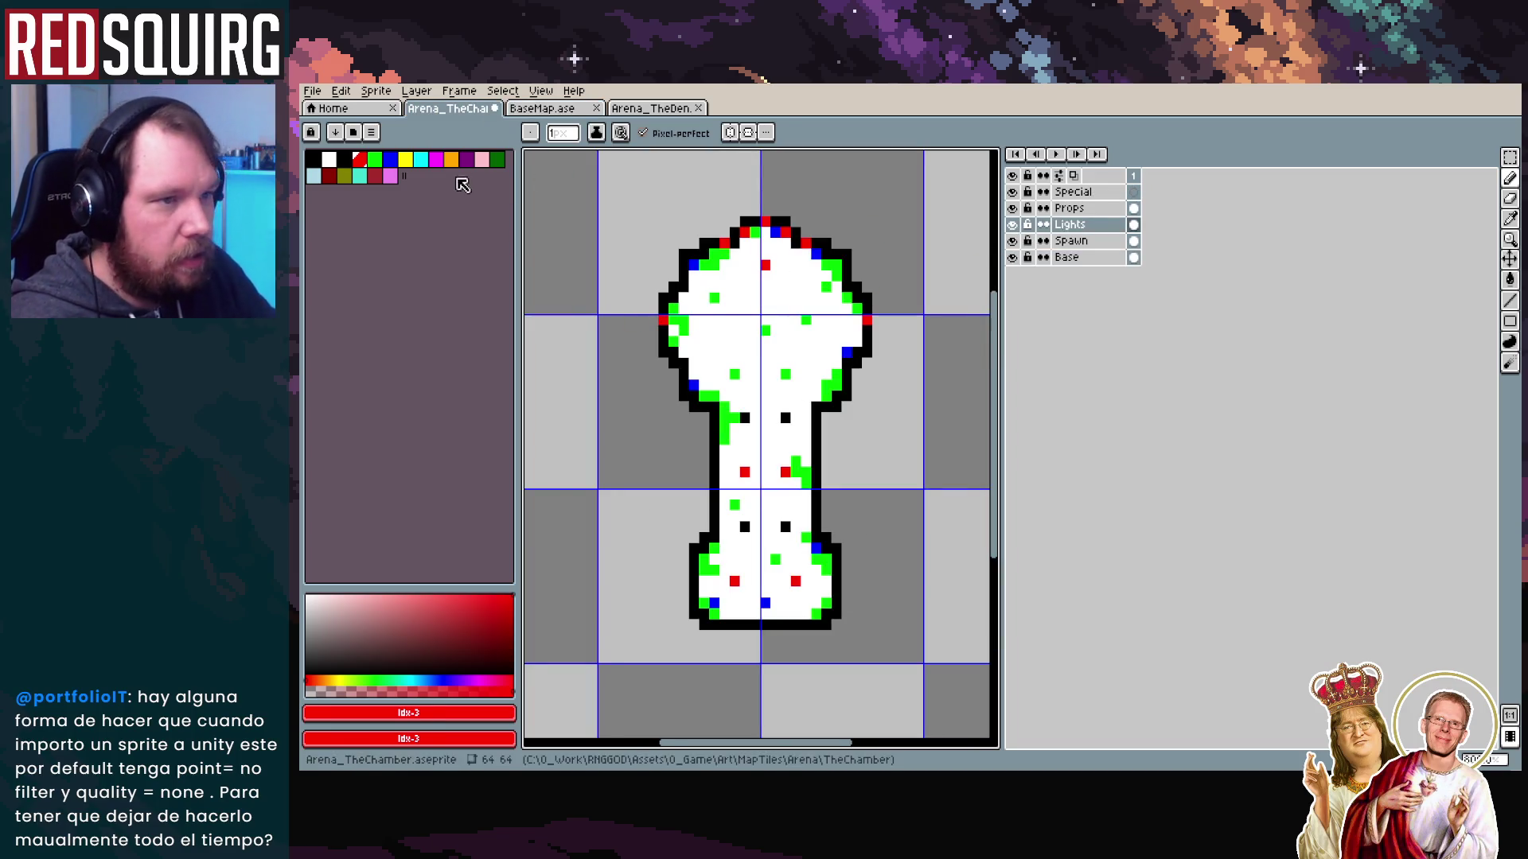
Try a blue light marker near the lower stem, undo it, and hide the Props layer
{"action": "left_click", "coordinate": [393, 160]}
{"action": "scroll", "coordinate": [739, 410], "scroll_direction": "up", "scroll_amount": 1}
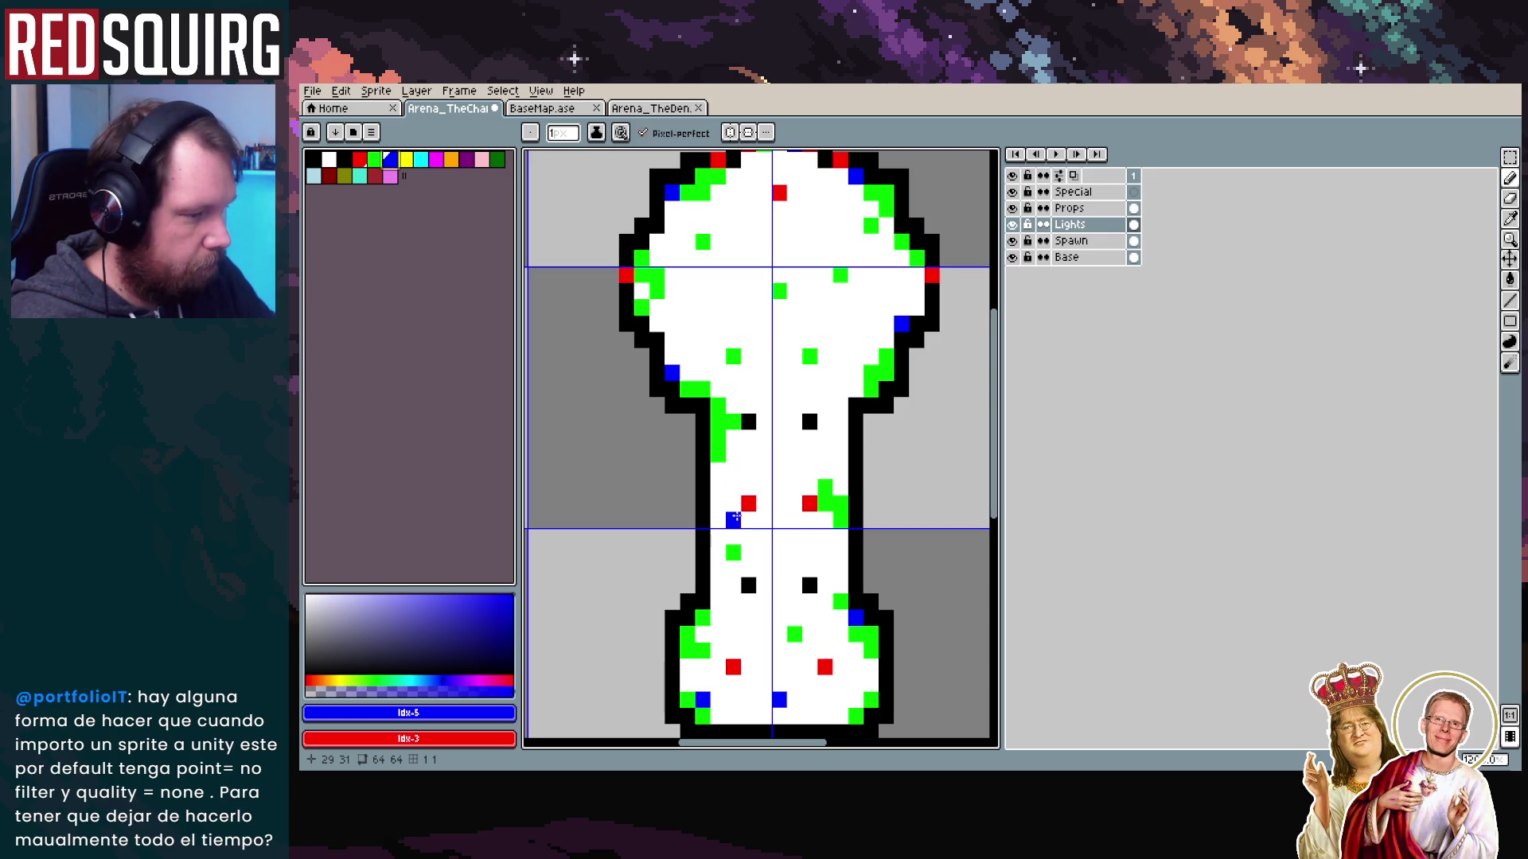
{"action": "left_click", "coordinate": [702, 634]}
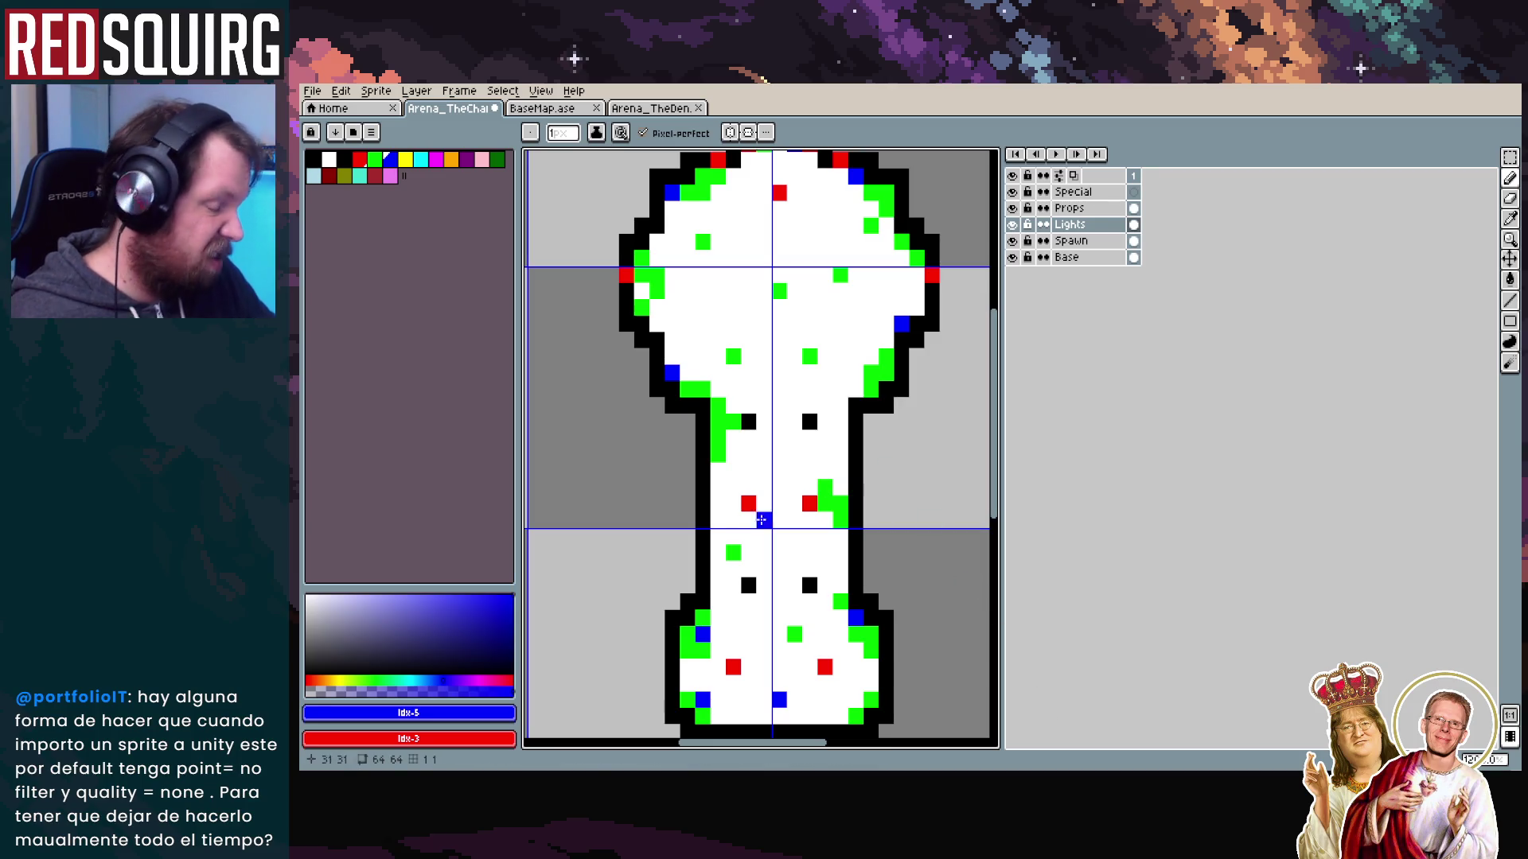
{"action": "key", "text": "ctrl+z"}
{"action": "key", "text": "v"}
{"action": "key", "text": "b"}
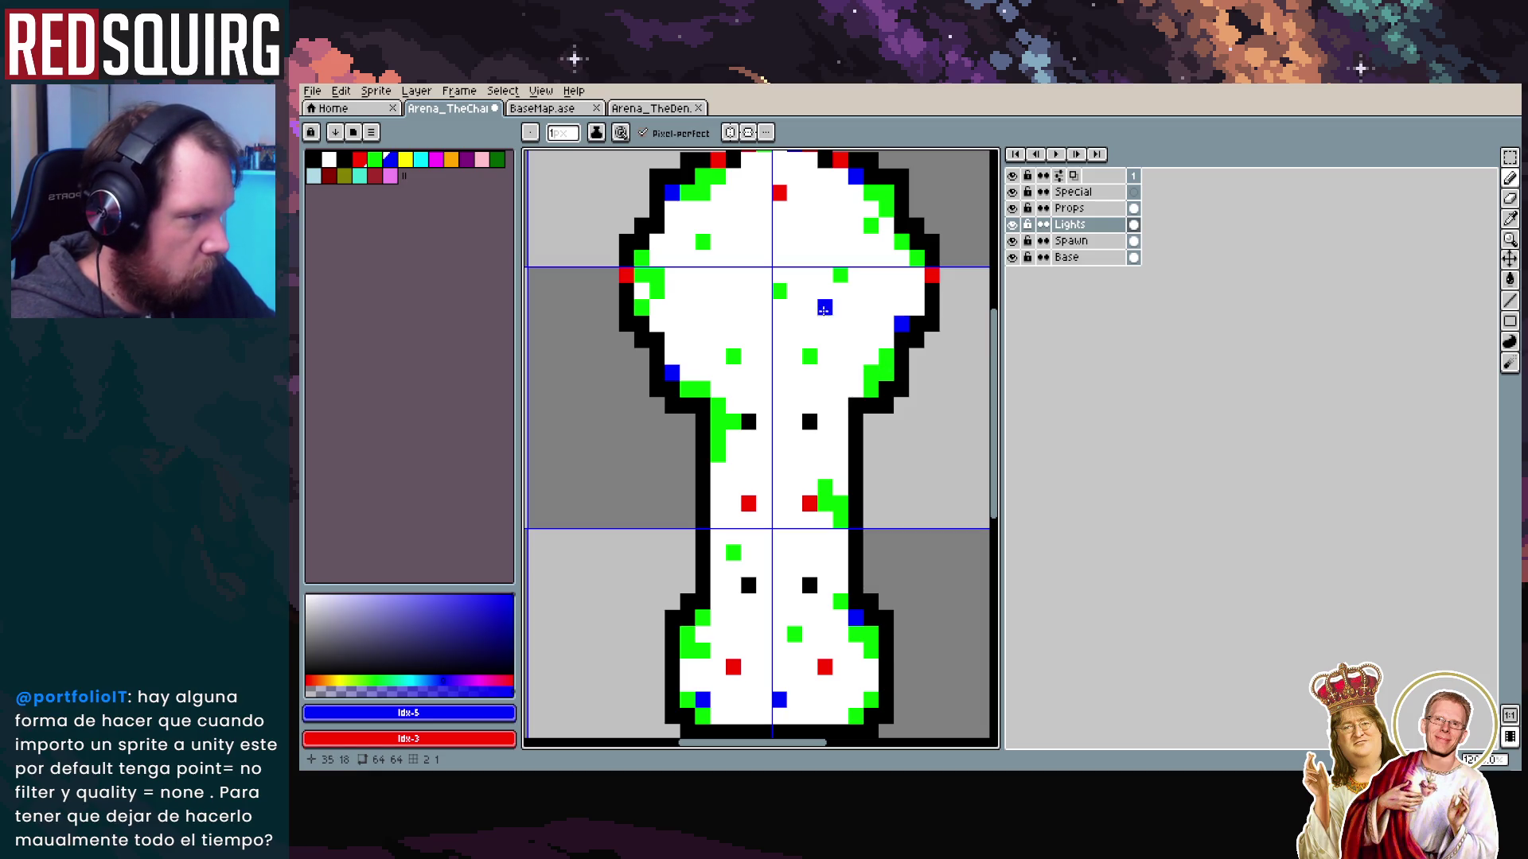
{"action": "scroll", "coordinate": [825, 310], "scroll_direction": "up", "scroll_amount": 1}
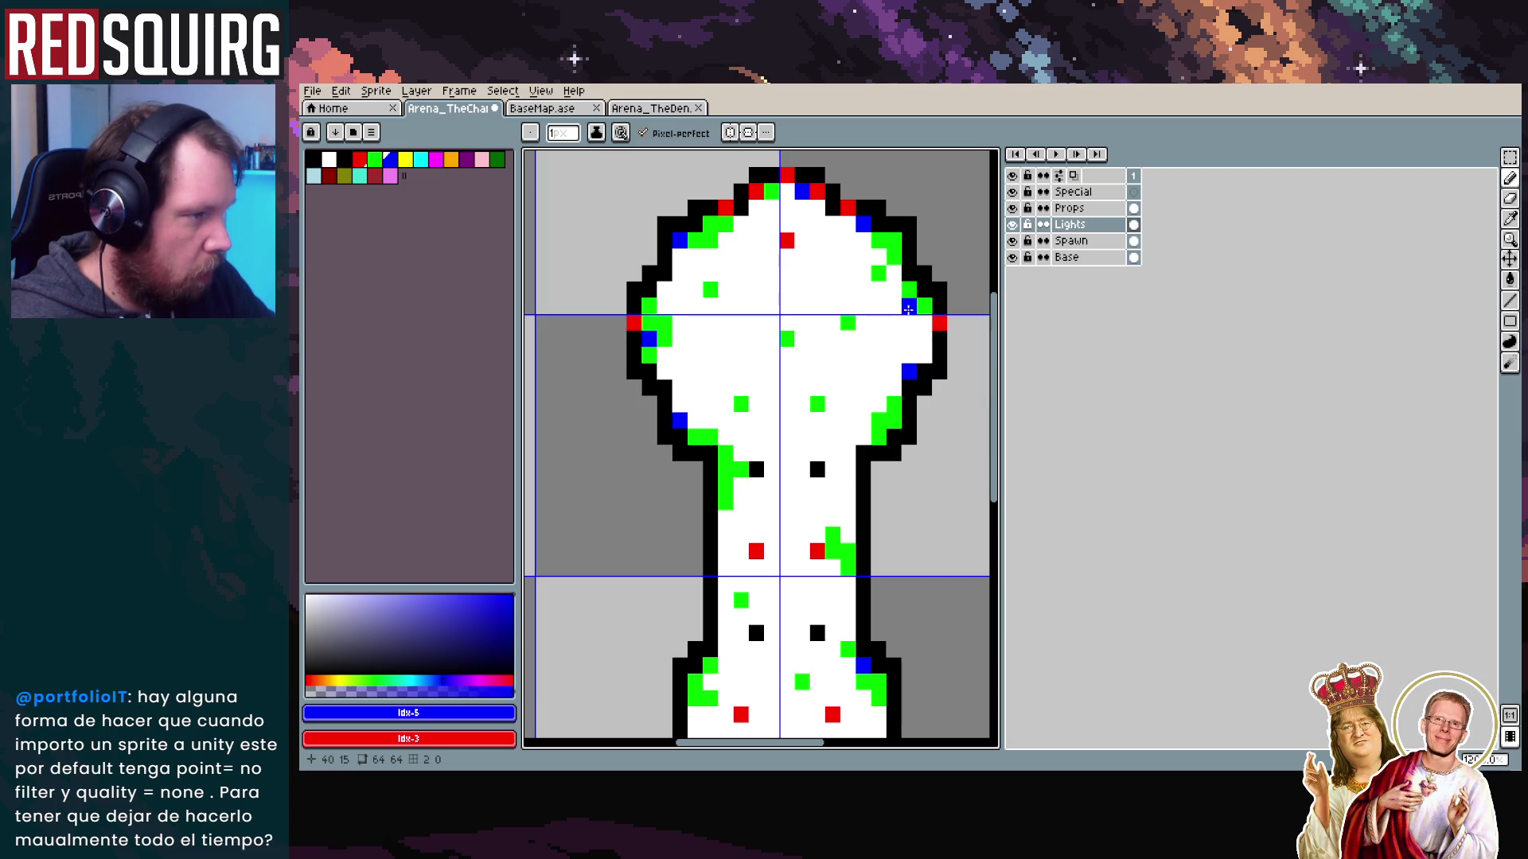
{"action": "key", "text": "ctrl+z"}
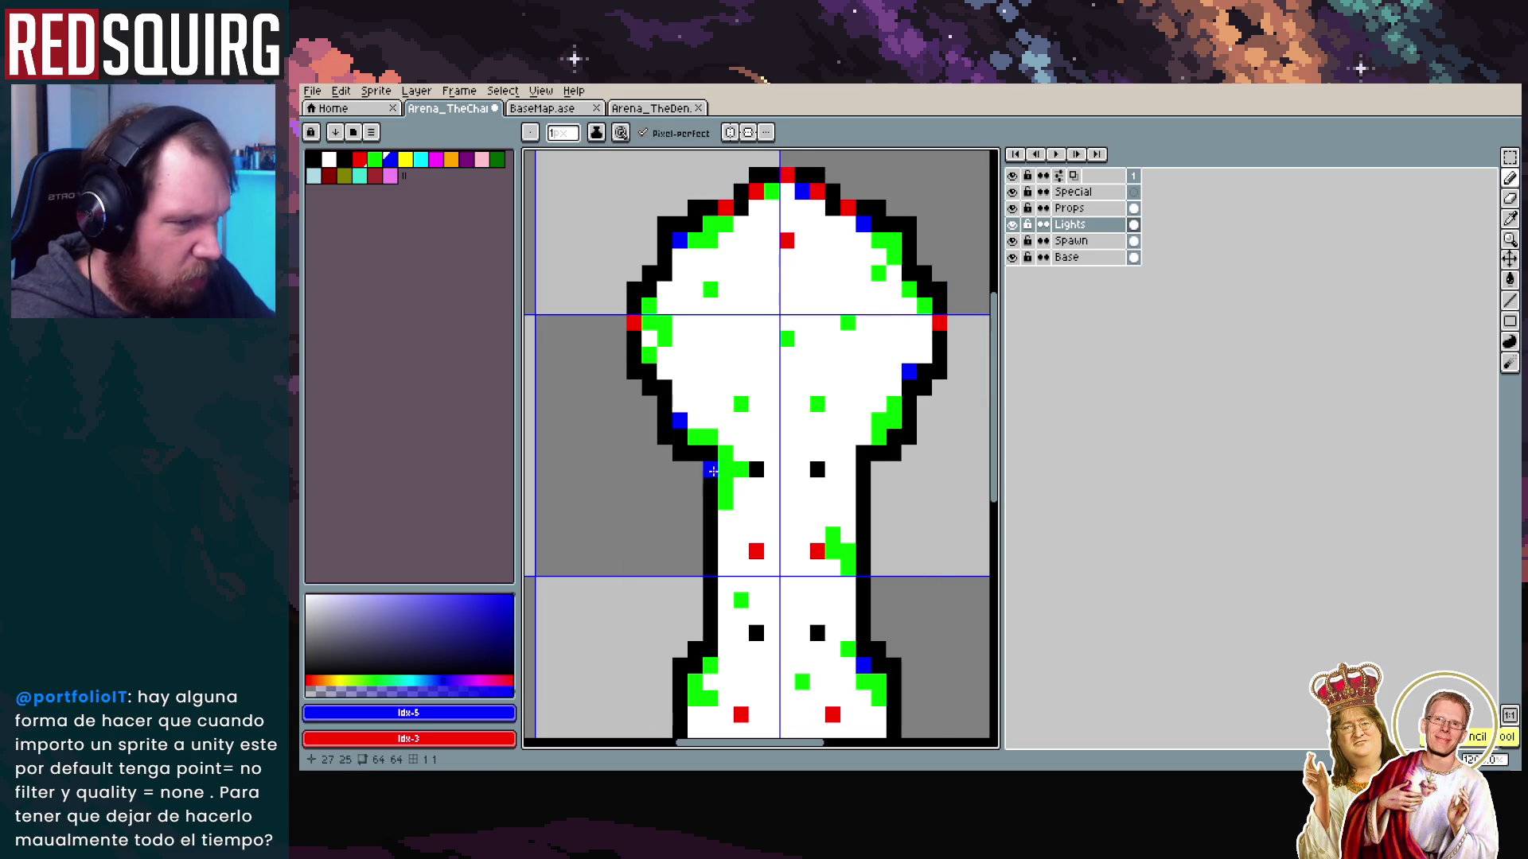
{"action": "scroll", "coordinate": [728, 521], "scroll_direction": "down", "scroll_amount": 2}
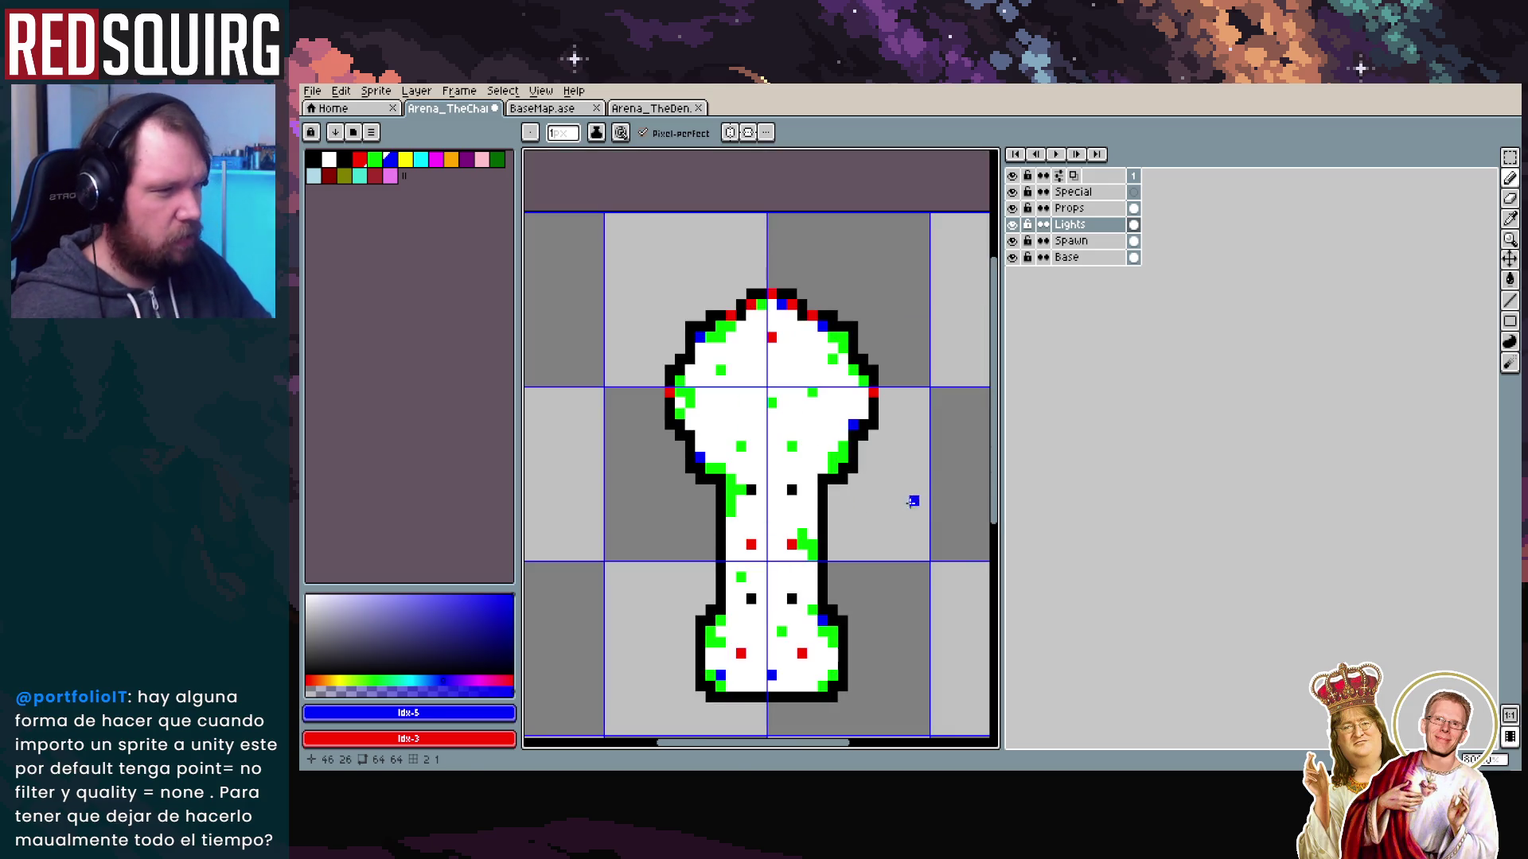
{"action": "left_click", "coordinate": [1013, 210]}
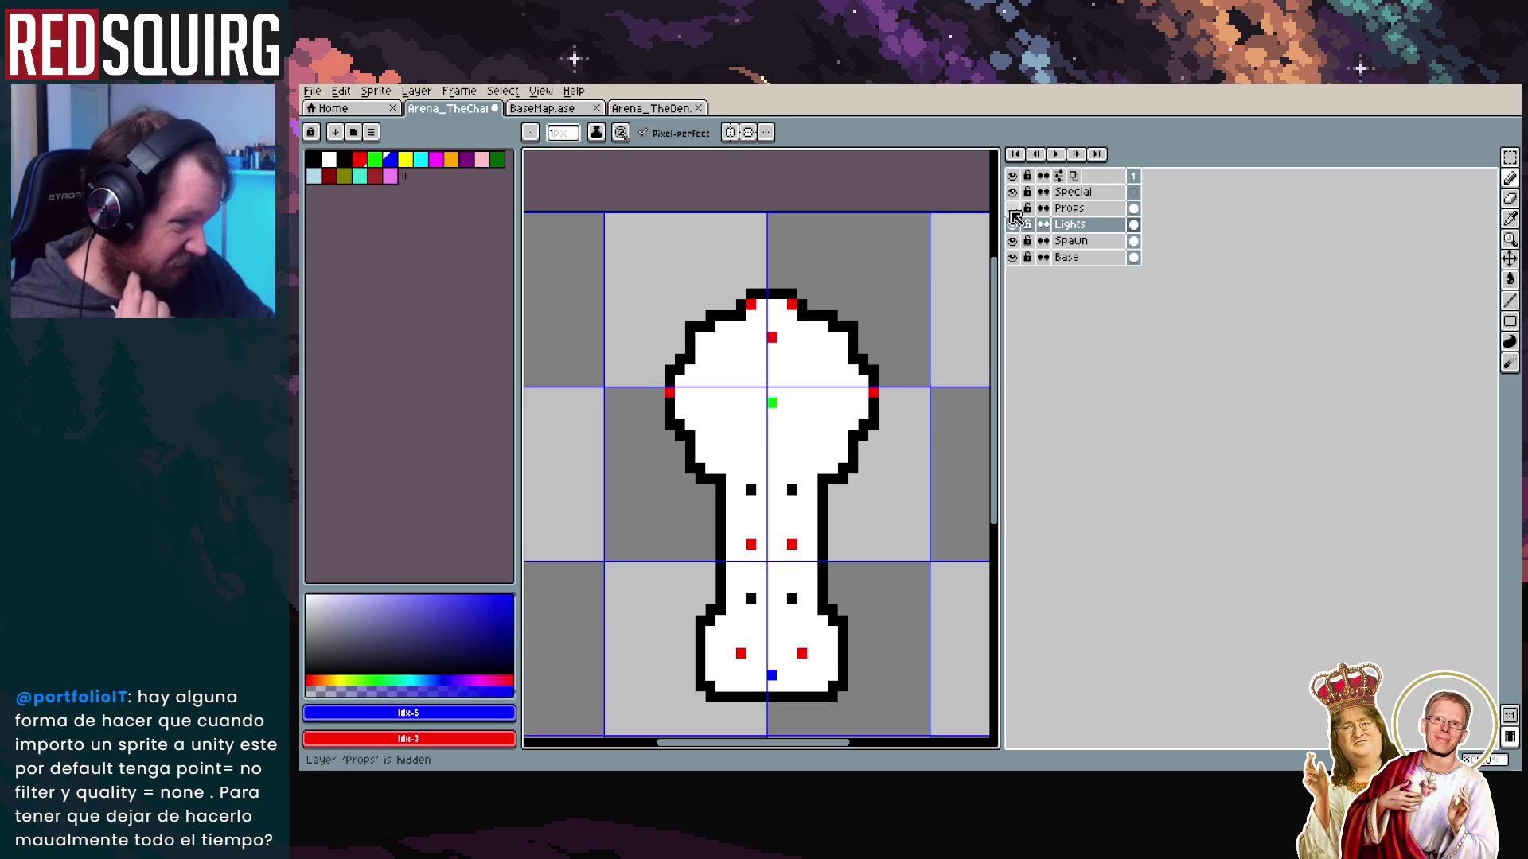
Turn the Props layer back on, show the Special layer and make Special the active layer
{"action": "left_click", "coordinate": [1013, 210]}
{"action": "left_click", "coordinate": [1013, 210]}
{"action": "left_click", "coordinate": [1013, 210]}
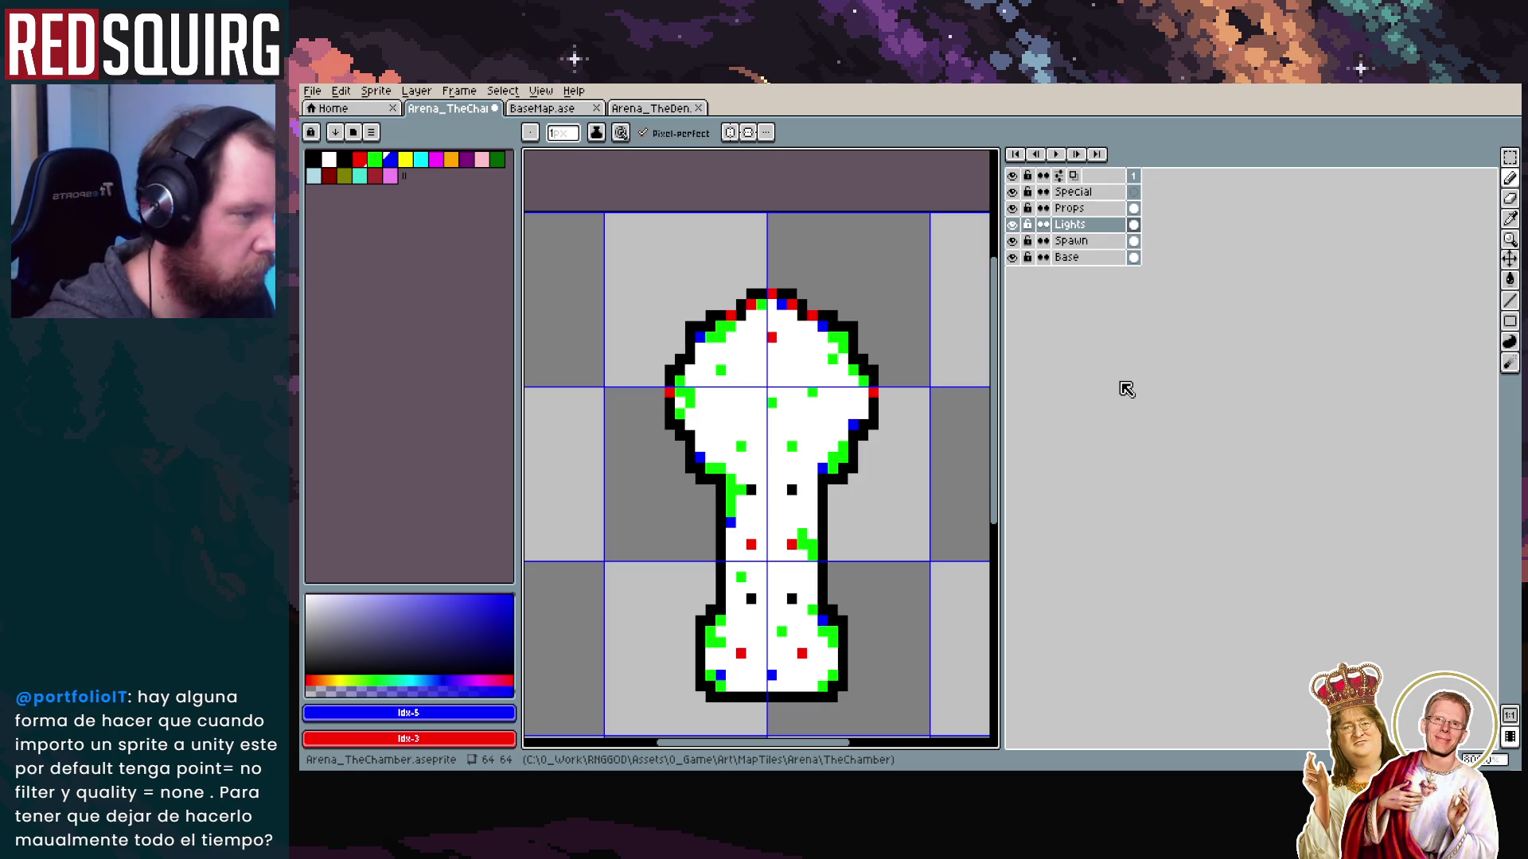
{"action": "left_click", "coordinate": [1013, 209]}
{"action": "left_click", "coordinate": [1013, 209]}
{"action": "left_click", "coordinate": [1012, 192]}
{"action": "left_click", "coordinate": [1073, 192]}
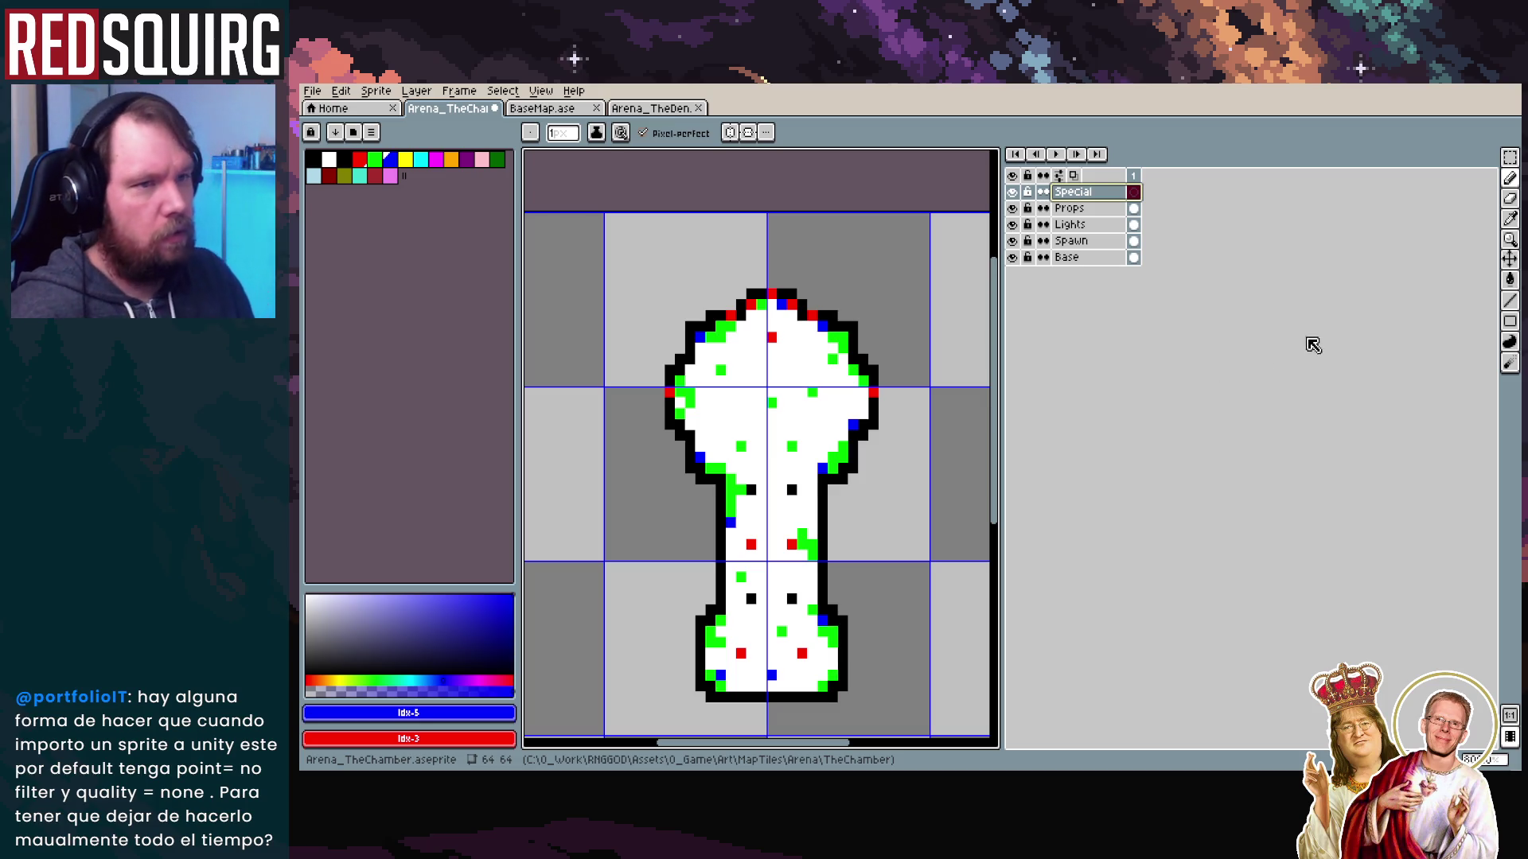
{"action": "left_click", "coordinate": [311, 90]}
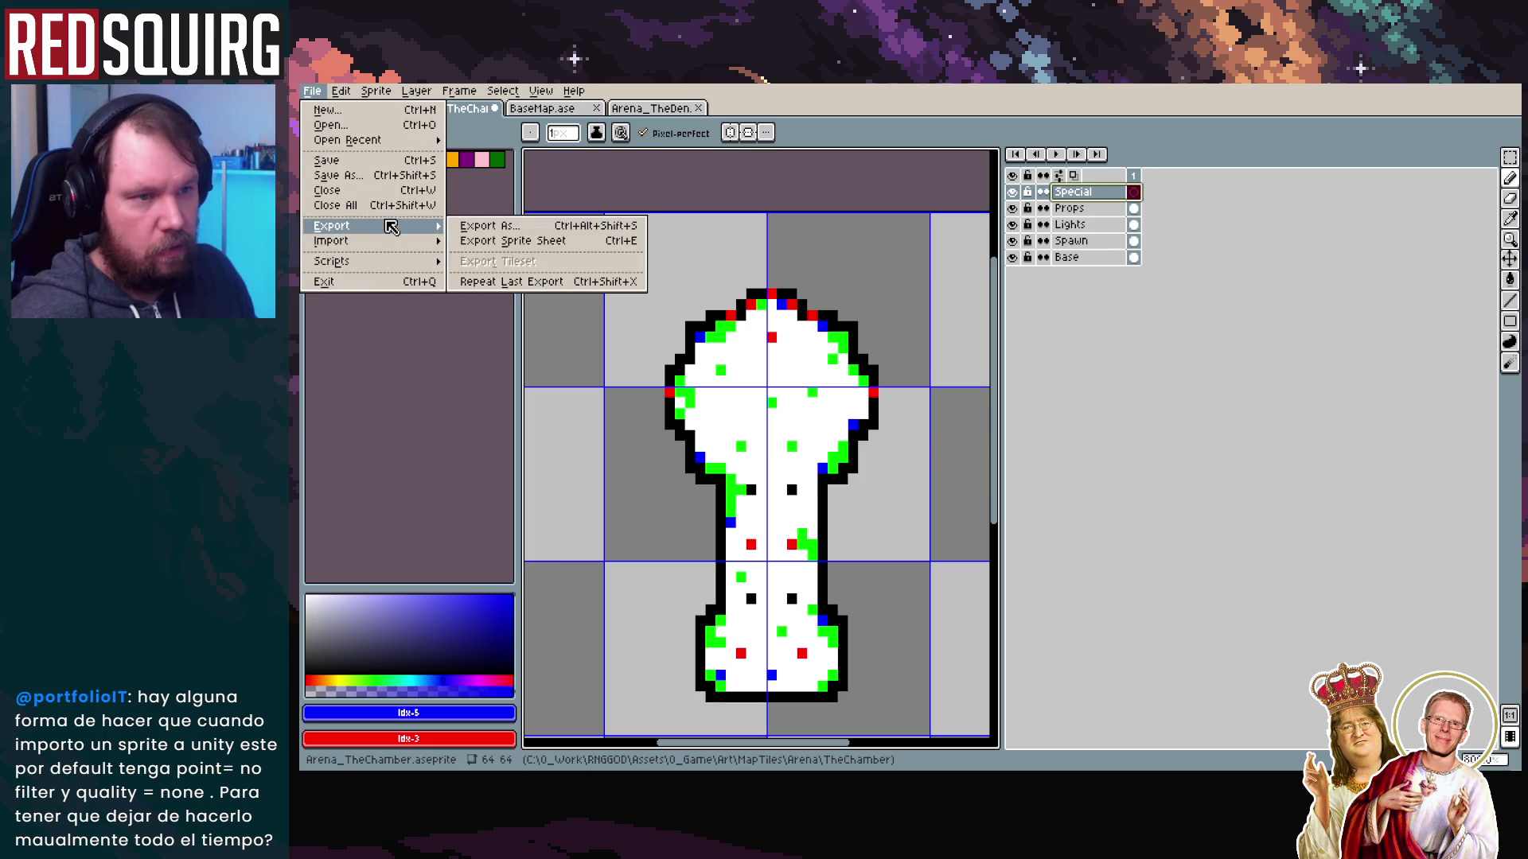
{"action": "left_click", "coordinate": [719, 256]}
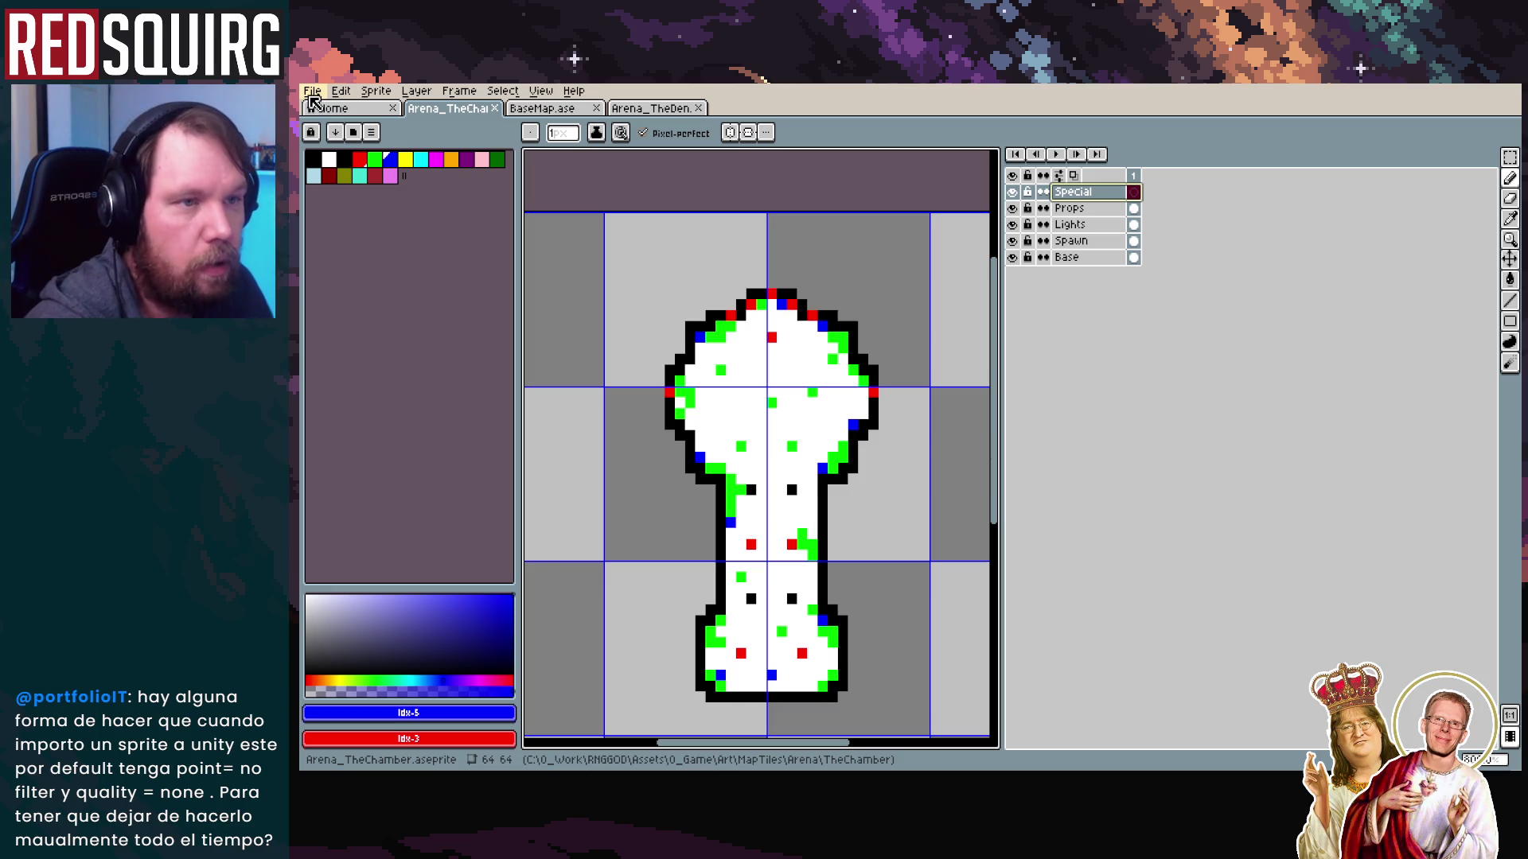
{"action": "left_click", "coordinate": [313, 93]}
{"action": "mouse_move", "coordinate": [348, 141]}
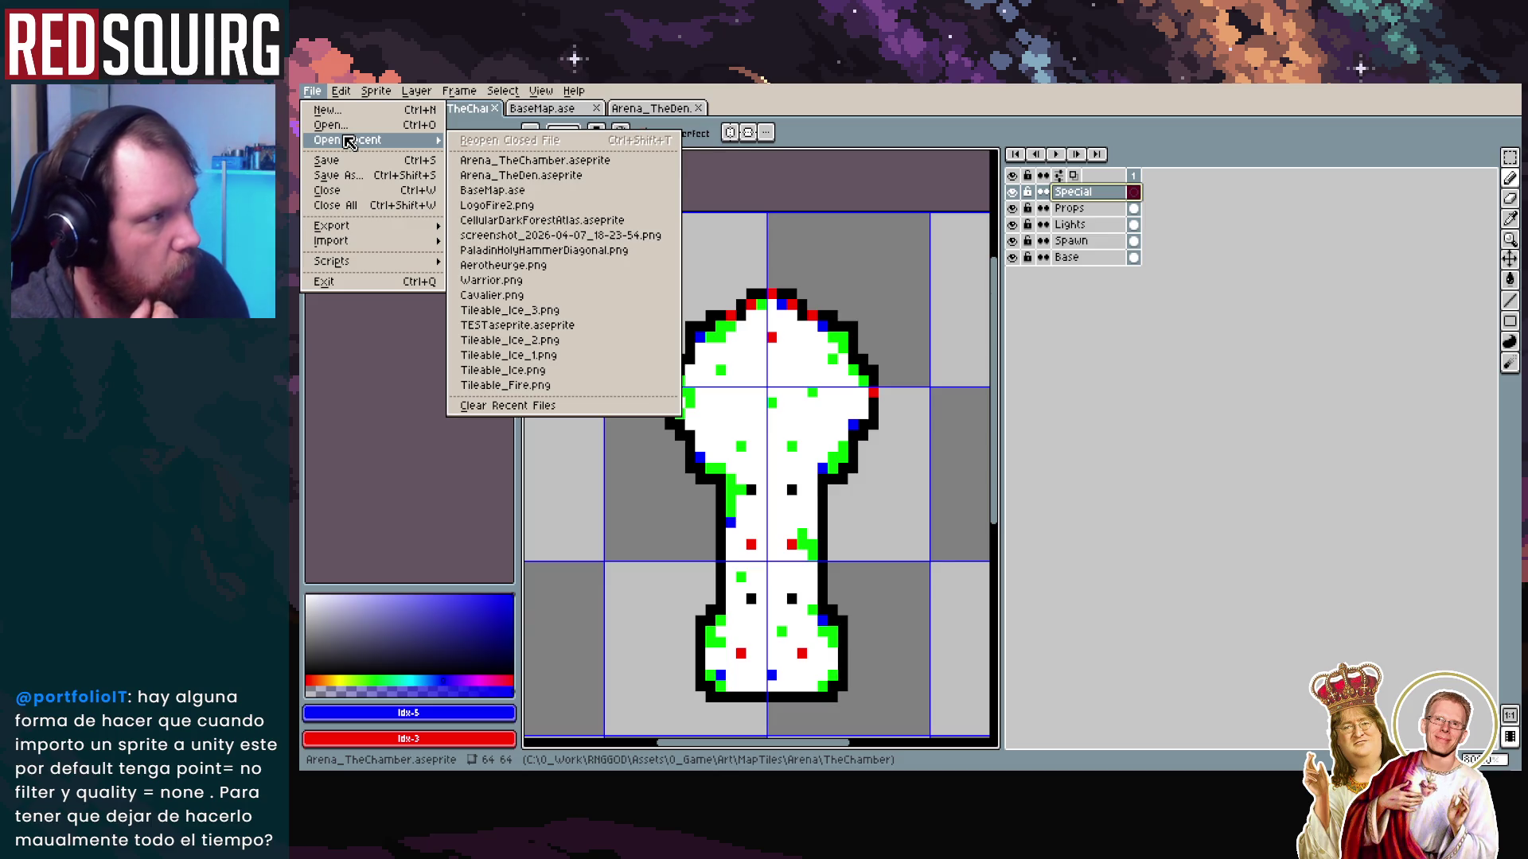
{"action": "mouse_move", "coordinate": [402, 227]}
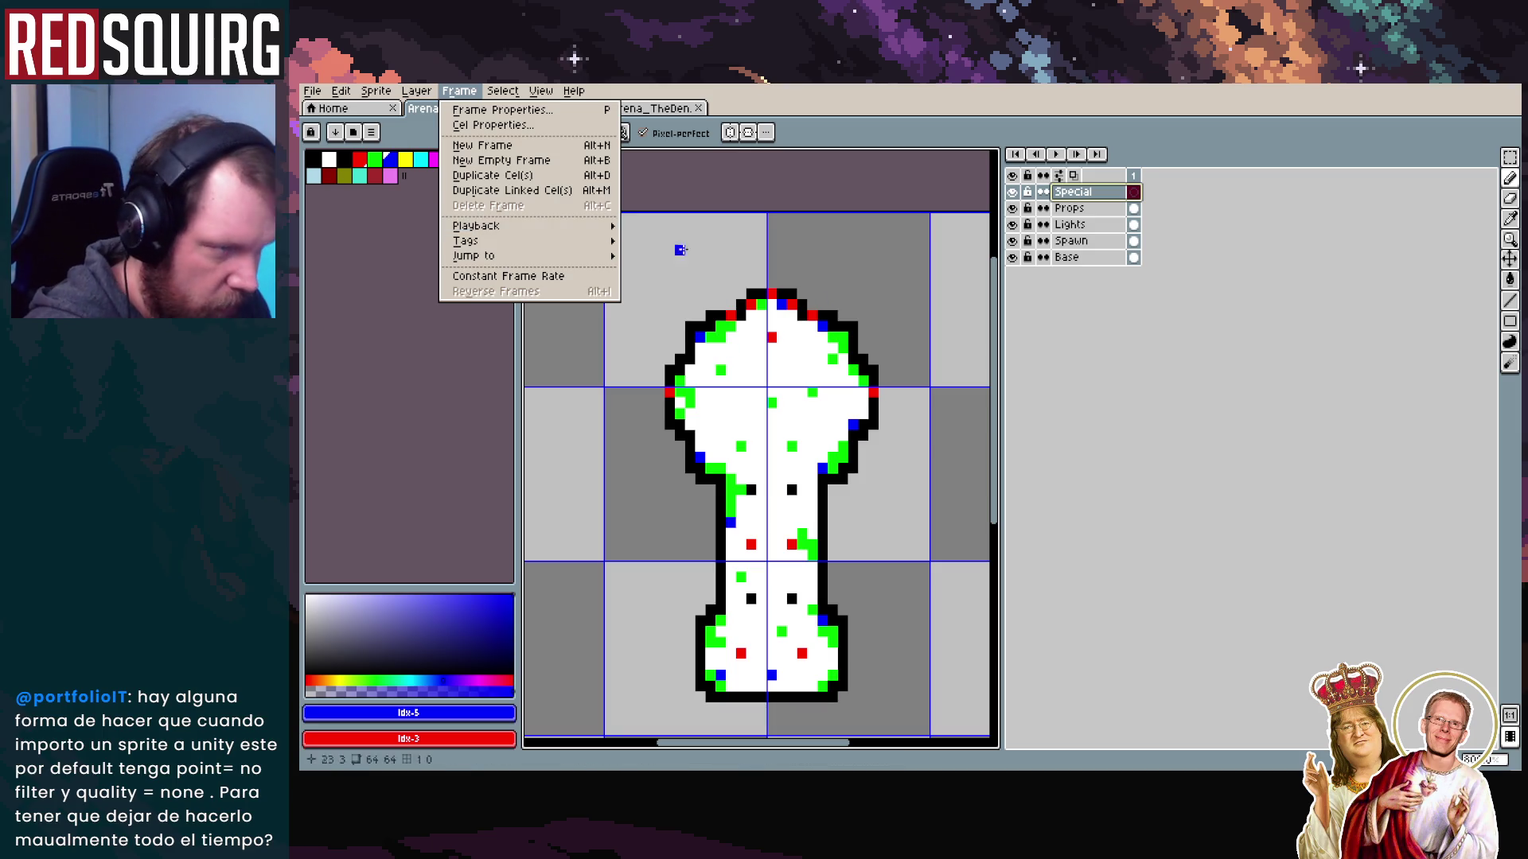
Run the File > Scripts > gaspi > export_combinations script on the map
{"action": "left_click", "coordinate": [312, 91]}
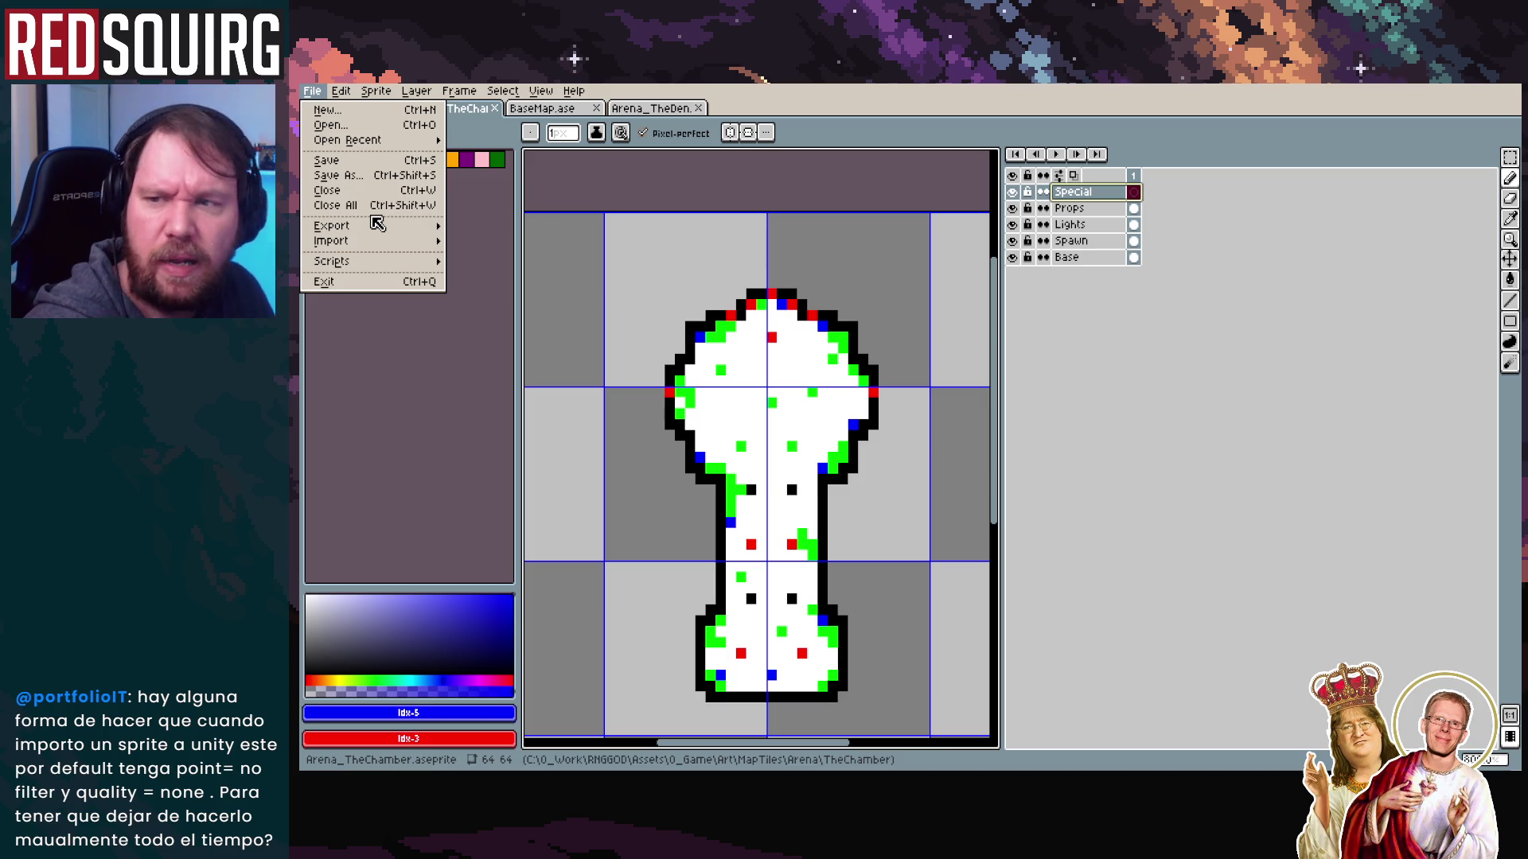
{"action": "left_click", "coordinate": [455, 308]}
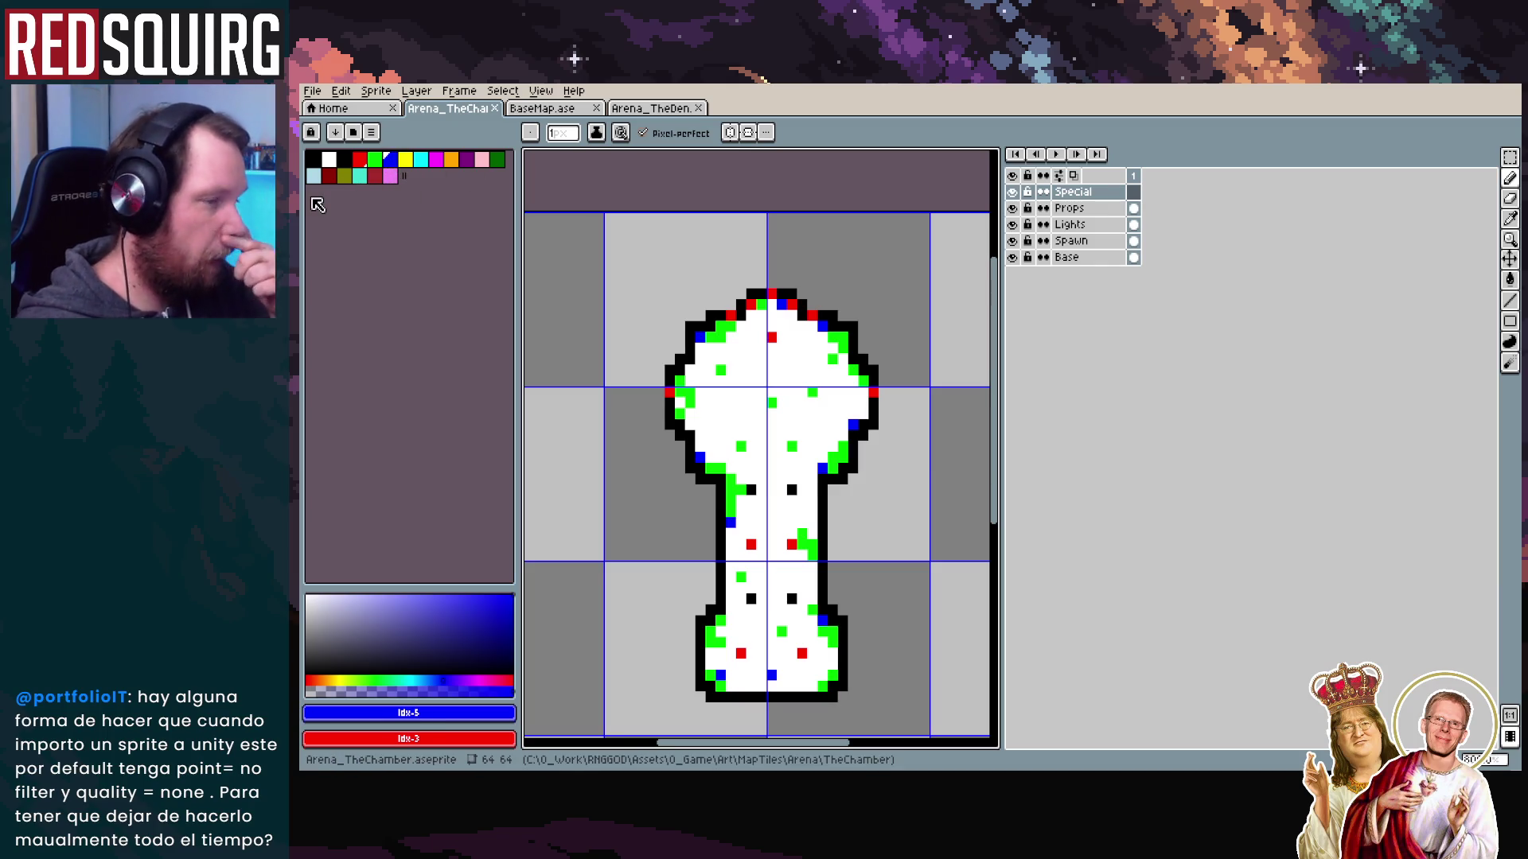
{"action": "left_click", "coordinate": [312, 91]}
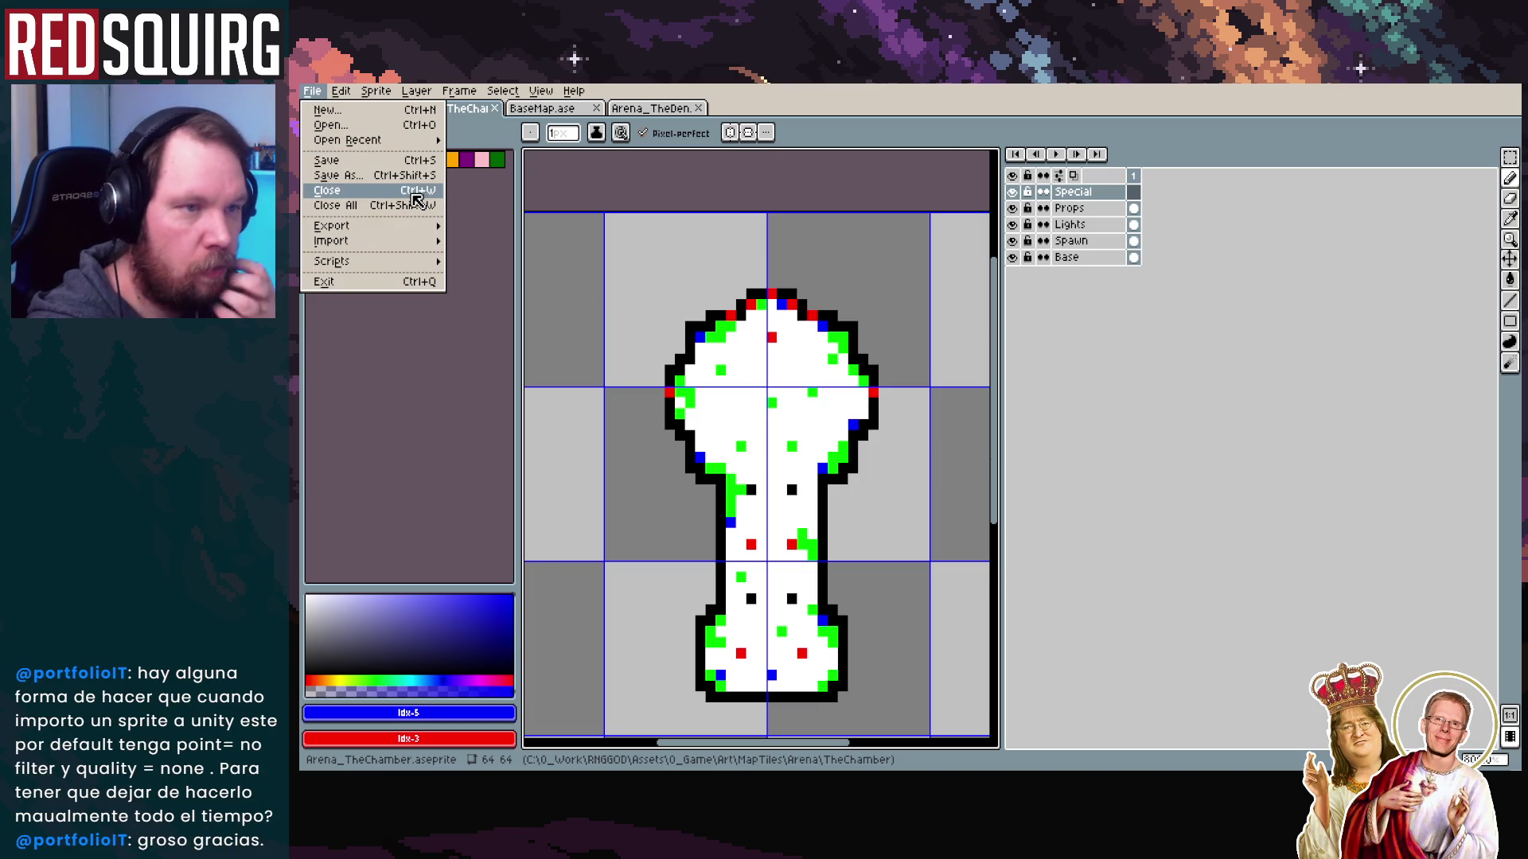
{"action": "mouse_move", "coordinate": [417, 266]}
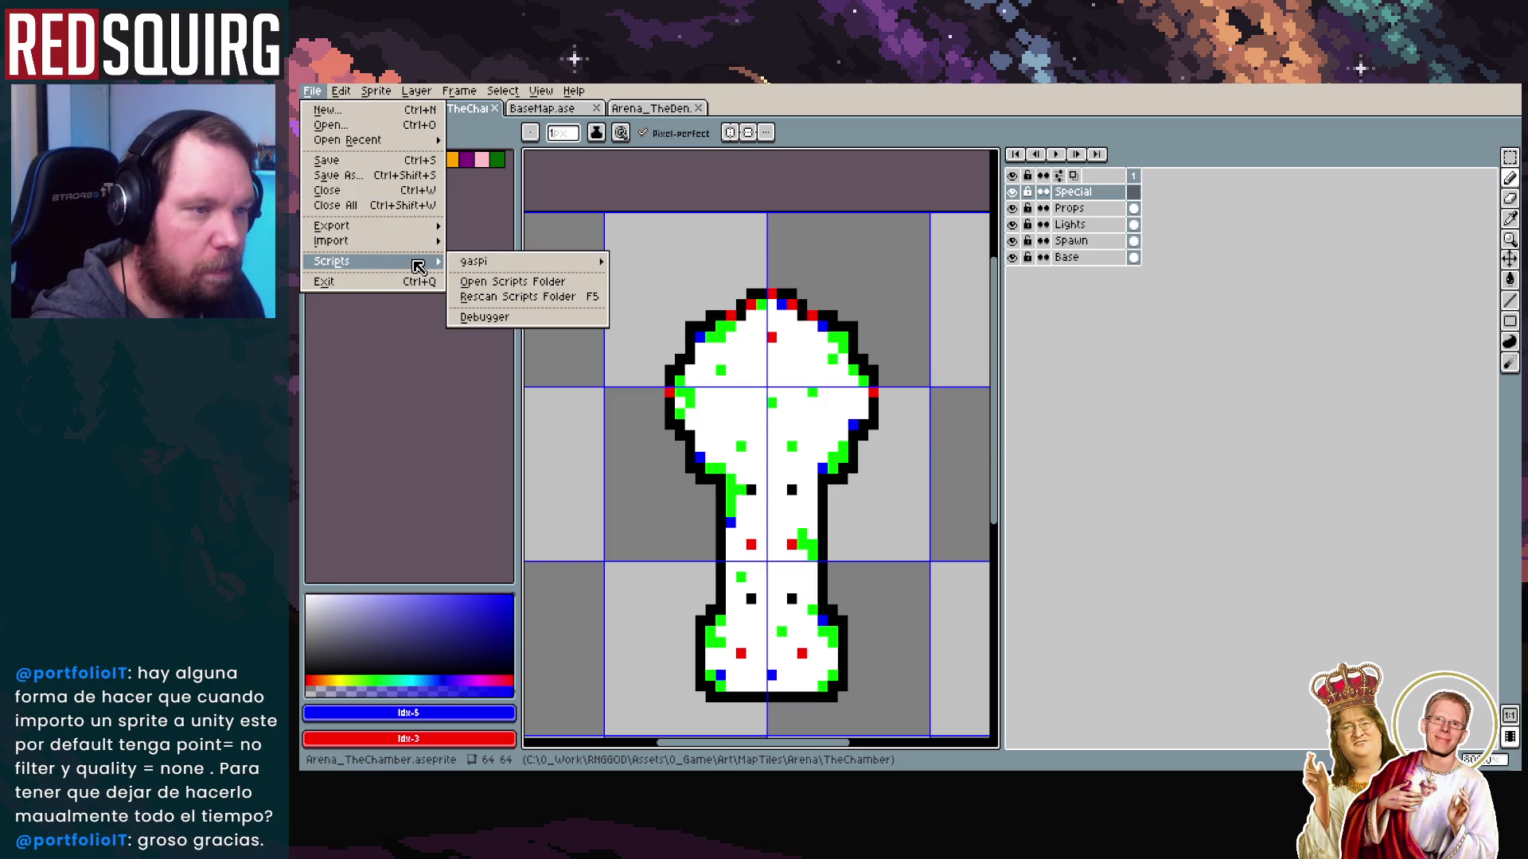
{"action": "mouse_move", "coordinate": [526, 264]}
{"action": "left_click", "coordinate": [738, 267]}
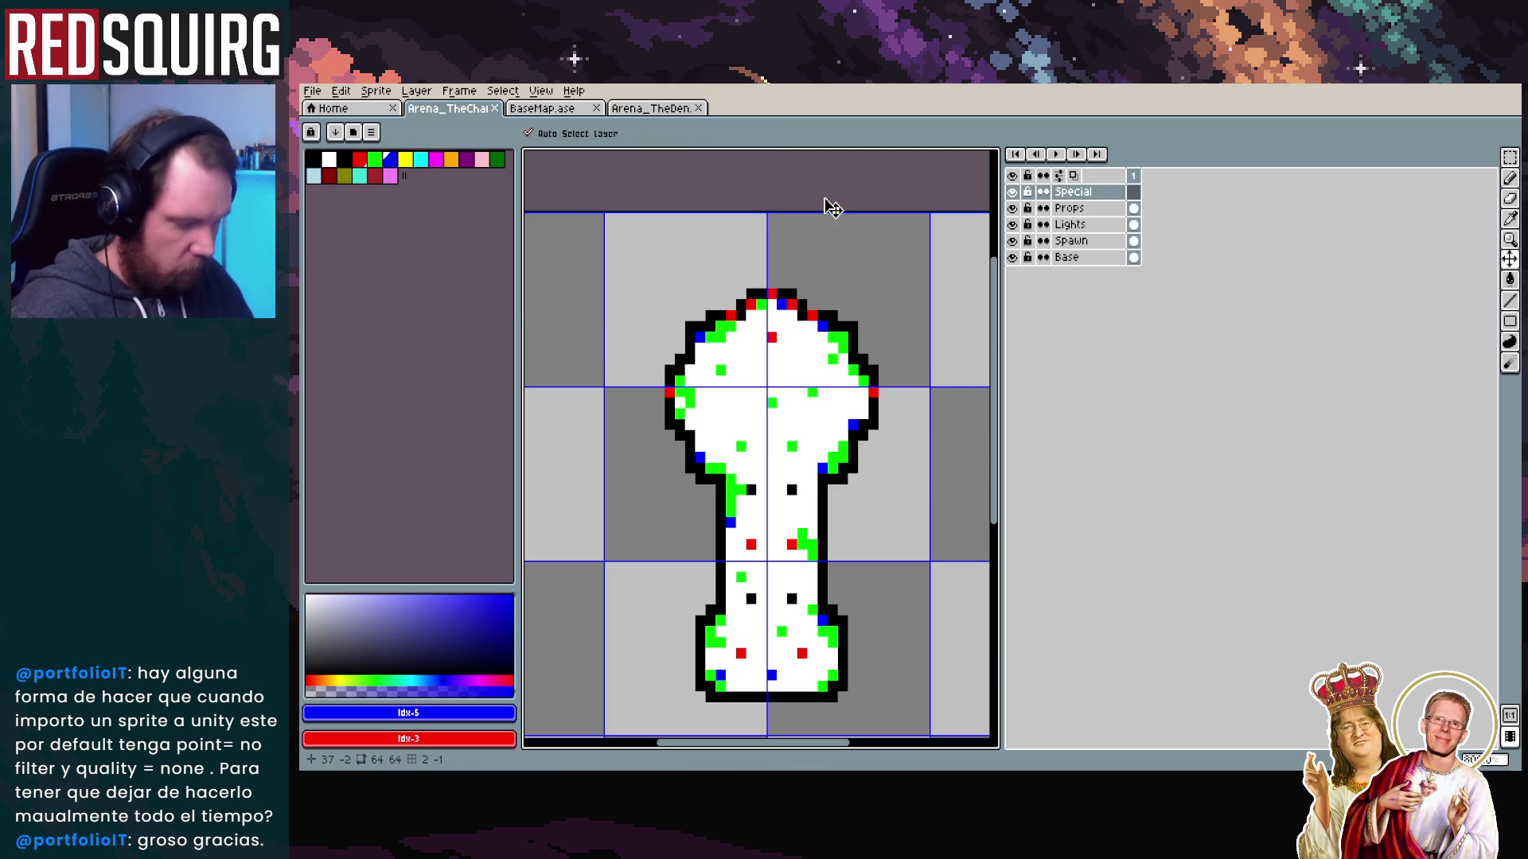
Reopen the File > Scripts > gaspi script list
{"action": "left_click", "coordinate": [320, 94]}
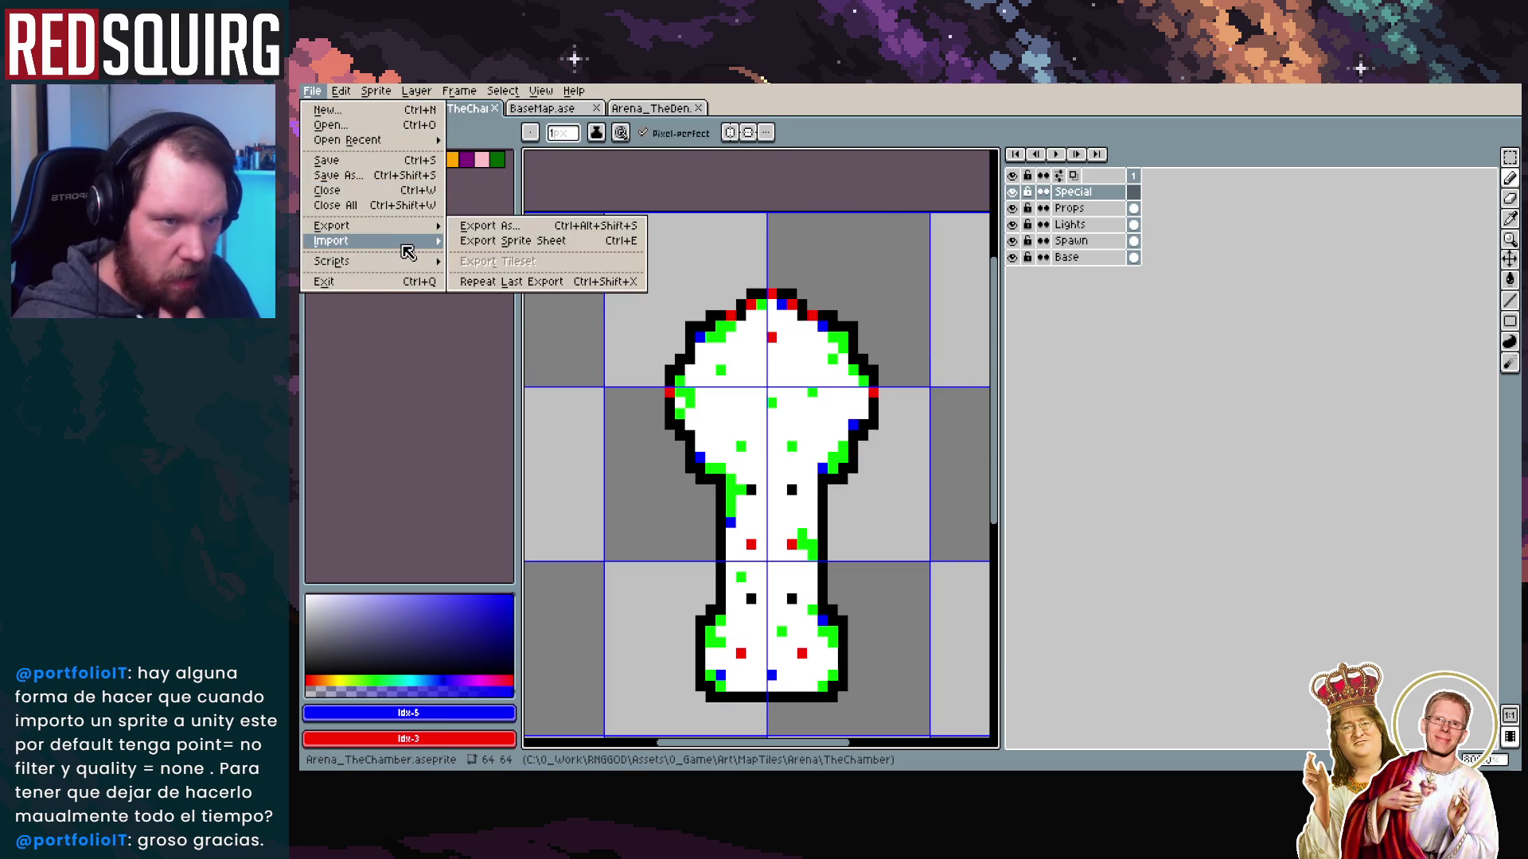
{"action": "mouse_move", "coordinate": [410, 262]}
{"action": "mouse_move", "coordinate": [538, 264]}
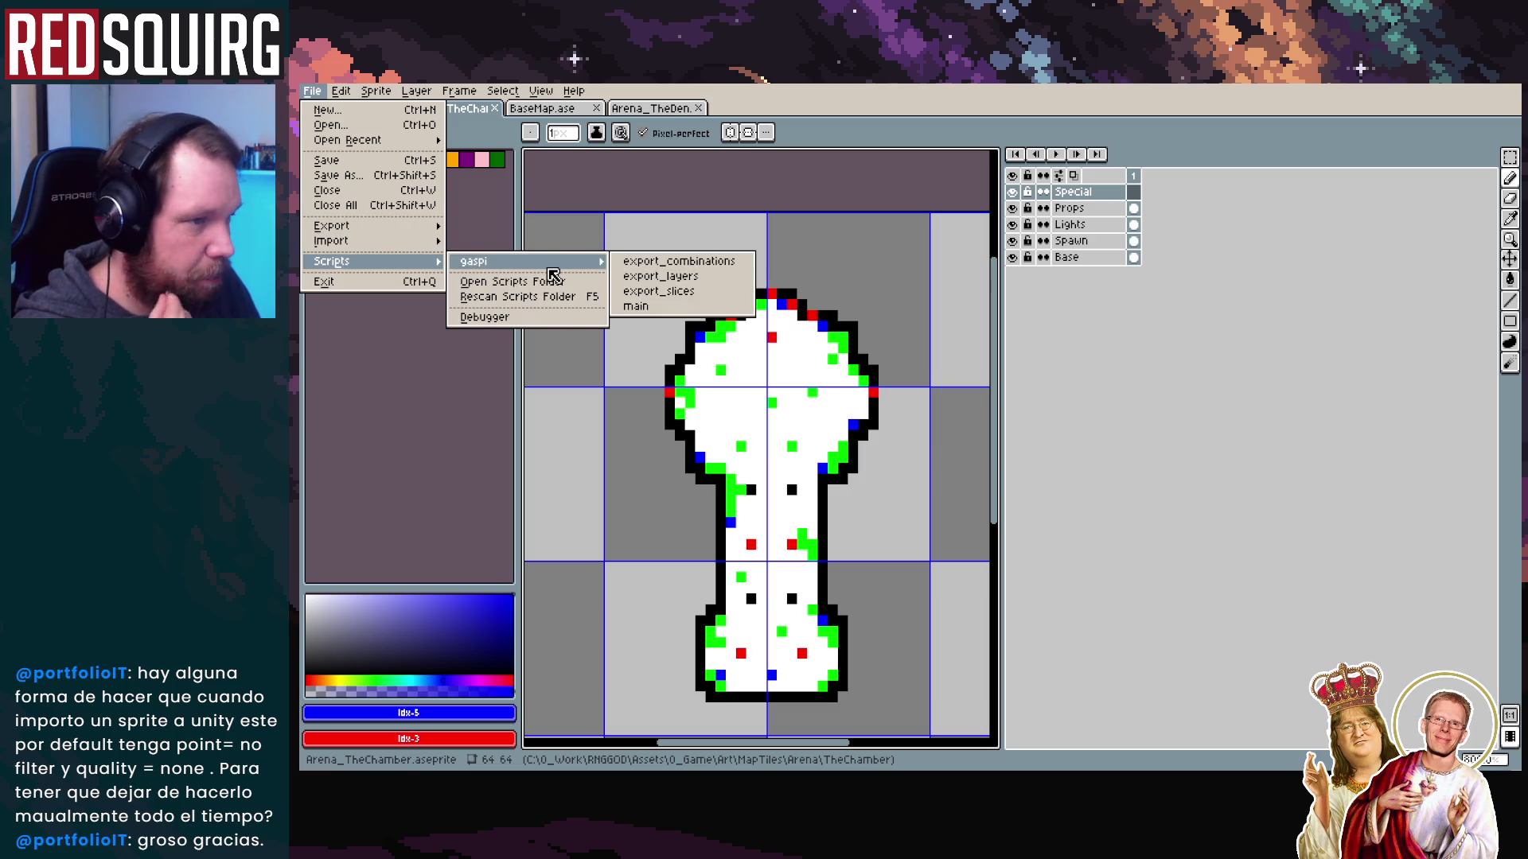
Run export_layers with 'Arena_TheChamber' prefixed to the file name format, export, and close the success message
{"action": "left_click", "coordinate": [691, 277]}
{"action": "left_click", "coordinate": [968, 335]}
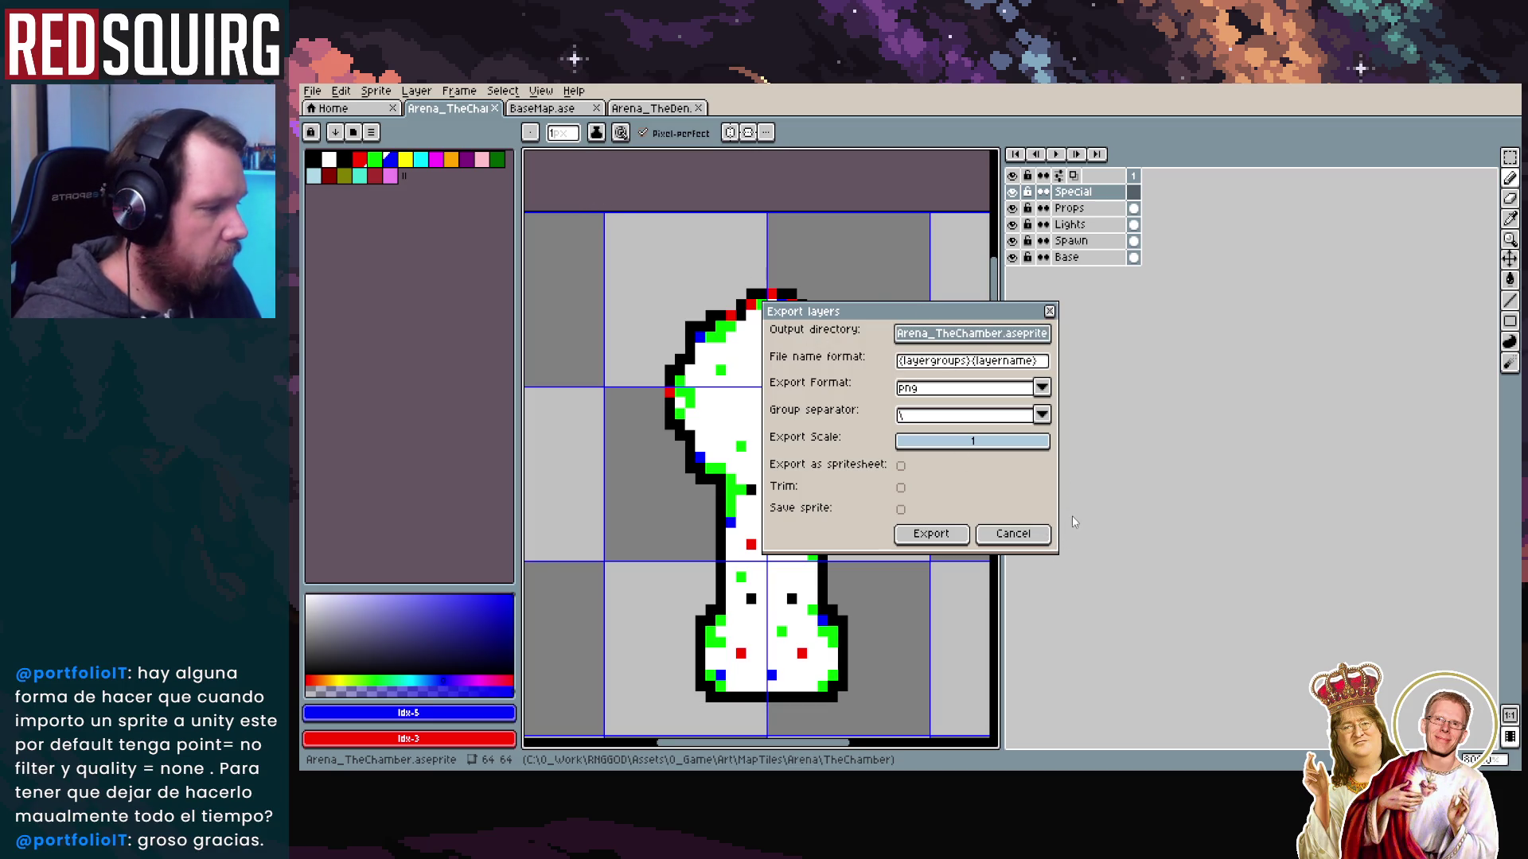
{"action": "left_click", "coordinate": [967, 360]}
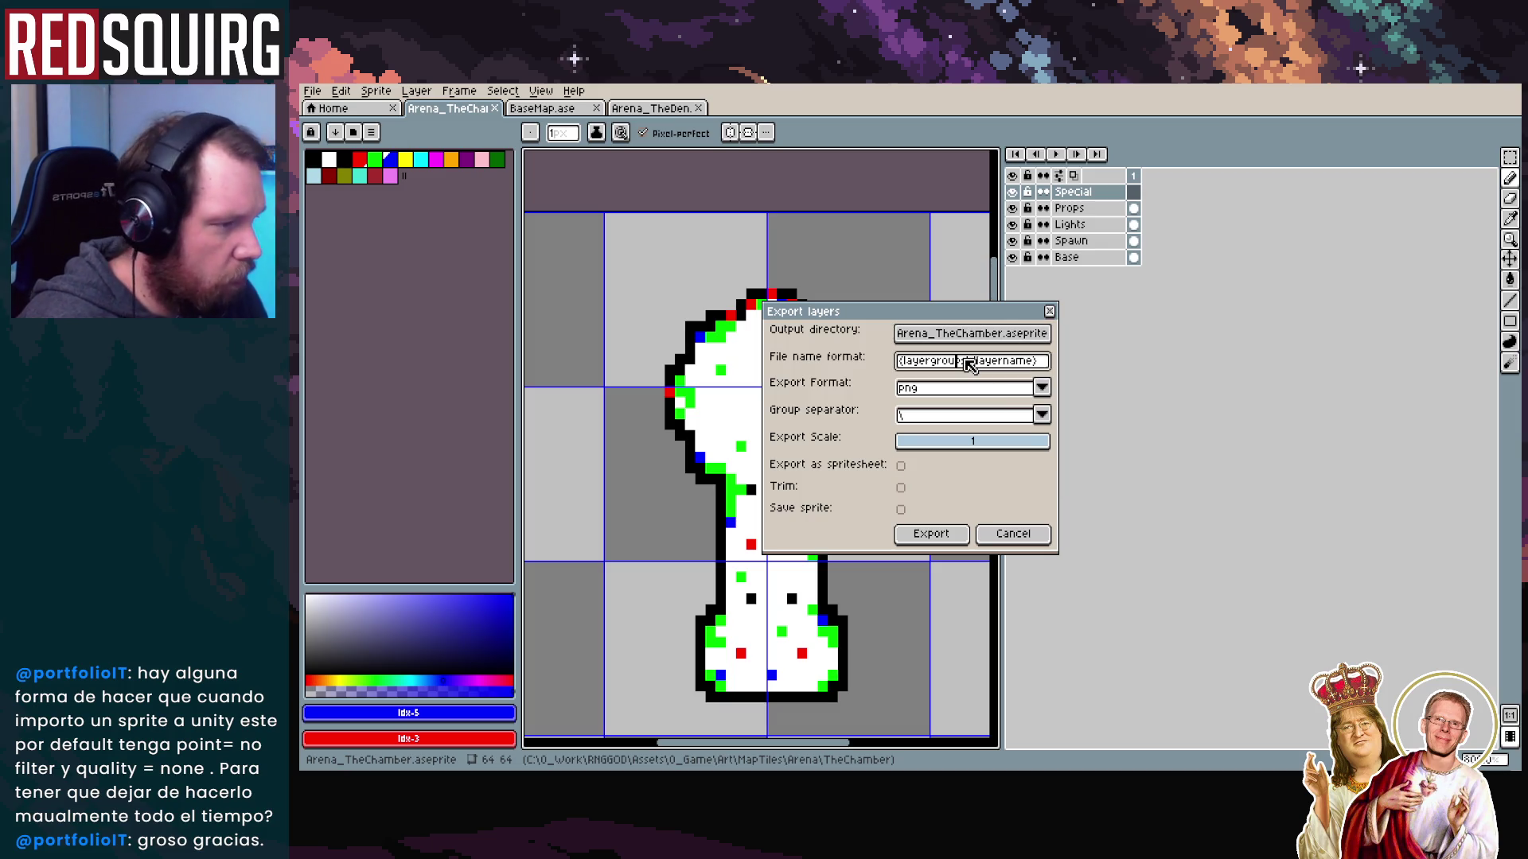
{"action": "type", "text": "Arena_TheChamber"}
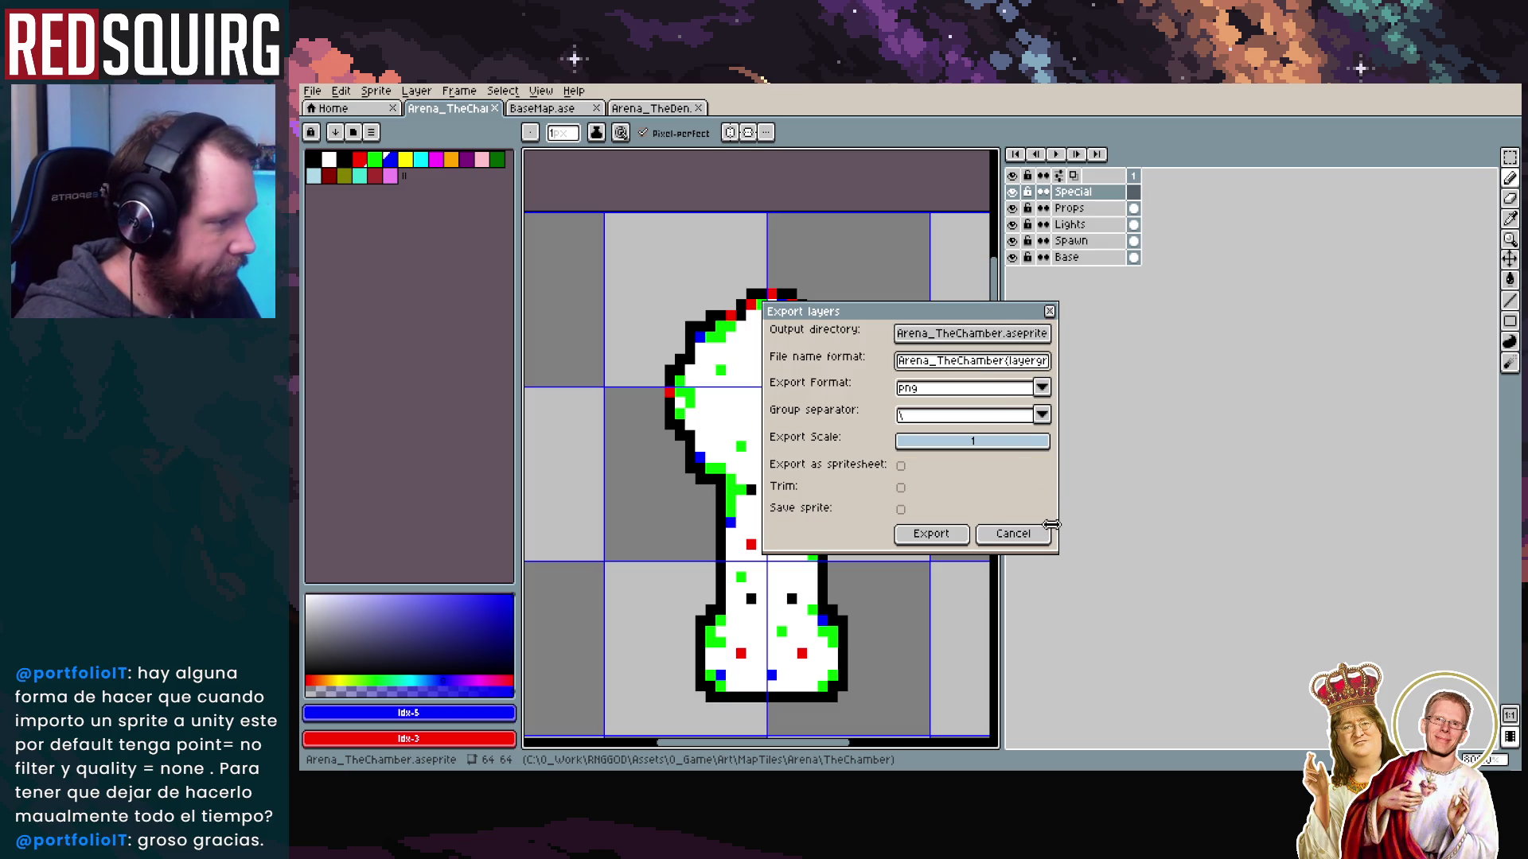
{"action": "left_click", "coordinate": [929, 534]}
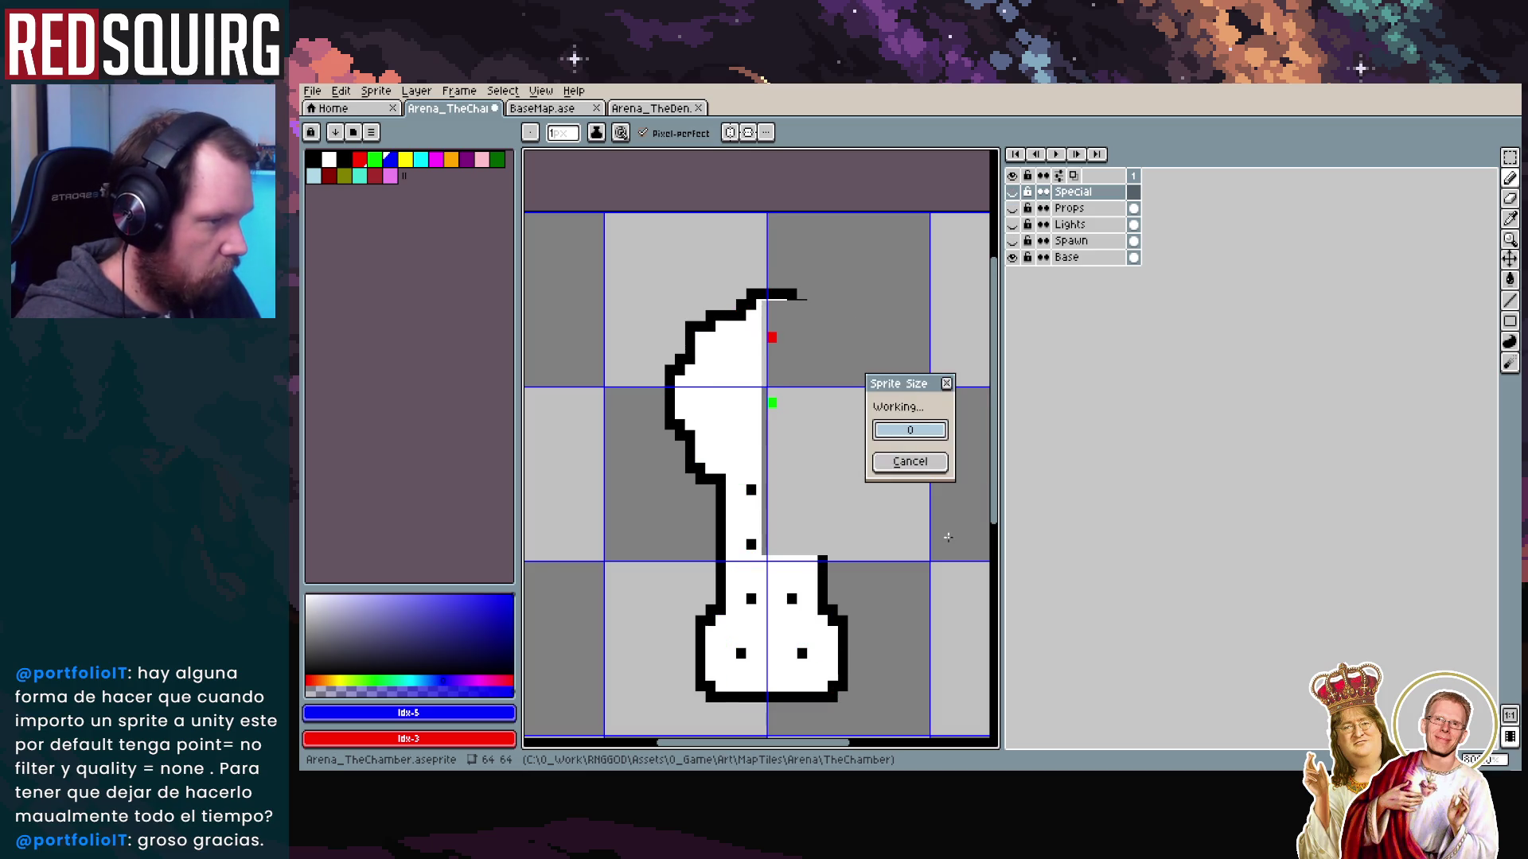
{"action": "left_click", "coordinate": [916, 454]}
{"action": "key", "text": "alt+Tab"}
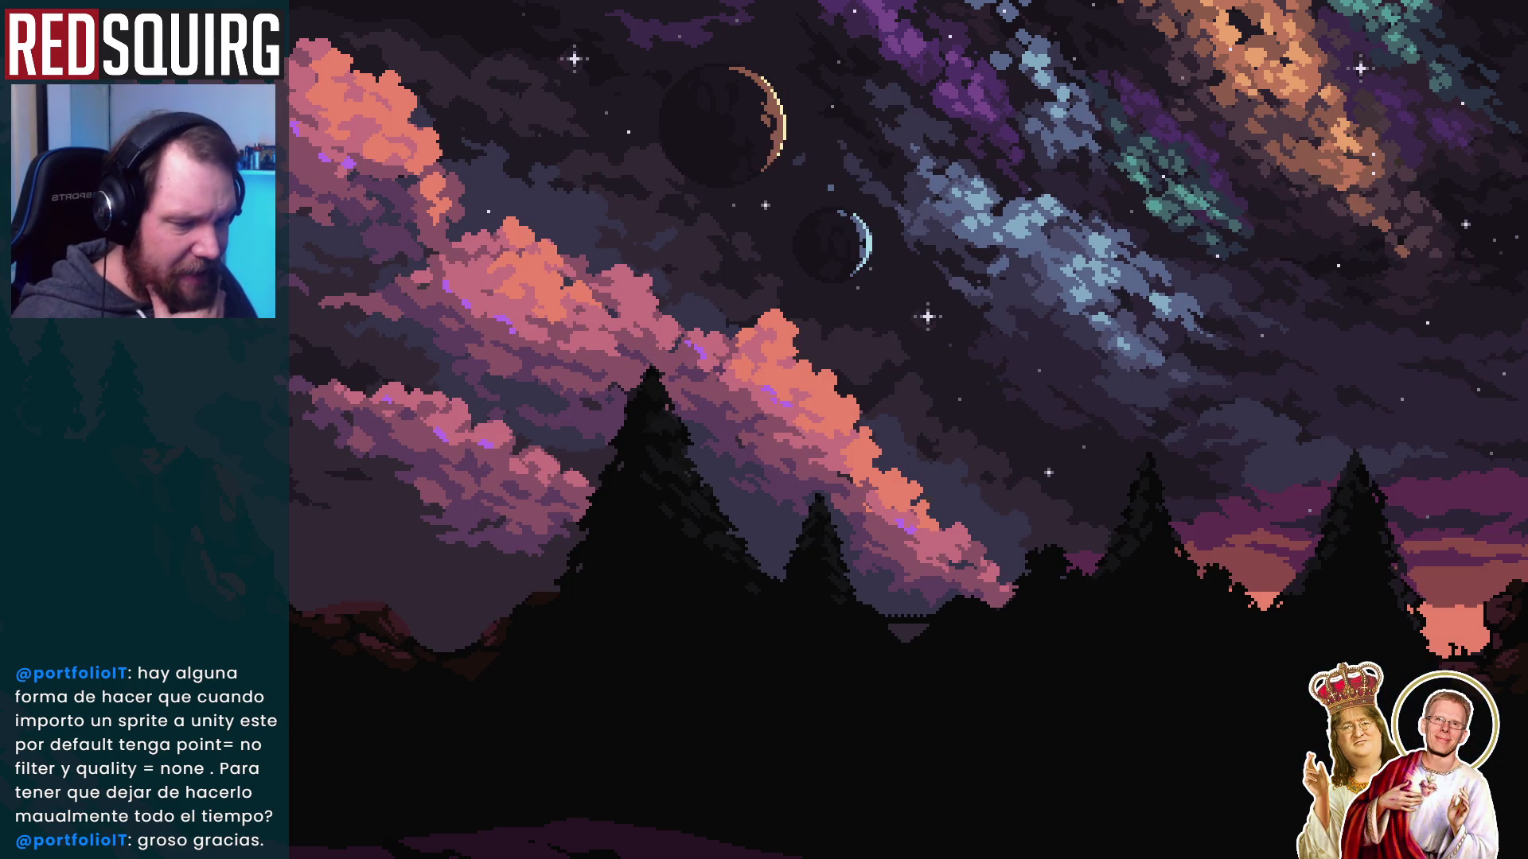
Run RoomDataGenerator's Process on the Arena_TheChamber layer textures, then start Play mode
{"action": "key", "text": "alt+Tab"}
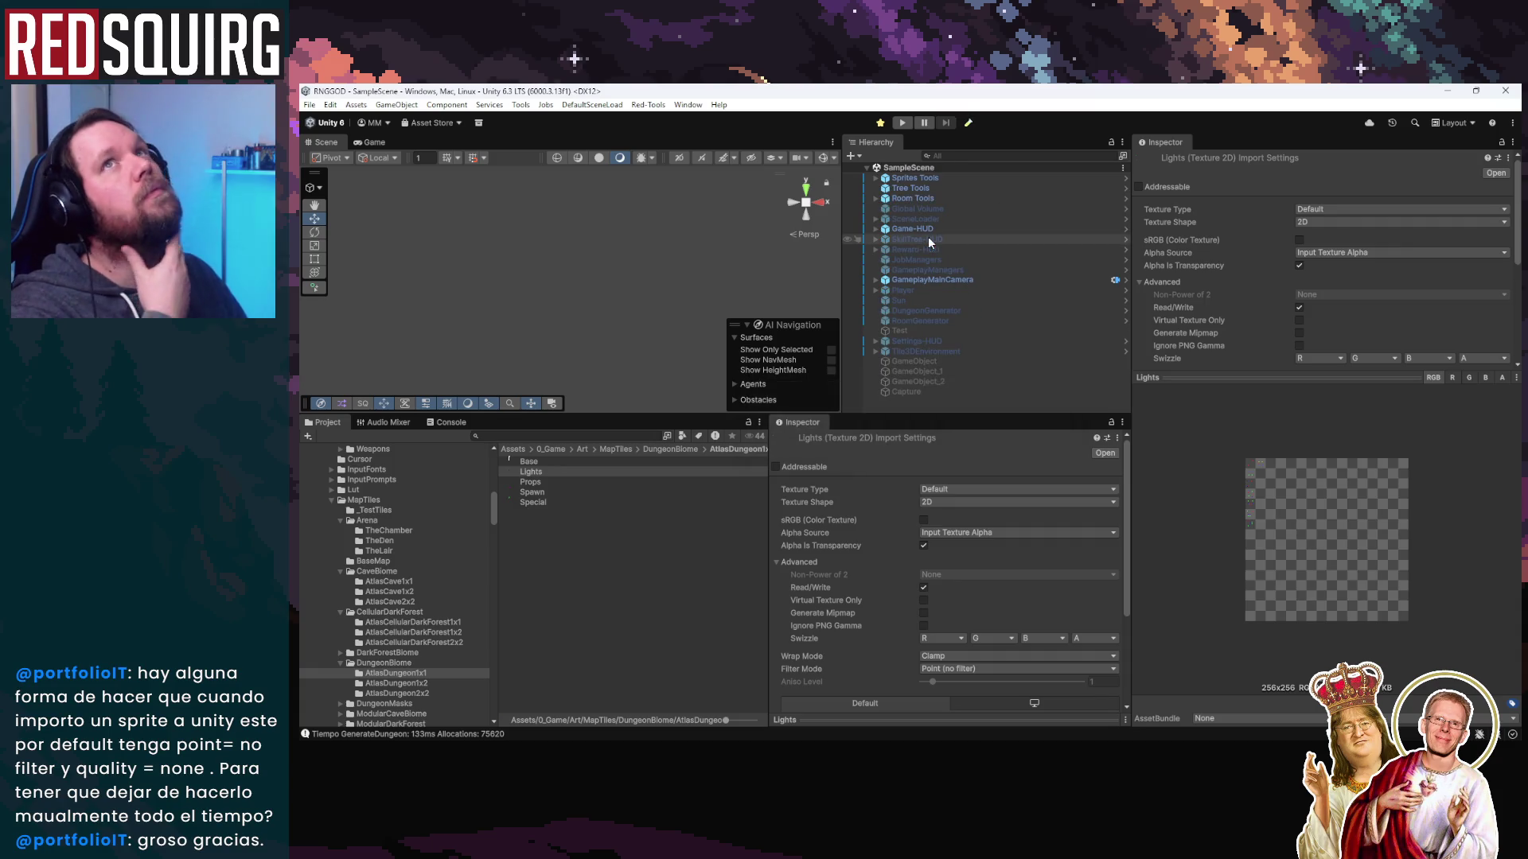
{"action": "left_click", "coordinate": [928, 178]}
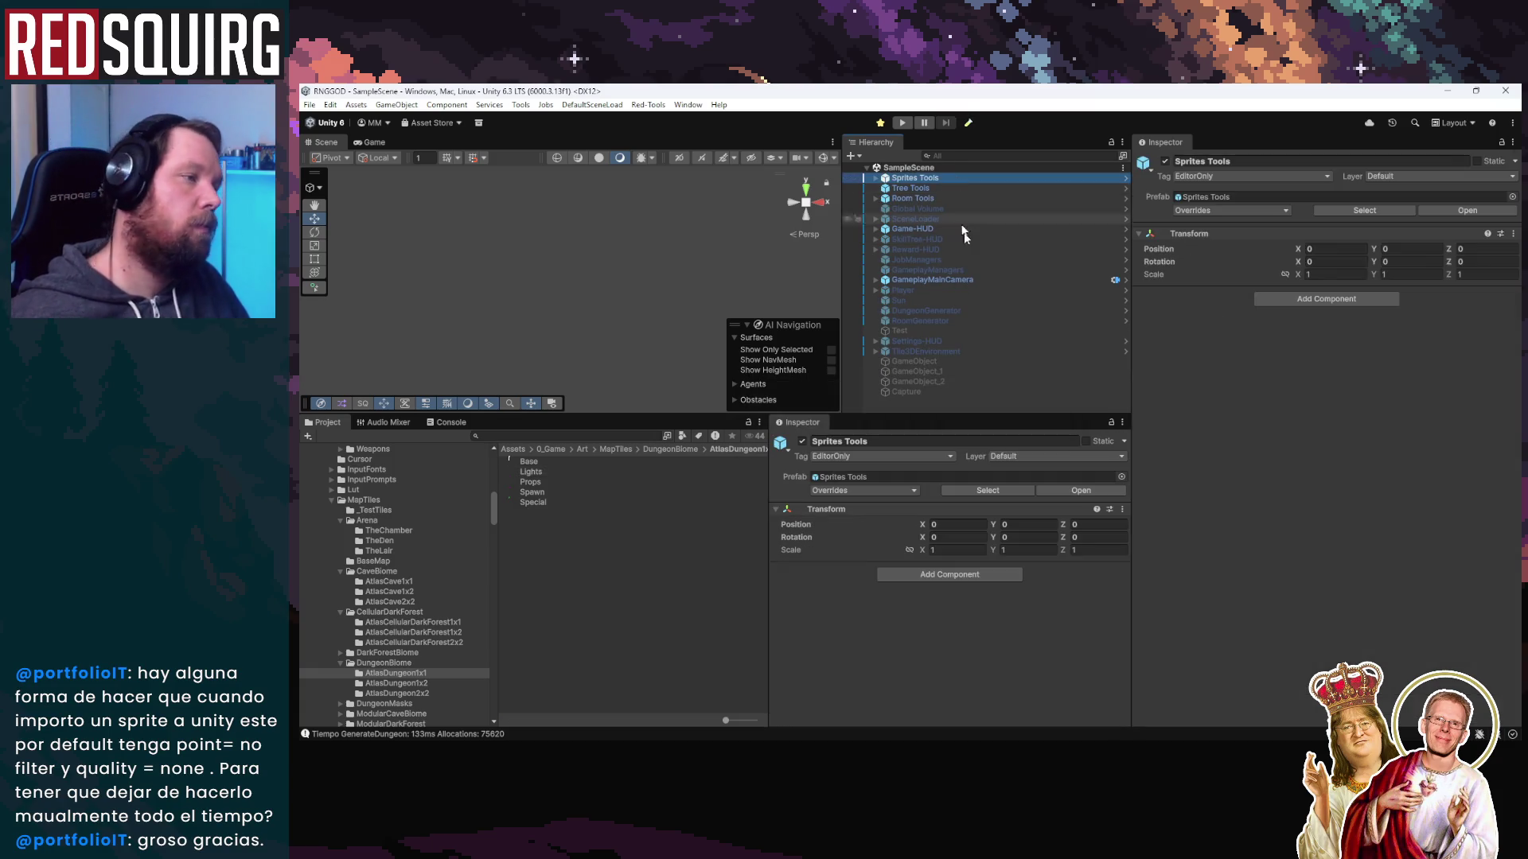
{"action": "left_click", "coordinate": [927, 189]}
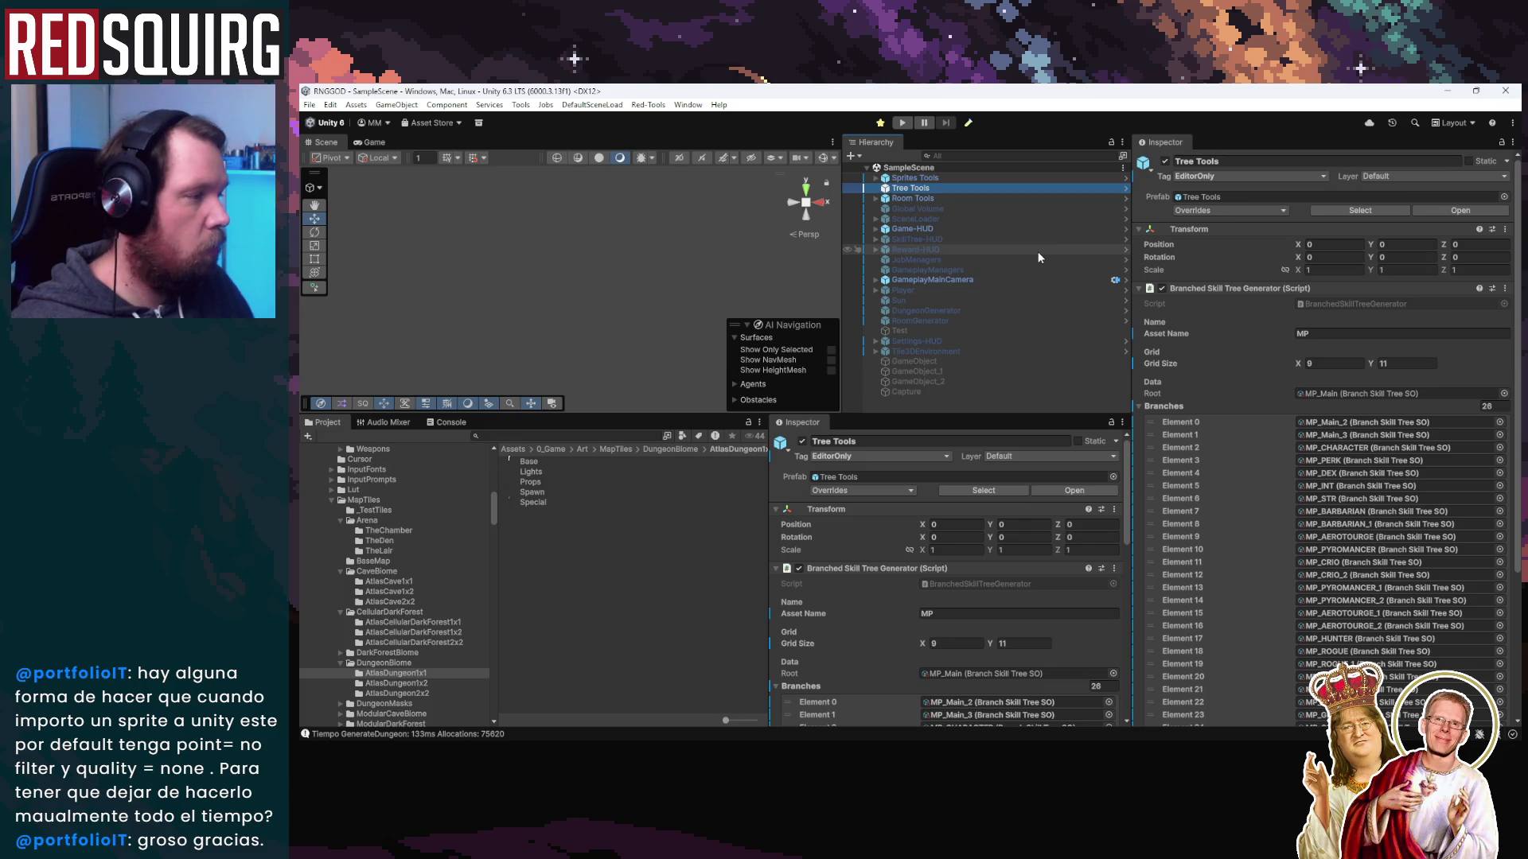
{"action": "key", "text": "Down"}
{"action": "key", "text": "Right"}
{"action": "key", "text": "Down"}
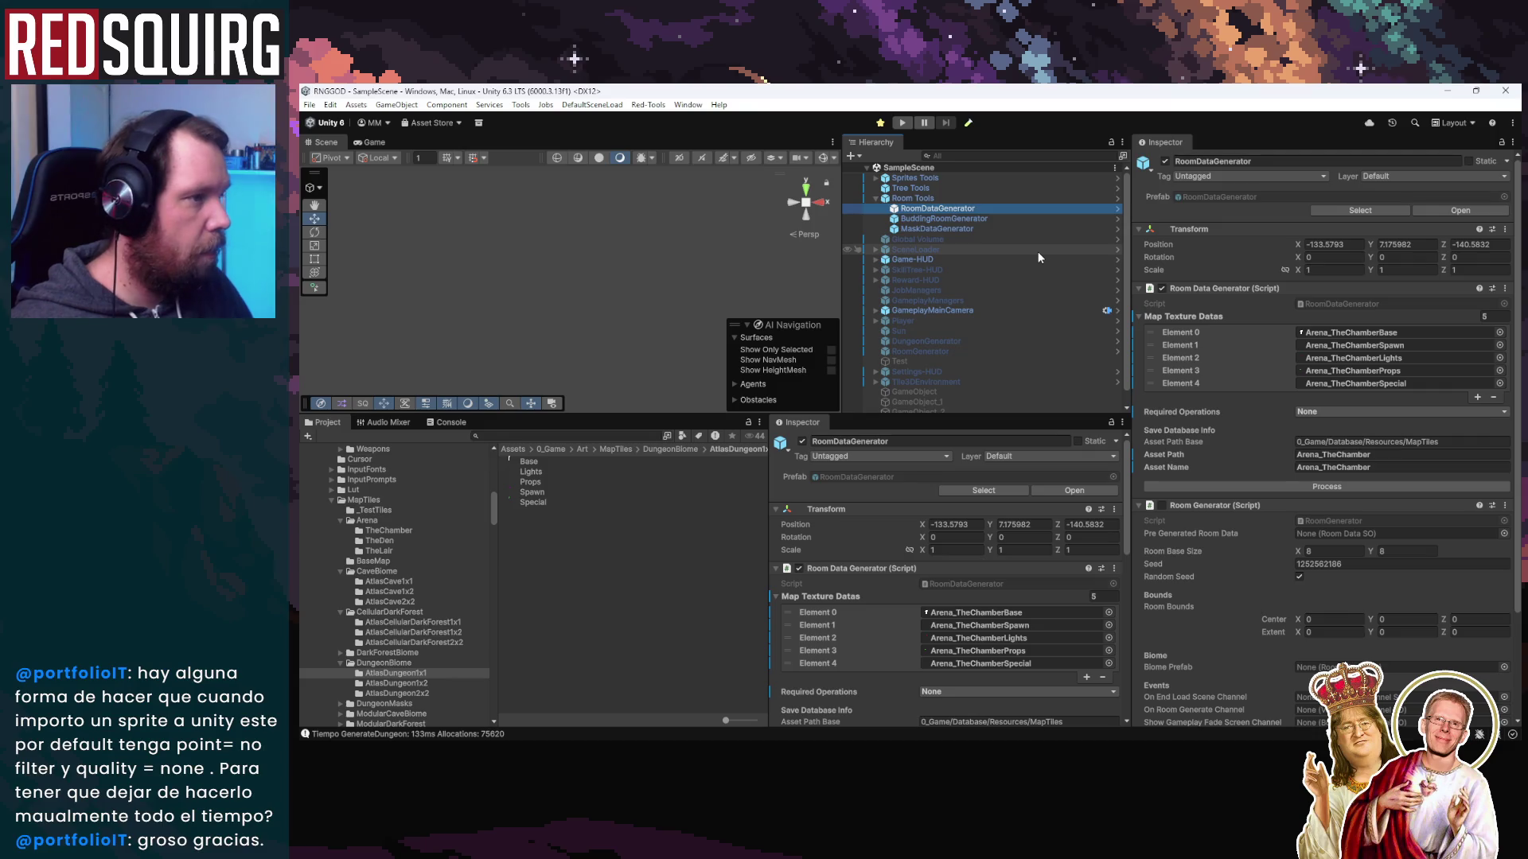
{"action": "left_click", "coordinate": [1302, 486]}
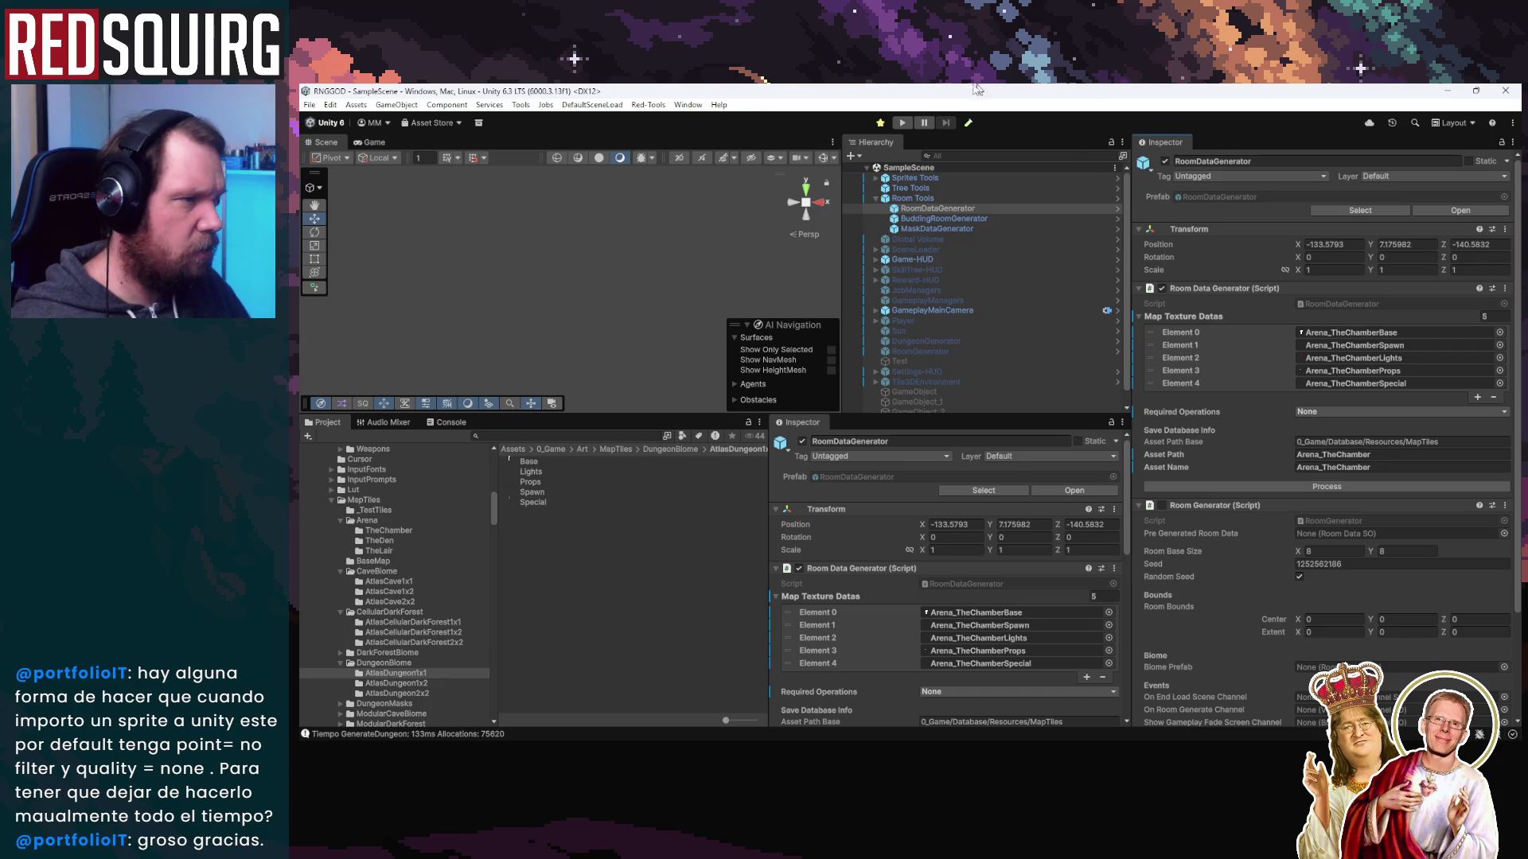
{"action": "left_click", "coordinate": [903, 123]}
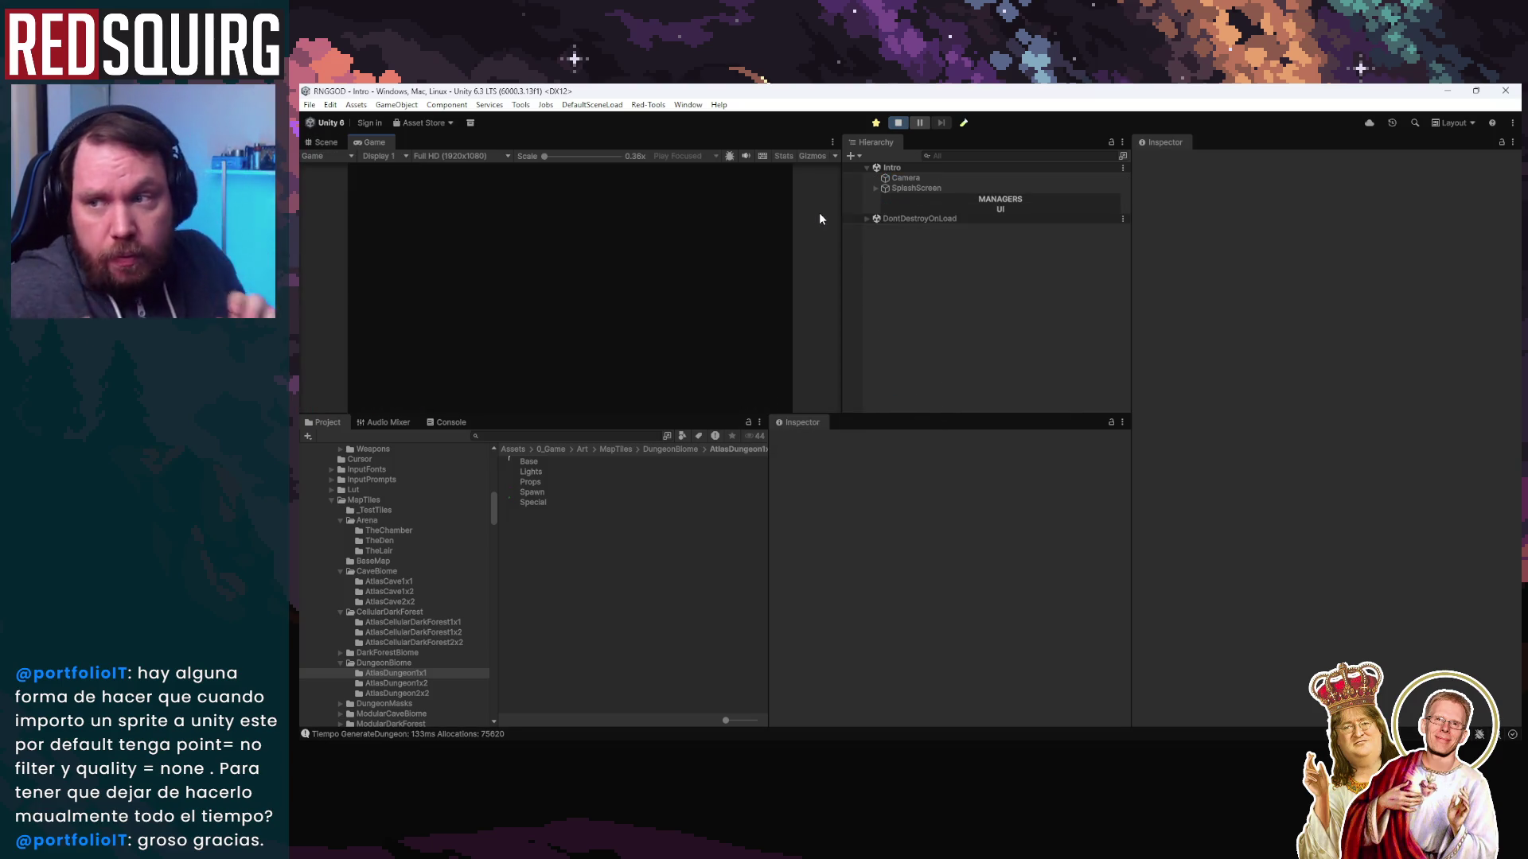
Maximize the Game view, continue the saved game and claim the Ialba character
{"action": "double_click", "coordinate": [371, 145]}
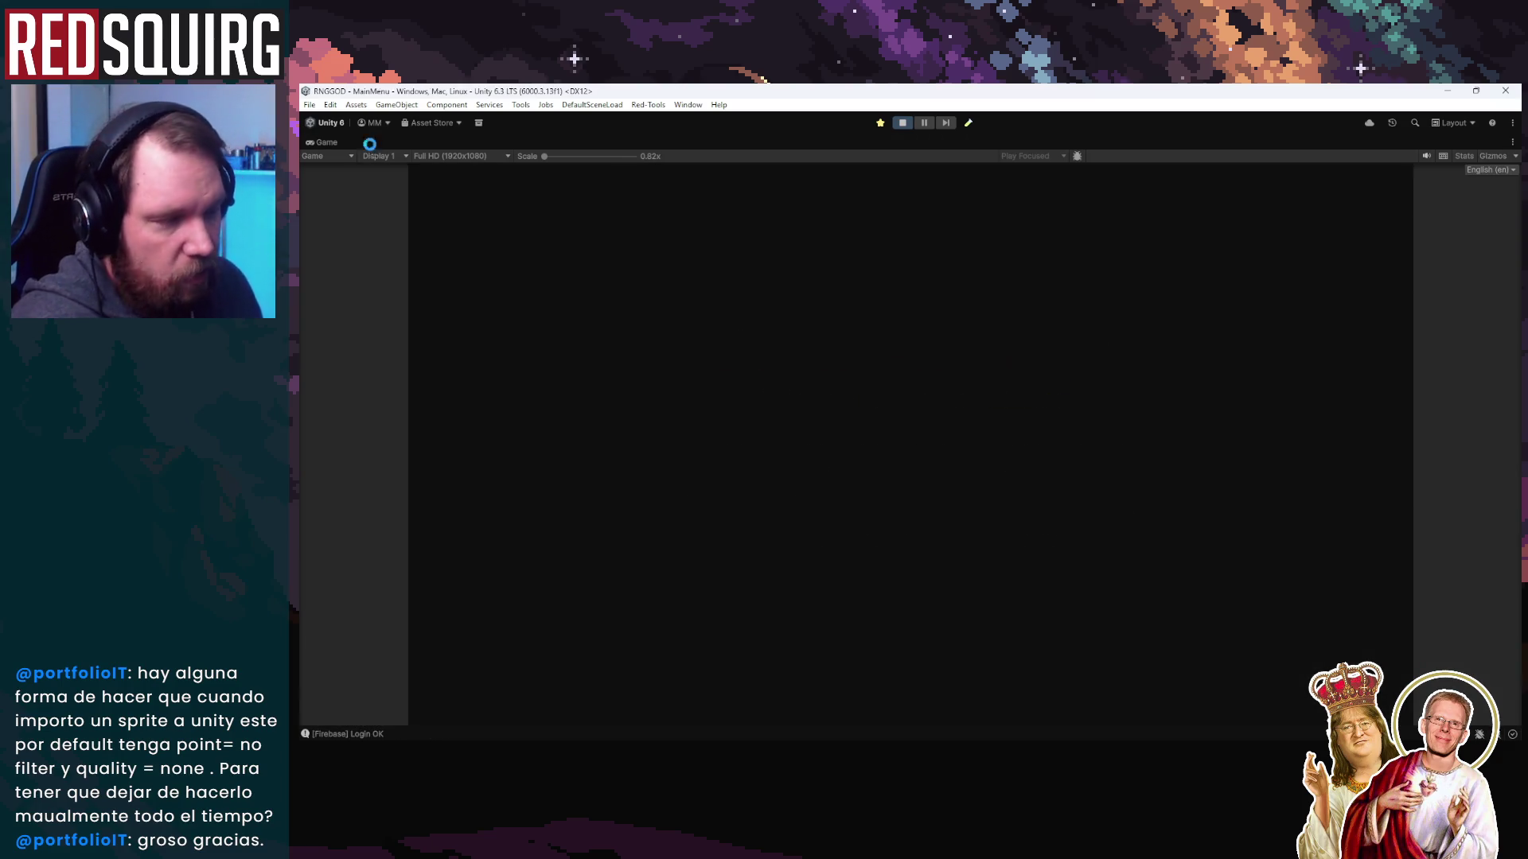
{"action": "left_click", "coordinate": [905, 531]}
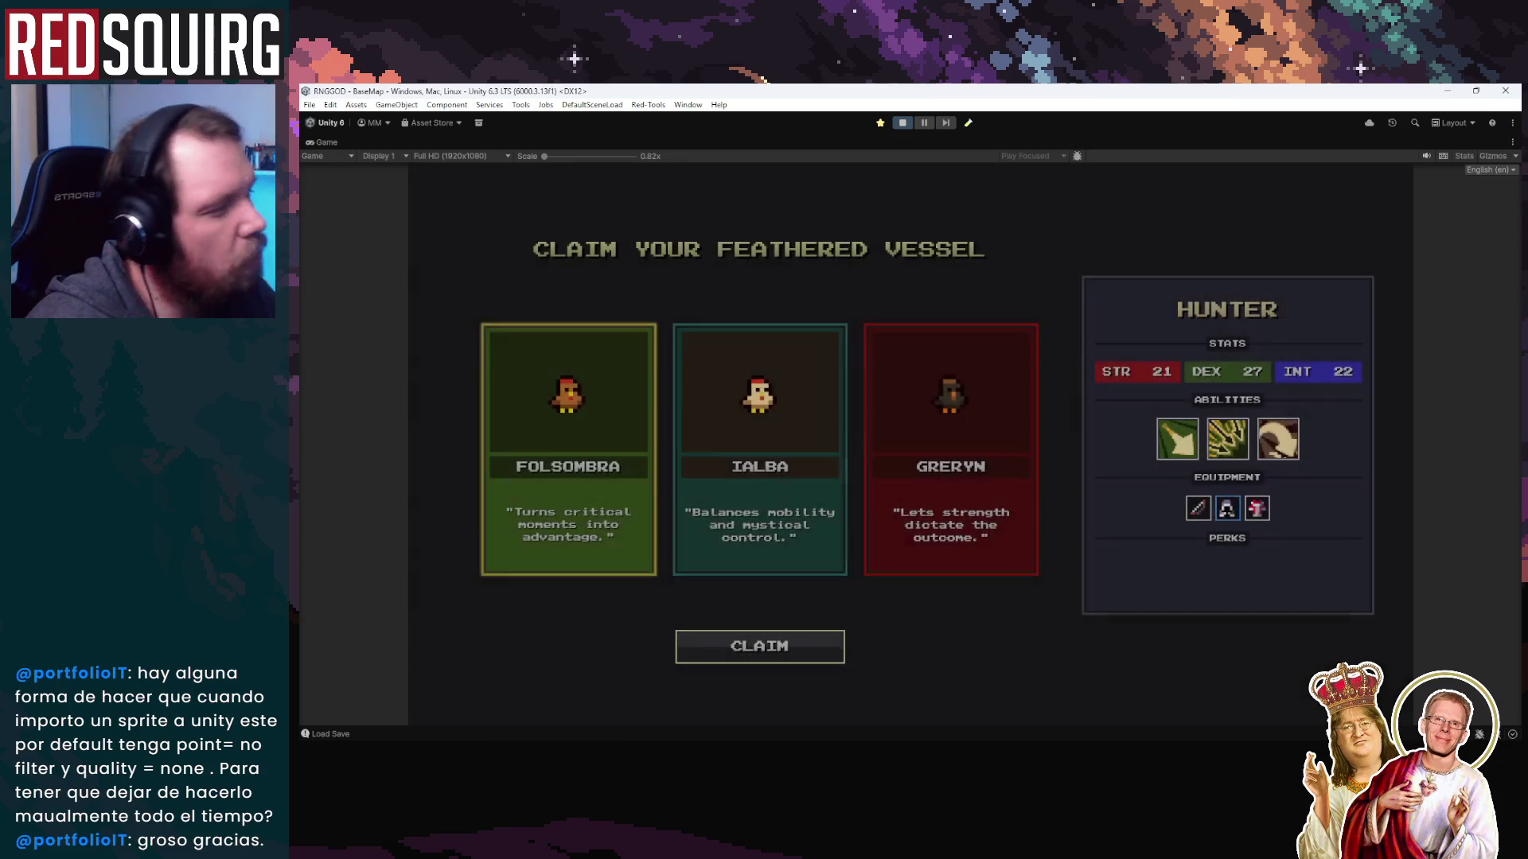
{"action": "left_click", "coordinate": [832, 522]}
{"action": "left_click", "coordinate": [778, 648]}
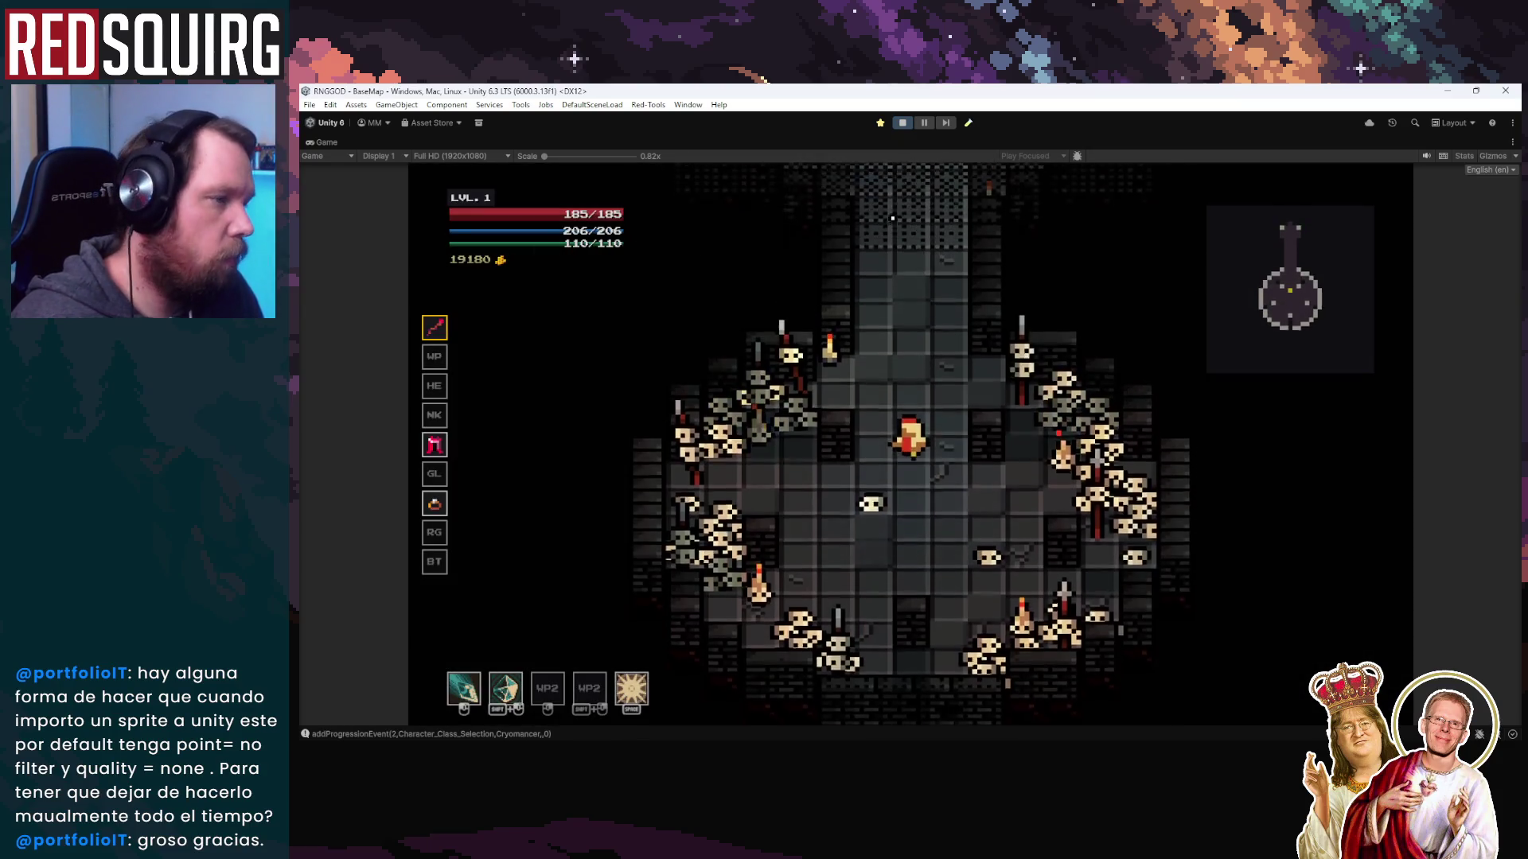
Walk from the hub through the blue portal and across the new Chamber room
{"action": "key", "text": "w"}
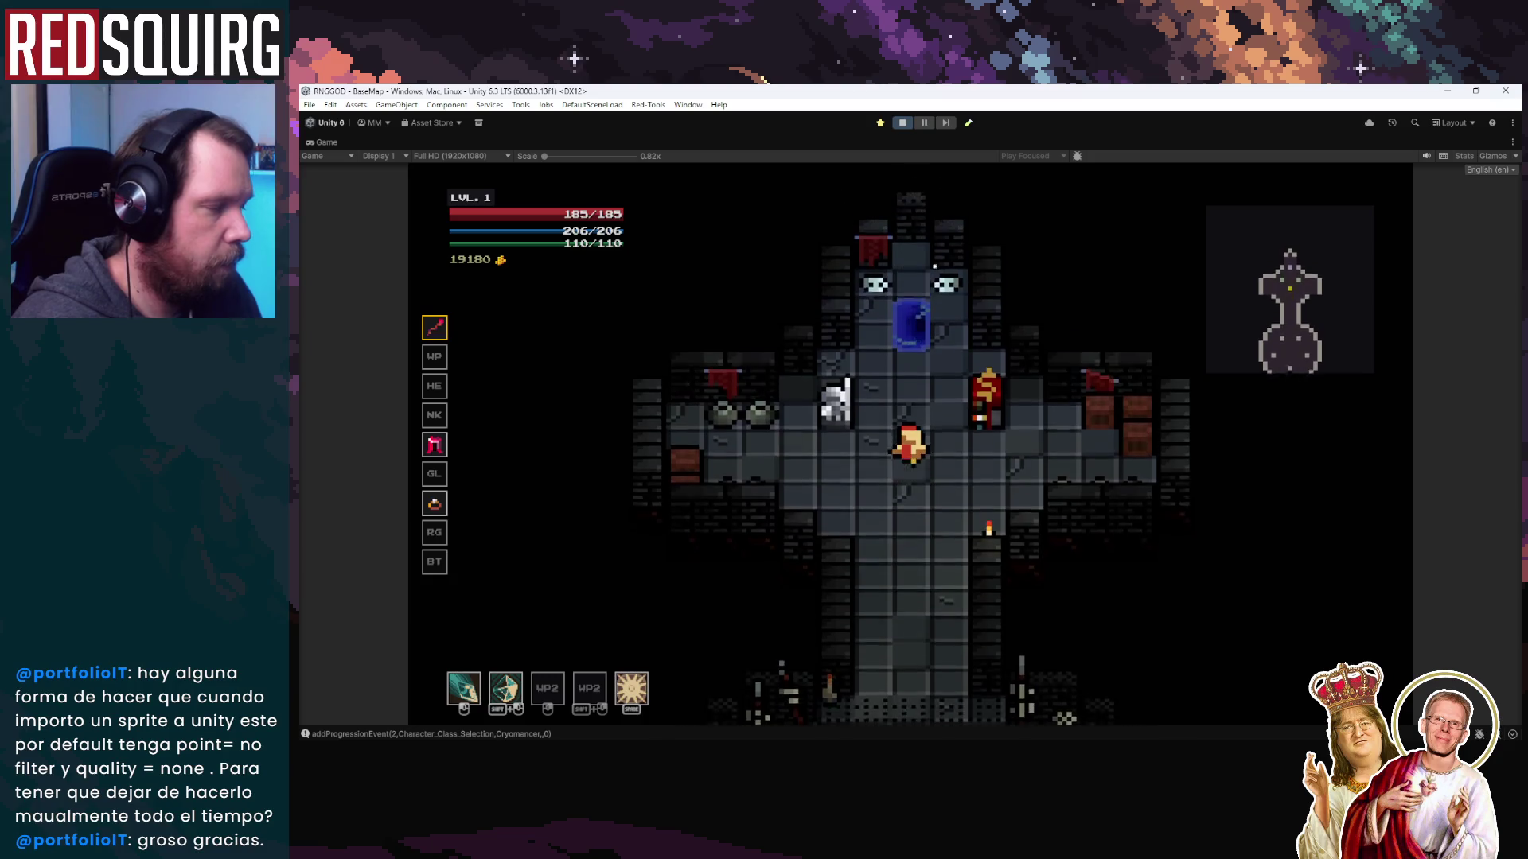
{"action": "key", "text": "w"}
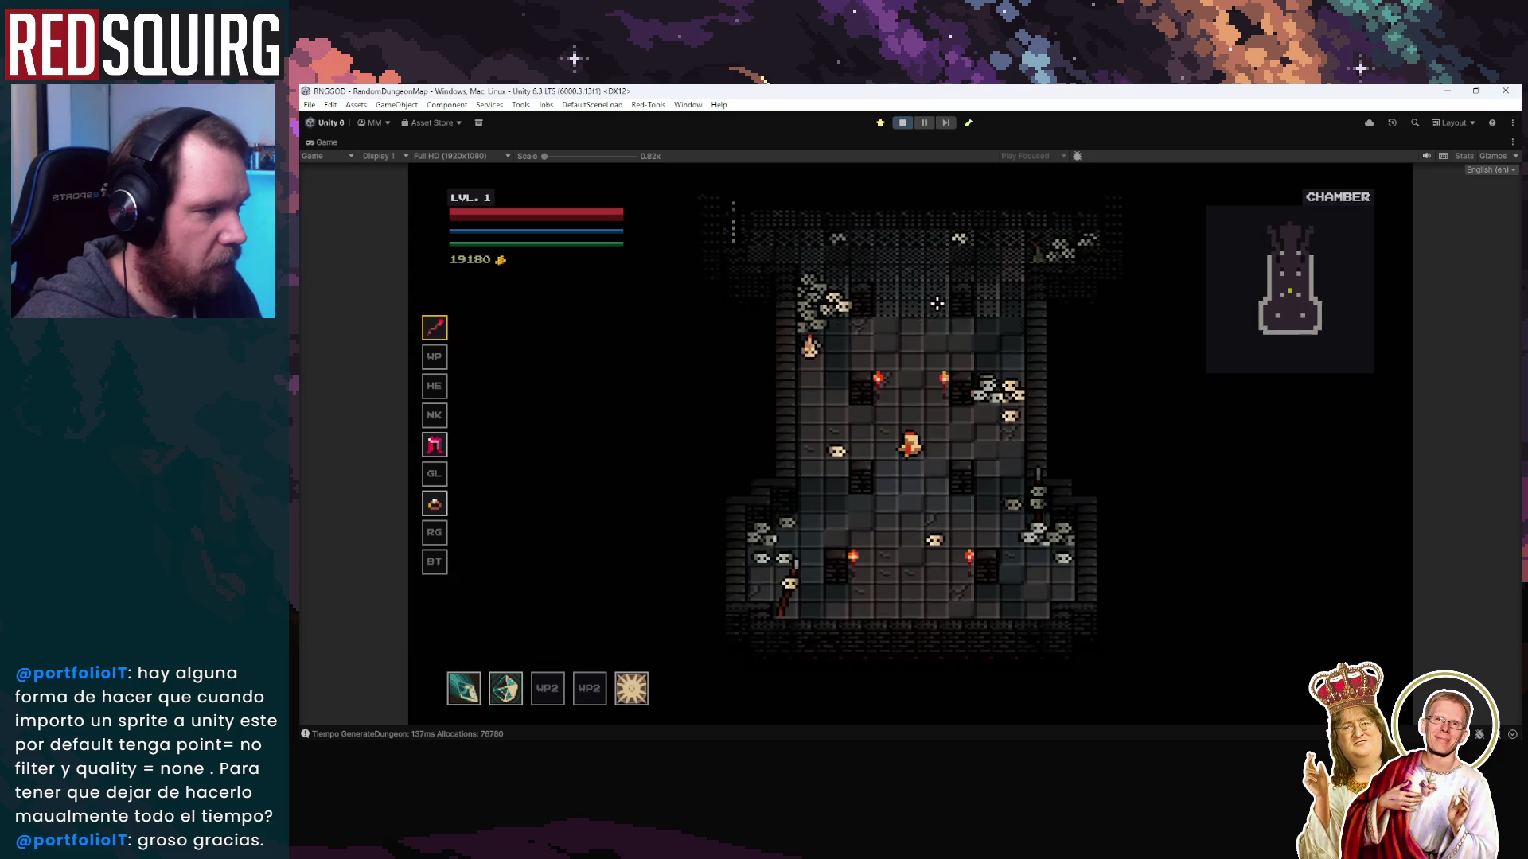
{"action": "key", "text": "w"}
{"action": "key", "text": "w"}
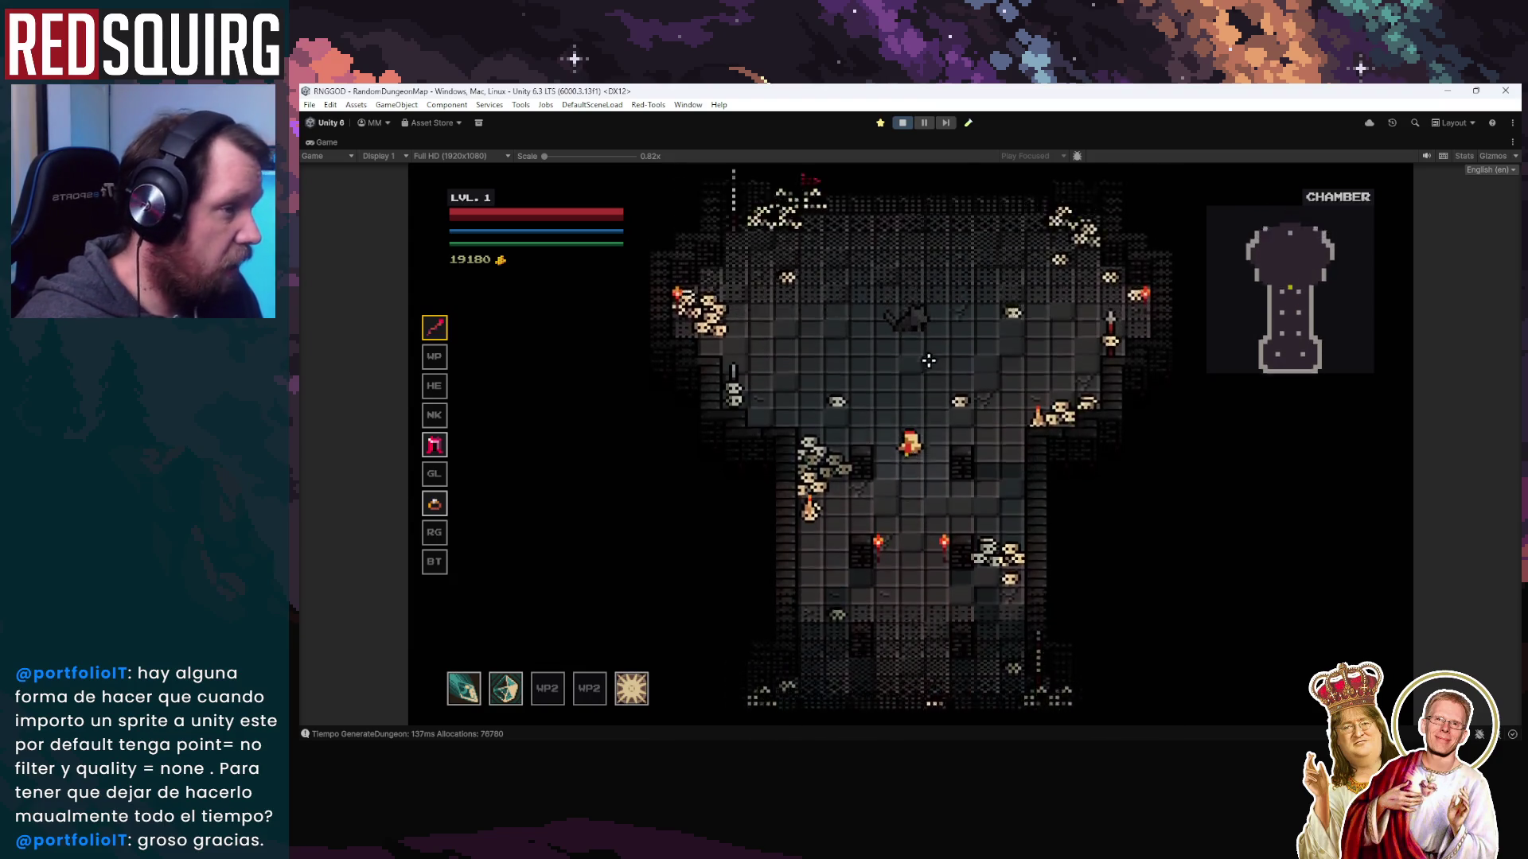
{"action": "key", "text": "w"}
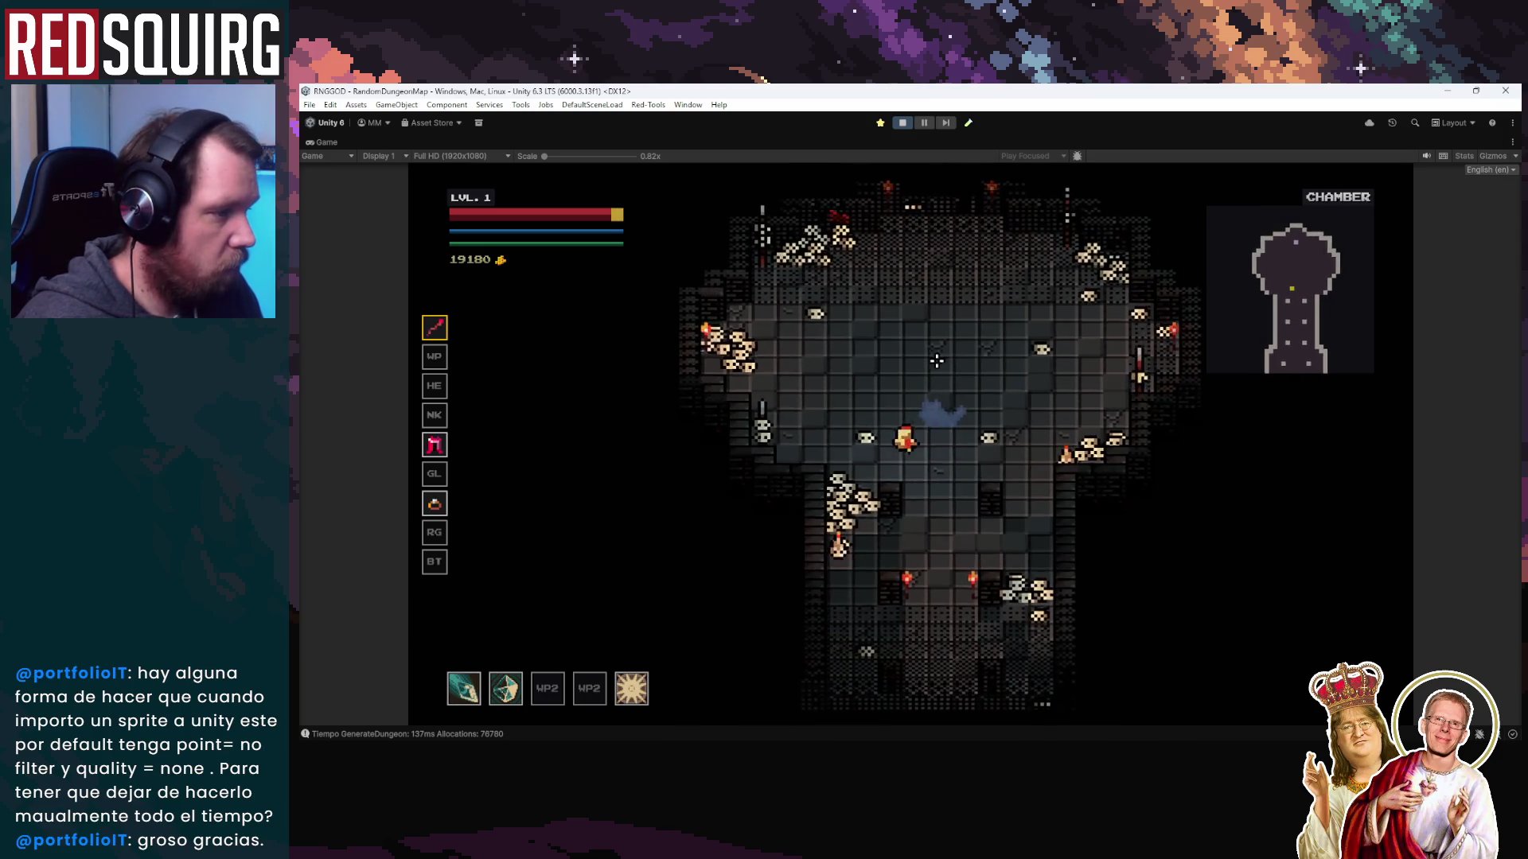
{"action": "key", "text": "w"}
{"action": "key", "text": "d"}
{"action": "key", "text": "s"}
{"action": "key", "text": "d"}
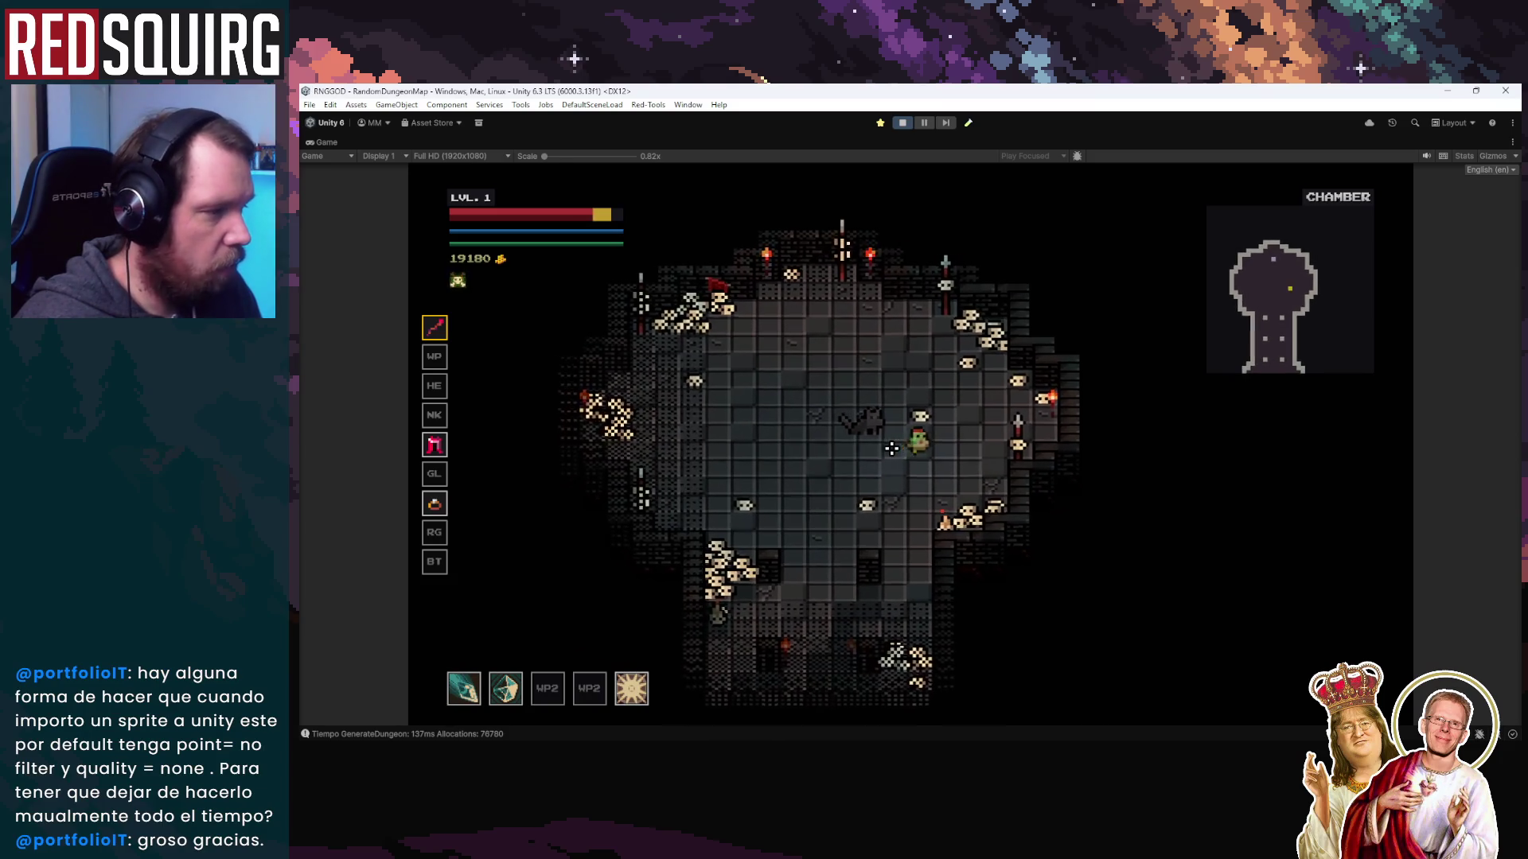
{"action": "key", "text": "a"}
{"action": "key", "text": "w"}
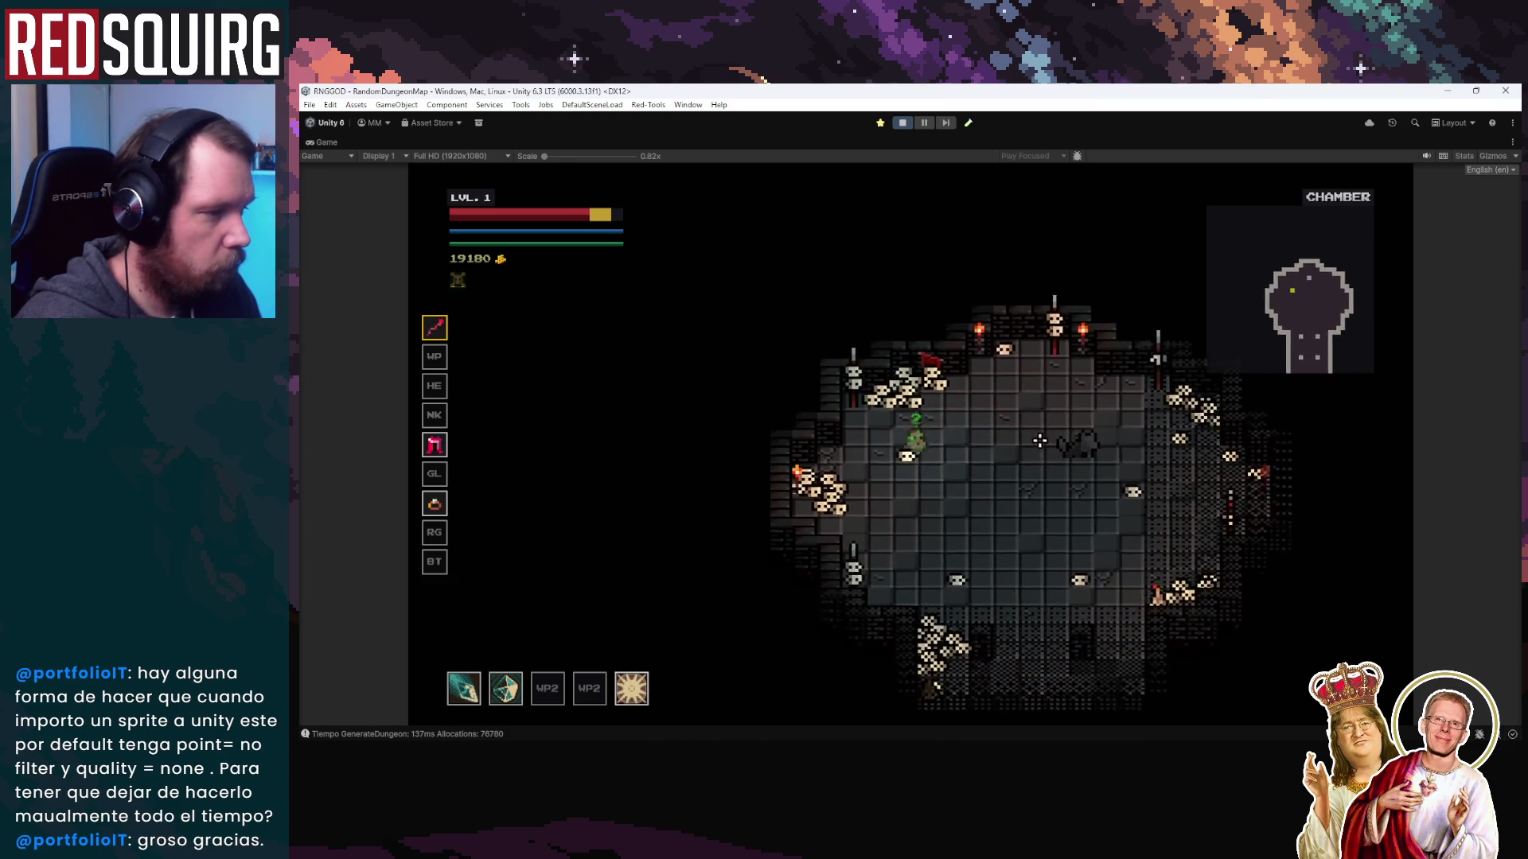
{"action": "key", "text": "s"}
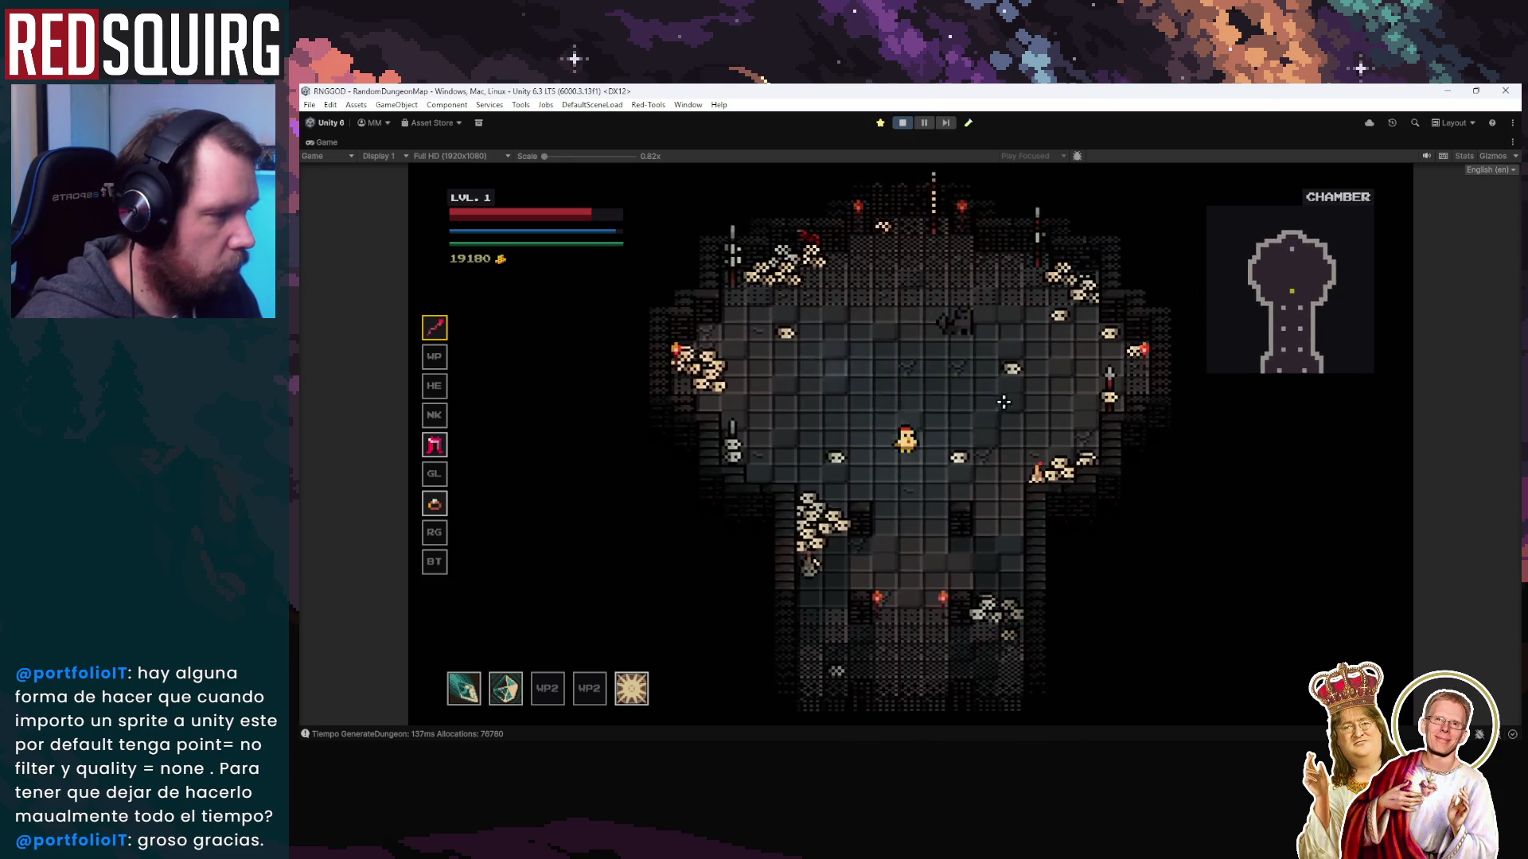
Roam the Chamber chasing enemies, unleashing rings of blades along the way
{"action": "key", "text": "d"}
{"action": "key", "text": "w"}
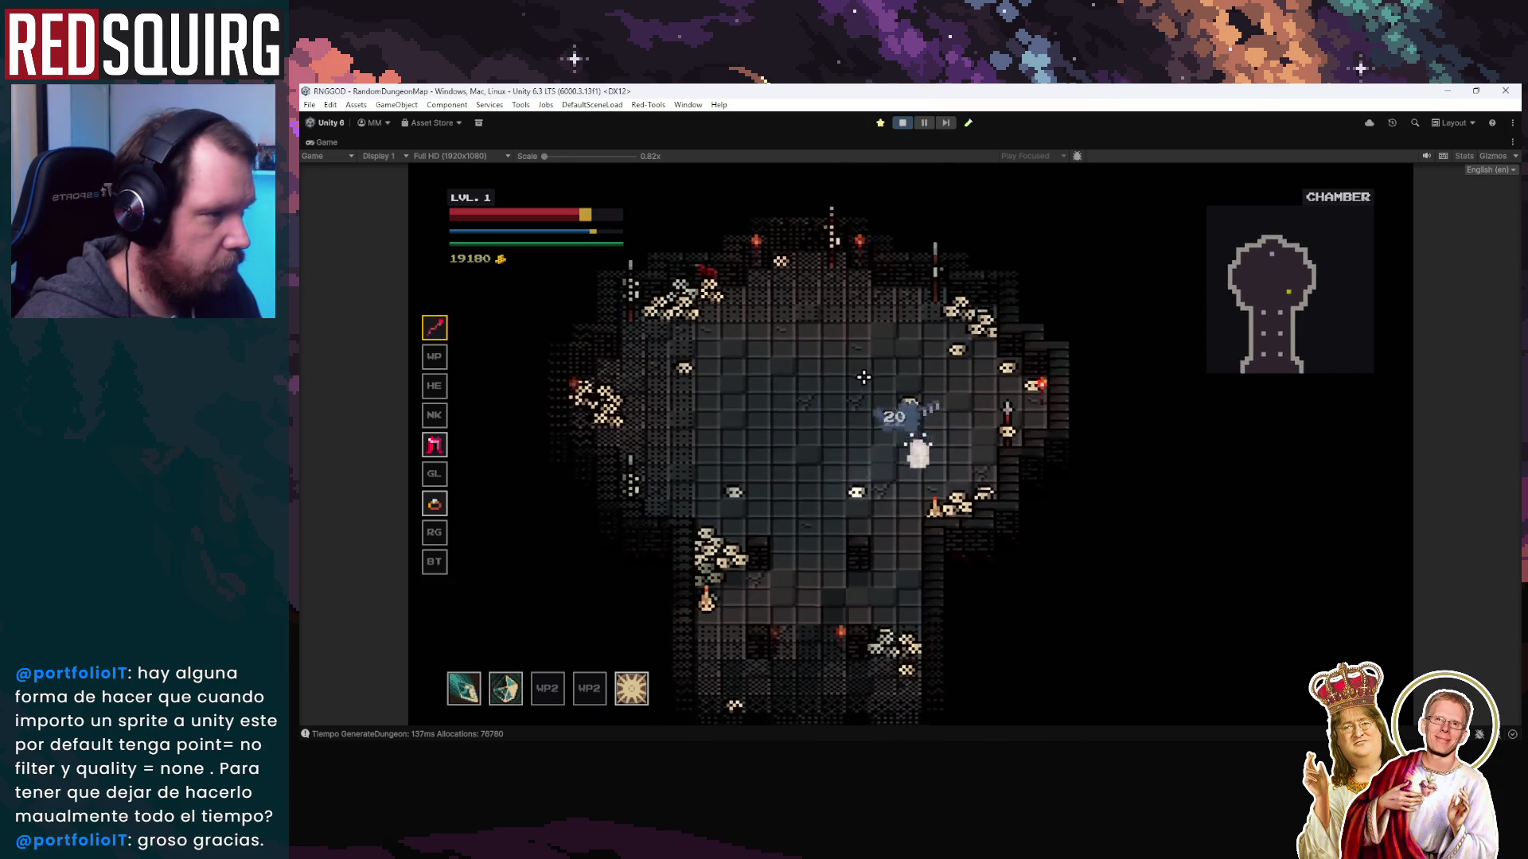
{"action": "key", "text": "w"}
{"action": "key", "text": "s"}
{"action": "key", "text": "a"}
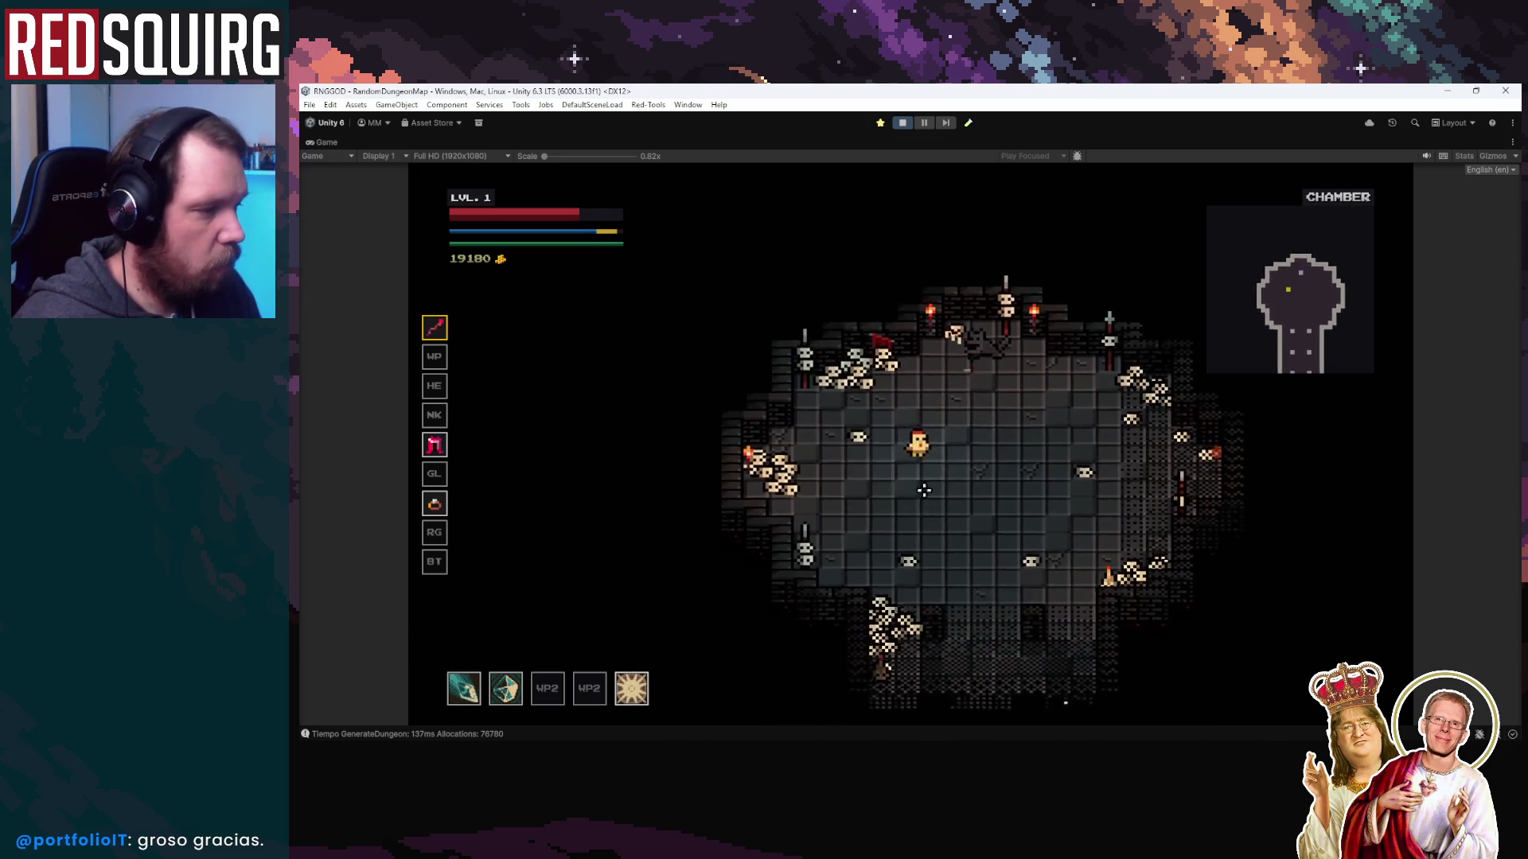
{"action": "key", "text": "d"}
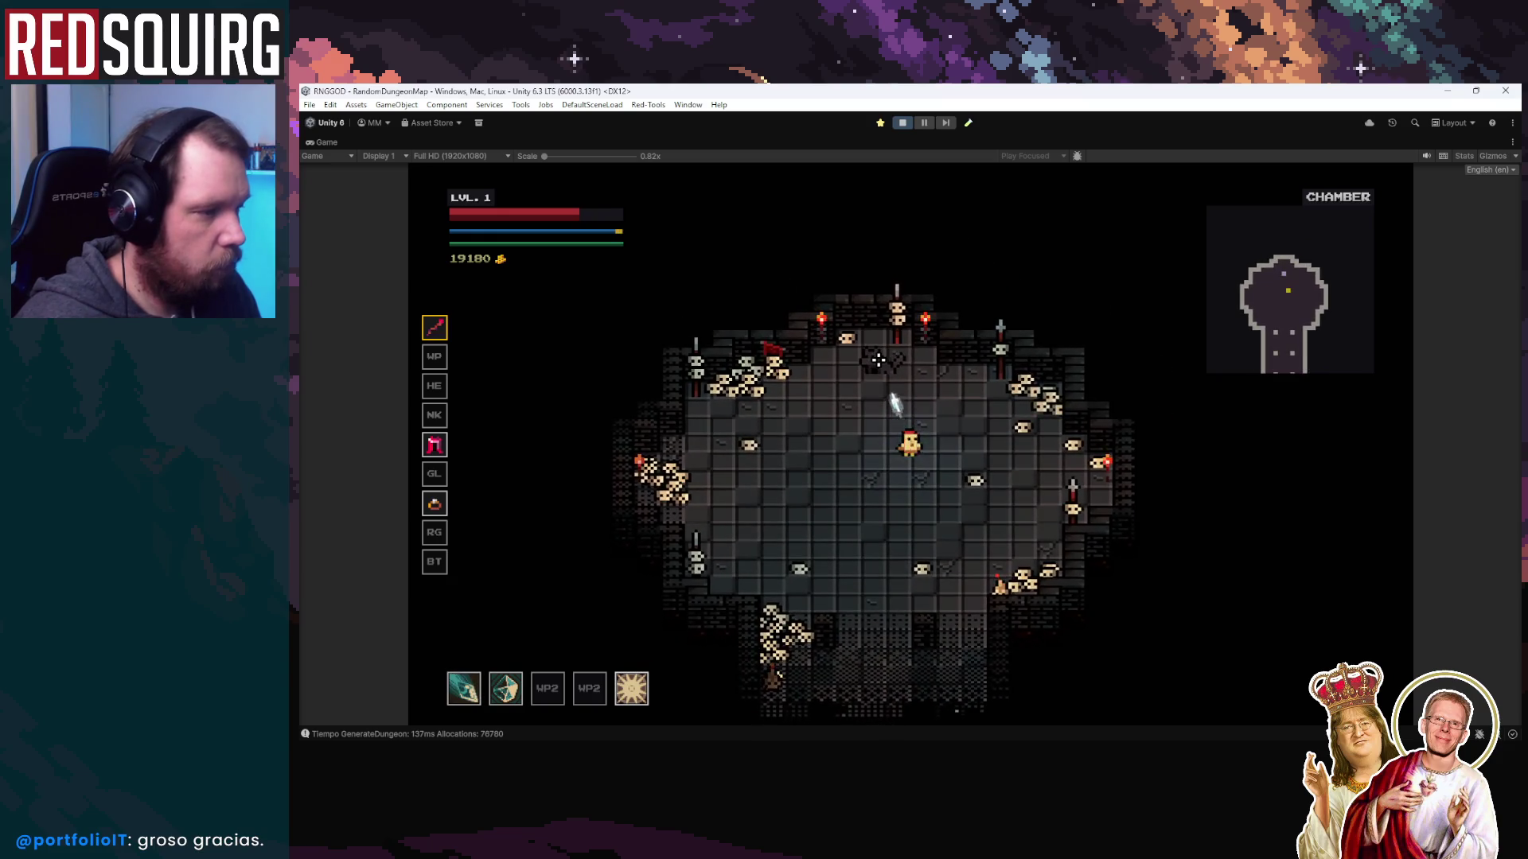
{"action": "key", "text": "w"}
{"action": "key", "text": "a"}
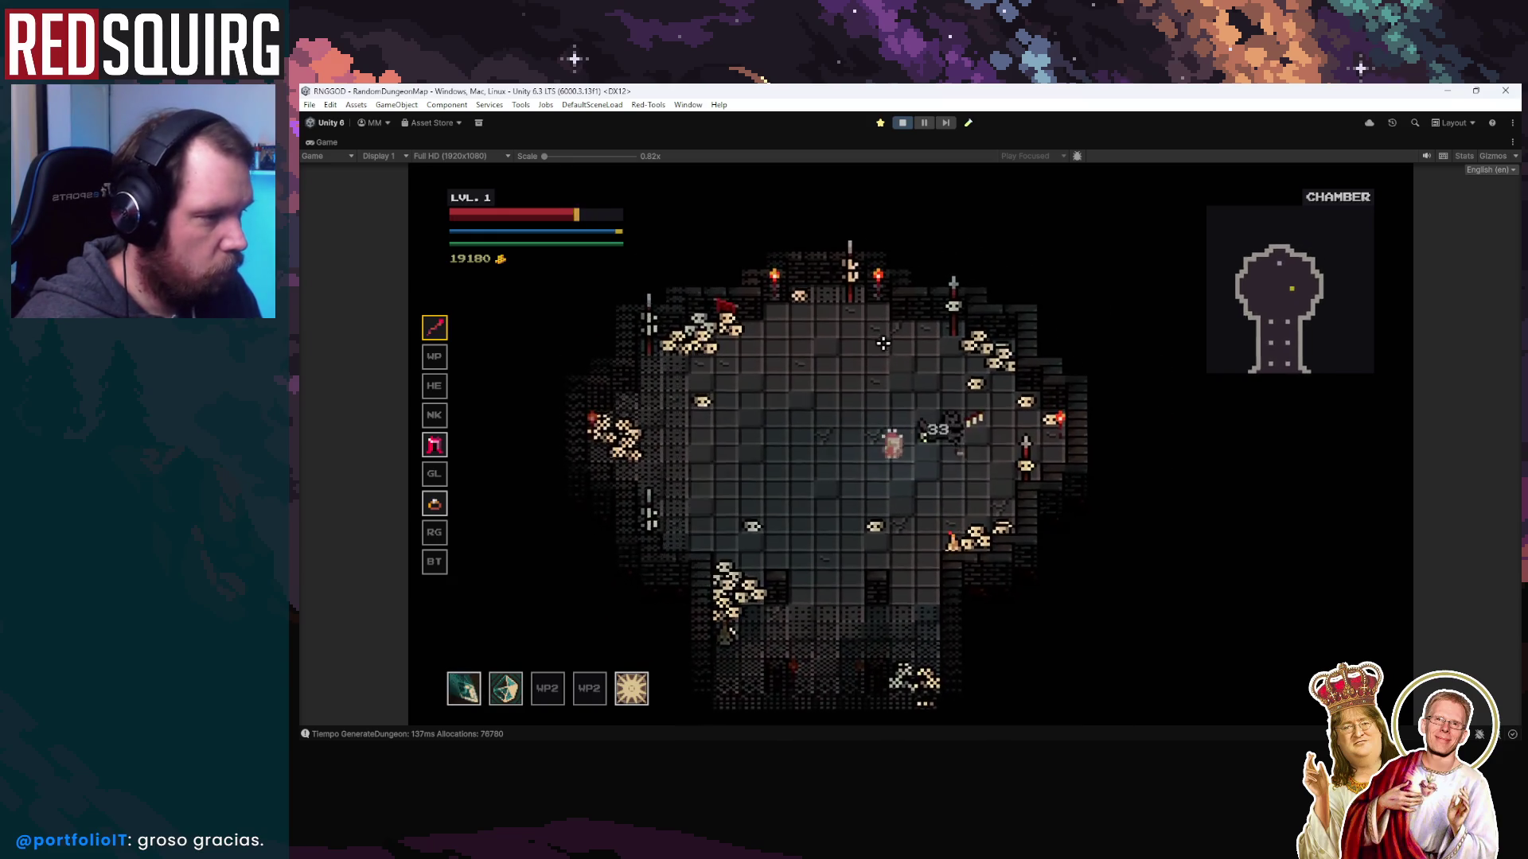
{"action": "key", "text": "a"}
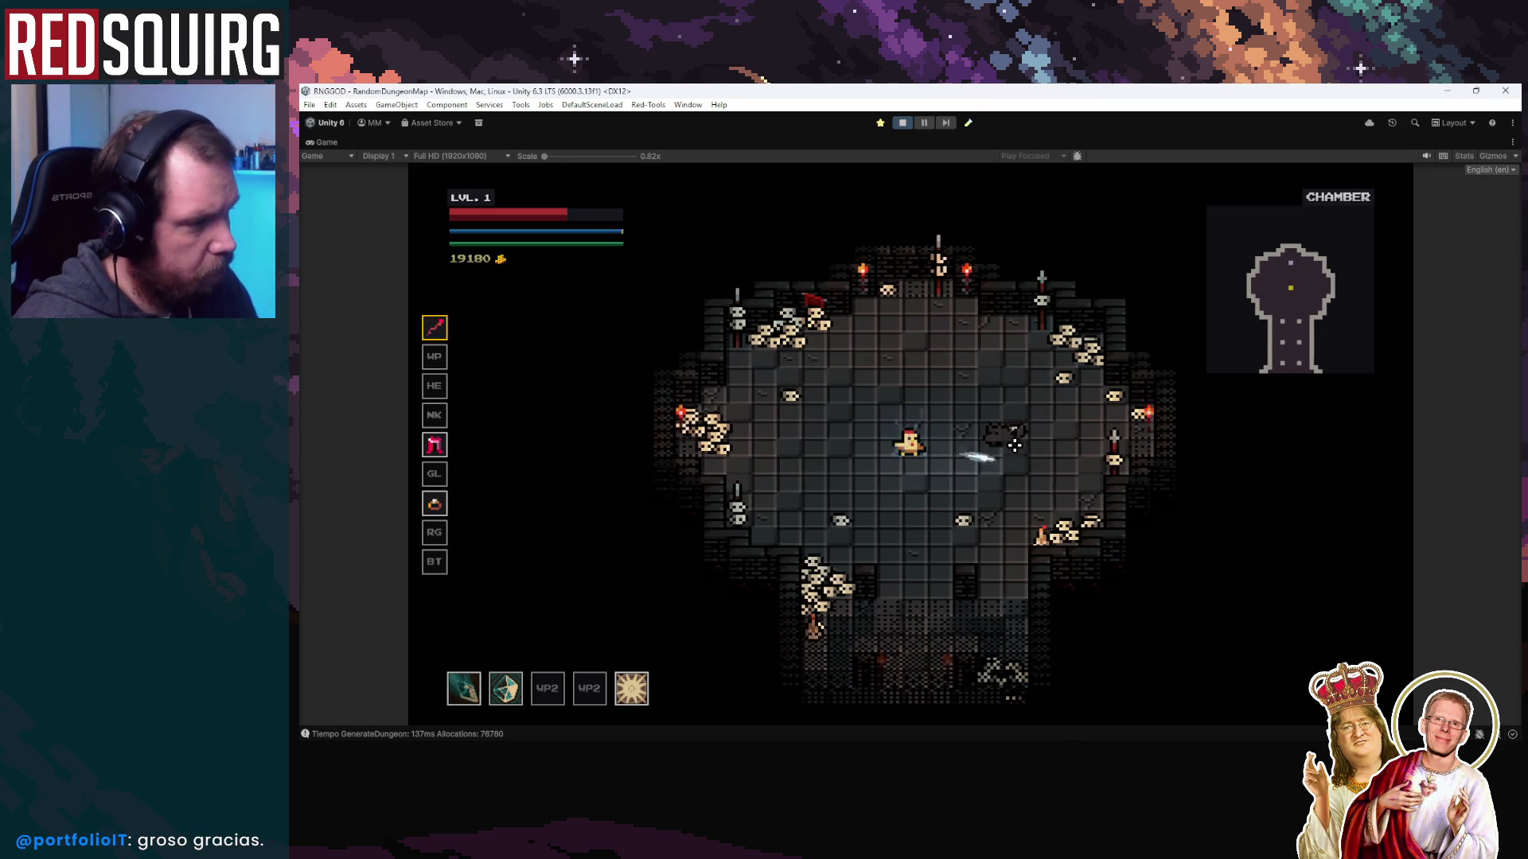
{"action": "key", "text": "d"}
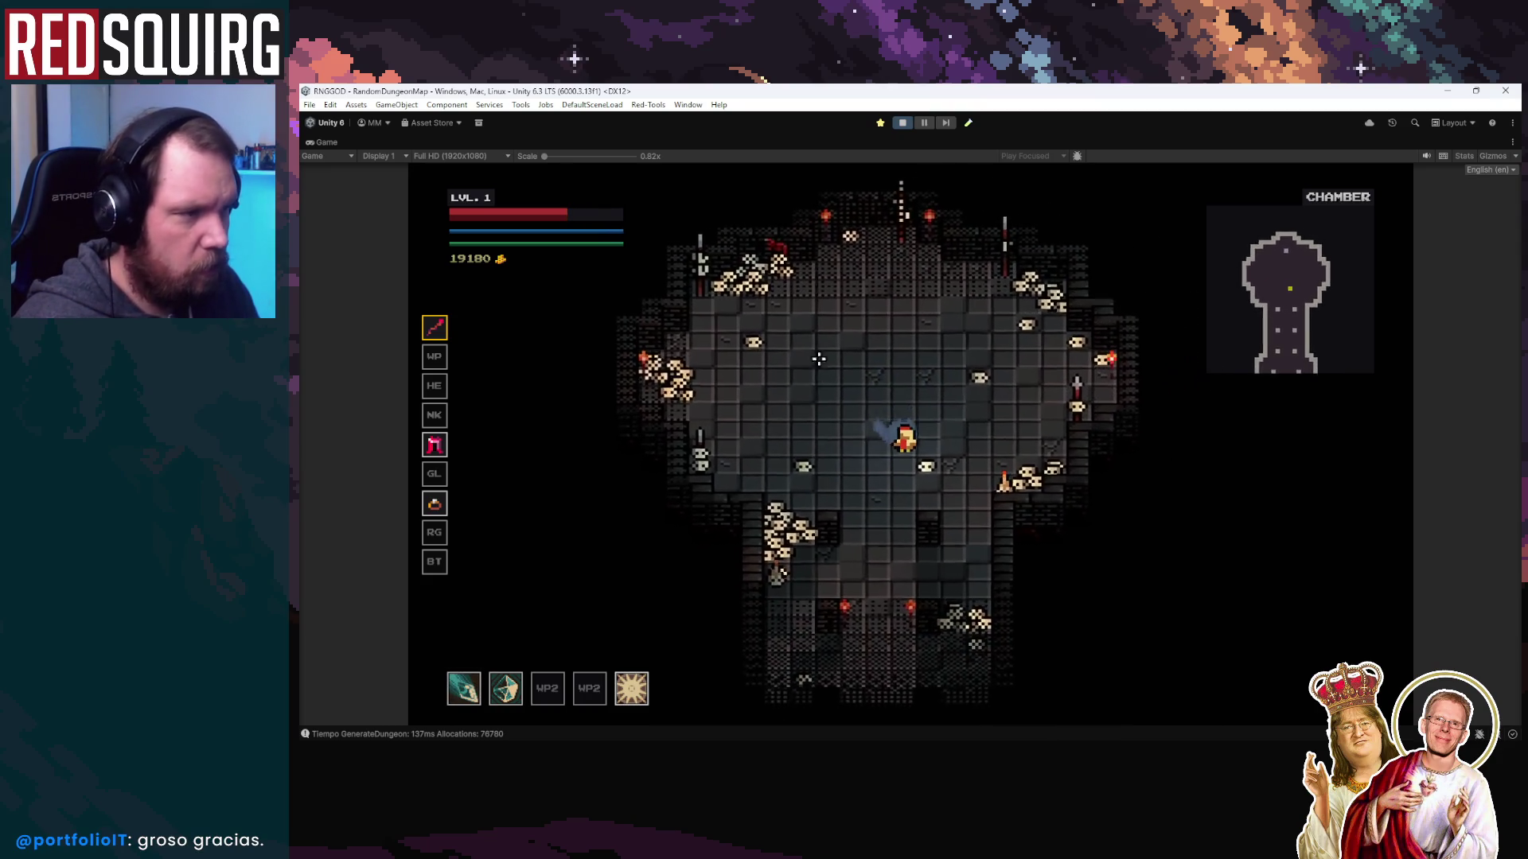
{"action": "key", "text": "w"}
{"action": "key", "text": "a"}
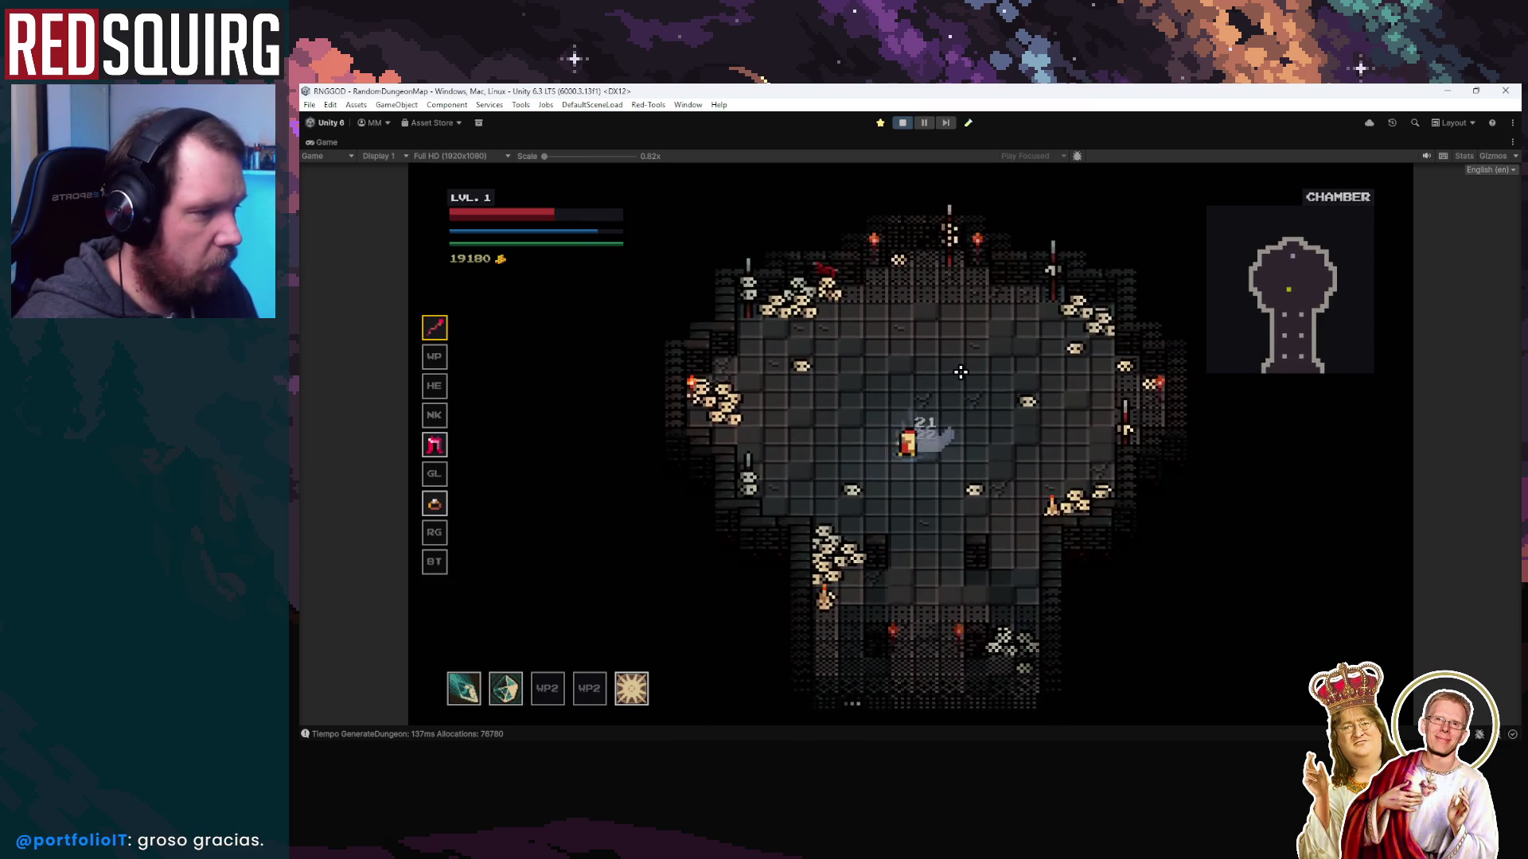
{"action": "key", "text": "s"}
{"action": "key", "text": "d"}
{"action": "key", "text": "w"}
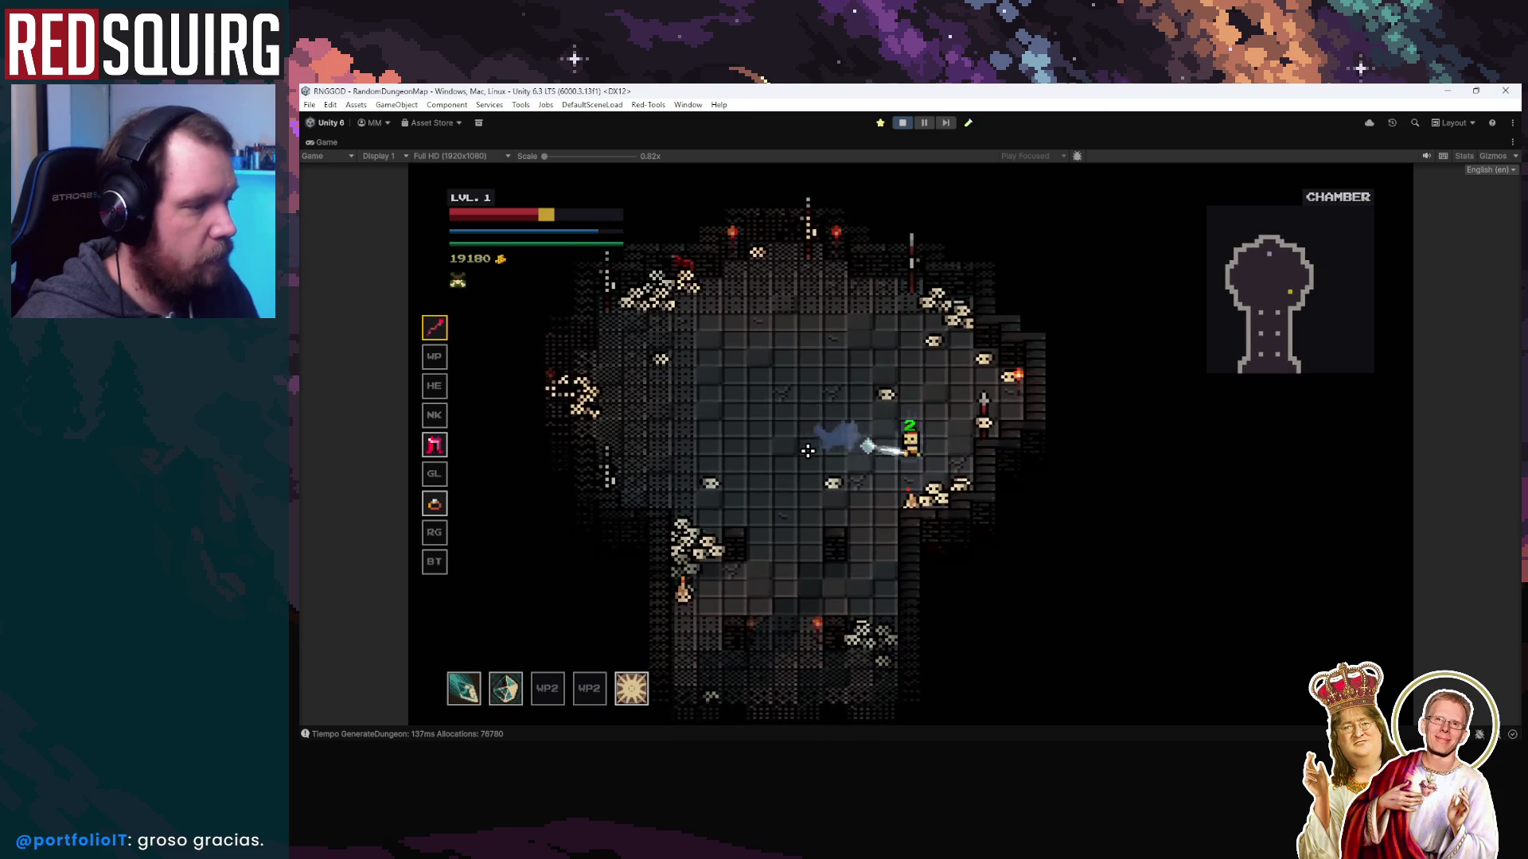
{"action": "key", "text": "a"}
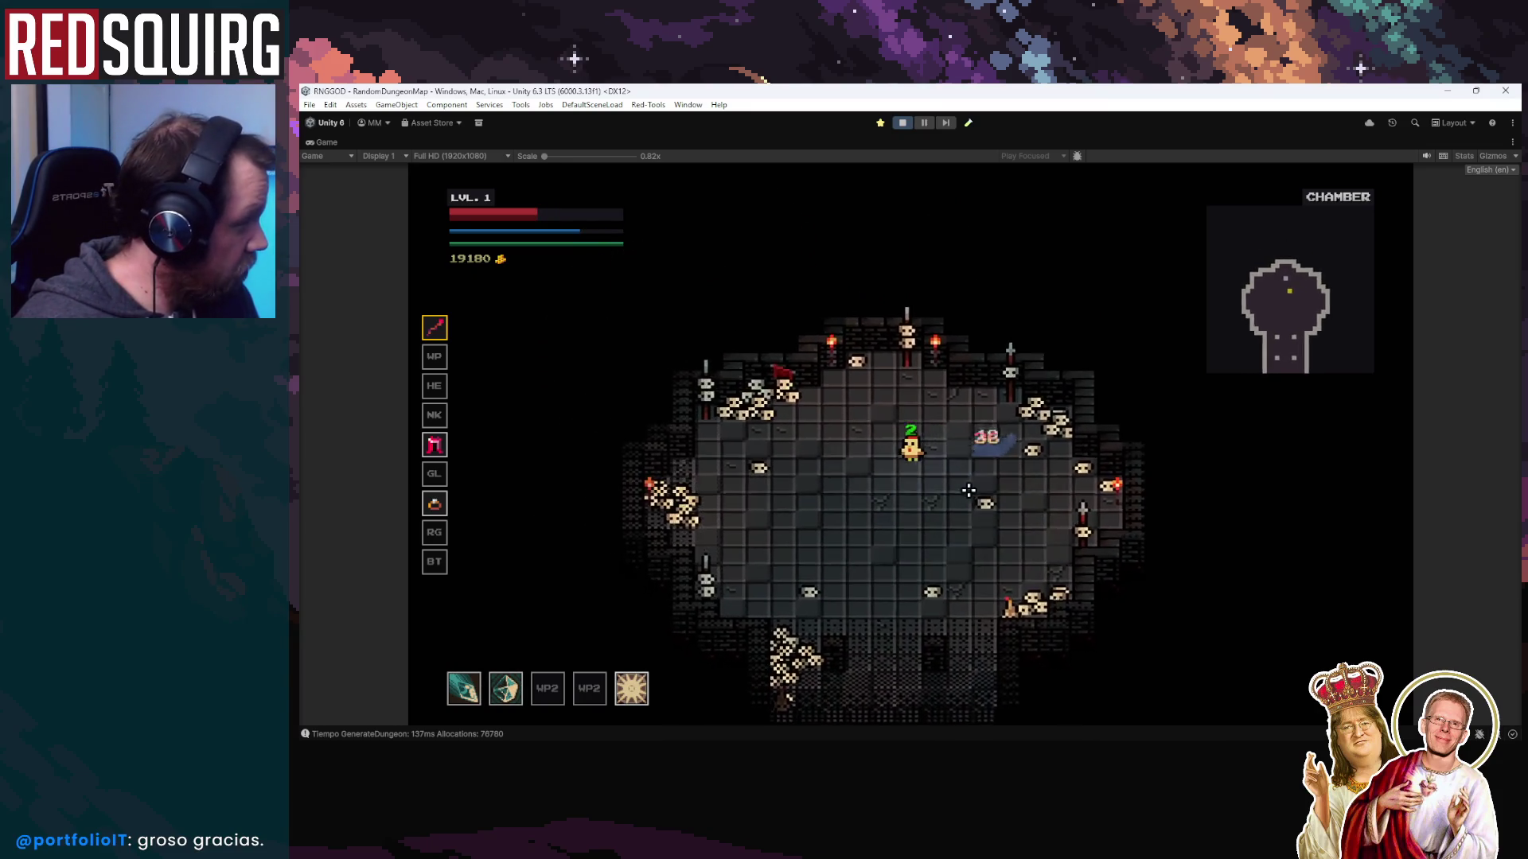
{"action": "key", "text": "s"}
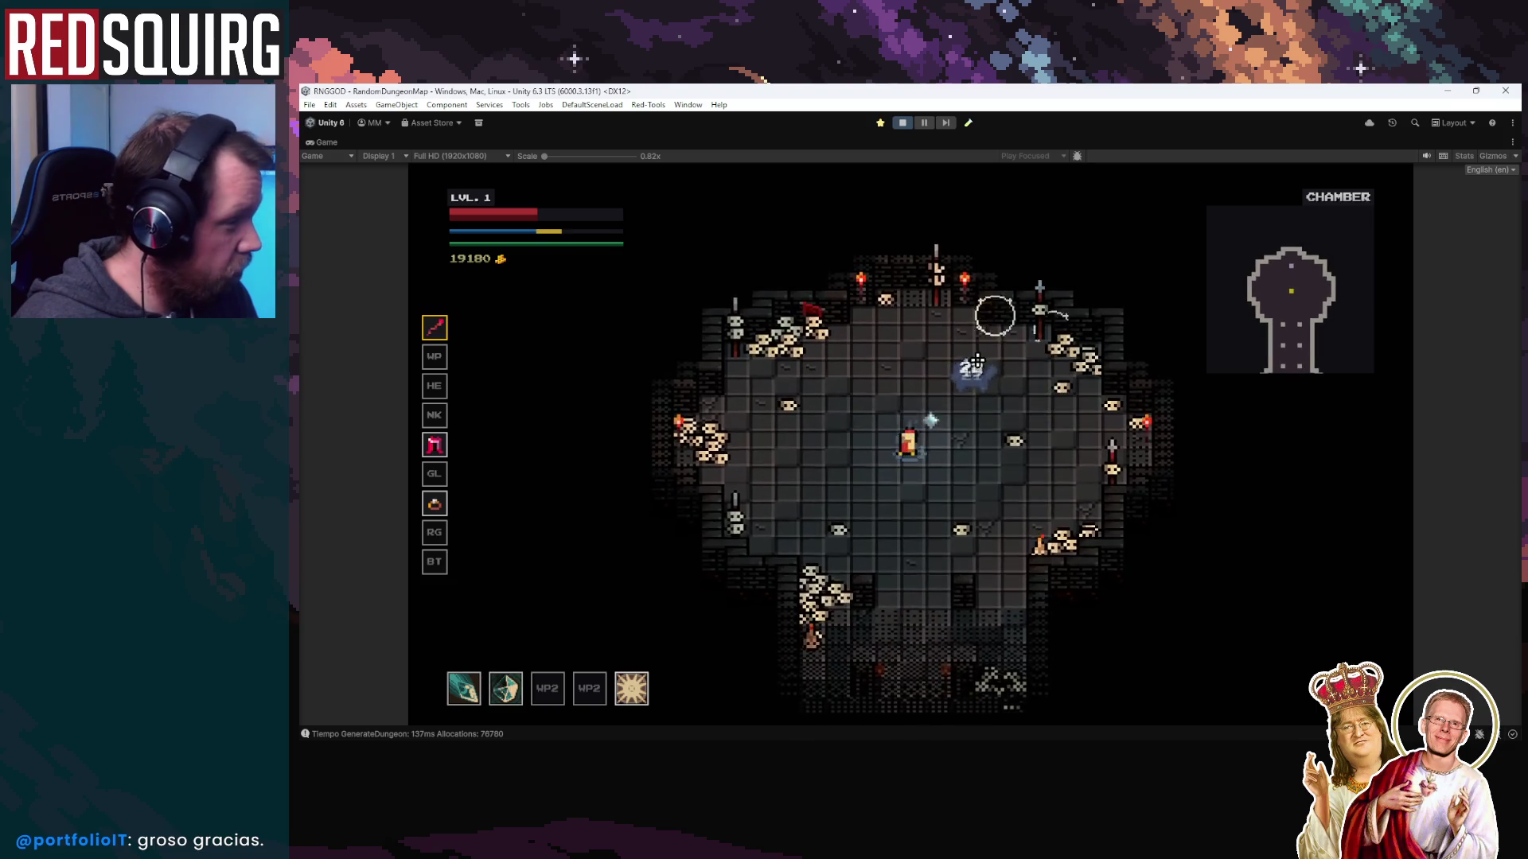
{"action": "key", "text": "s"}
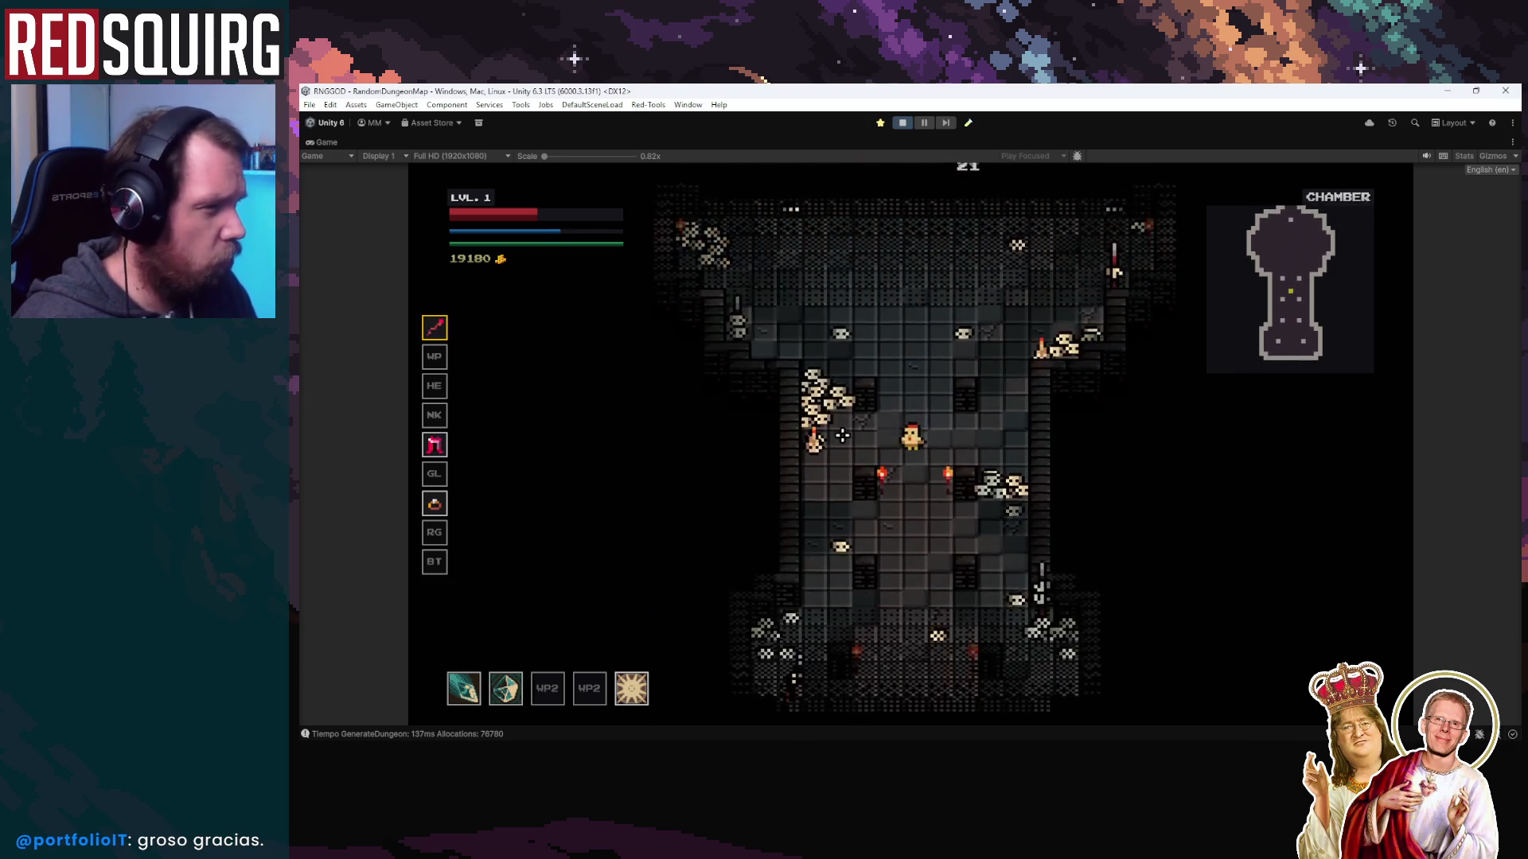
{"action": "key", "text": "w"}
Fight the remaining enemies with slashes and skills until the level-up choices appear
{"action": "right_click", "coordinate": [955, 335]}
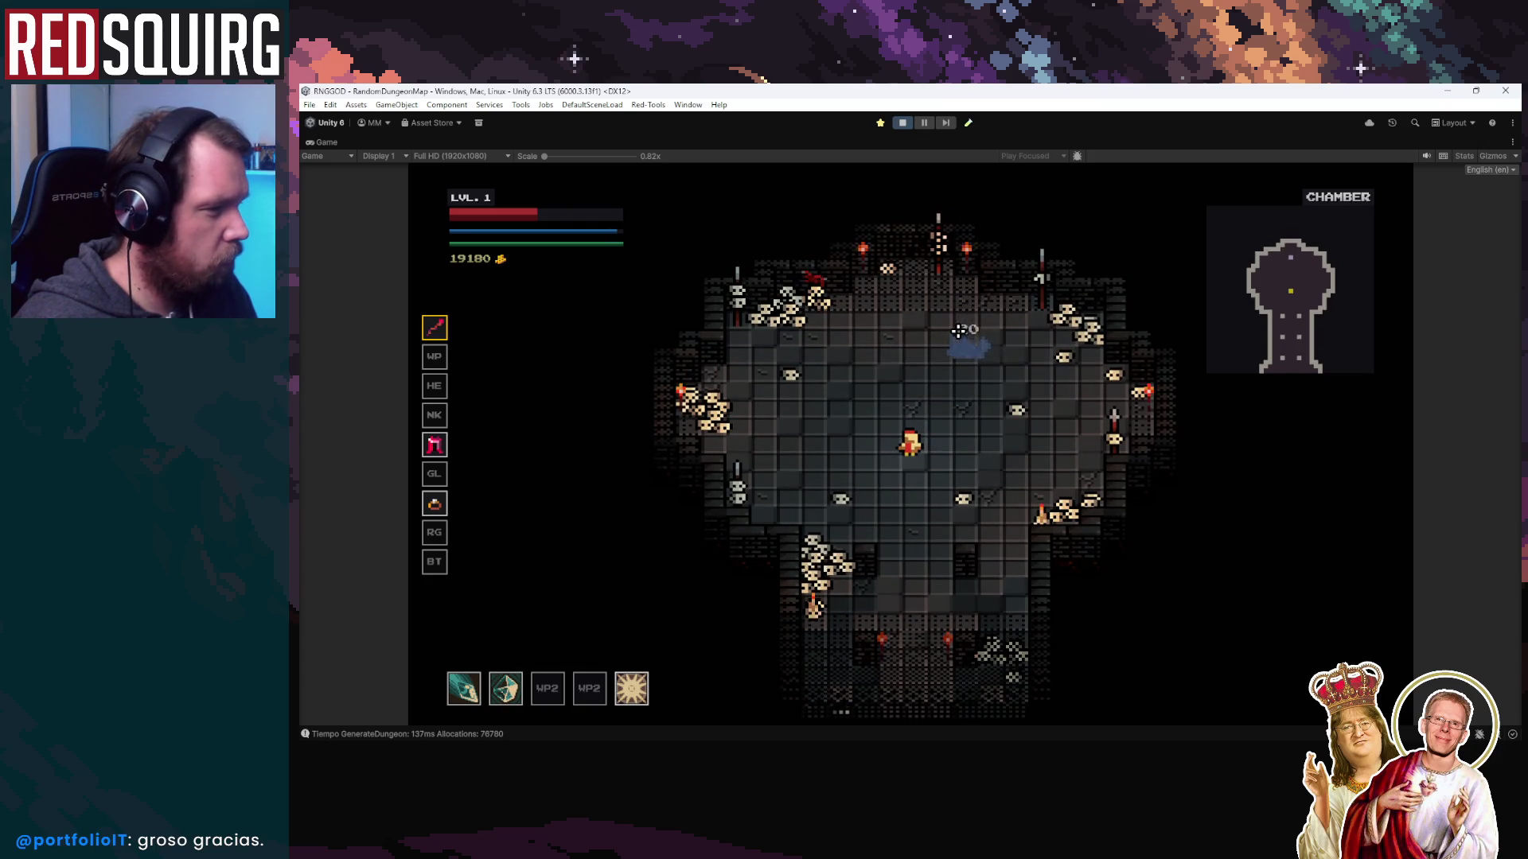
{"action": "key", "text": "s"}
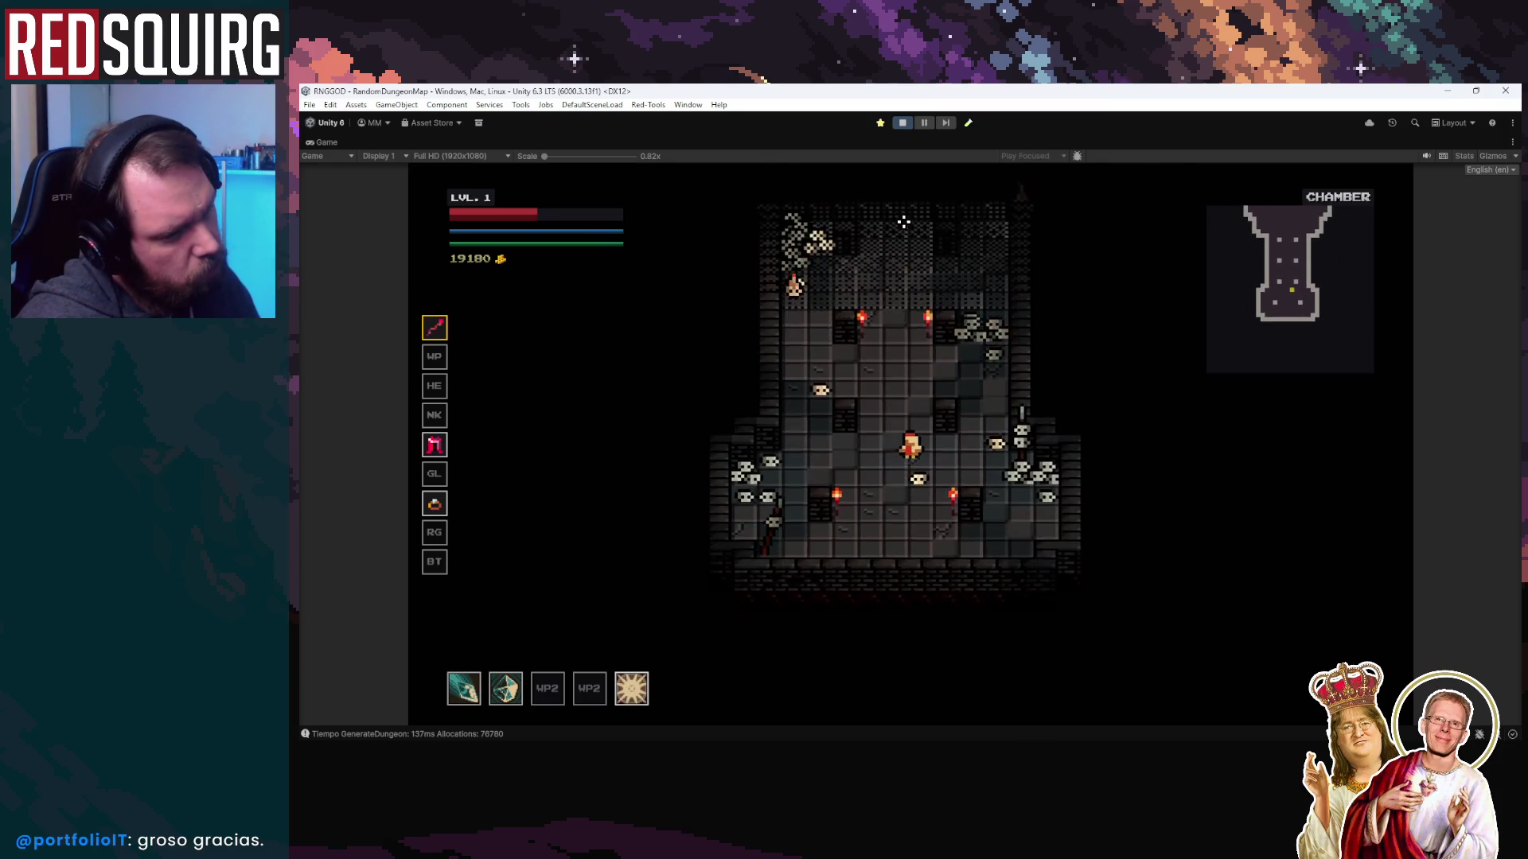
{"action": "key", "text": "w"}
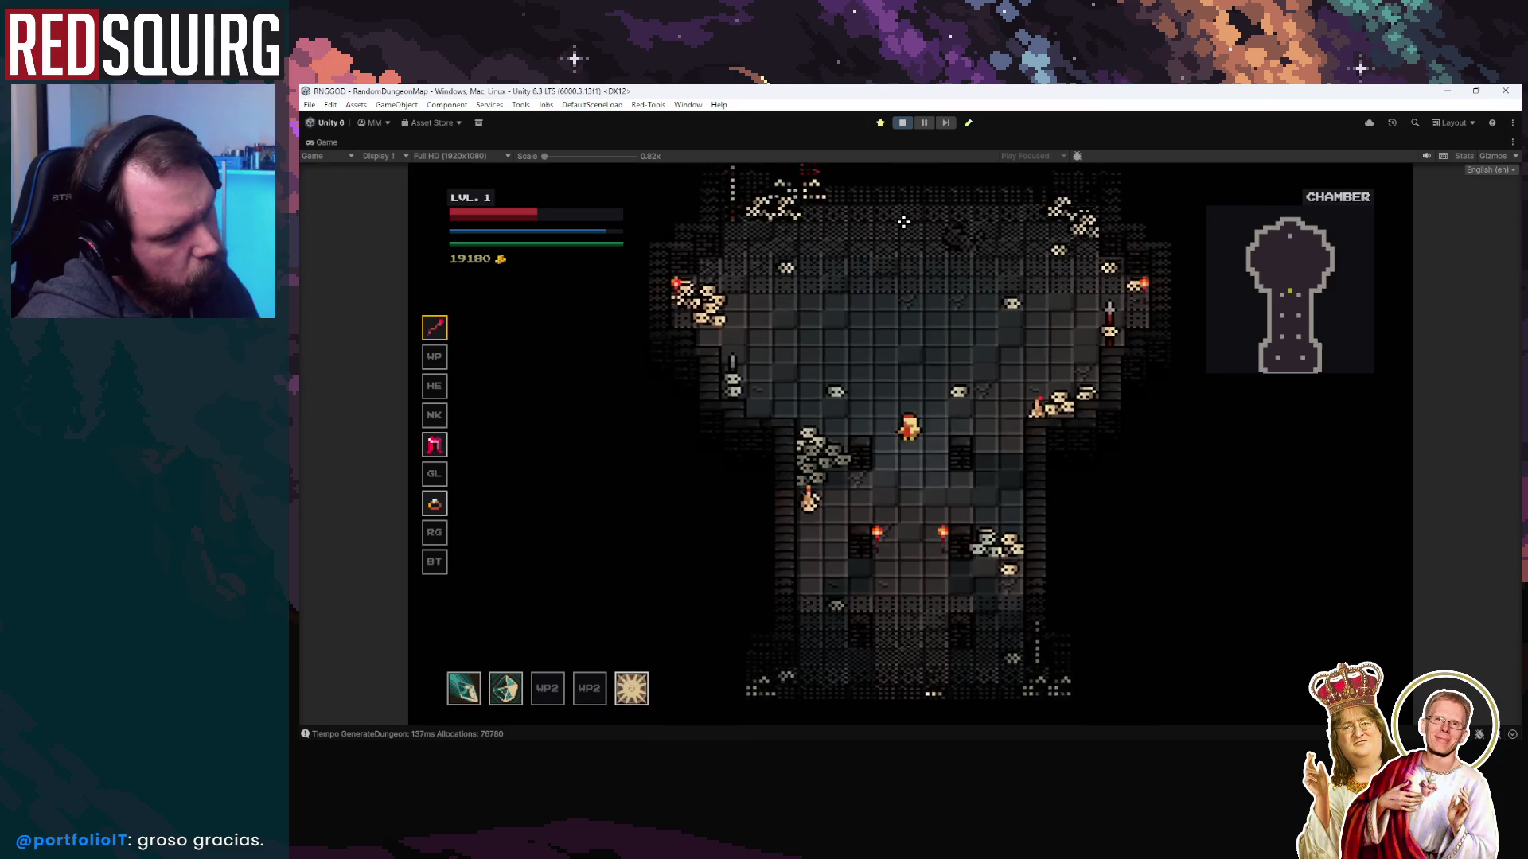
{"action": "key", "text": "w"}
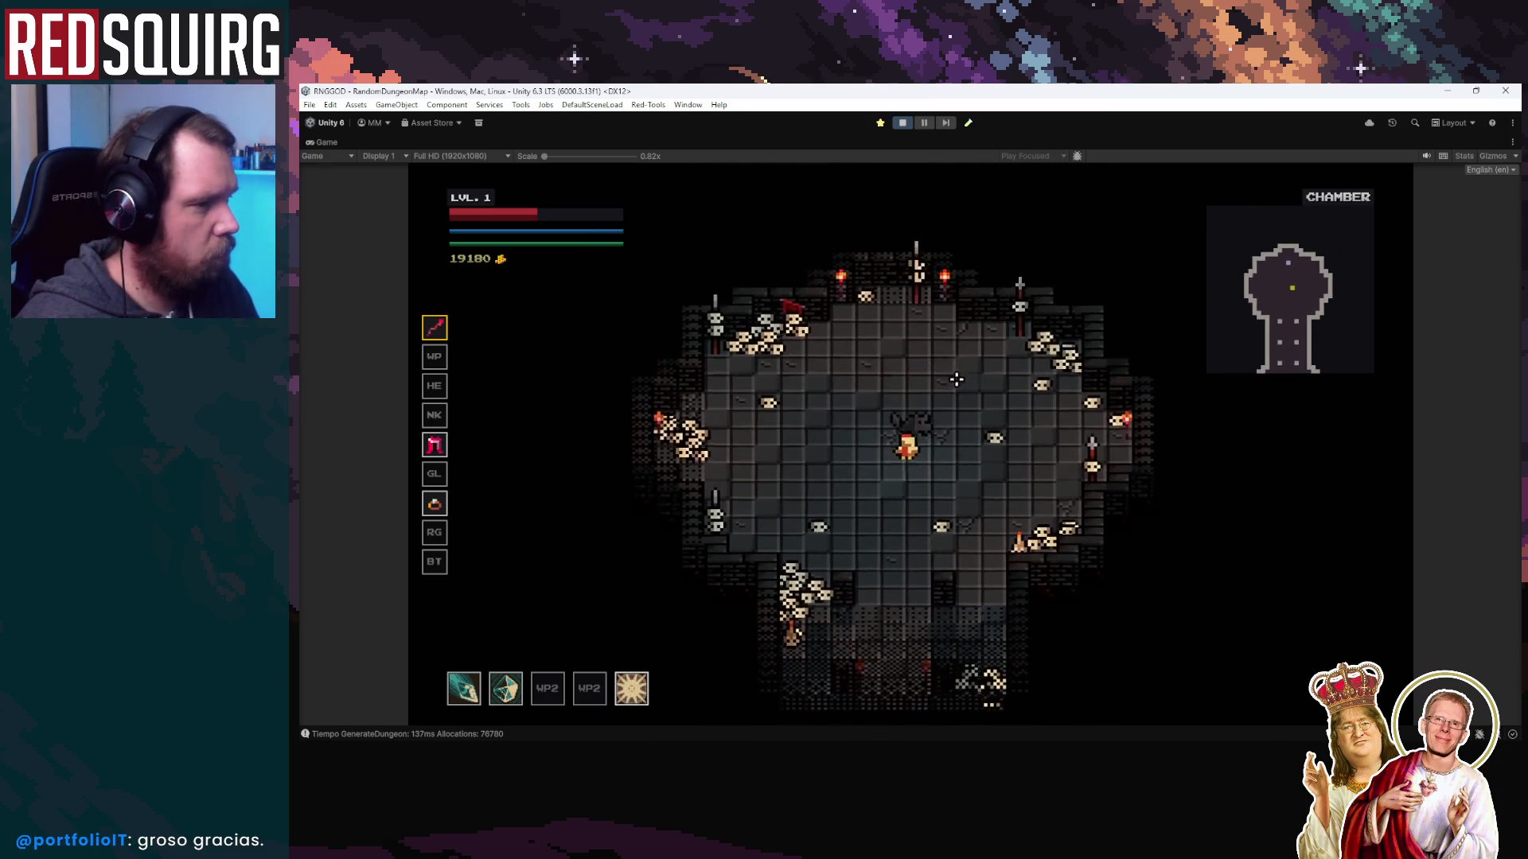
{"action": "left_click", "coordinate": [933, 363]}
{"action": "key", "text": "w"}
{"action": "key", "text": "a"}
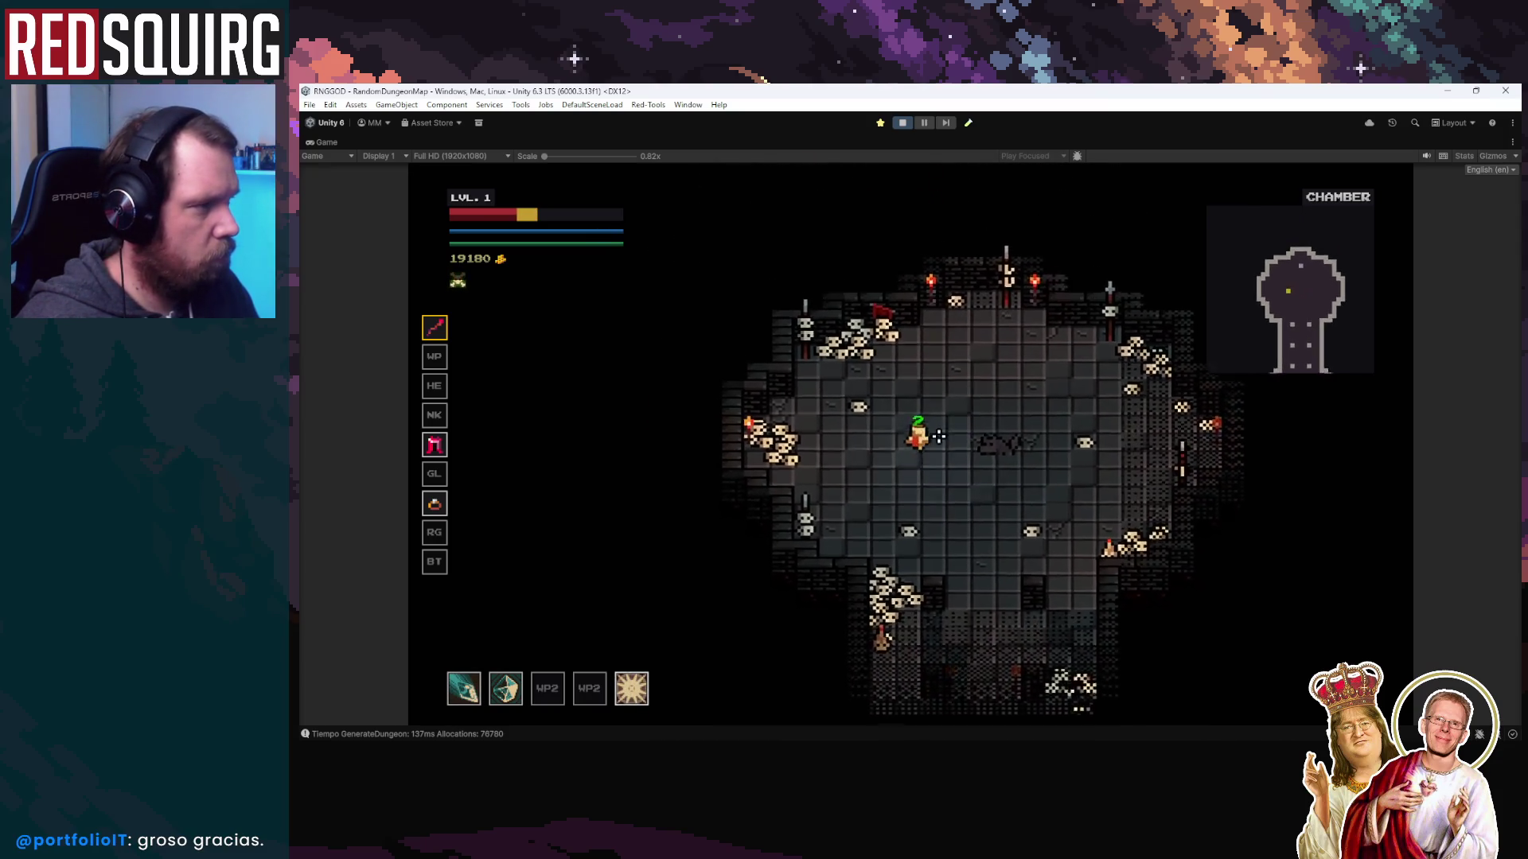
{"action": "left_click", "coordinate": [965, 475]}
{"action": "left_click", "coordinate": [966, 475]}
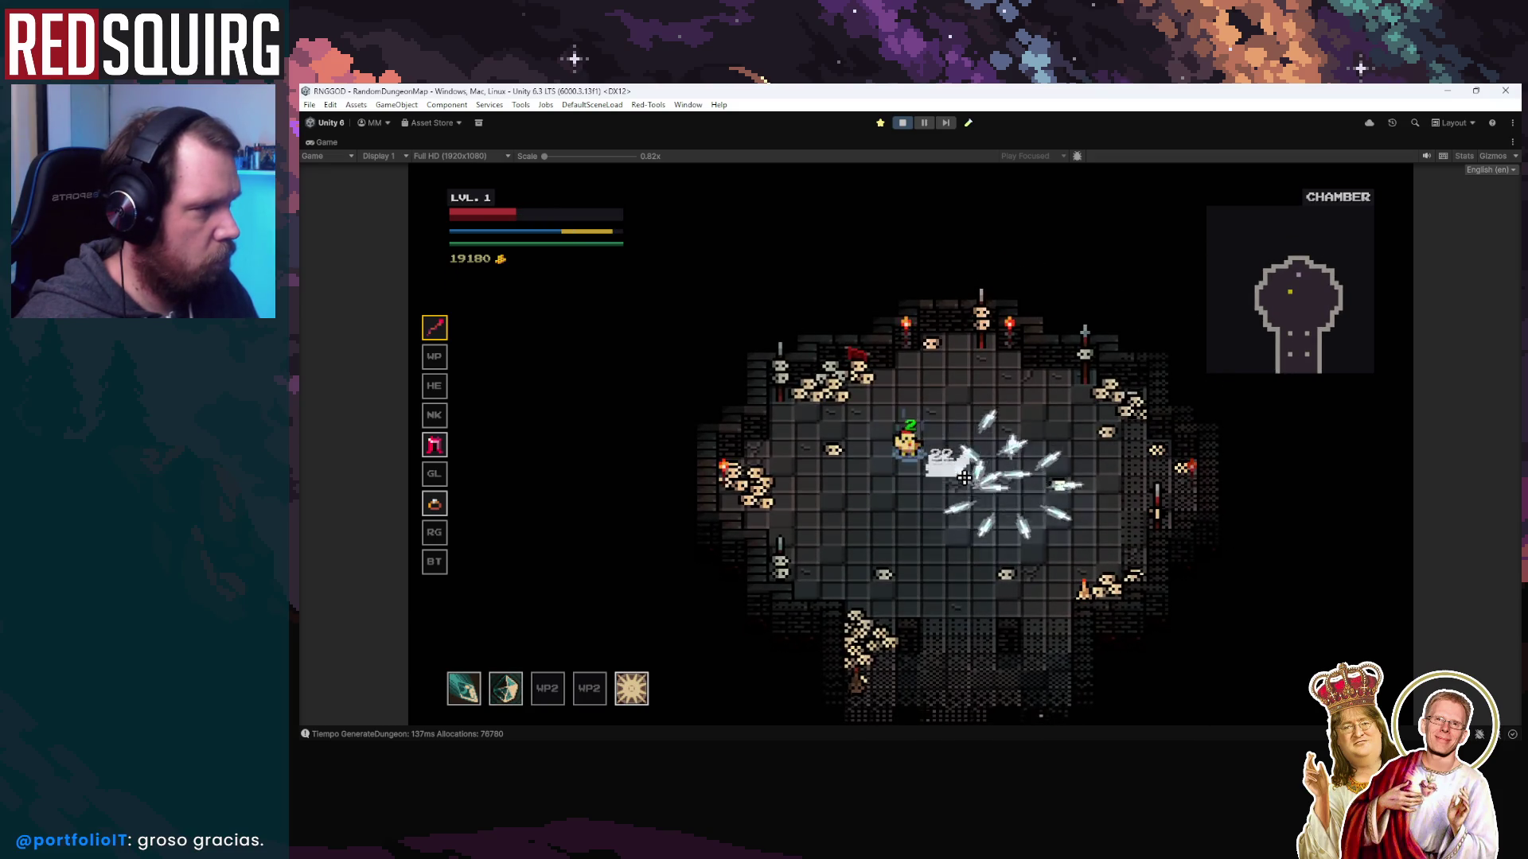
{"action": "key", "text": "w"}
{"action": "key", "text": "a"}
{"action": "key", "text": "d"}
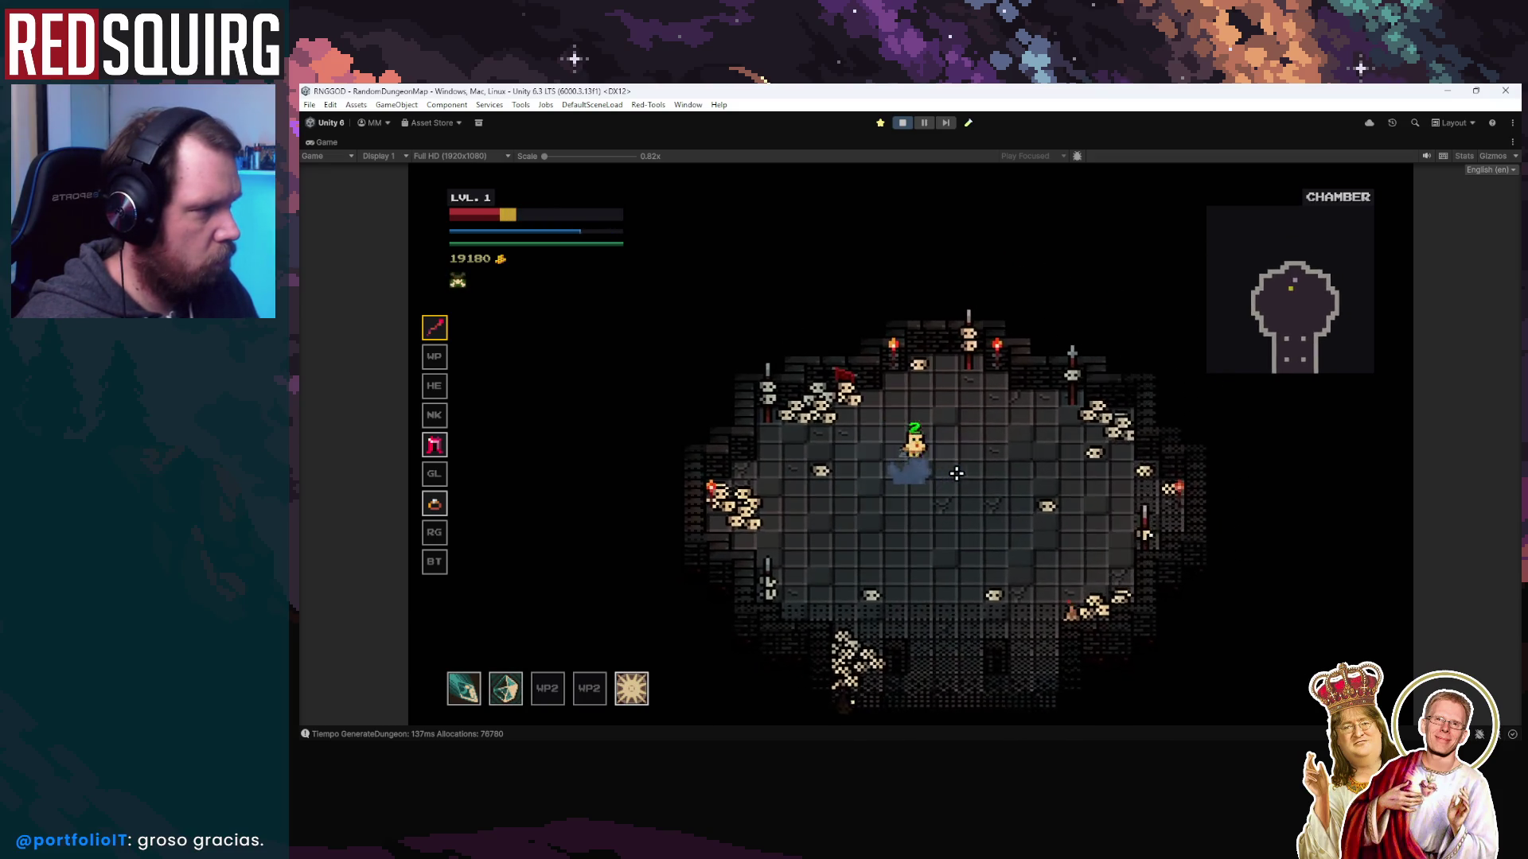
{"action": "key", "text": "s"}
{"action": "key", "text": "a"}
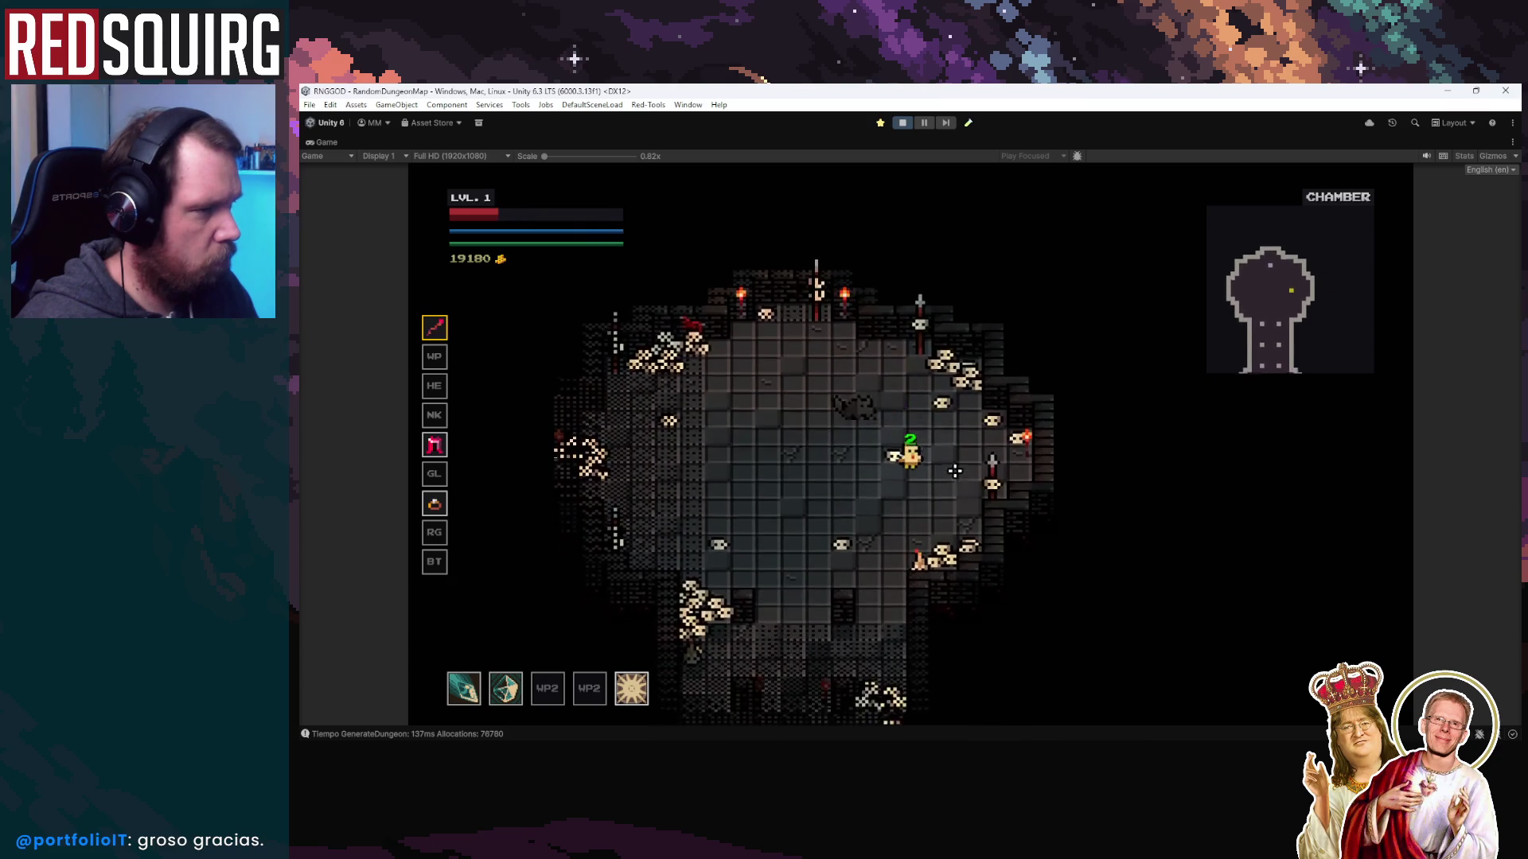
{"action": "key", "text": "a"}
{"action": "left_click", "coordinate": [972, 398]}
{"action": "left_click", "coordinate": [975, 403]}
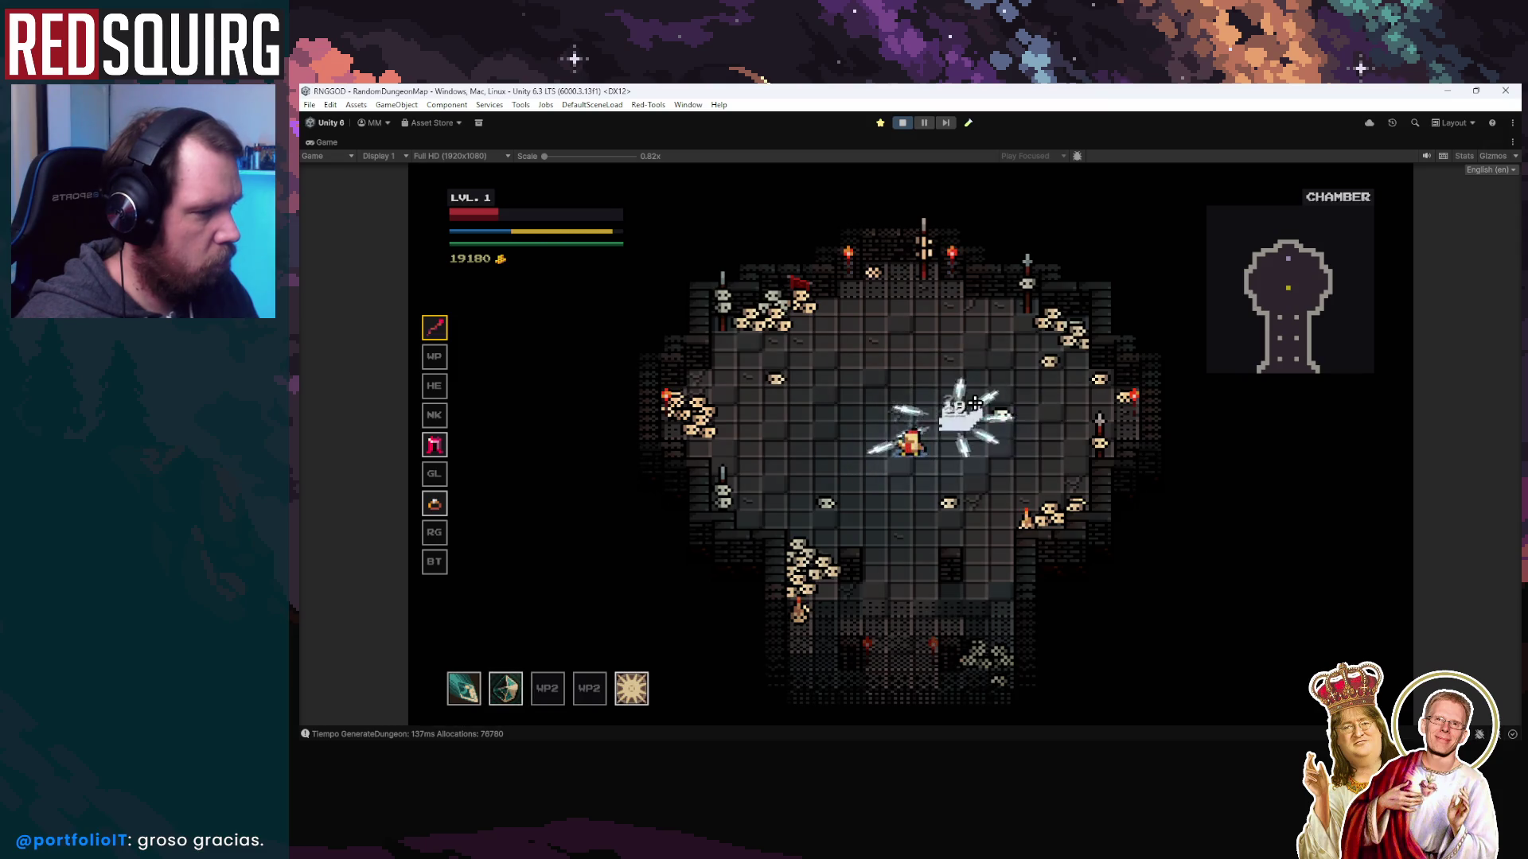
{"action": "key", "text": "s"}
{"action": "key", "text": "a"}
{"action": "key", "text": "a"}
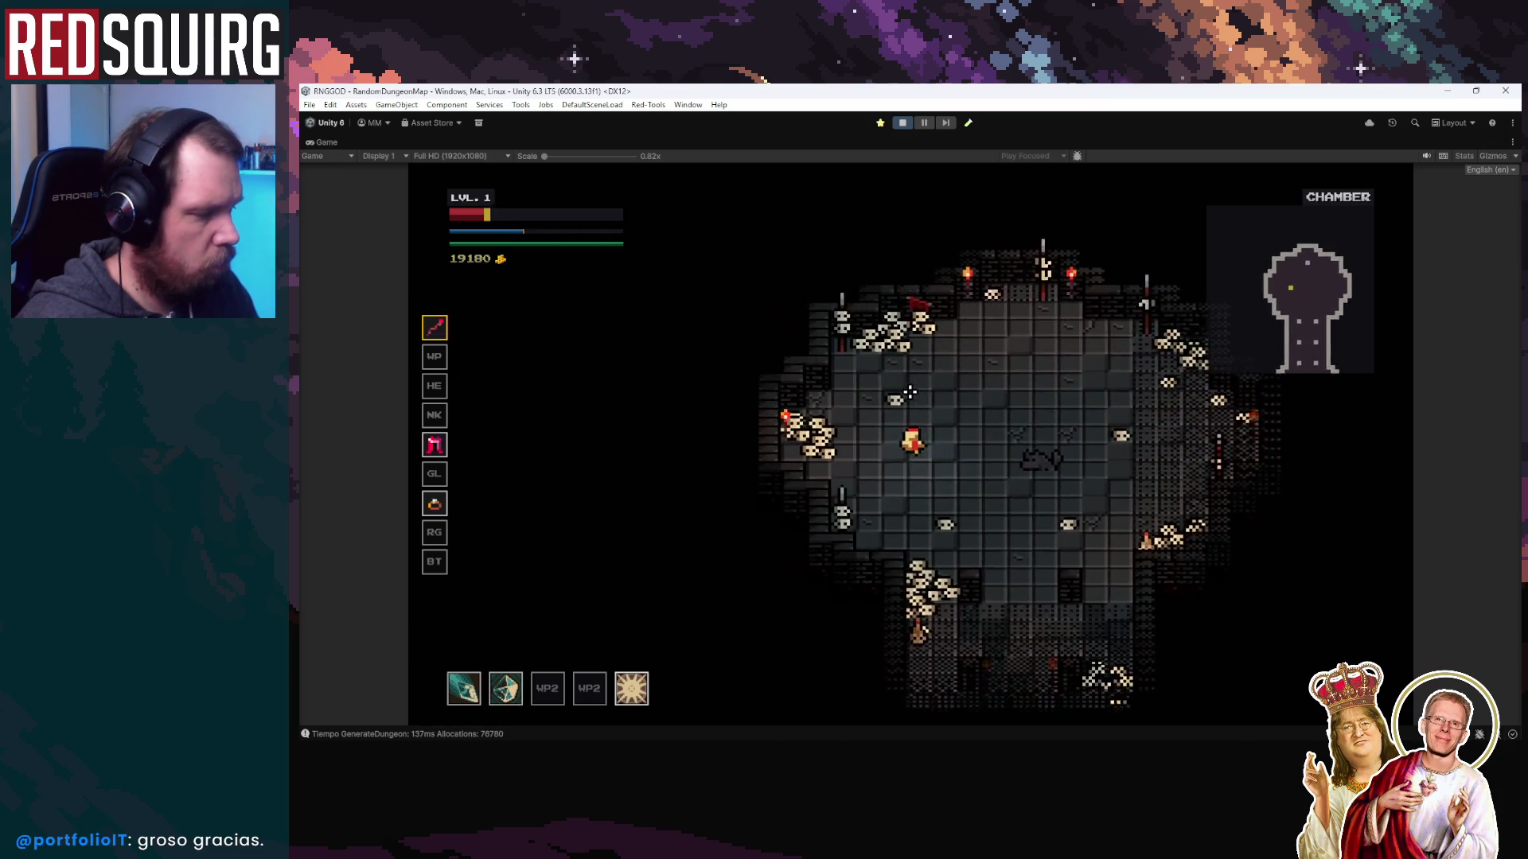
{"action": "key", "text": "k"}
{"action": "key", "text": "k"}
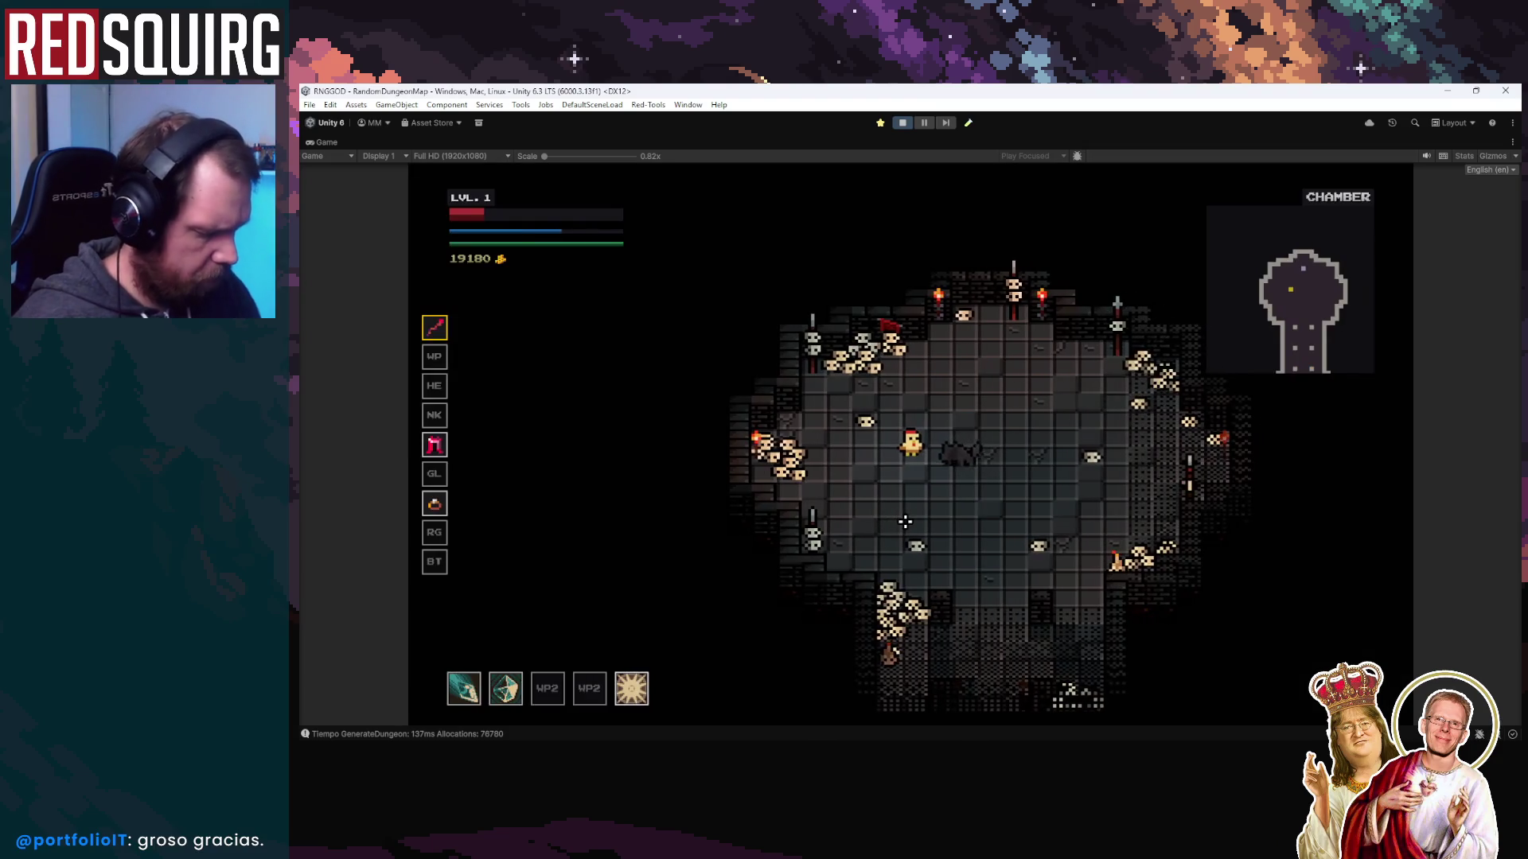
Take the Frost Rend and Sustained Fury perks plus four Intellect upgrades
{"action": "key", "text": "2"}
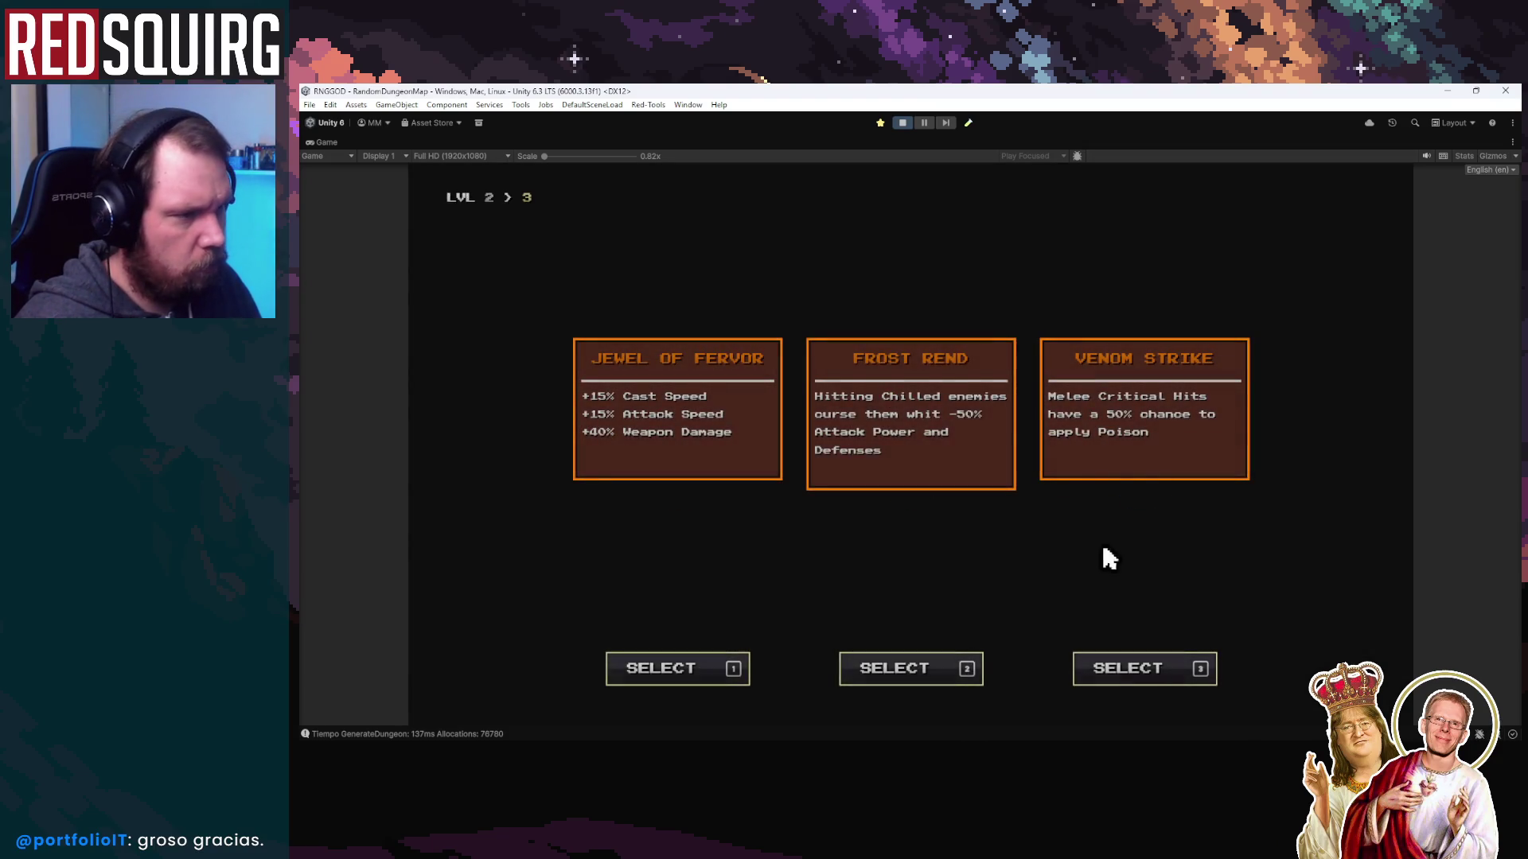
{"action": "key", "text": "2"}
{"action": "left_click", "coordinate": [1146, 487]}
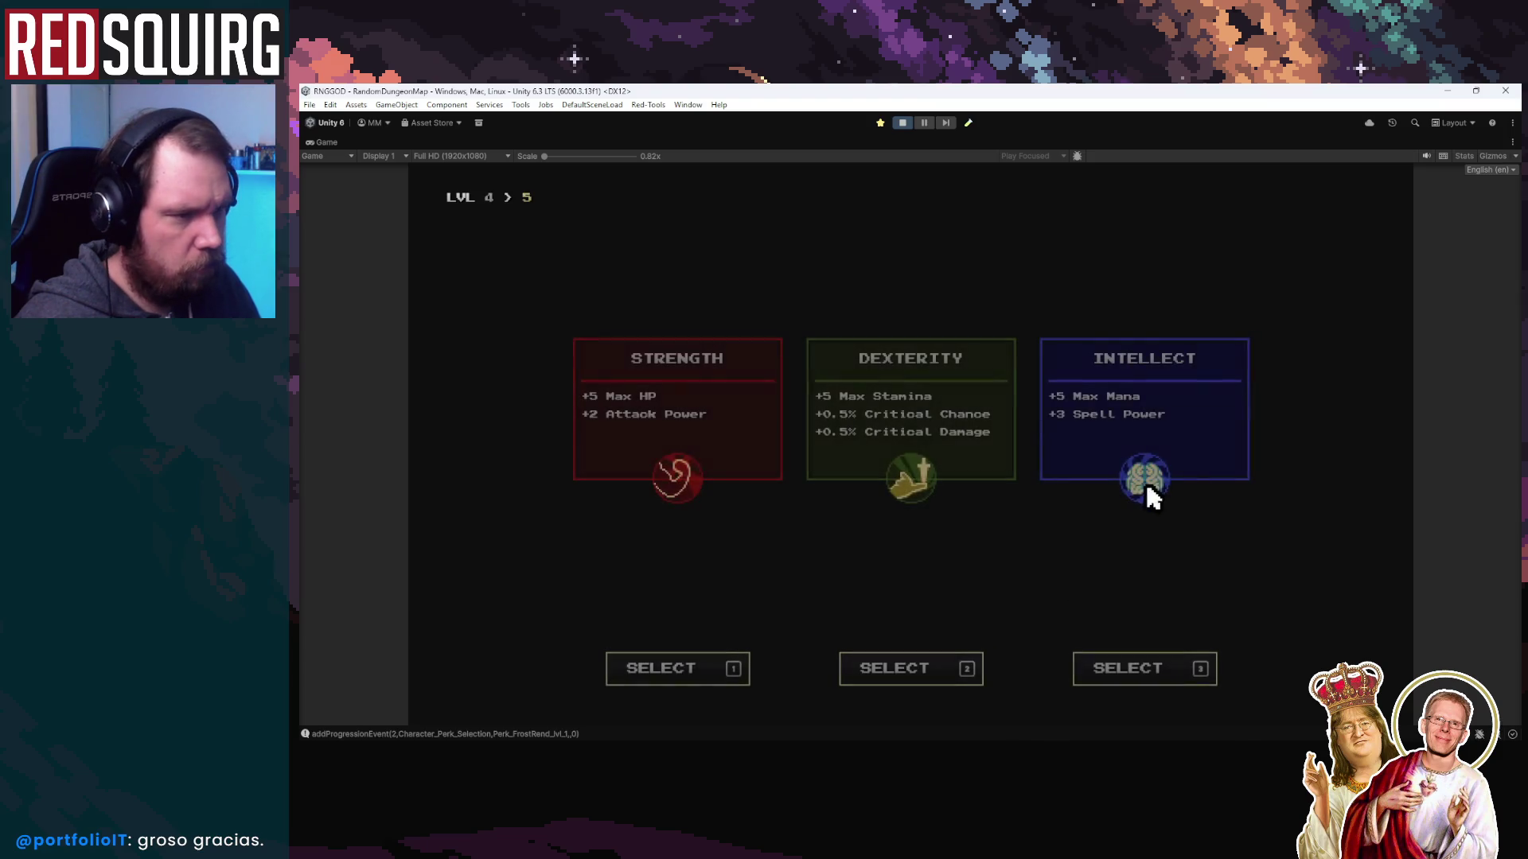
{"action": "left_click", "coordinate": [1153, 416]}
{"action": "key", "text": "2"}
{"action": "key", "text": "2"}
{"action": "left_click", "coordinate": [1151, 434]}
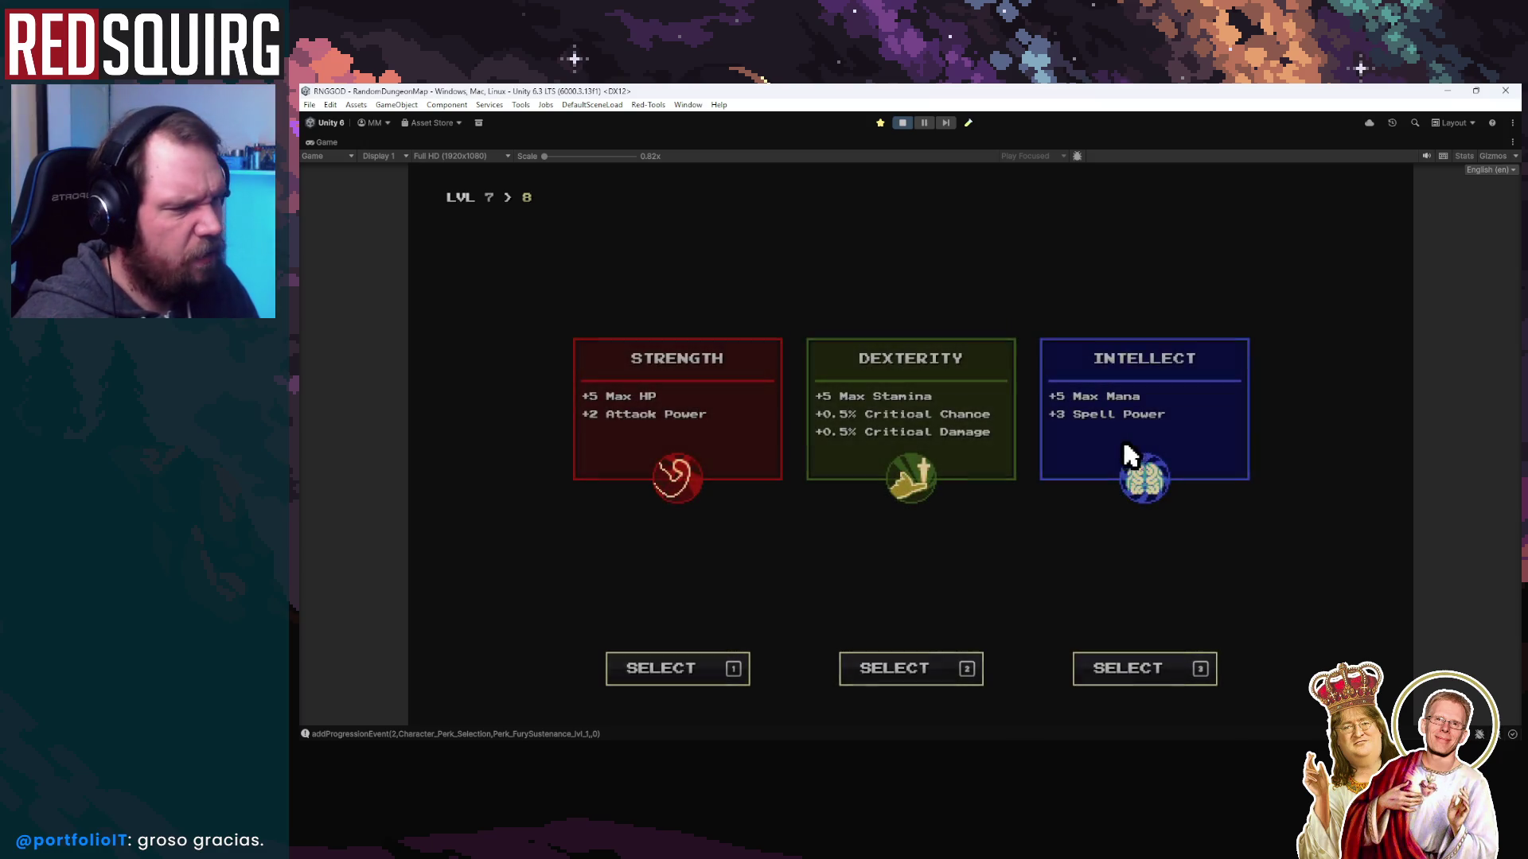
{"action": "left_click", "coordinate": [1163, 398]}
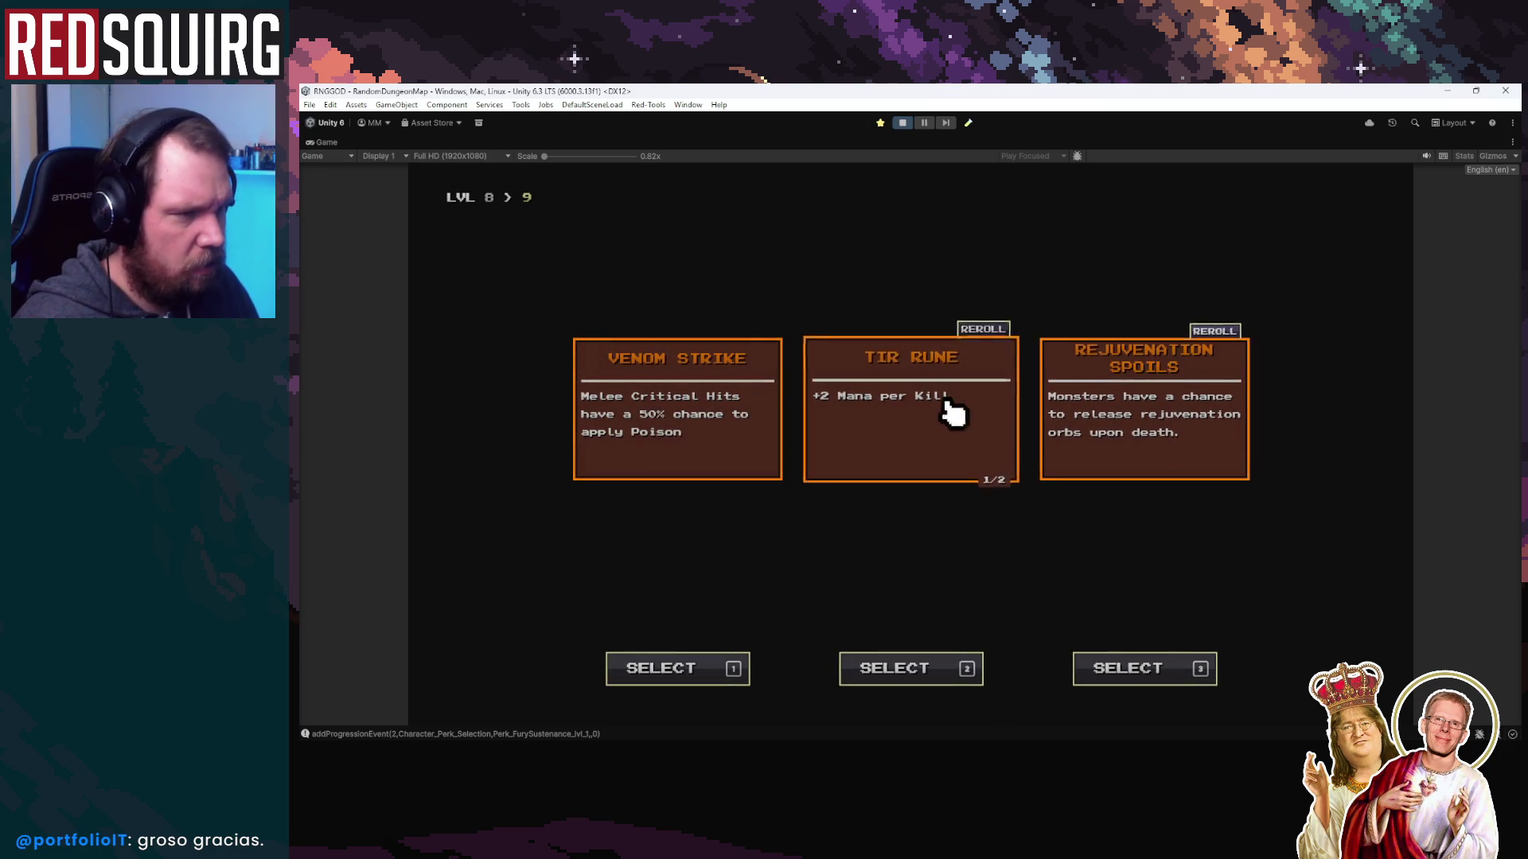
Take the Tir Rune perk and a final Intellect boost, spend points on Cryo Mastery, and resume
{"action": "left_click", "coordinate": [948, 416]}
{"action": "left_click", "coordinate": [1170, 420]}
{"action": "left_click", "coordinate": [828, 608]}
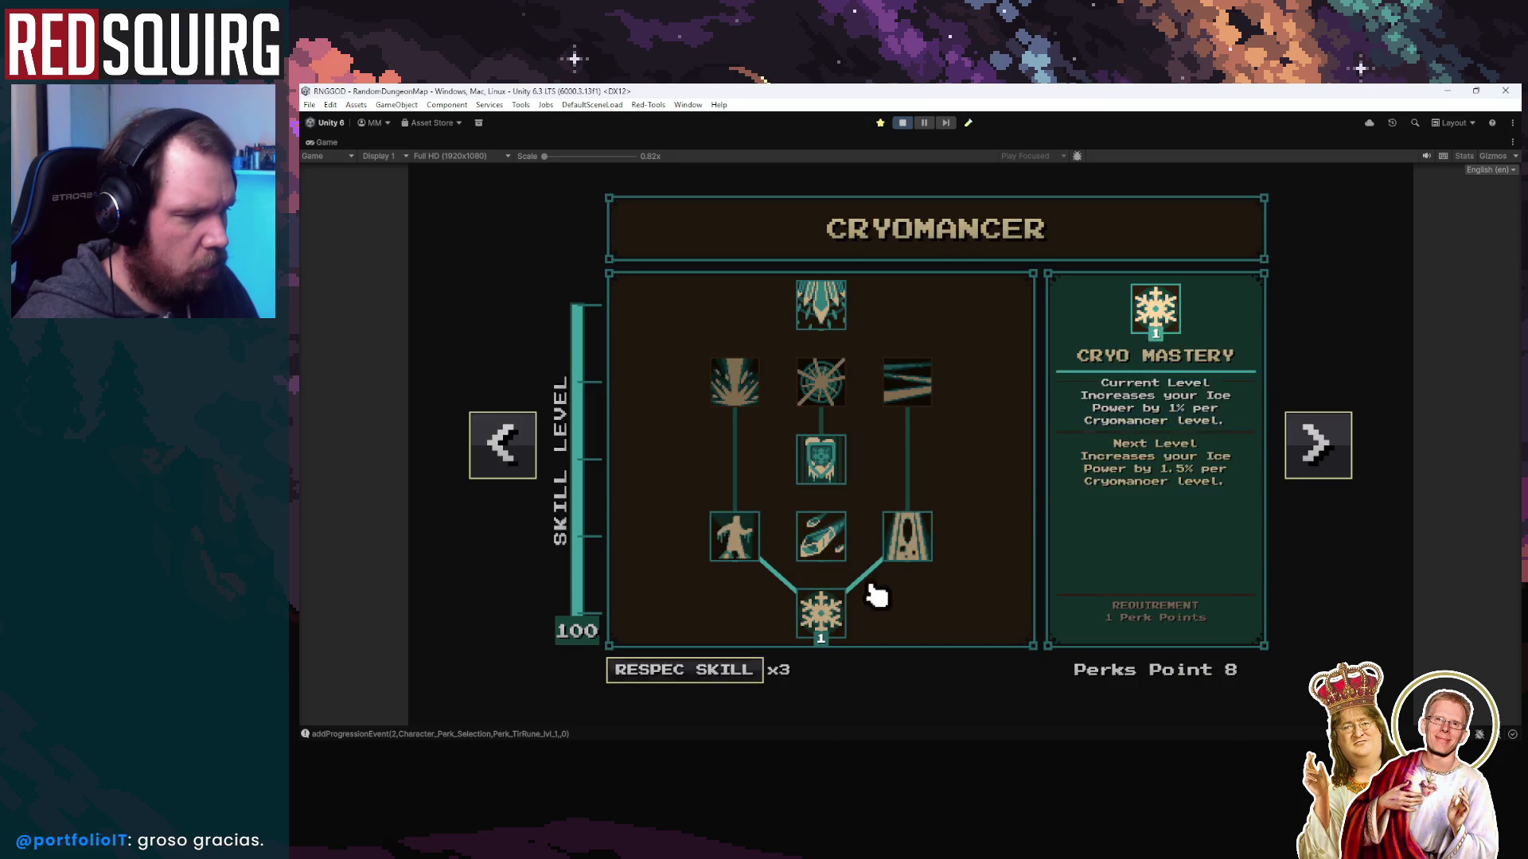
{"action": "left_click", "coordinate": [907, 532]}
{"action": "key", "text": "Escape"}
Fight through the Chamber using ice shards, a lightning slash and blade bursts
{"action": "key", "text": "s"}
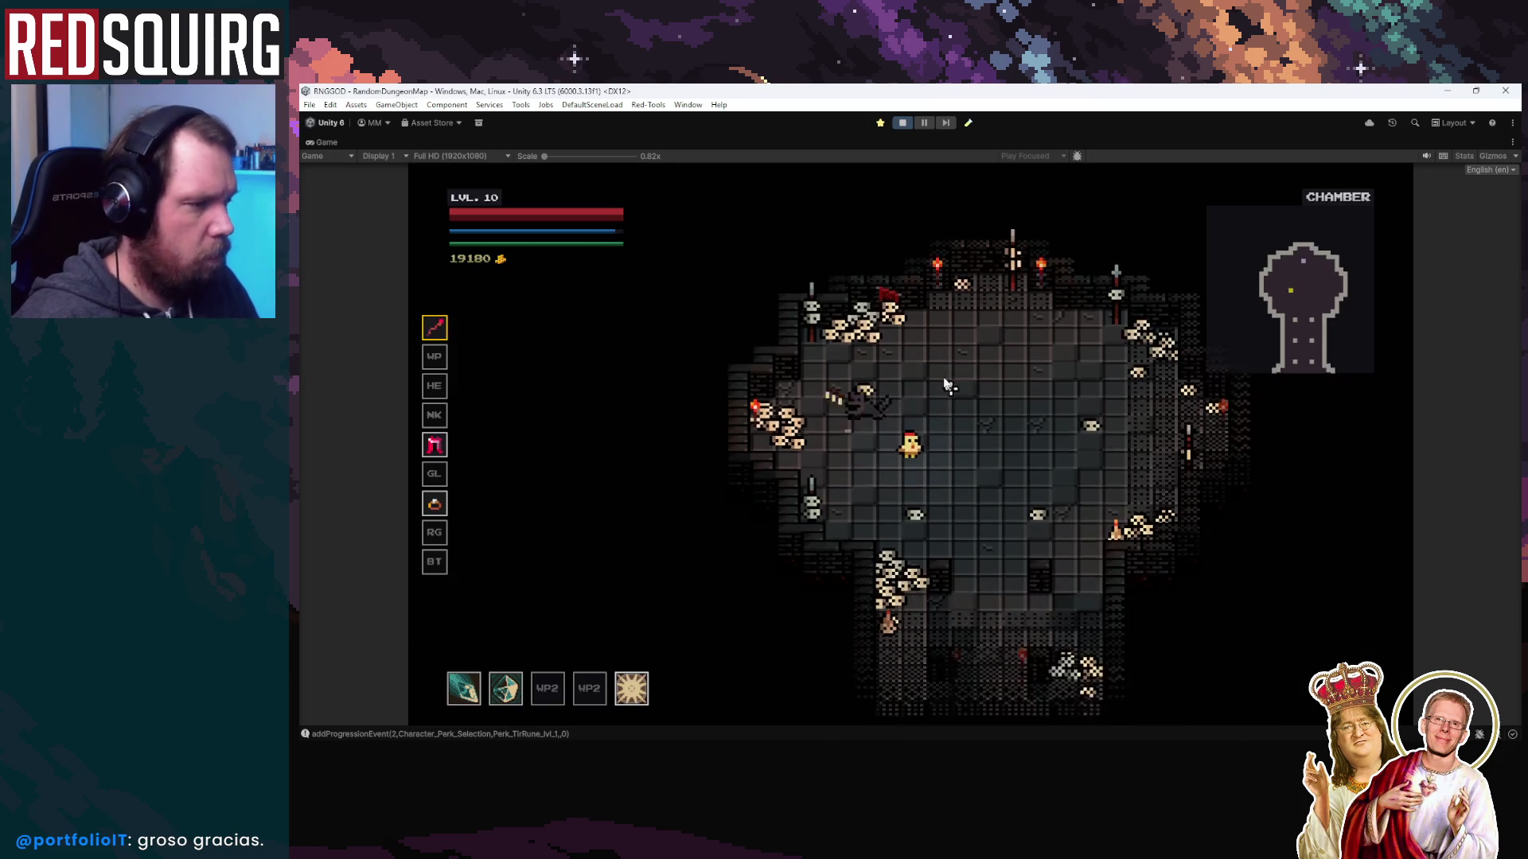
{"action": "left_click", "coordinate": [844, 371]}
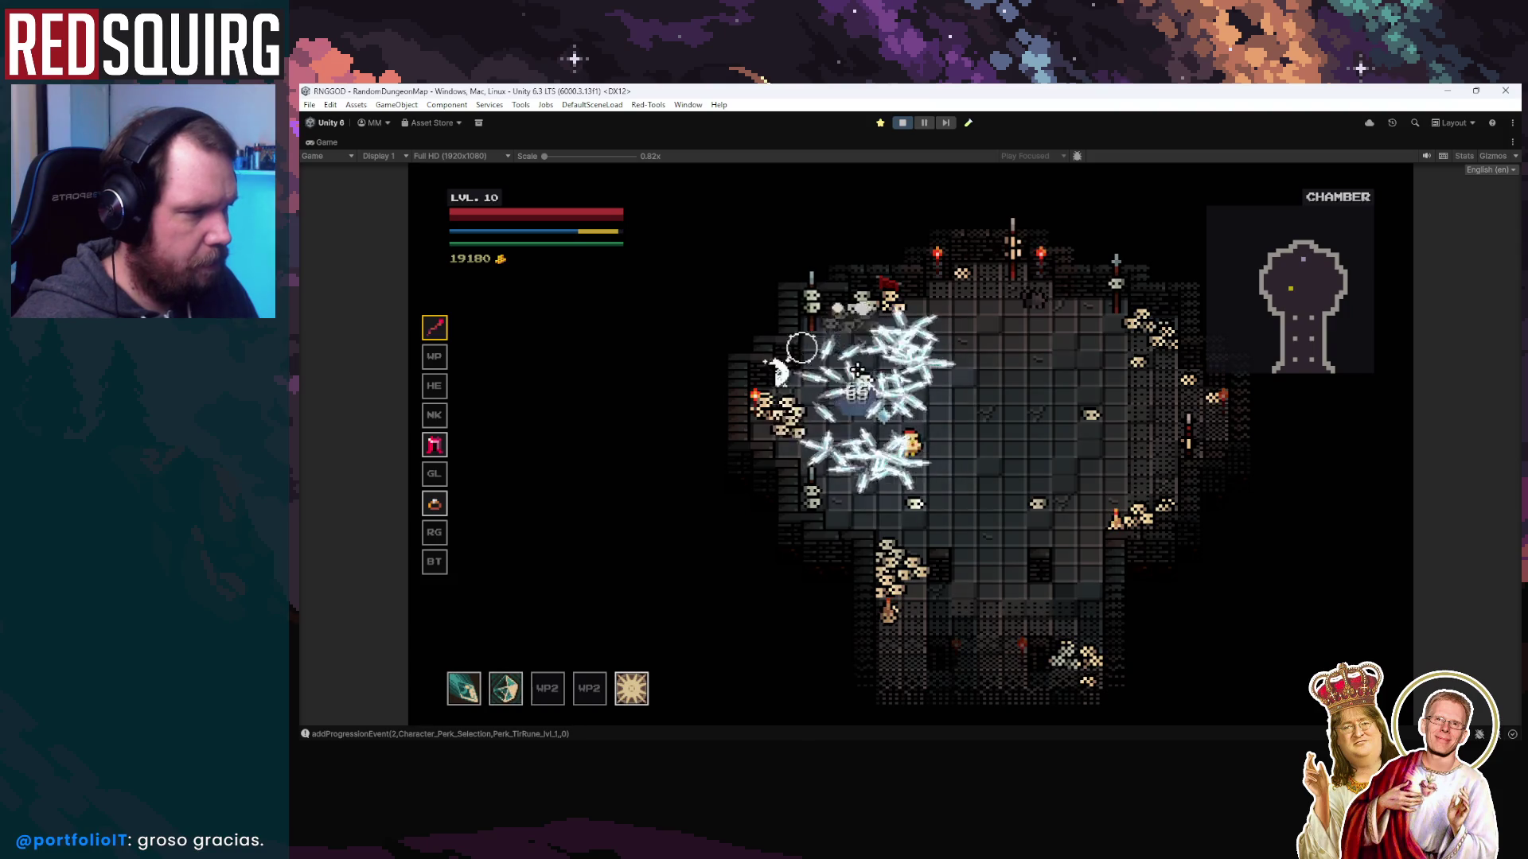
{"action": "key", "text": "w+d"}
{"action": "key", "text": "s+a"}
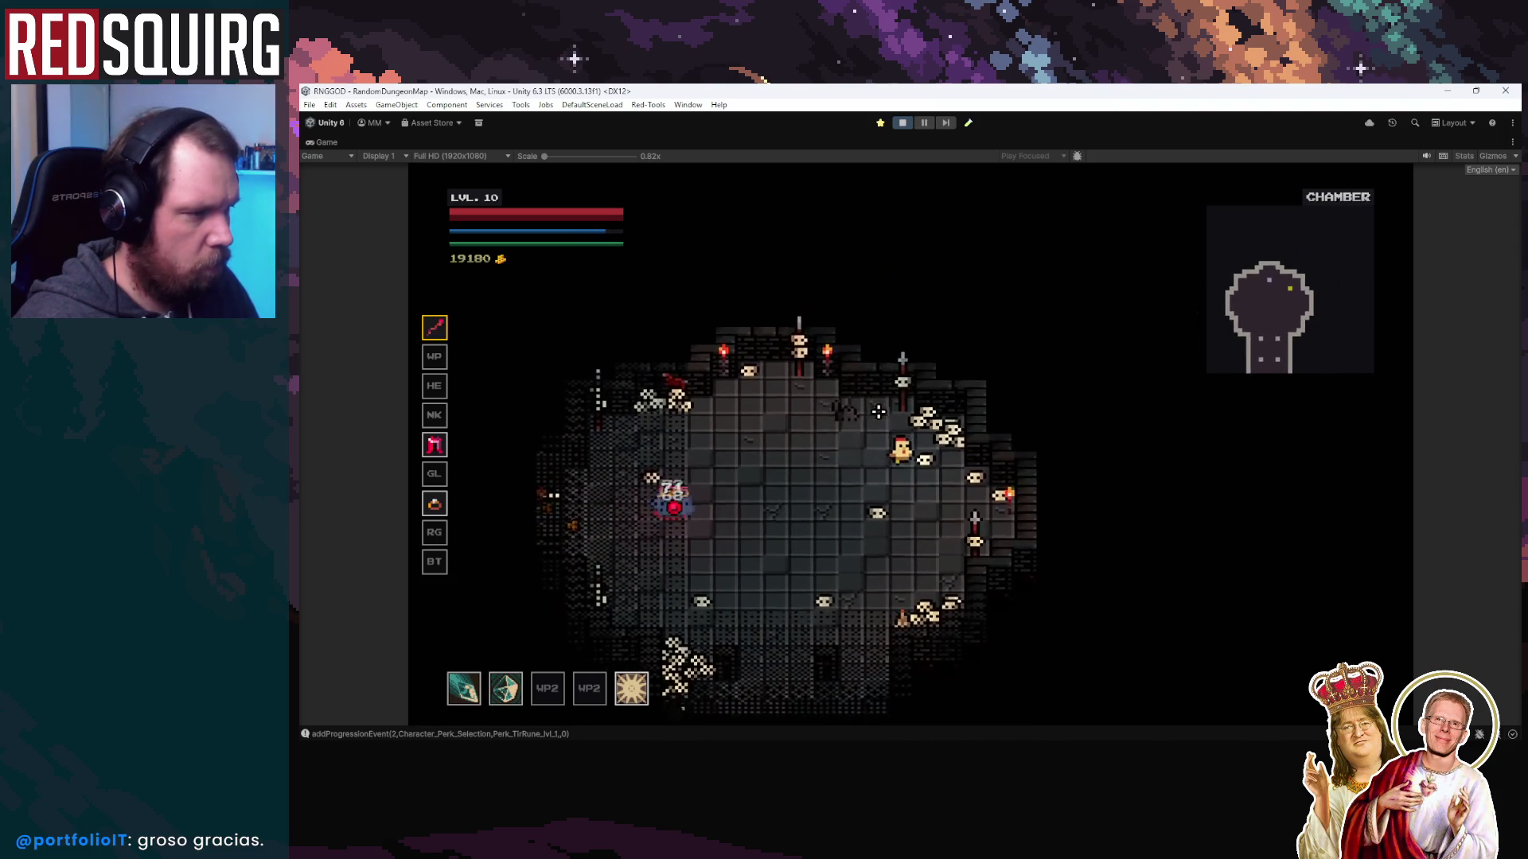
{"action": "key", "text": "a"}
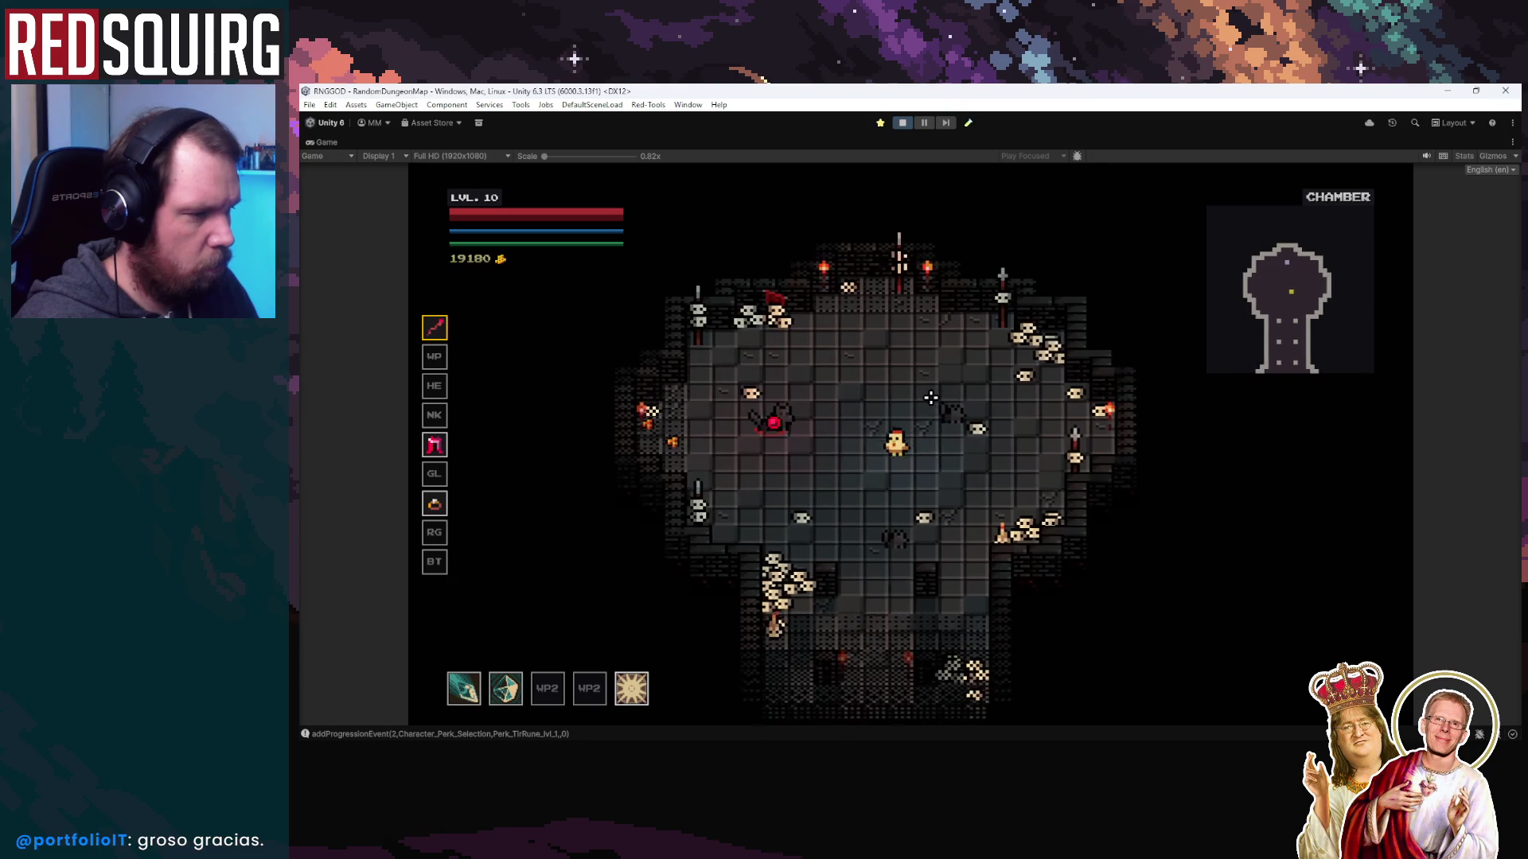
{"action": "key", "text": "d"}
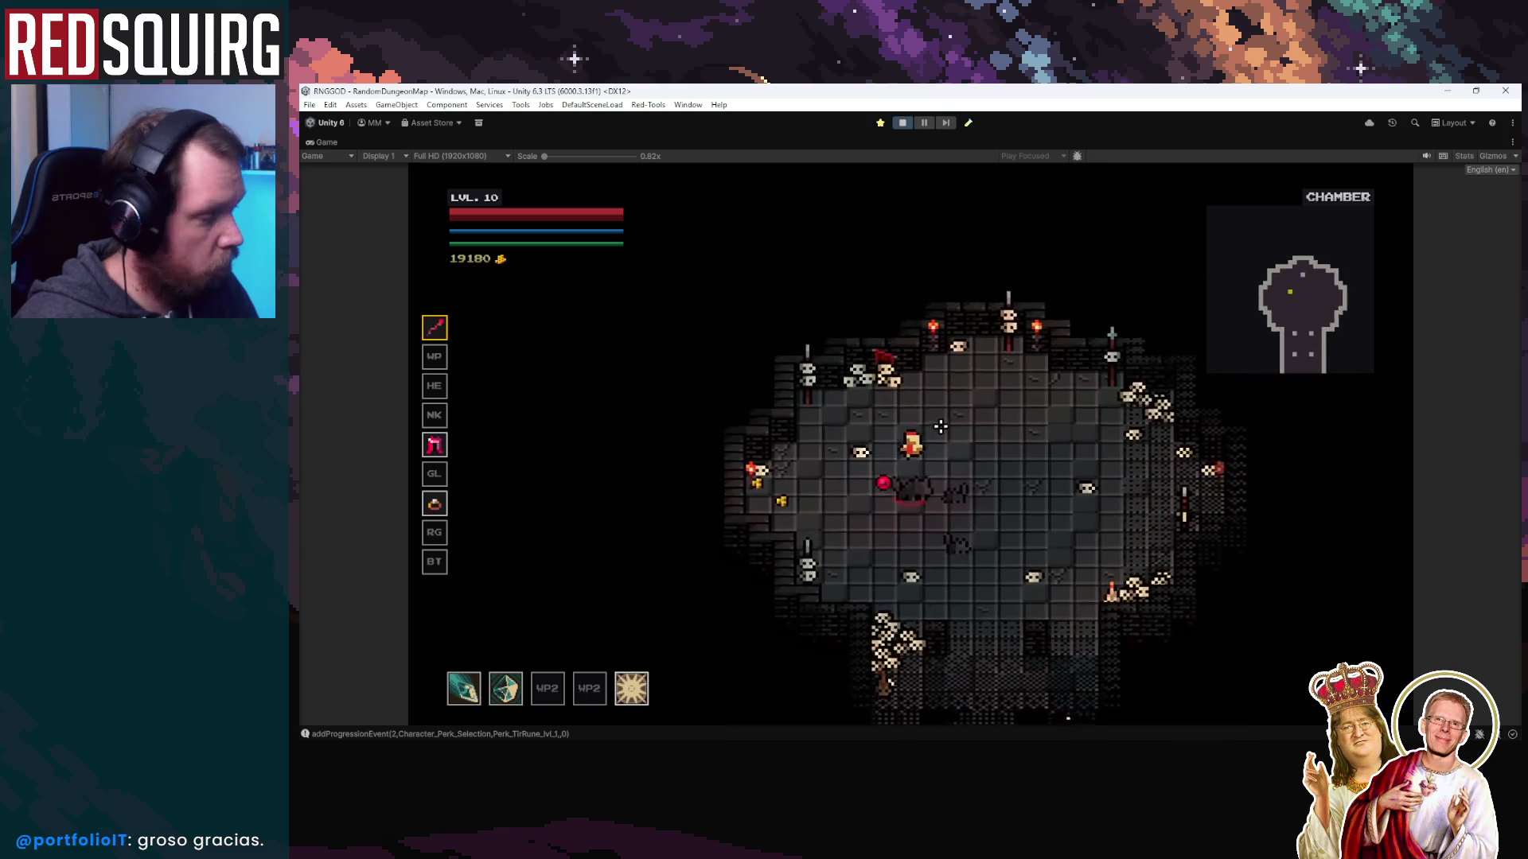
{"action": "key", "text": "s+a"}
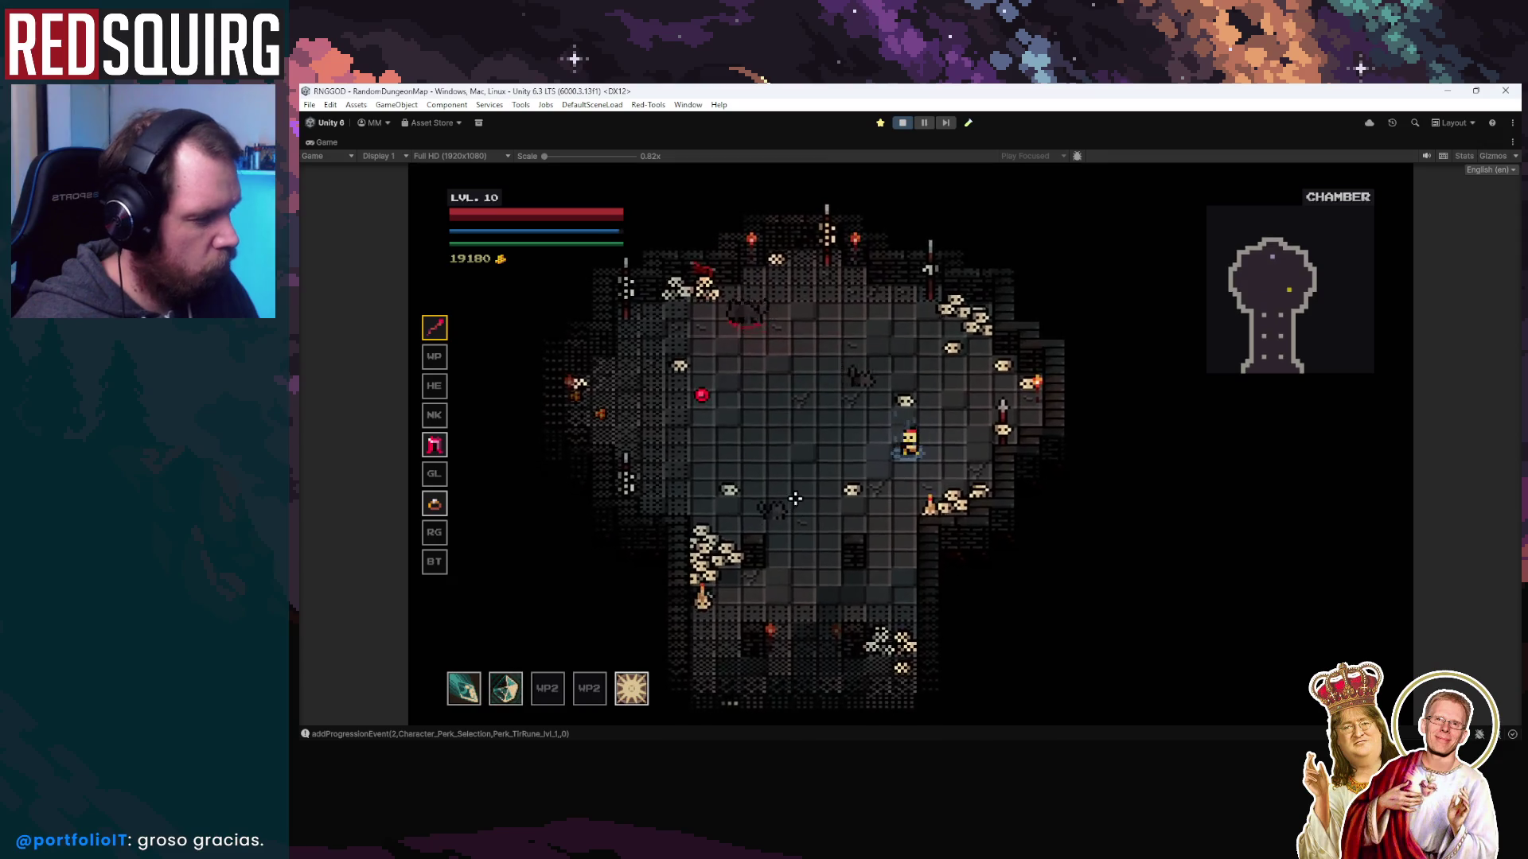
{"action": "key", "text": "w+a"}
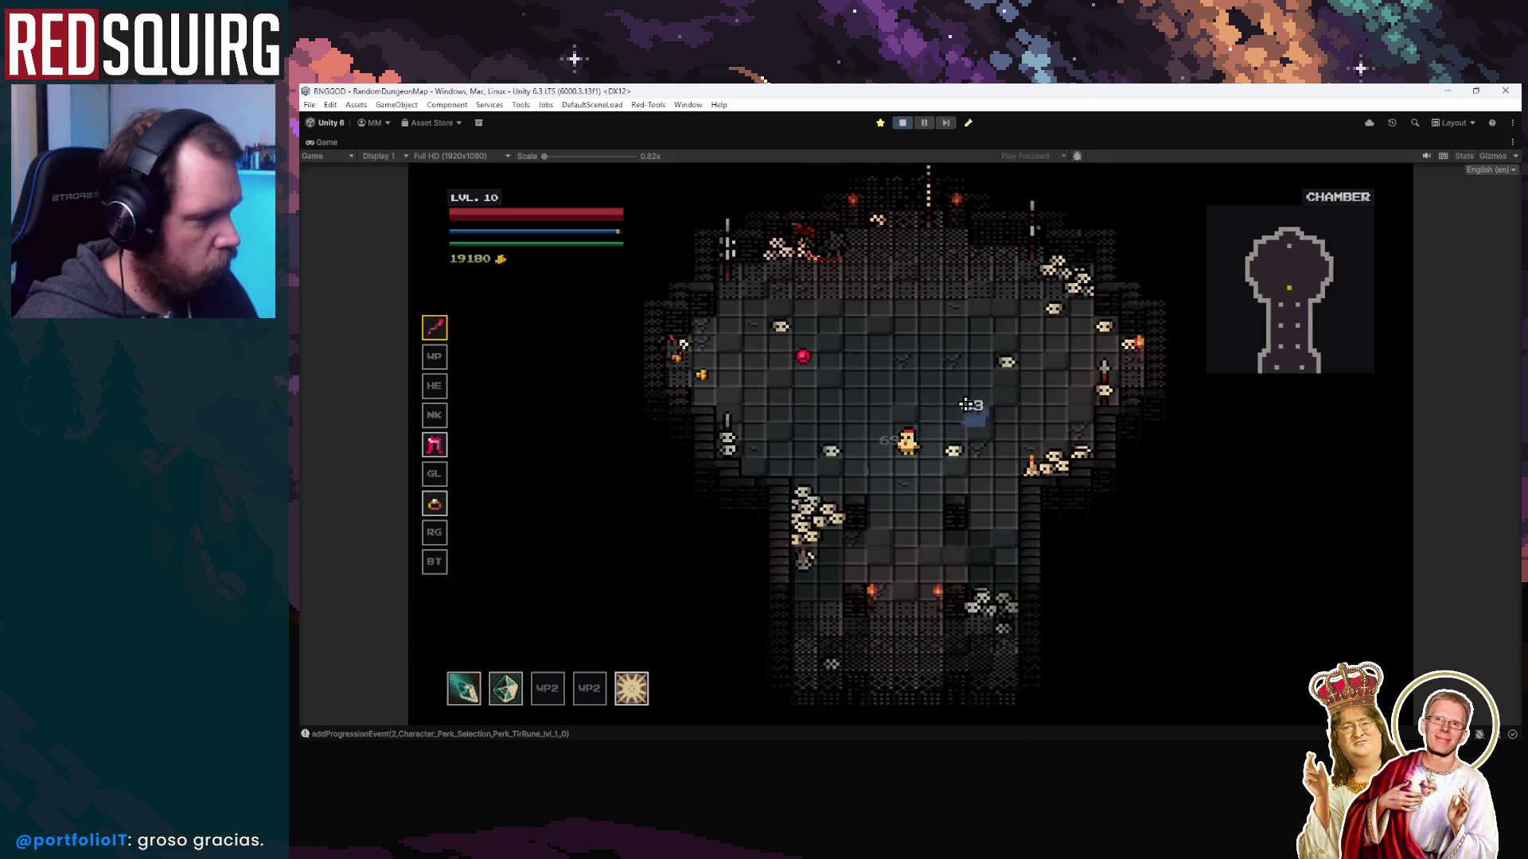
{"action": "key", "text": "w+a"}
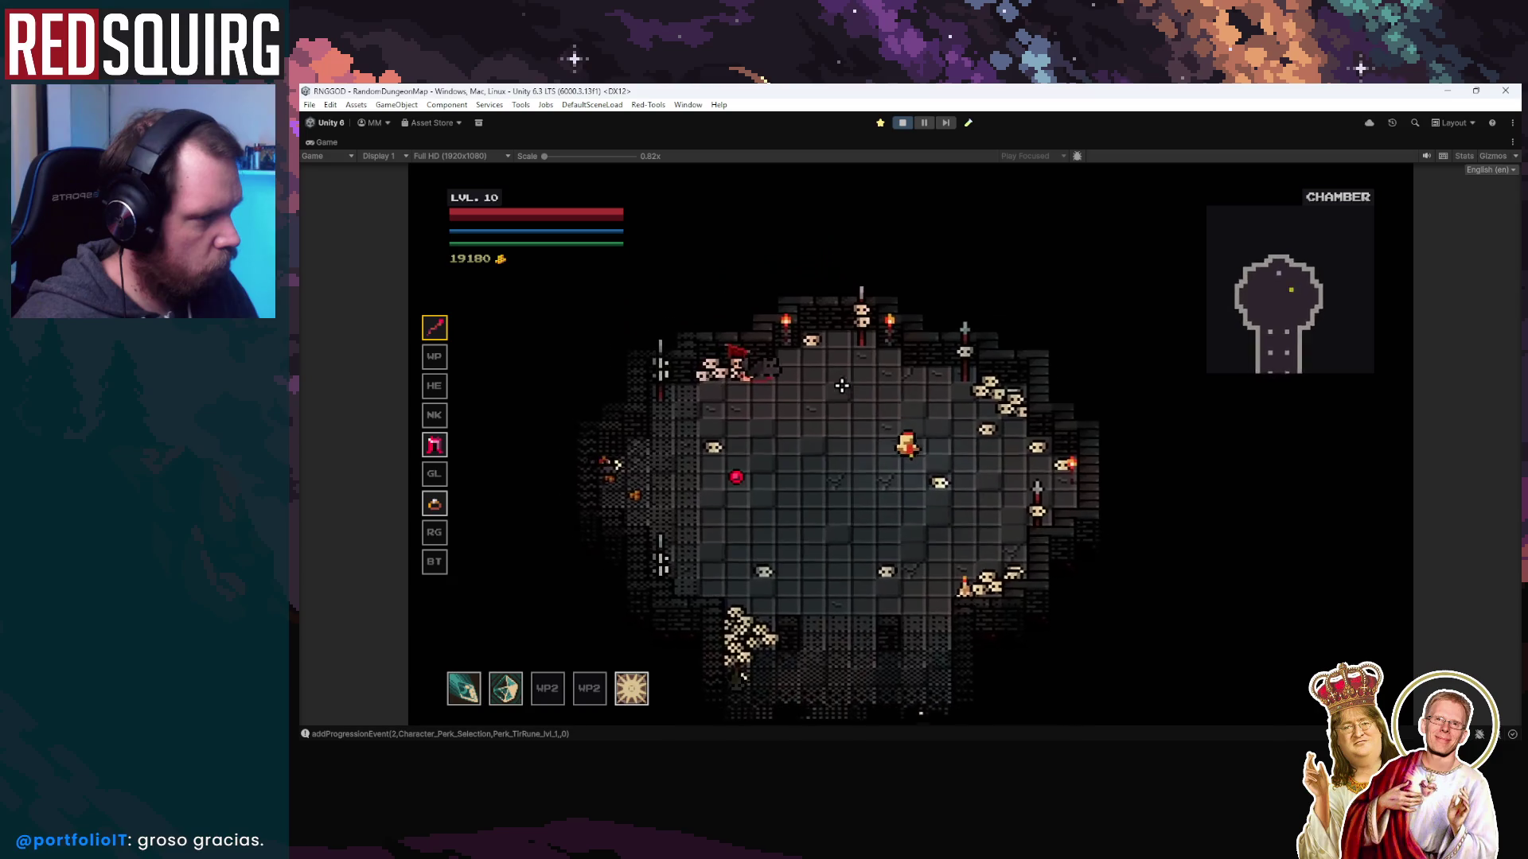
{"action": "left_click", "coordinate": [833, 404]}
{"action": "key", "text": "s+d"}
{"action": "key", "text": "s"}
{"action": "left_click", "coordinate": [903, 382]}
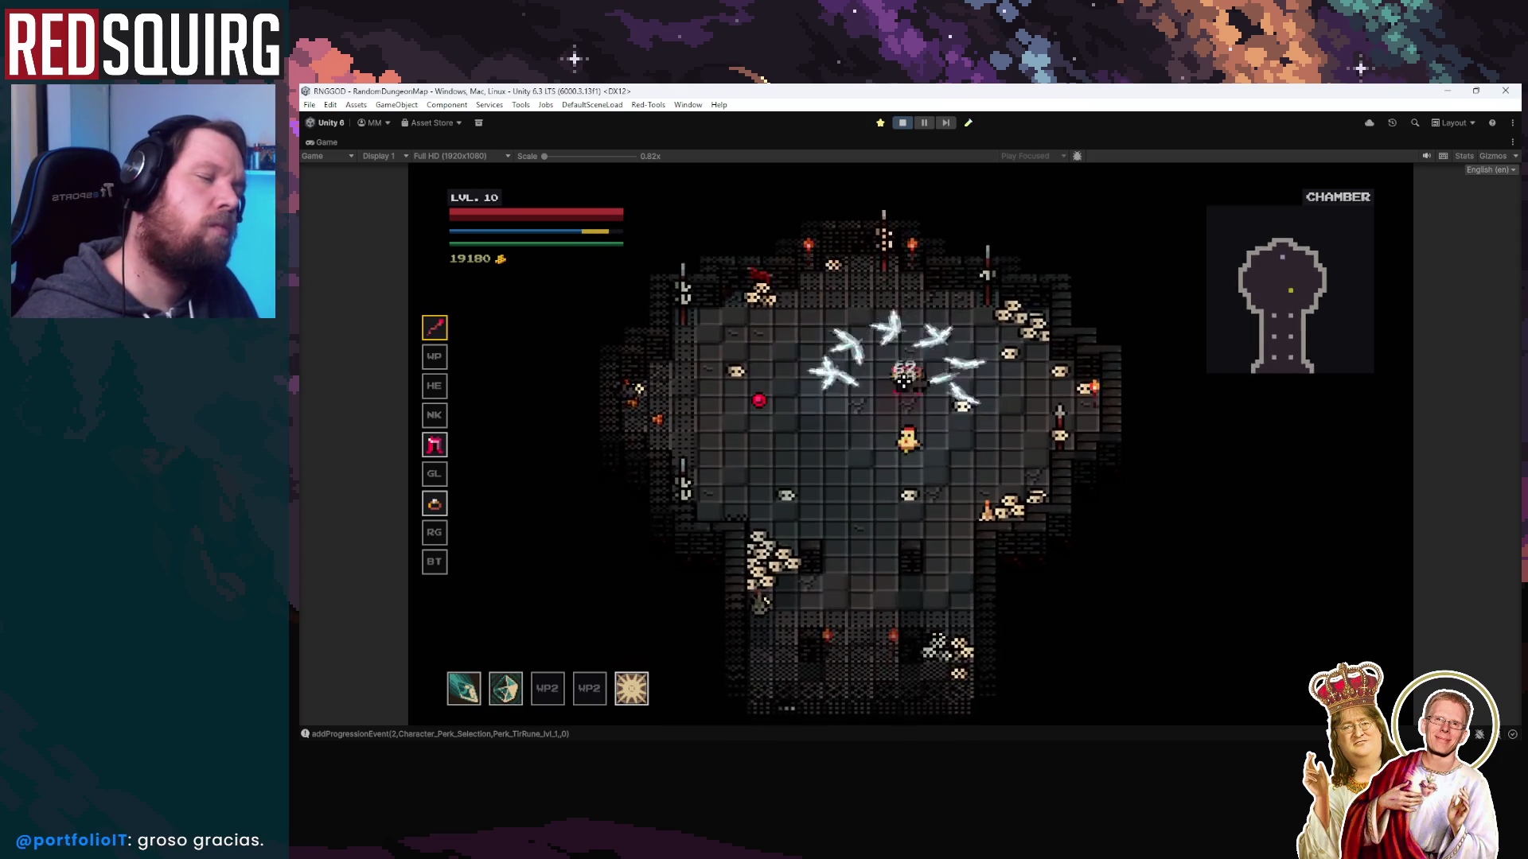
{"action": "key", "text": "a+s"}
{"action": "key", "text": "a+s"}
{"action": "left_click", "coordinate": [959, 415]}
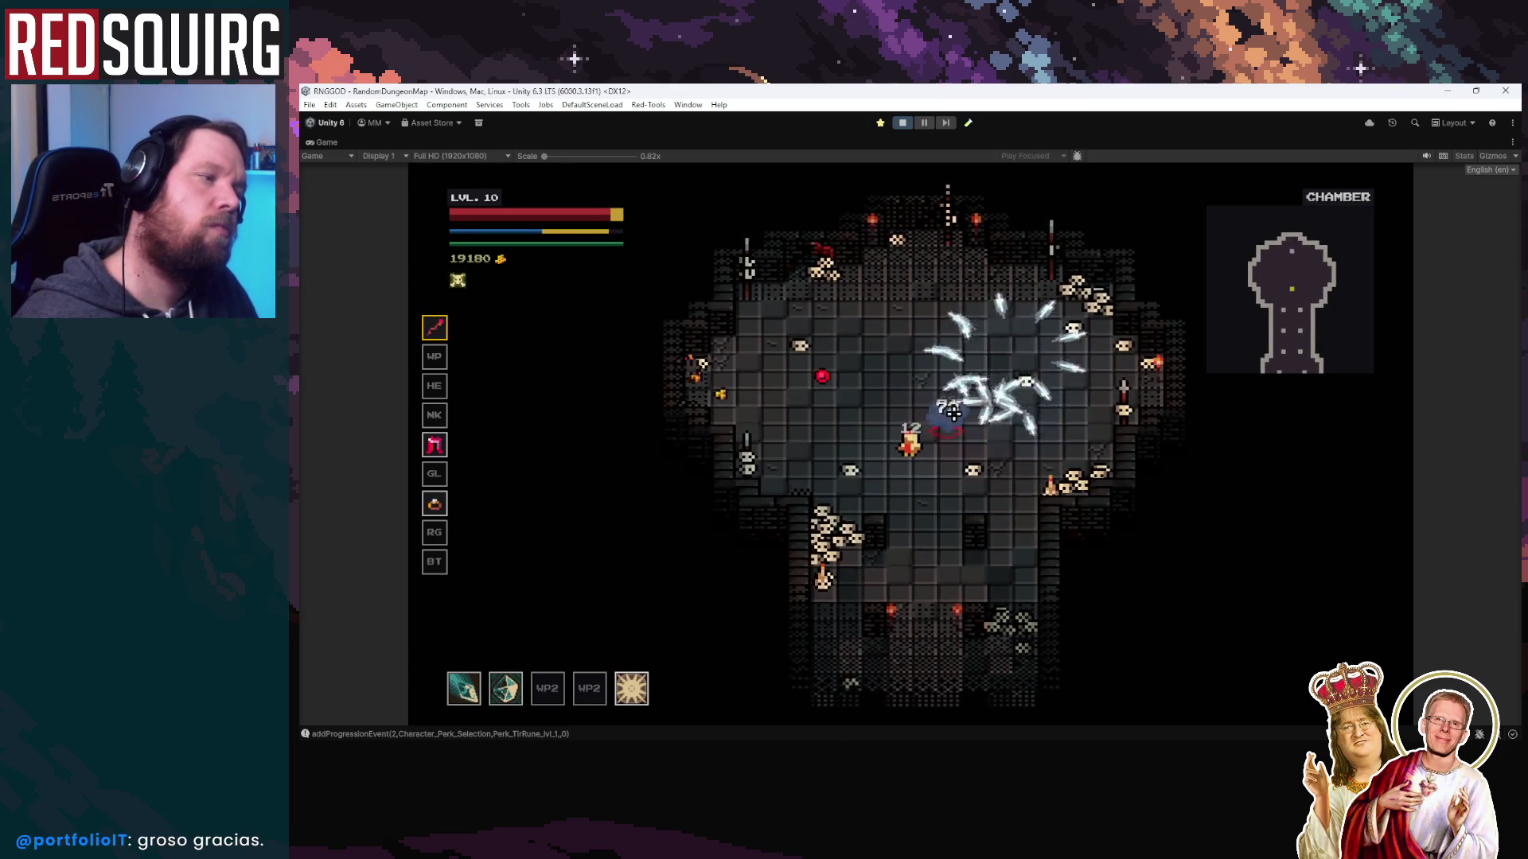
Strike enemies around the room's centre and top, then pause and restore the full editor with the console
{"action": "key", "text": "w"}
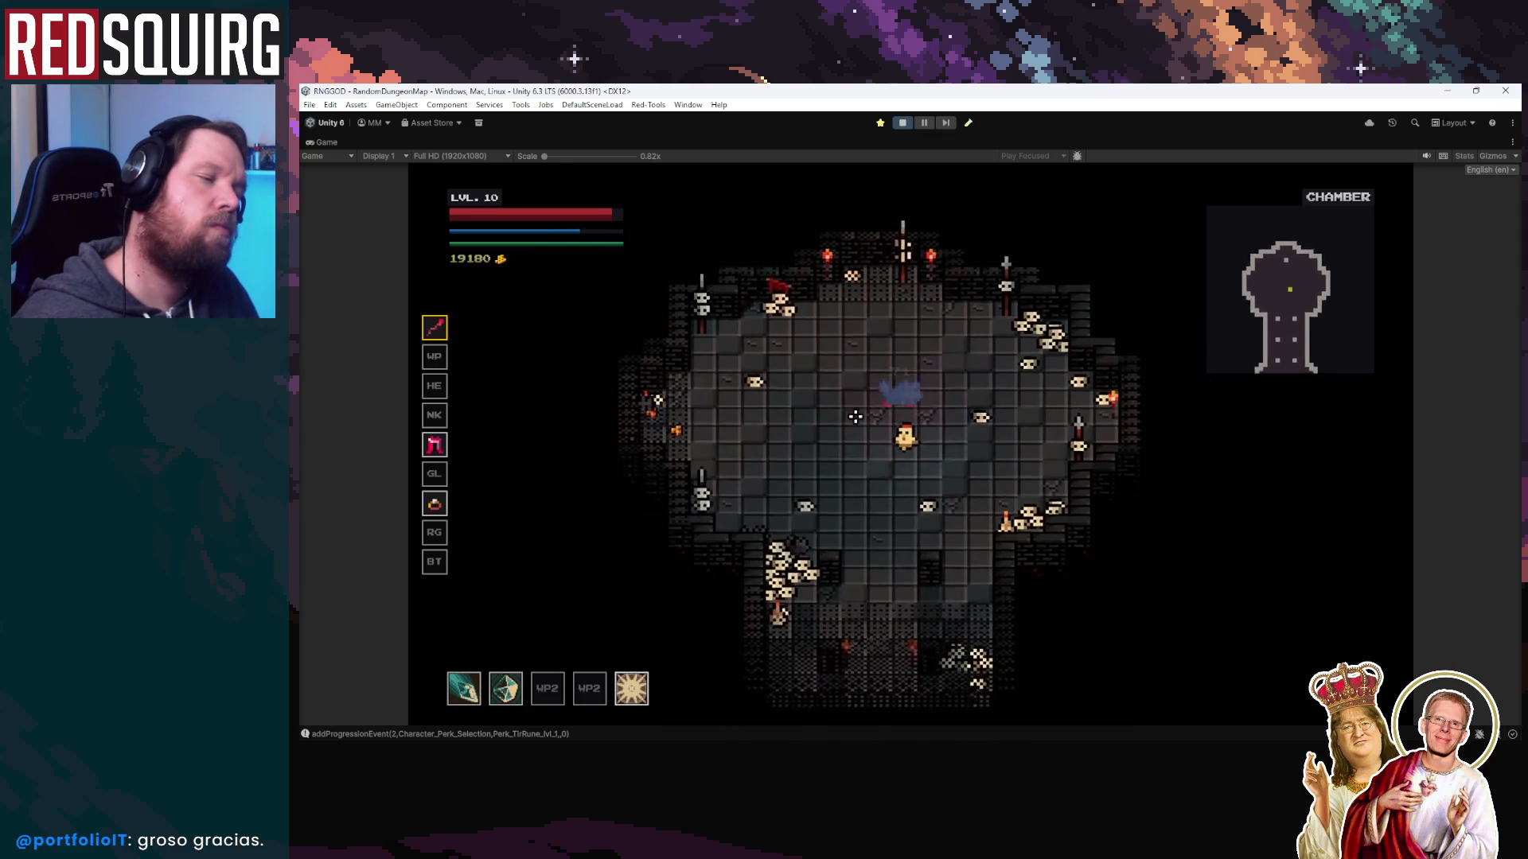
{"action": "key", "text": "a+w"}
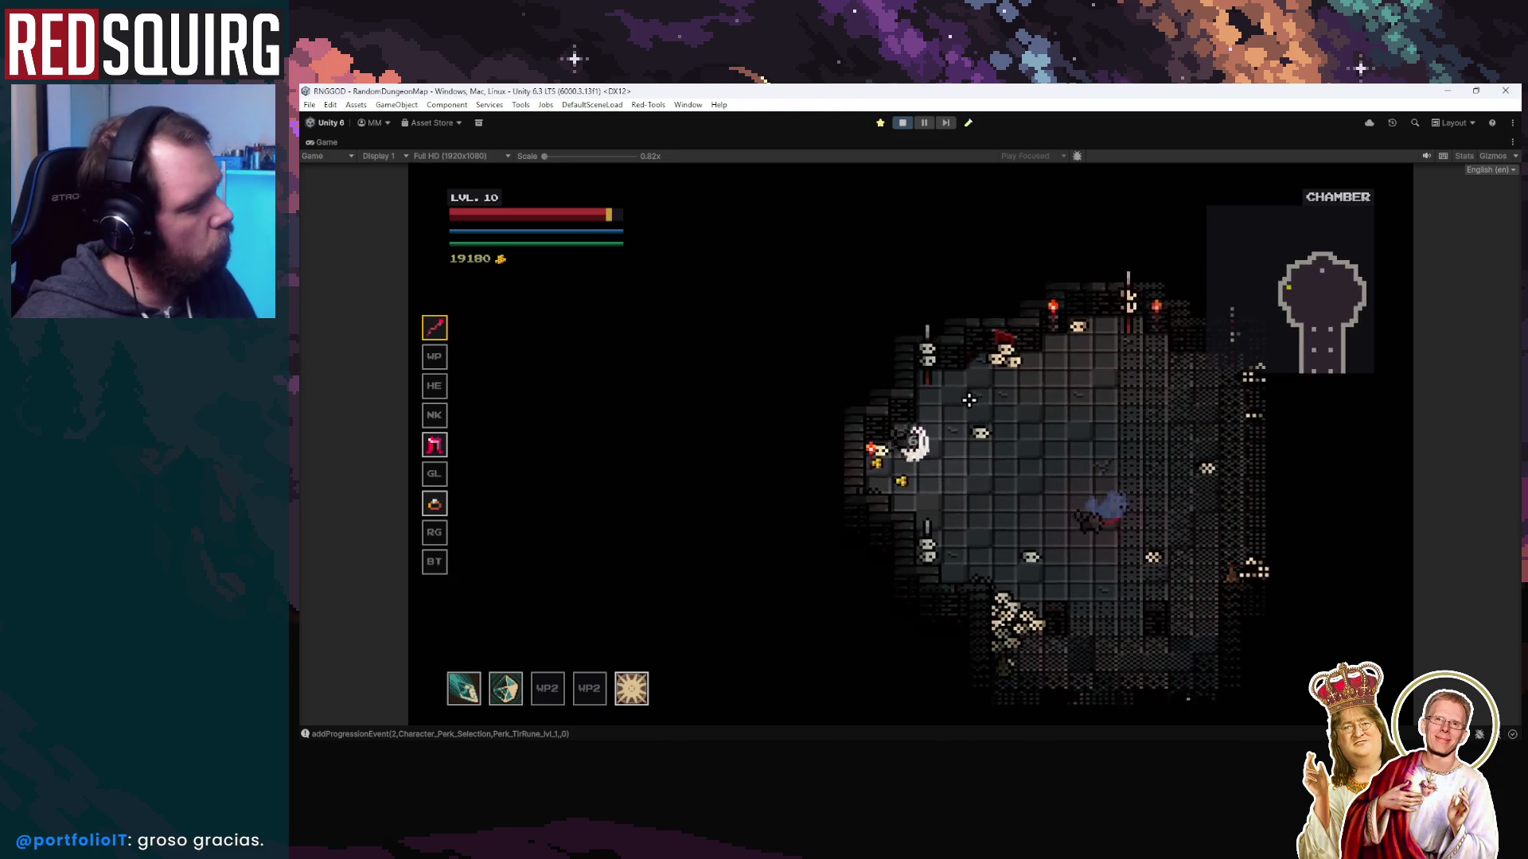
{"action": "key", "text": "d"}
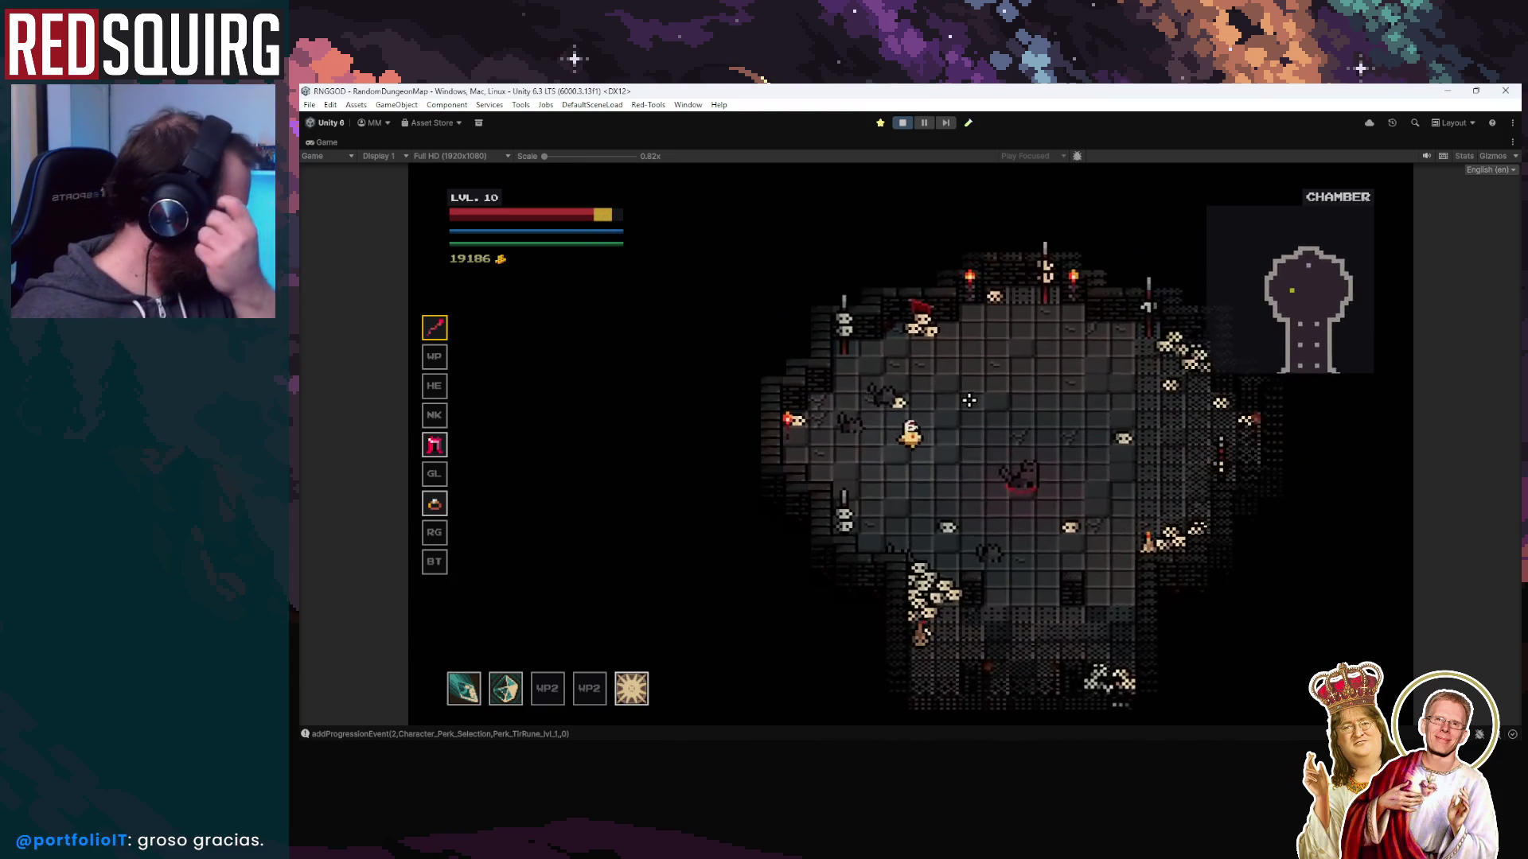
{"action": "key", "text": "s"}
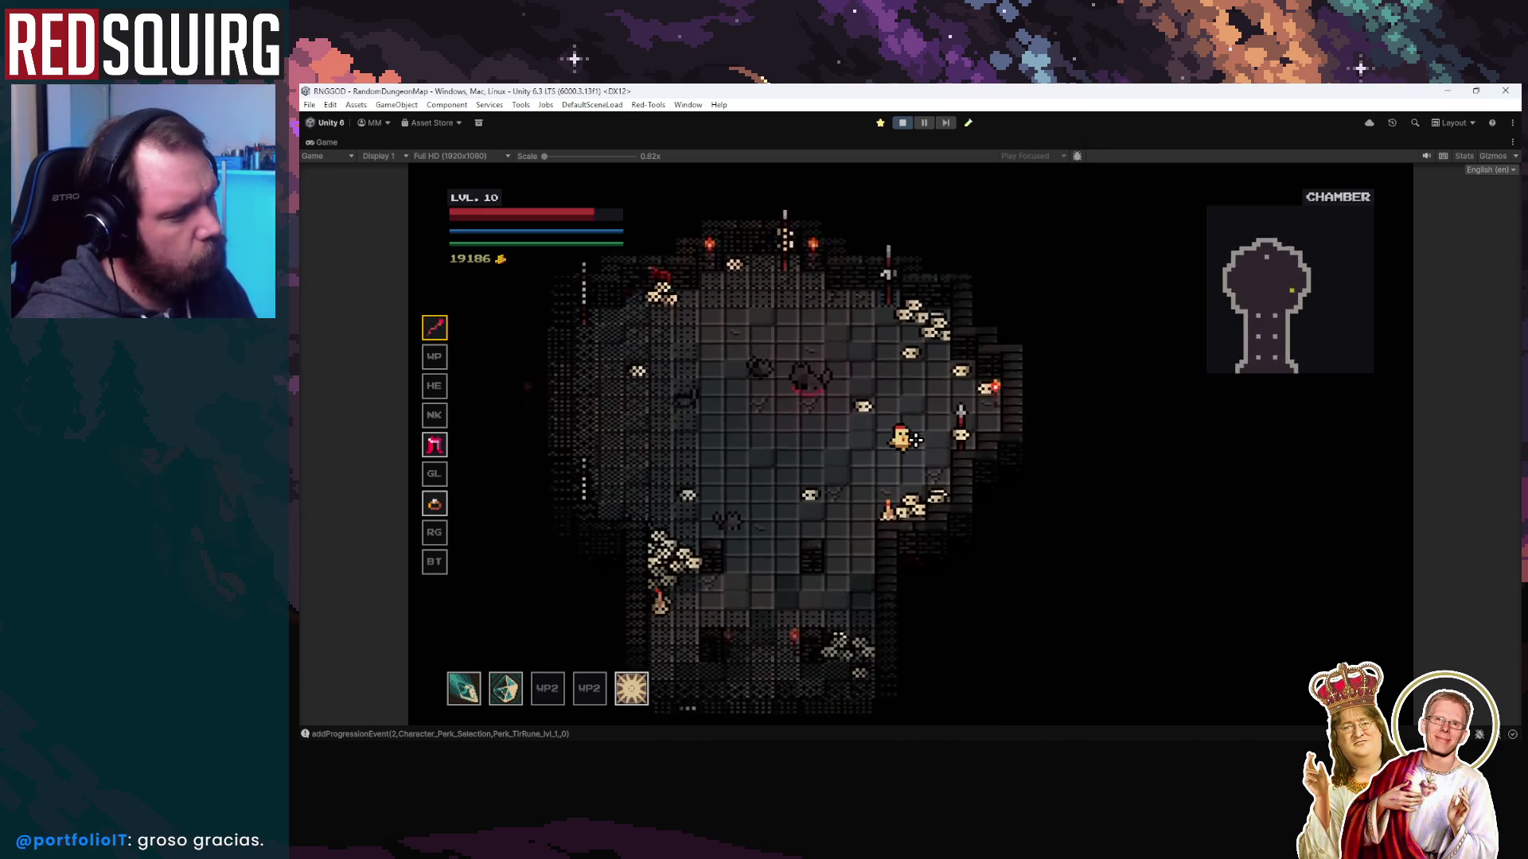
{"action": "key", "text": "w"}
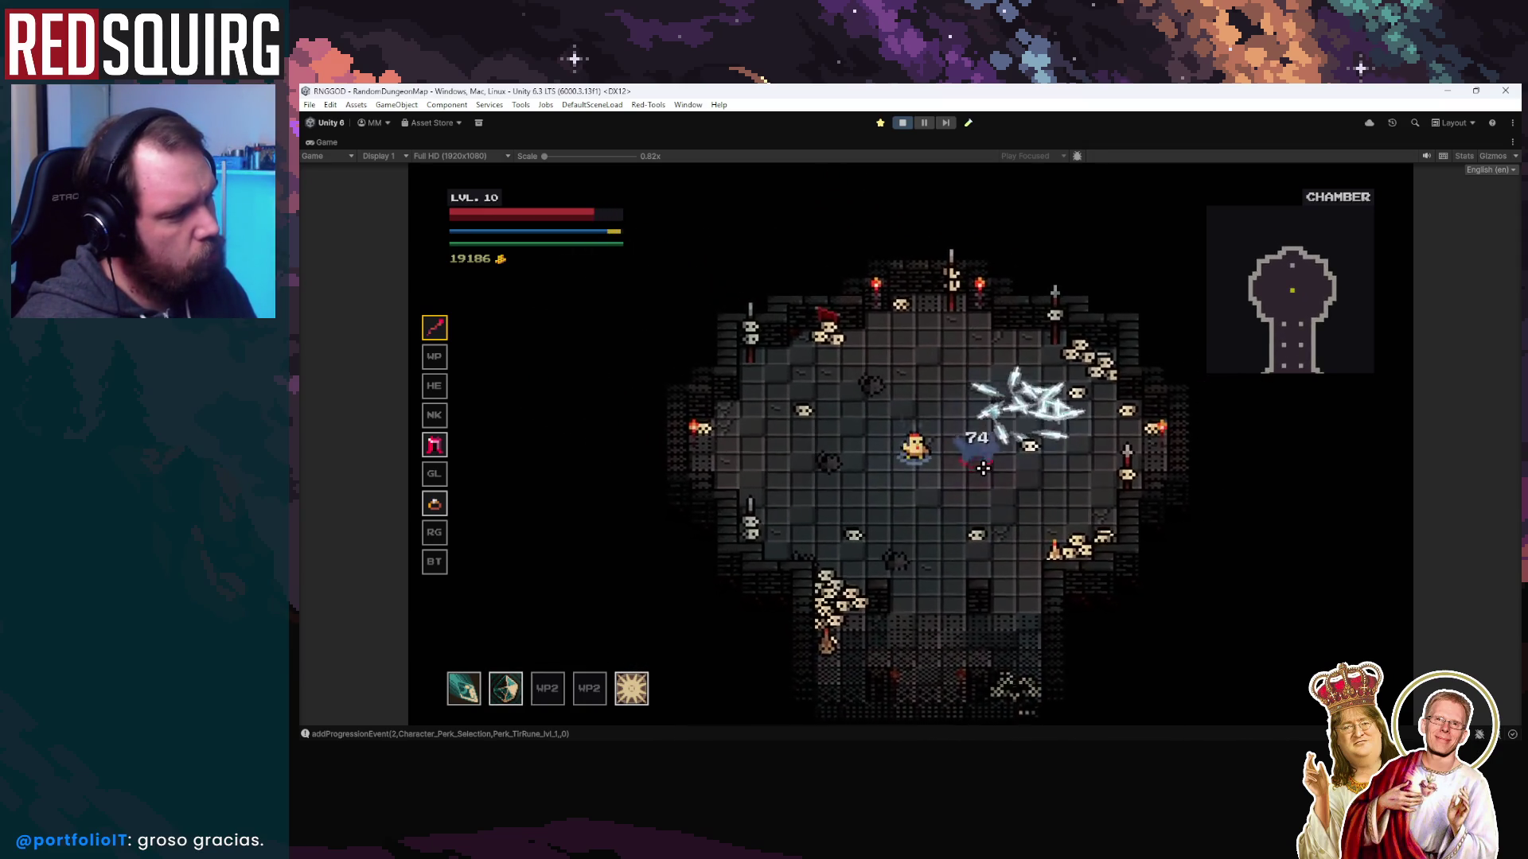
{"action": "key", "text": "s"}
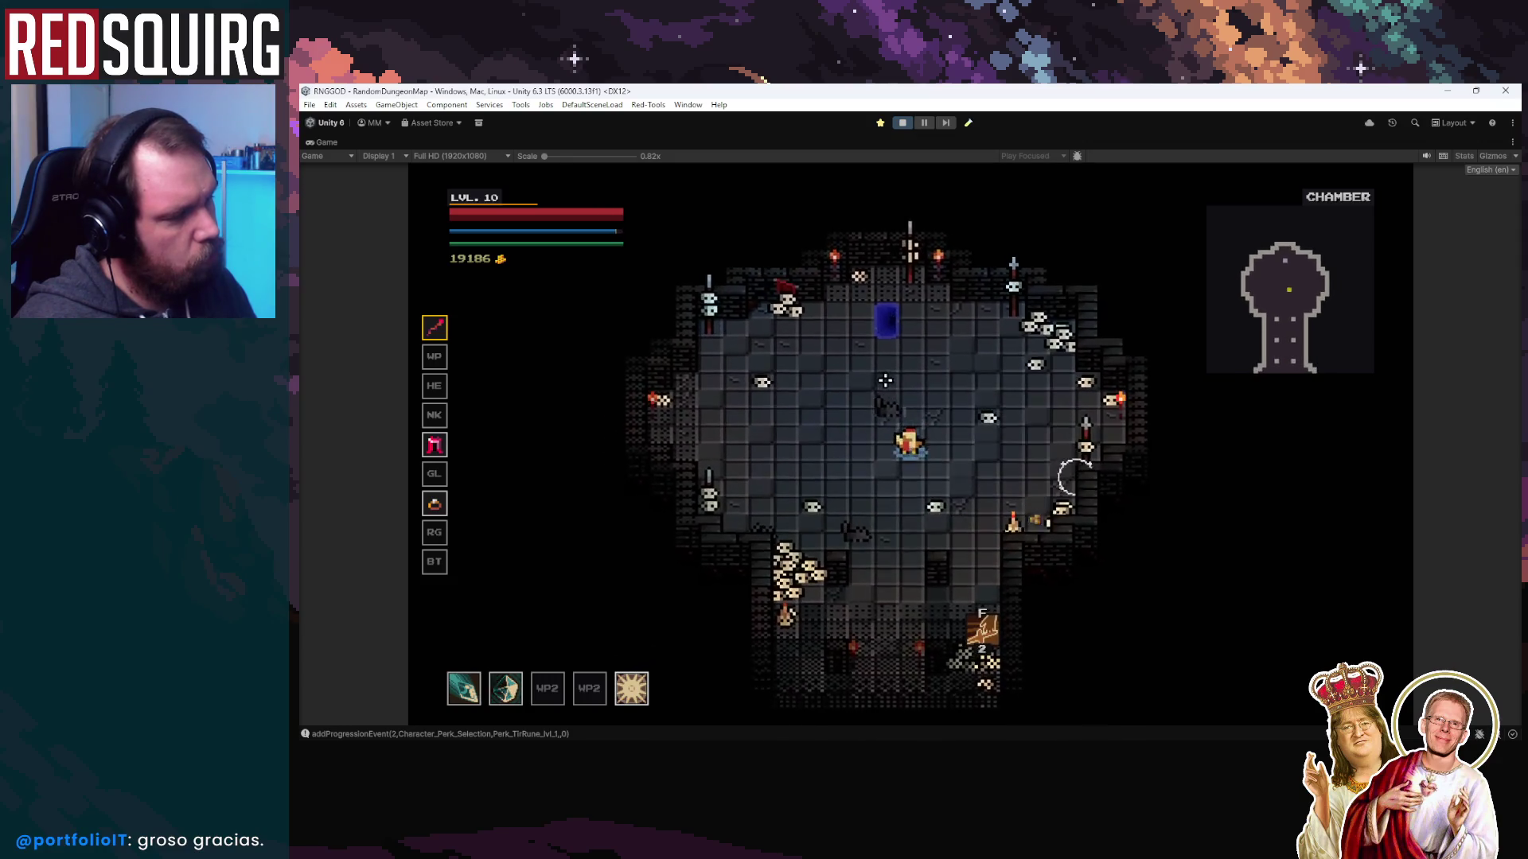
{"action": "key", "text": "a"}
{"action": "key", "text": "d"}
{"action": "key", "text": "a"}
{"action": "key", "text": "d"}
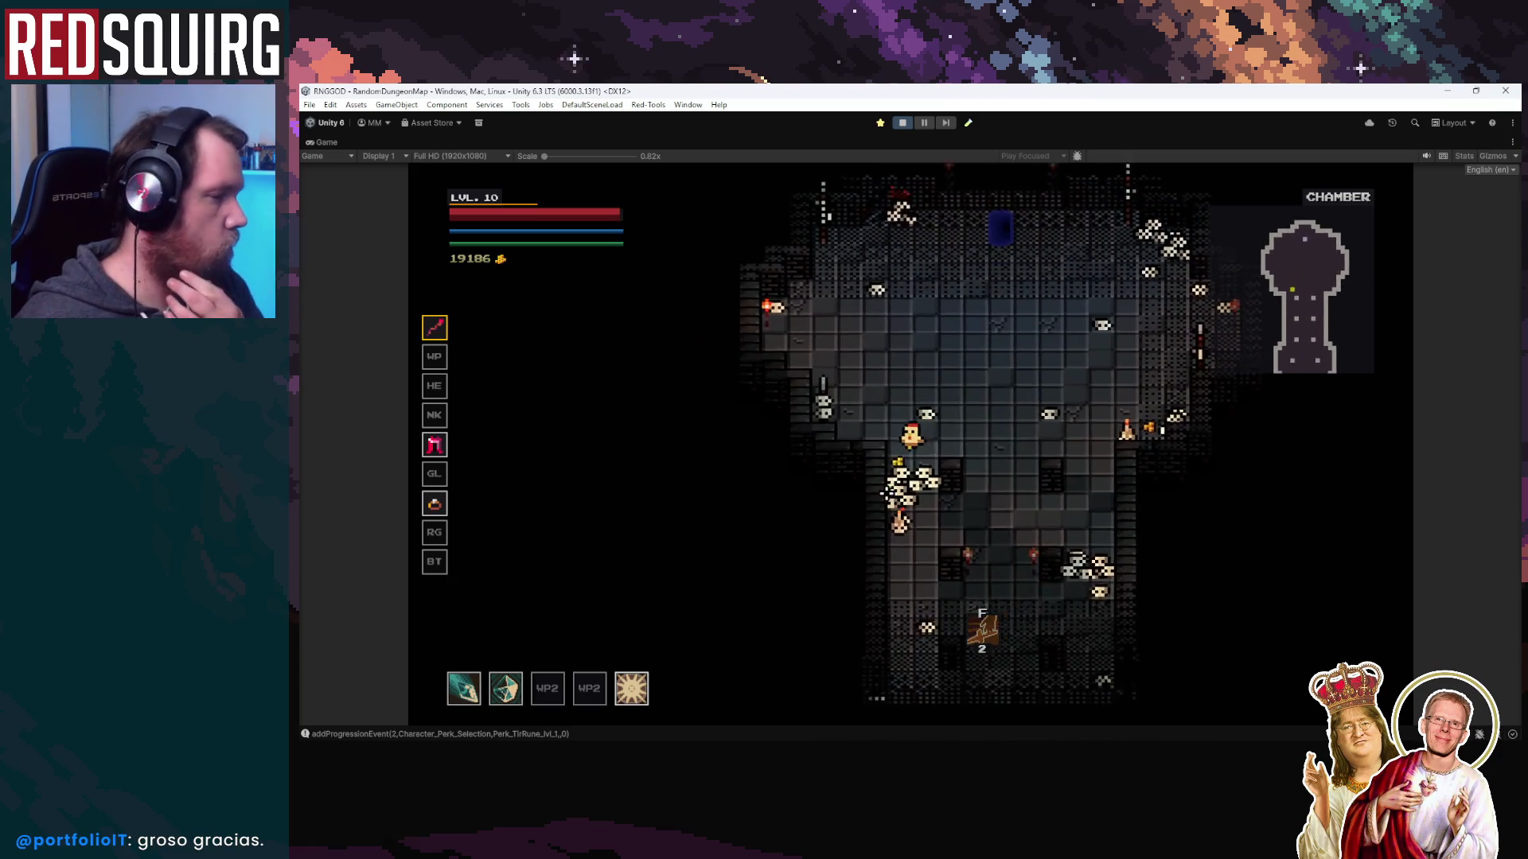
{"action": "key", "text": "w"}
{"action": "key", "text": "w"}
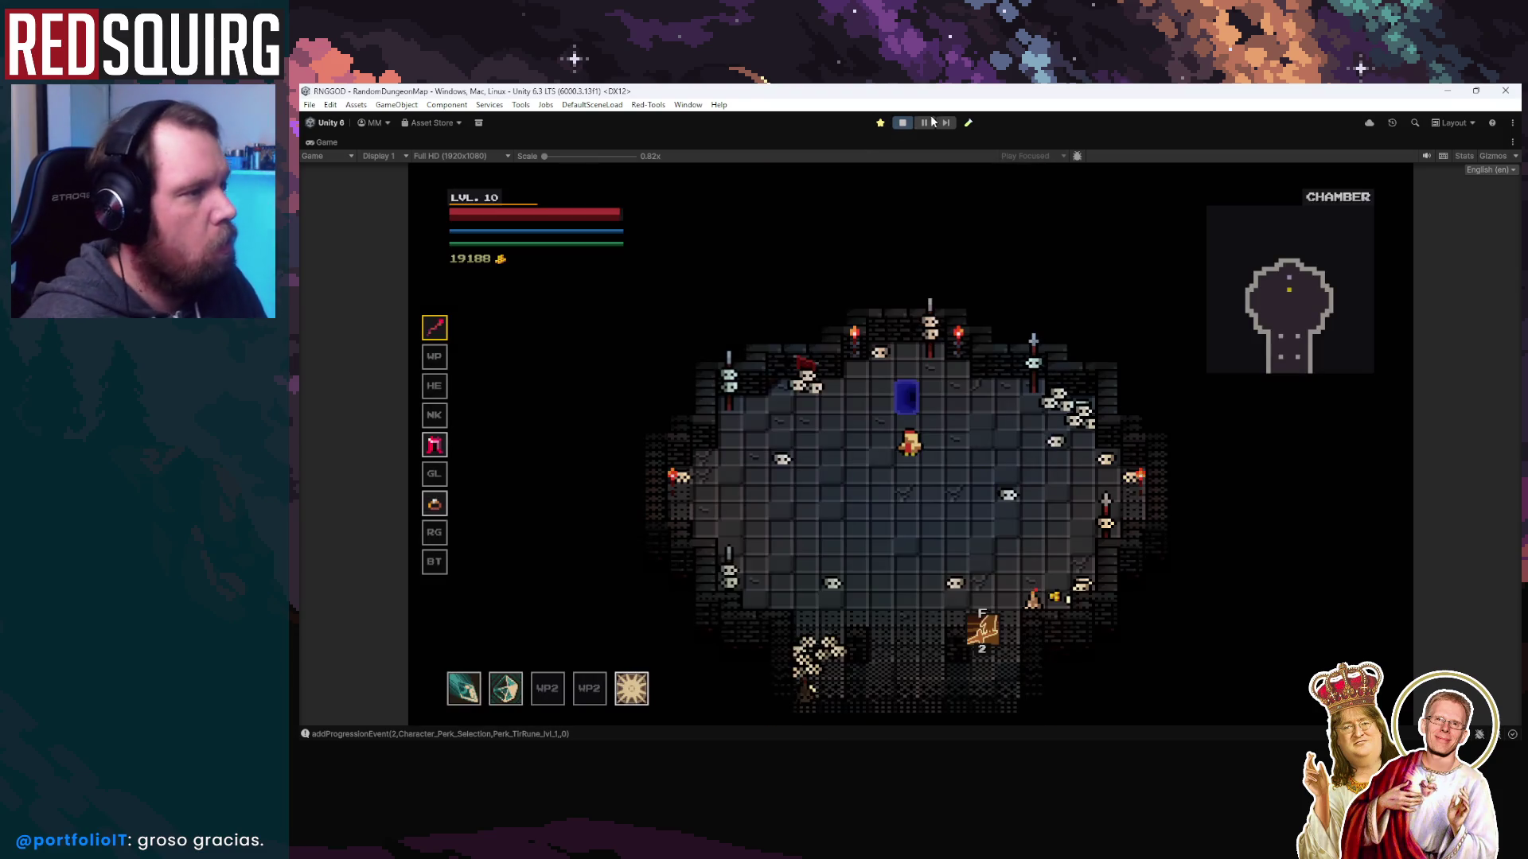
{"action": "key", "text": "ctrl+shift+p"}
{"action": "left_click", "coordinate": [459, 422]}
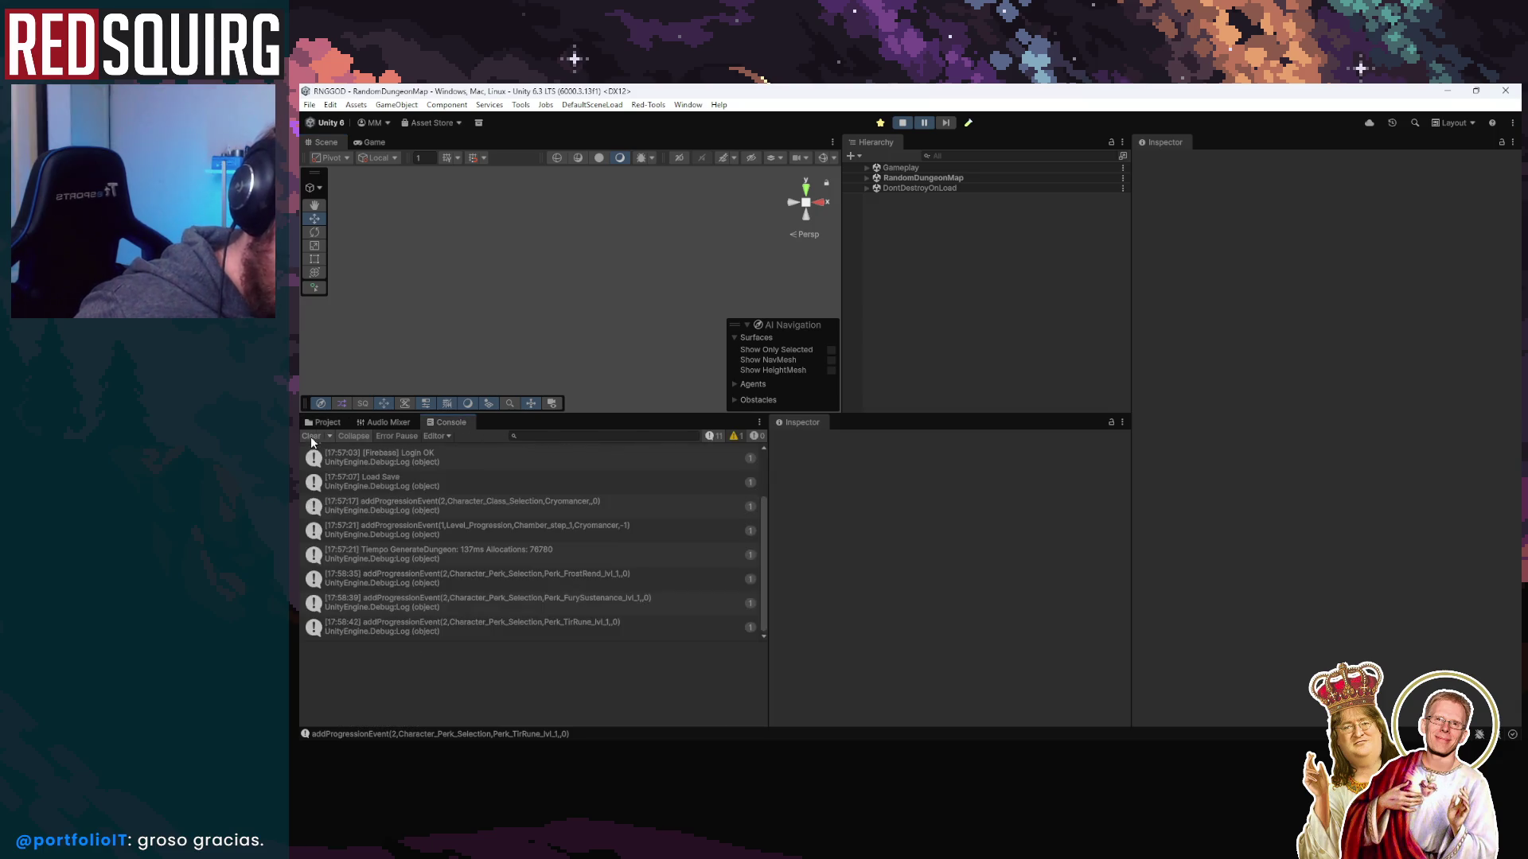
Check the console log, search the Project's 0_Game assets, then open AiAttackBehaviour in Rider
{"action": "left_click", "coordinate": [312, 424]}
{"action": "left_click", "coordinate": [548, 436]}
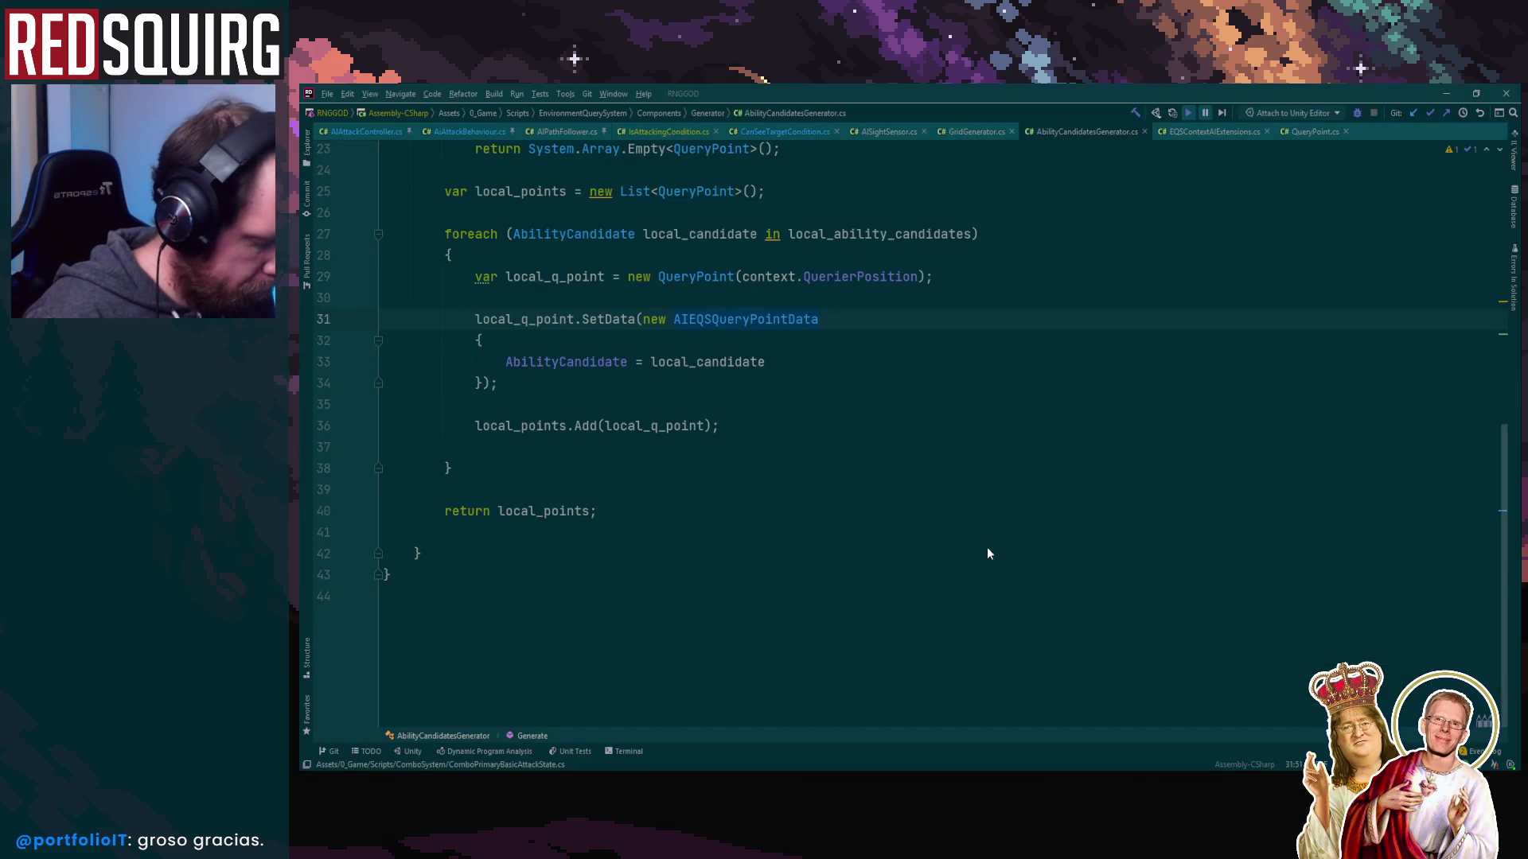
{"action": "left_click", "coordinate": [471, 132]}
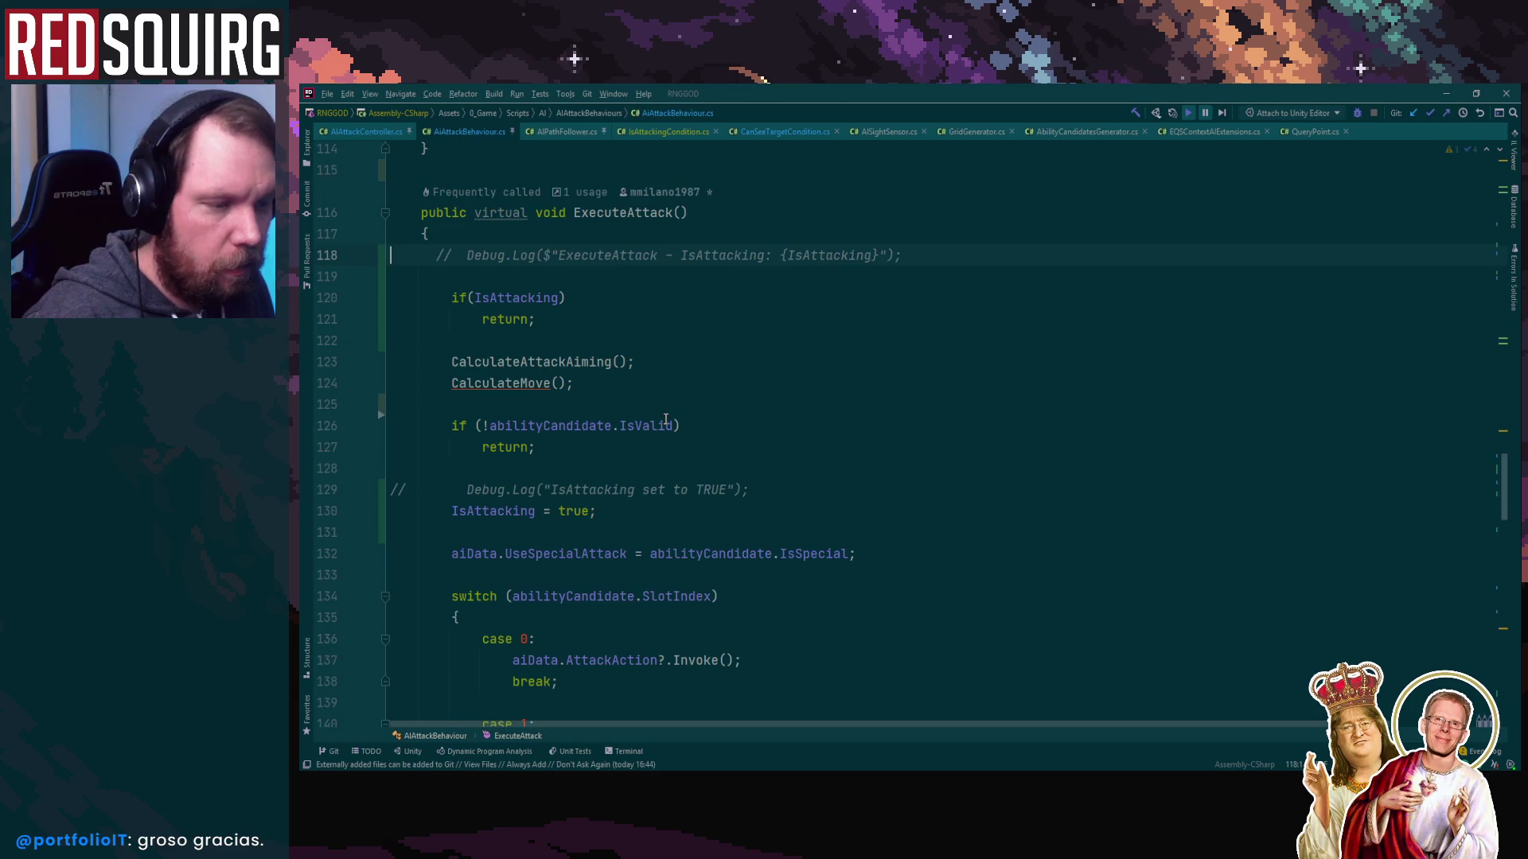
In CalculateMove, add a new guard returning early when abilityCandidate.IsValid is false
{"action": "key", "text": "ctrl+b"}
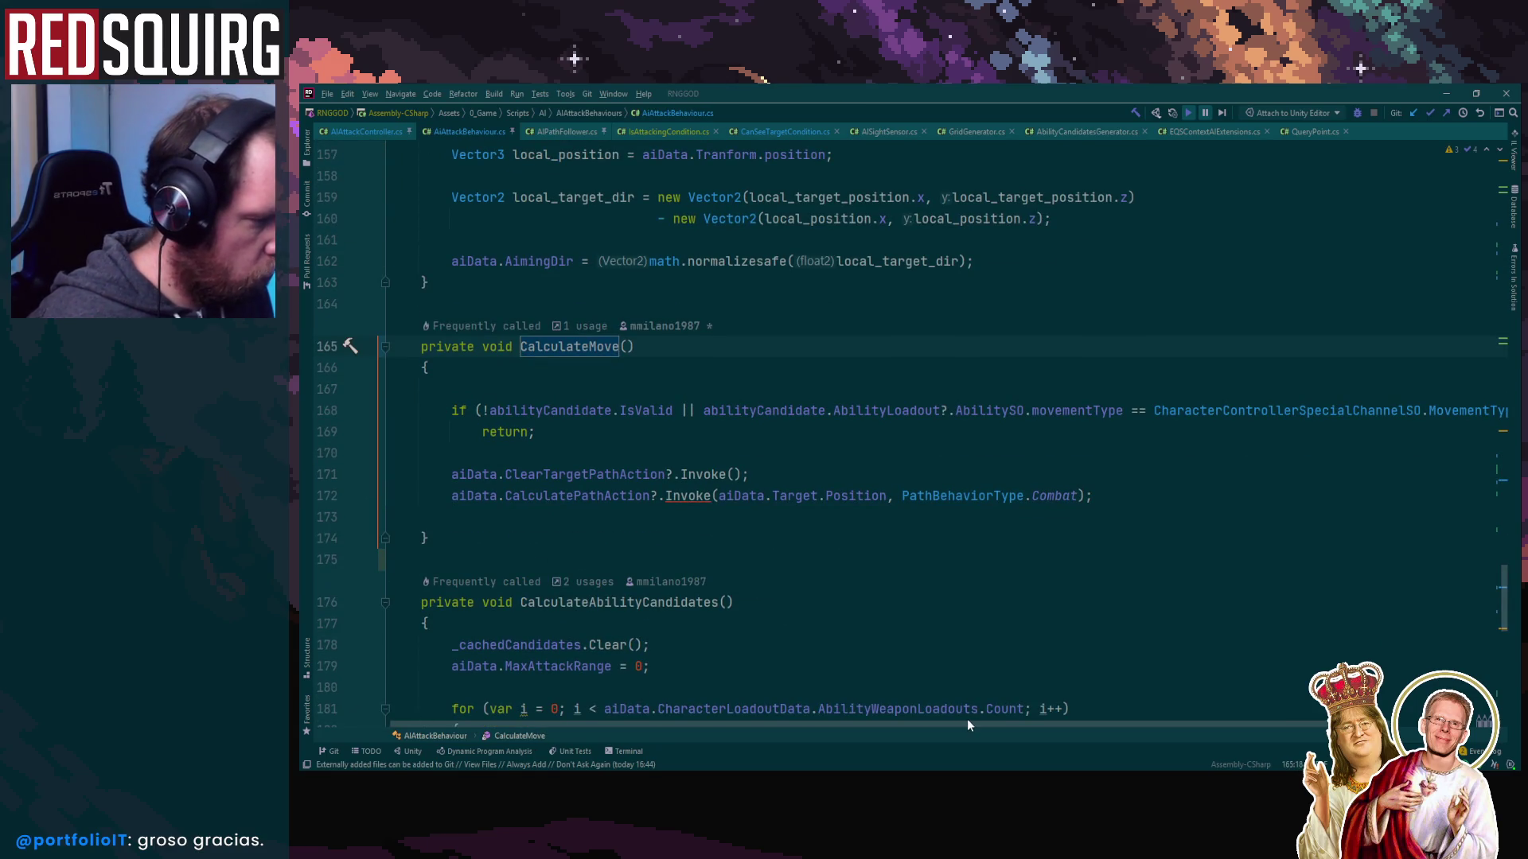
{"action": "mouse_move", "coordinate": [967, 723]}
{"action": "left_mouse_down"}
{"action": "mouse_move", "coordinate": [1235, 728]}
{"action": "mouse_move", "coordinate": [1004, 709]}
{"action": "mouse_move", "coordinate": [1292, 709]}
{"action": "mouse_move", "coordinate": [740, 612]}
{"action": "left_mouse_up"}
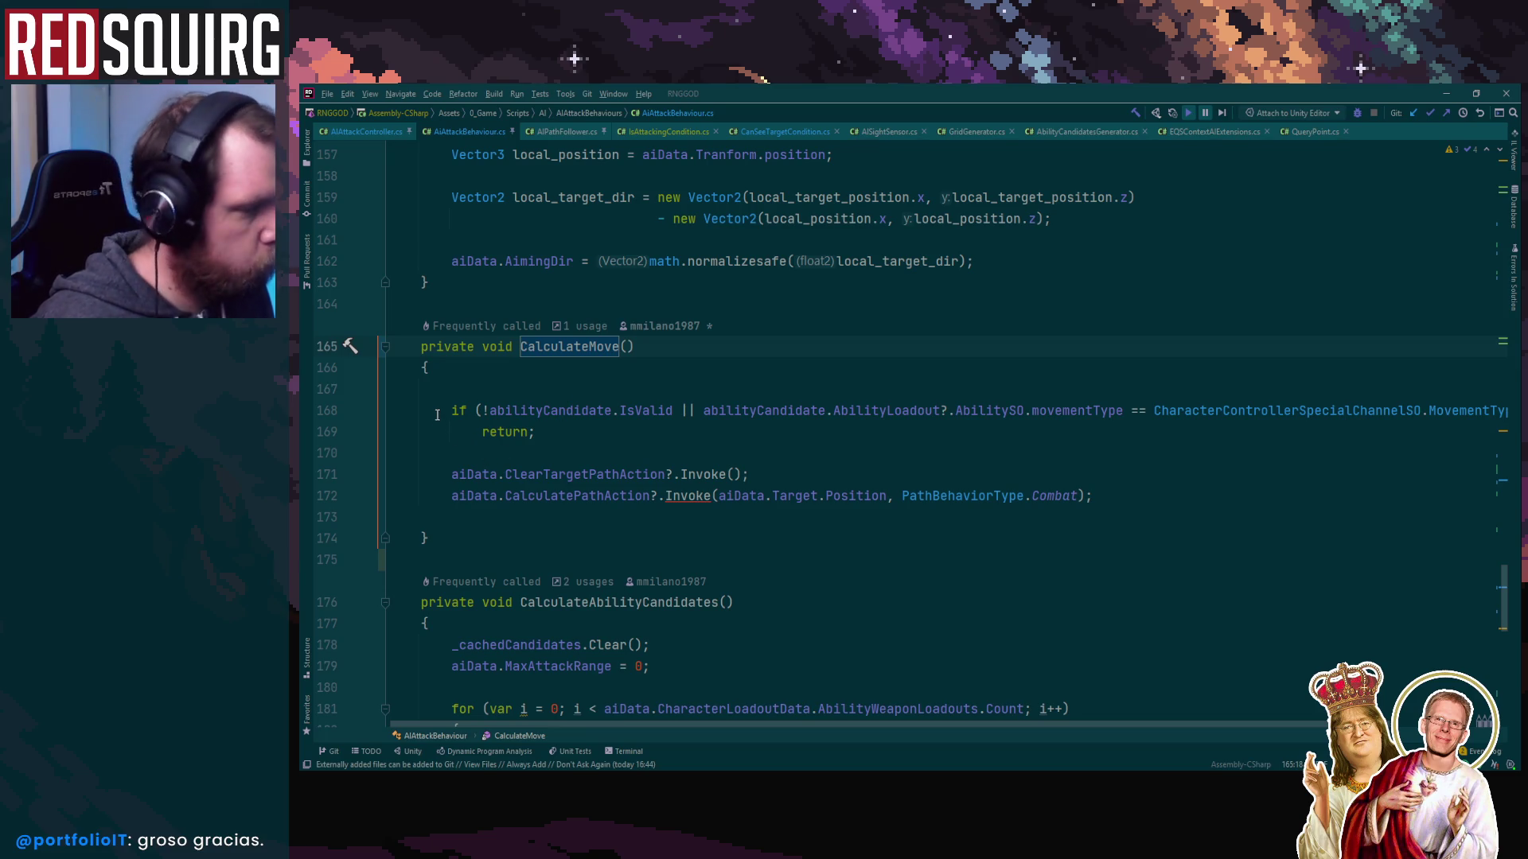
{"action": "left_click_drag", "start_coordinate": [476, 412], "coordinate": [676, 412]}
{"action": "mouse_move", "coordinate": [444, 410]}
{"action": "left_mouse_down"}
{"action": "mouse_move", "coordinate": [682, 409]}
{"action": "mouse_move", "coordinate": [535, 432]}
{"action": "mouse_move", "coordinate": [675, 413]}
{"action": "left_mouse_up"}
{"action": "key", "text": "alt+shift+Down"}
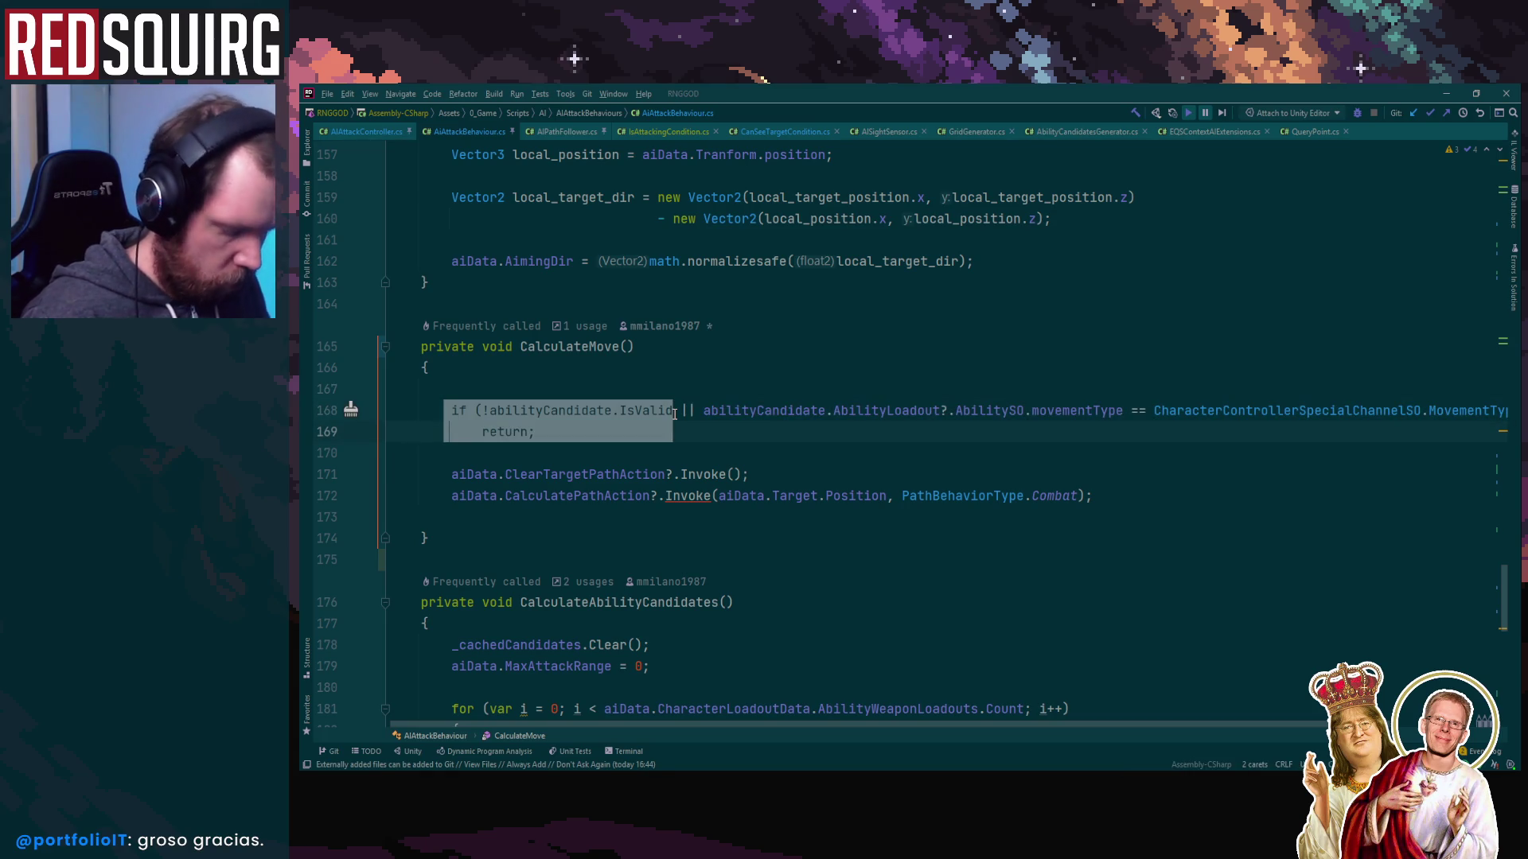
{"action": "key", "text": "ctrl+c"}
{"action": "left_click", "coordinate": [649, 390]}
{"action": "key", "text": "Return"}
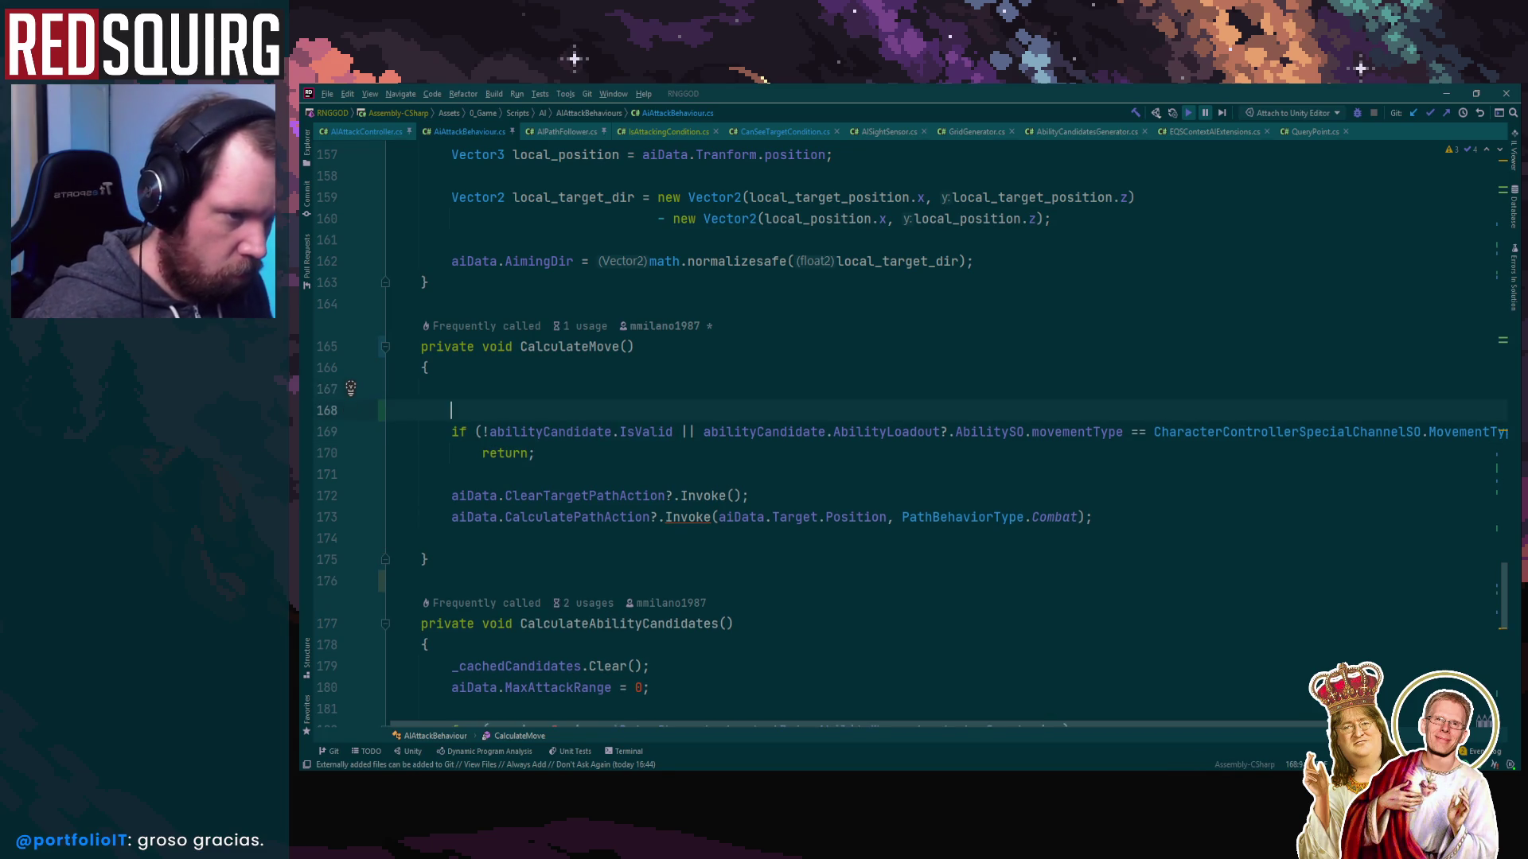
{"action": "key", "text": "ctrl+v"}
{"action": "type", "text": ")"}
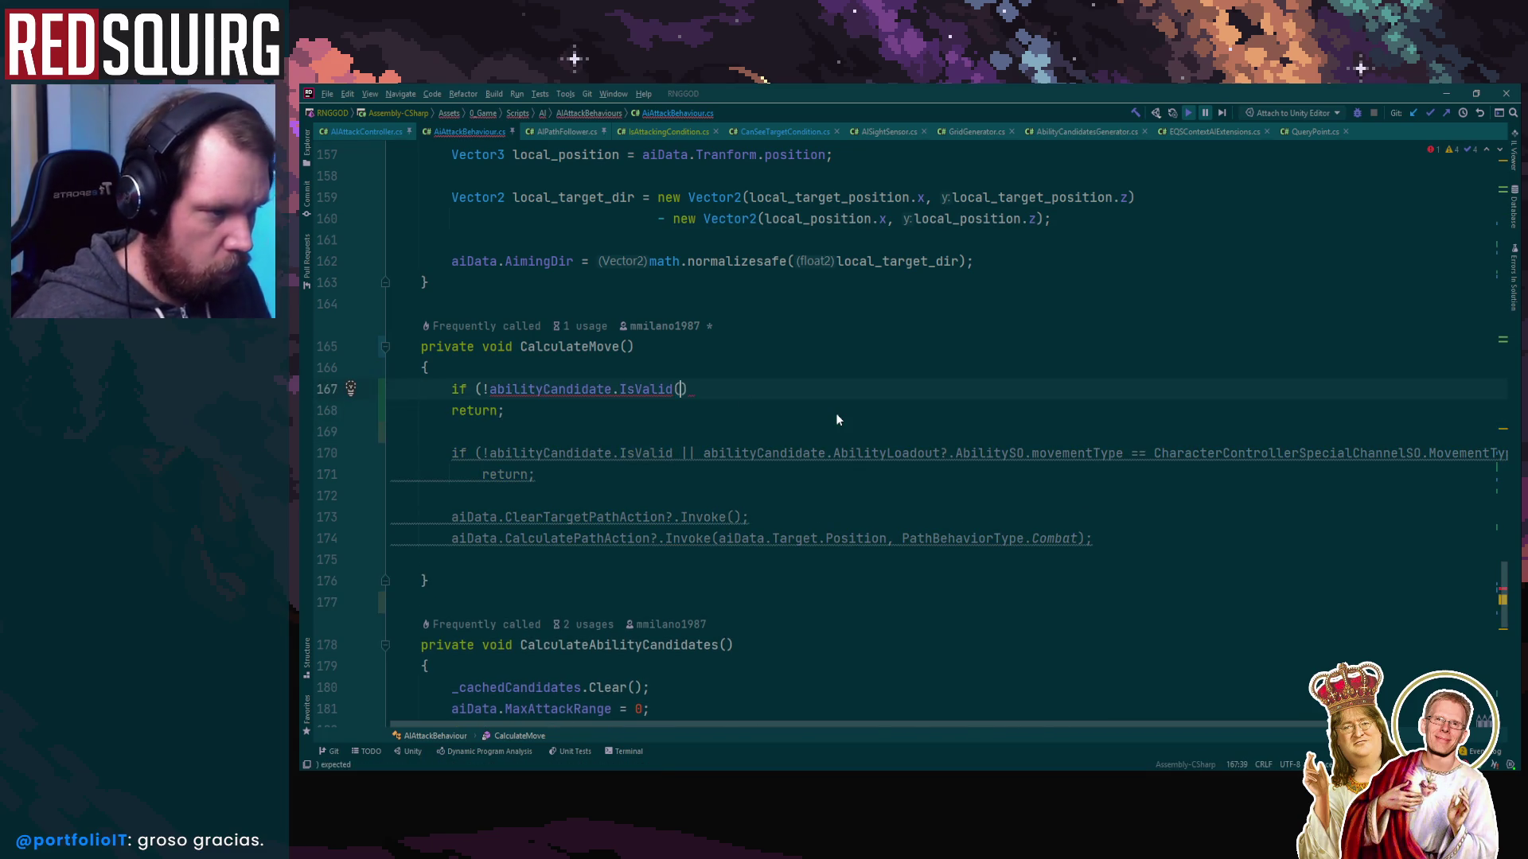
Comment out the old two-line movementType guard on lines 170–171
{"action": "left_click_drag", "start_coordinate": [437, 453], "coordinate": [609, 475]}
{"action": "key", "text": "ctrl+slash"}
{"action": "left_click", "coordinate": [641, 347]}
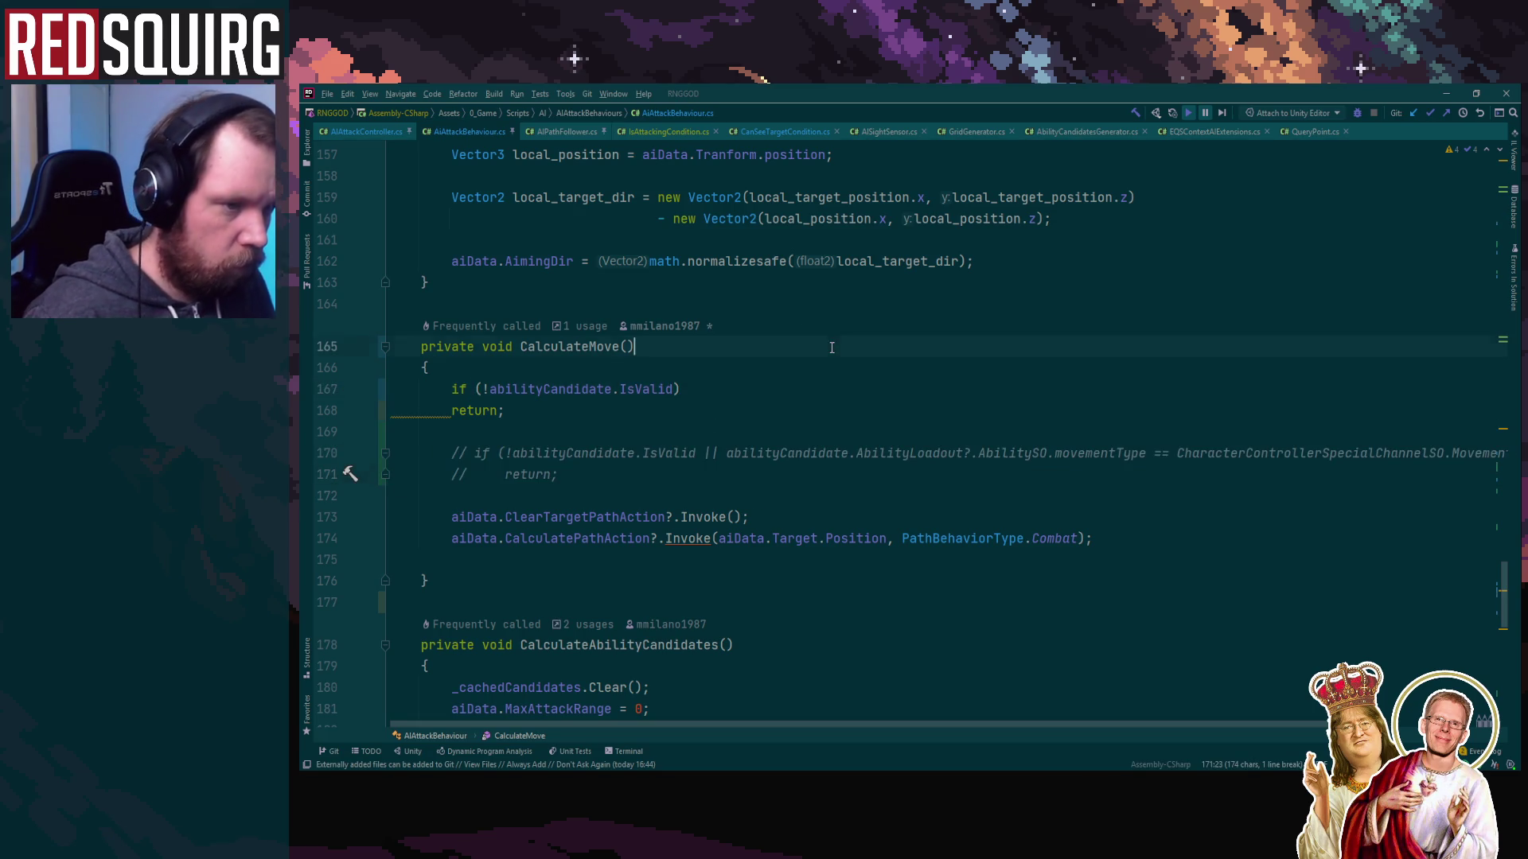
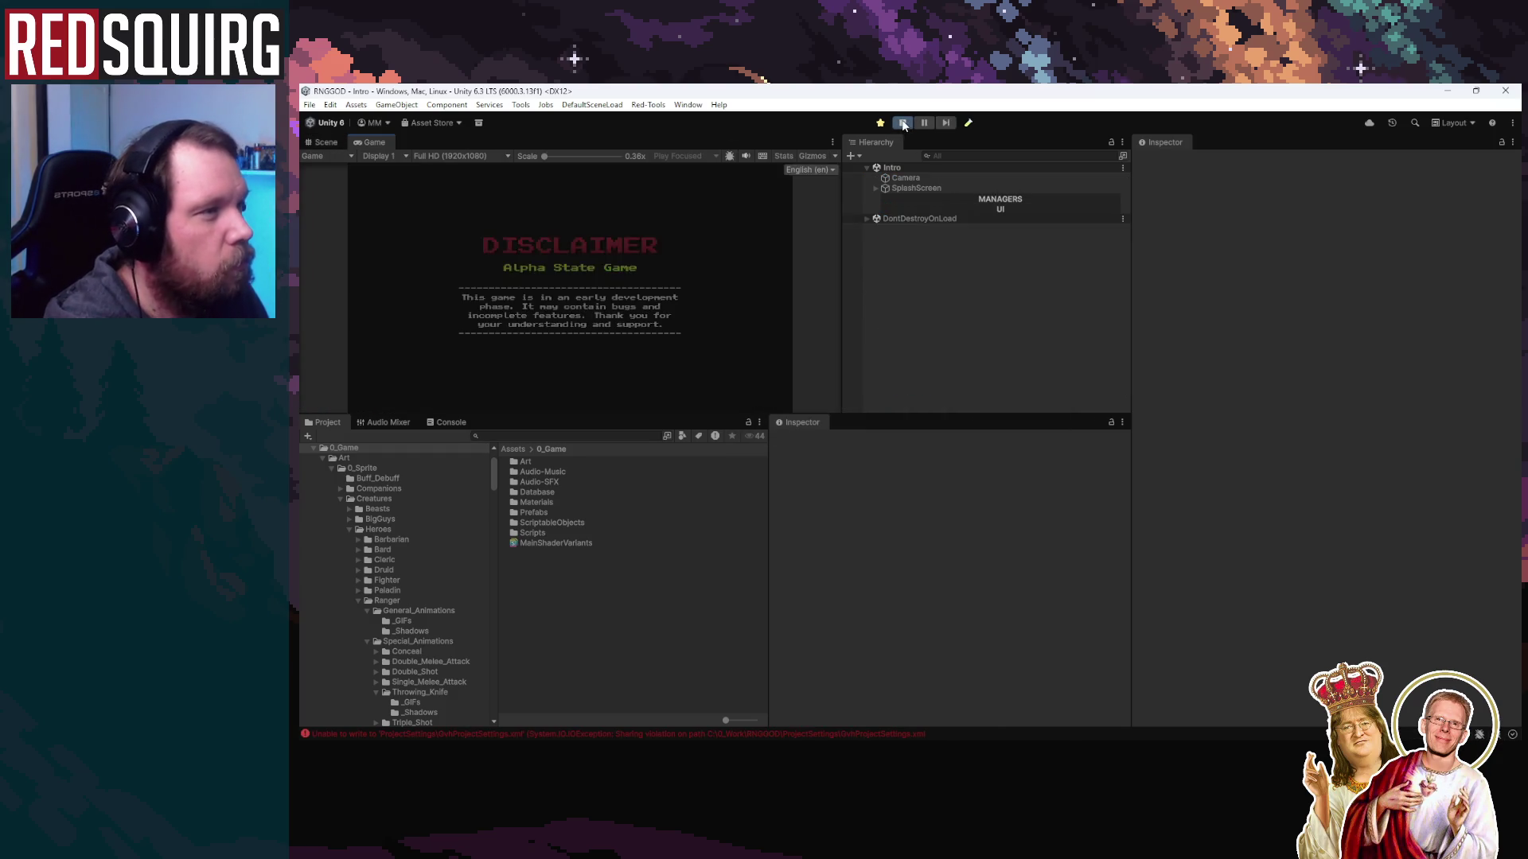
Maximize the Game view, continue the saved game and claim the chicken to start playing
{"action": "double_click", "coordinate": [370, 144]}
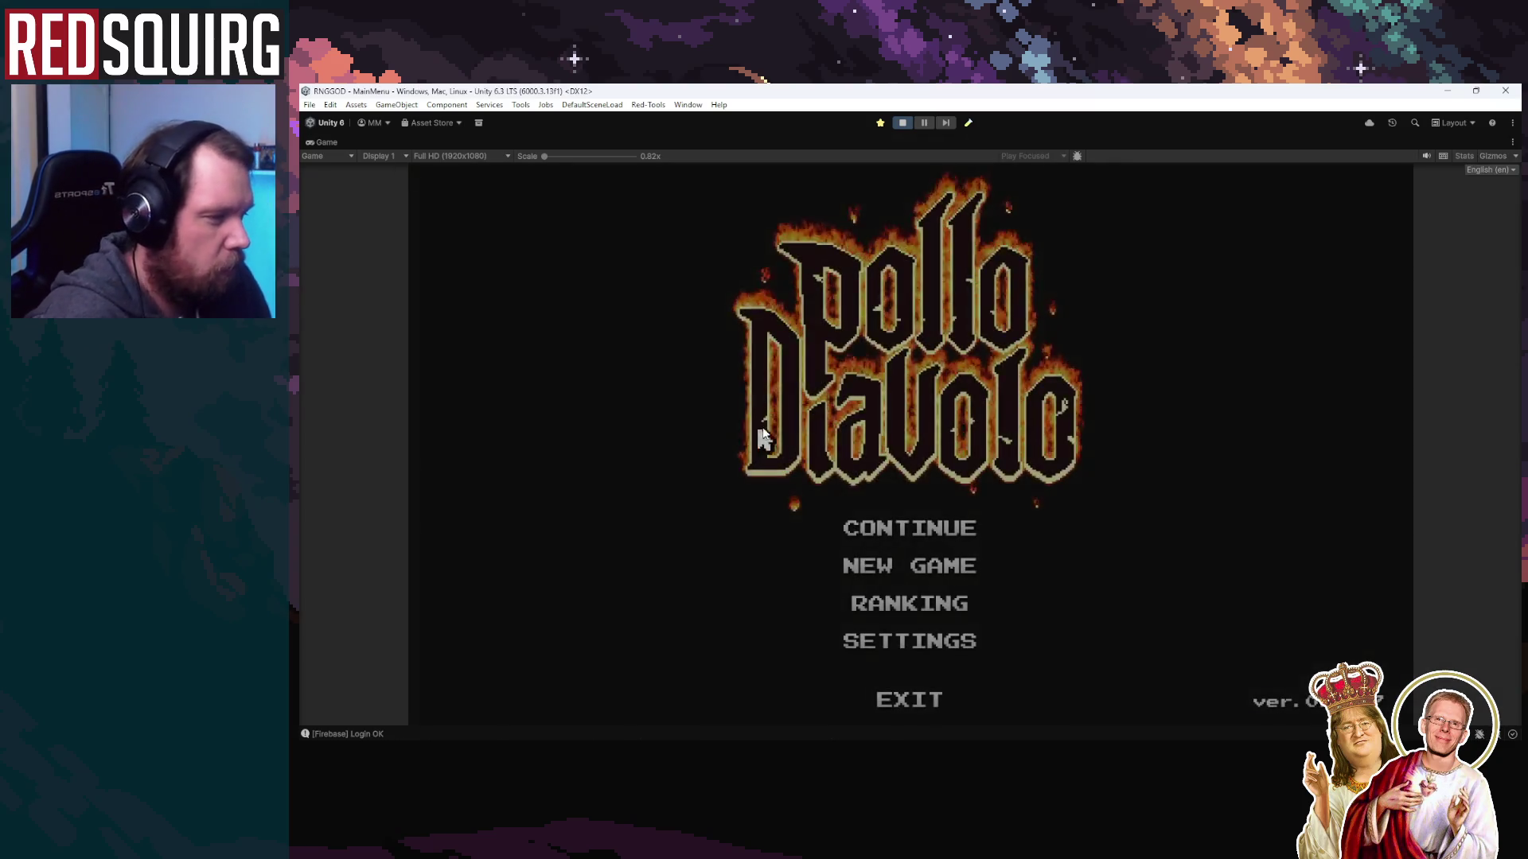
{"action": "left_click", "coordinate": [927, 532]}
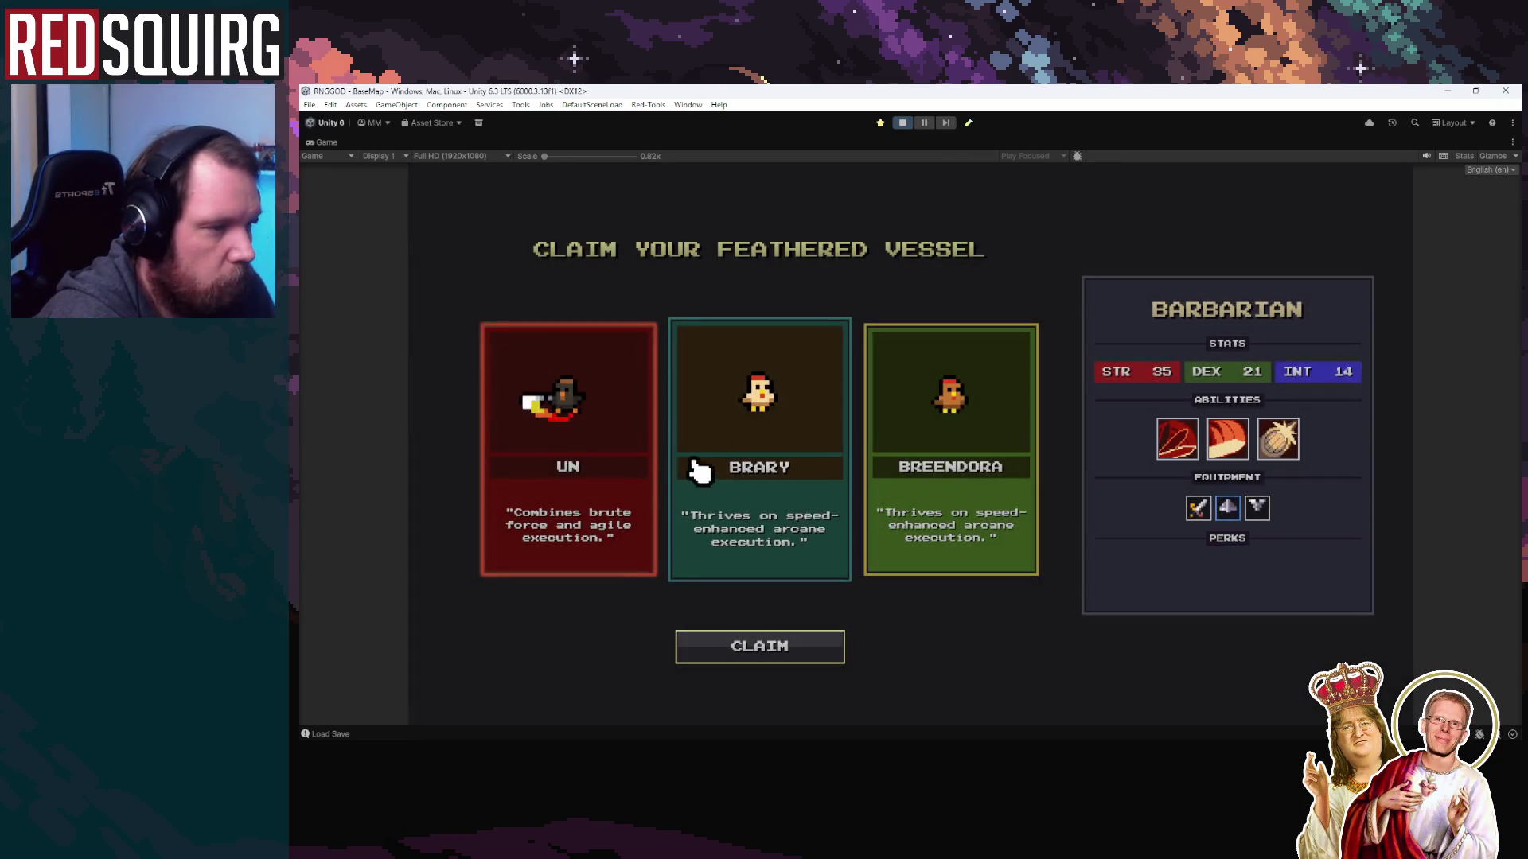
{"action": "left_click", "coordinate": [810, 639]}
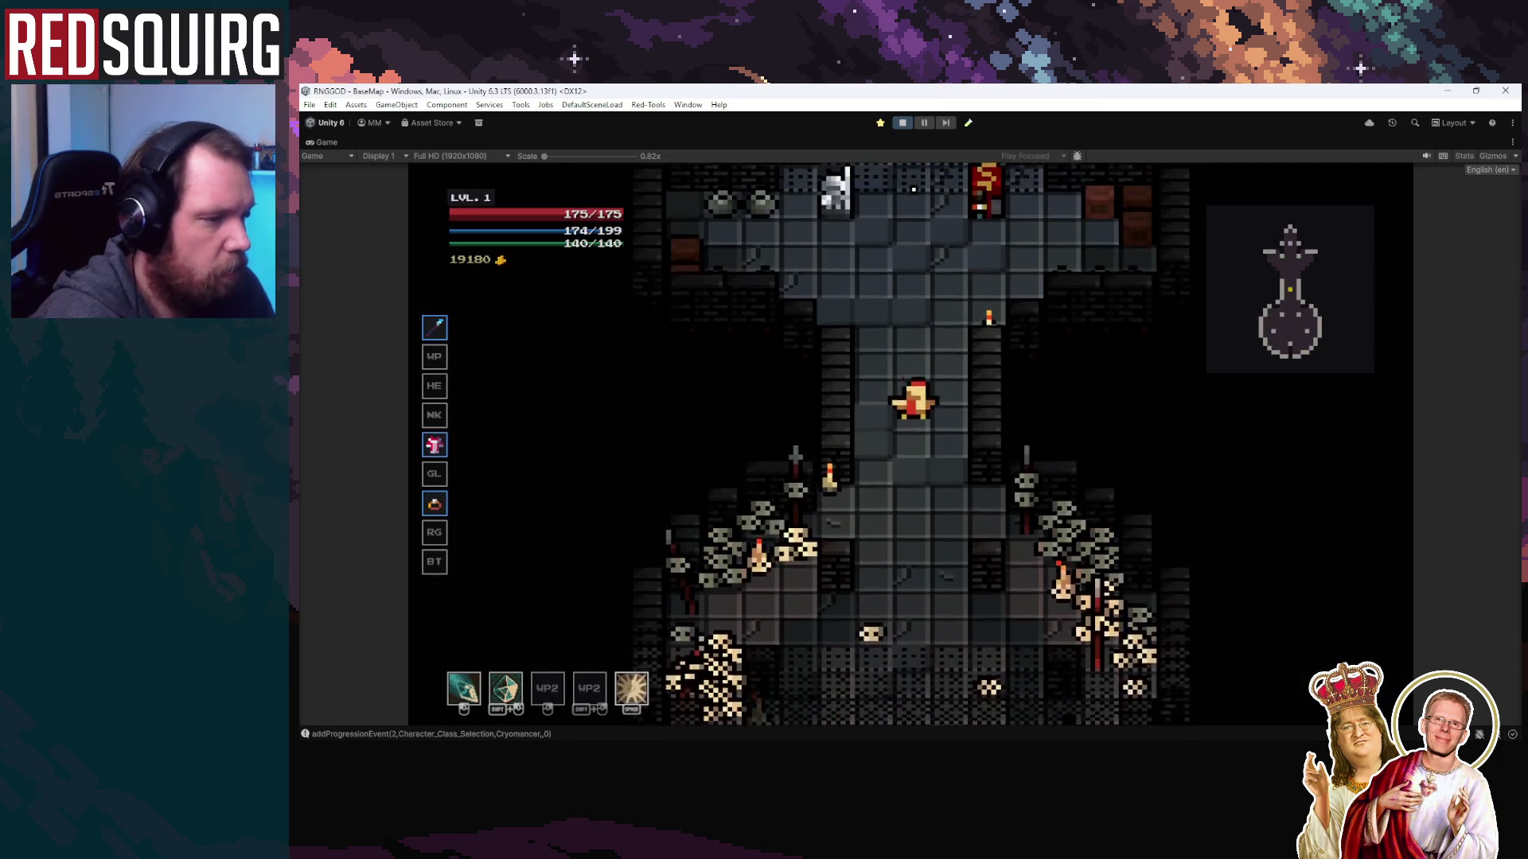
Walk through the portal and move around the chamber into the round room
{"action": "key", "text": "w"}
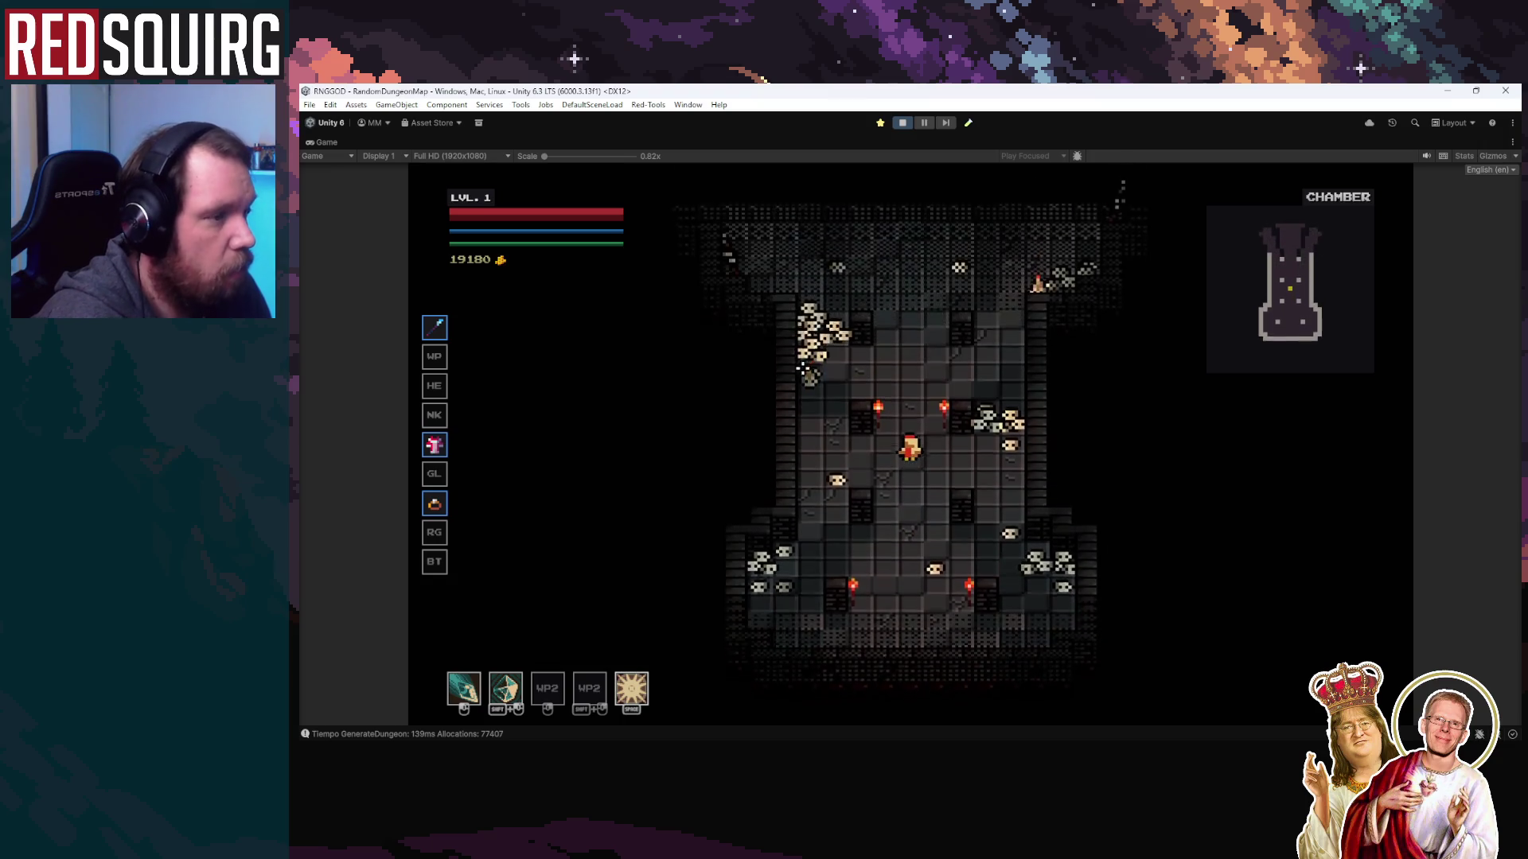
{"action": "key", "text": "w"}
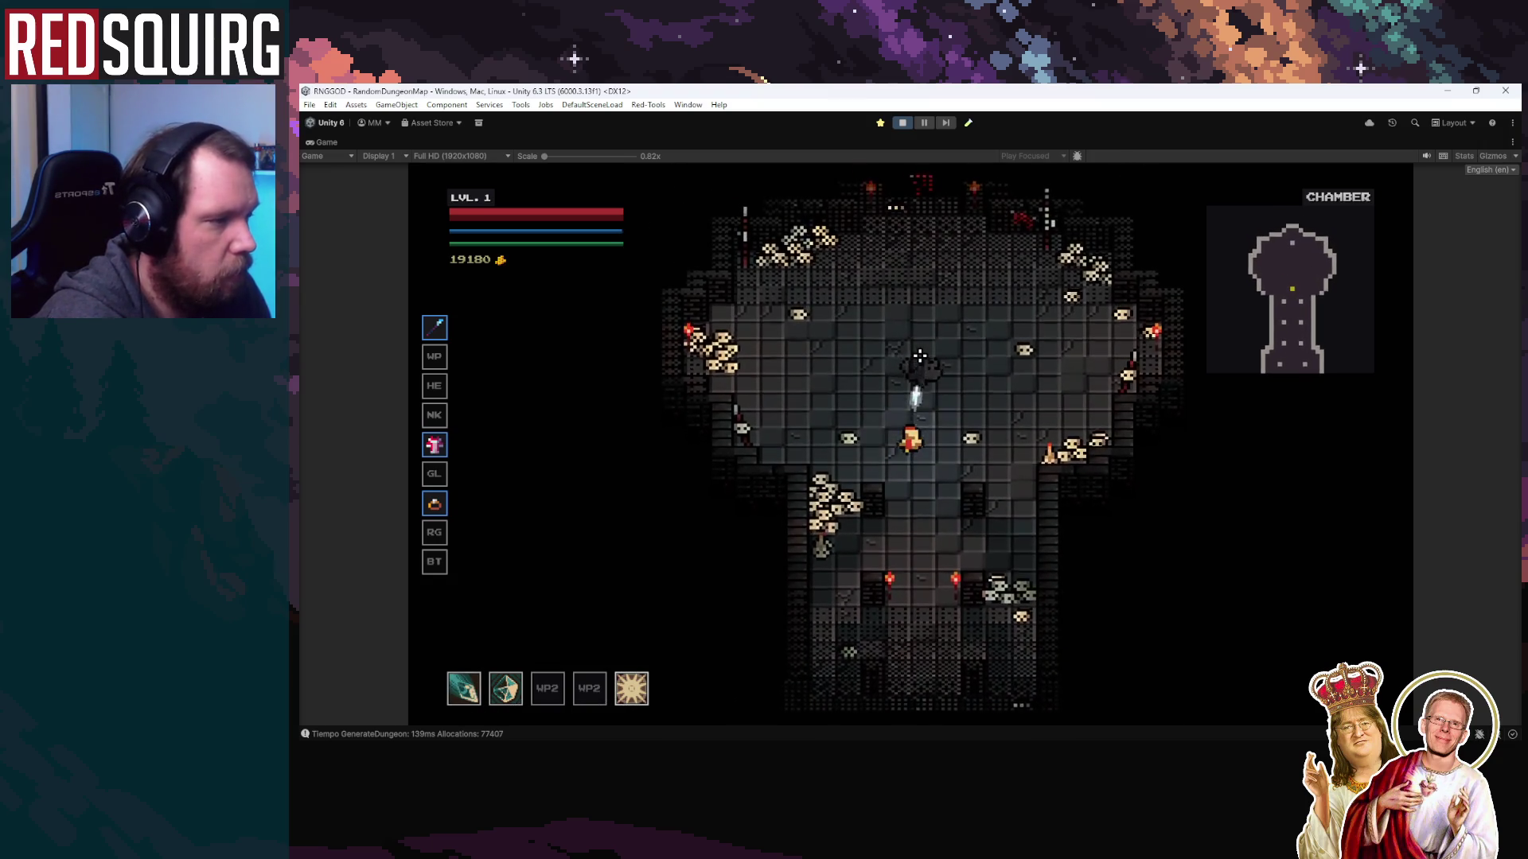
{"action": "key", "text": "s"}
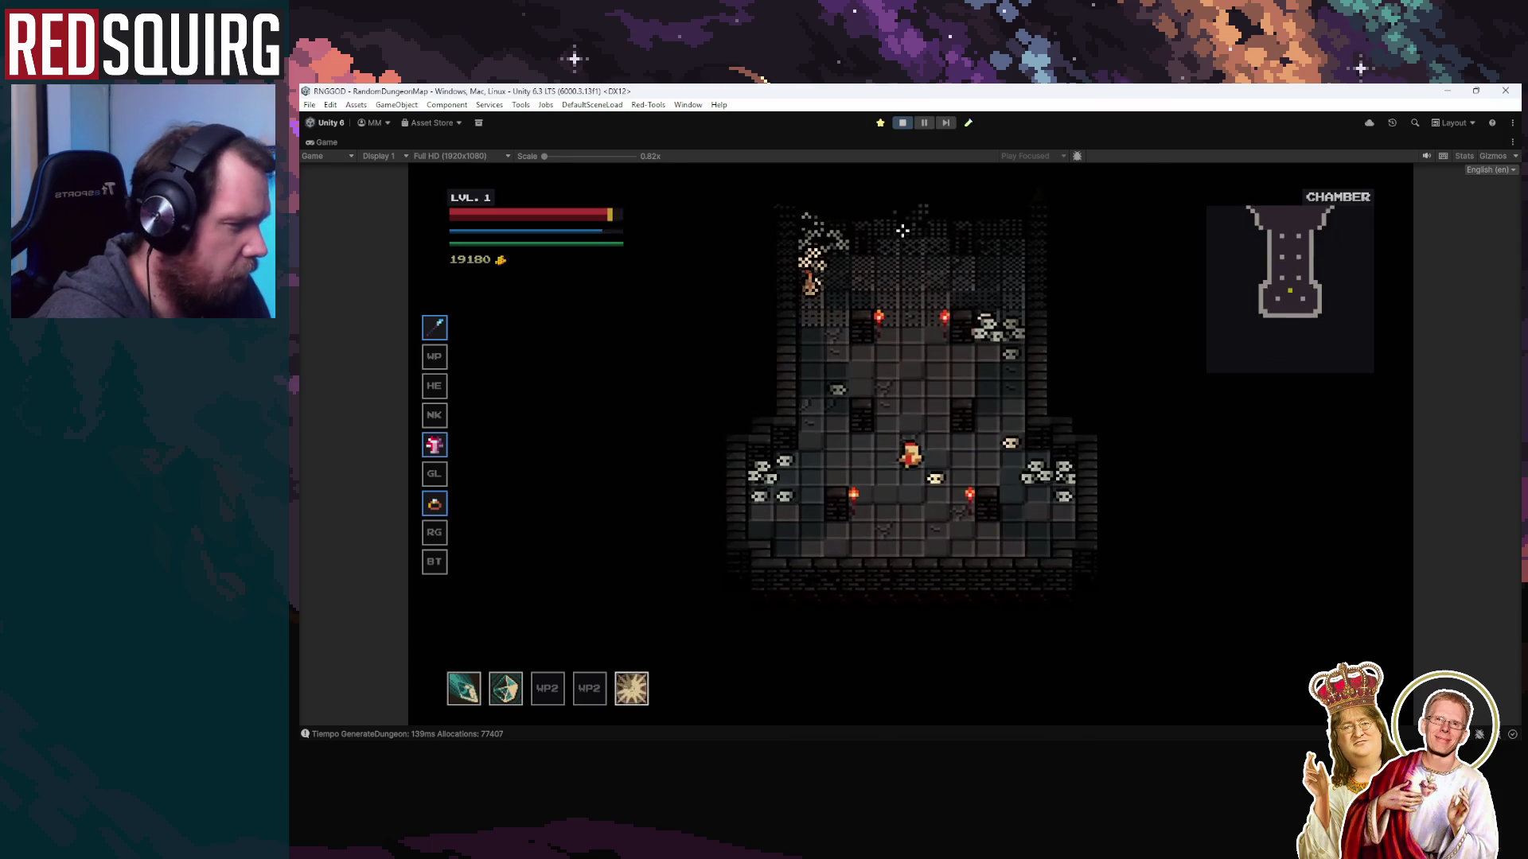
{"action": "key", "text": "w"}
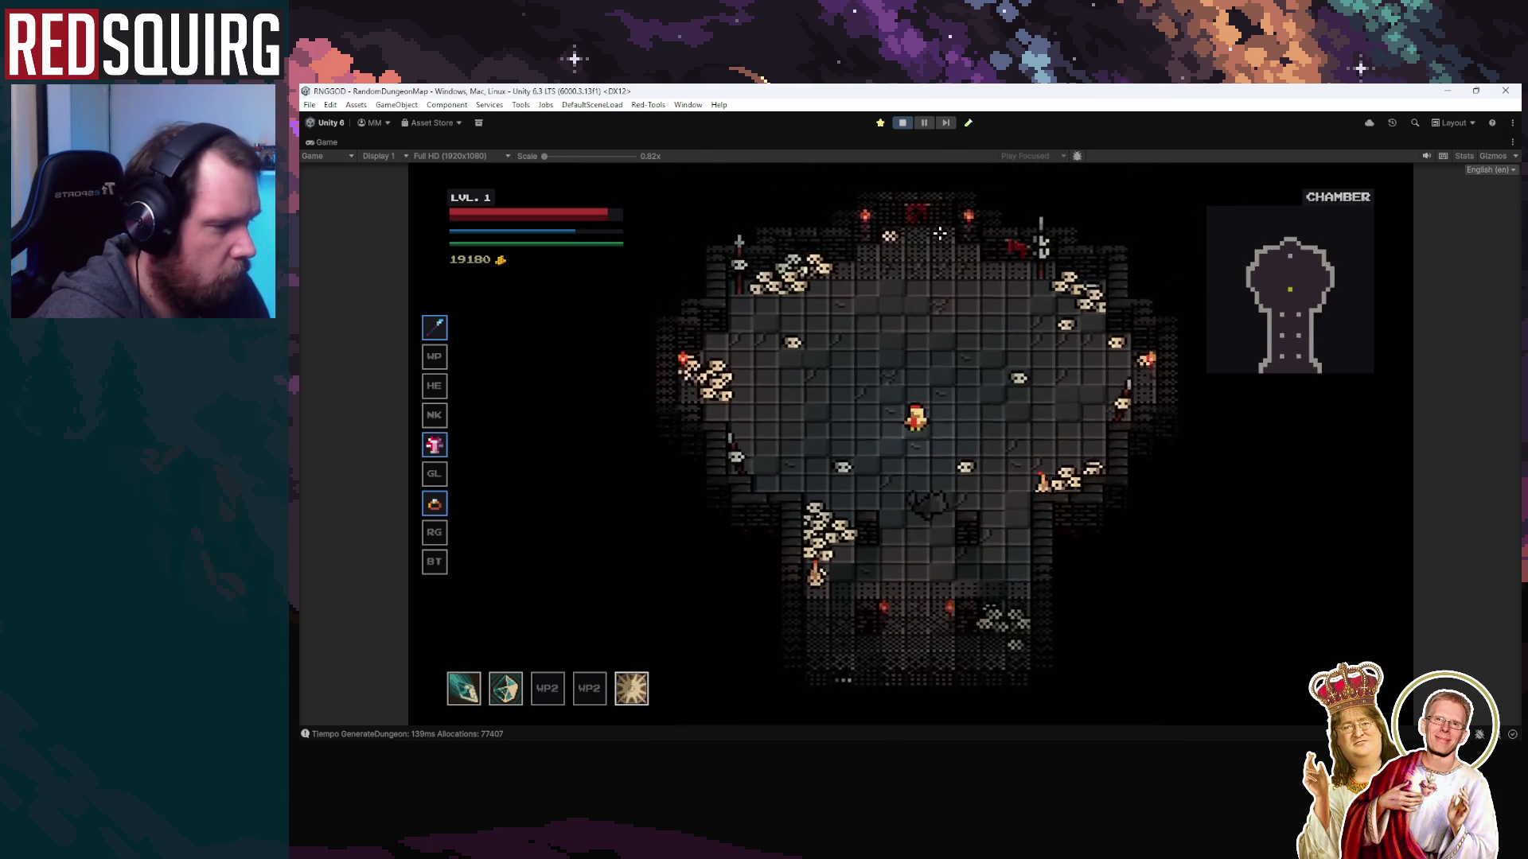
{"action": "key", "text": "w"}
{"action": "key", "text": "a"}
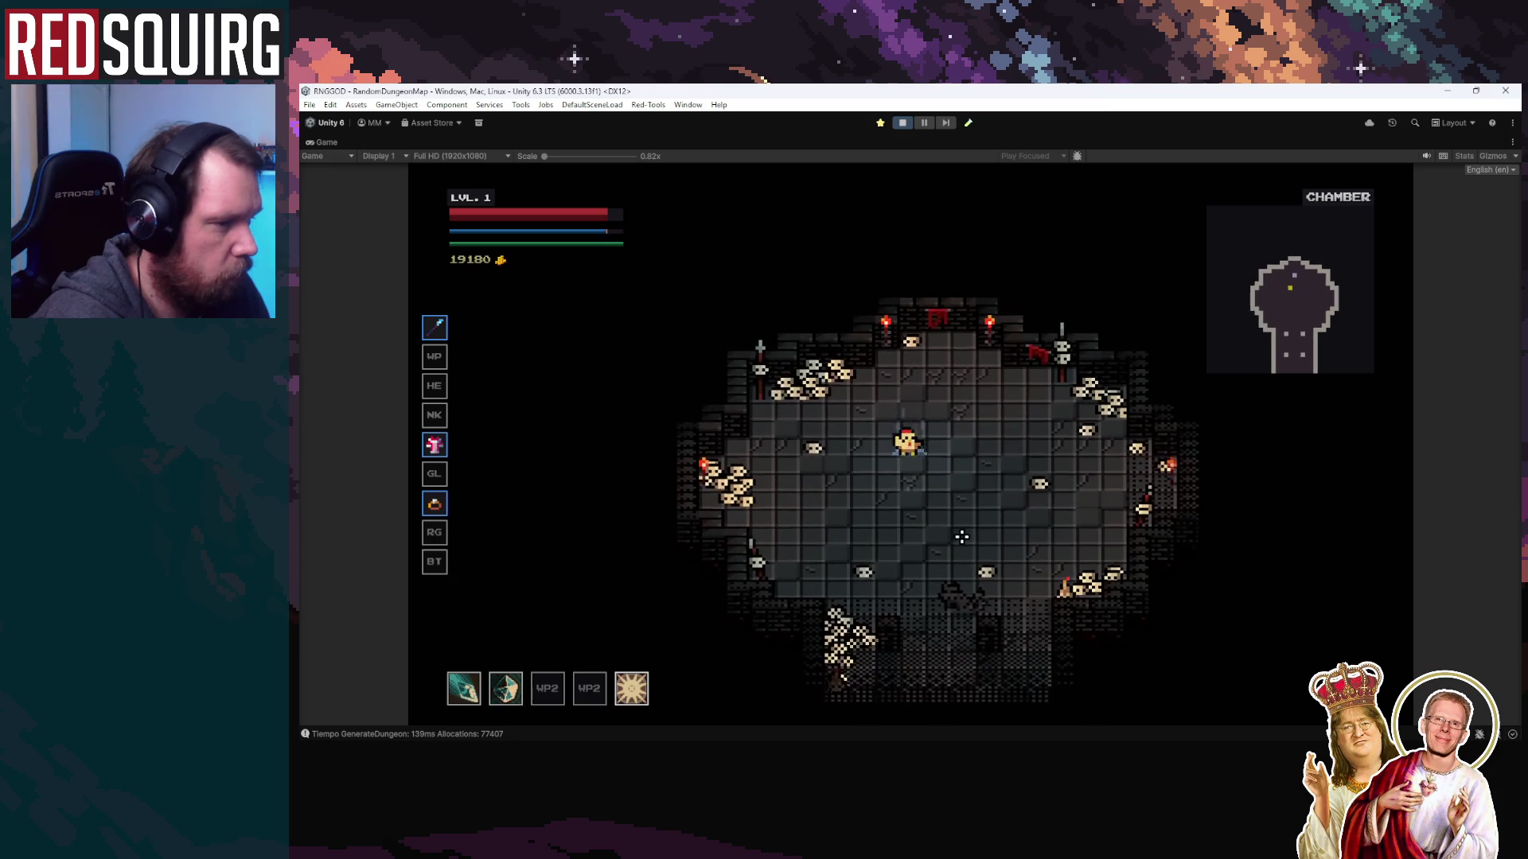
{"action": "key", "text": "s"}
{"action": "key", "text": "a"}
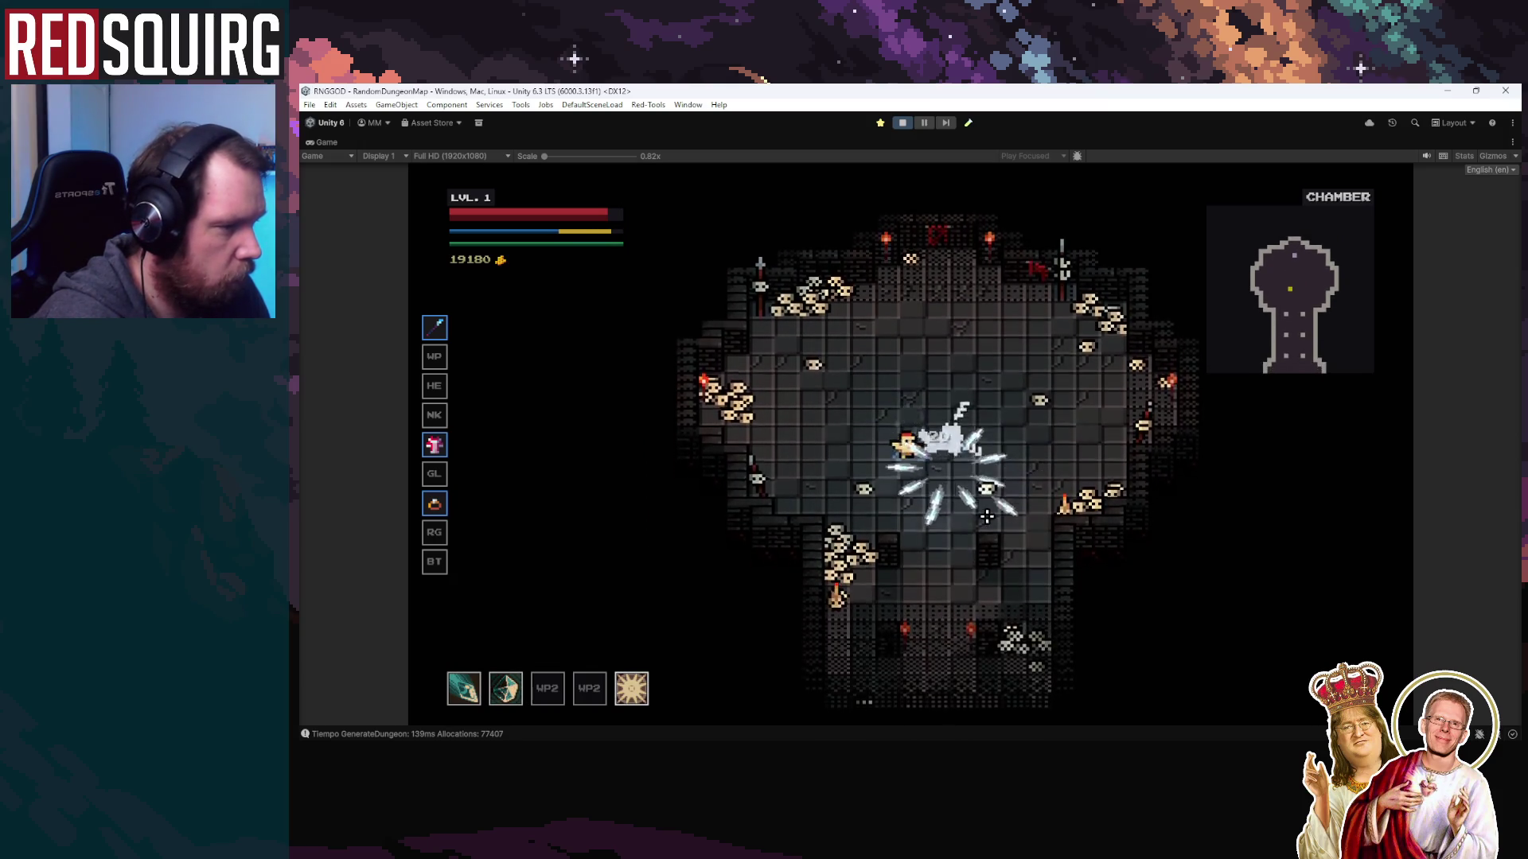
{"action": "key", "text": "w"}
{"action": "key", "text": "d"}
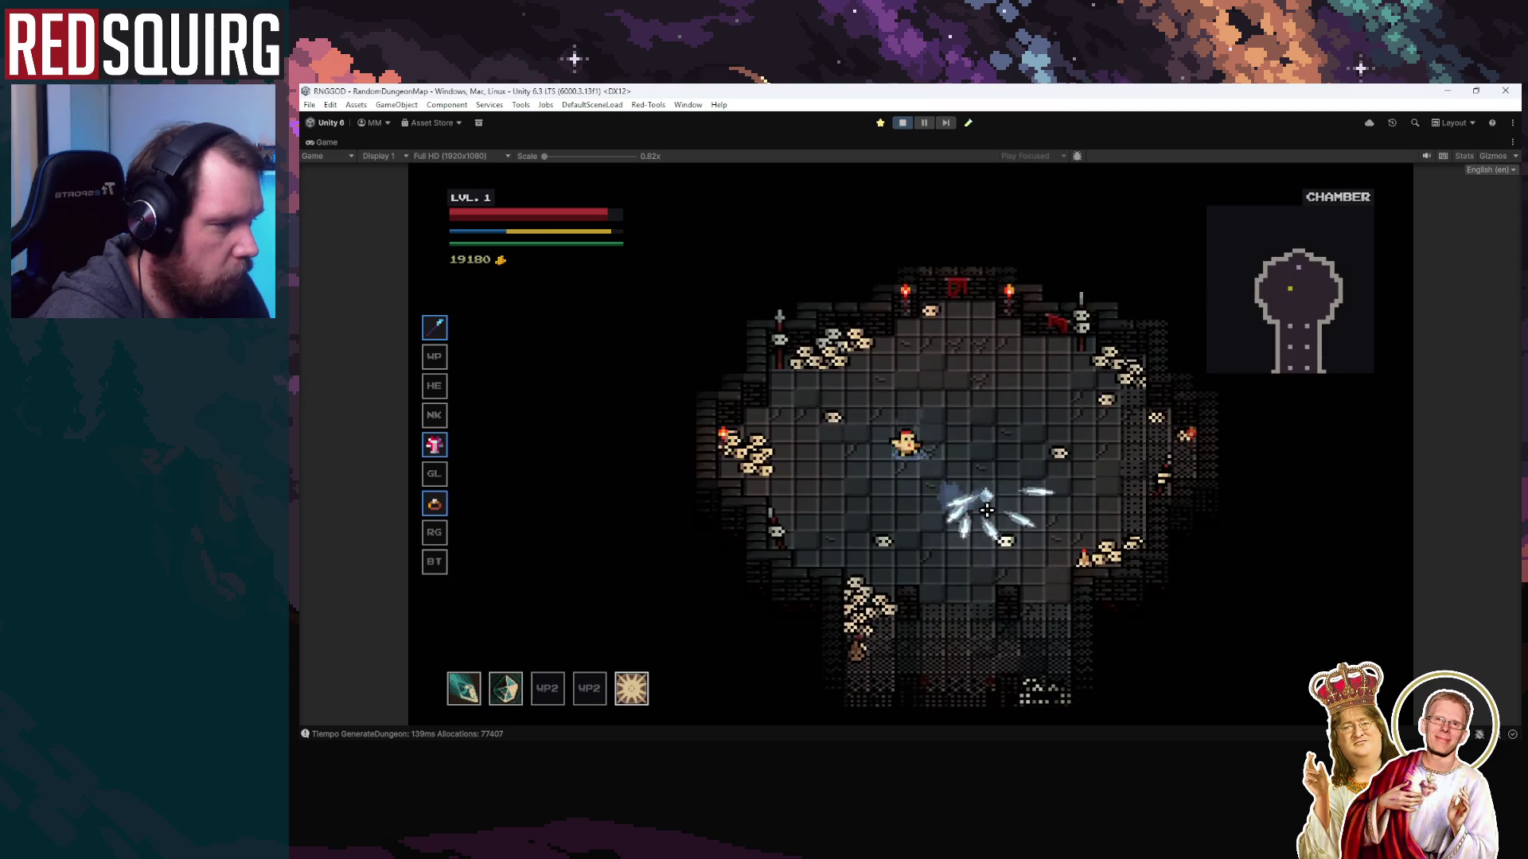
{"action": "key", "text": "s"}
{"action": "key", "text": "d"}
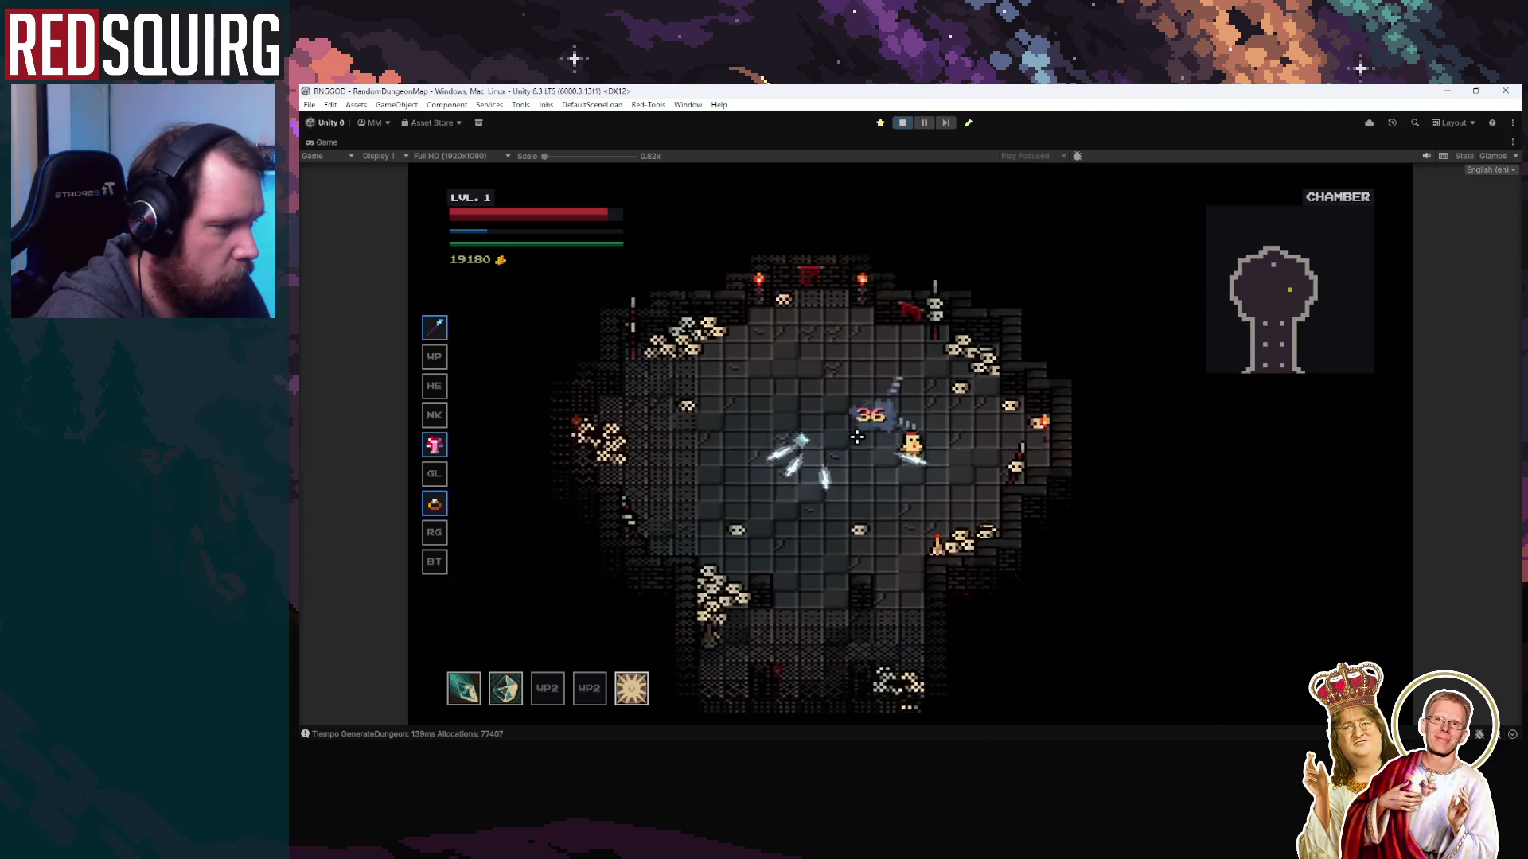
{"action": "key", "text": "s"}
{"action": "key", "text": "a"}
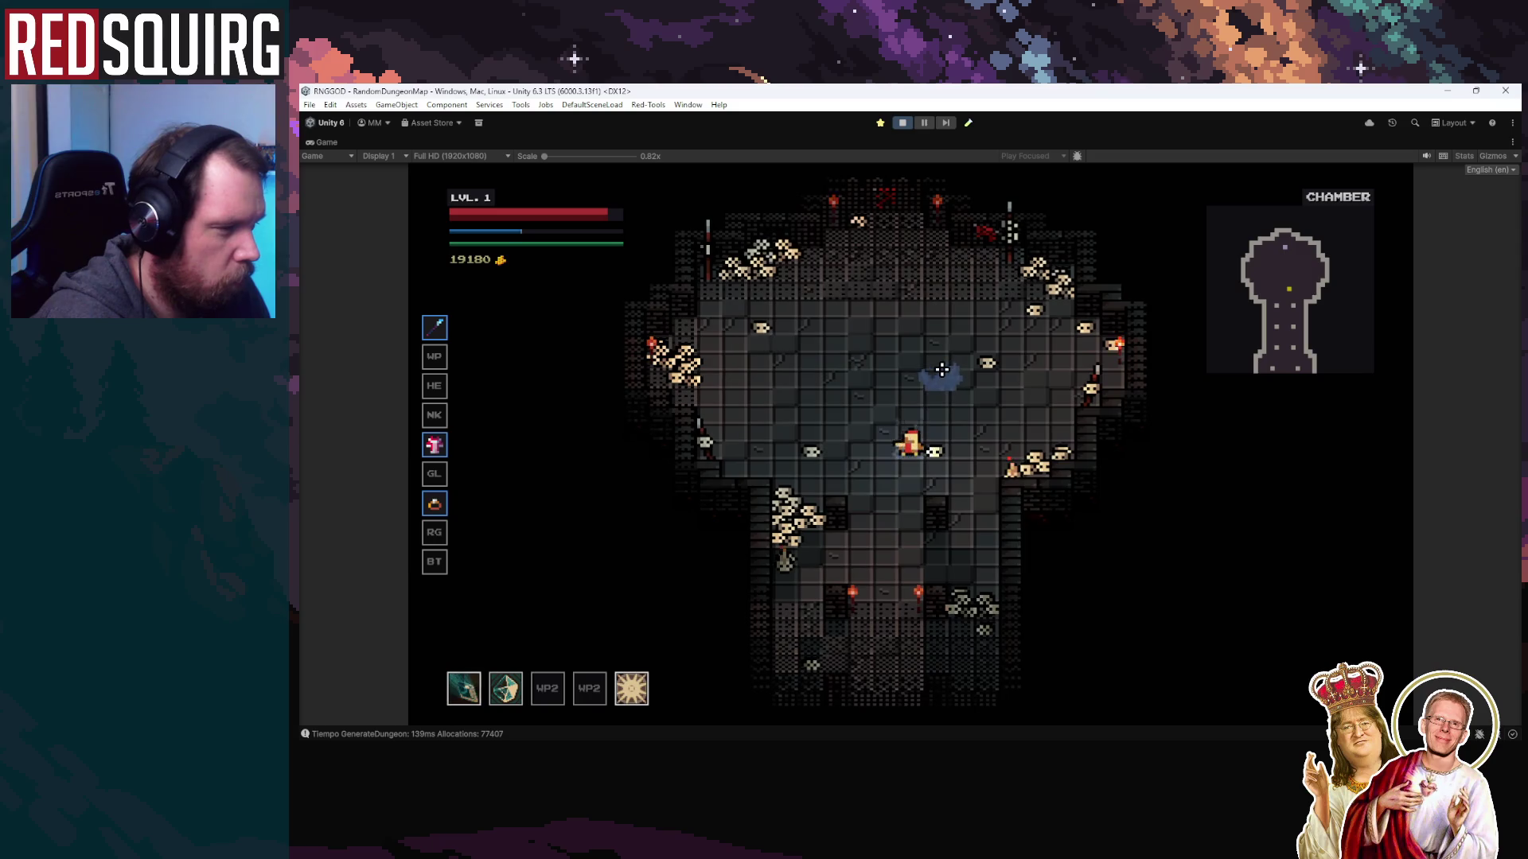
Fire a blade attack at the enemy, then switch over to Rider
{"action": "left_click", "coordinate": [942, 368]}
{"action": "key", "text": "a"}
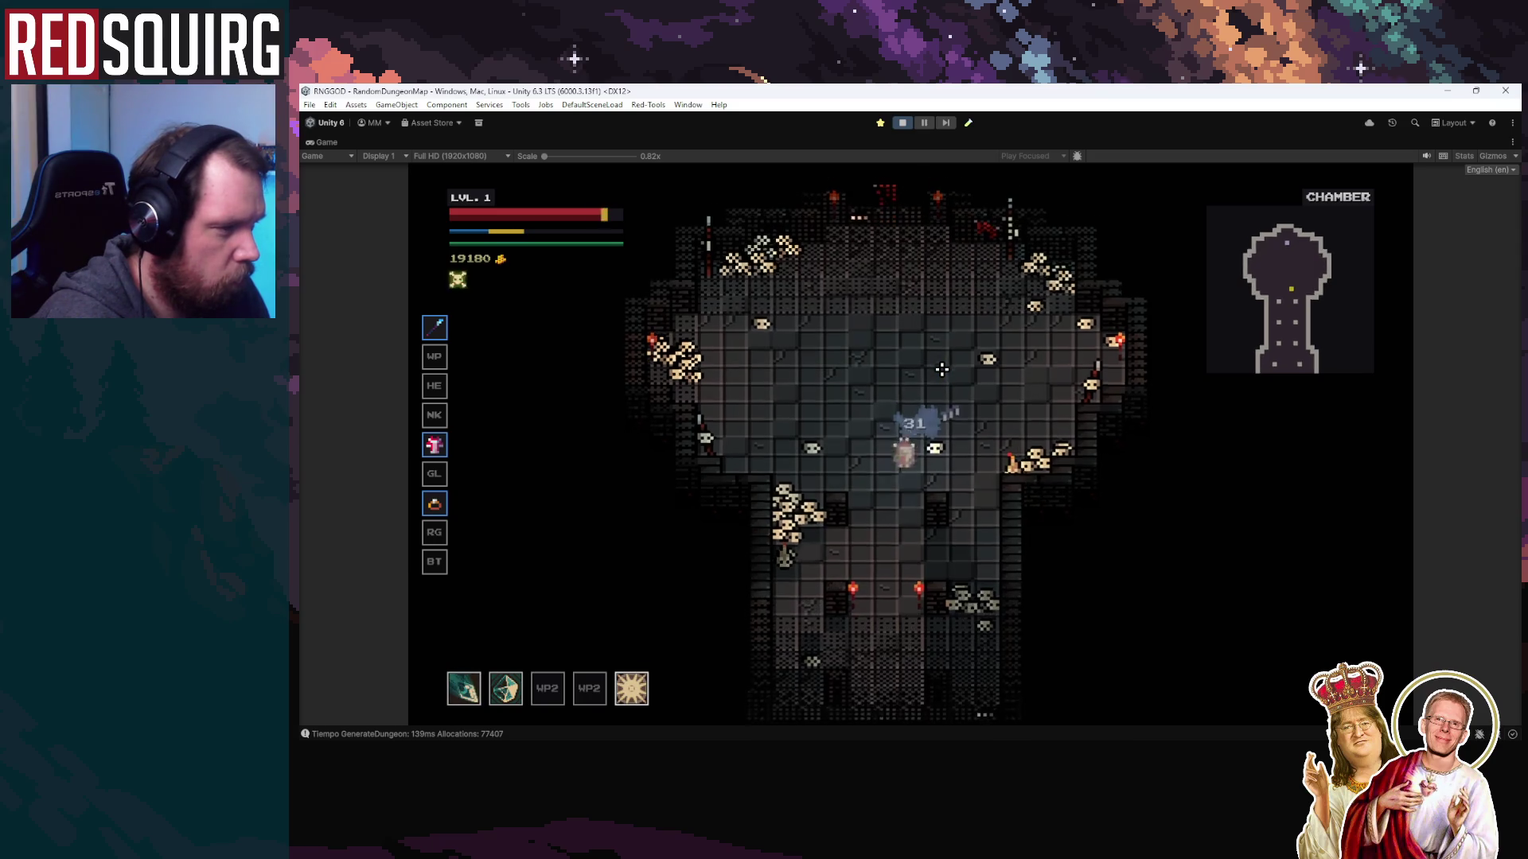
{"action": "key", "text": "w"}
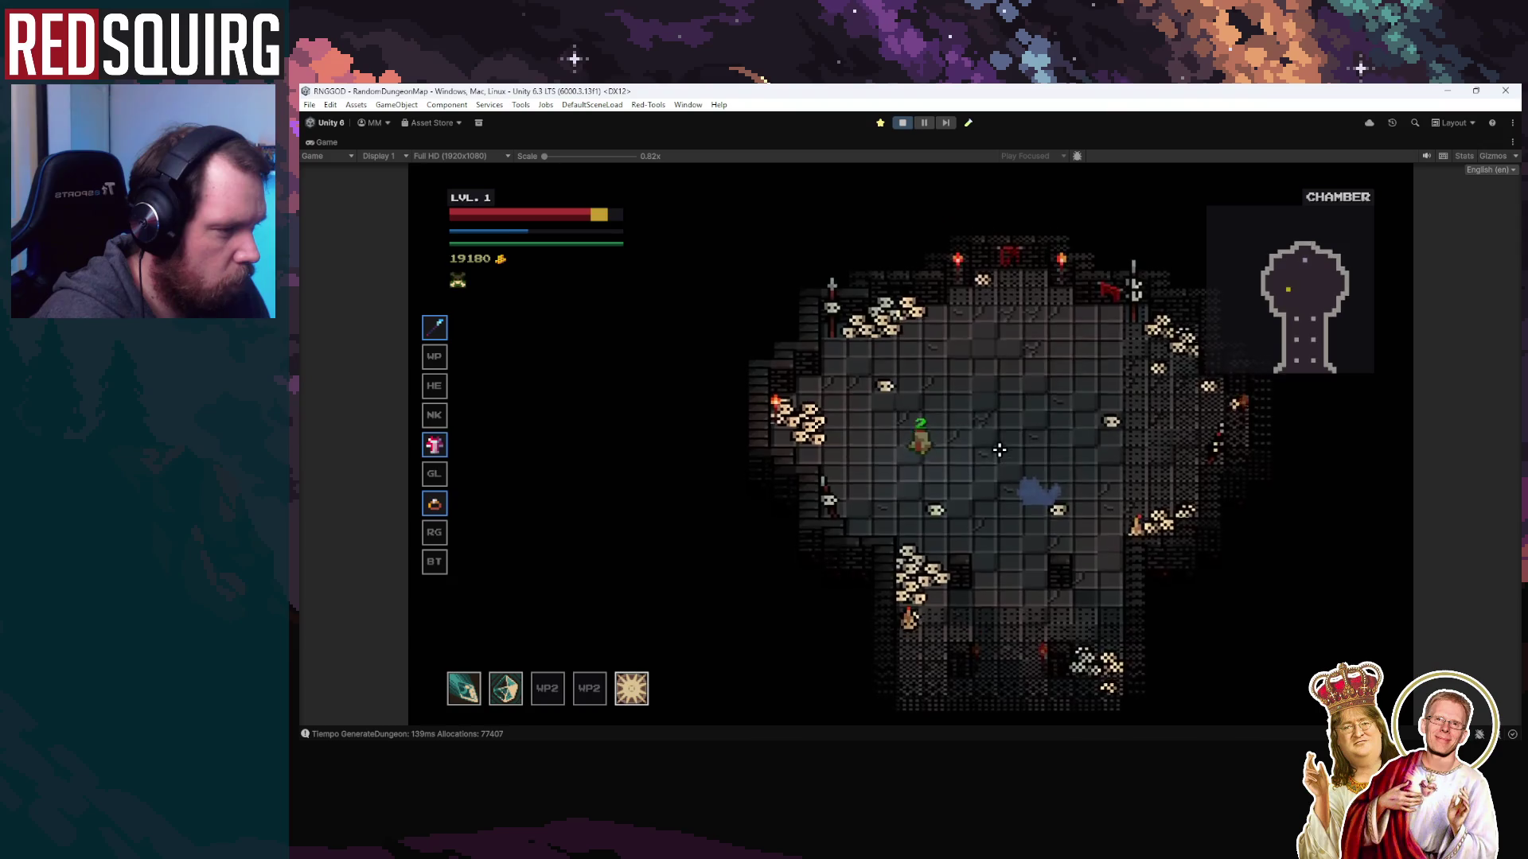
{"action": "key", "text": "d"}
{"action": "key", "text": "a"}
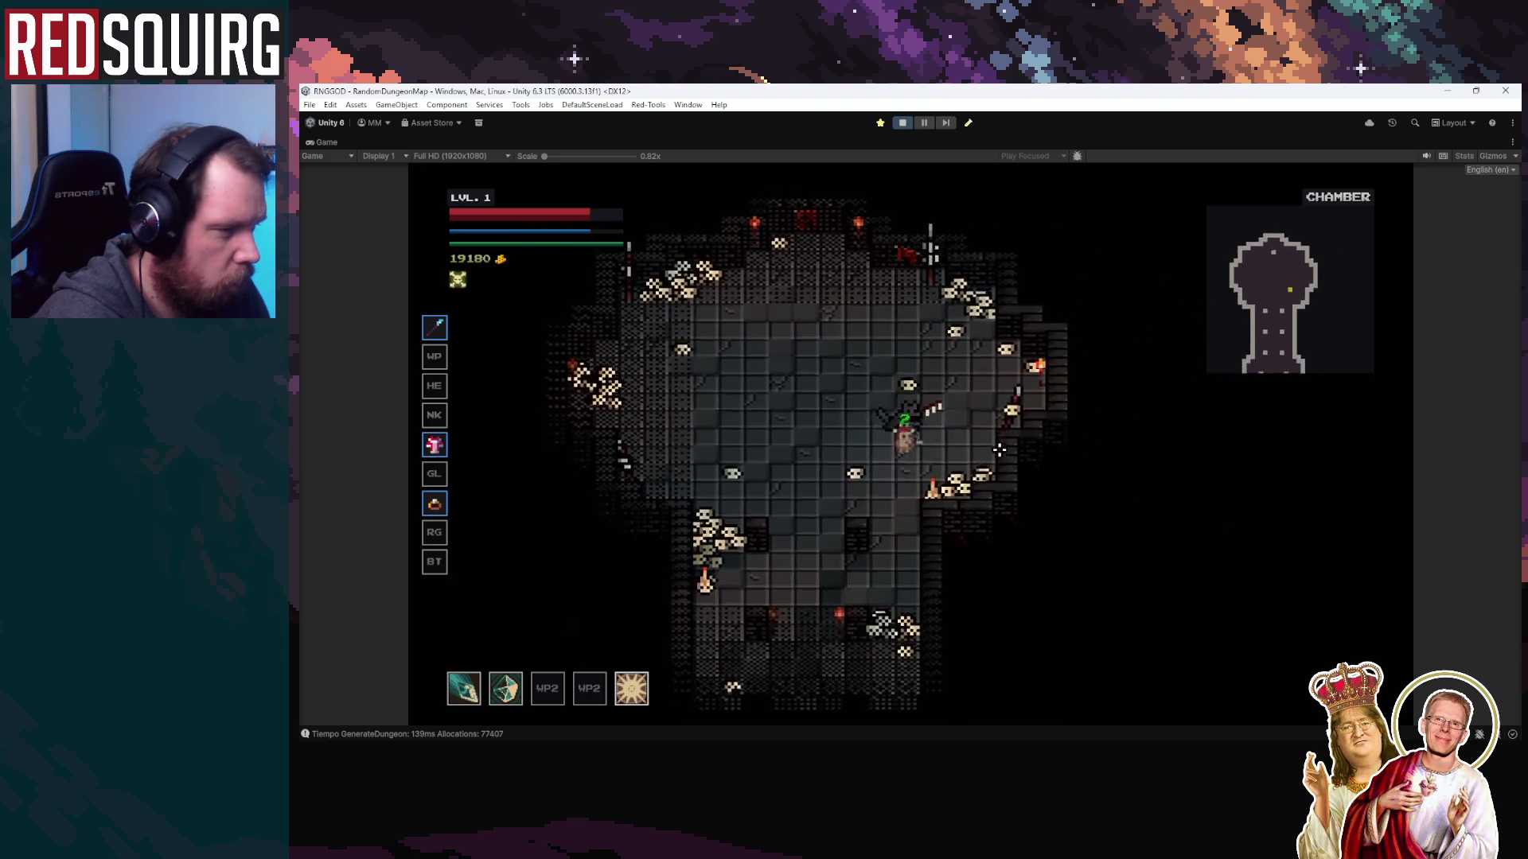
{"action": "key", "text": "alt+Tab"}
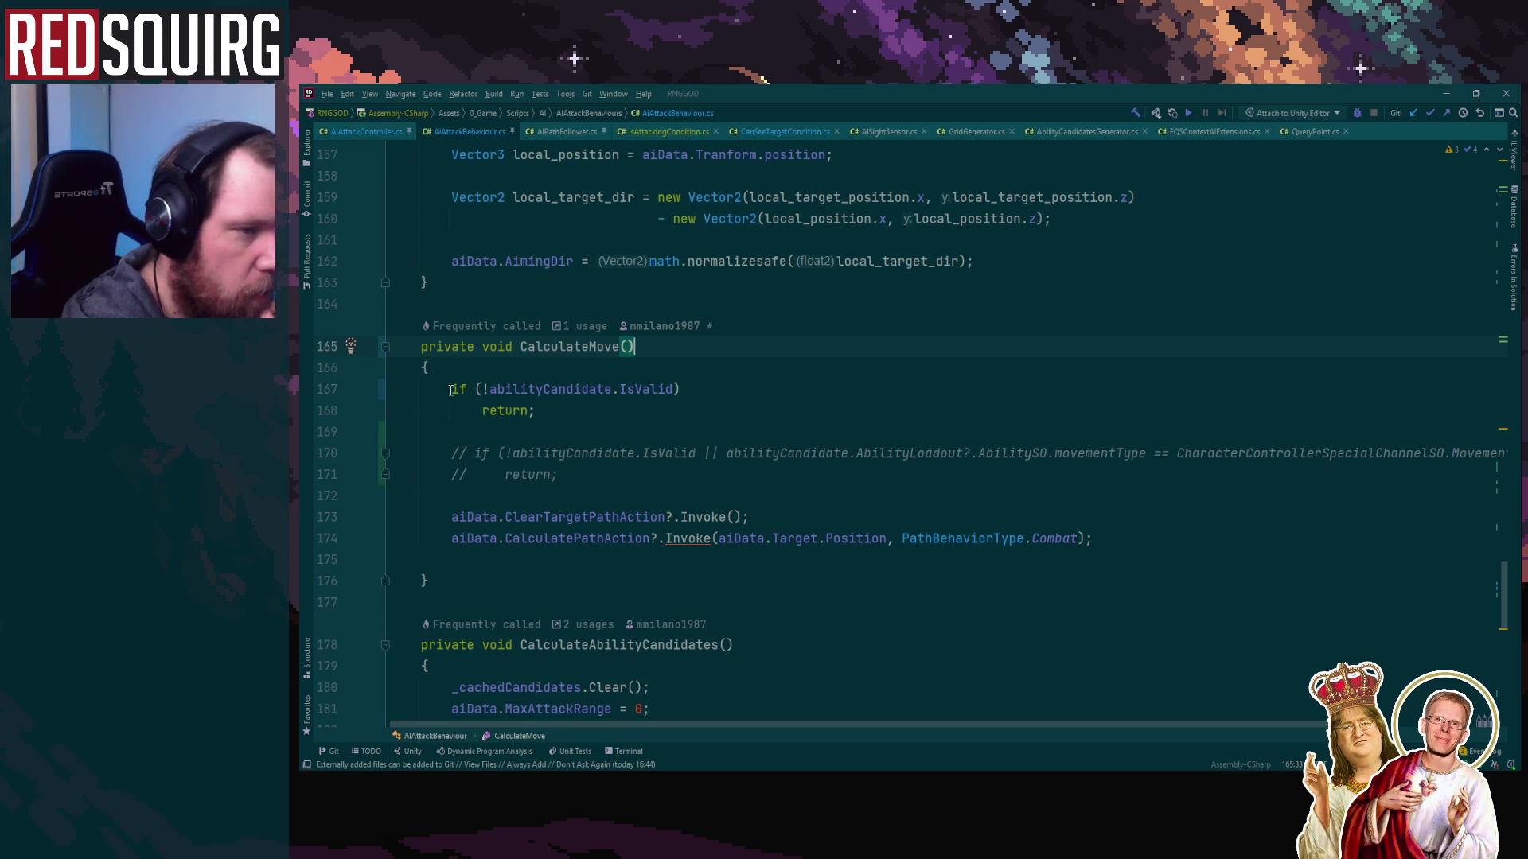
Comment out the abilityCandidate validity check on lines 167–168 of CalculateMove
{"action": "key", "text": "ctrl+z"}
{"action": "key", "text": "ctrl+z"}
{"action": "key", "text": "ctrl+shift+z"}
{"action": "key", "text": "ctrl+shift+z"}
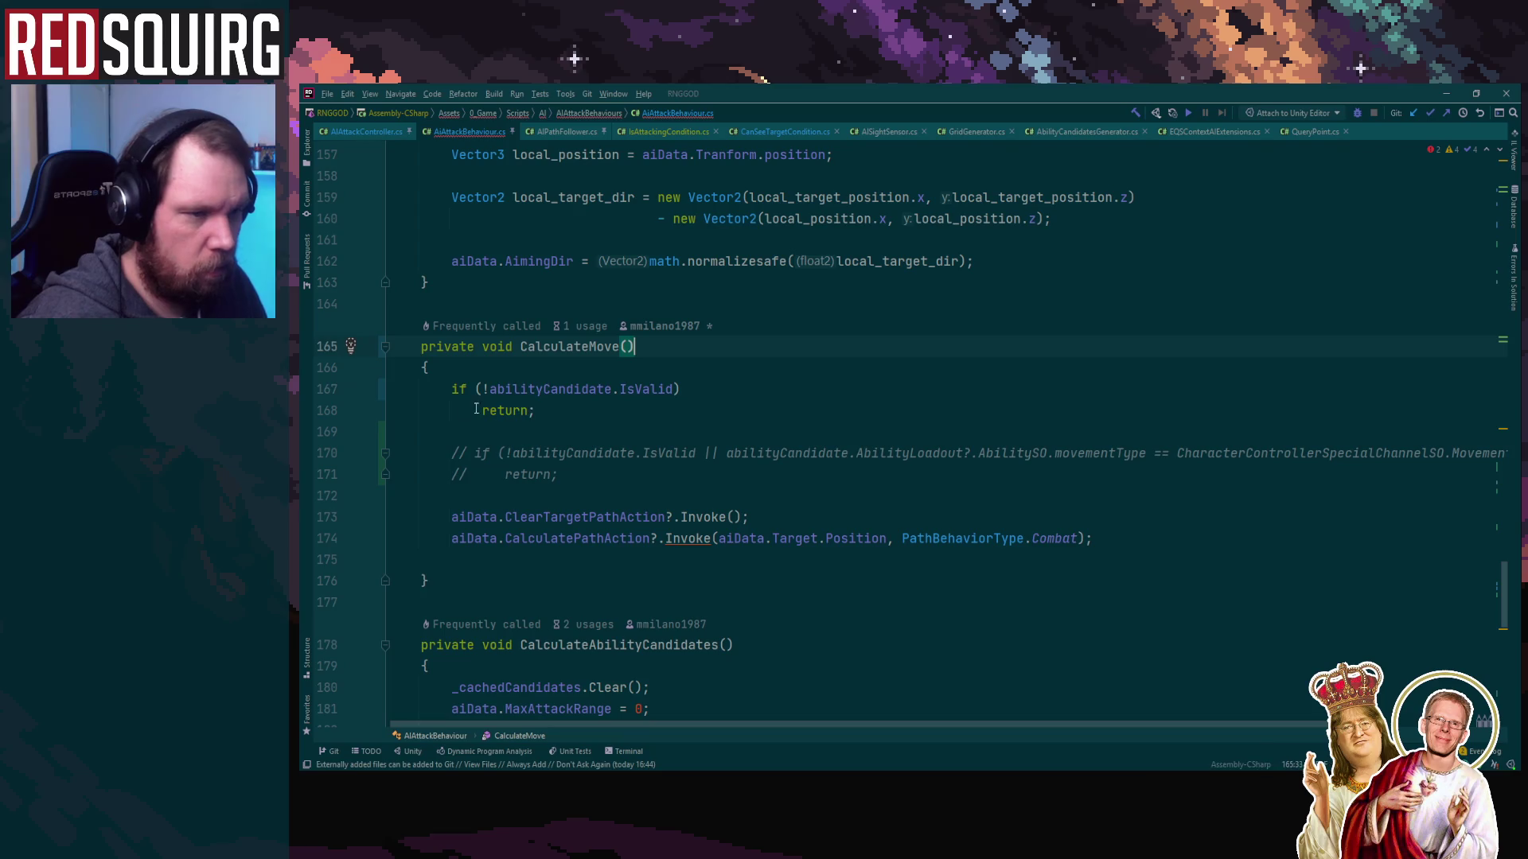
{"action": "left_click_drag", "start_coordinate": [392, 389], "coordinate": [392, 431]}
{"action": "key", "text": "ctrl+slash"}
Toggle comments on lines 169–171, then minimize Rider and return to Unity
{"action": "left_click_drag", "start_coordinate": [559, 474], "coordinate": [424, 441]}
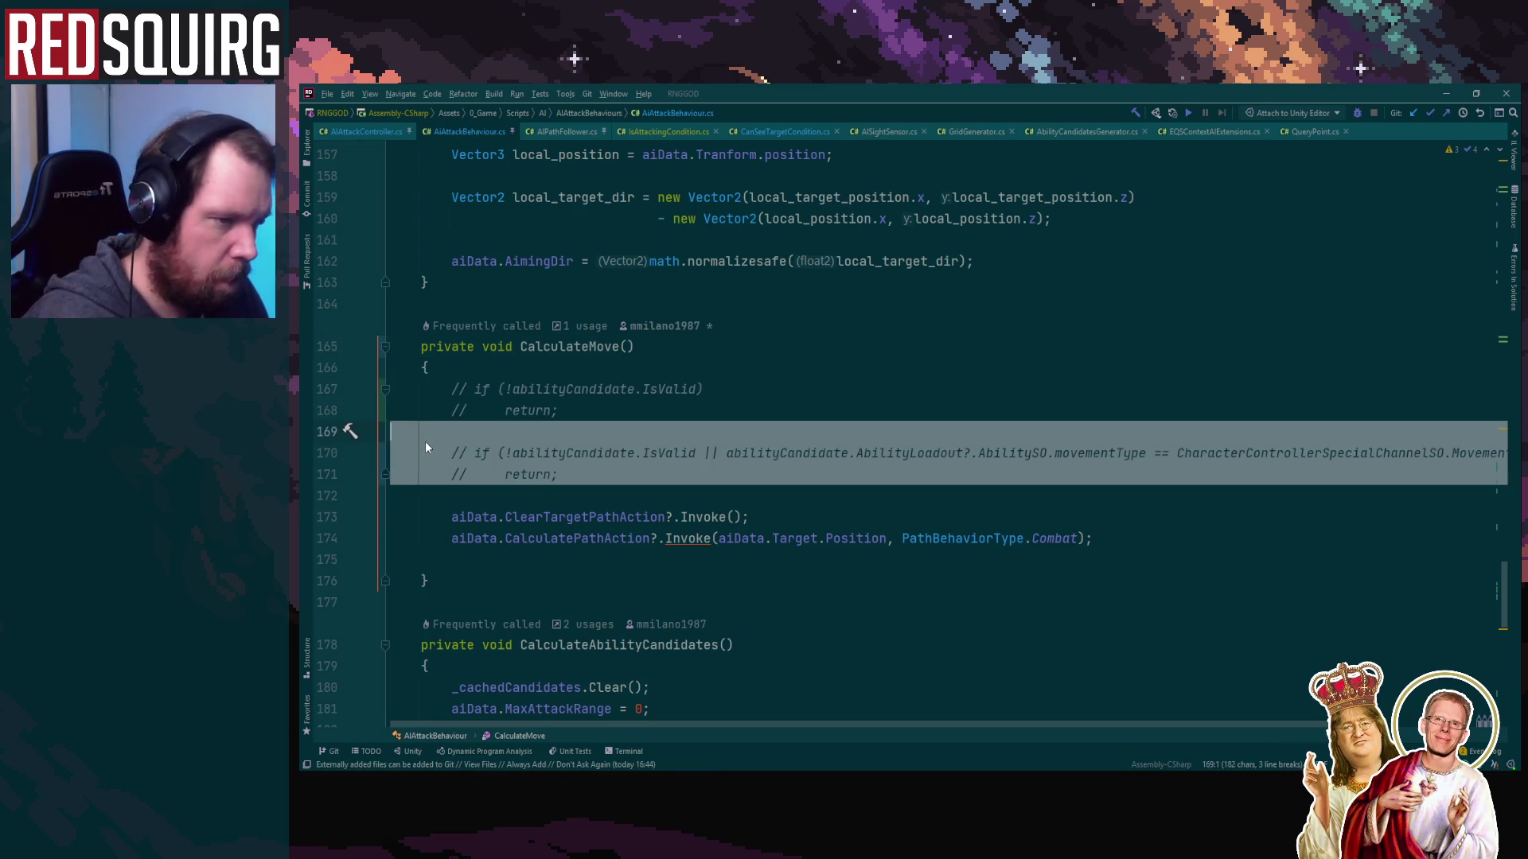
{"action": "key", "text": "ctrl+slash"}
{"action": "left_click", "coordinate": [1445, 92]}
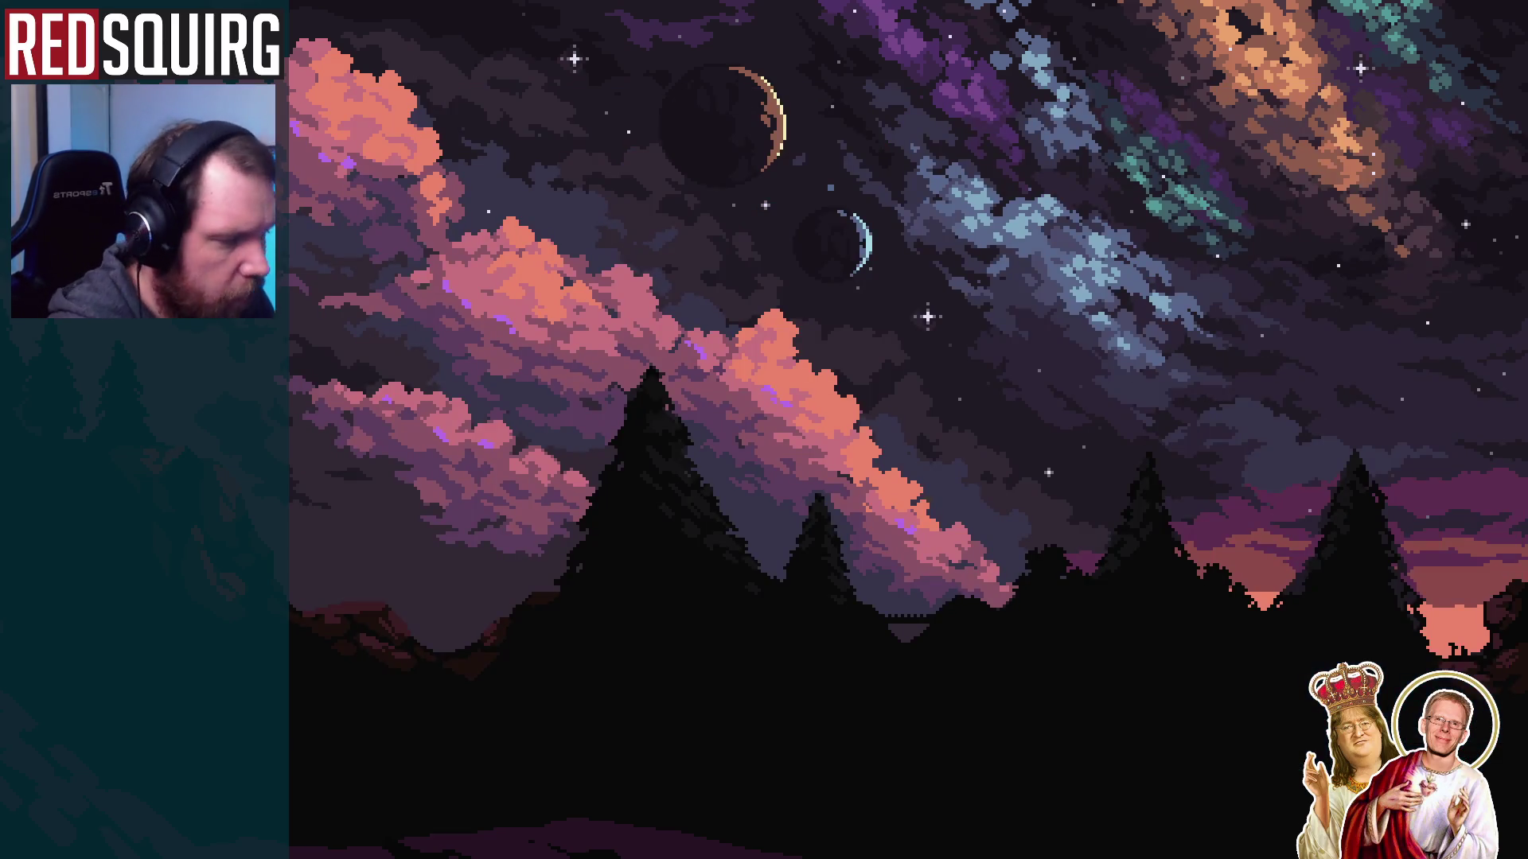
{"action": "key", "text": "alt+Tab"}
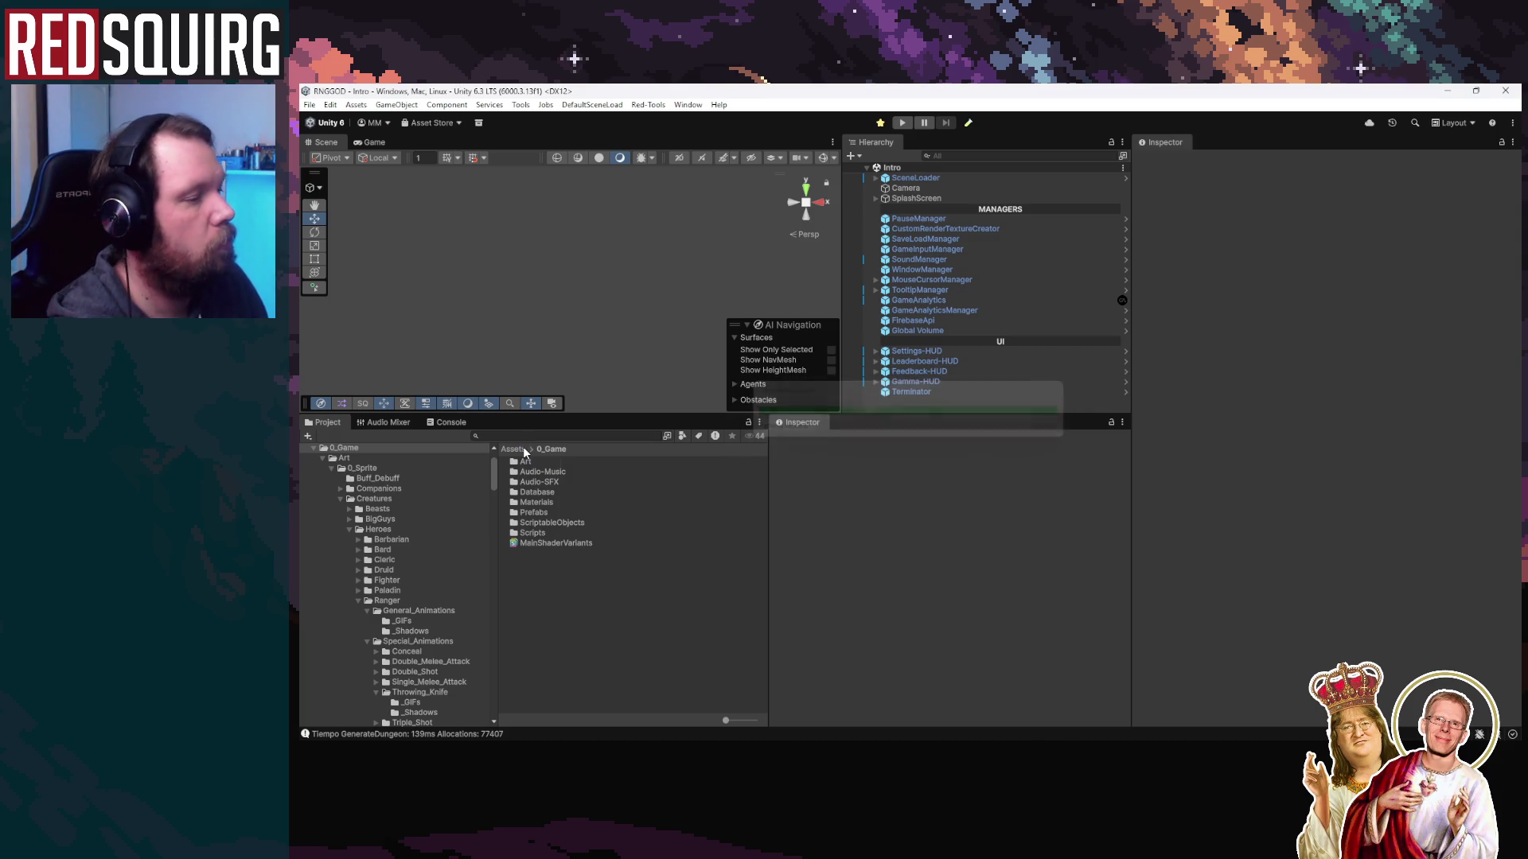
Clear the Console log and return to the Project files
{"action": "left_click", "coordinate": [444, 424]}
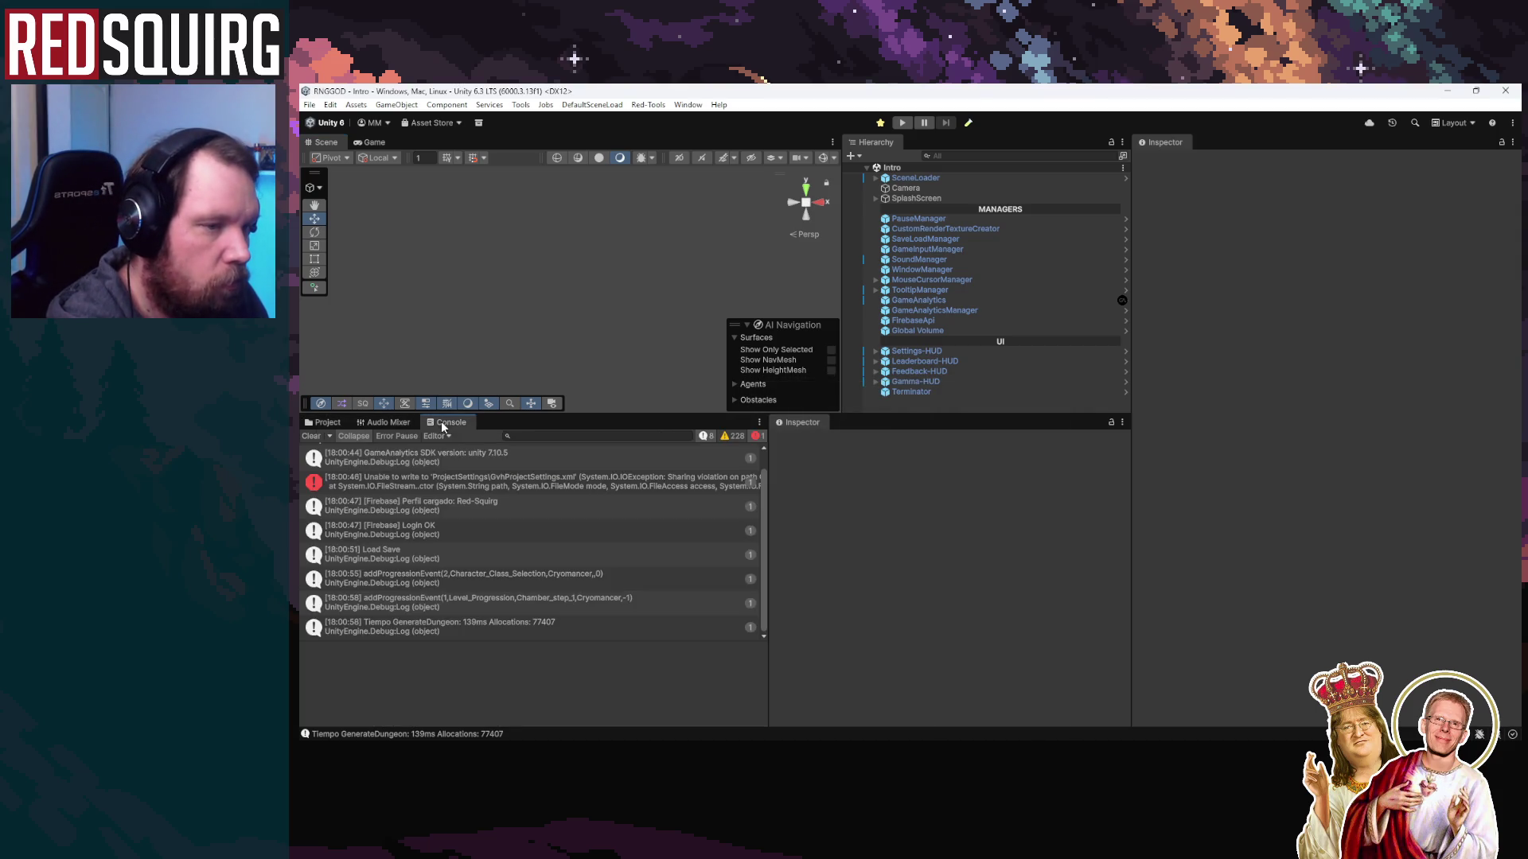
{"action": "left_click", "coordinate": [311, 438]}
{"action": "left_click", "coordinate": [323, 423]}
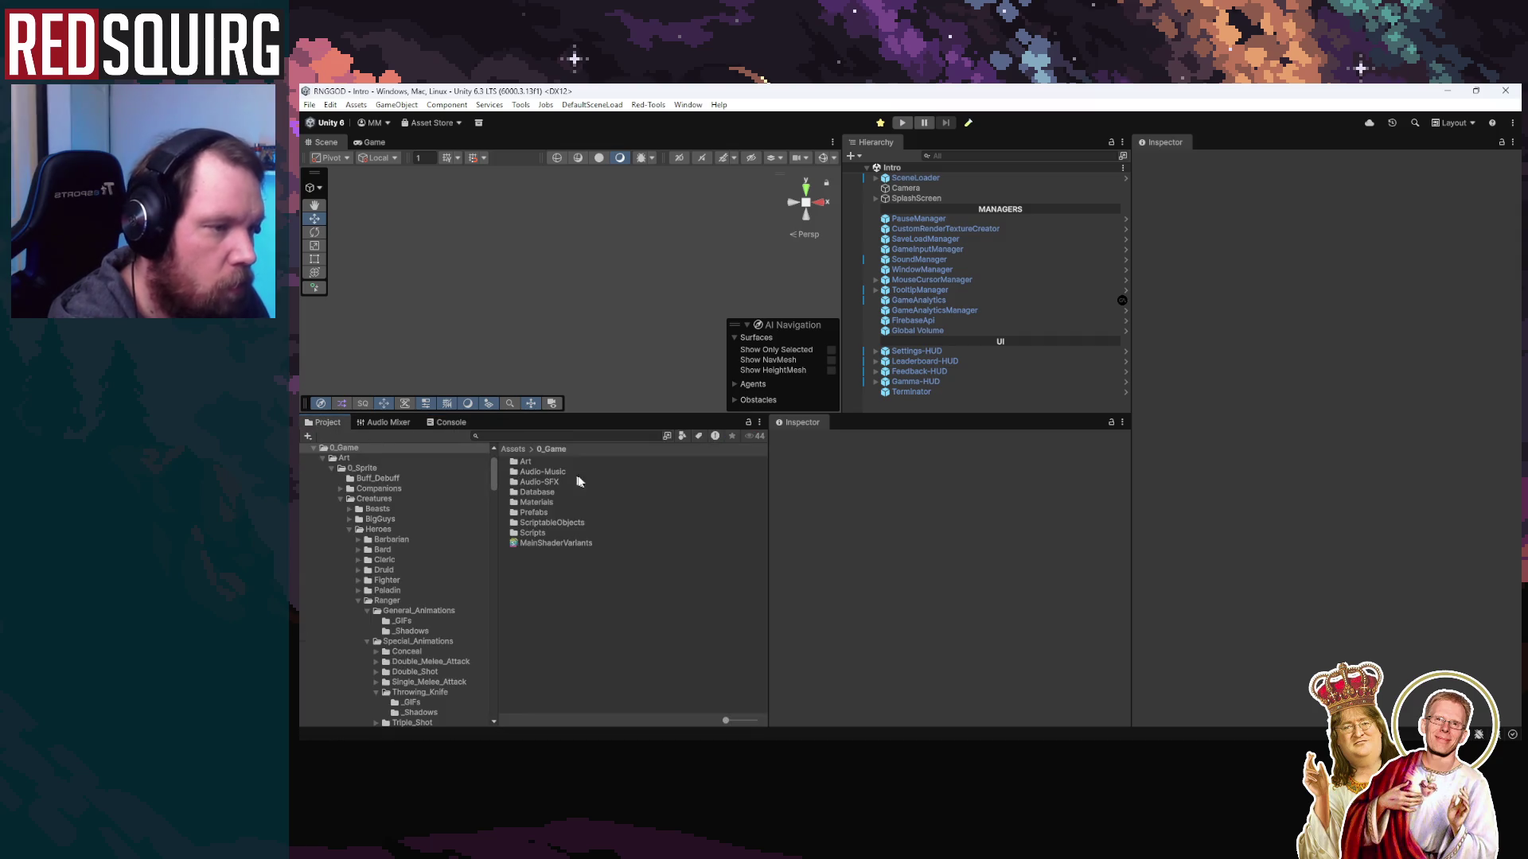
Search the project for 'graph' and open BaseEnemyGraph in the graph editor
{"action": "left_click", "coordinate": [549, 436]}
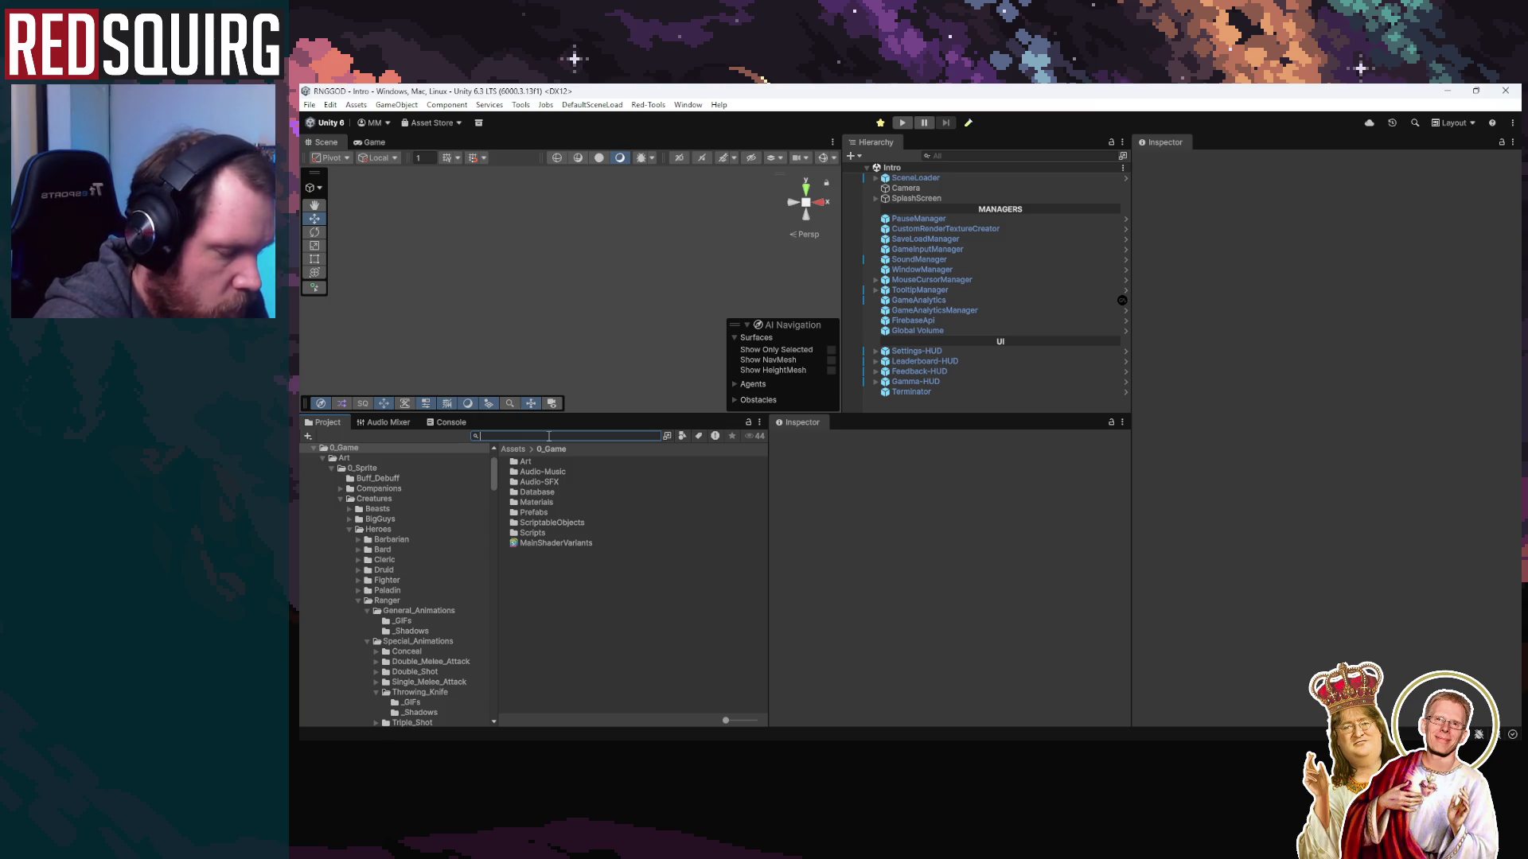
{"action": "type", "text": "graph"}
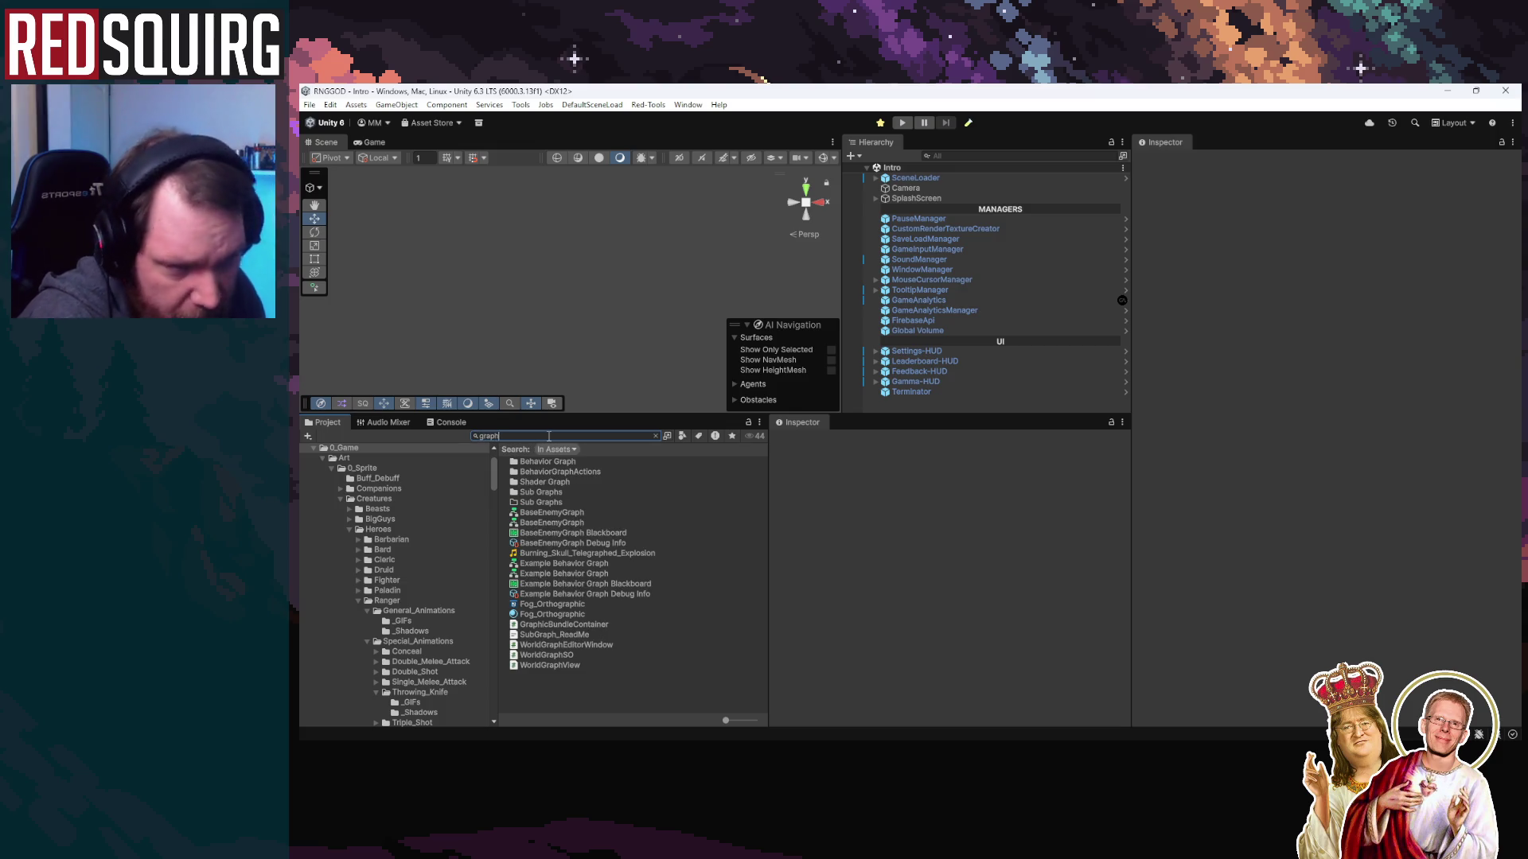
{"action": "key", "text": "Down"}
{"action": "key", "text": "Down"}
{"action": "key", "text": "Down"}
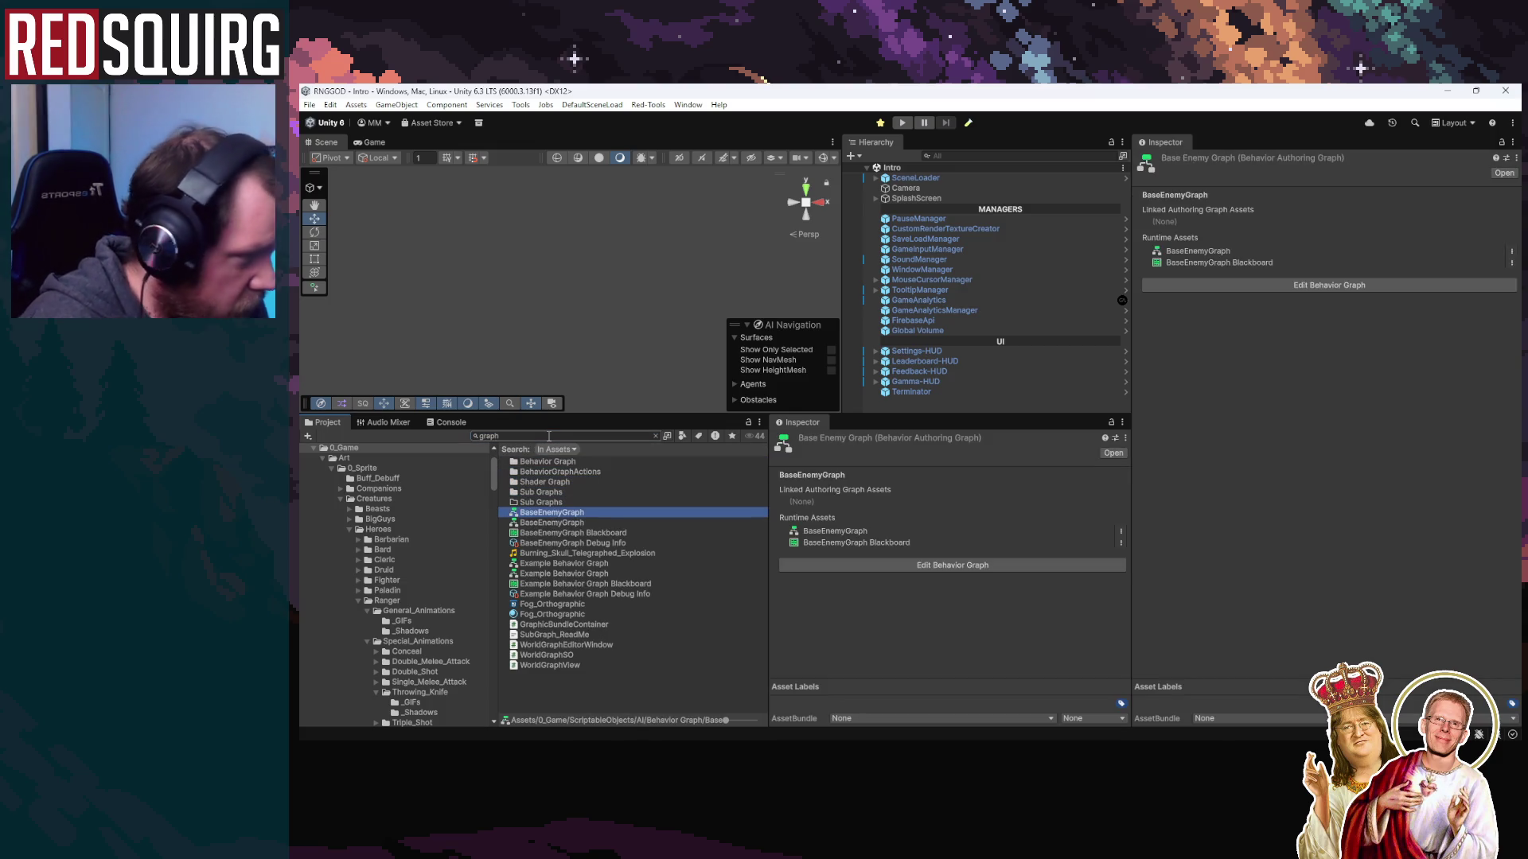
{"action": "key", "text": "Return"}
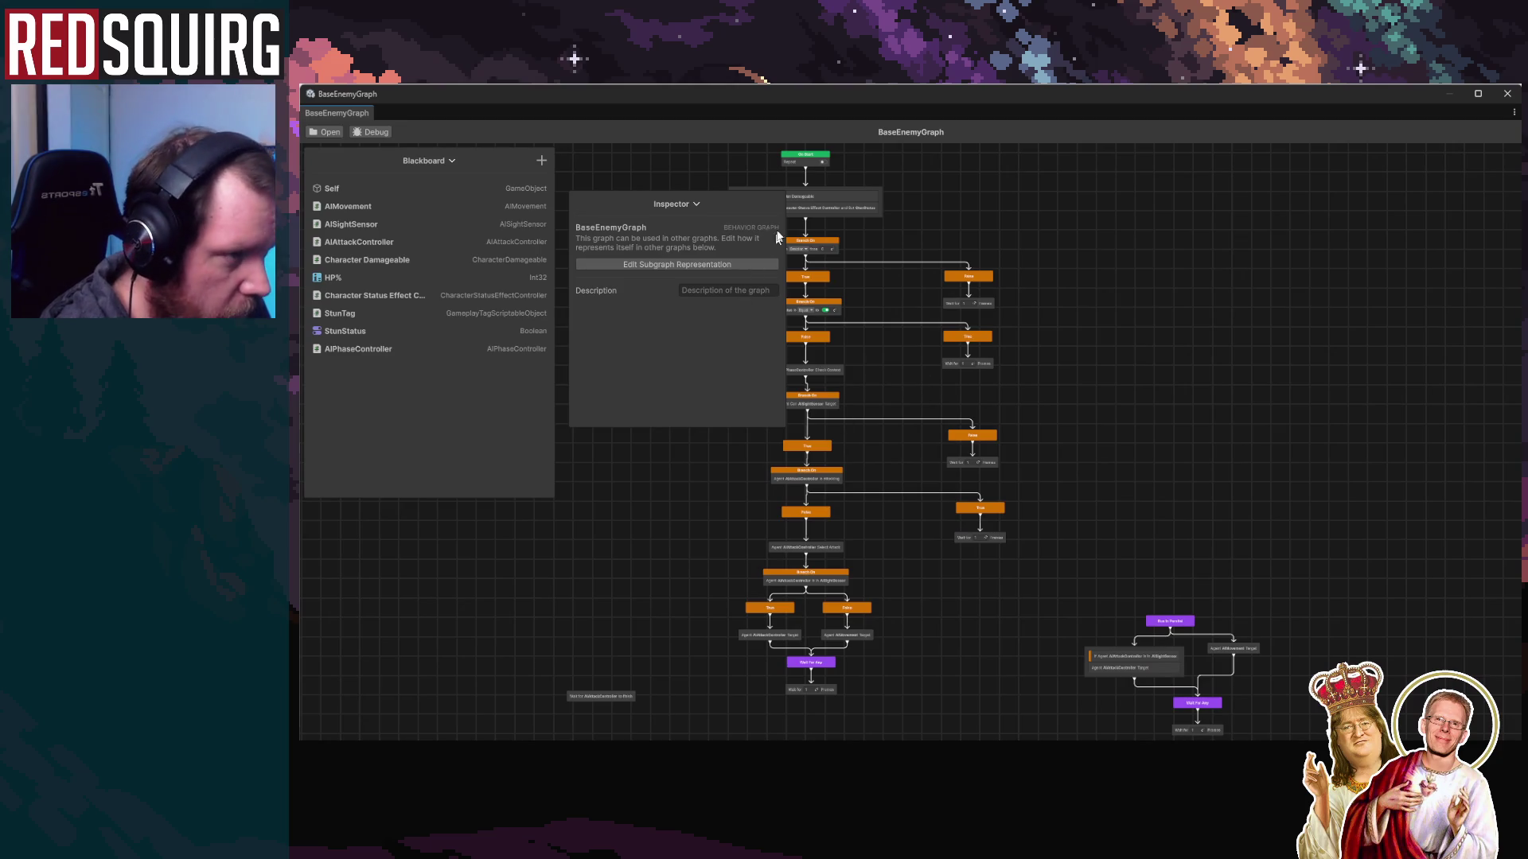
Bring the Run In Parallel subtree into view and move it beside the main tree
{"action": "left_click_drag", "start_coordinate": [887, 422], "coordinate": [1224, 333]}
{"action": "scroll", "coordinate": [1101, 461], "scroll_direction": "up", "scroll_amount": 3}
{"action": "mouse_move", "coordinate": [1119, 494]}
{"action": "left_mouse_down"}
{"action": "mouse_move", "coordinate": [1003, 444]}
{"action": "mouse_move", "coordinate": [1237, 467]}
{"action": "left_mouse_up"}
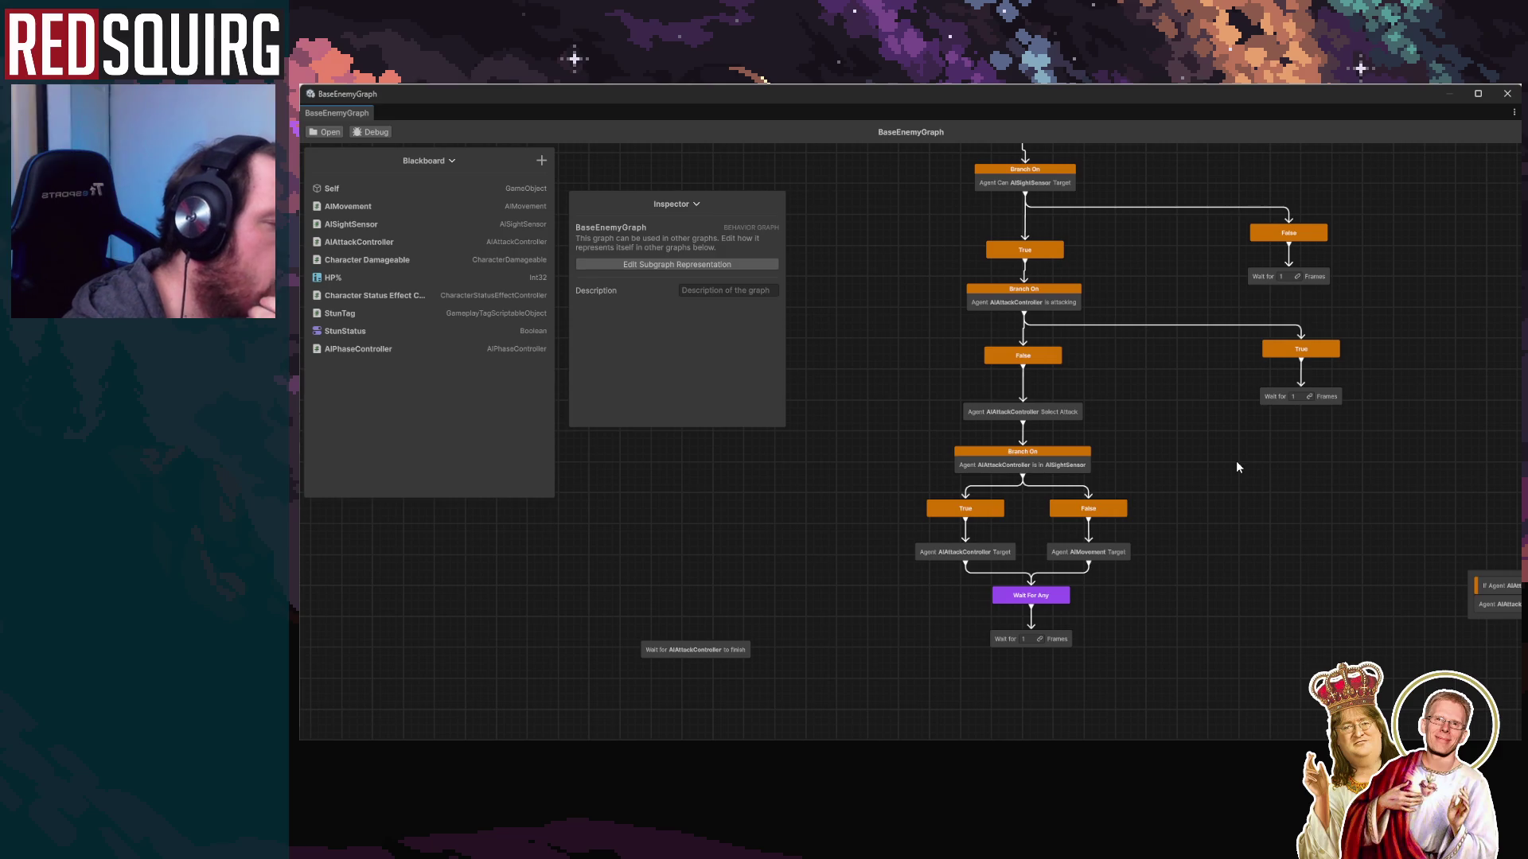
{"action": "mouse_move", "coordinate": [1237, 467]}
{"action": "left_mouse_down"}
{"action": "mouse_move", "coordinate": [1262, 487]}
{"action": "mouse_move", "coordinate": [1162, 525]}
{"action": "mouse_move", "coordinate": [1385, 651]}
{"action": "mouse_move", "coordinate": [1157, 607]}
{"action": "mouse_move", "coordinate": [1290, 616]}
{"action": "left_mouse_up"}
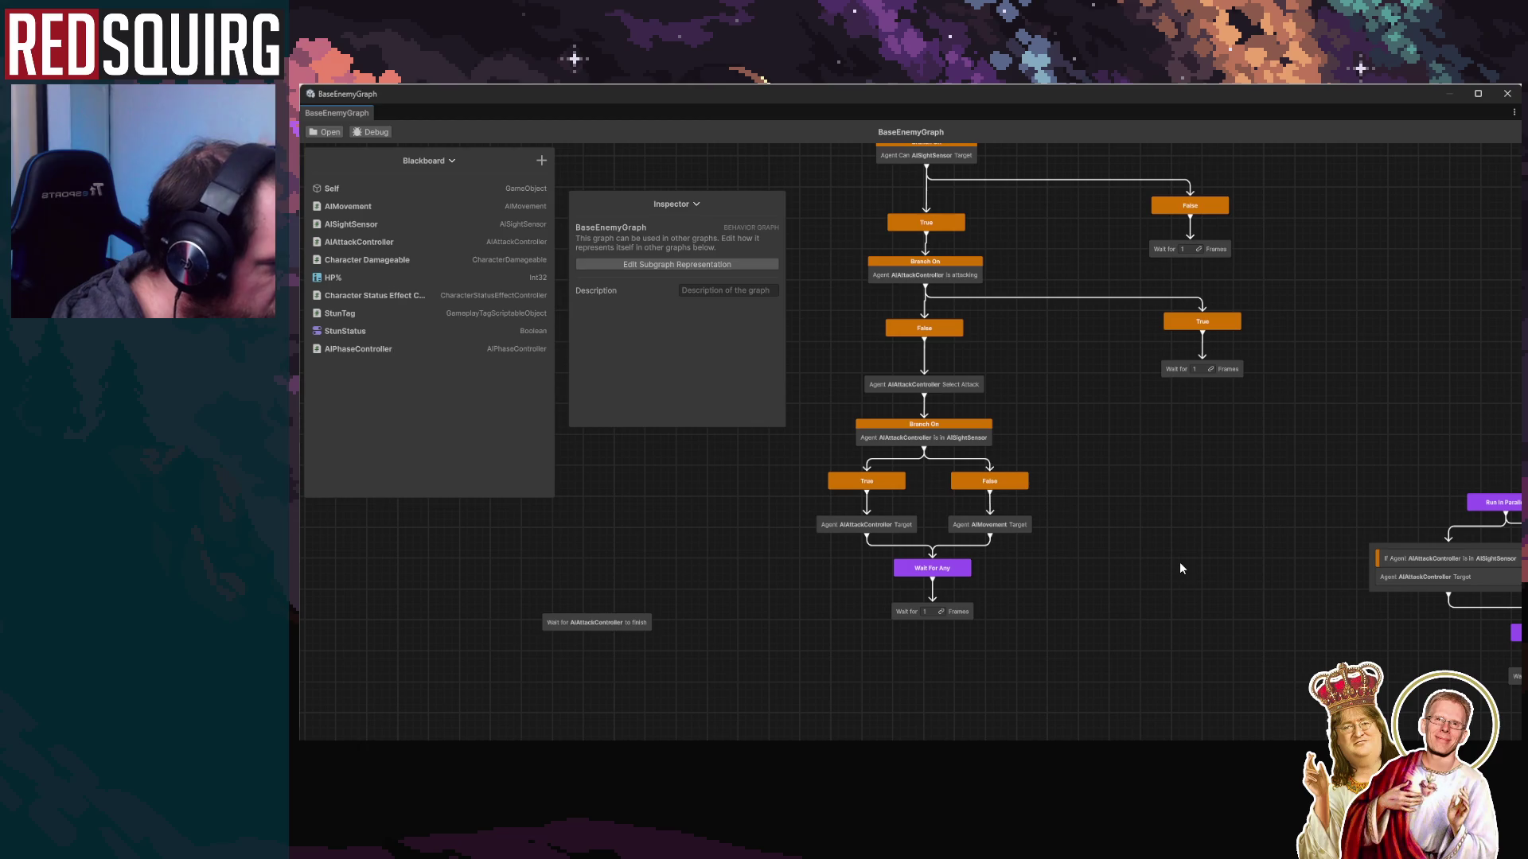
{"action": "mouse_move", "coordinate": [1074, 515]}
{"action": "left_mouse_down"}
{"action": "mouse_move", "coordinate": [956, 536]}
{"action": "mouse_move", "coordinate": [1178, 544]}
{"action": "mouse_move", "coordinate": [990, 510]}
{"action": "mouse_move", "coordinate": [1195, 561]}
{"action": "mouse_move", "coordinate": [1067, 536]}
{"action": "mouse_move", "coordinate": [1220, 585]}
{"action": "mouse_move", "coordinate": [985, 514]}
{"action": "left_mouse_up"}
{"action": "mouse_move", "coordinate": [1435, 666]}
{"action": "left_mouse_down"}
{"action": "mouse_move", "coordinate": [1392, 614]}
{"action": "mouse_move", "coordinate": [1144, 420]}
{"action": "left_mouse_up"}
{"action": "mouse_move", "coordinate": [1237, 441]}
{"action": "left_mouse_down"}
{"action": "mouse_move", "coordinate": [903, 446]}
{"action": "mouse_move", "coordinate": [1158, 487]}
{"action": "left_mouse_up"}
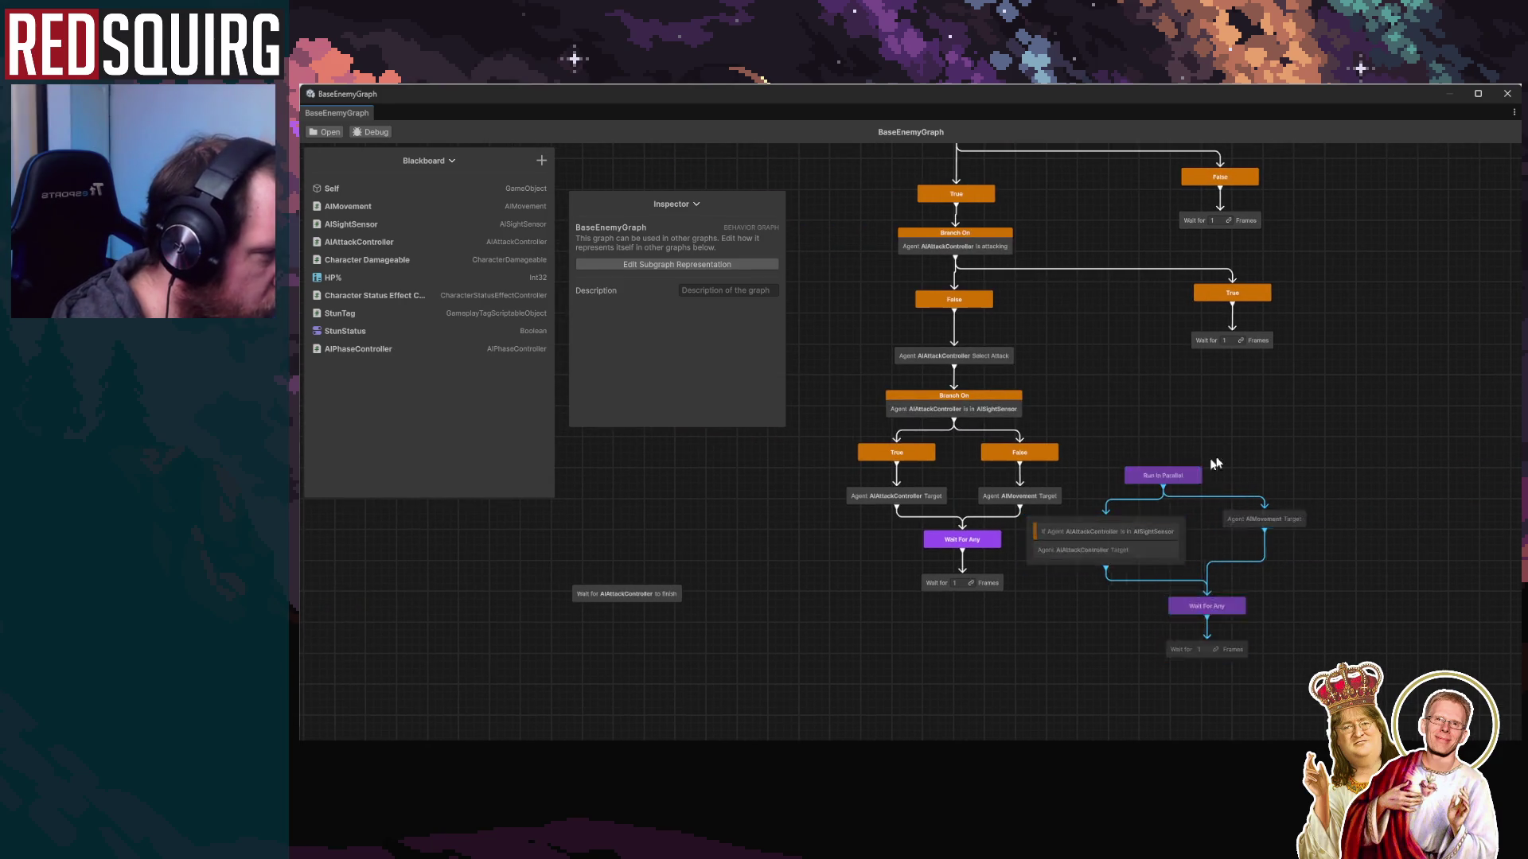
Place Select Attack above Run In Parallel and connect it into that node
{"action": "left_click_drag", "start_coordinate": [954, 370], "coordinate": [980, 383]}
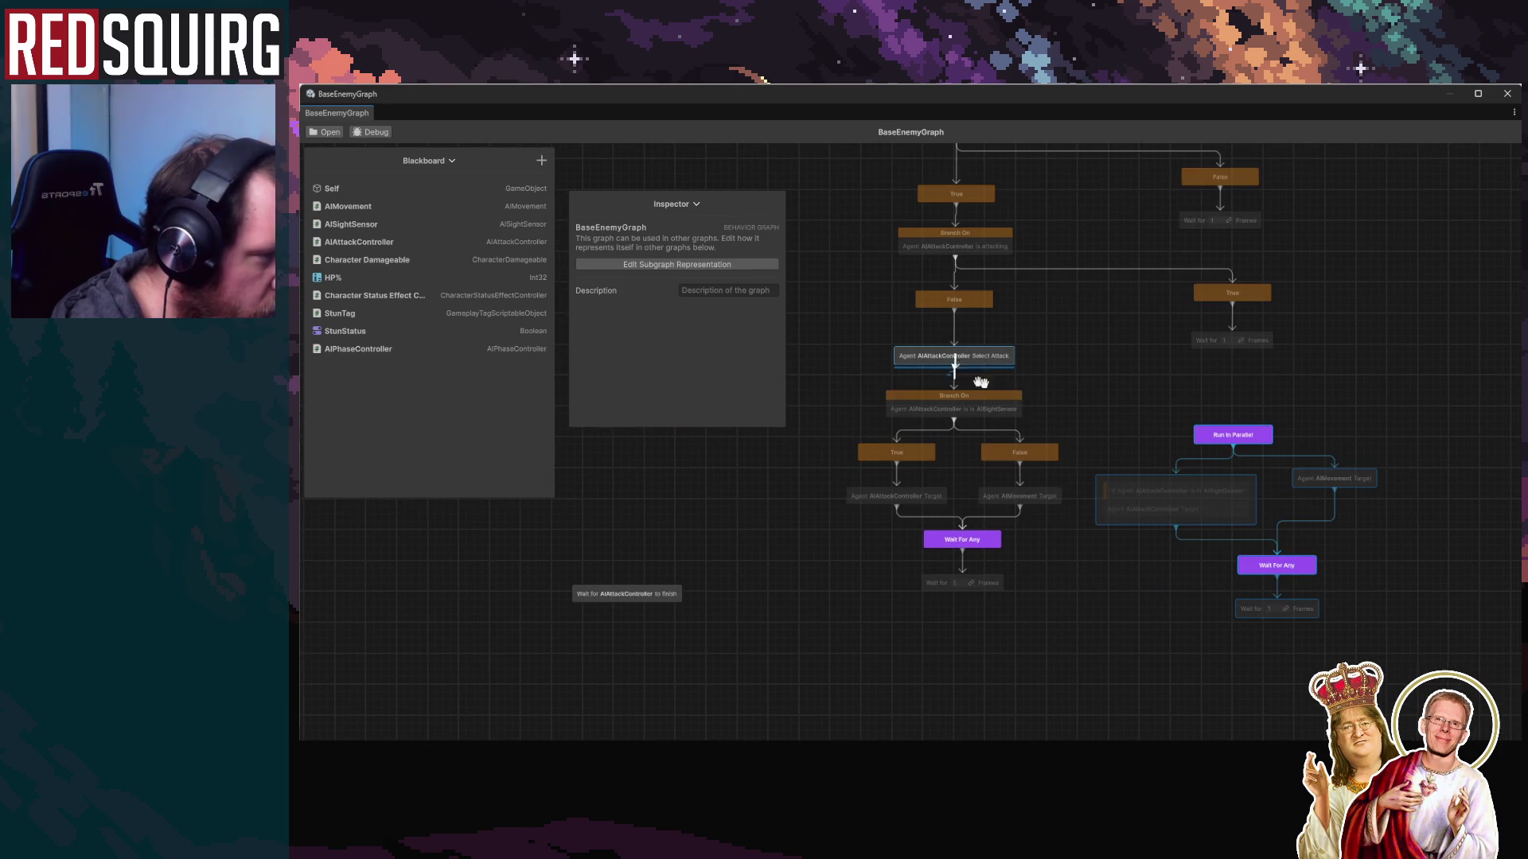
{"action": "mouse_move", "coordinate": [1225, 434]}
{"action": "left_mouse_down"}
{"action": "mouse_move", "coordinate": [973, 383]}
{"action": "mouse_move", "coordinate": [1186, 431]}
{"action": "left_mouse_up"}
{"action": "left_click", "coordinate": [1056, 260]}
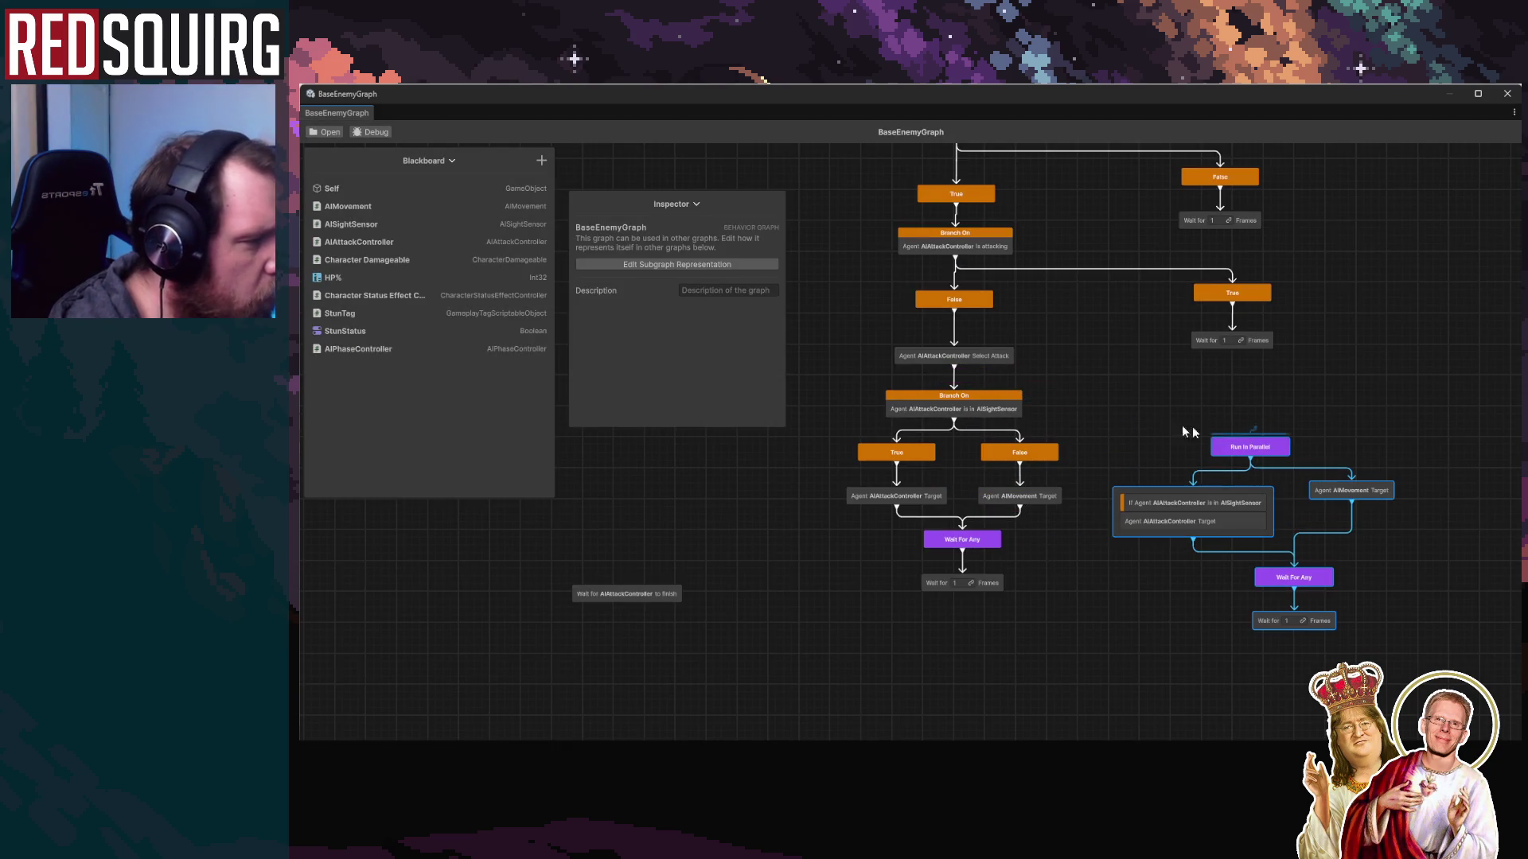
{"action": "left_click", "coordinate": [955, 378]}
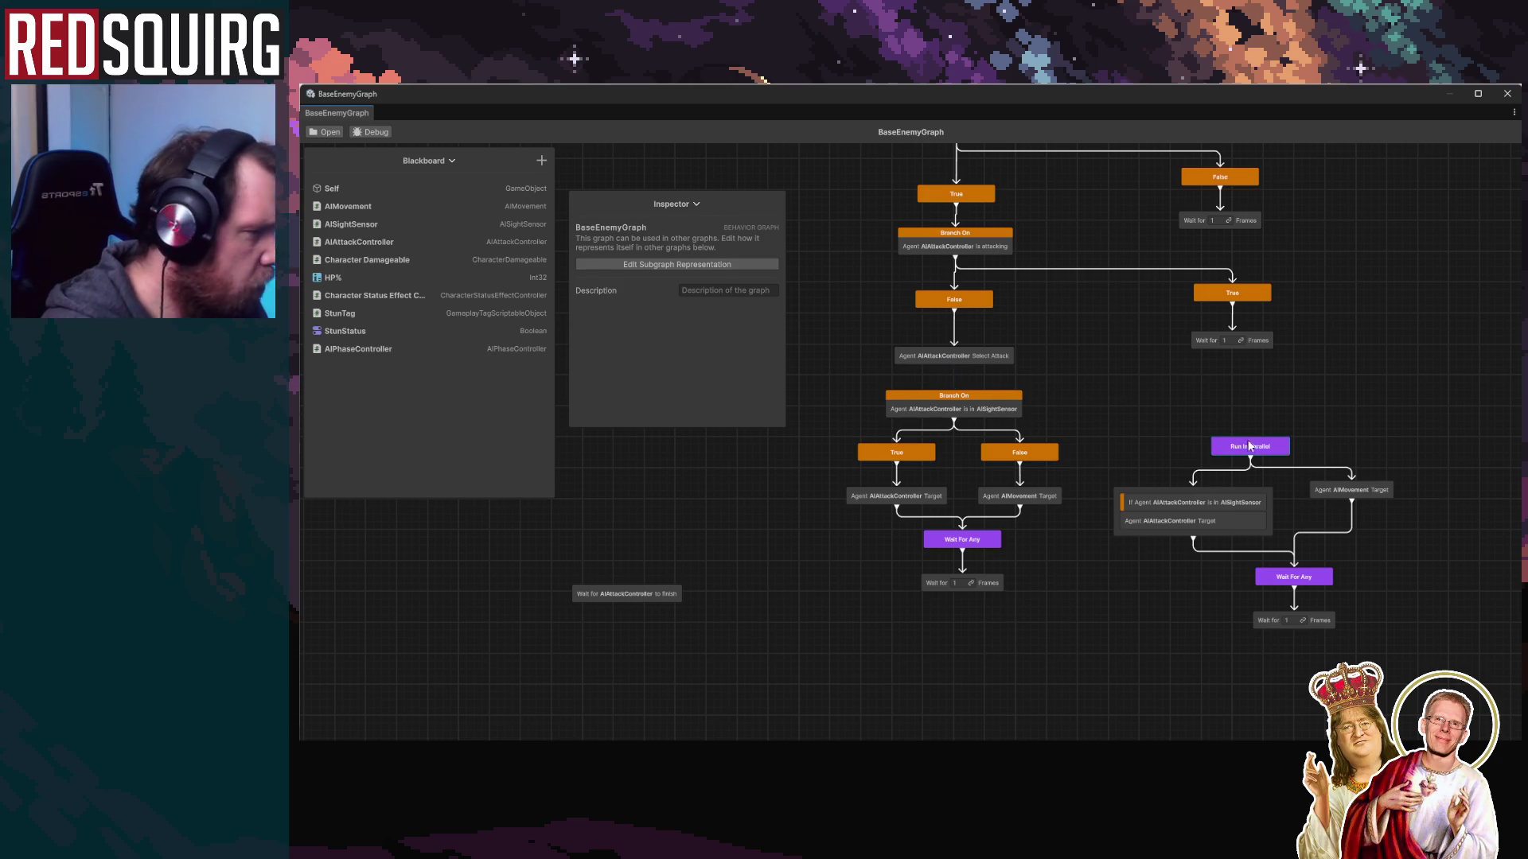
{"action": "left_click_drag", "start_coordinate": [1252, 443], "coordinate": [1228, 430]}
{"action": "mouse_move", "coordinate": [953, 356]}
{"action": "left_mouse_down"}
{"action": "mouse_move", "coordinate": [1235, 410]}
{"action": "mouse_move", "coordinate": [977, 364]}
{"action": "mouse_move", "coordinate": [1232, 428]}
{"action": "left_mouse_up"}
Move the Branch On subtree down and left, then close the behavior graph window
{"action": "mouse_move", "coordinate": [1033, 586]}
{"action": "left_mouse_down"}
{"action": "mouse_move", "coordinate": [894, 399]}
{"action": "mouse_move", "coordinate": [919, 507]}
{"action": "left_mouse_up"}
{"action": "scroll", "coordinate": [1114, 604], "scroll_direction": "down", "scroll_amount": 3}
{"action": "left_click_drag", "start_coordinate": [1215, 646], "coordinate": [1025, 454]}
{"action": "left_click", "coordinate": [1379, 566]}
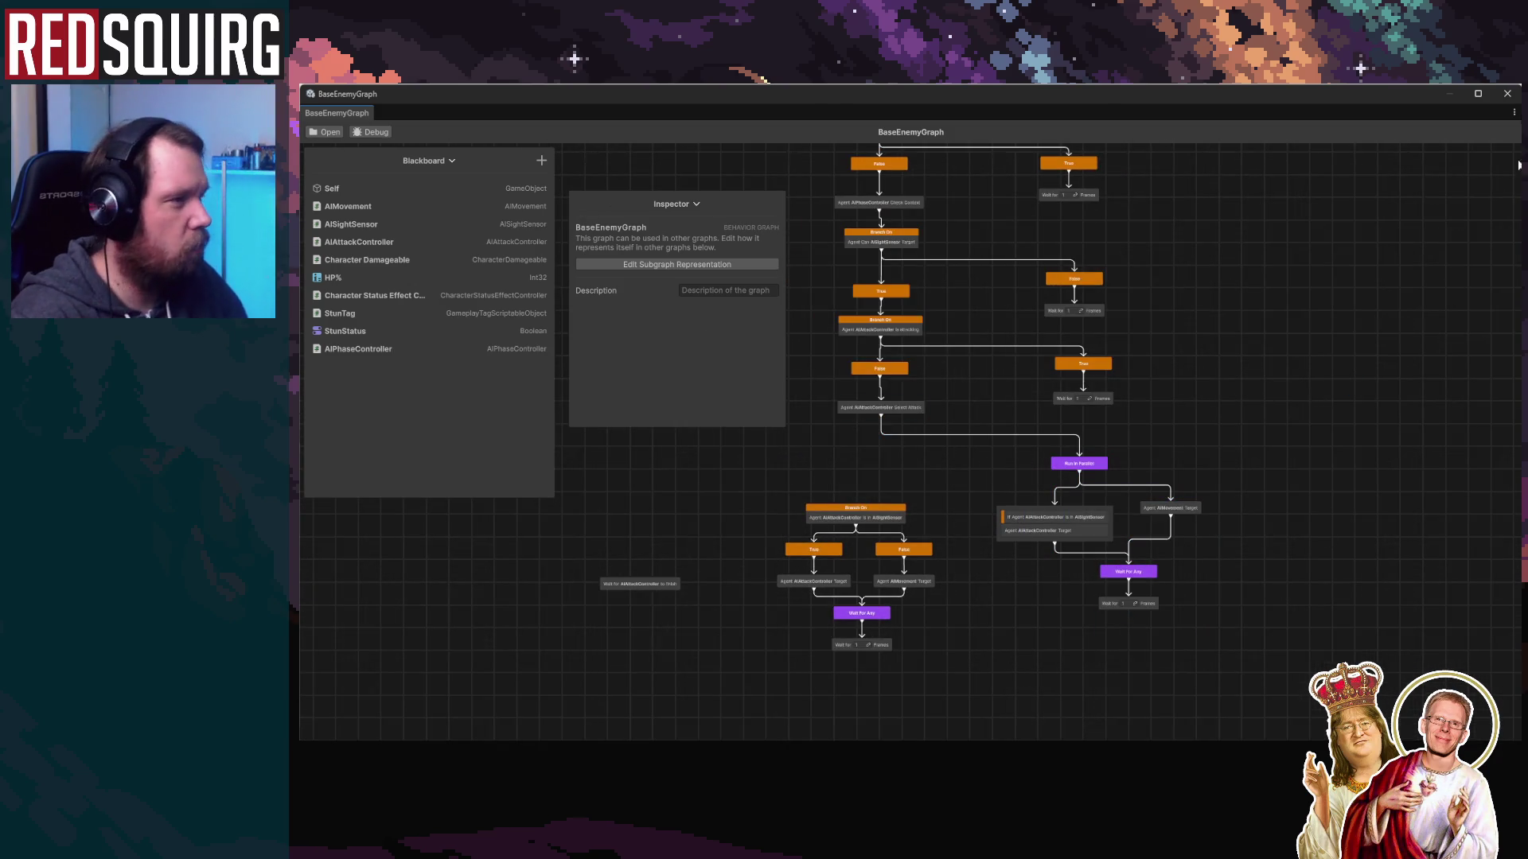
{"action": "left_click", "coordinate": [1508, 93]}
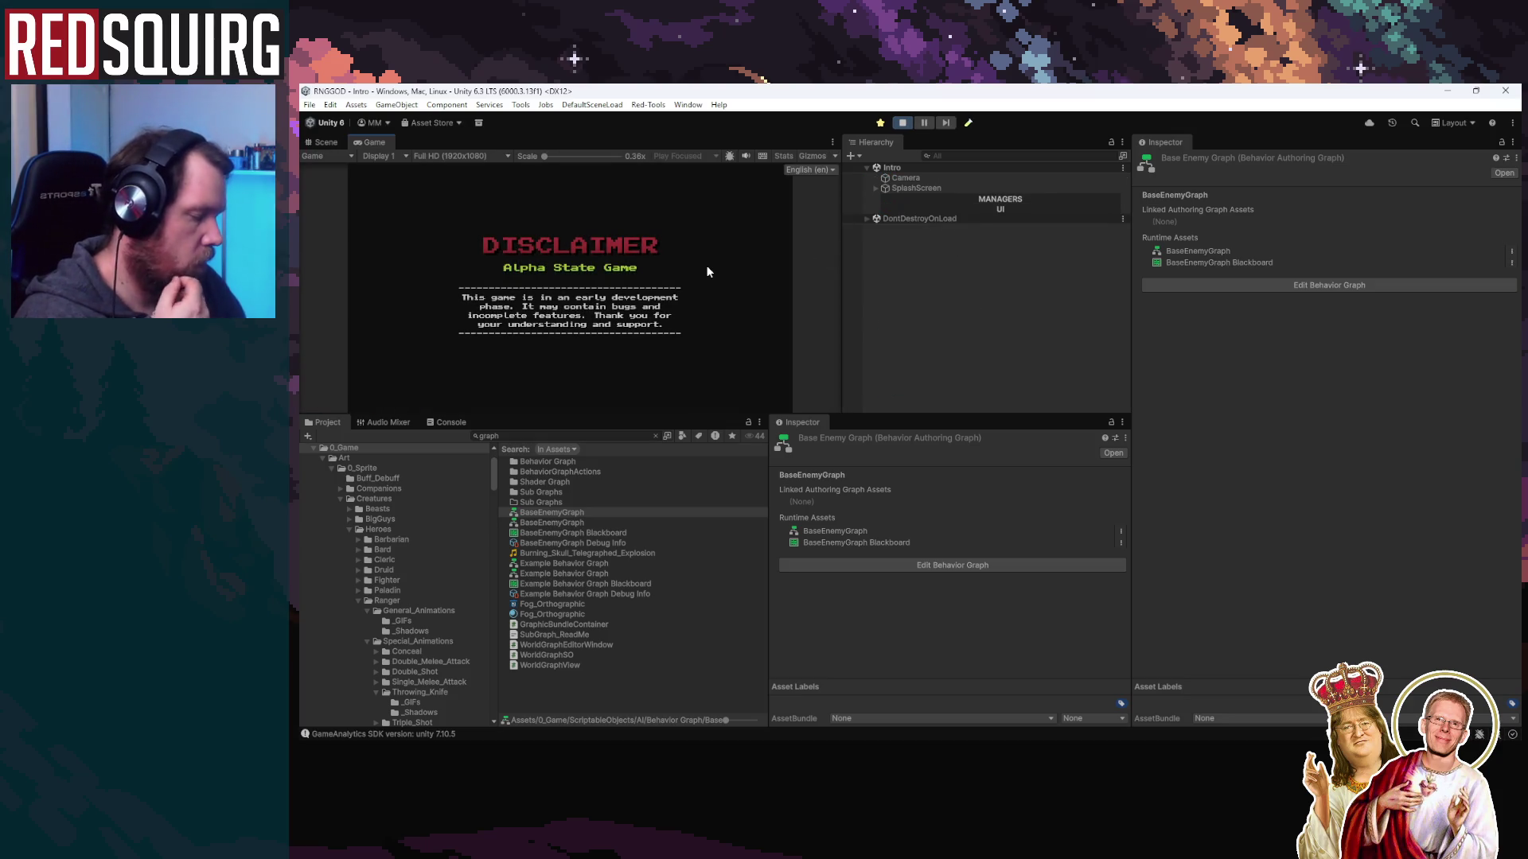
Maximize the Game view, continue the saved game and claim the Cryomancer
{"action": "double_click", "coordinate": [372, 142]}
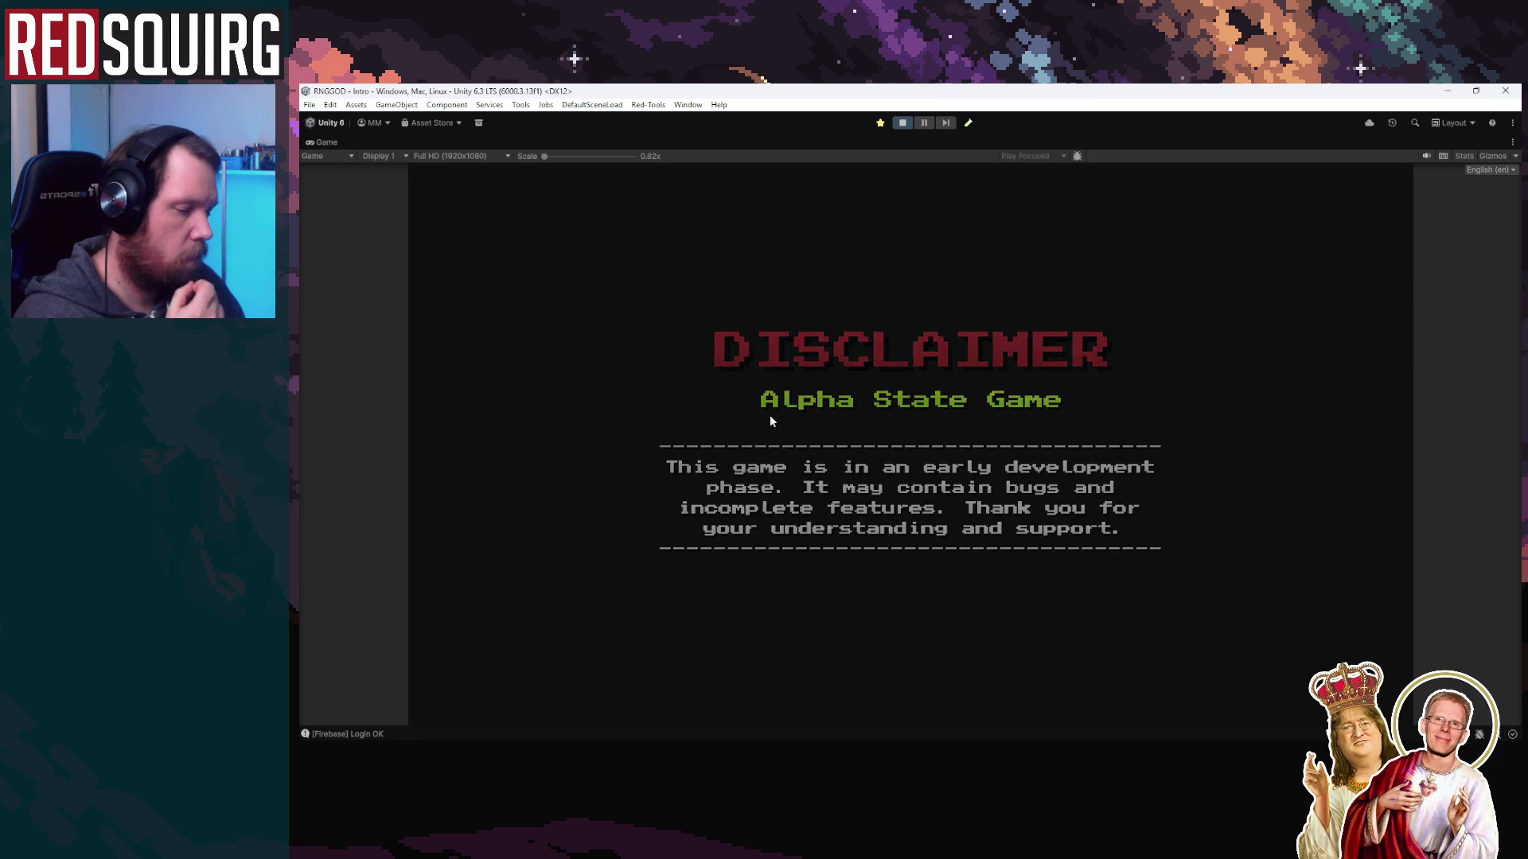
{"action": "left_click", "coordinate": [915, 529]}
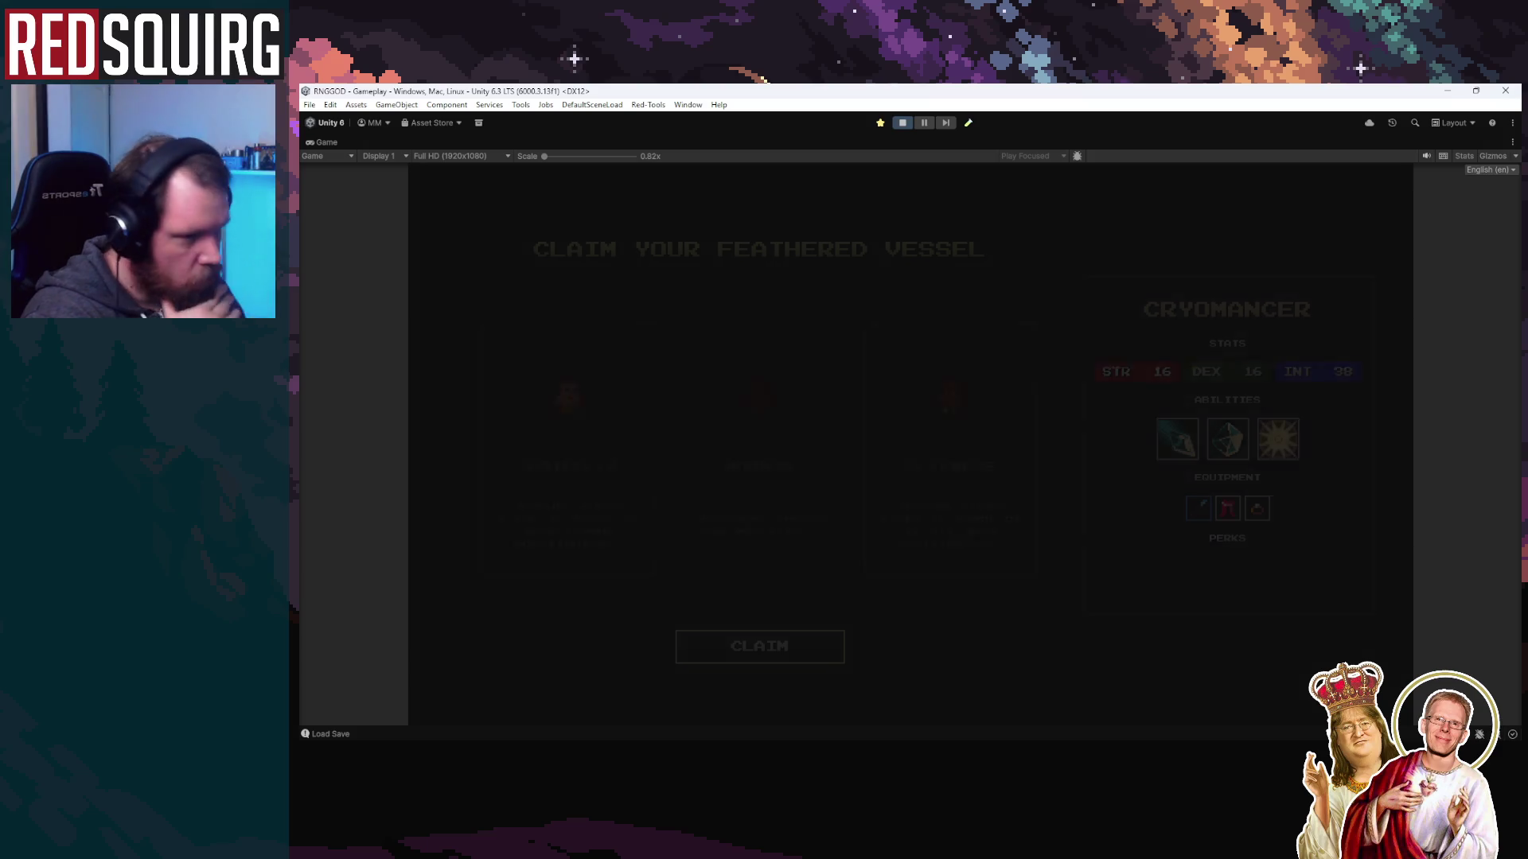
{"action": "left_click", "coordinate": [759, 645]}
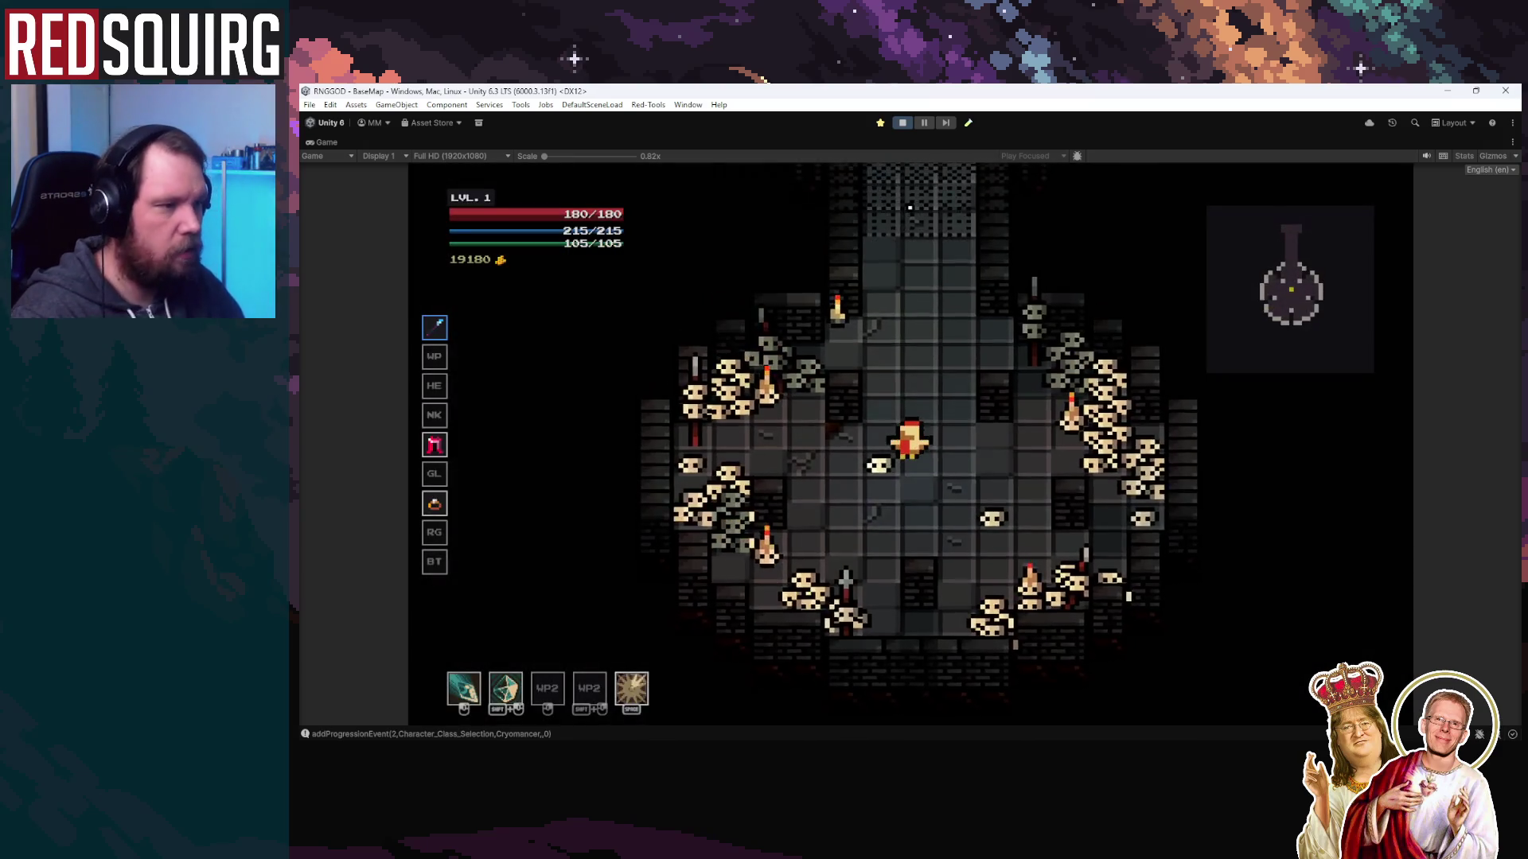
Walk through the portal into the chamber and attack the shadow enemy
{"action": "key", "text": "w"}
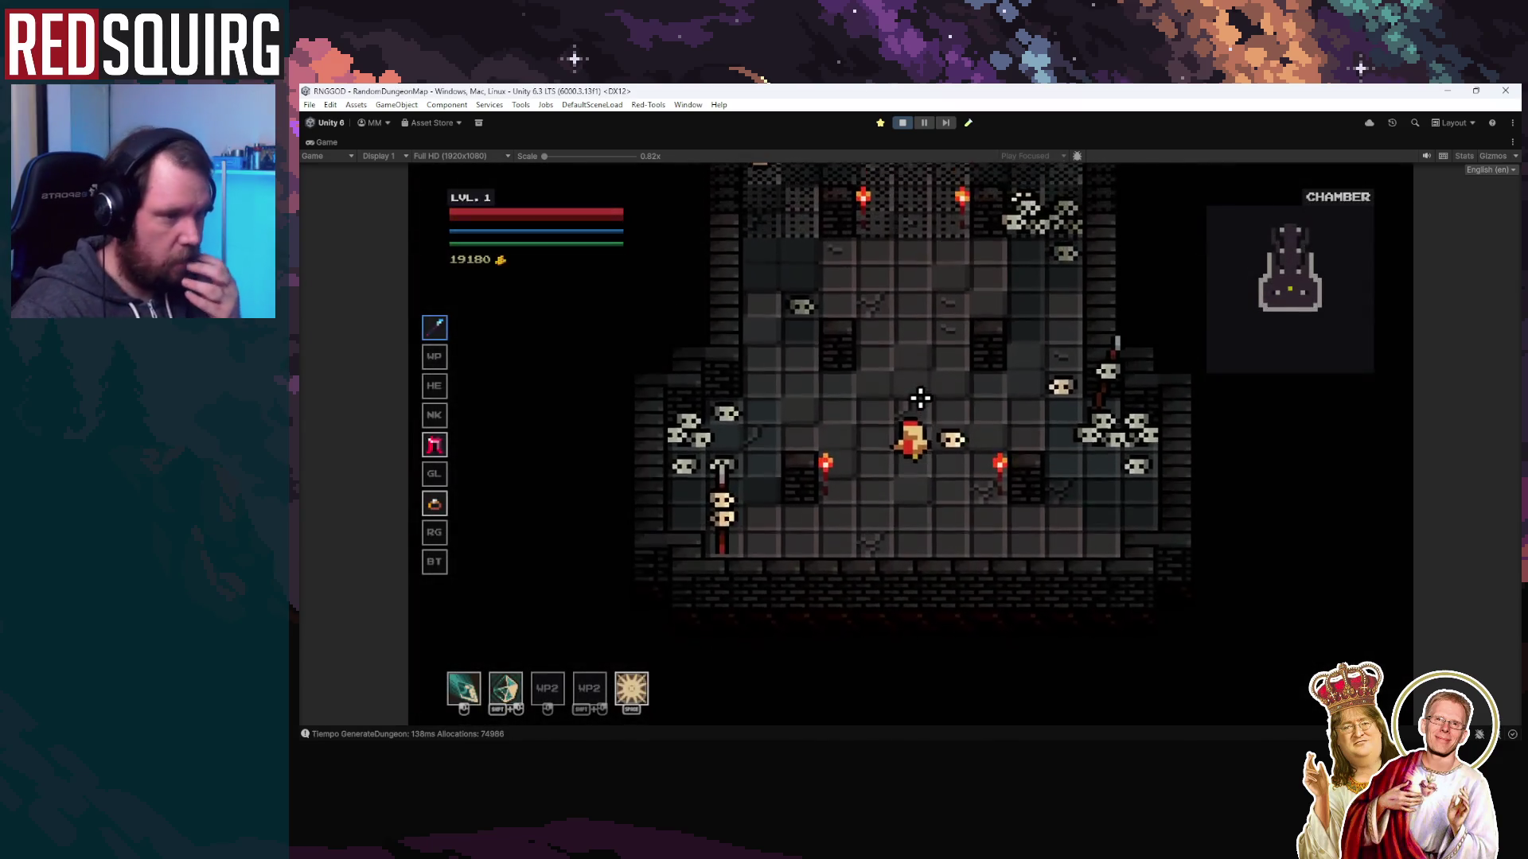
{"action": "key", "text": "w"}
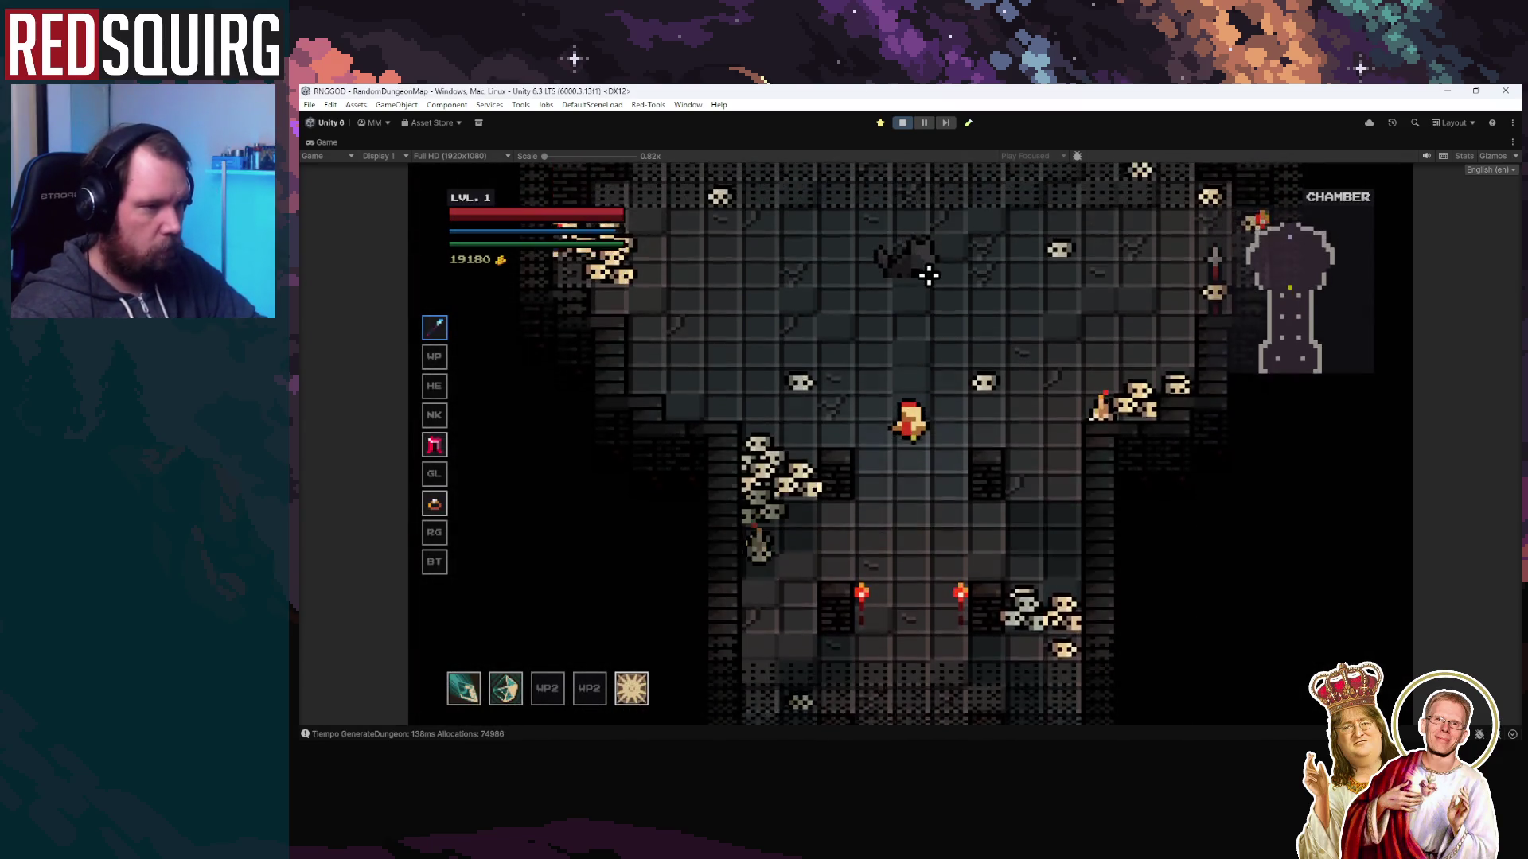
{"action": "key", "text": "w"}
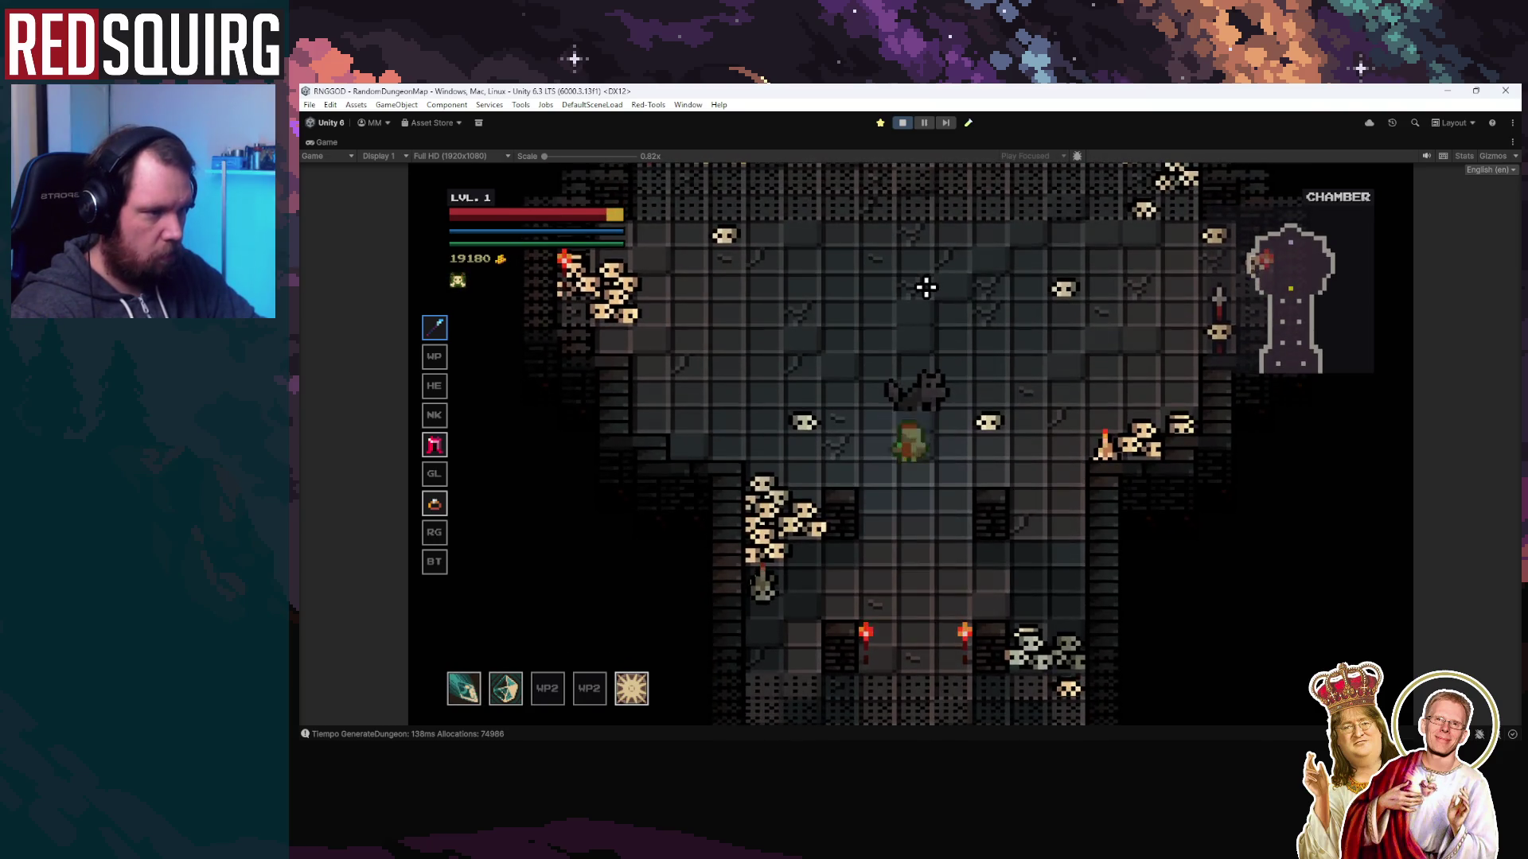
{"action": "left_click", "coordinate": [1023, 528]}
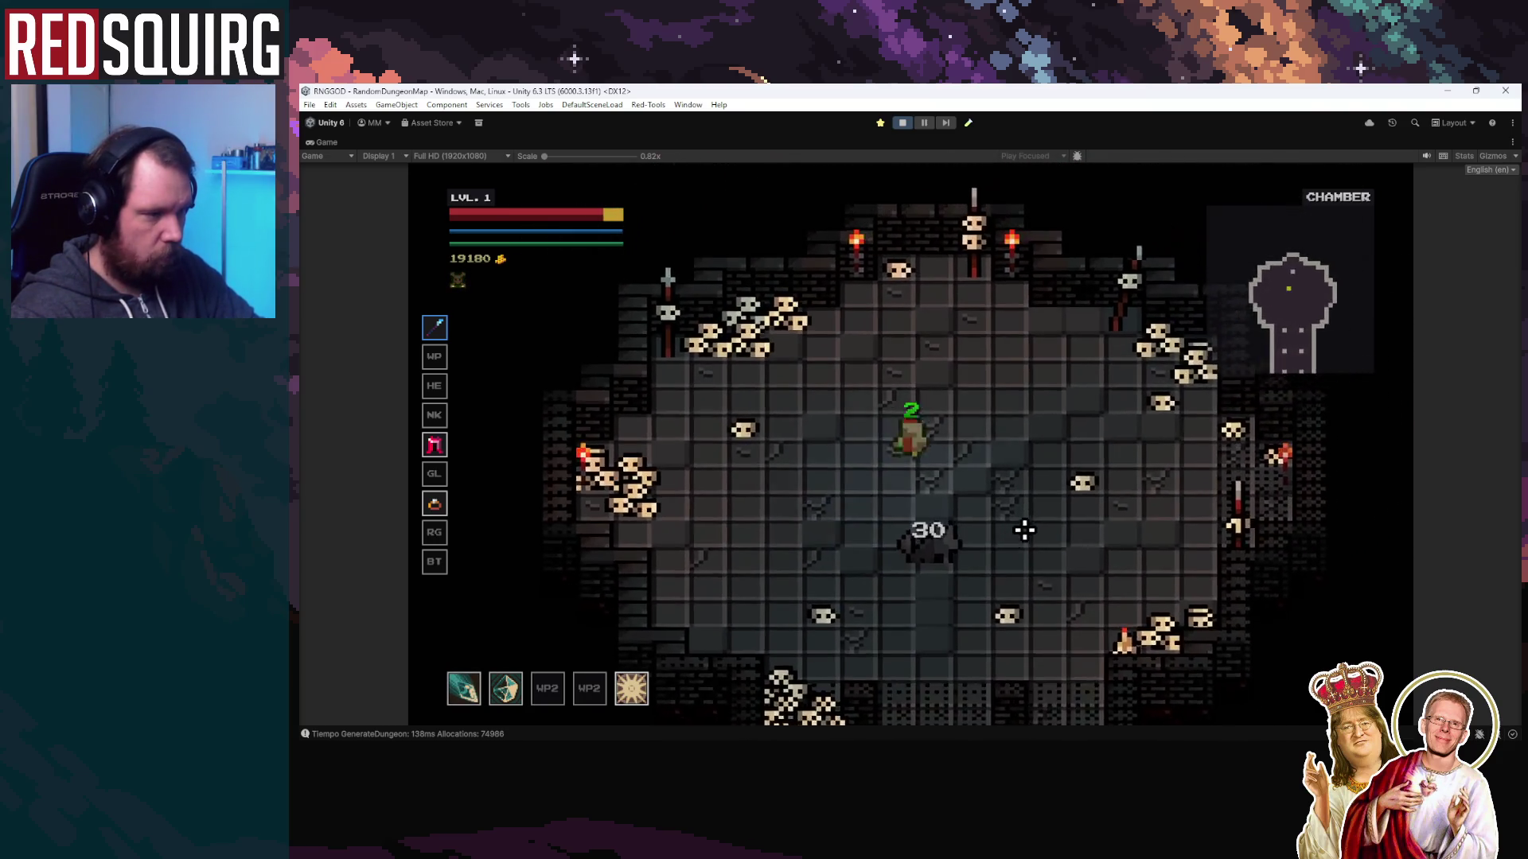
{"action": "key", "text": "s"}
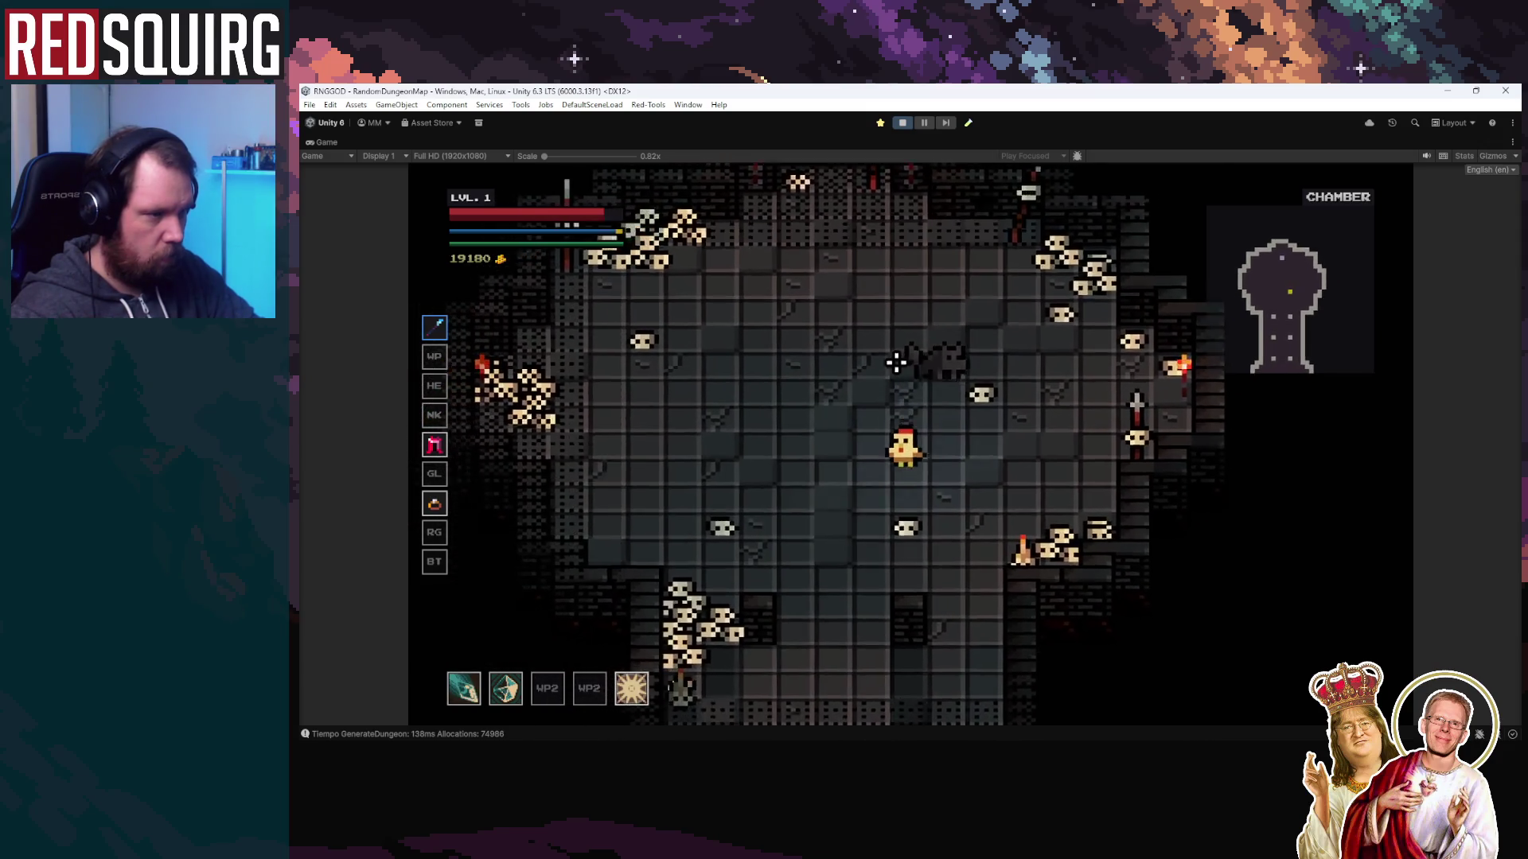
{"action": "key", "text": "w"}
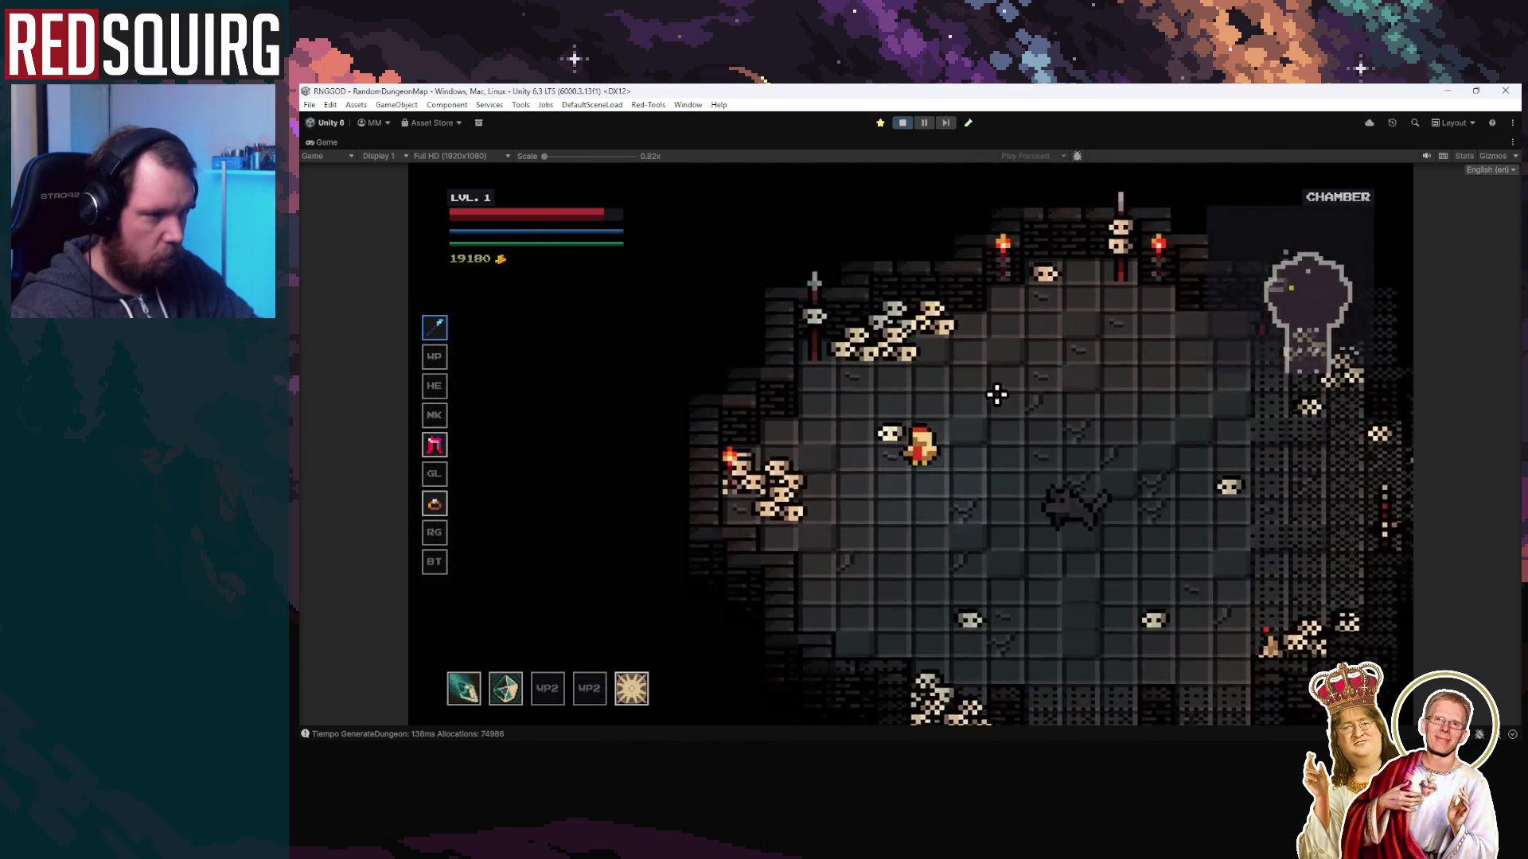
{"action": "key", "text": "d"}
{"action": "key", "text": "s"}
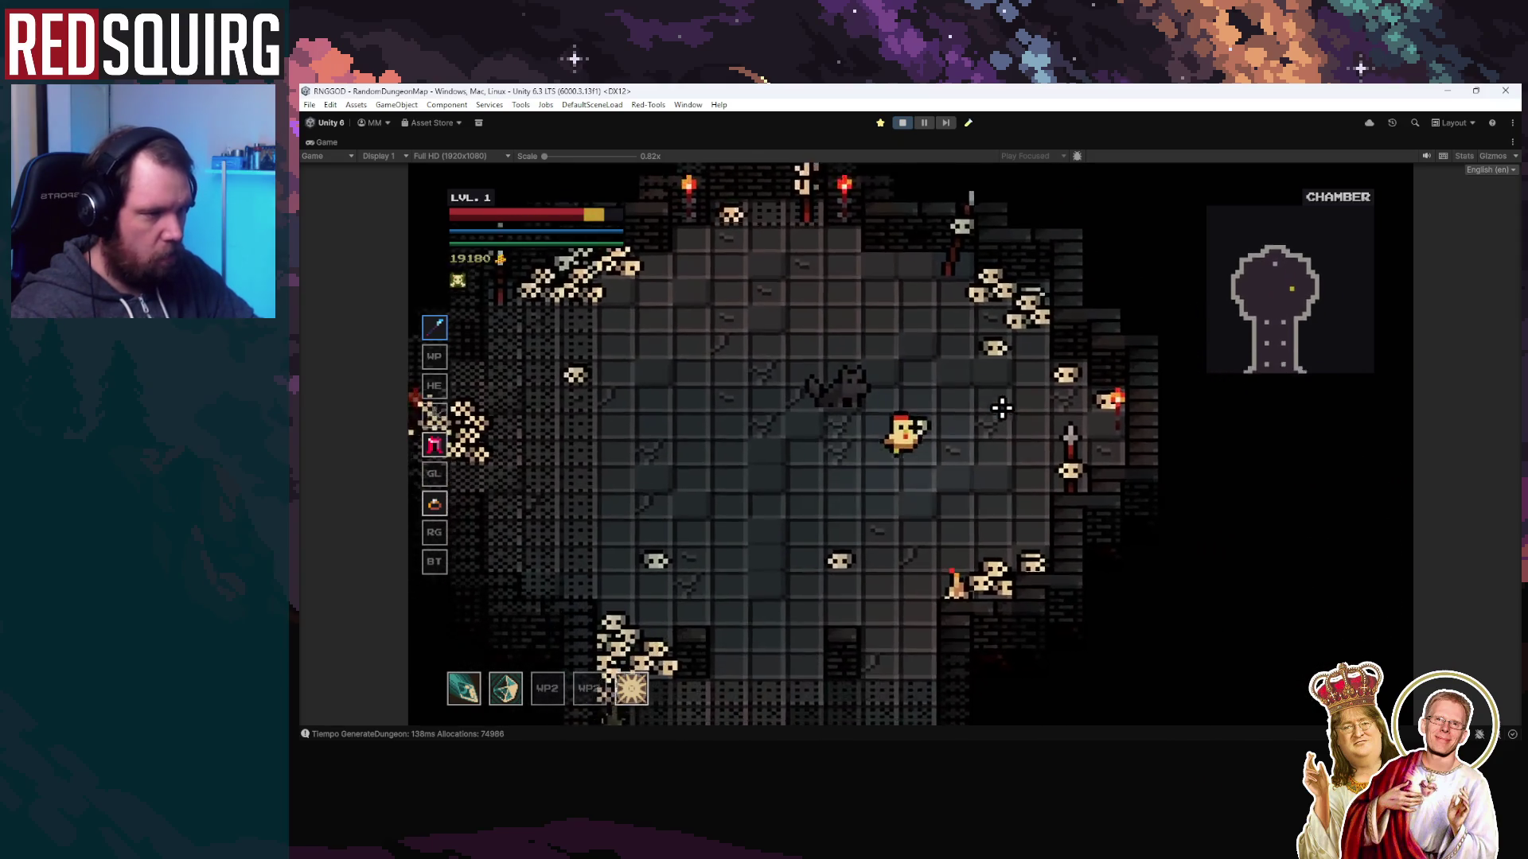
{"action": "key", "text": "a"}
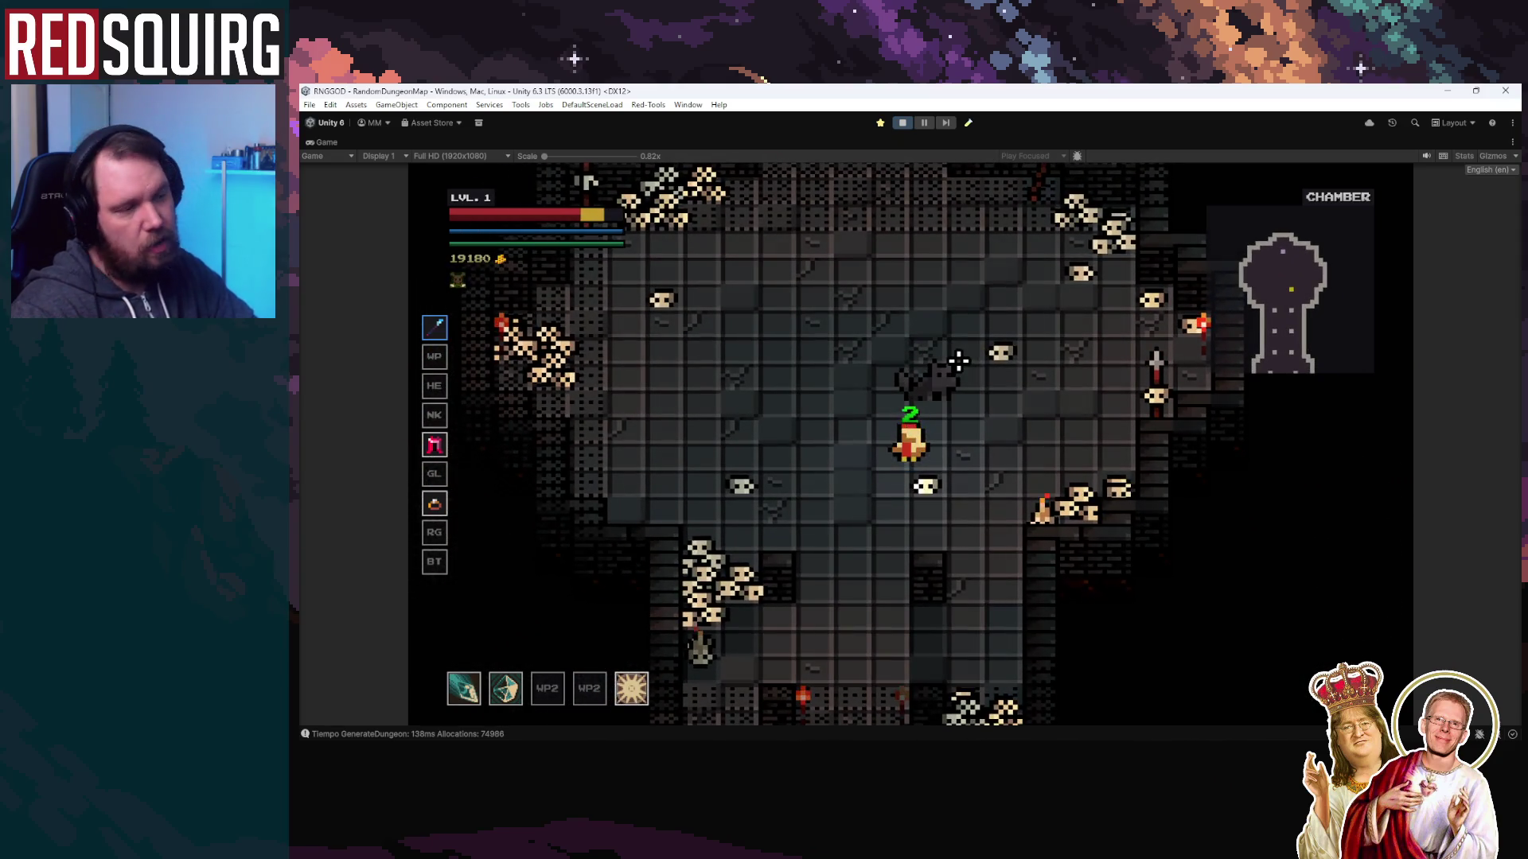
{"action": "key", "text": "s"}
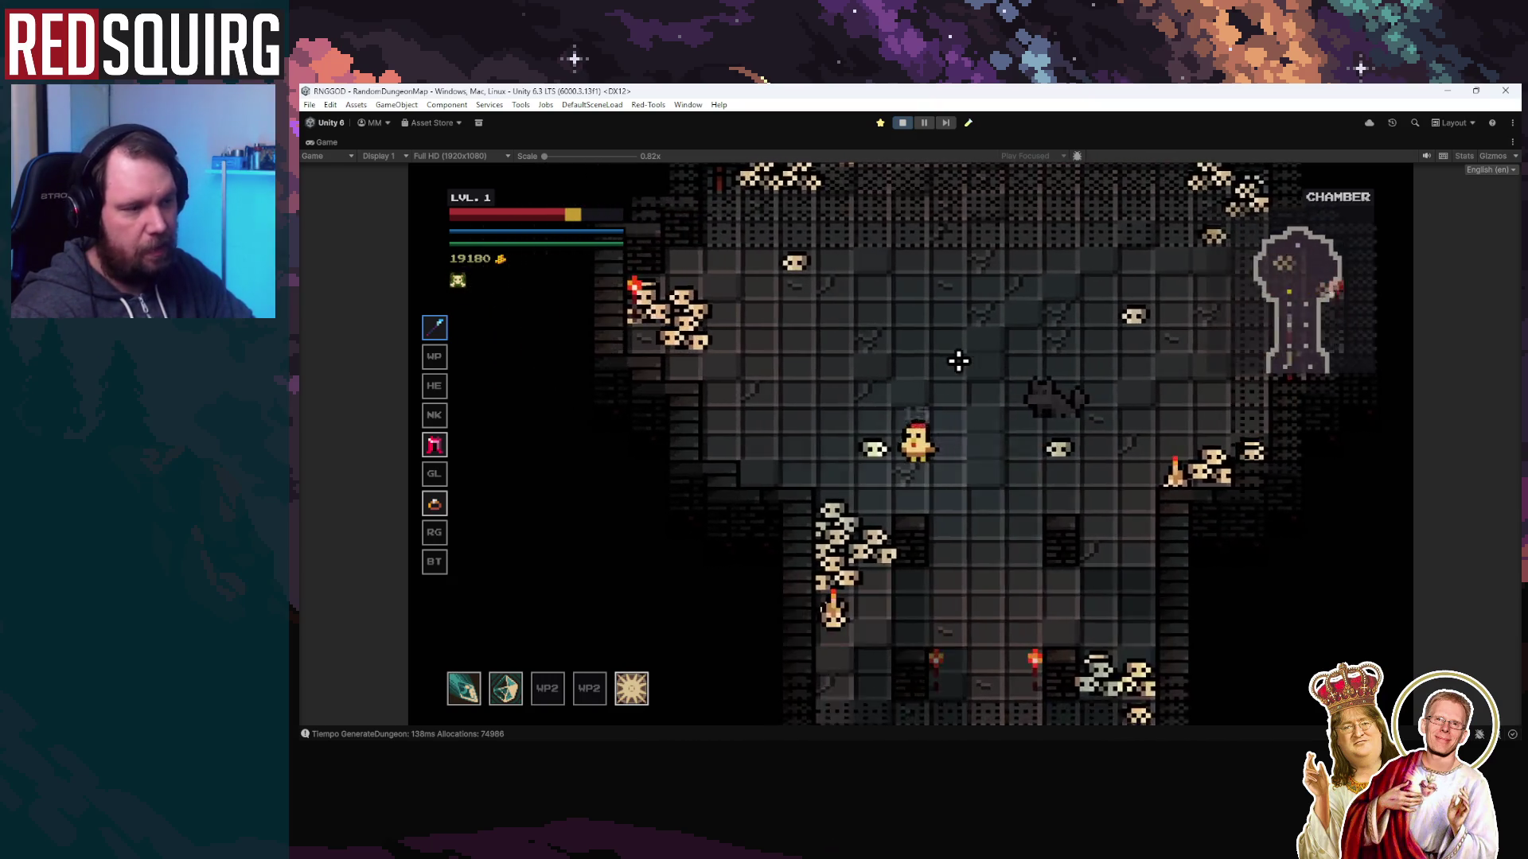
Keep fighting the shadow enemy in the round chamber, then choose Intellect at level-up
{"action": "key", "text": "w"}
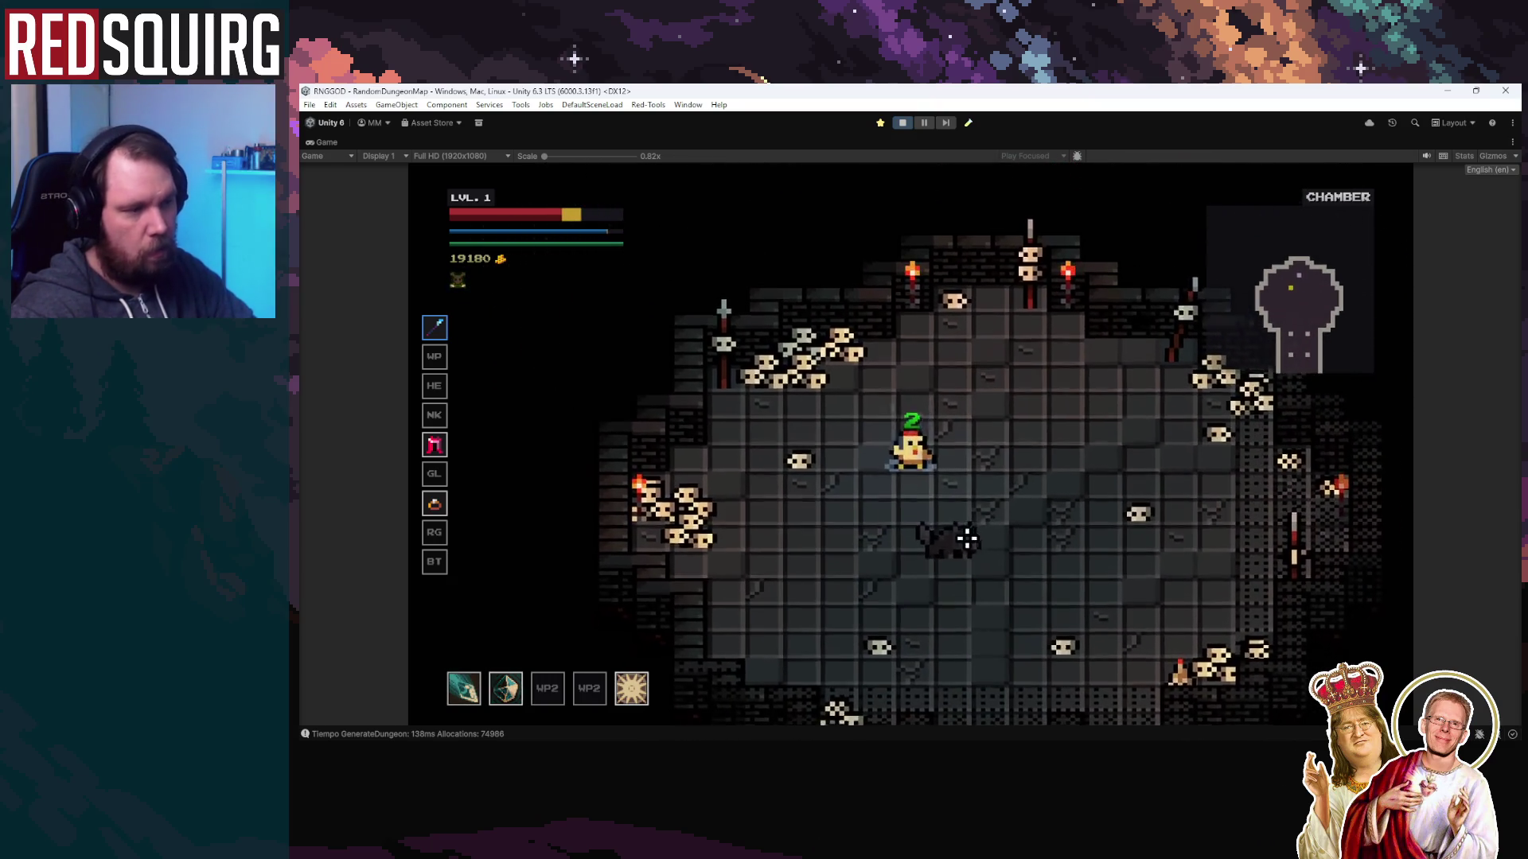
{"action": "key", "text": "d"}
{"action": "key", "text": "s"}
{"action": "key", "text": "a"}
{"action": "key", "text": "w"}
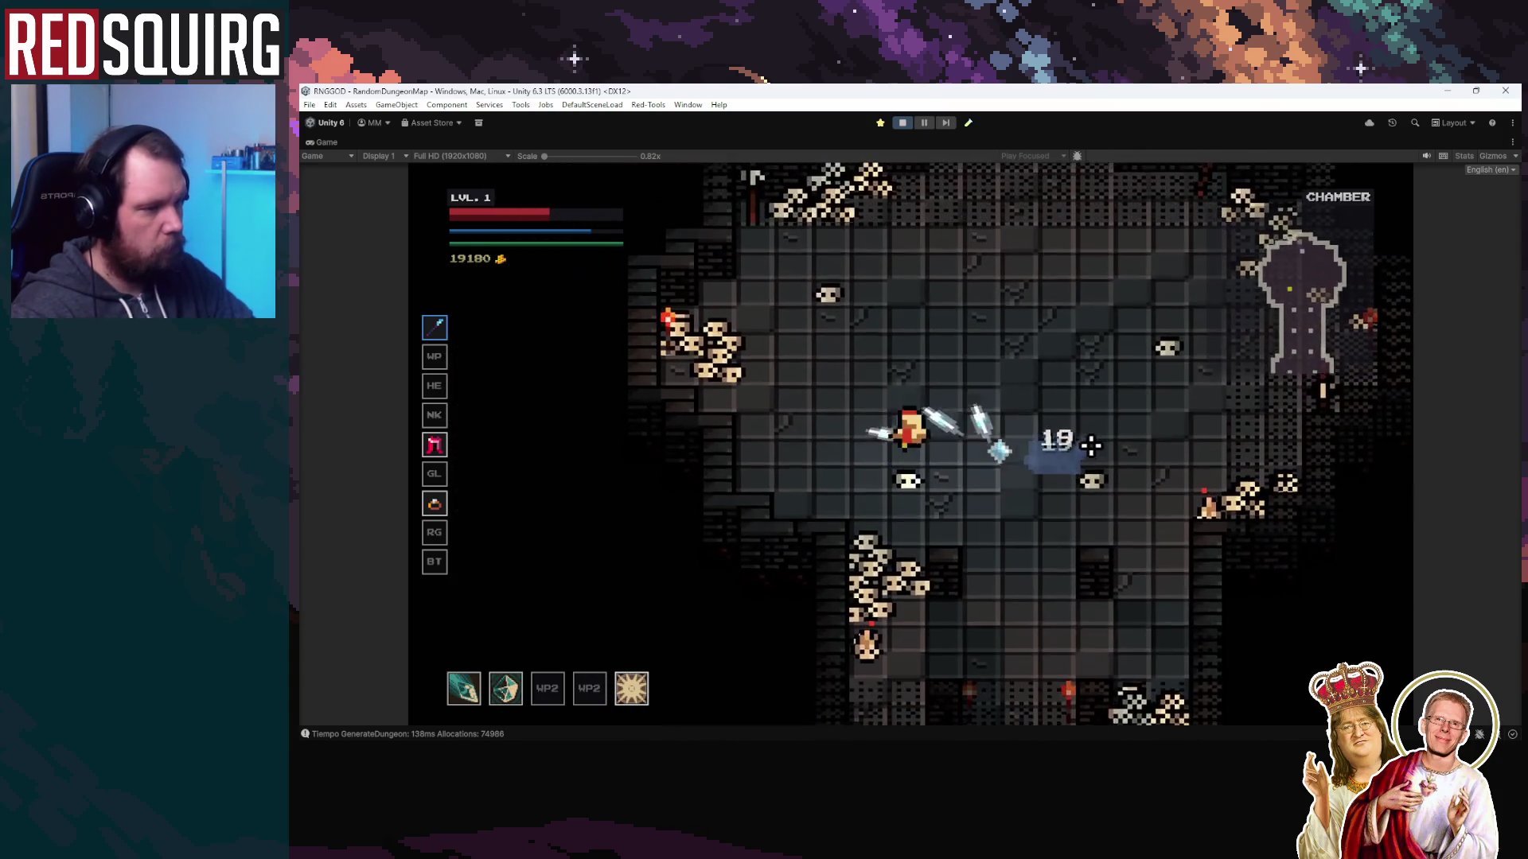
{"action": "key", "text": "w"}
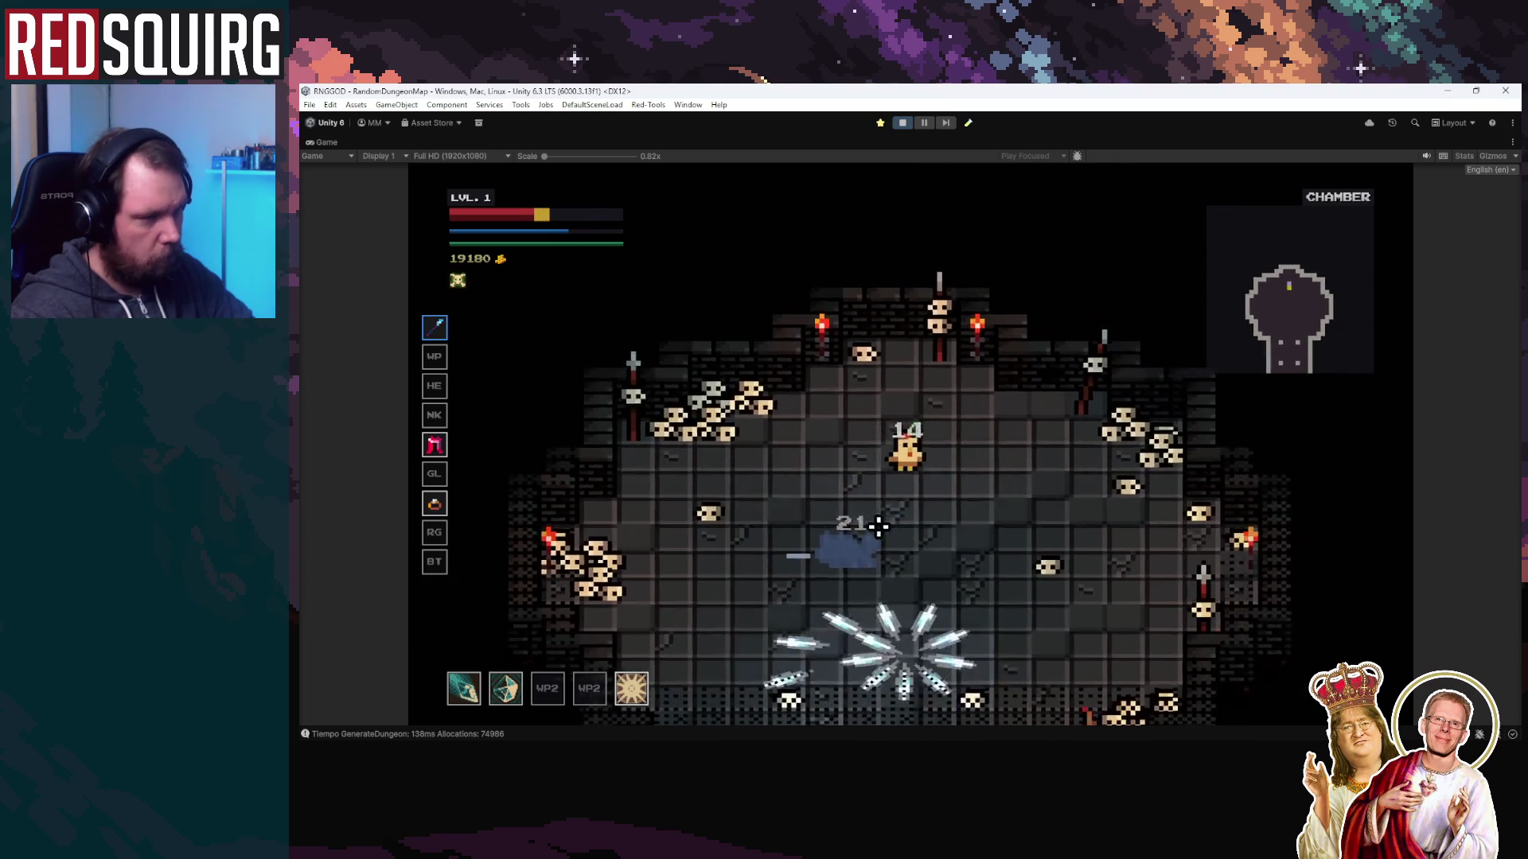
{"action": "key", "text": "d"}
{"action": "key", "text": "s"}
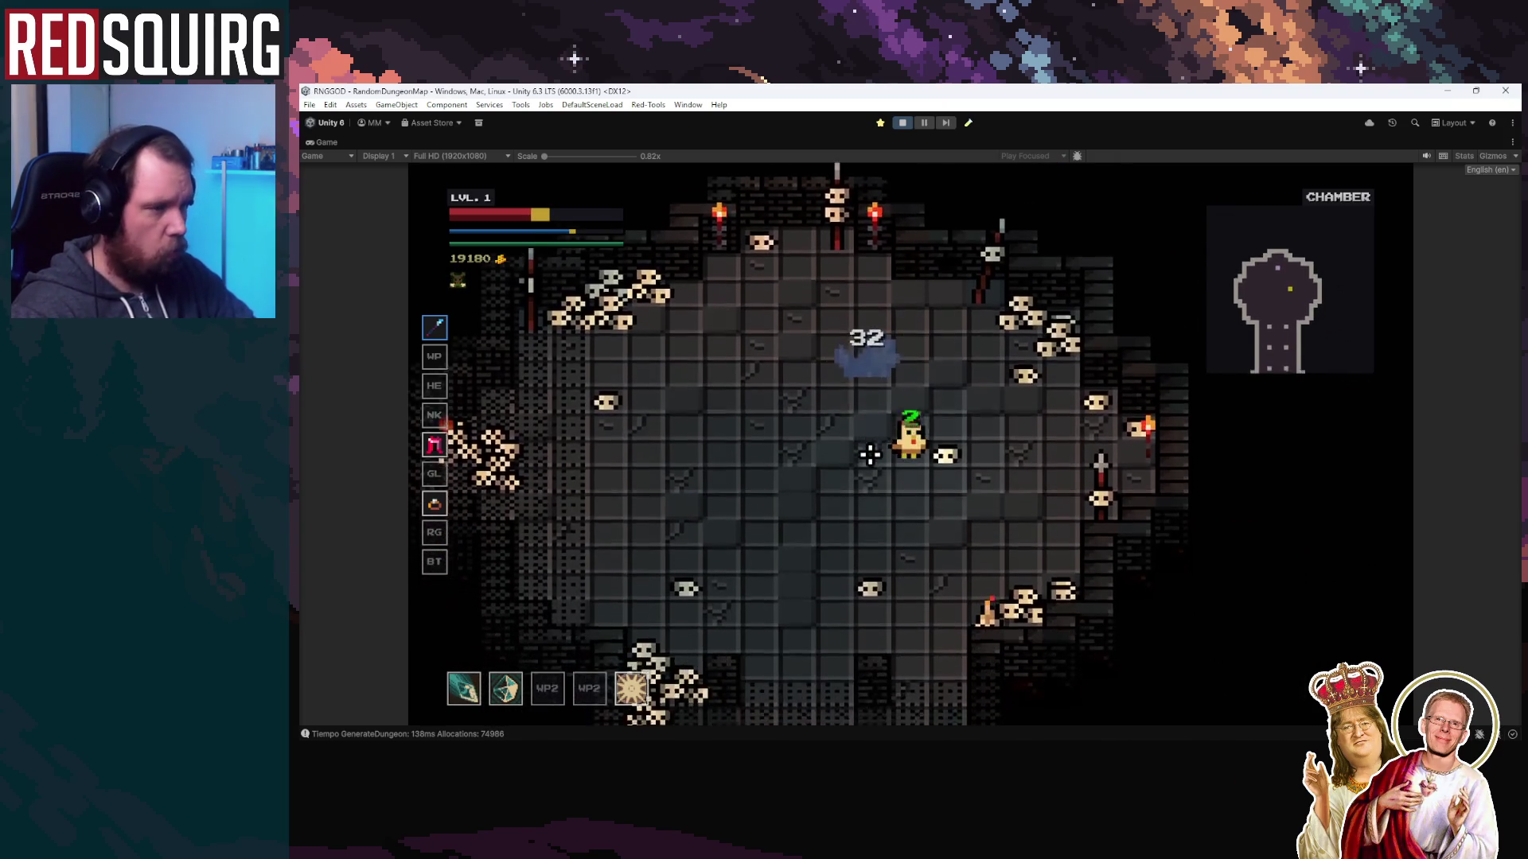
{"action": "key", "text": "a"}
{"action": "key", "text": "s"}
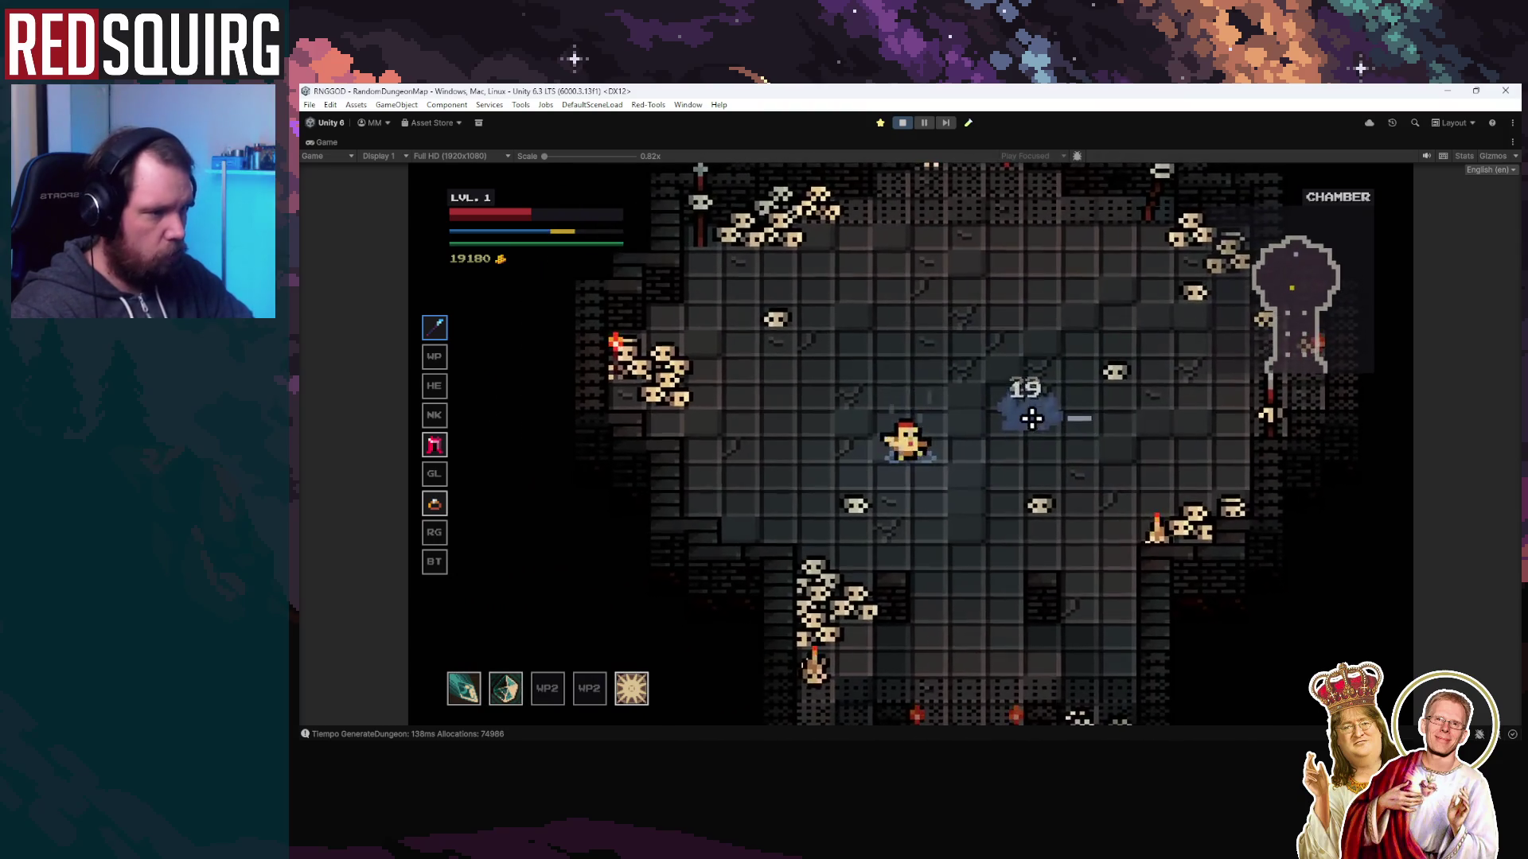
{"action": "key", "text": "w"}
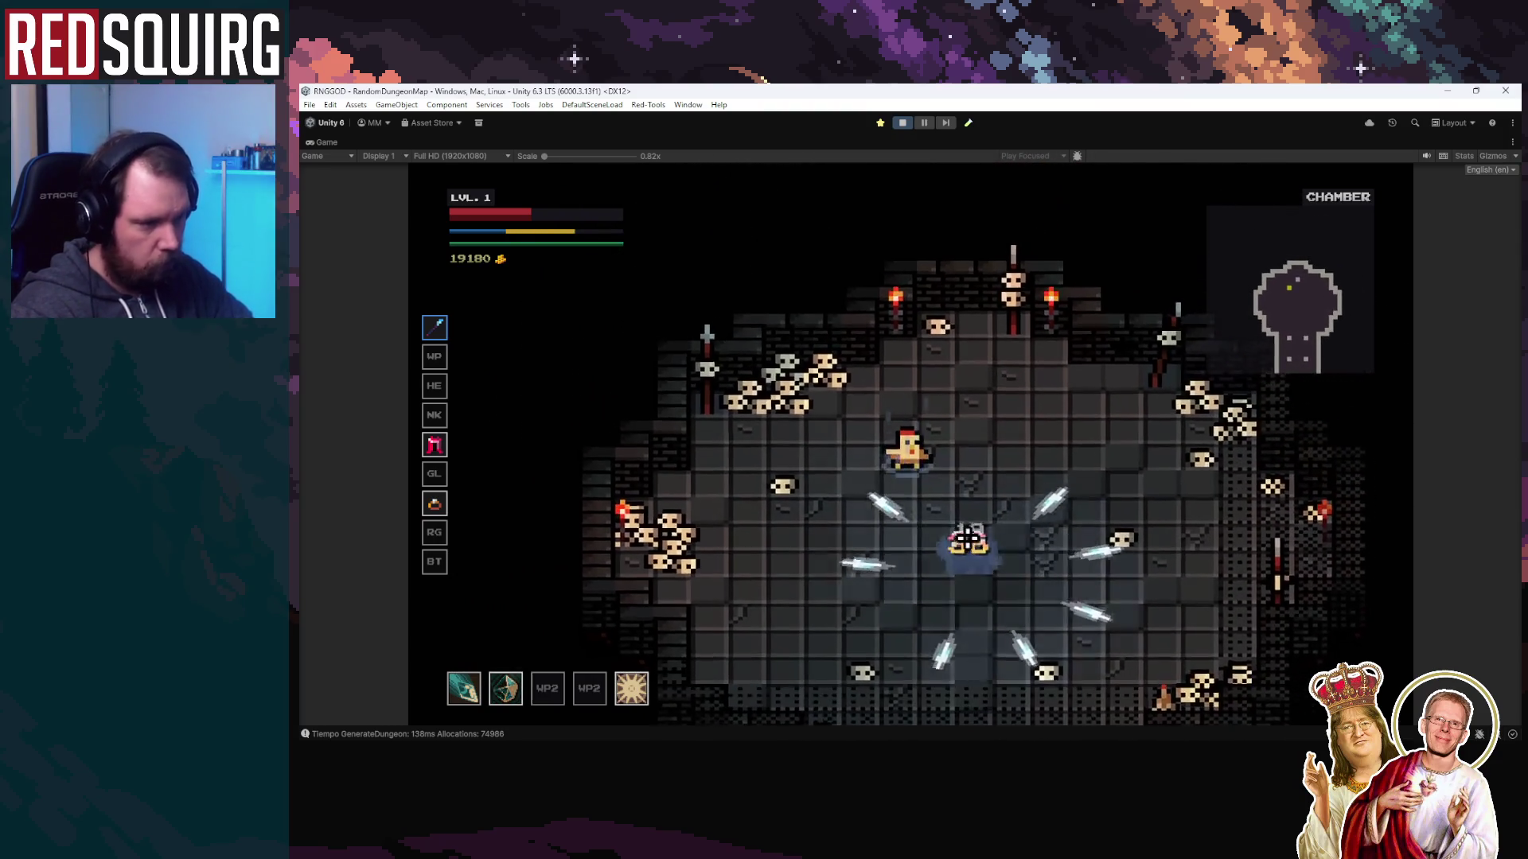
{"action": "key", "text": "s"}
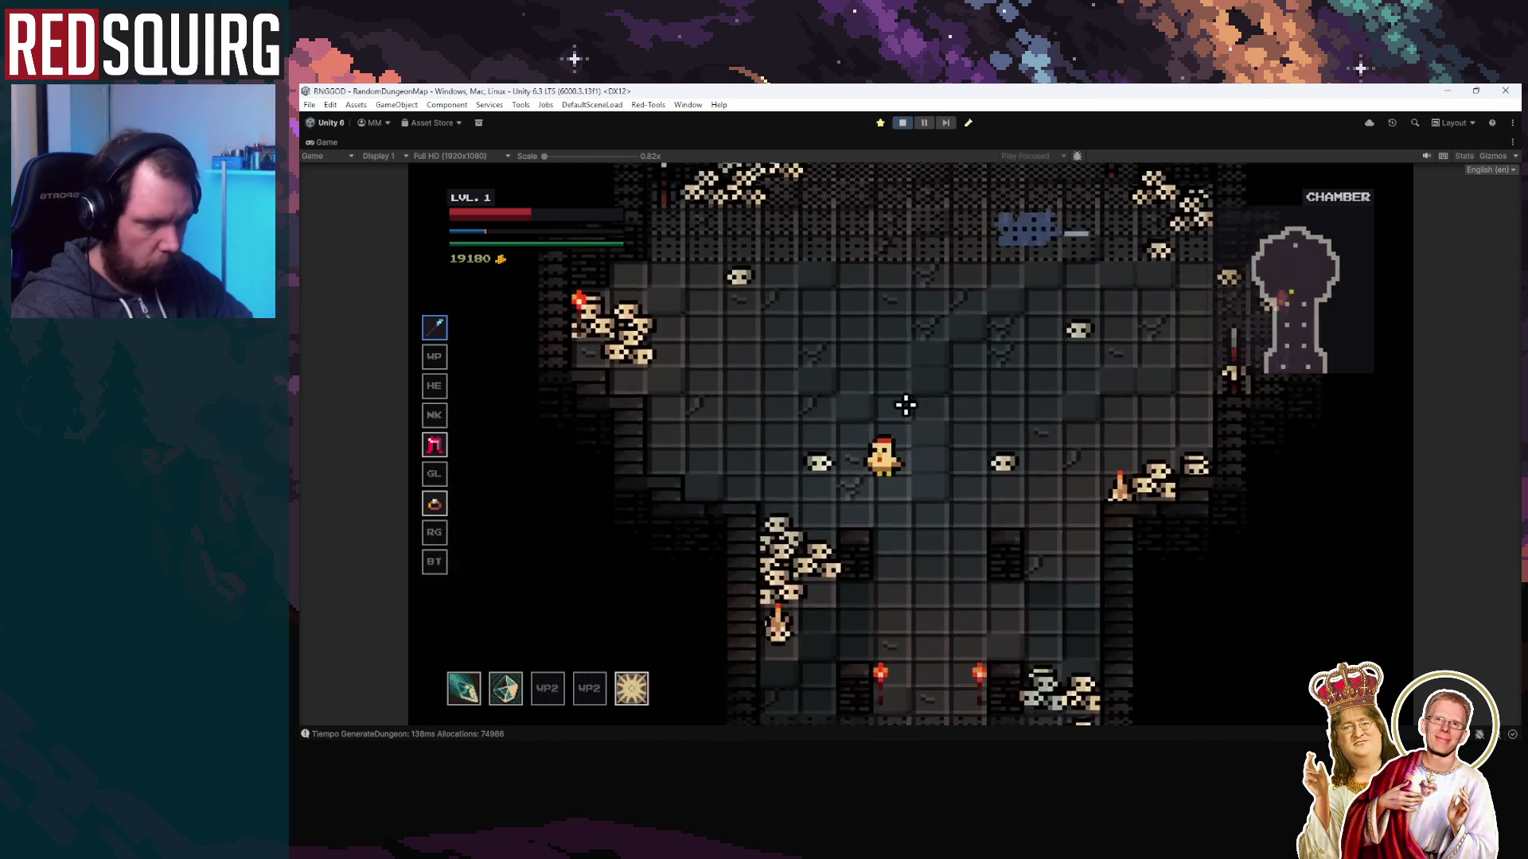
{"action": "key", "text": "a"}
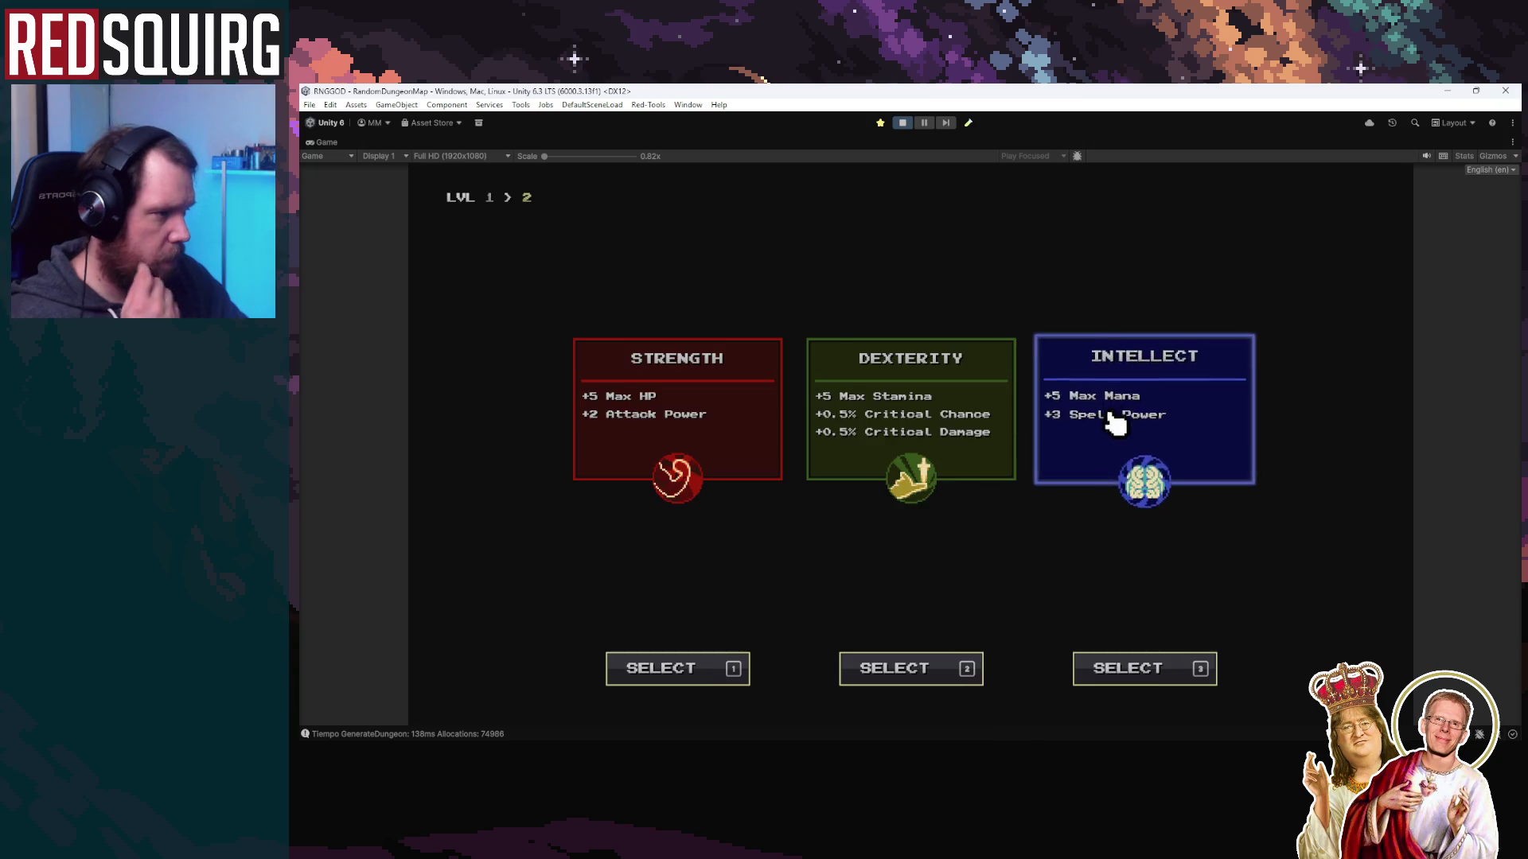
{"action": "left_click", "coordinate": [1112, 419]}
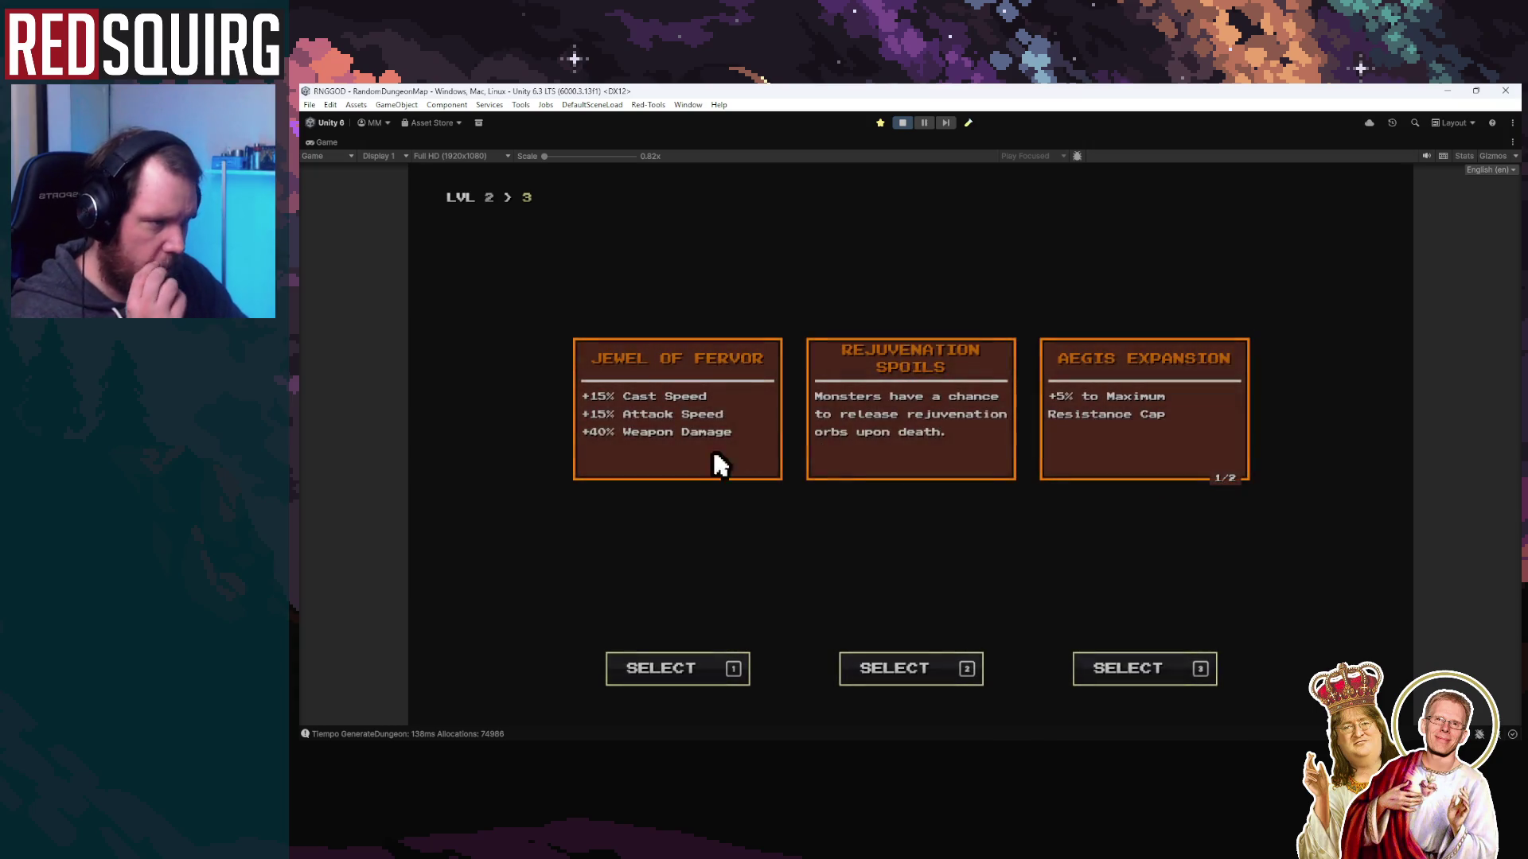
Pick Intellect stats and perks including Elemental Zealot and Rejuvenation Spoils through each level-up
{"action": "left_click", "coordinate": [708, 441]}
{"action": "key", "text": "3"}
{"action": "left_click", "coordinate": [1150, 441]}
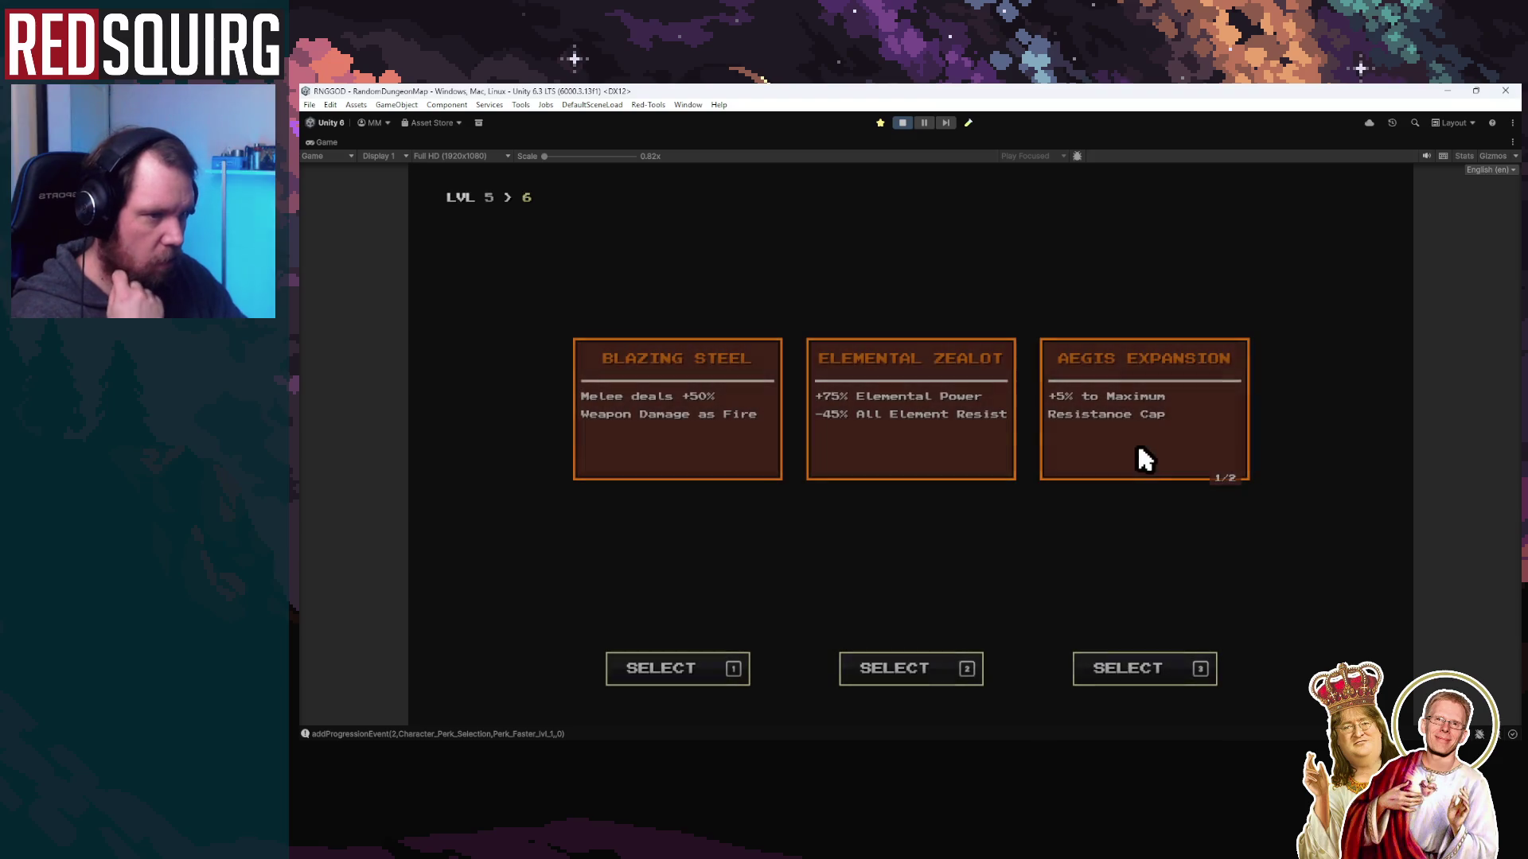
{"action": "key", "text": "2"}
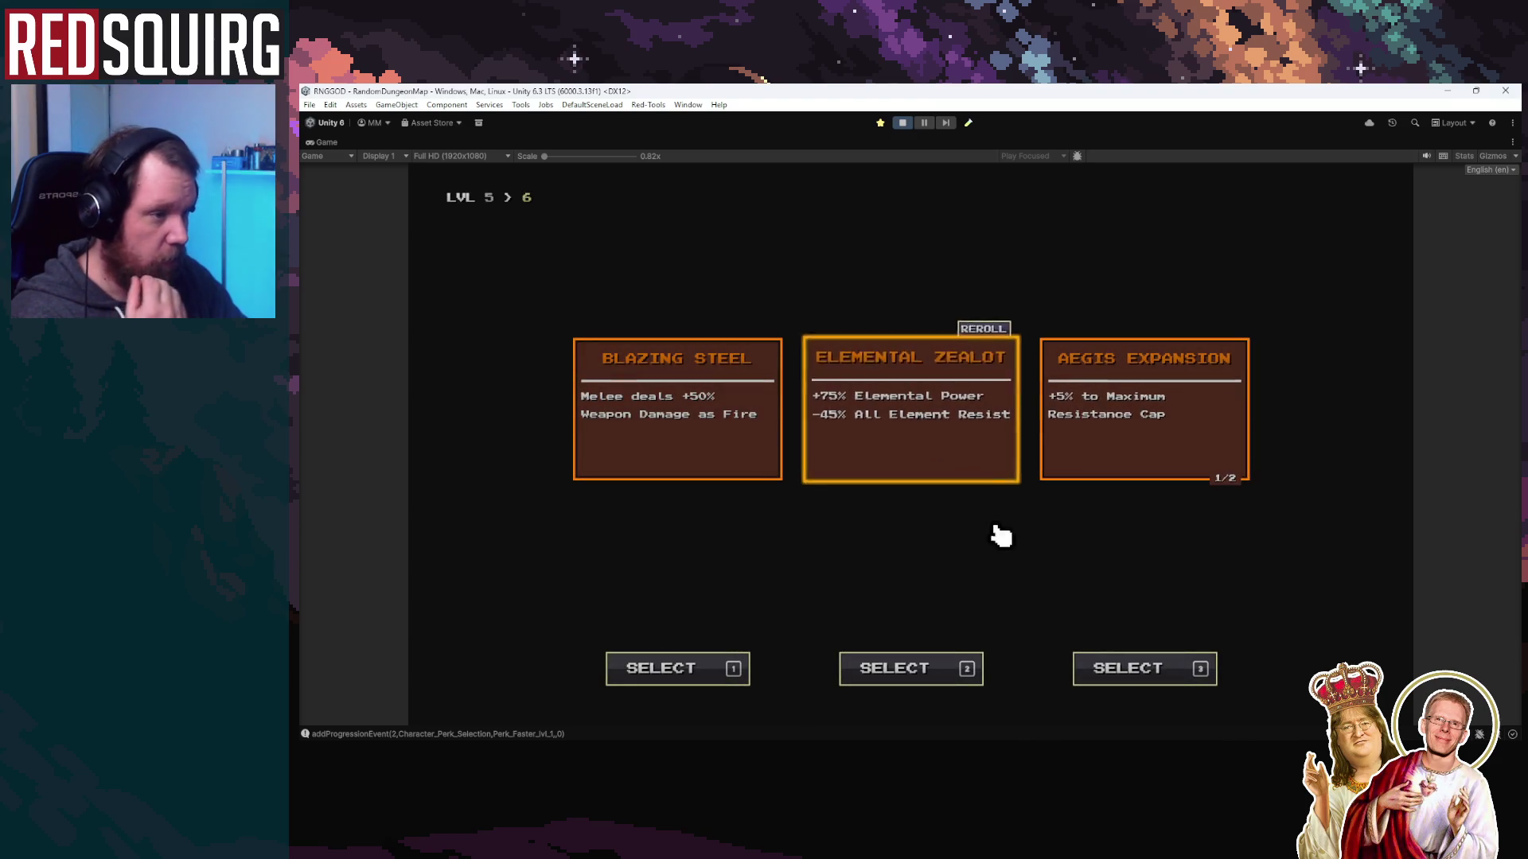
{"action": "key", "text": "3"}
{"action": "left_click", "coordinate": [1122, 476]}
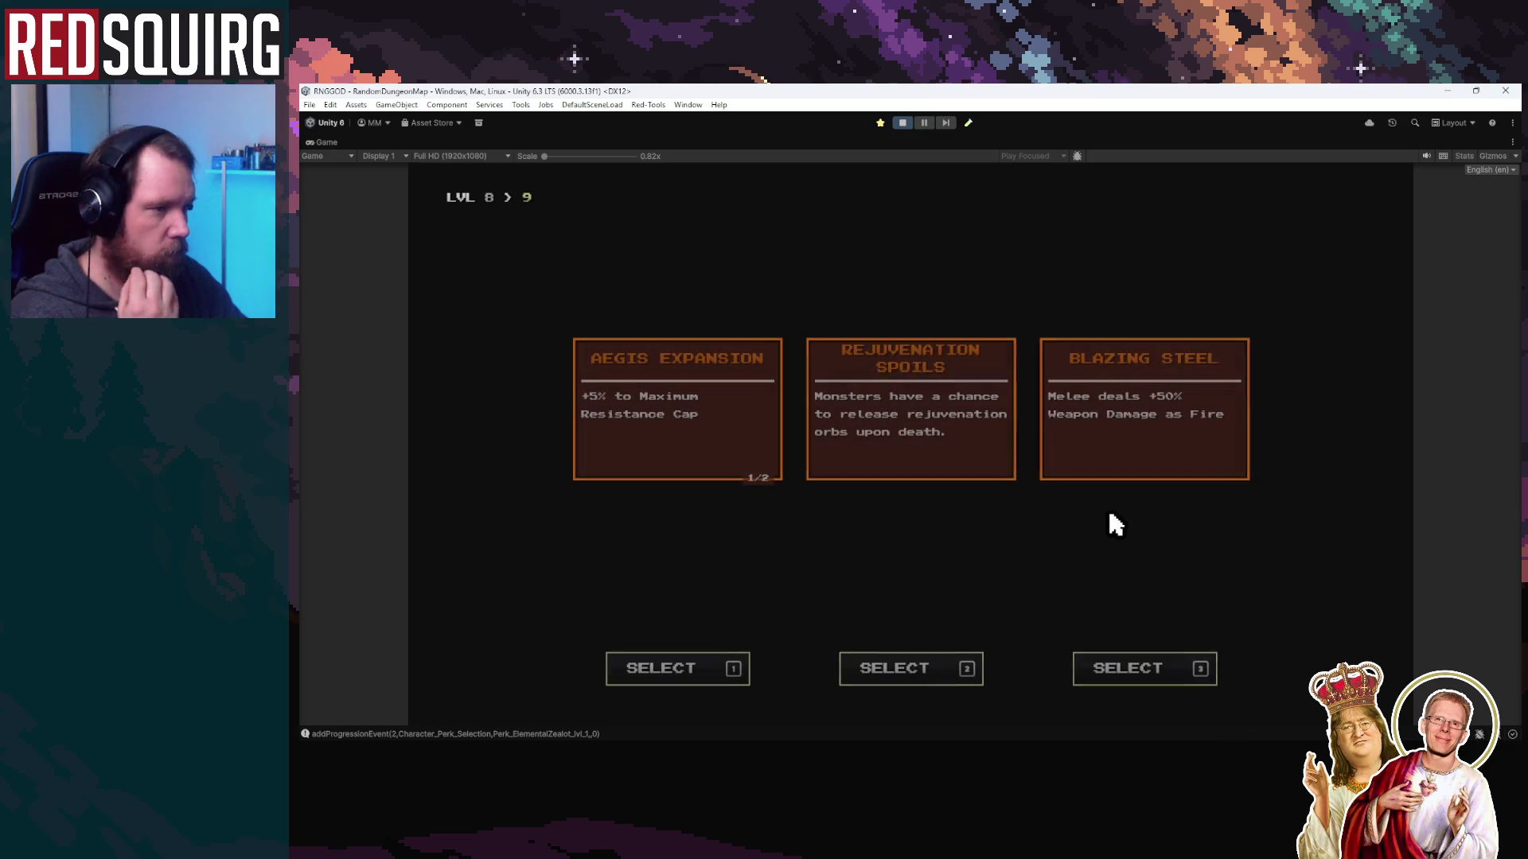
{"action": "left_click", "coordinate": [959, 447]}
Spend all perk points, maxing the top skill and Cryo Mastery, last point into Frozen Grasp
{"action": "left_click", "coordinate": [848, 604]}
{"action": "left_click", "coordinate": [904, 529]}
{"action": "left_click", "coordinate": [820, 304]}
{"action": "left_click", "coordinate": [909, 529]}
{"action": "left_click", "coordinate": [827, 318]}
{"action": "left_click", "coordinate": [832, 614]}
{"action": "left_click", "coordinate": [831, 617]}
{"action": "left_click", "coordinate": [733, 536]}
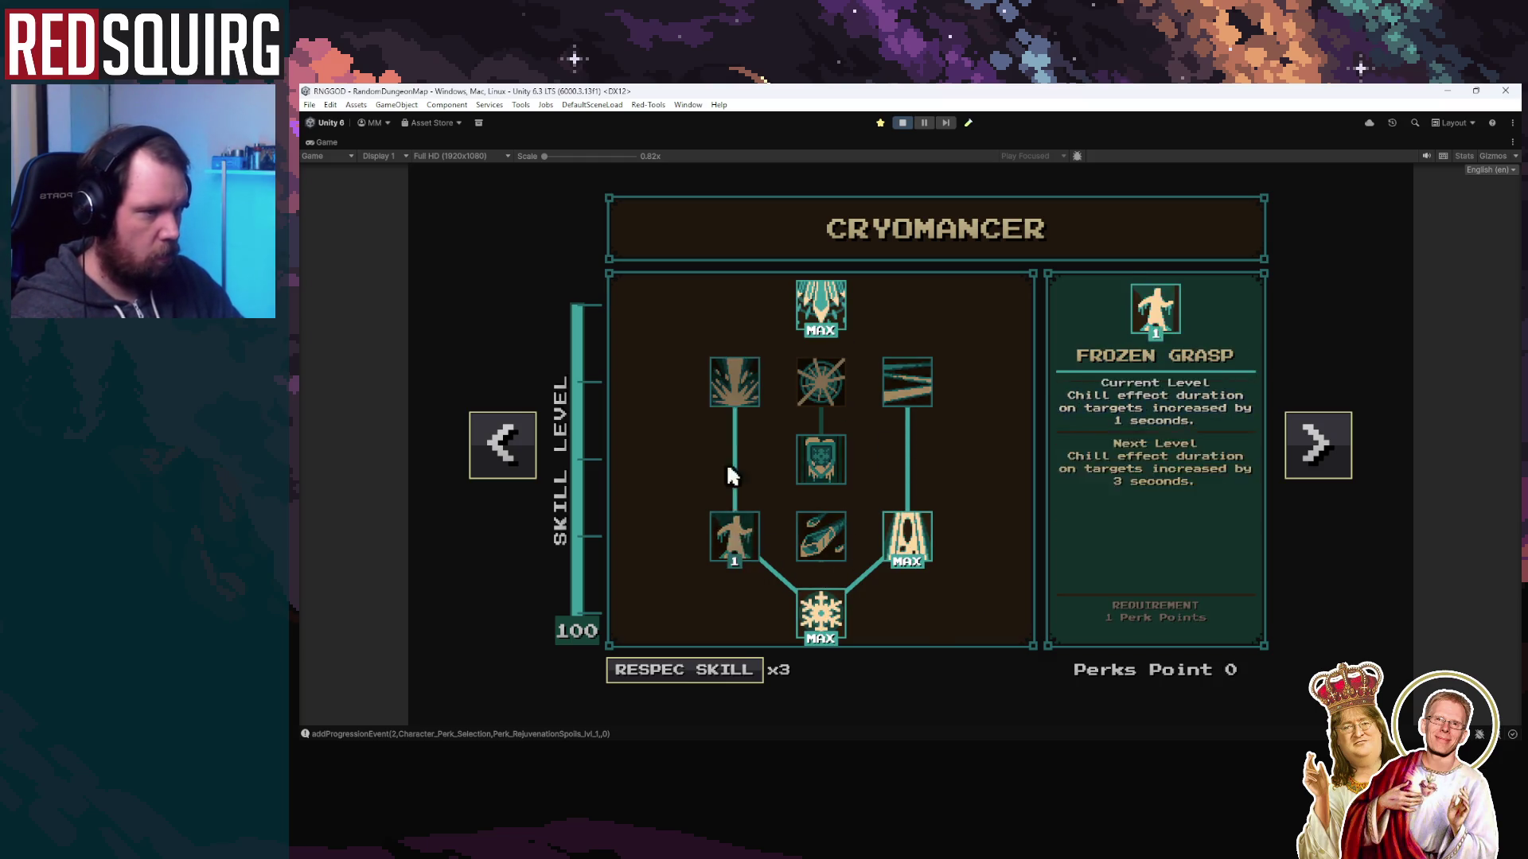
{"action": "left_click", "coordinate": [1040, 311]}
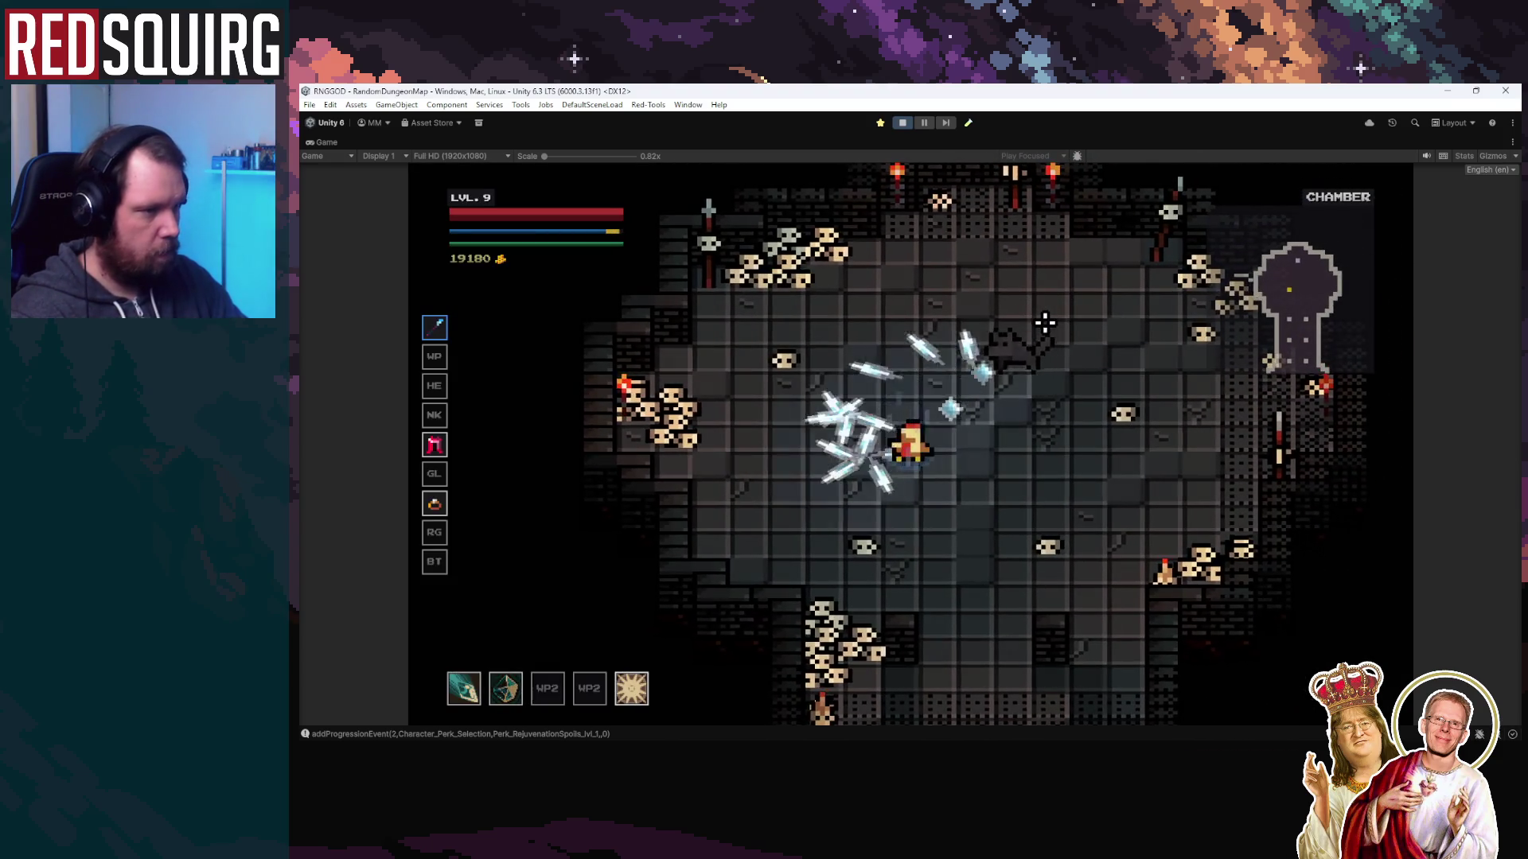
Move through the rooms casting ice shards at the nearby enemies
{"action": "key", "text": "a"}
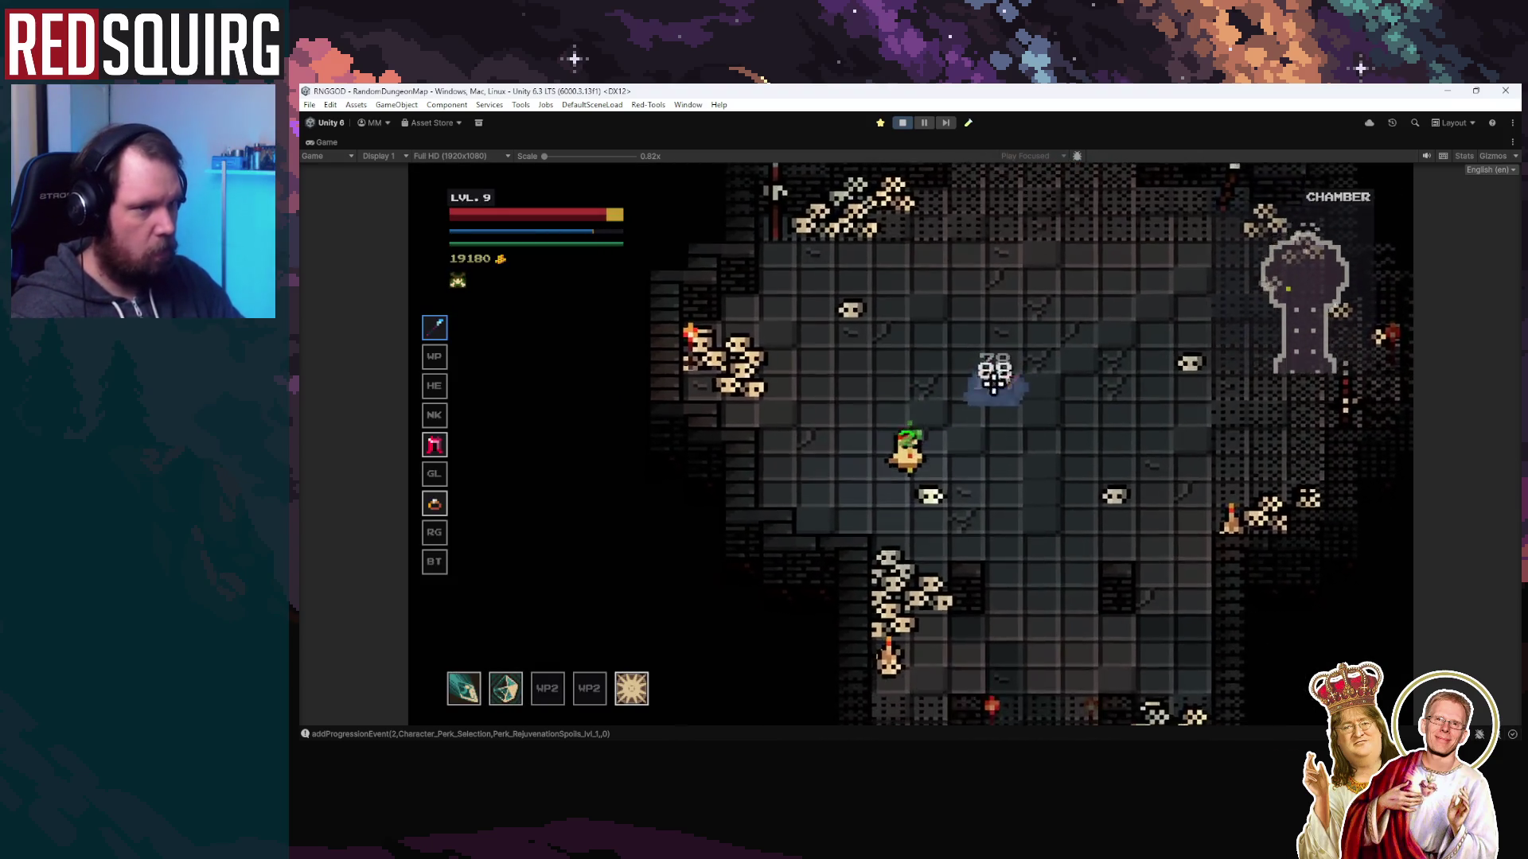
{"action": "key", "text": "s"}
{"action": "left_click", "coordinate": [931, 360]}
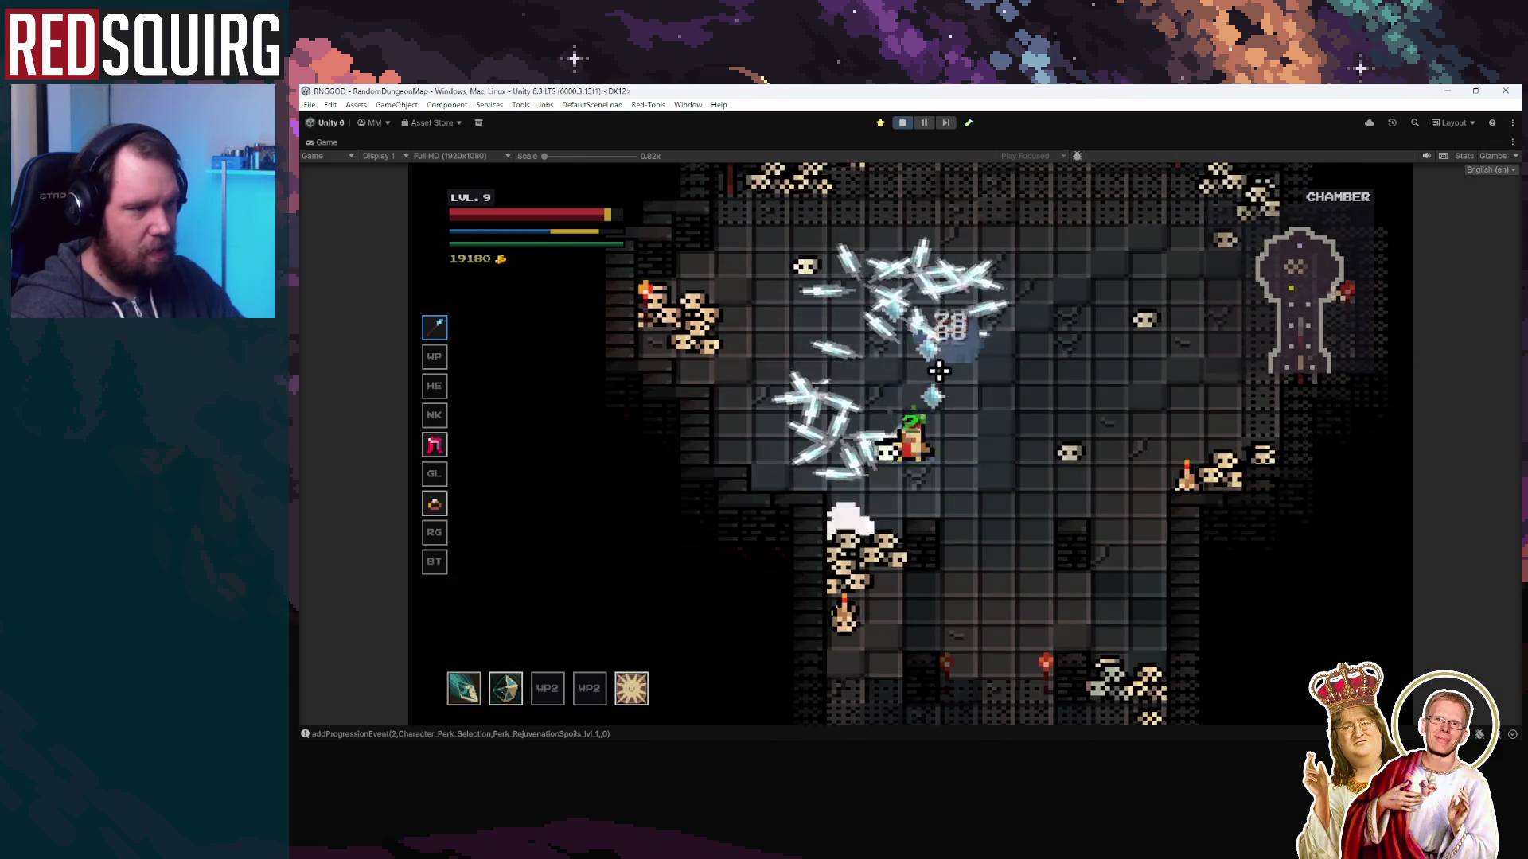
{"action": "key", "text": "s"}
{"action": "key", "text": "d"}
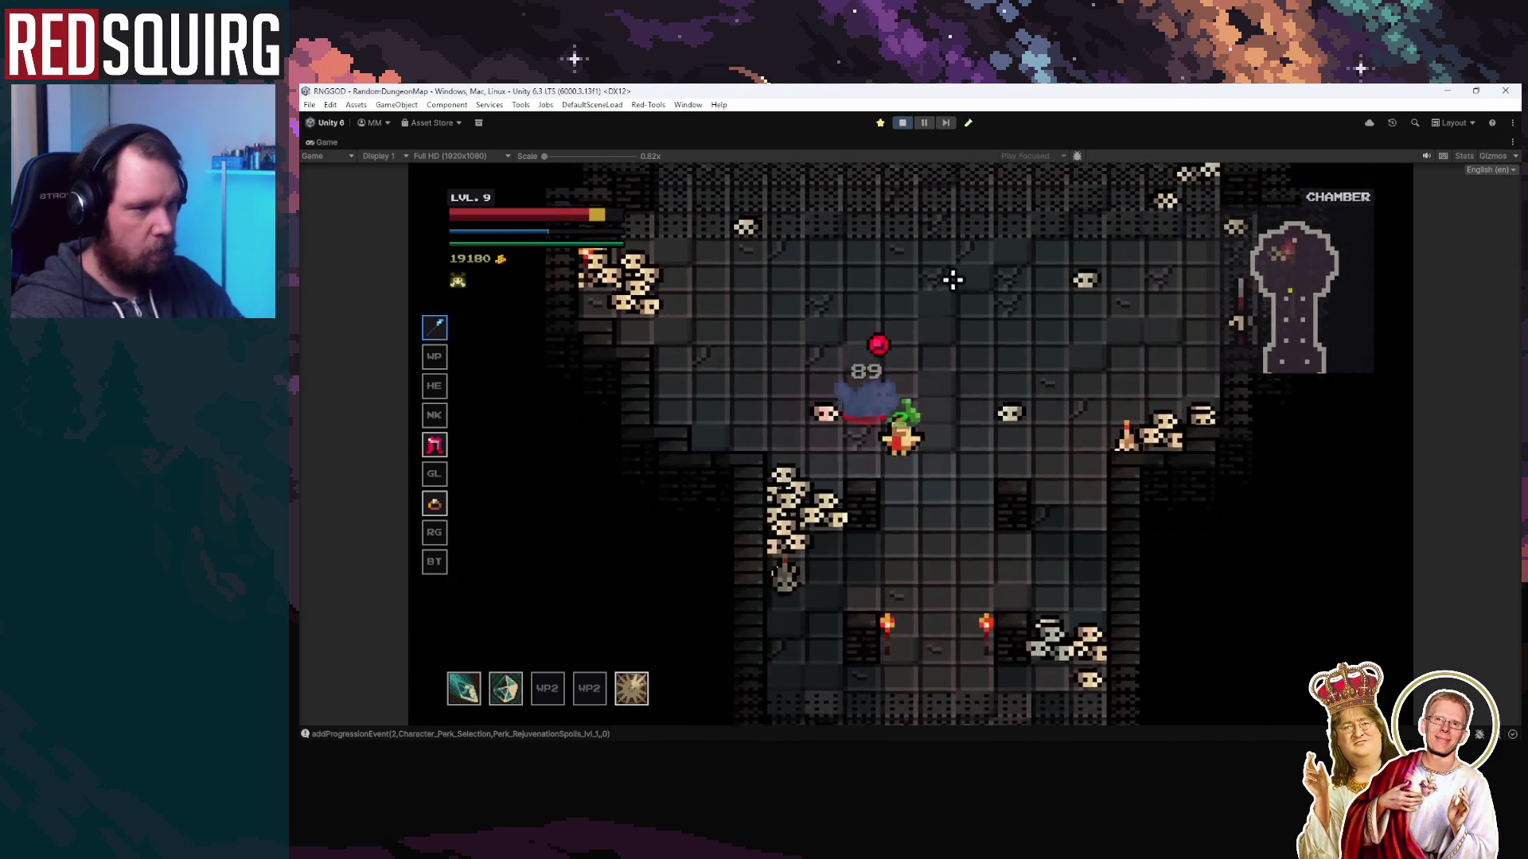
{"action": "key", "text": "w"}
{"action": "left_click", "coordinate": [899, 533]}
{"action": "key", "text": "a"}
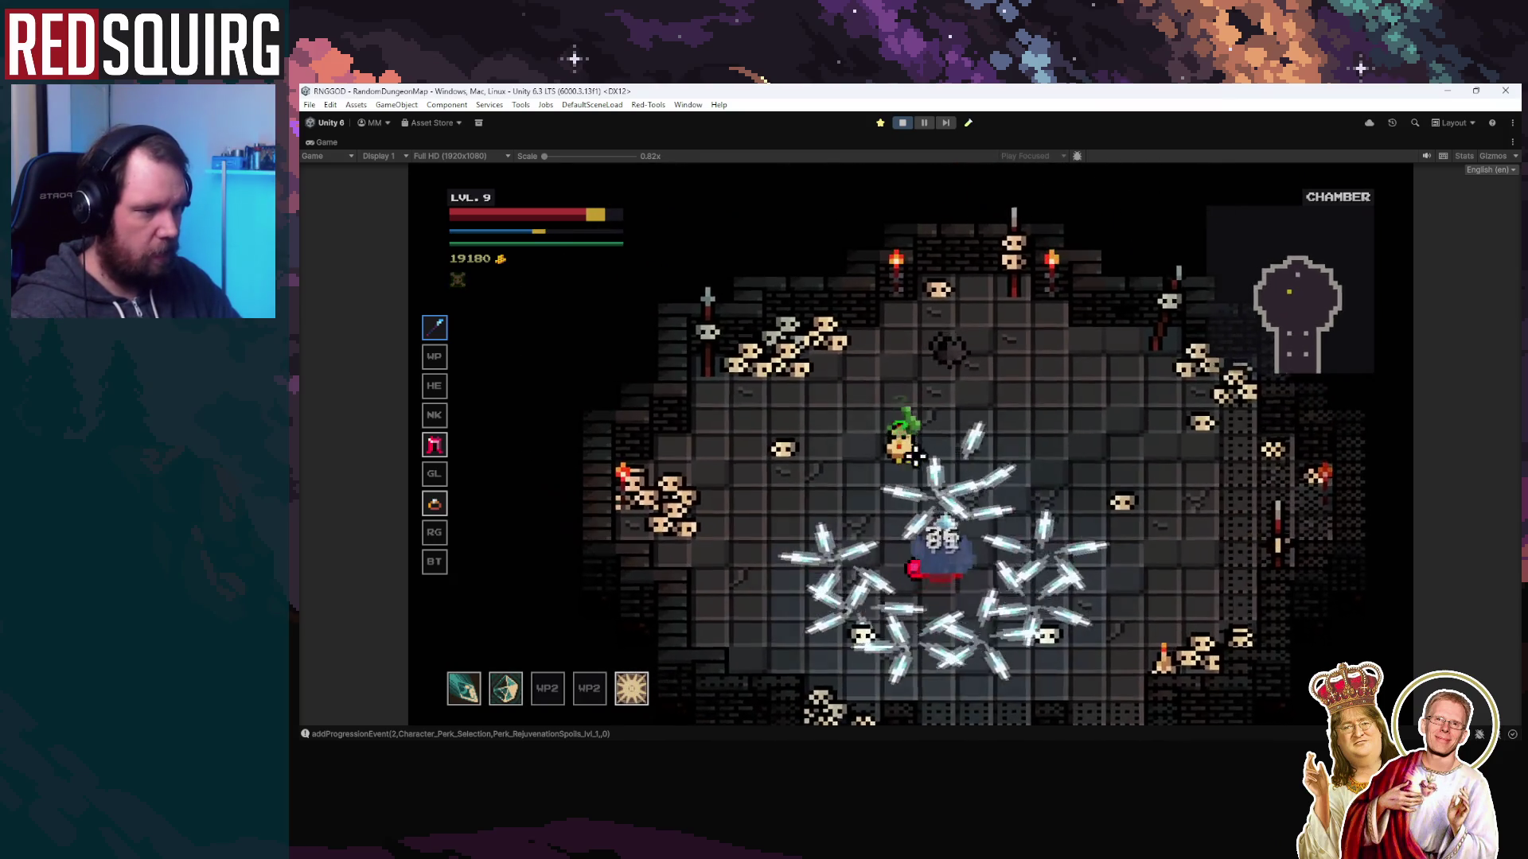
{"action": "key", "text": "s"}
{"action": "left_click", "coordinate": [1001, 396]}
Walk back up to the blue portal and enter it to load the next level
{"action": "key", "text": "d"}
{"action": "key", "text": "s"}
{"action": "key", "text": "d"}
{"action": "key", "text": "s"}
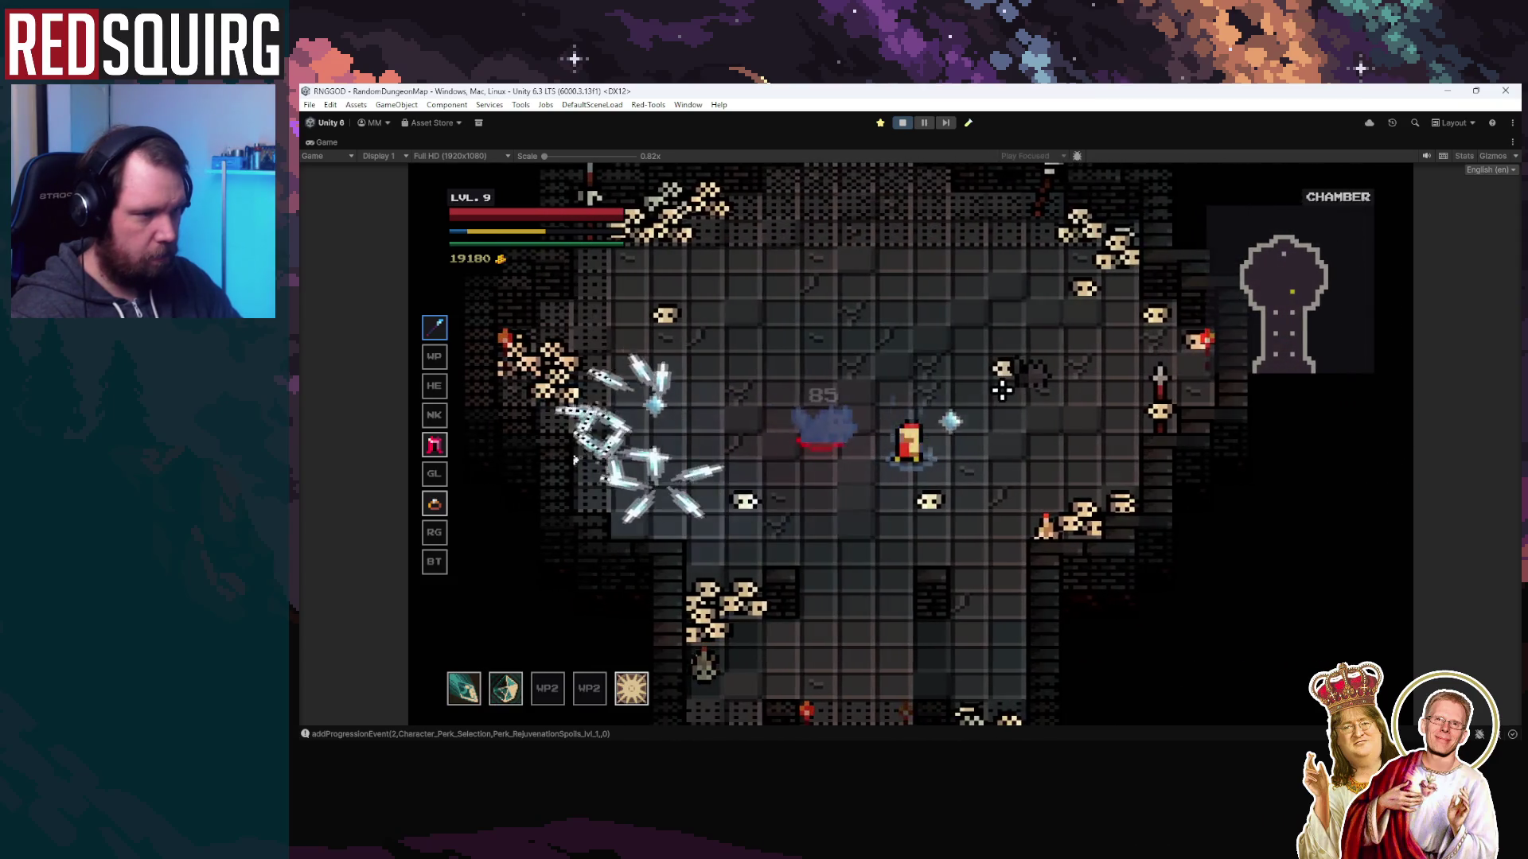
{"action": "key", "text": "a"}
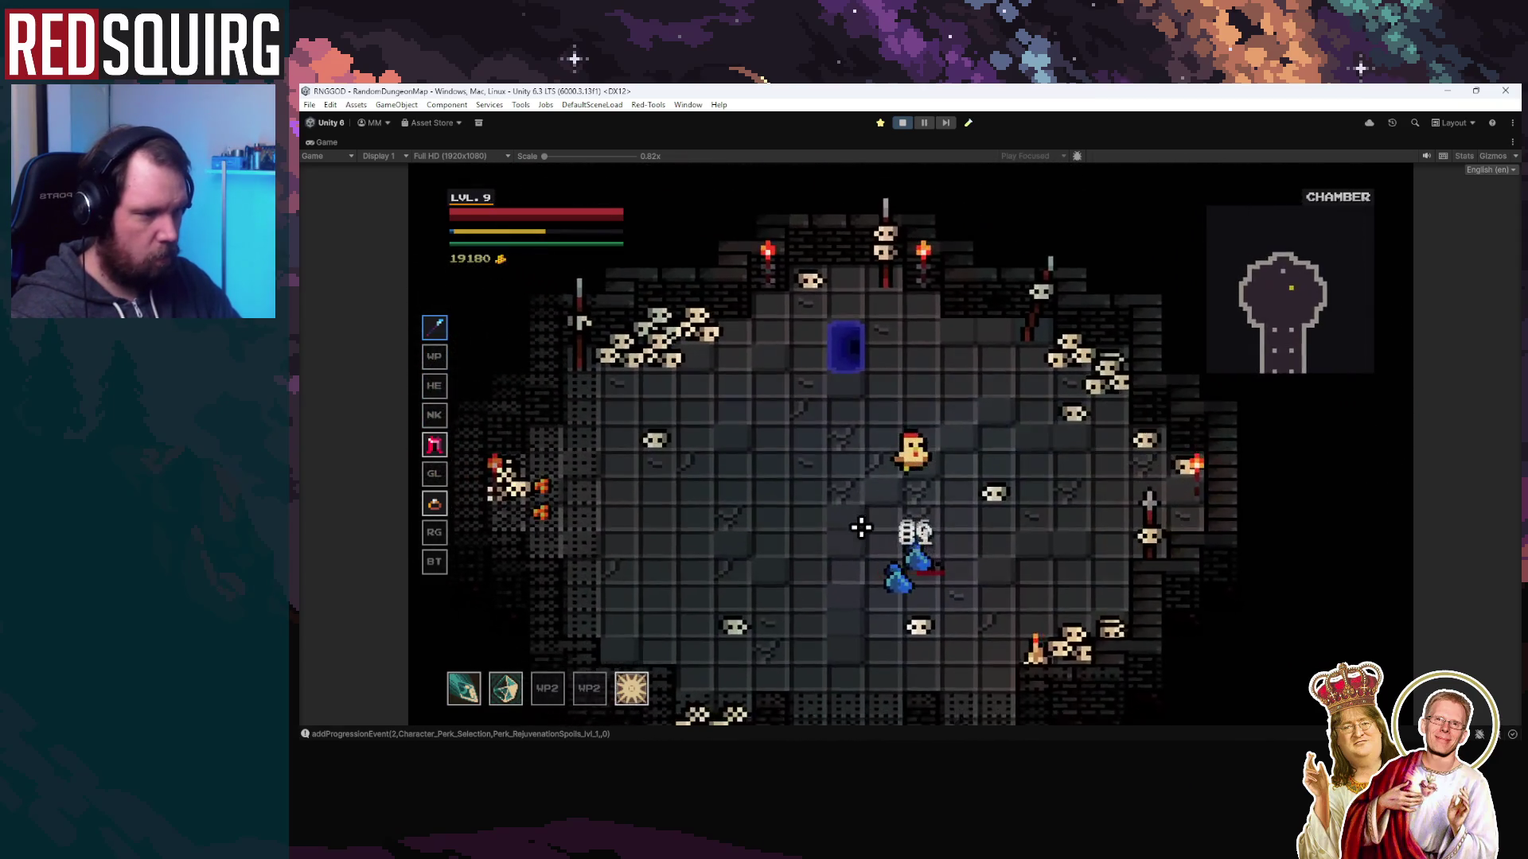
{"action": "key", "text": "s"}
{"action": "key", "text": "a"}
{"action": "key", "text": "w"}
{"action": "key", "text": "w"}
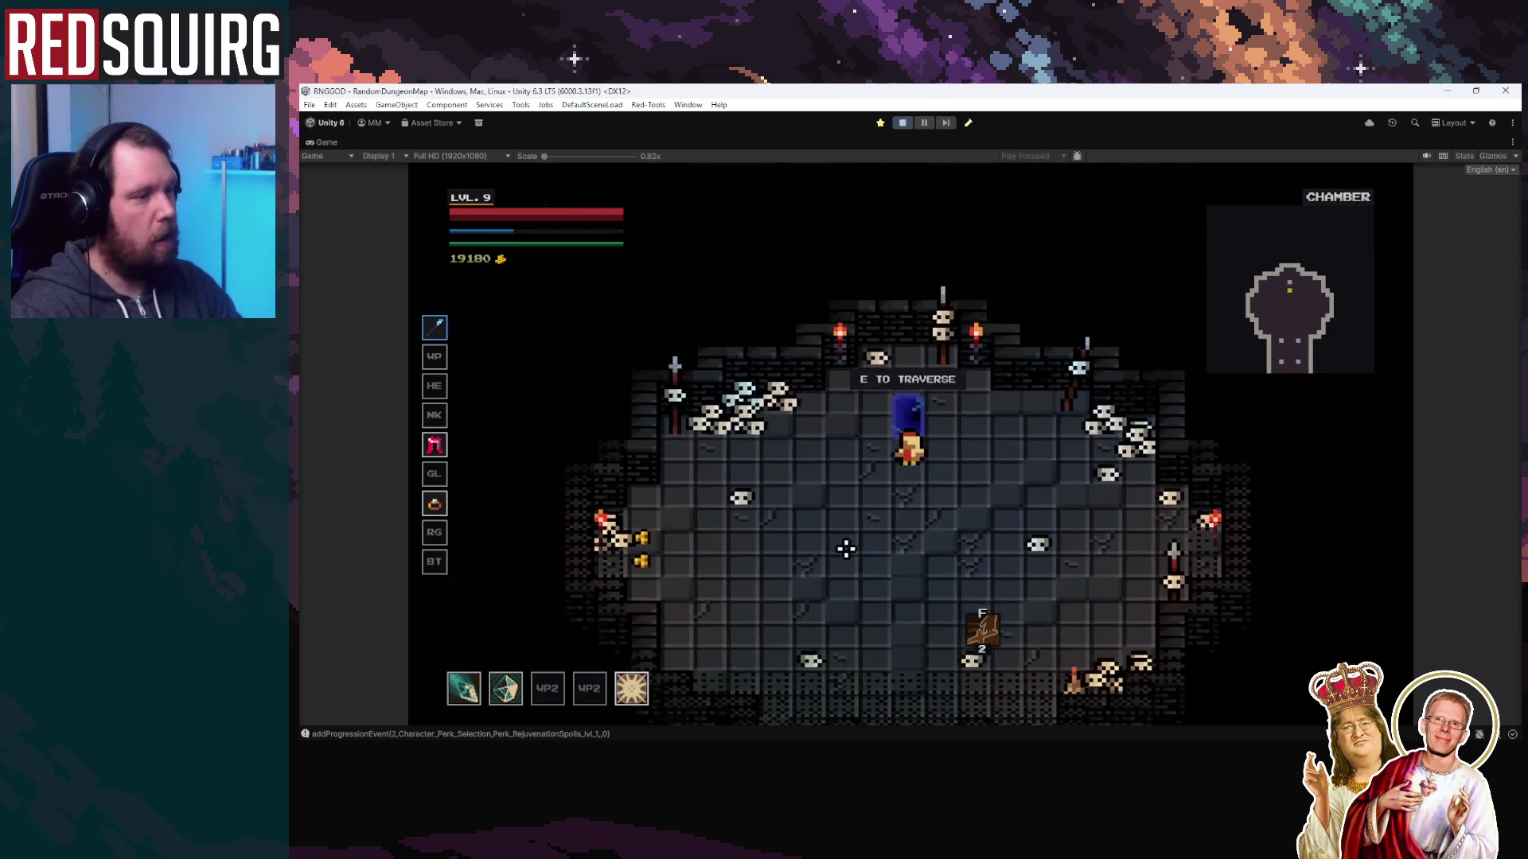
{"action": "key", "text": "w"}
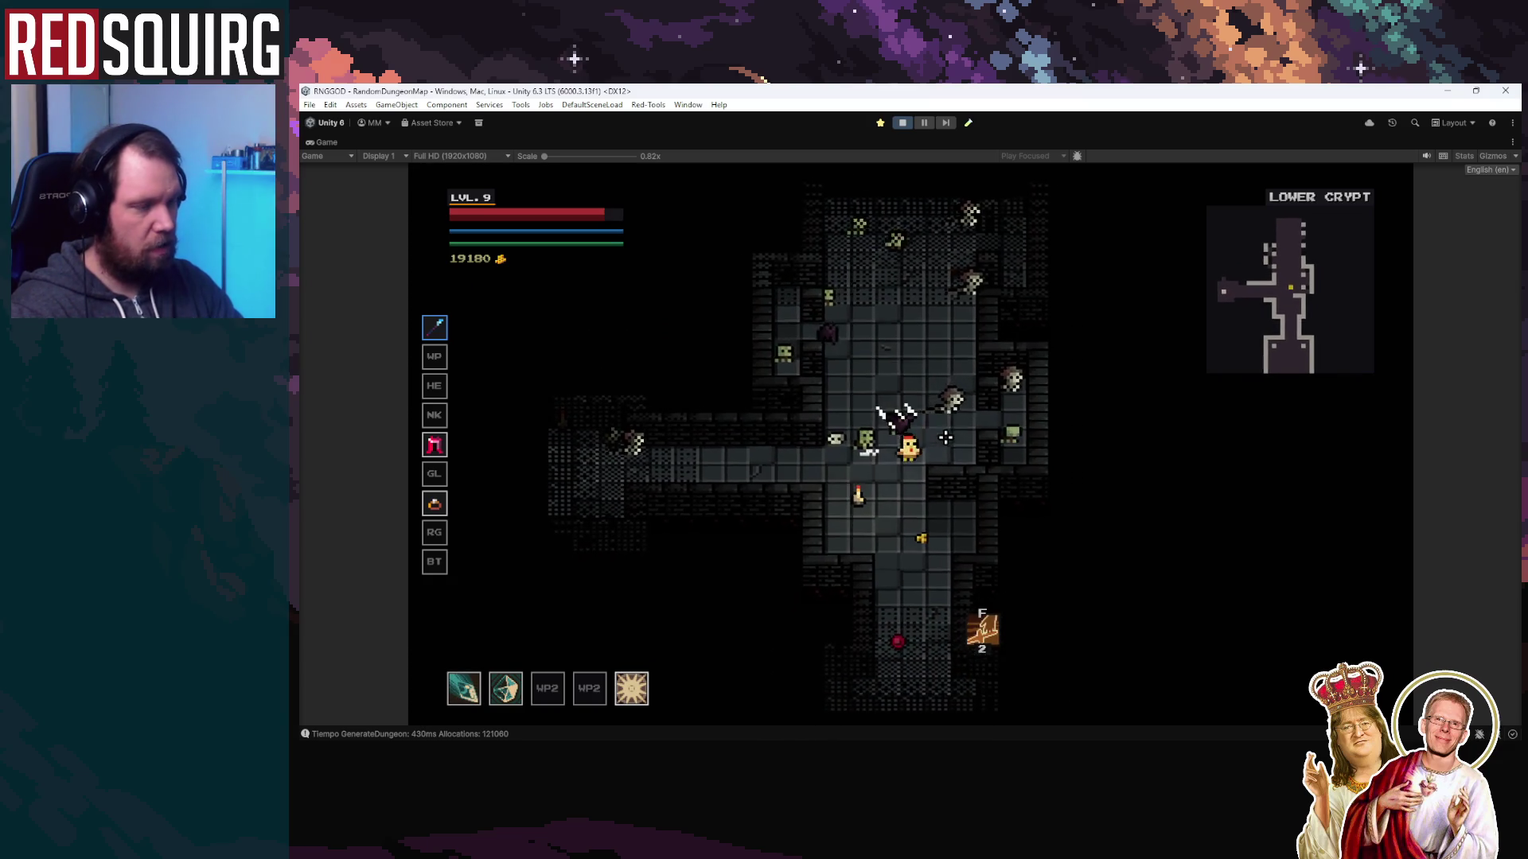
Step the hero down to hit the enemy, then work up the room toward enemies and gold
{"action": "key", "text": "s"}
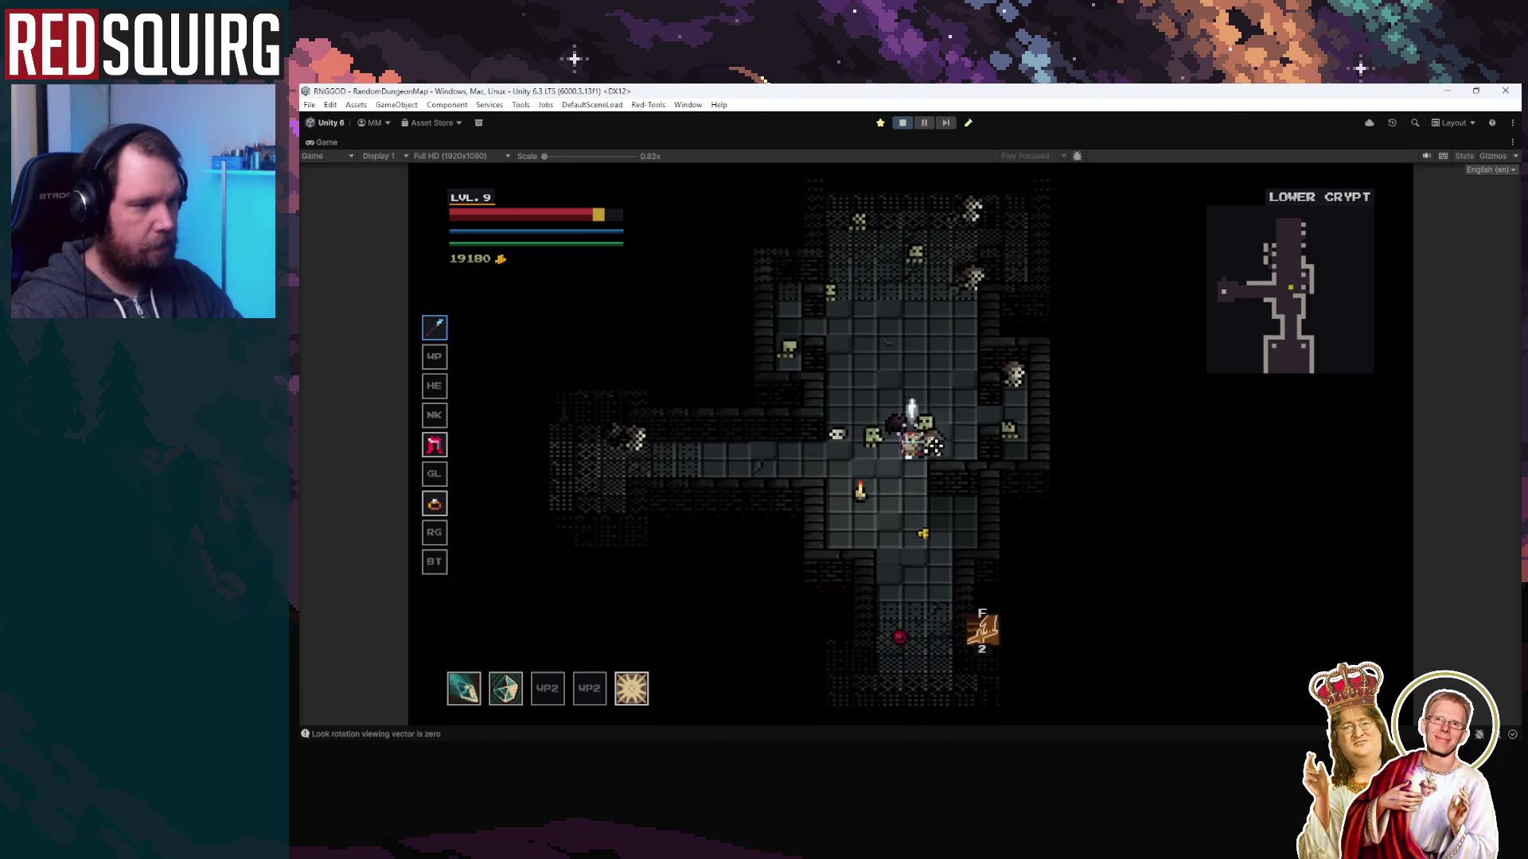
{"action": "key", "text": "s"}
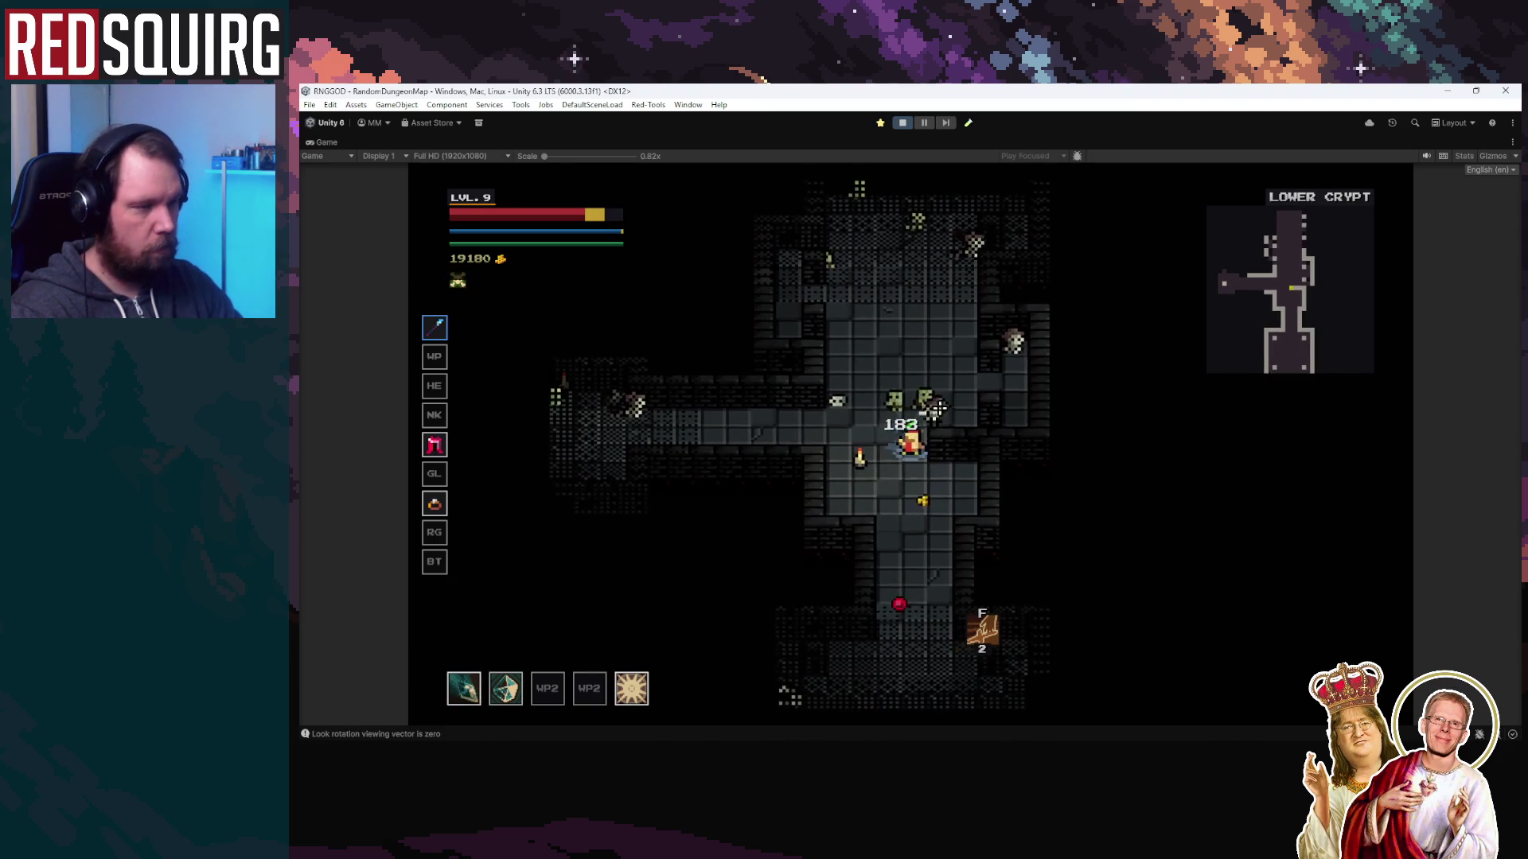
{"action": "key", "text": "w"}
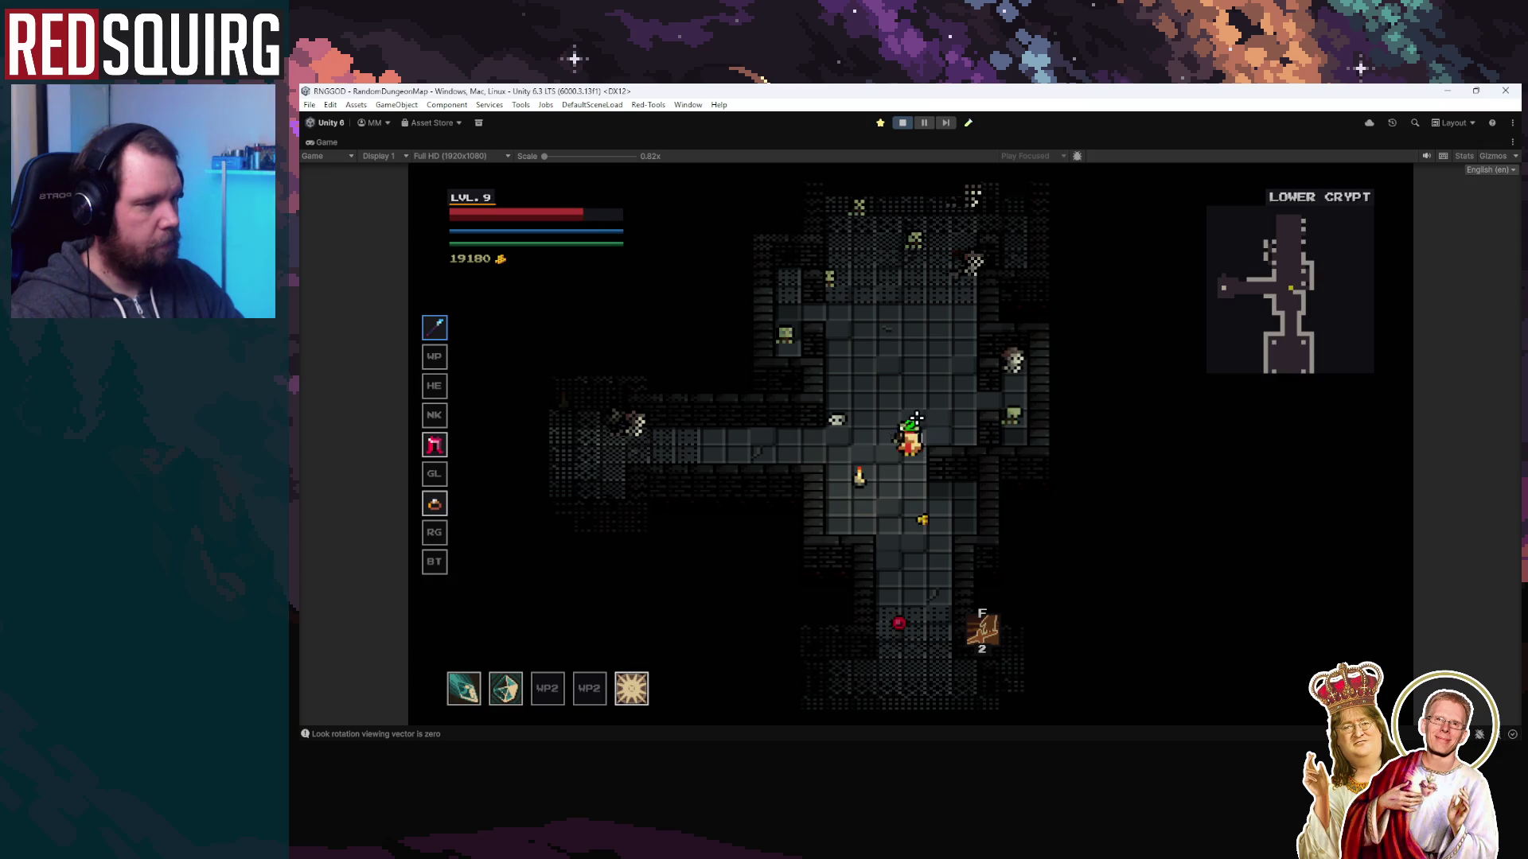
{"action": "key", "text": "w"}
{"action": "key", "text": "d"}
{"action": "key", "text": "d"}
{"action": "key", "text": "d"}
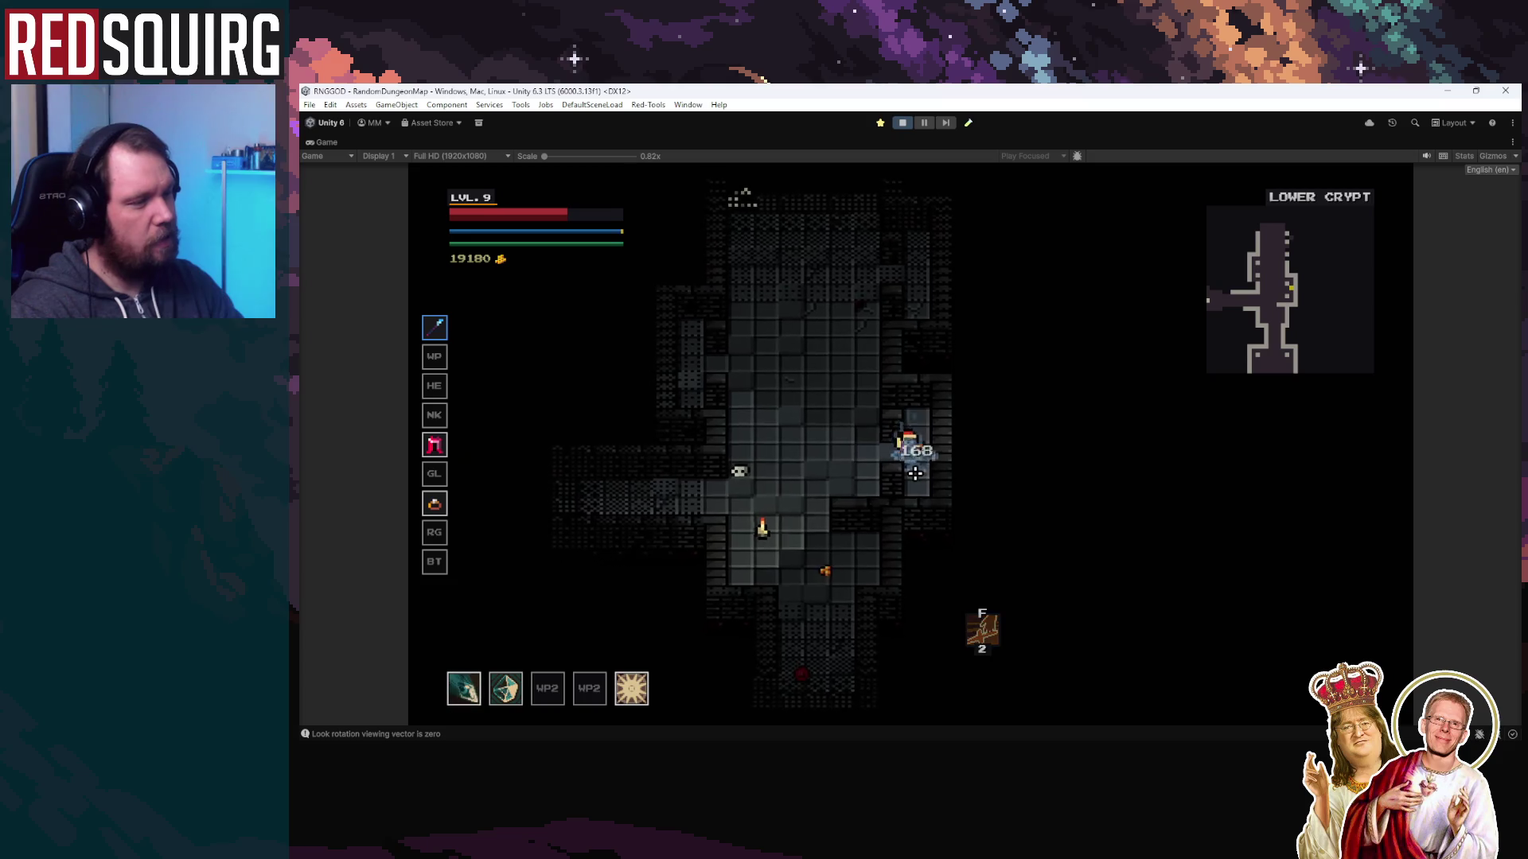
{"action": "key", "text": "a"}
{"action": "key", "text": "w"}
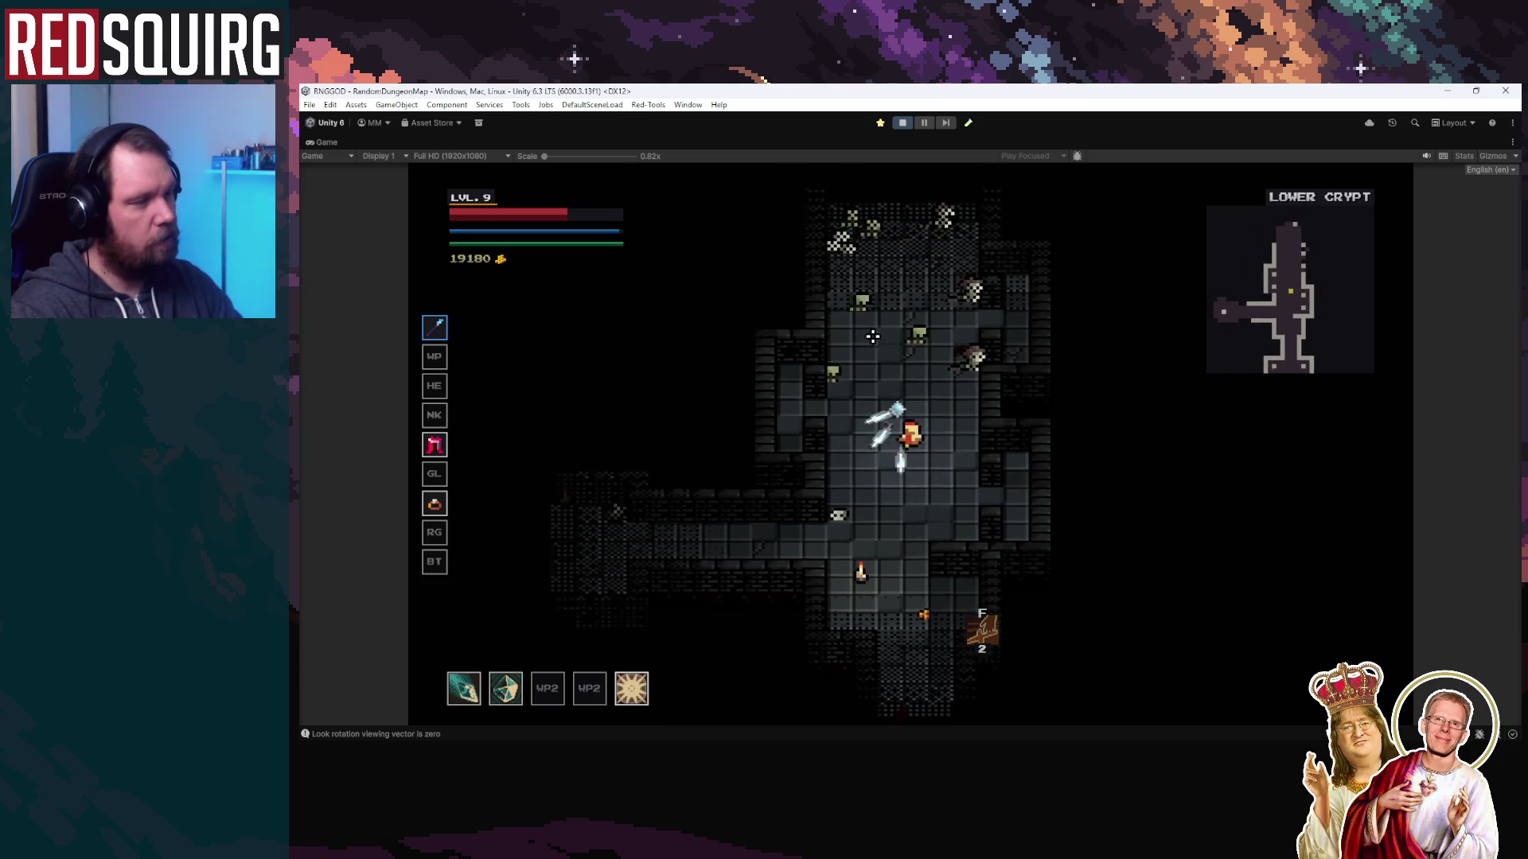
{"action": "key", "text": "a"}
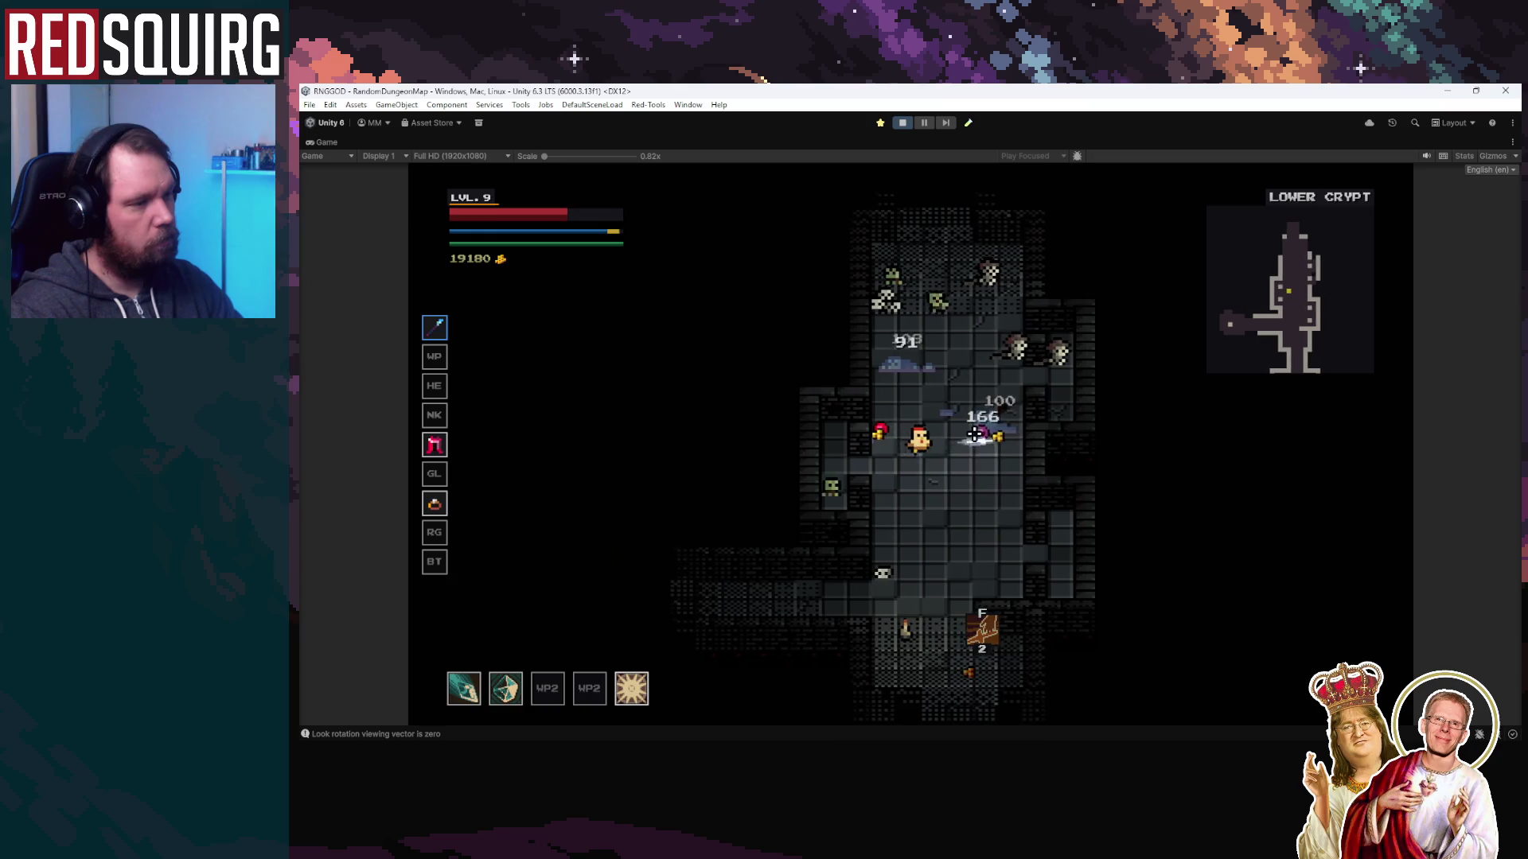
{"action": "key", "text": "w"}
{"action": "key", "text": "d"}
{"action": "key", "text": "a"}
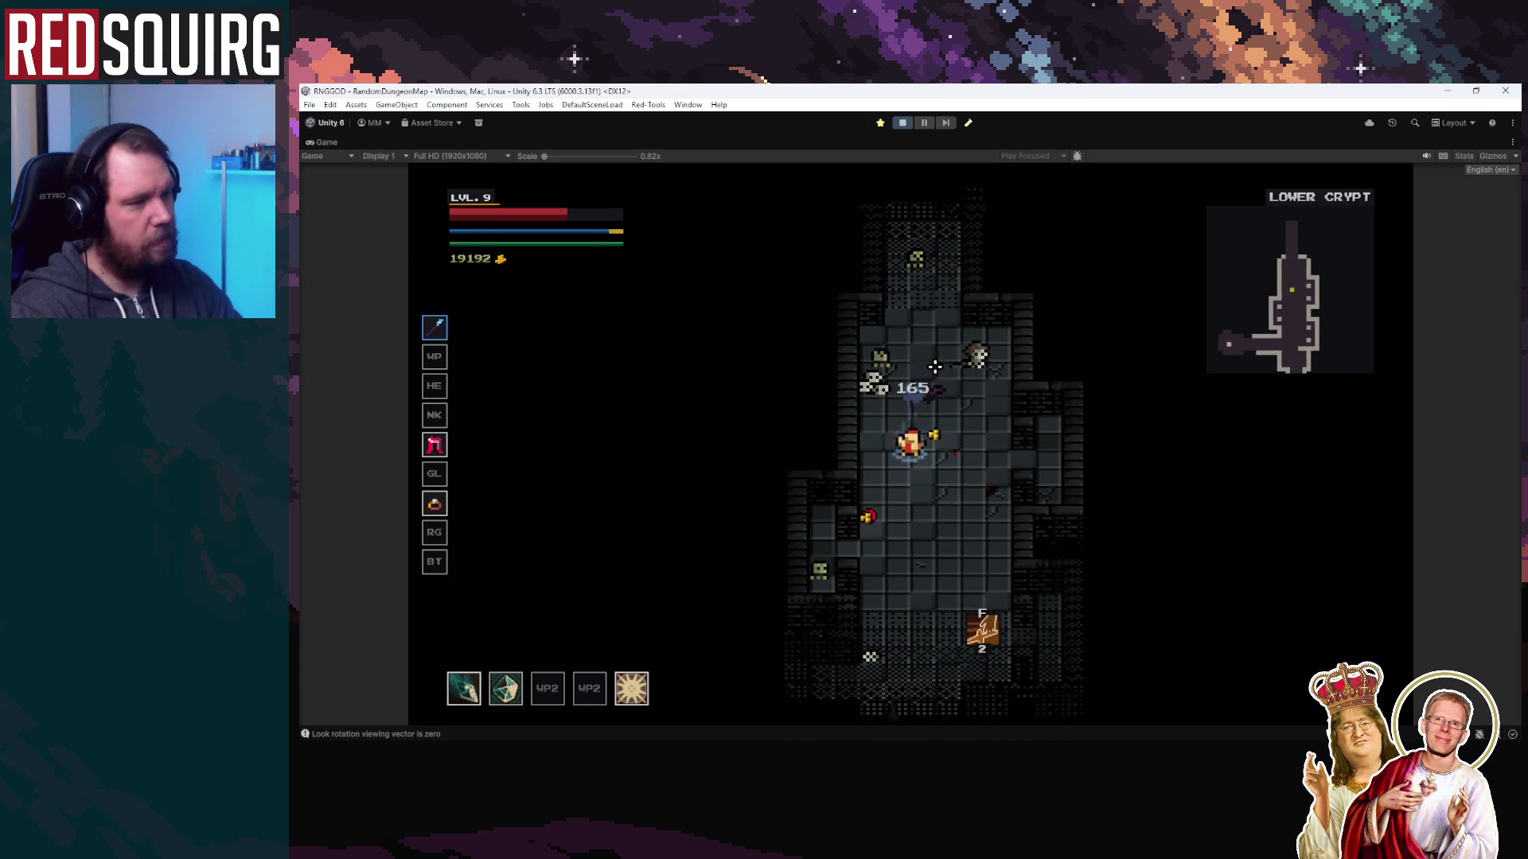
{"action": "key", "text": "w"}
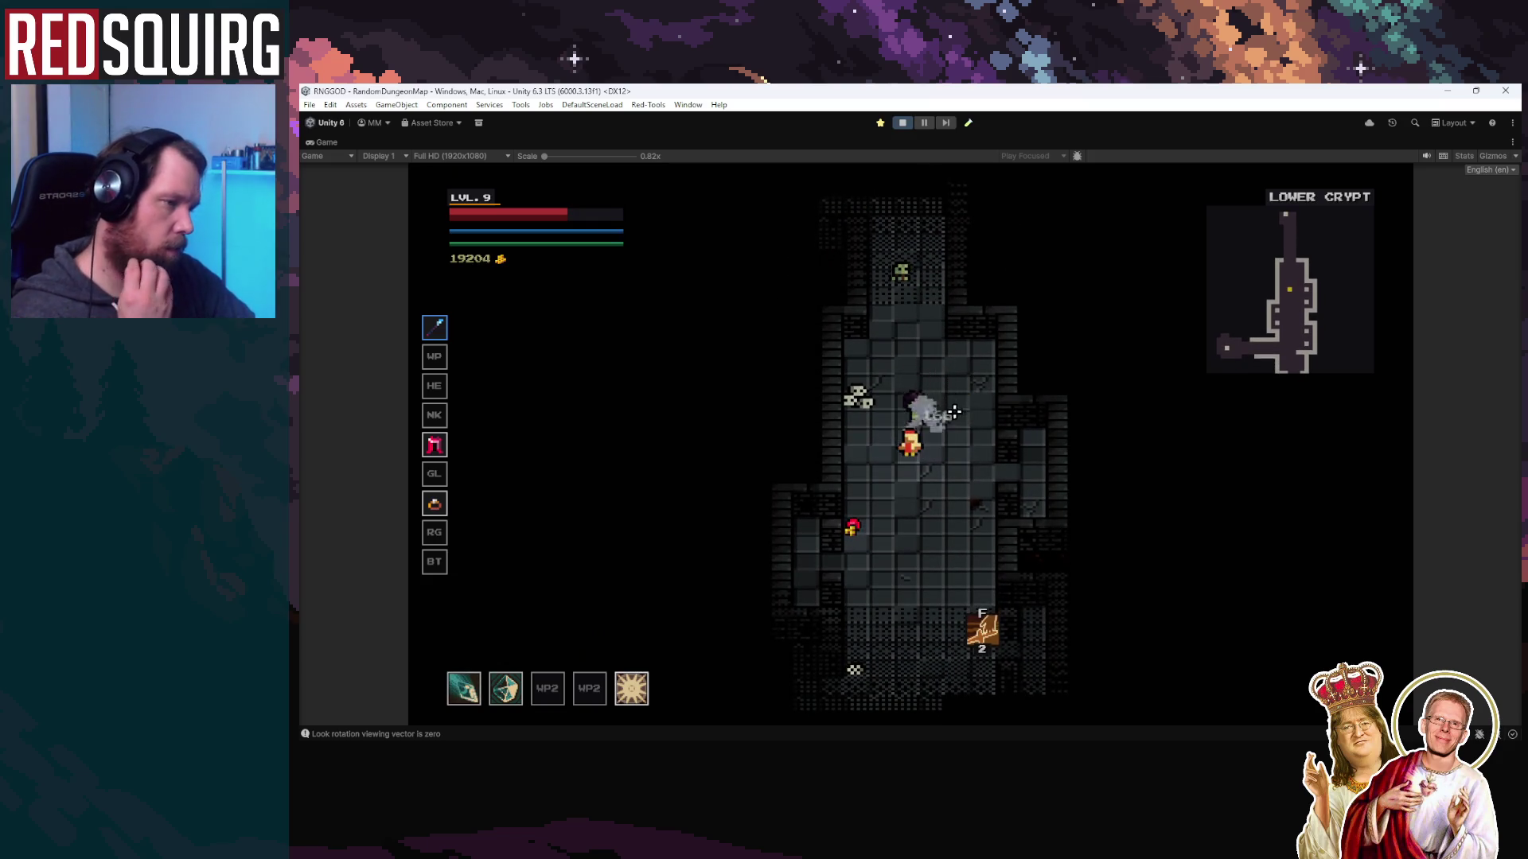
Walk up the corridor, attack the green enemy, retreat, and grab the red coin
{"action": "key", "text": "w"}
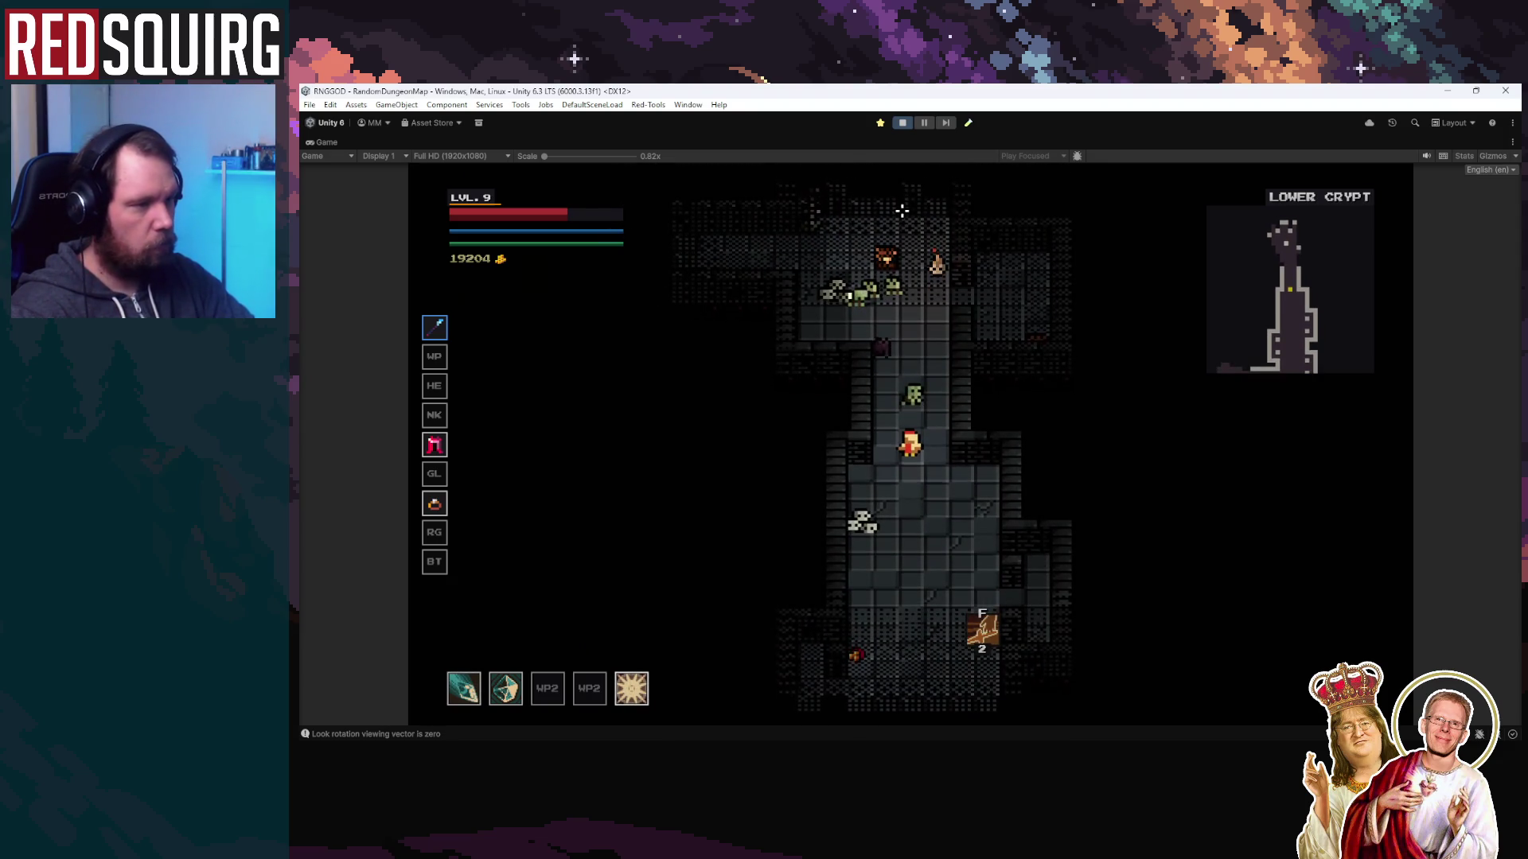
{"action": "key", "text": "s"}
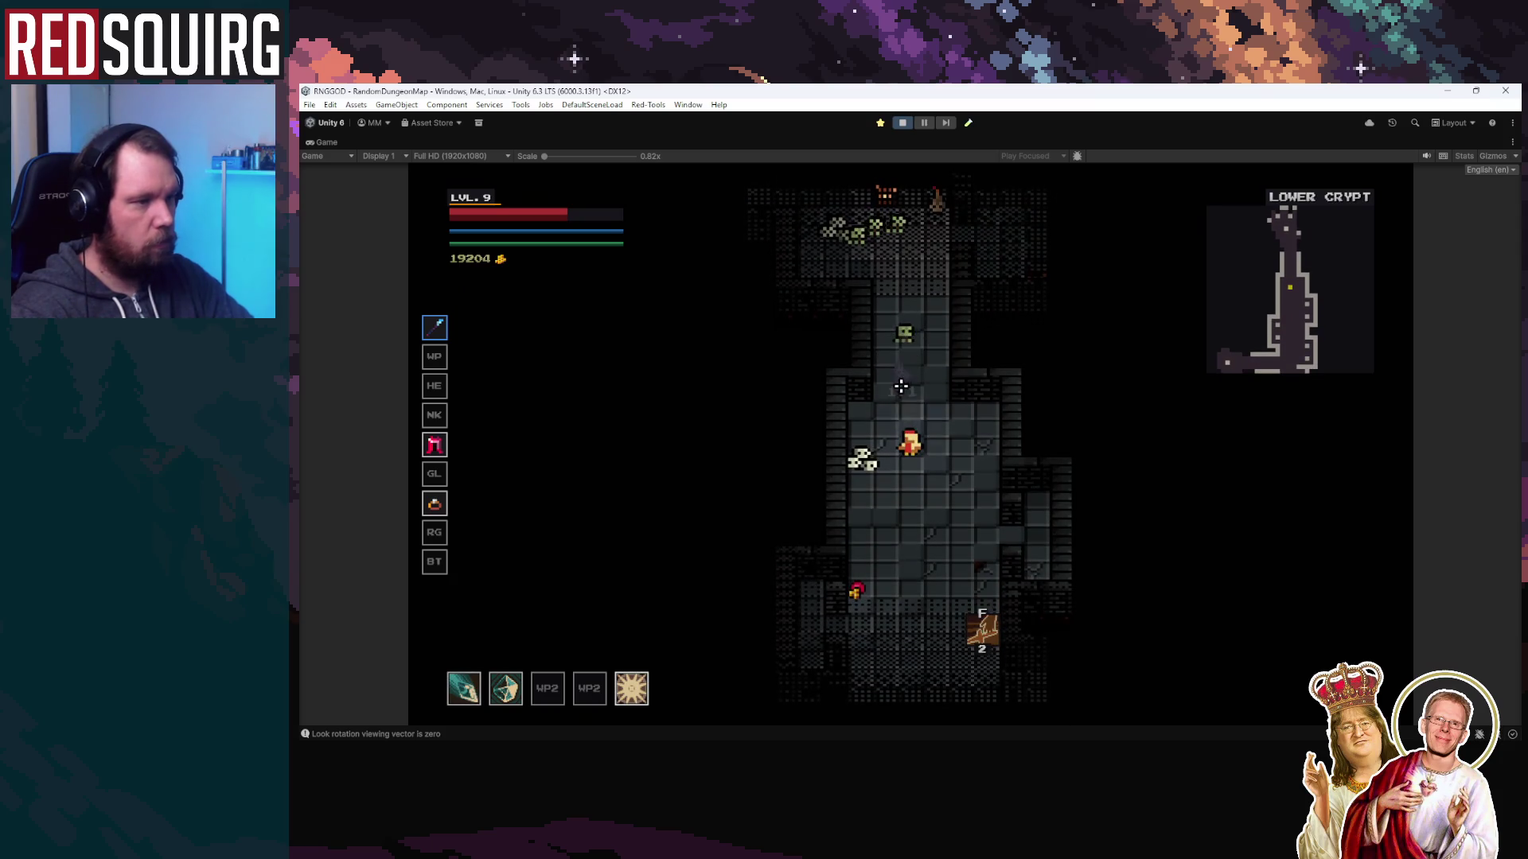
{"action": "key", "text": "w"}
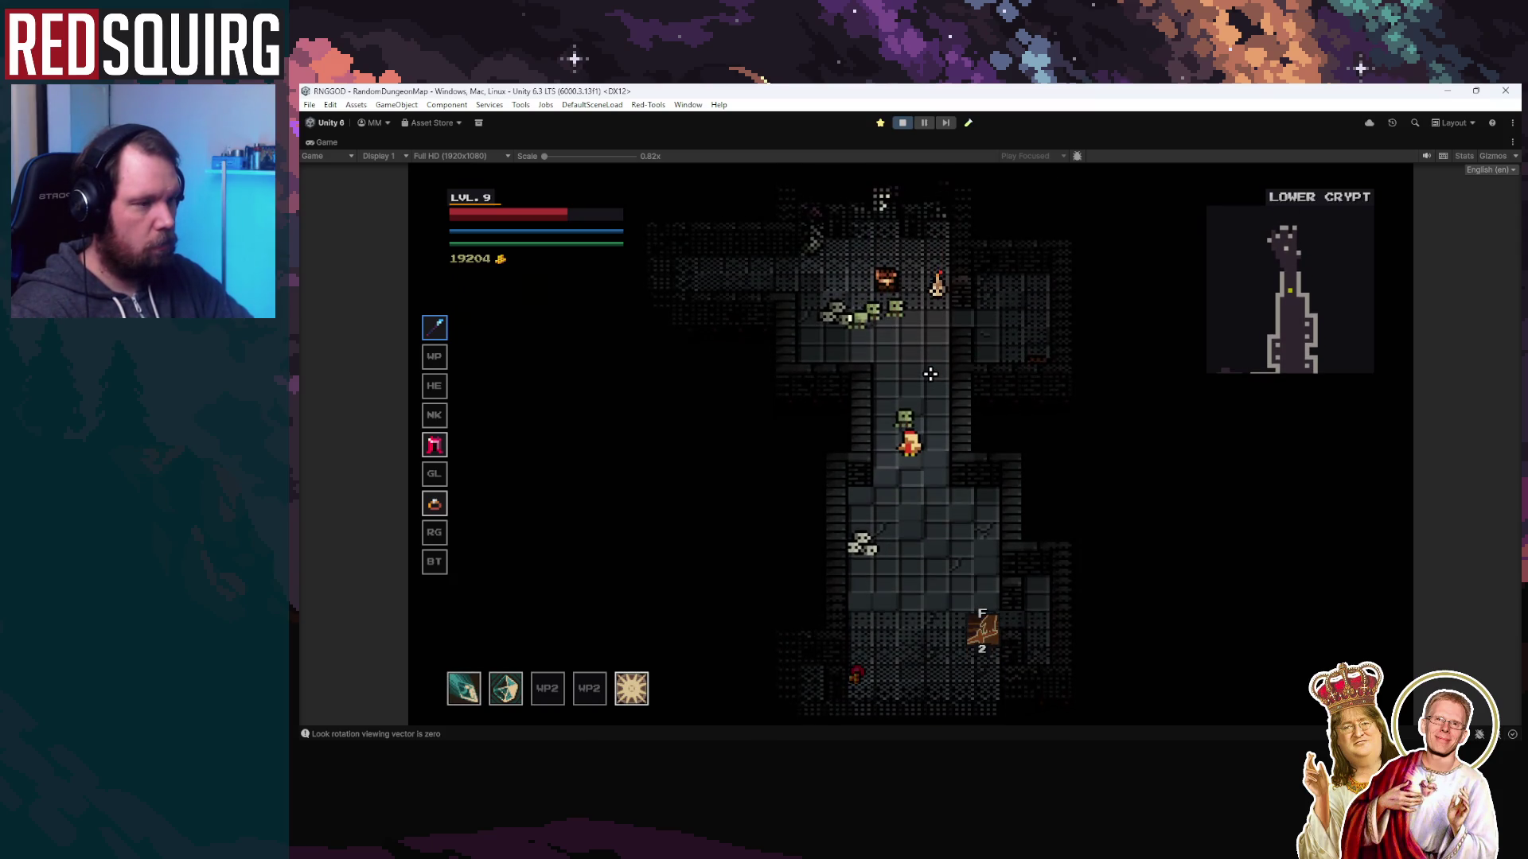
{"action": "key", "text": "w"}
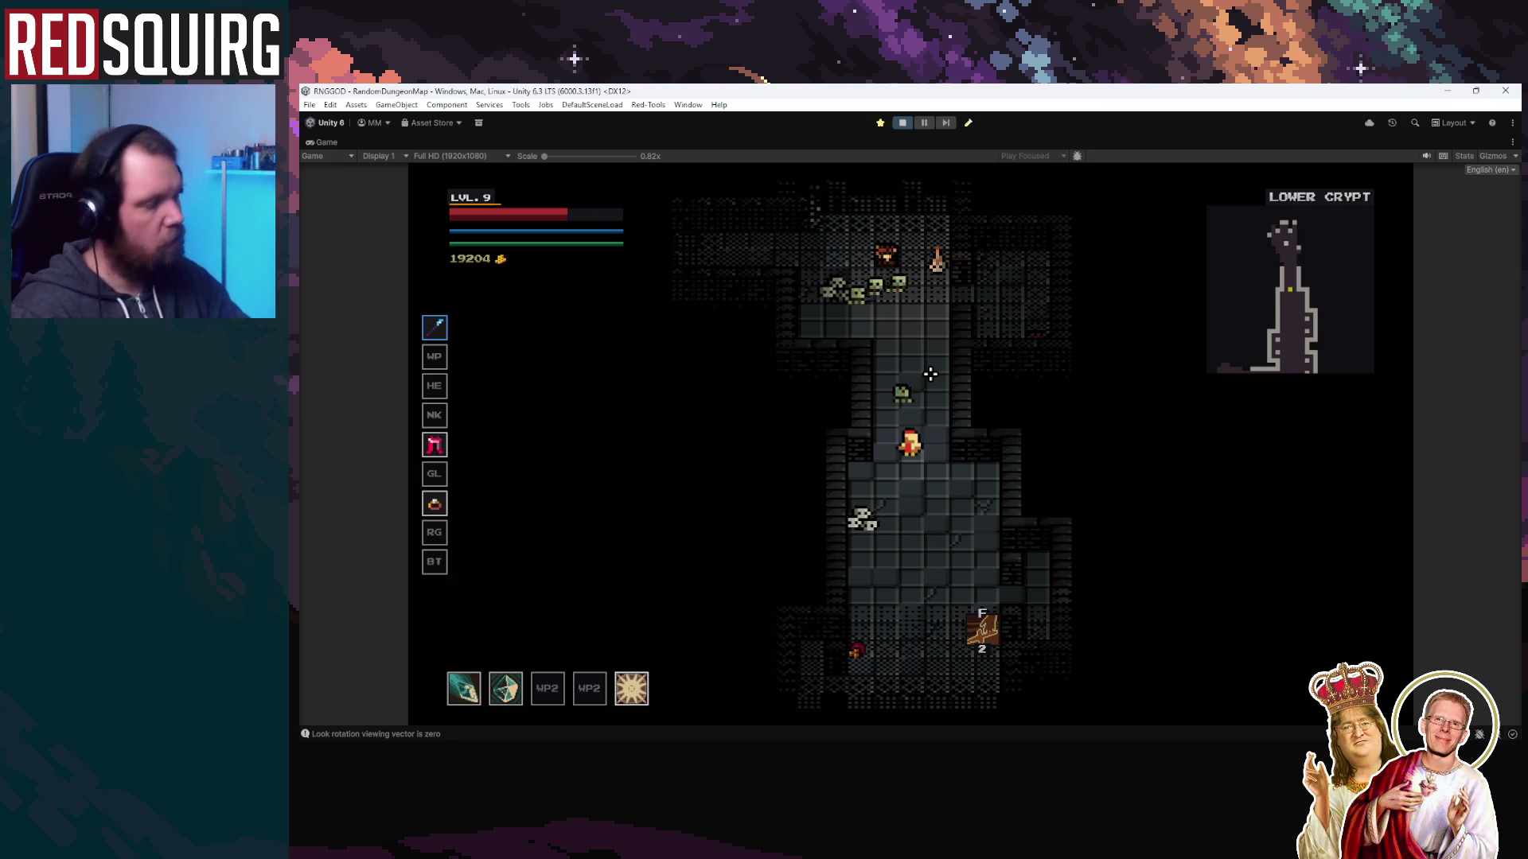
{"action": "key", "text": "w"}
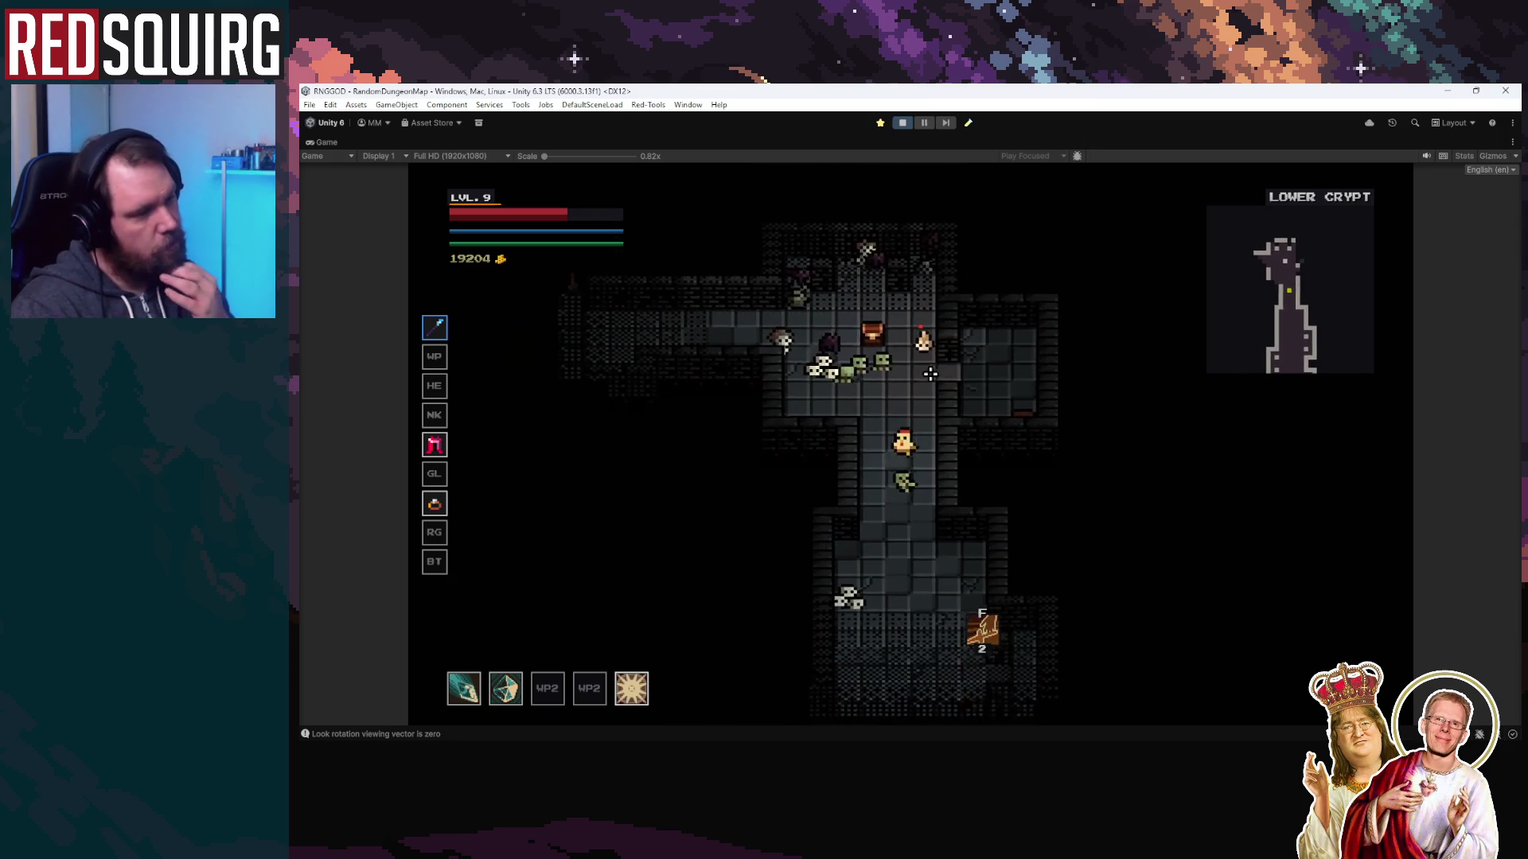
{"action": "key", "text": "s"}
{"action": "key", "text": "s"}
{"action": "key", "text": "s"}
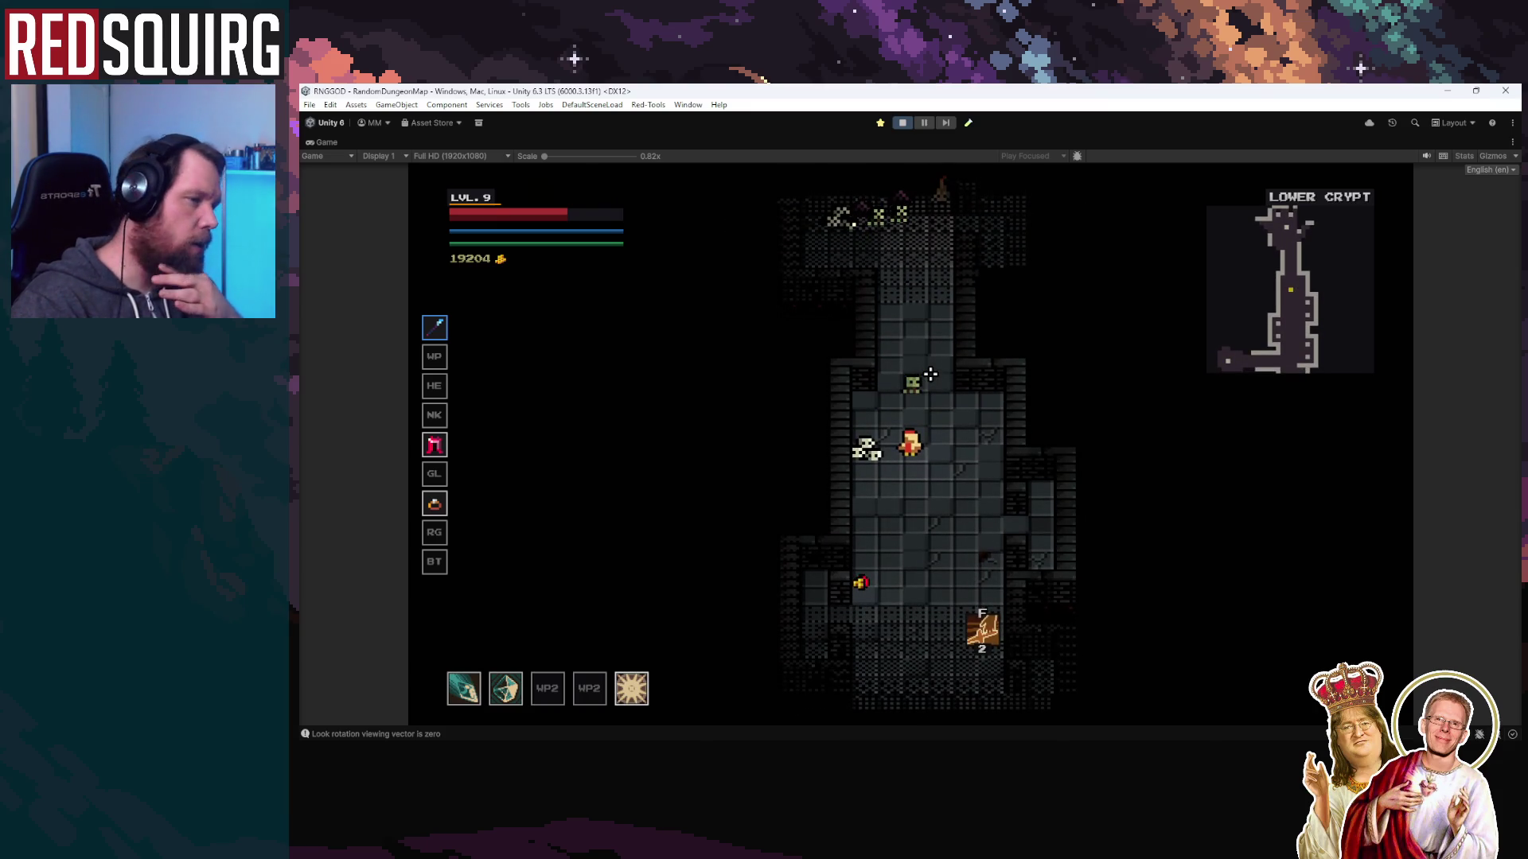
{"action": "key", "text": "s"}
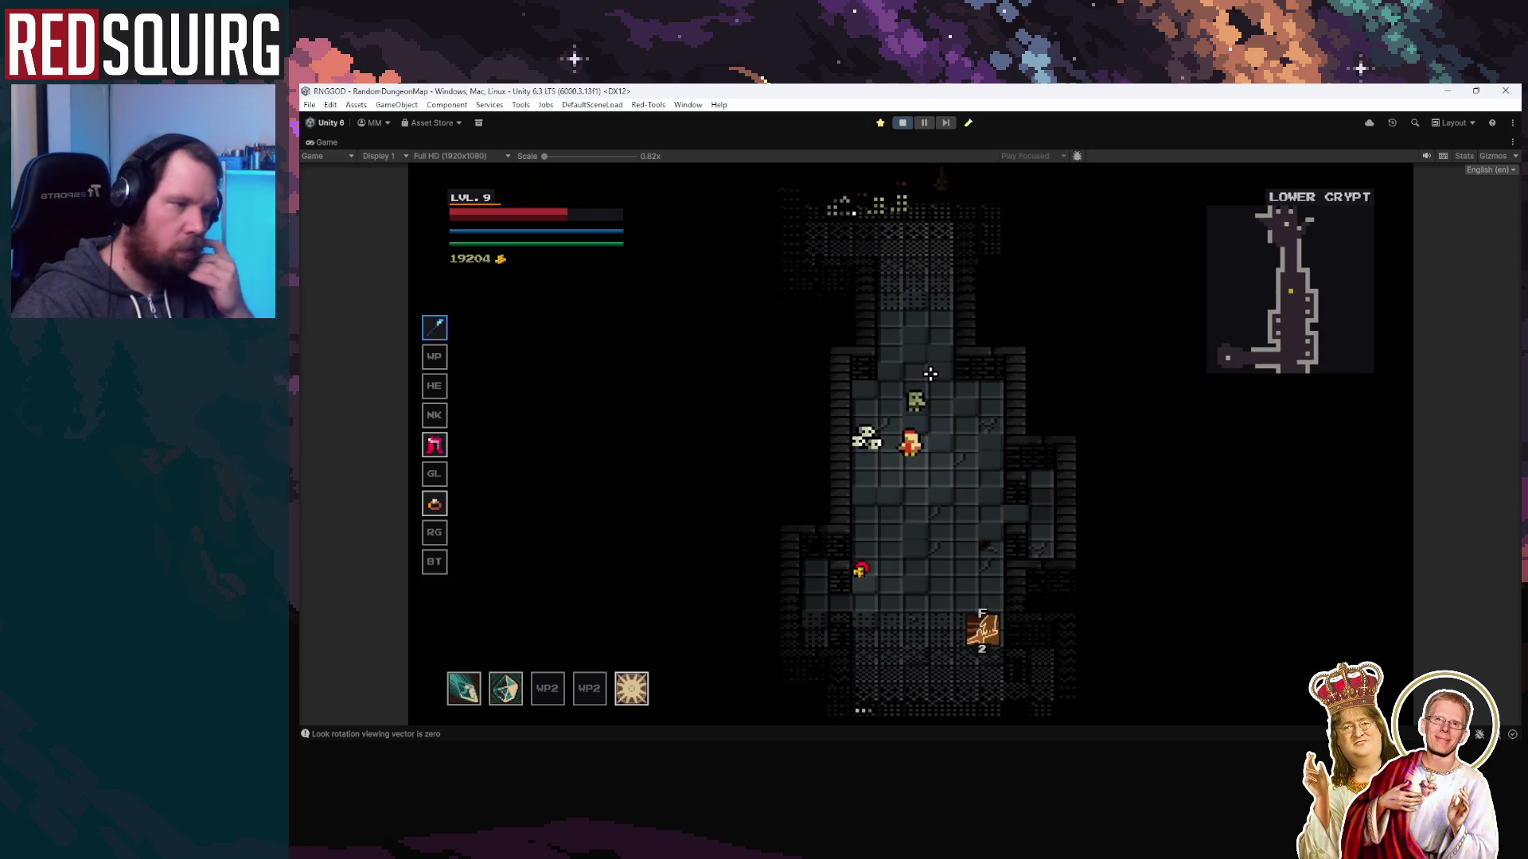
{"action": "key", "text": "s"}
{"action": "key", "text": "s"}
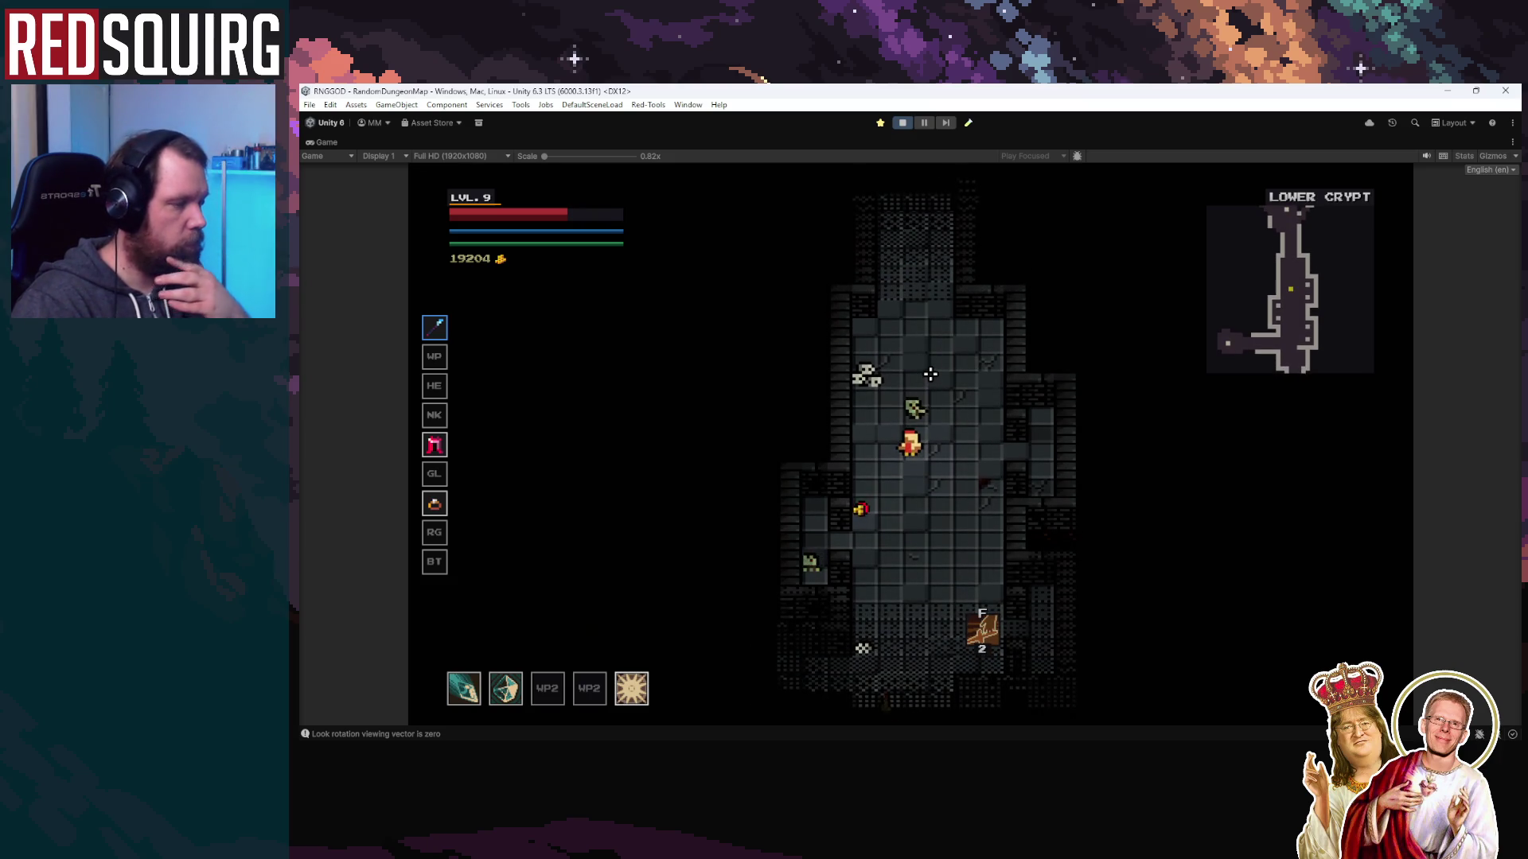
{"action": "key", "text": "s"}
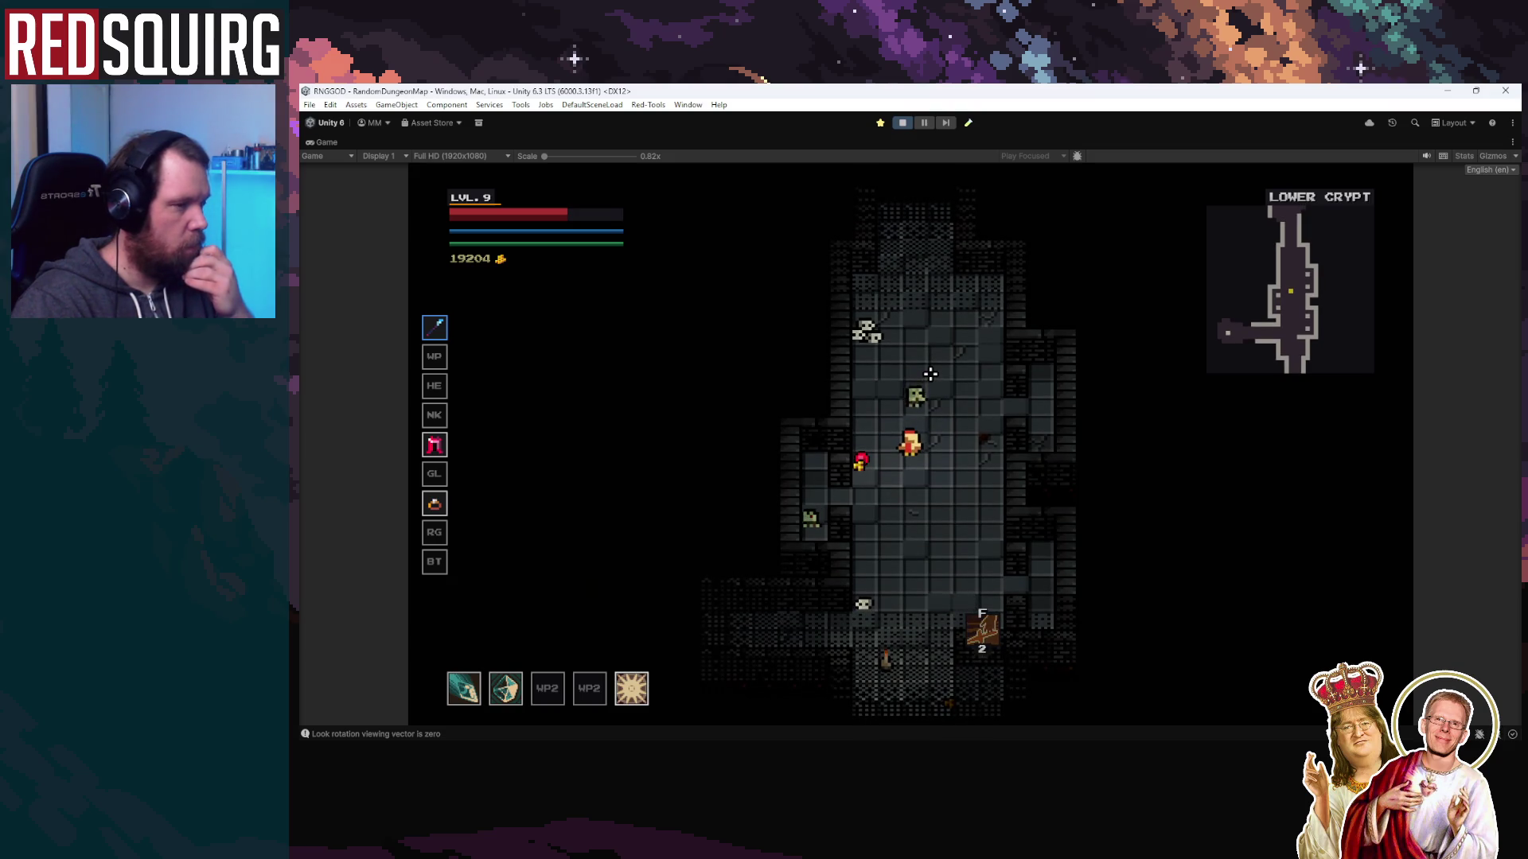
{"action": "key", "text": "a"}
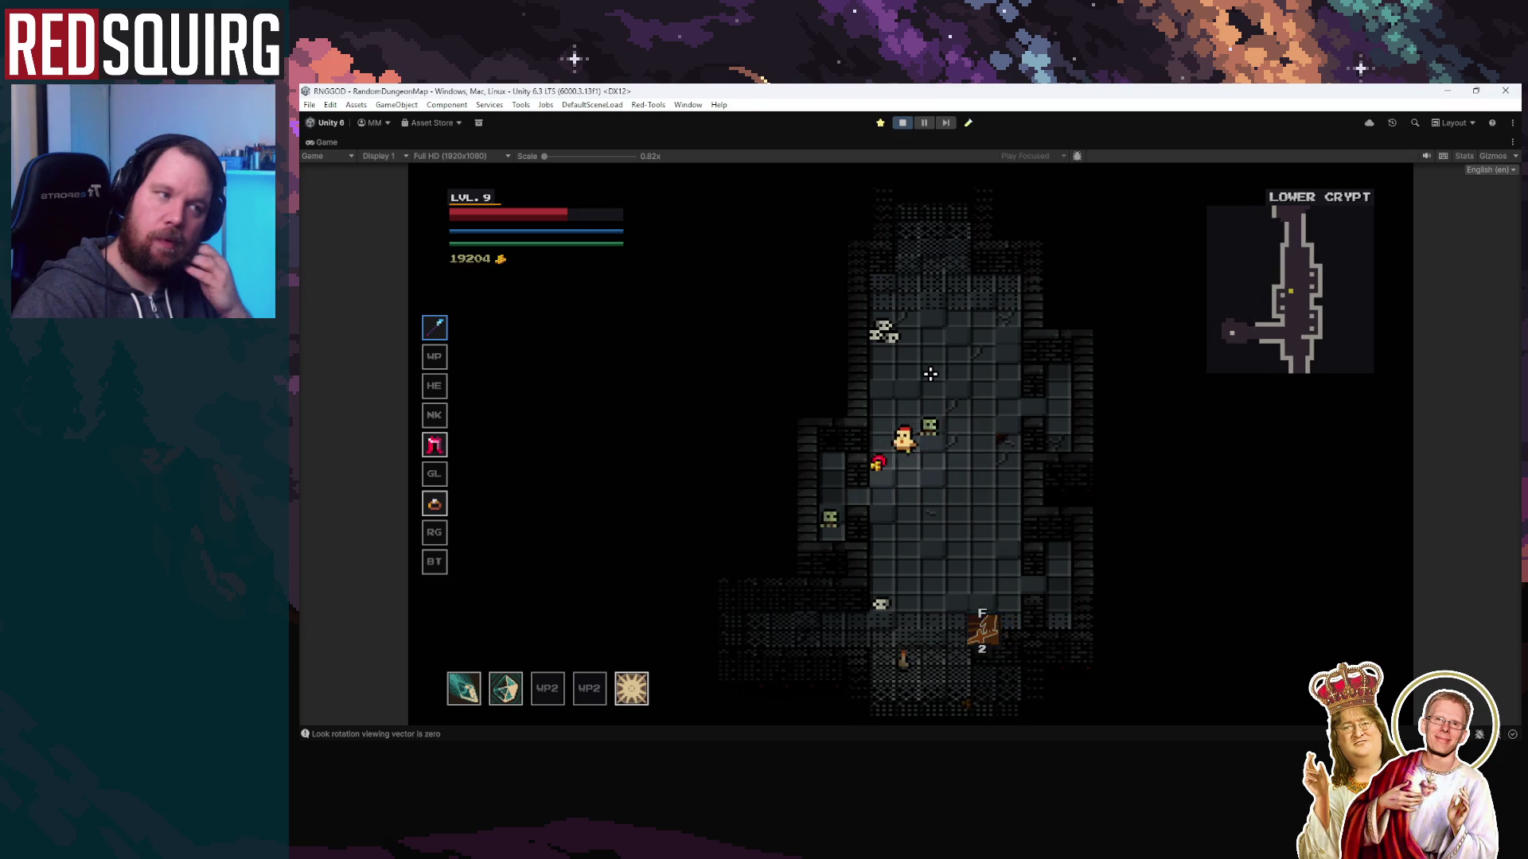
{"action": "key", "text": "d"}
{"action": "key", "text": "d"}
{"action": "key", "text": "w"}
Cast an ice-shard burst, enter the chest room, dodge the enemy group and collect gold
{"action": "right_click", "coordinate": [894, 511]}
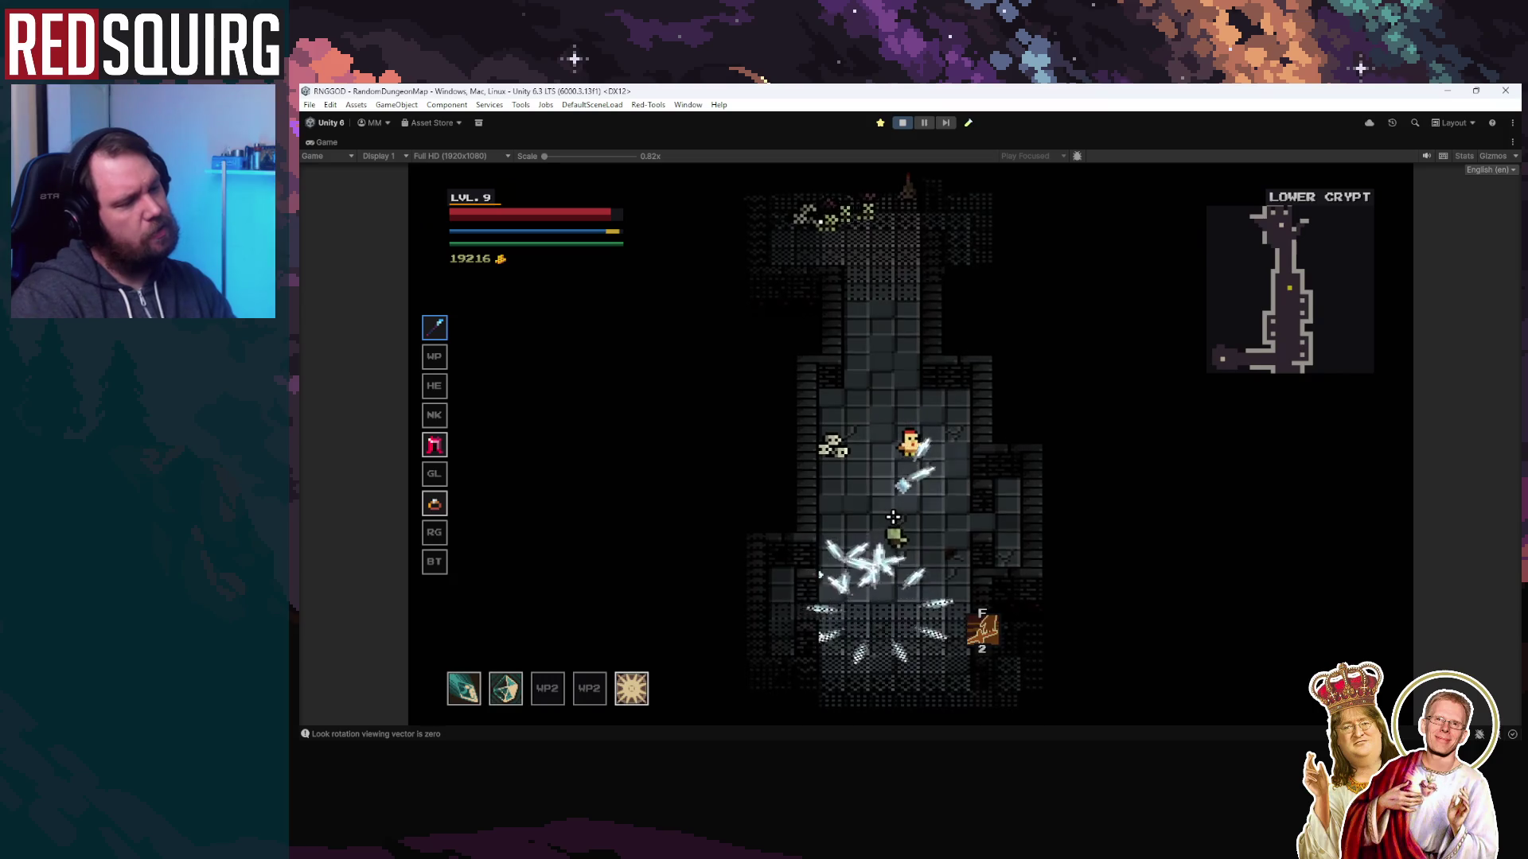
{"action": "key", "text": "s"}
{"action": "key", "text": "w"}
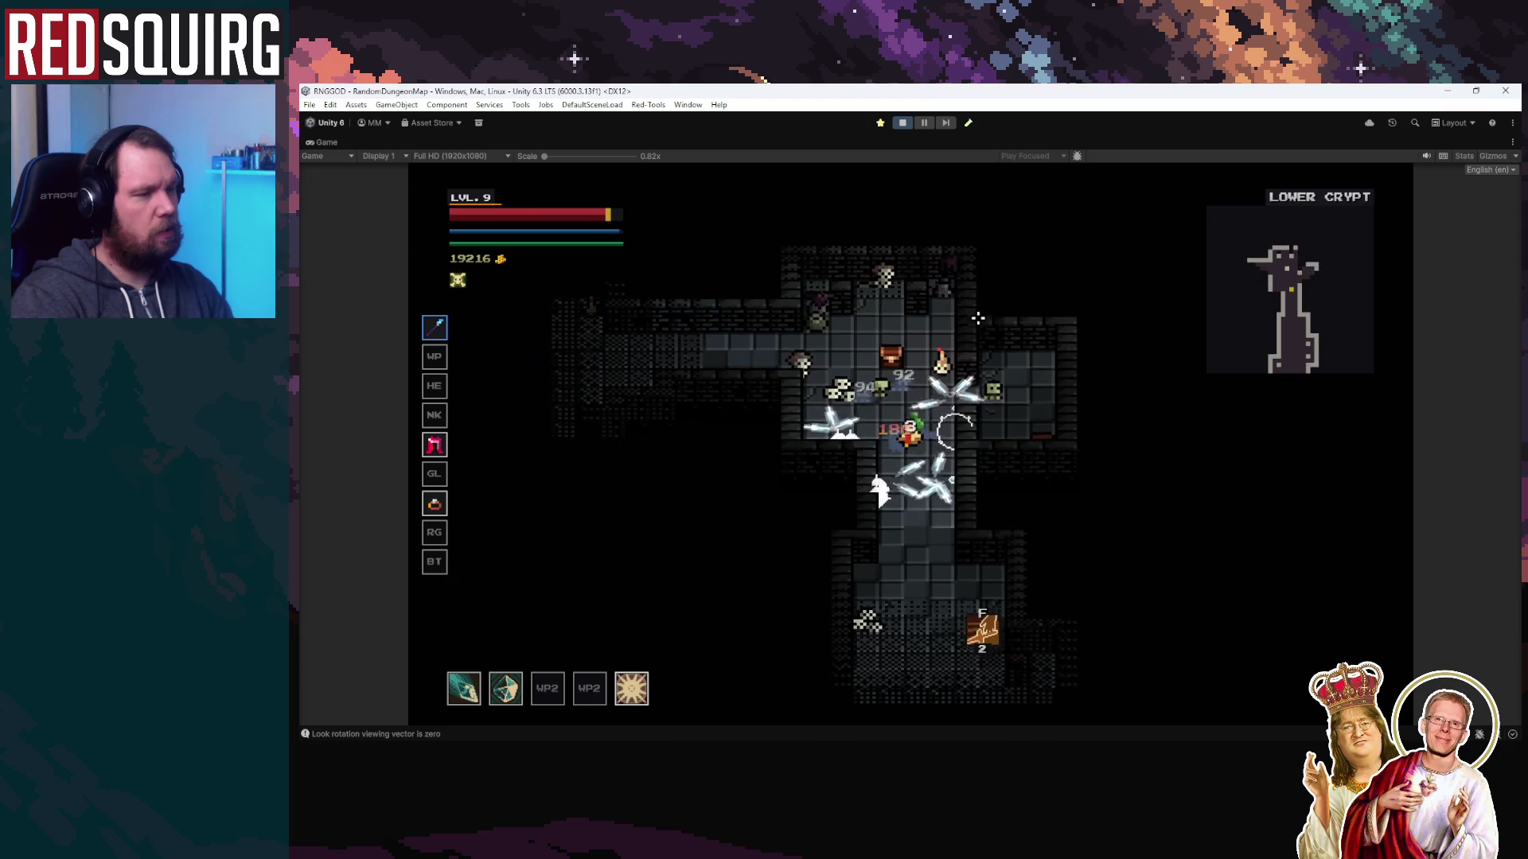
{"action": "key", "text": "w"}
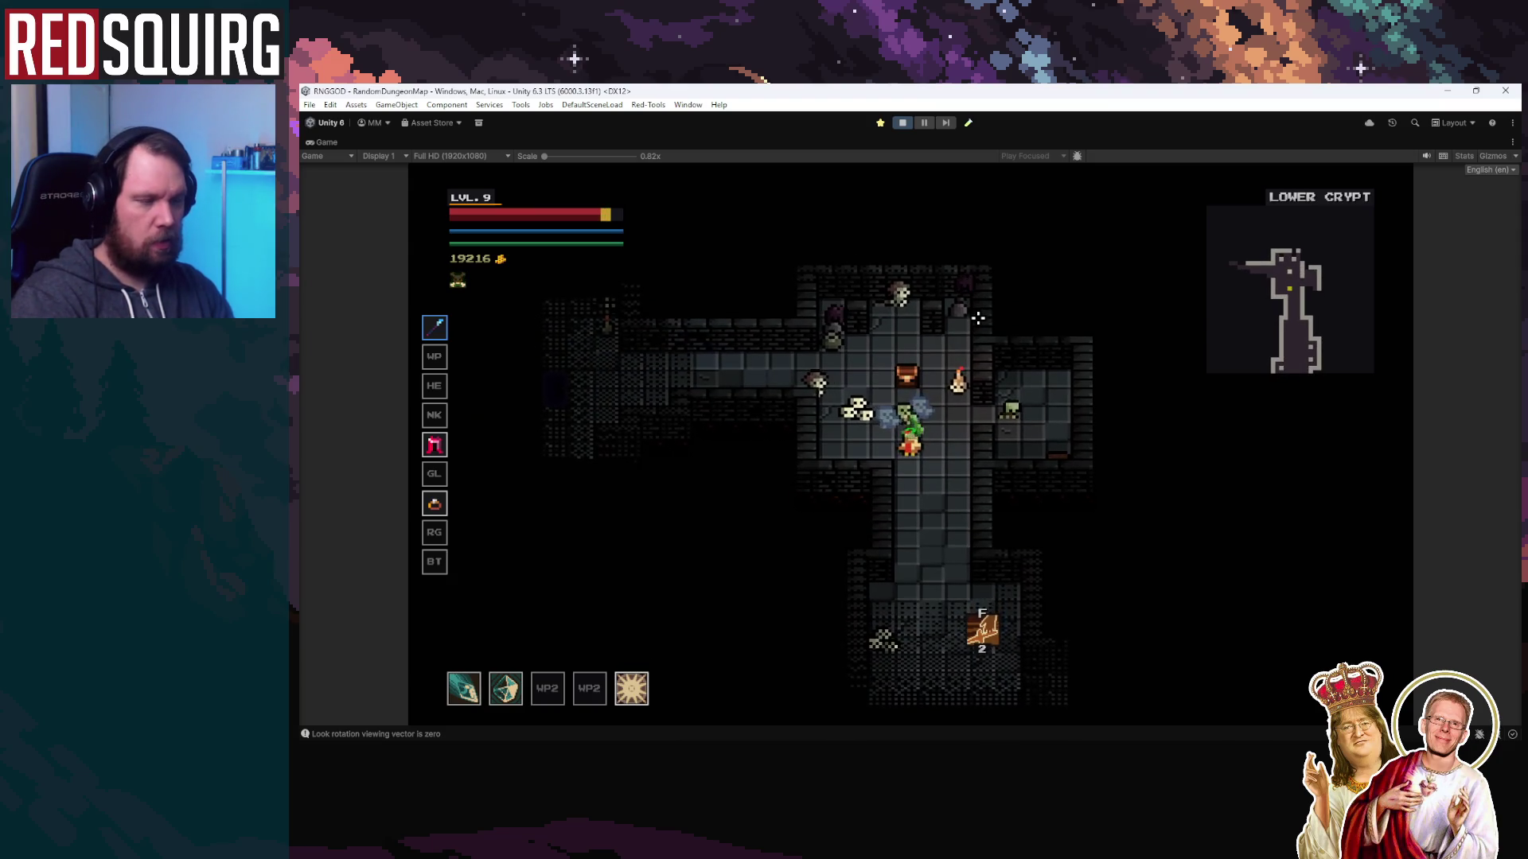
{"action": "key", "text": "s"}
{"action": "key", "text": "d"}
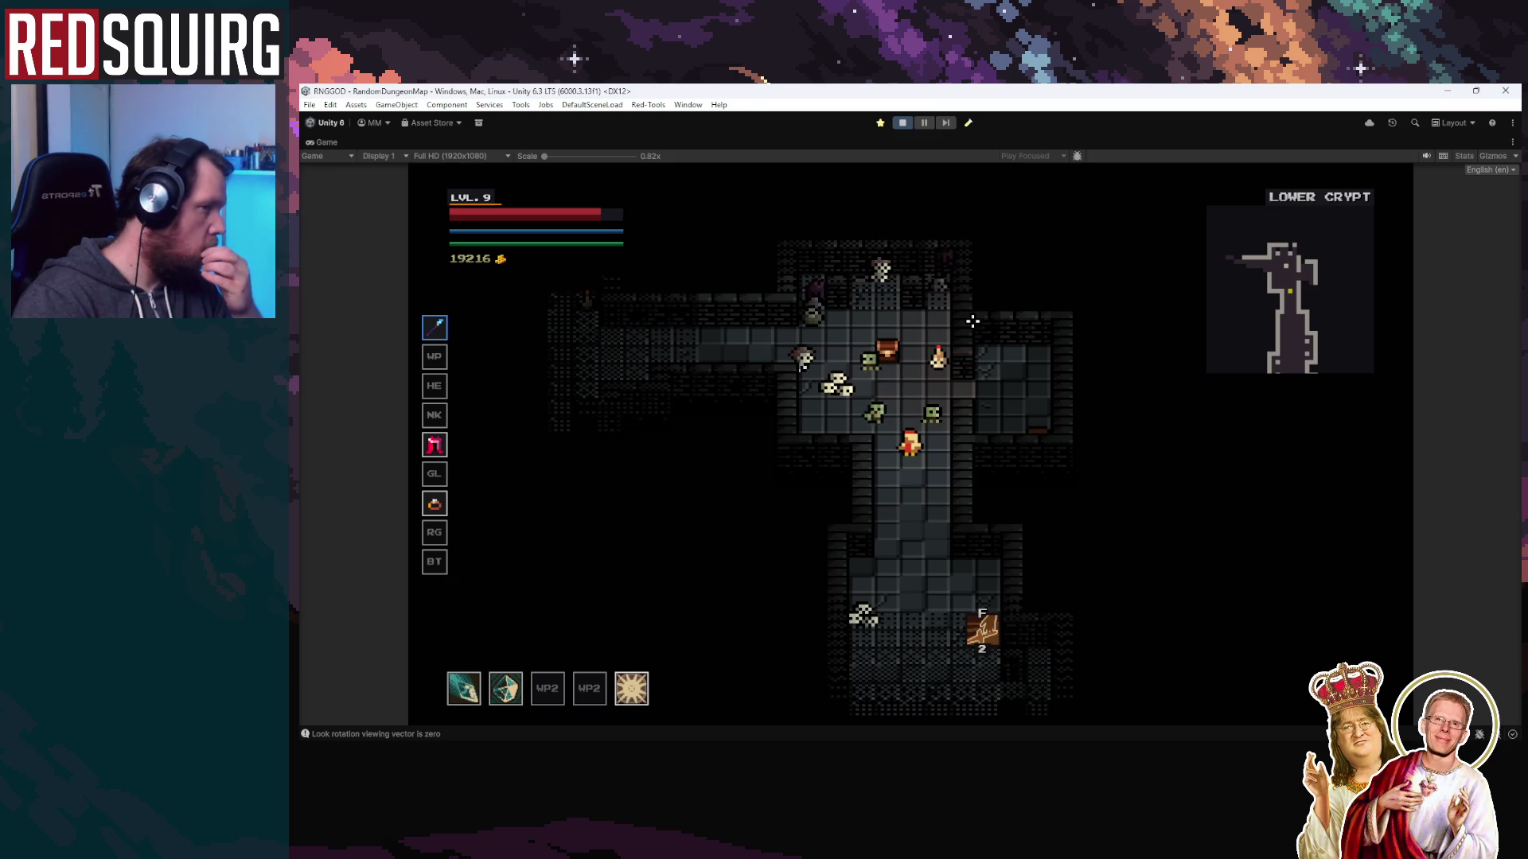
{"action": "key", "text": "w"}
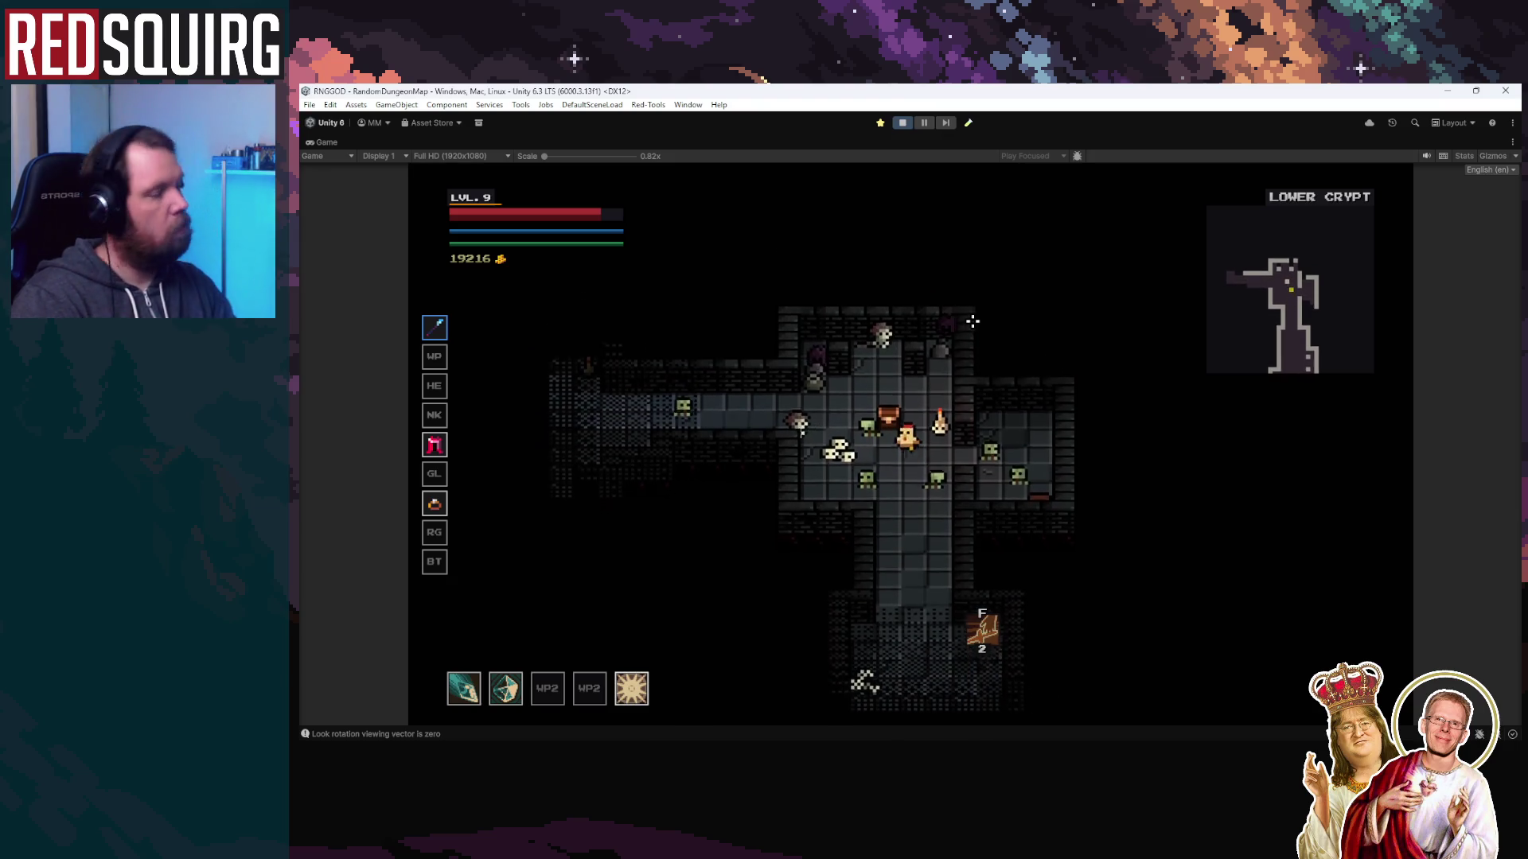
{"action": "key", "text": "s"}
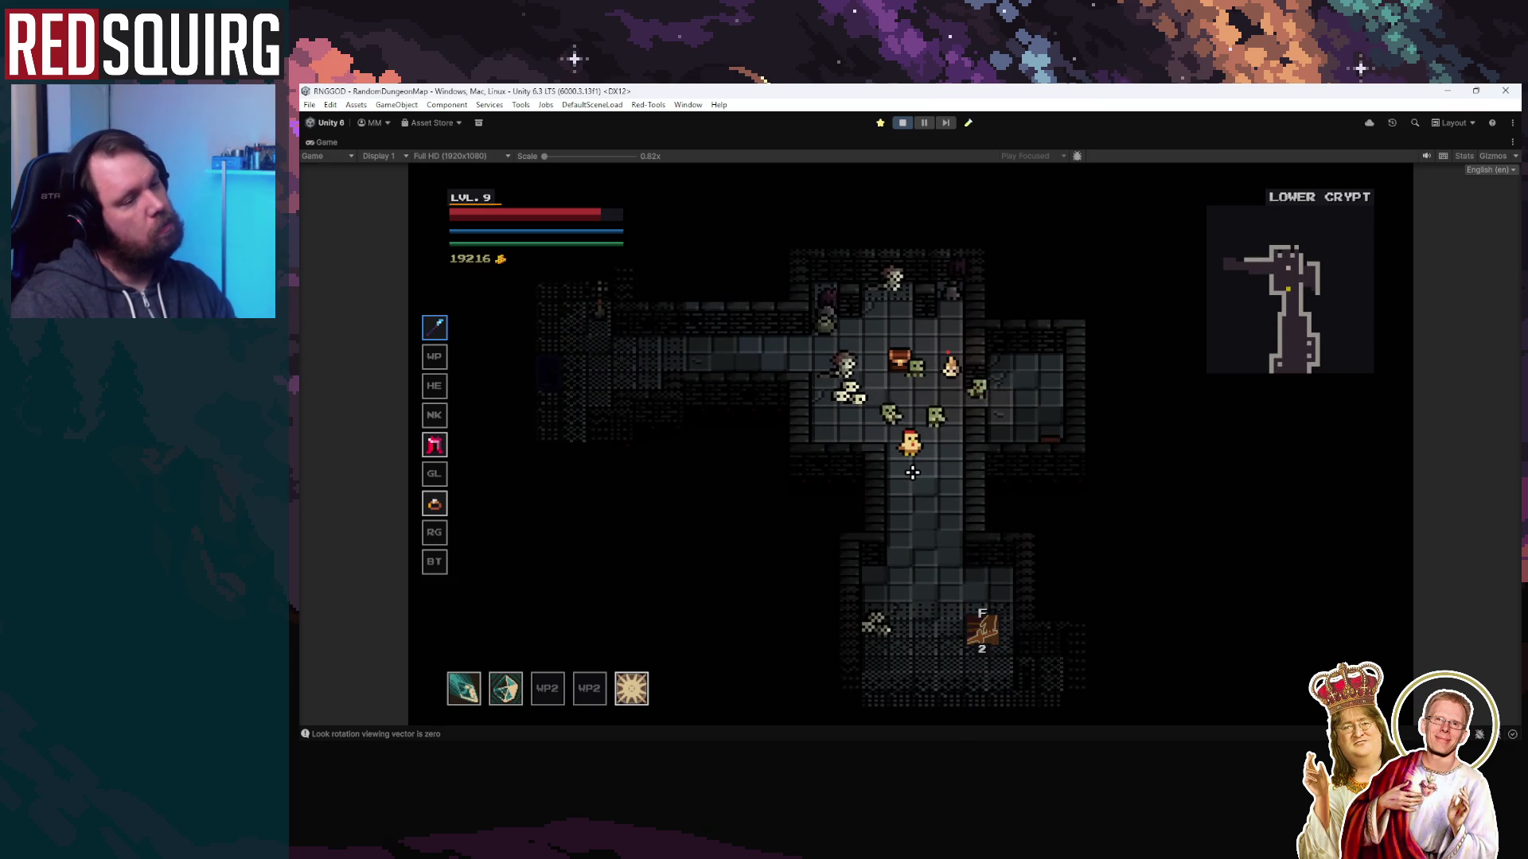
{"action": "key", "text": "s"}
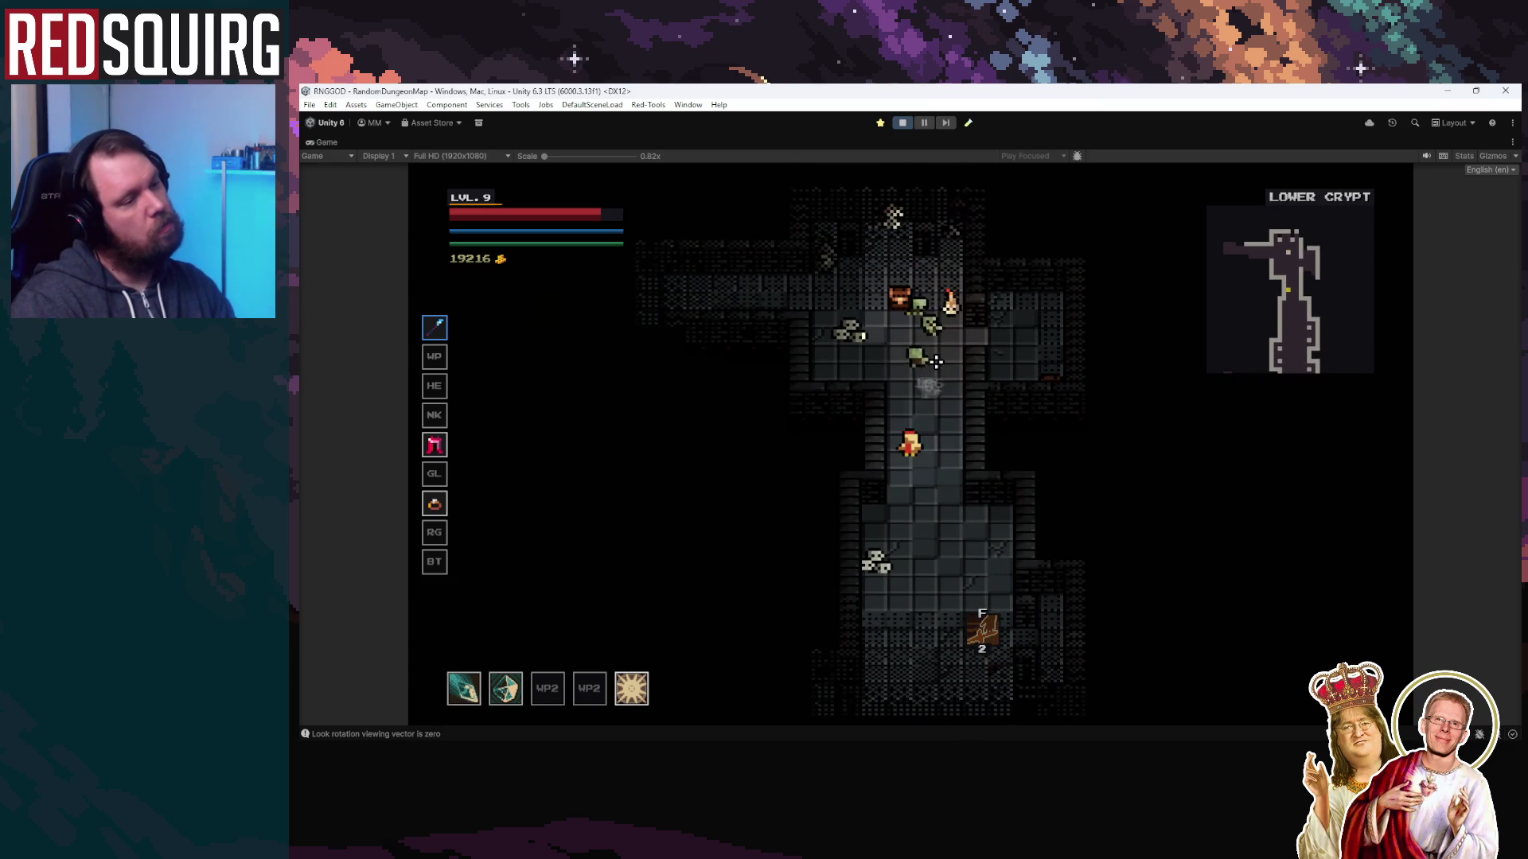
{"action": "key", "text": "w"}
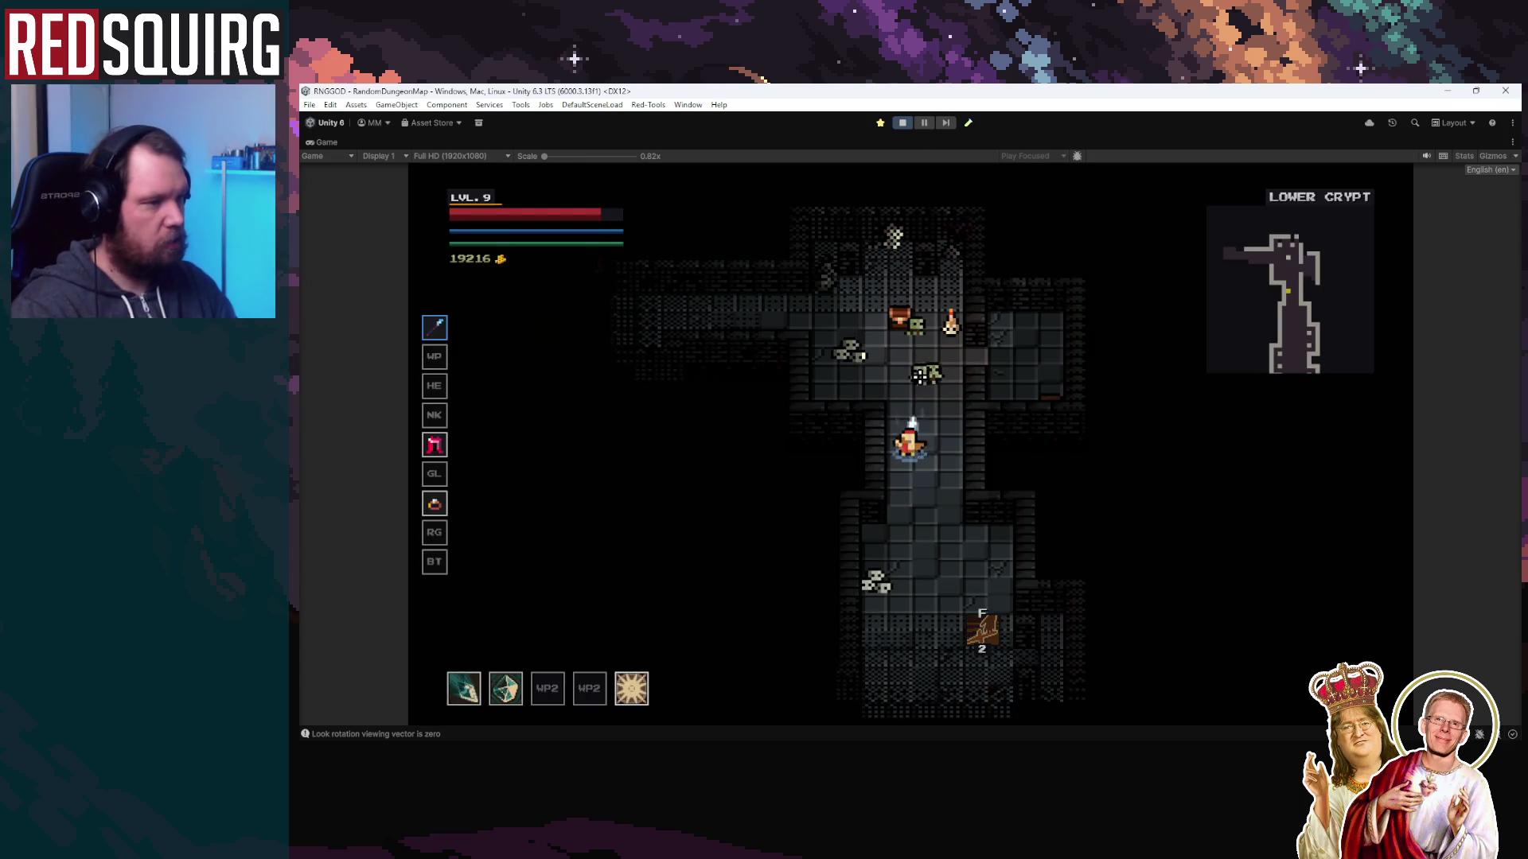
{"action": "key", "text": "w"}
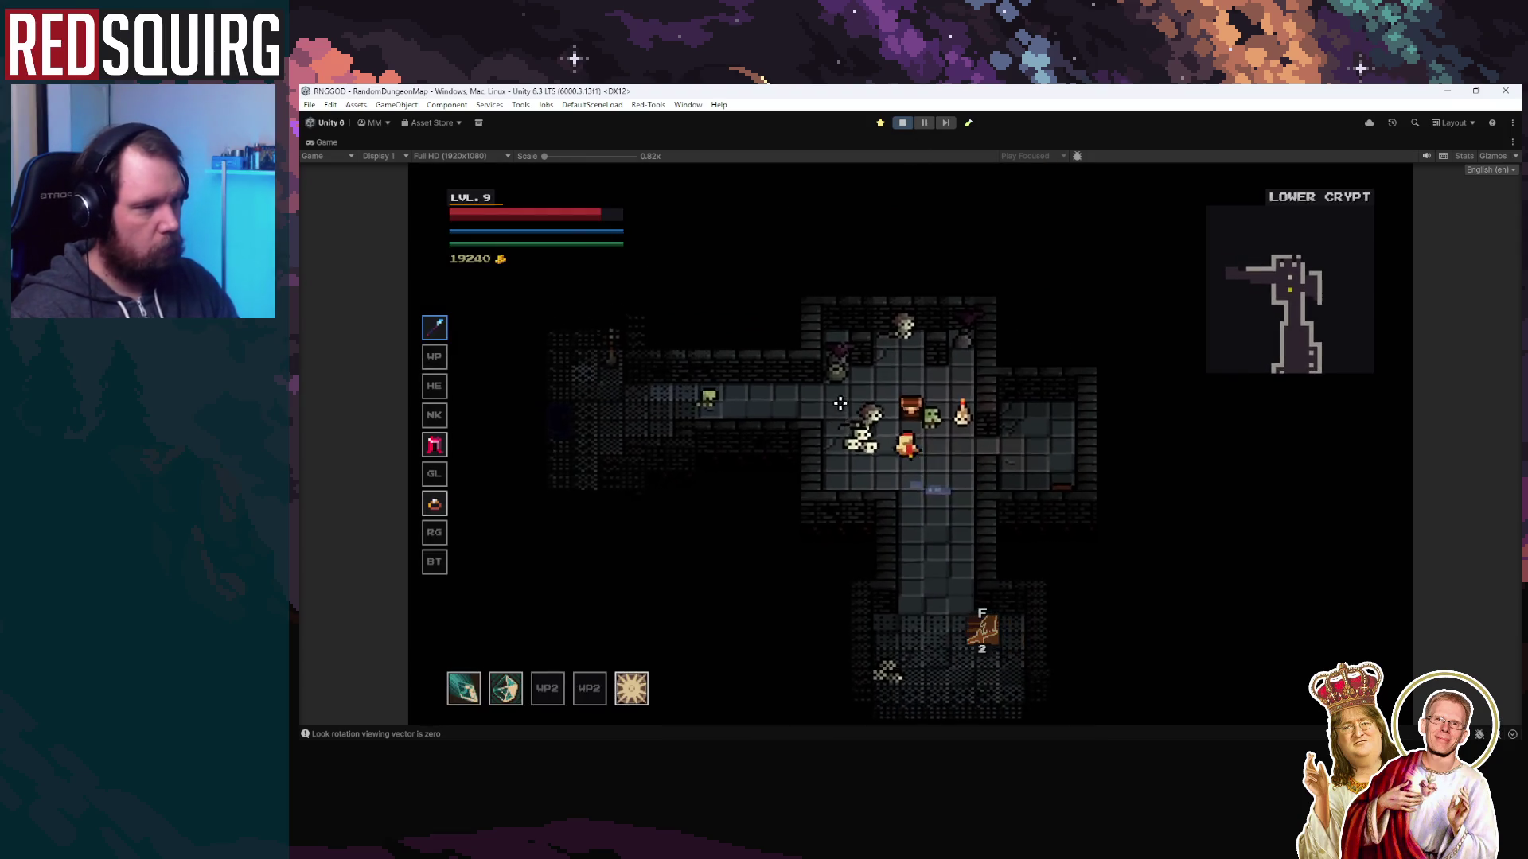
Approach the chest, attack the enemy above the hero, then pause the game
{"action": "key", "text": "w"}
{"action": "key", "text": "a"}
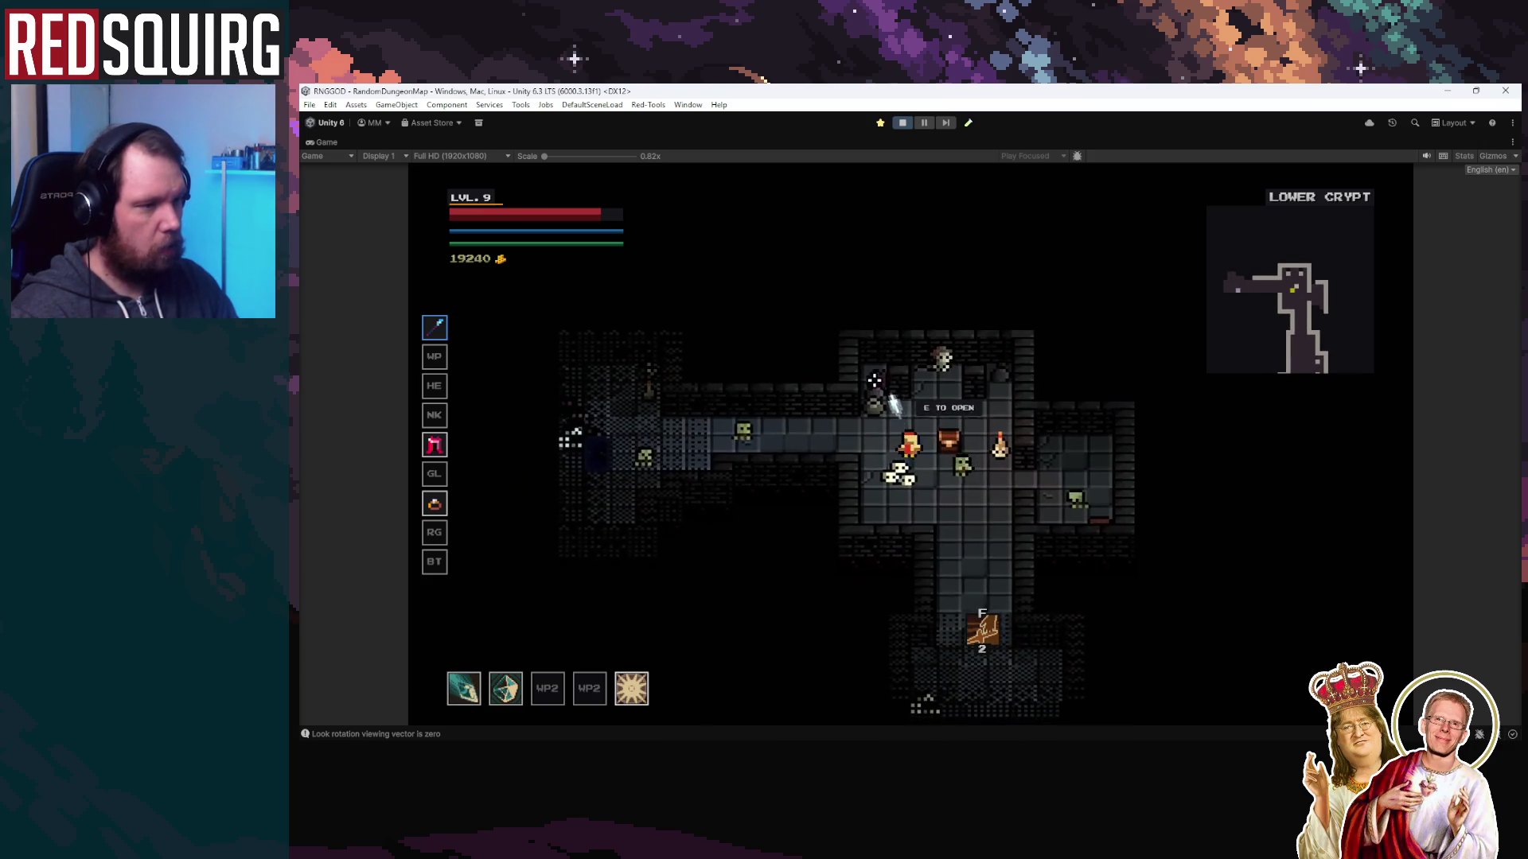
{"action": "key", "text": "w"}
{"action": "left_click", "coordinate": [929, 402]}
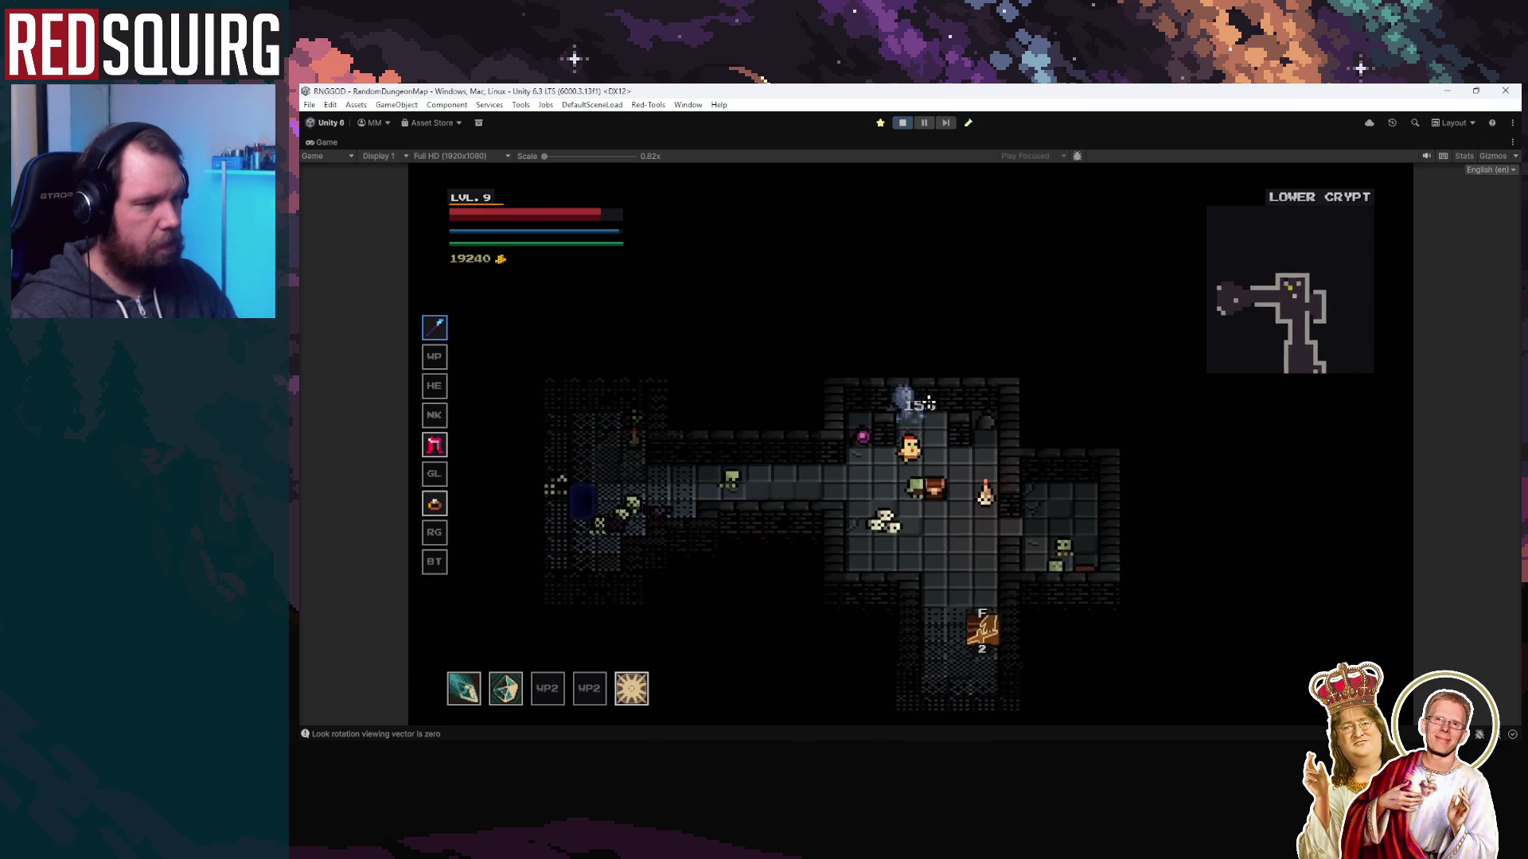
{"action": "key", "text": "s"}
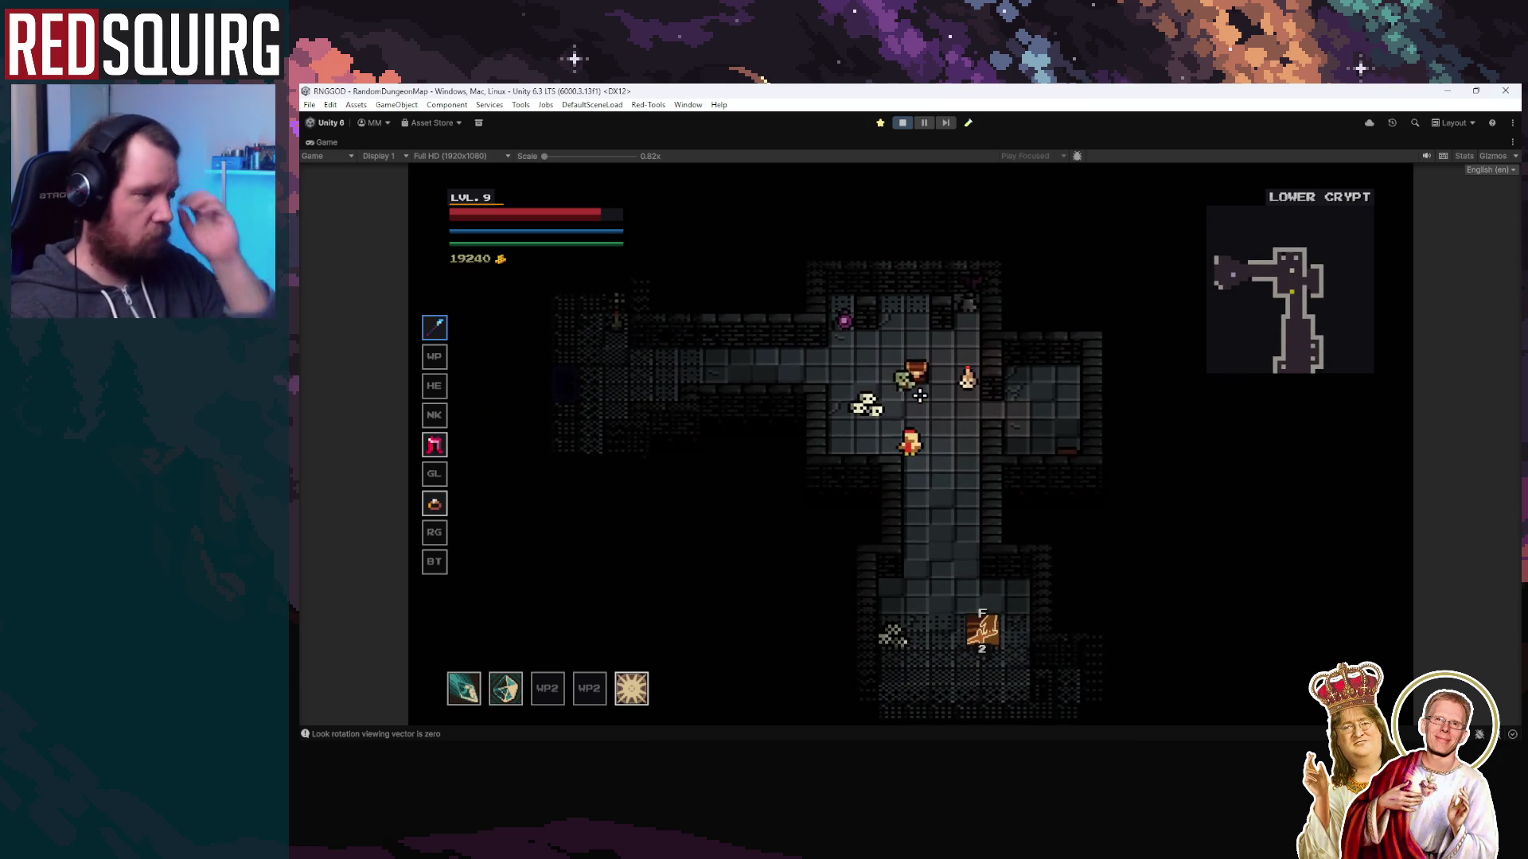
{"action": "key", "text": "Escape"}
{"action": "left_click", "coordinate": [913, 124]}
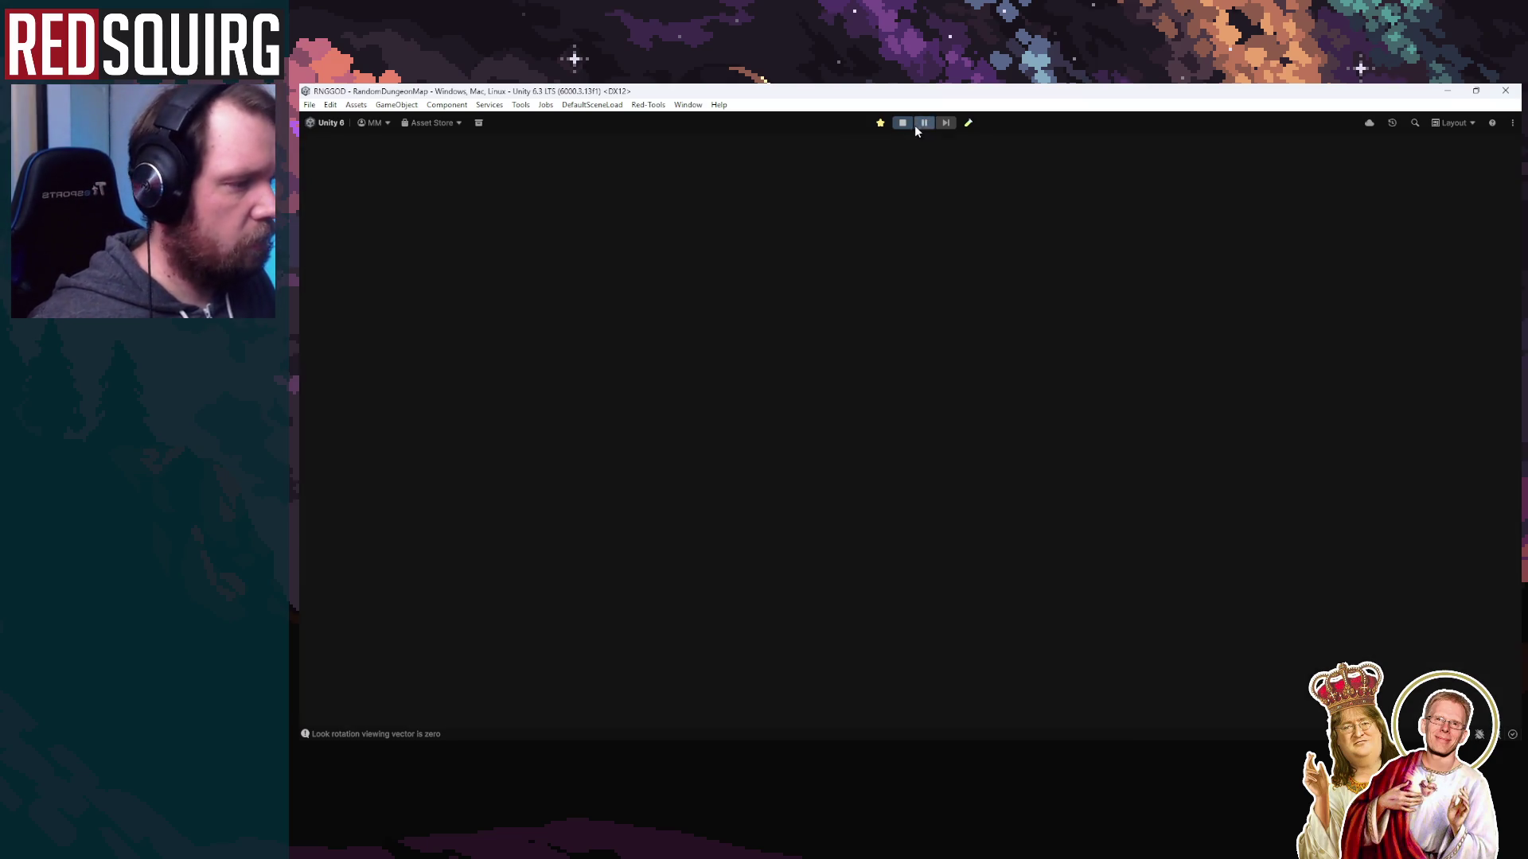
Expand the Gameplay scene and select a live Zombie(Clone) enemy via its Body
{"action": "left_click", "coordinate": [869, 168]}
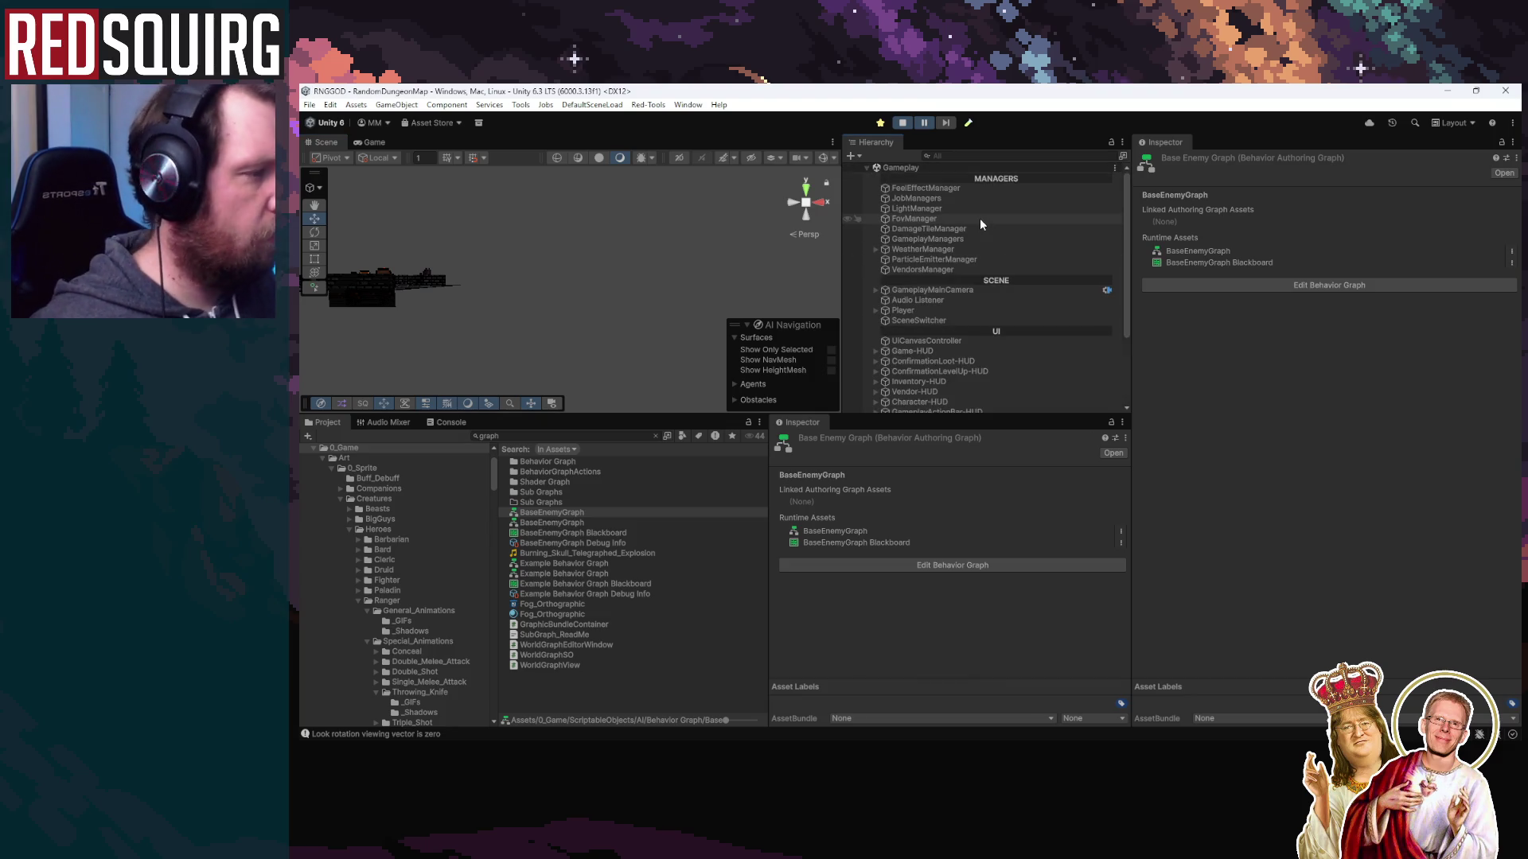
{"action": "left_click", "coordinate": [980, 218]}
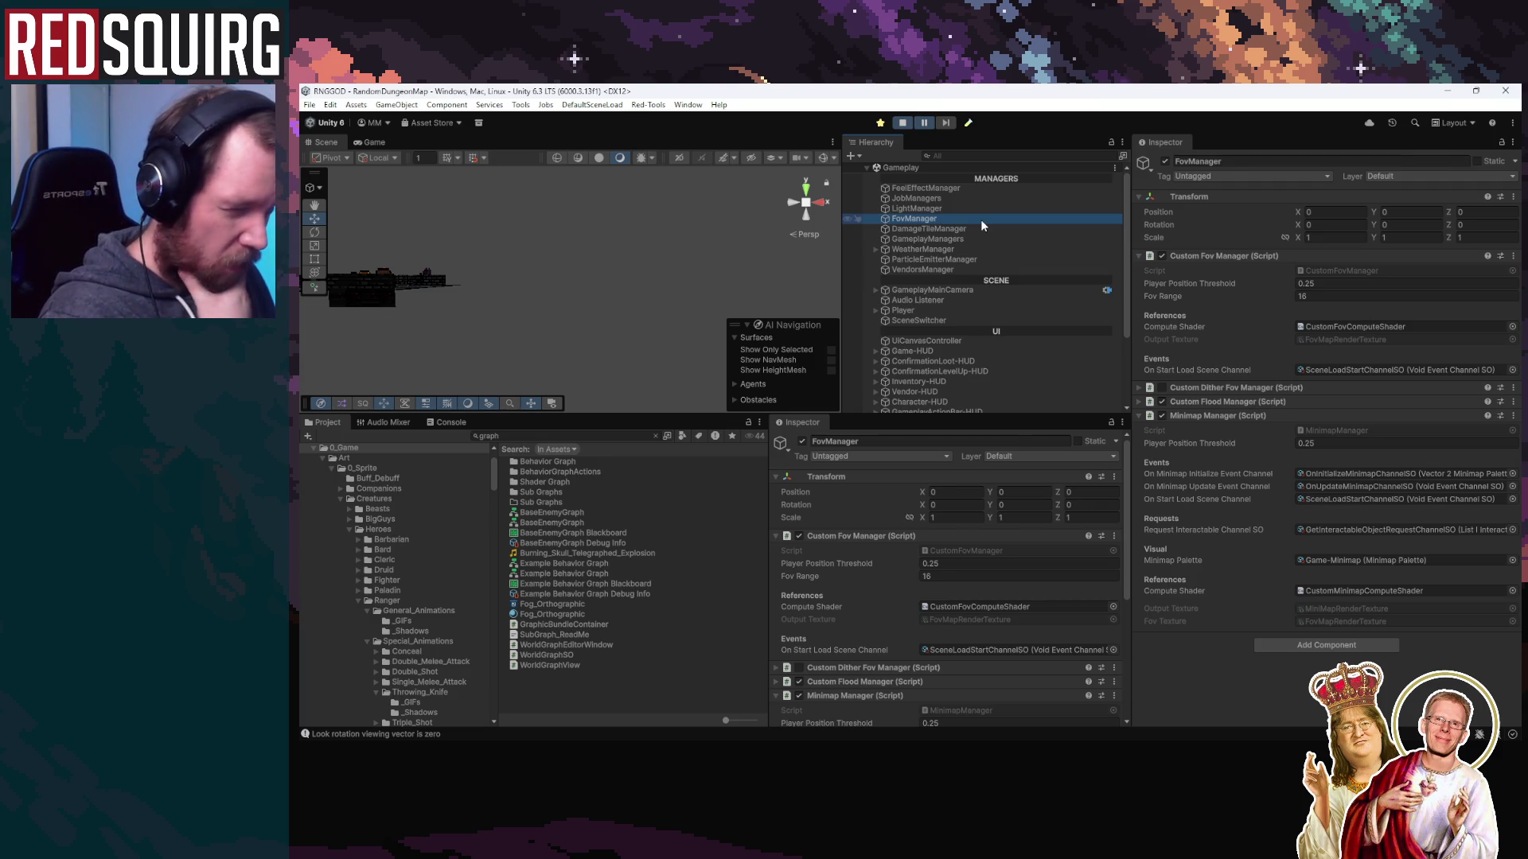
{"action": "left_click", "coordinate": [929, 309]}
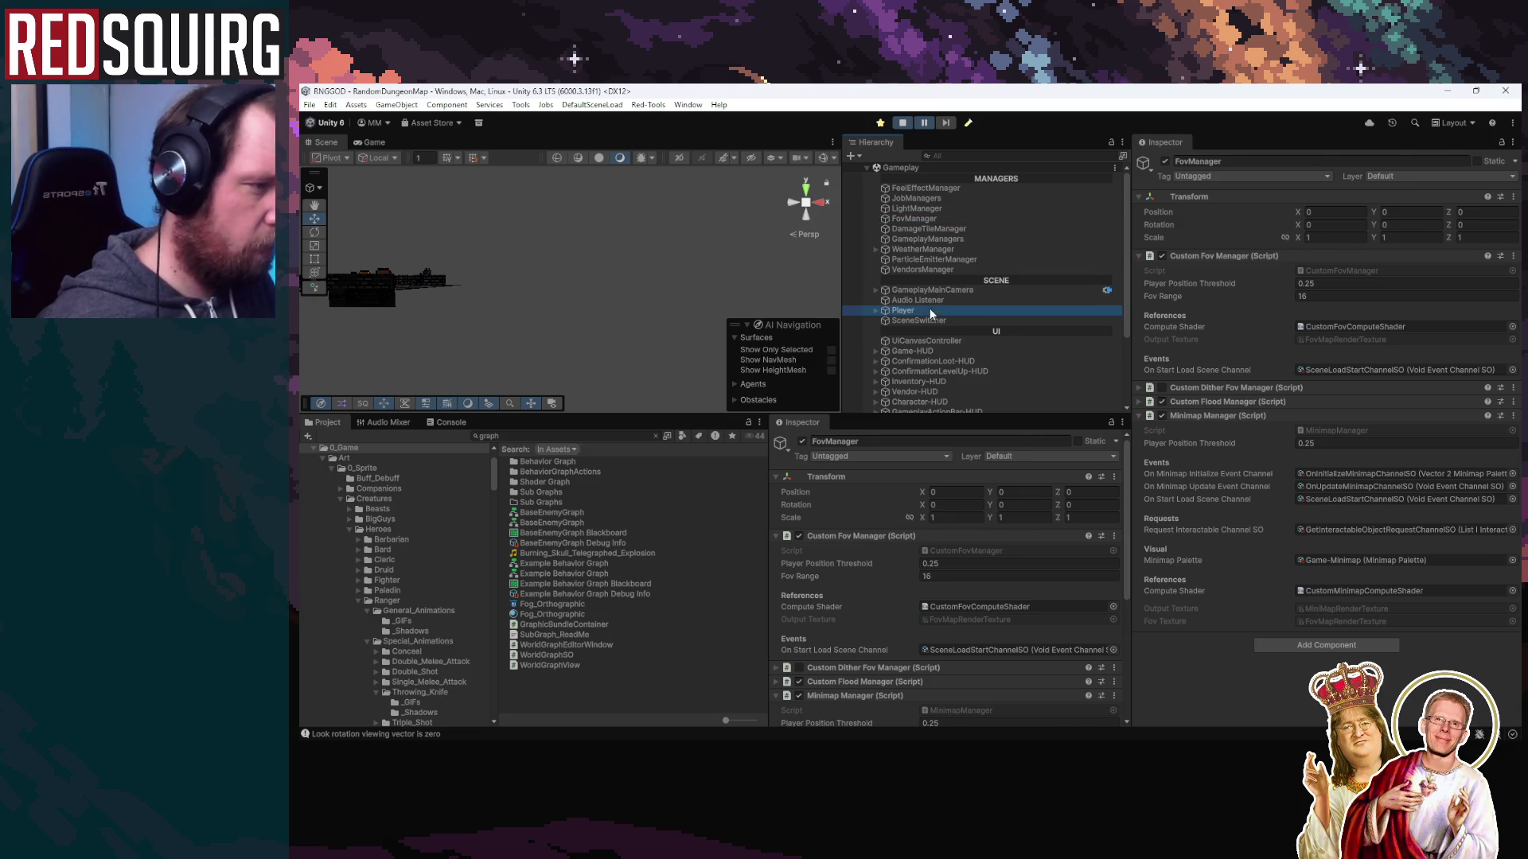
{"action": "double_click", "coordinate": [929, 310]}
{"action": "mouse_move", "coordinate": [605, 310]}
{"action": "left_mouse_down"}
{"action": "mouse_move", "coordinate": [630, 343]}
{"action": "mouse_move", "coordinate": [600, 309]}
{"action": "left_mouse_up"}
{"action": "left_click", "coordinate": [600, 308]}
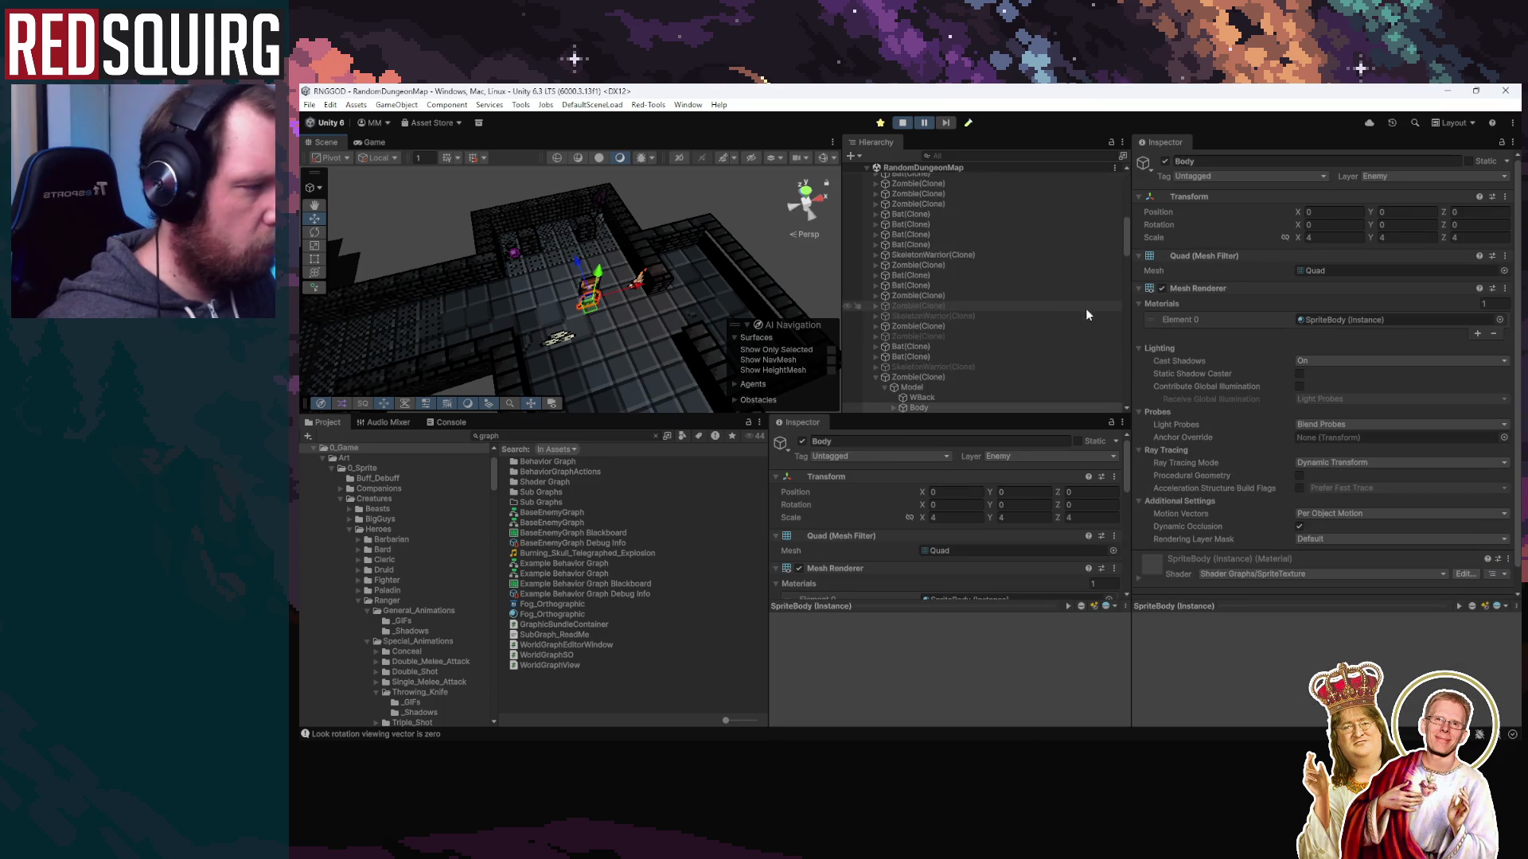
{"action": "scroll", "coordinate": [1086, 310], "scroll_direction": "down", "scroll_amount": 5}
{"action": "left_click", "coordinate": [979, 186]}
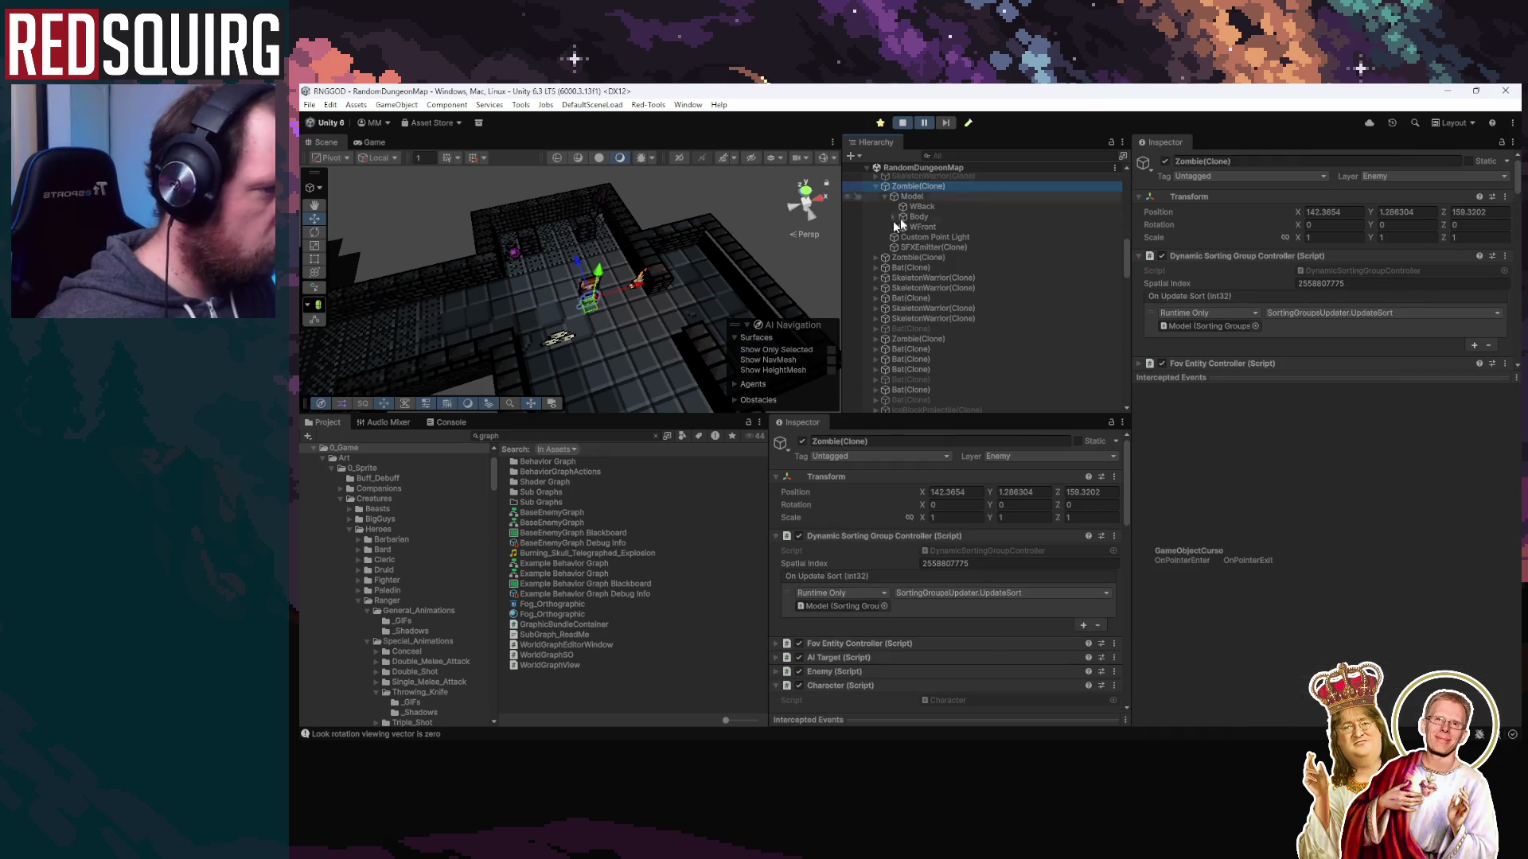
Open the BaseEnemyGraph behavior graph from the Project window
{"action": "left_click", "coordinate": [374, 143]}
{"action": "left_click", "coordinate": [325, 143]}
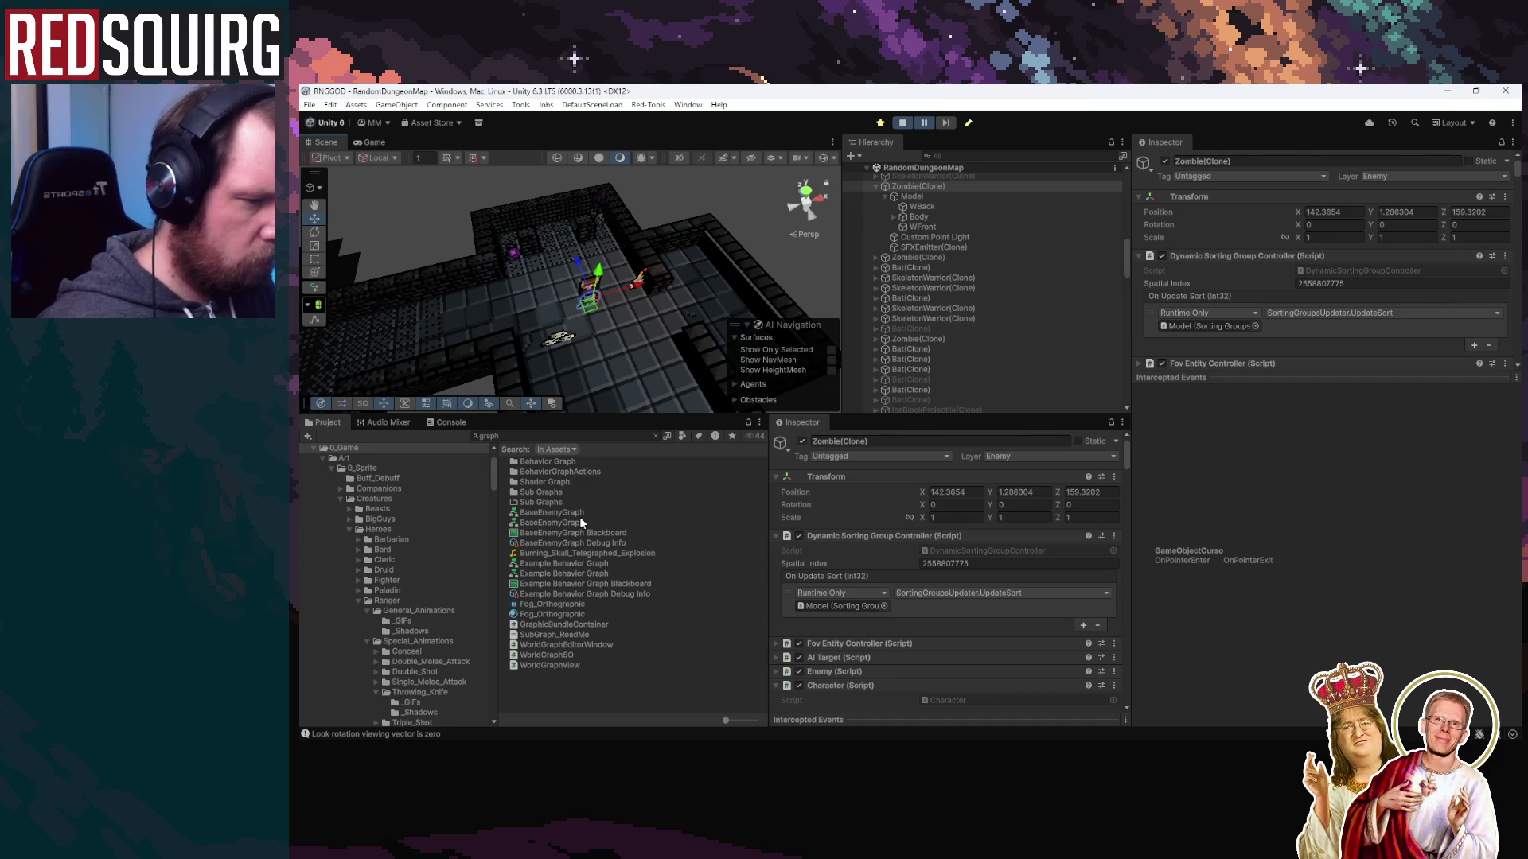
{"action": "double_click", "coordinate": [580, 518]}
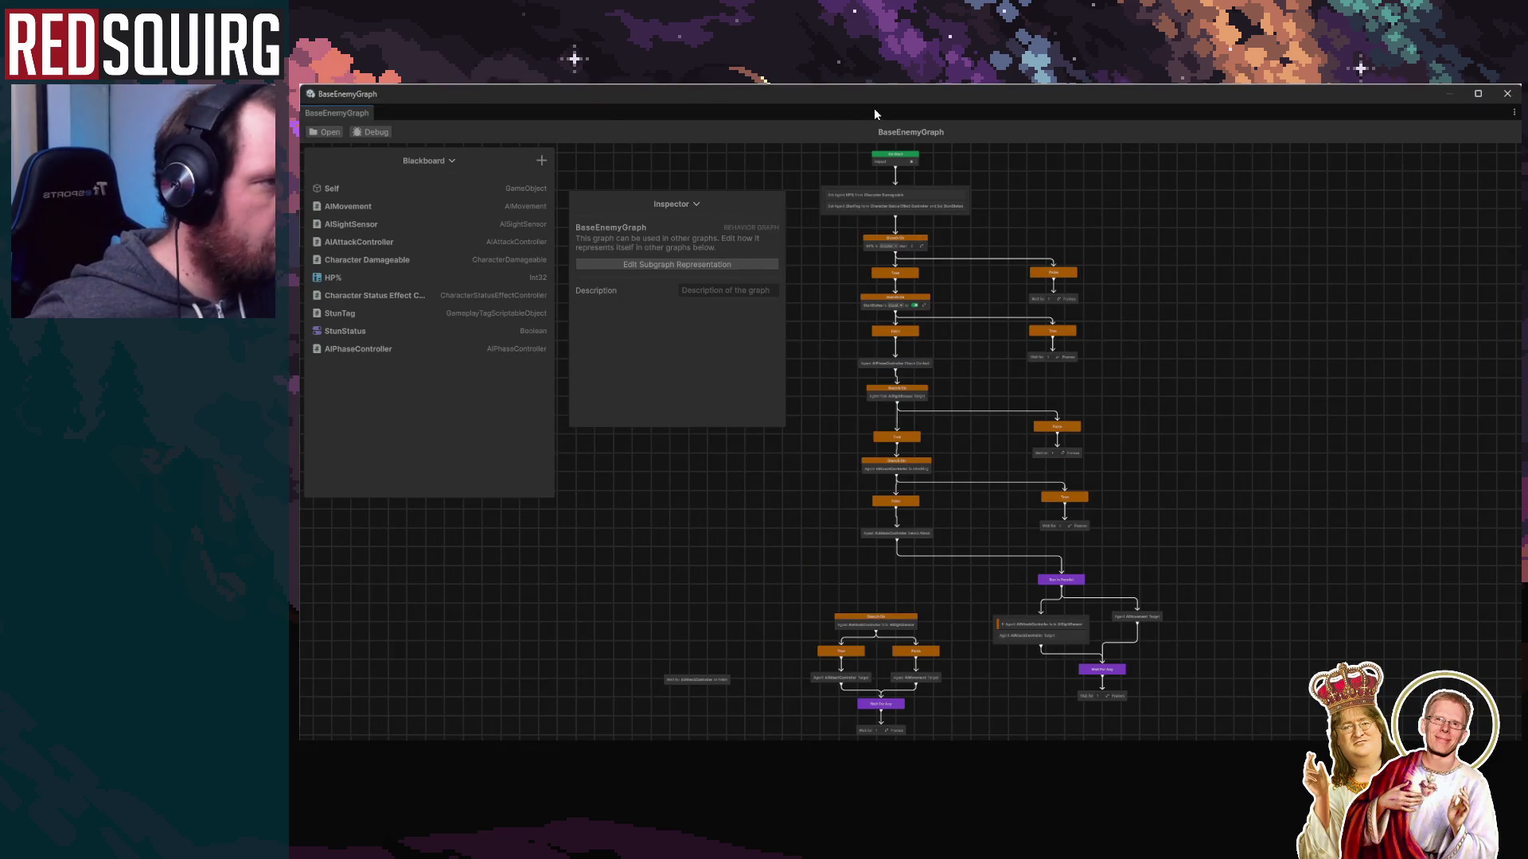
Resume the paused game and return to the behavior graph
{"action": "key", "text": "alt+F4"}
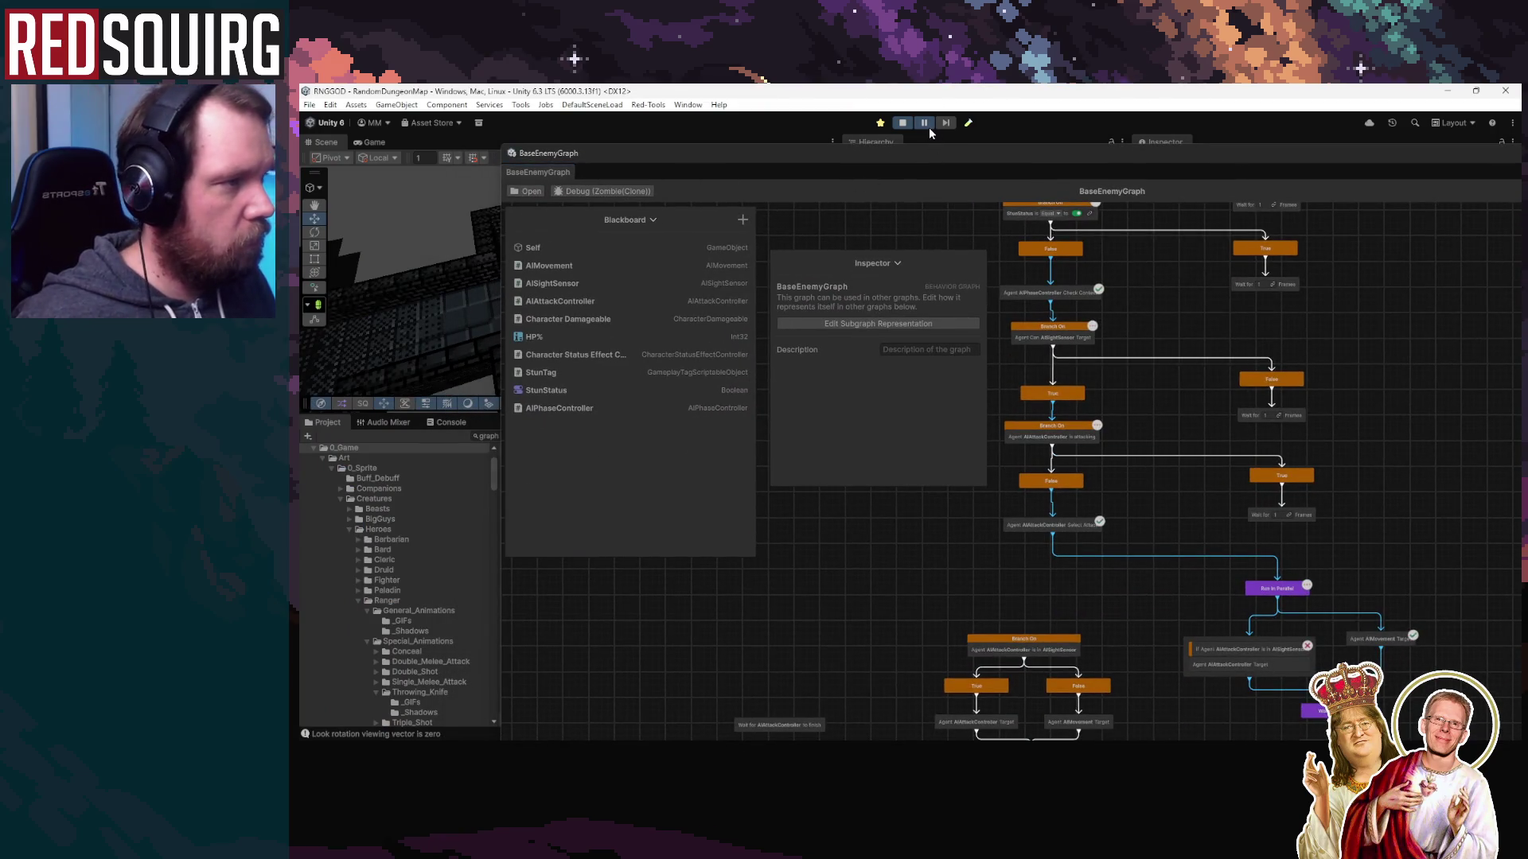
{"action": "left_click", "coordinate": [924, 123]}
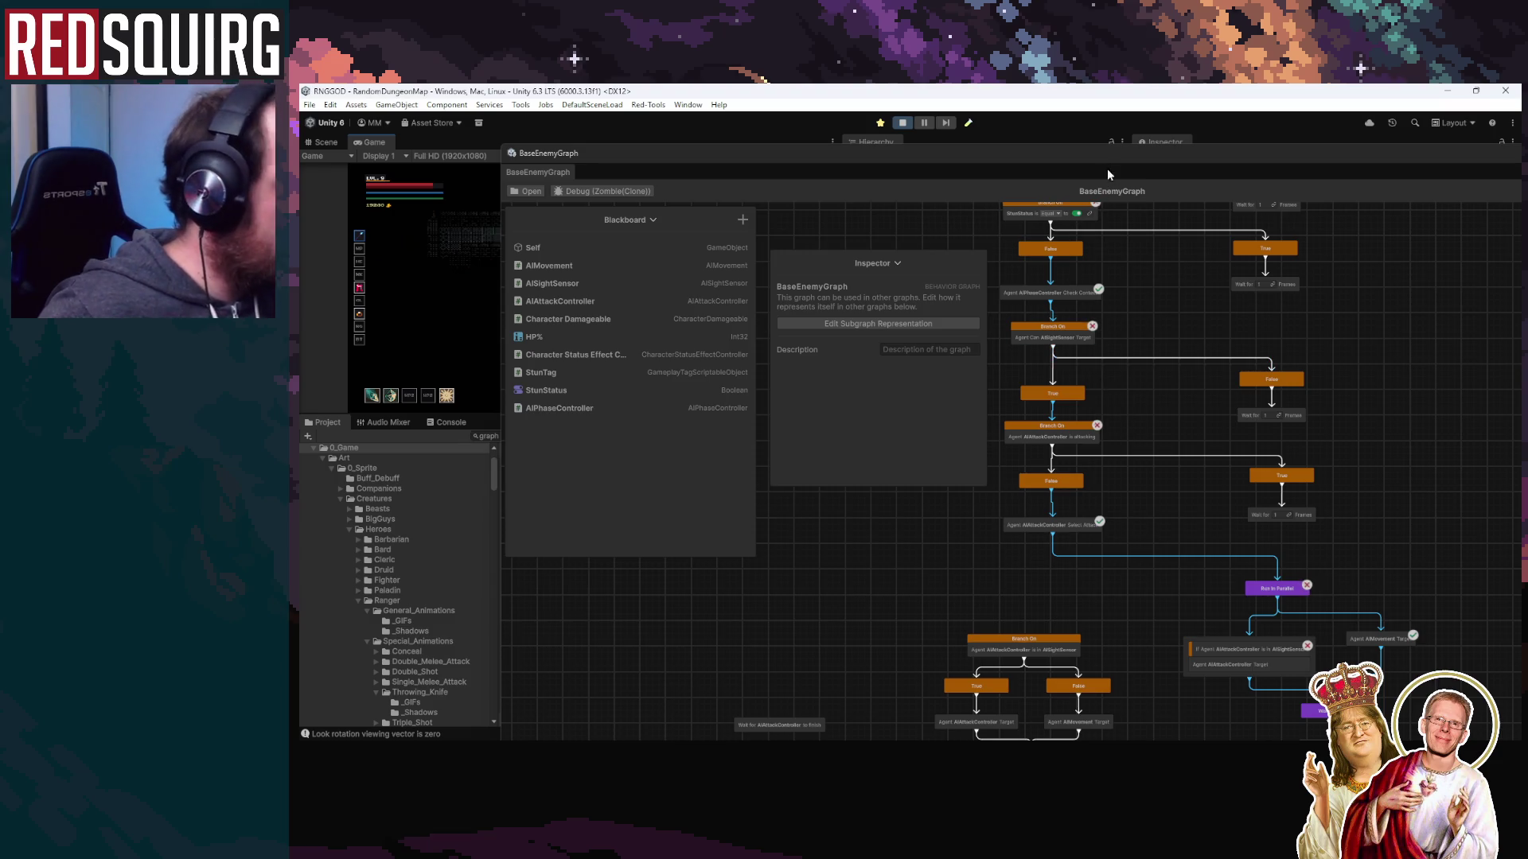
{"action": "key", "text": "alt+Tab"}
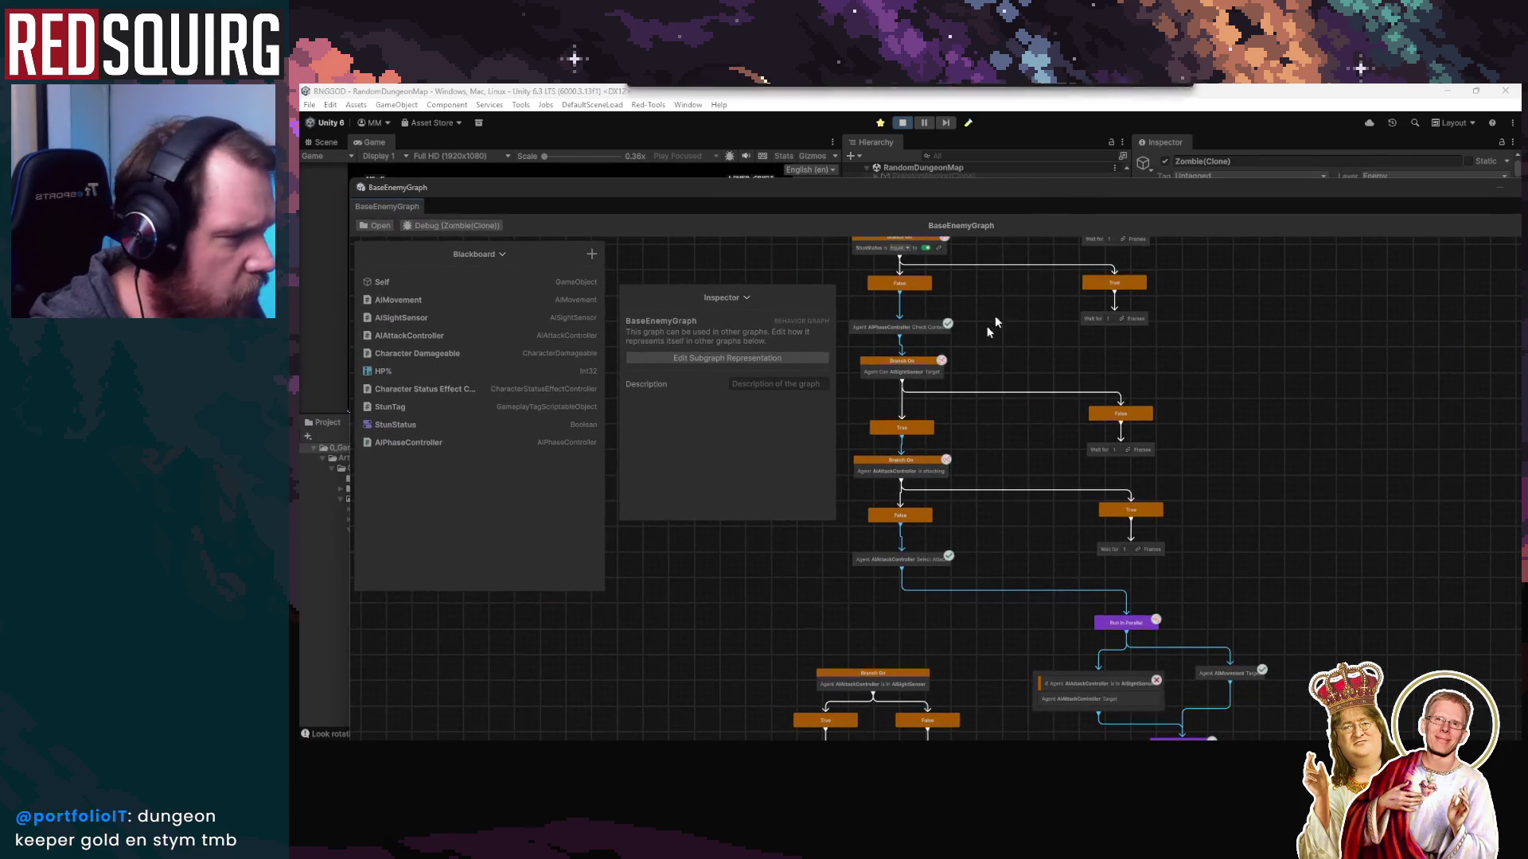
Open the Branch On sight condition's script and jump to the SensorSightPing declaration
{"action": "left_click", "coordinate": [902, 366]}
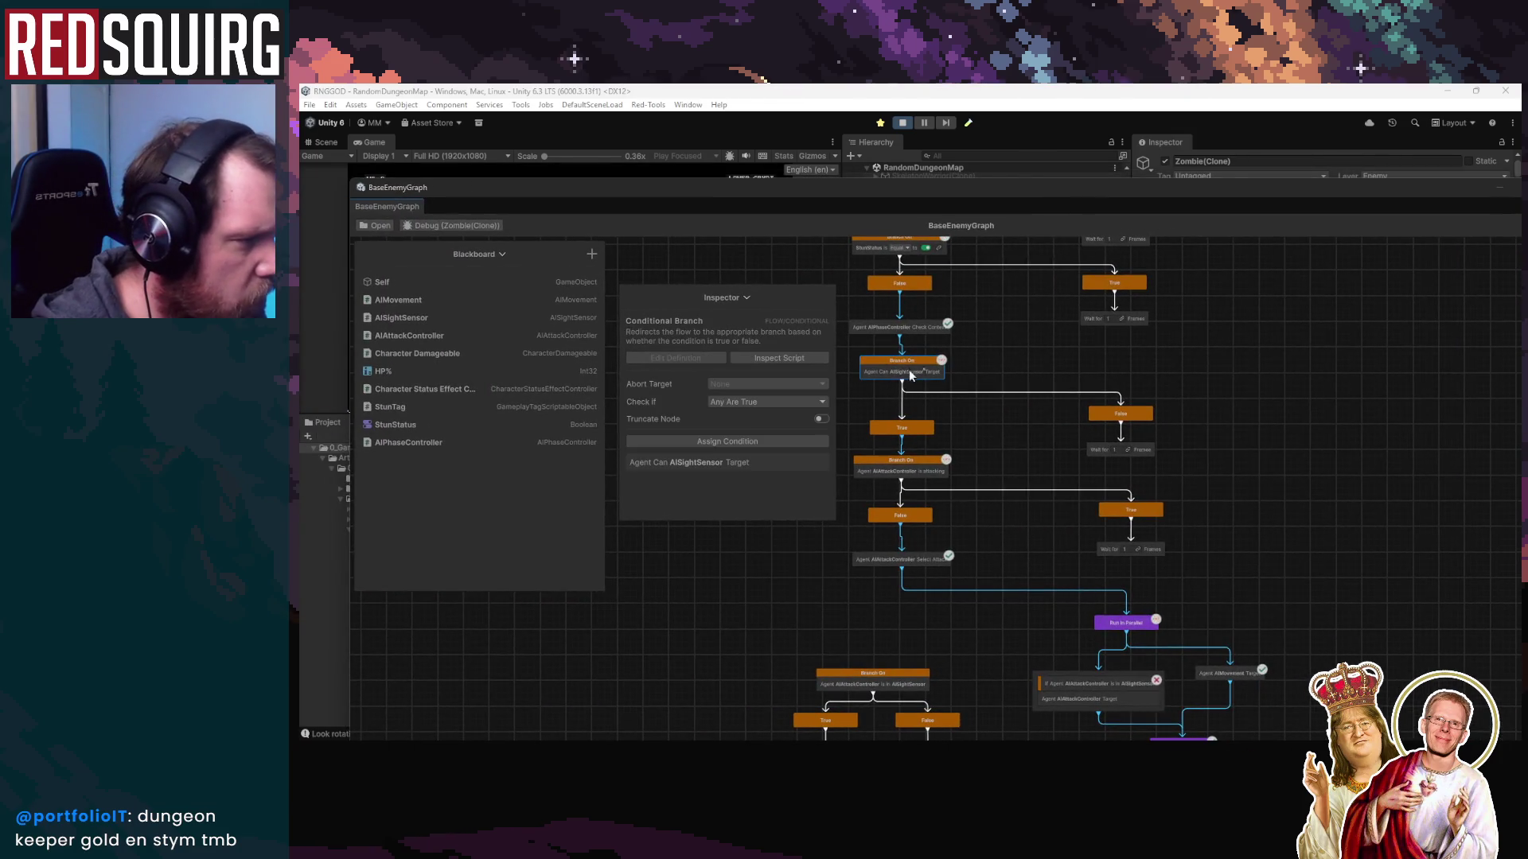
{"action": "right_click", "coordinate": [766, 473]}
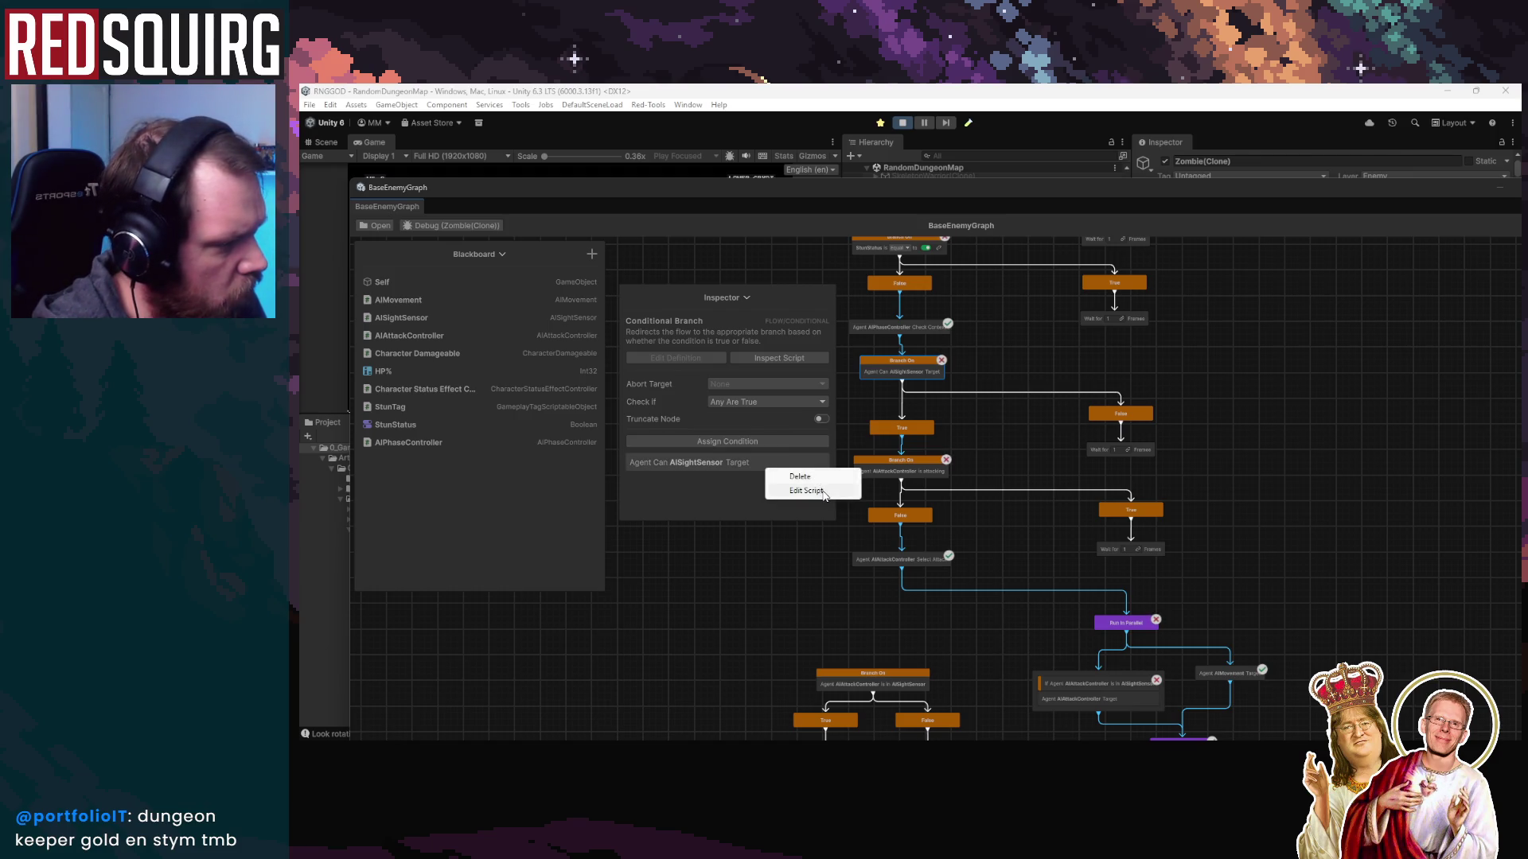
{"action": "left_click", "coordinate": [788, 491]}
{"action": "key", "text": "F12"}
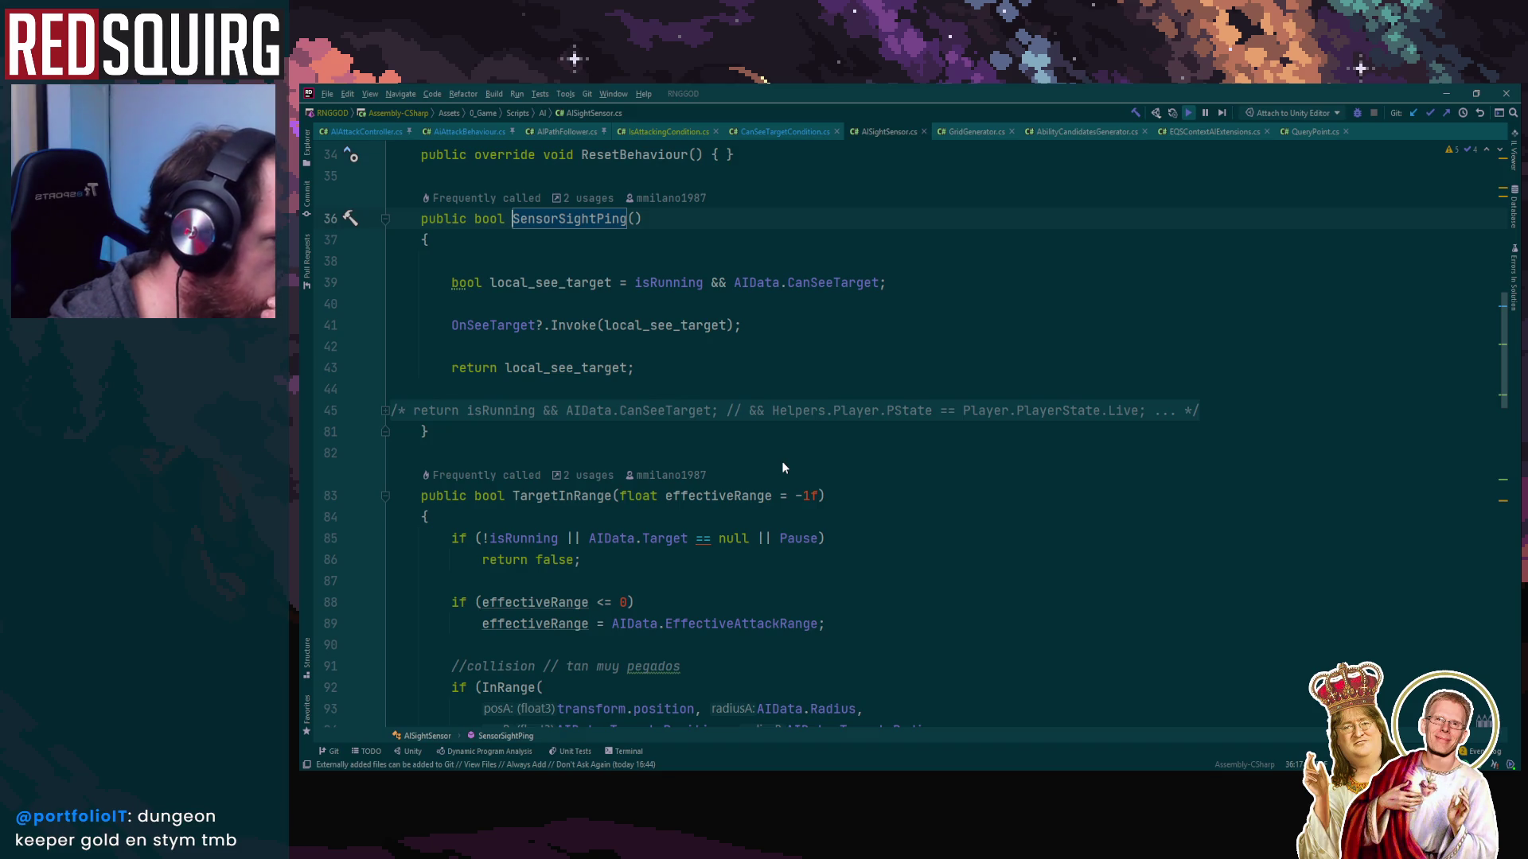
Follow CanSeeTarget from its AIEnemyData declaration to its assignment in EnemyAIJobManager.cs
{"action": "left_click", "coordinate": [860, 283]}
{"action": "key", "text": "ctrl+b"}
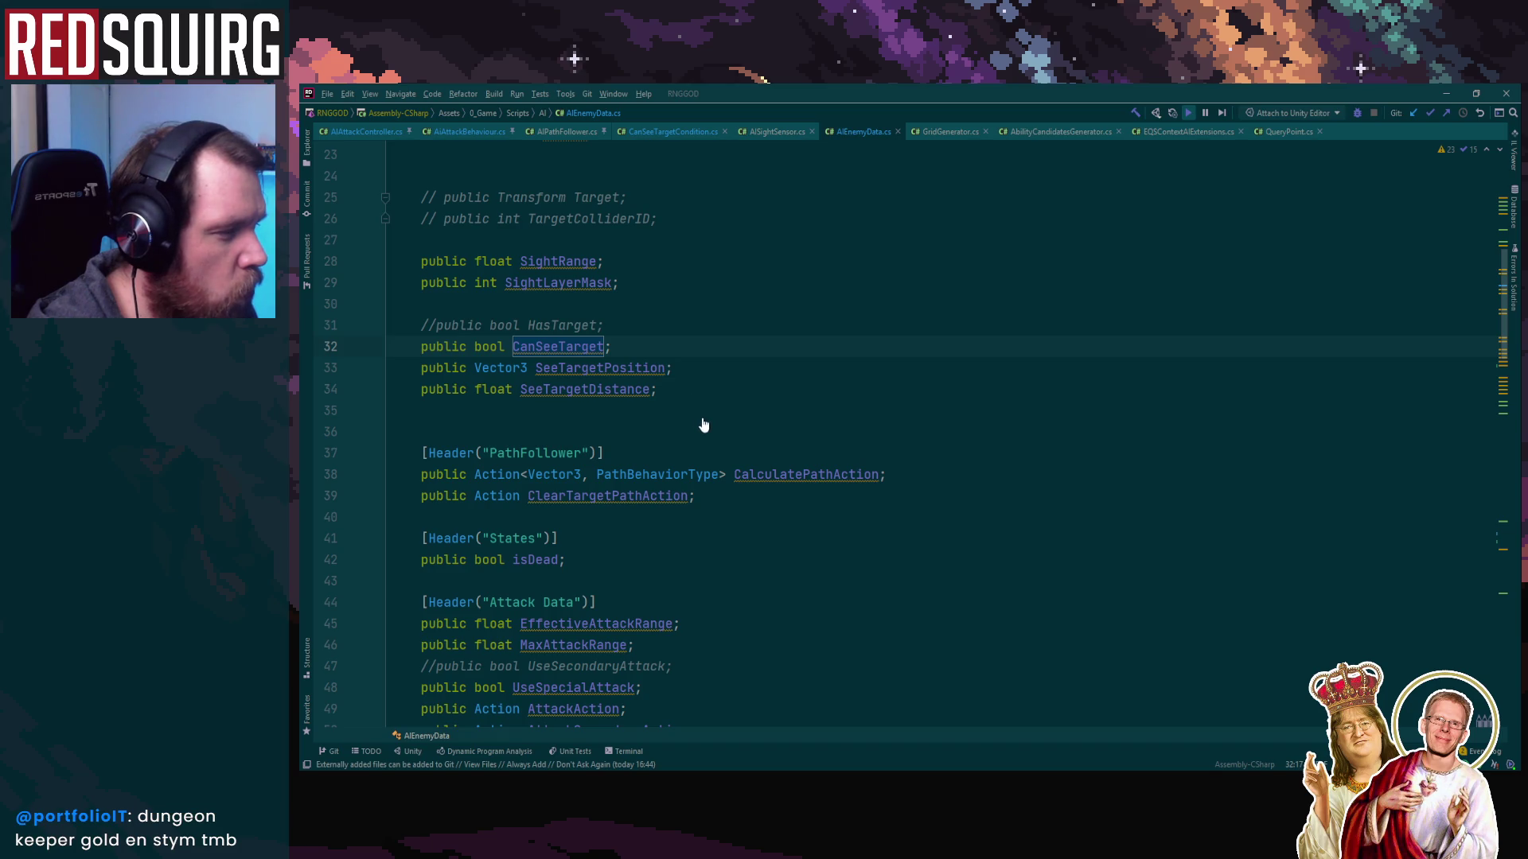
{"action": "key", "text": "ctrl+b"}
{"action": "scroll", "coordinate": [716, 446], "scroll_direction": "up", "scroll_amount": 3}
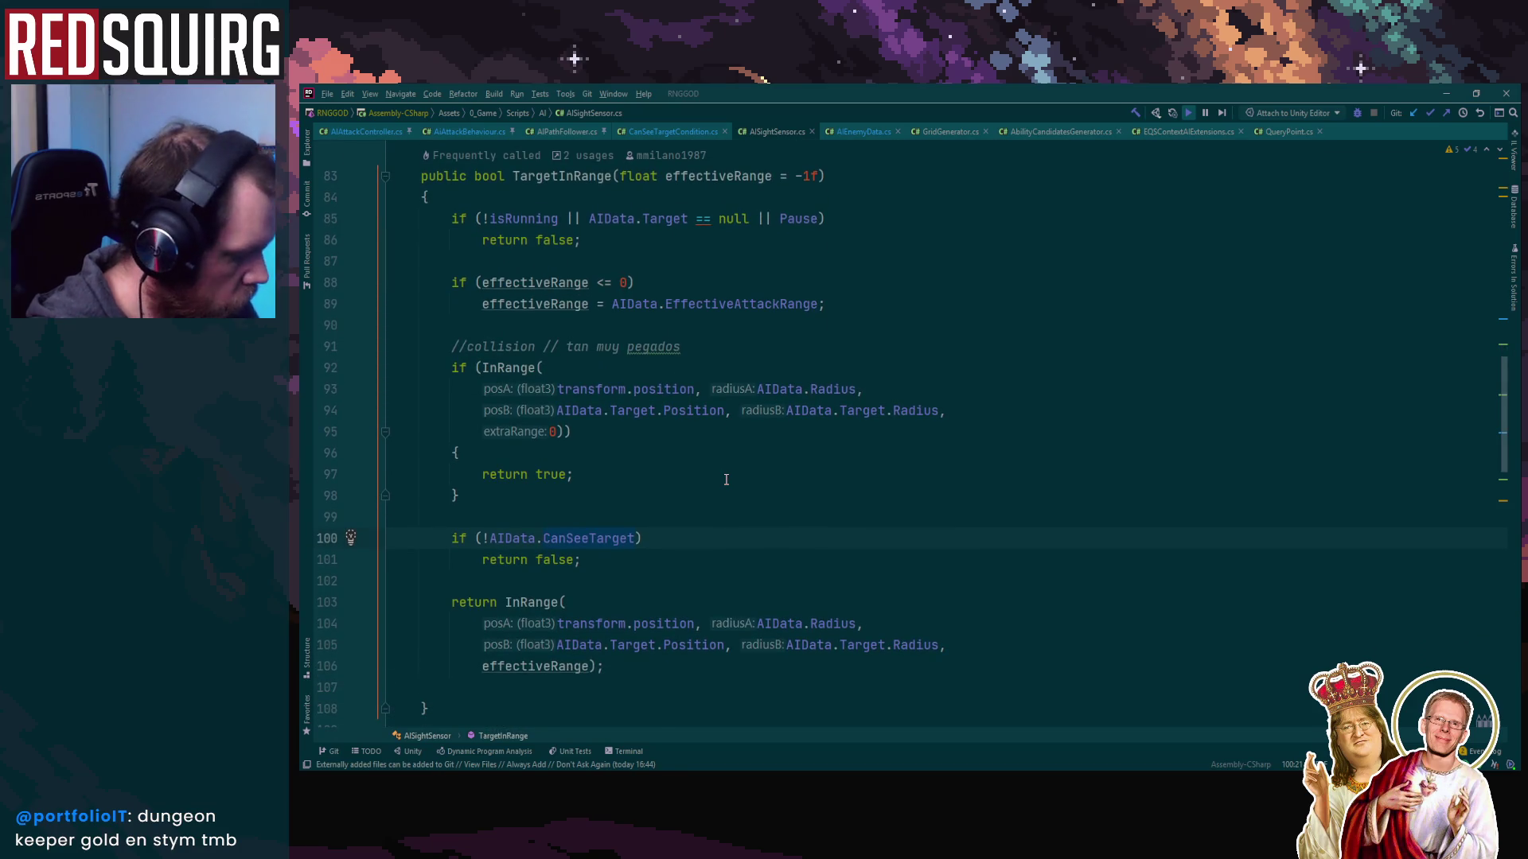
{"action": "key", "text": "ctrl+b"}
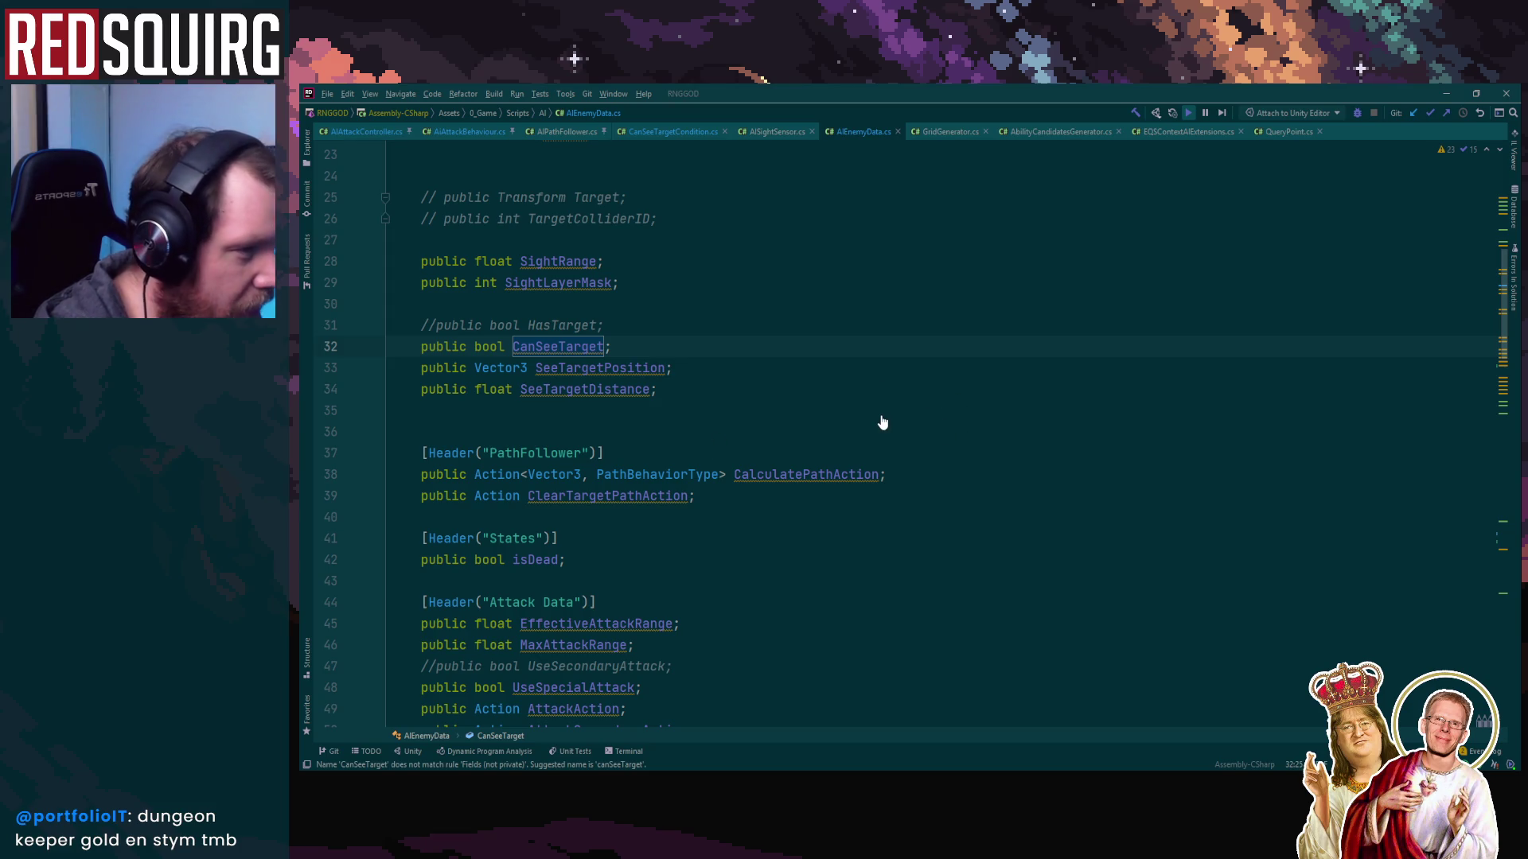
{"action": "key", "text": "ctrl+b"}
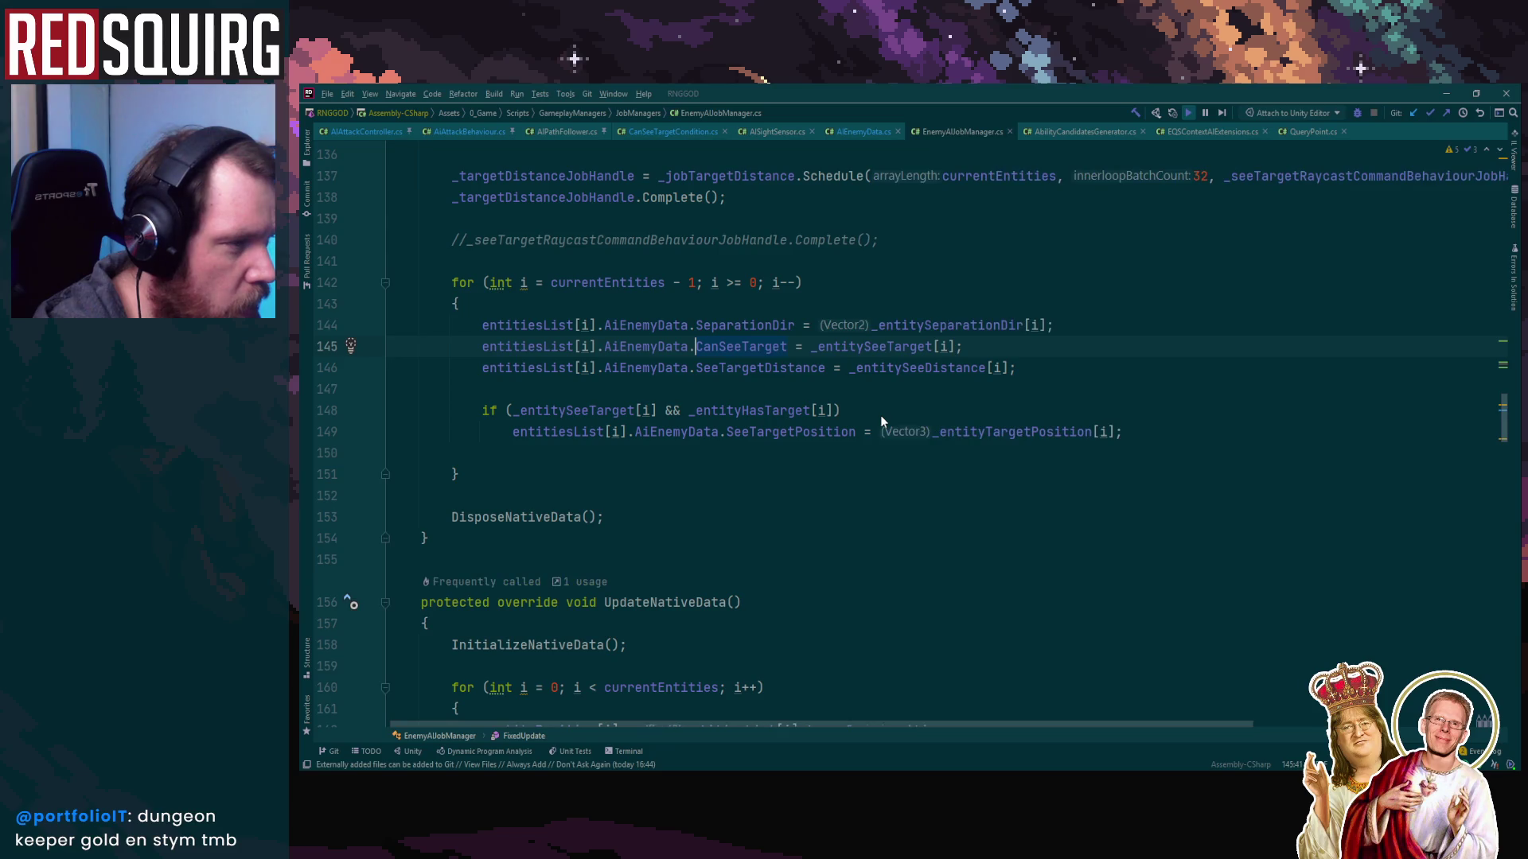
Jump from the _jobTargetDistance usage to the JobTargetDistance struct in JobTargetDistance.cs
{"action": "scroll", "coordinate": [880, 414], "scroll_direction": "up", "scroll_amount": 2}
{"action": "left_click", "coordinate": [880, 411]}
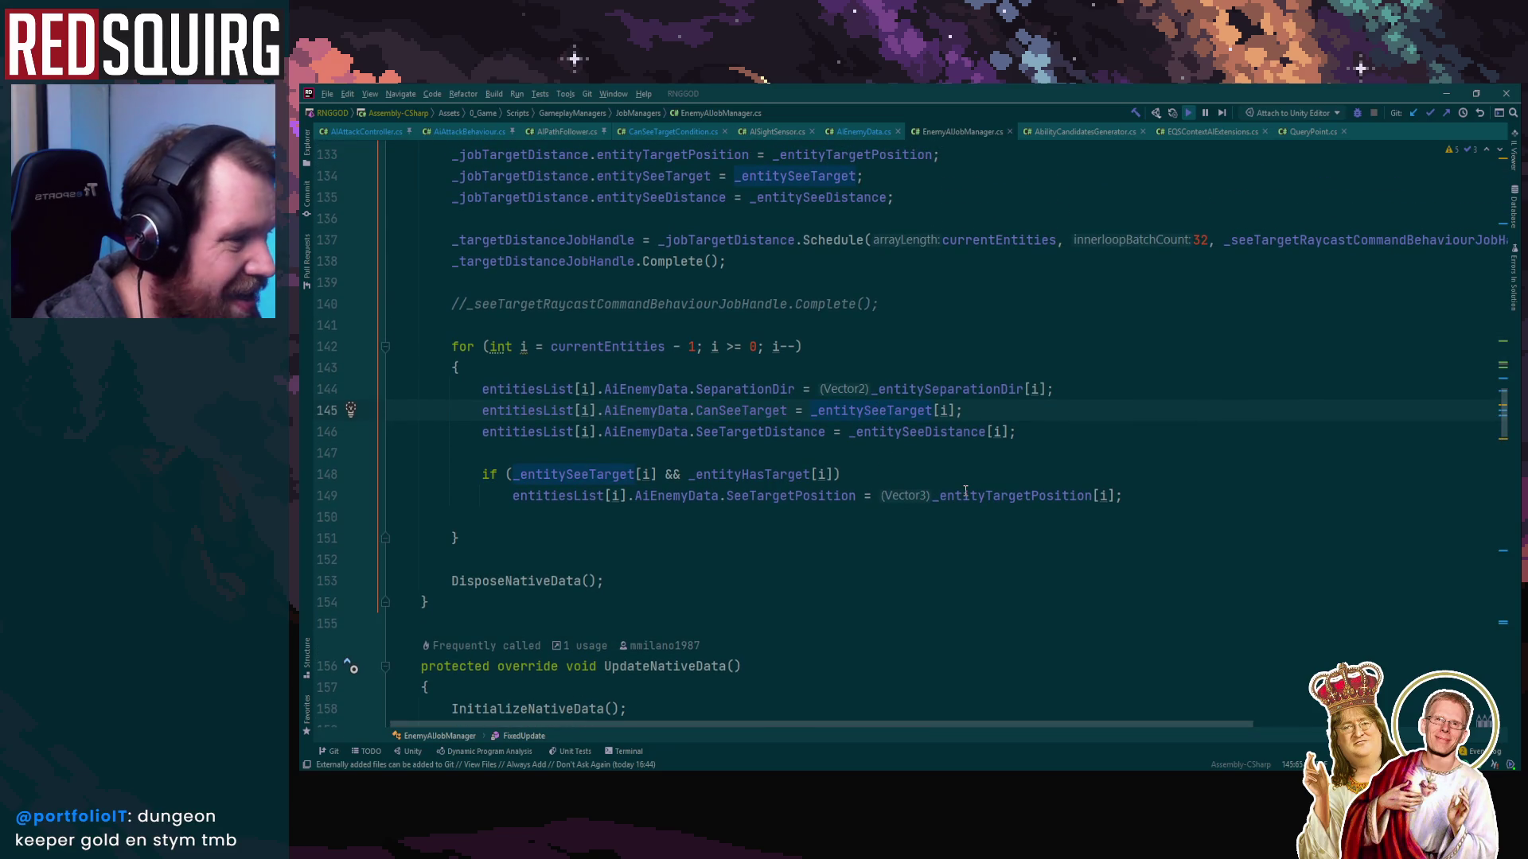
{"action": "scroll", "coordinate": [965, 491], "scroll_direction": "up", "scroll_amount": 5}
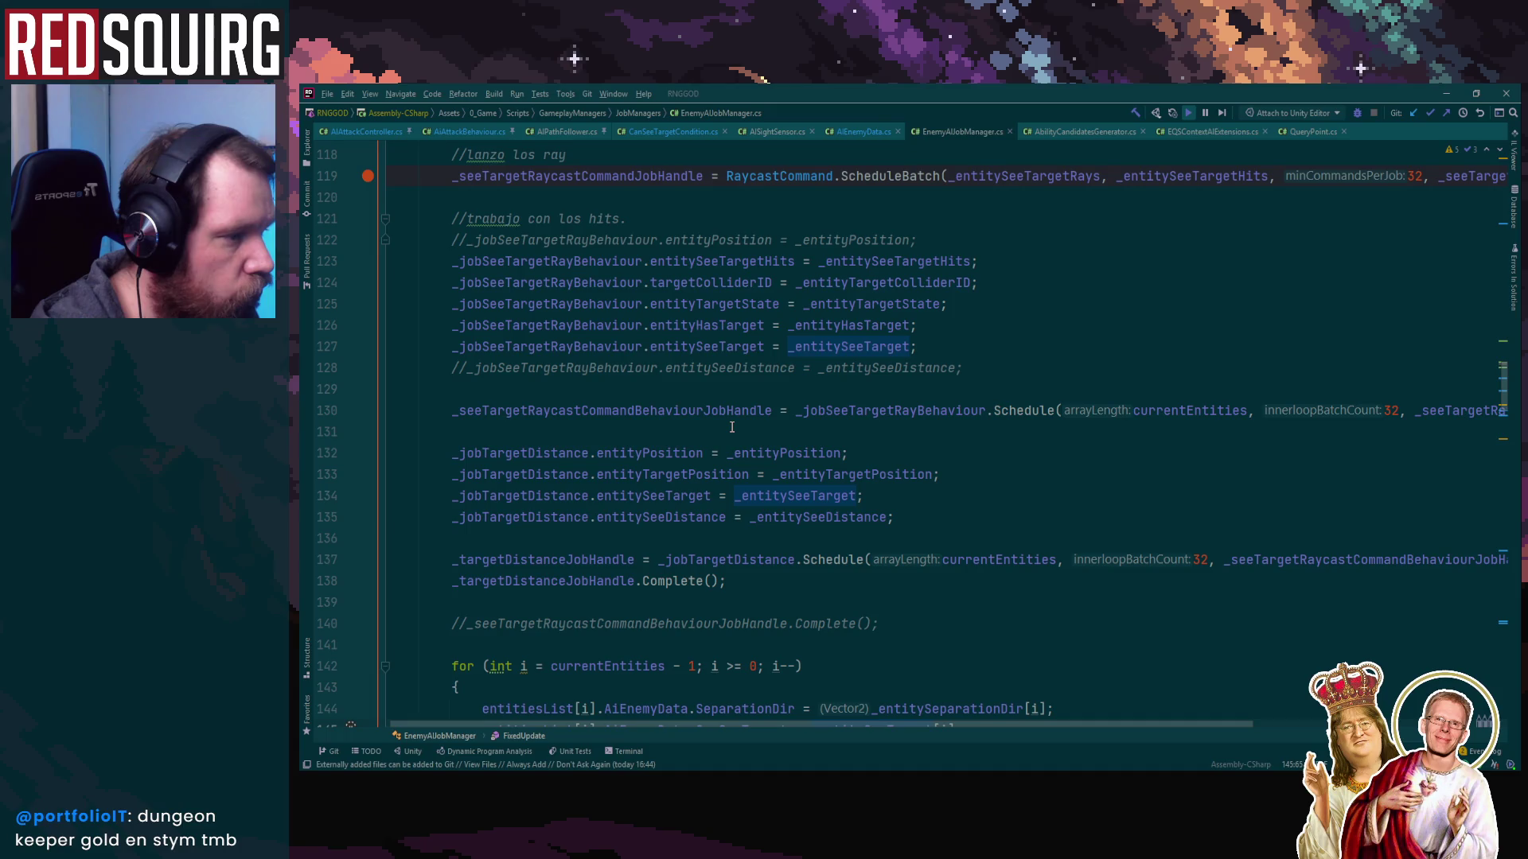
{"action": "left_click", "coordinate": [521, 453]}
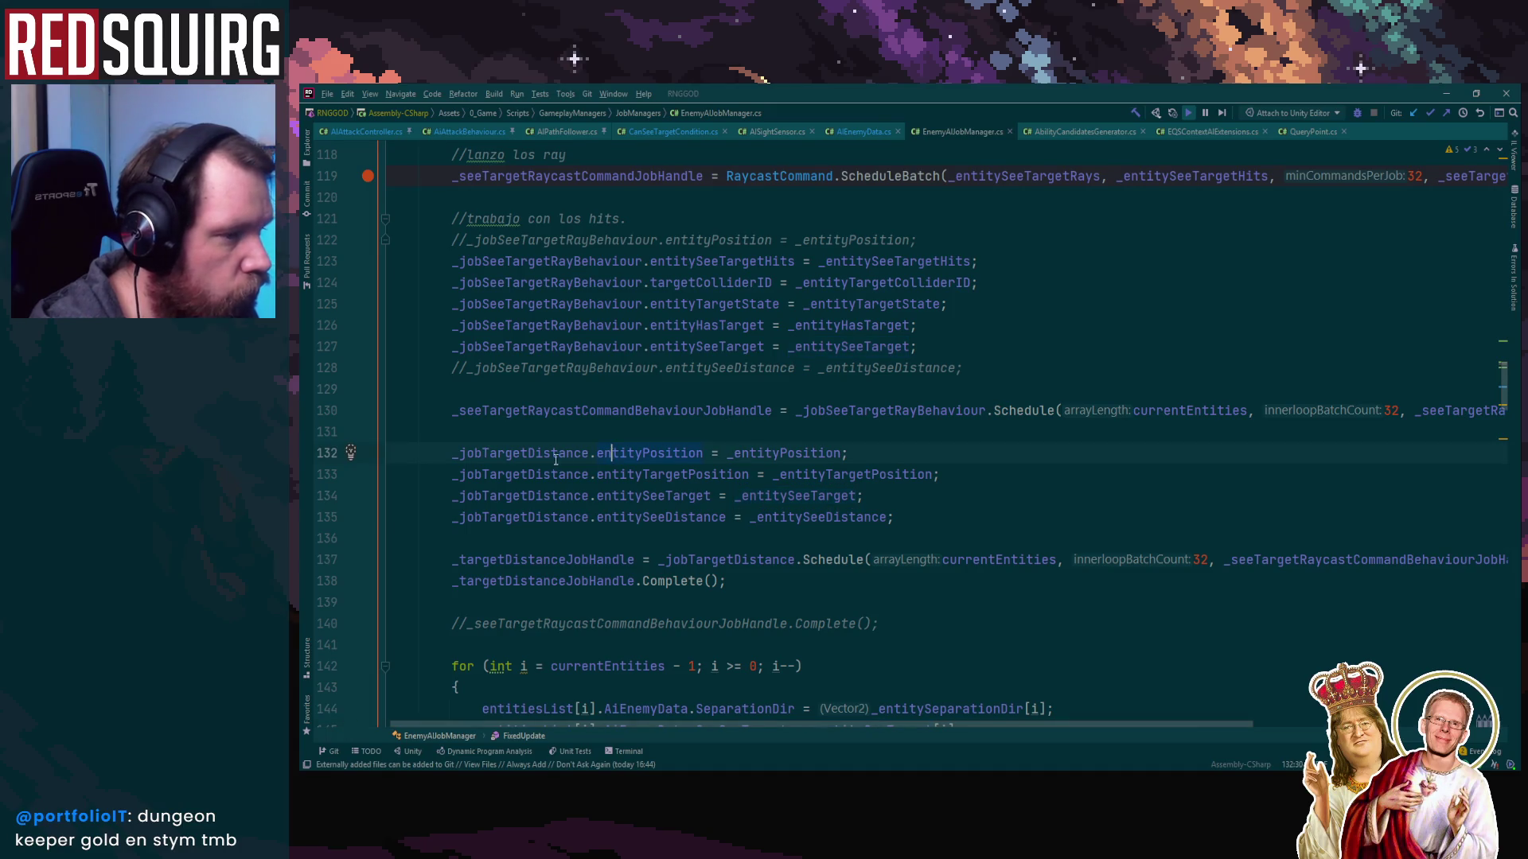
{"action": "key", "text": "ctrl+b"}
{"action": "left_click", "coordinate": [561, 348]}
{"action": "key", "text": "ctrl+b"}
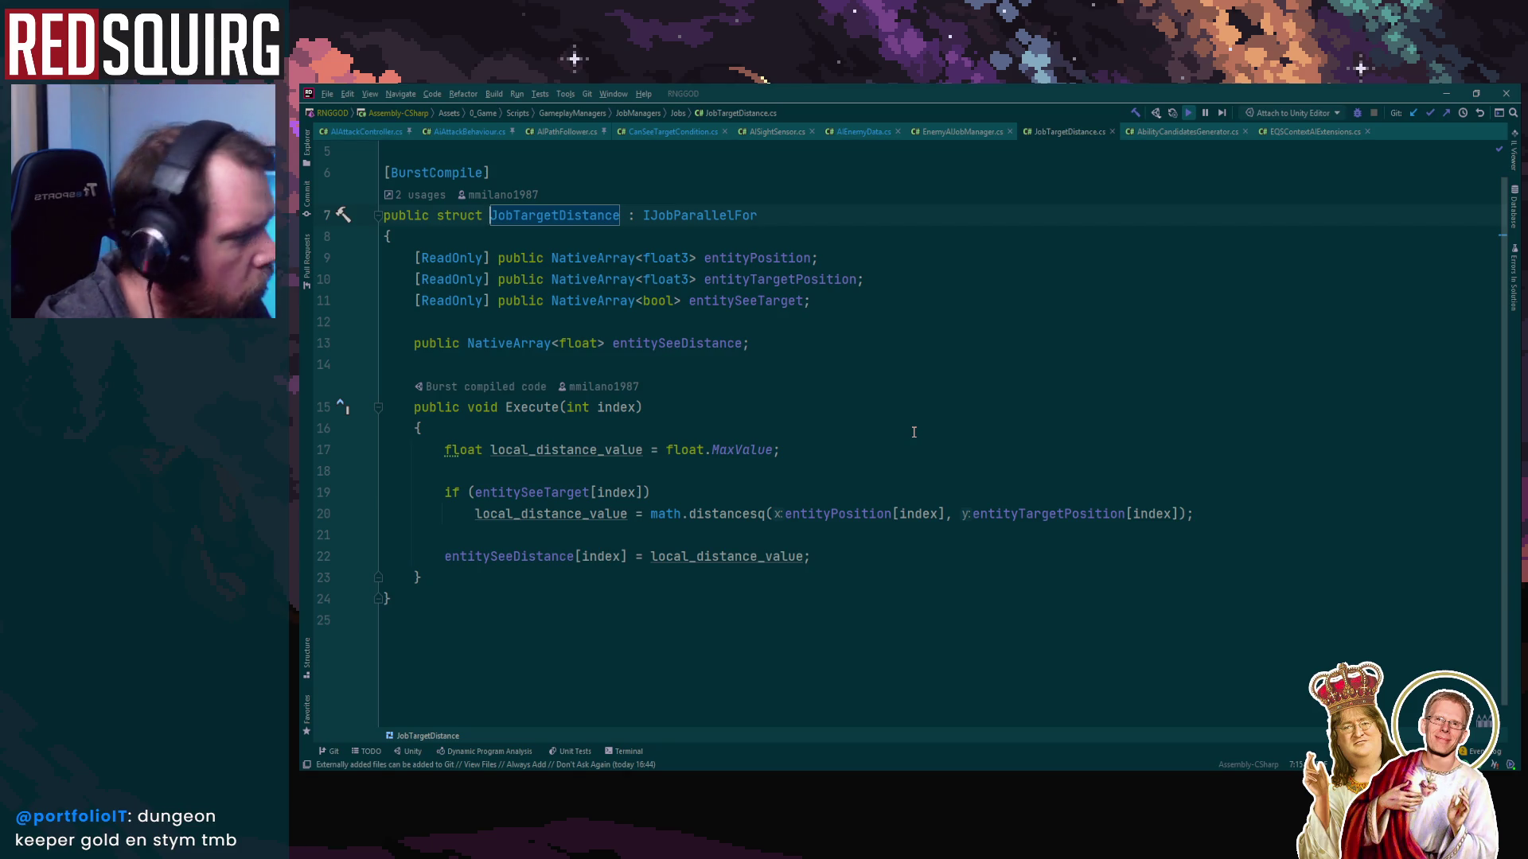
Review the entityTargetPosition and entitySeeTarget fields, then go back to EnemyAIJobManager.cs
{"action": "key", "text": "Down"}
{"action": "key", "text": "Down"}
{"action": "key", "text": "Down"}
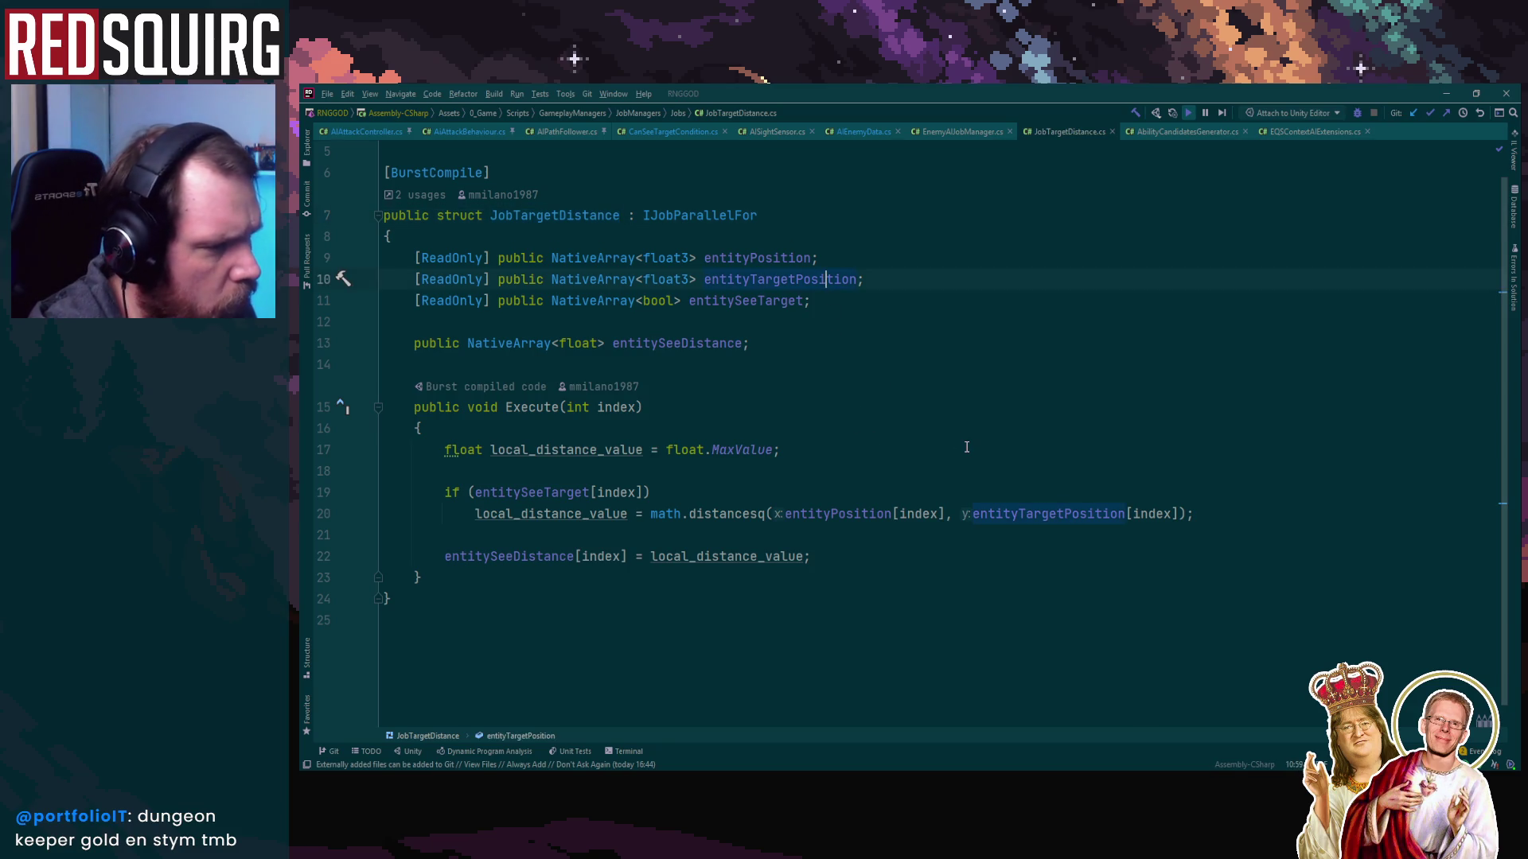
{"action": "key", "text": "Down"}
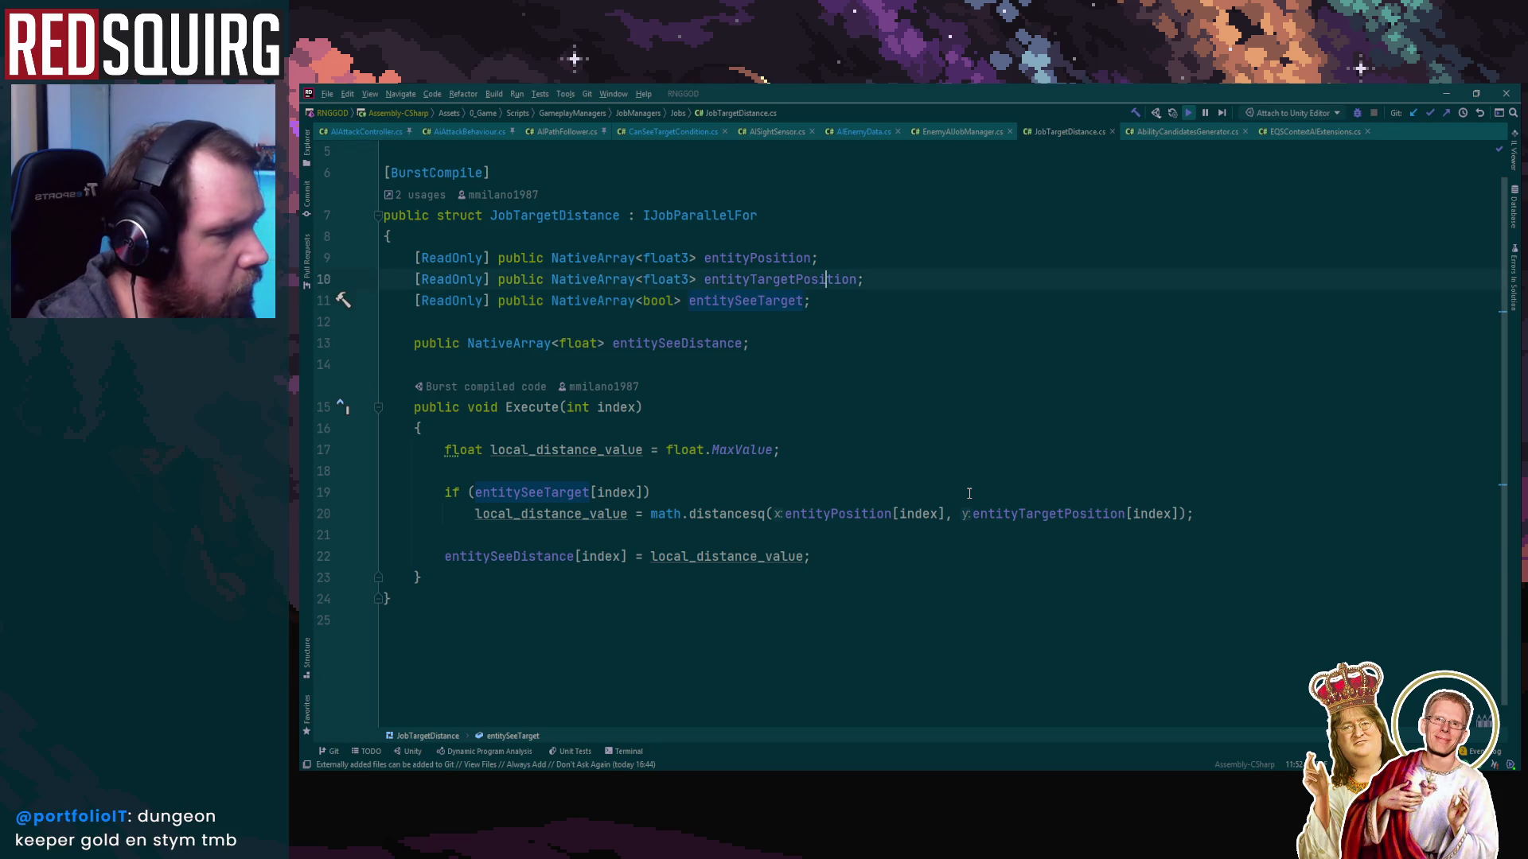
{"action": "key", "text": "ctrl+minus"}
{"action": "key", "text": "Up"}
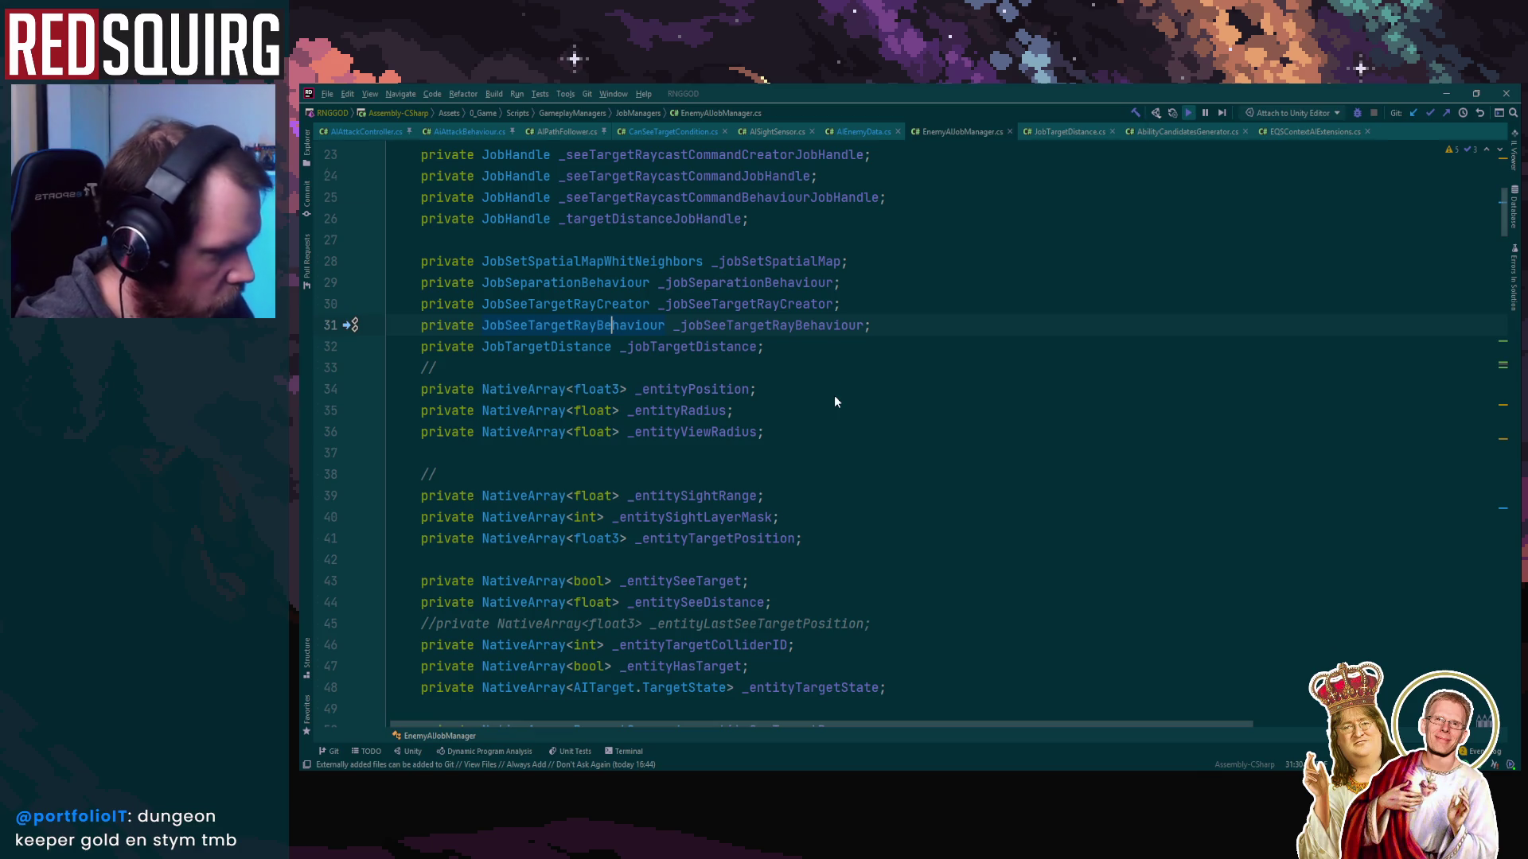
Open the JobSeeTargetRayBehaviour struct declaration and read through it
{"action": "key", "text": "F12"}
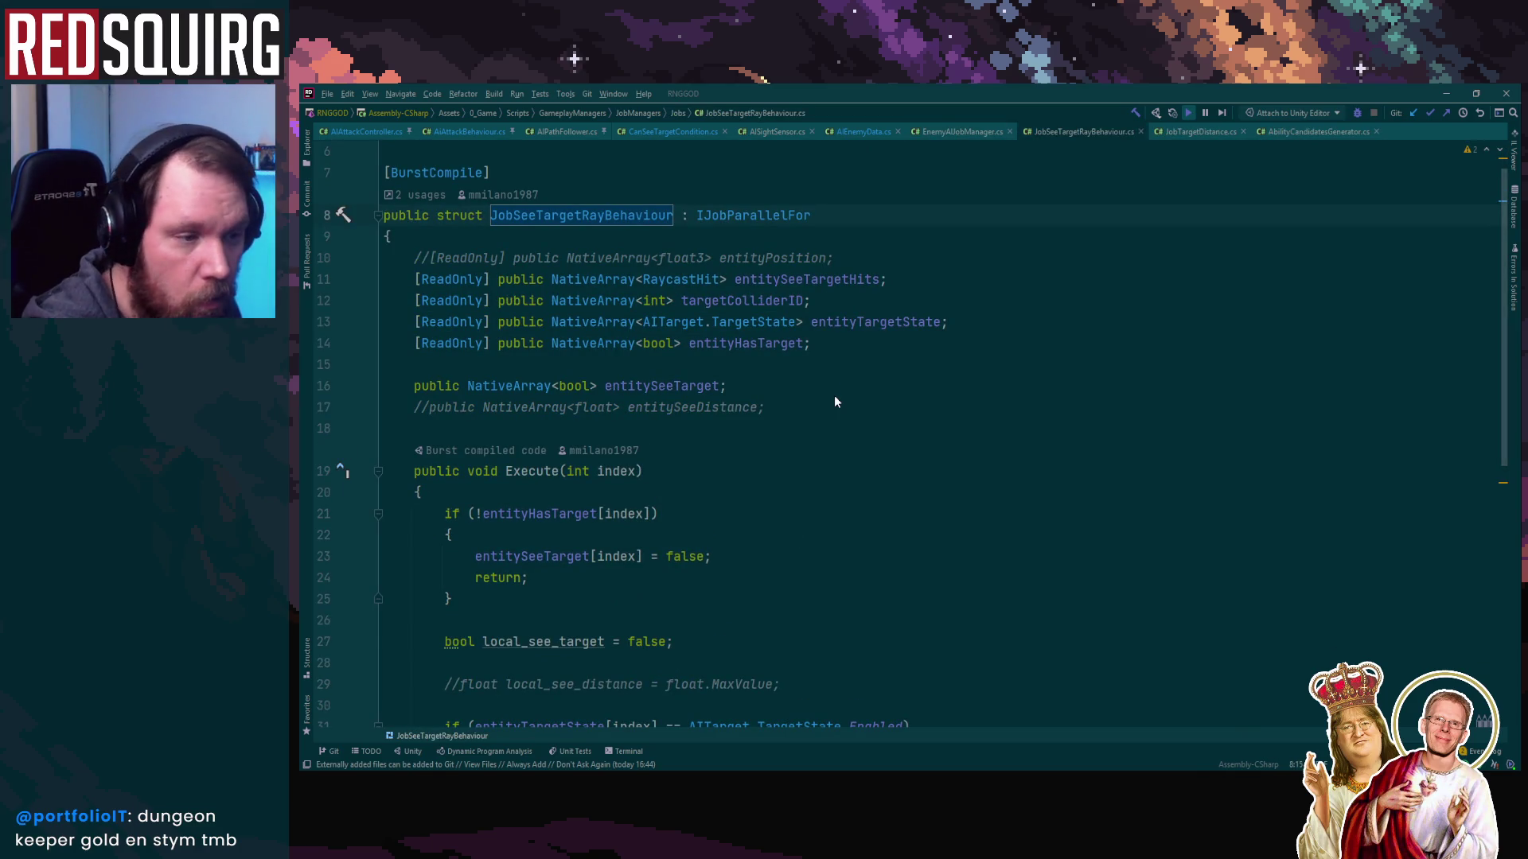
{"action": "scroll", "coordinate": [834, 398], "scroll_direction": "down", "scroll_amount": 4}
{"action": "scroll", "coordinate": [1083, 457], "scroll_direction": "down", "scroll_amount": 1}
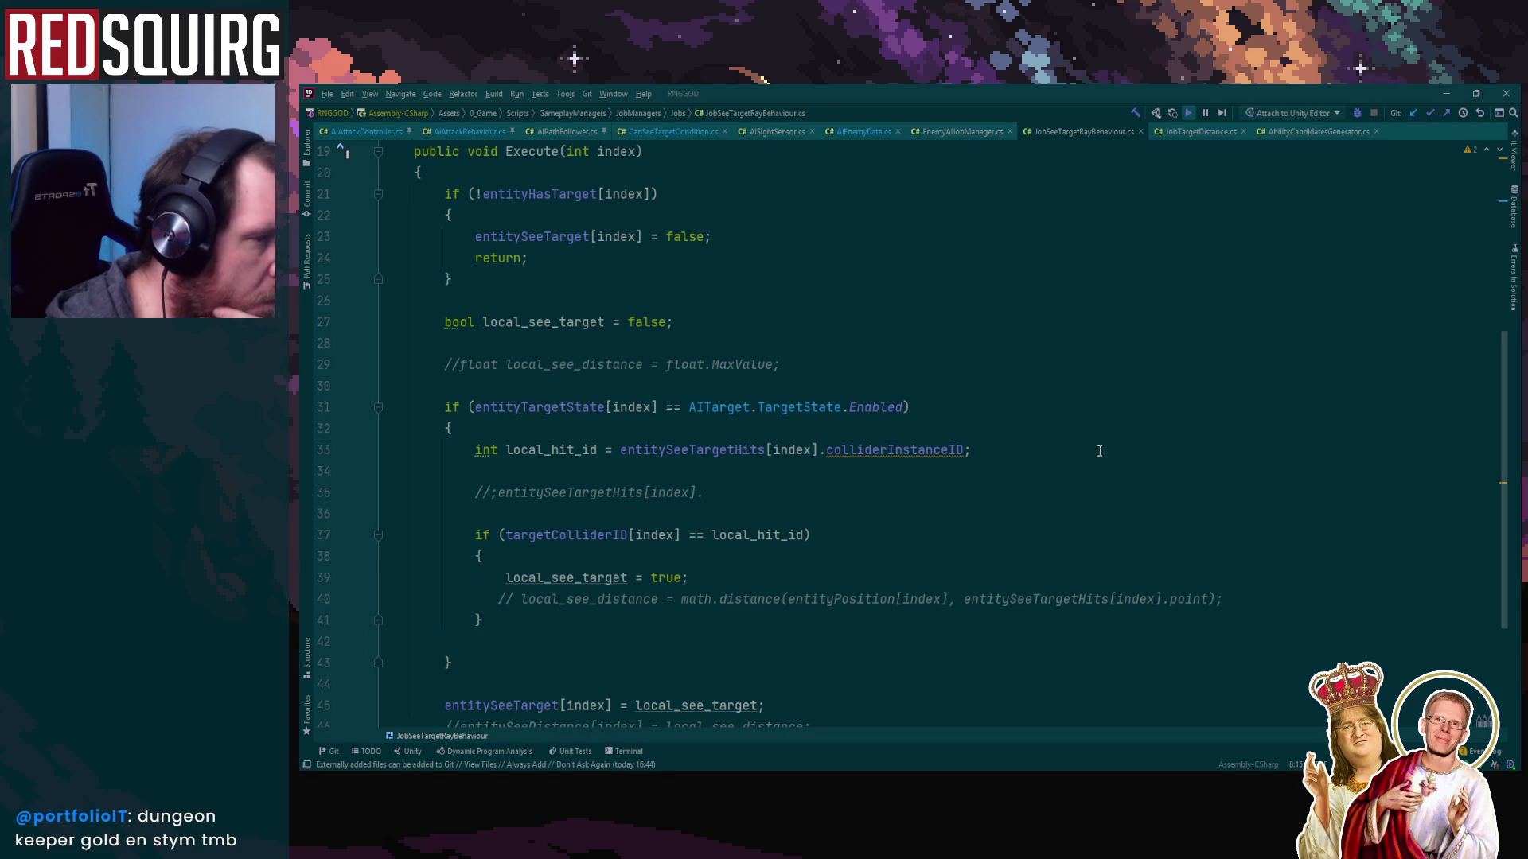
{"action": "scroll", "coordinate": [1098, 450], "scroll_direction": "down", "scroll_amount": 3}
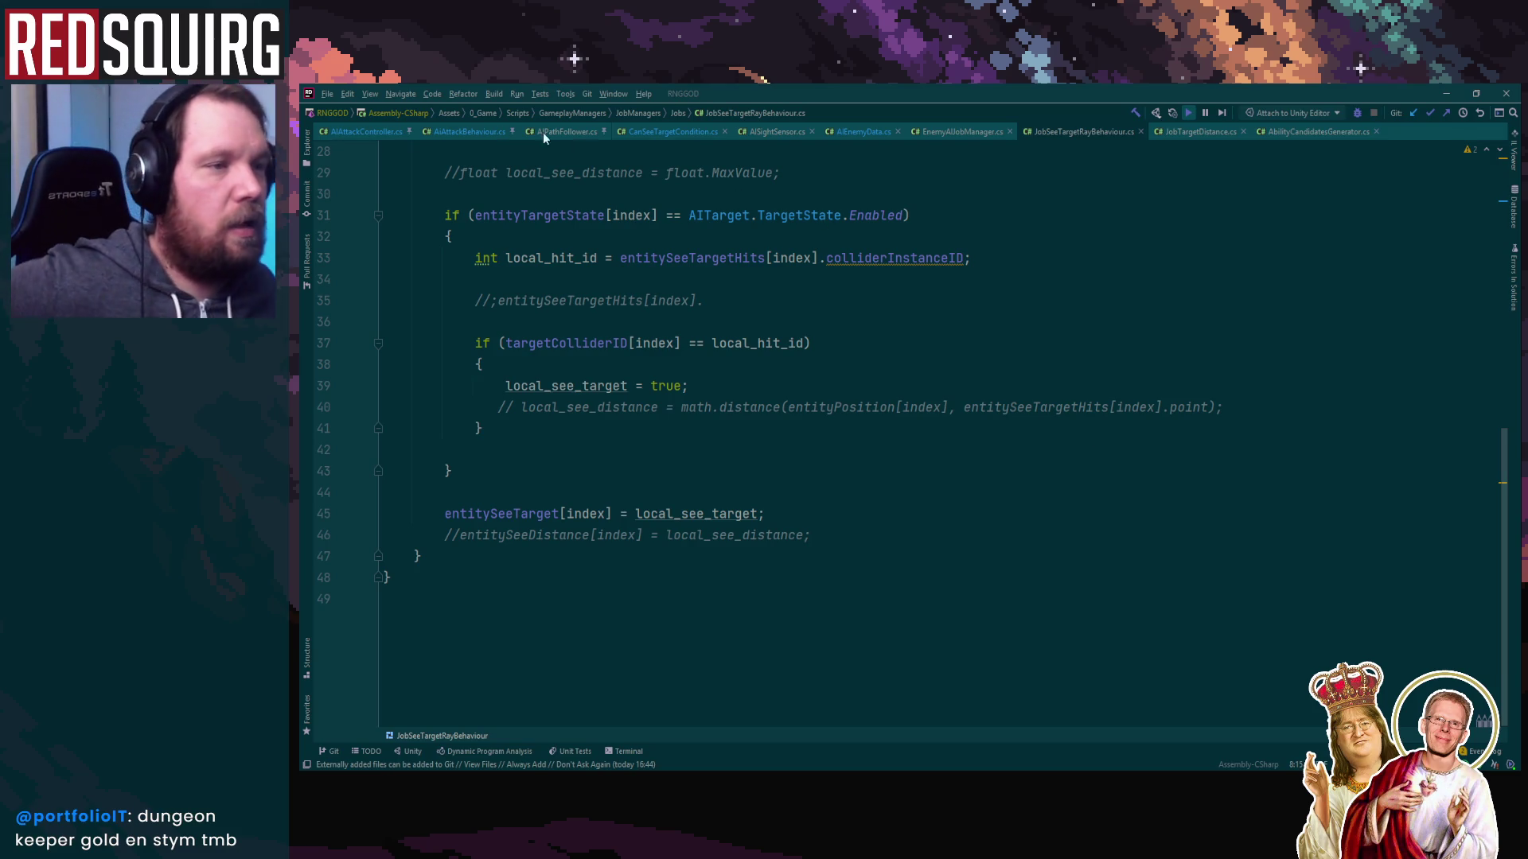
Glance at AIAttackBehaviour.cs, then minimize Rider and bring Unity back to the front
{"action": "left_click", "coordinate": [489, 132]}
{"action": "left_click", "coordinate": [805, 311]}
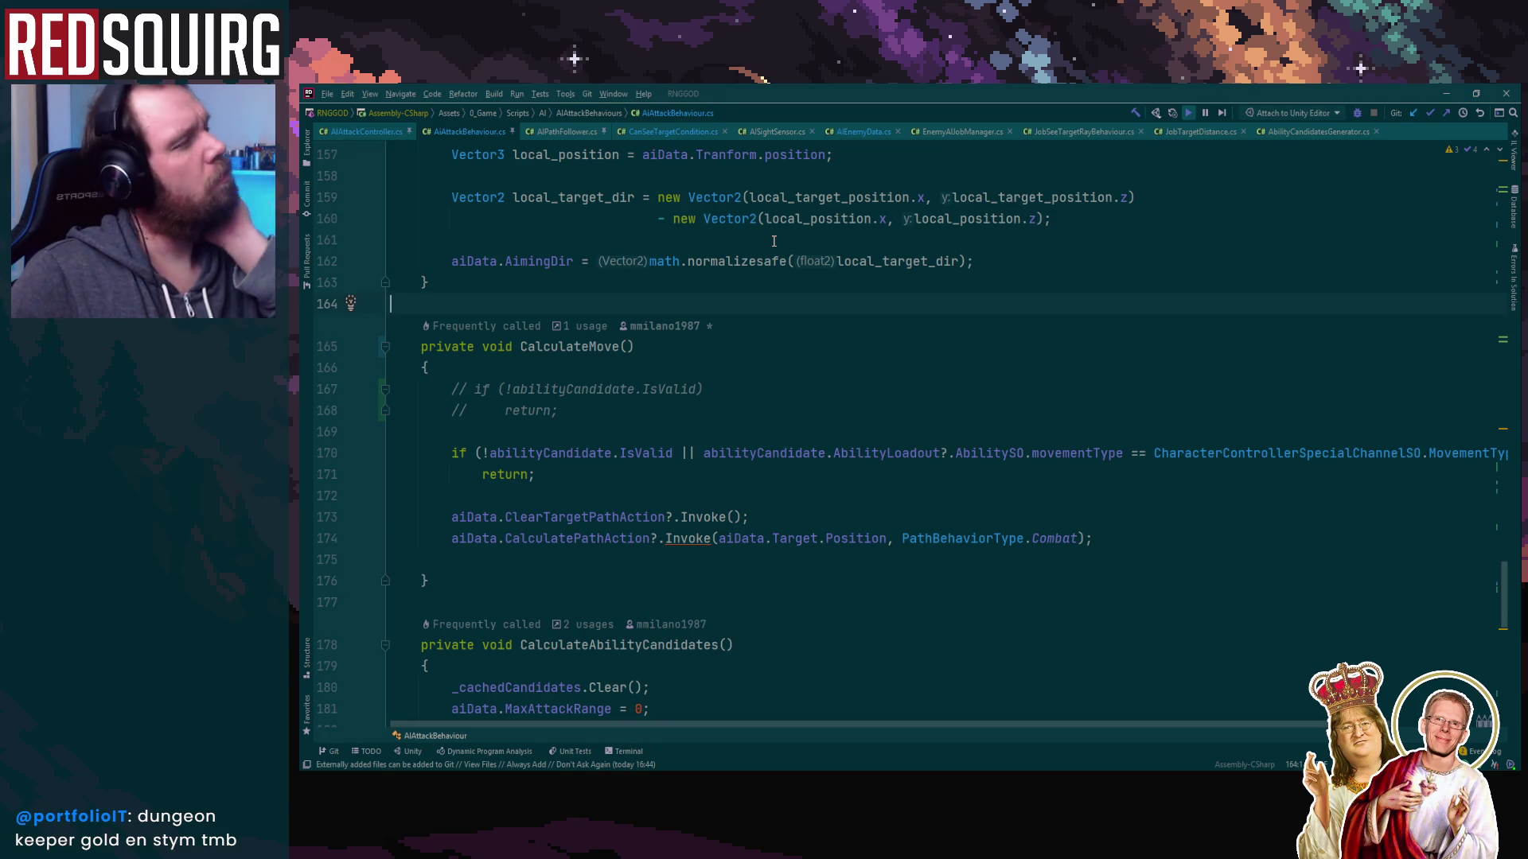
{"action": "left_click", "coordinate": [1446, 93]}
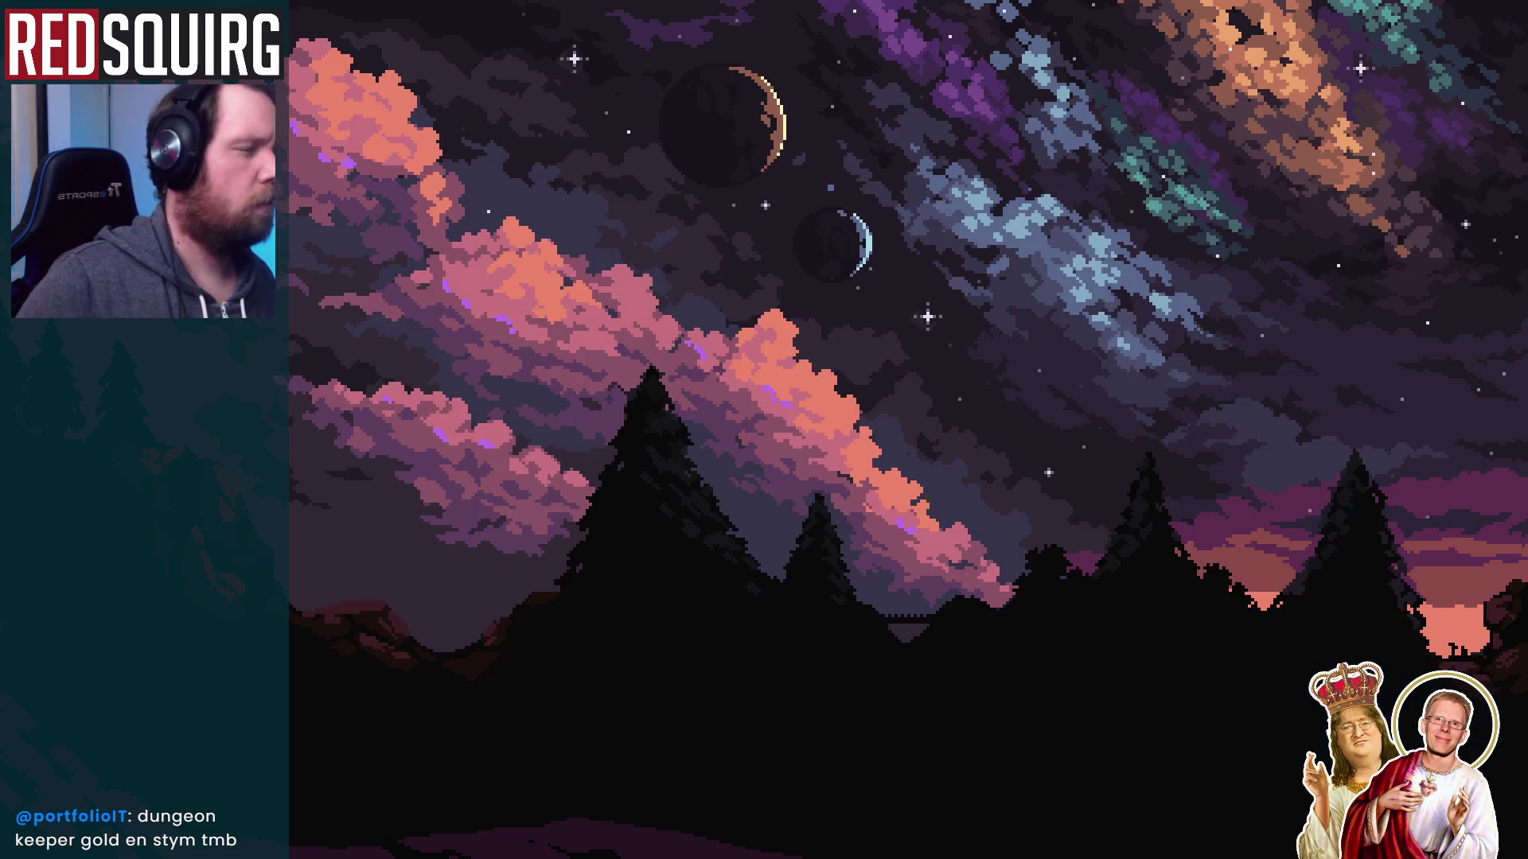
{"action": "key", "text": "alt+Tab"}
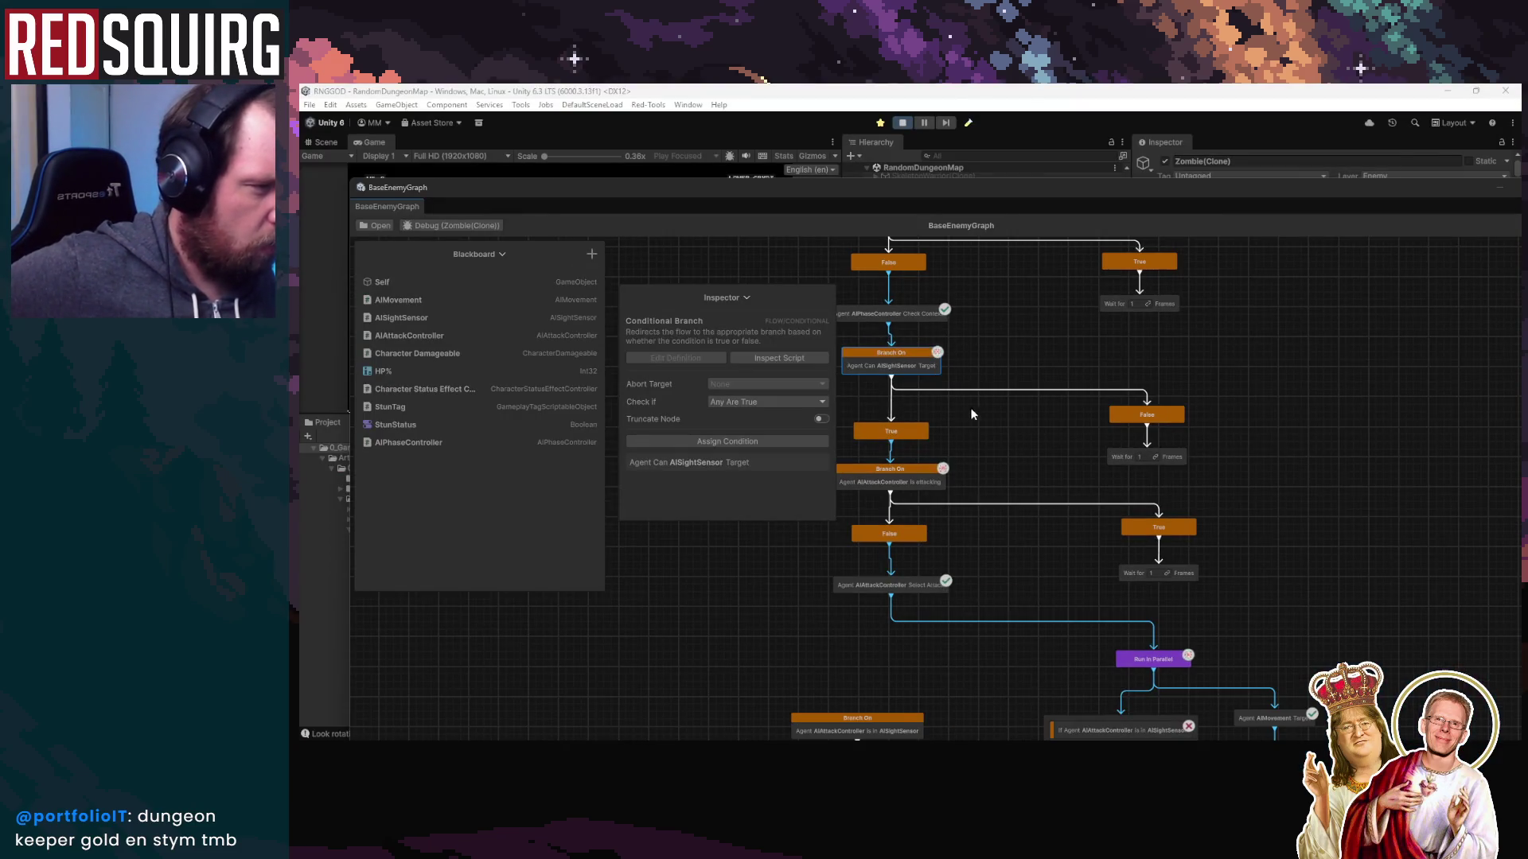
Pan and zoom the BaseEnemyGraph canvas, then open the Conditional Branch node's script
{"action": "left_click_drag", "start_coordinate": [970, 407], "coordinate": [1051, 429]}
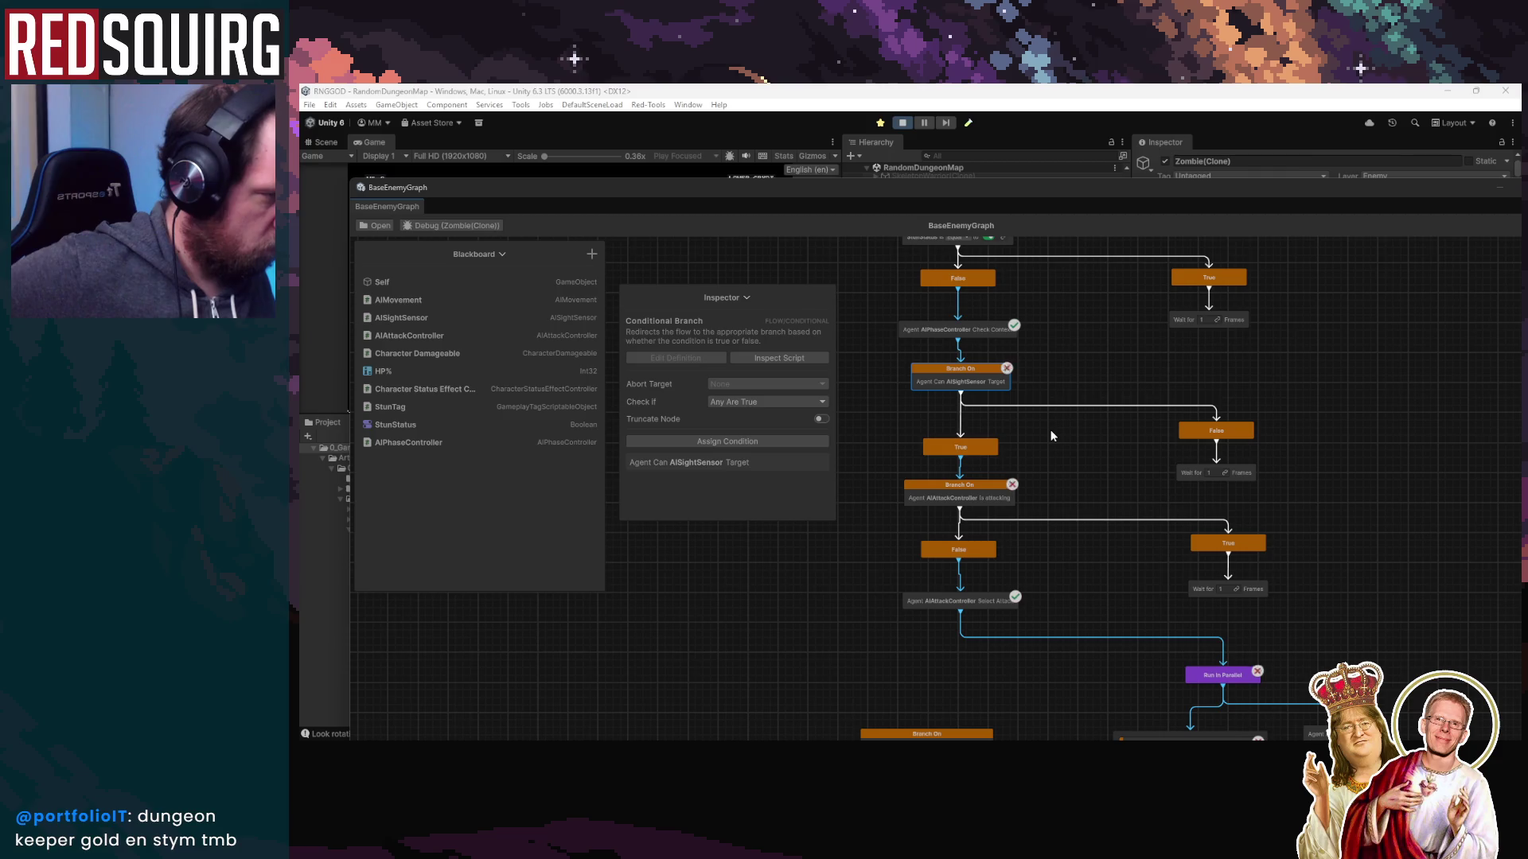
{"action": "scroll", "coordinate": [1106, 422], "scroll_direction": "down", "scroll_amount": 3}
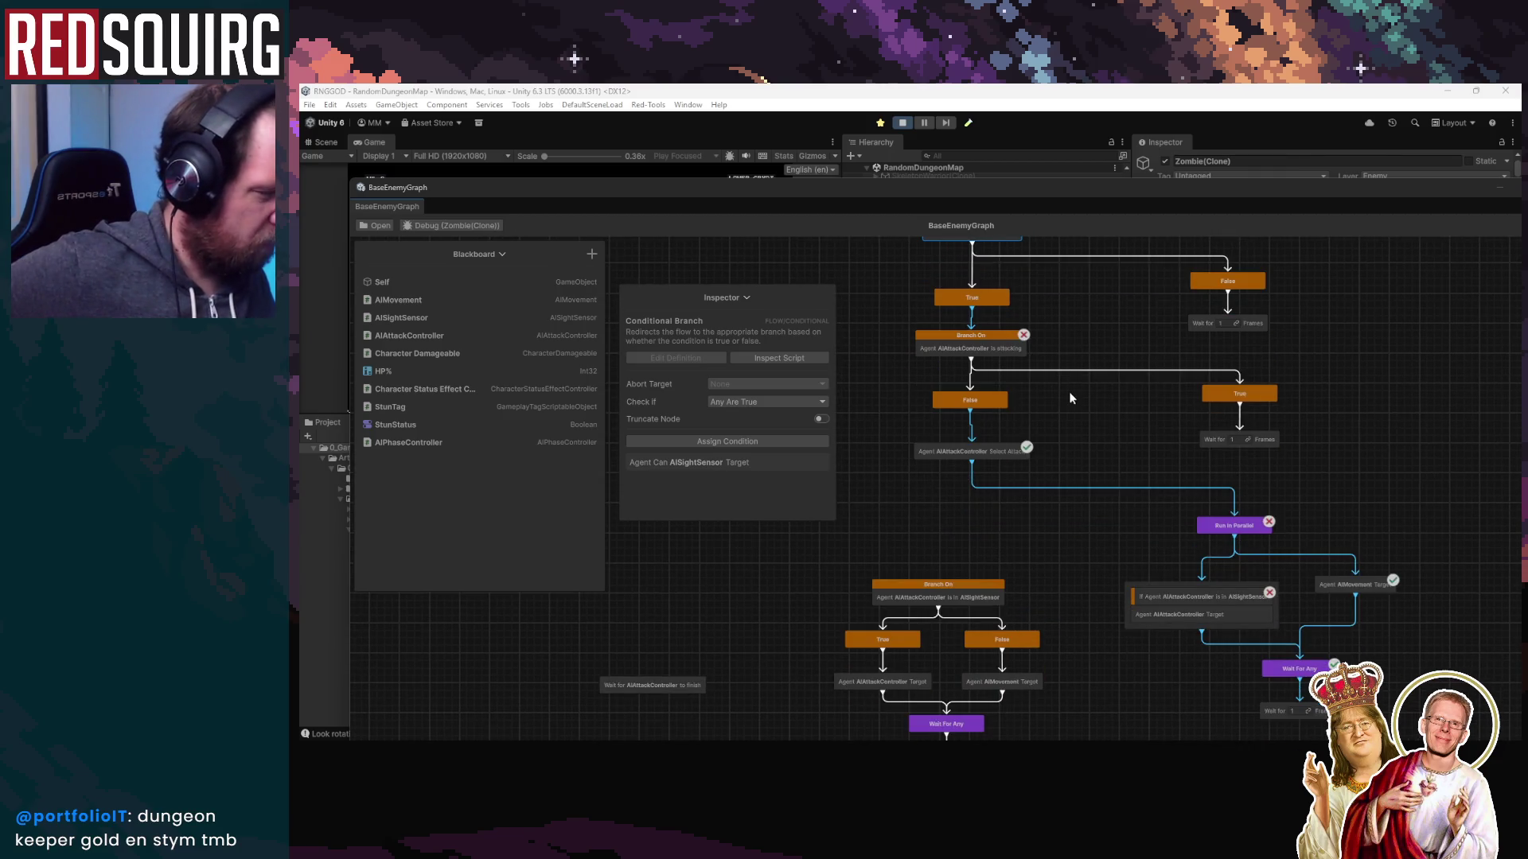
{"action": "scroll", "coordinate": [1003, 415], "scroll_direction": "down", "scroll_amount": 1}
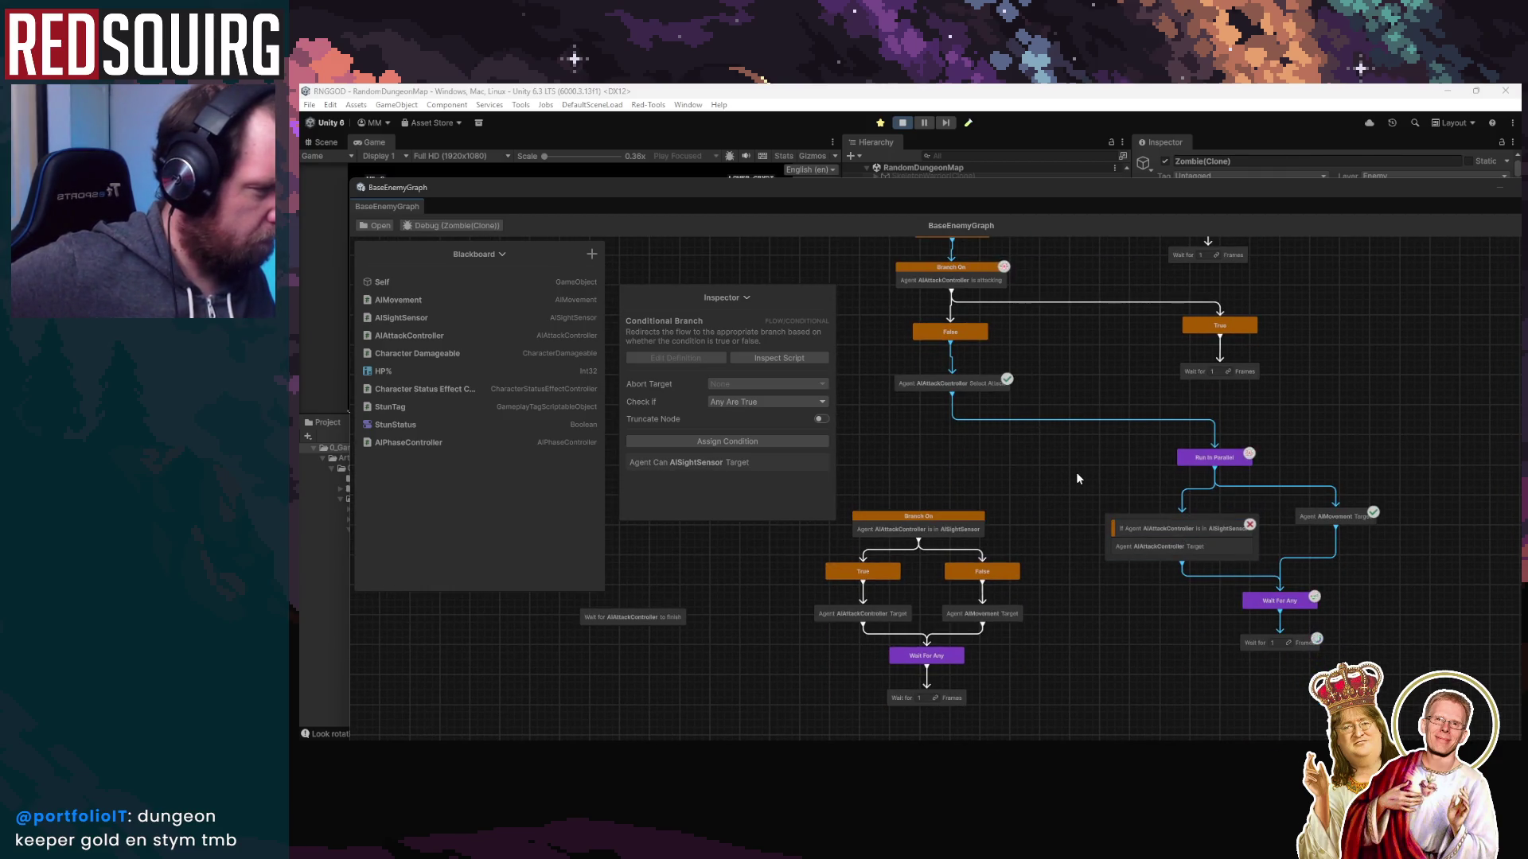
{"action": "left_click_drag", "start_coordinate": [1038, 467], "coordinate": [1072, 522]}
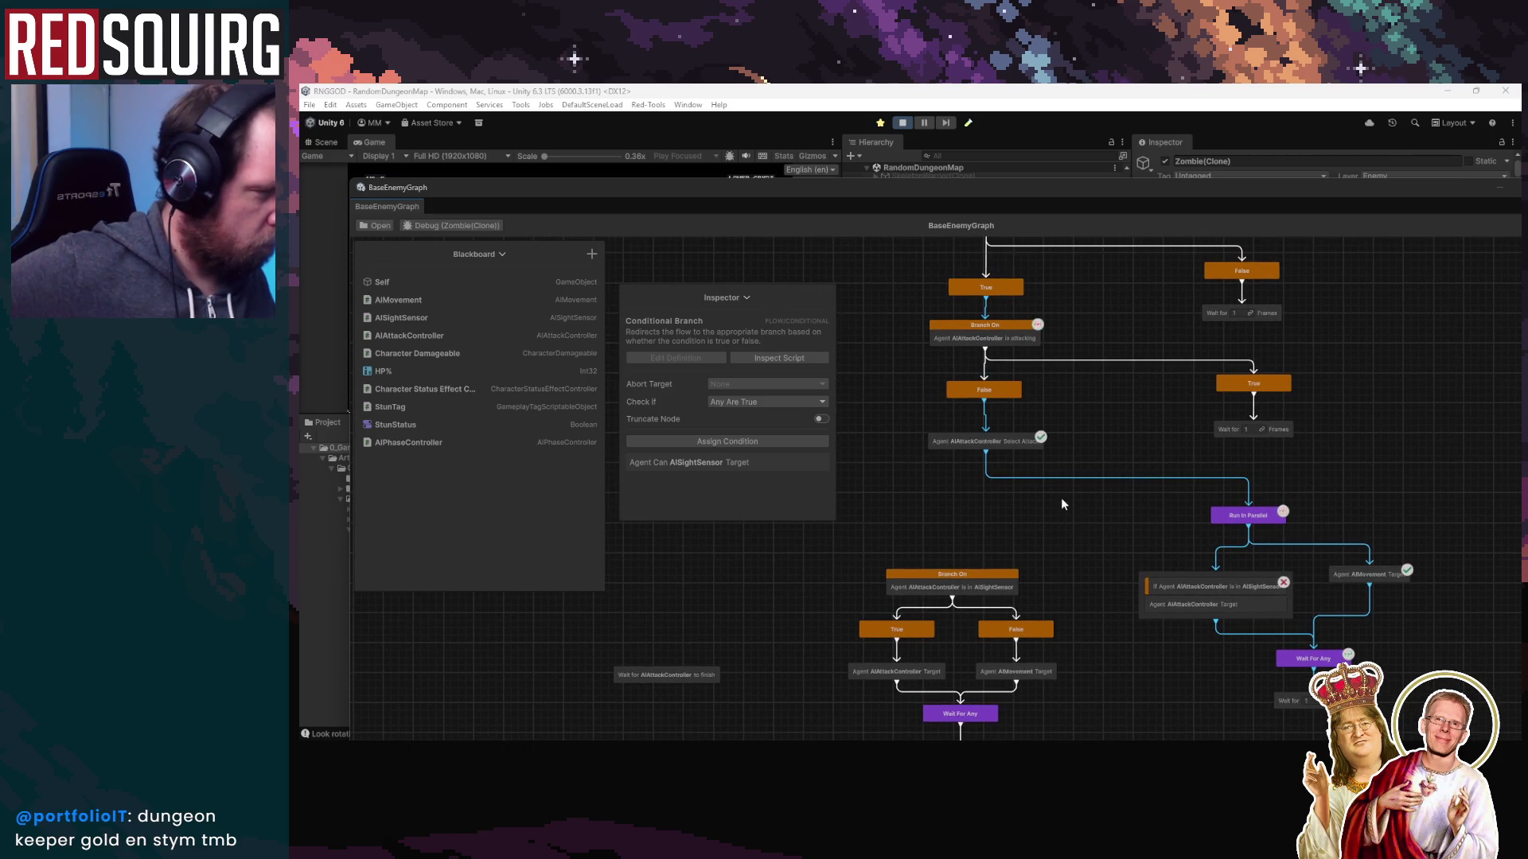
{"action": "scroll", "coordinate": [1062, 498], "scroll_direction": "down", "scroll_amount": 2}
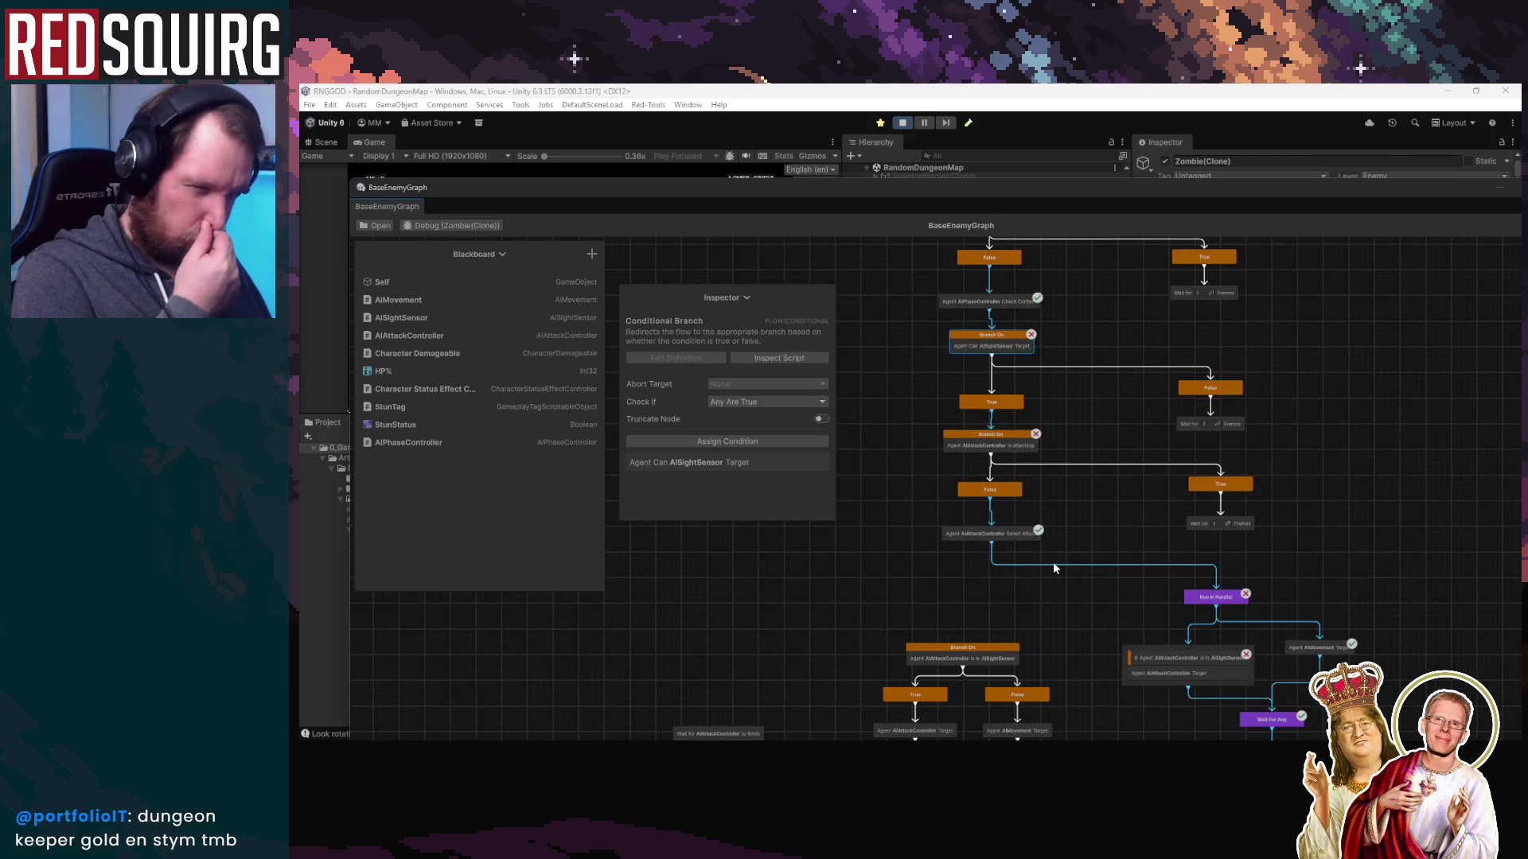
{"action": "mouse_move", "coordinate": [1063, 539]}
{"action": "left_mouse_down"}
{"action": "mouse_move", "coordinate": [1067, 566]}
{"action": "mouse_move", "coordinate": [1100, 539]}
{"action": "mouse_move", "coordinate": [1095, 561]}
{"action": "left_mouse_up"}
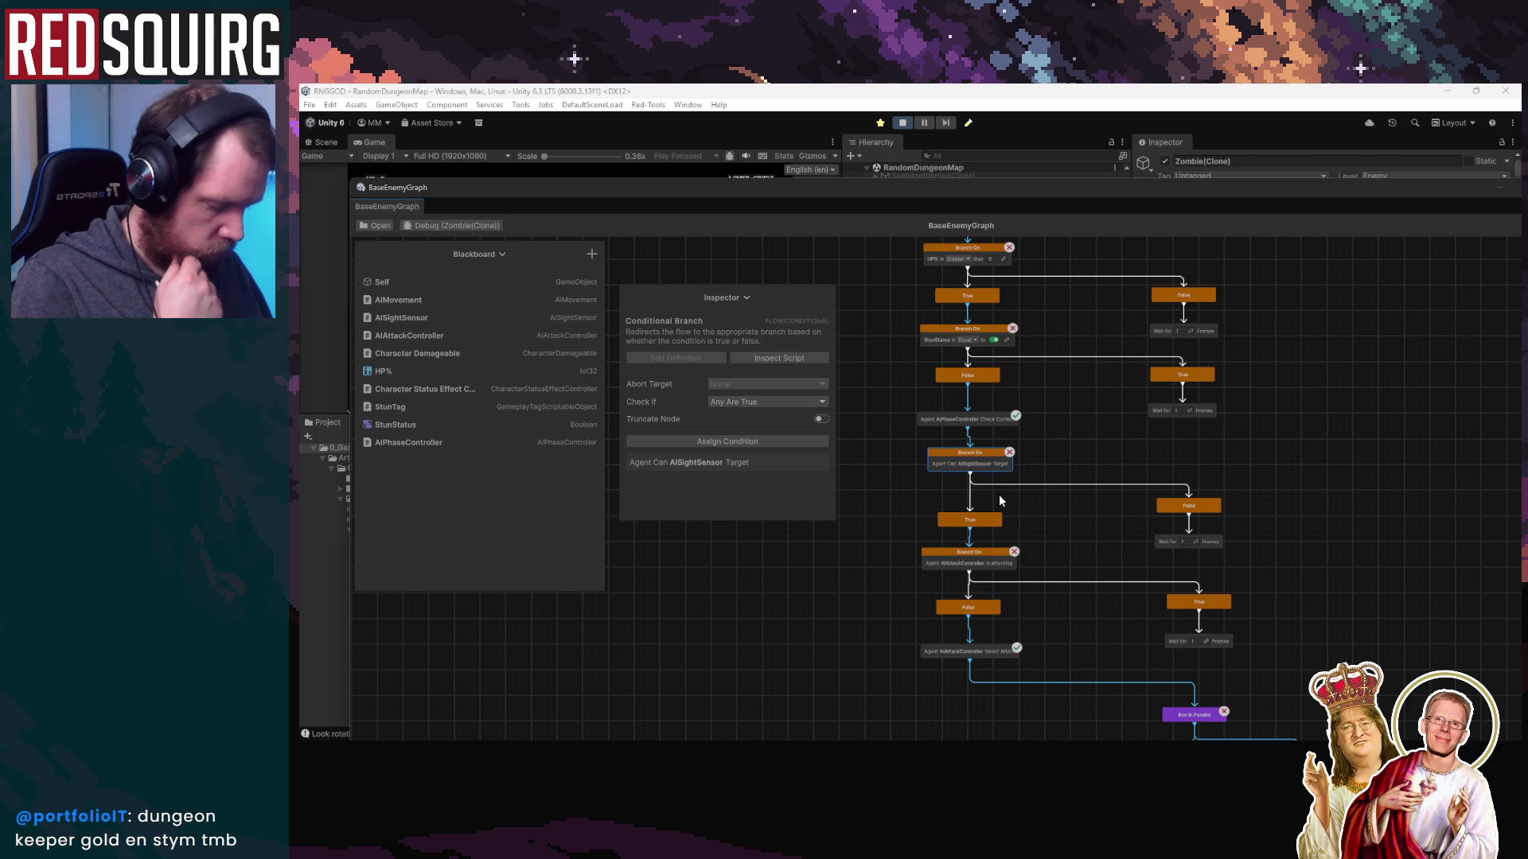
{"action": "scroll", "coordinate": [999, 500], "scroll_direction": "up", "scroll_amount": 2}
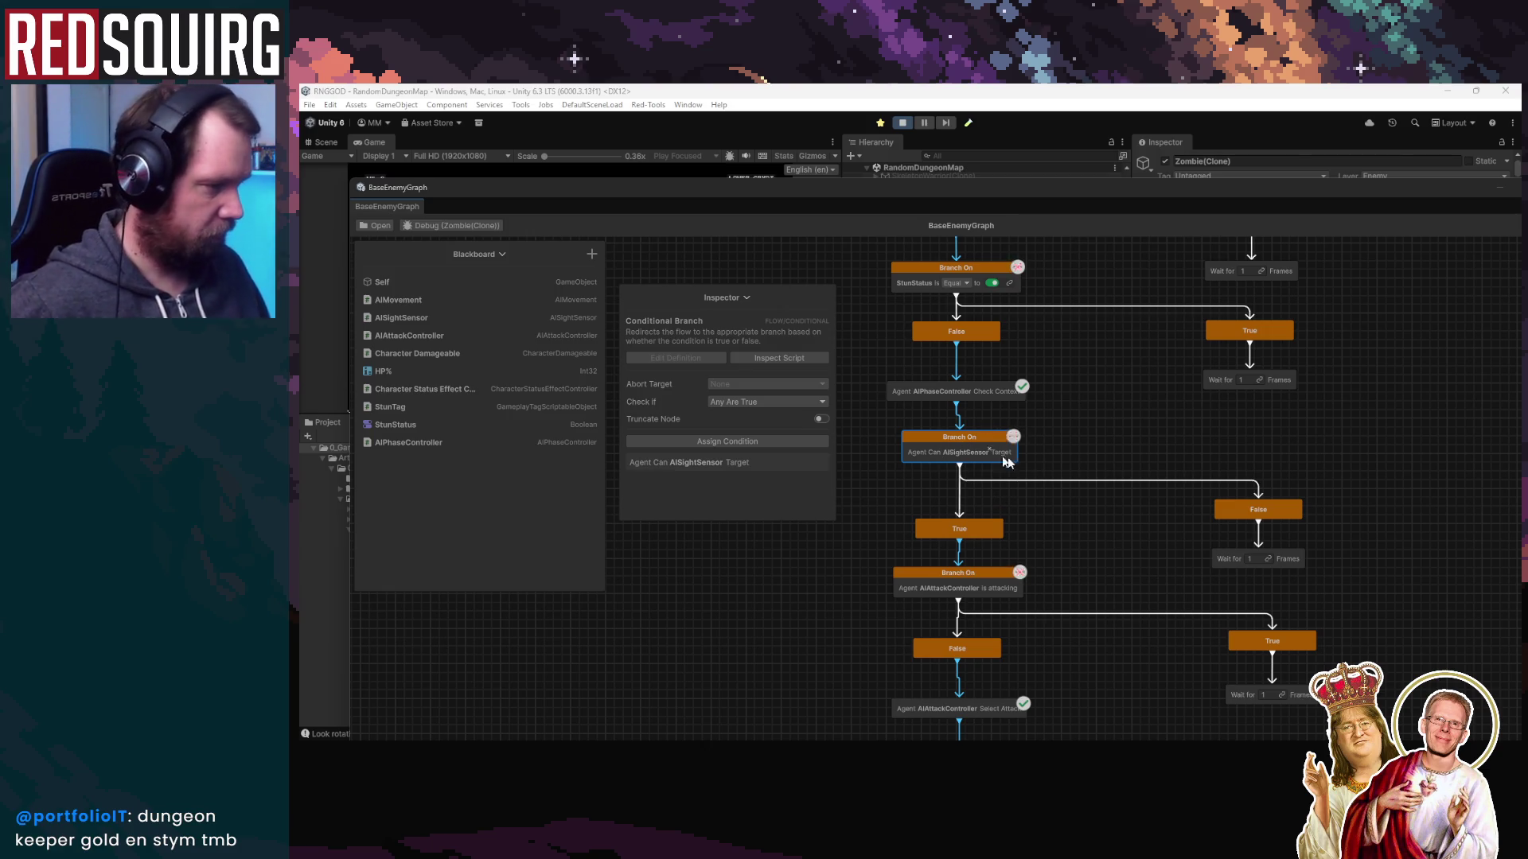
{"action": "scroll", "coordinate": [1021, 558], "scroll_direction": "down", "scroll_amount": 1}
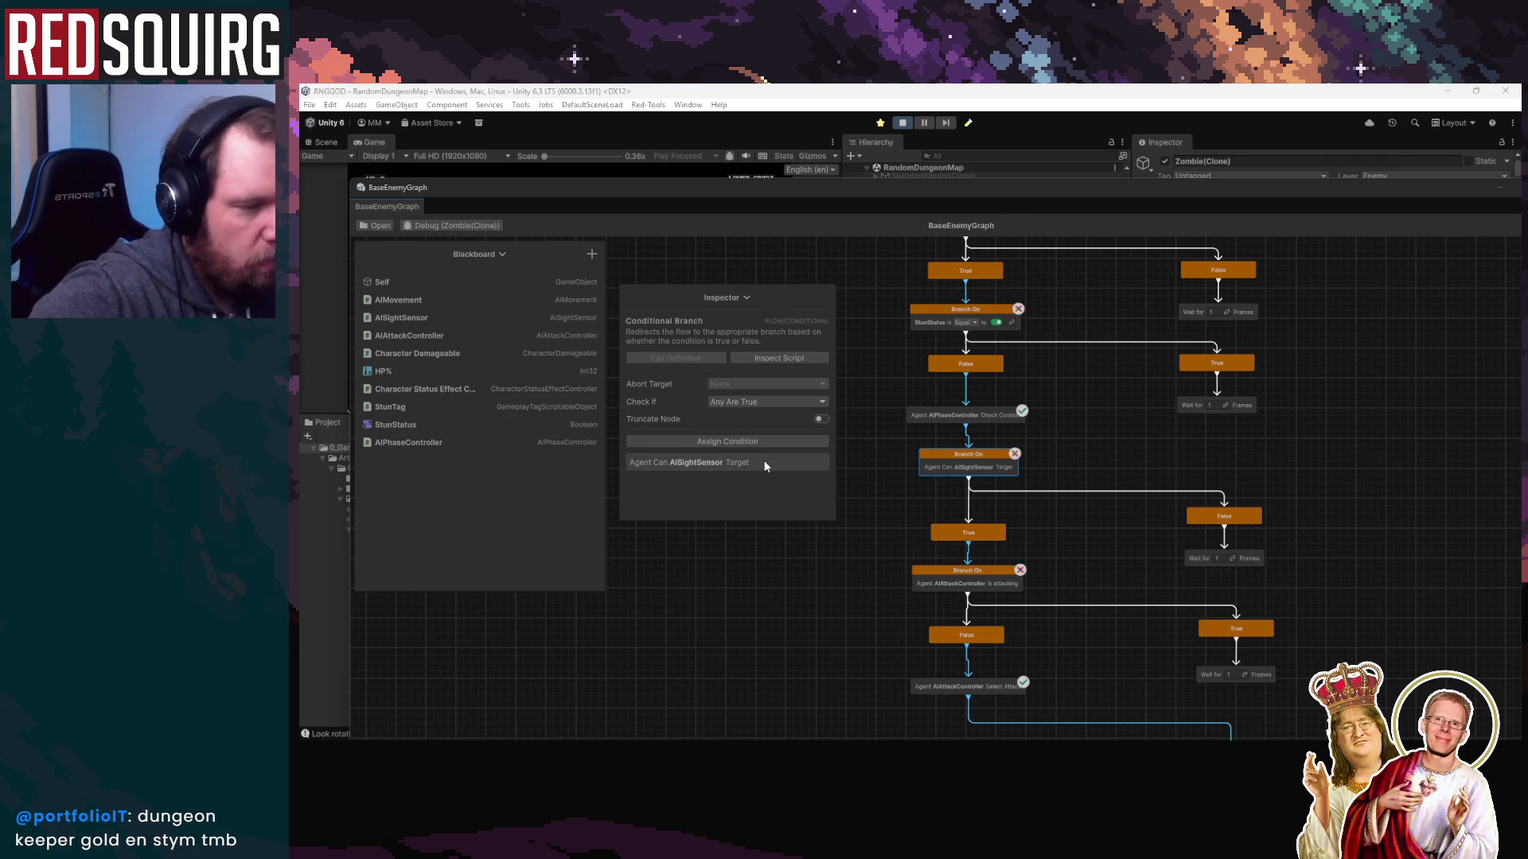
{"action": "left_click", "coordinate": [780, 358]}
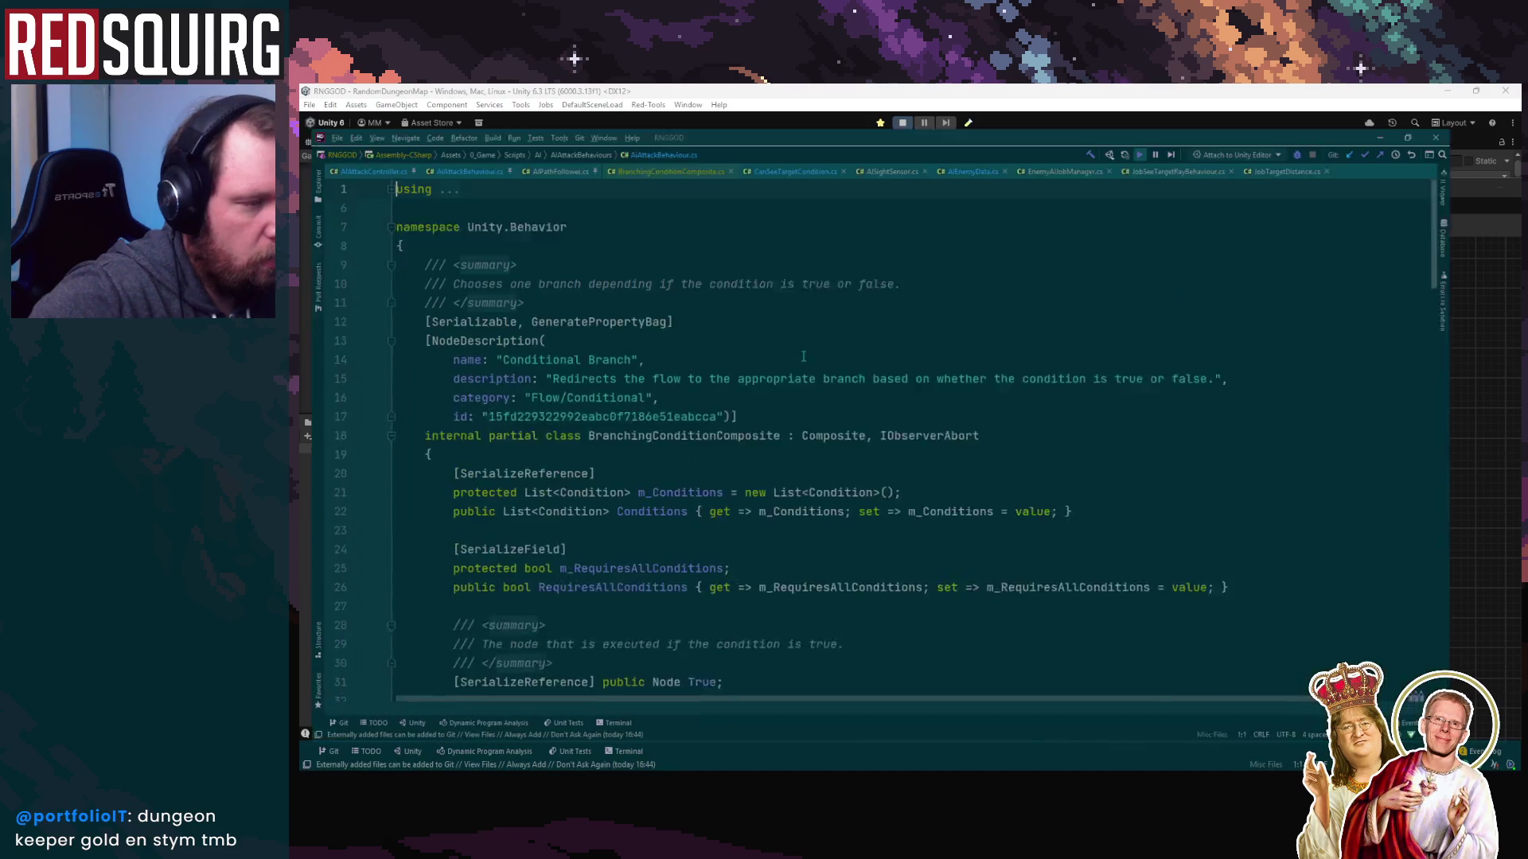
View the CanSeeTargetCondition script, compare BranchingConditionComposite.cs, then minimize Rider back to Unity
{"action": "left_click", "coordinate": [1446, 92]}
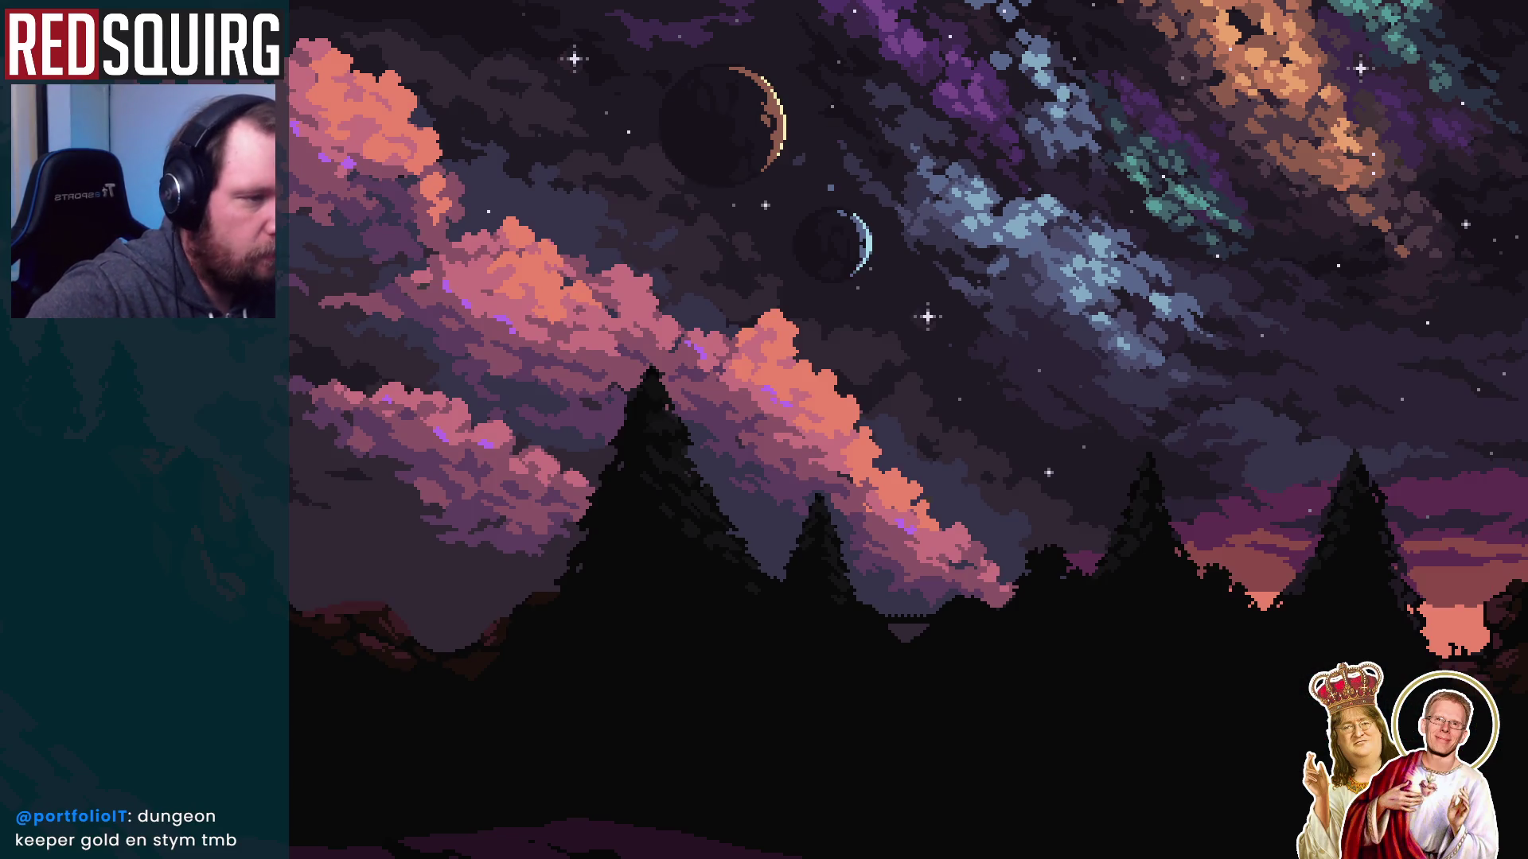
{"action": "right_click", "coordinate": [755, 460]}
{"action": "left_click", "coordinate": [800, 482]}
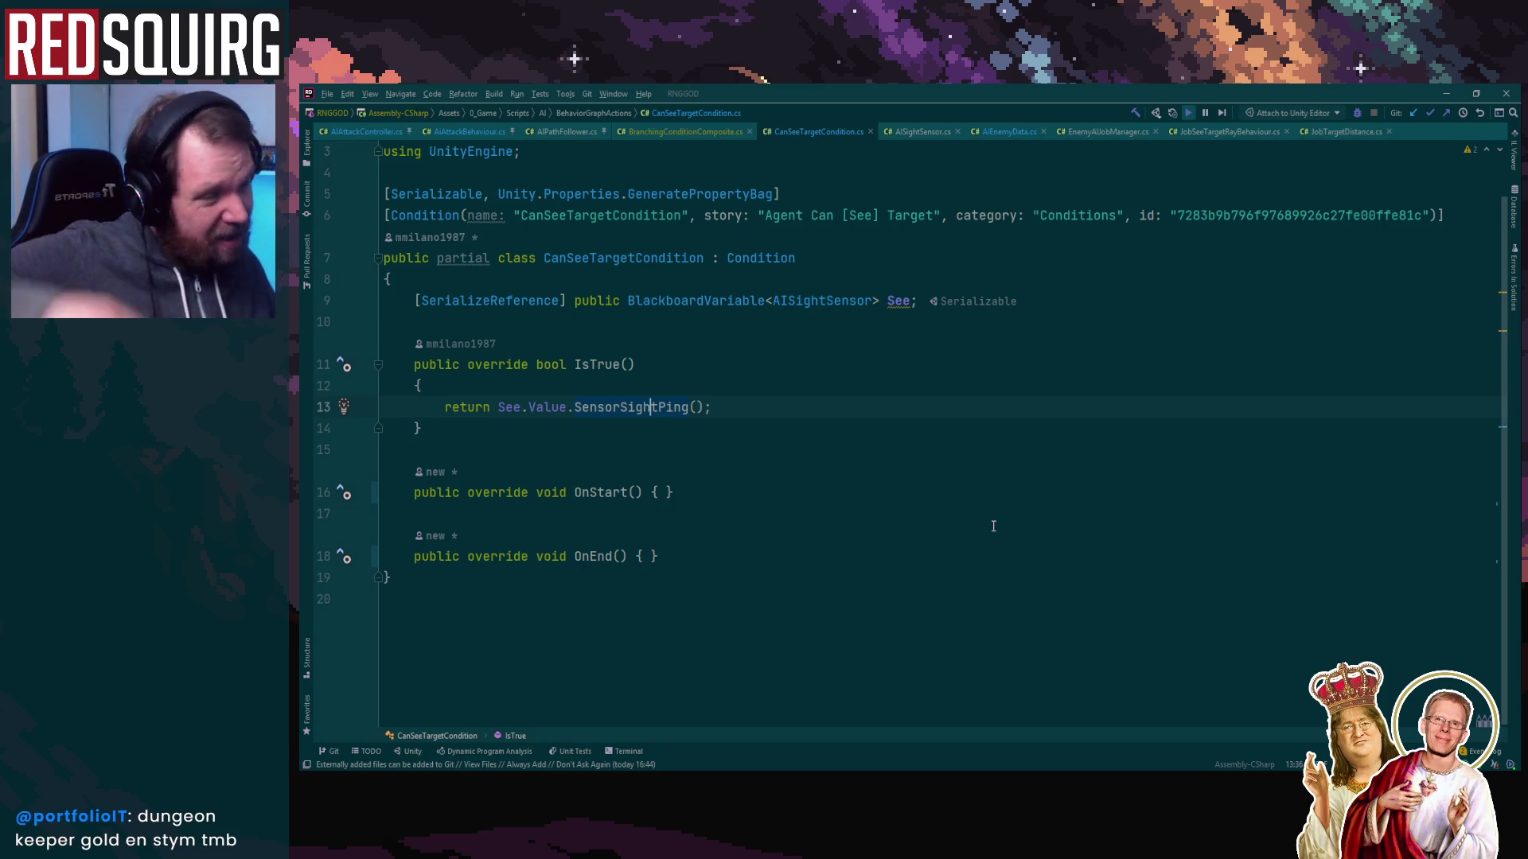
{"action": "key", "text": "ctrl+Tab"}
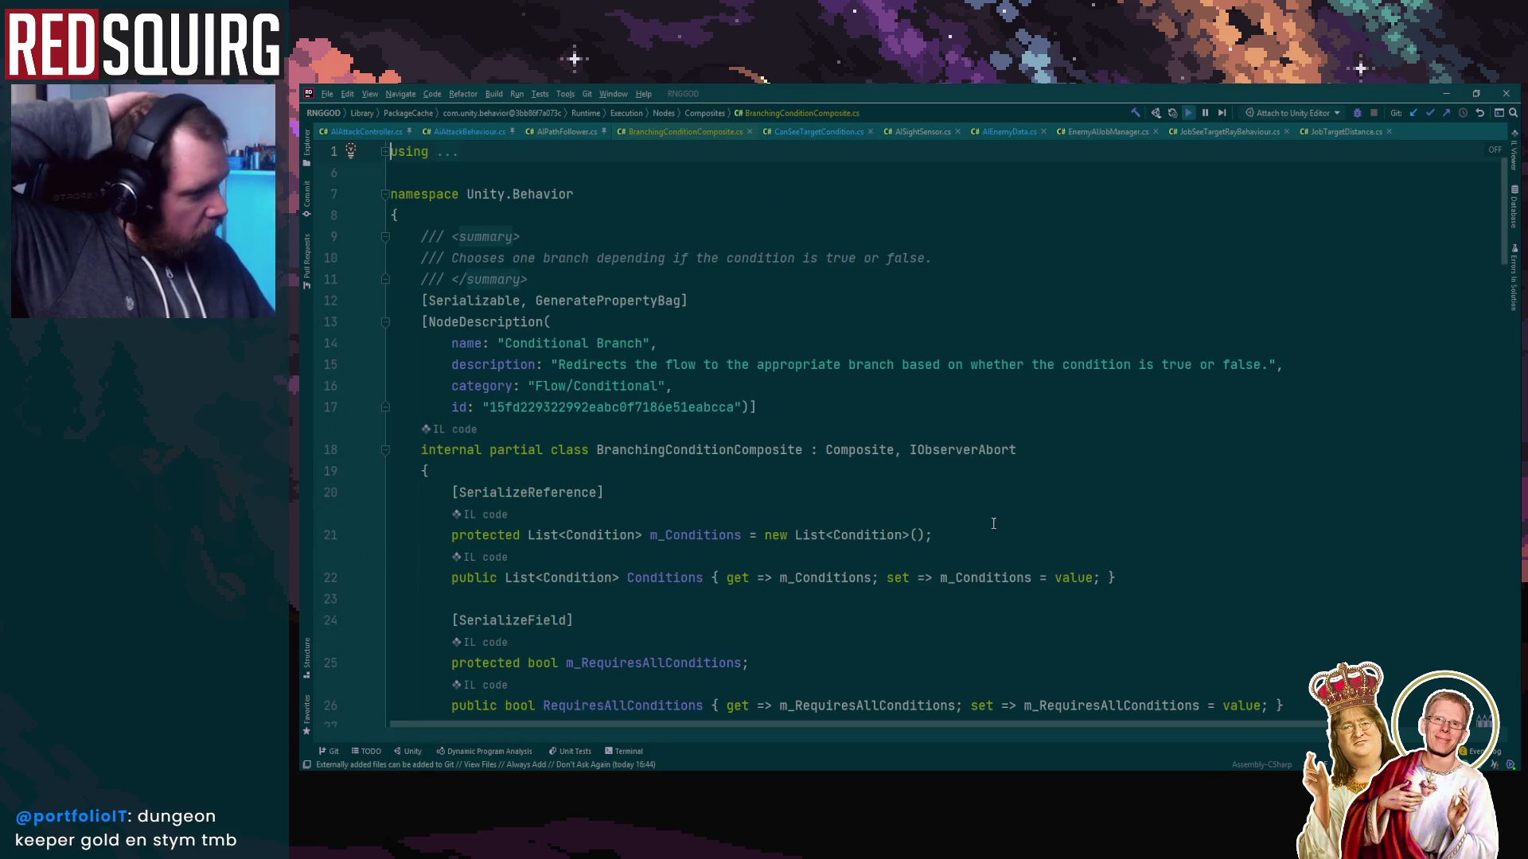
{"action": "left_click", "coordinate": [1446, 93]}
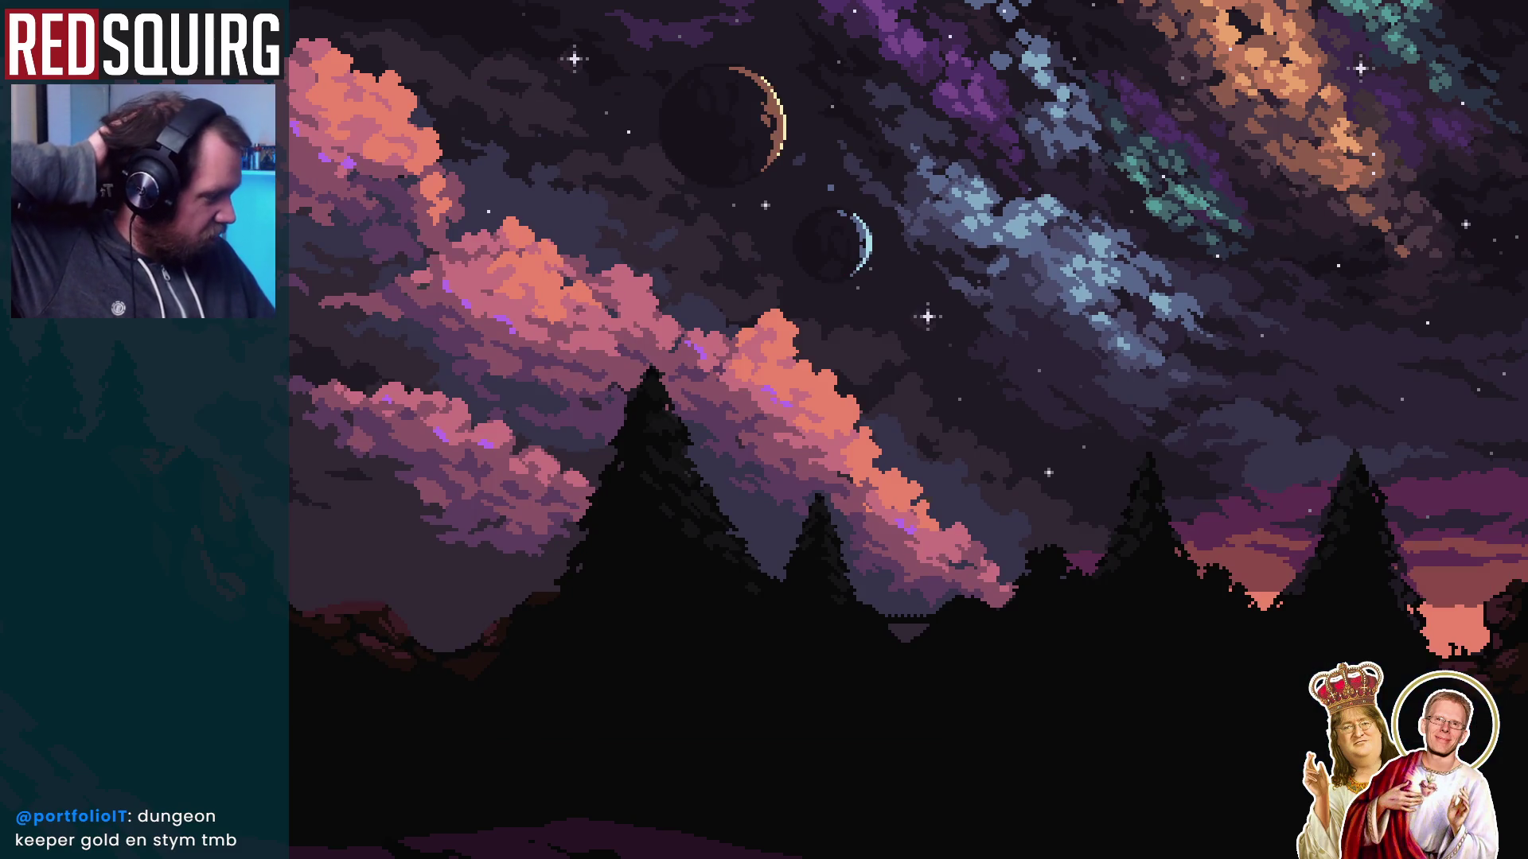
{"action": "key", "text": "alt+Tab"}
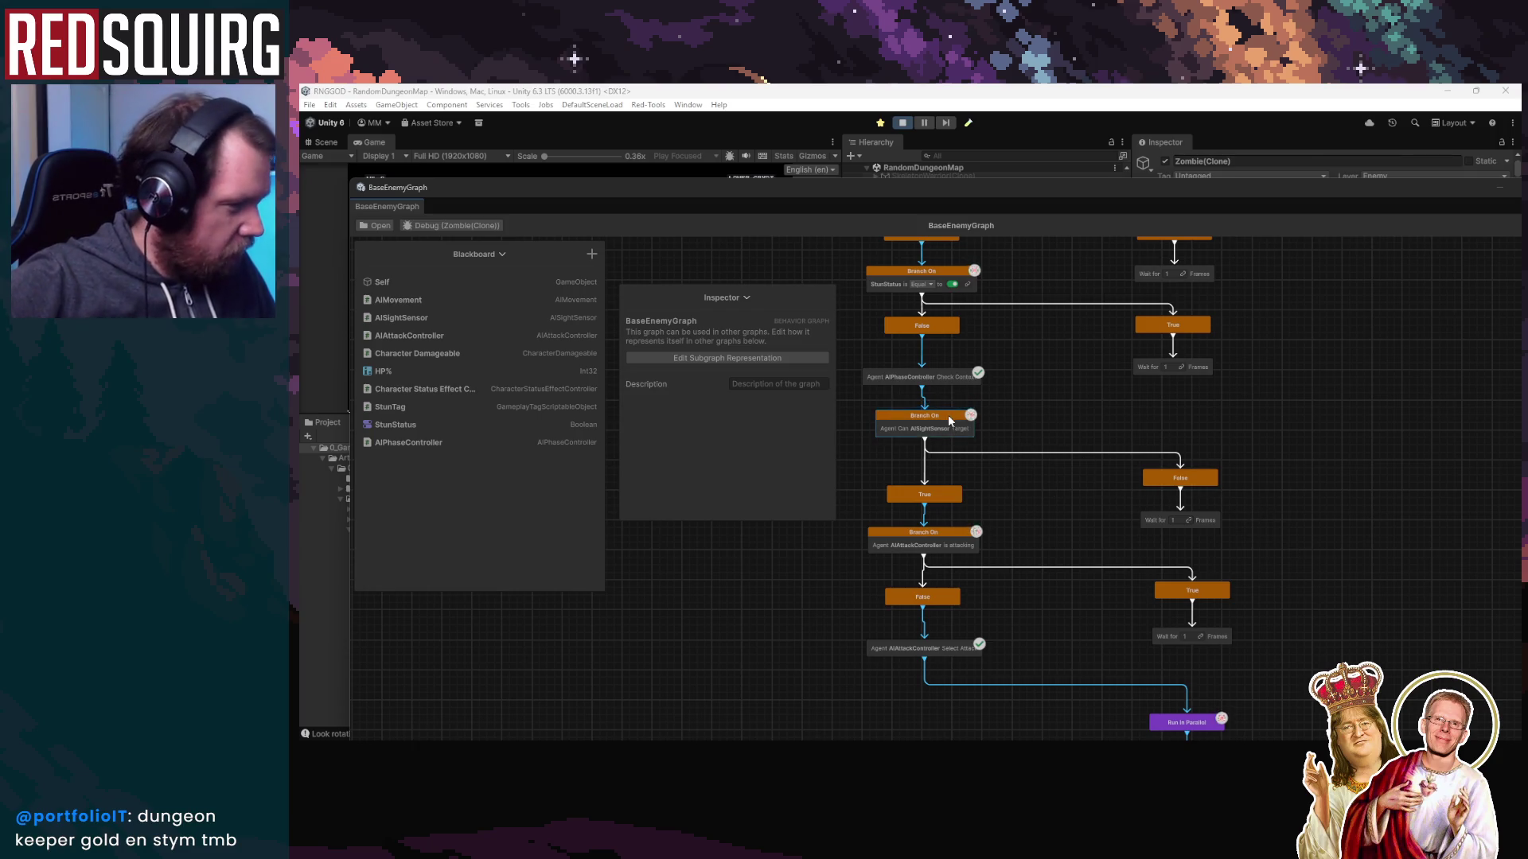
Stop Play mode and marquee-select the sight branch with its outcome nodes
{"action": "left_click", "coordinate": [903, 123]}
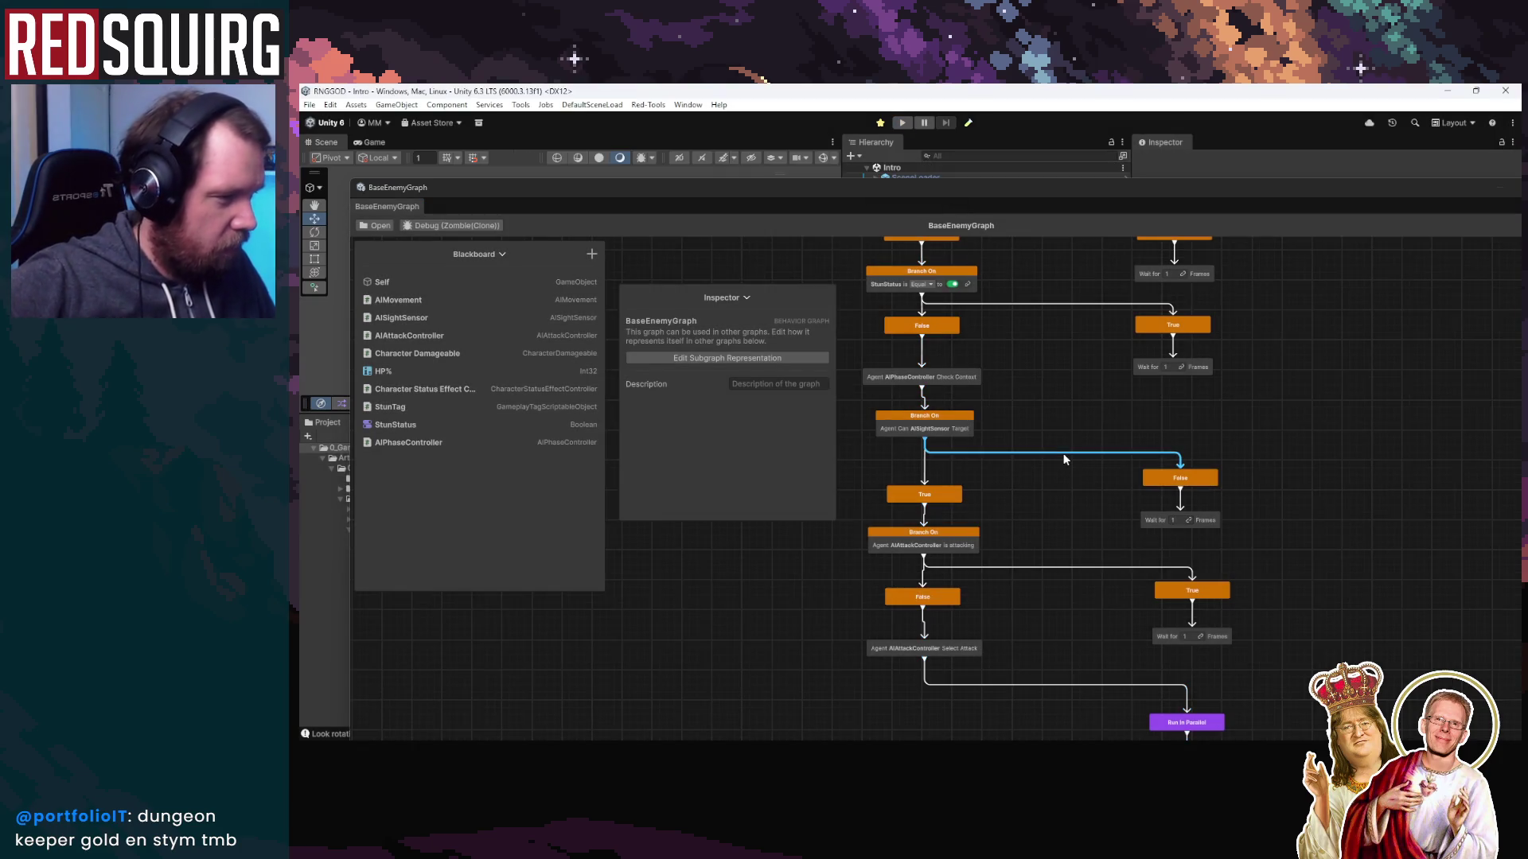
{"action": "left_click_drag", "start_coordinate": [1029, 476], "coordinate": [1036, 414]}
{"action": "left_click_drag", "start_coordinate": [867, 350], "coordinate": [1262, 467]}
{"action": "left_click", "coordinate": [1225, 446]}
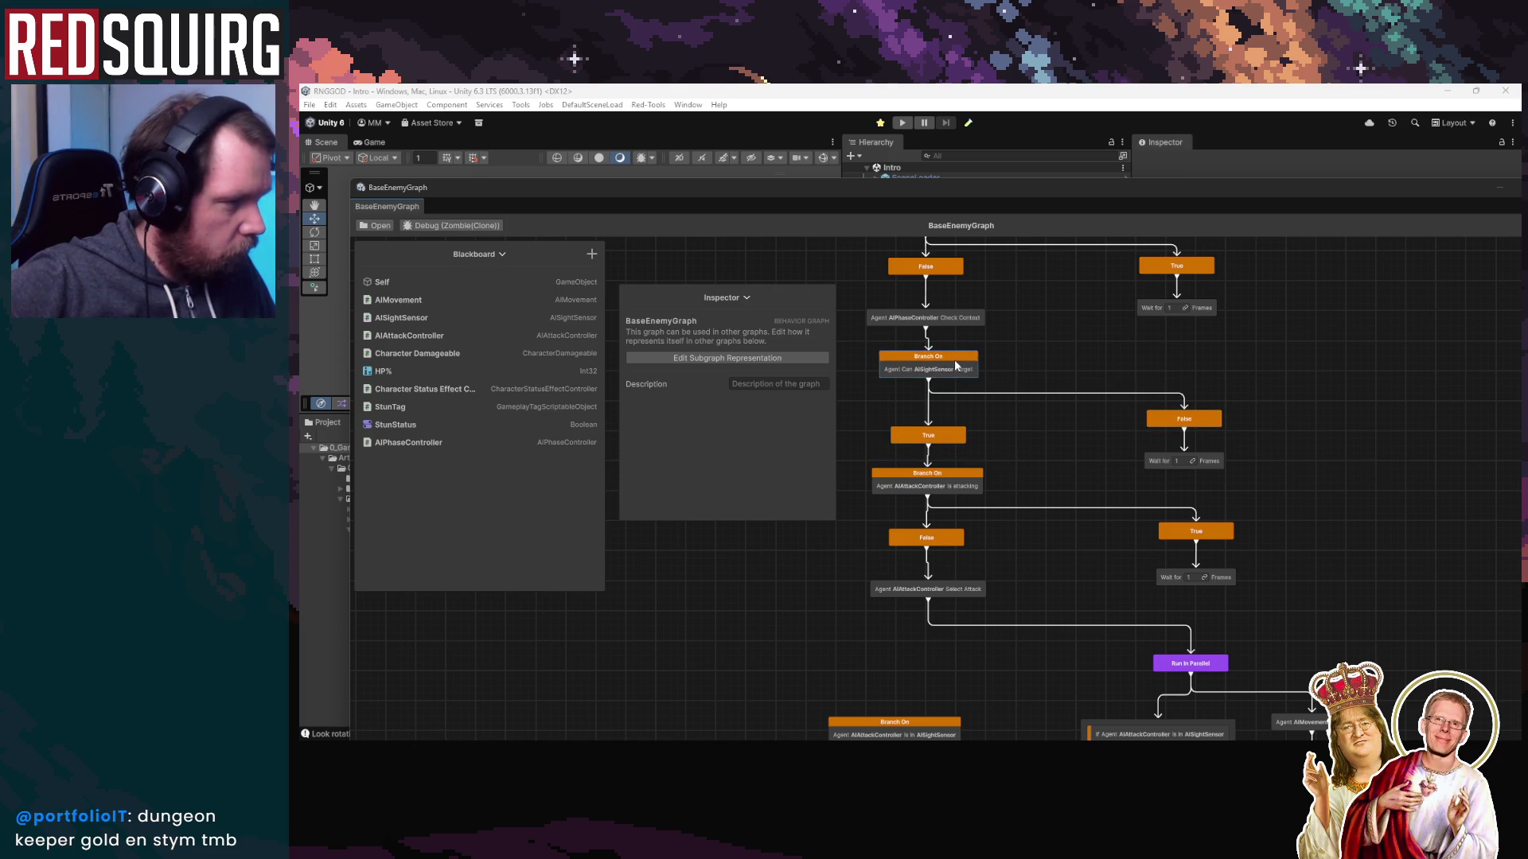
Zoom the graph and move the AISightSensor Branch On node to the right
{"action": "scroll", "coordinate": [966, 373], "scroll_direction": "down", "scroll_amount": 2}
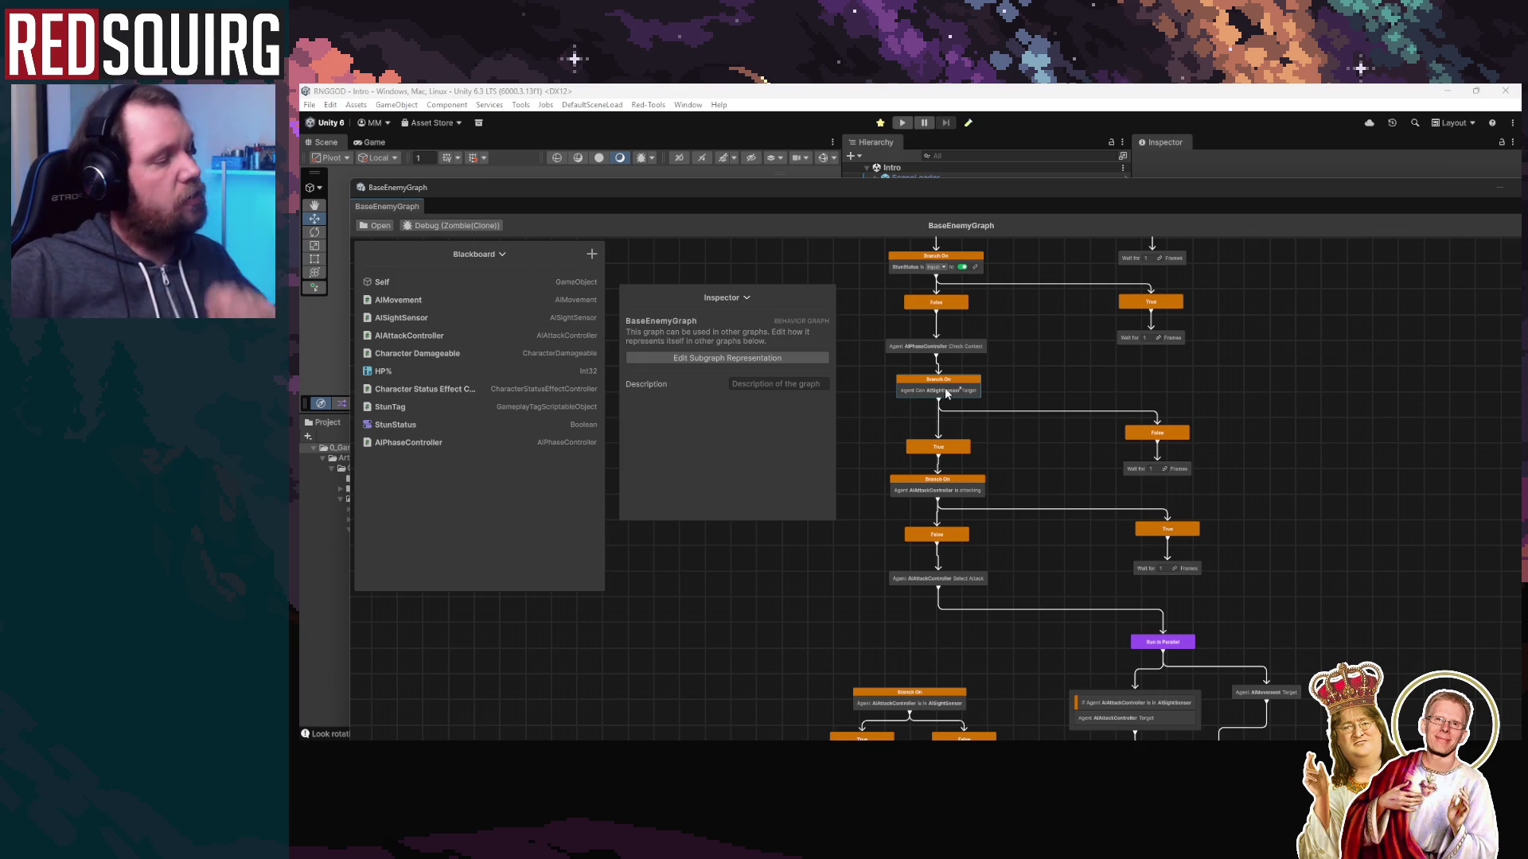
{"action": "scroll", "coordinate": [1034, 549], "scroll_direction": "down", "scroll_amount": 5}
{"action": "scroll", "coordinate": [1034, 549], "scroll_direction": "up", "scroll_amount": 5}
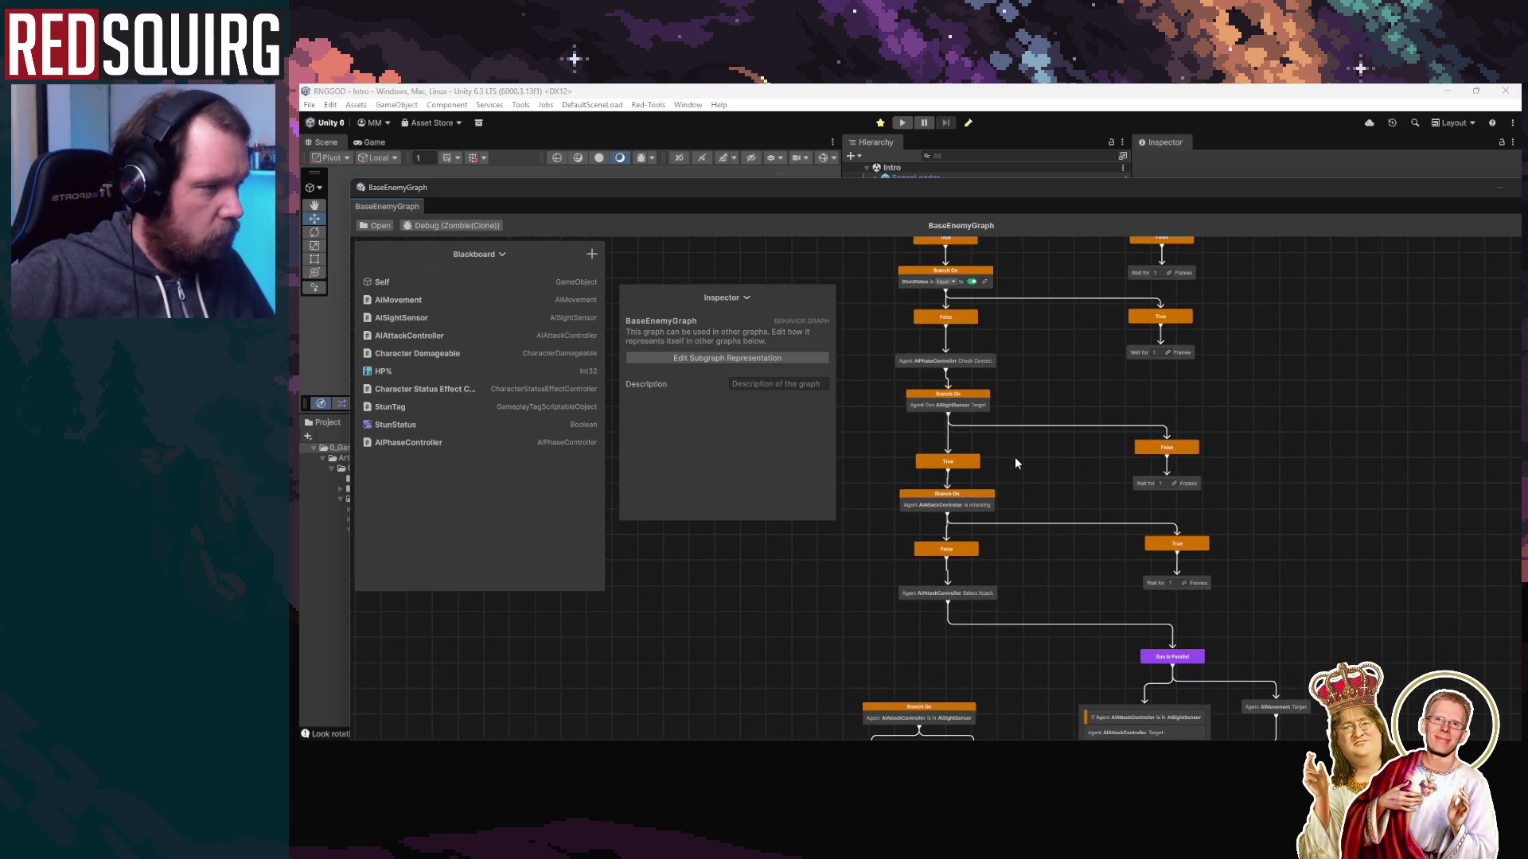
{"action": "scroll", "coordinate": [1015, 459], "scroll_direction": "up", "scroll_amount": 2}
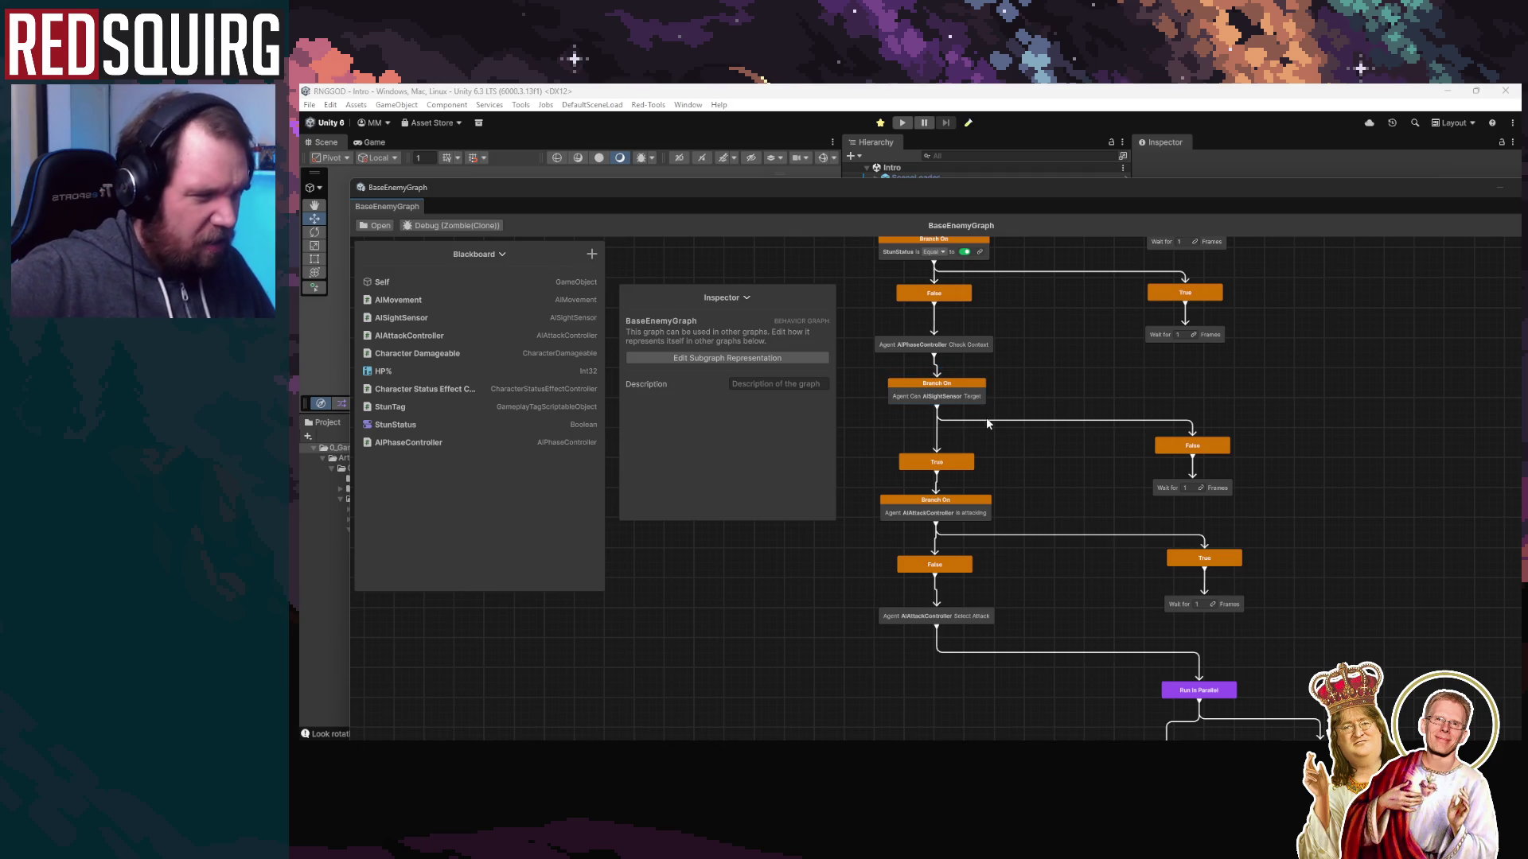
{"action": "left_click_drag", "start_coordinate": [972, 388], "coordinate": [1161, 393]}
Delete the links from Check Context into the sight branch and from True into the attacking branch
{"action": "left_click", "coordinate": [1028, 369]}
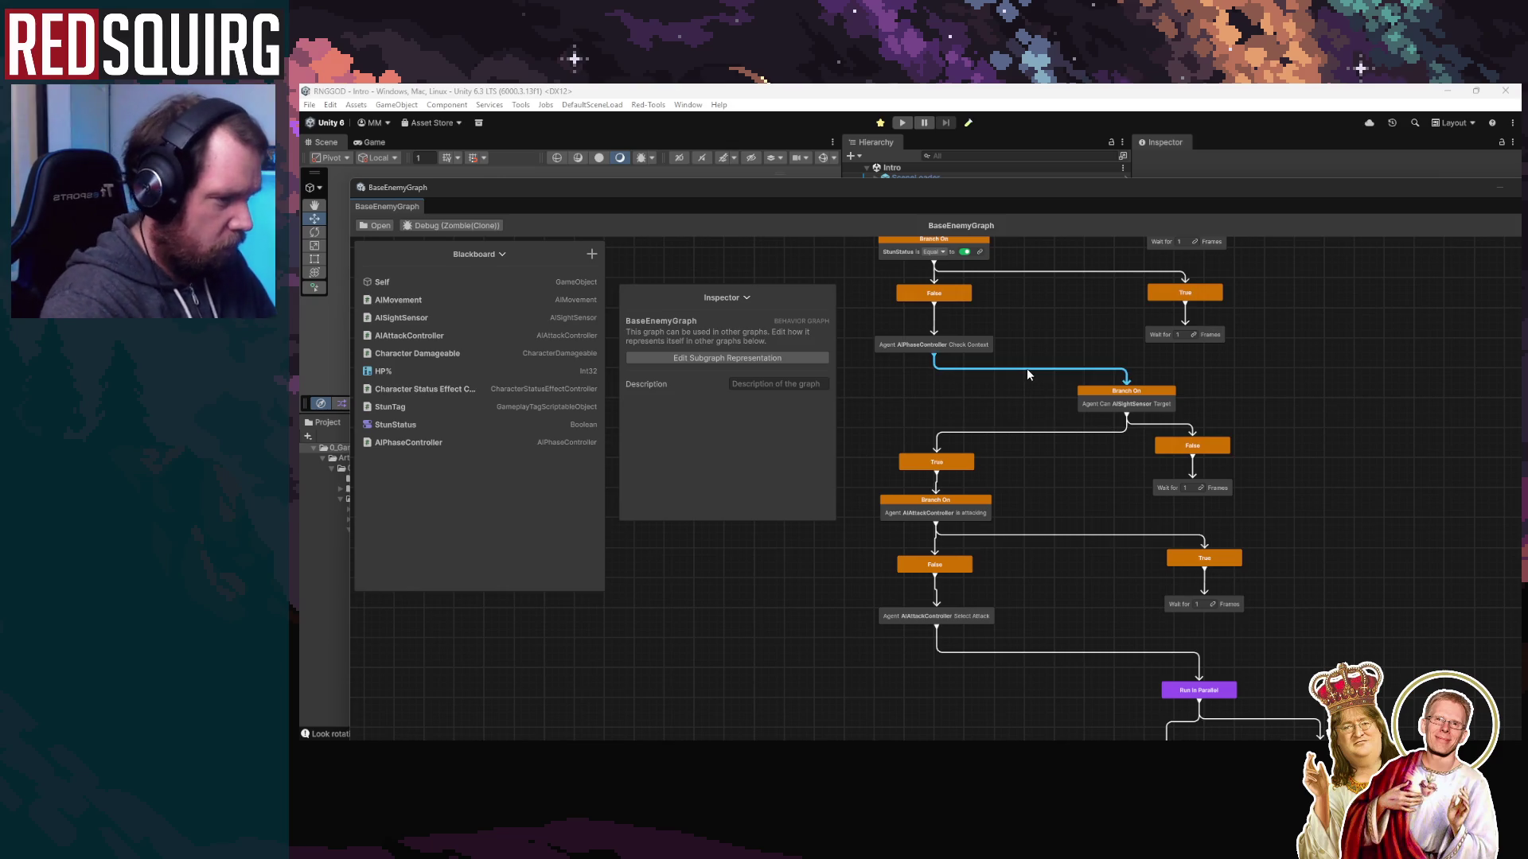
{"action": "key", "text": "Delete"}
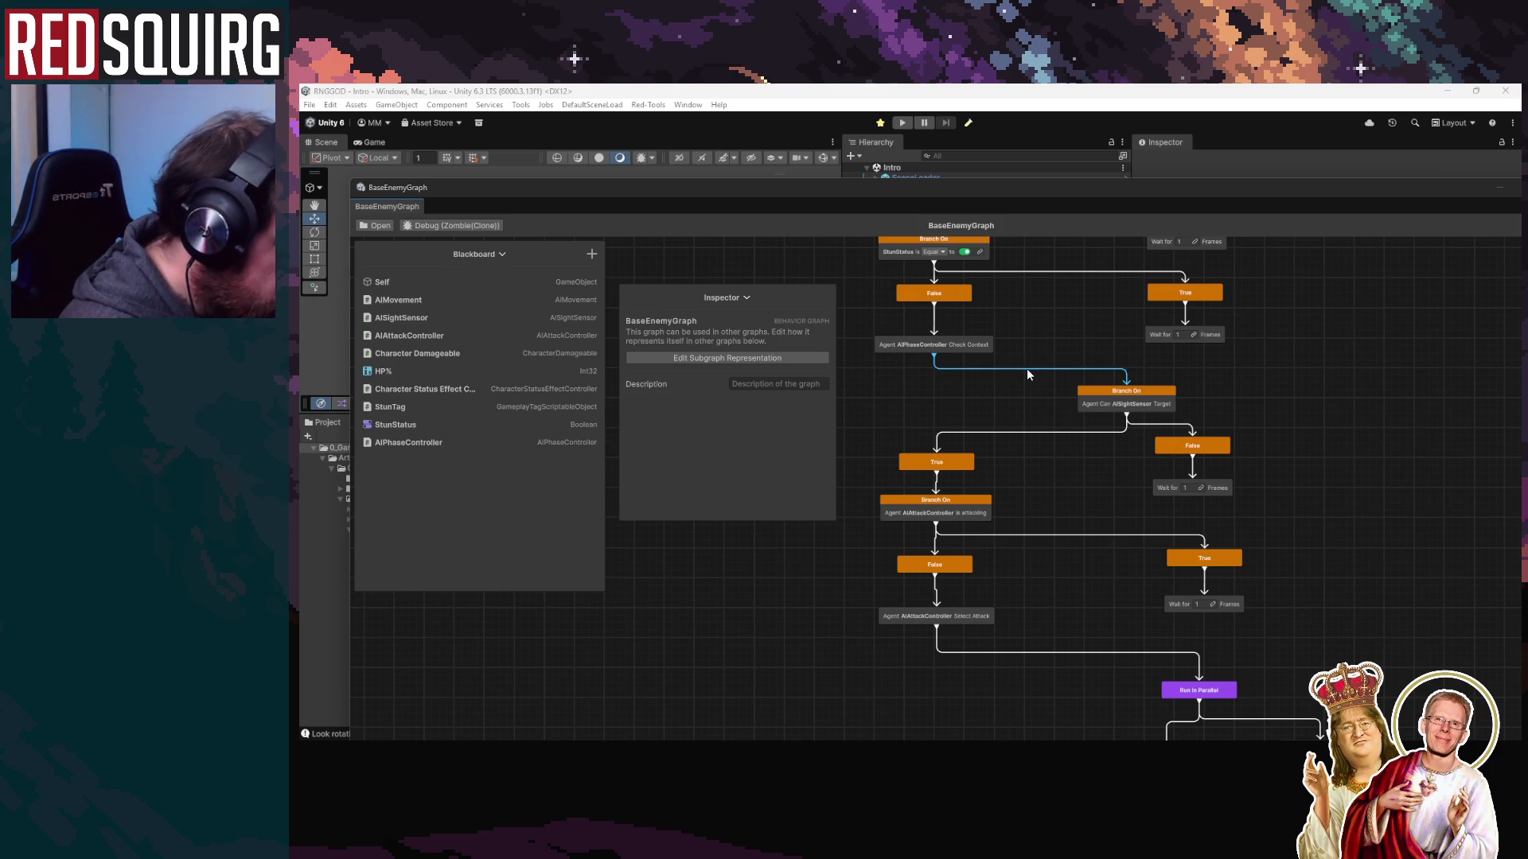
{"action": "left_click", "coordinate": [937, 482]}
{"action": "key", "text": "Delete"}
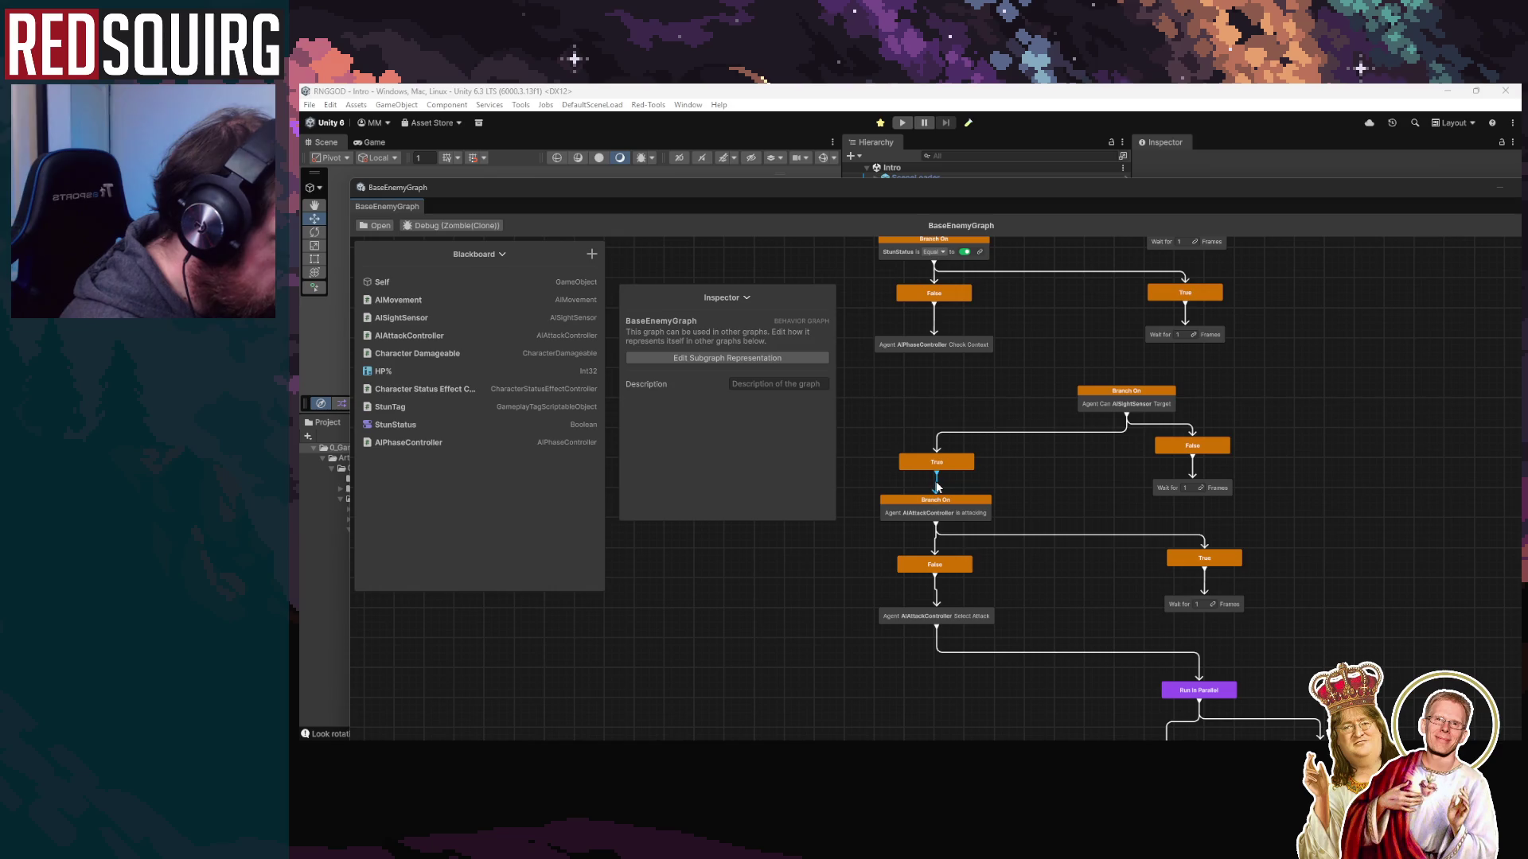
Shift the sight branch group aside, wire Check Context to the attacking Branch On, and start Play mode
{"action": "mouse_move", "coordinate": [1289, 497]}
{"action": "left_mouse_down"}
{"action": "mouse_move", "coordinate": [959, 388]}
{"action": "mouse_move", "coordinate": [990, 373]}
{"action": "left_mouse_up"}
{"action": "mouse_move", "coordinate": [880, 388]}
{"action": "left_mouse_down"}
{"action": "mouse_move", "coordinate": [1325, 470]}
{"action": "mouse_move", "coordinate": [1325, 497]}
{"action": "left_mouse_up"}
{"action": "left_click_drag", "start_coordinate": [1169, 403], "coordinate": [1411, 396]}
{"action": "left_click_drag", "start_coordinate": [934, 355], "coordinate": [934, 500]}
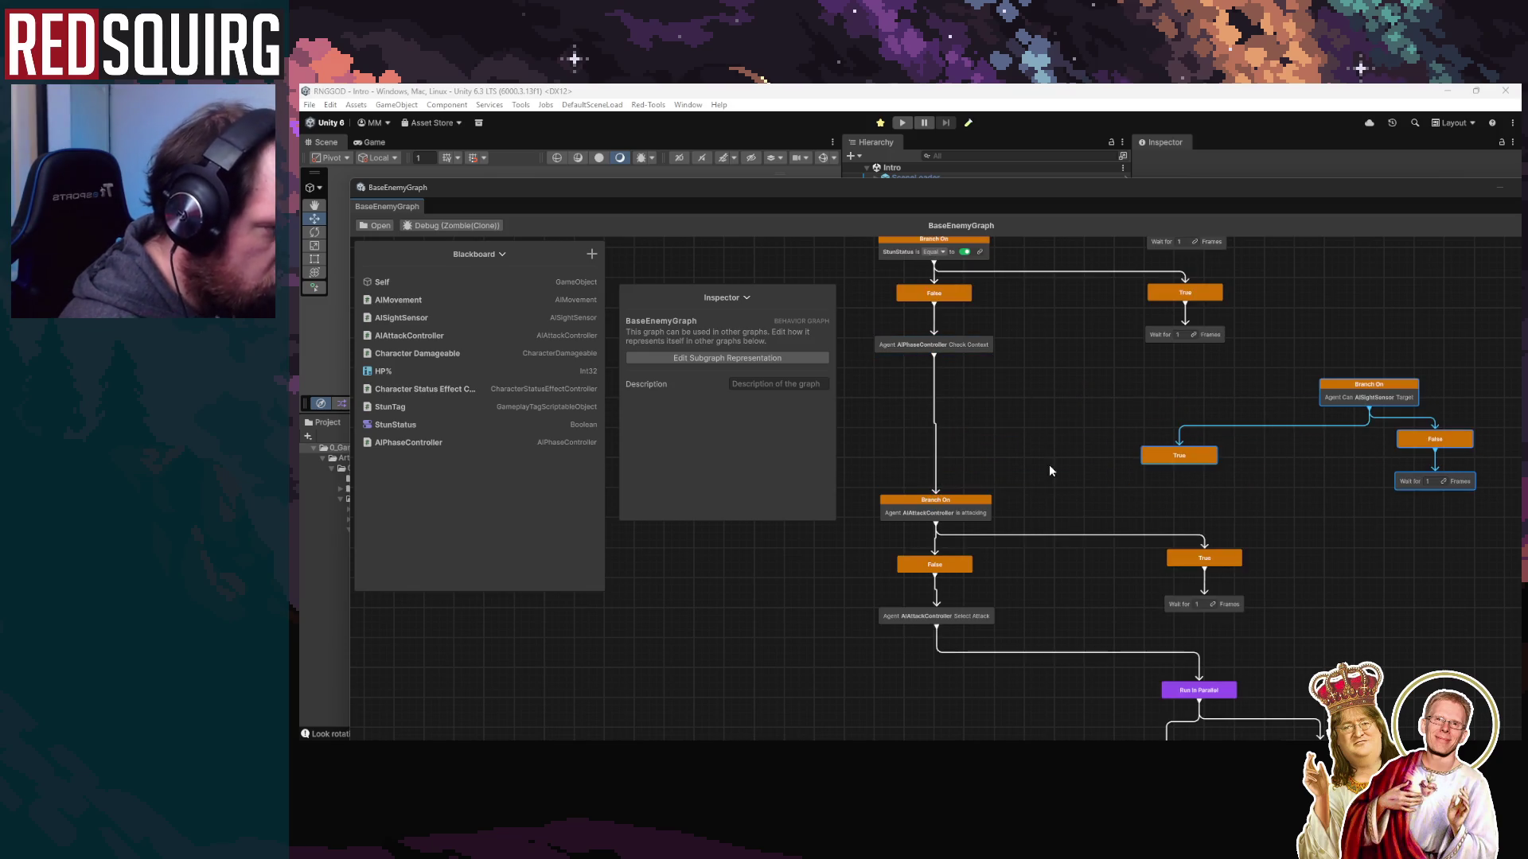
{"action": "left_click", "coordinate": [1018, 444]}
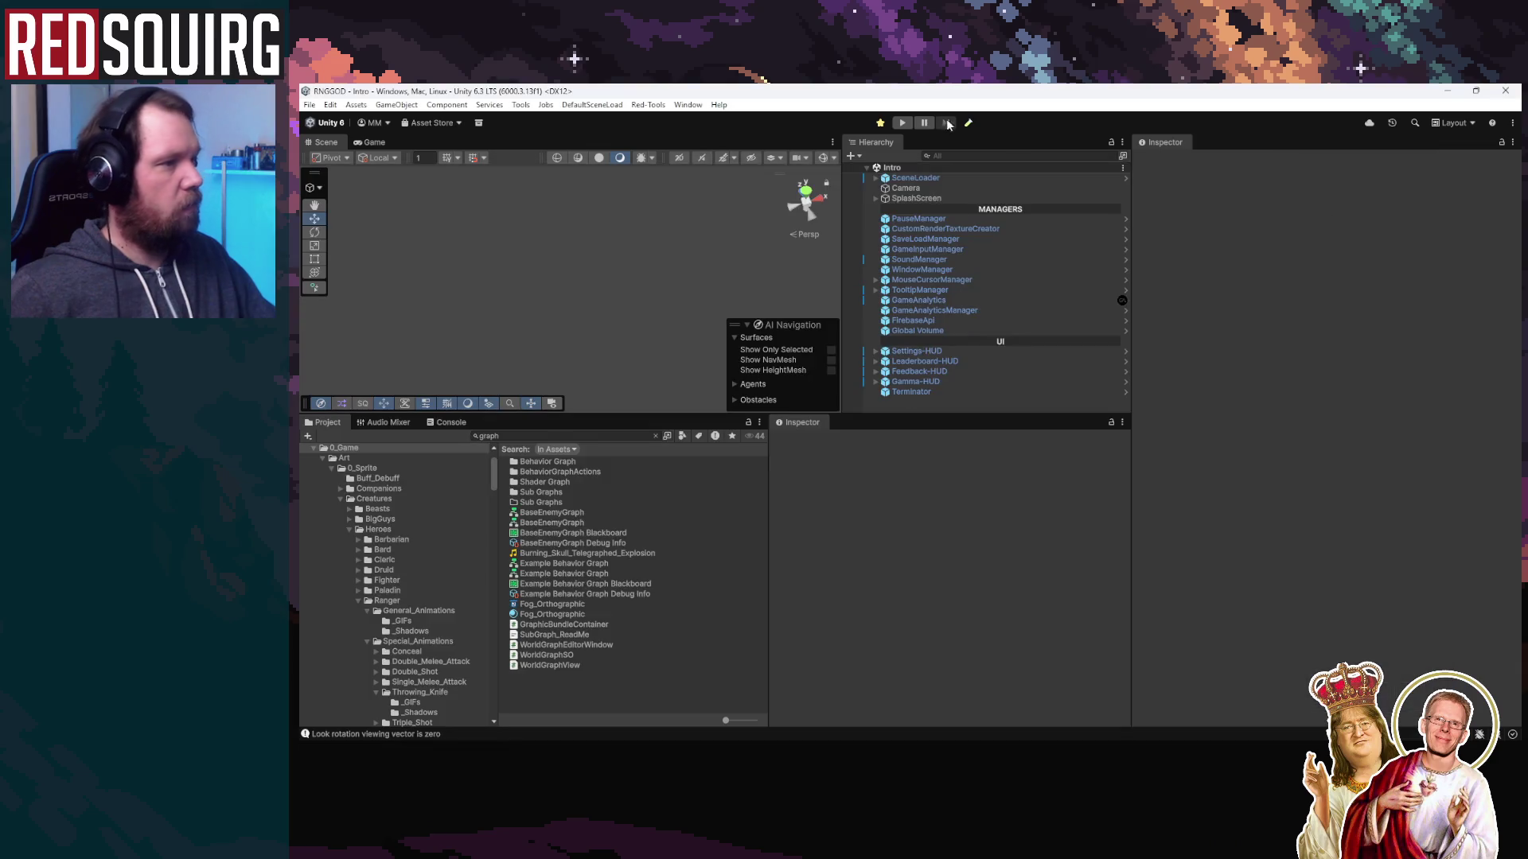
{"action": "left_click", "coordinate": [902, 124]}
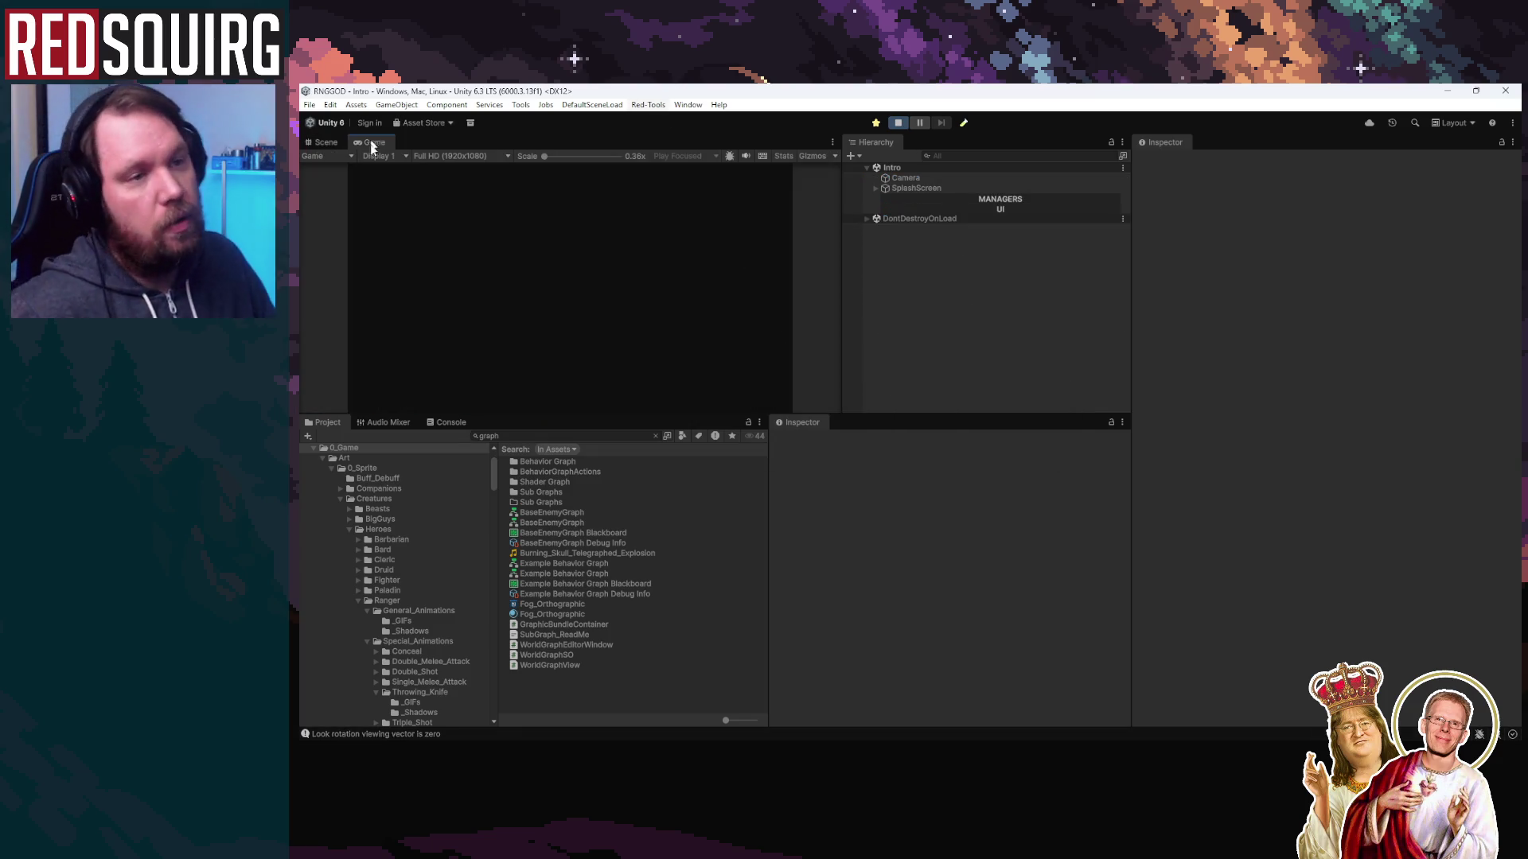
Briefly run and stop Play mode, then load the Act_1 world graph in the World Graph window
{"action": "key", "text": "shift+space"}
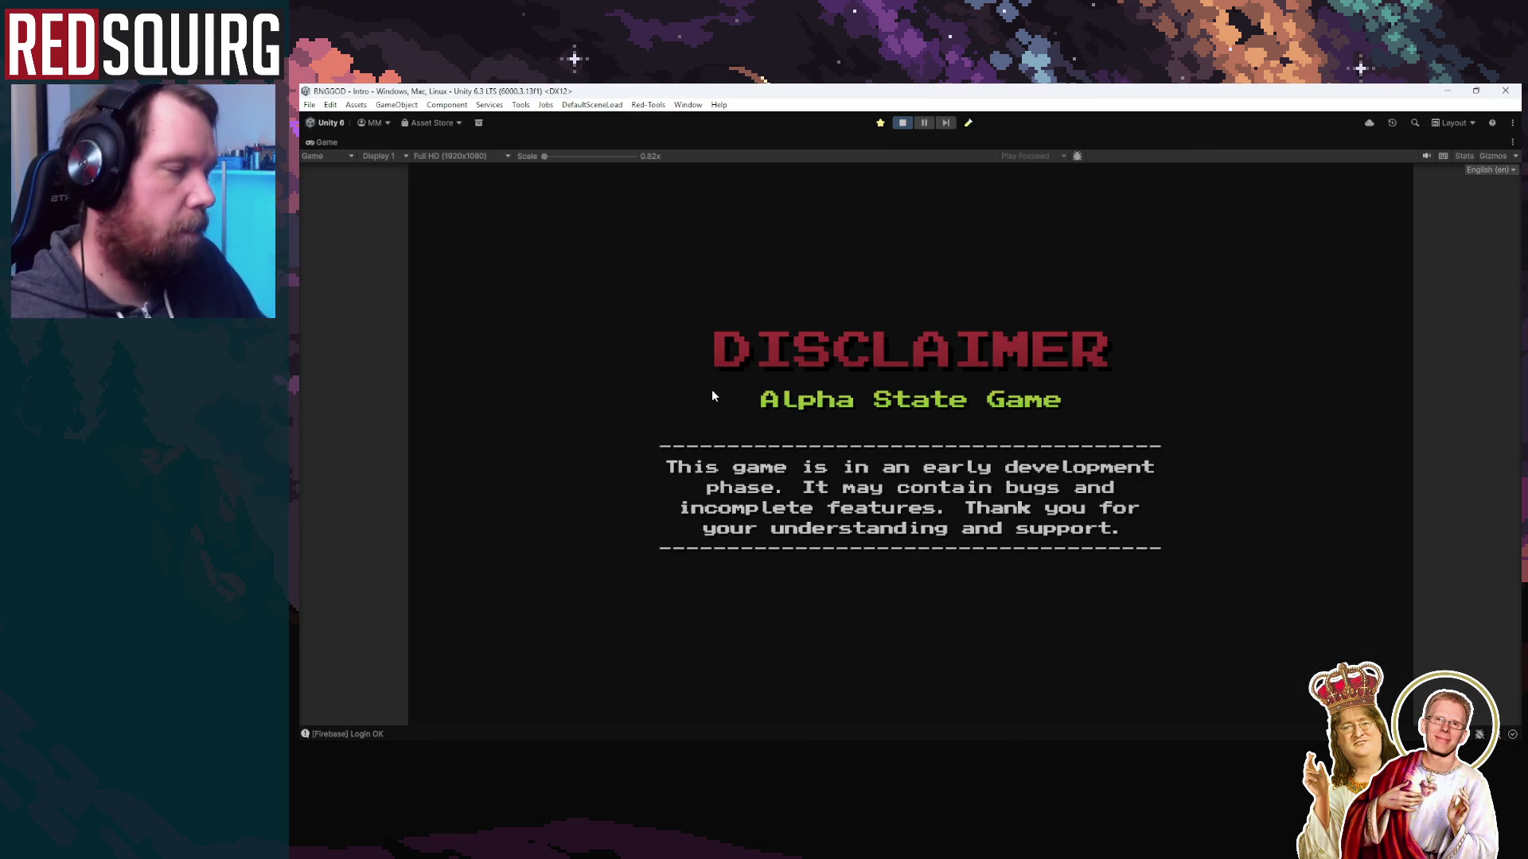
{"action": "left_click", "coordinate": [902, 123]}
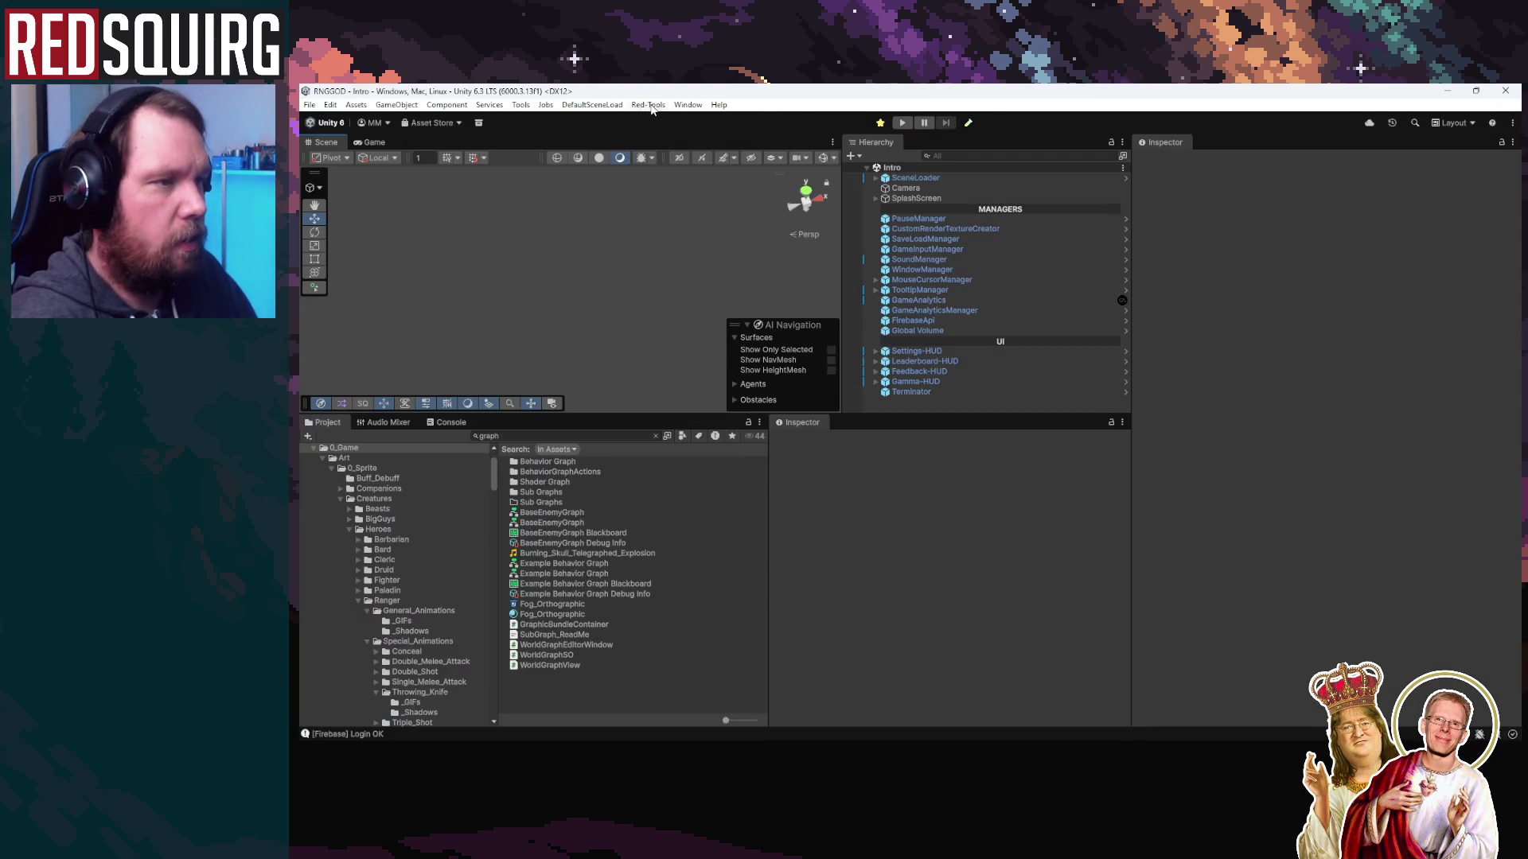
{"action": "left_click", "coordinate": [648, 104]}
{"action": "left_click", "coordinate": [676, 132]}
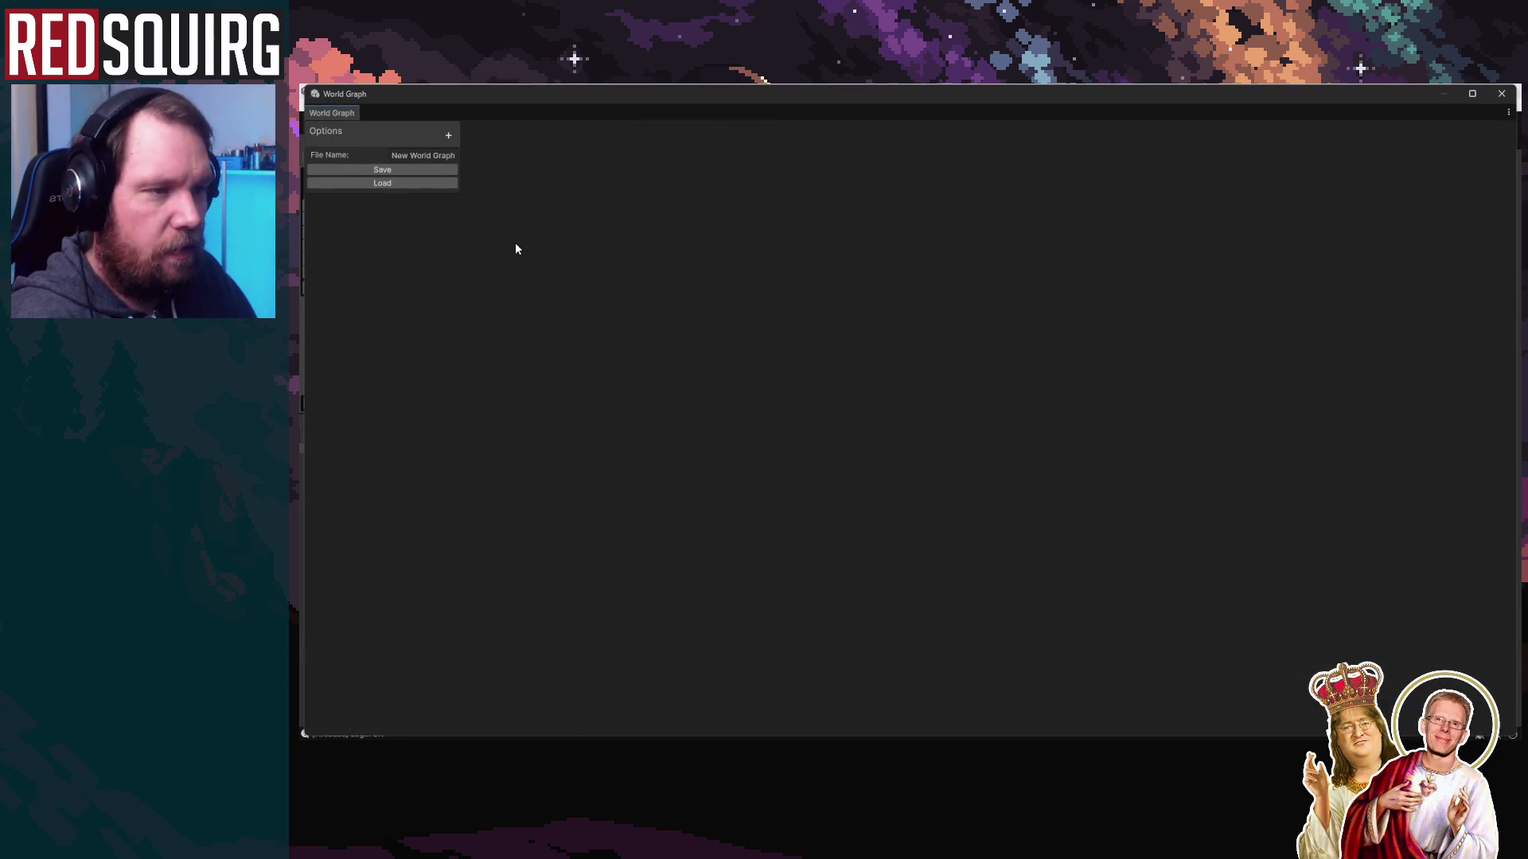
{"action": "left_click", "coordinate": [414, 184]}
{"action": "double_click", "coordinate": [592, 231]}
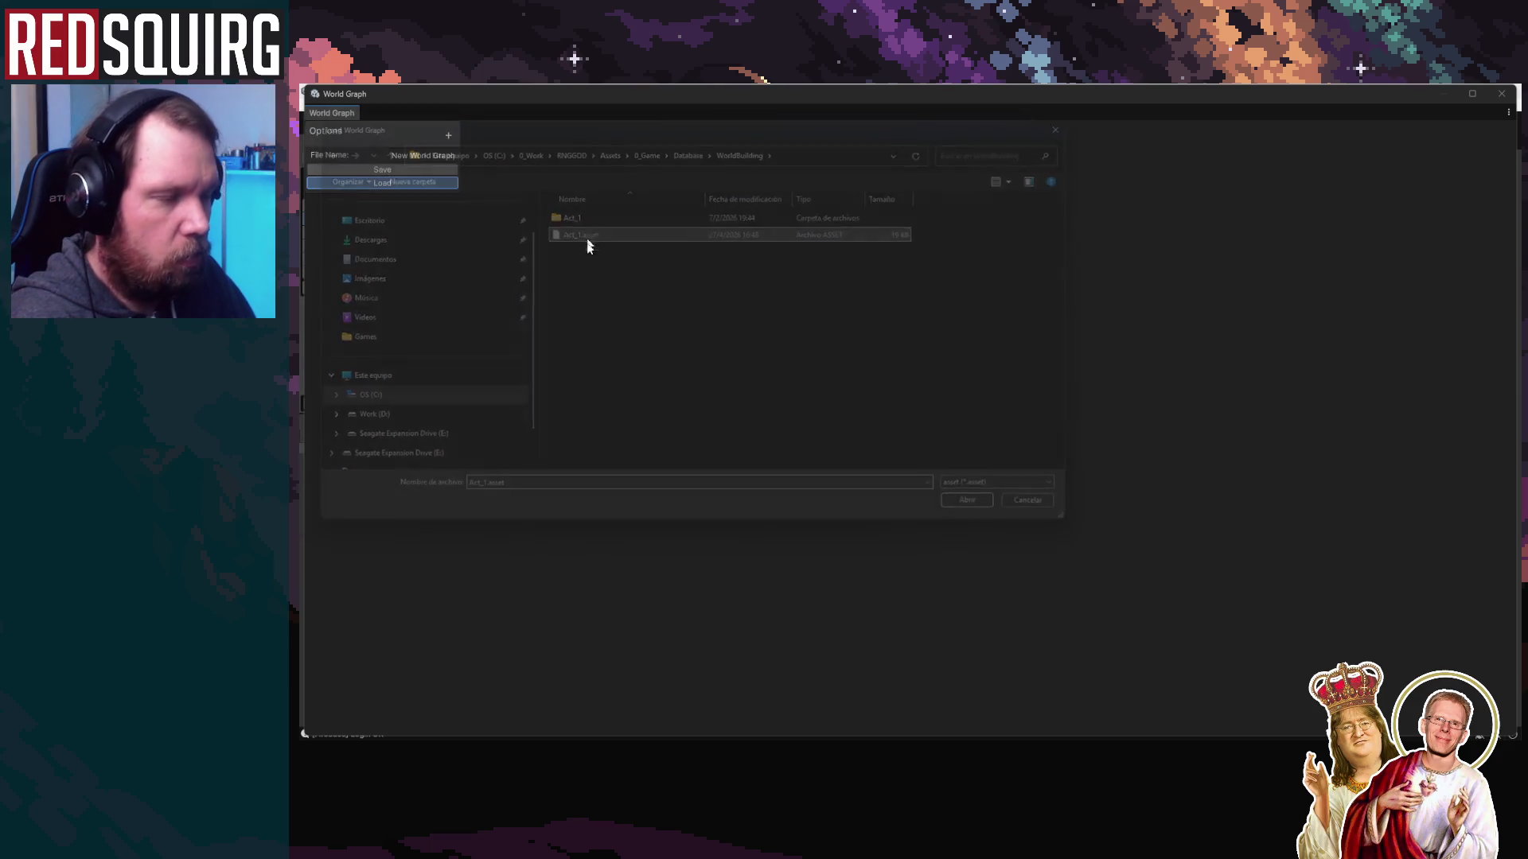
{"action": "scroll", "coordinate": [846, 395], "scroll_direction": "up", "scroll_amount": 10}
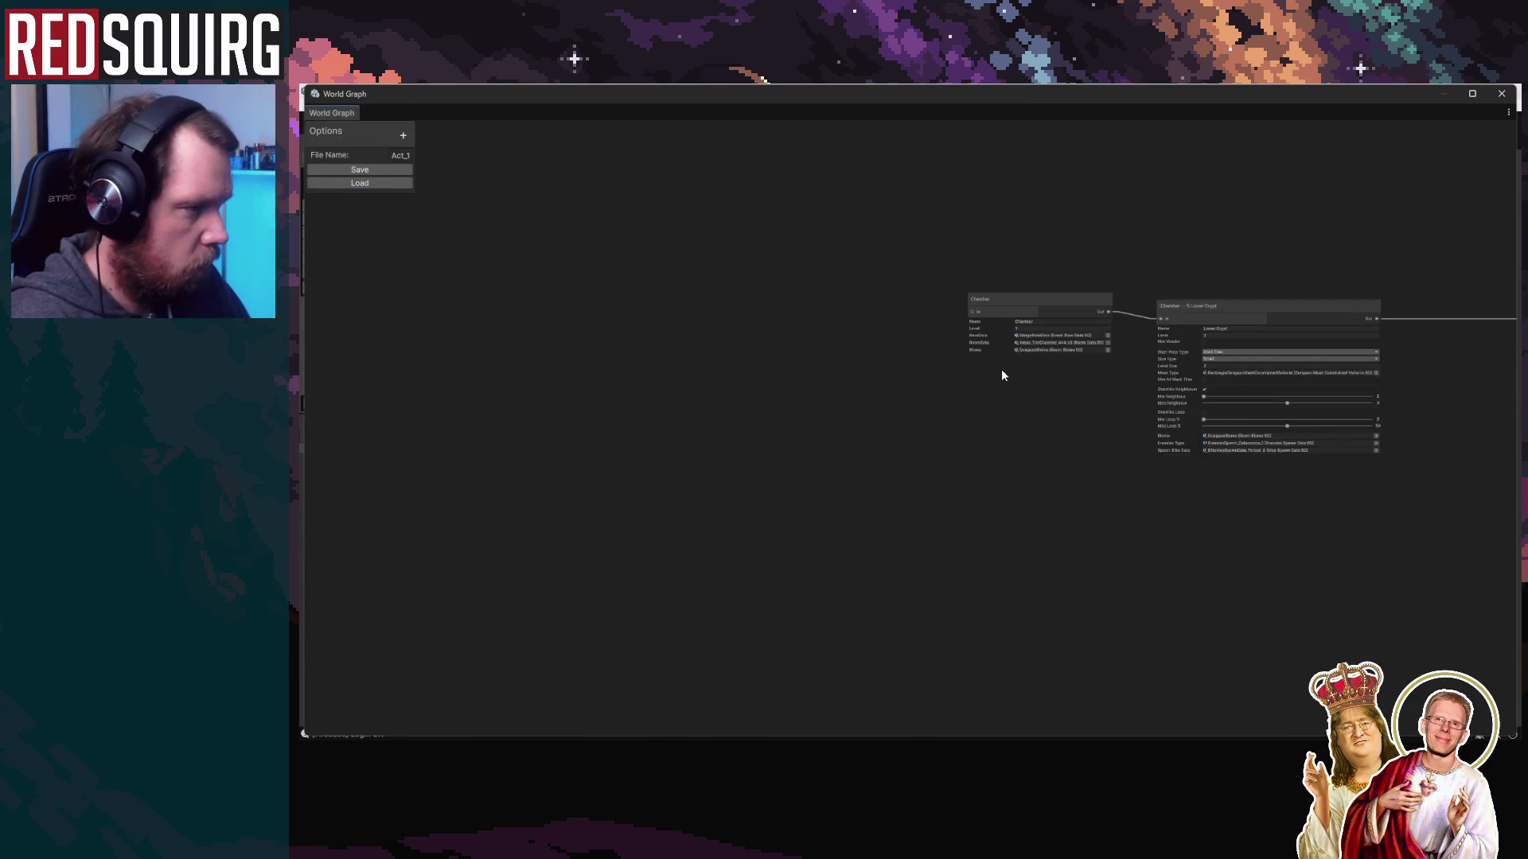
{"action": "left_click_drag", "start_coordinate": [1002, 438], "coordinate": [784, 699]}
{"action": "scroll", "coordinate": [590, 375], "scroll_direction": "down", "scroll_amount": 3}
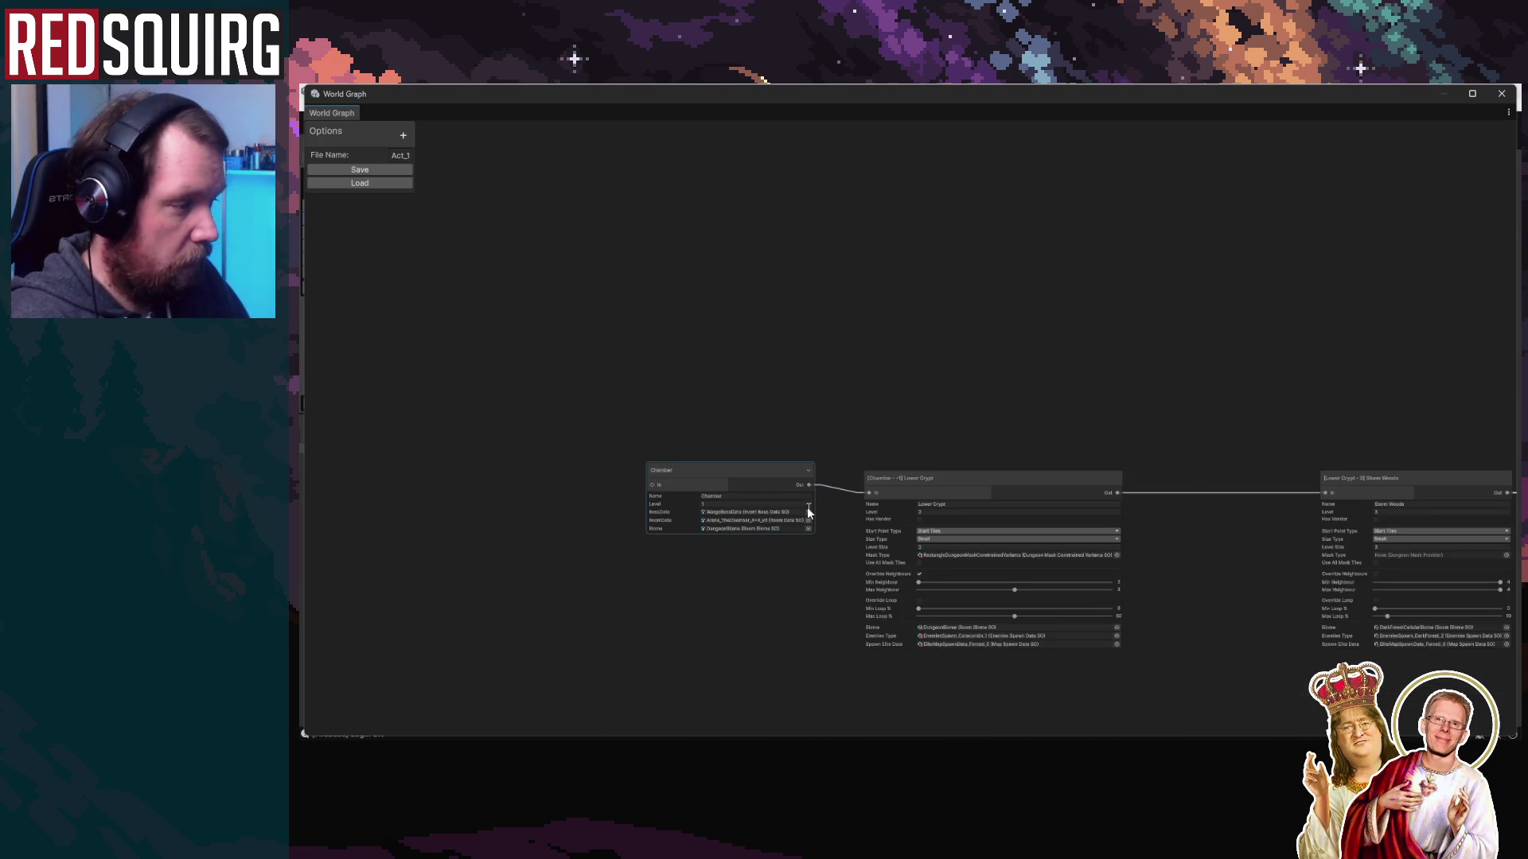
Save the Act_1 world graph, close its window, and enter Play mode
{"action": "left_click", "coordinate": [359, 170]}
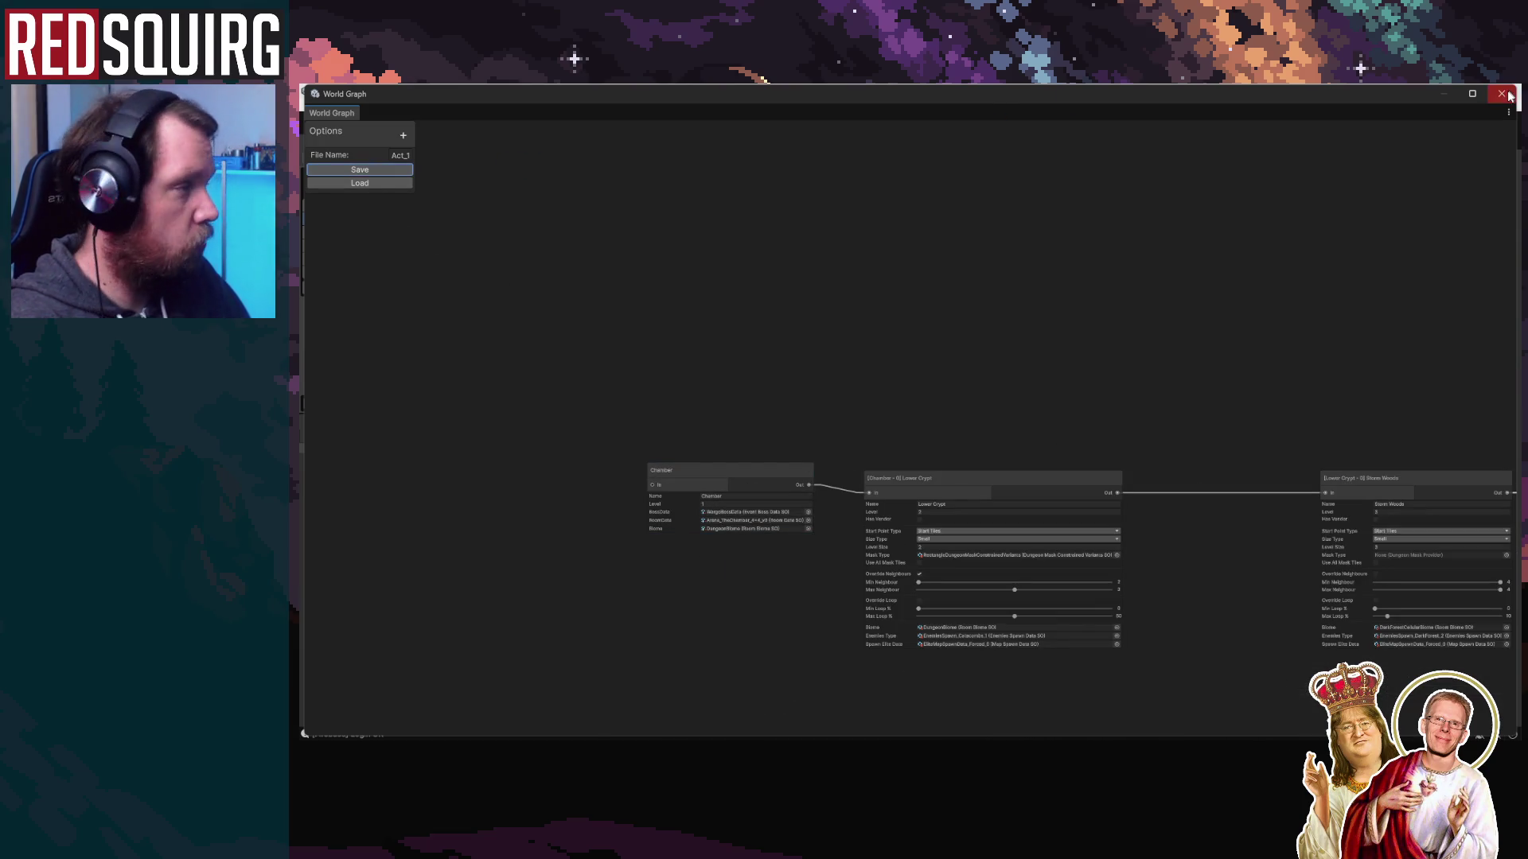
{"action": "left_click", "coordinate": [1502, 94]}
{"action": "left_click", "coordinate": [902, 123]}
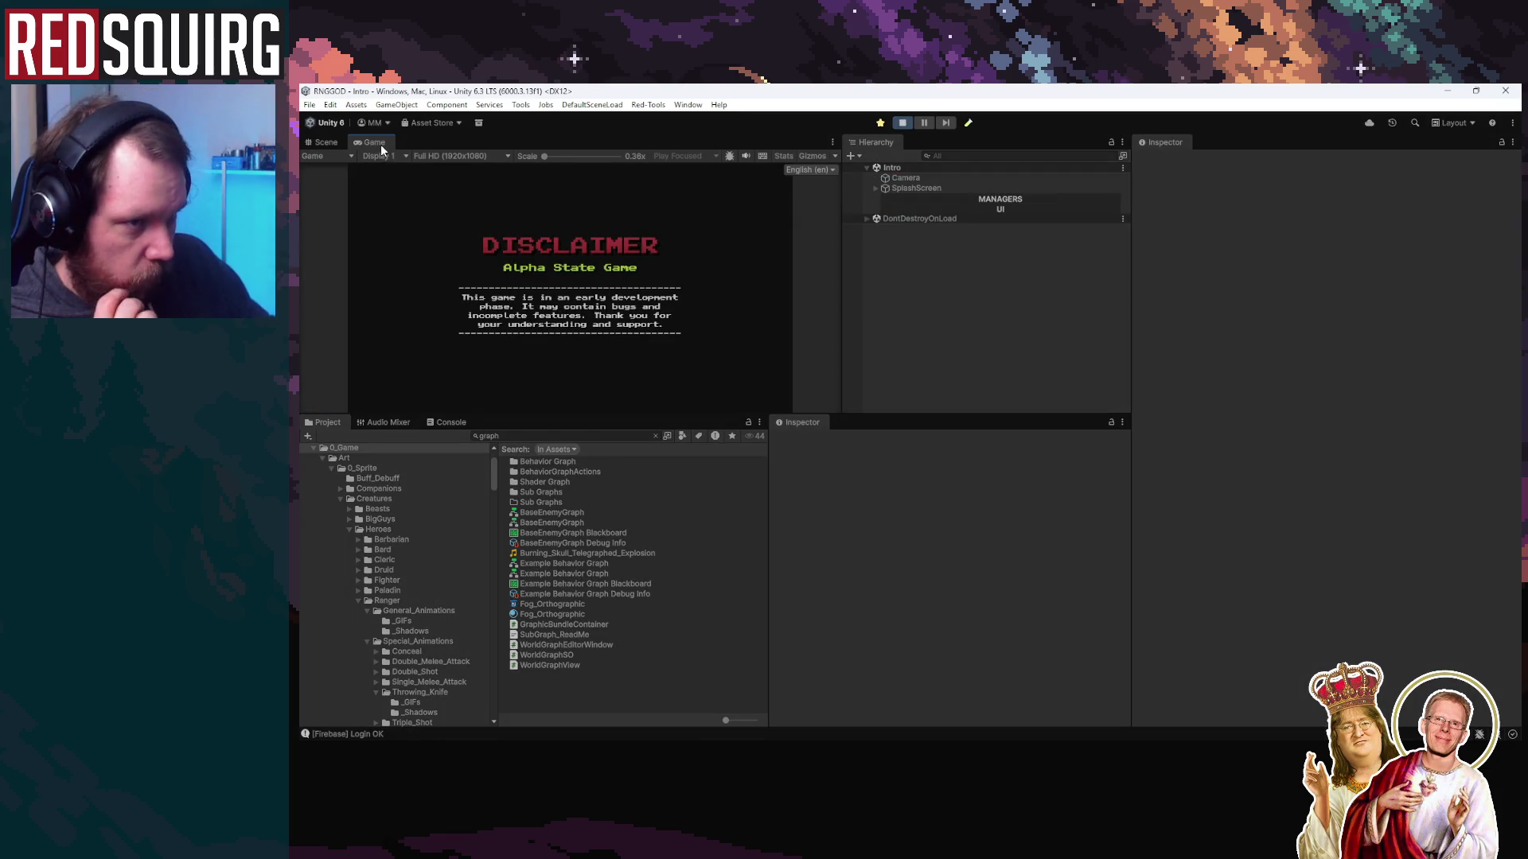
Maximize the Game view, start the game, and claim Sasombra as the character
{"action": "double_click", "coordinate": [374, 142]}
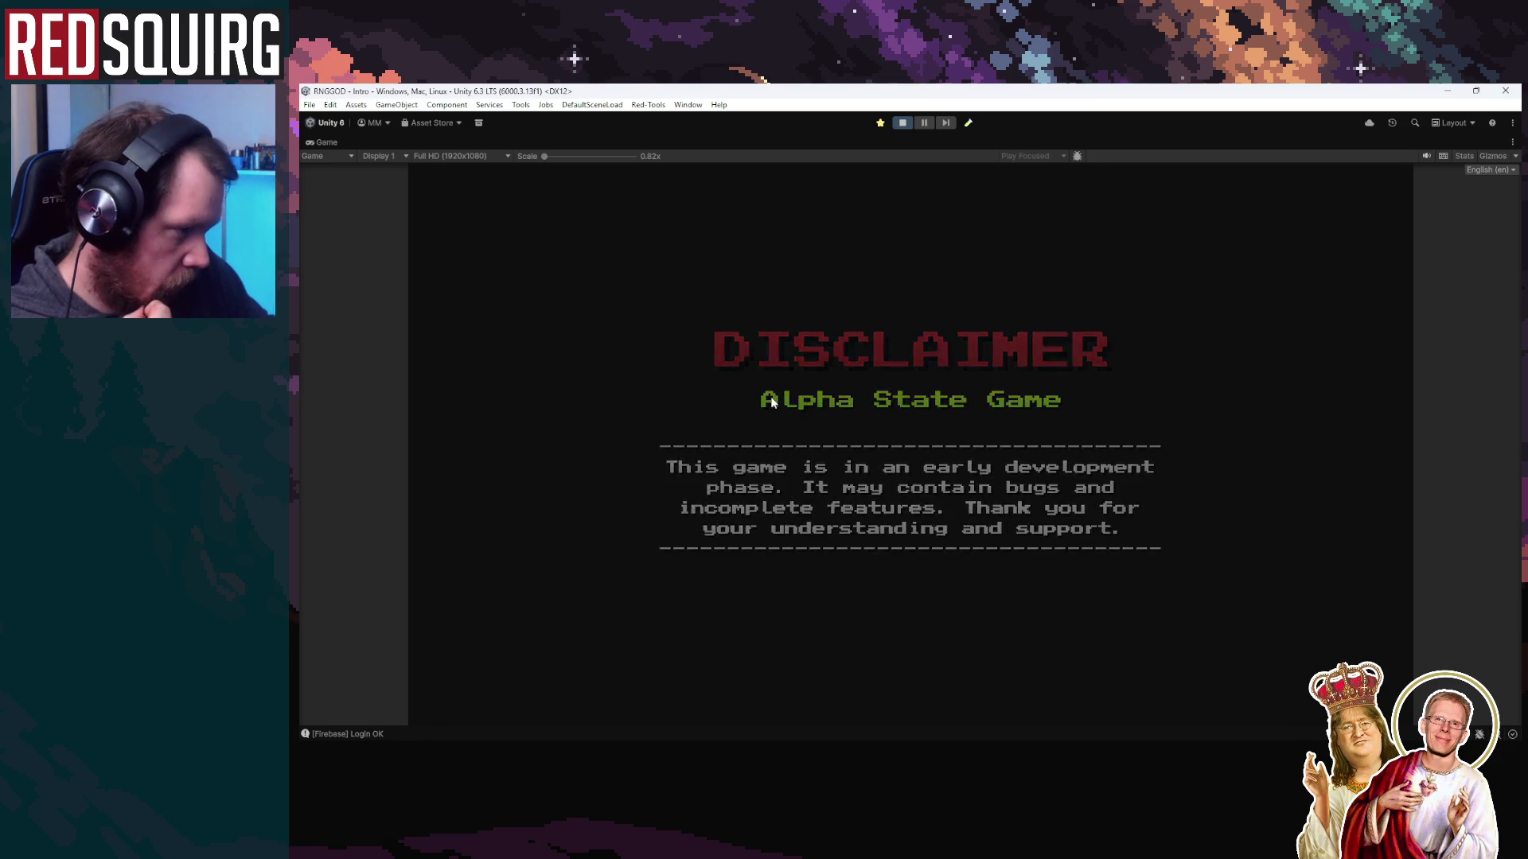
{"action": "left_click", "coordinate": [923, 542]}
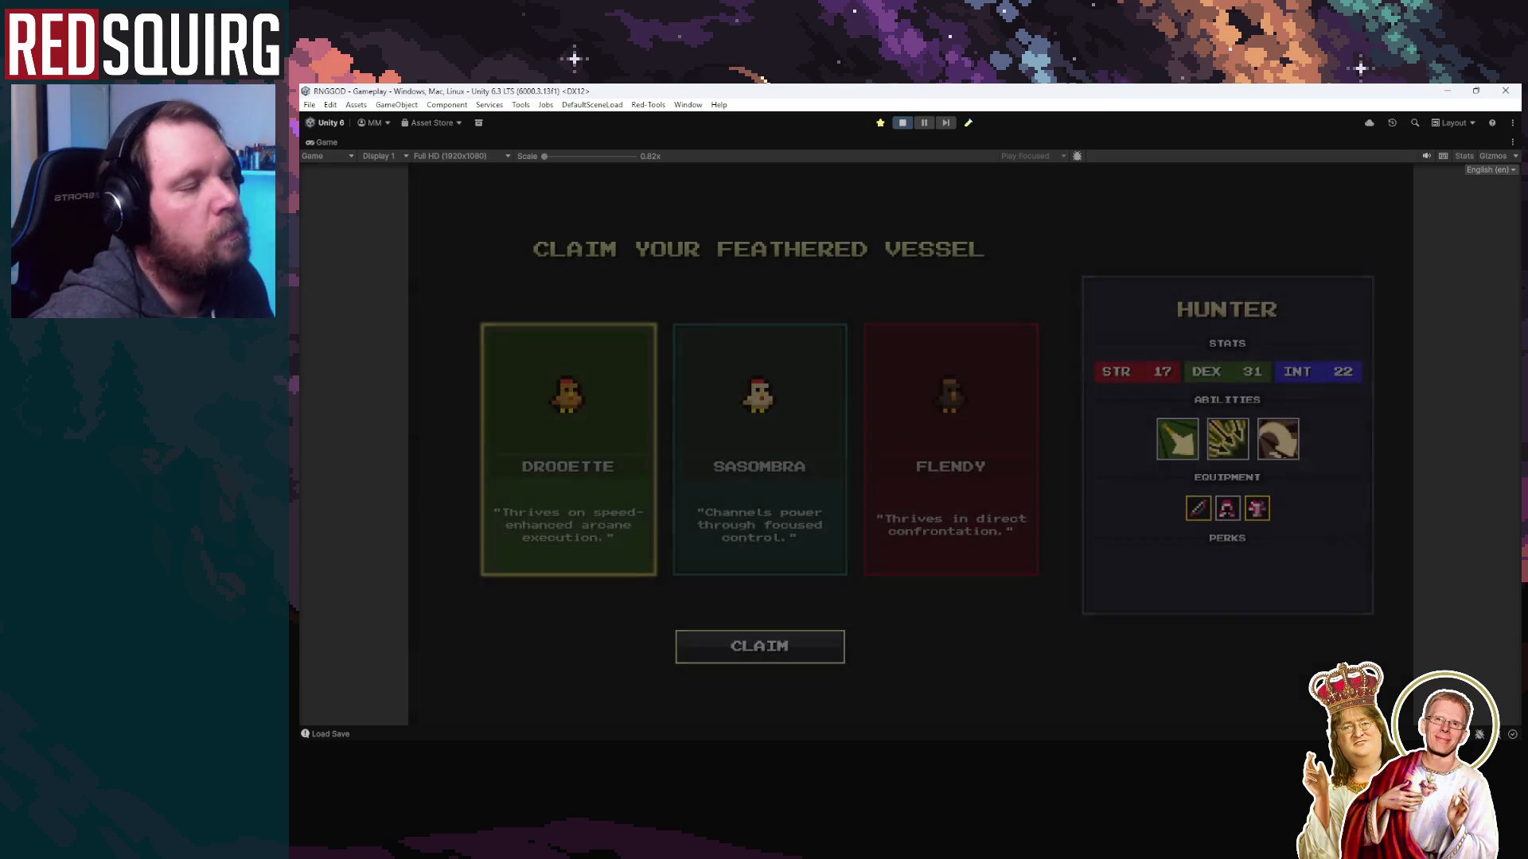
{"action": "left_click", "coordinate": [750, 511]}
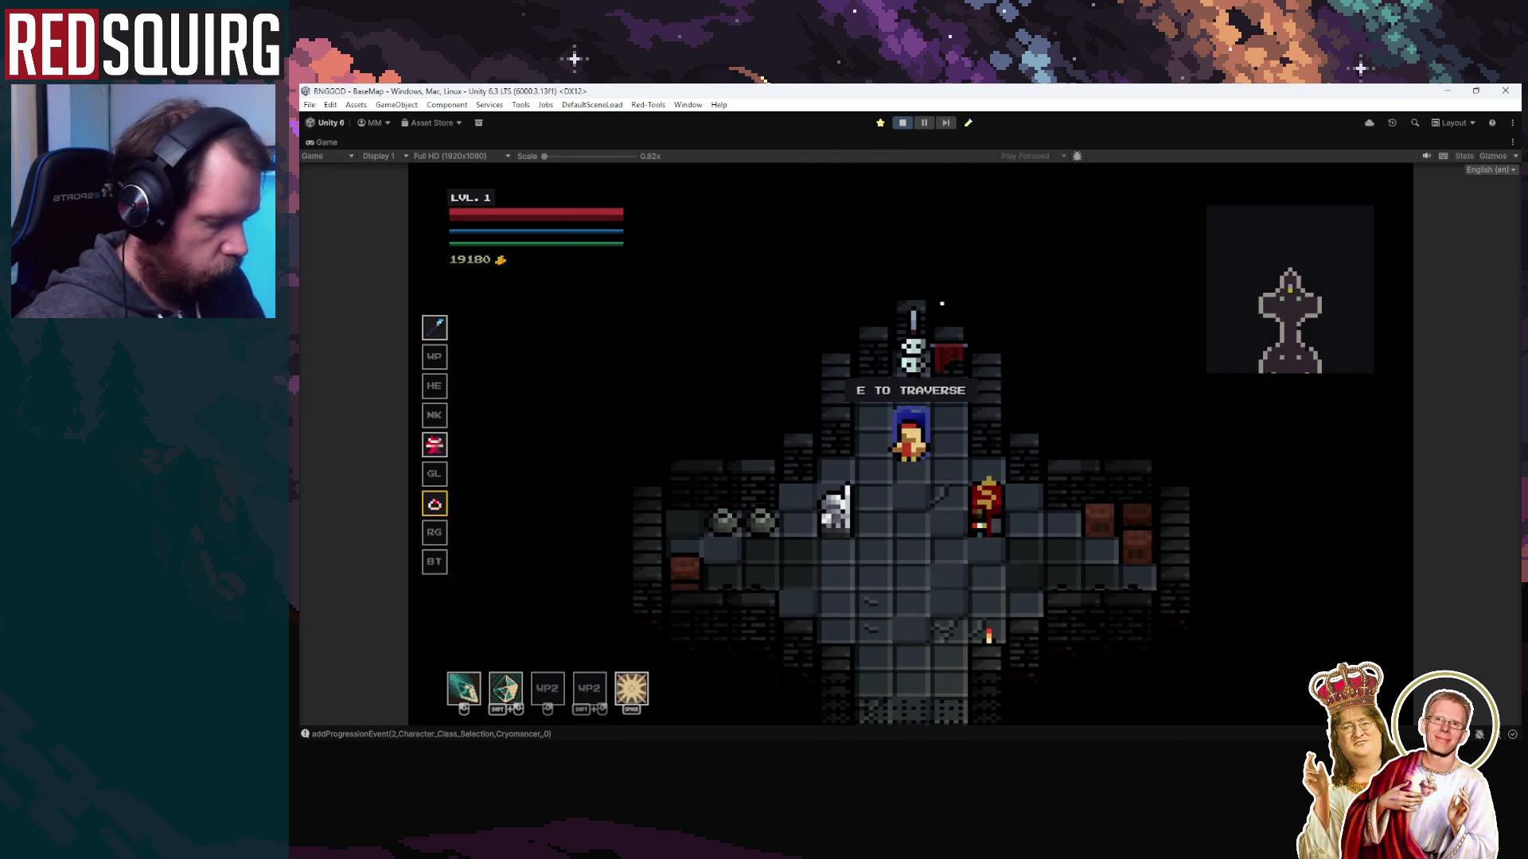
Spend Cryomancer perks: max two skills, add a point to Cryo Mastery, and learn Frostbite
{"action": "key", "text": "k"}
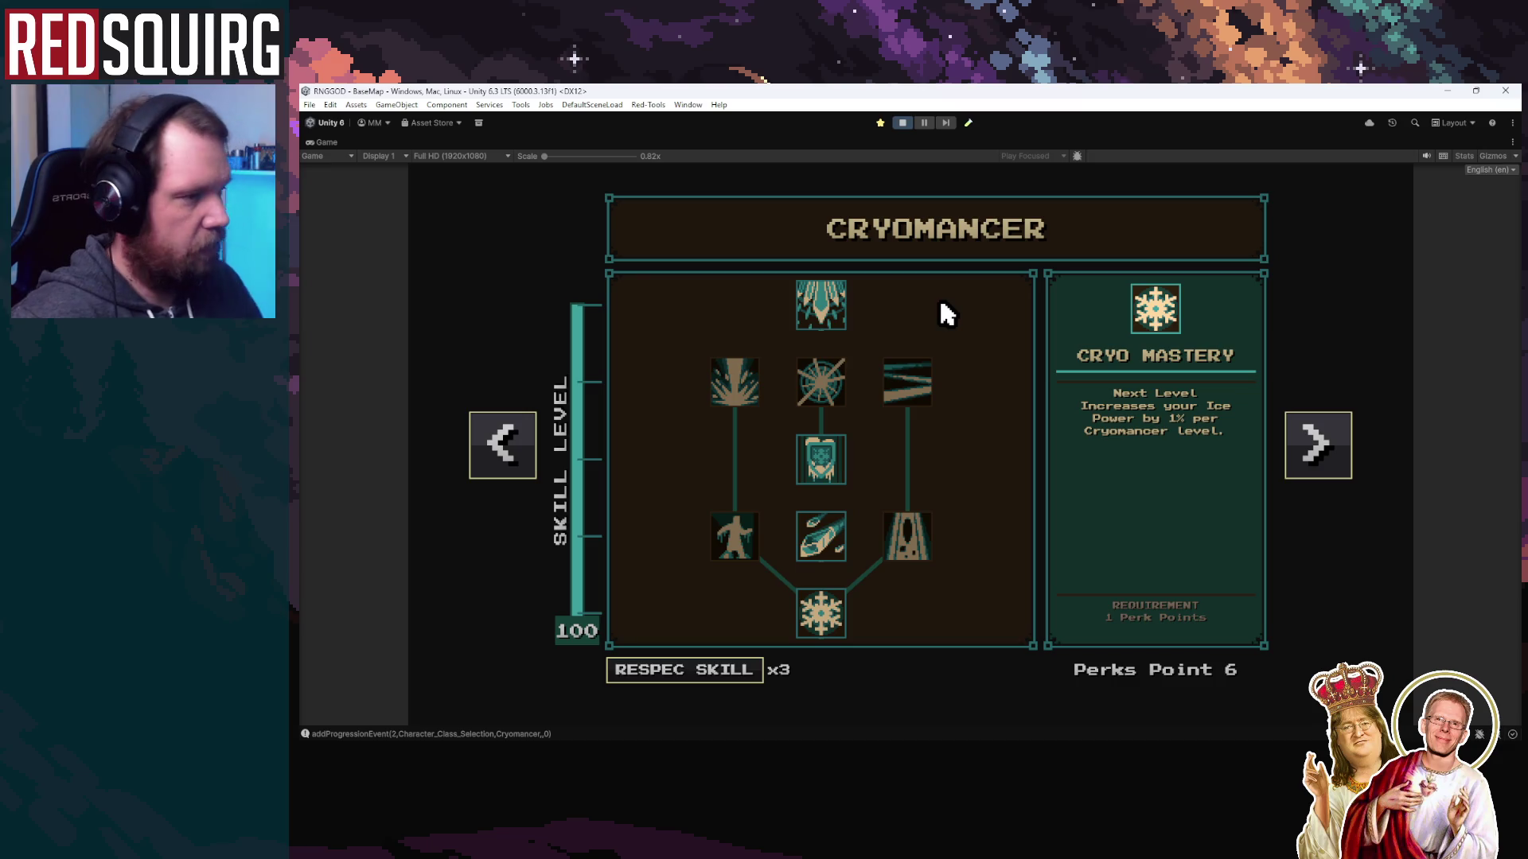
{"action": "left_click", "coordinate": [817, 313]}
{"action": "left_click", "coordinate": [819, 621]}
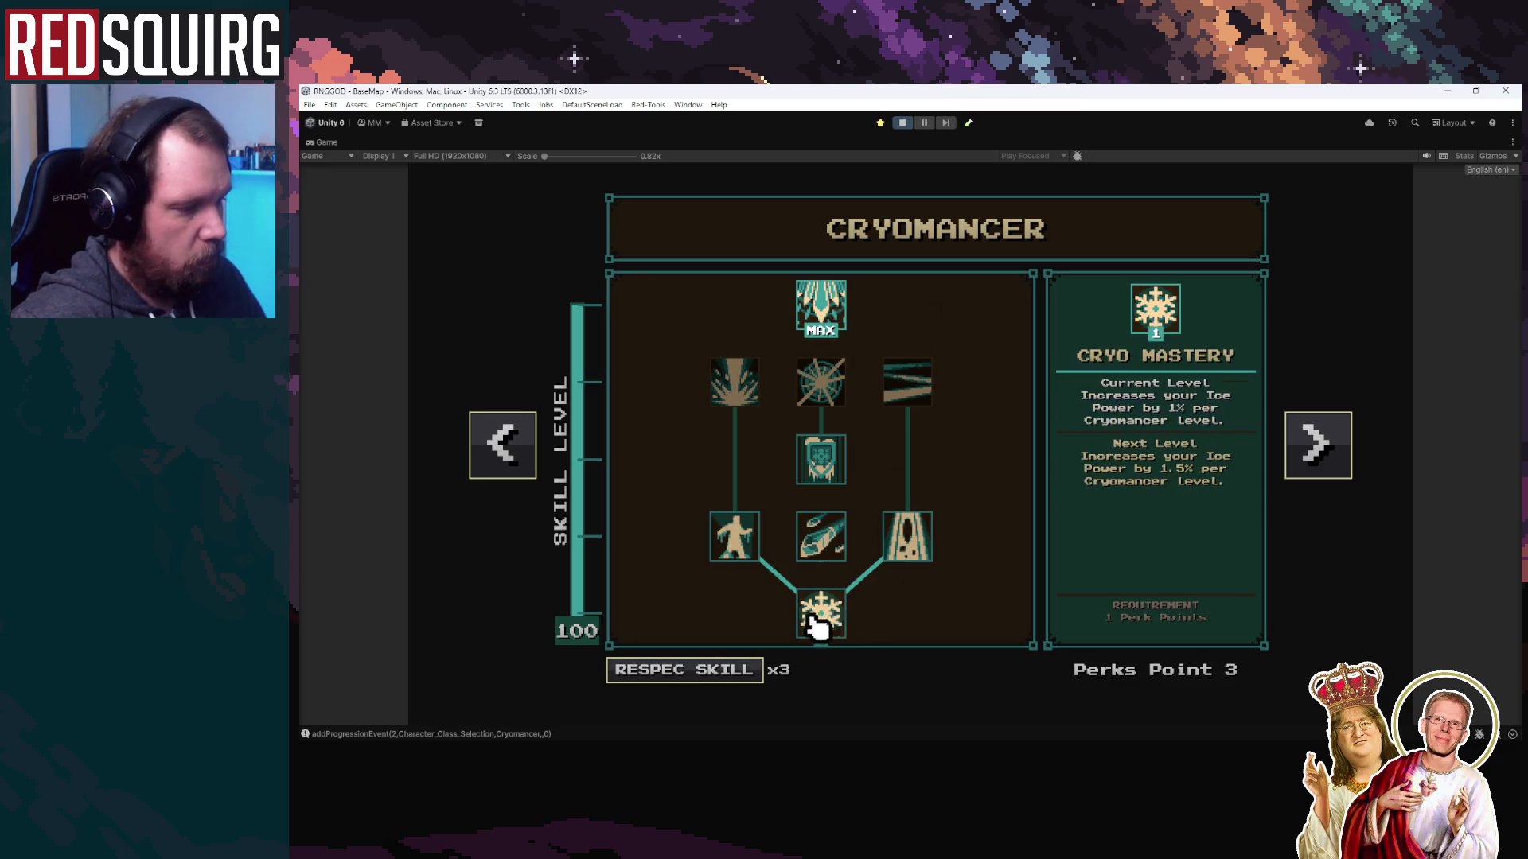
{"action": "left_click", "coordinate": [924, 546]}
{"action": "left_click", "coordinate": [924, 546]}
{"action": "left_click", "coordinate": [739, 389]}
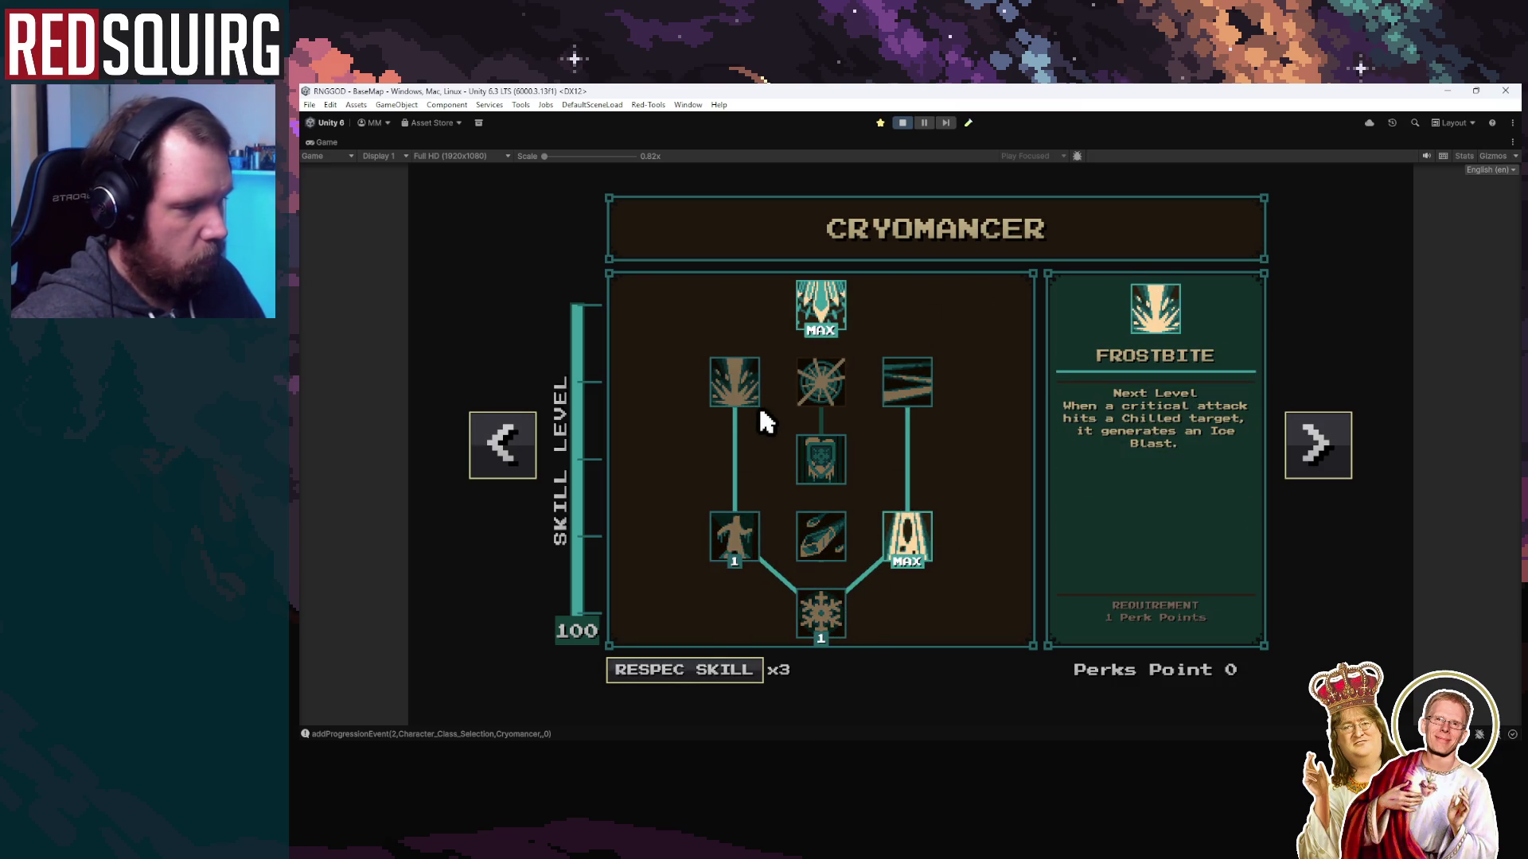
{"action": "key", "text": "k"}
Traverse into a new dungeon chamber and attack the enemies with ice shards and slashes
{"action": "key", "text": "e"}
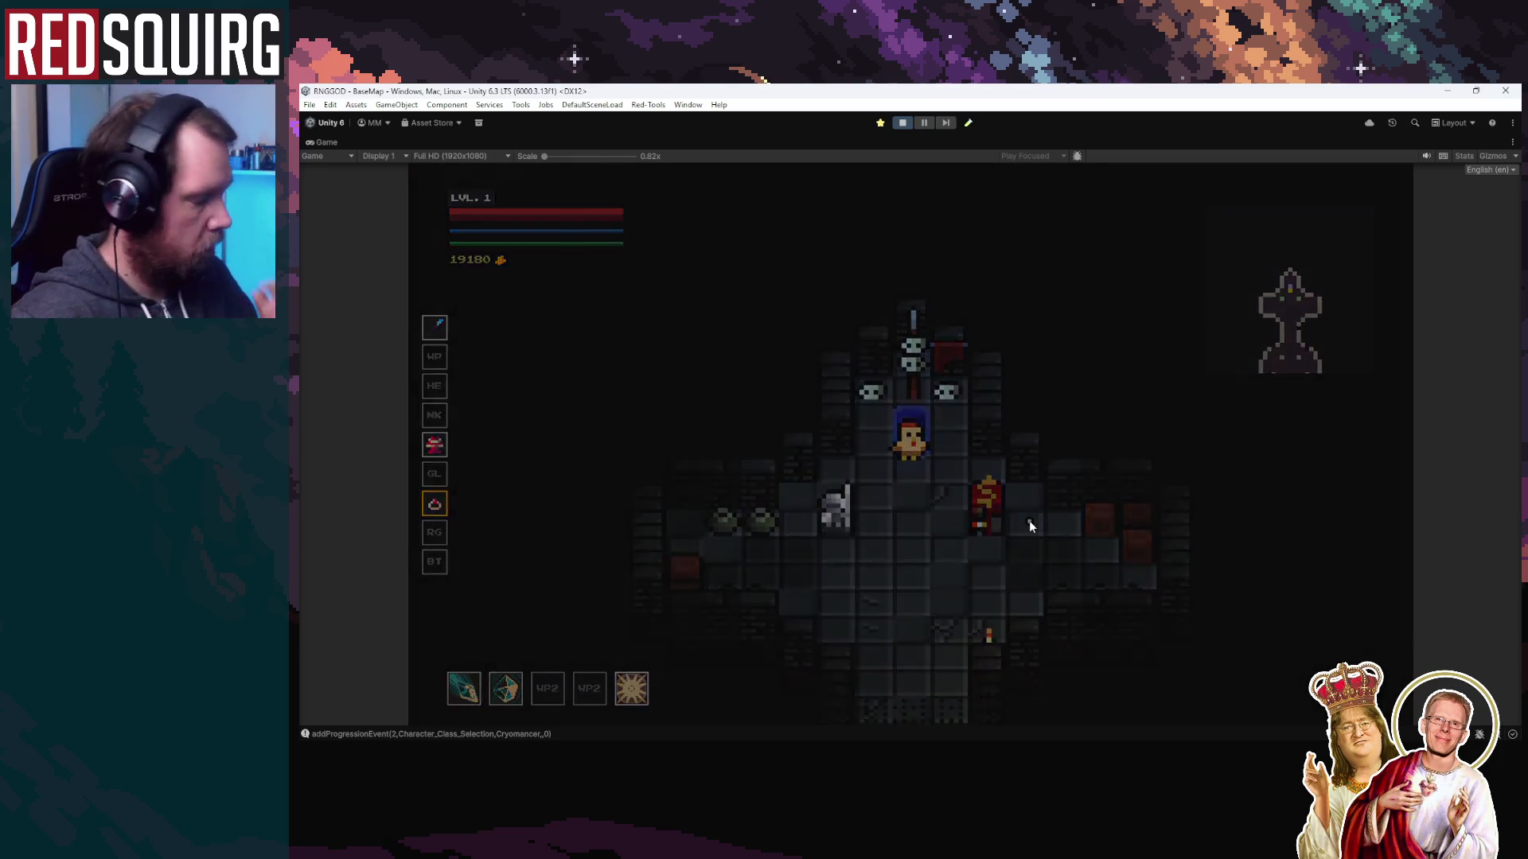
{"action": "key", "text": "w"}
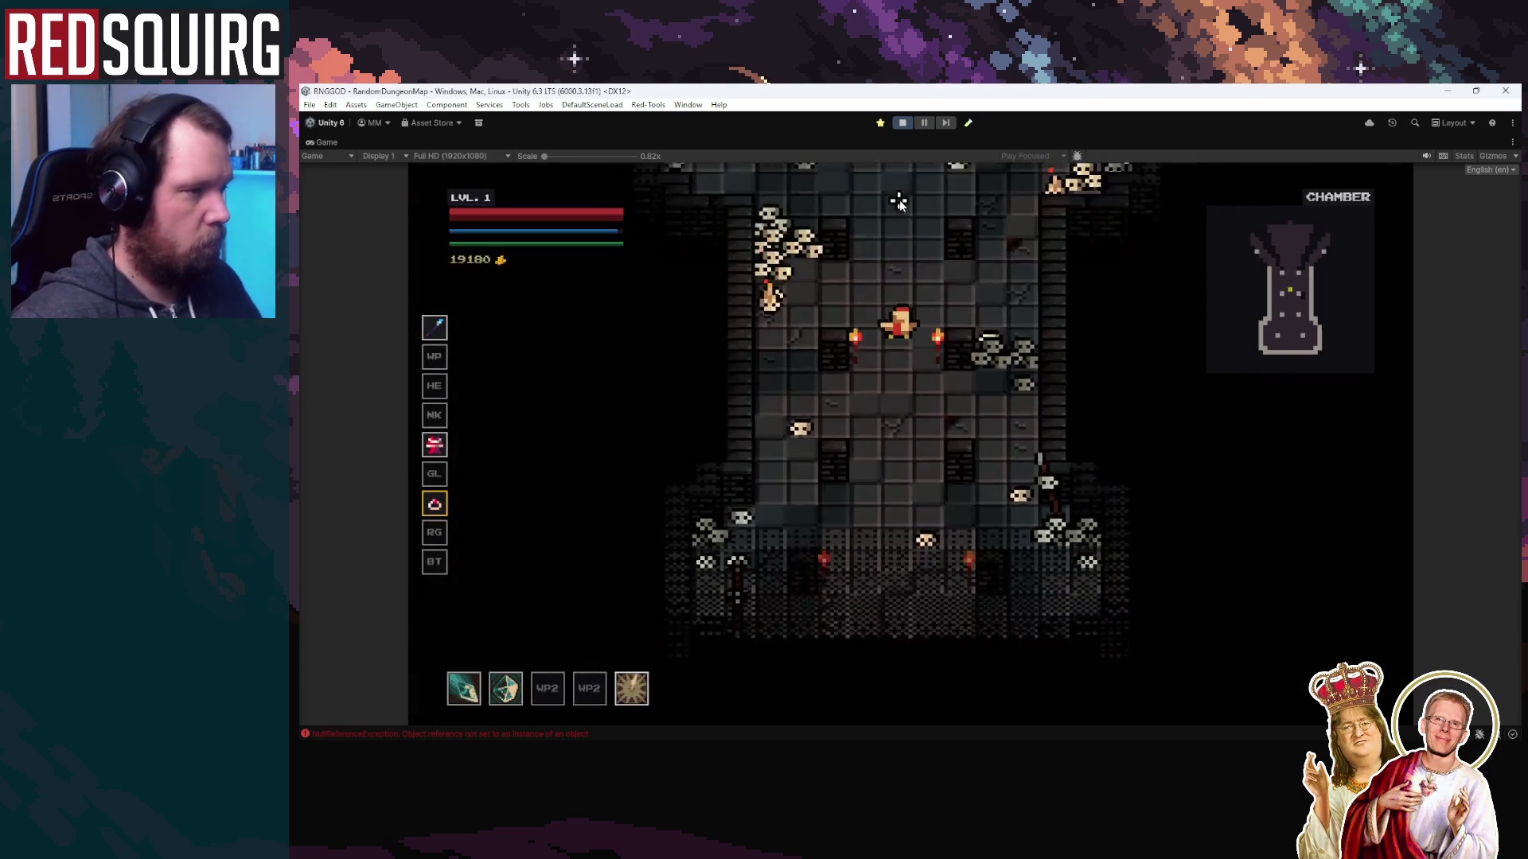
{"action": "key", "text": "w"}
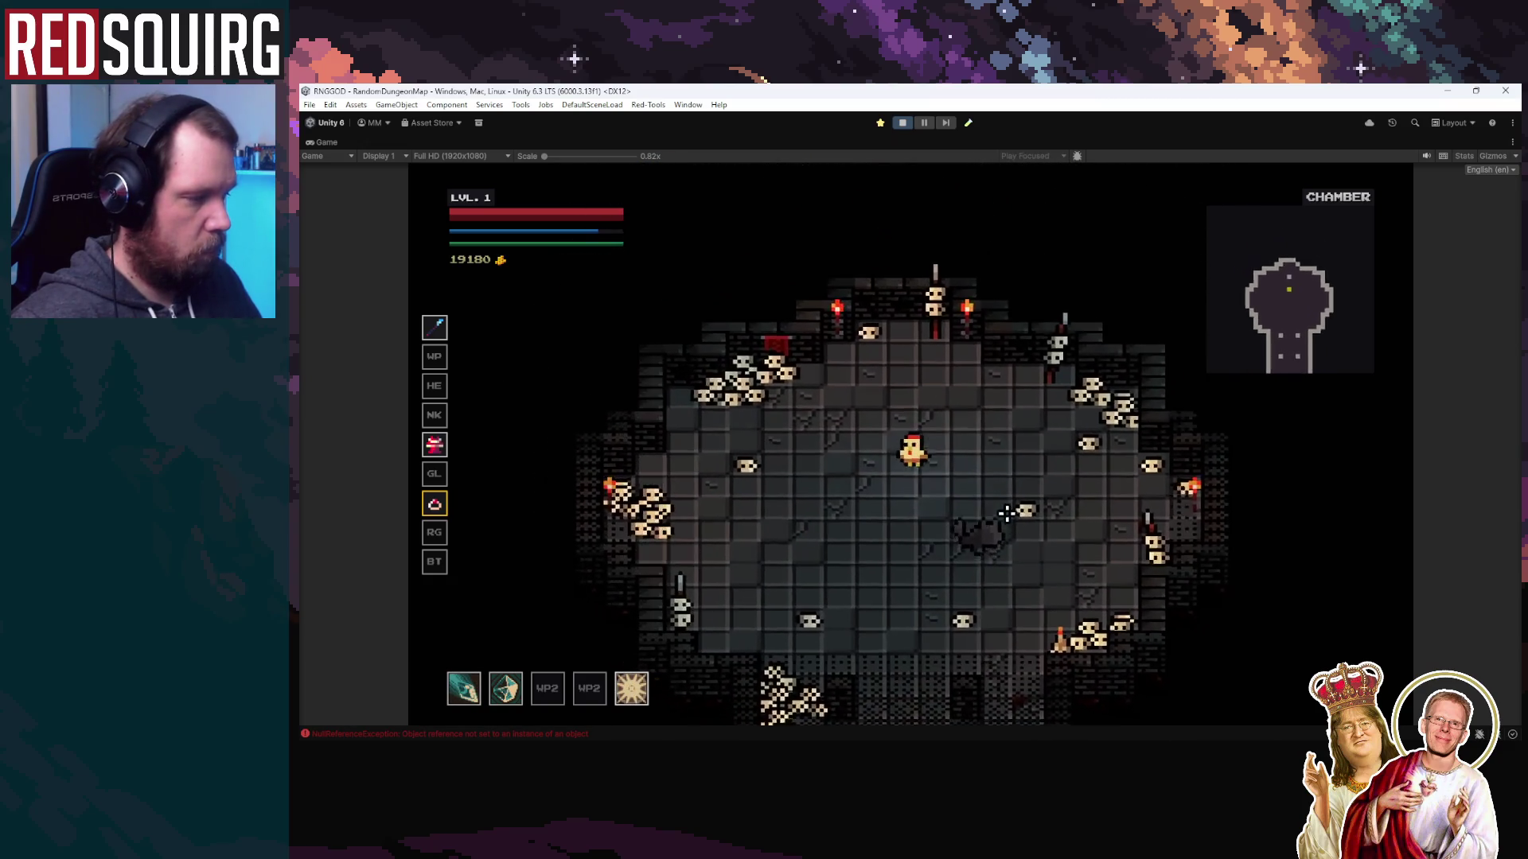
{"action": "key", "text": "s"}
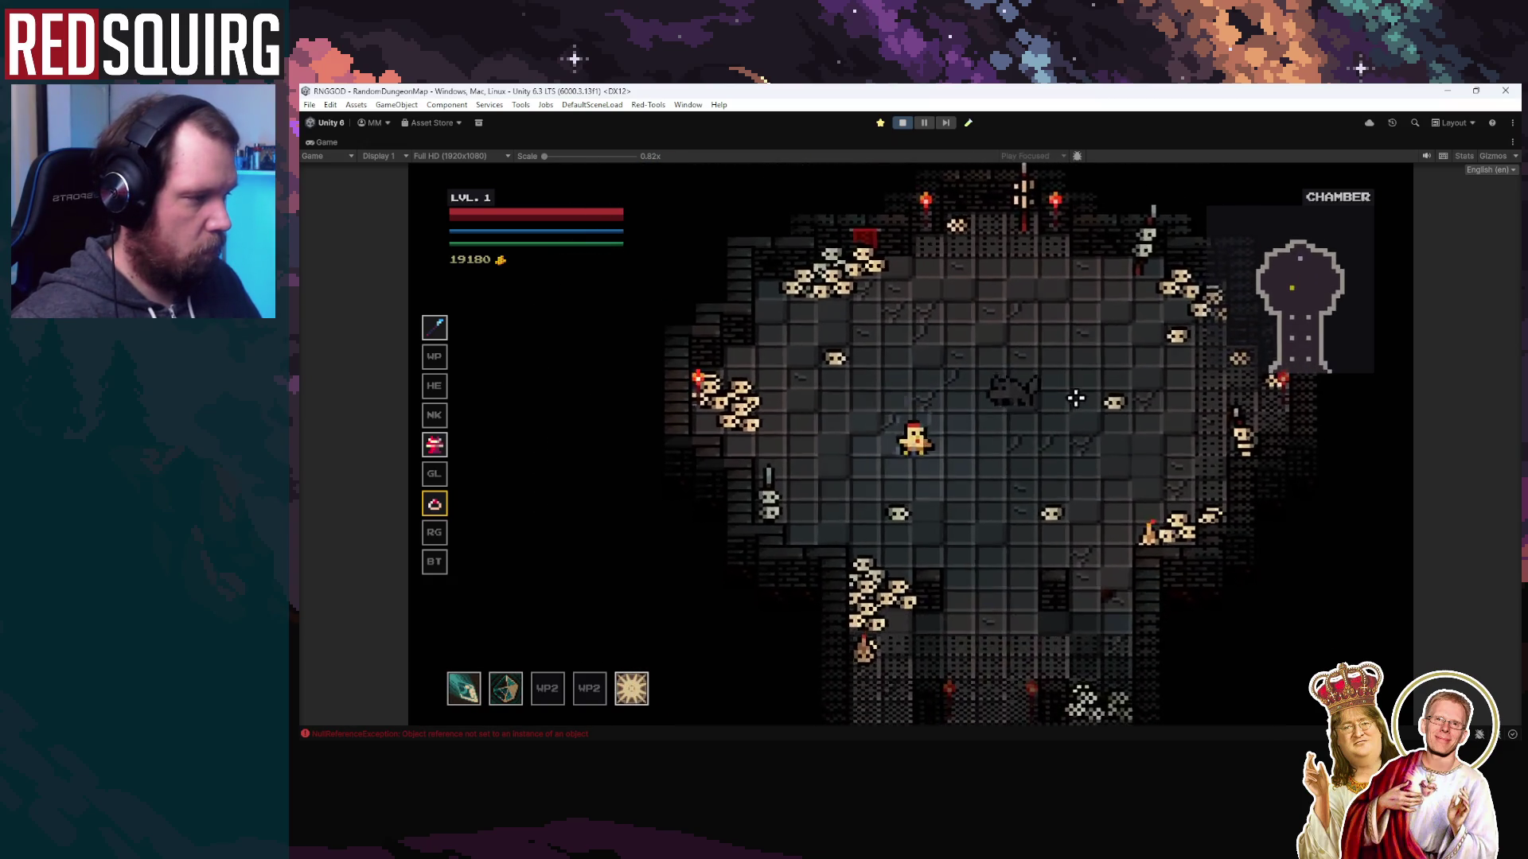
{"action": "left_click", "coordinate": [958, 342]}
{"action": "key", "text": "d"}
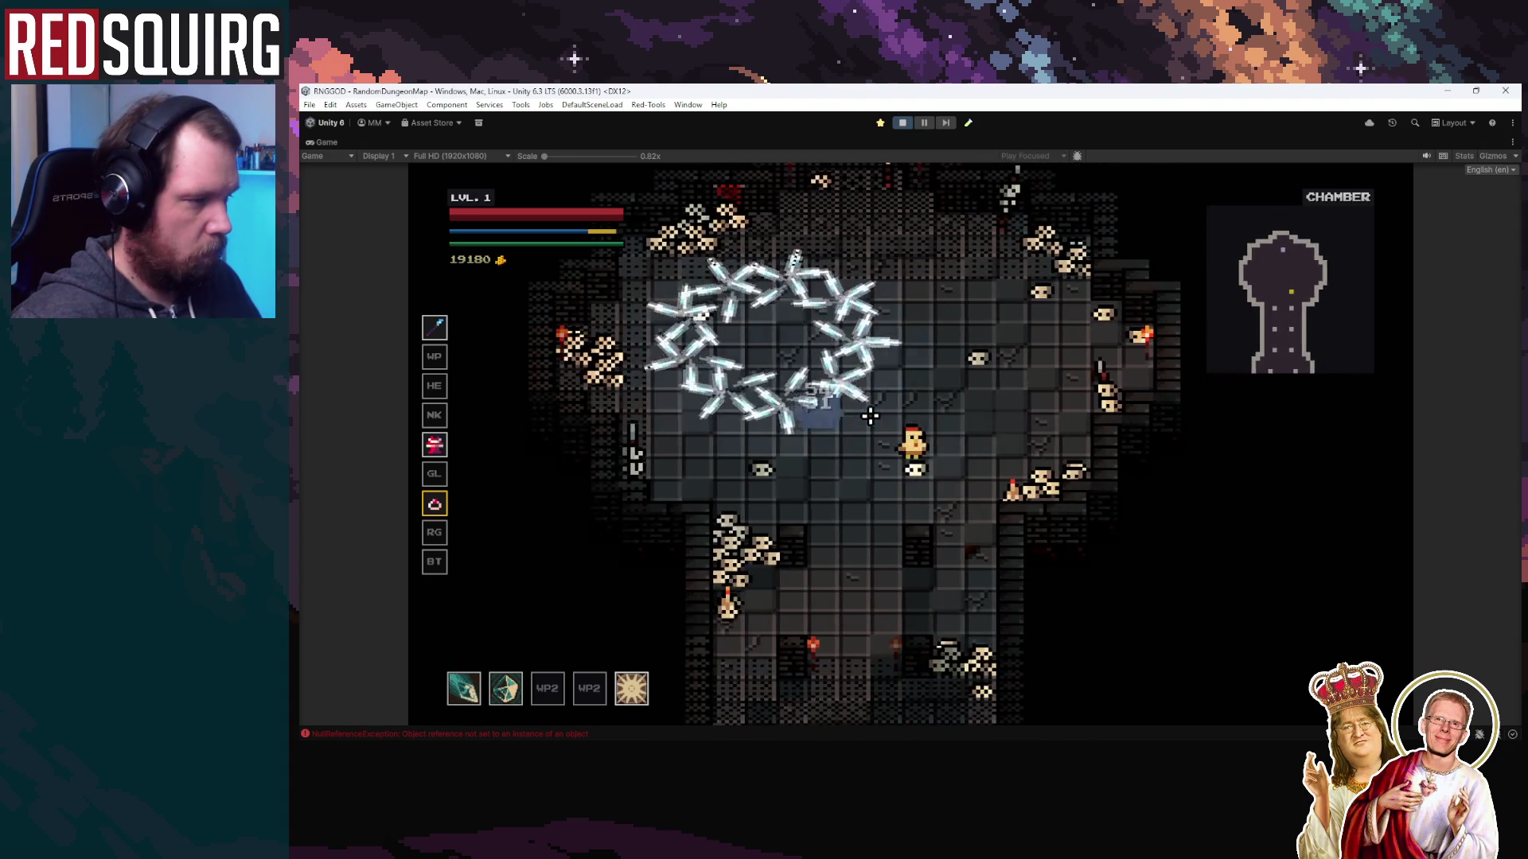
{"action": "key", "text": "d"}
{"action": "left_click", "coordinate": [840, 415]}
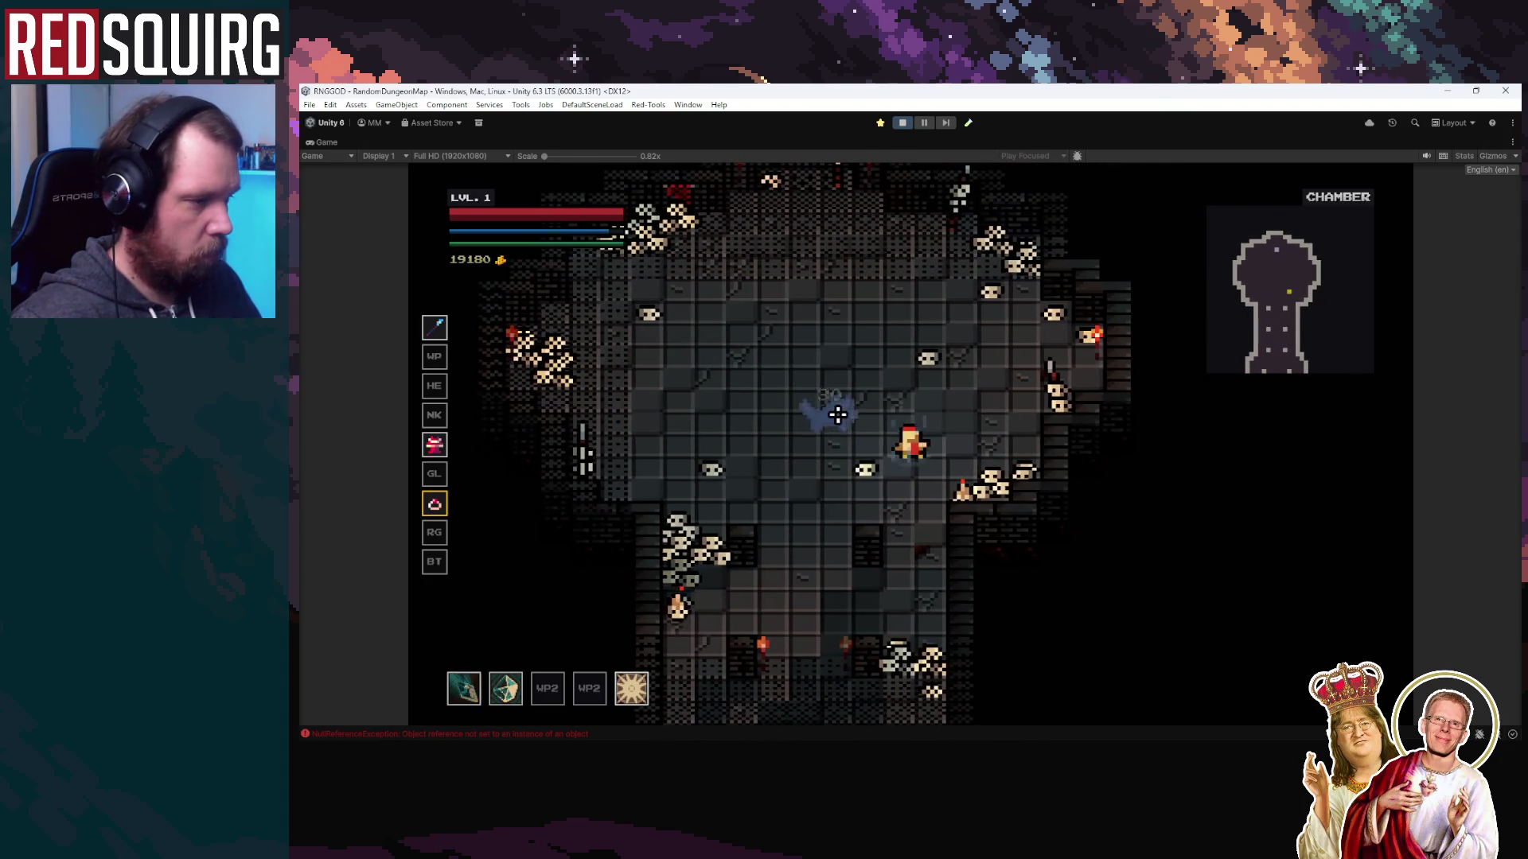
{"action": "key", "text": "w"}
{"action": "left_click", "coordinate": [942, 496]}
{"action": "left_click", "coordinate": [942, 496]}
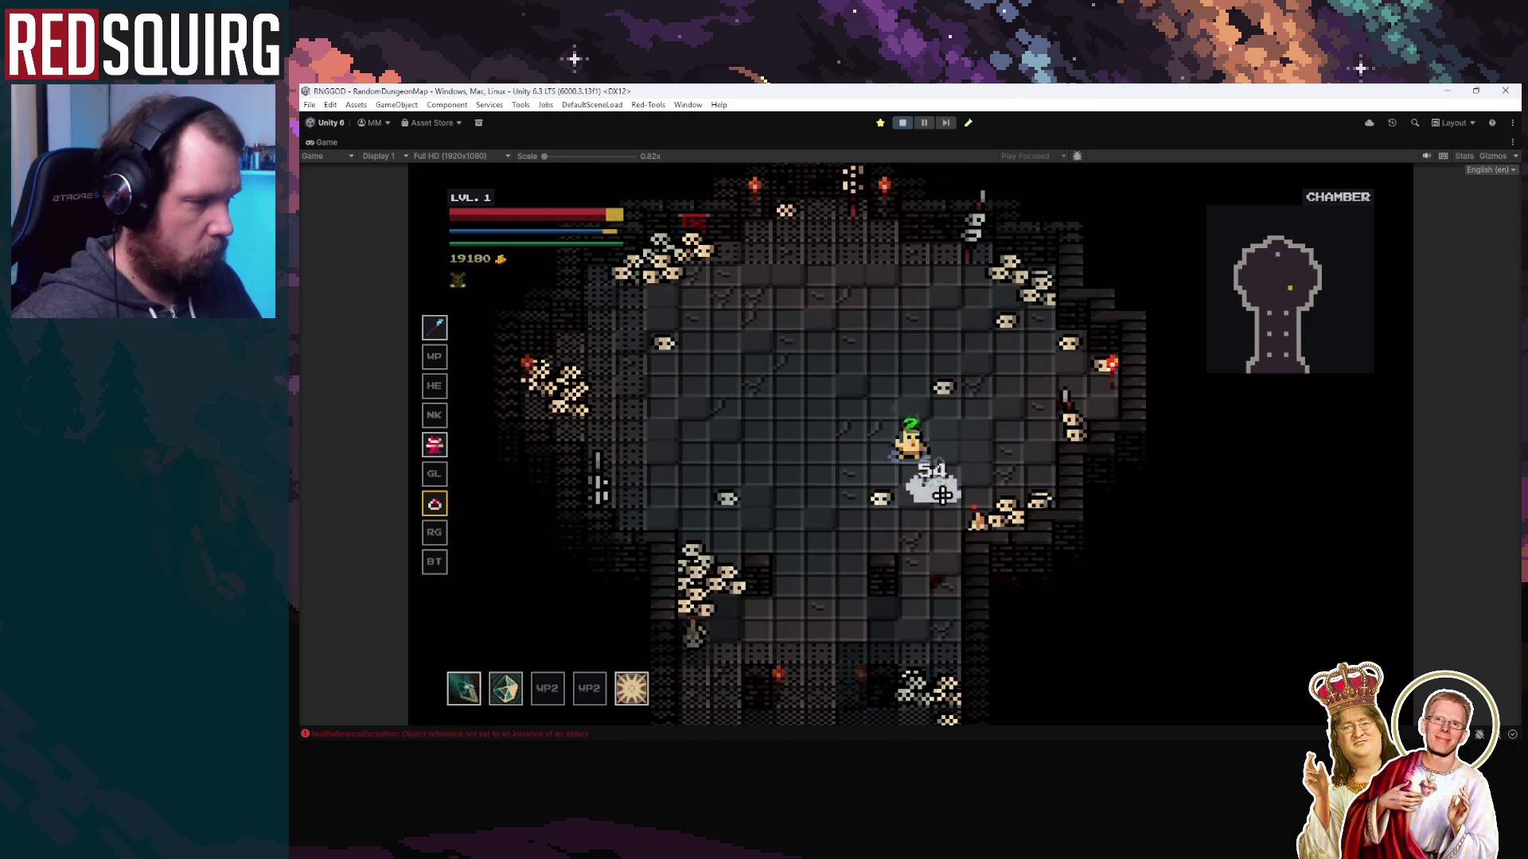
Move around the chamber watching enemy behaviour, then pause the game
{"action": "key", "text": "w"}
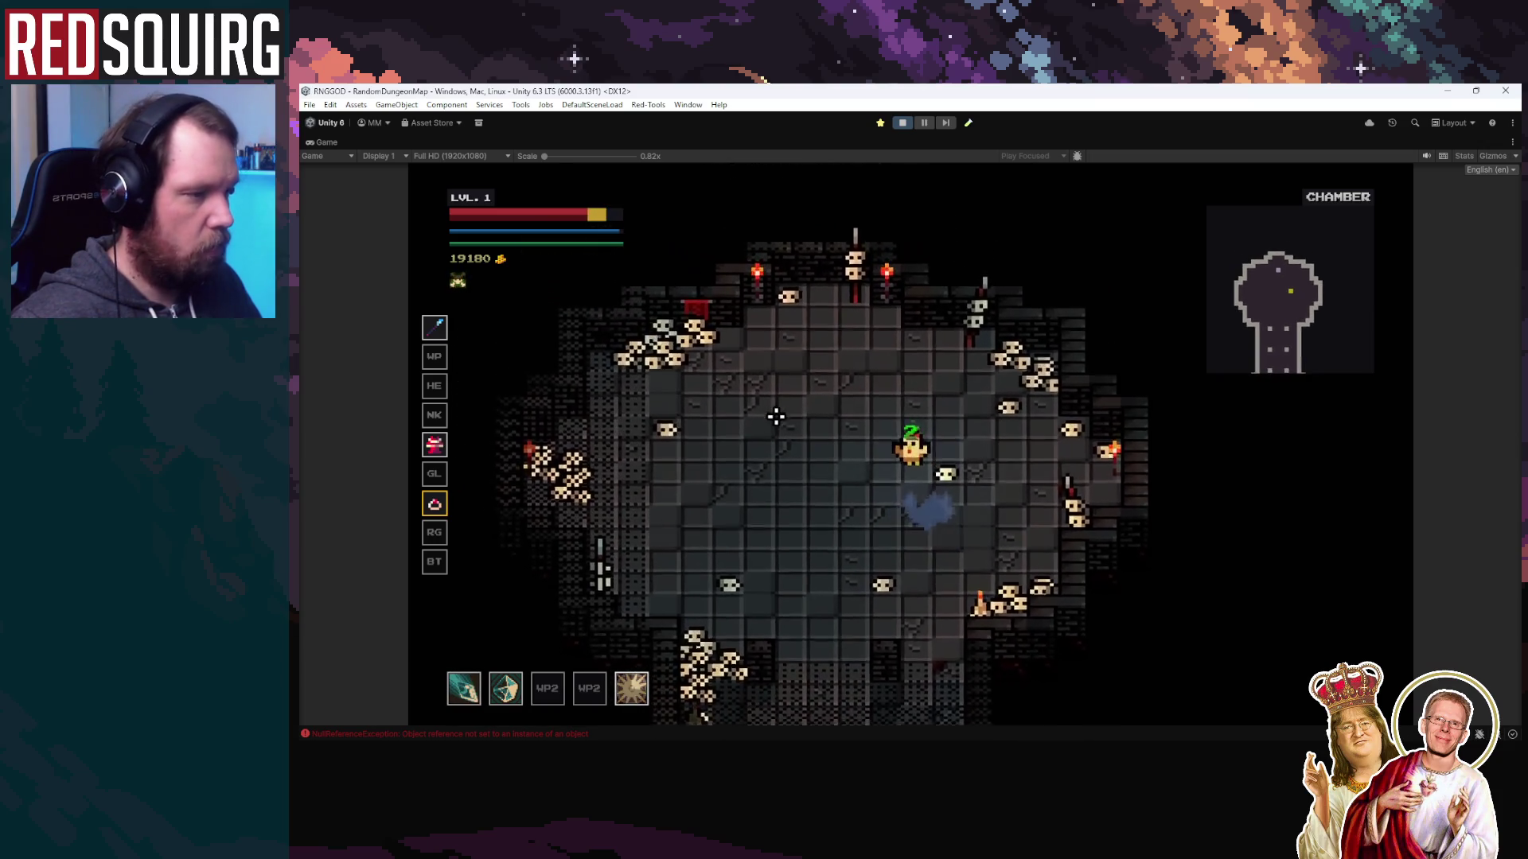
{"action": "key", "text": "a"}
{"action": "key", "text": "s"}
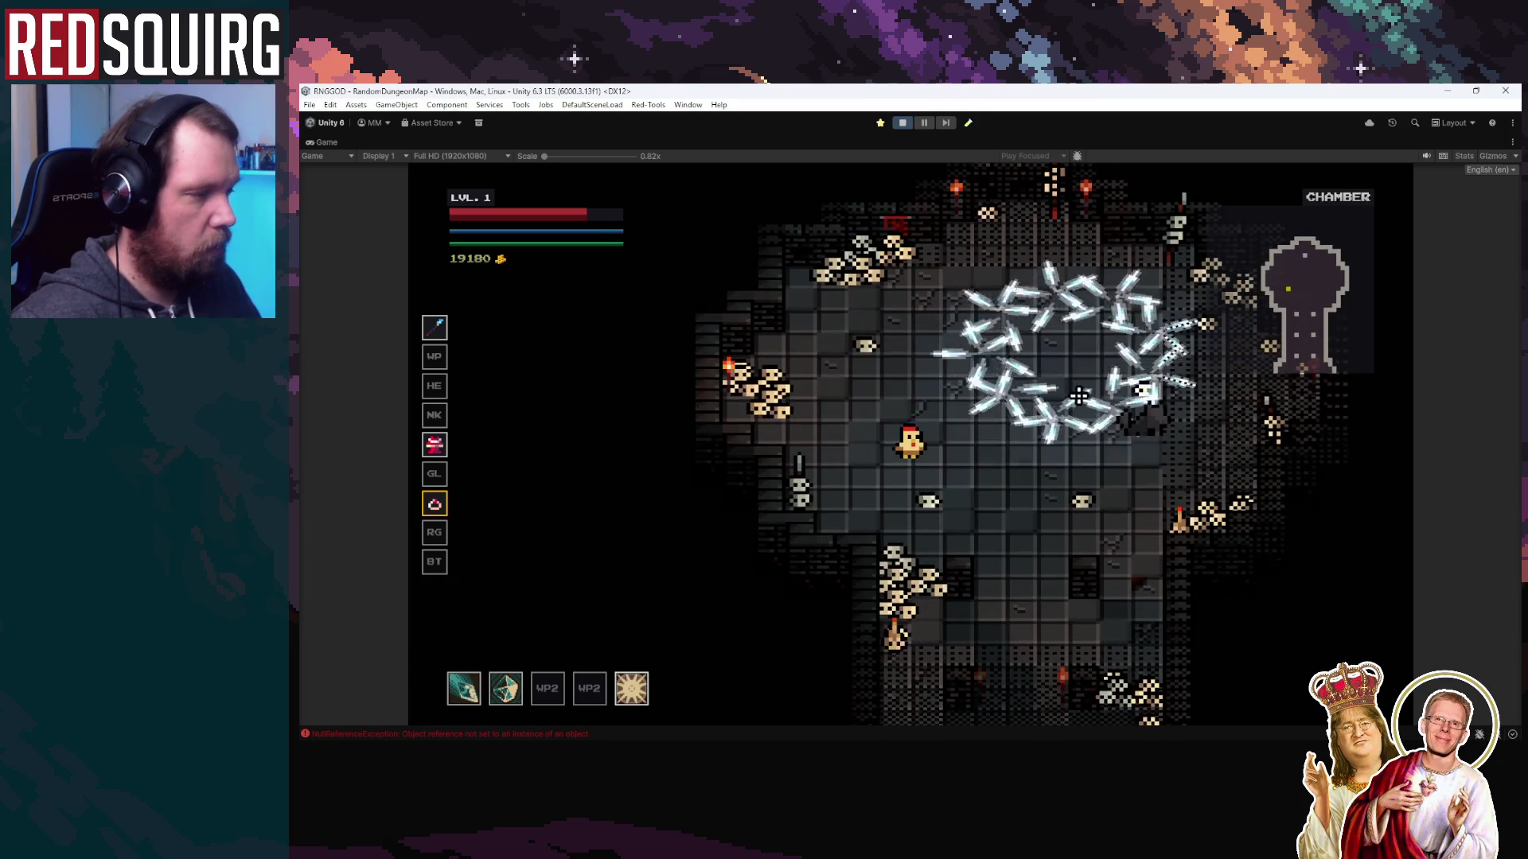
{"action": "key", "text": "s"}
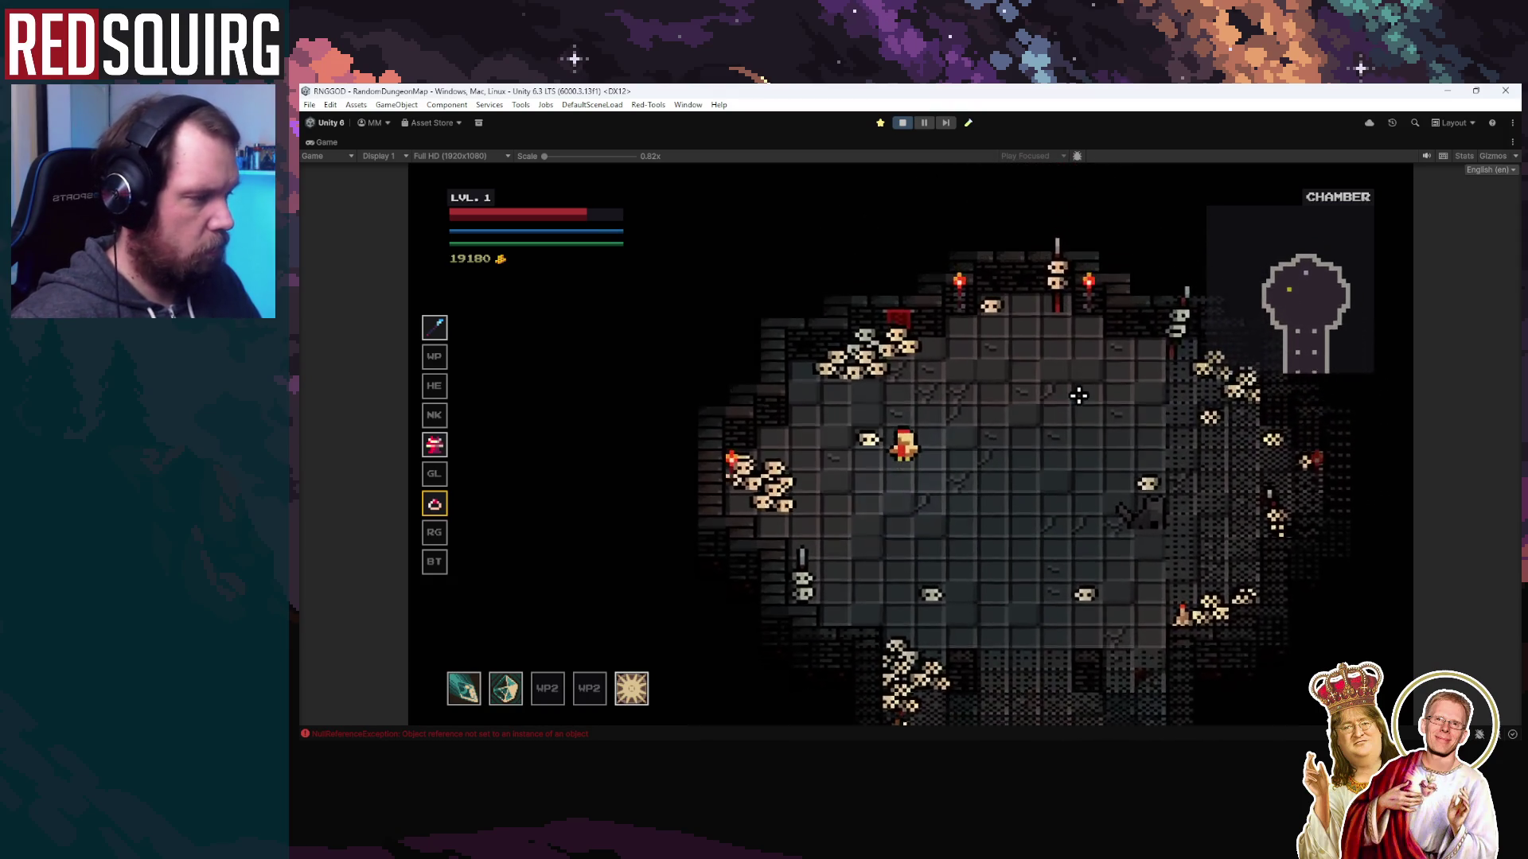
{"action": "key", "text": "w"}
{"action": "key", "text": "d"}
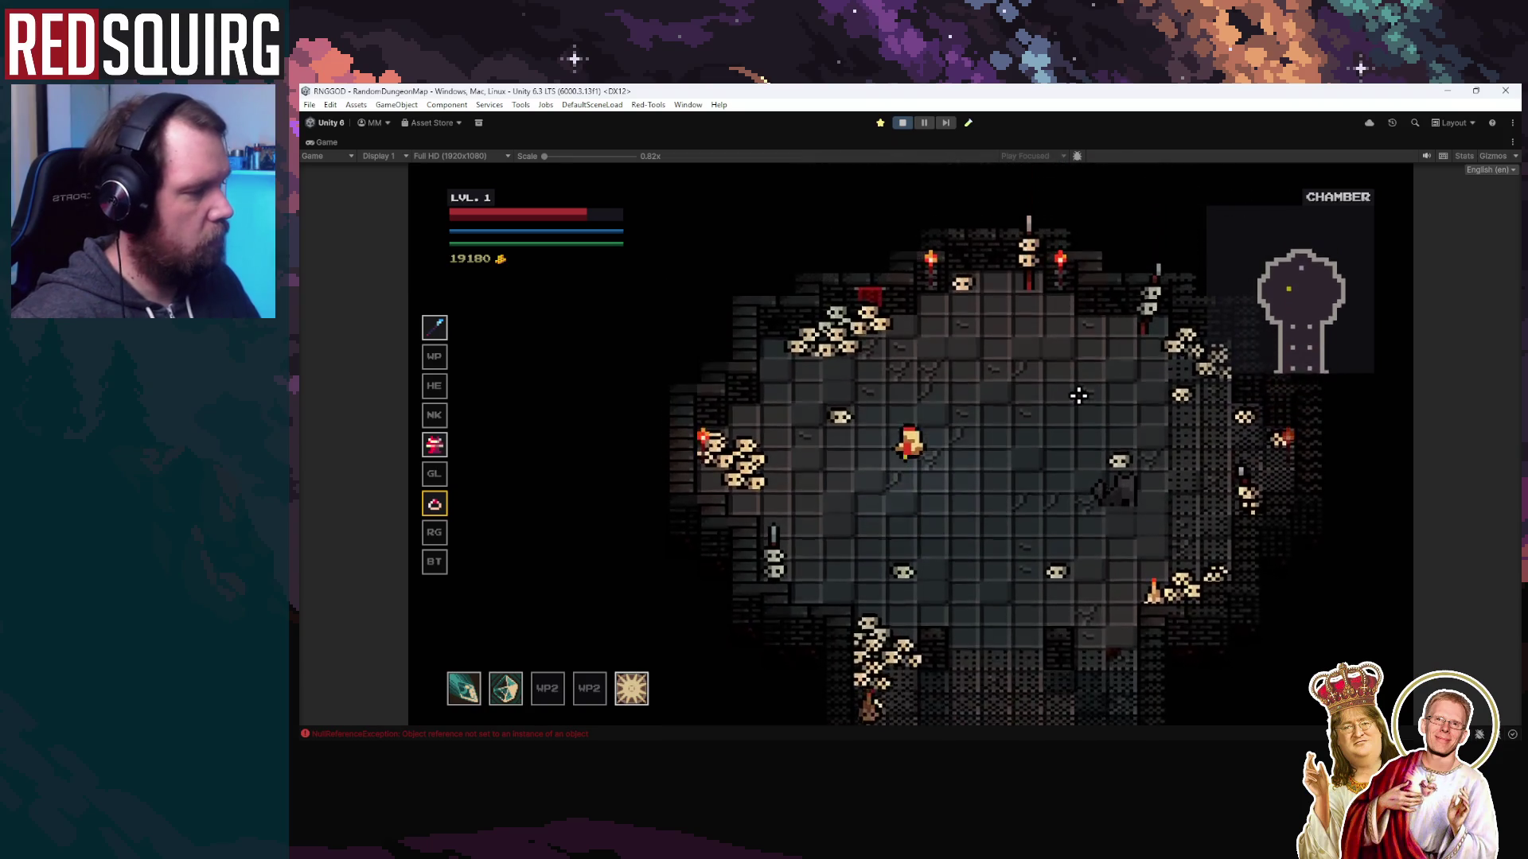
{"action": "key", "text": "w"}
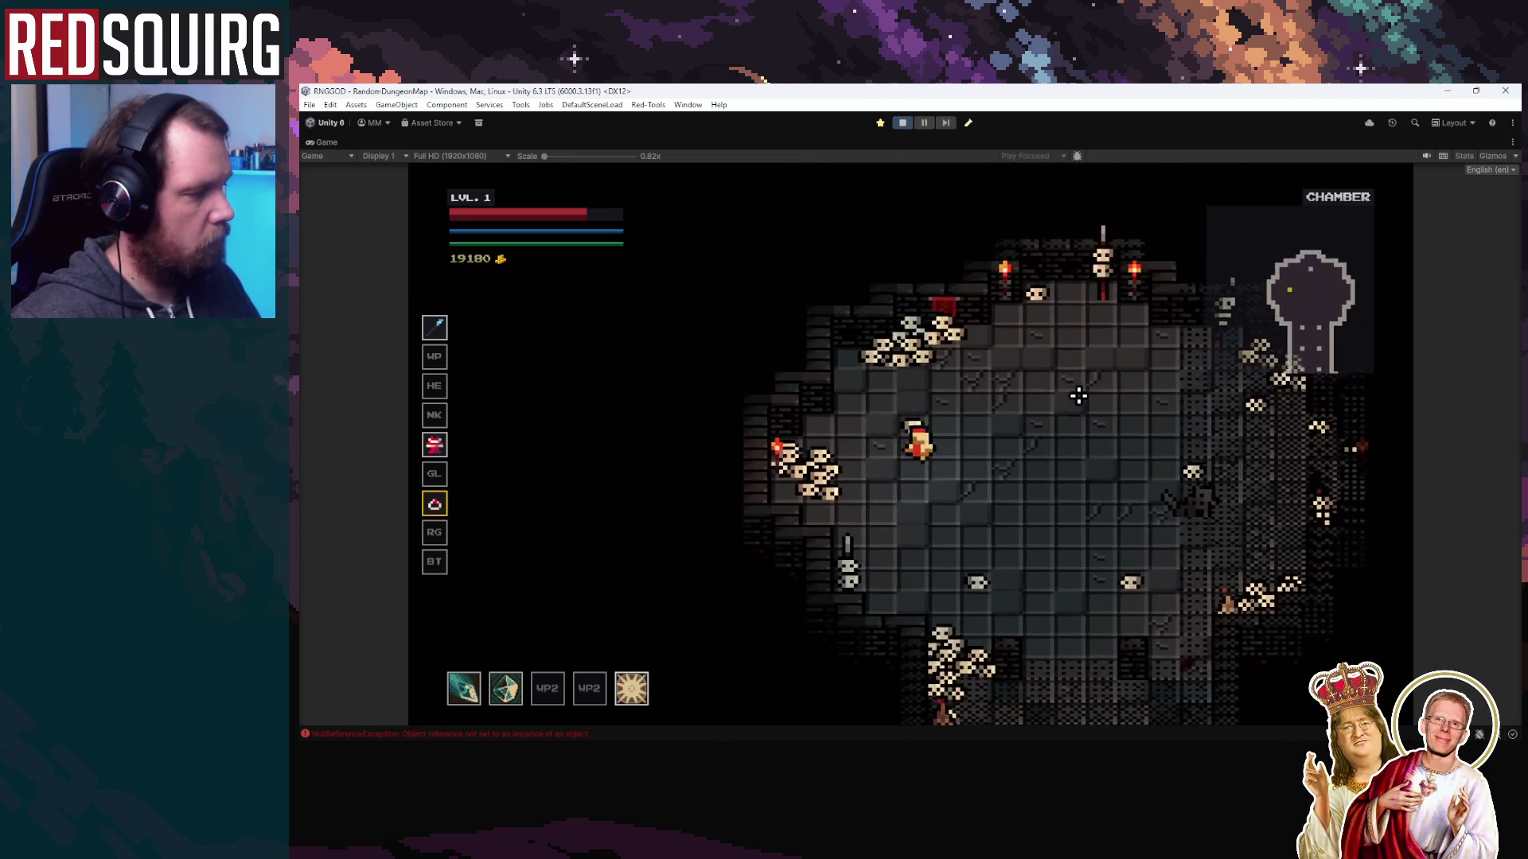
{"action": "key", "text": "s"}
{"action": "key", "text": "a"}
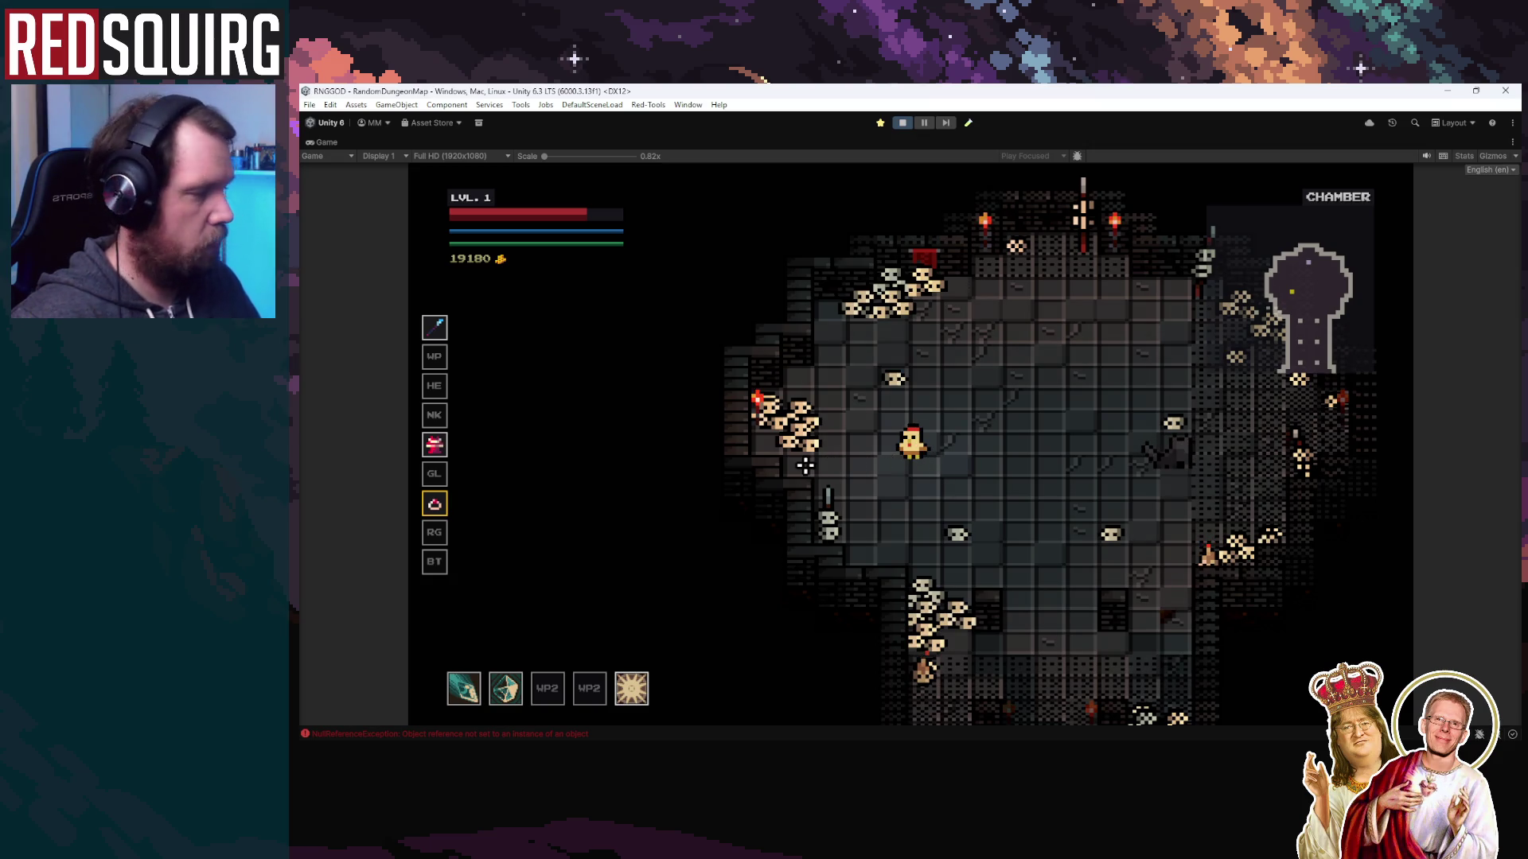
{"action": "key", "text": "d"}
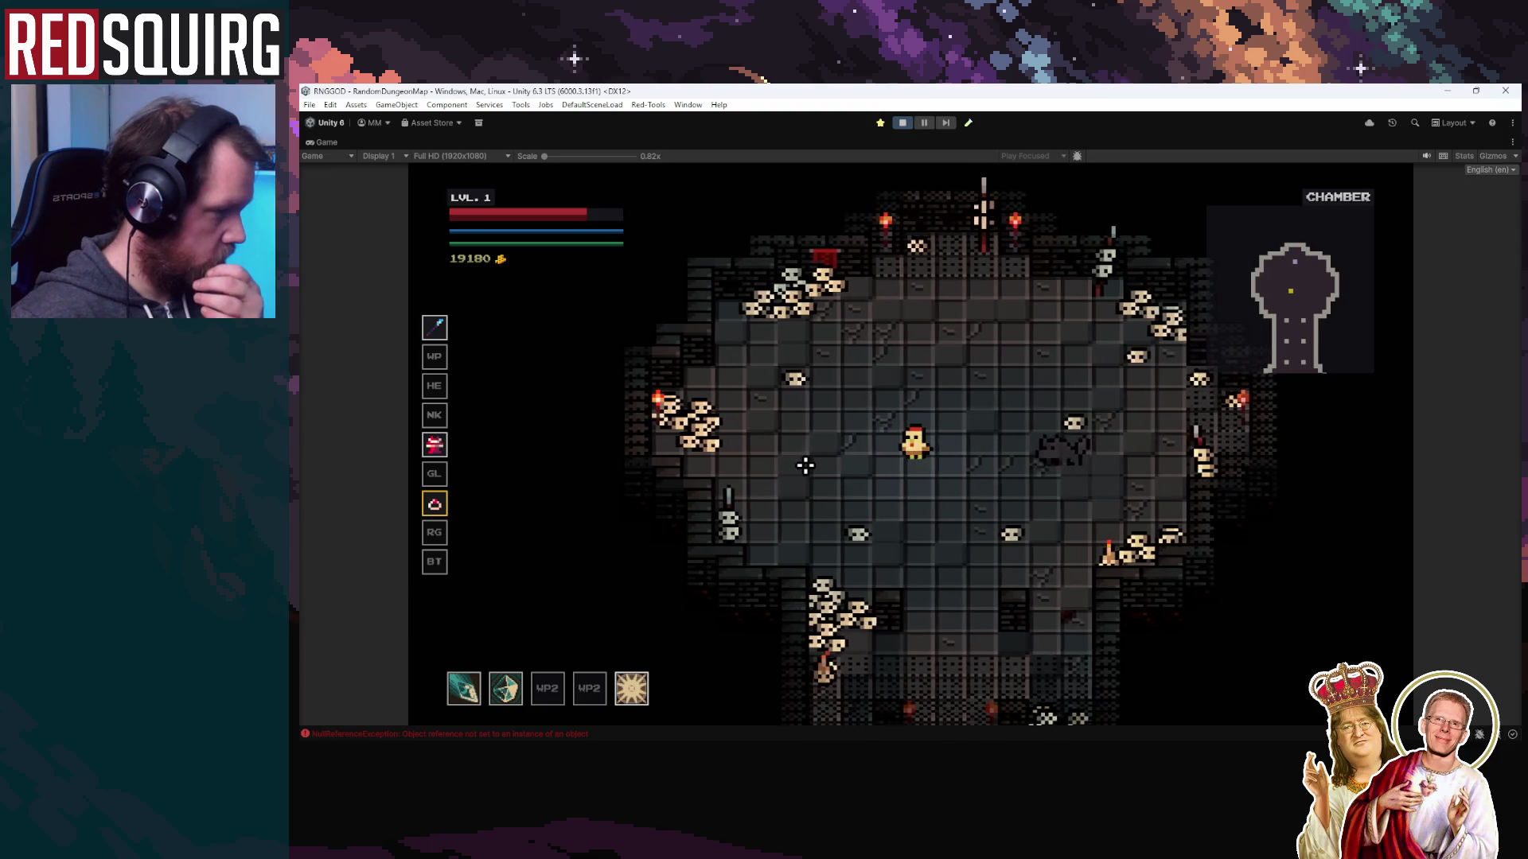
{"action": "key", "text": "a"}
{"action": "key", "text": "d"}
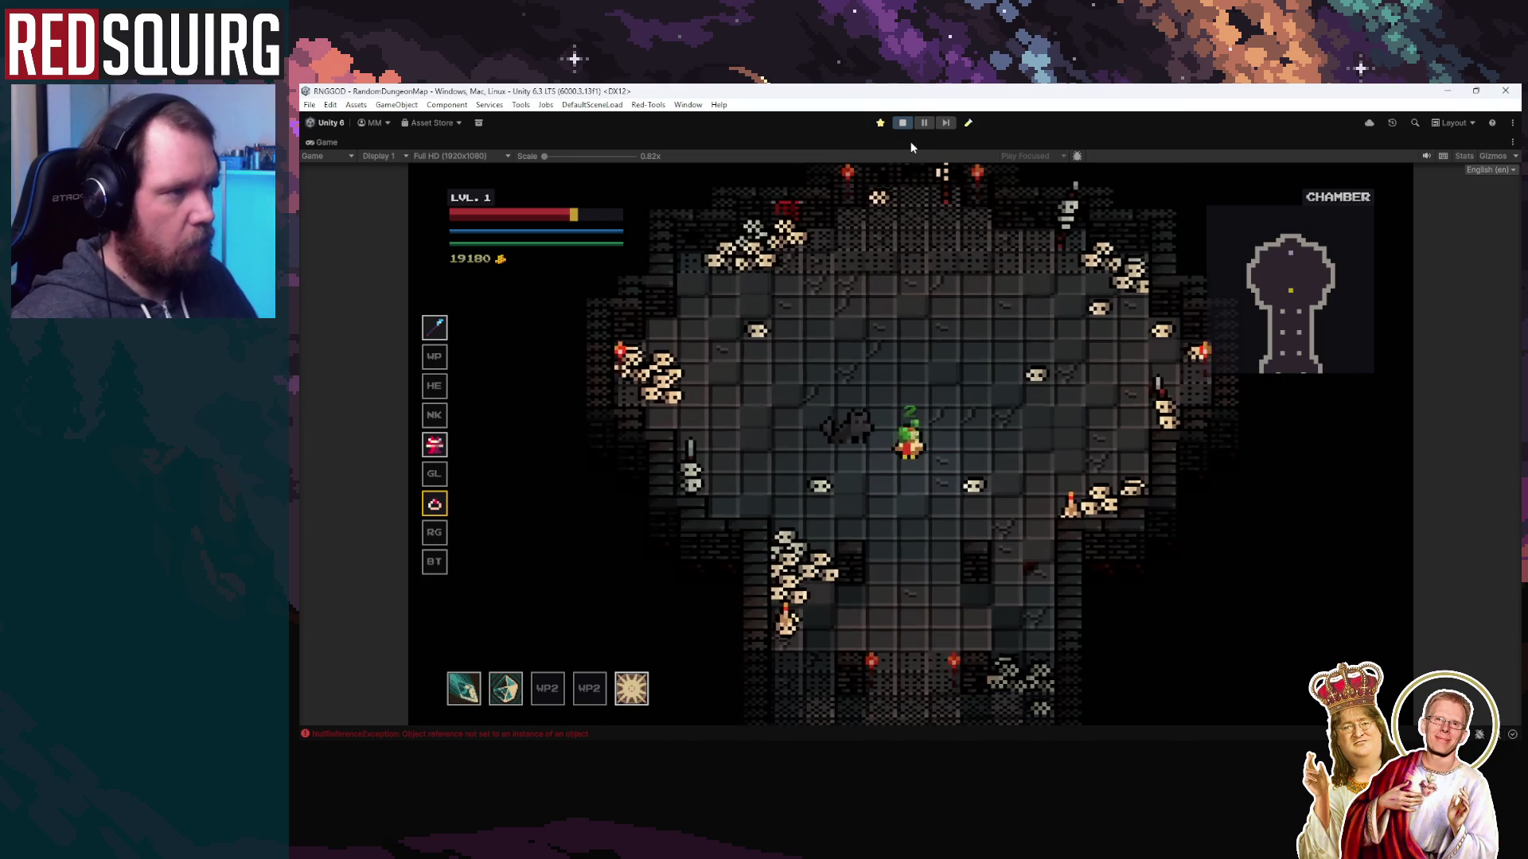
{"action": "key", "text": "ctrl+shift+p"}
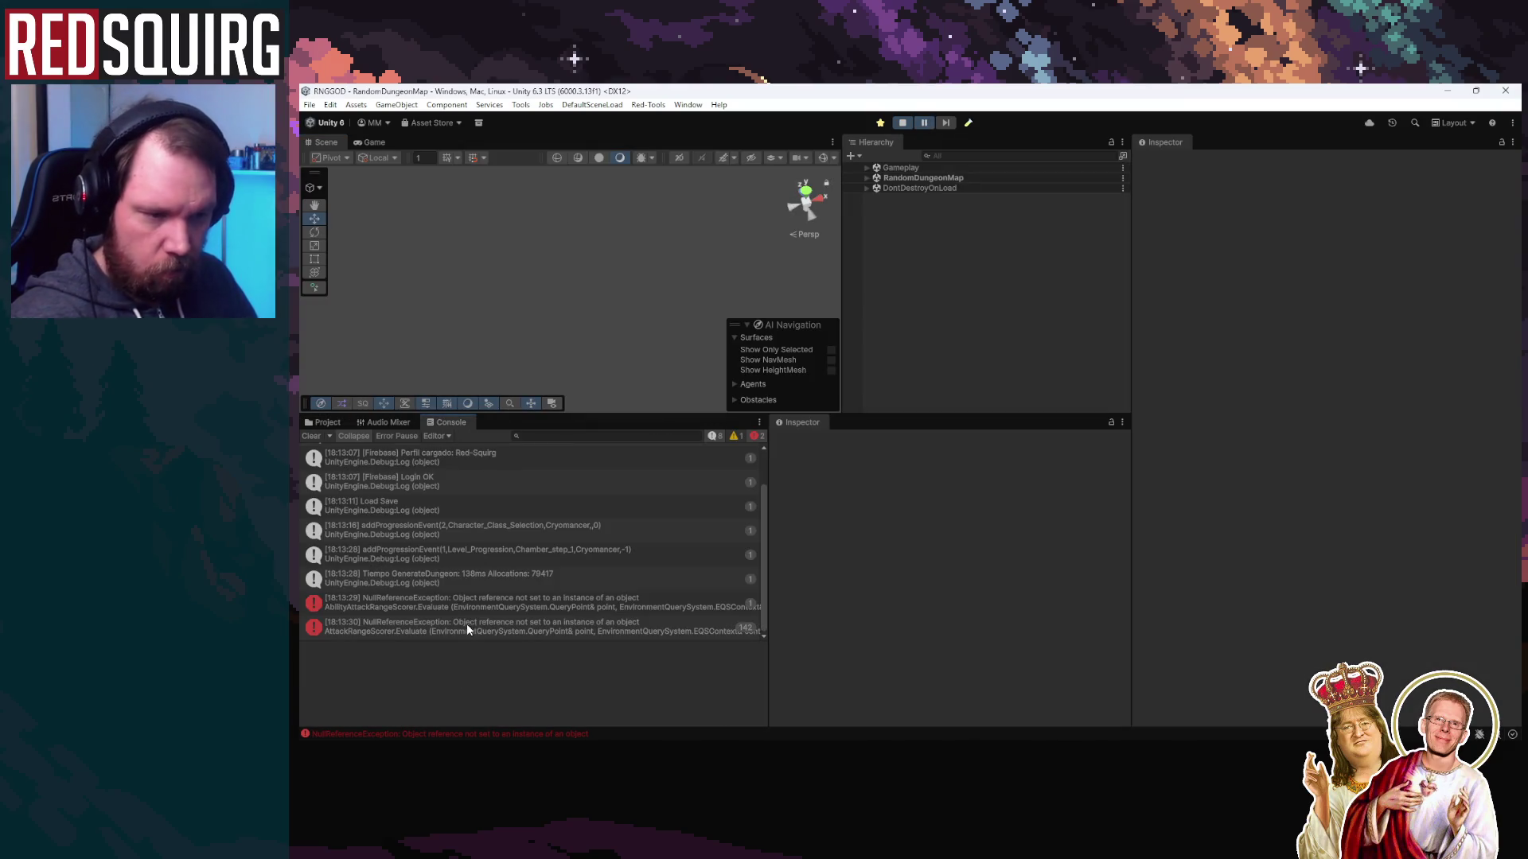
Open the AbilityAttackRangeScorer NullReferenceException from the Console, showing line 22 in Rider
{"action": "double_click", "coordinate": [551, 599]}
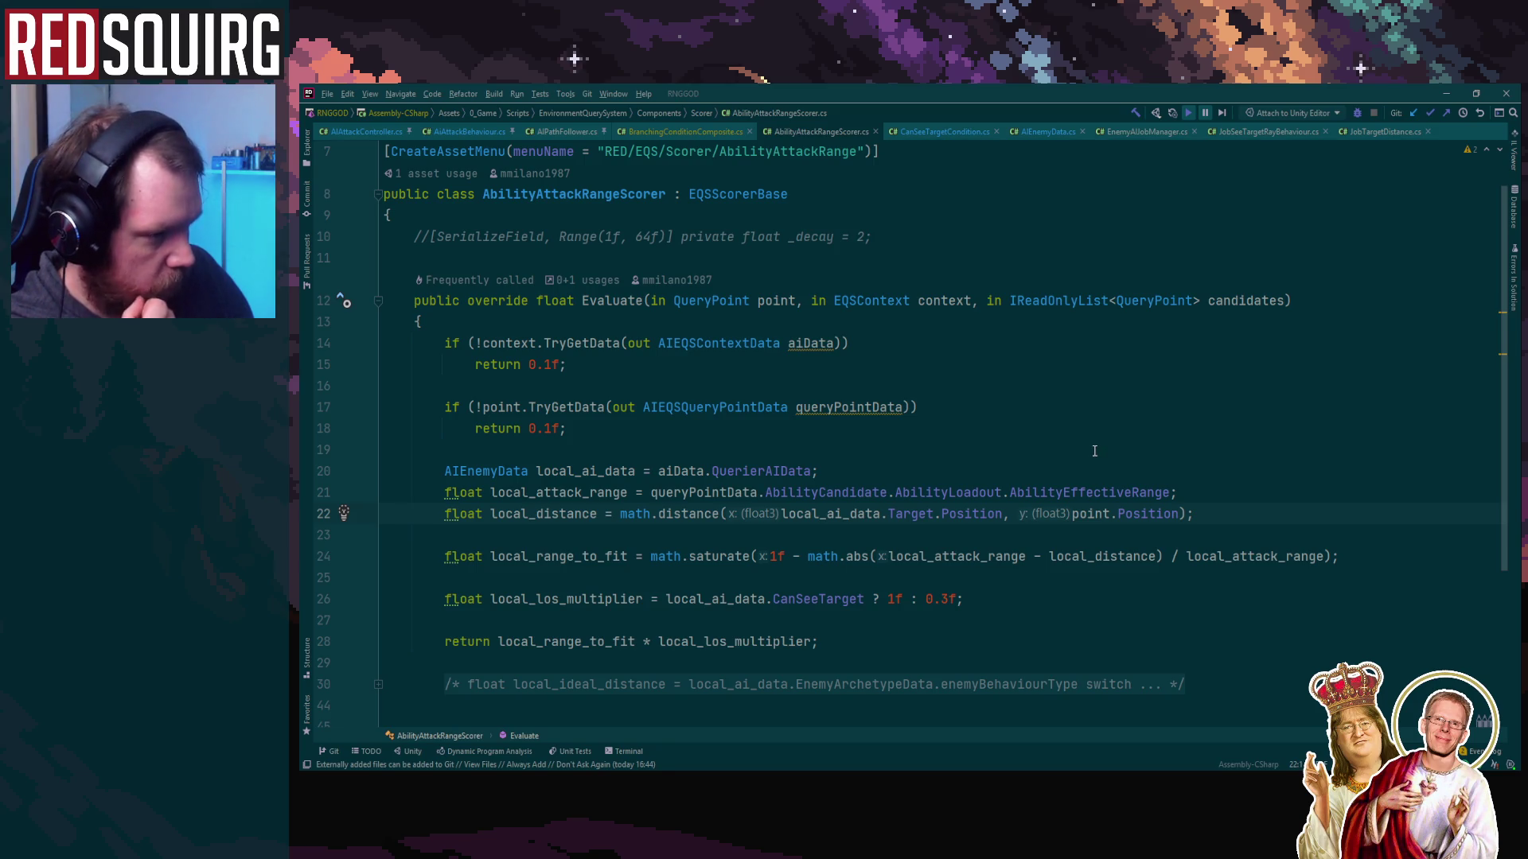
Return to Unity and open ChaseAction.cs from the second null-reference error
{"action": "left_click", "coordinate": [1446, 93]}
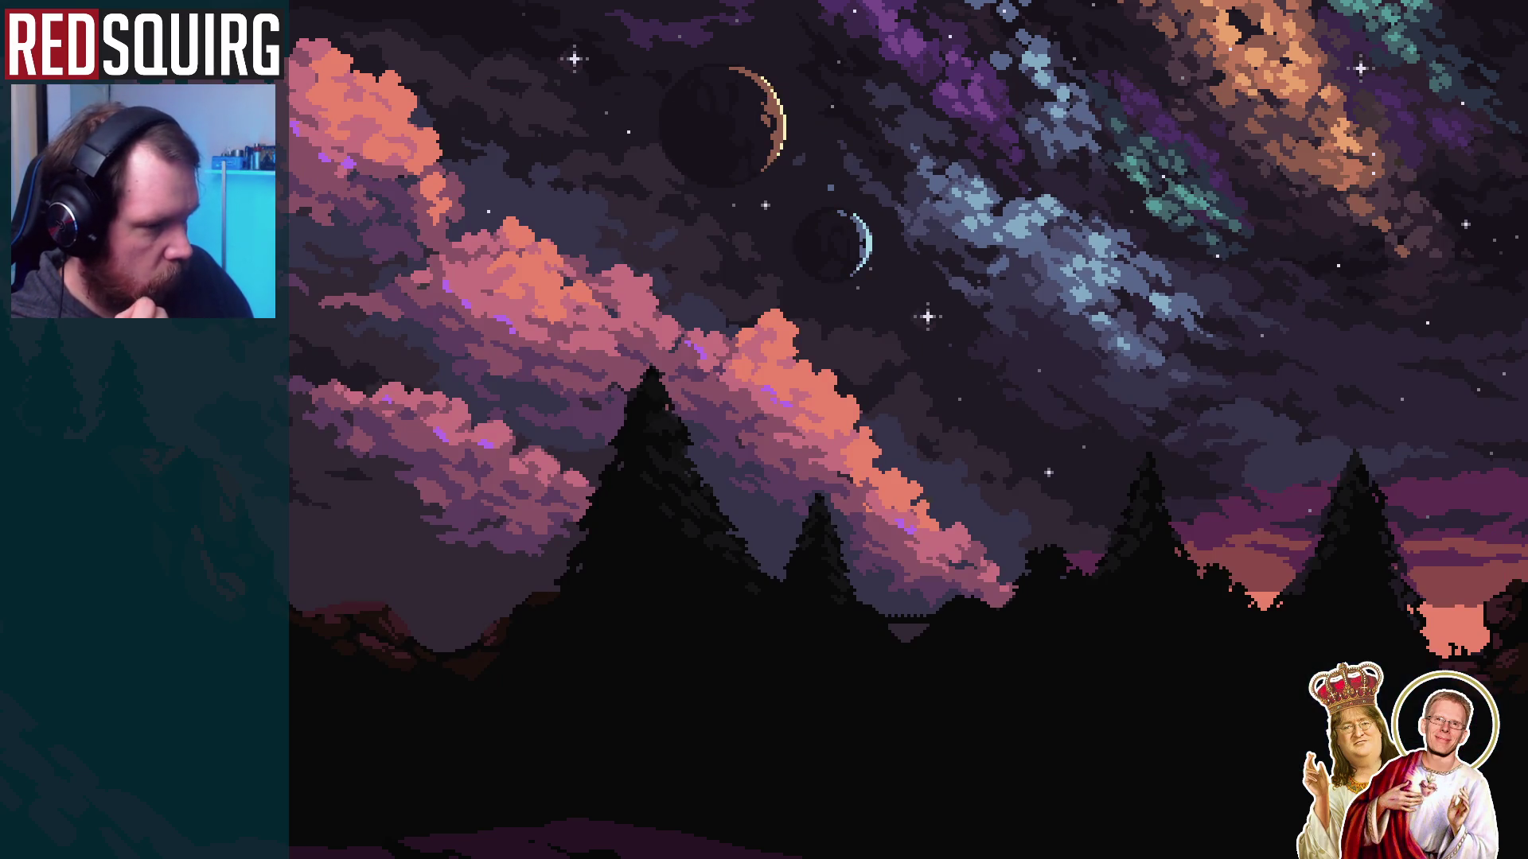
{"action": "key", "text": "alt+Tab"}
{"action": "double_click", "coordinate": [655, 628]}
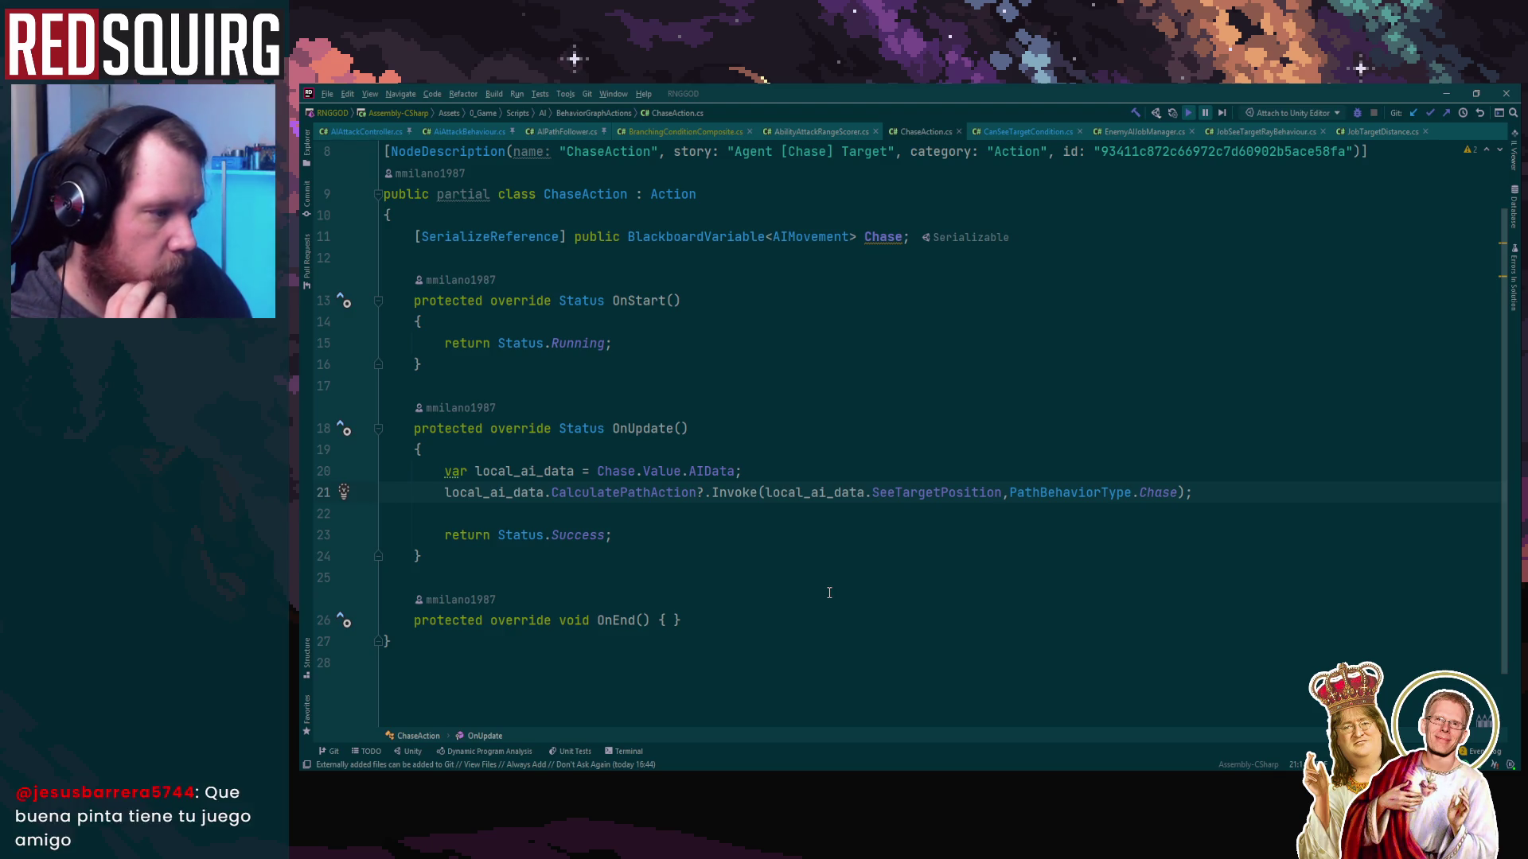
Go to the SeeTargetPosition declaration in AIEnemyData.cs from line 21 of ChaseAction.cs
{"action": "left_click", "coordinate": [955, 492]}
{"action": "key", "text": "F12"}
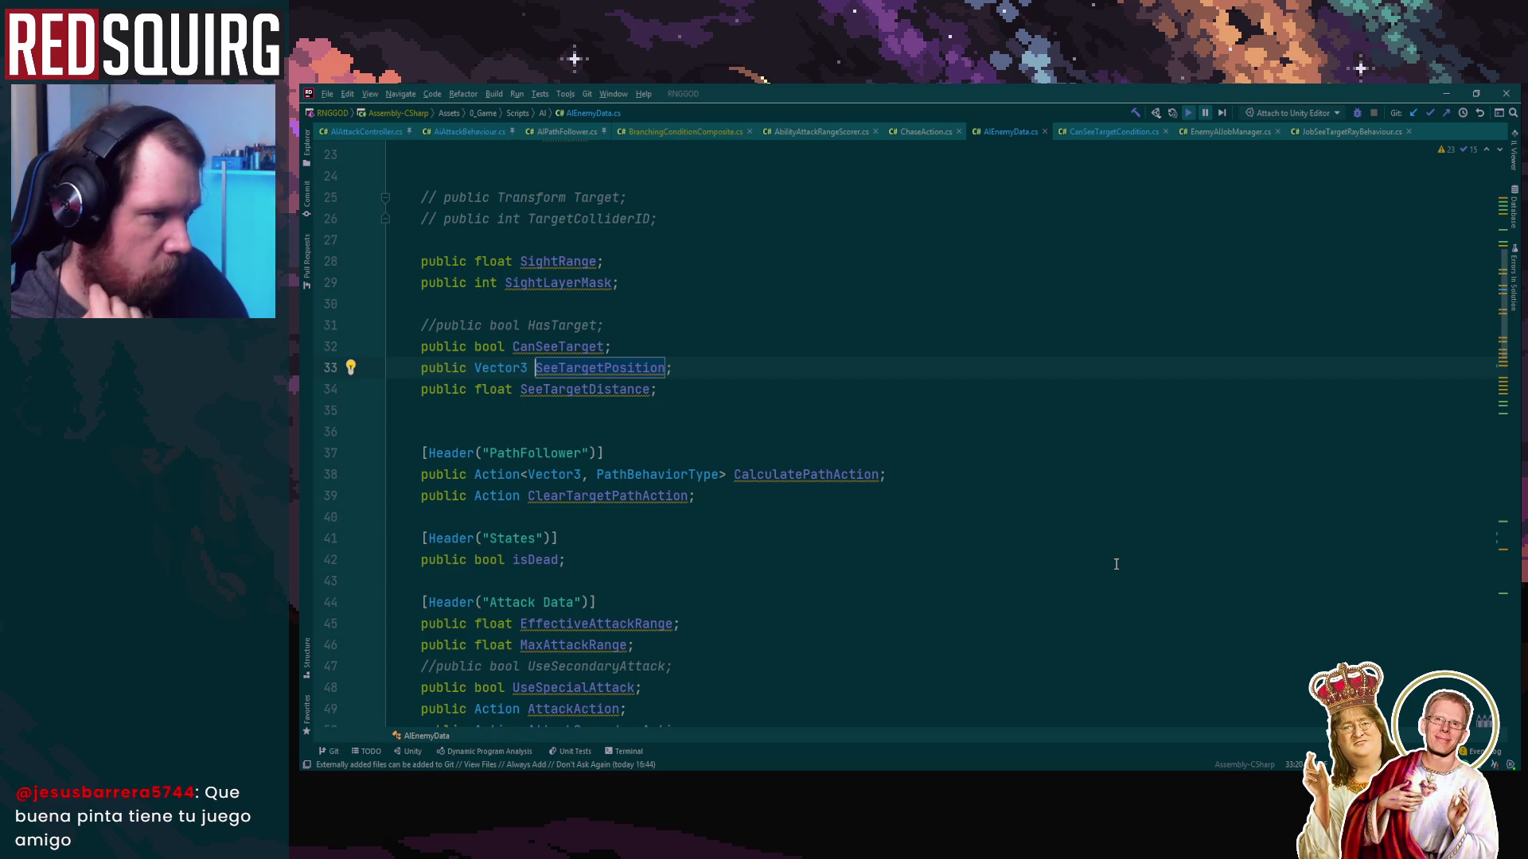
{"action": "key", "text": "ctrl+minus"}
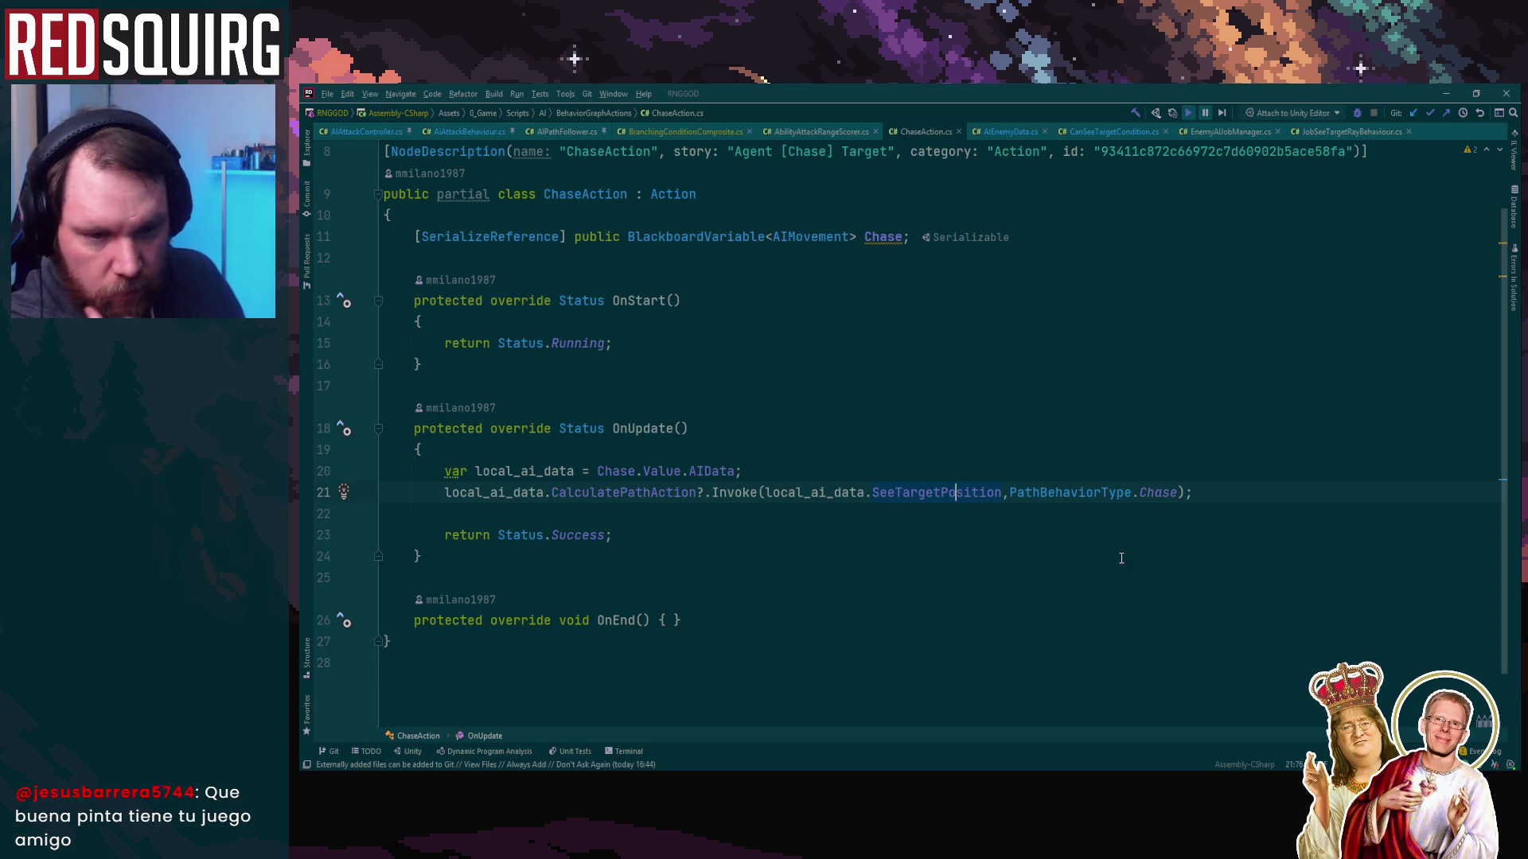
{"action": "key", "text": "F12"}
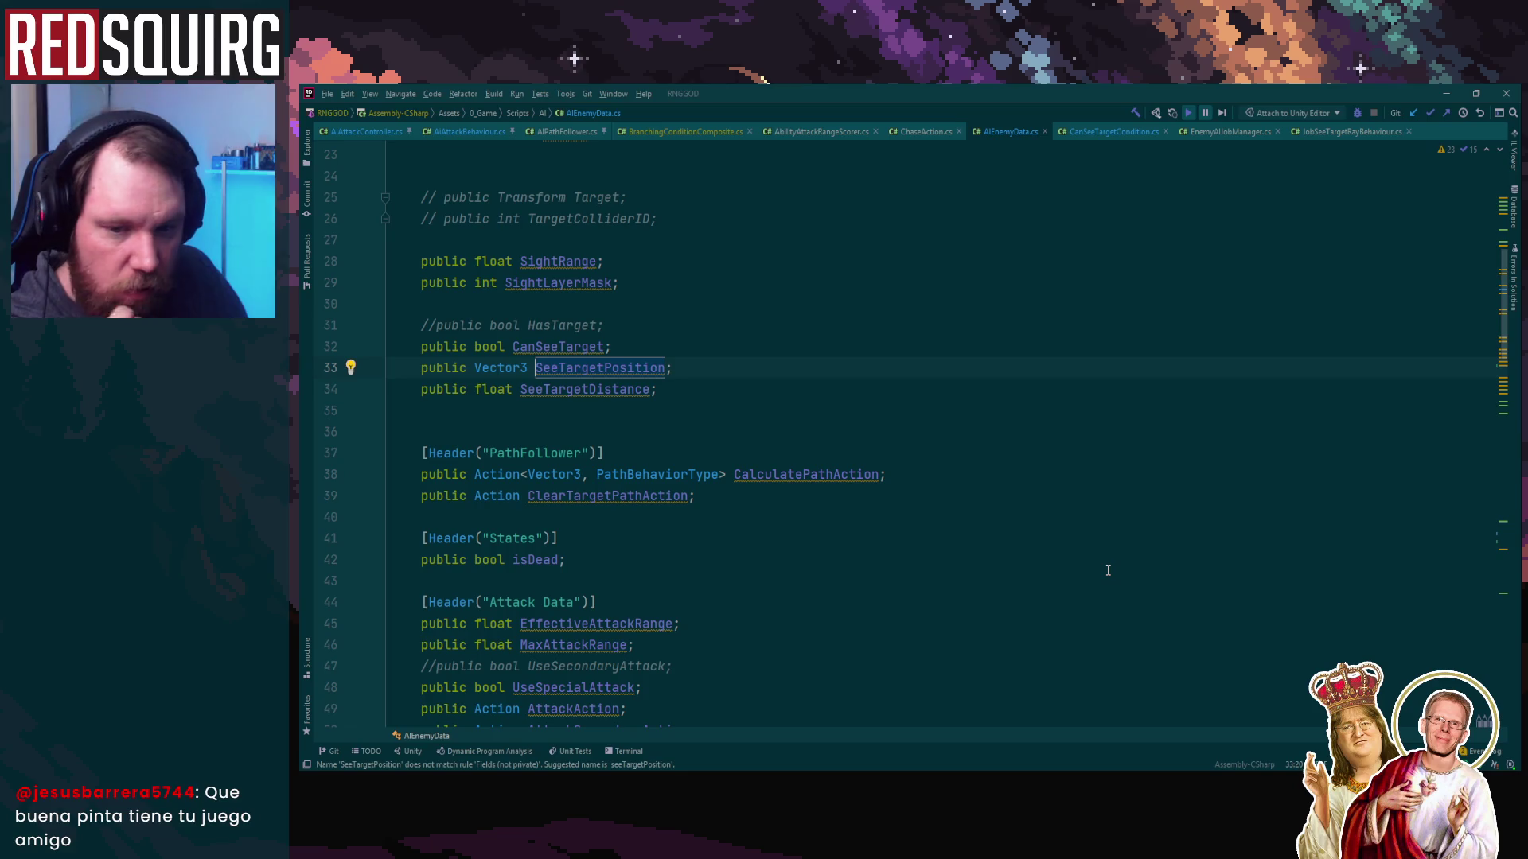
Remove the extra blank line in ChaseAction.cs, review line 21's SeeTargetPosition argument, and minimize Rider
{"action": "left_click", "coordinate": [610, 428]}
{"action": "key", "text": "BackSpace"}
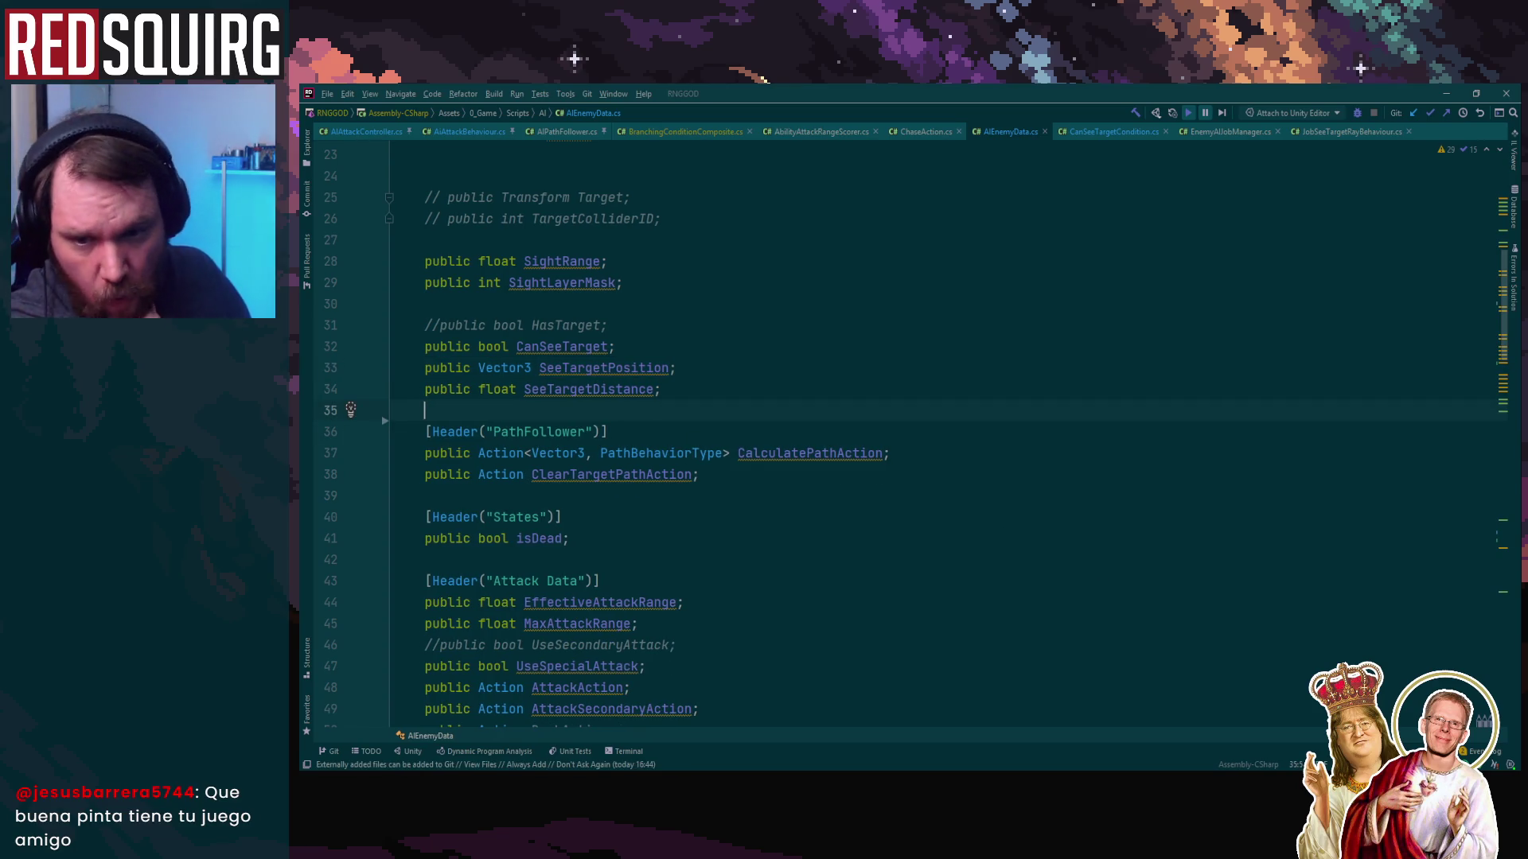
{"action": "key", "text": "alt+Tab"}
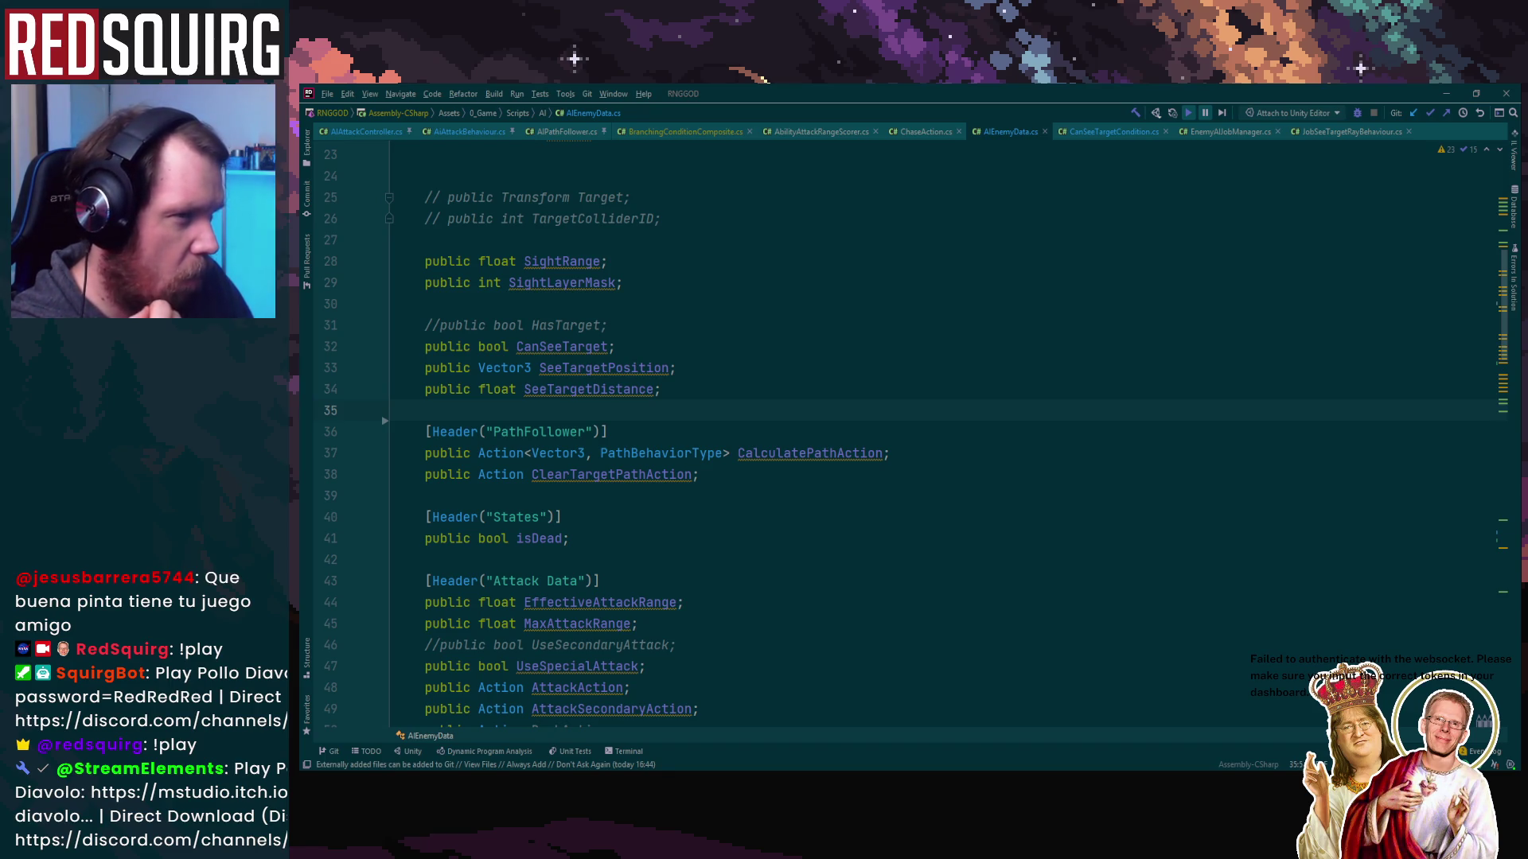
{"action": "key", "text": "ctrl+Tab"}
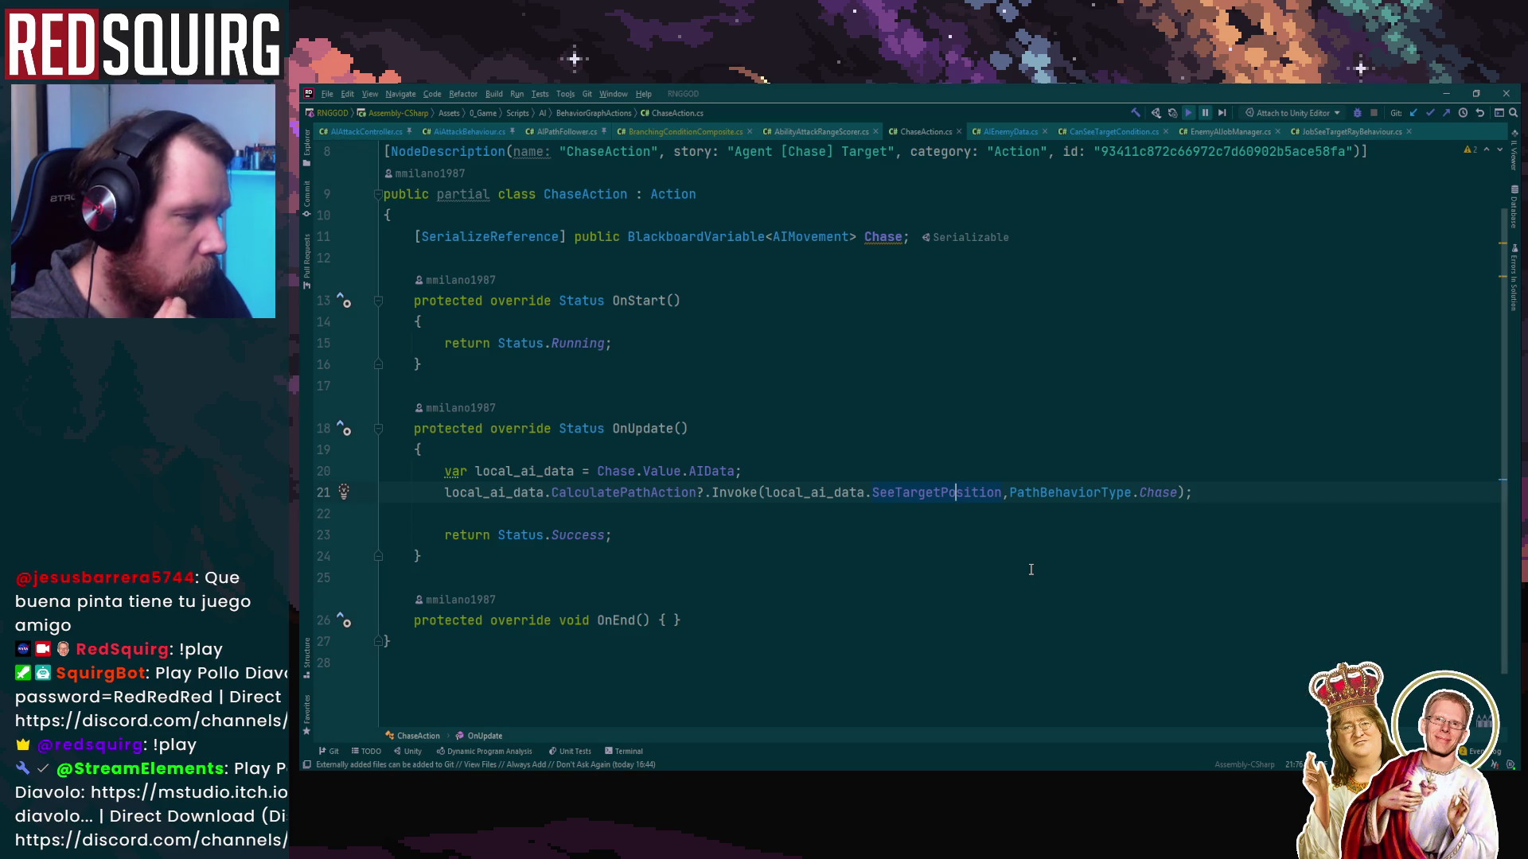
{"action": "left_click", "coordinate": [979, 493]}
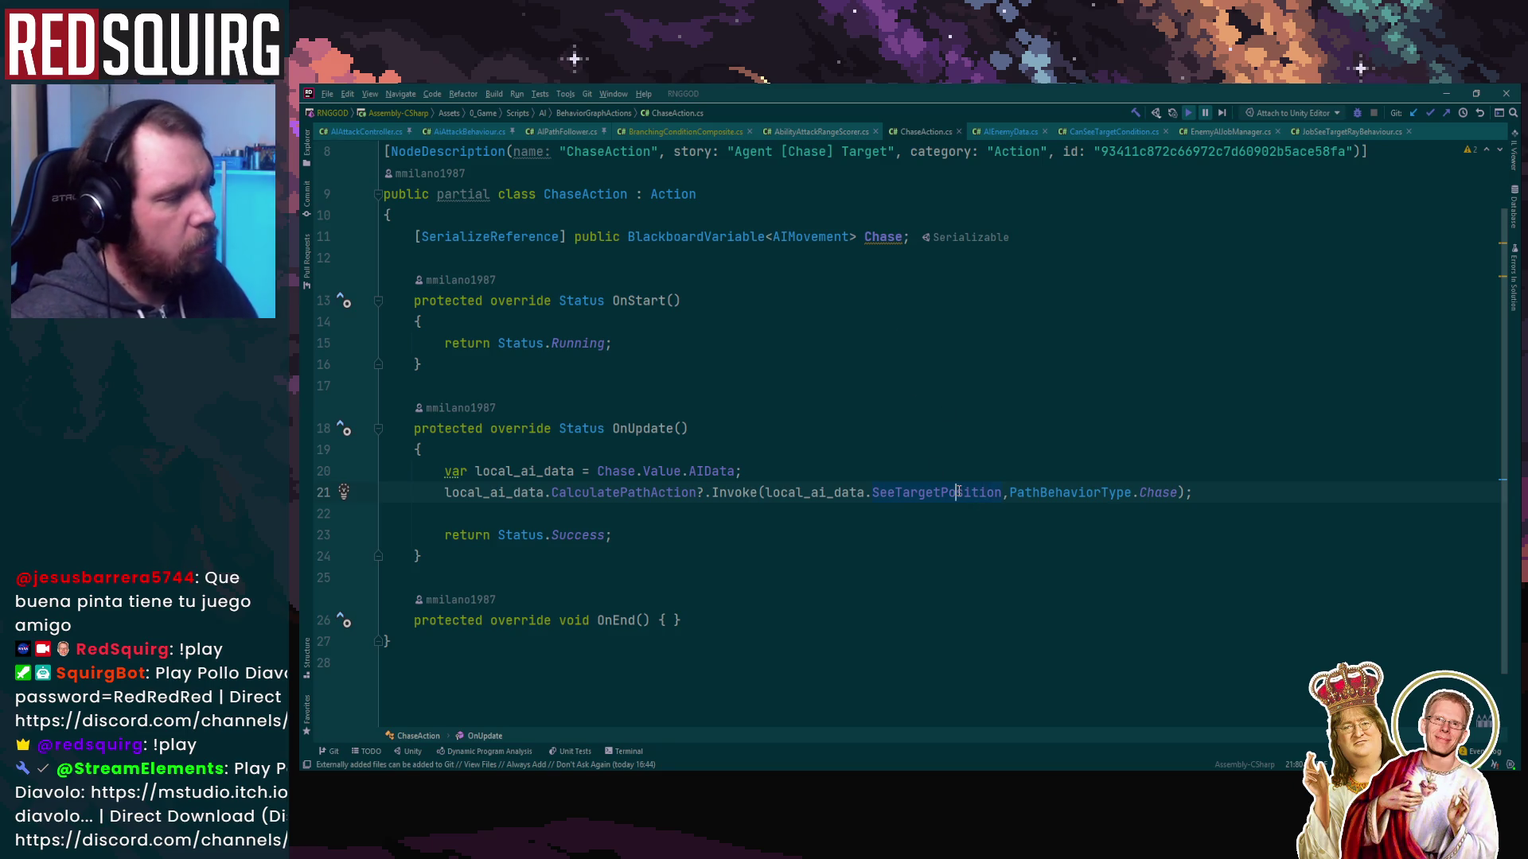
{"action": "left_click", "coordinate": [1506, 93]}
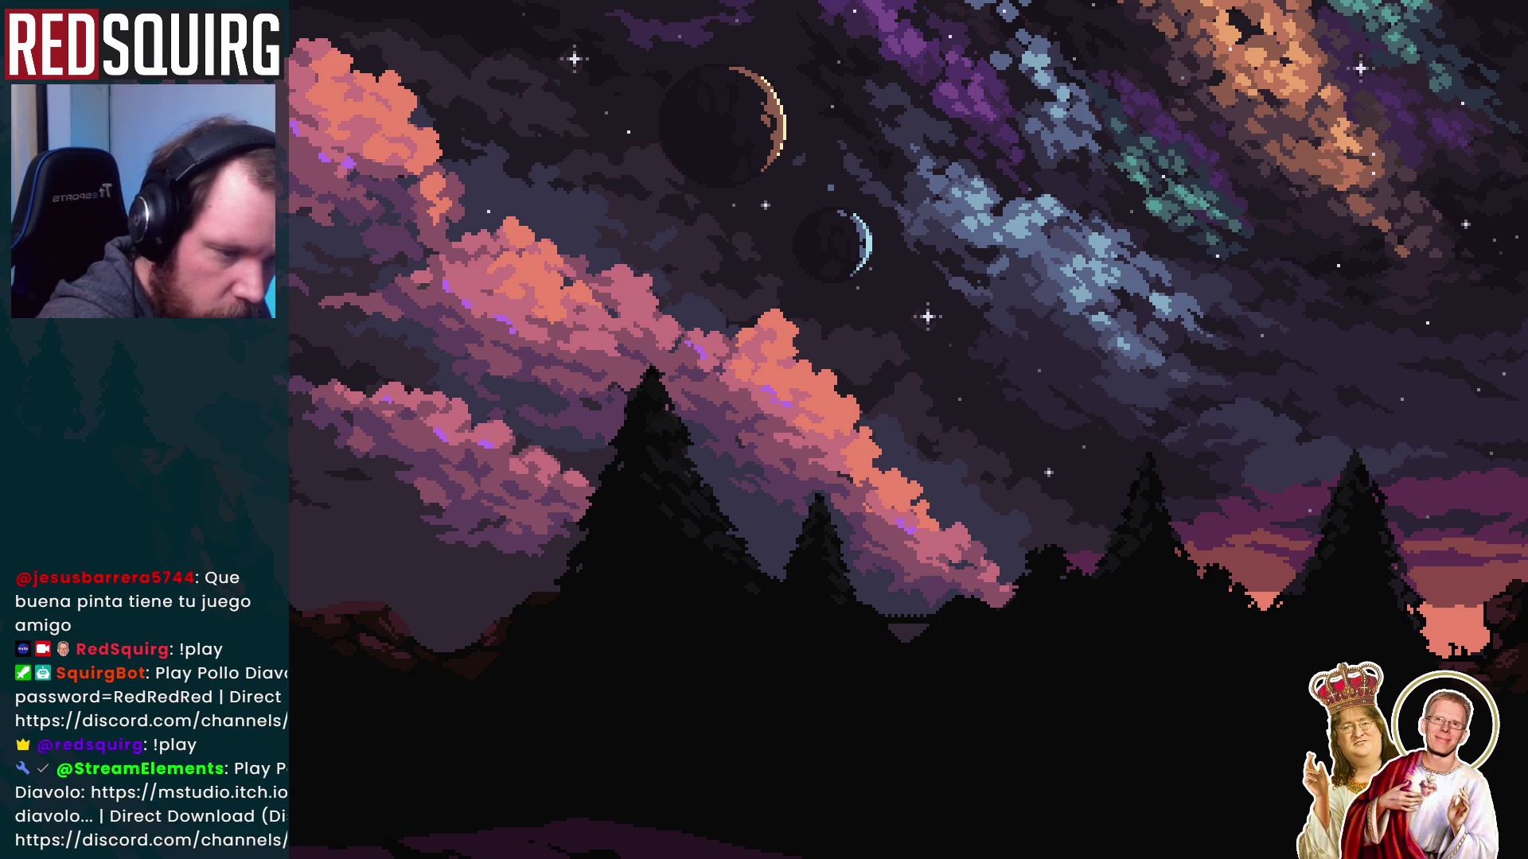
{"action": "key", "text": "alt+Tab"}
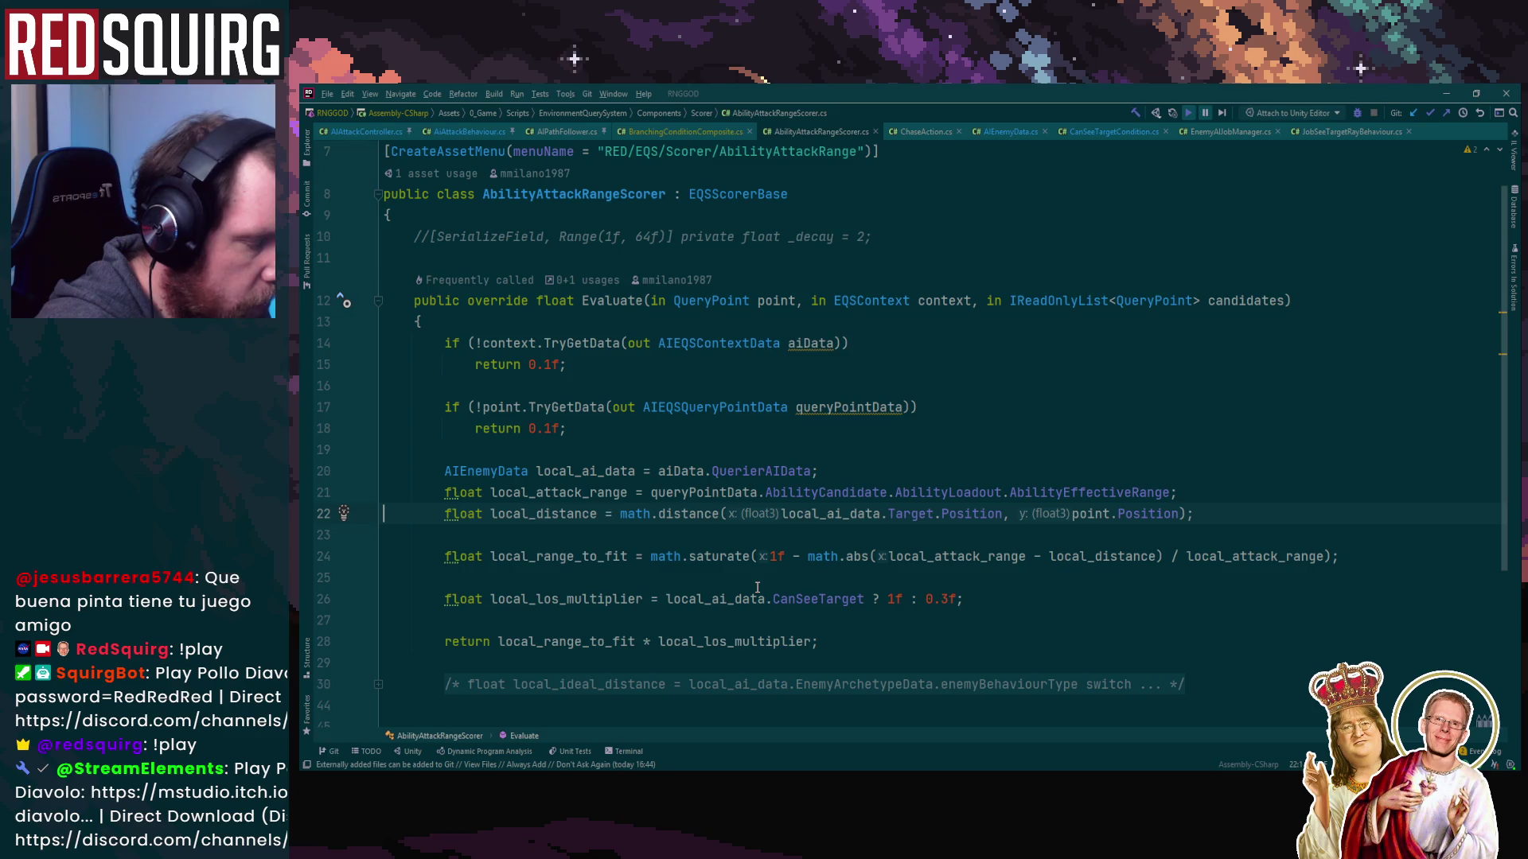
Trace Target.Position and SeeTargetPosition in AIEnemyData, including where SeeTargetPosition is assigned
{"action": "left_click", "coordinate": [910, 514], "text": "ctrl"}
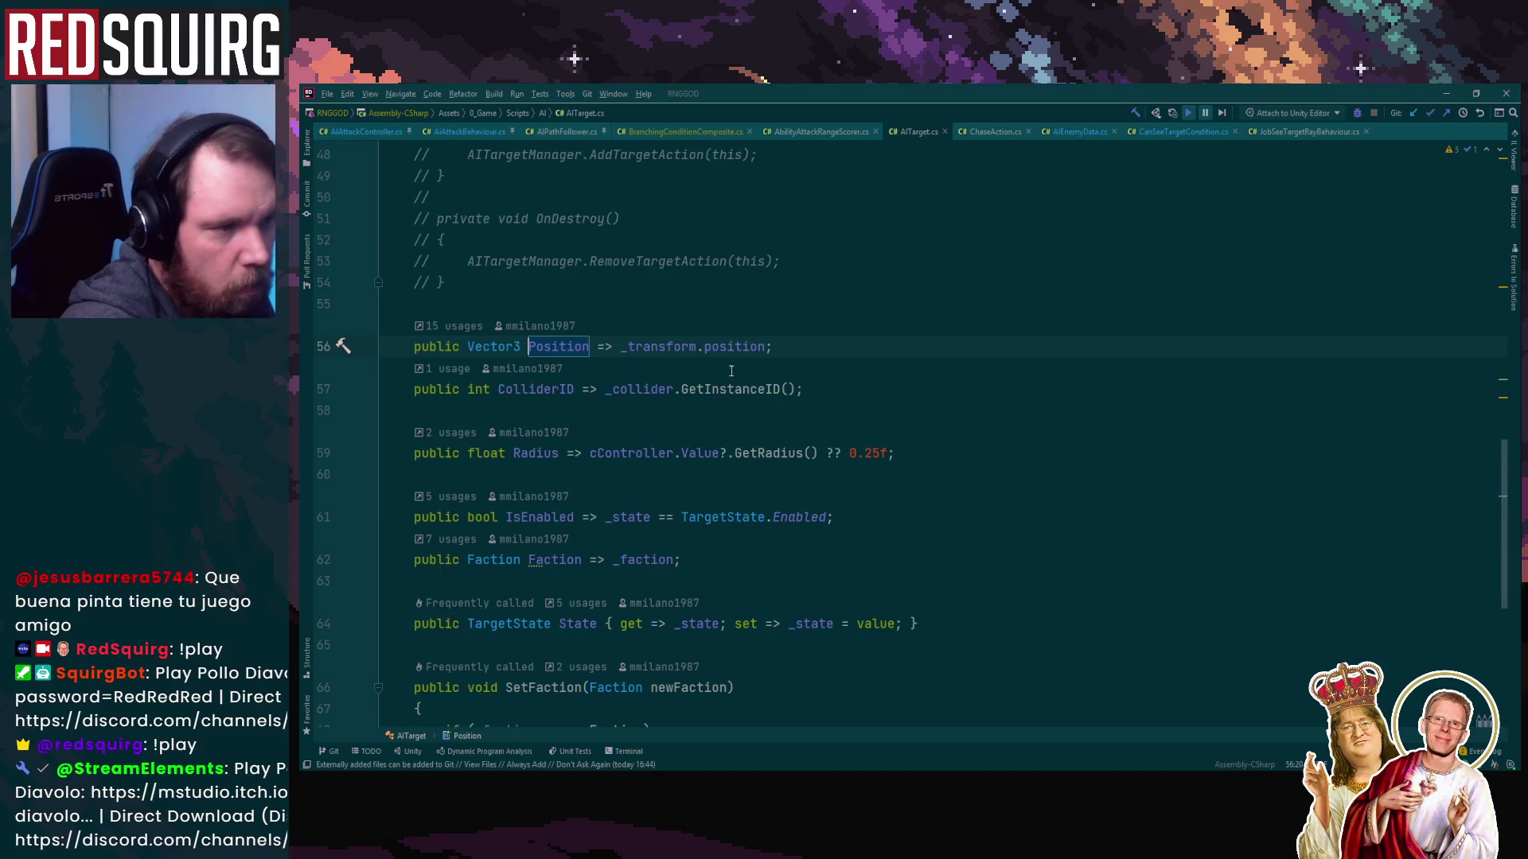
{"action": "key", "text": "ctrl+alt+Left"}
{"action": "left_click", "coordinate": [910, 509], "text": "ctrl"}
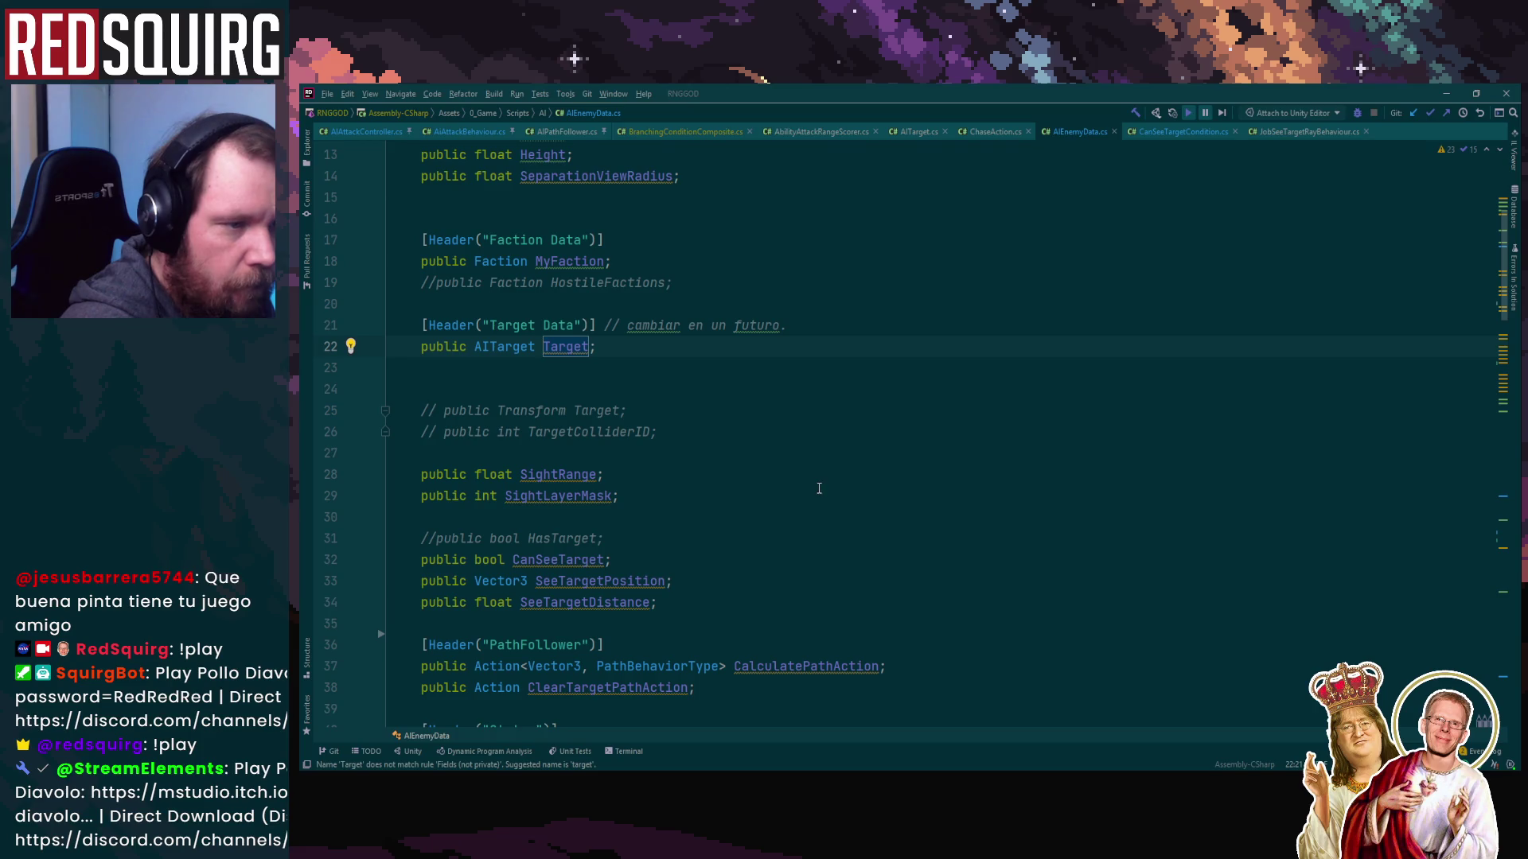
{"action": "scroll", "coordinate": [819, 488], "scroll_direction": "down", "scroll_amount": 2}
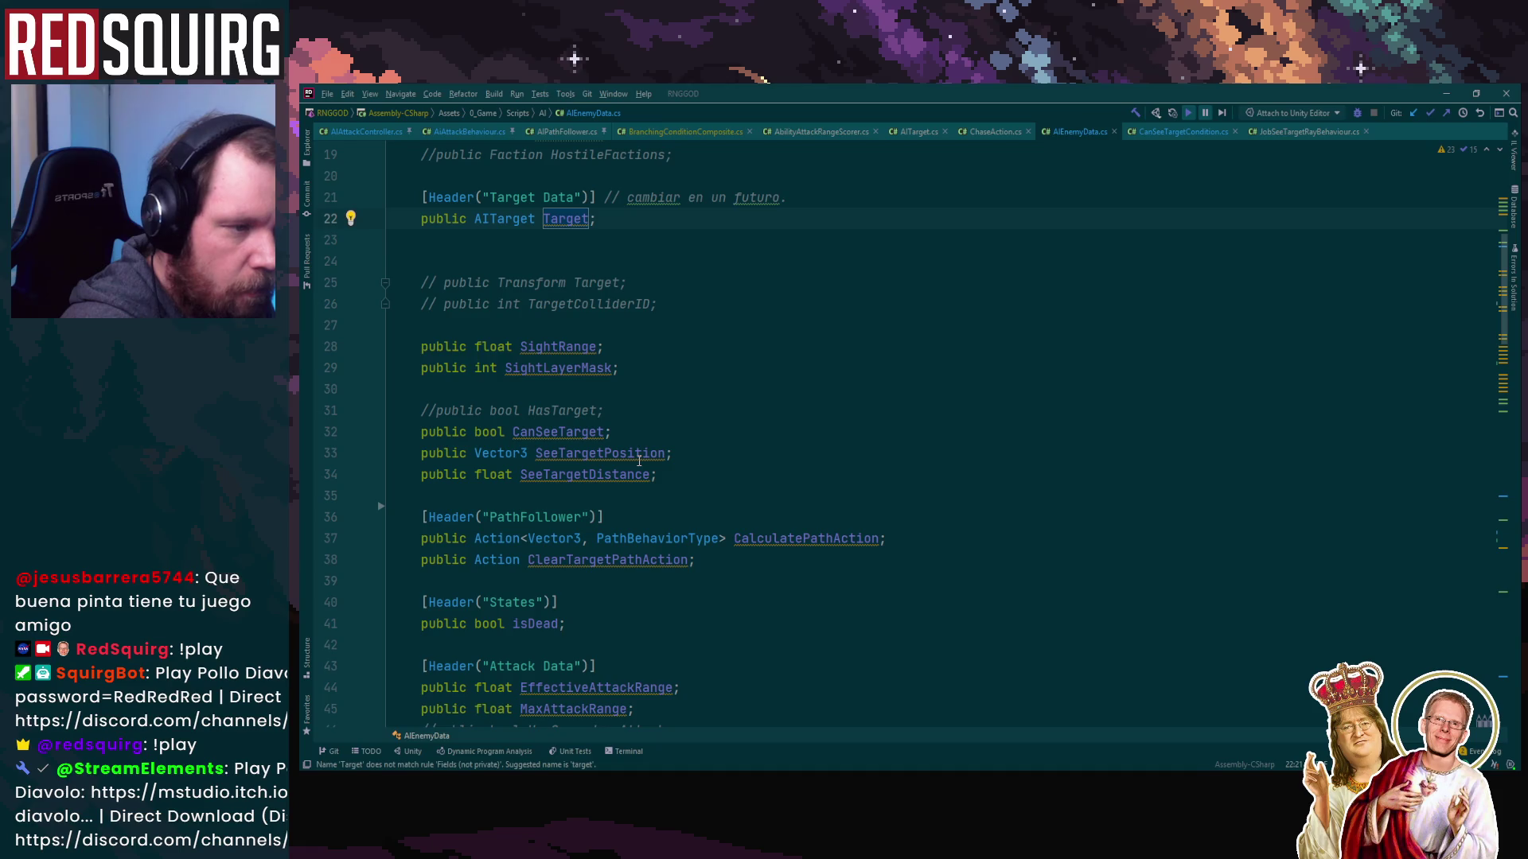
{"action": "left_click", "coordinate": [639, 460]}
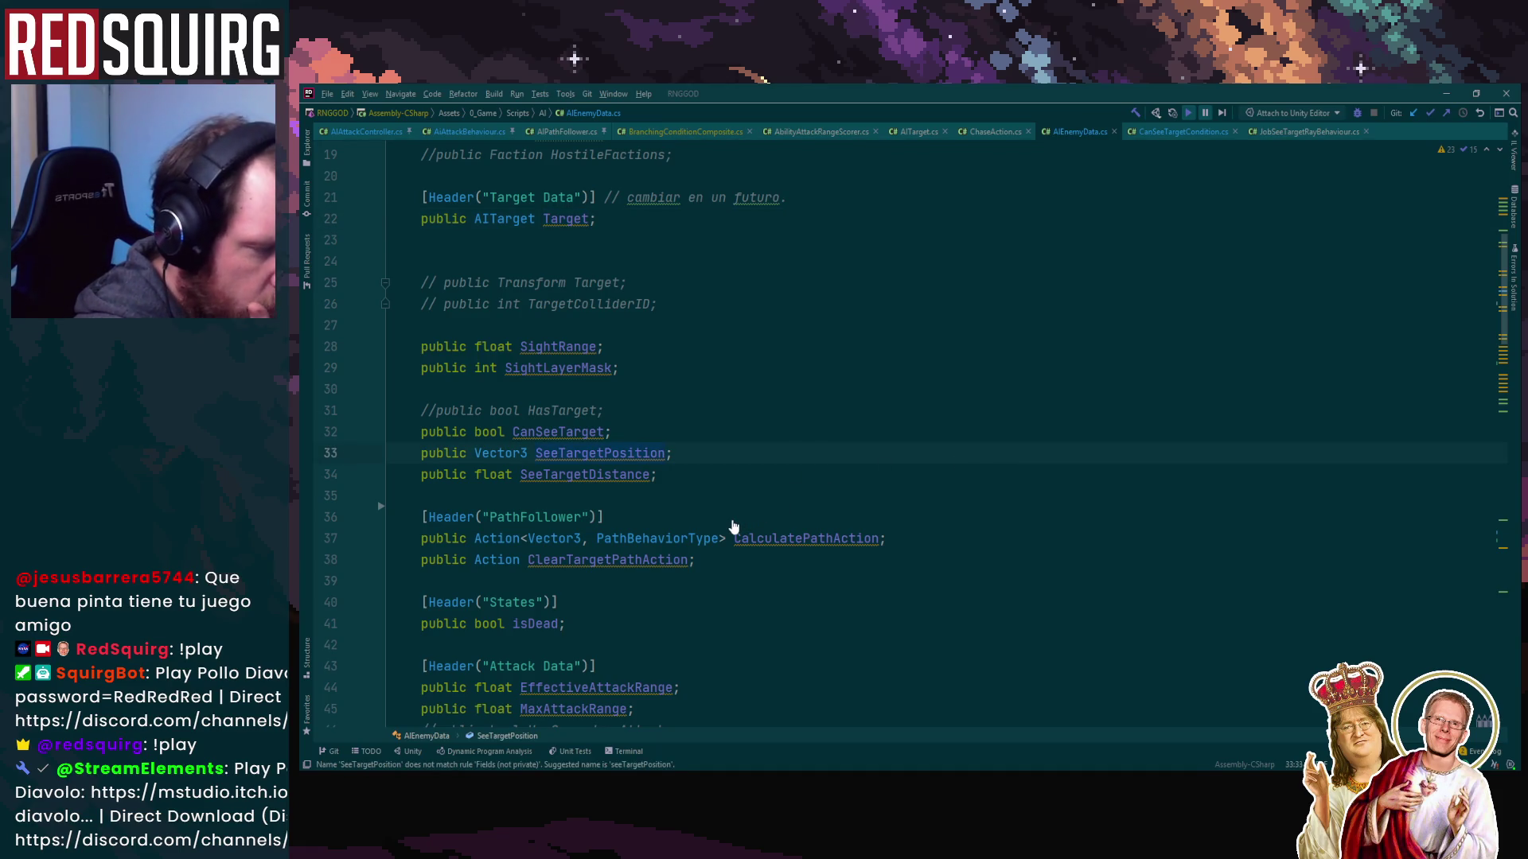
{"action": "key", "text": "ctrl+b"}
{"action": "scroll", "coordinate": [850, 493], "scroll_direction": "up", "scroll_amount": 2}
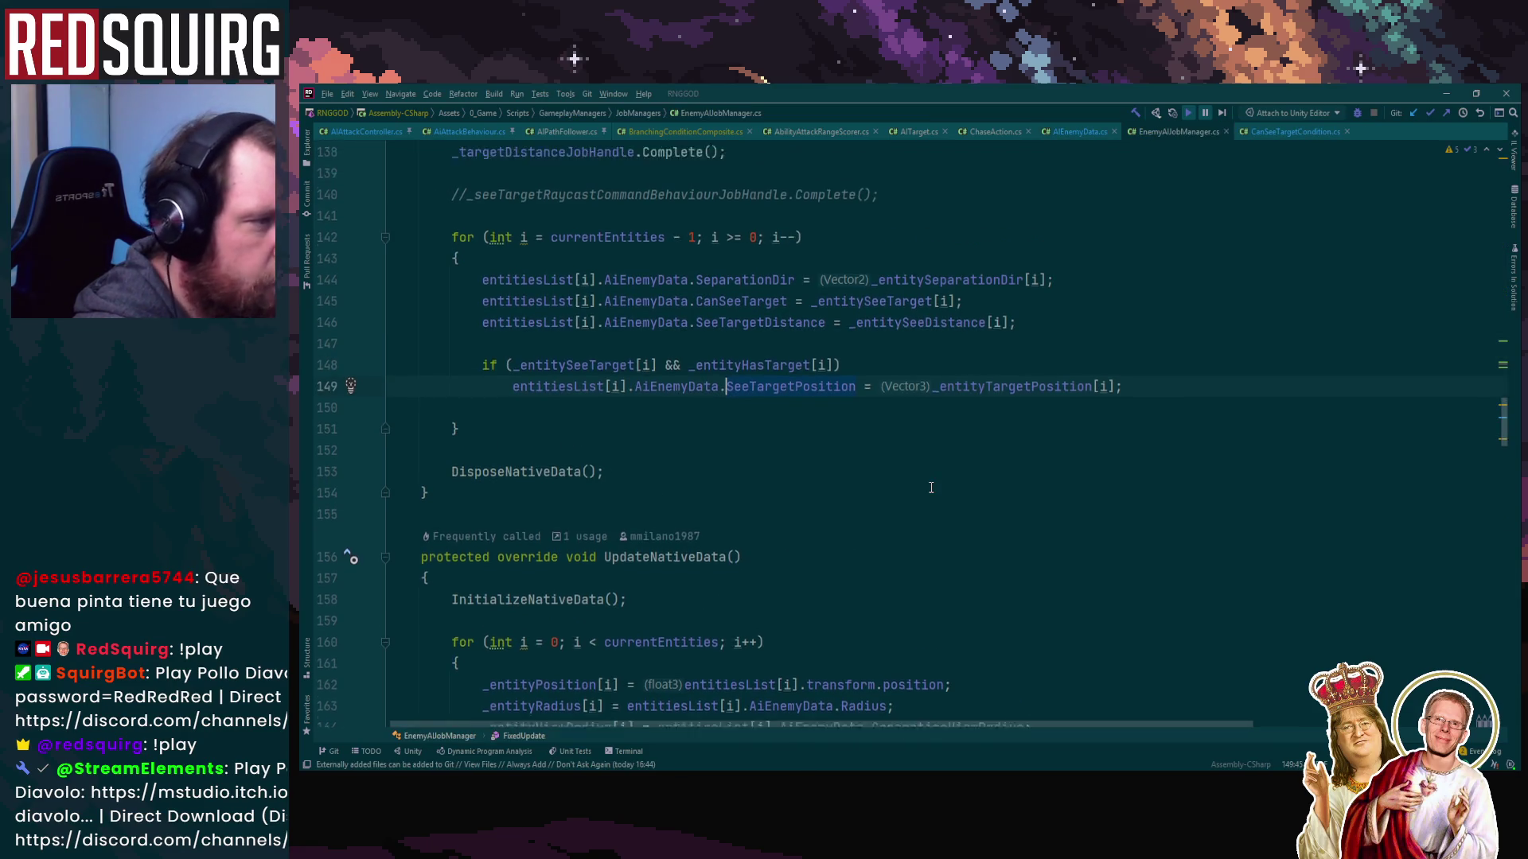
{"action": "left_click", "coordinate": [1044, 472]}
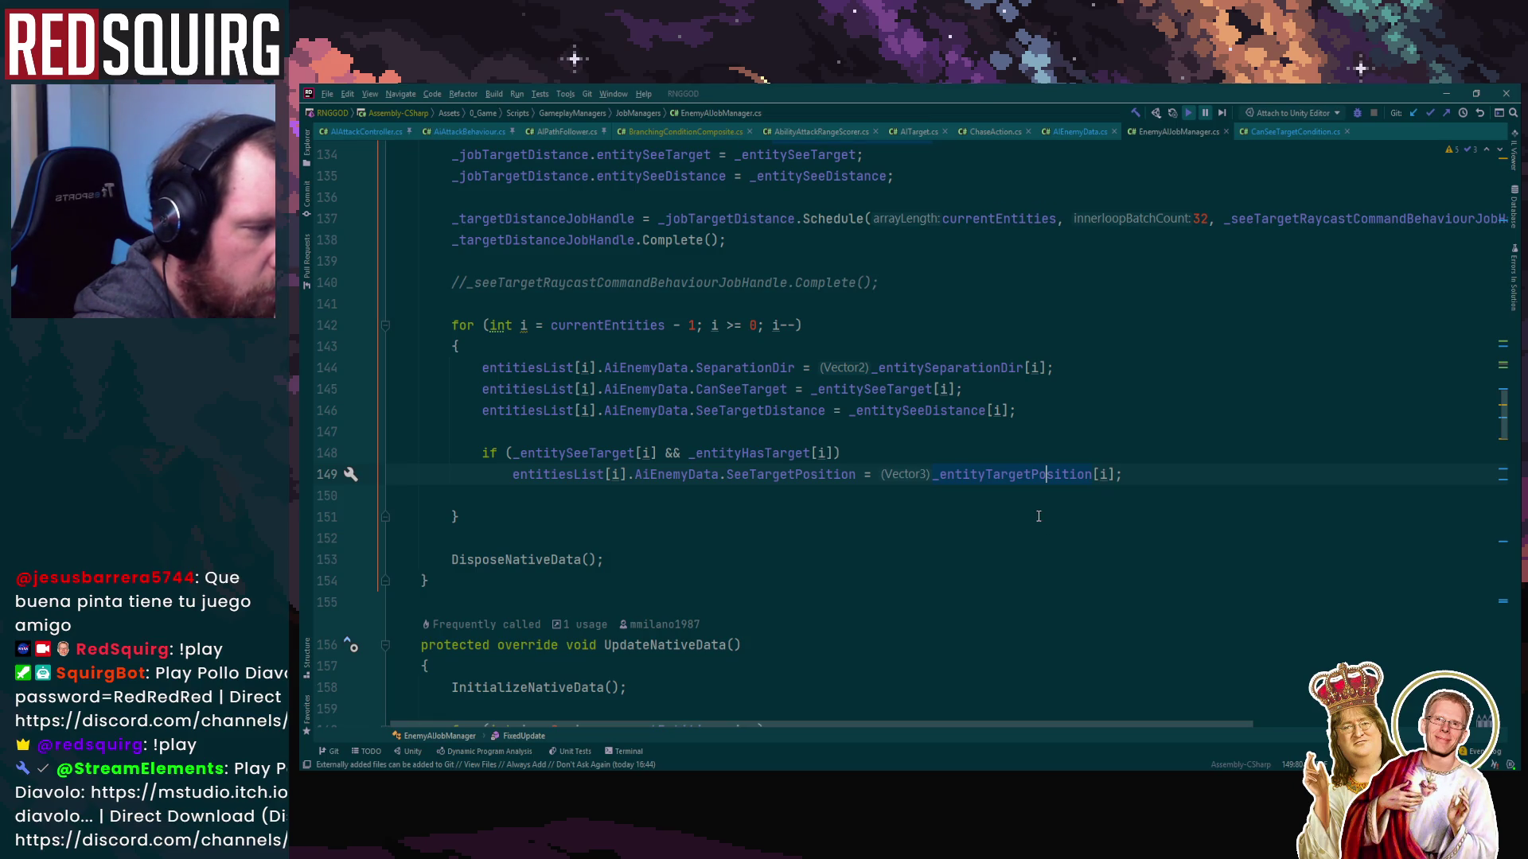
{"action": "key", "text": "ctrl+alt+Left"}
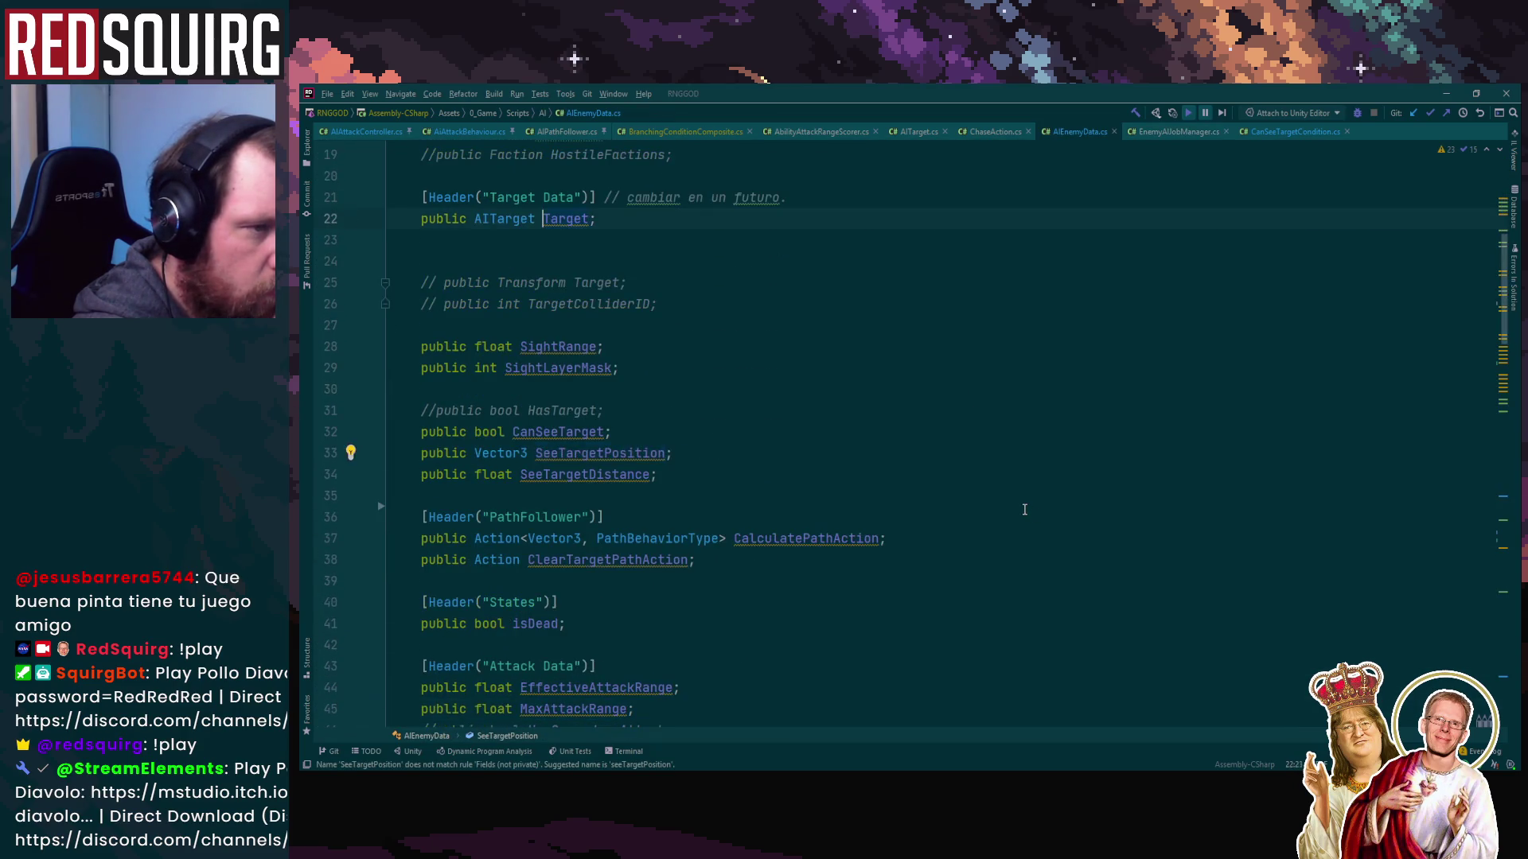
{"action": "key", "text": "ctrl+alt+Left"}
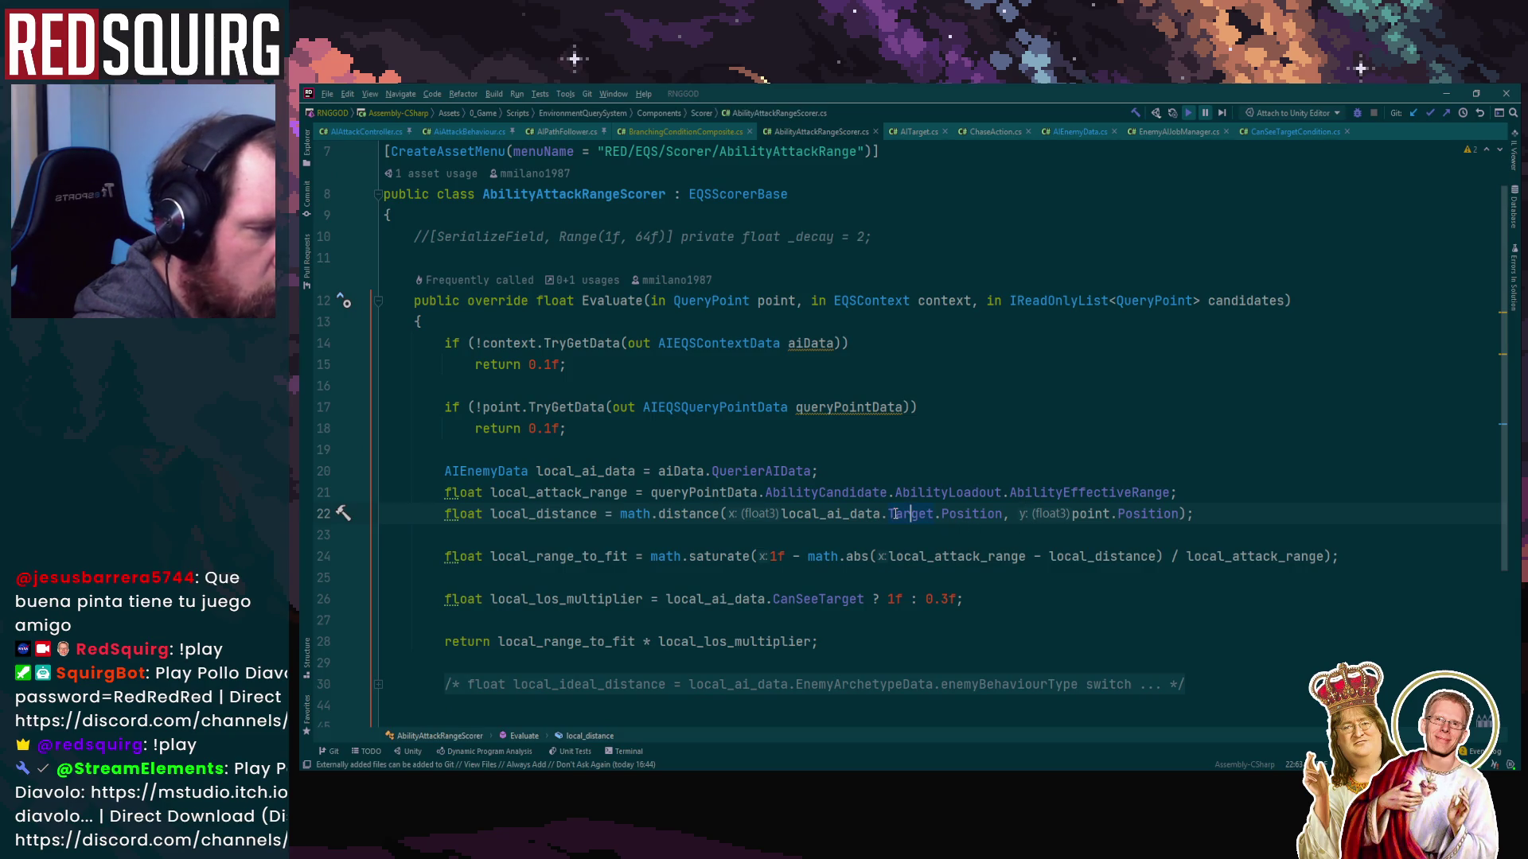
Replace Target.Position on line 22 with SeeTargetPosition using autocomplete
{"action": "left_click_drag", "start_coordinate": [896, 514], "coordinate": [1002, 513]}
{"action": "type", "text": "se"}
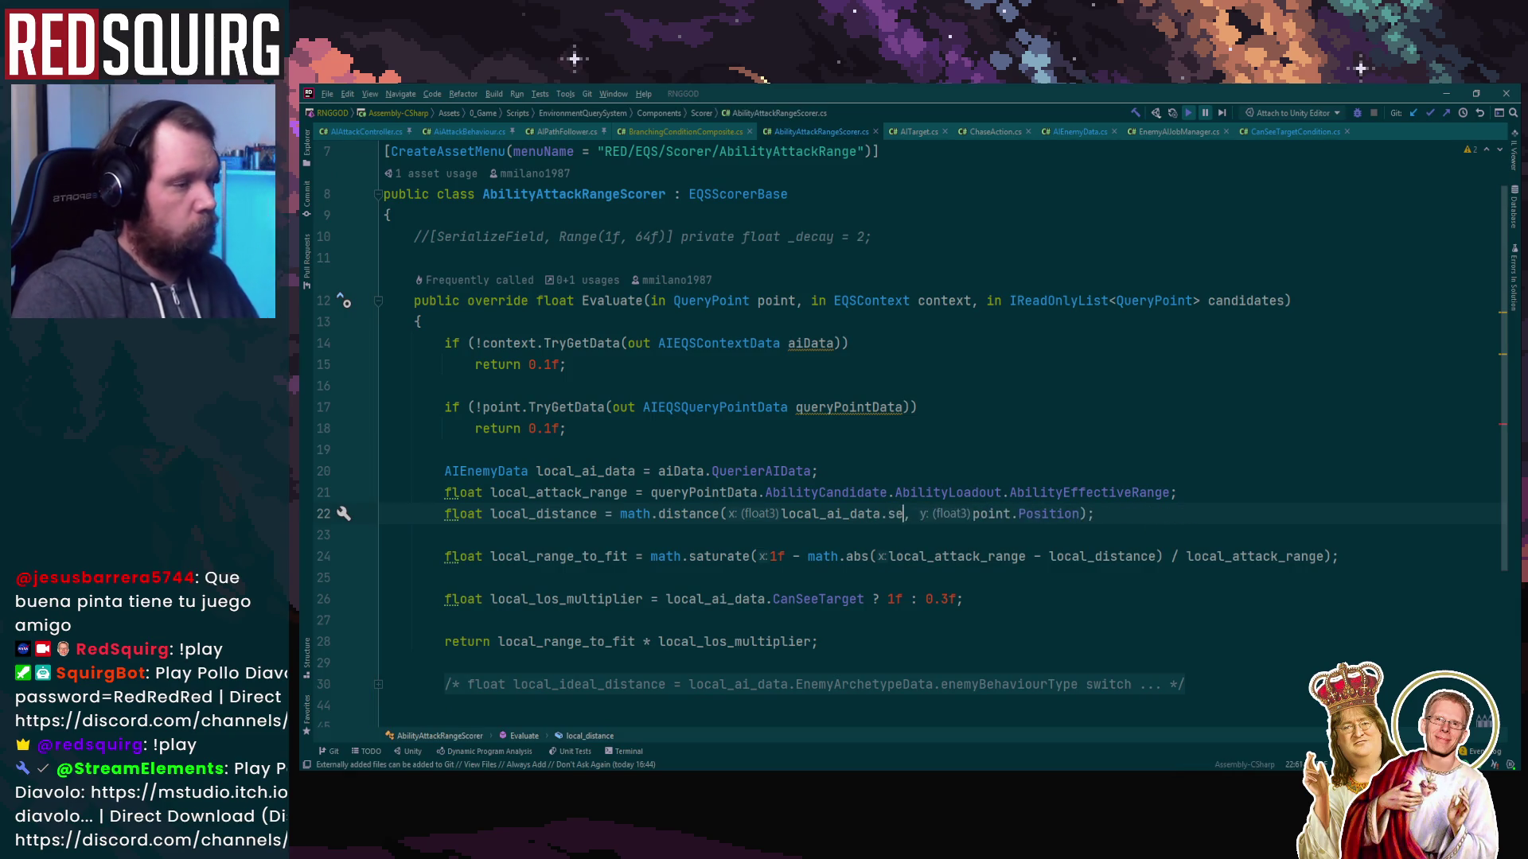
{"action": "key", "text": "Return"}
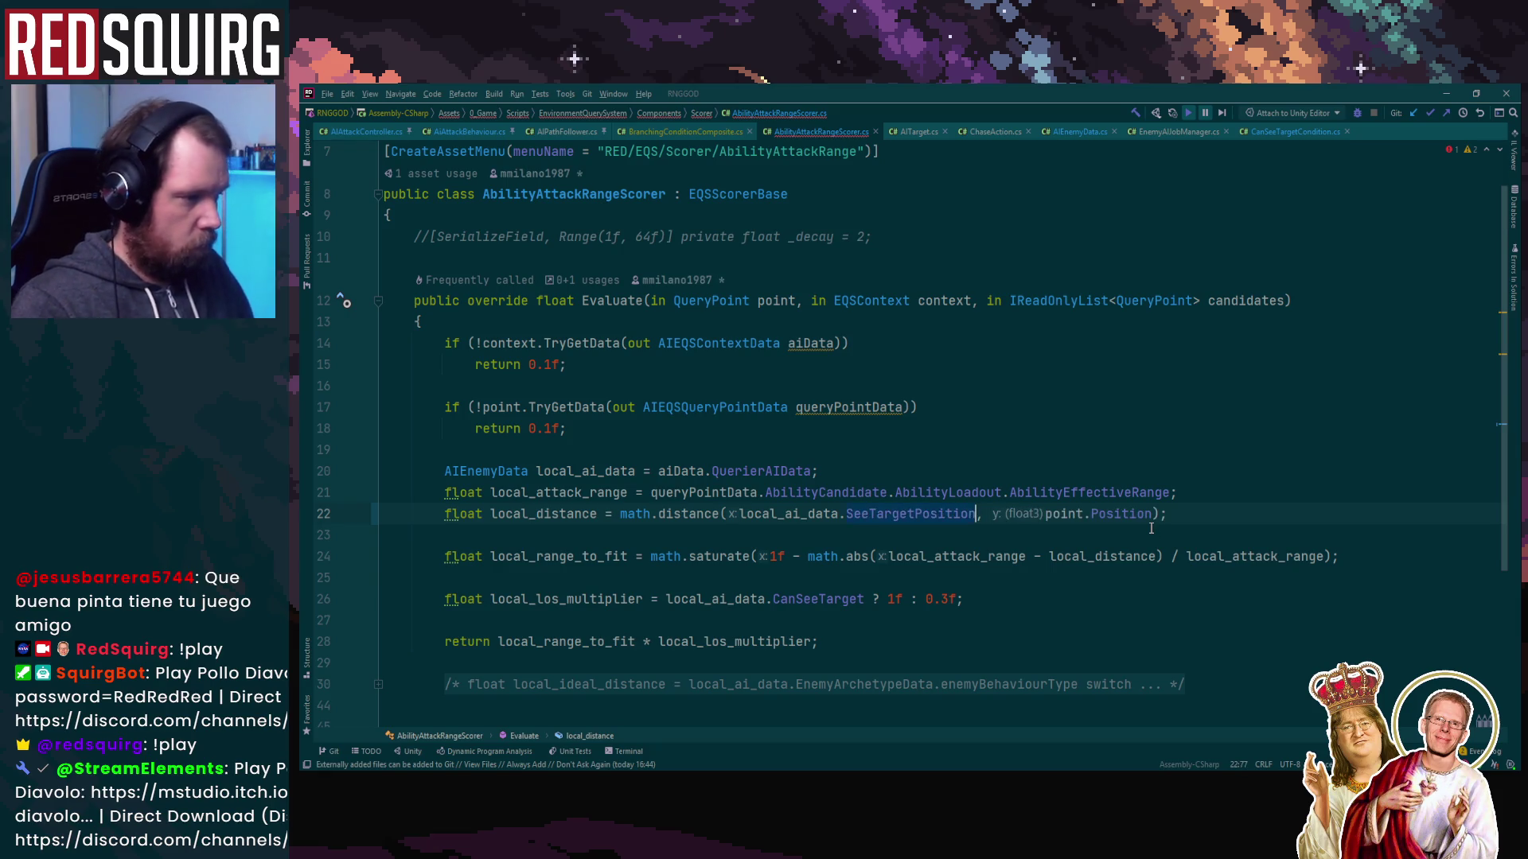
{"action": "key", "text": "Up"}
{"action": "key", "text": "Up"}
{"action": "key", "text": "Up"}
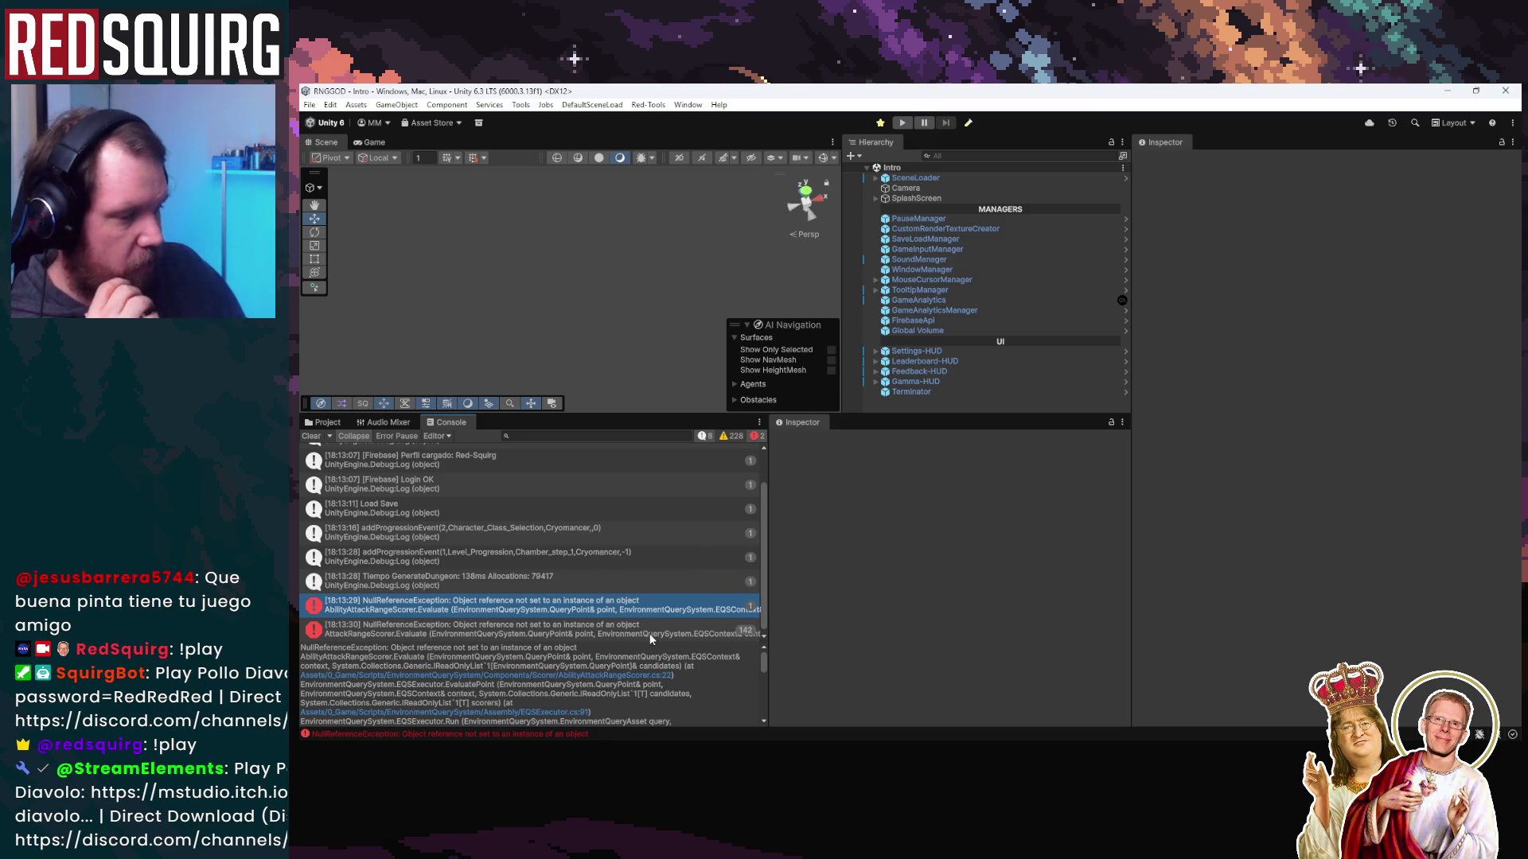
Open the AbilityAttackRangeScorer NullReferenceException from the Console to view Evaluate in Rider
{"action": "double_click", "coordinate": [608, 608]}
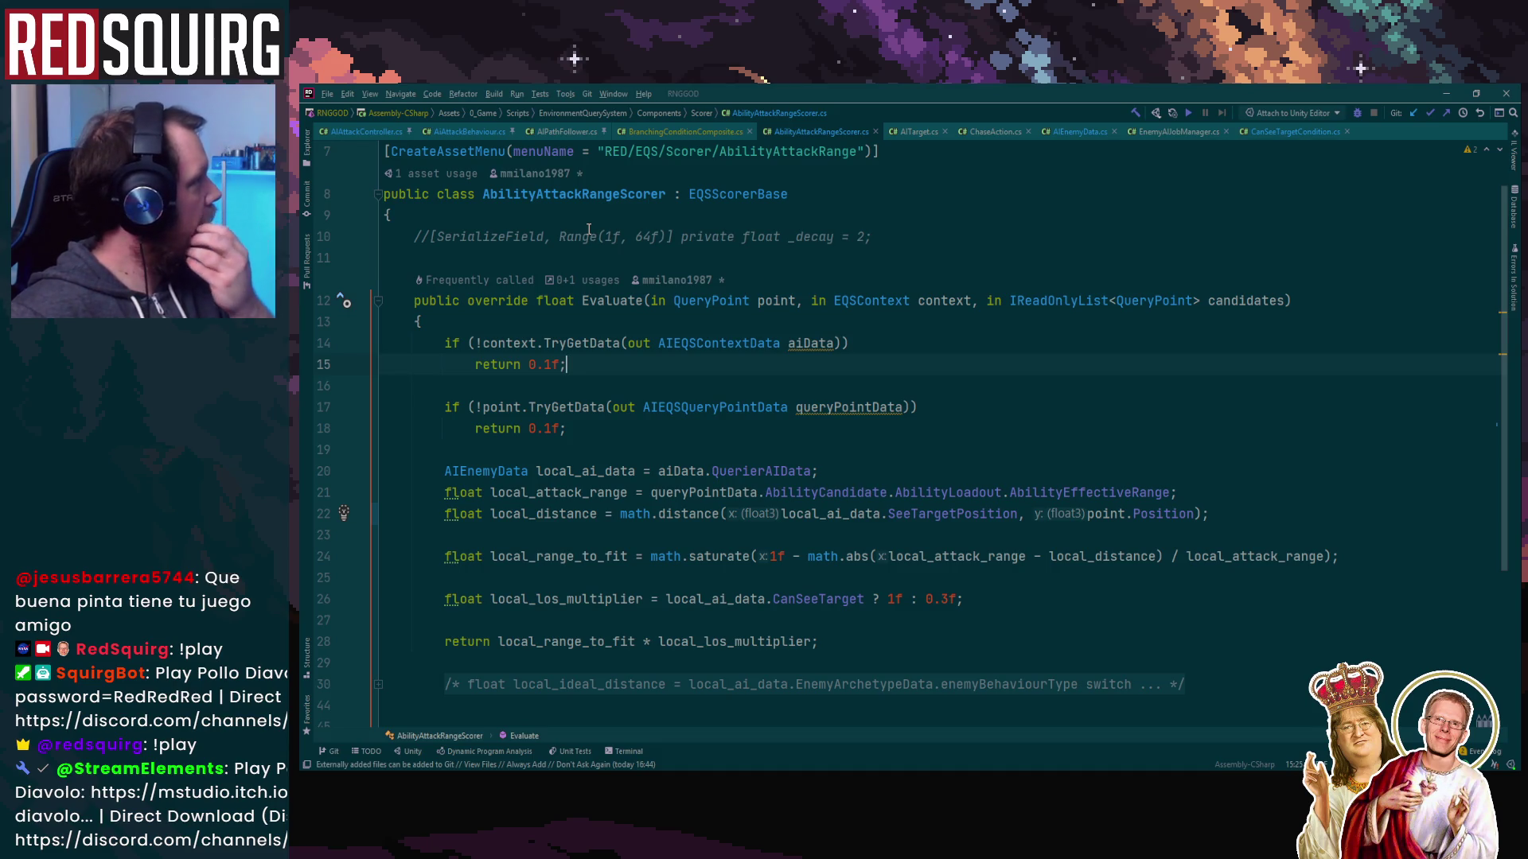
Browse the AIAttackController, BranchingConditionComposite, attack behaviour, path follower and ChaseAction scripts
{"action": "left_click", "coordinate": [344, 132]}
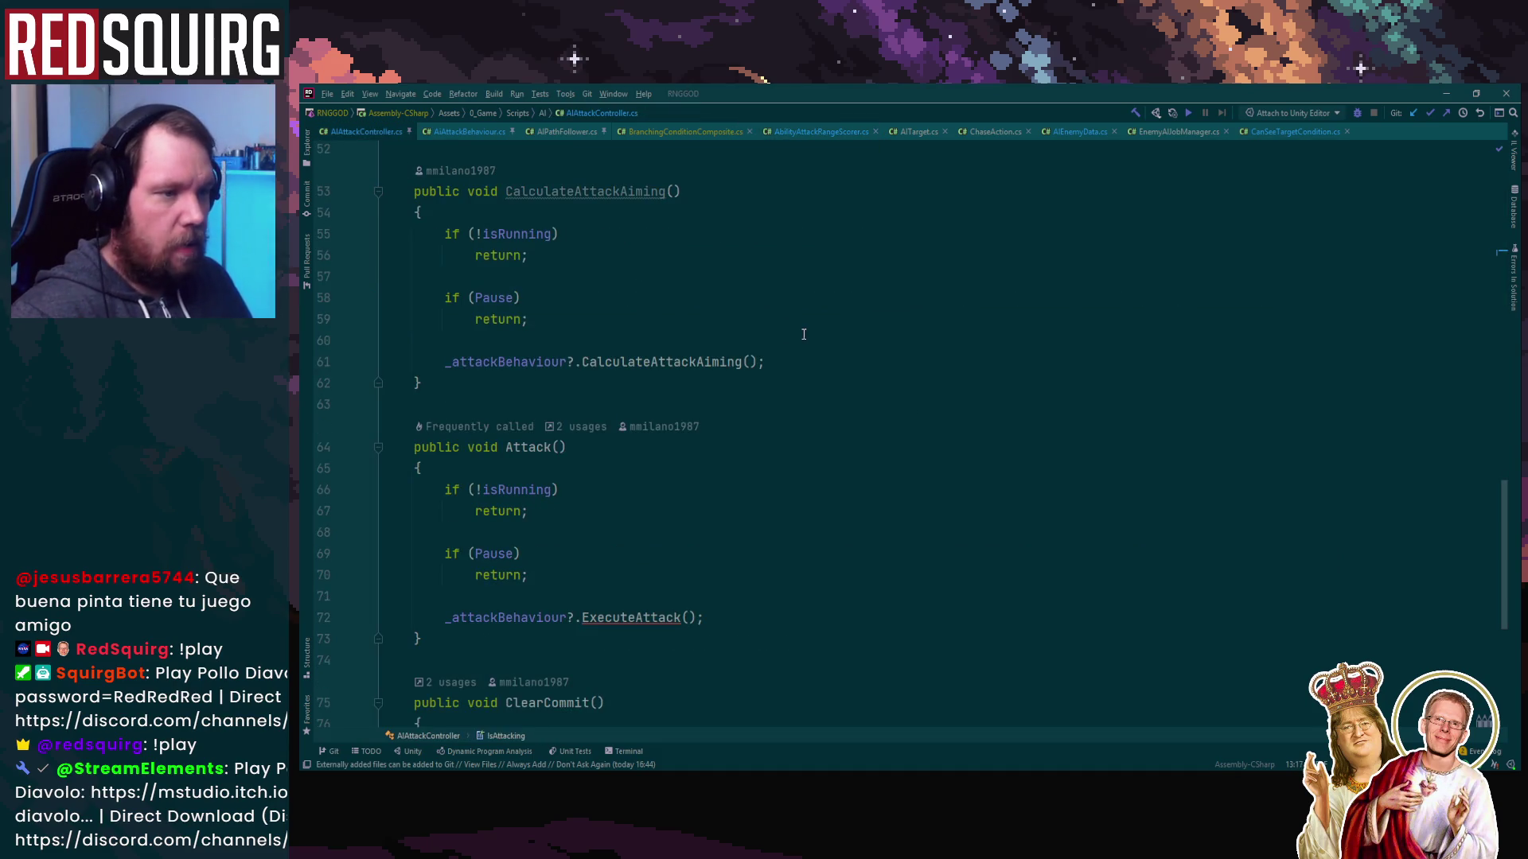
{"action": "left_click", "coordinate": [635, 132]}
{"action": "scroll", "coordinate": [894, 512], "scroll_direction": "down", "scroll_amount": 6}
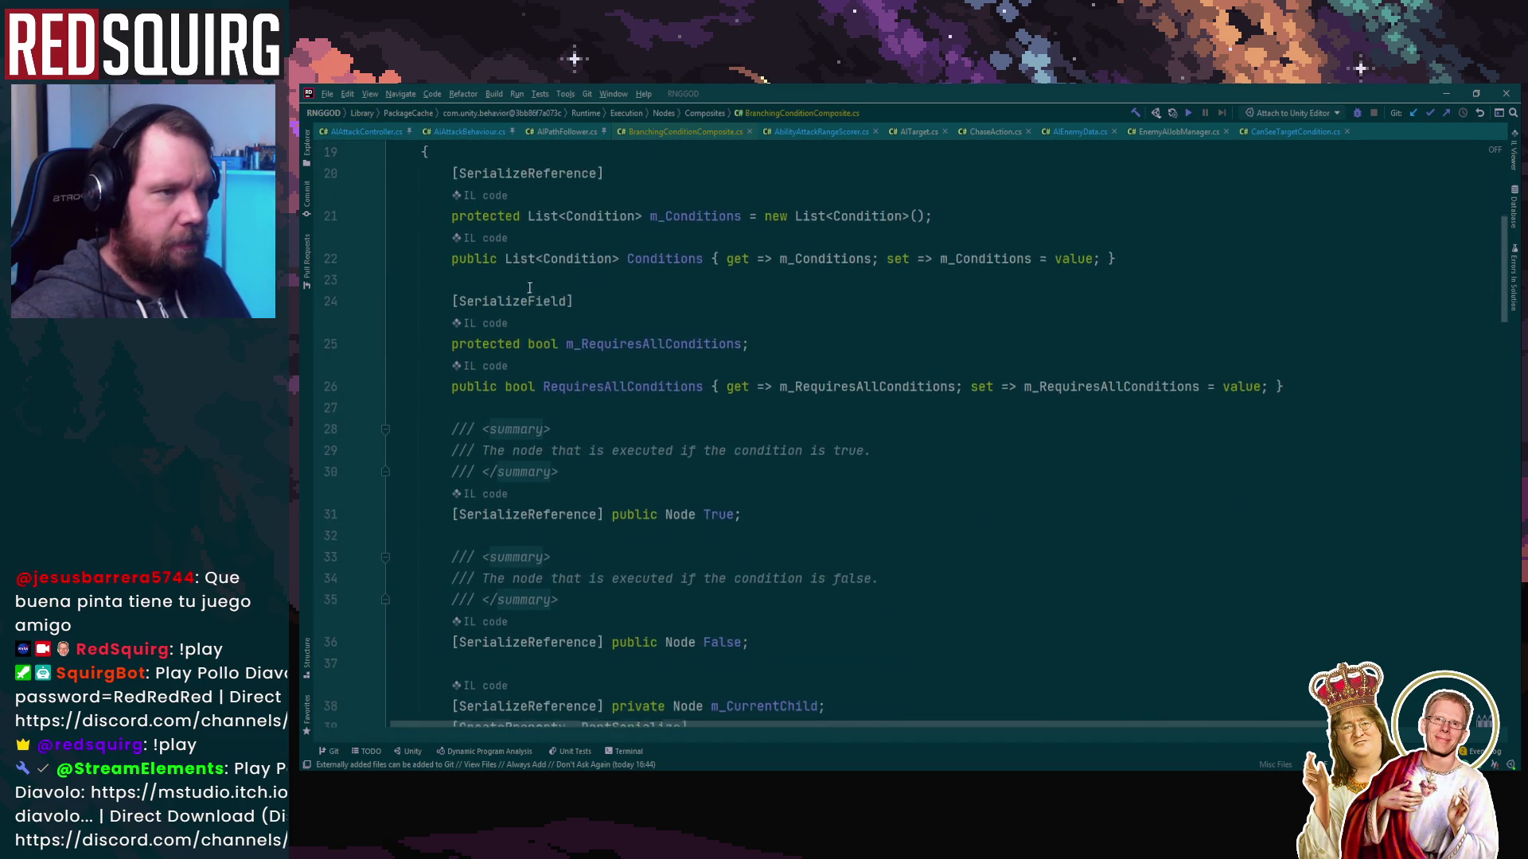
{"action": "left_click", "coordinate": [350, 132]}
{"action": "left_click", "coordinate": [470, 132]}
{"action": "left_click", "coordinate": [565, 133]}
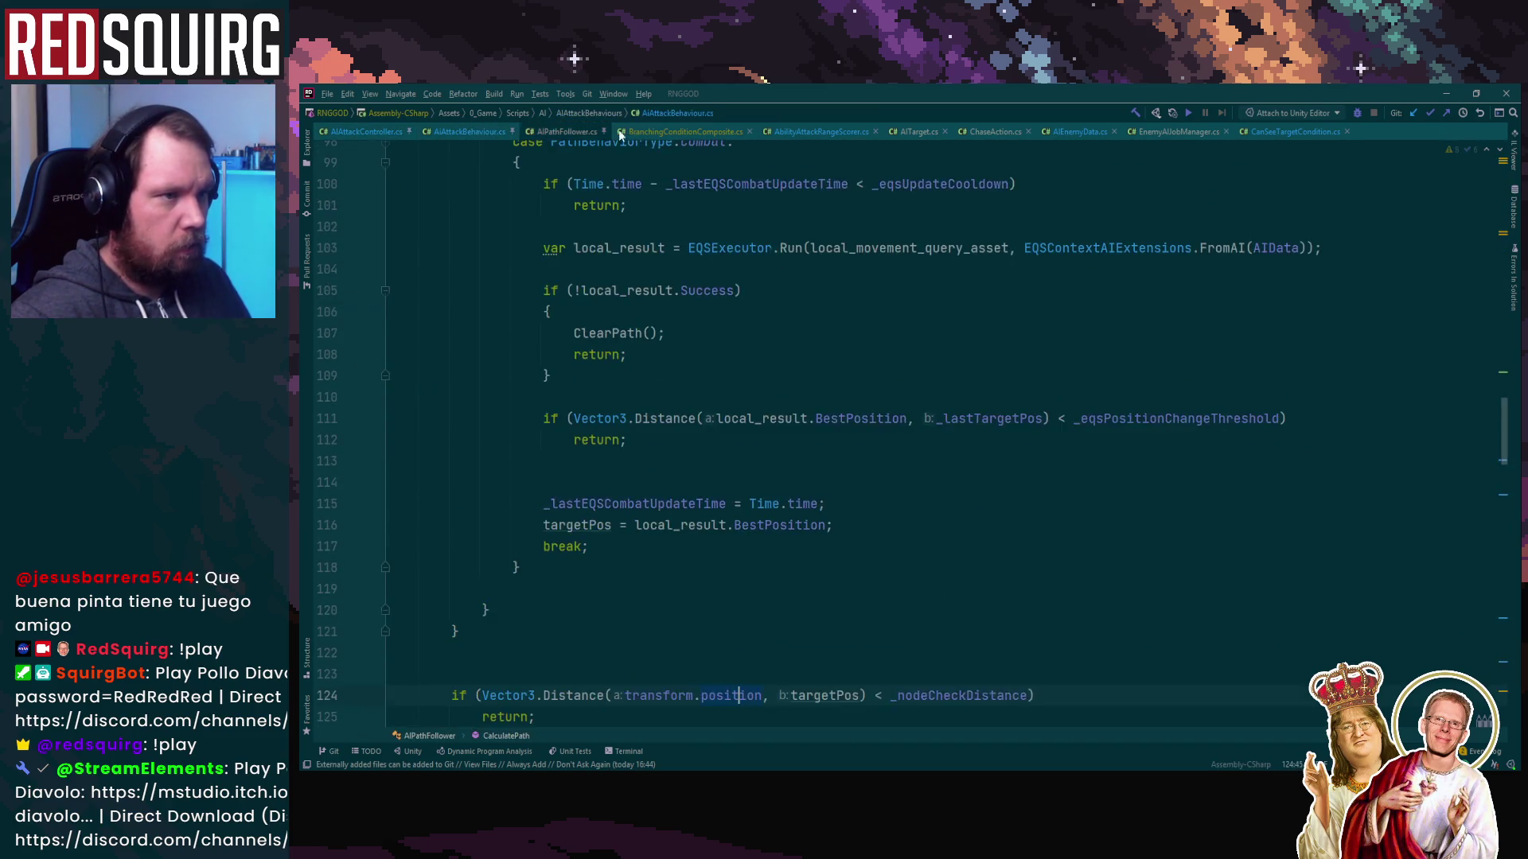
{"action": "left_click", "coordinate": [680, 132]}
{"action": "key", "text": "ctrl+Tab"}
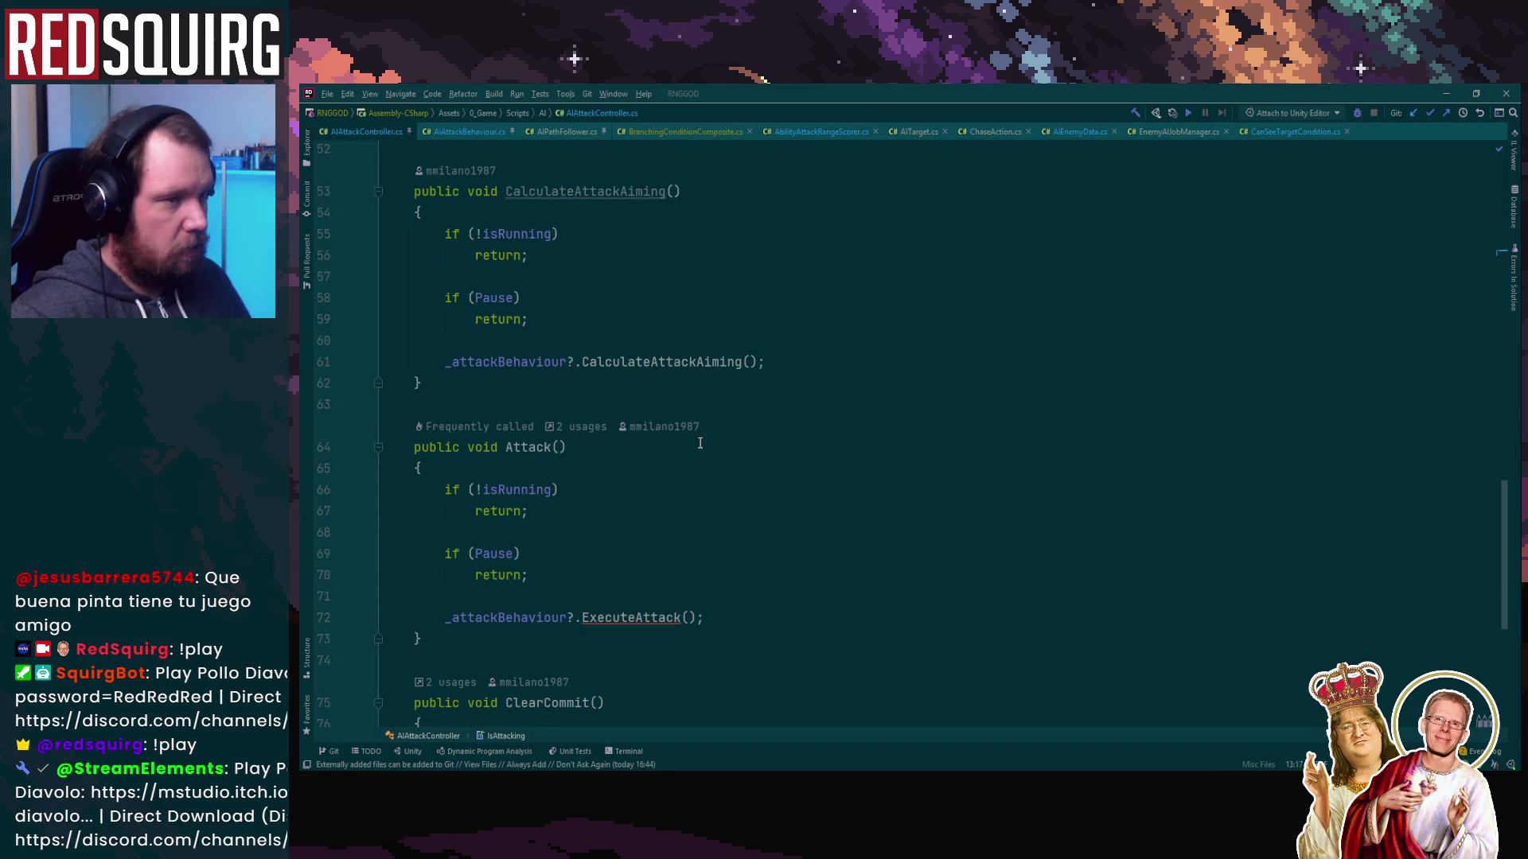
{"action": "key", "text": "ctrl+Tab"}
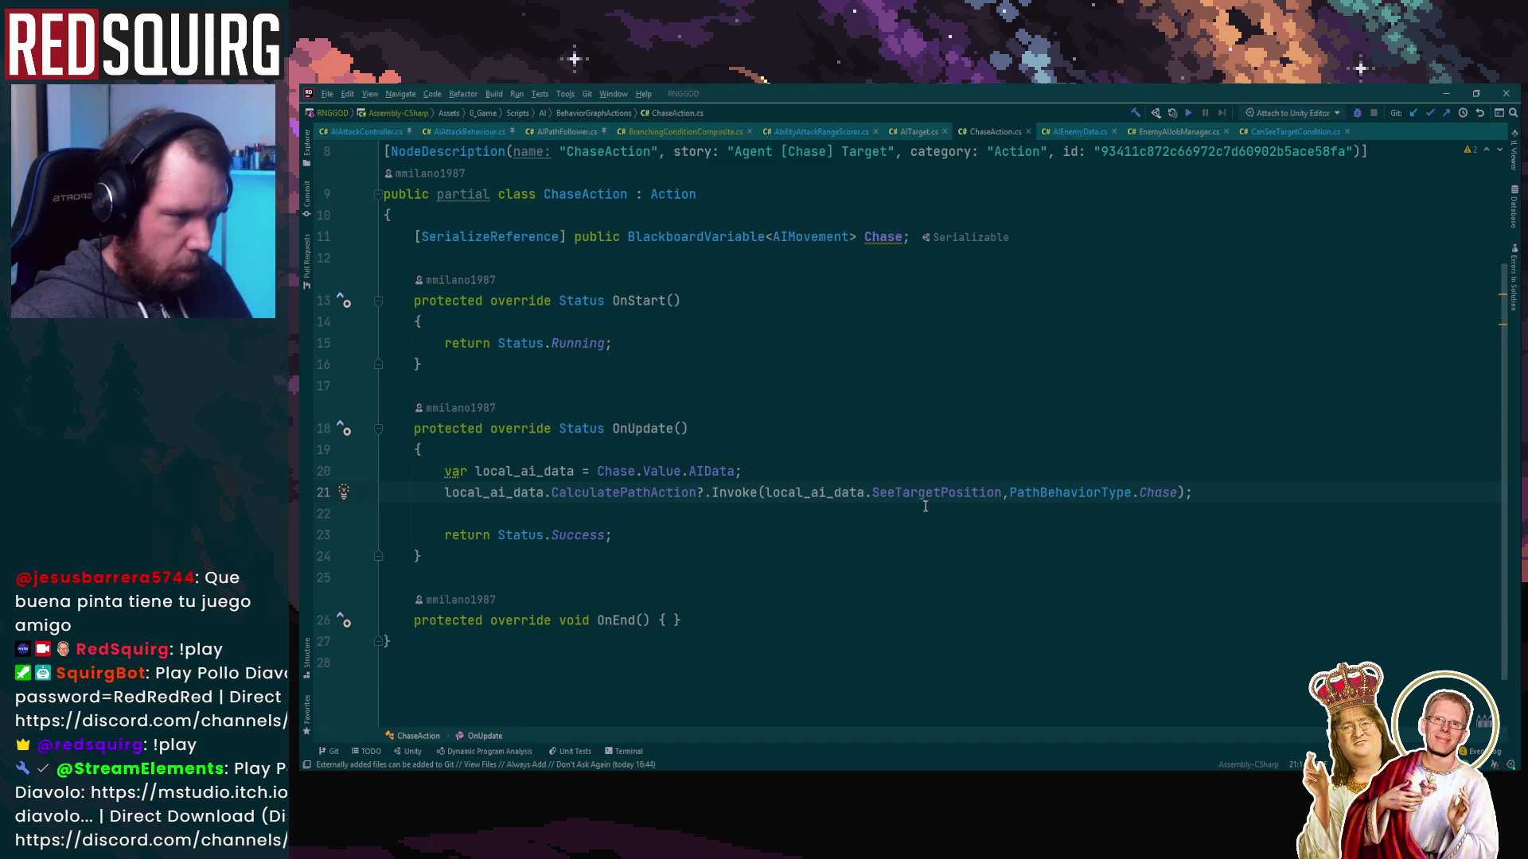
{"action": "left_click", "coordinate": [940, 493]}
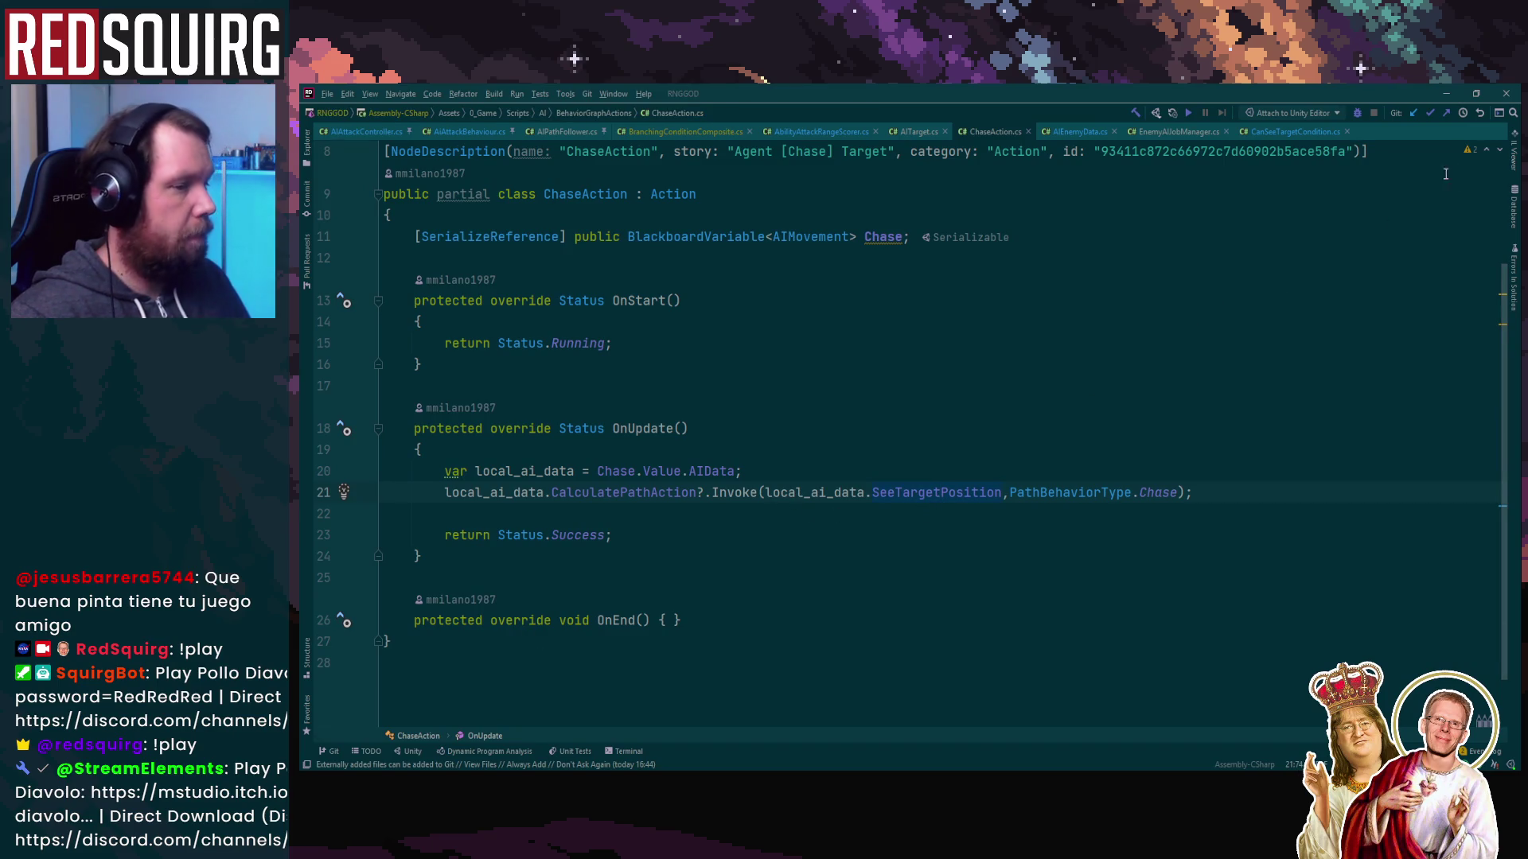
Minimize Rider and focus the search field of Unity's Project panel
{"action": "left_click", "coordinate": [1446, 93]}
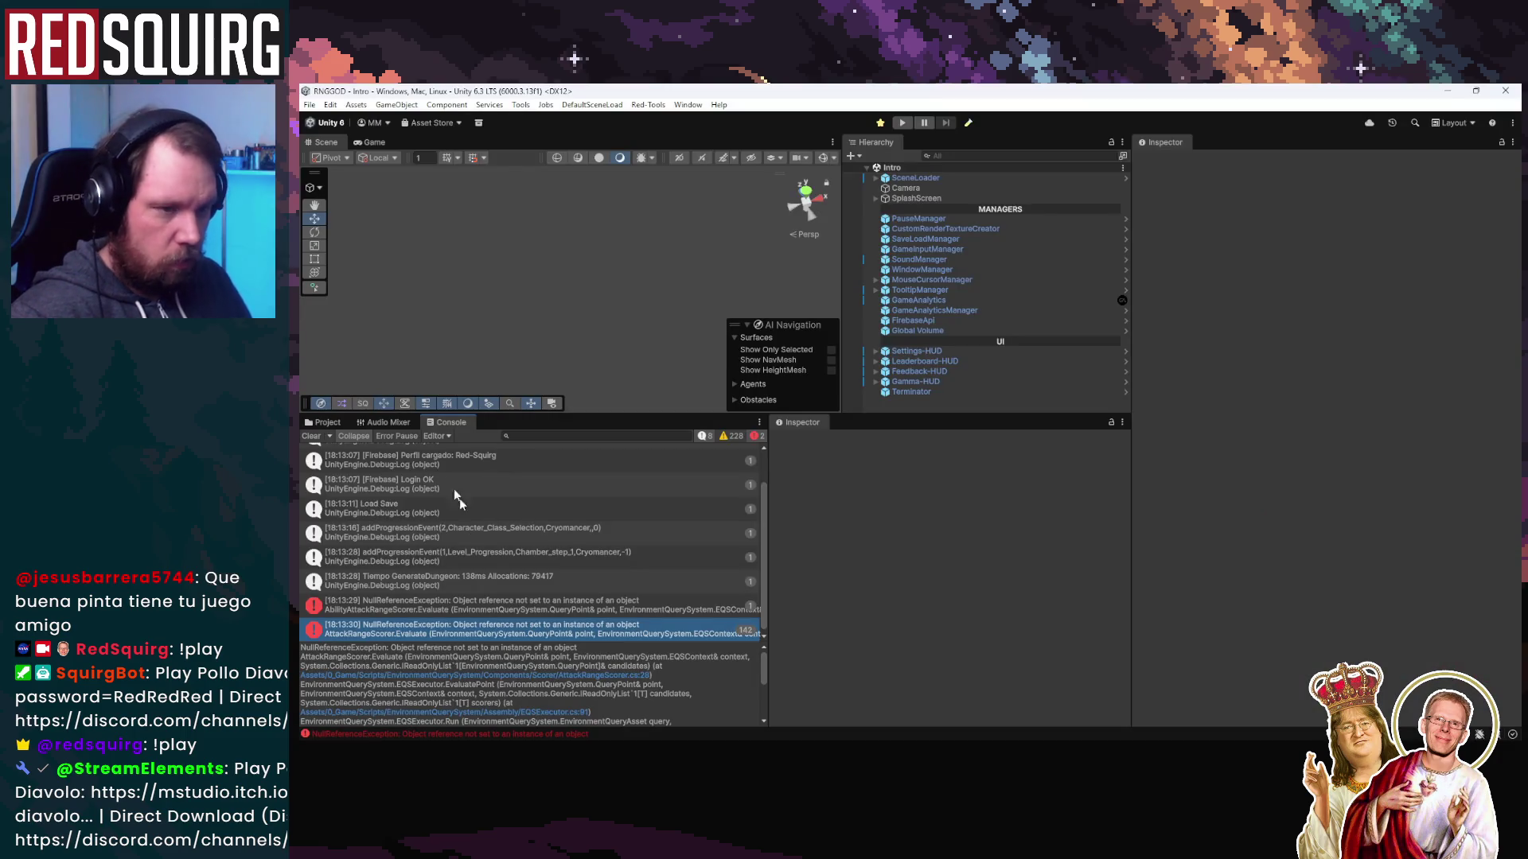
{"action": "left_click", "coordinate": [324, 422]}
{"action": "left_click", "coordinate": [593, 437]}
Search the Project for 'graph' and open BaseEnemyGraph
{"action": "type", "text": "gr"}
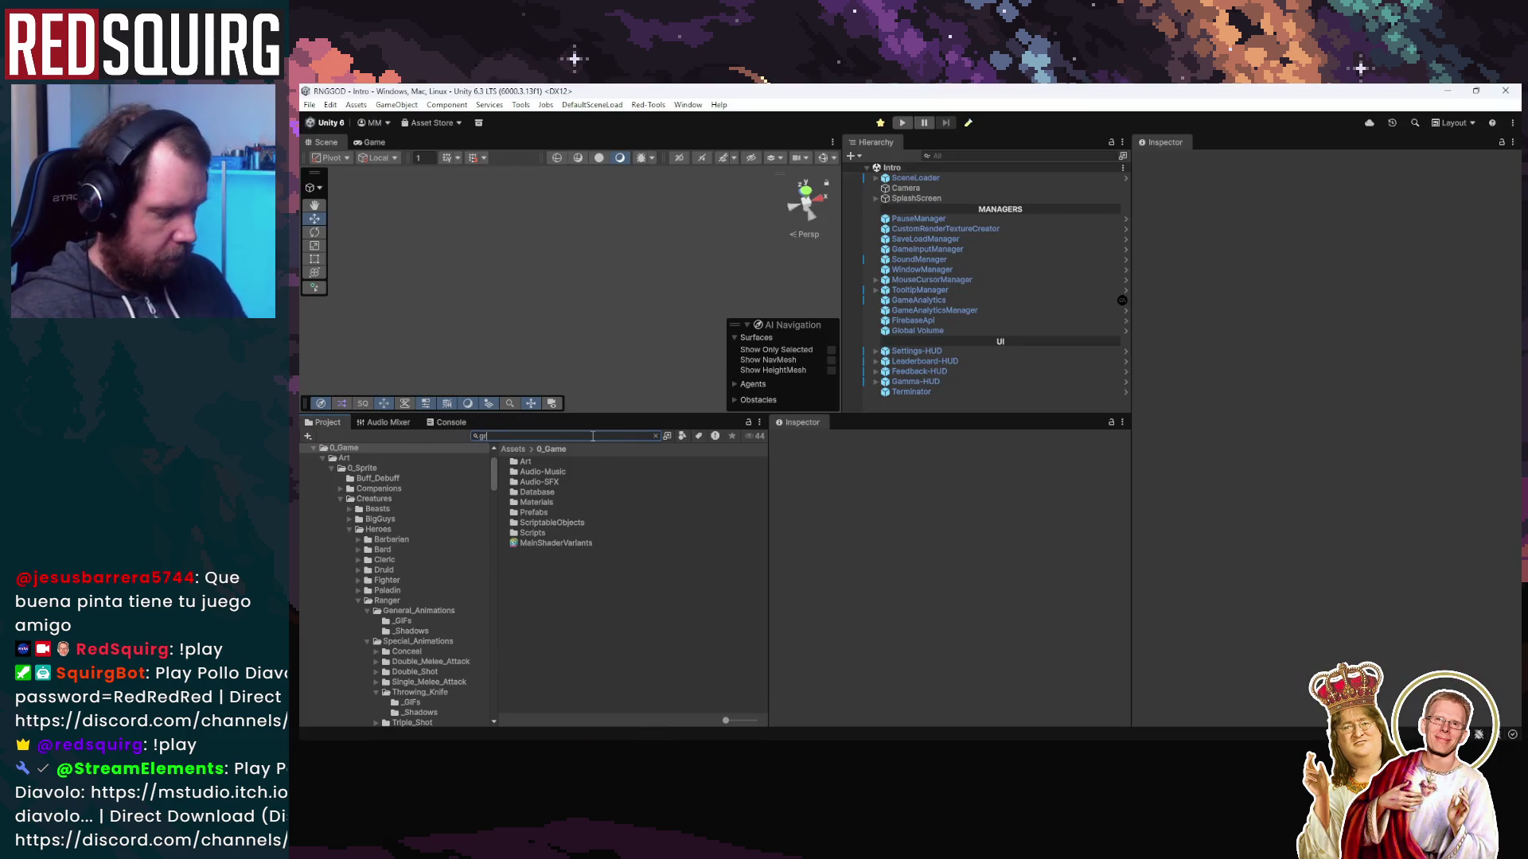
{"action": "type", "text": "aph"}
{"action": "key", "text": "Down"}
{"action": "key", "text": "Down"}
{"action": "key", "text": "Down"}
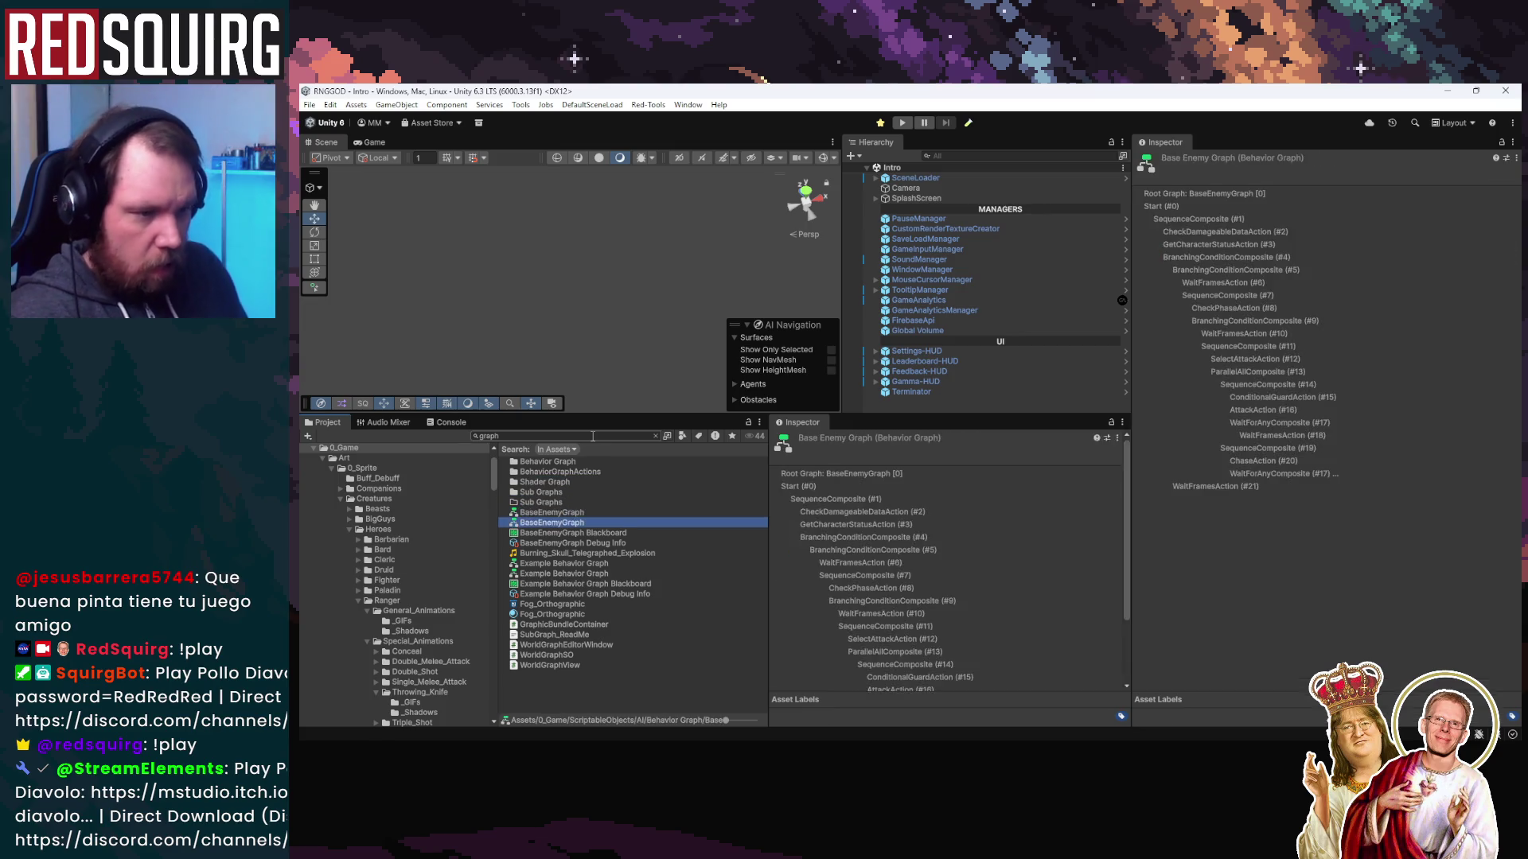
{"action": "key", "text": "Return"}
{"action": "scroll", "coordinate": [915, 444], "scroll_direction": "up", "scroll_amount": 5}
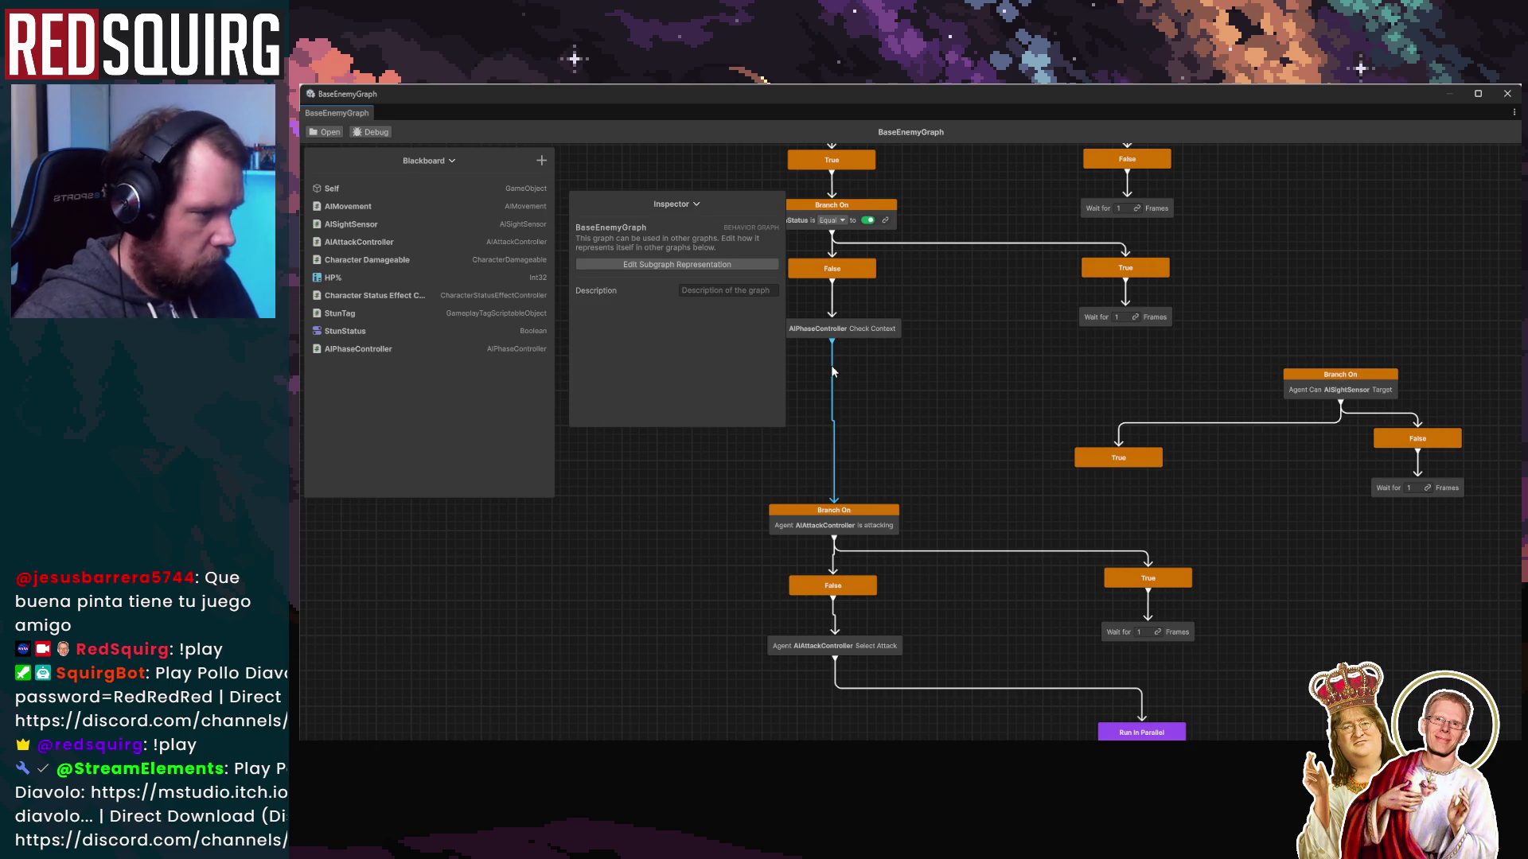
Route Check Context into the AISightSensor branch, its True into the attack branch, and reposition that subtree
{"action": "key", "text": "Delete"}
{"action": "mouse_move", "coordinate": [833, 343]}
{"action": "left_mouse_down"}
{"action": "mouse_move", "coordinate": [1005, 371]}
{"action": "mouse_move", "coordinate": [1344, 376]}
{"action": "left_mouse_up"}
{"action": "mouse_move", "coordinate": [1118, 471]}
{"action": "left_mouse_down"}
{"action": "mouse_move", "coordinate": [1077, 491]}
{"action": "mouse_move", "coordinate": [828, 513]}
{"action": "left_mouse_up"}
{"action": "left_click_drag", "start_coordinate": [1461, 510], "coordinate": [1153, 365]}
{"action": "mouse_move", "coordinate": [1375, 381]}
{"action": "left_mouse_down"}
{"action": "mouse_move", "coordinate": [881, 382]}
{"action": "mouse_move", "coordinate": [1006, 378]}
{"action": "mouse_move", "coordinate": [865, 364]}
{"action": "mouse_move", "coordinate": [931, 368]}
{"action": "left_mouse_up"}
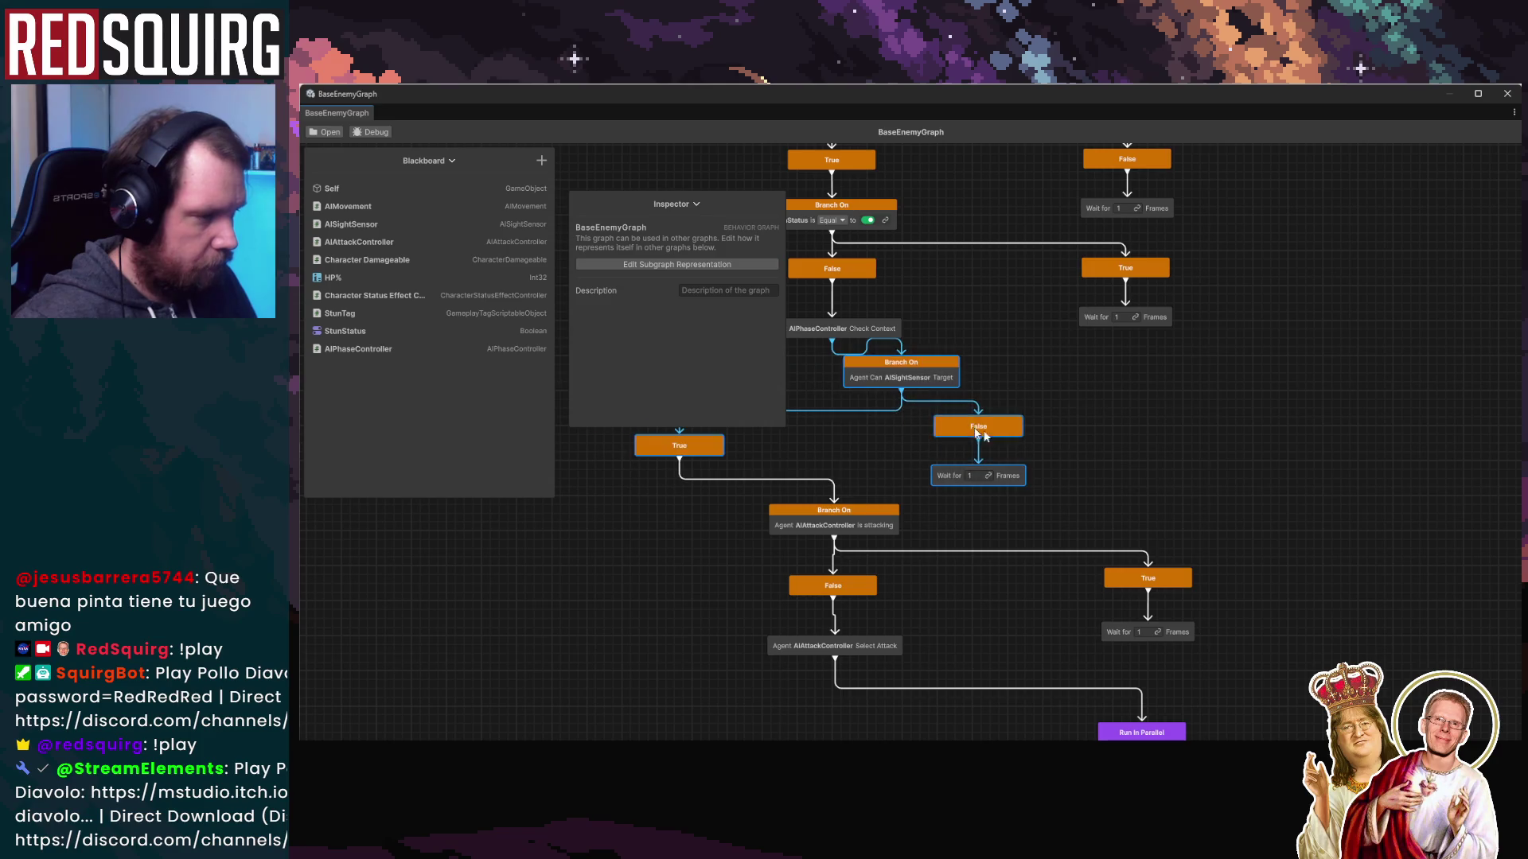
{"action": "scroll", "coordinate": [1069, 447], "scroll_direction": "down", "scroll_amount": 3}
{"action": "scroll", "coordinate": [1150, 438], "scroll_direction": "up", "scroll_amount": 3}
{"action": "left_click_drag", "start_coordinate": [1136, 428], "coordinate": [1363, 423]}
{"action": "mouse_move", "coordinate": [970, 393]}
{"action": "left_mouse_down"}
{"action": "mouse_move", "coordinate": [1389, 389]}
{"action": "mouse_move", "coordinate": [1028, 388]}
{"action": "left_mouse_up"}
Delete the leftover AIAttackController wait node and close the BaseEnemyGraph editor
{"action": "left_click", "coordinate": [1252, 395]}
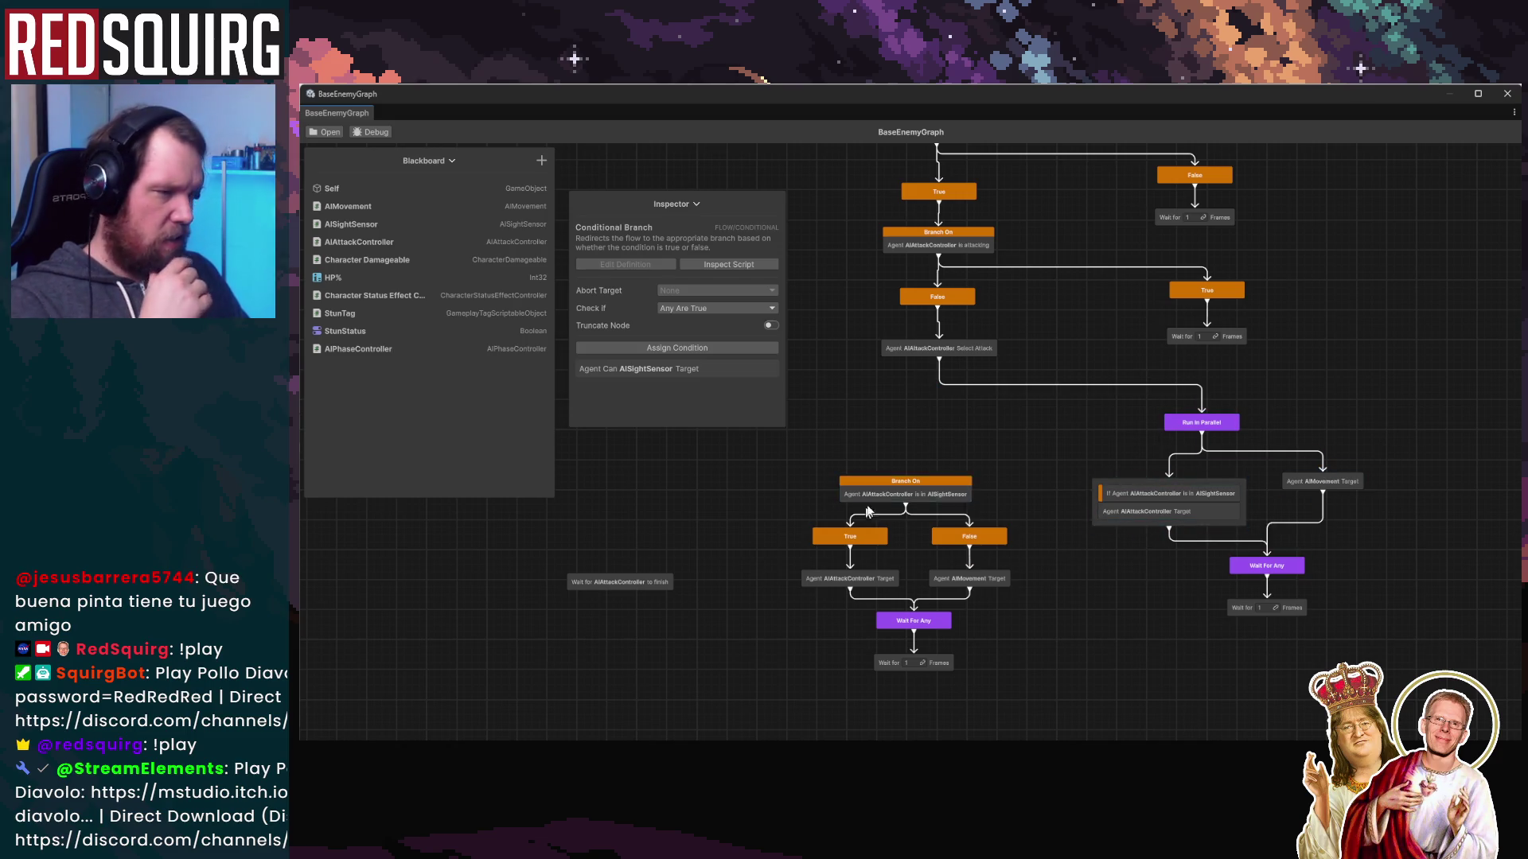
{"action": "left_click", "coordinate": [953, 400]}
{"action": "left_click", "coordinate": [612, 576]}
{"action": "left_click", "coordinate": [585, 584]}
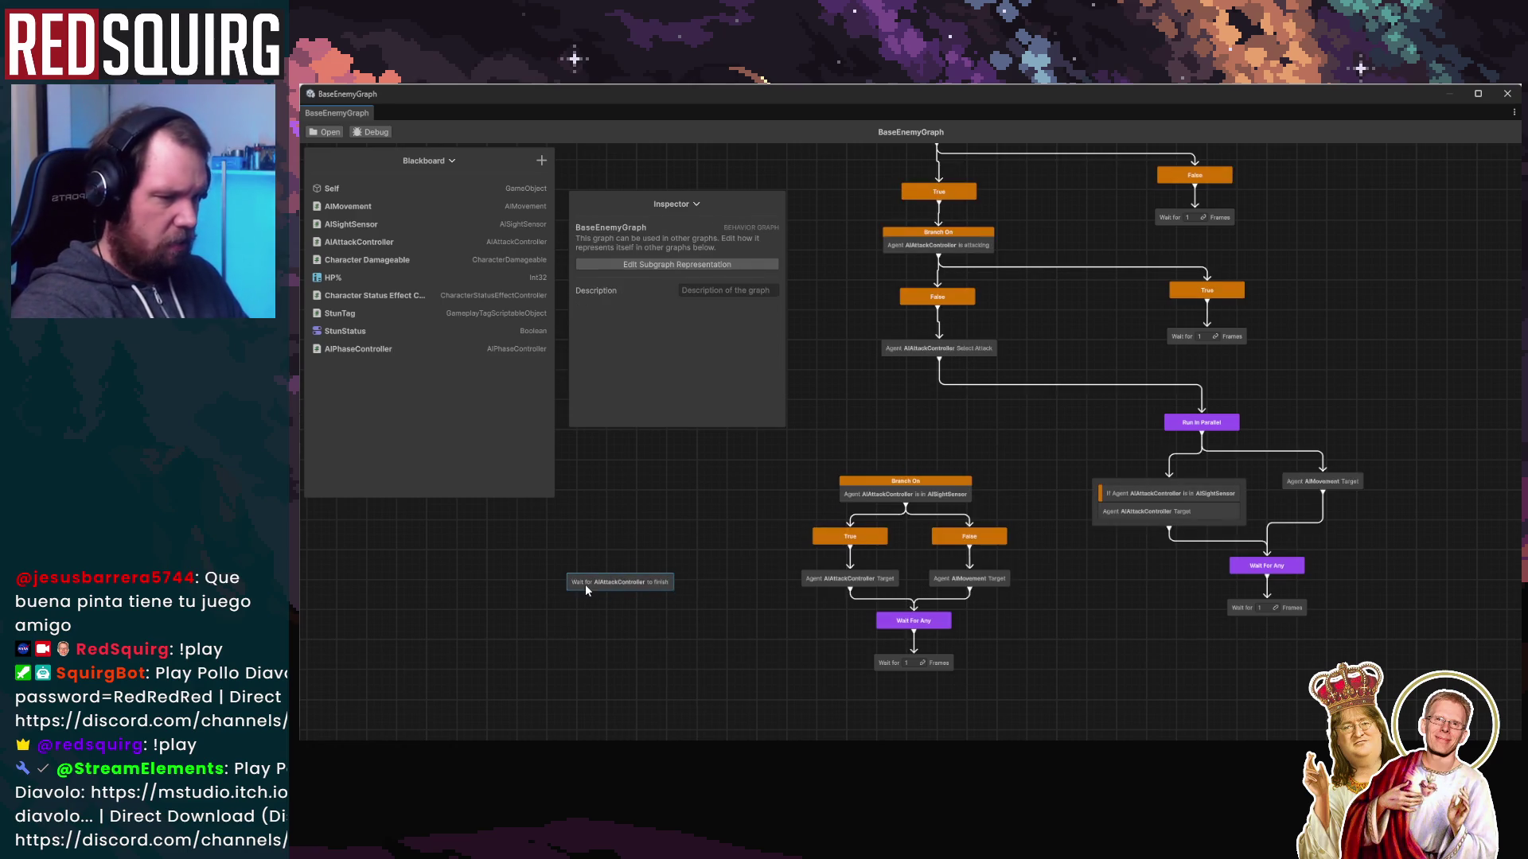
{"action": "key", "text": "Delete"}
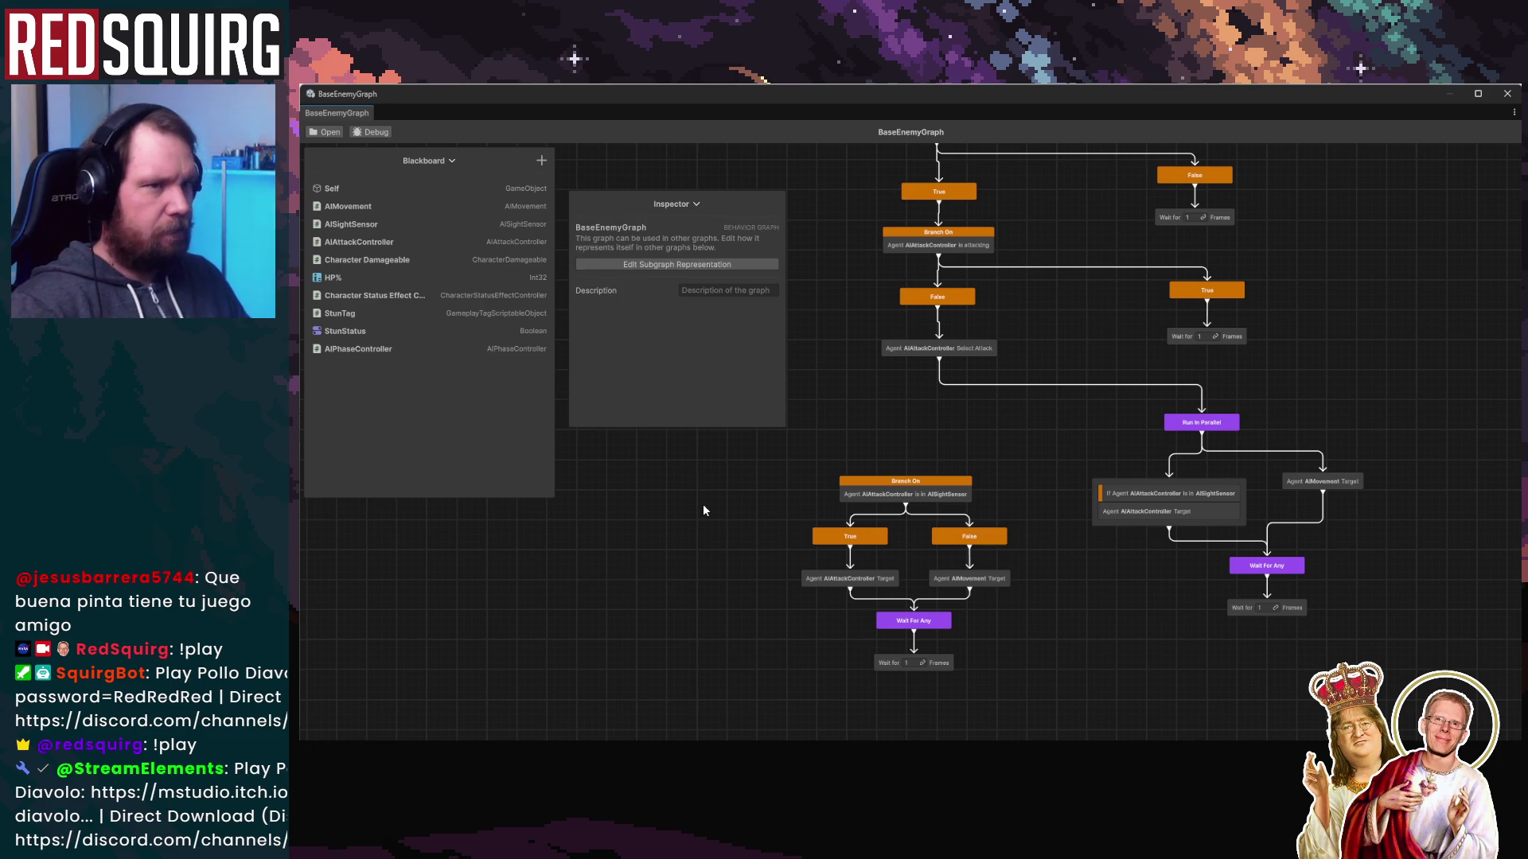
{"action": "left_click", "coordinate": [1507, 93]}
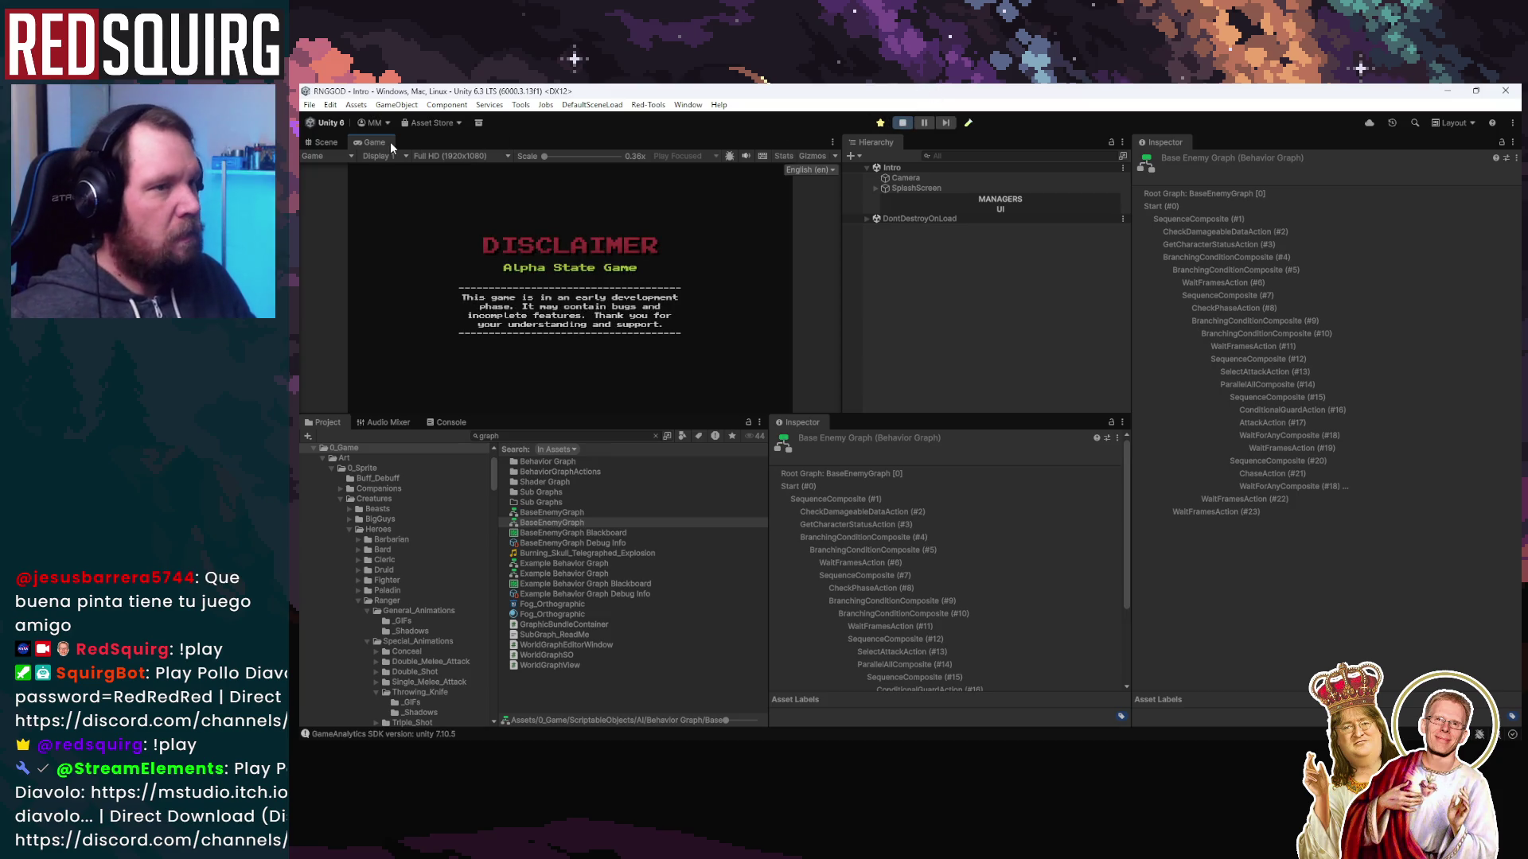
Maximize the Game view, continue the save, claim the Cryomancer, and walk into the blue portal
{"action": "double_click", "coordinate": [386, 141]}
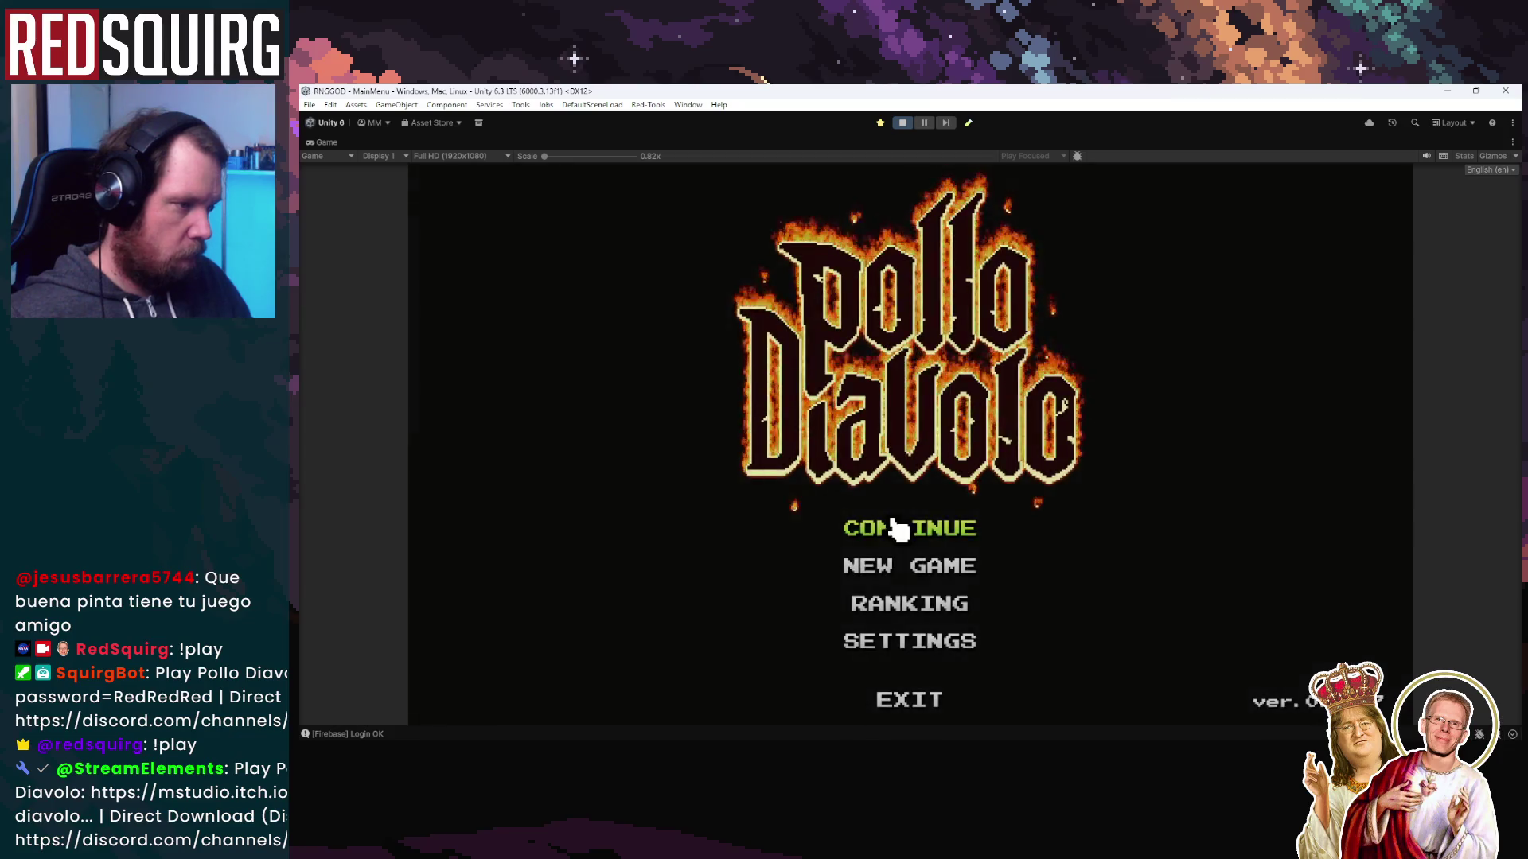
{"action": "left_click", "coordinate": [894, 522]}
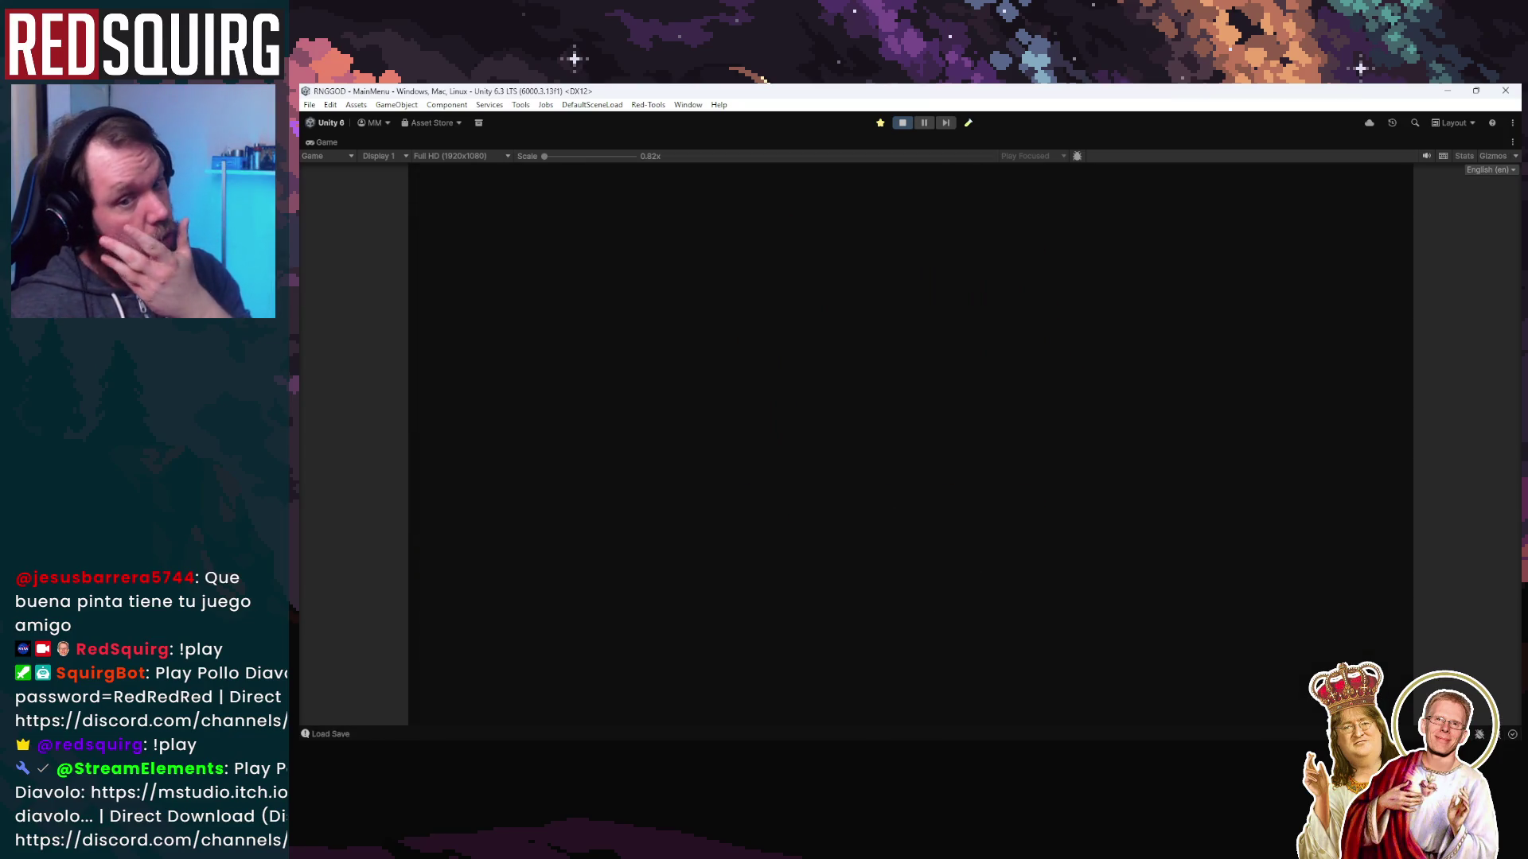
{"action": "left_click", "coordinate": [907, 465]}
{"action": "left_click", "coordinate": [819, 641]}
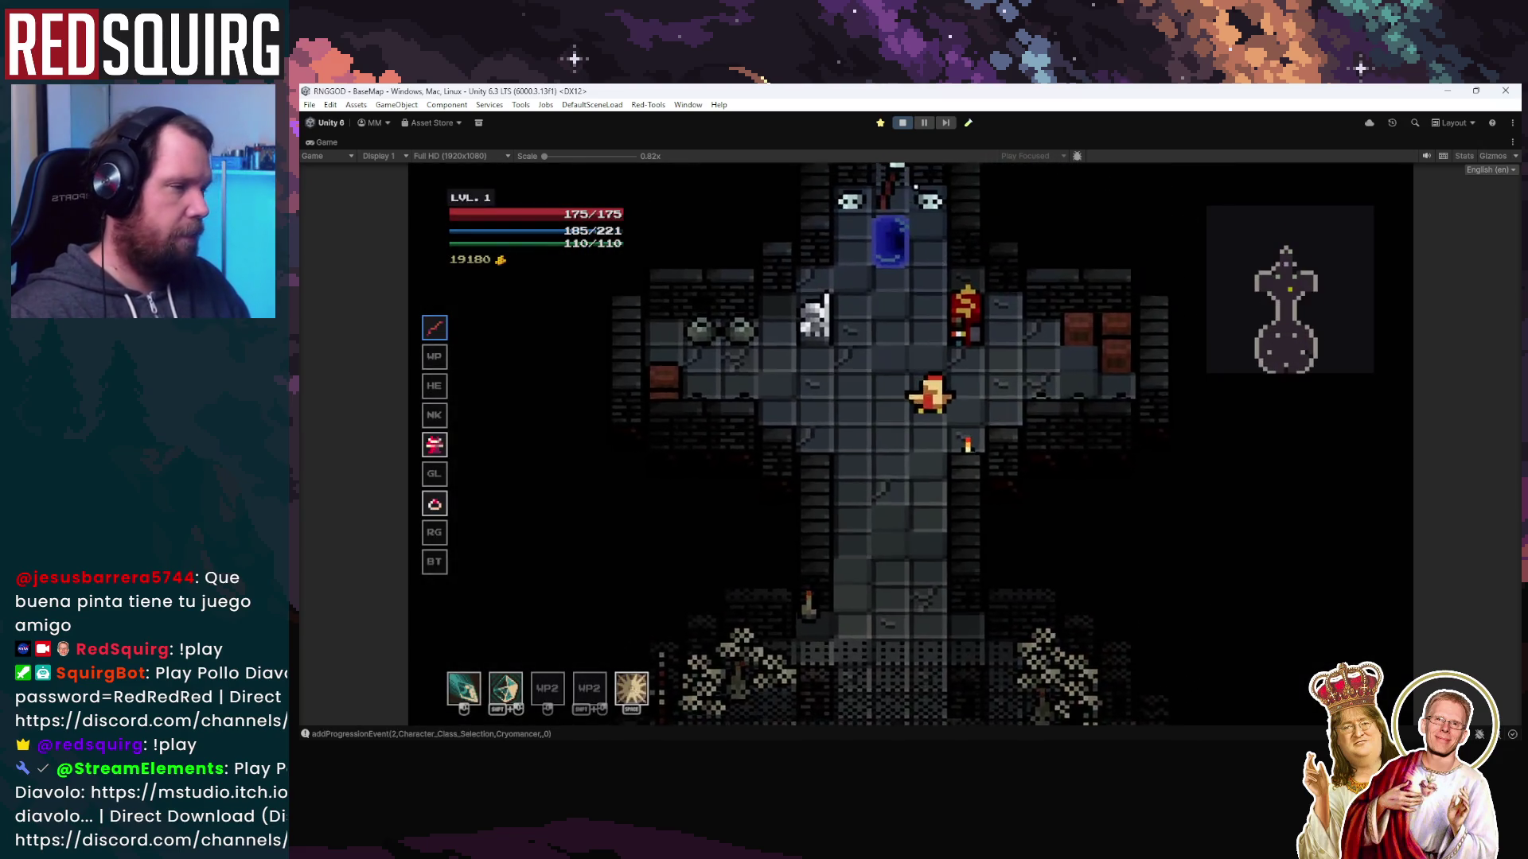
{"action": "key", "text": "w"}
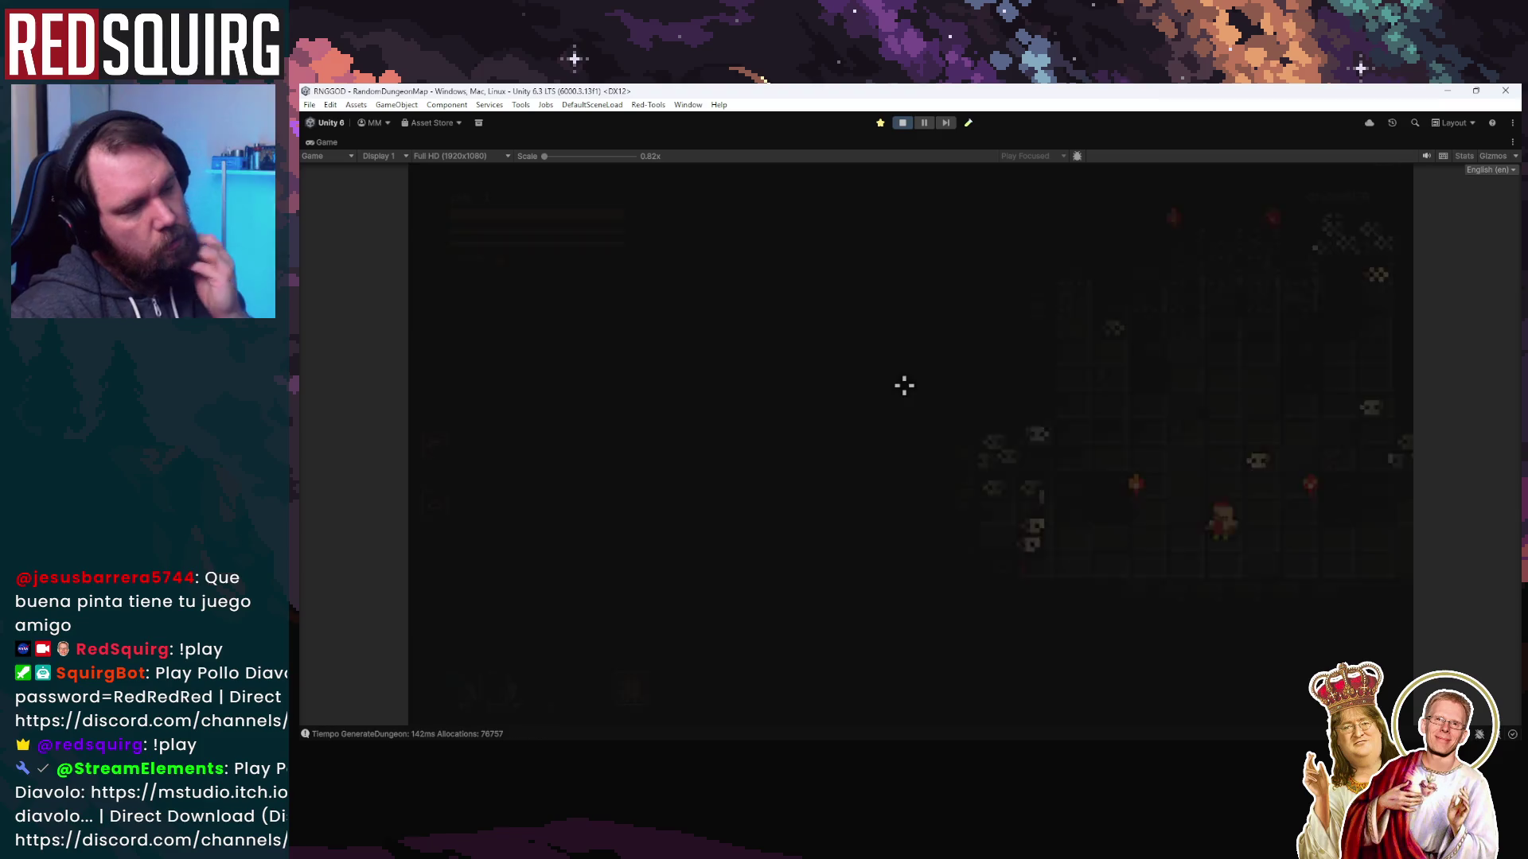
Walk up the corridor into the large chamber and dash toward the enemy
{"action": "key", "text": "w"}
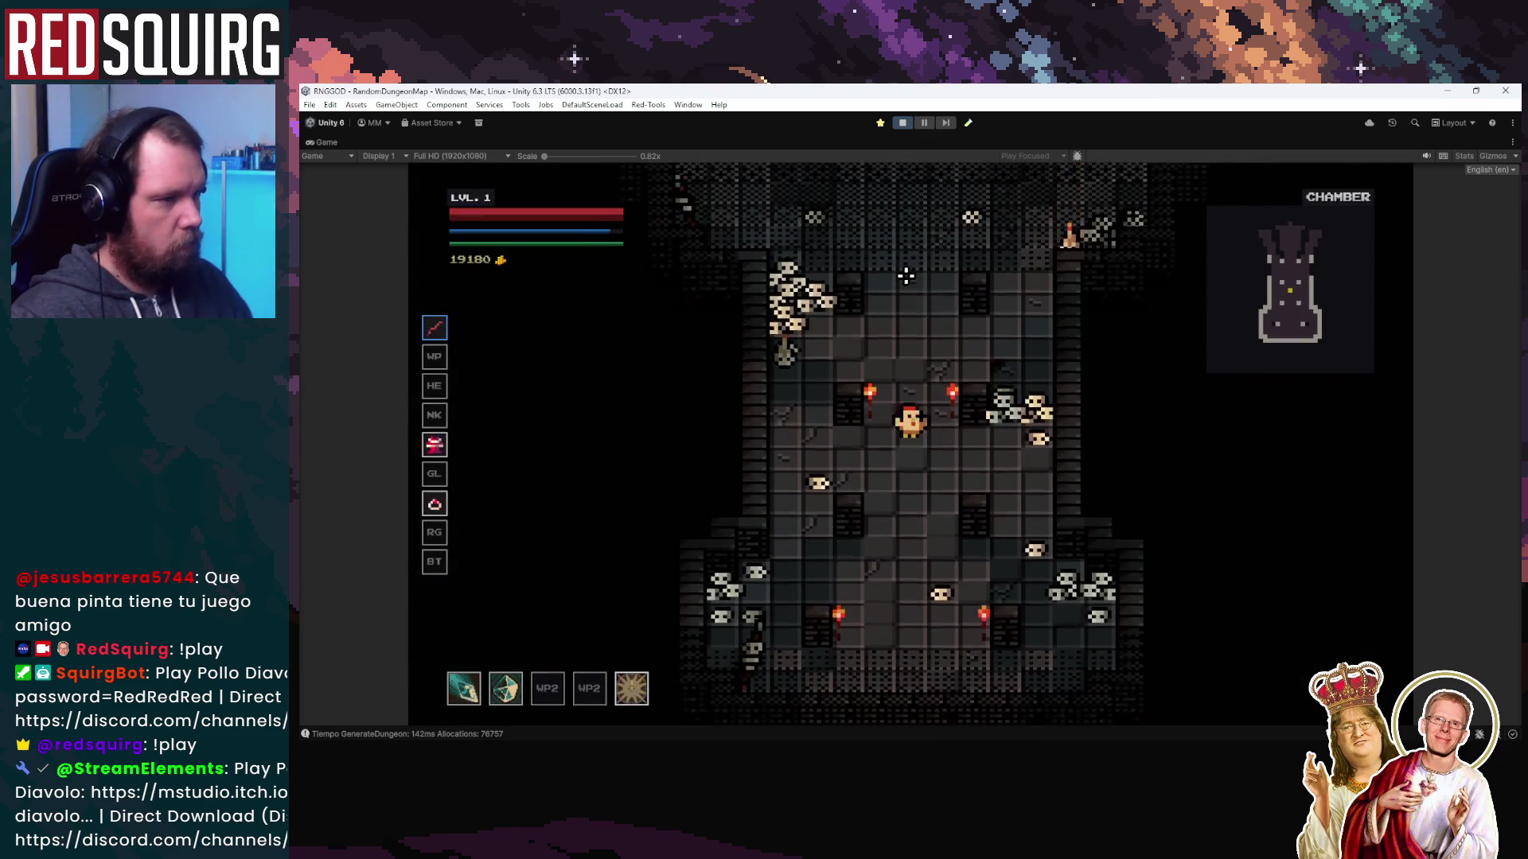
{"action": "key", "text": "w"}
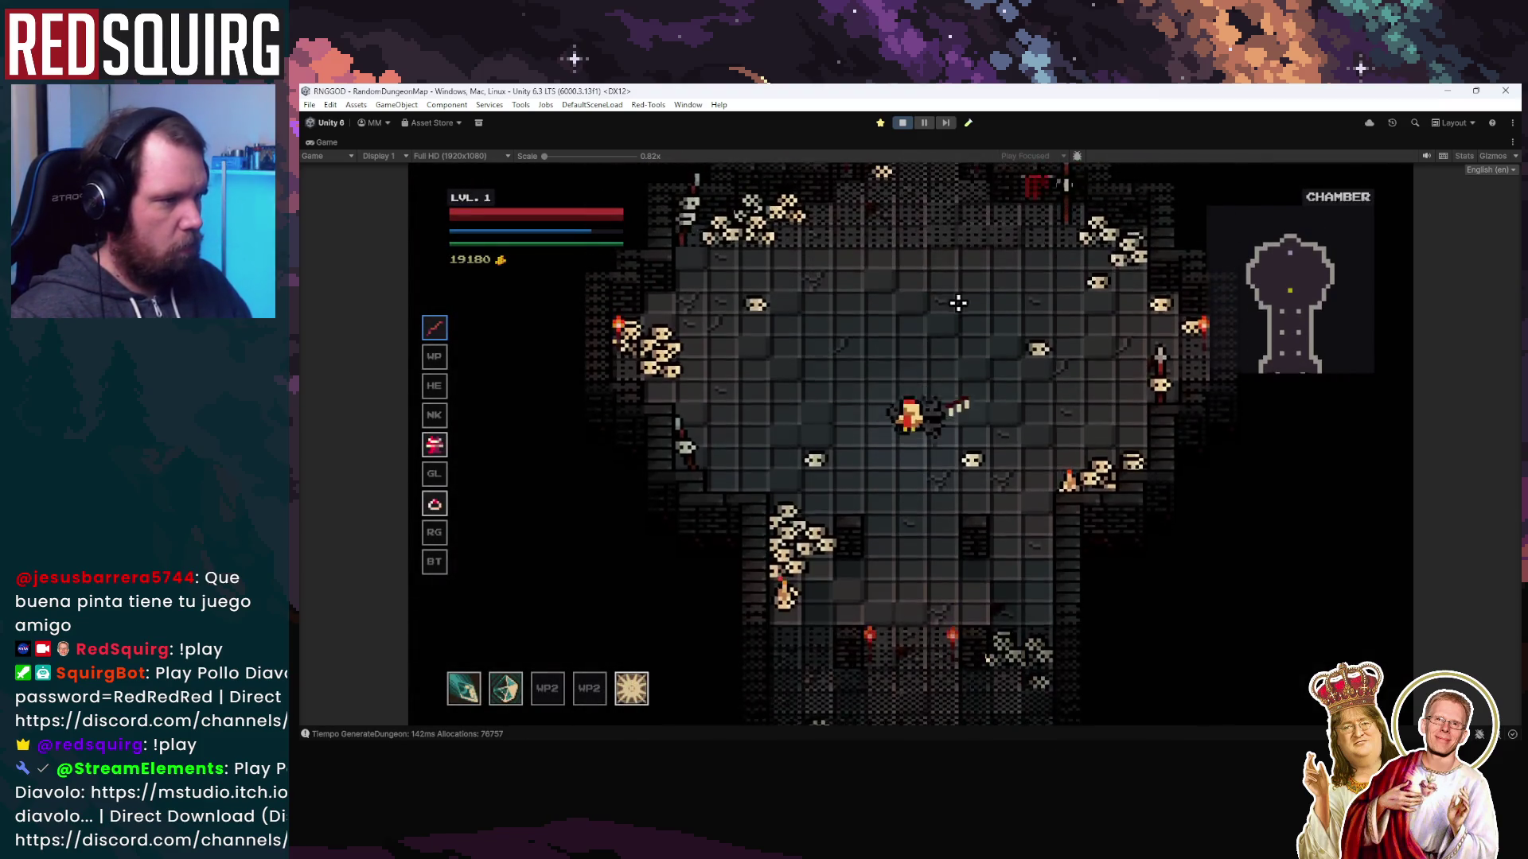
{"action": "key", "text": "w"}
{"action": "key", "text": "d"}
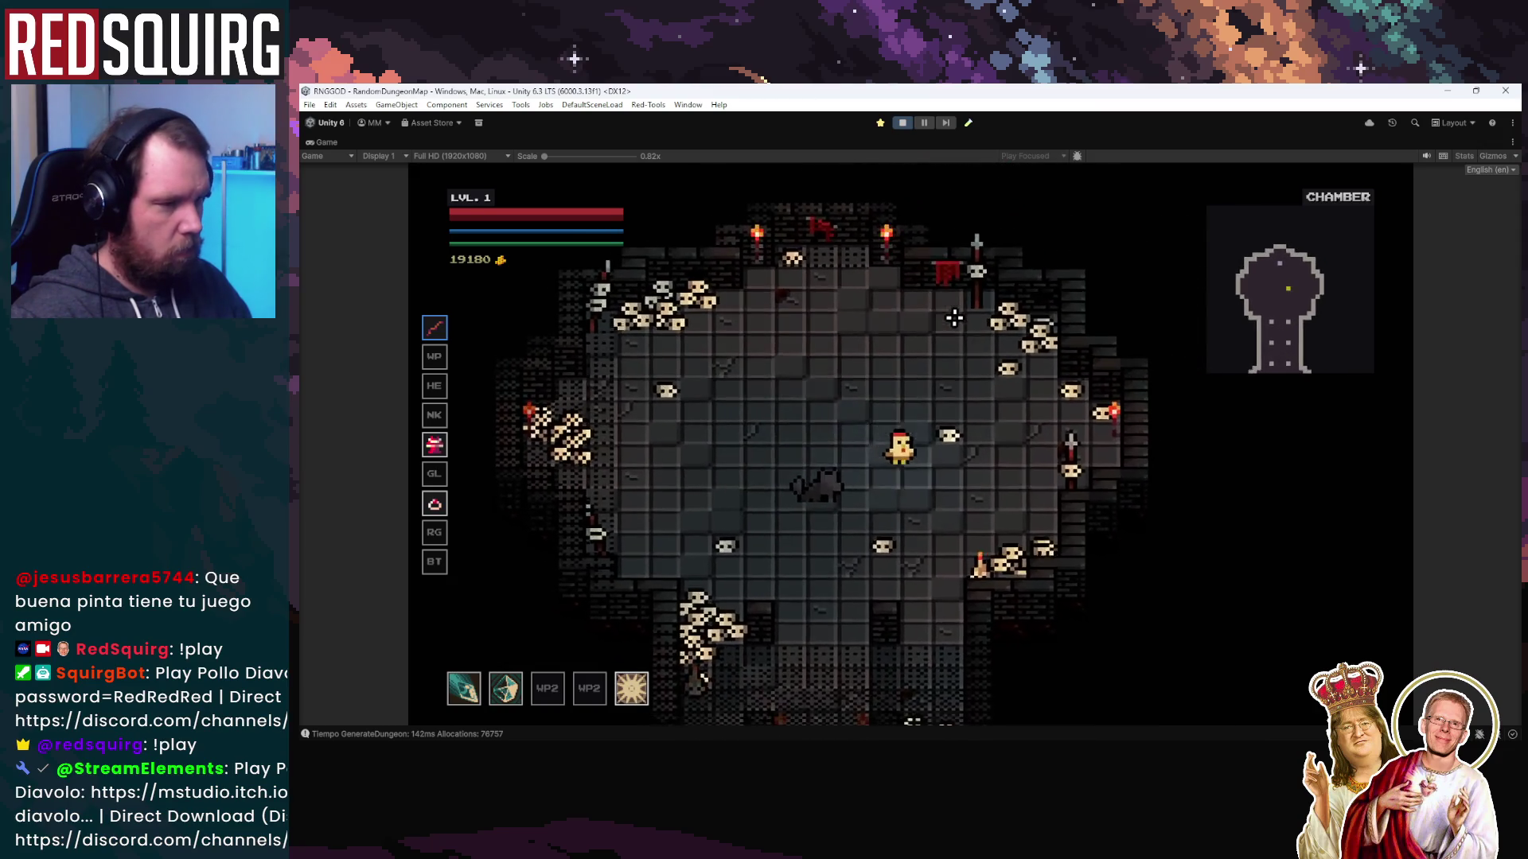
{"action": "key", "text": "s"}
{"action": "key", "text": "a"}
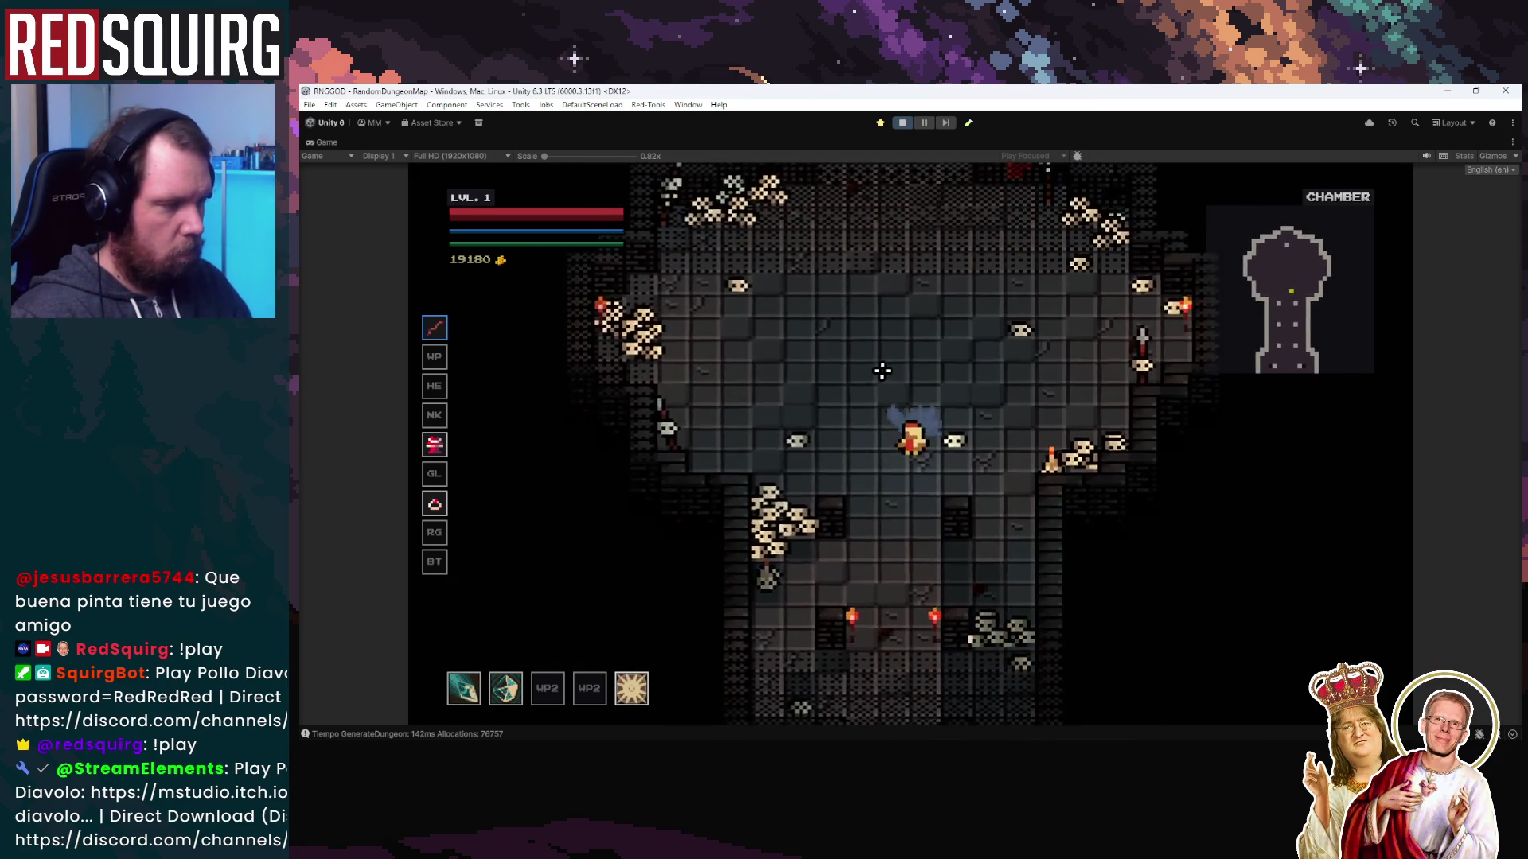
{"action": "key", "text": "w"}
{"action": "key", "text": "a"}
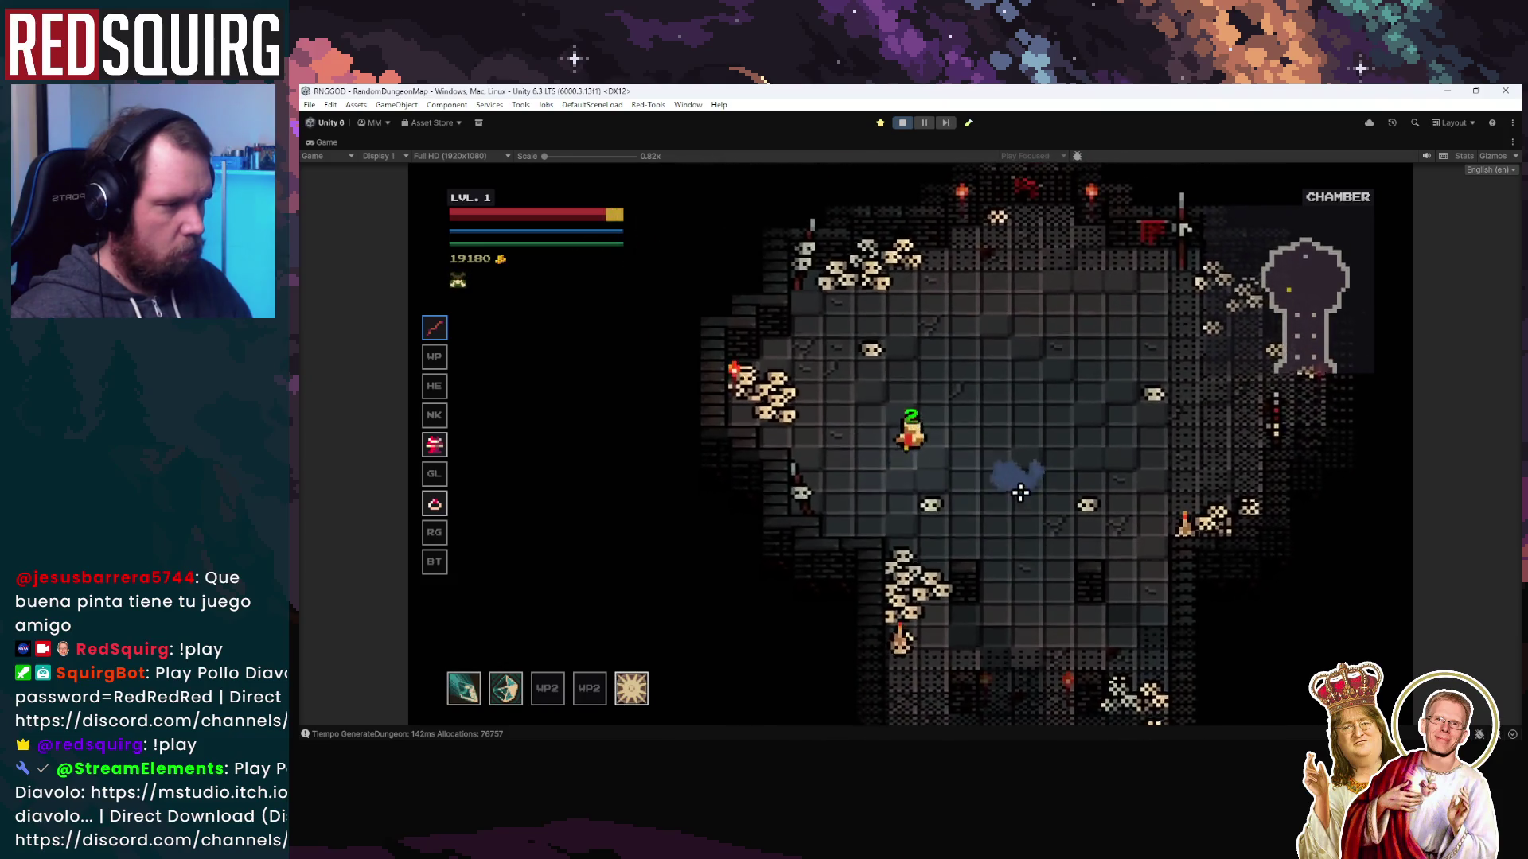
{"action": "key", "text": "w"}
{"action": "key", "text": "d"}
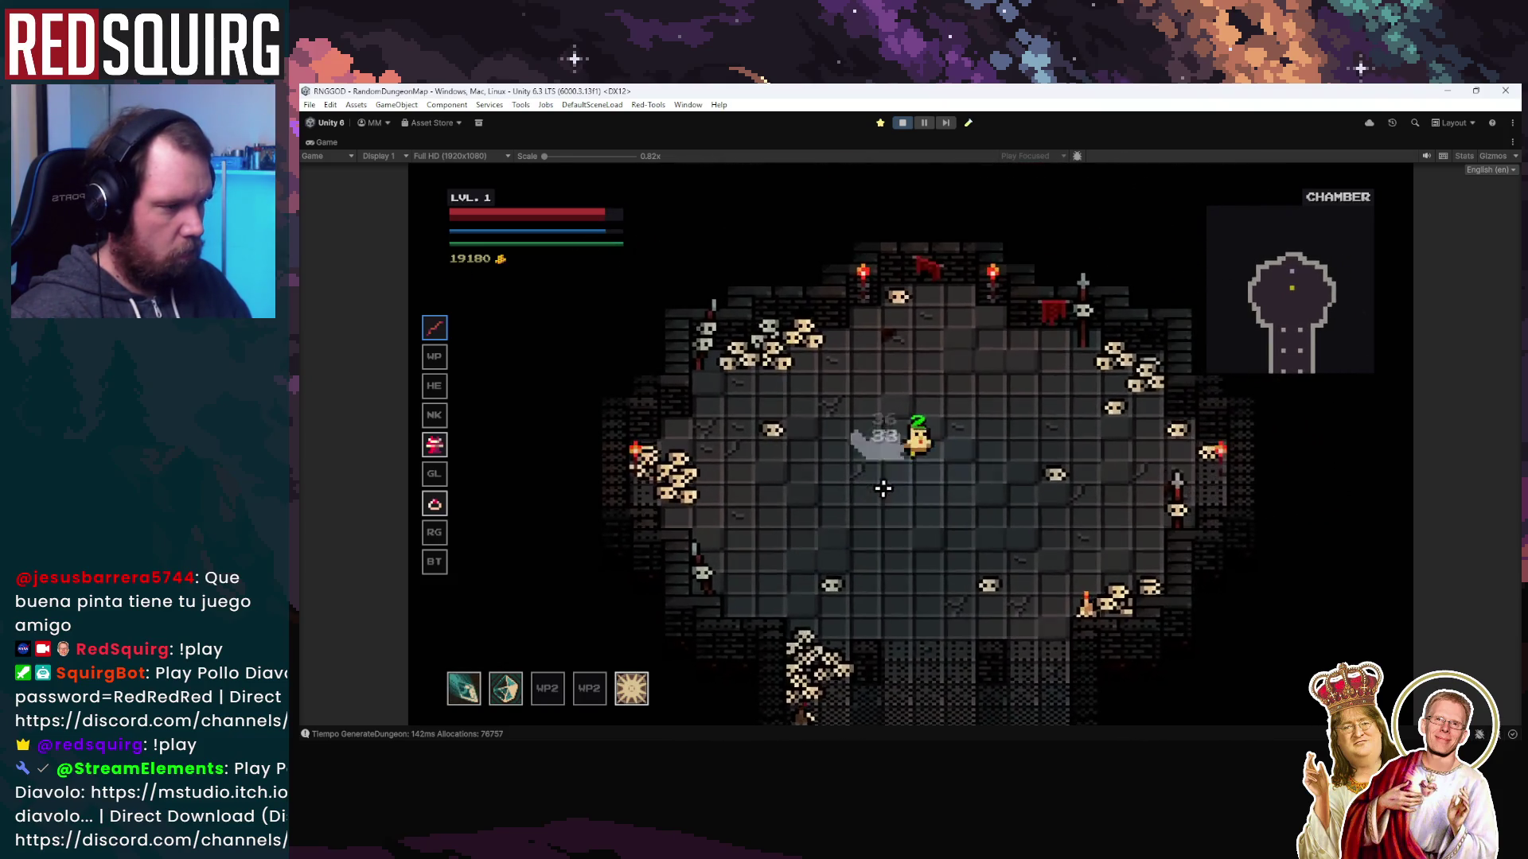
Fight the enemy while circling around the chamber with WASD movement
{"action": "key", "text": "s"}
{"action": "key", "text": "d"}
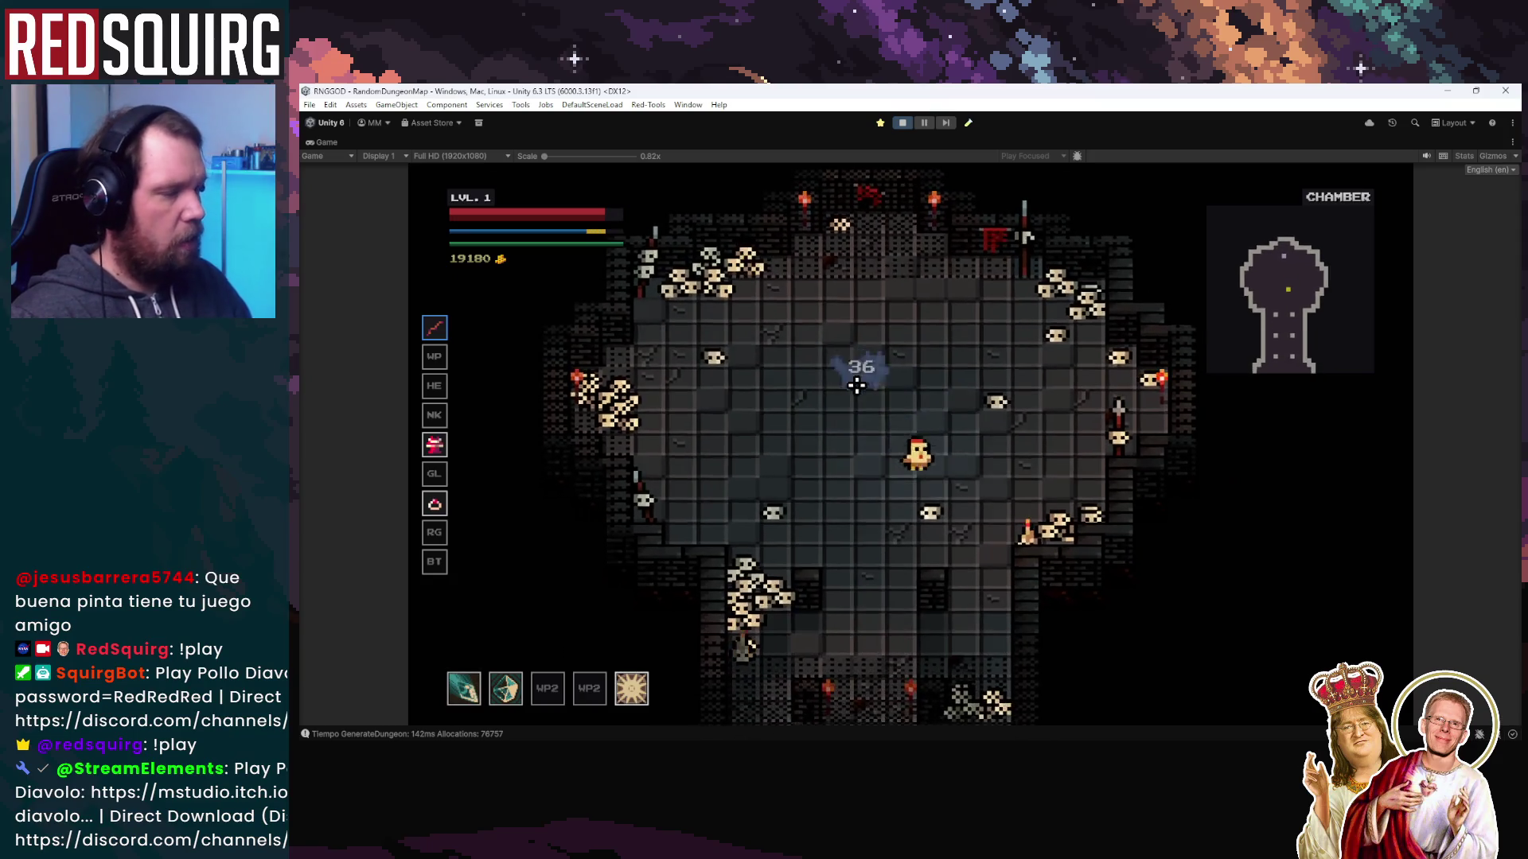
{"action": "key", "text": "s"}
{"action": "key", "text": "a"}
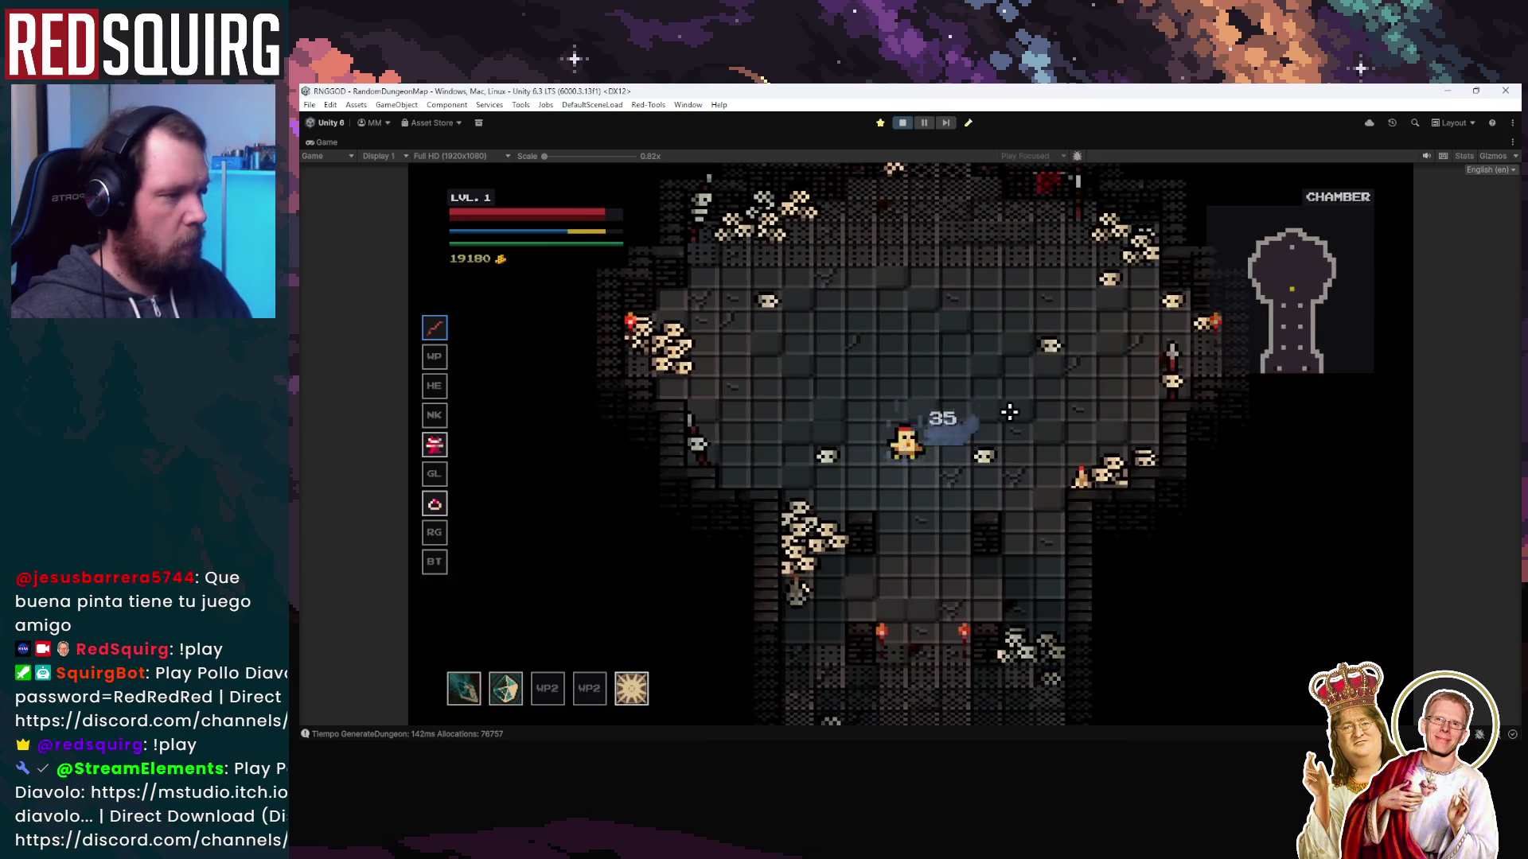
{"action": "key", "text": "w"}
{"action": "key", "text": "a"}
{"action": "key", "text": "d"}
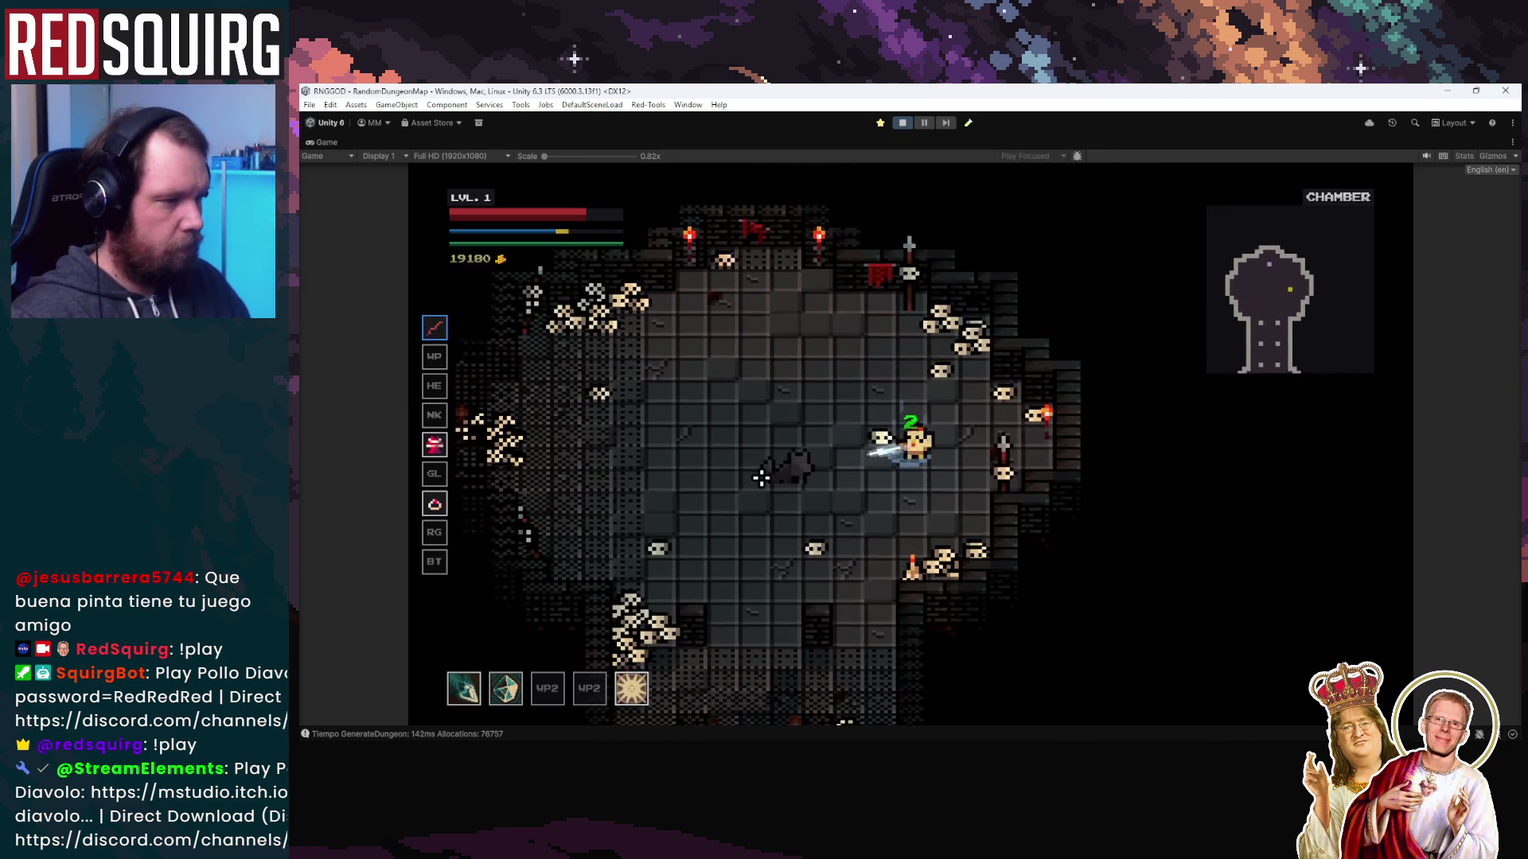
{"action": "key", "text": "d"}
{"action": "key", "text": "a"}
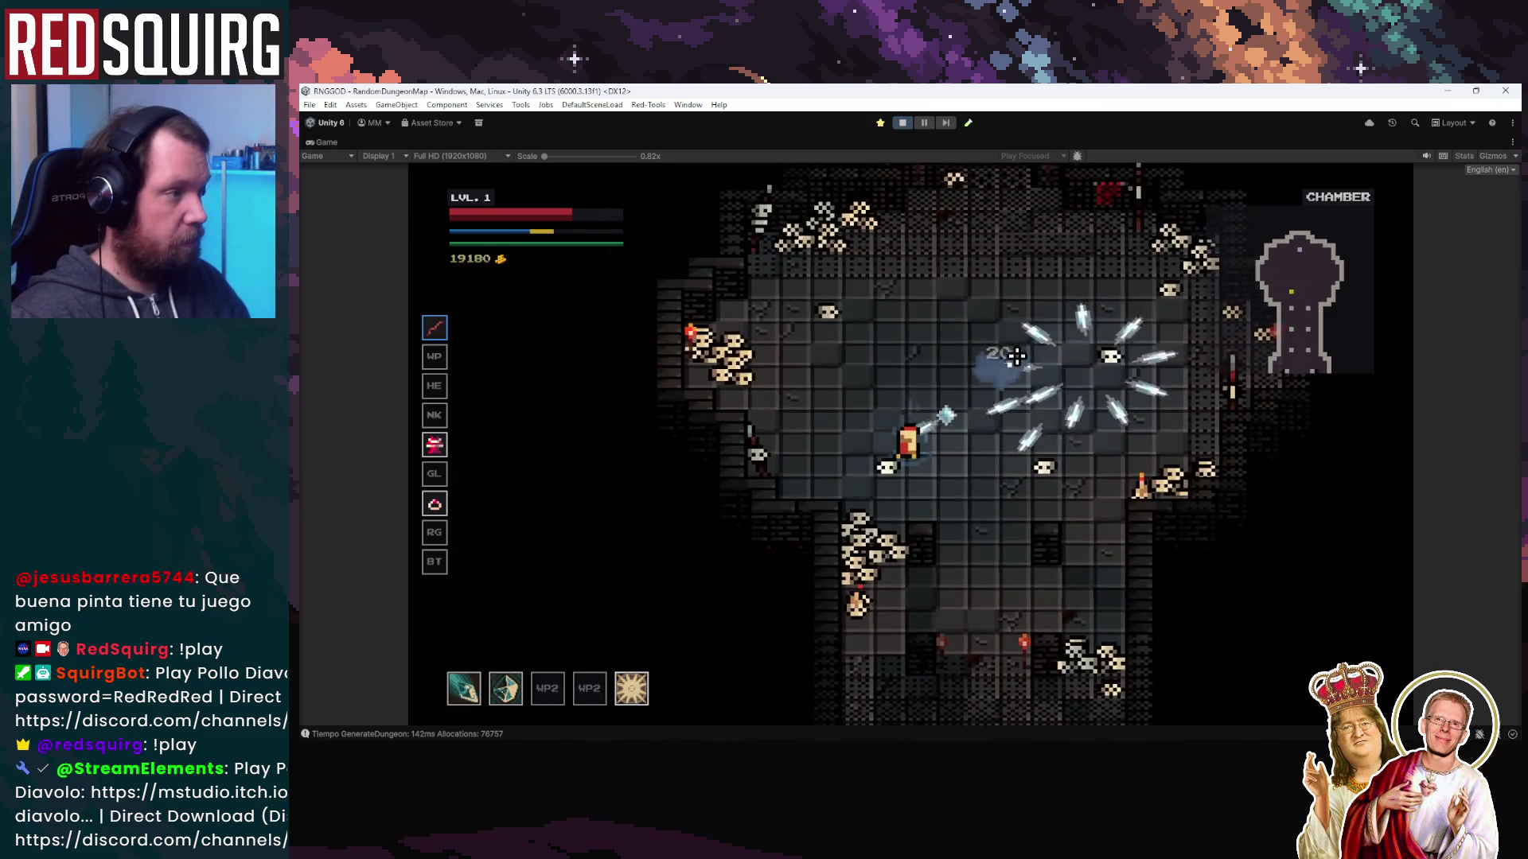
{"action": "key", "text": "s"}
{"action": "key", "text": "d"}
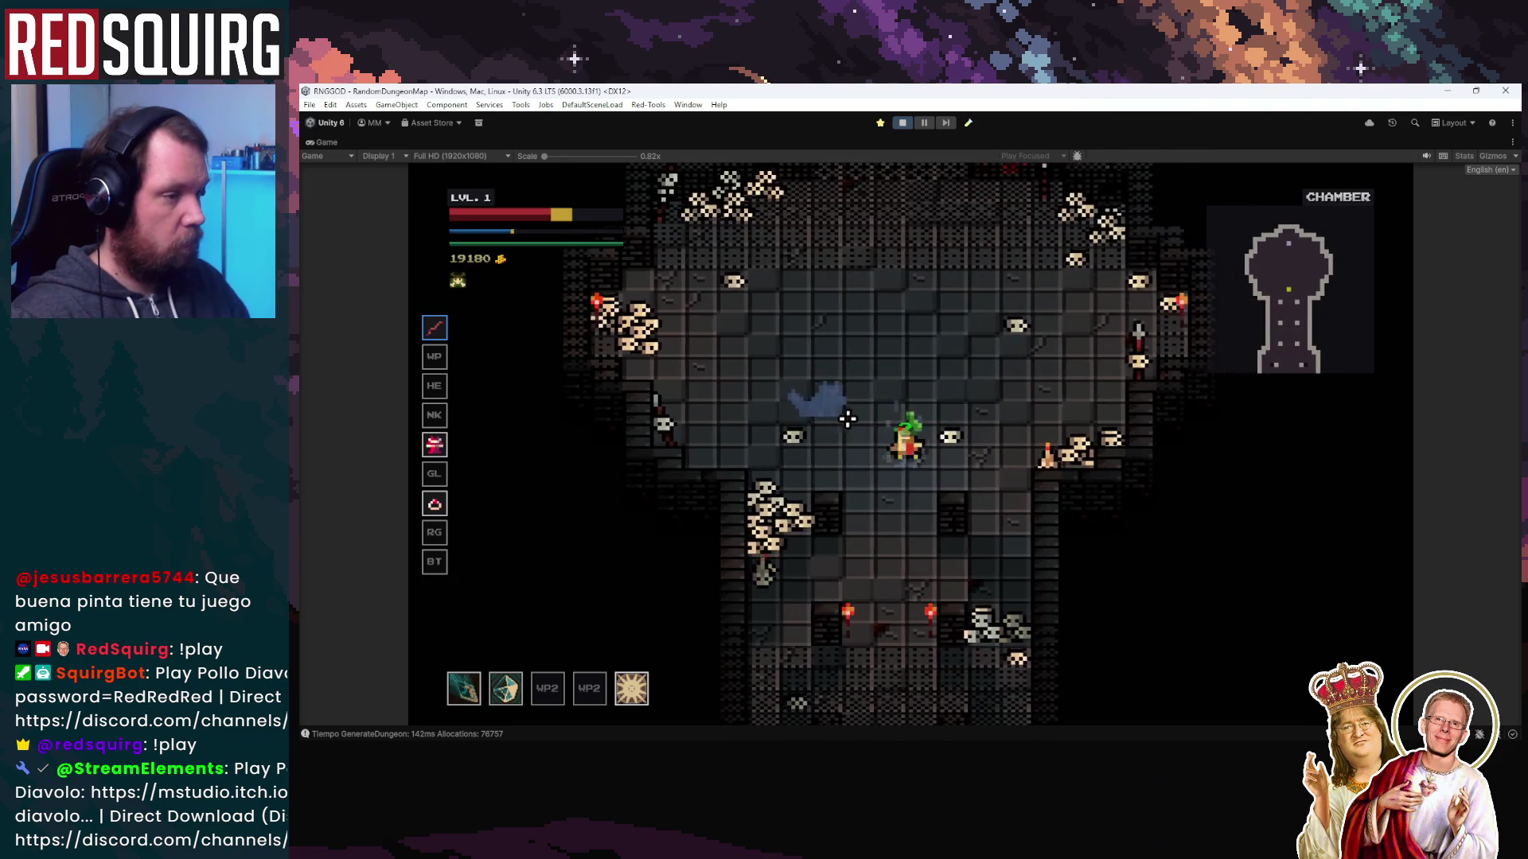
{"action": "key", "text": "w"}
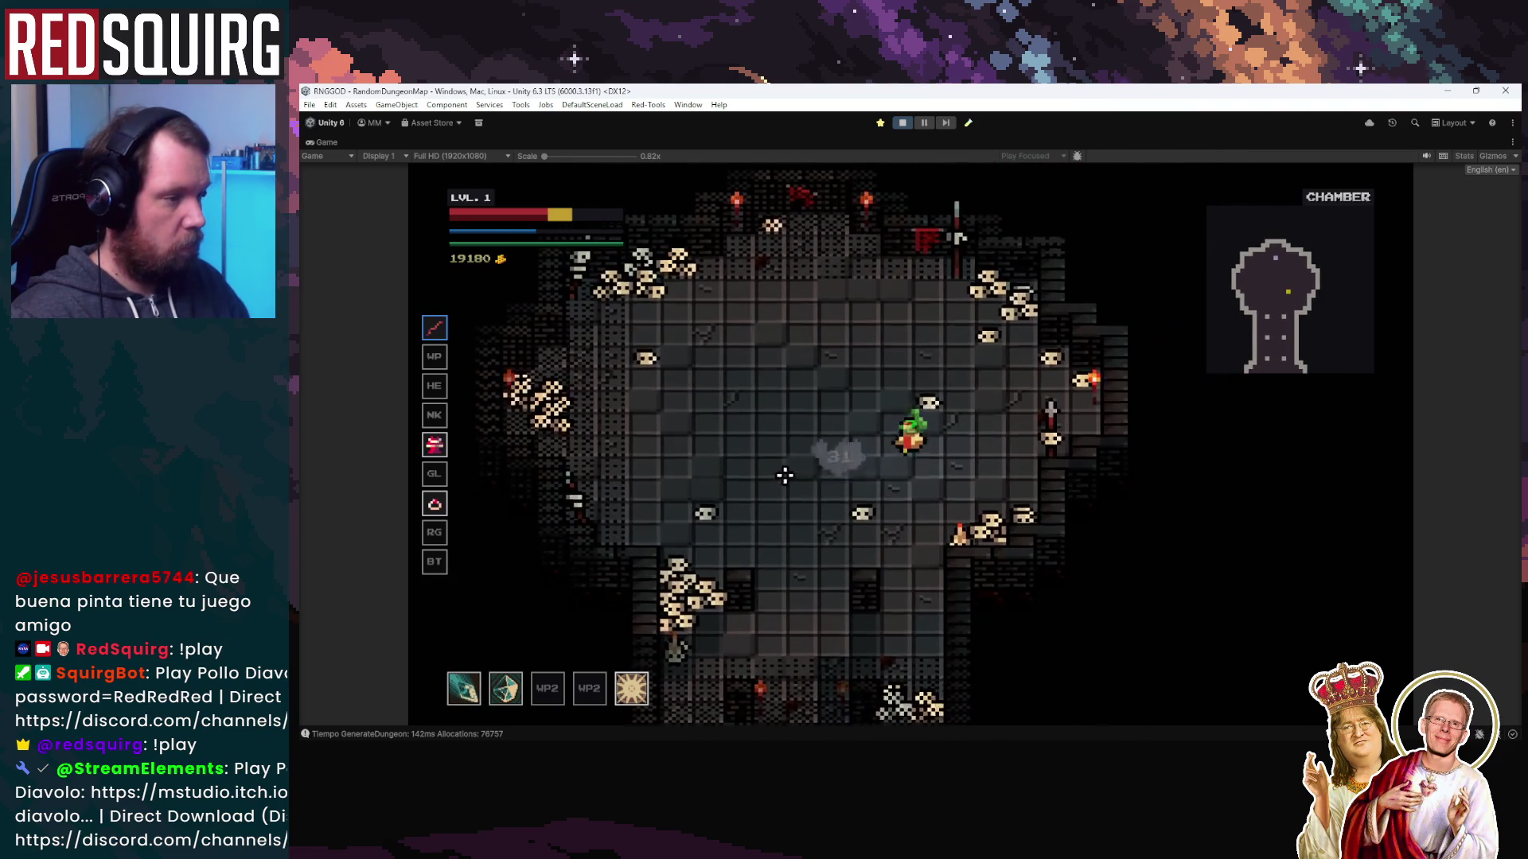
{"action": "key", "text": "w"}
{"action": "key", "text": "a"}
{"action": "key", "text": "s"}
{"action": "key", "text": "a"}
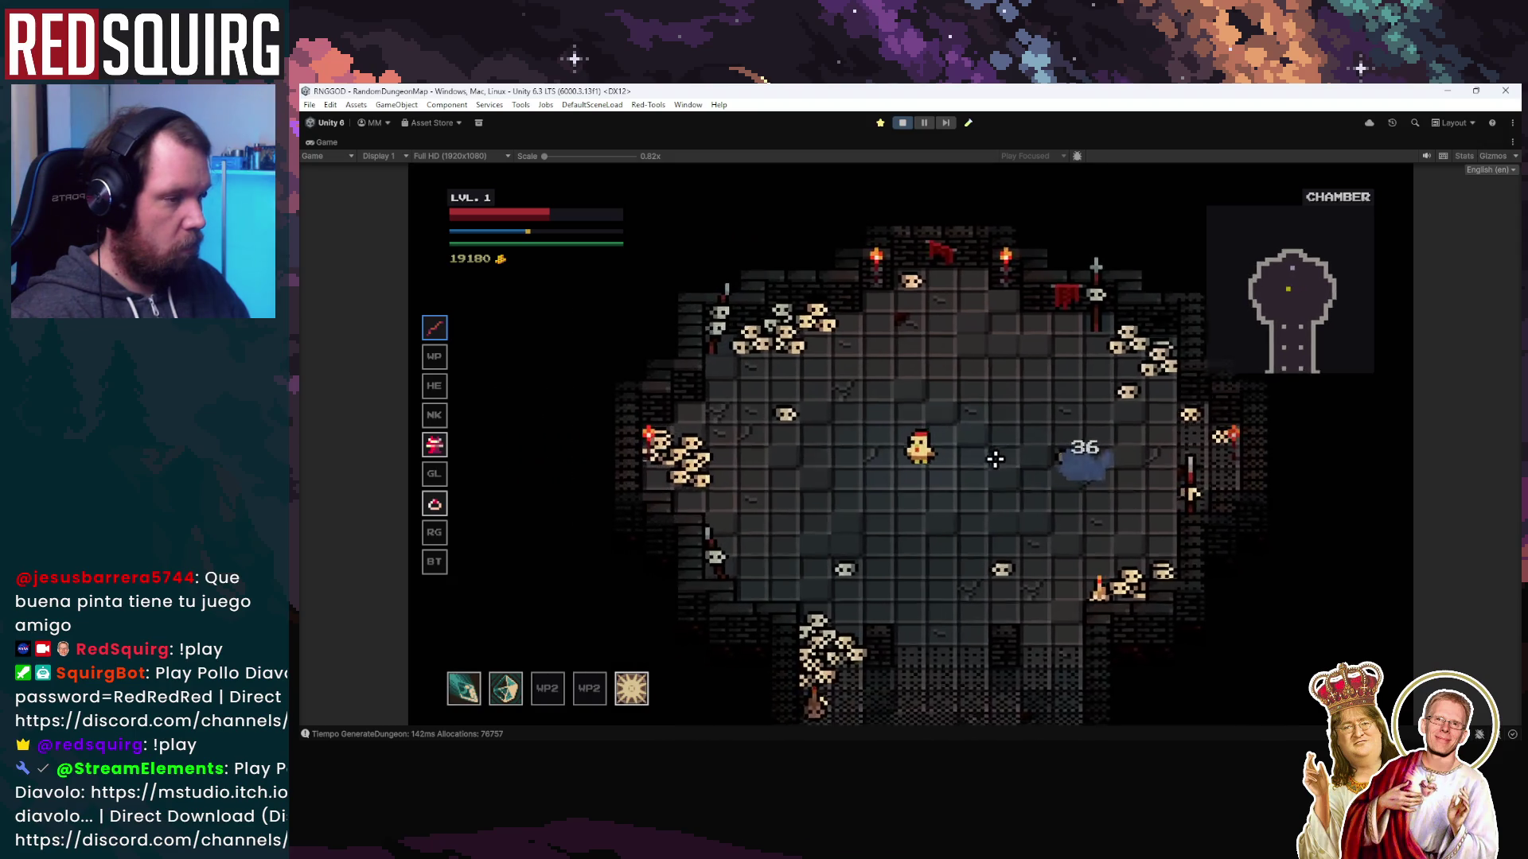
{"action": "key", "text": "d"}
{"action": "key", "text": "w"}
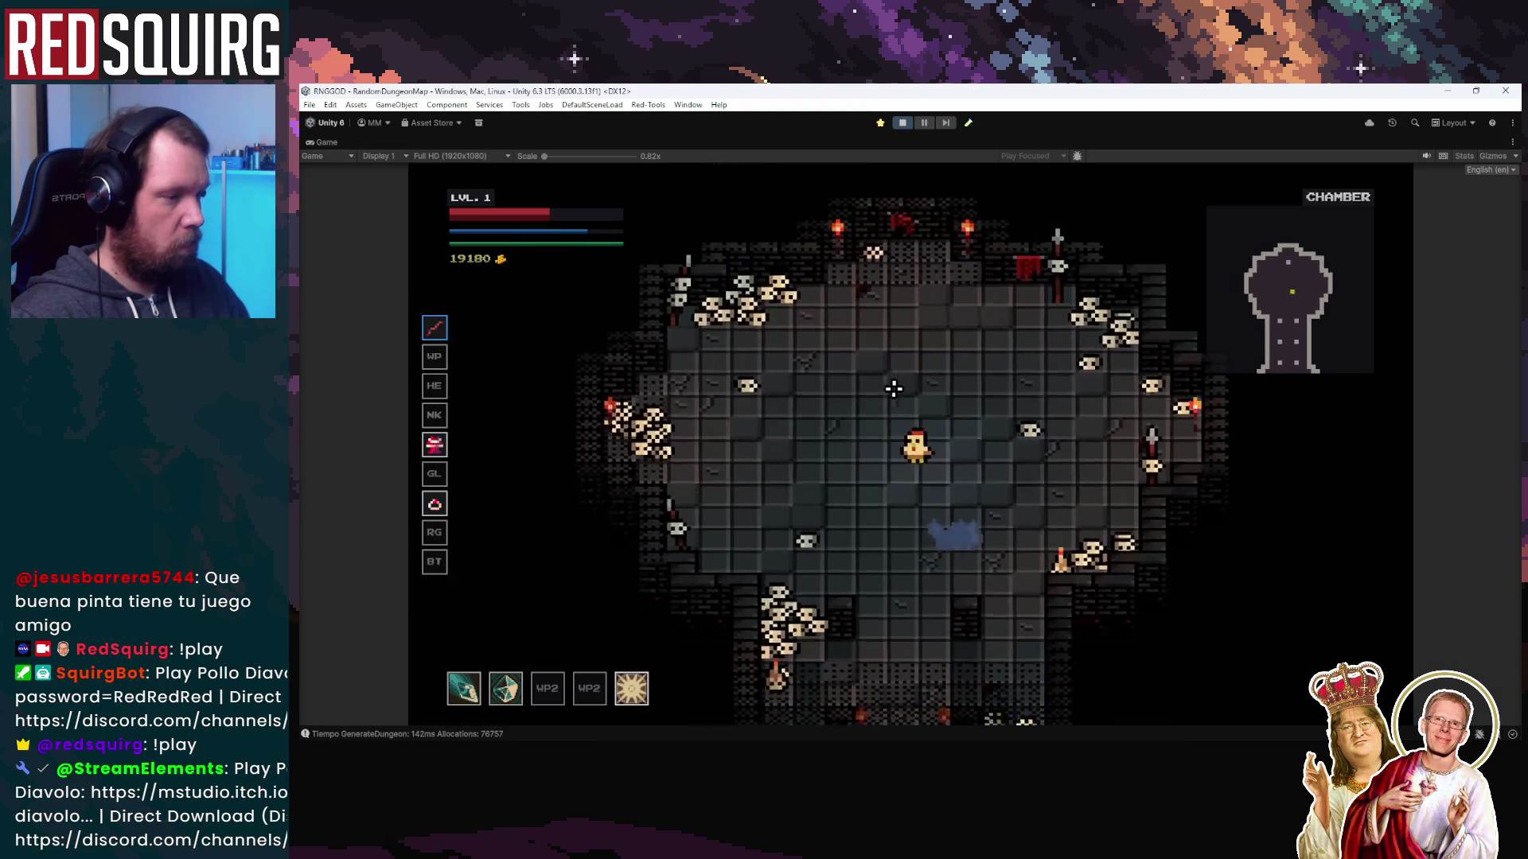
{"action": "key", "text": "s"}
{"action": "key", "text": "a"}
{"action": "key", "text": "d"}
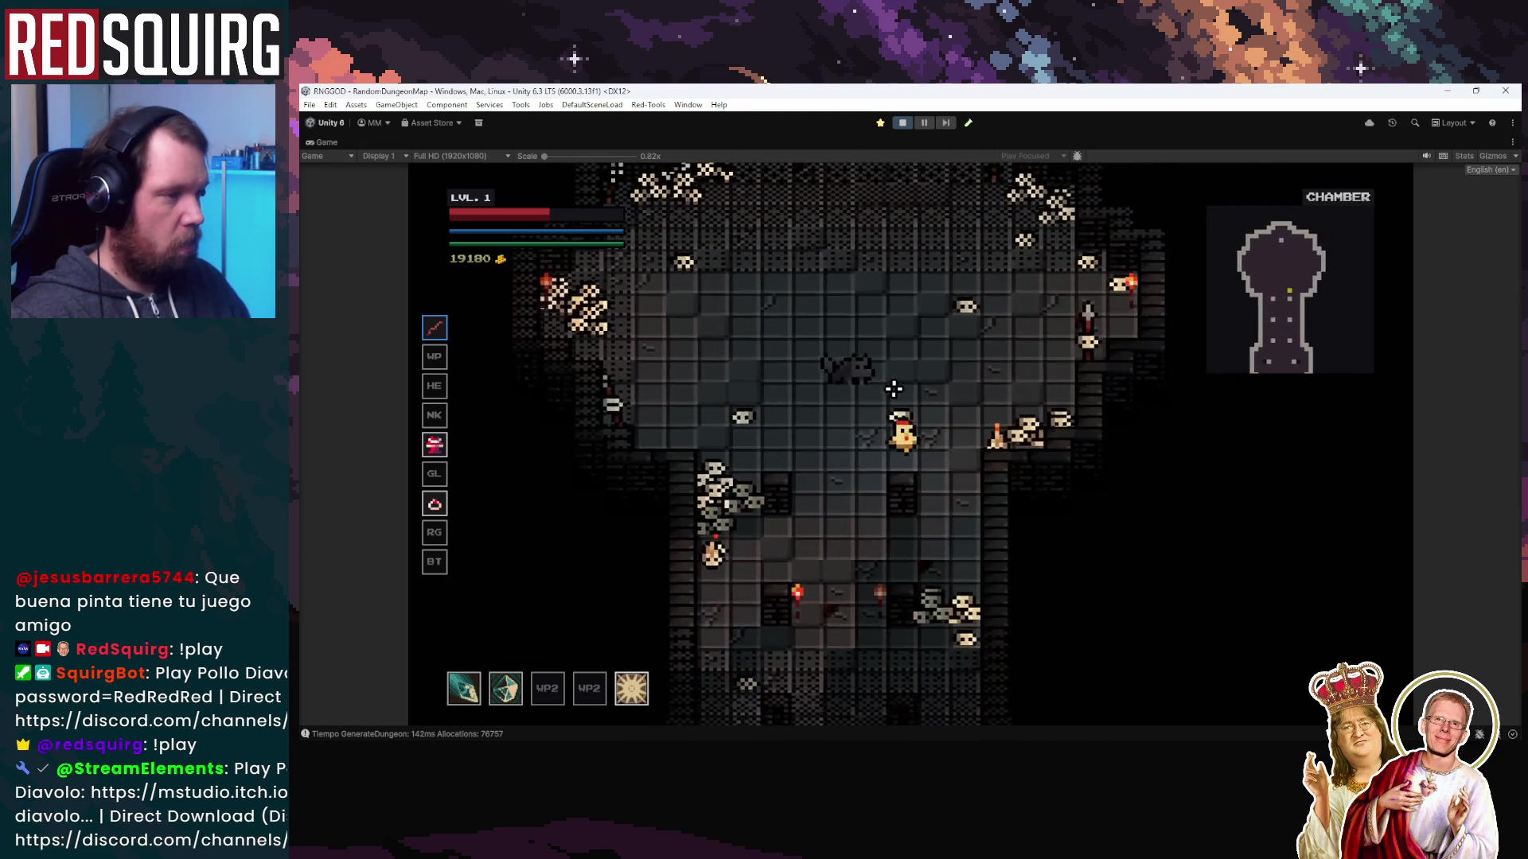
{"action": "key", "text": "w"}
{"action": "key", "text": "w"}
{"action": "key", "text": "a"}
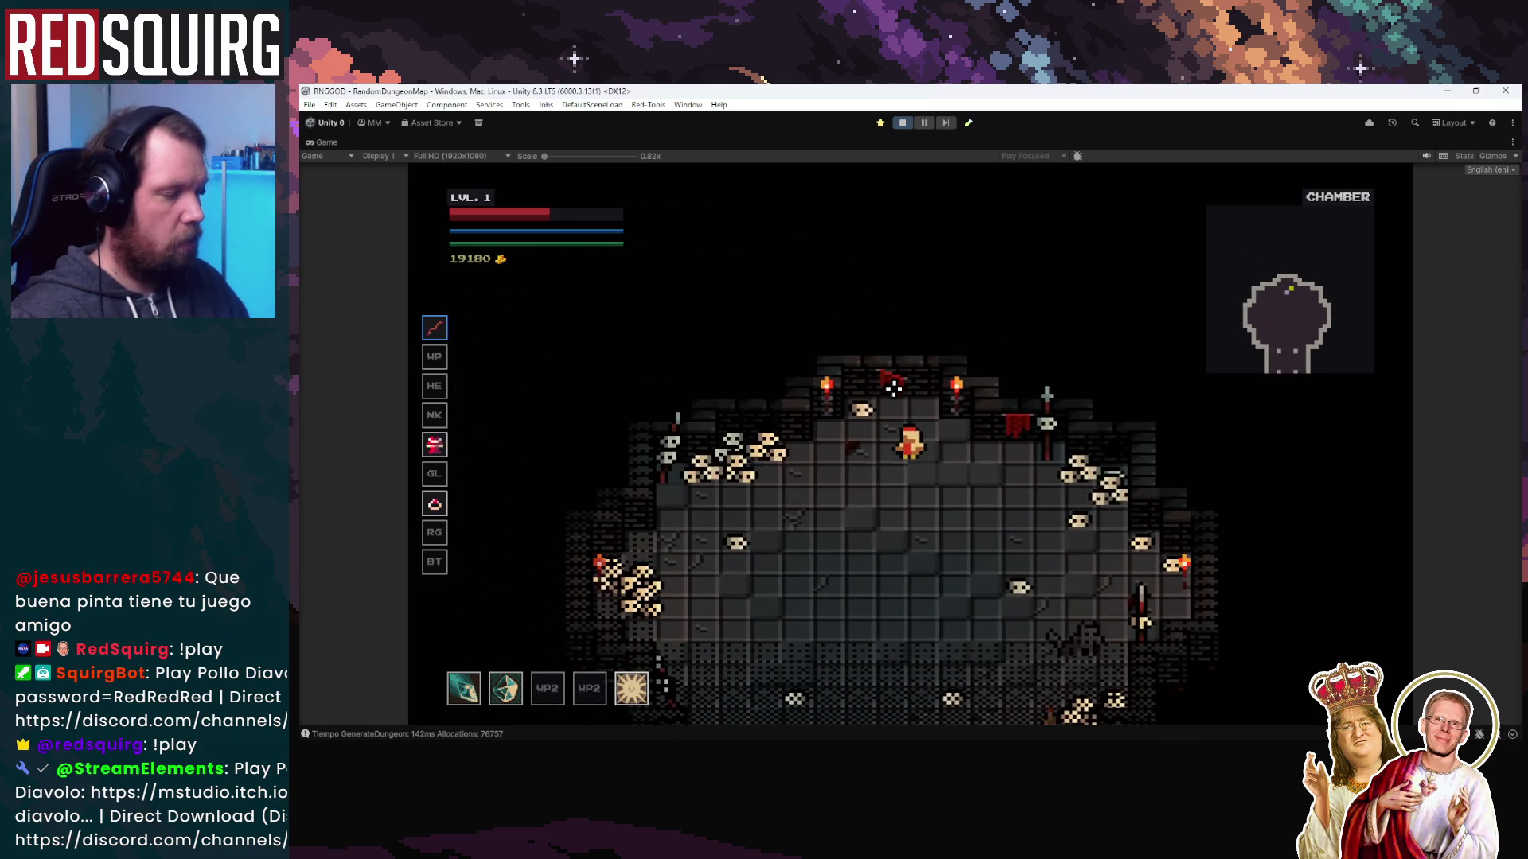
{"action": "key", "text": "d"}
{"action": "key", "text": "s"}
{"action": "key", "text": "a"}
{"action": "key", "text": "w"}
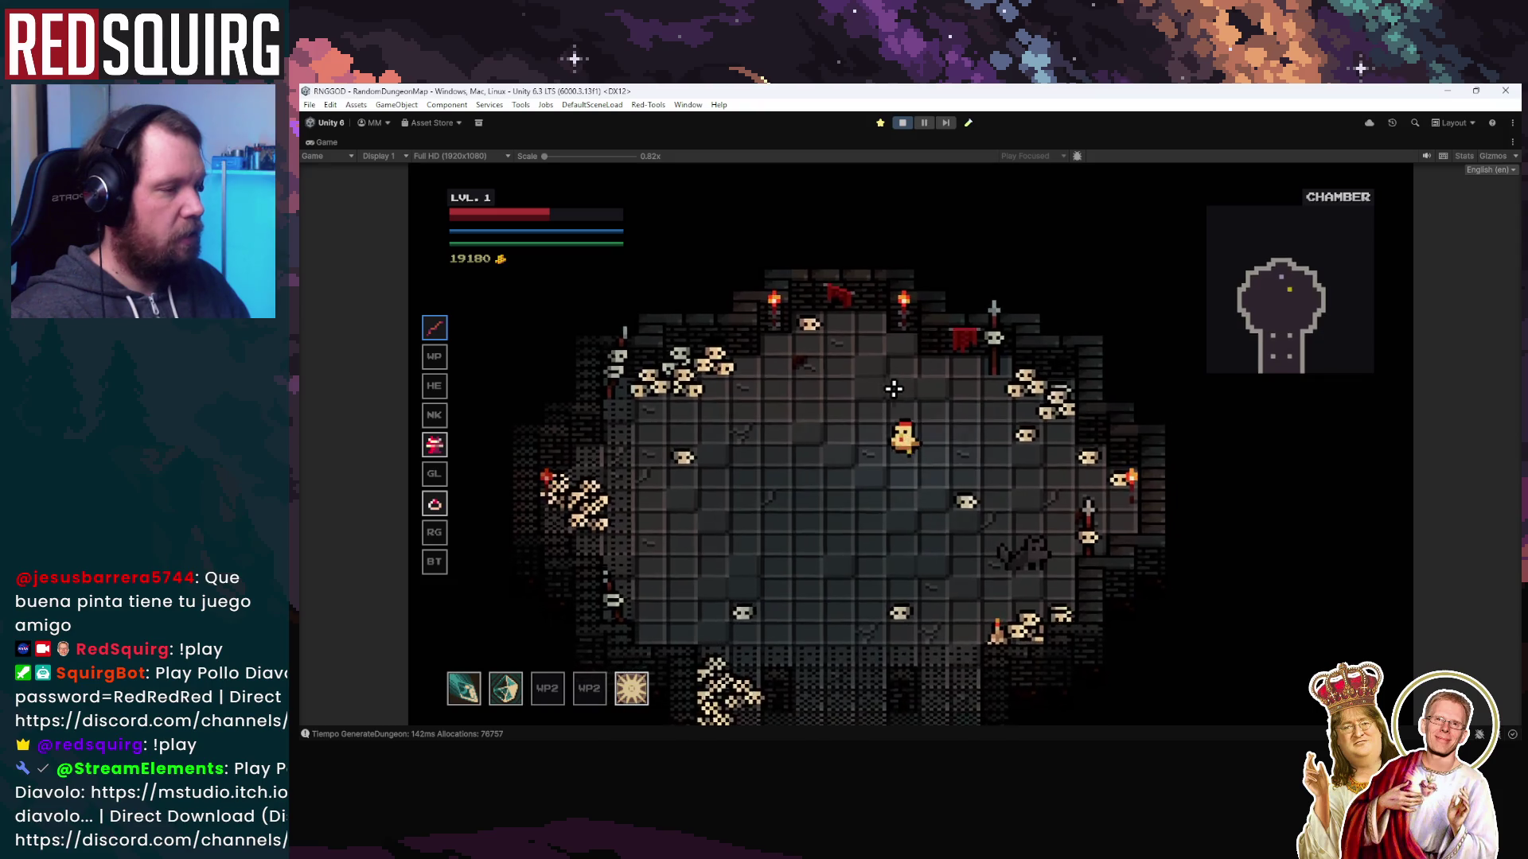
{"action": "key", "text": "d"}
{"action": "key", "text": "s"}
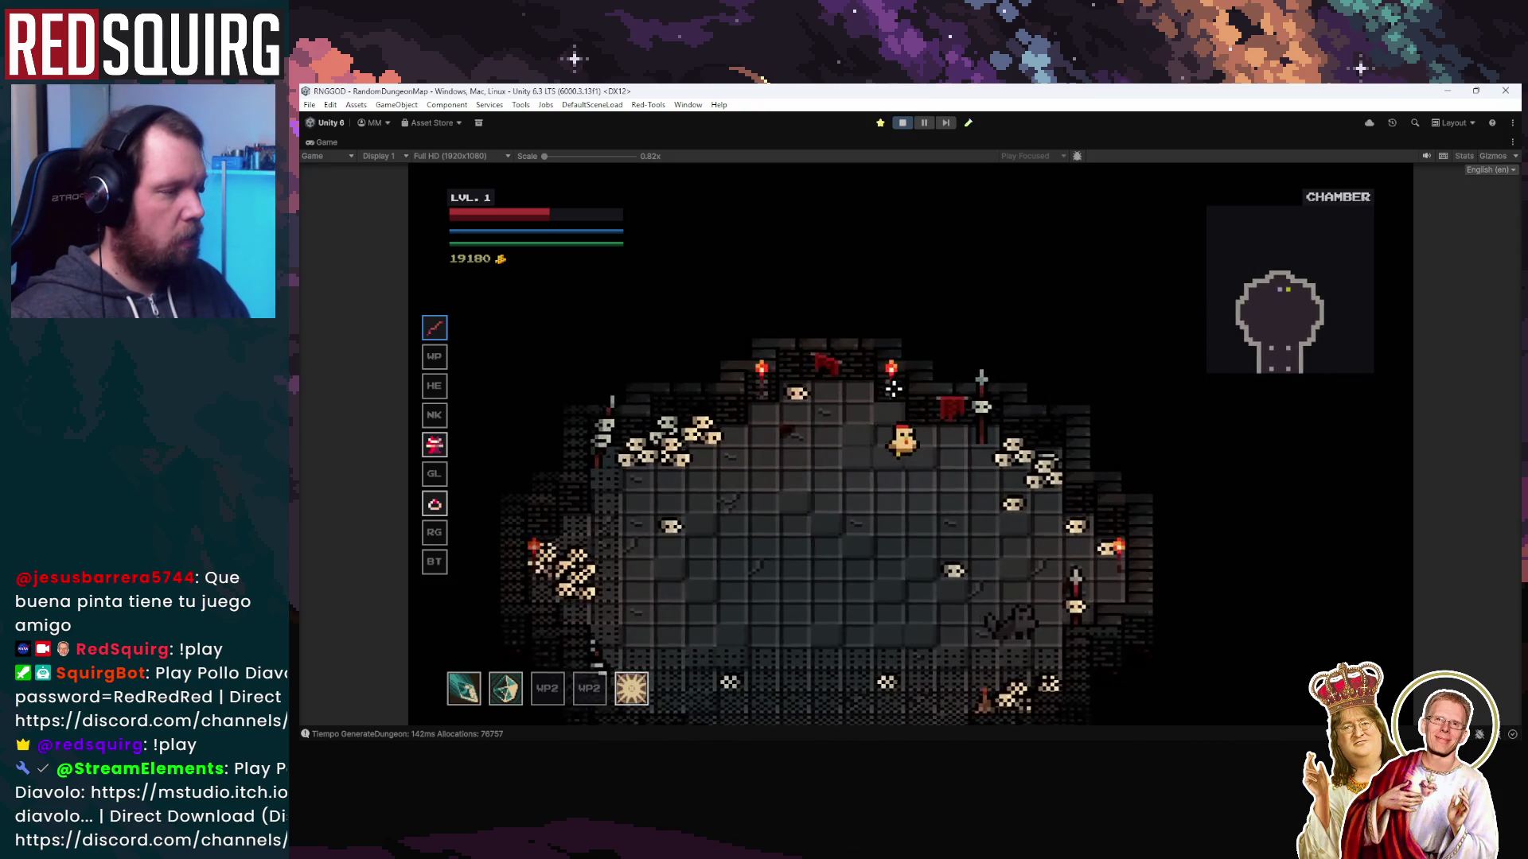
{"action": "key", "text": "a"}
{"action": "key", "text": "w"}
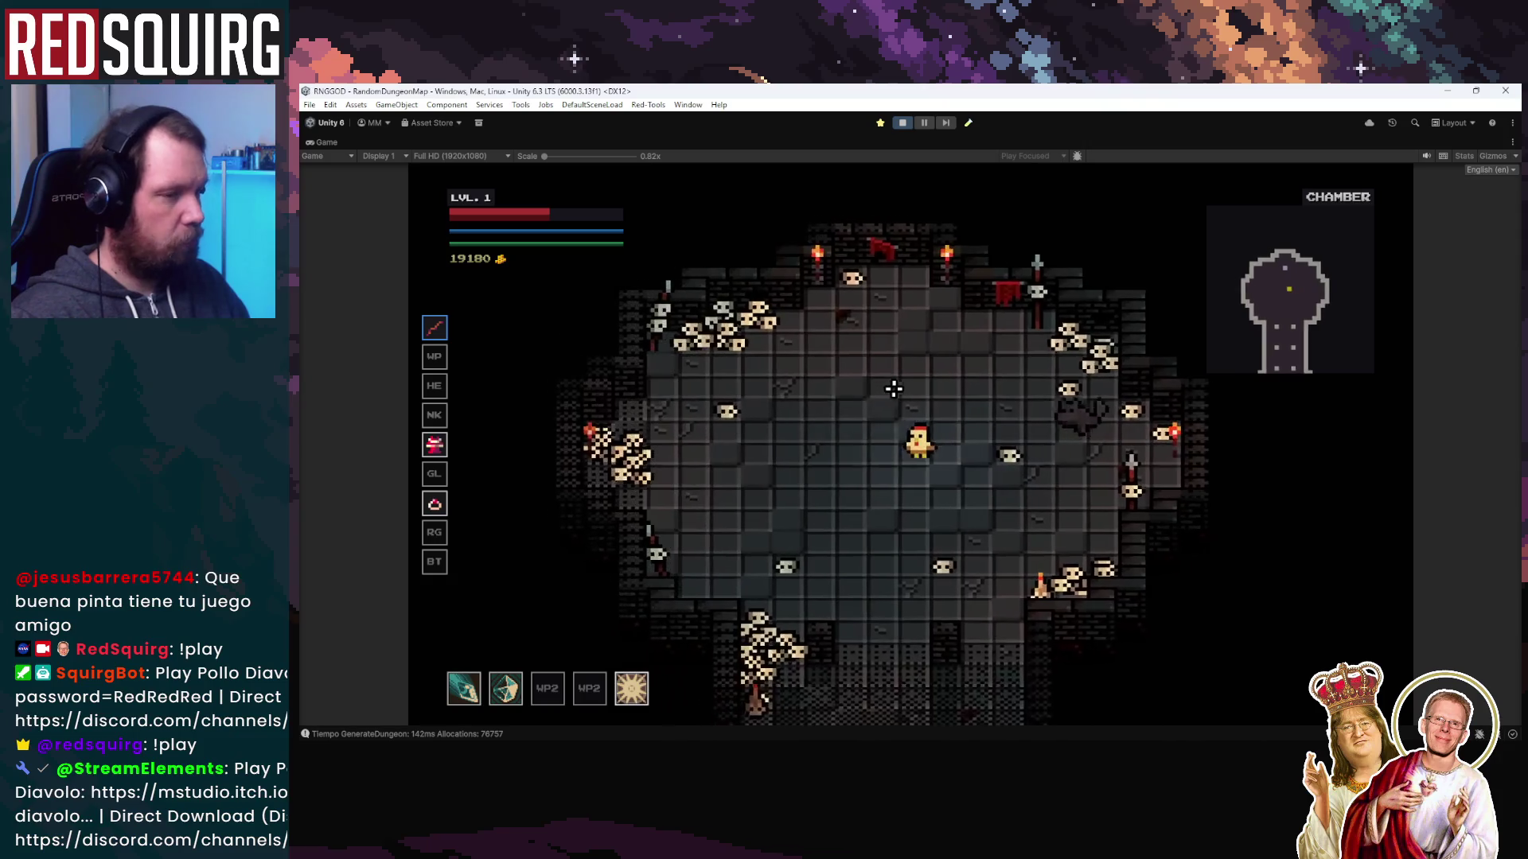
Pause the game with Escape and restore the full editor layout
{"action": "key", "text": "d"}
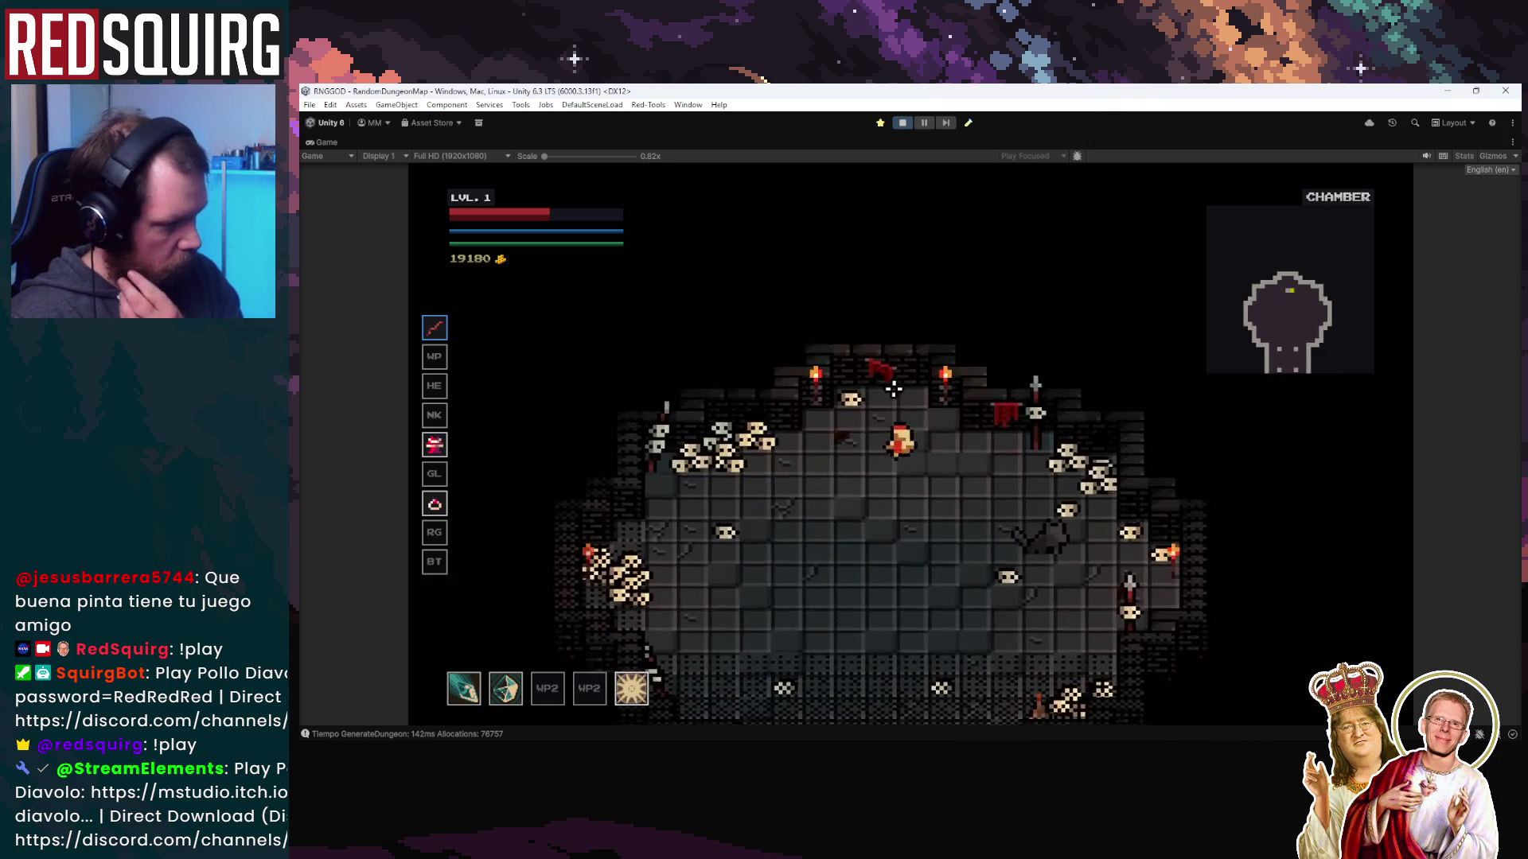
{"action": "key", "text": "Escape"}
{"action": "left_click", "coordinate": [924, 123]}
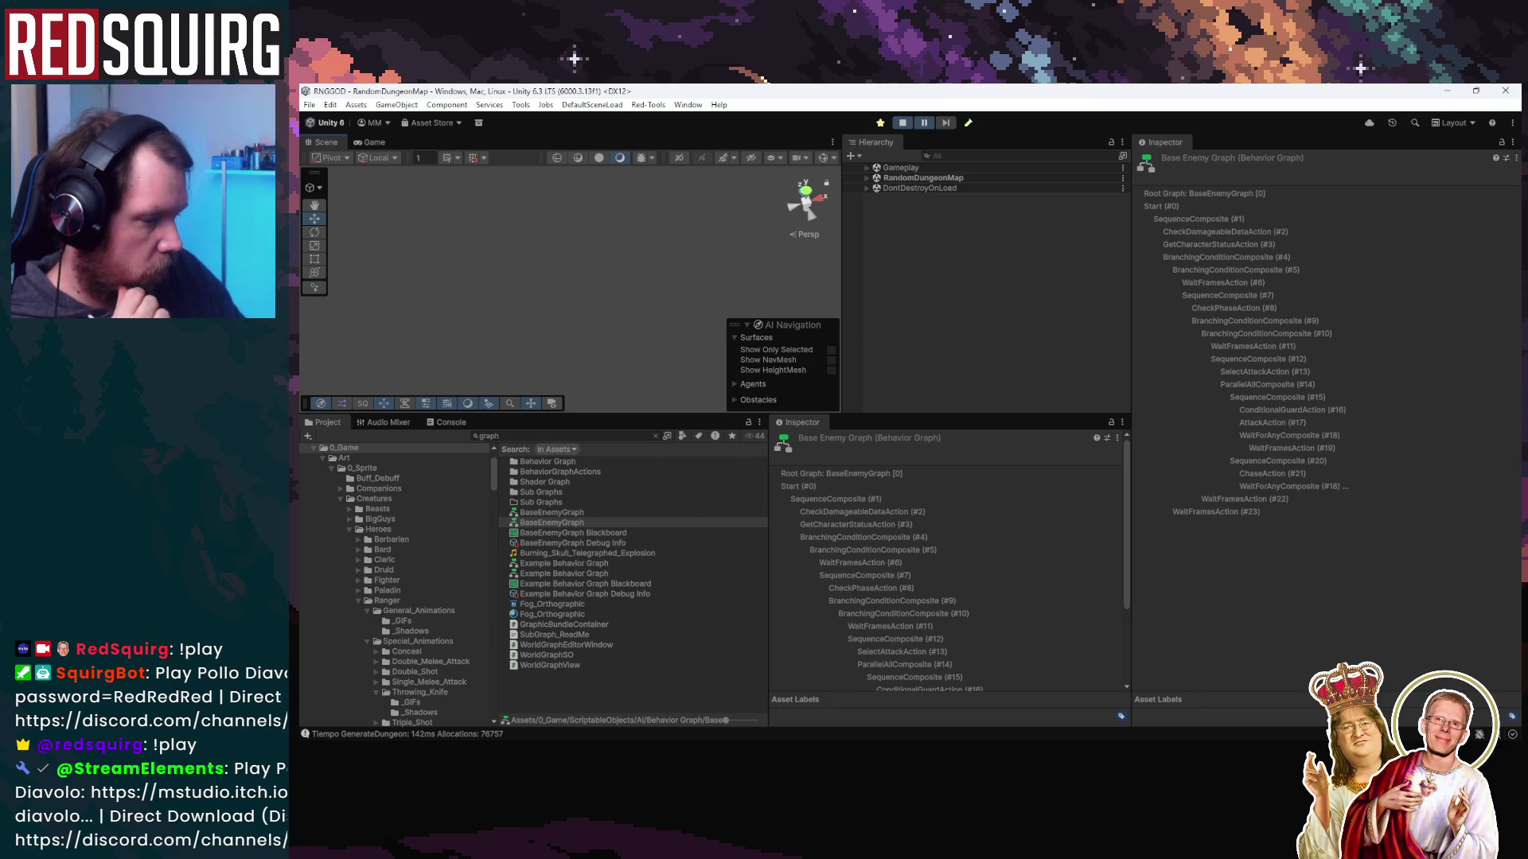
Open BaseEnemyGraph, then expand Gameplay and RandomDungeonMap to select Wargo-MiniBoss(Clone)
{"action": "double_click", "coordinate": [571, 524]}
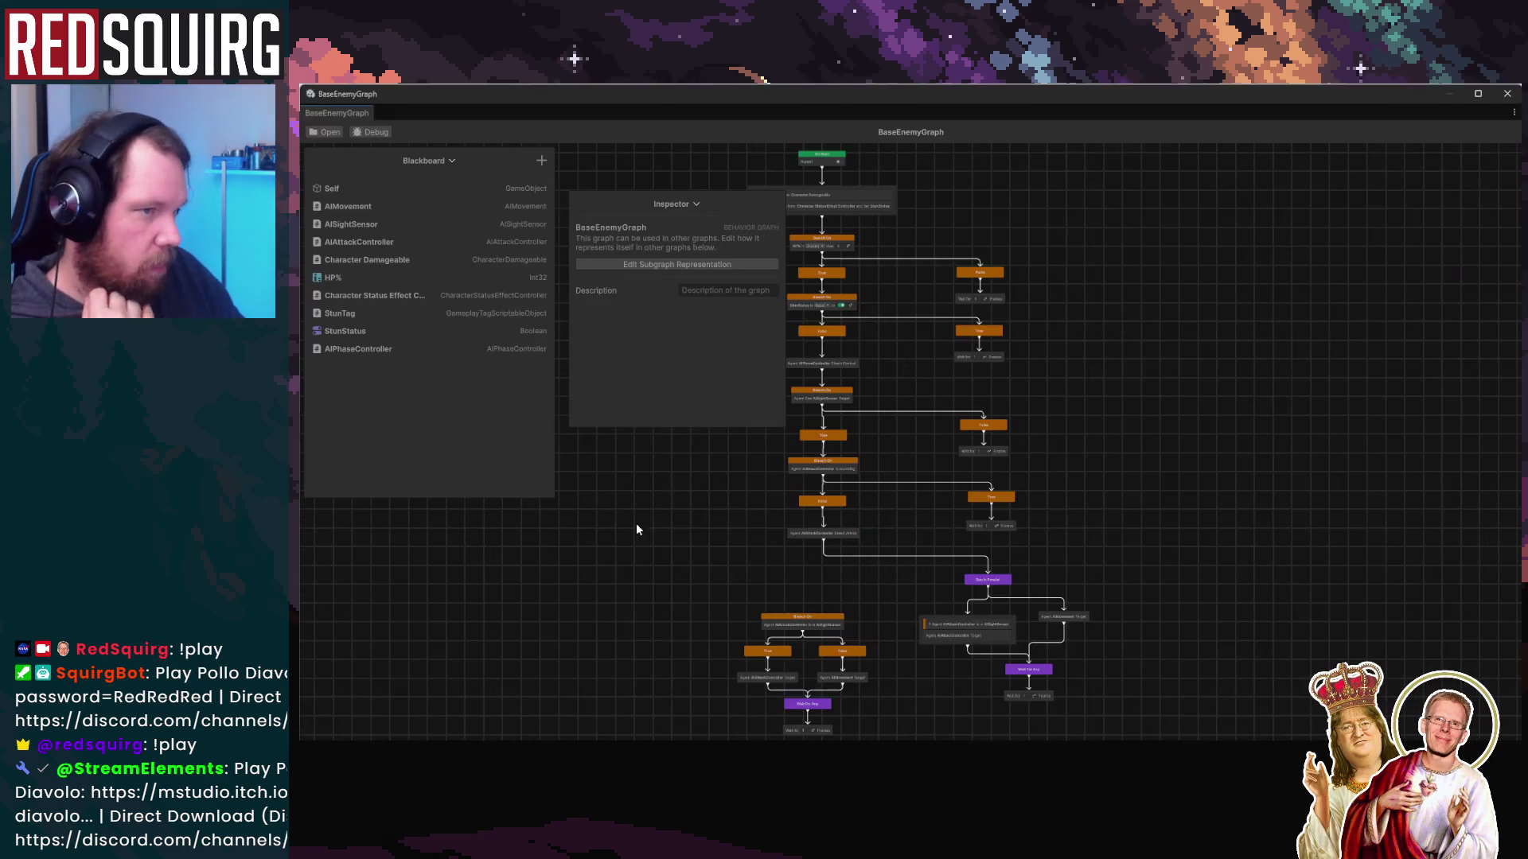
{"action": "key", "text": "alt+Tab"}
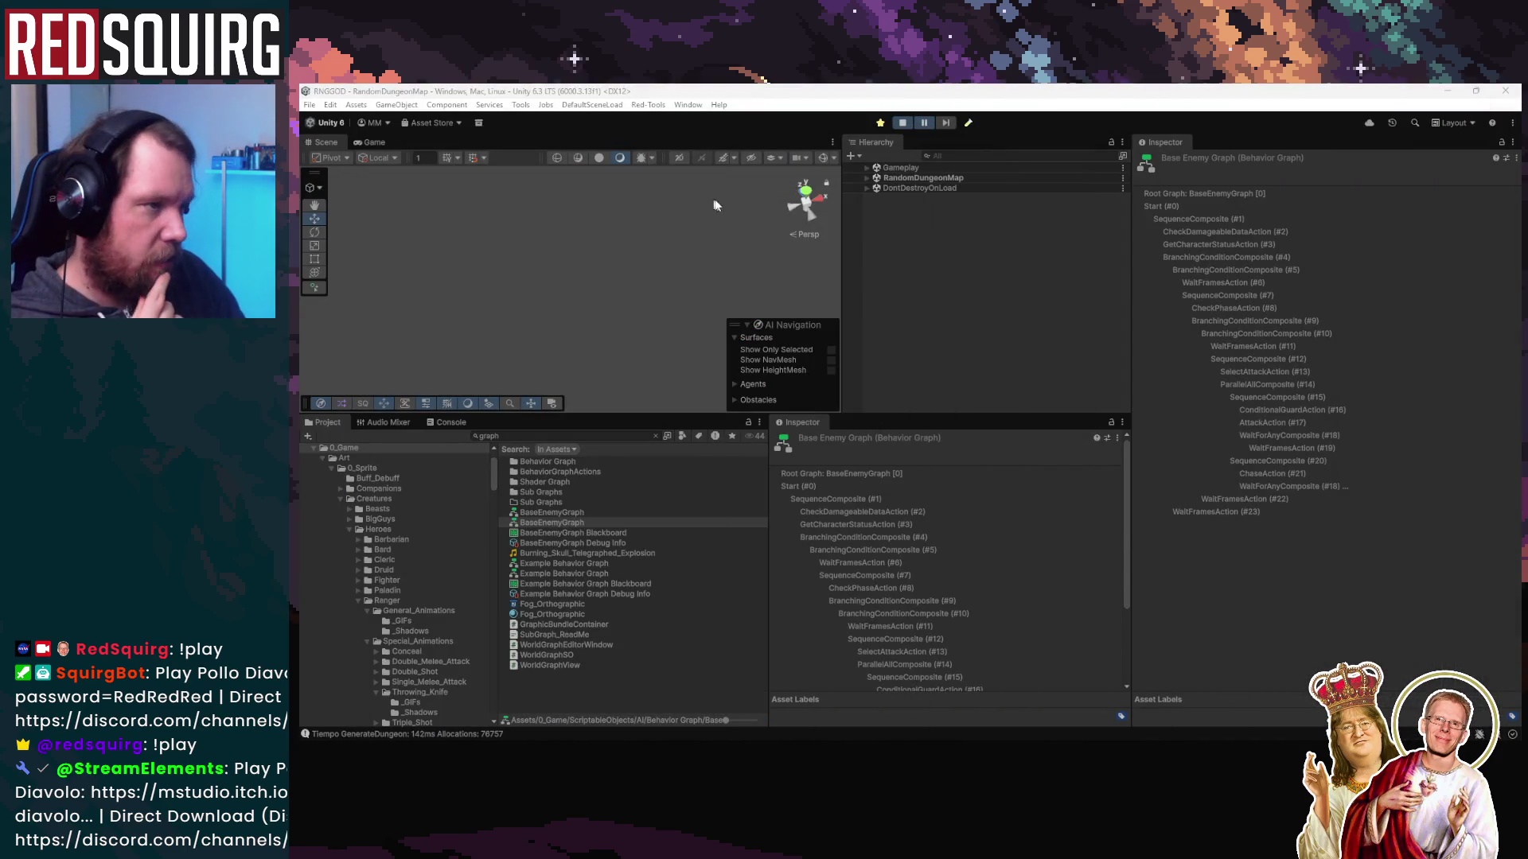
{"action": "left_click", "coordinate": [870, 168]}
{"action": "left_click", "coordinate": [867, 168]}
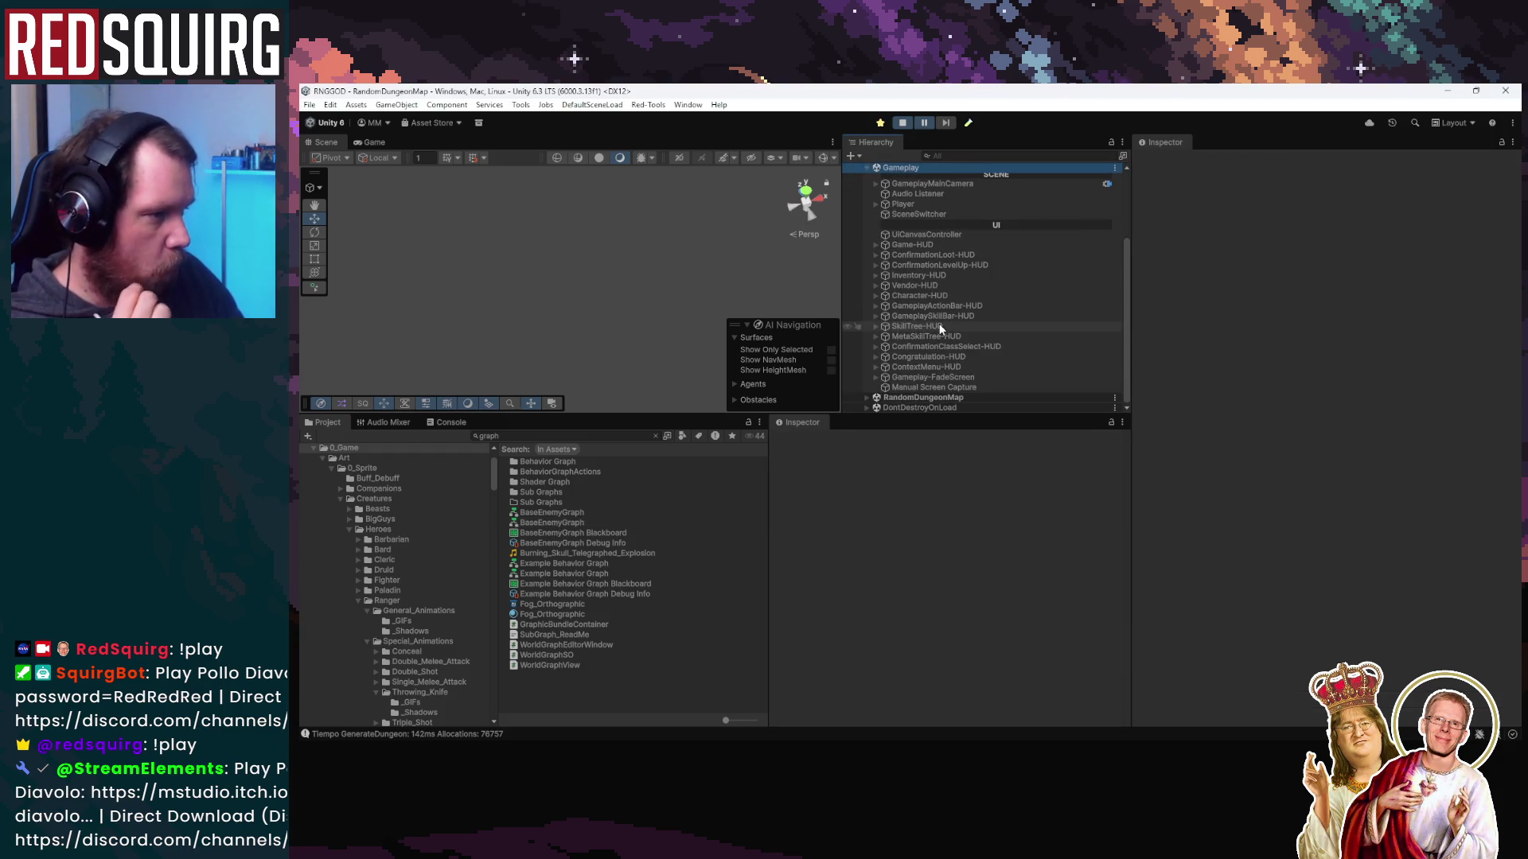
{"action": "left_click", "coordinate": [866, 398]}
{"action": "scroll", "coordinate": [1003, 333], "scroll_direction": "down", "scroll_amount": 5}
{"action": "scroll", "coordinate": [1003, 333], "scroll_direction": "up", "scroll_amount": 5}
{"action": "left_click", "coordinate": [976, 300]}
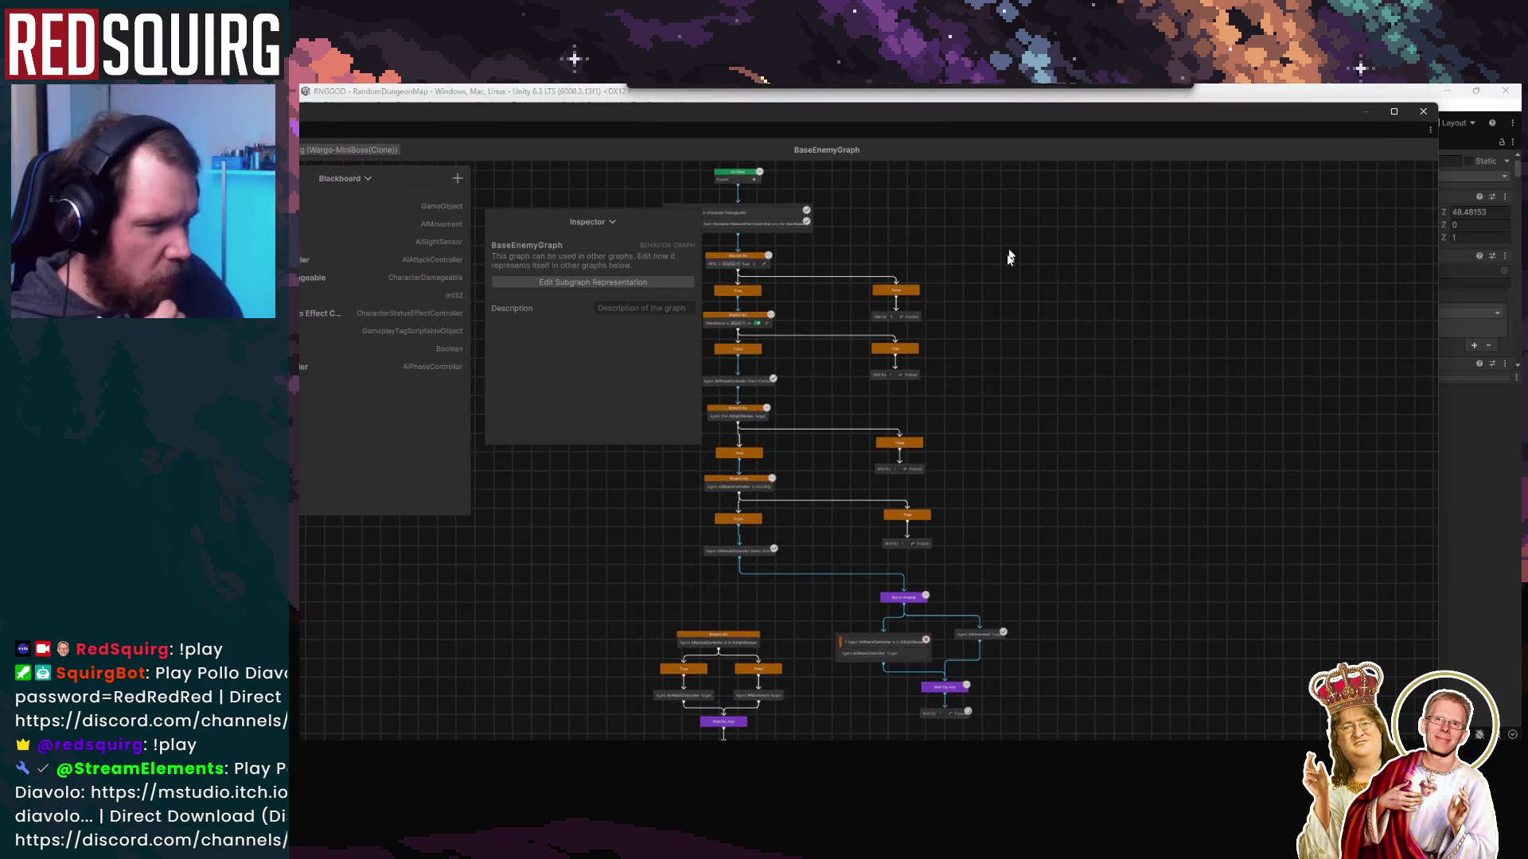
Pan to the graph's lower parallel branches, float the graph window, and reframe the nodes
{"action": "scroll", "coordinate": [823, 369], "scroll_direction": "up", "scroll_amount": 3}
{"action": "mouse_move", "coordinate": [1060, 367]}
{"action": "left_mouse_down"}
{"action": "mouse_move", "coordinate": [962, 362]}
{"action": "mouse_move", "coordinate": [1183, 249]}
{"action": "mouse_move", "coordinate": [1122, 231]}
{"action": "left_mouse_up"}
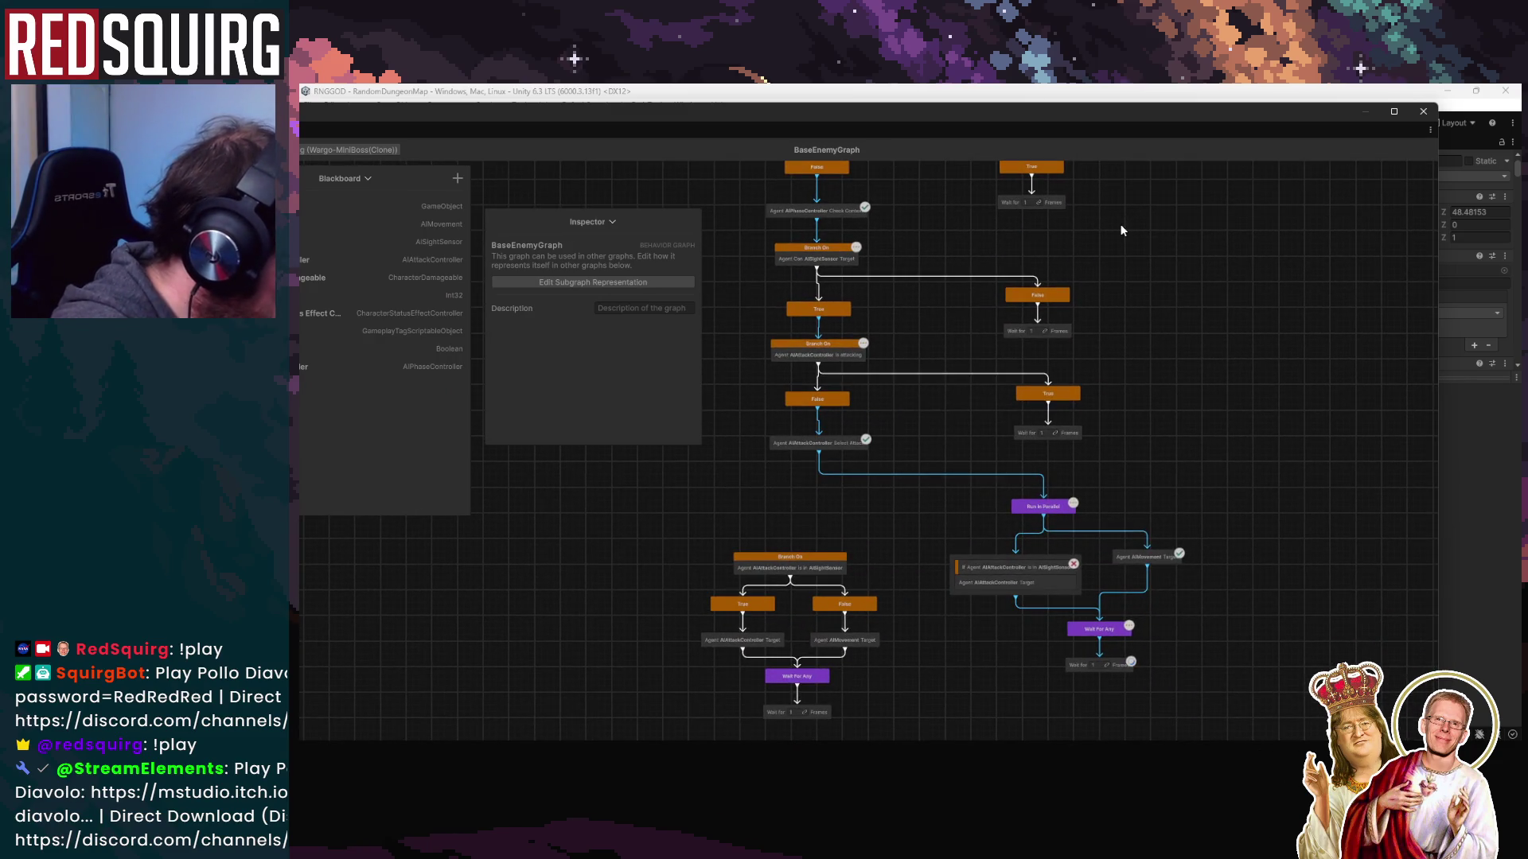
{"action": "double_click", "coordinate": [717, 119]}
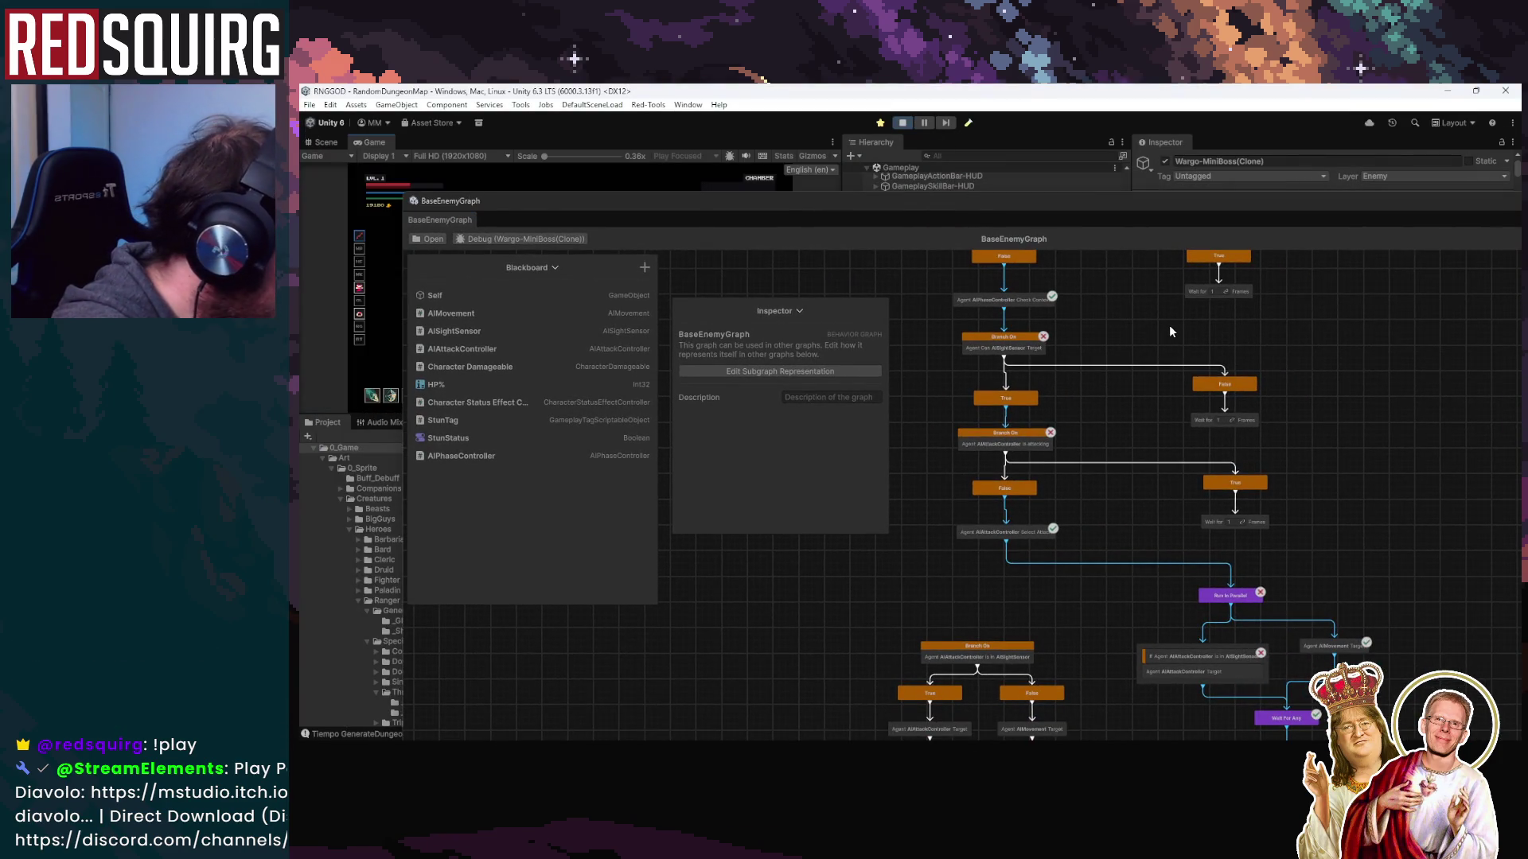
{"action": "scroll", "coordinate": [1364, 509], "scroll_direction": "down", "scroll_amount": 3}
{"action": "scroll", "coordinate": [1373, 519], "scroll_direction": "up", "scroll_amount": 1}
{"action": "mouse_move", "coordinate": [1373, 519]}
{"action": "left_mouse_down"}
{"action": "mouse_move", "coordinate": [1321, 356]}
{"action": "mouse_move", "coordinate": [1308, 450]}
{"action": "left_mouse_up"}
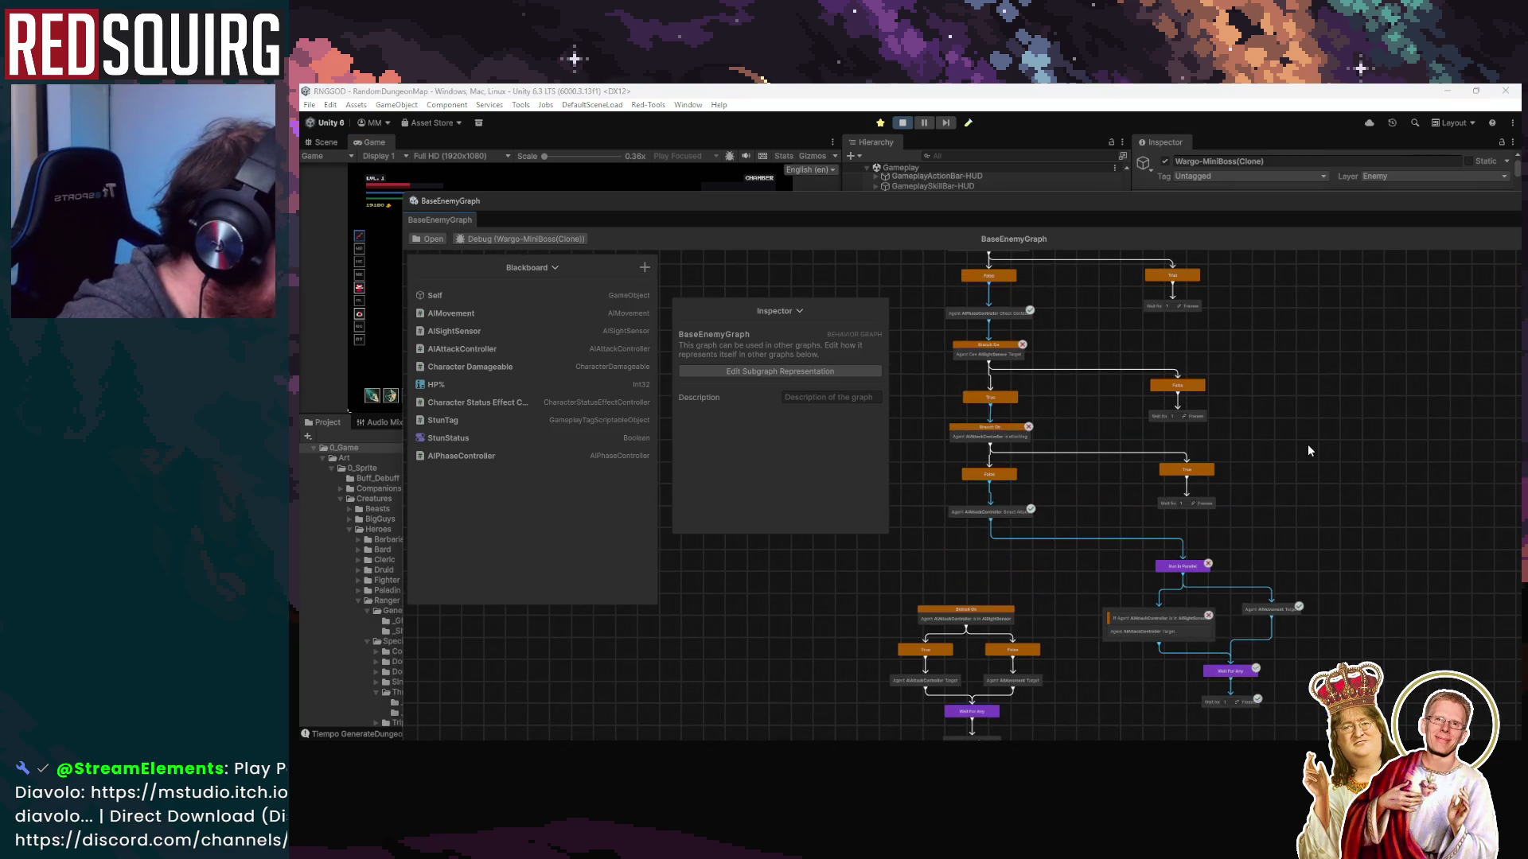
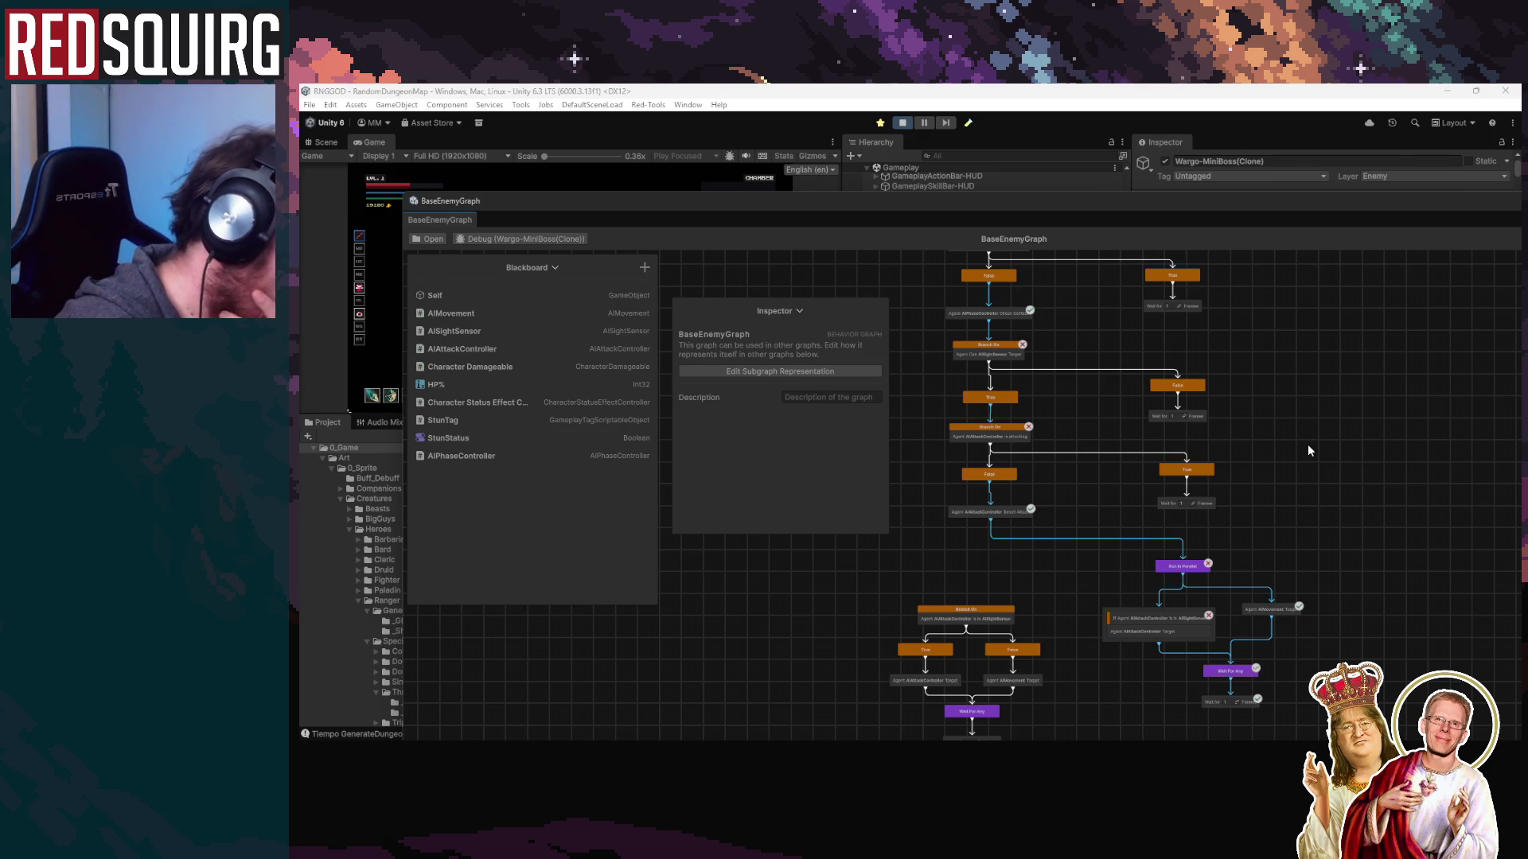
Move the behaviour graph window aside and pause the running game
{"action": "mouse_move", "coordinate": [923, 206]}
{"action": "left_mouse_down"}
{"action": "mouse_move", "coordinate": [225, 276]}
{"action": "mouse_move", "coordinate": [16, 278]}
{"action": "left_mouse_up"}
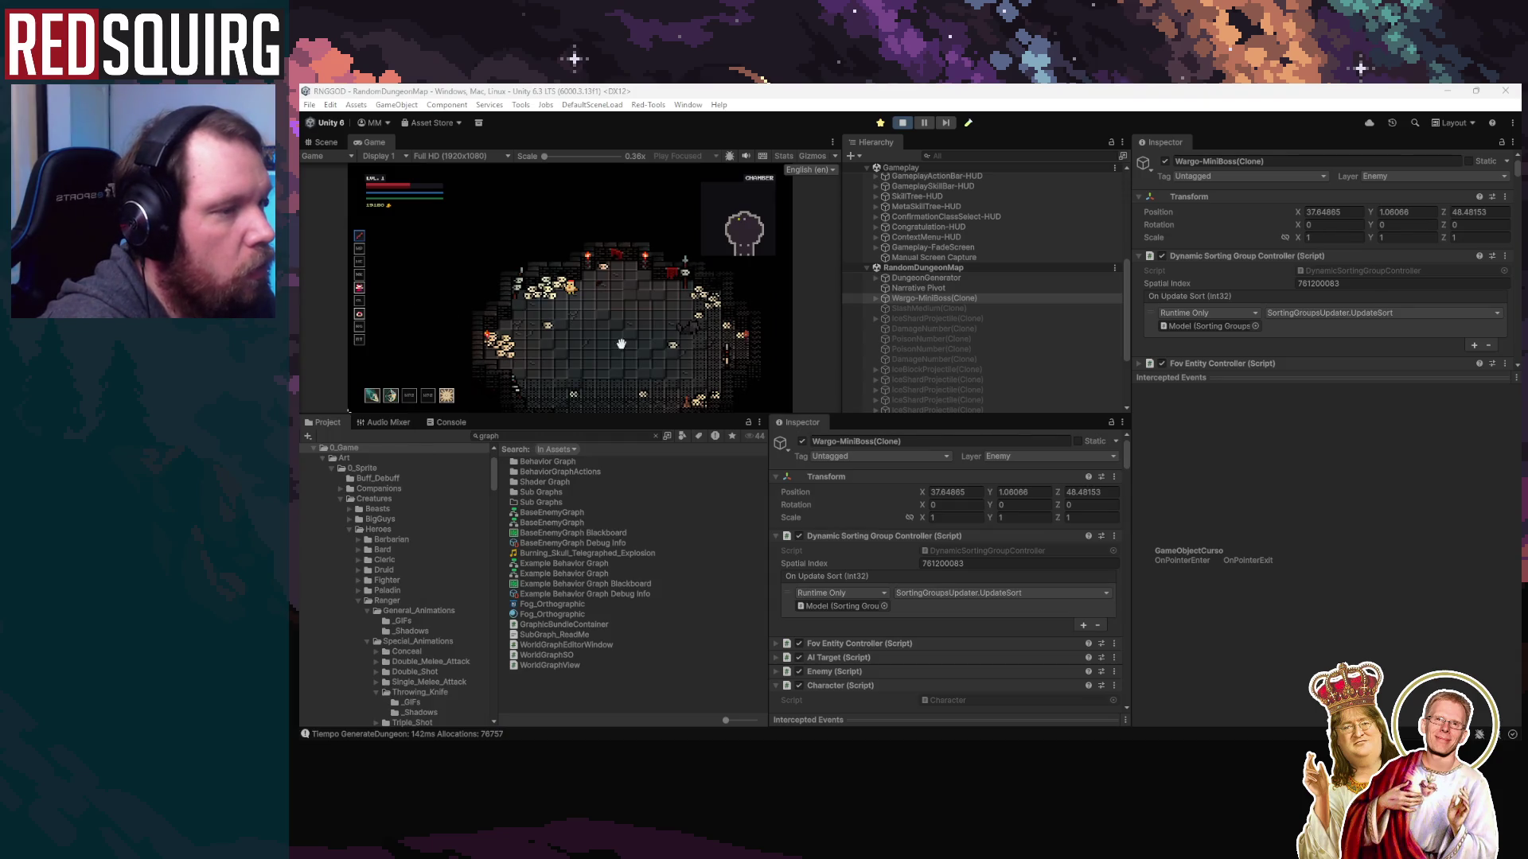
{"action": "key", "text": "ctrl+shift+p"}
{"action": "key", "text": "ctrl+1"}
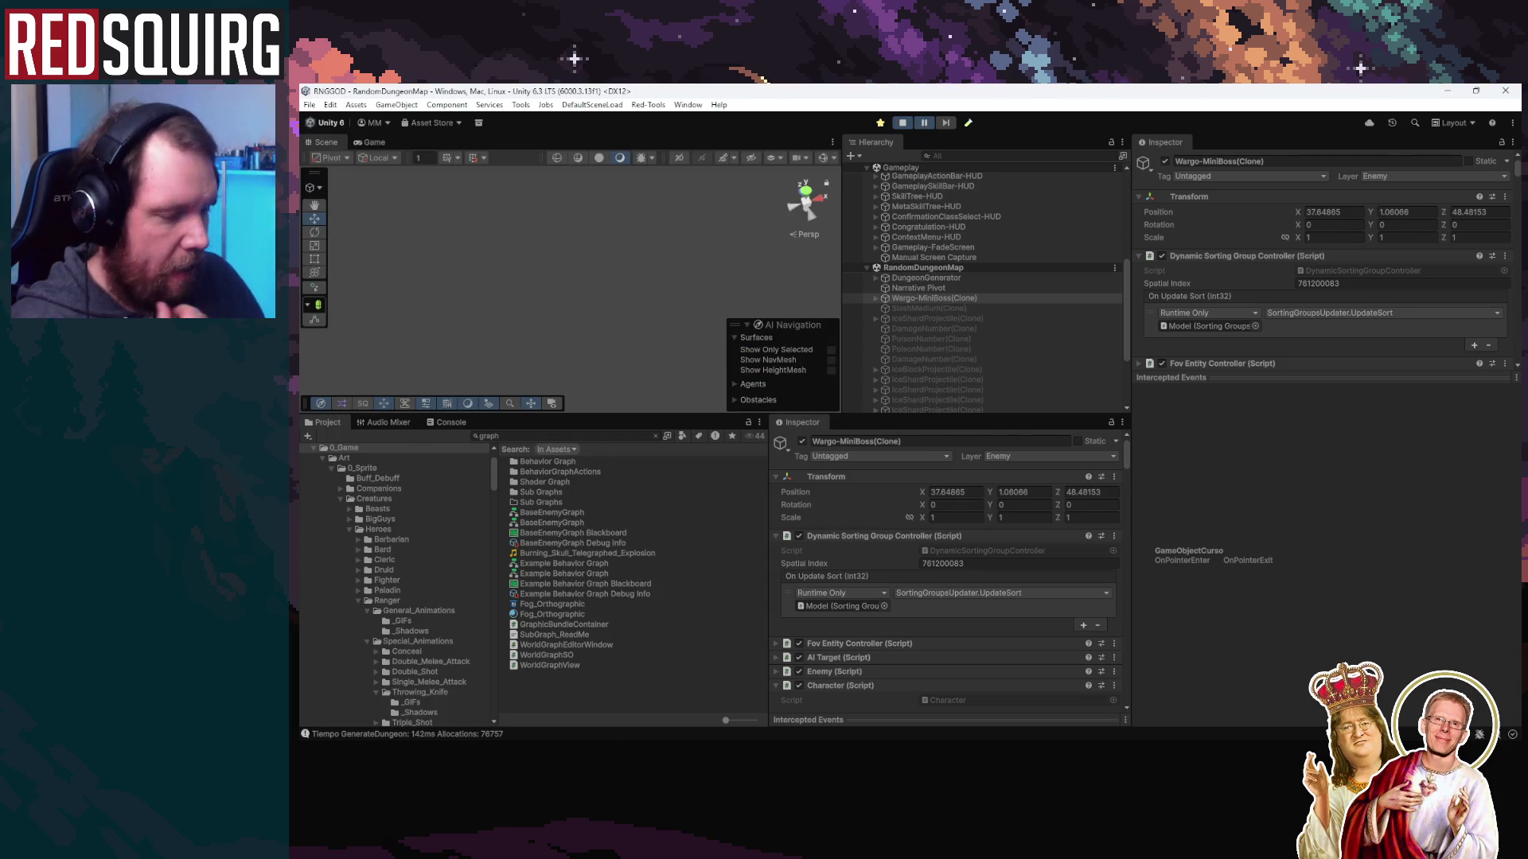
Find WargoMiniBossArchetype via a 'wargo' search, set Enemy Behaviour Type to Aggressive, then stop the game
{"action": "mouse_move", "coordinate": [545, 744]}
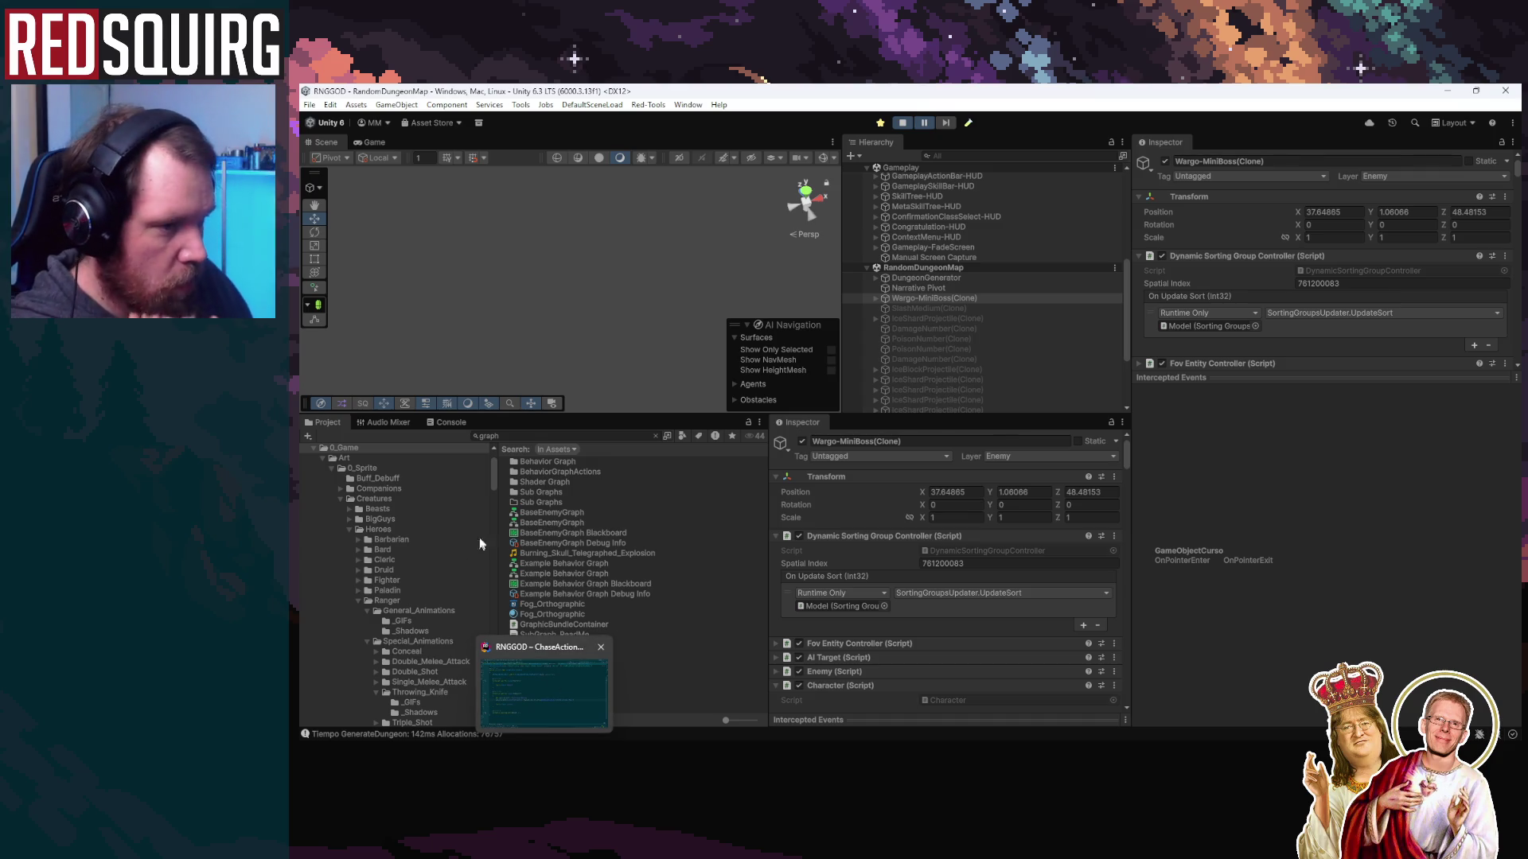
{"action": "left_click", "coordinate": [529, 437]}
{"action": "type", "text": "wargo"}
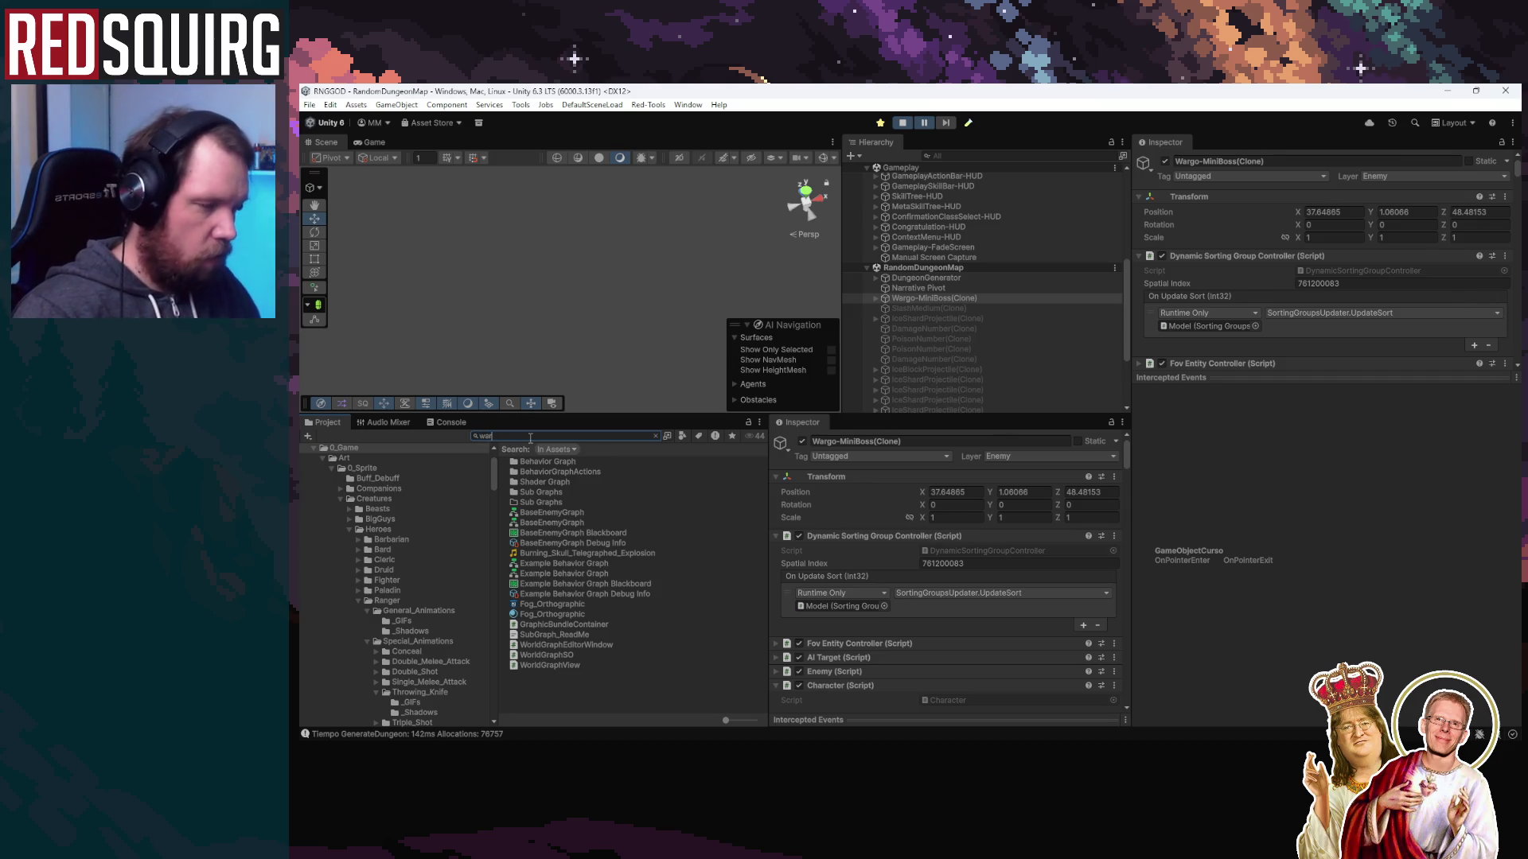
{"action": "scroll", "coordinate": [597, 574], "scroll_direction": "down", "scroll_amount": 5}
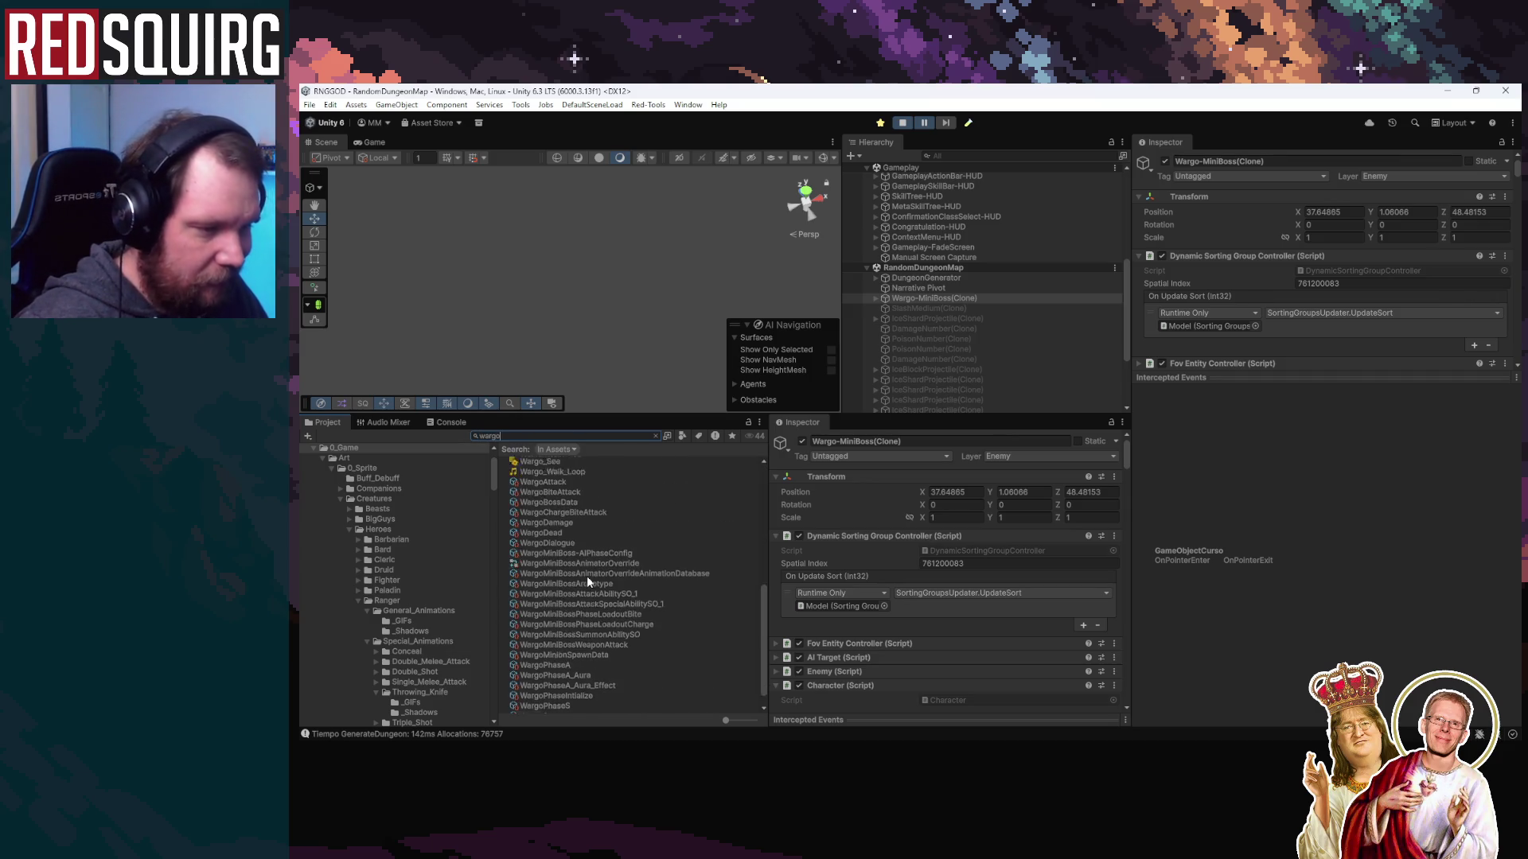
{"action": "left_click", "coordinate": [591, 557]}
{"action": "scroll", "coordinate": [938, 603], "scroll_direction": "down", "scroll_amount": 10}
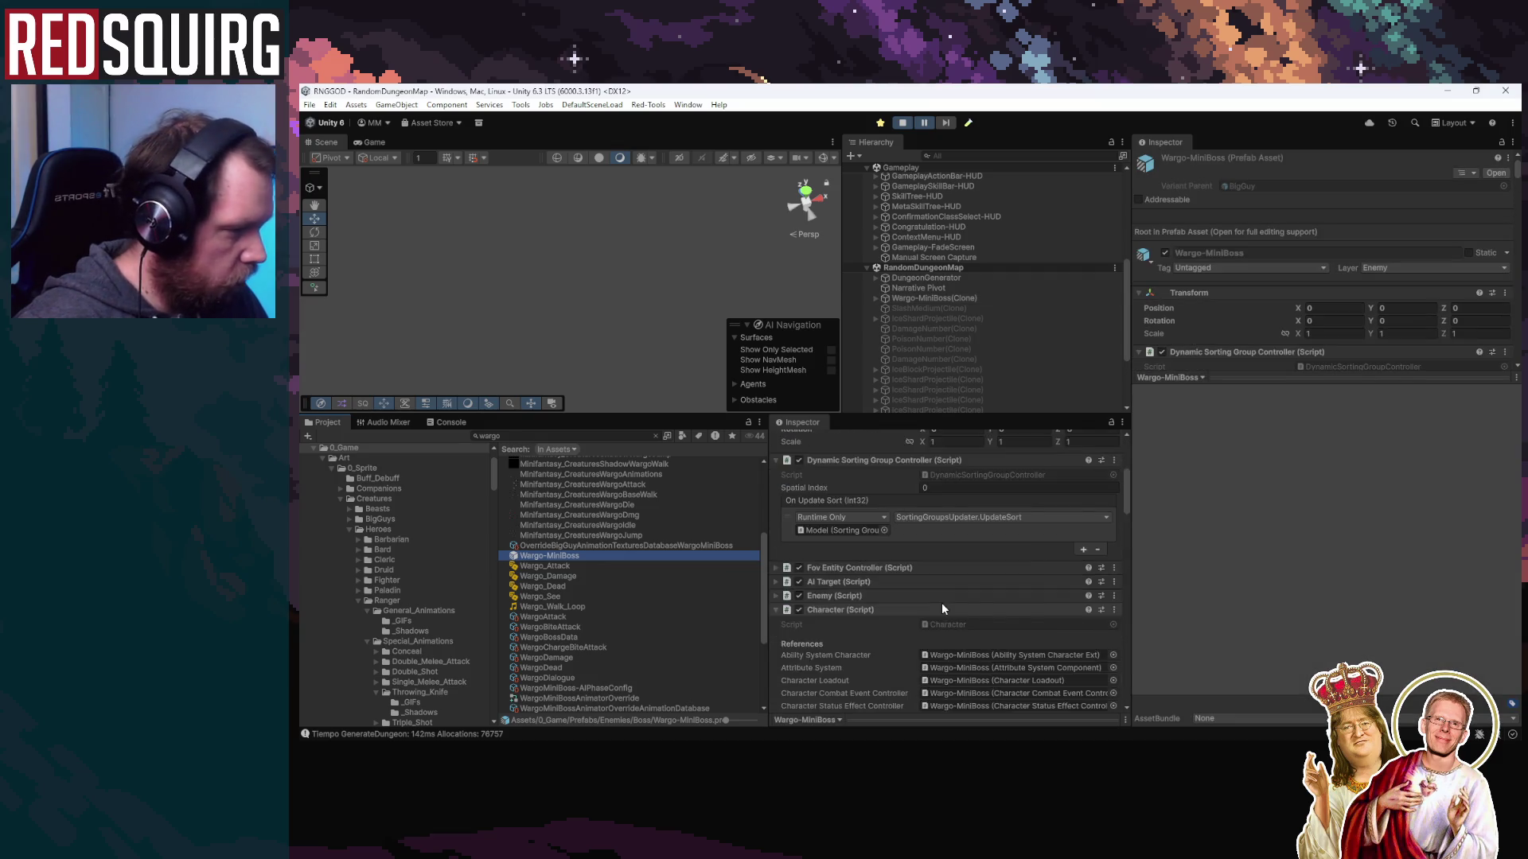
{"action": "left_click", "coordinate": [984, 536]}
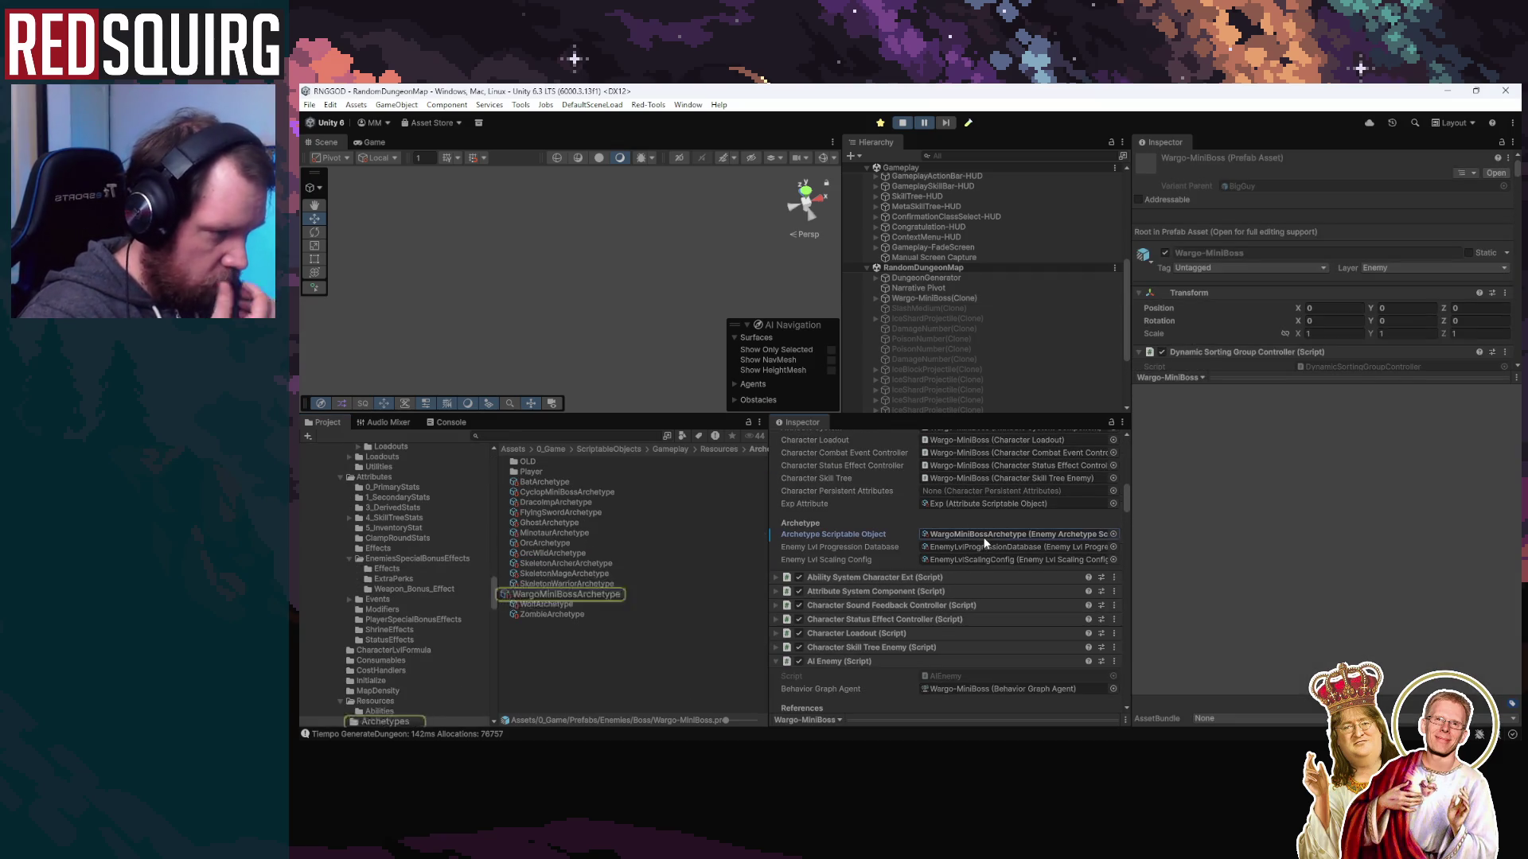
{"action": "double_click", "coordinate": [984, 535]}
{"action": "left_click", "coordinate": [1331, 590]}
{"action": "left_click", "coordinate": [1337, 603]}
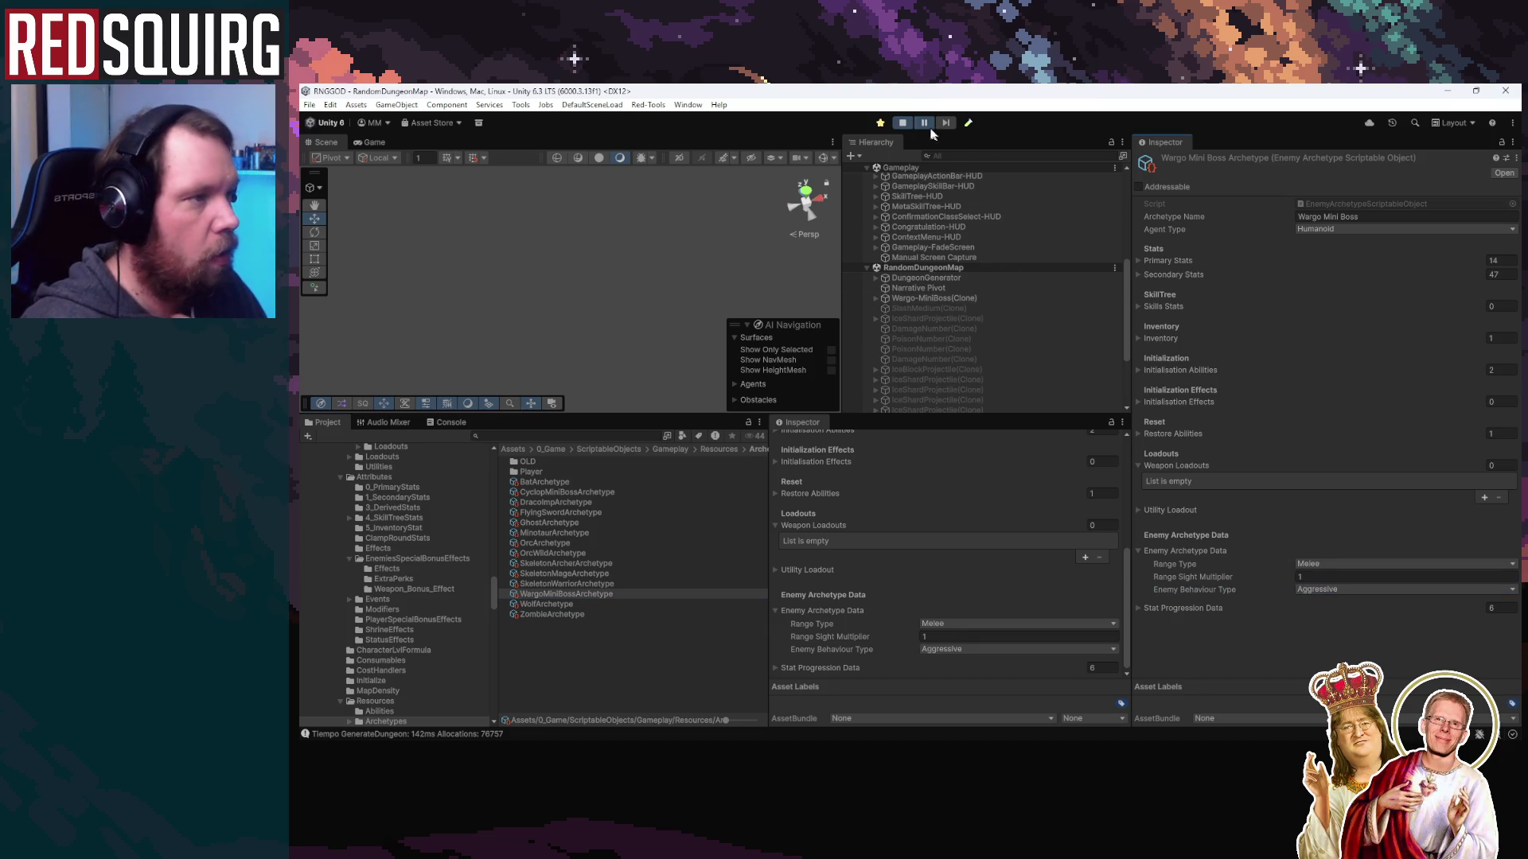
{"action": "left_click", "coordinate": [905, 126]}
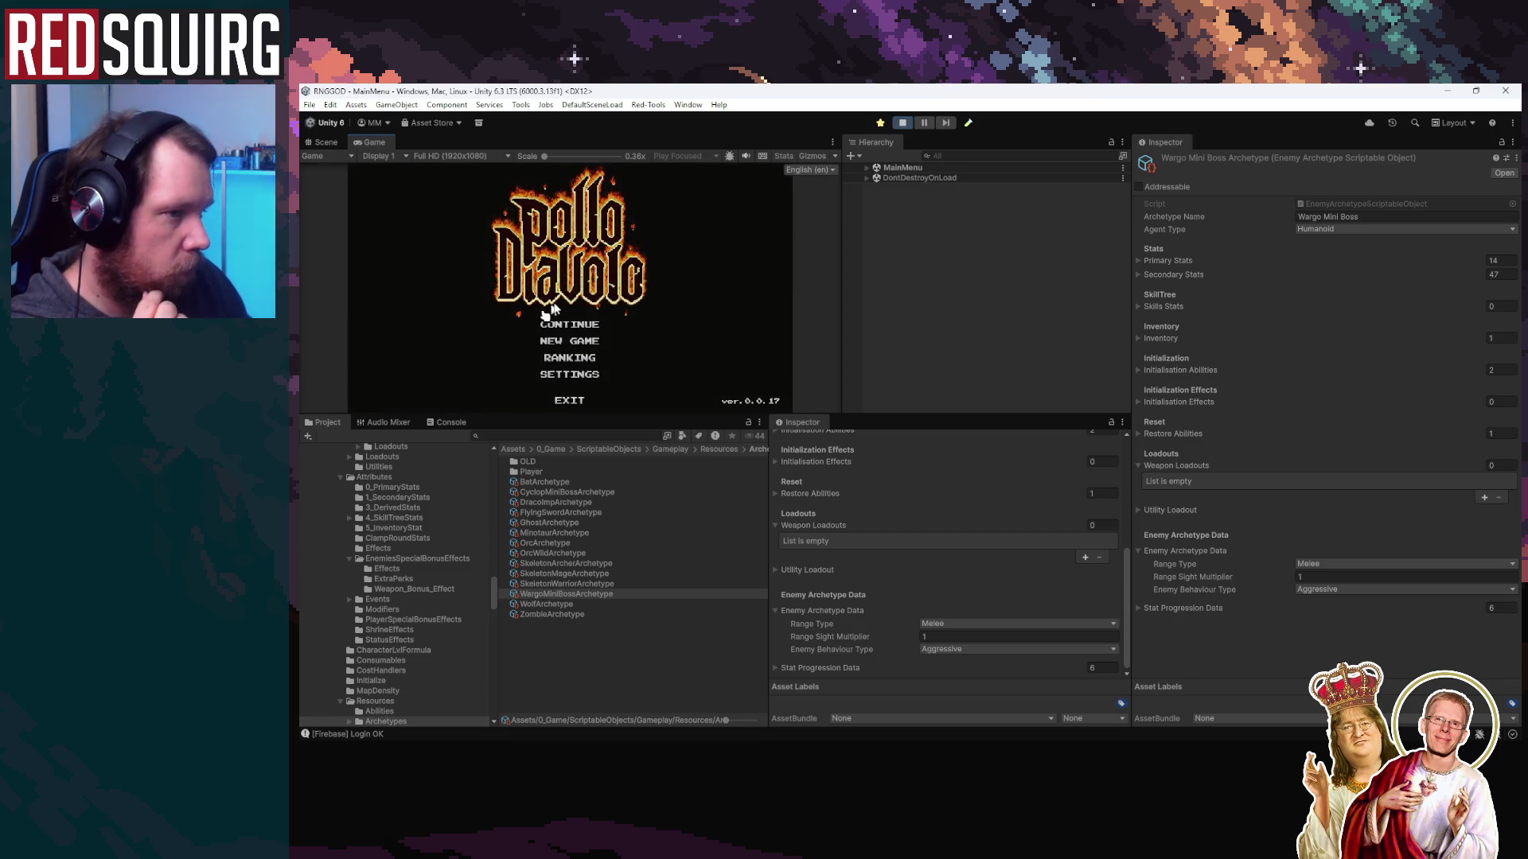
Continue the saved game and claim the PALMARA barbarian character
{"action": "left_click", "coordinate": [600, 328]}
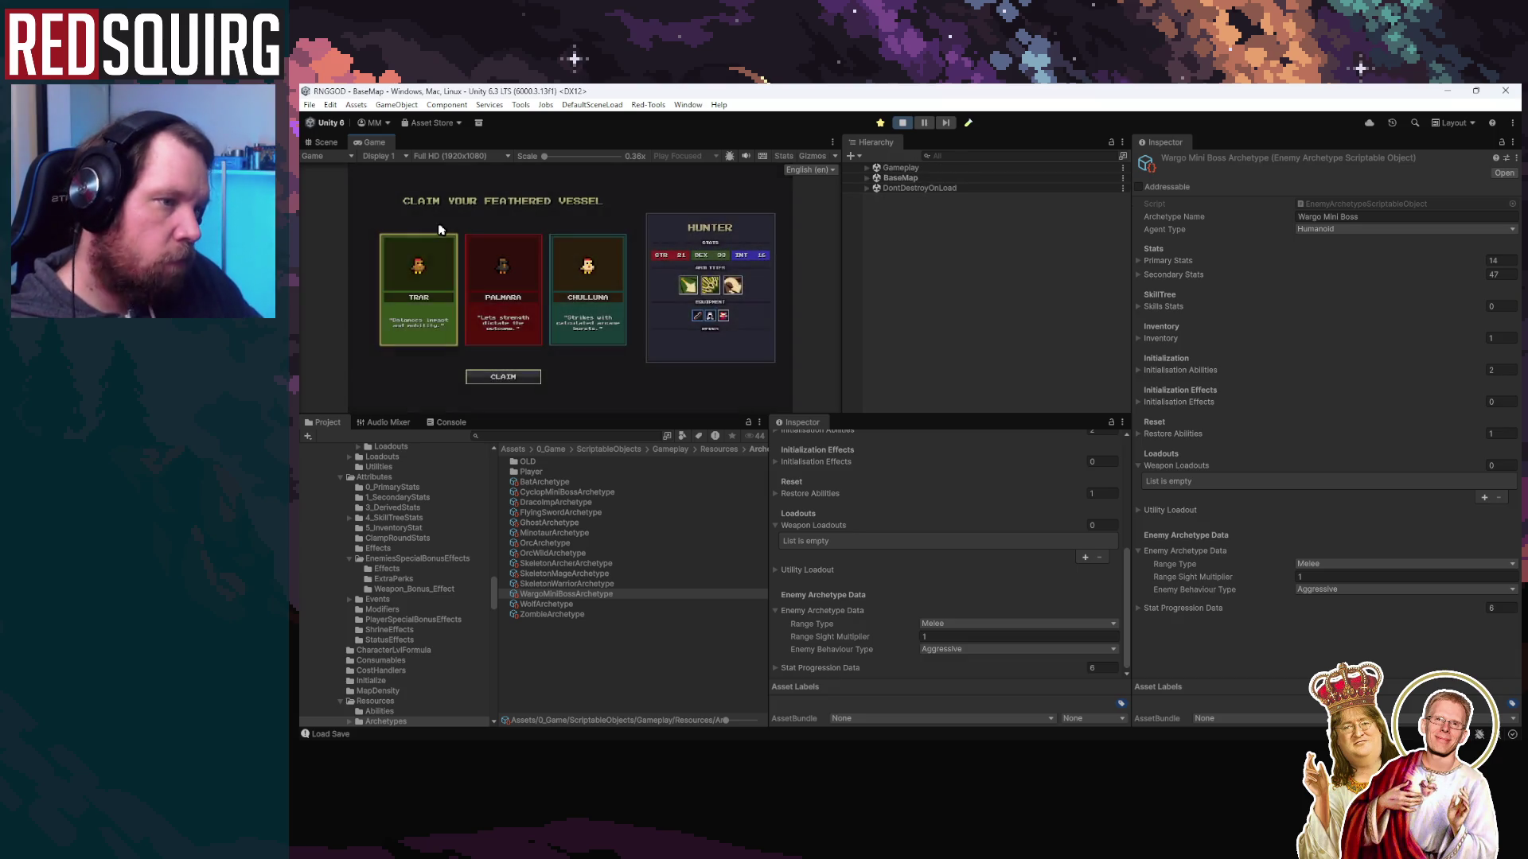
{"action": "double_click", "coordinate": [374, 142]}
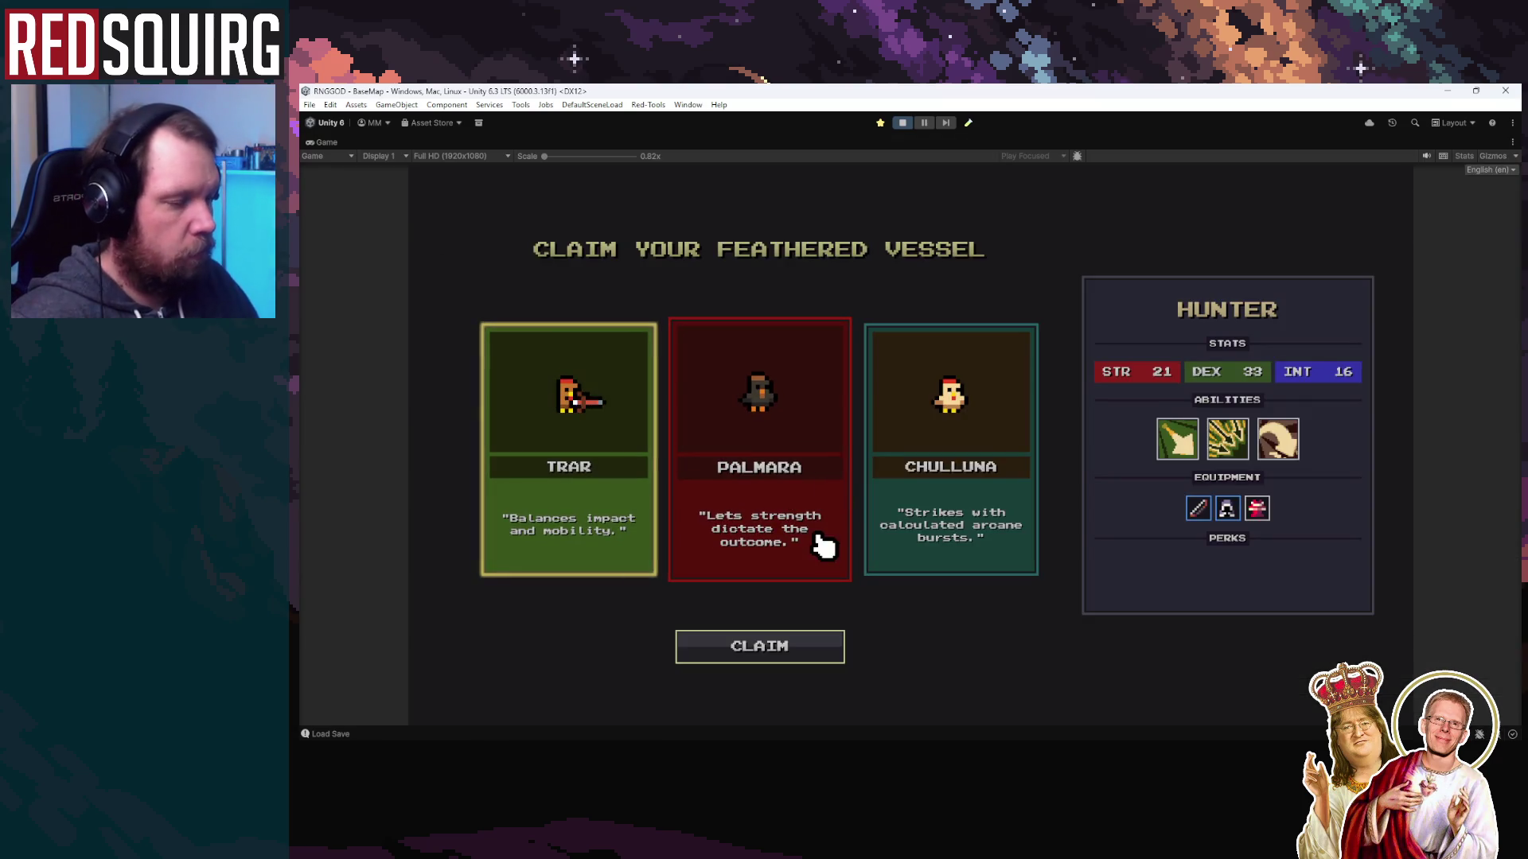
{"action": "left_click", "coordinate": [818, 538]}
{"action": "left_click", "coordinate": [806, 652]}
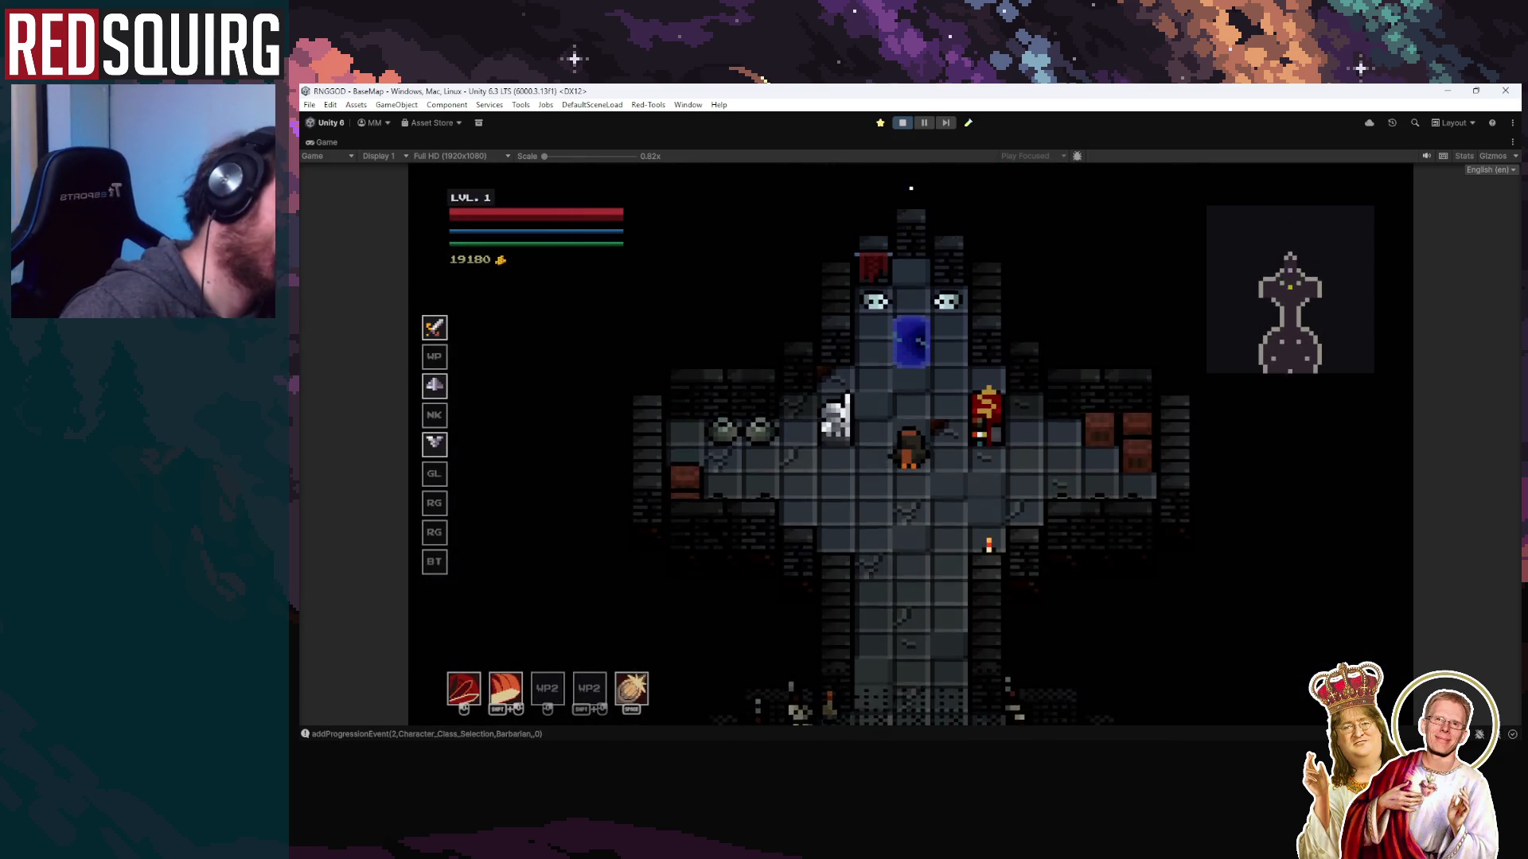
Travel into the dungeon chamber, walk around it with WASD, and pause play
{"action": "key", "text": "e"}
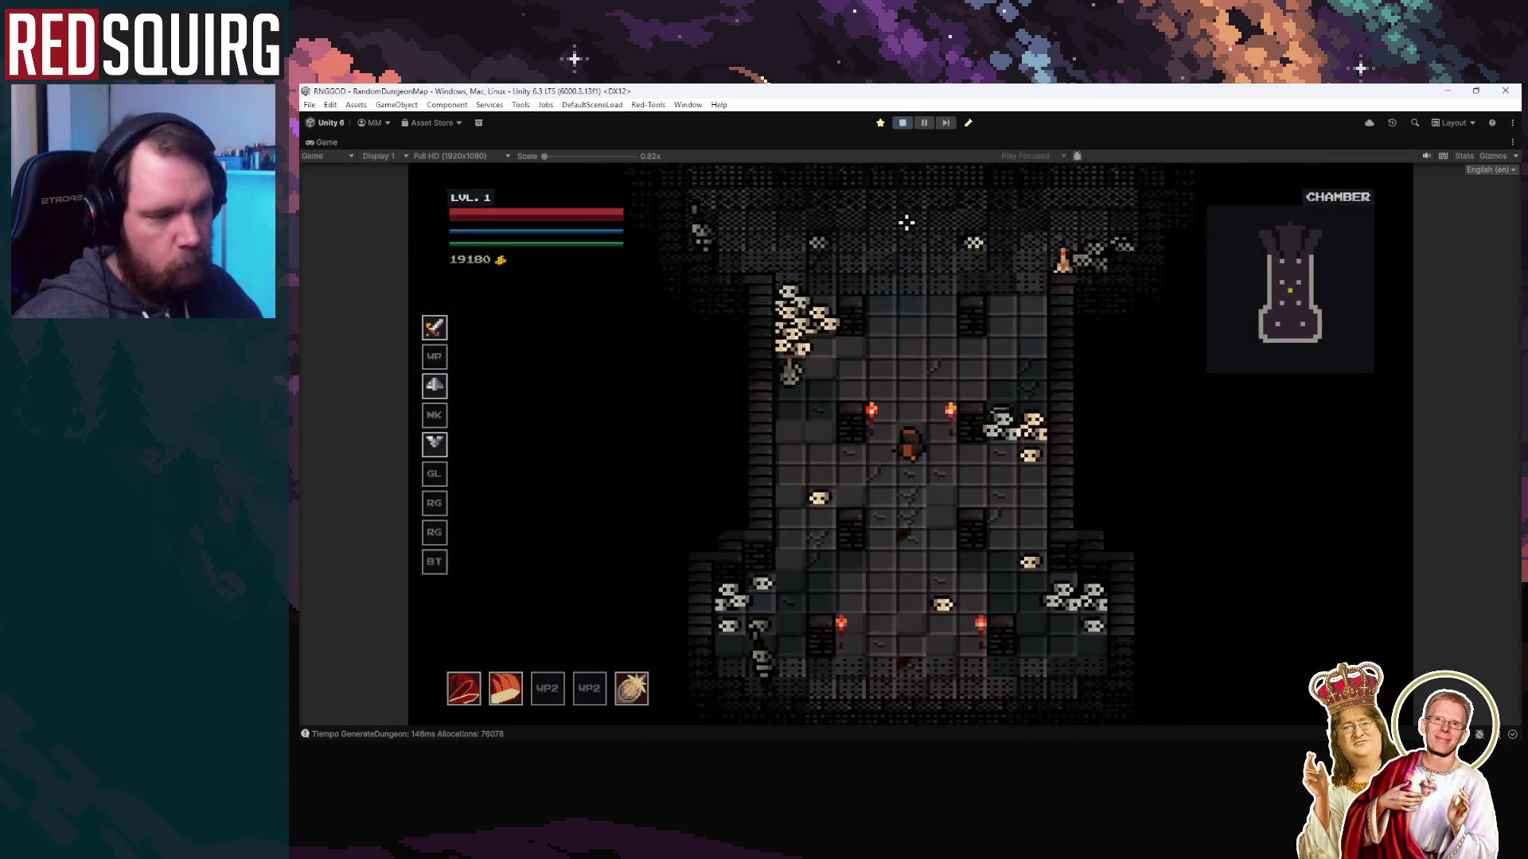
{"action": "key", "text": "w"}
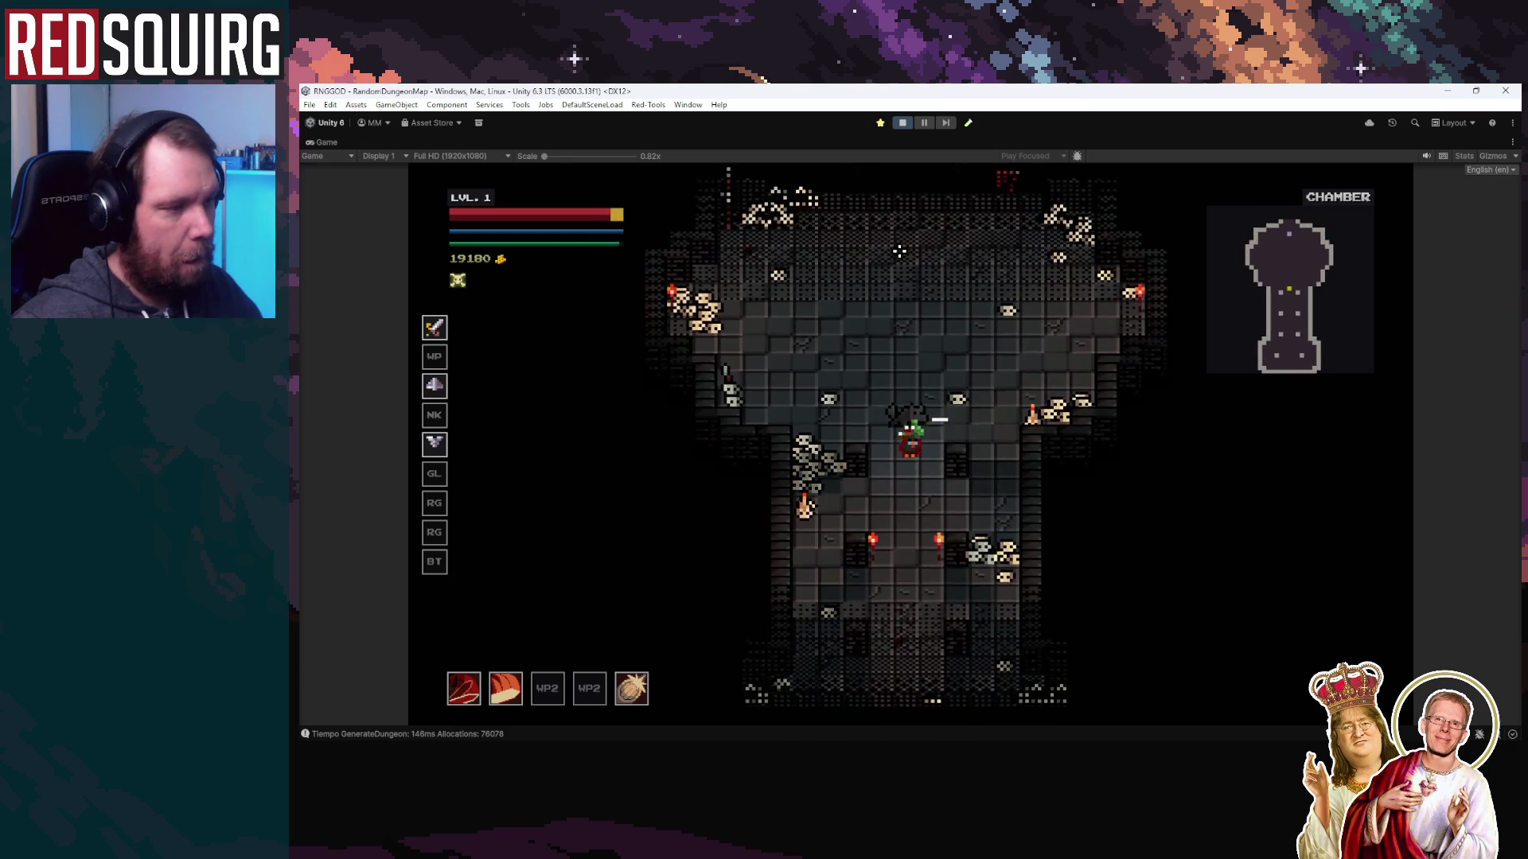
{"action": "key", "text": "a"}
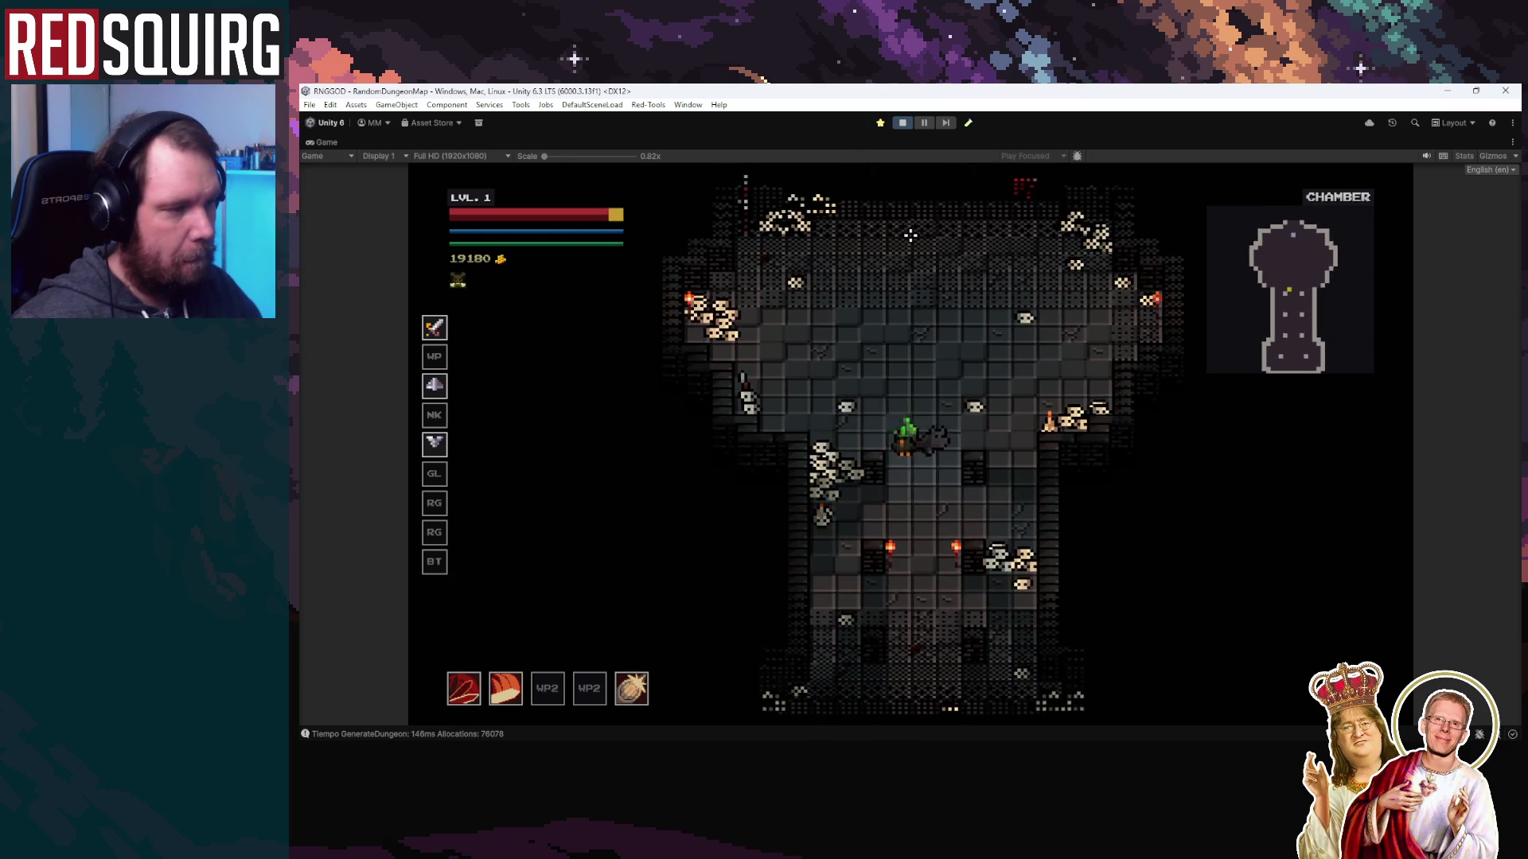
{"action": "key", "text": "w"}
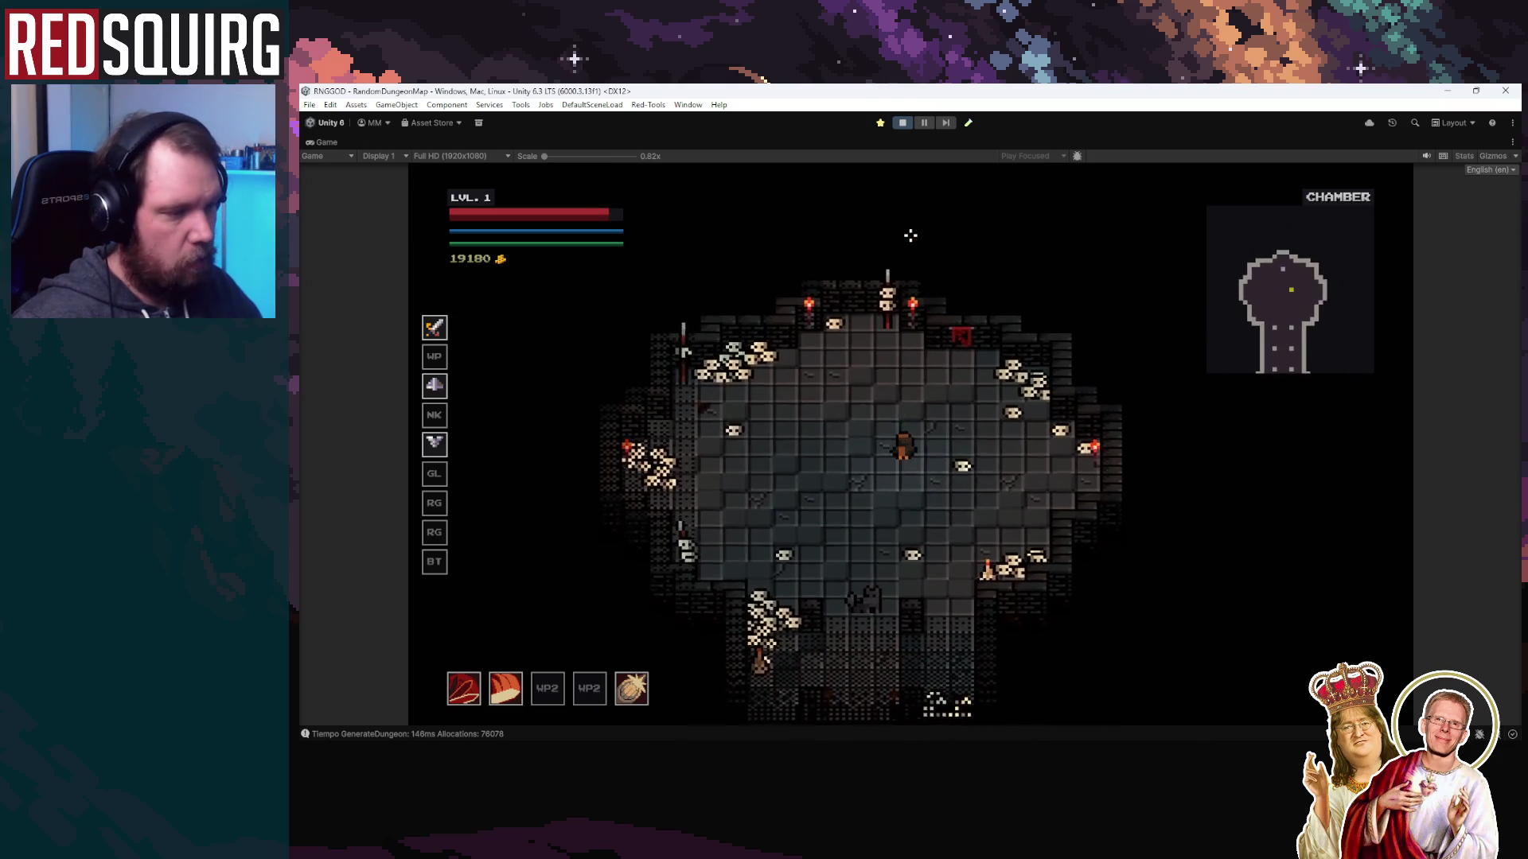
{"action": "key", "text": "s"}
{"action": "key", "text": "a"}
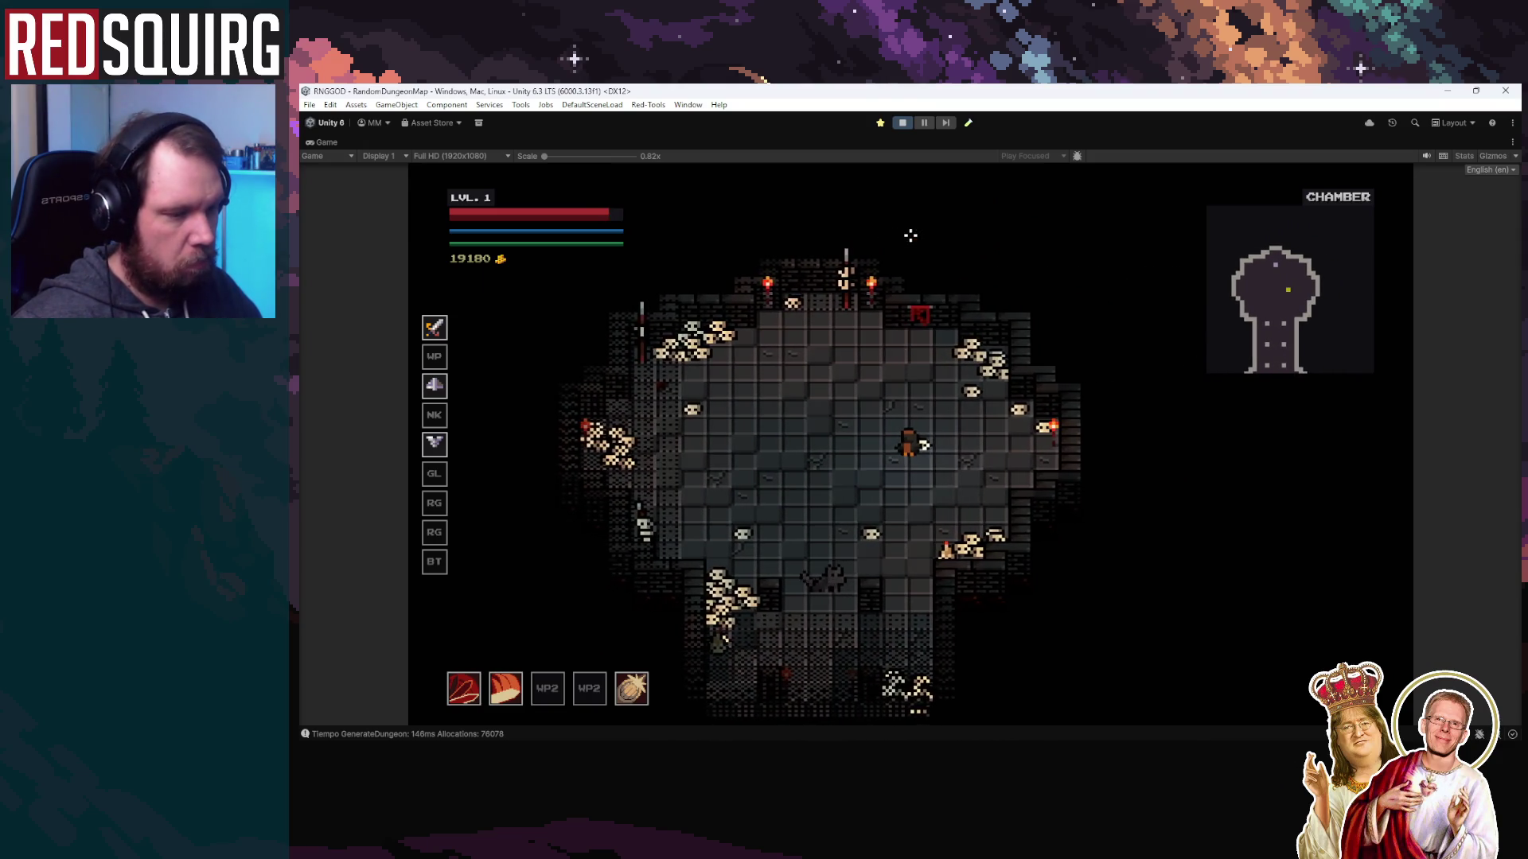
{"action": "key", "text": "Escape"}
{"action": "left_click", "coordinate": [923, 123]}
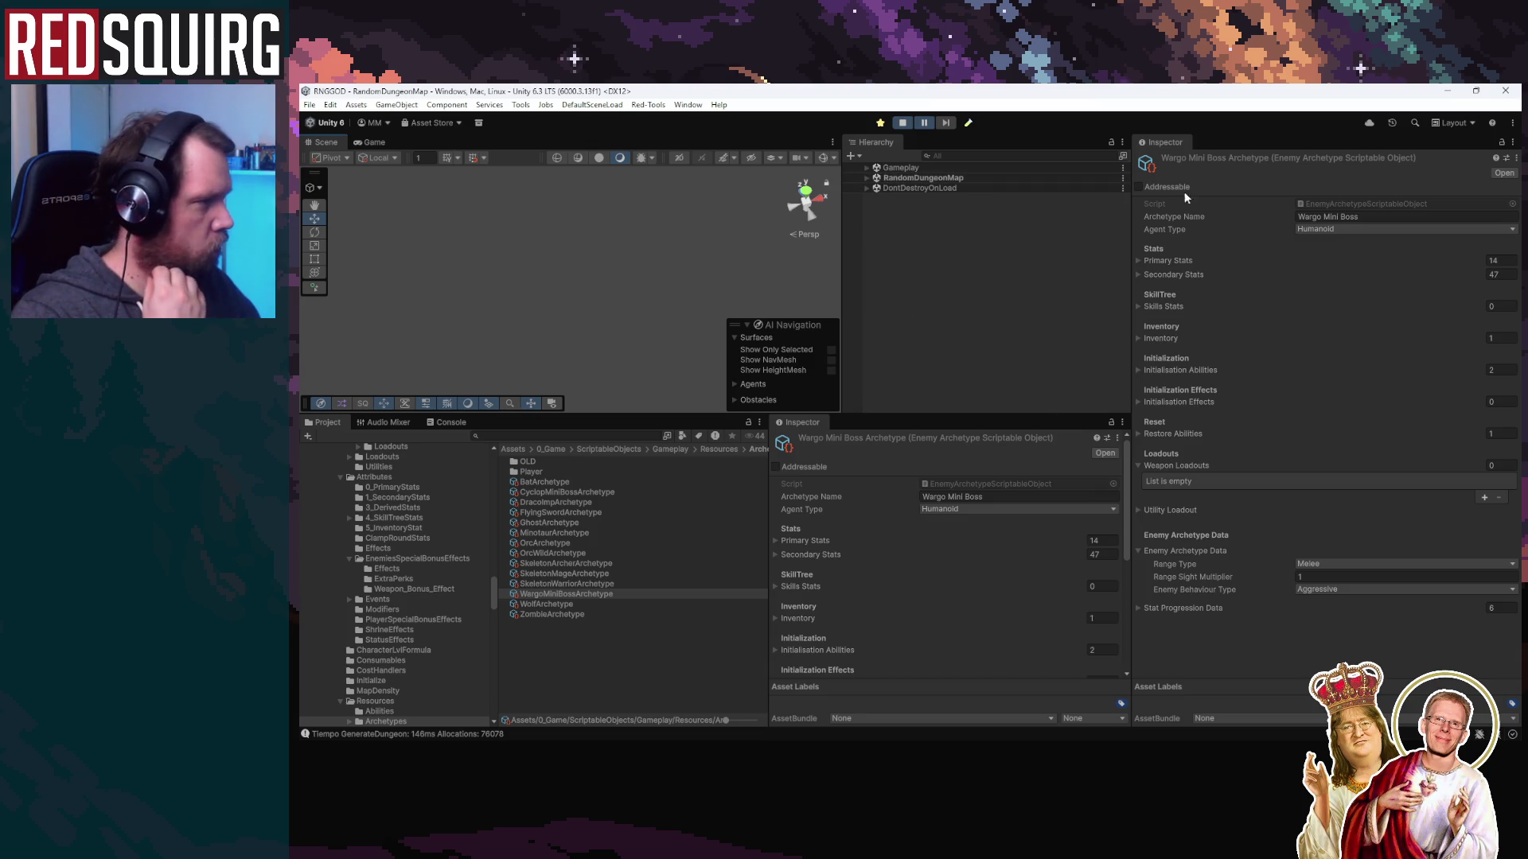
Expand RandomDungeonMap, select Wargo-MiniBoss(Clone) to inspect its components, and resume play
{"action": "left_click", "coordinate": [867, 178]}
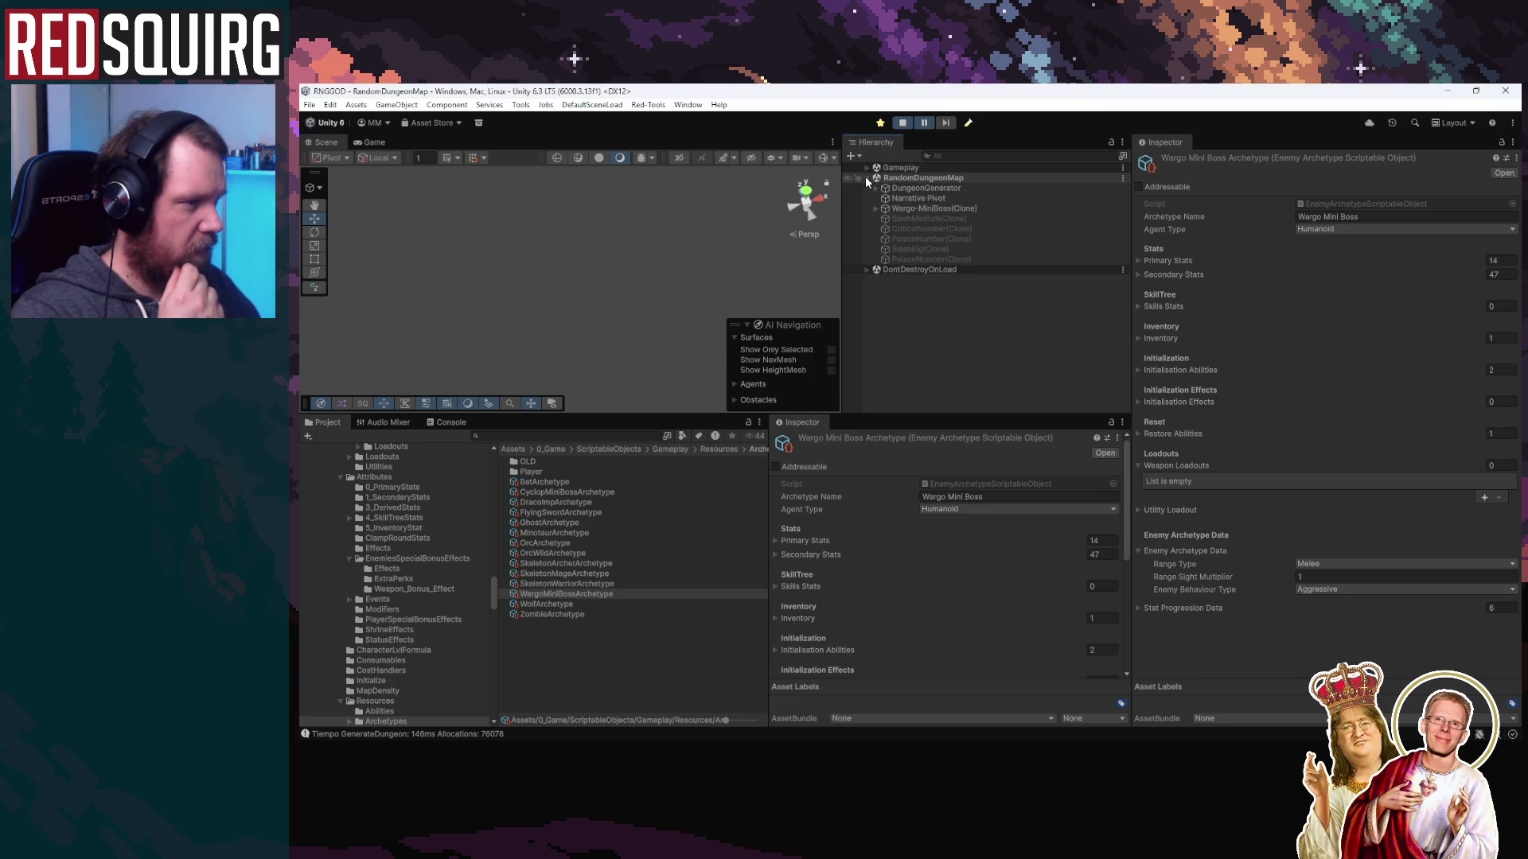
{"action": "left_click", "coordinate": [928, 208]}
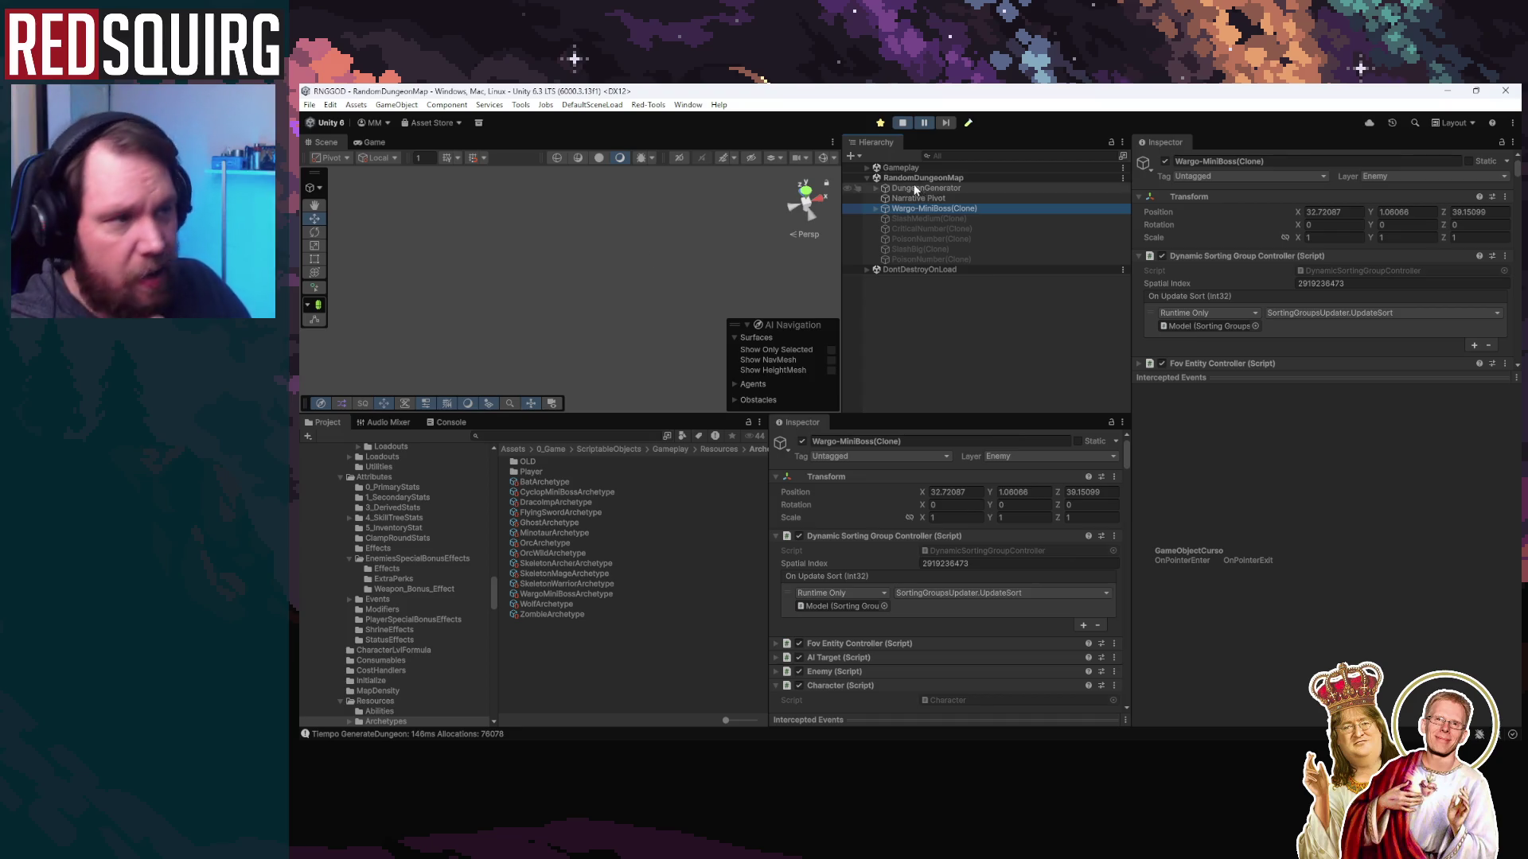
{"action": "left_click", "coordinate": [921, 124]}
{"action": "left_click", "coordinate": [921, 124]}
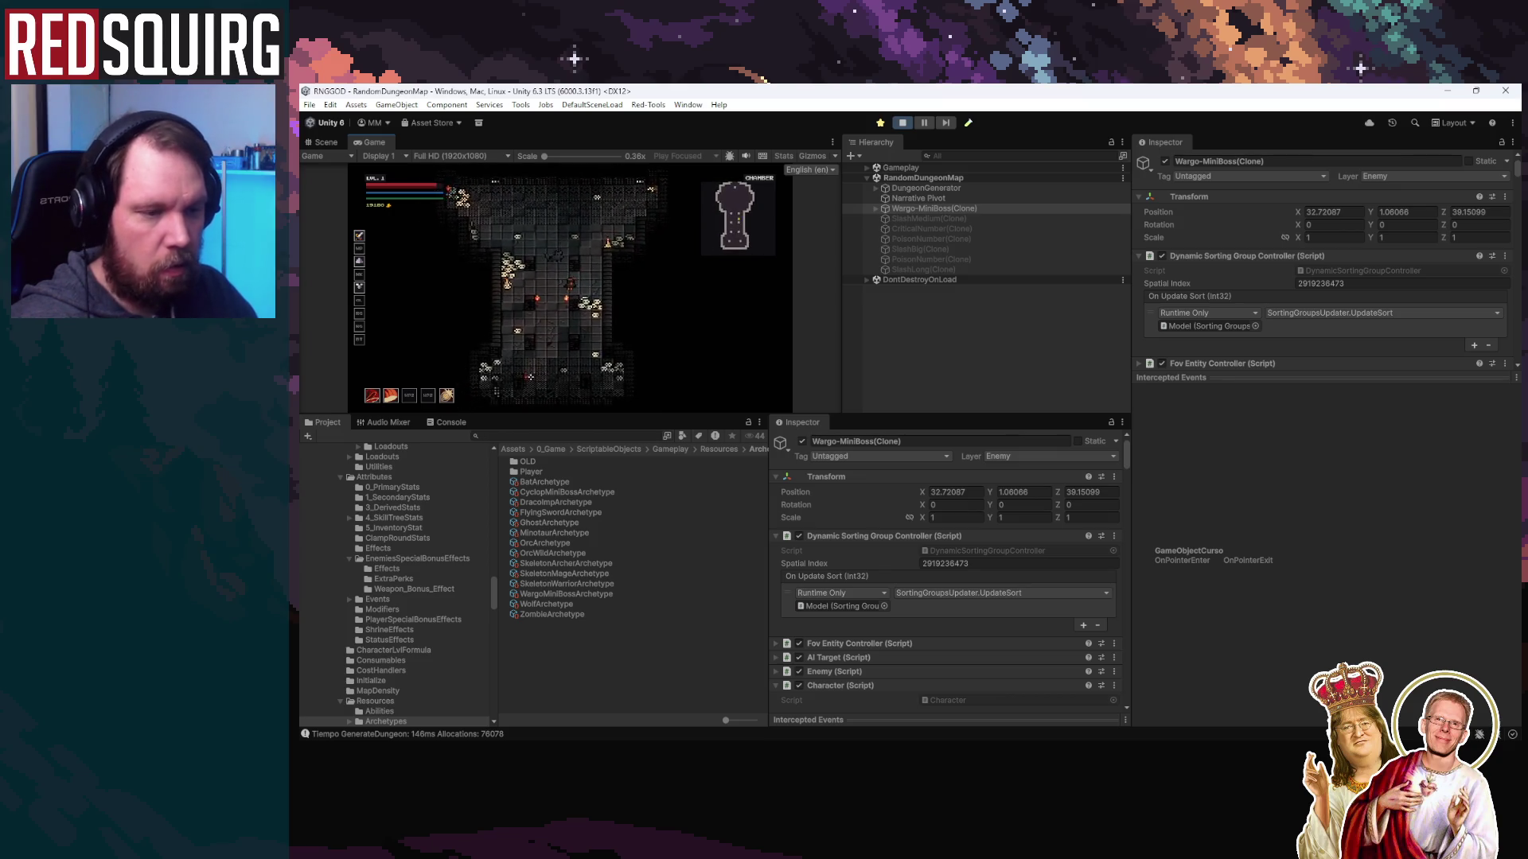
Show the Console, toggle warning messages on and off, and clear all messages
{"action": "left_click", "coordinate": [451, 422]}
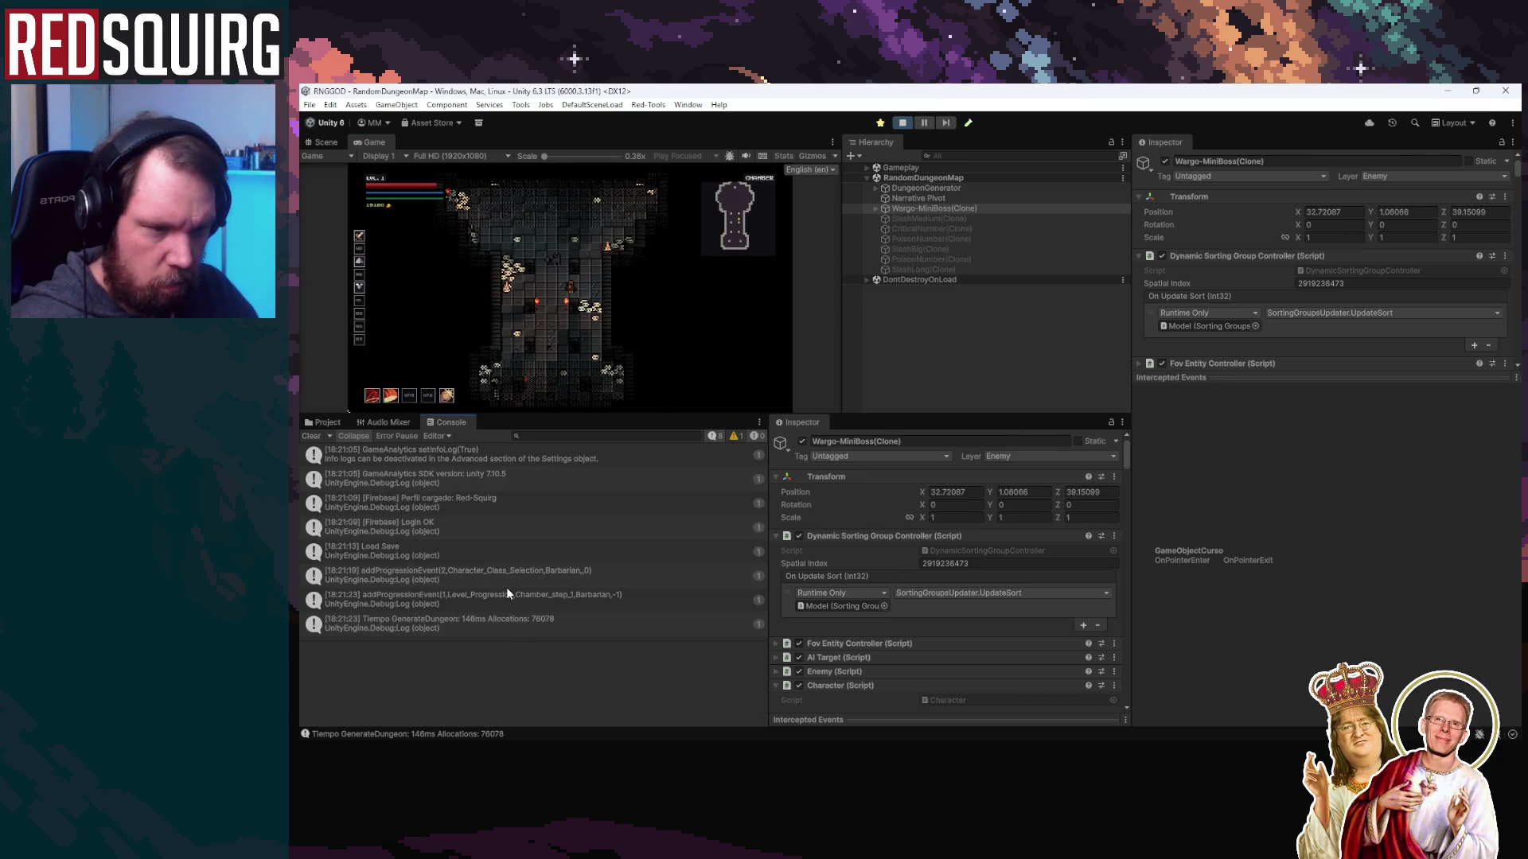
{"action": "left_click", "coordinate": [733, 437]}
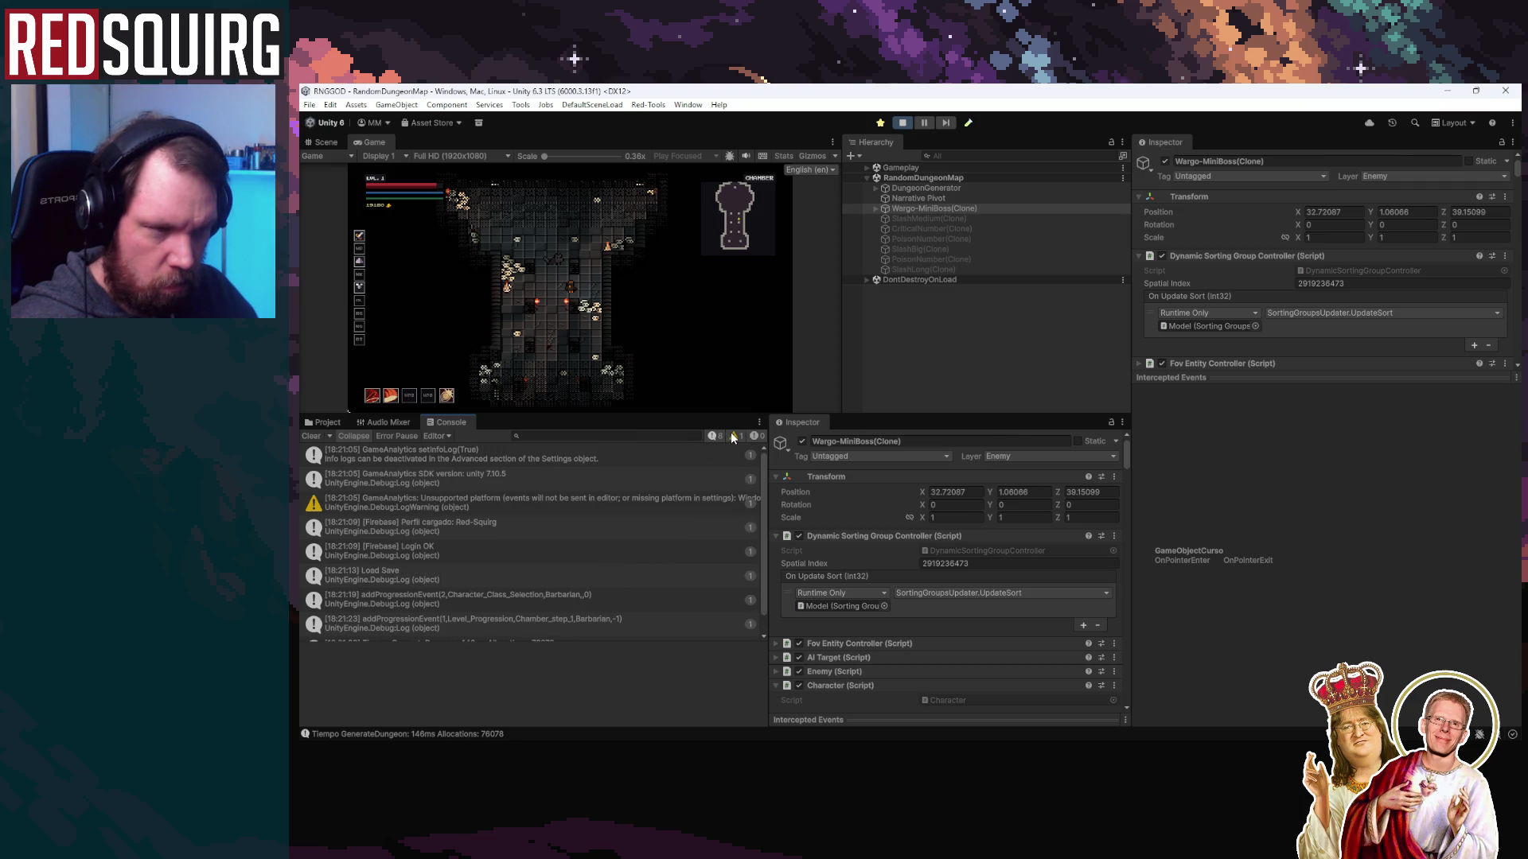
{"action": "left_click", "coordinate": [732, 437]}
{"action": "left_click", "coordinate": [313, 436]}
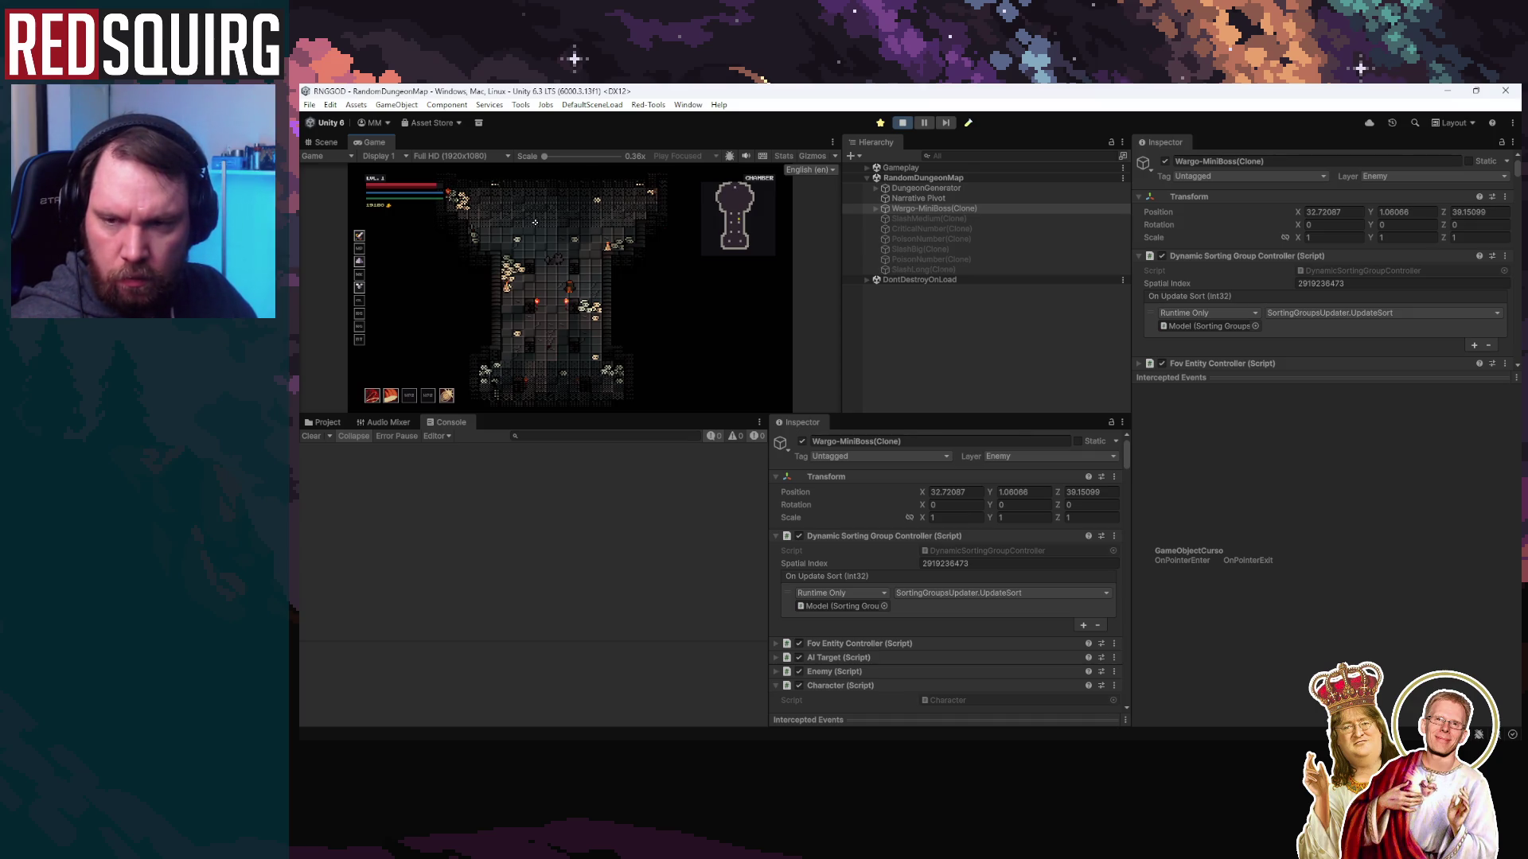
Walk into the larger room, open and close the pause menu, and maximize the Game view
{"action": "key", "text": "w"}
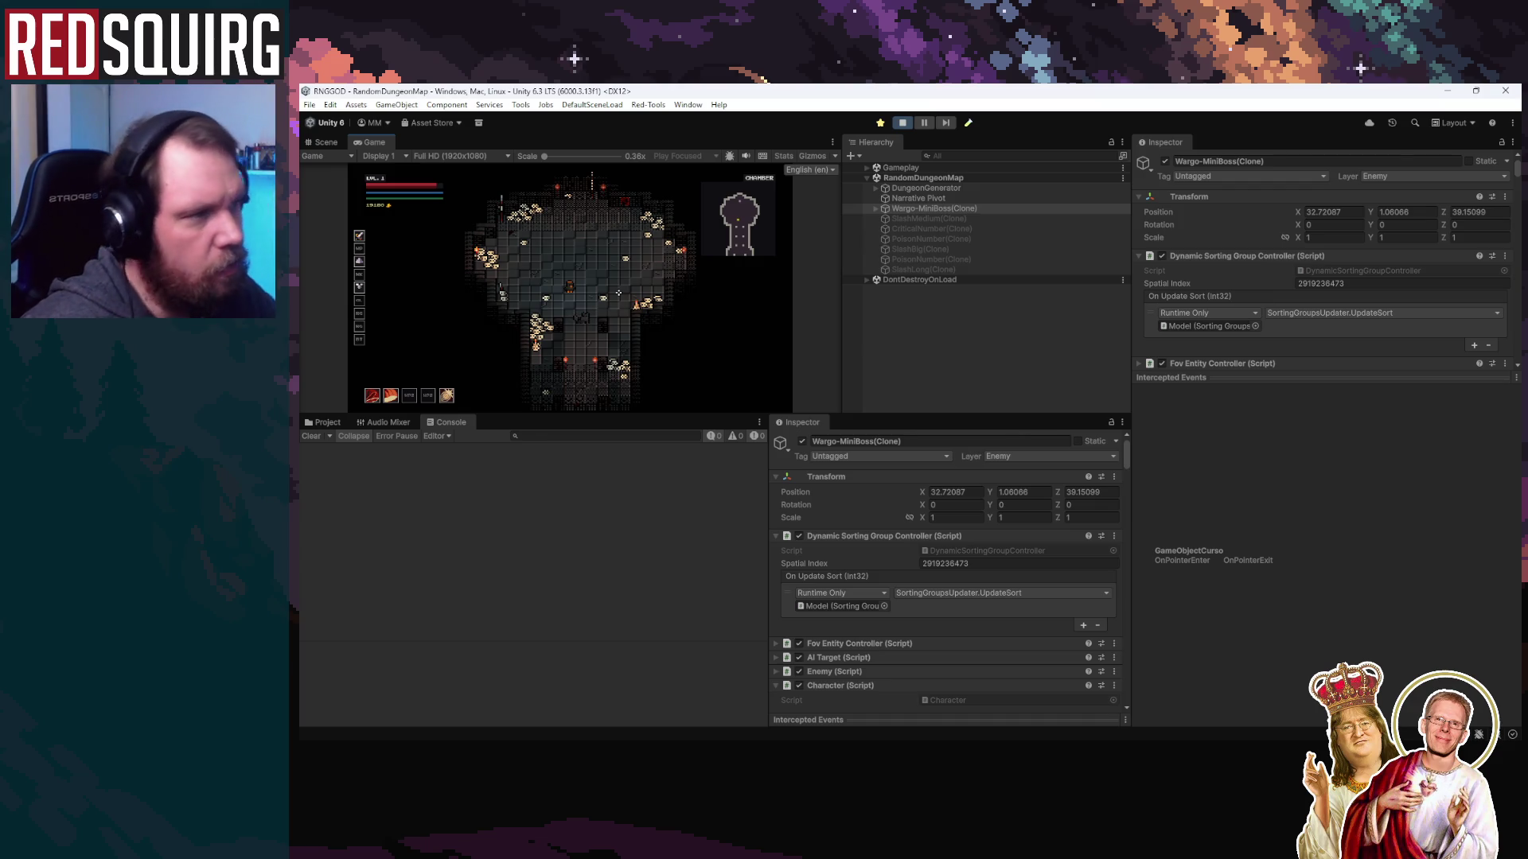
{"action": "key", "text": "Escape"}
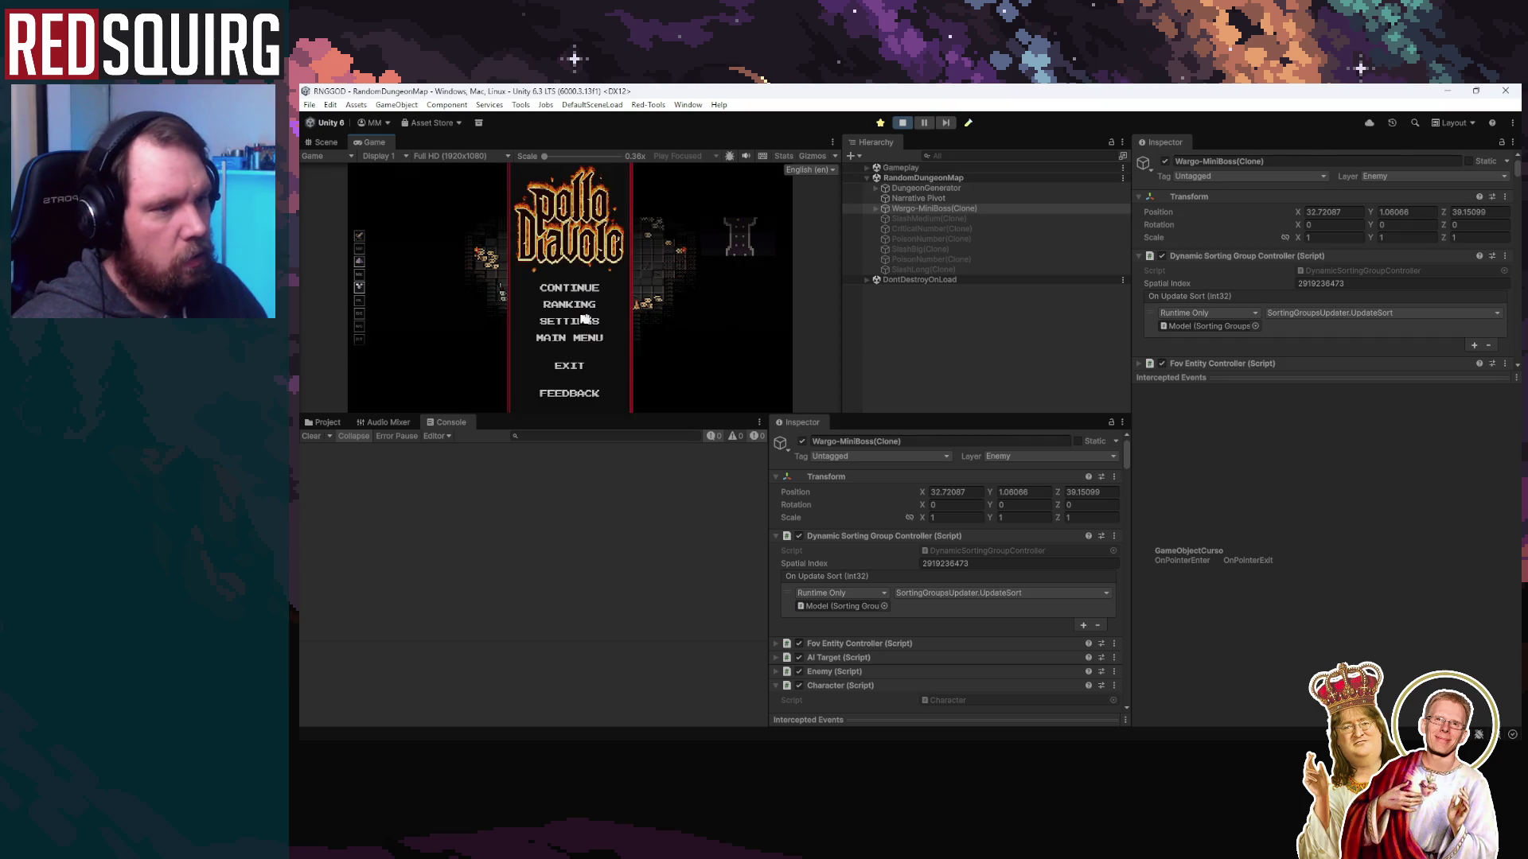
{"action": "key", "text": "Escape"}
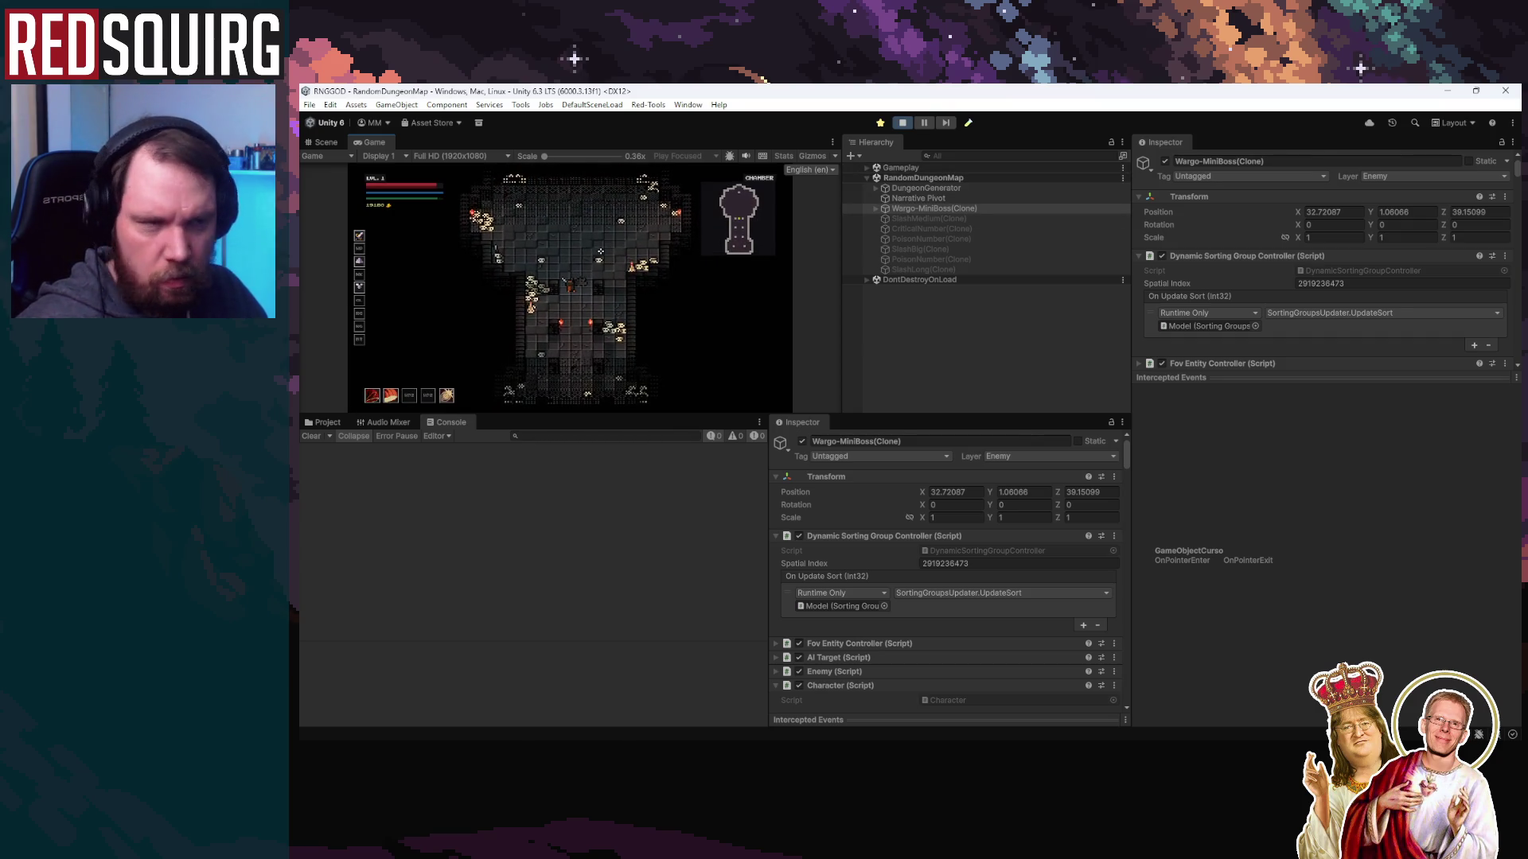
{"action": "key", "text": "shift+space"}
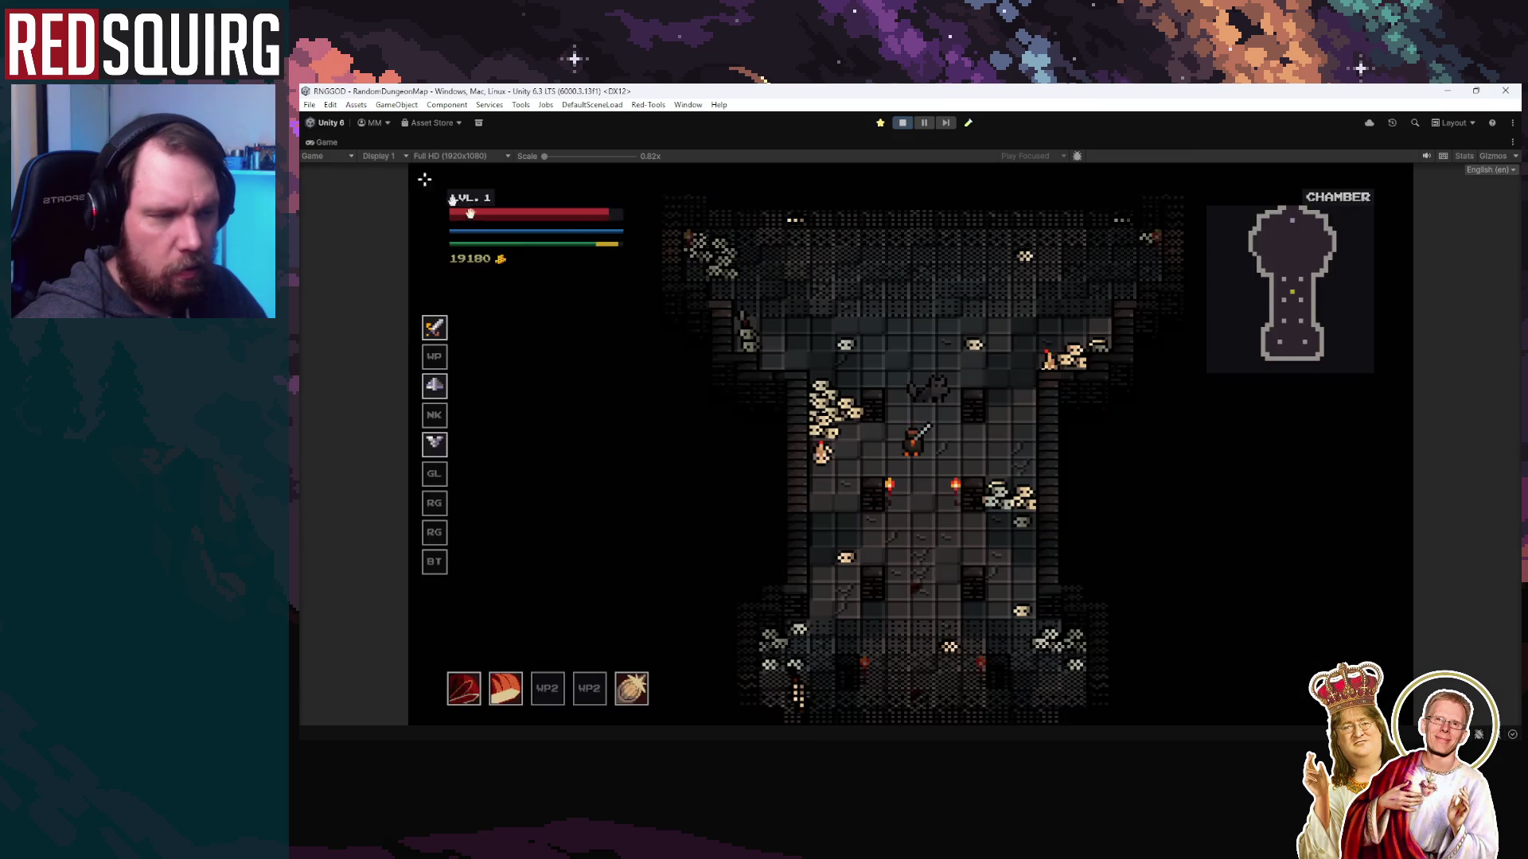
{"action": "scroll", "coordinate": [938, 443], "scroll_direction": "up", "scroll_amount": 3}
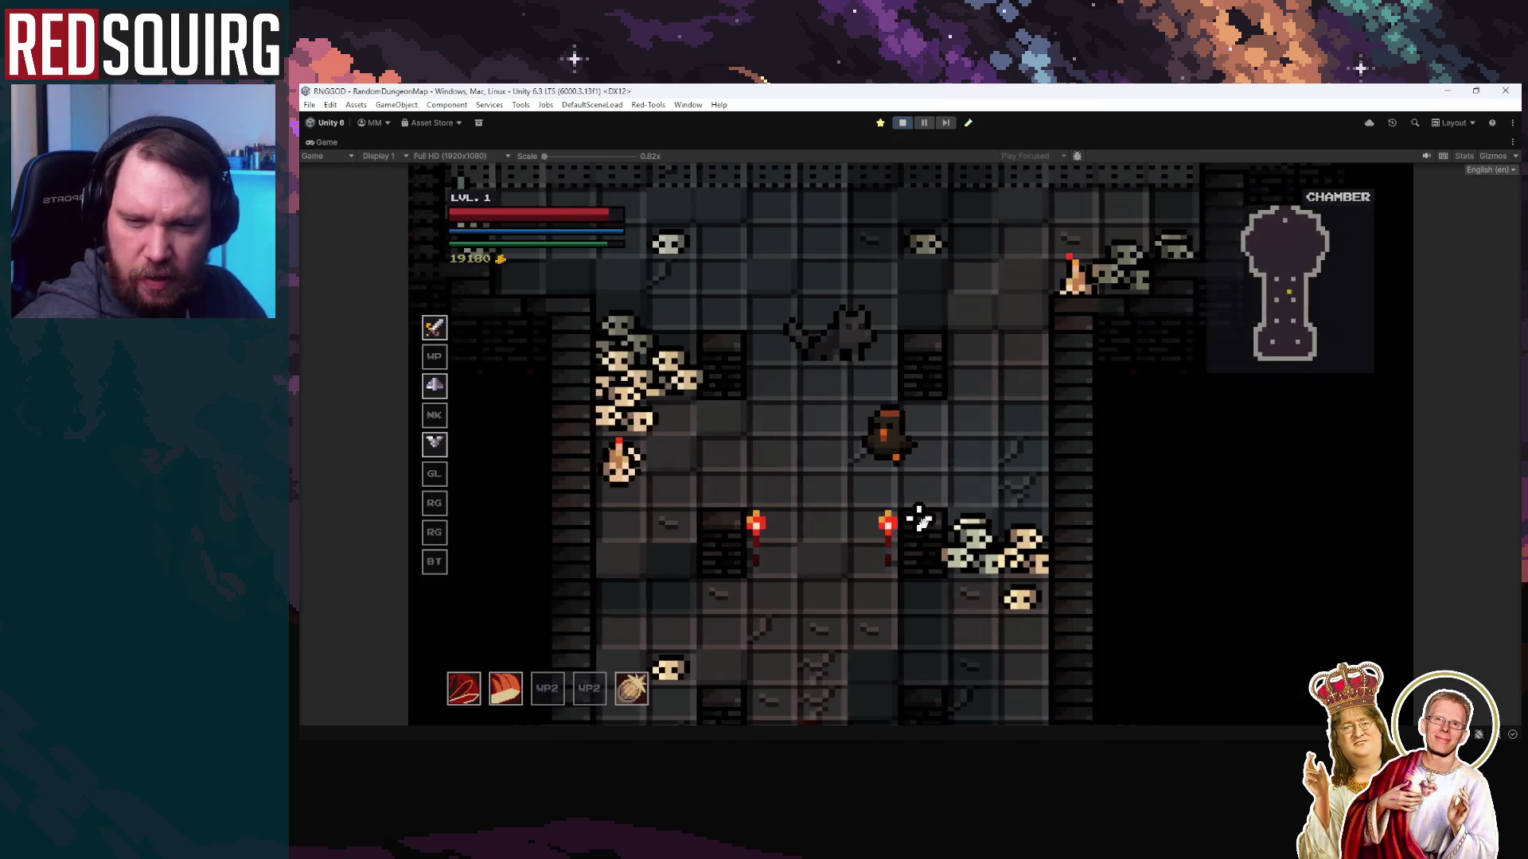
Move around and hit the cat enemy, then stop Play mode
{"action": "key", "text": "d"}
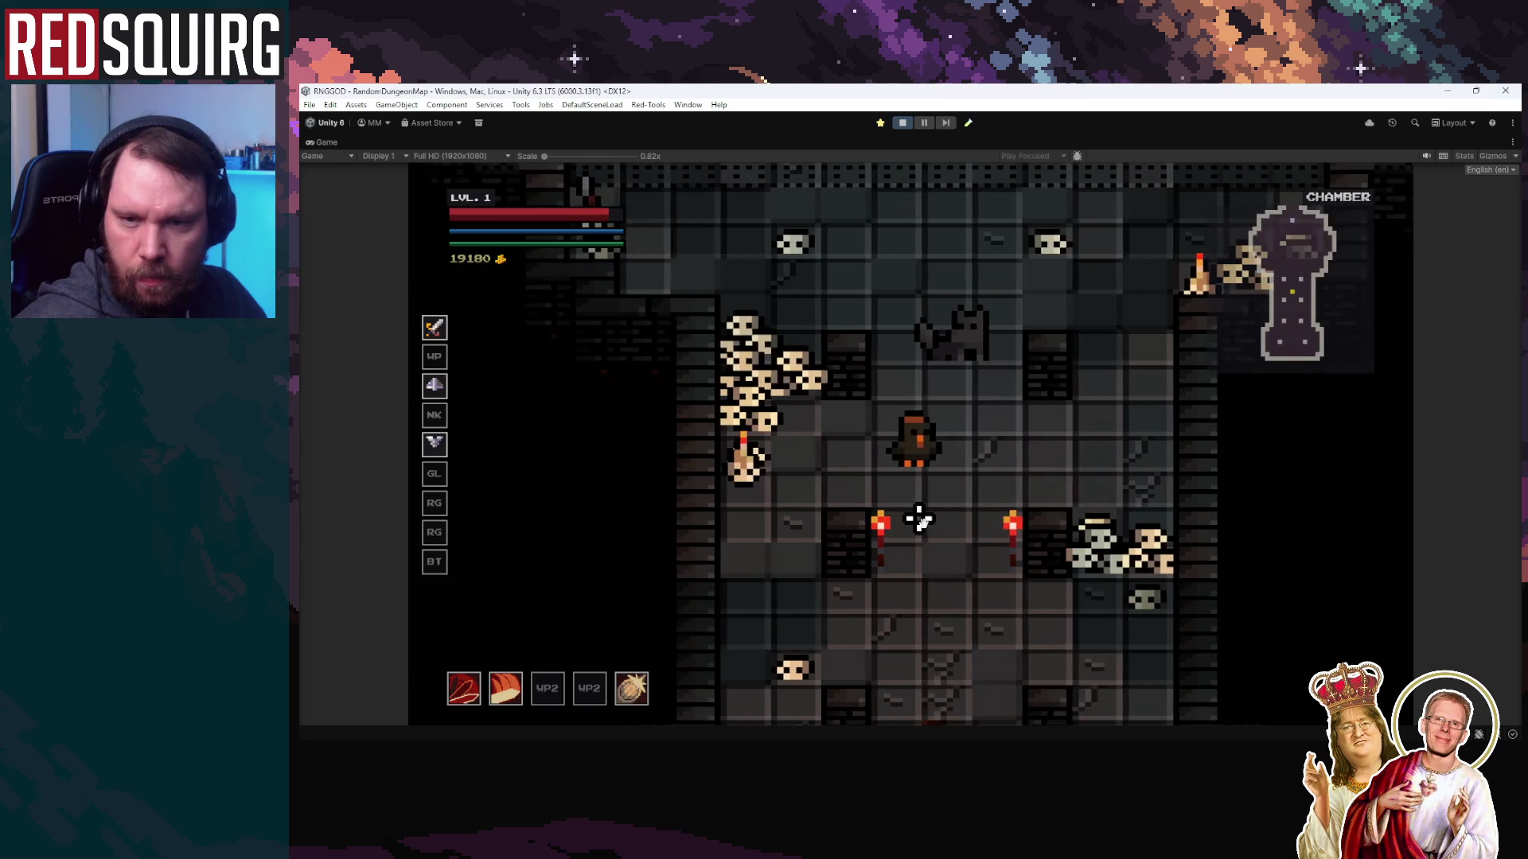
{"action": "key", "text": "a"}
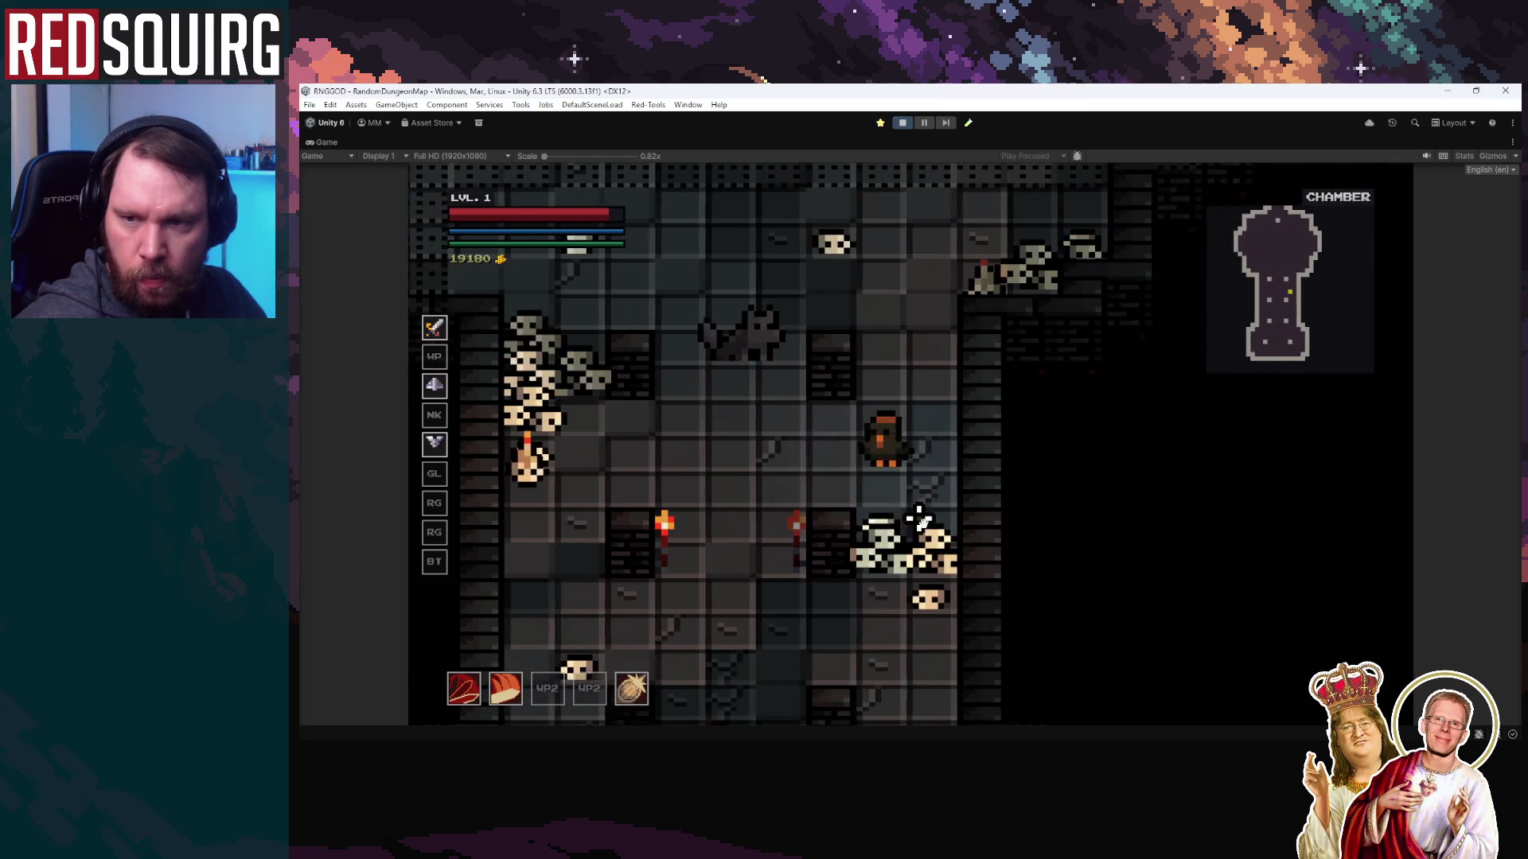
{"action": "key", "text": "d"}
{"action": "key", "text": "a"}
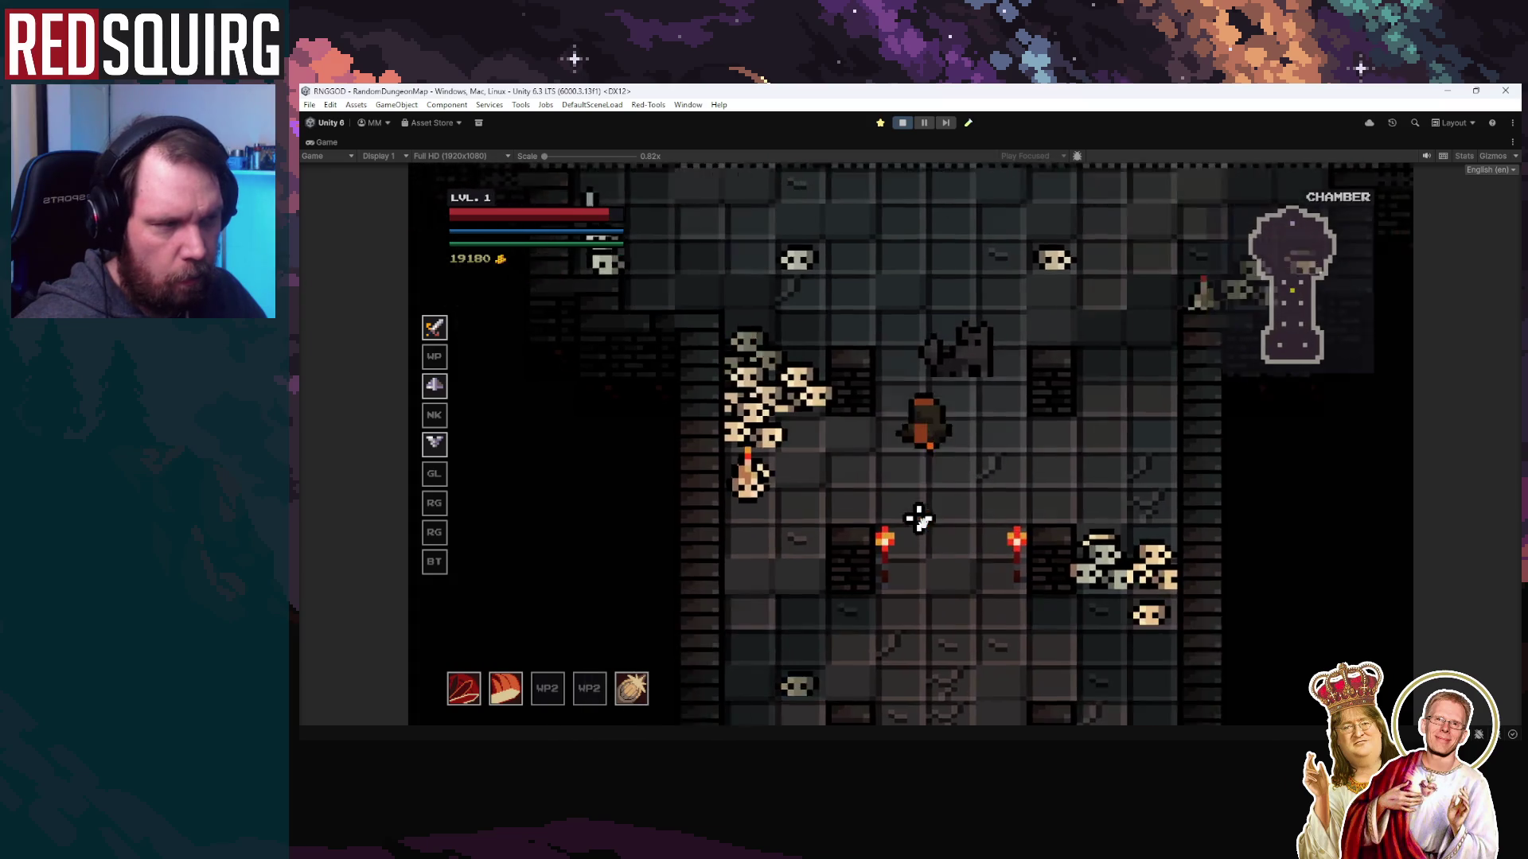
{"action": "key", "text": "w"}
{"action": "key", "text": "s"}
{"action": "key", "text": "d"}
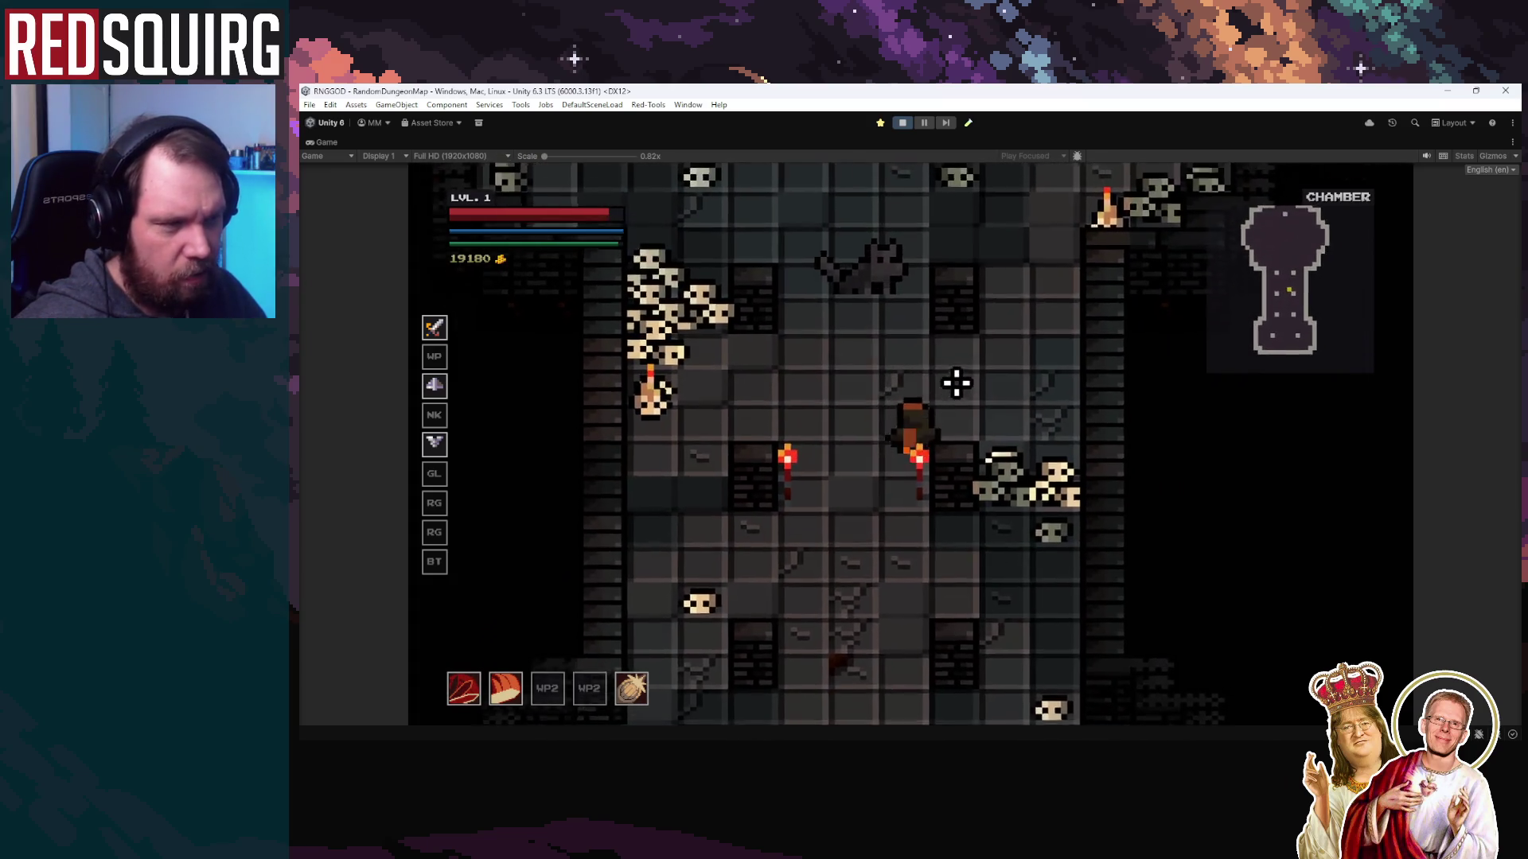
{"action": "key", "text": "w"}
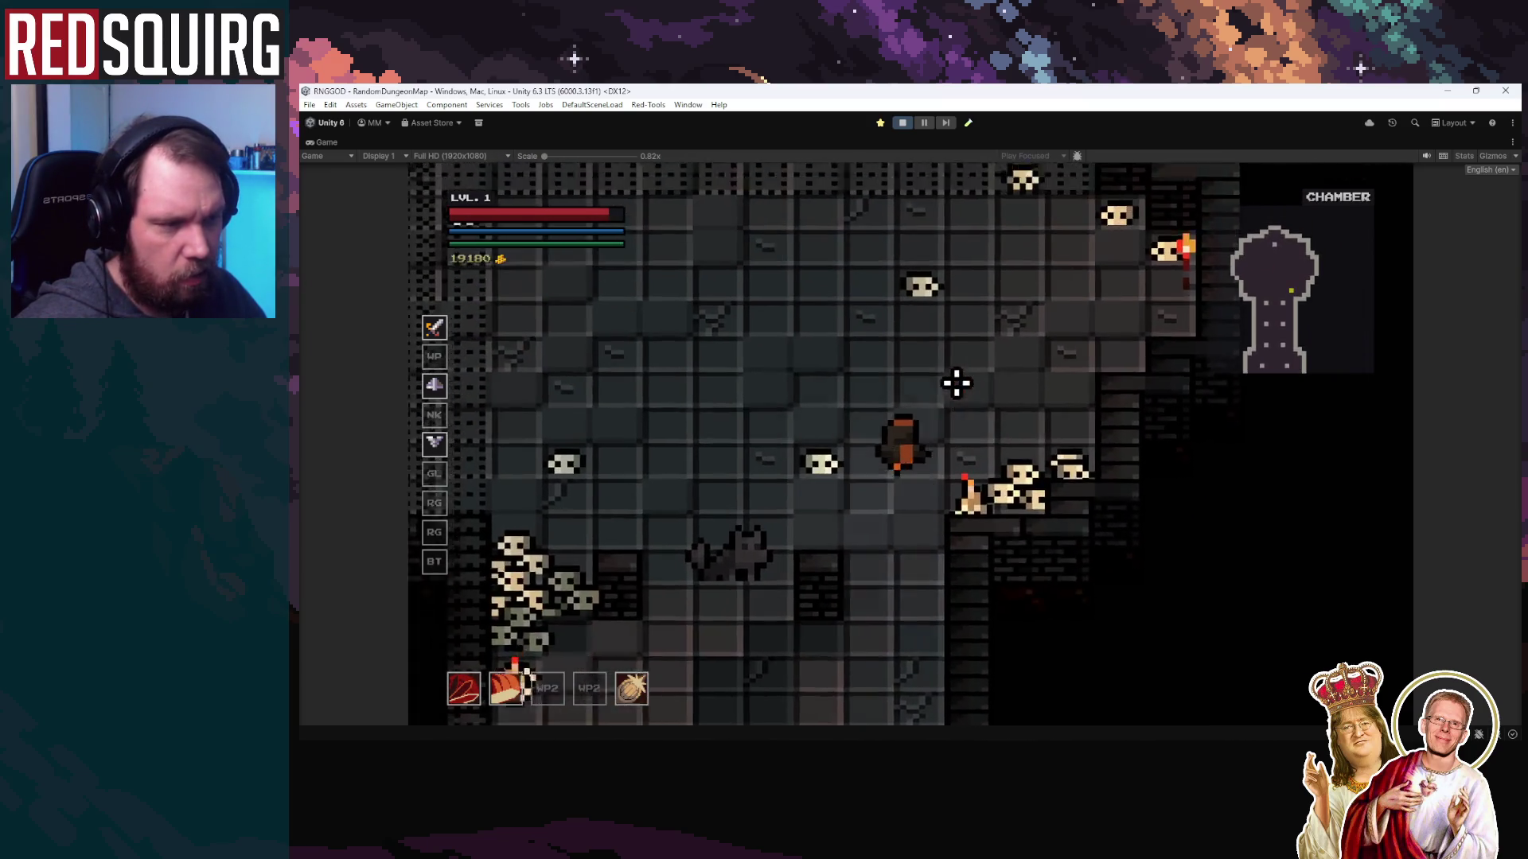
{"action": "left_click", "coordinate": [900, 123]}
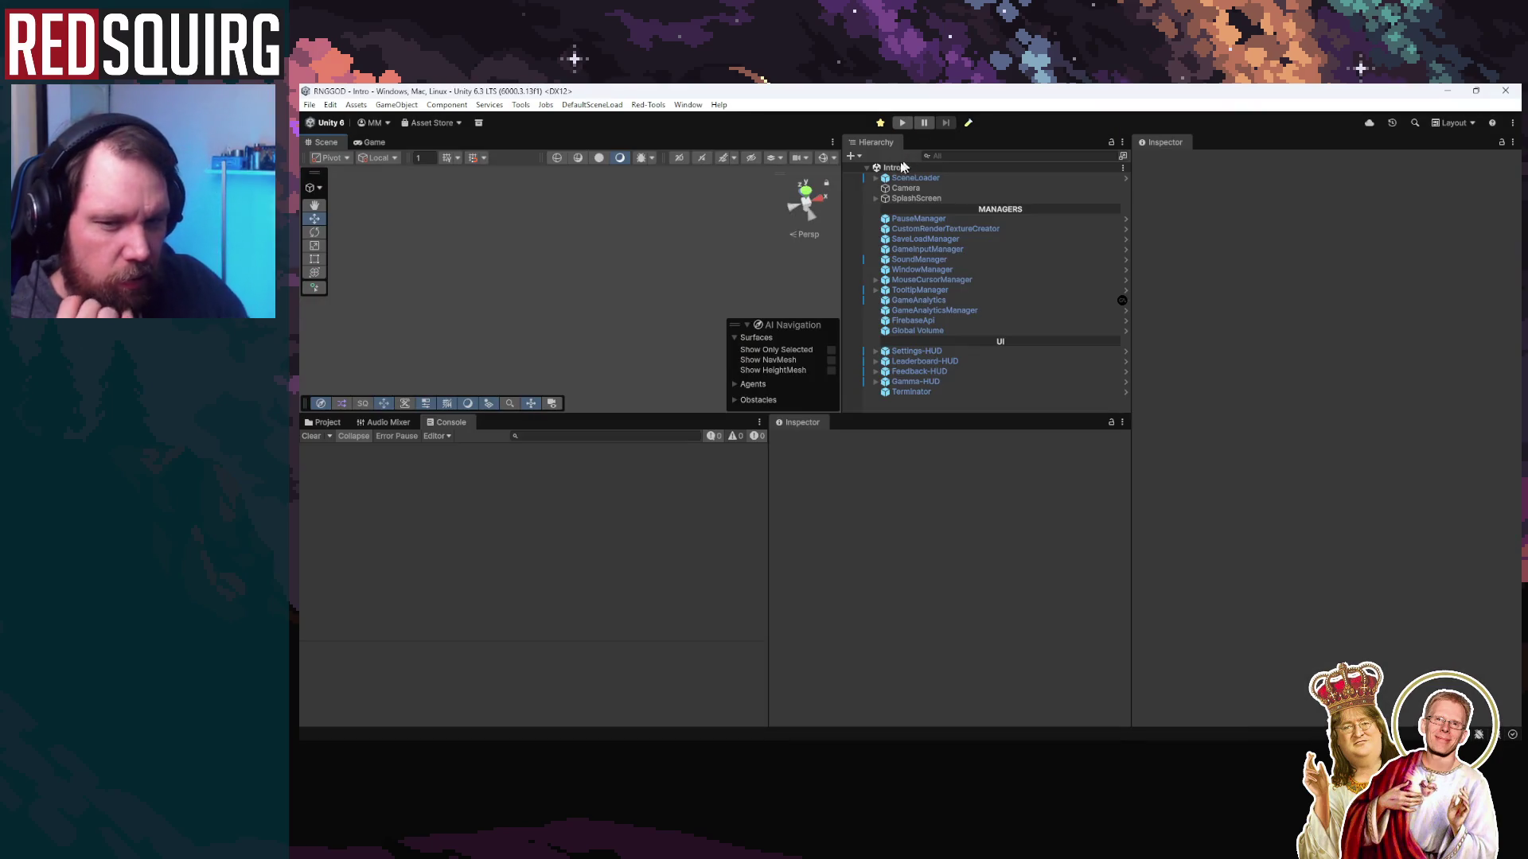
Start Play mode, continue the saved game, and claim Brithella
{"action": "left_click", "coordinate": [902, 123]}
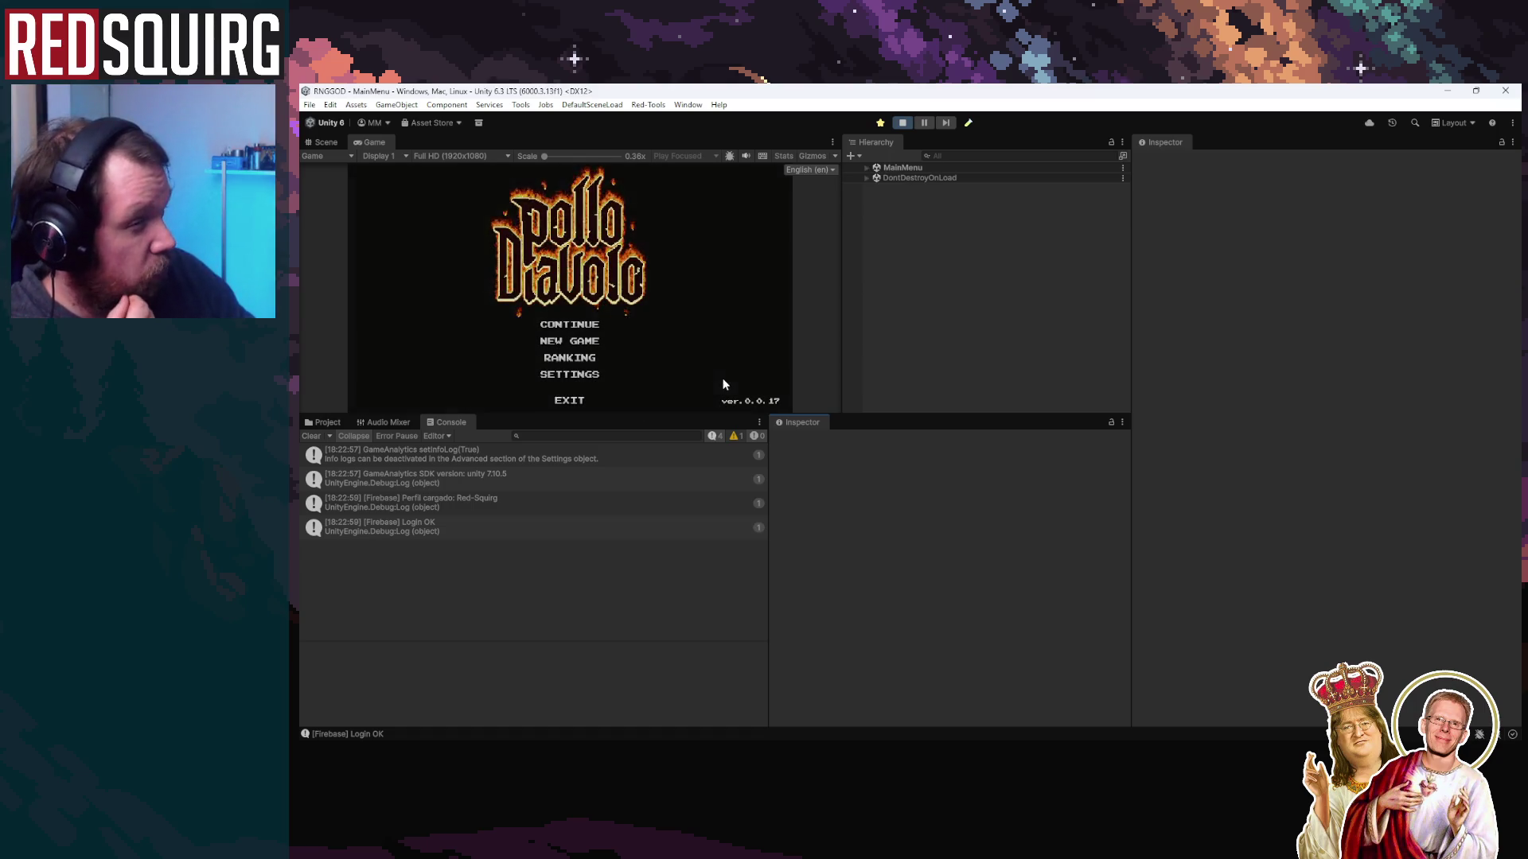
{"action": "left_click", "coordinate": [598, 327]}
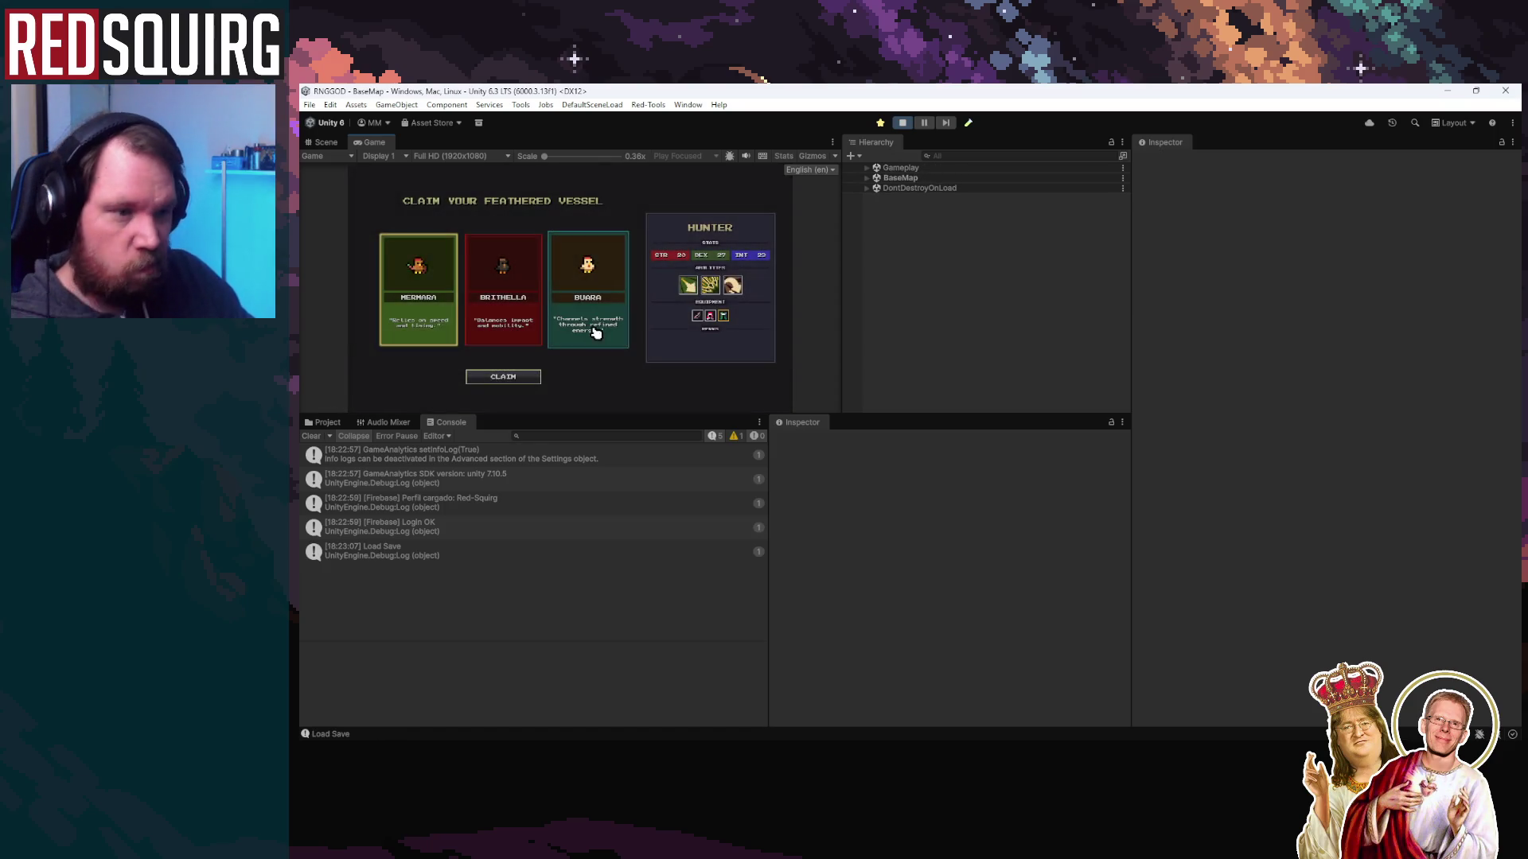
{"action": "double_click", "coordinate": [380, 144]}
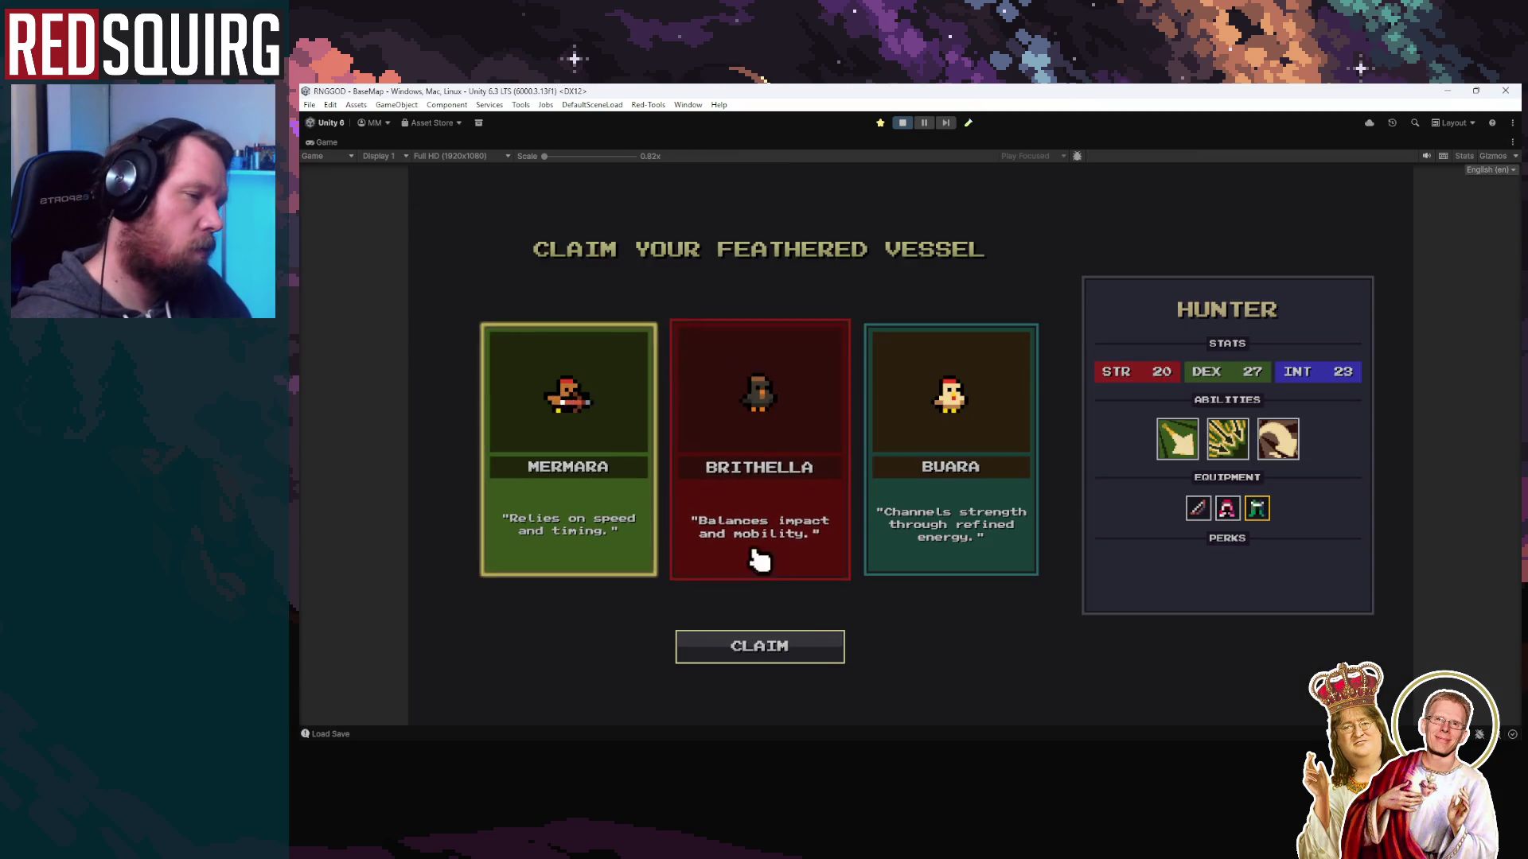
{"action": "left_click", "coordinate": [756, 556]}
{"action": "left_click", "coordinate": [810, 639]}
Walk up the corridor through the blue portal into the dungeon chamber, then pause
{"action": "key", "text": "w"}
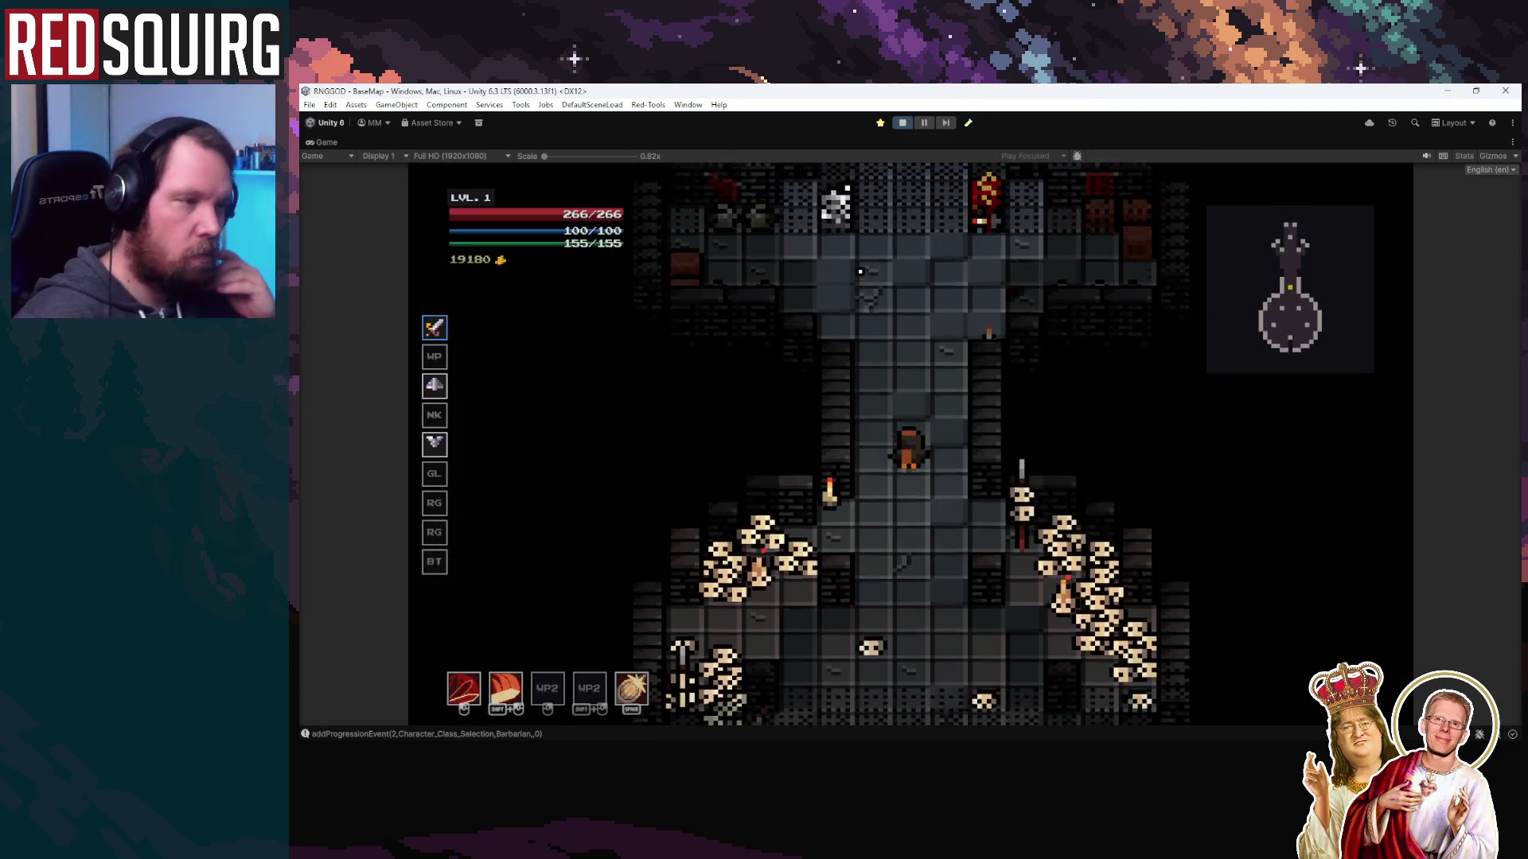
{"action": "key", "text": "w"}
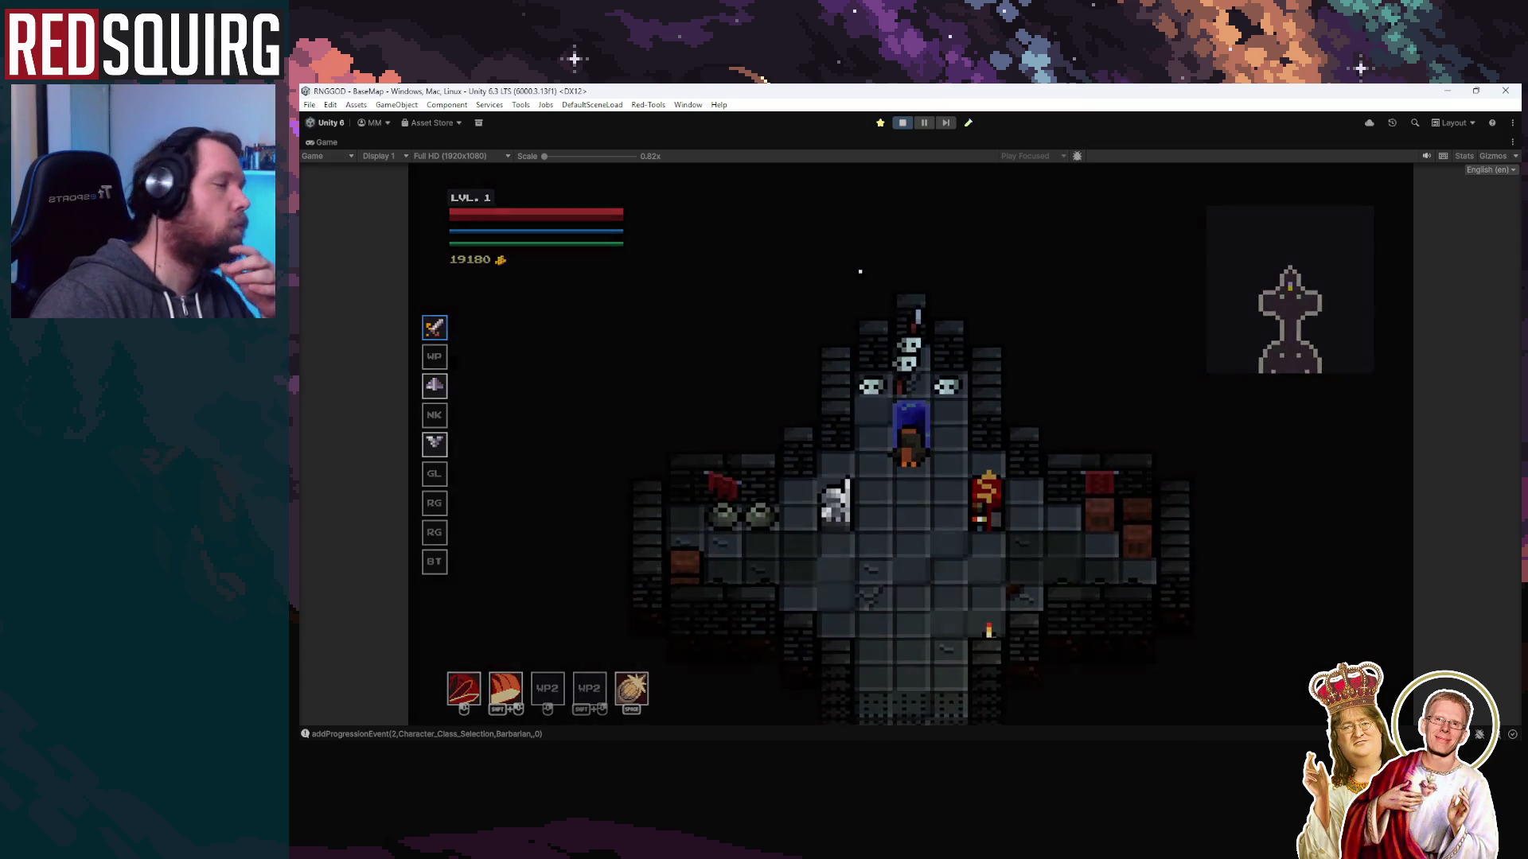
{"action": "key", "text": "w"}
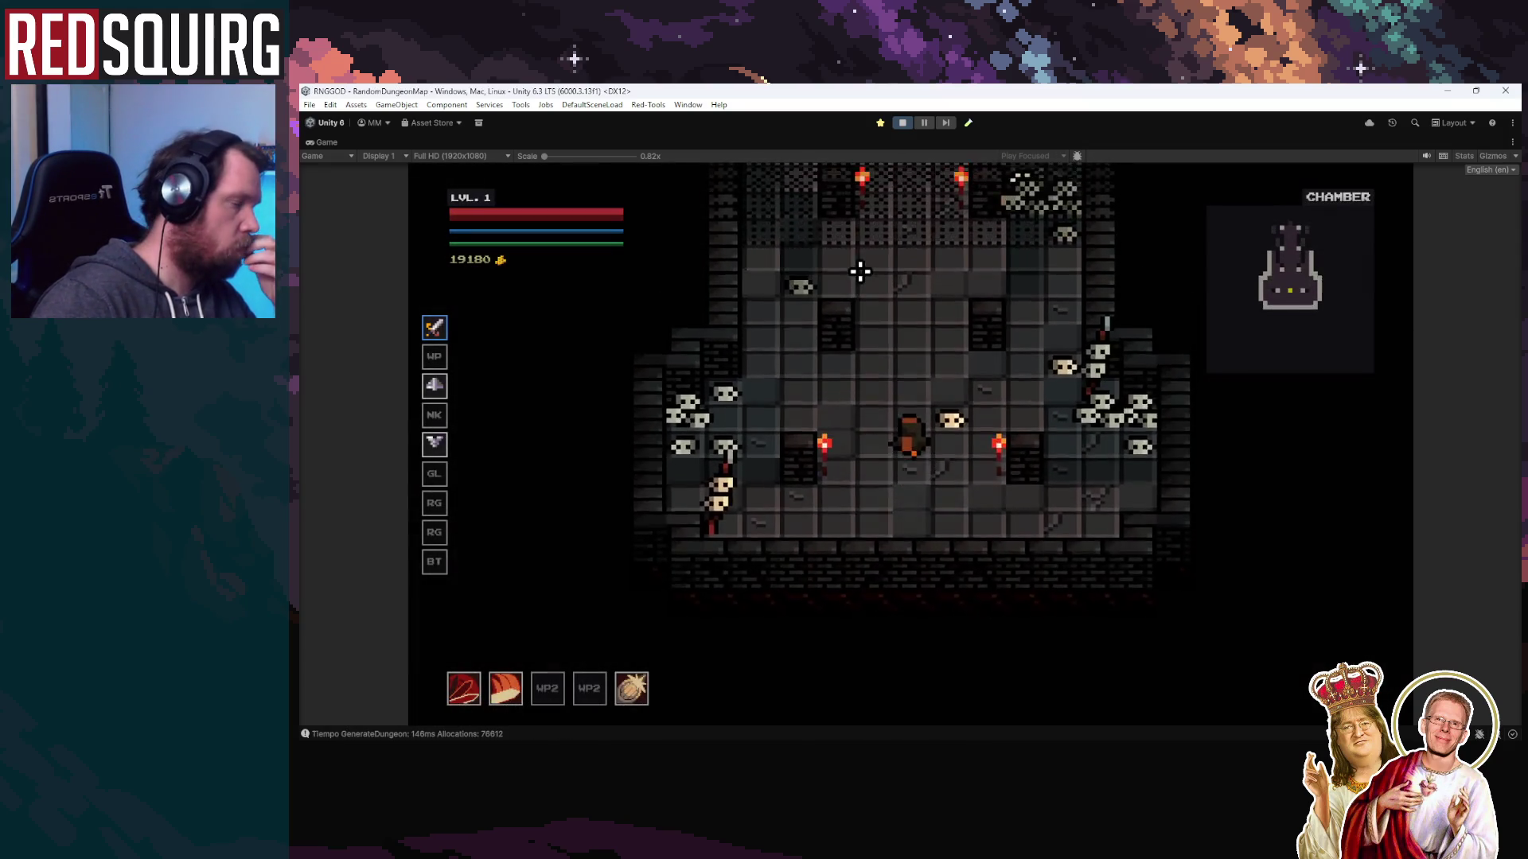
{"action": "key", "text": "w"}
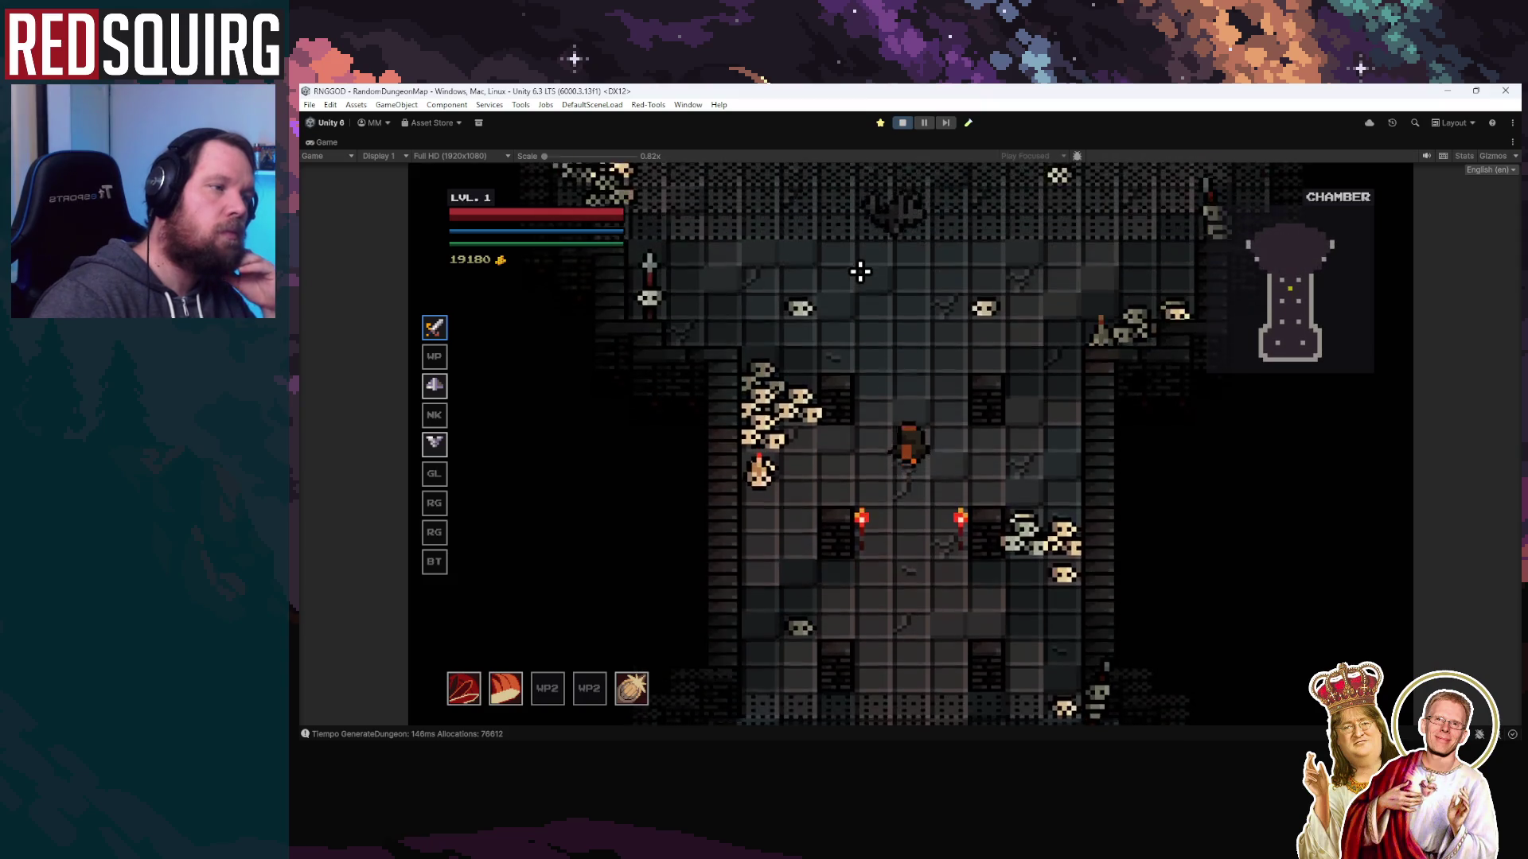
{"action": "left_click", "coordinate": [924, 122]}
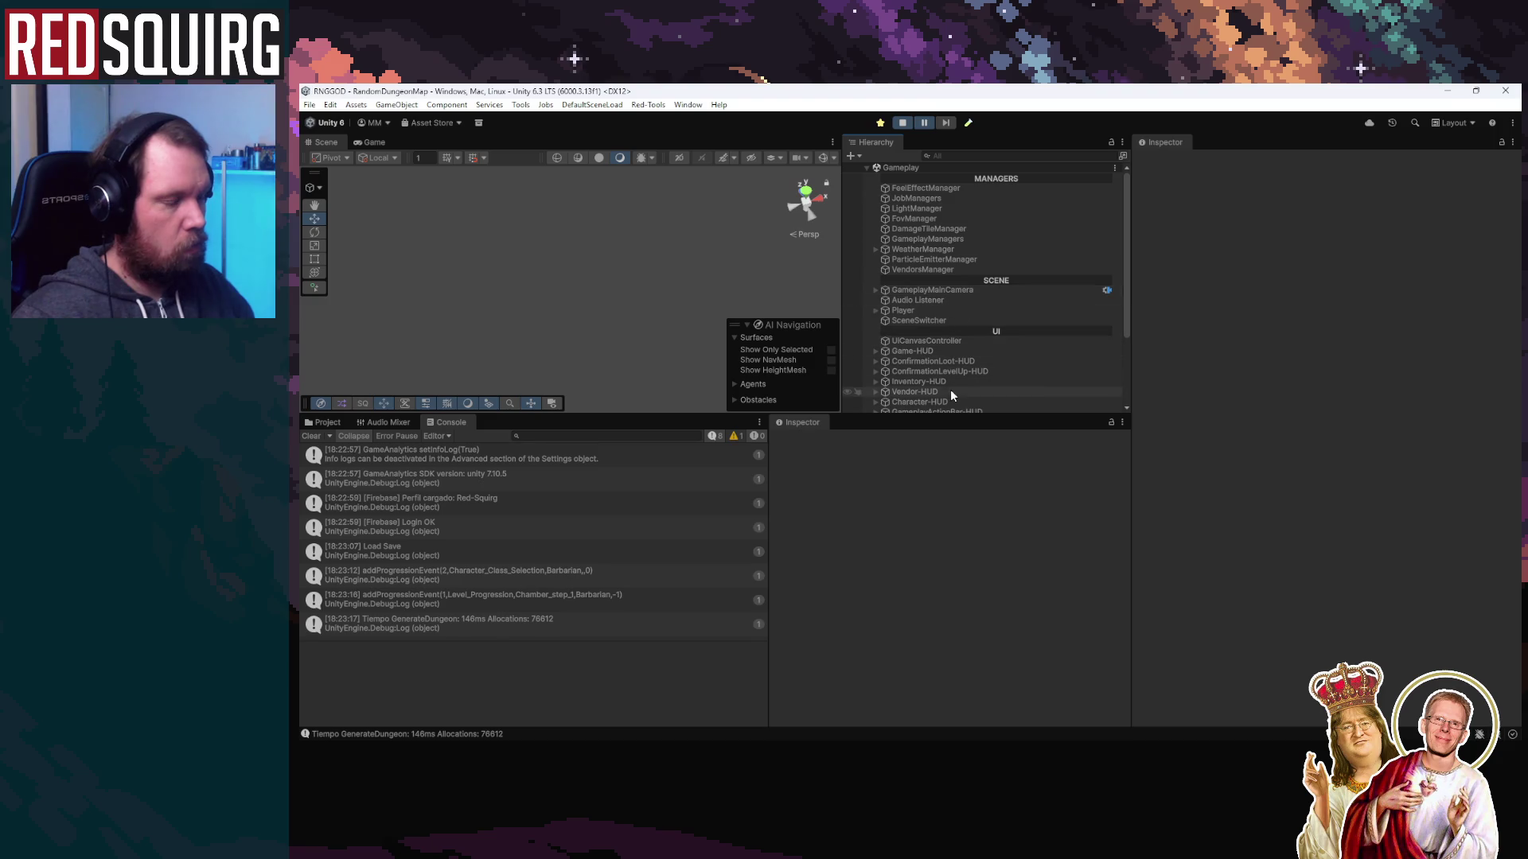
{"action": "scroll", "coordinate": [973, 350], "scroll_direction": "down", "scroll_amount": 2}
{"action": "scroll", "coordinate": [973, 350], "scroll_direction": "down", "scroll_amount": 3}
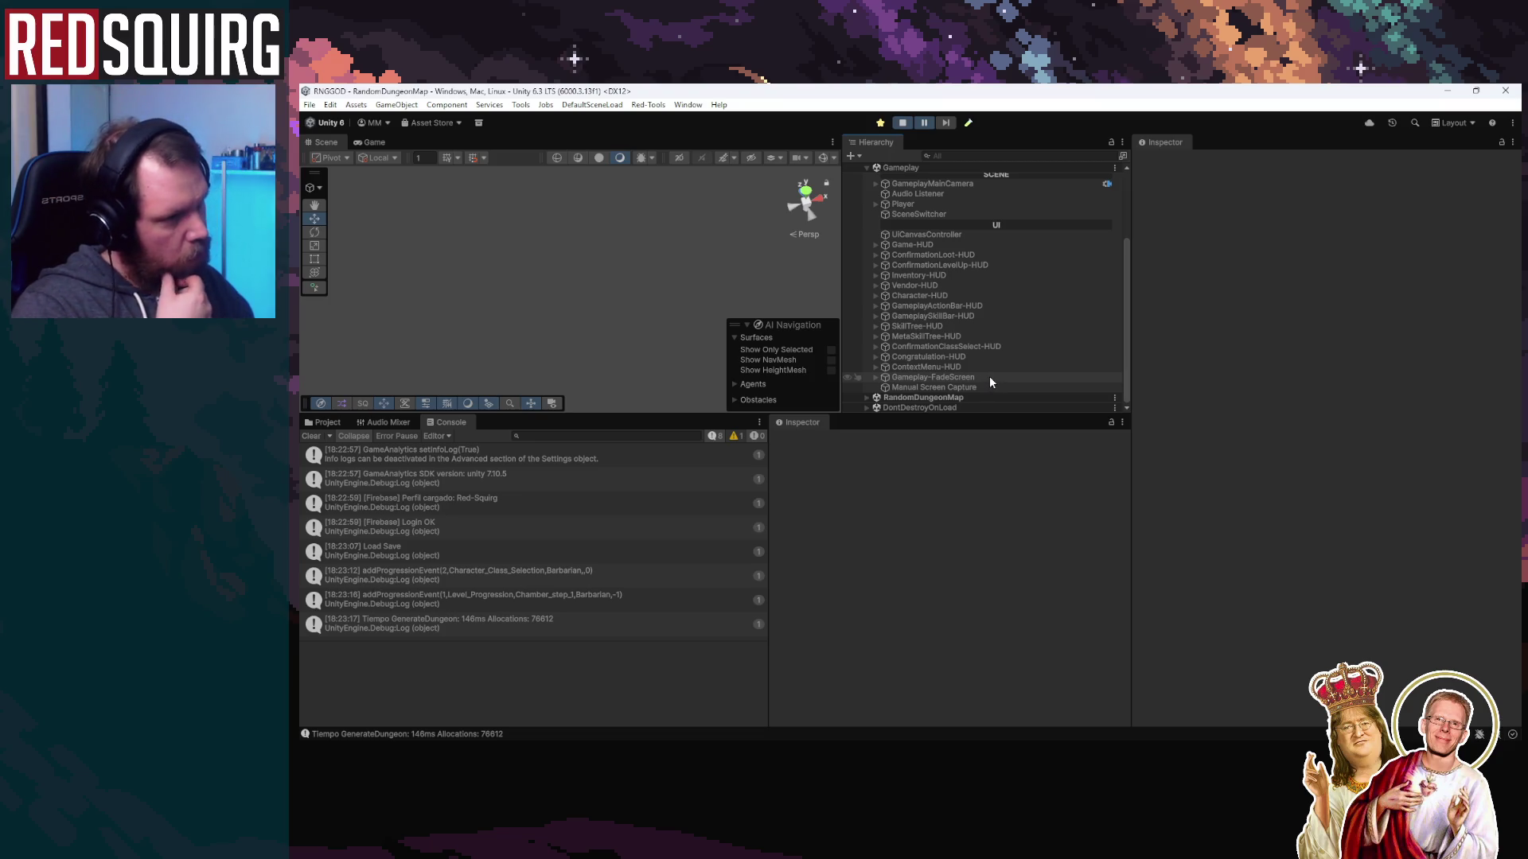
Select Wargo-MiniBoss(Clone), maximize the Game view, and walk the hero in and out of the chamber
{"action": "left_click", "coordinate": [929, 397]}
{"action": "double_click", "coordinate": [370, 143]}
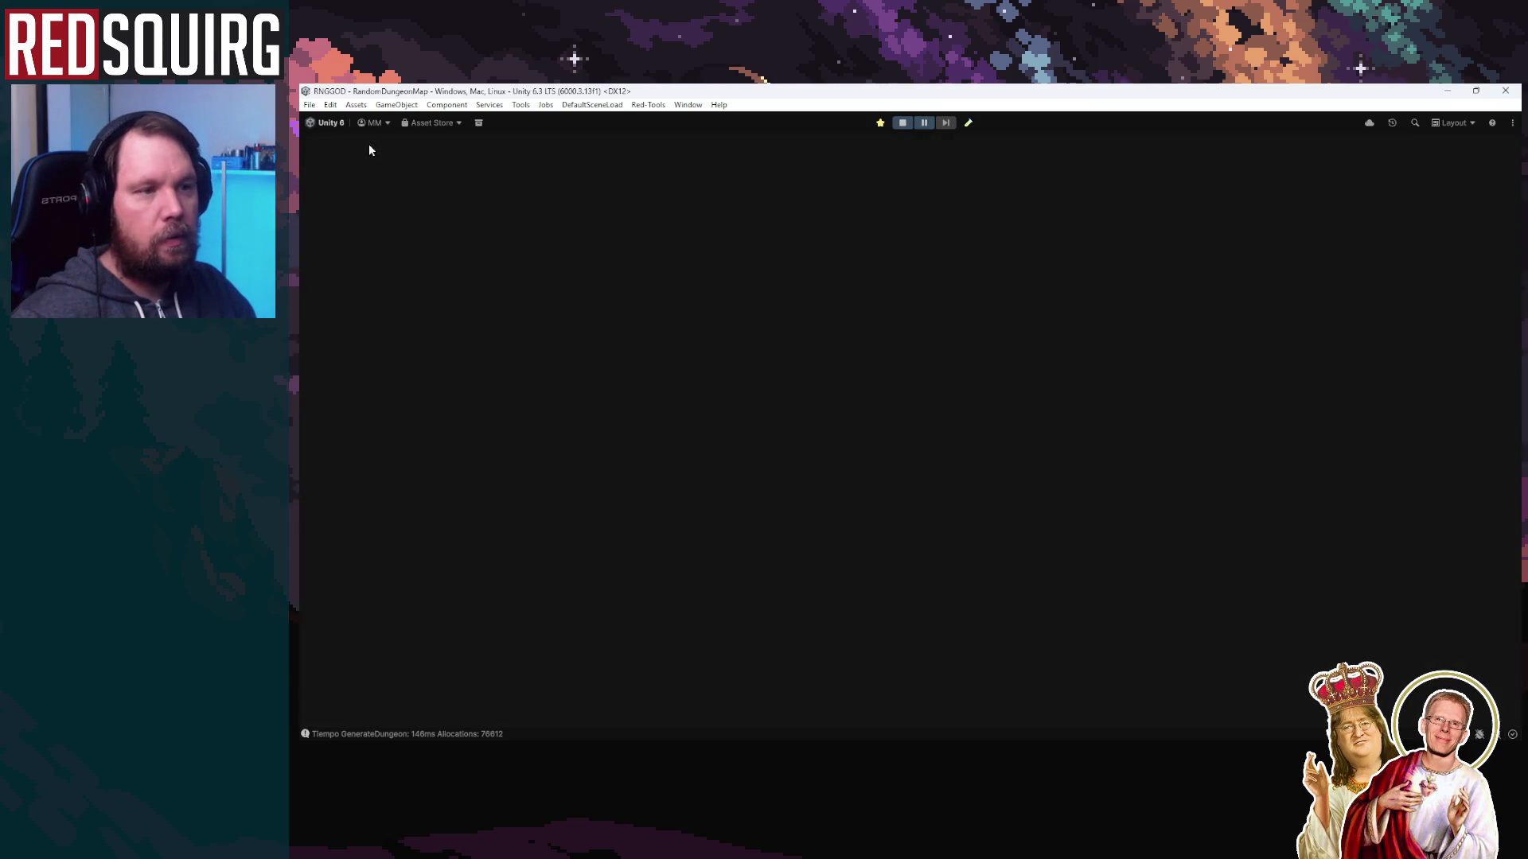
{"action": "key", "text": "w"}
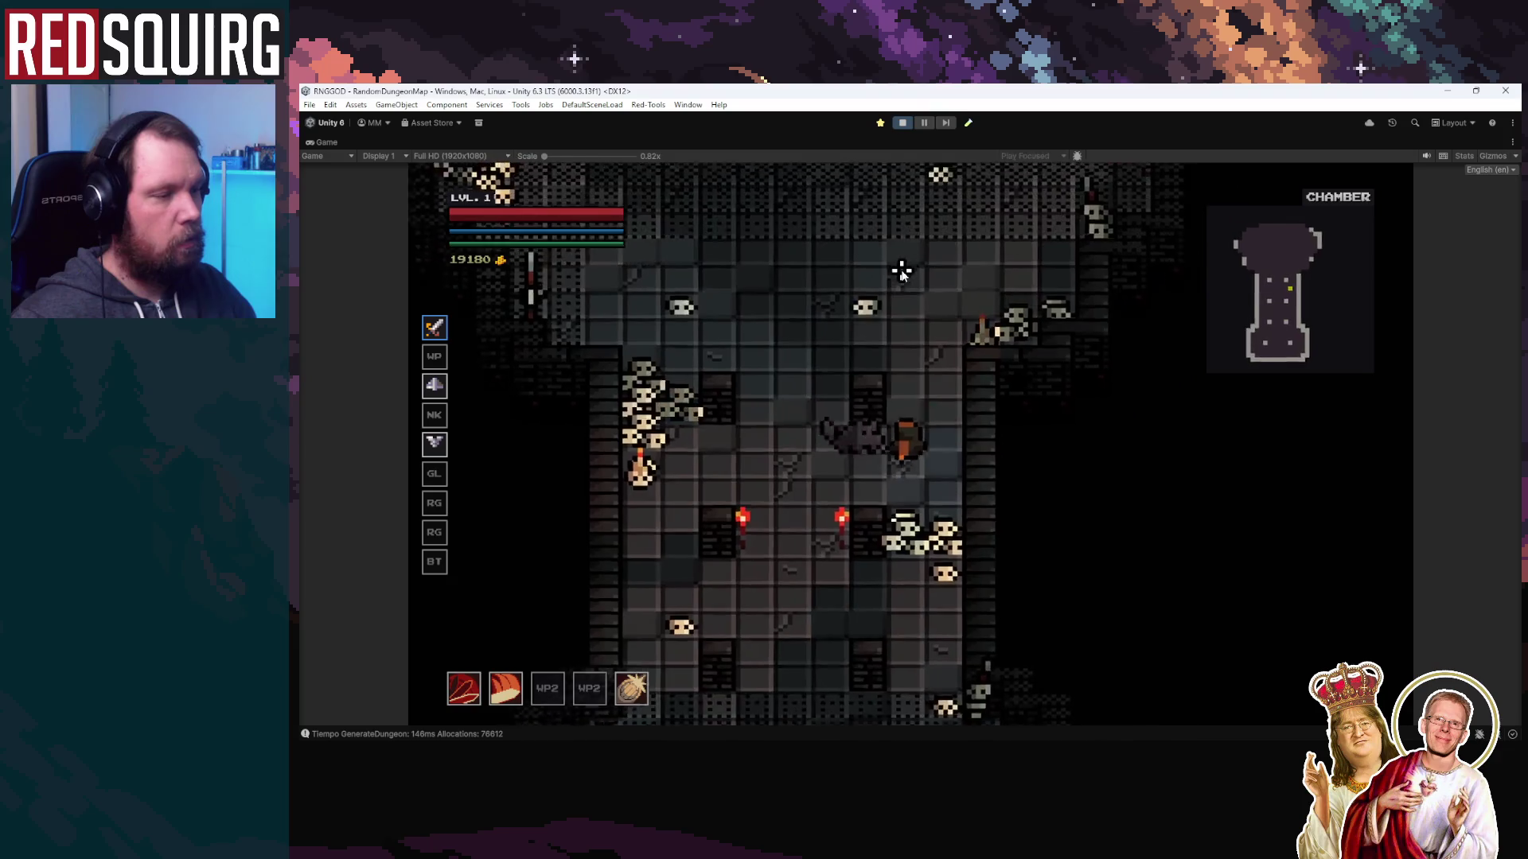
{"action": "key", "text": "w"}
{"action": "key", "text": "a"}
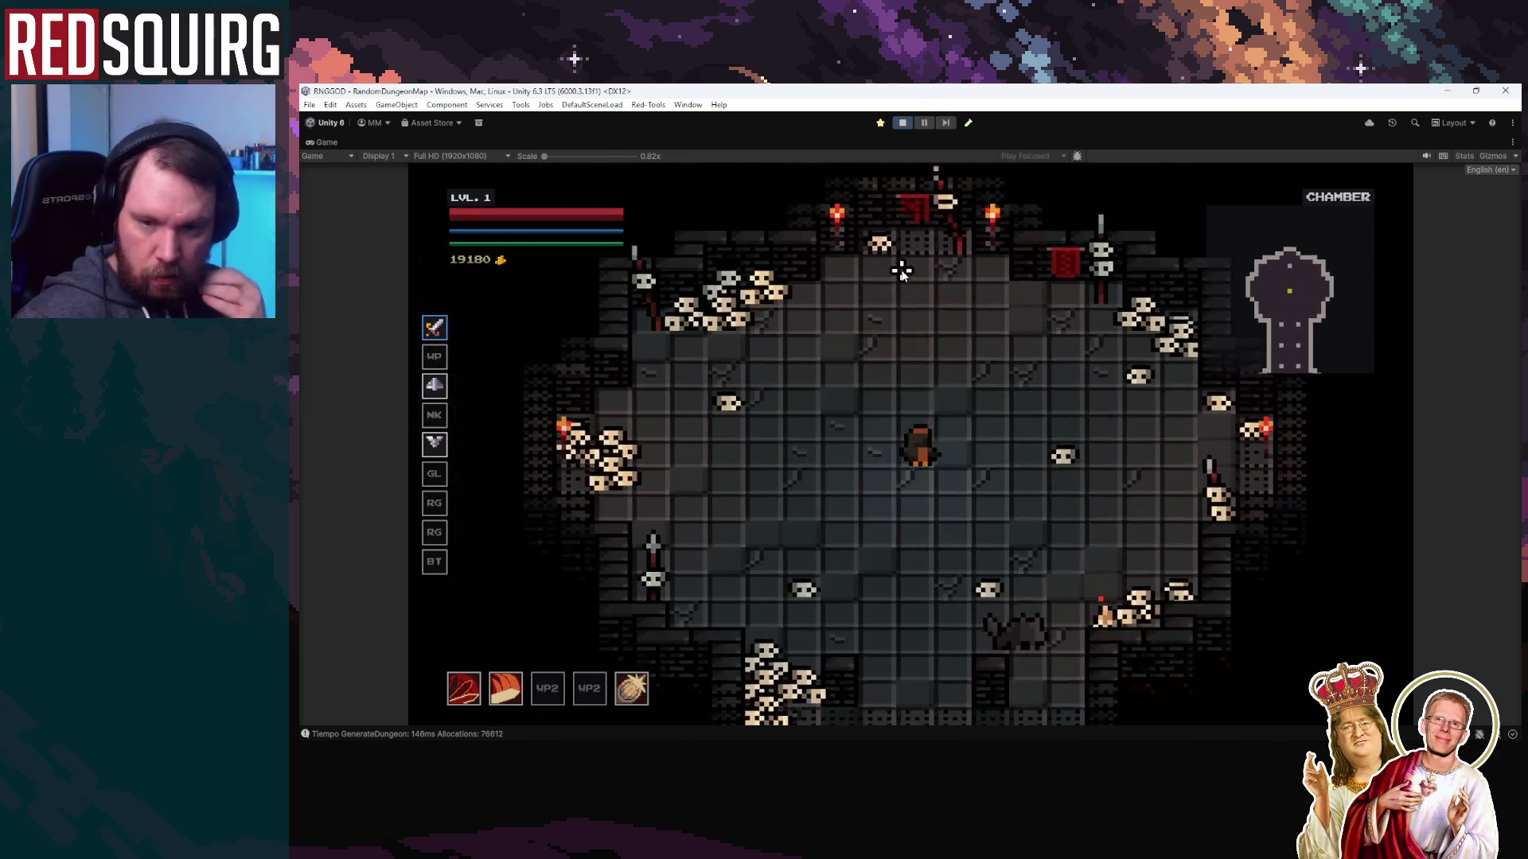
{"action": "key", "text": "s"}
{"action": "key", "text": "a"}
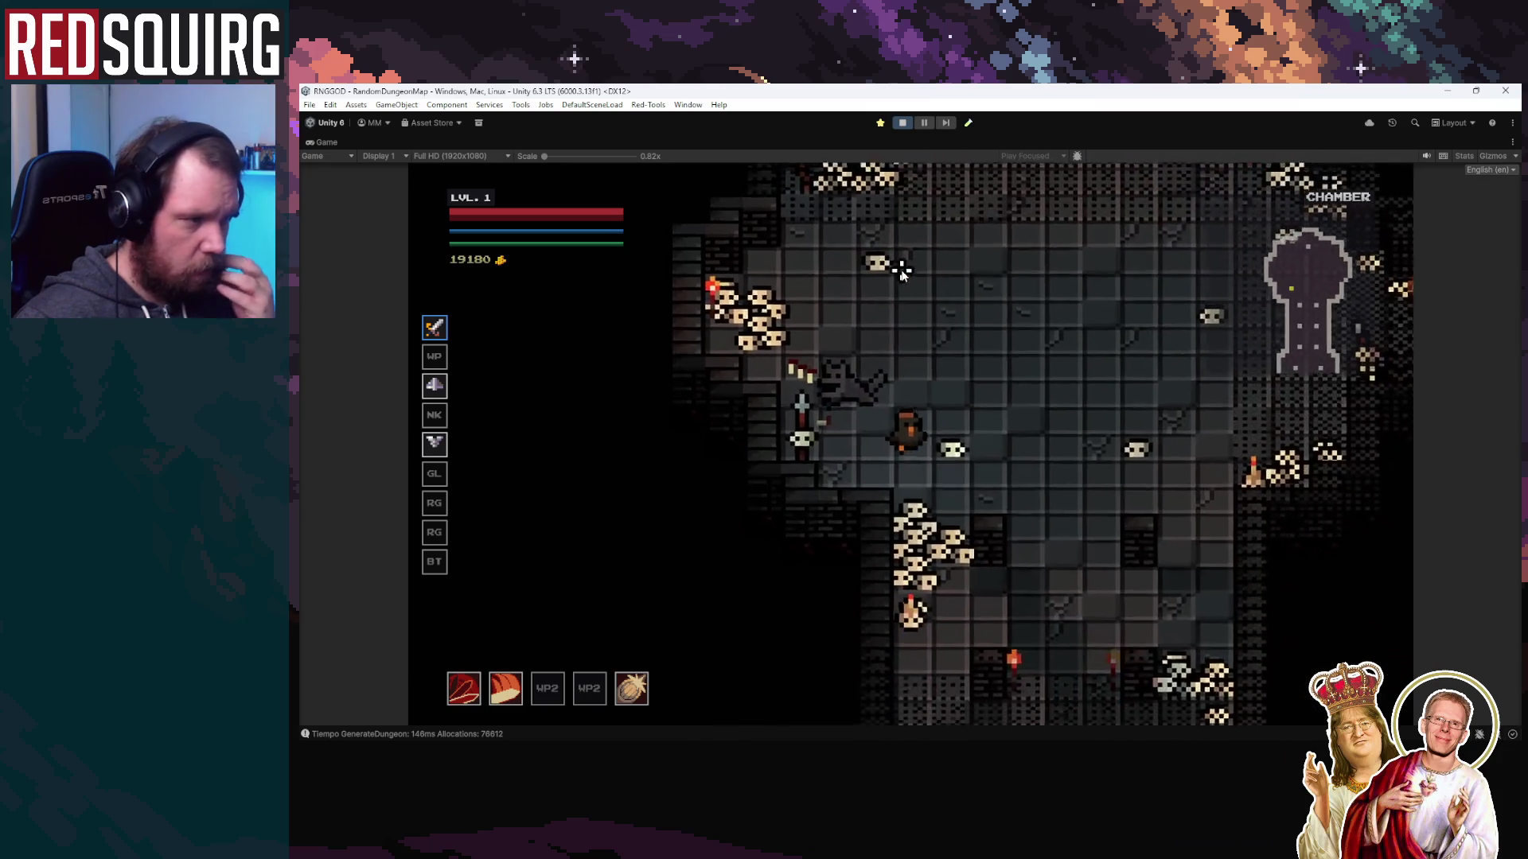
{"action": "key", "text": "d"}
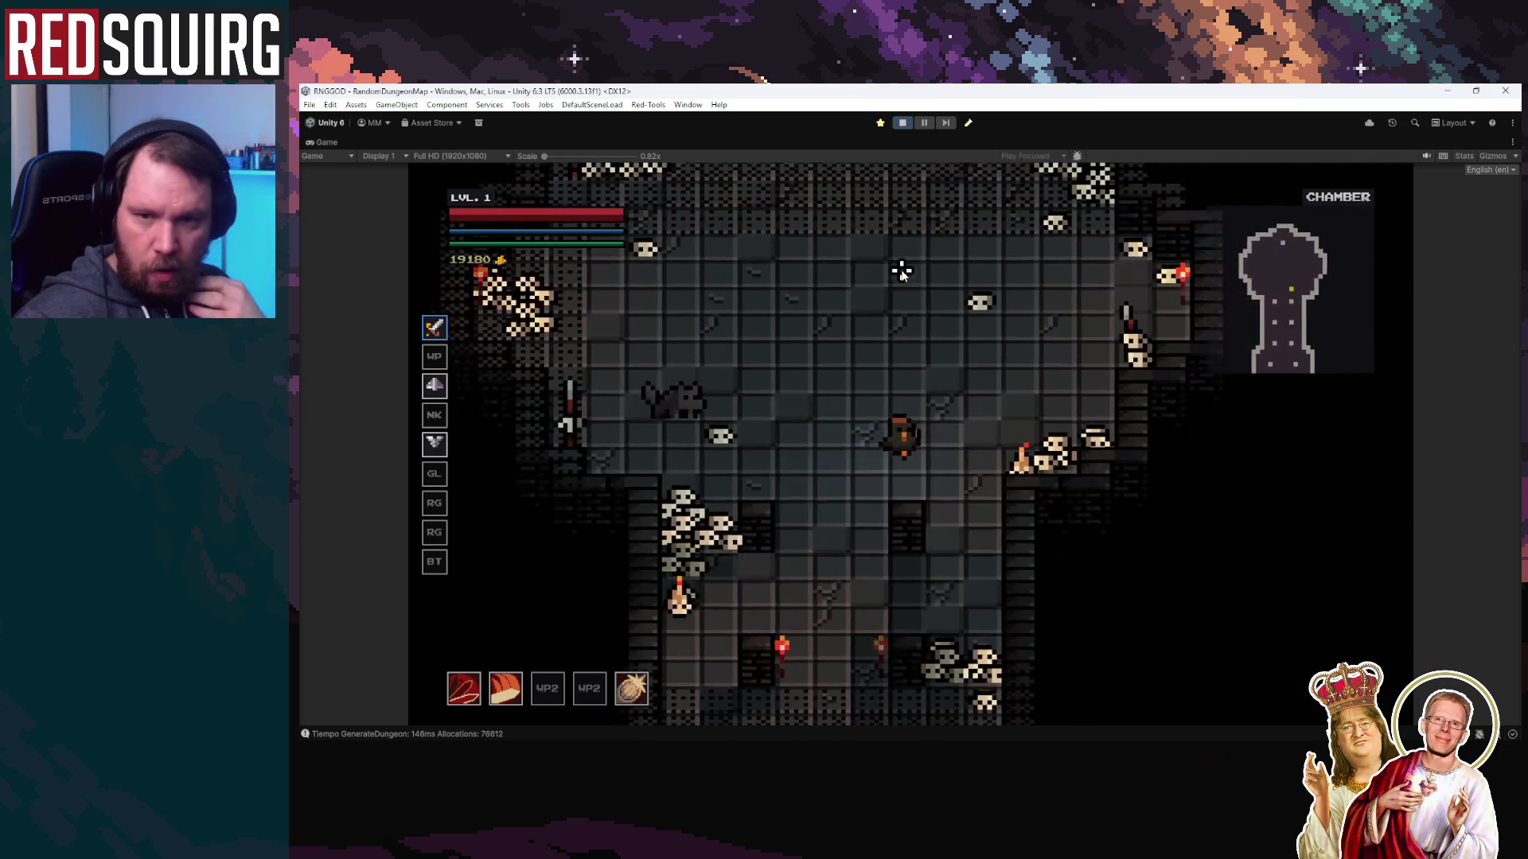
{"action": "key", "text": "w"}
{"action": "key", "text": "a"}
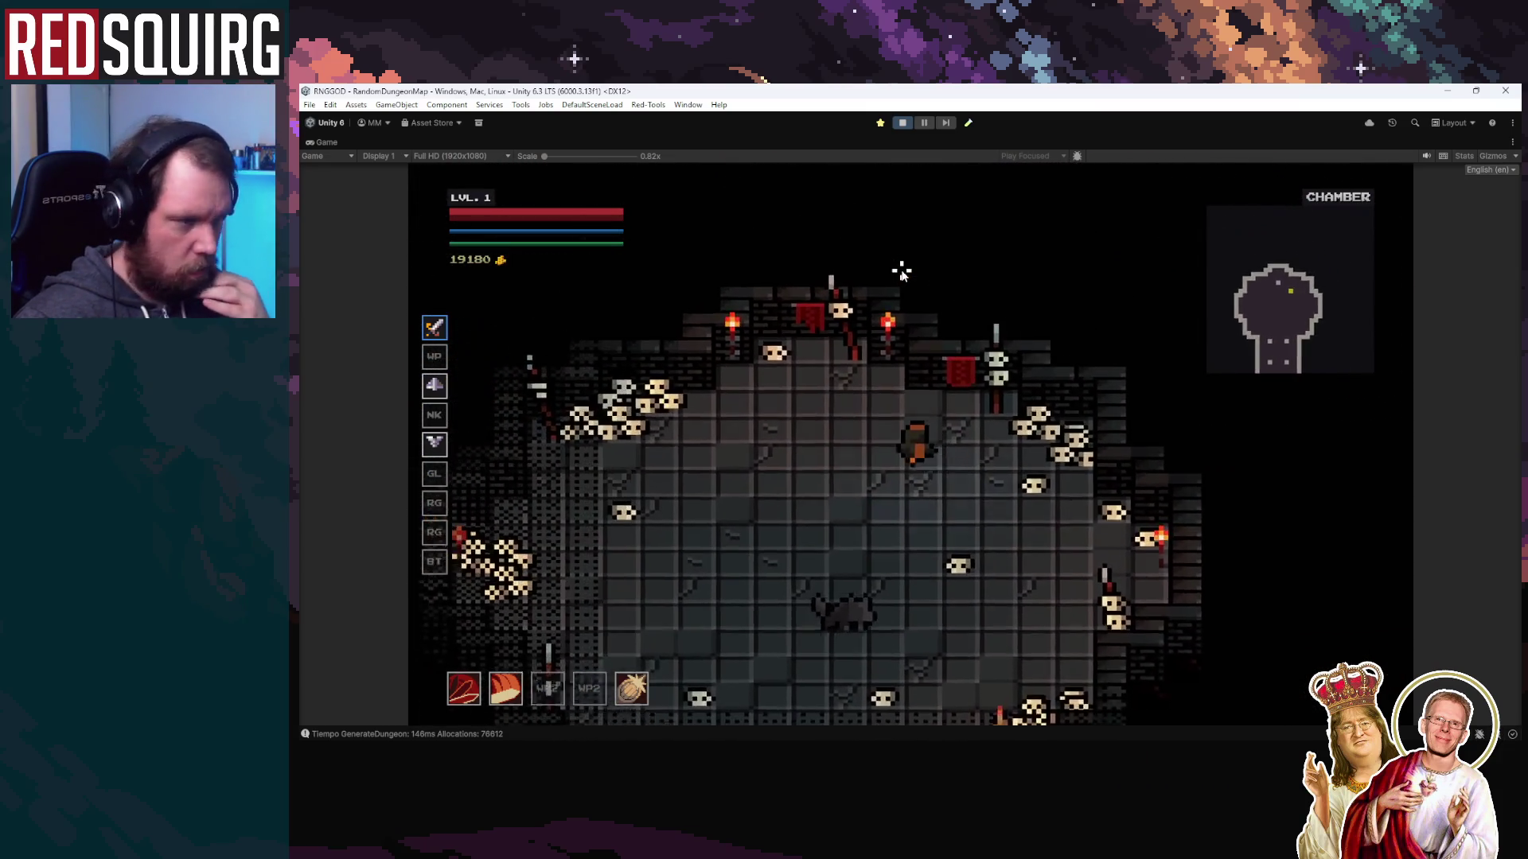
{"action": "key", "text": "s"}
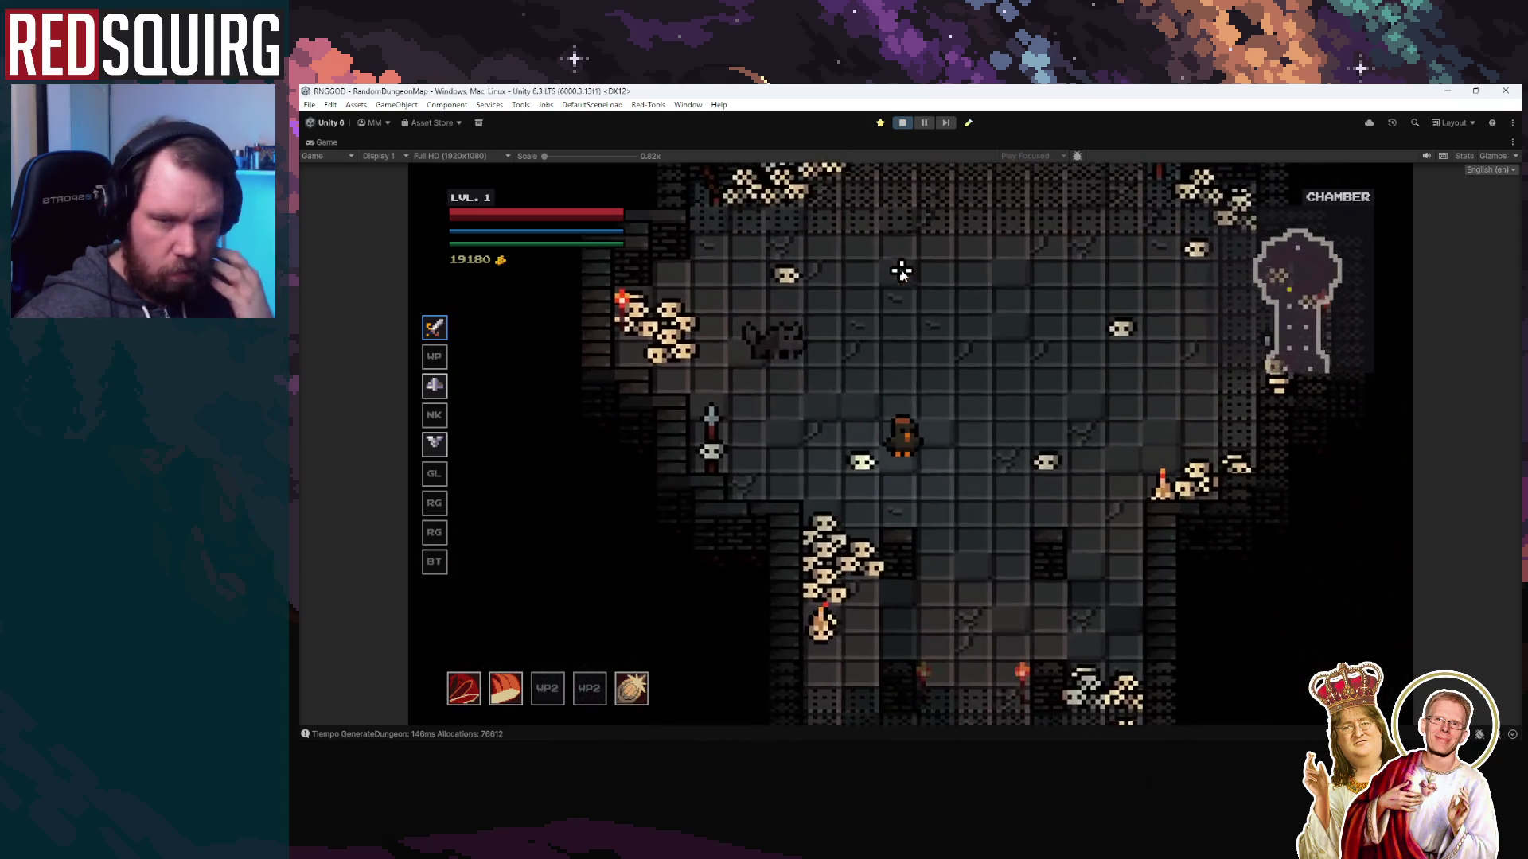
{"action": "key", "text": "d"}
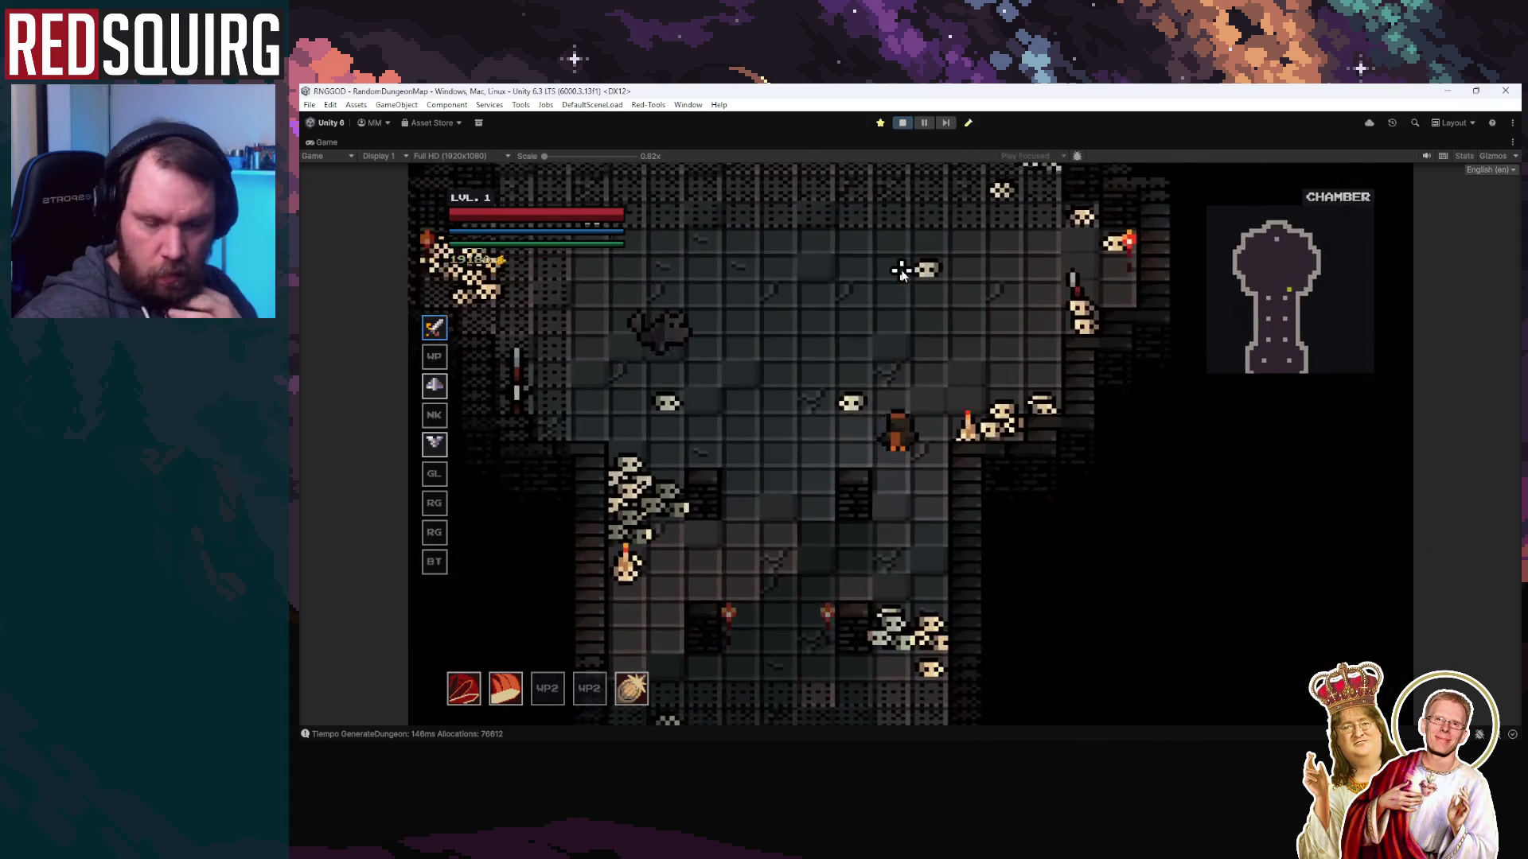
{"action": "key", "text": "w"}
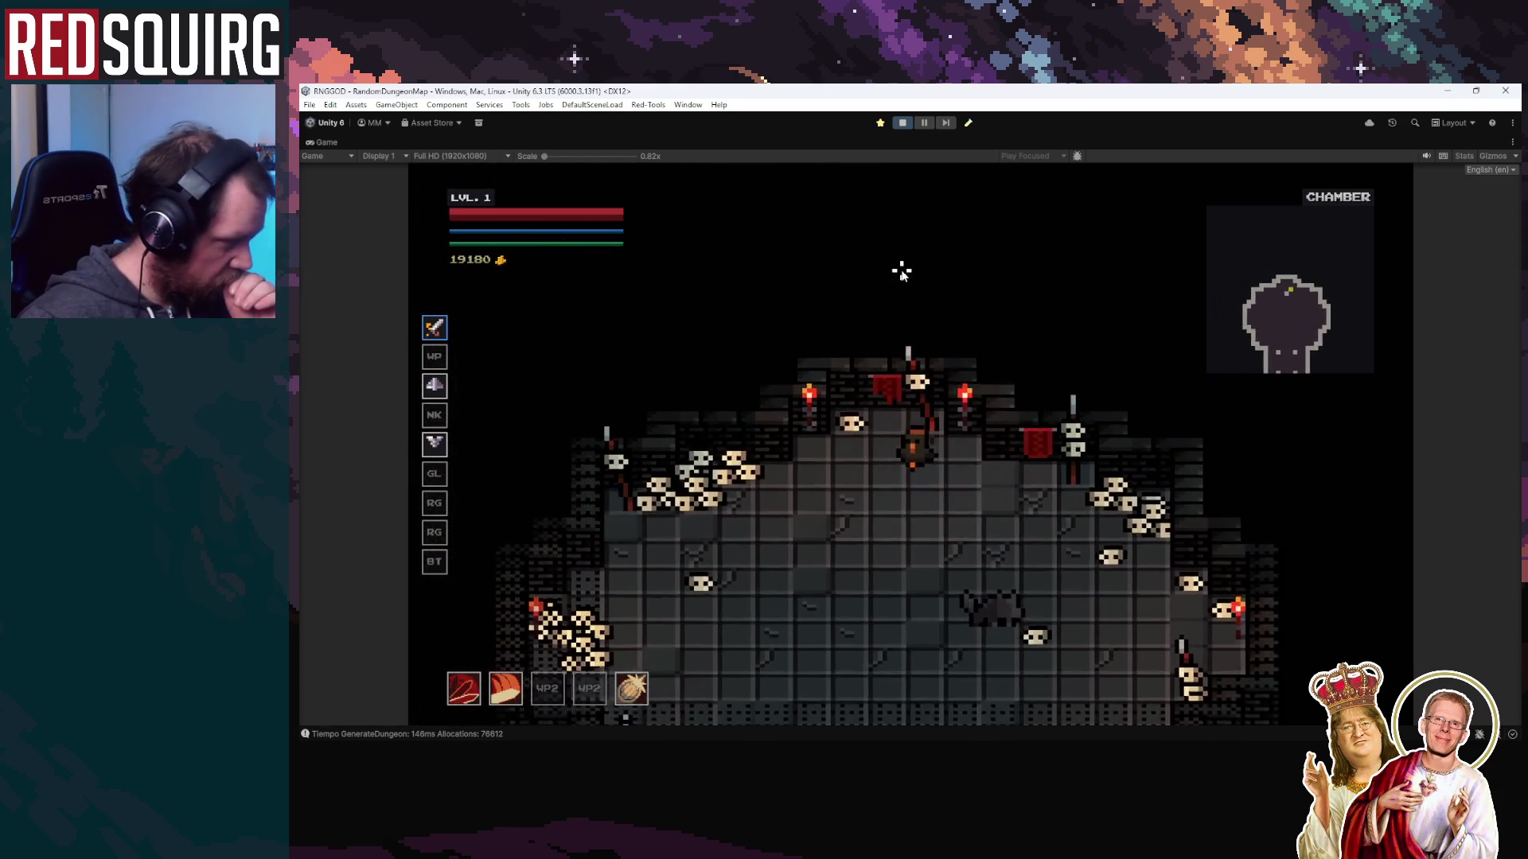
{"action": "key", "text": "a"}
{"action": "key", "text": "s"}
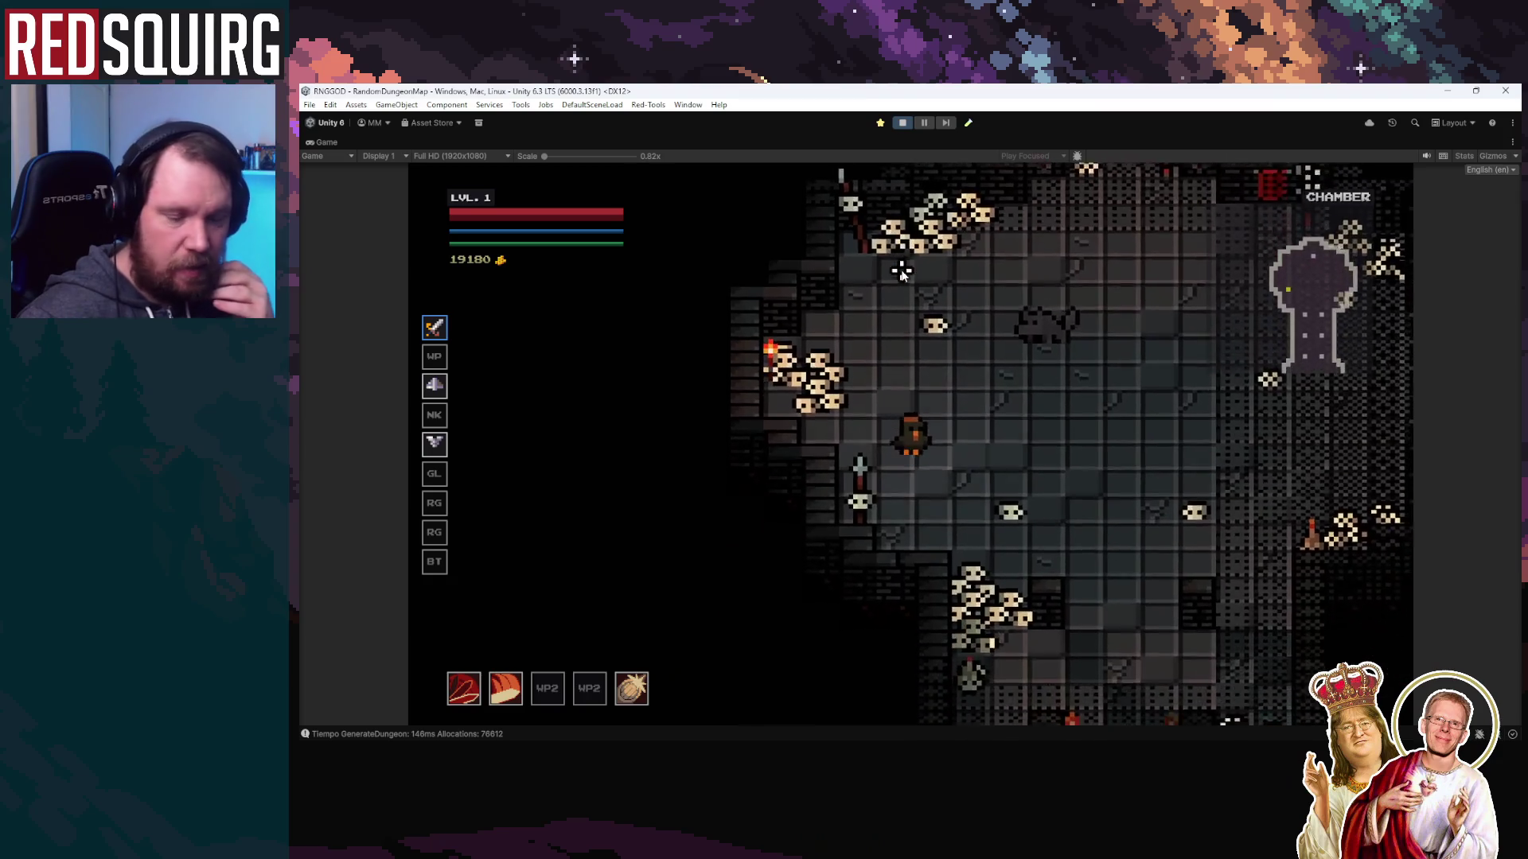
{"action": "key", "text": "d"}
{"action": "key", "text": "s"}
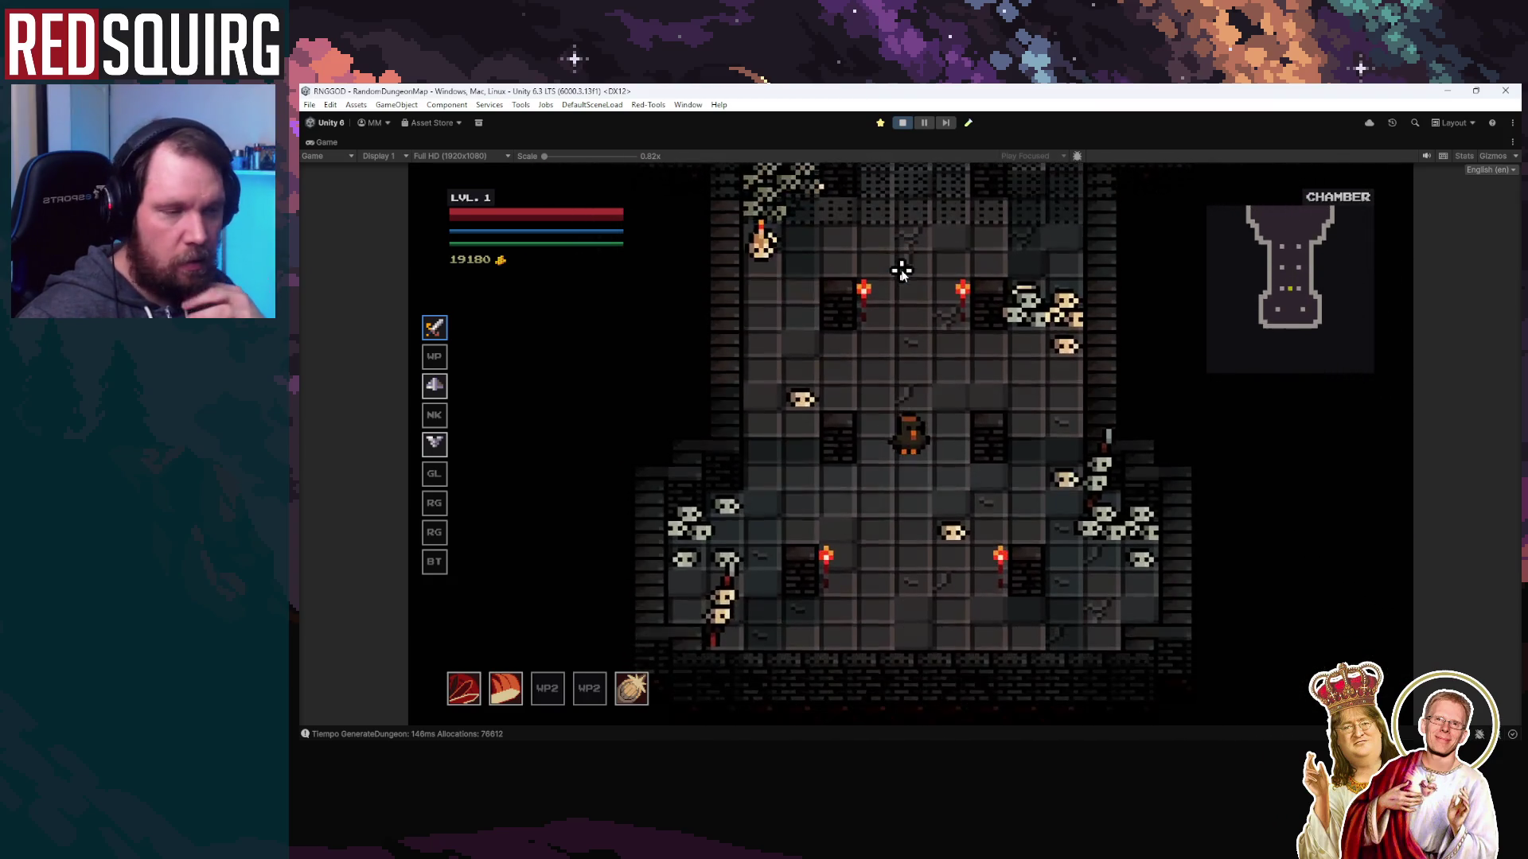
{"action": "key", "text": "w"}
{"action": "key", "text": "d"}
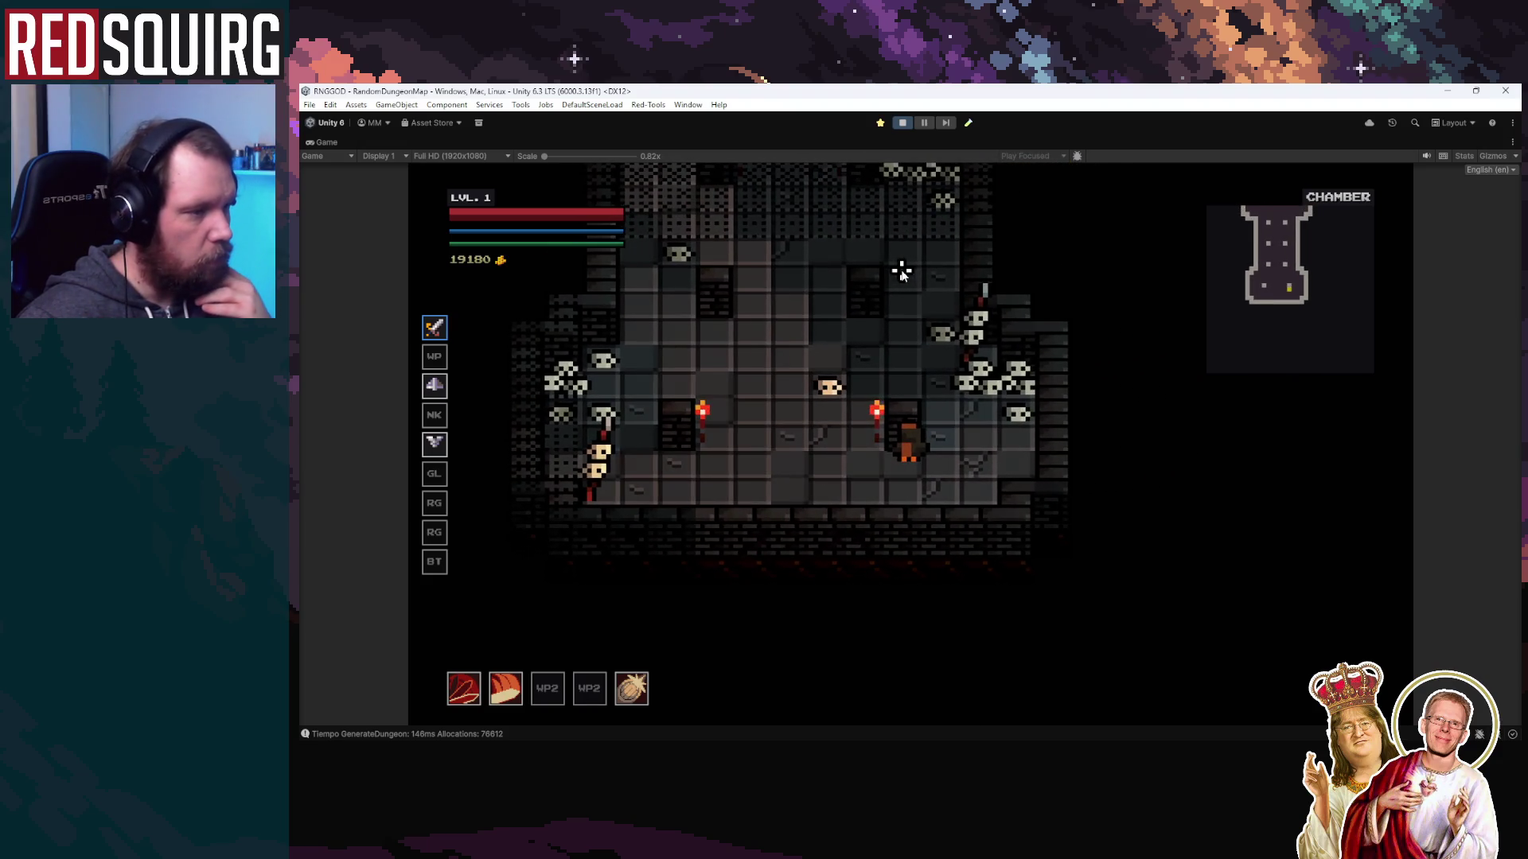
{"action": "key", "text": "a"}
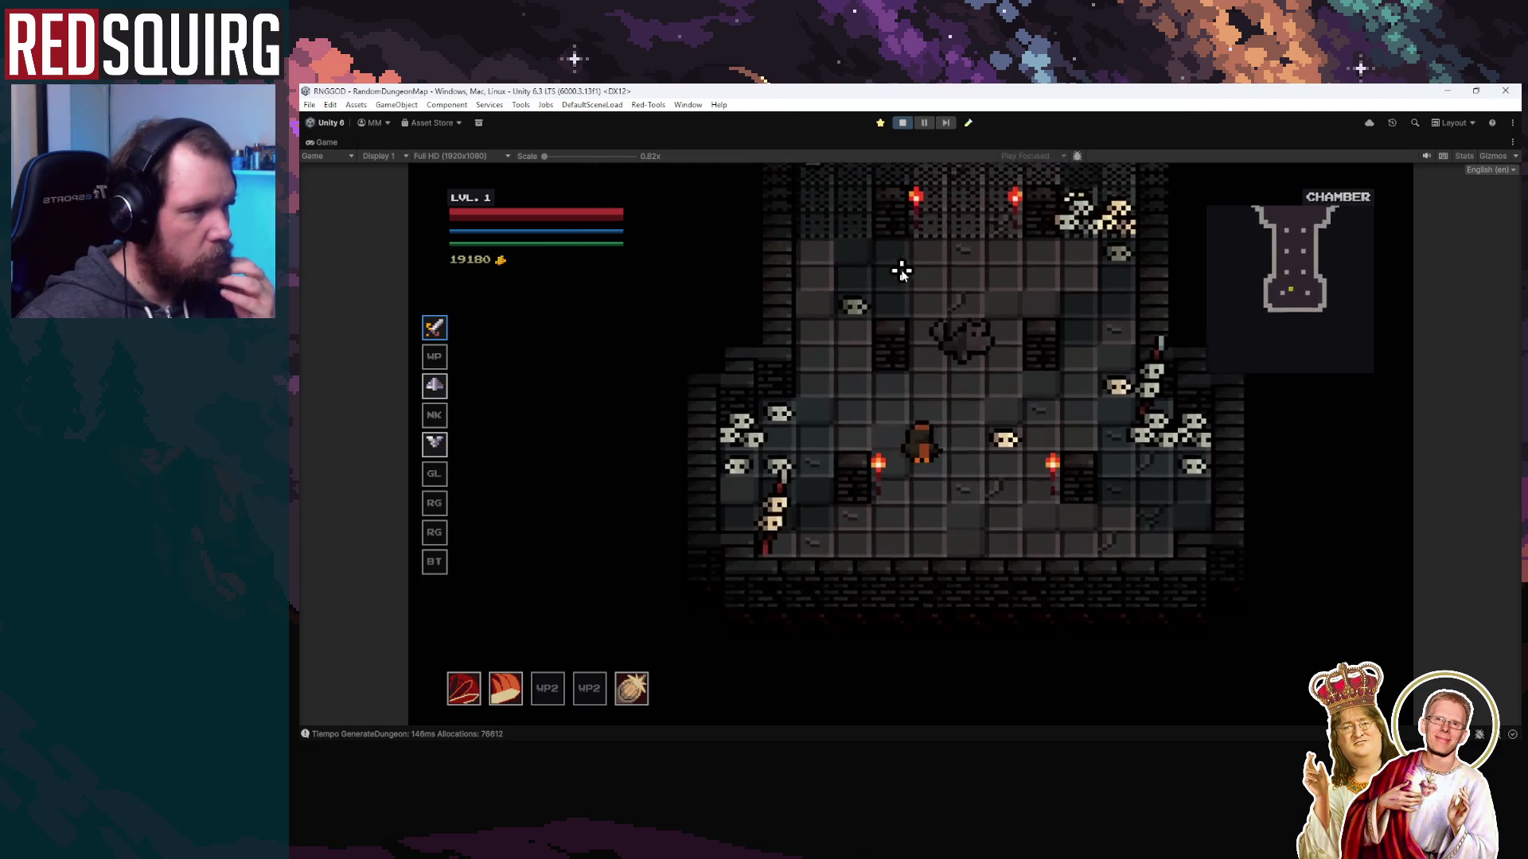
{"action": "key", "text": "s"}
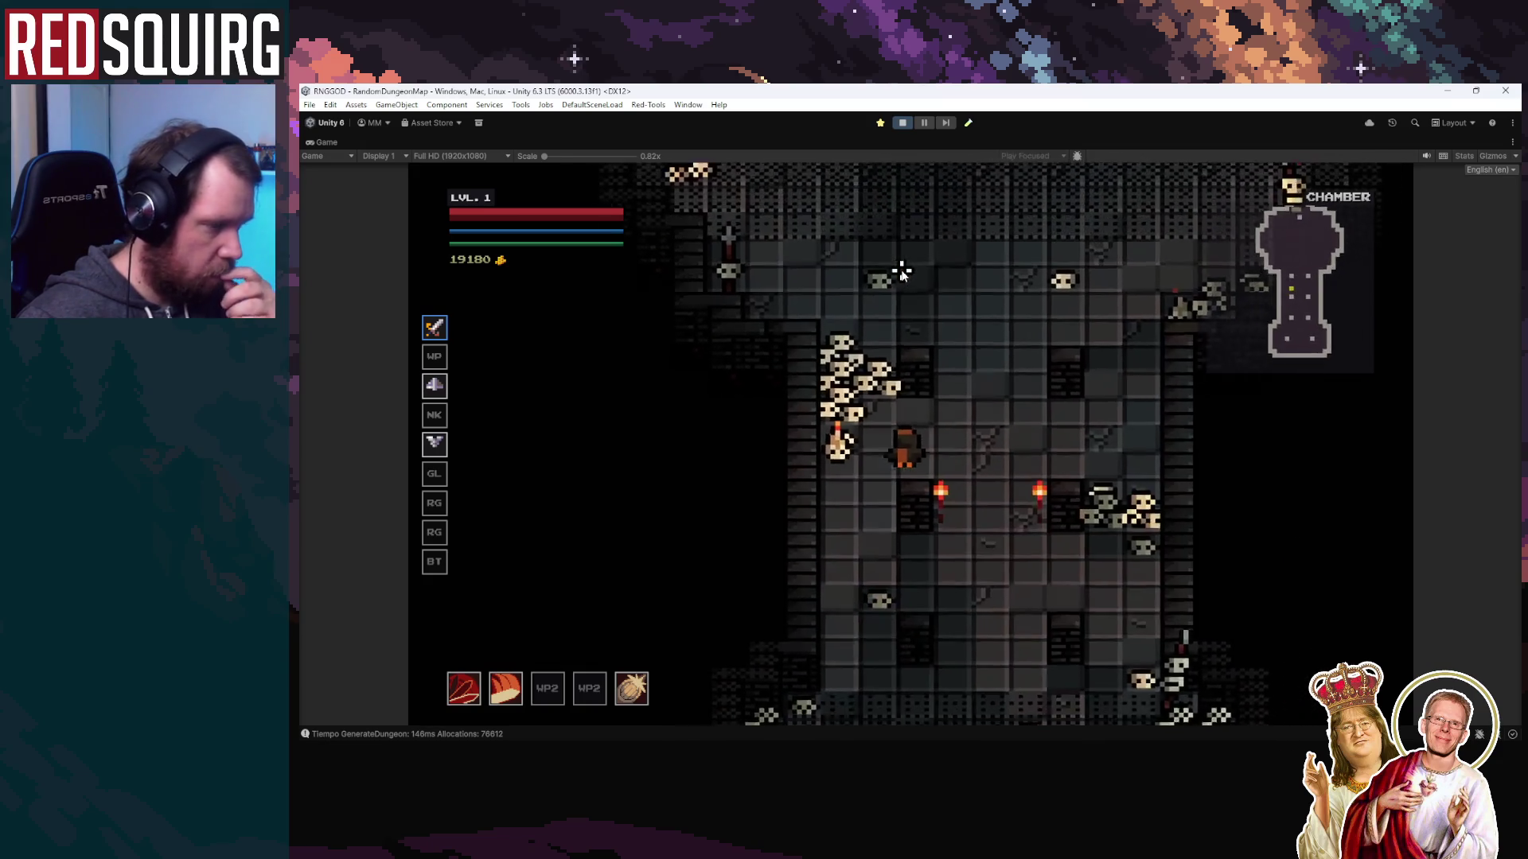
{"action": "key", "text": "d"}
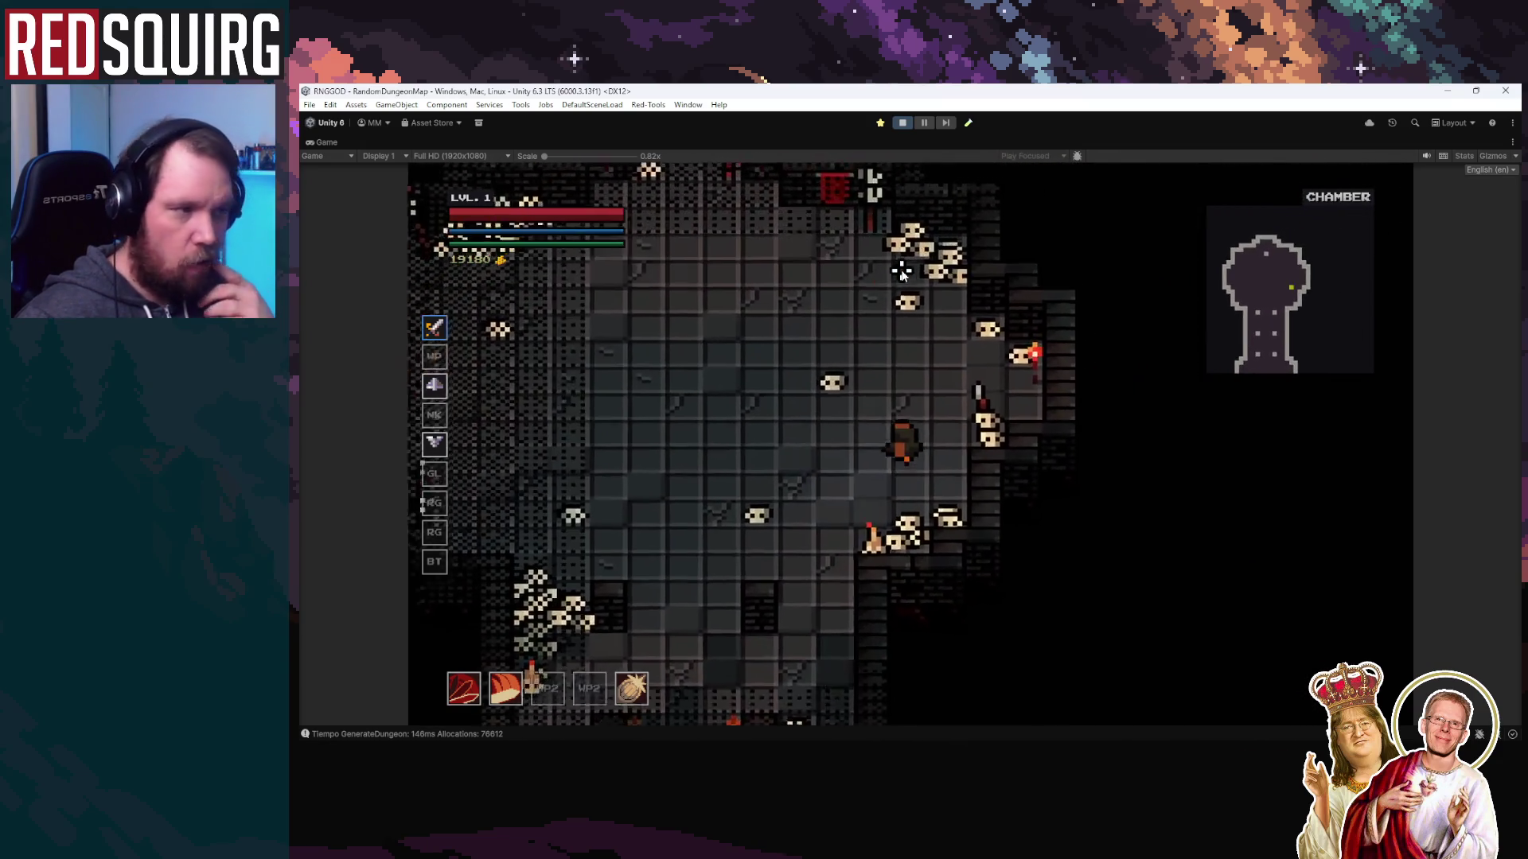
{"action": "key", "text": "d"}
{"action": "key", "text": "s"}
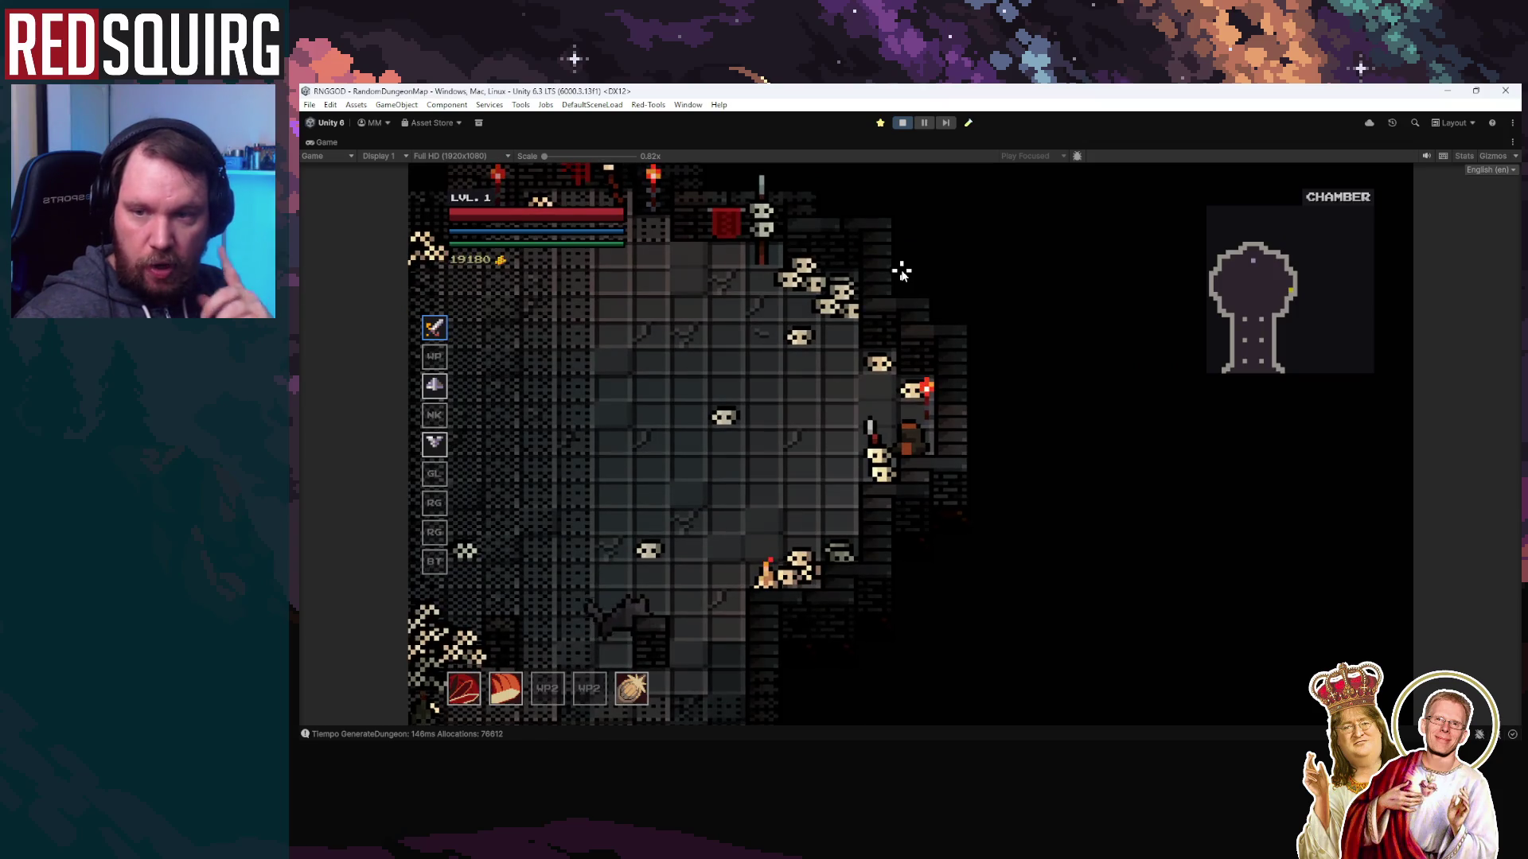
{"action": "key", "text": "a"}
{"action": "key", "text": "w"}
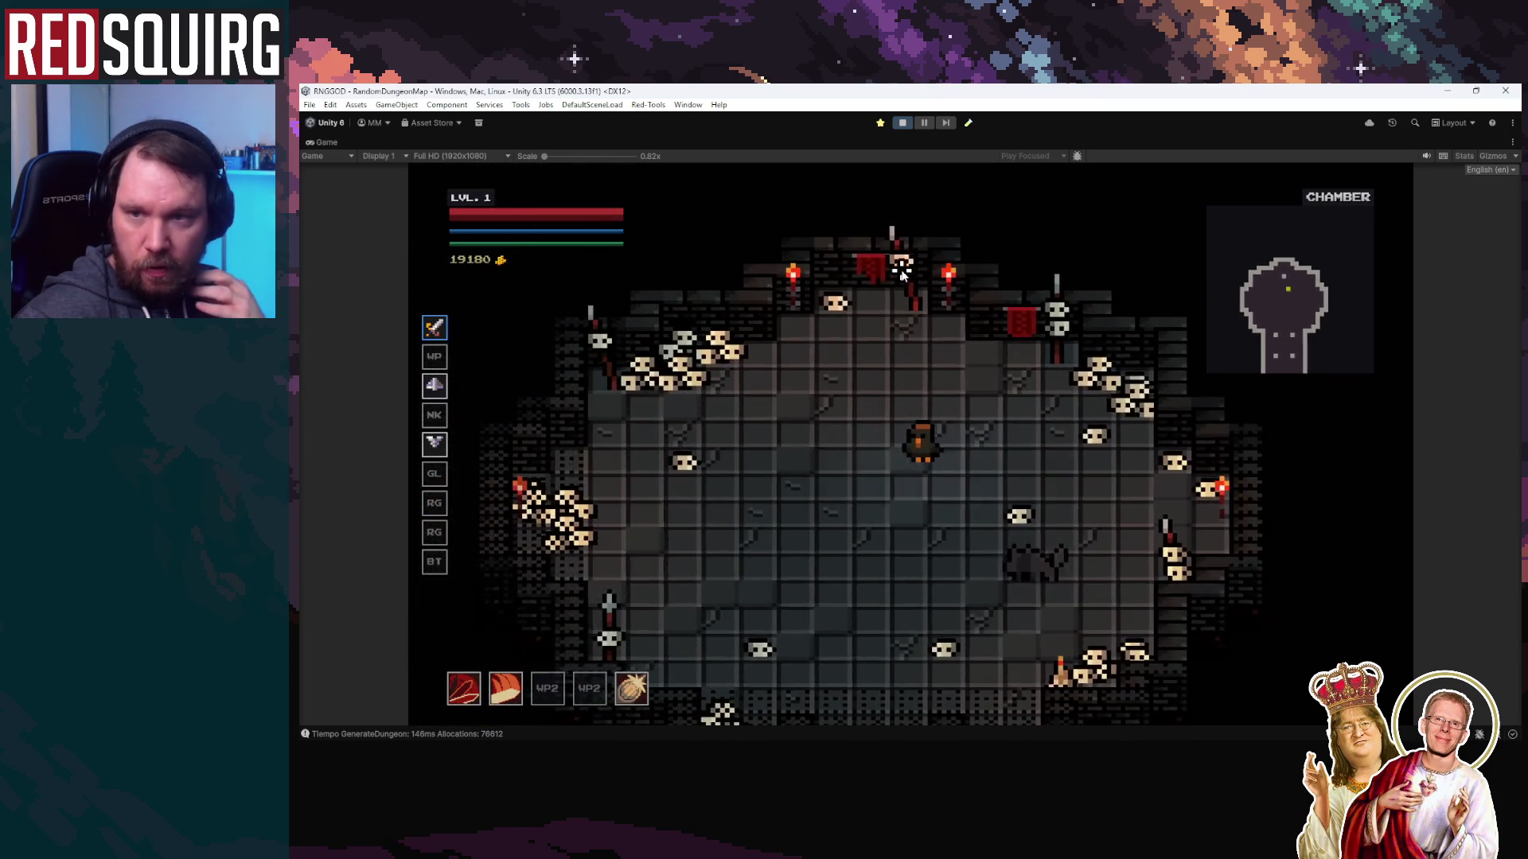
{"action": "key", "text": "a"}
{"action": "key", "text": "s"}
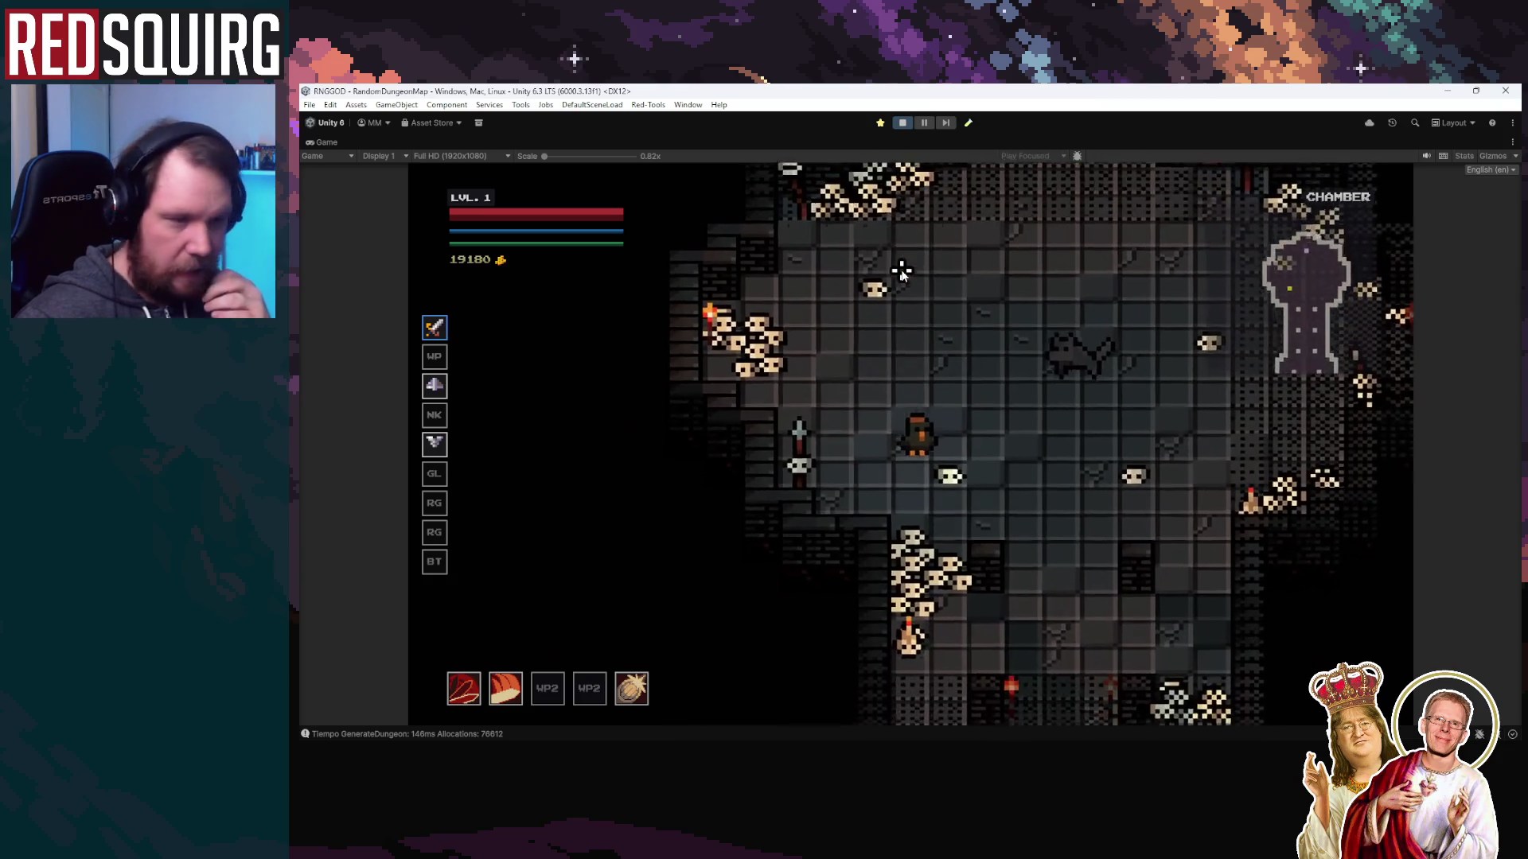
{"action": "key", "text": "s"}
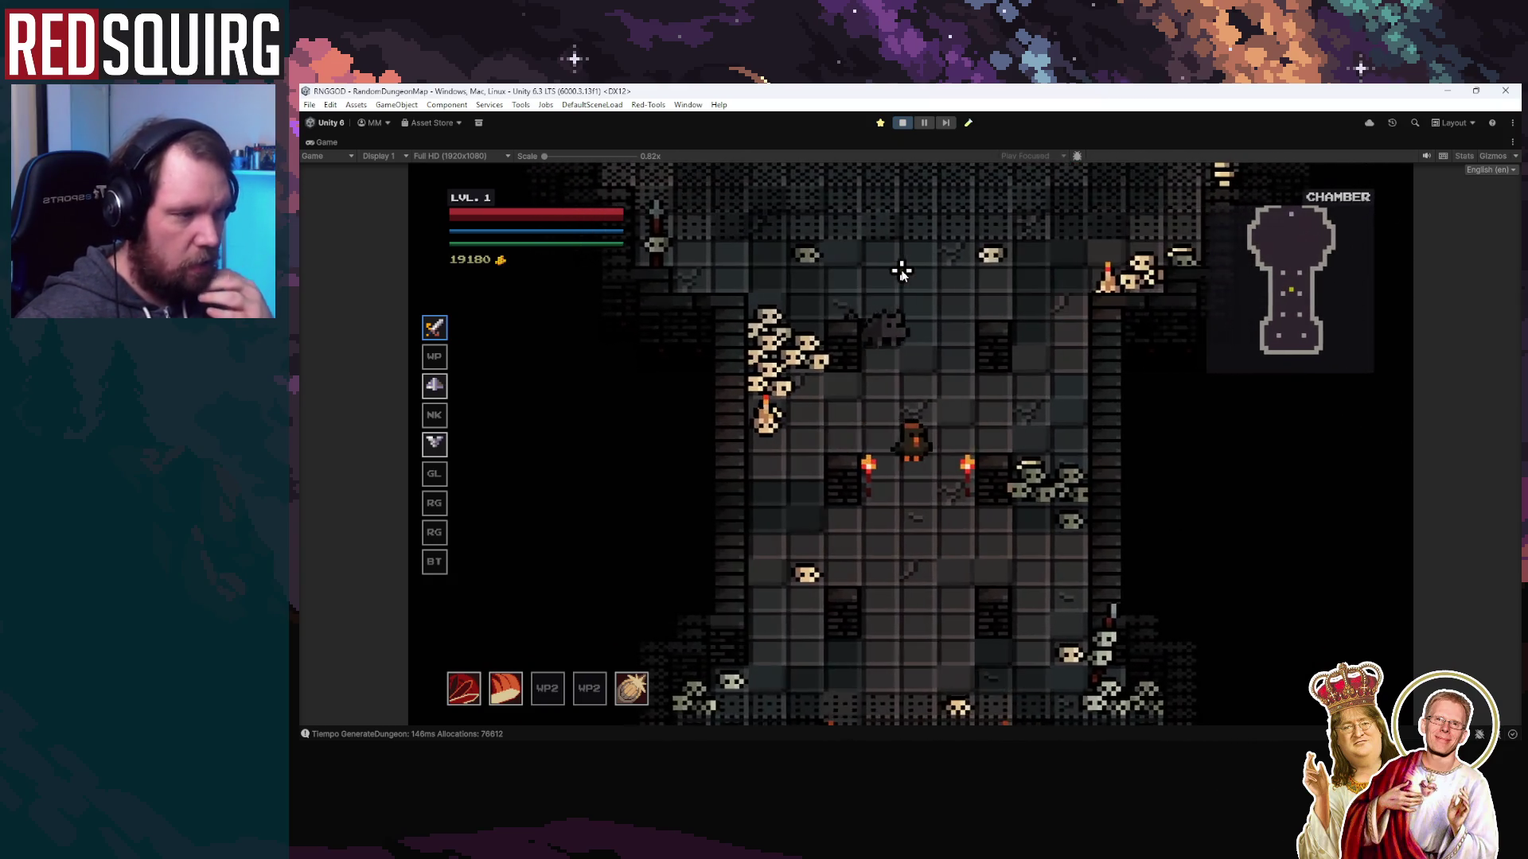
Keep circling the cat mini-boss, approaching and backing away, then pause the game
{"action": "key", "text": "w"}
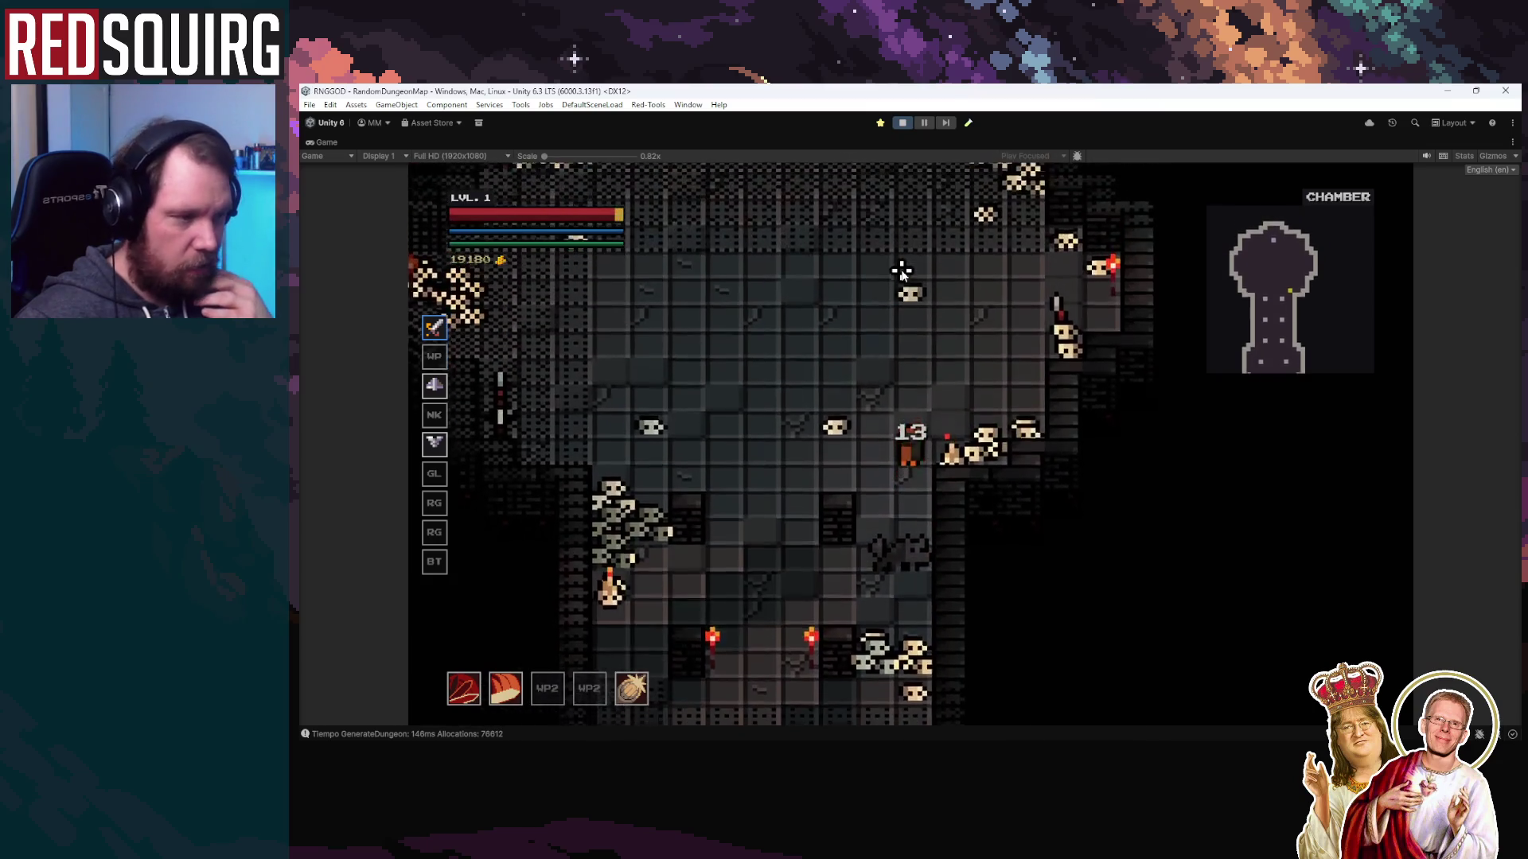
{"action": "key", "text": "w"}
{"action": "key", "text": "a"}
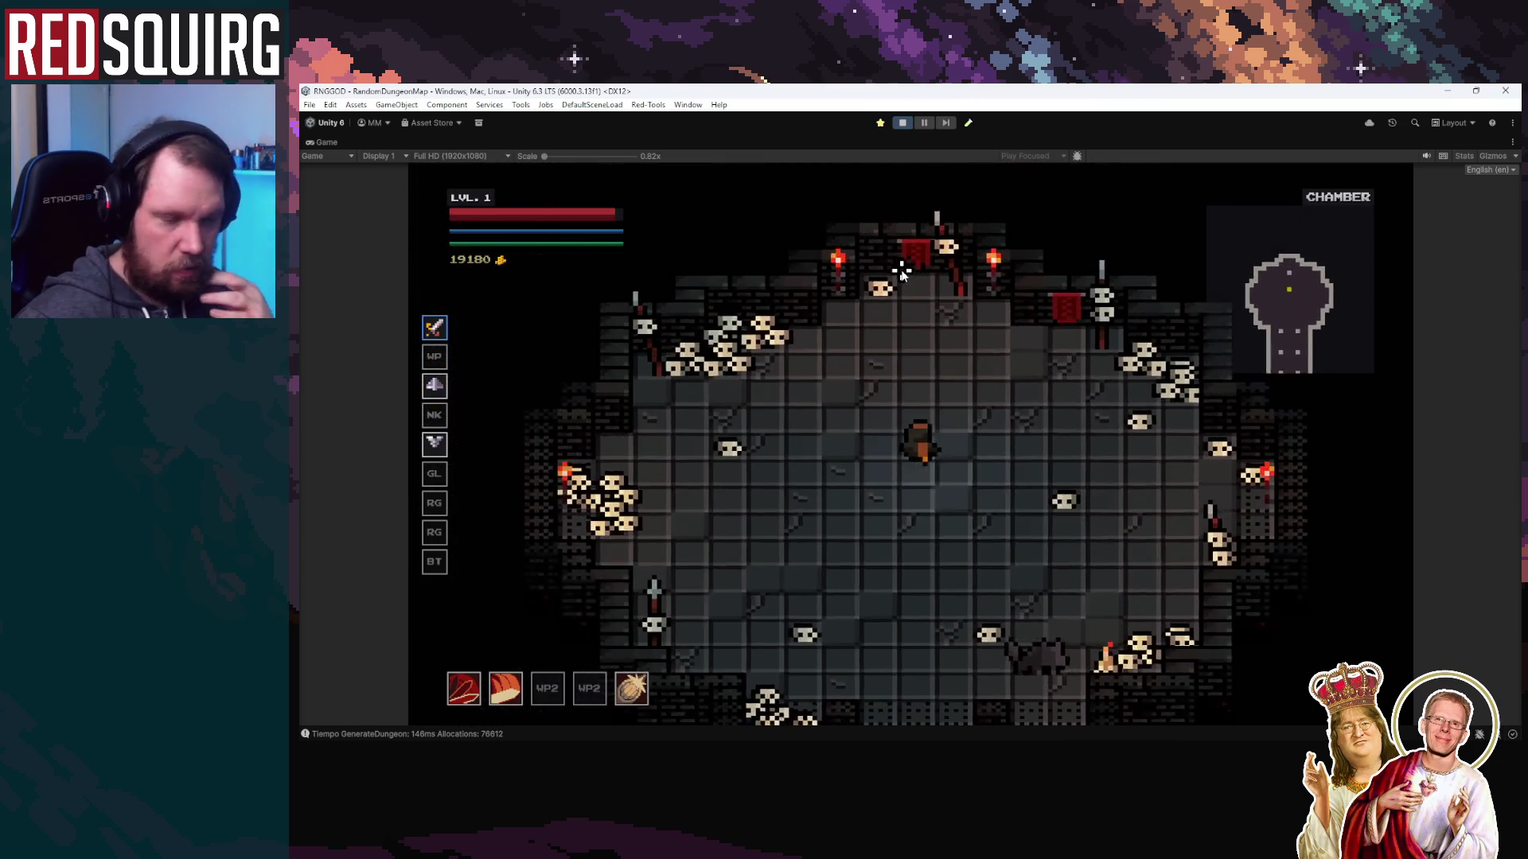
{"action": "key", "text": "w"}
{"action": "key", "text": "a"}
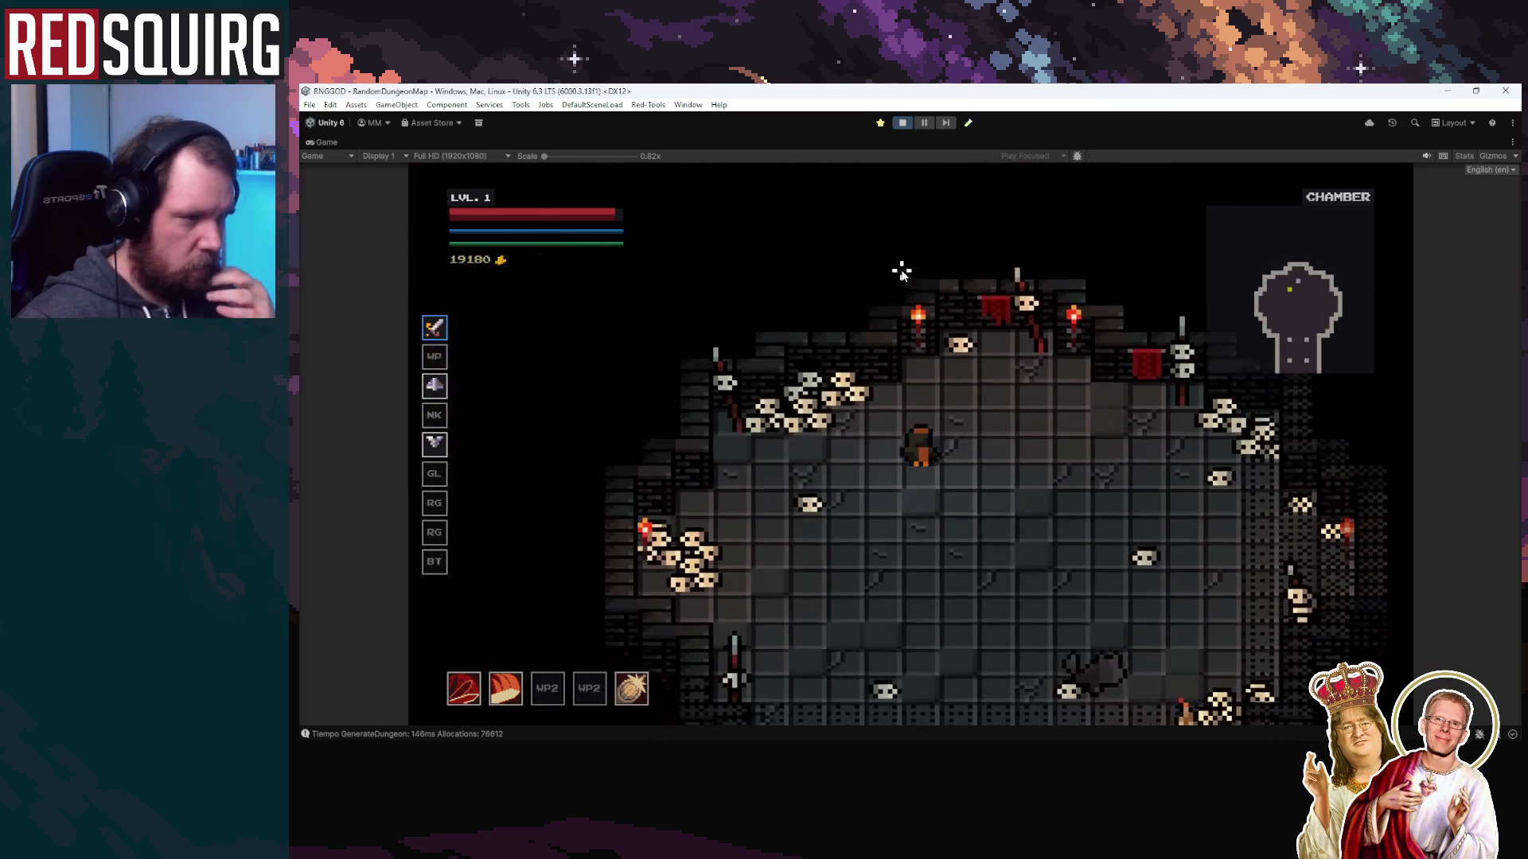
{"action": "key", "text": "s"}
{"action": "key", "text": "d"}
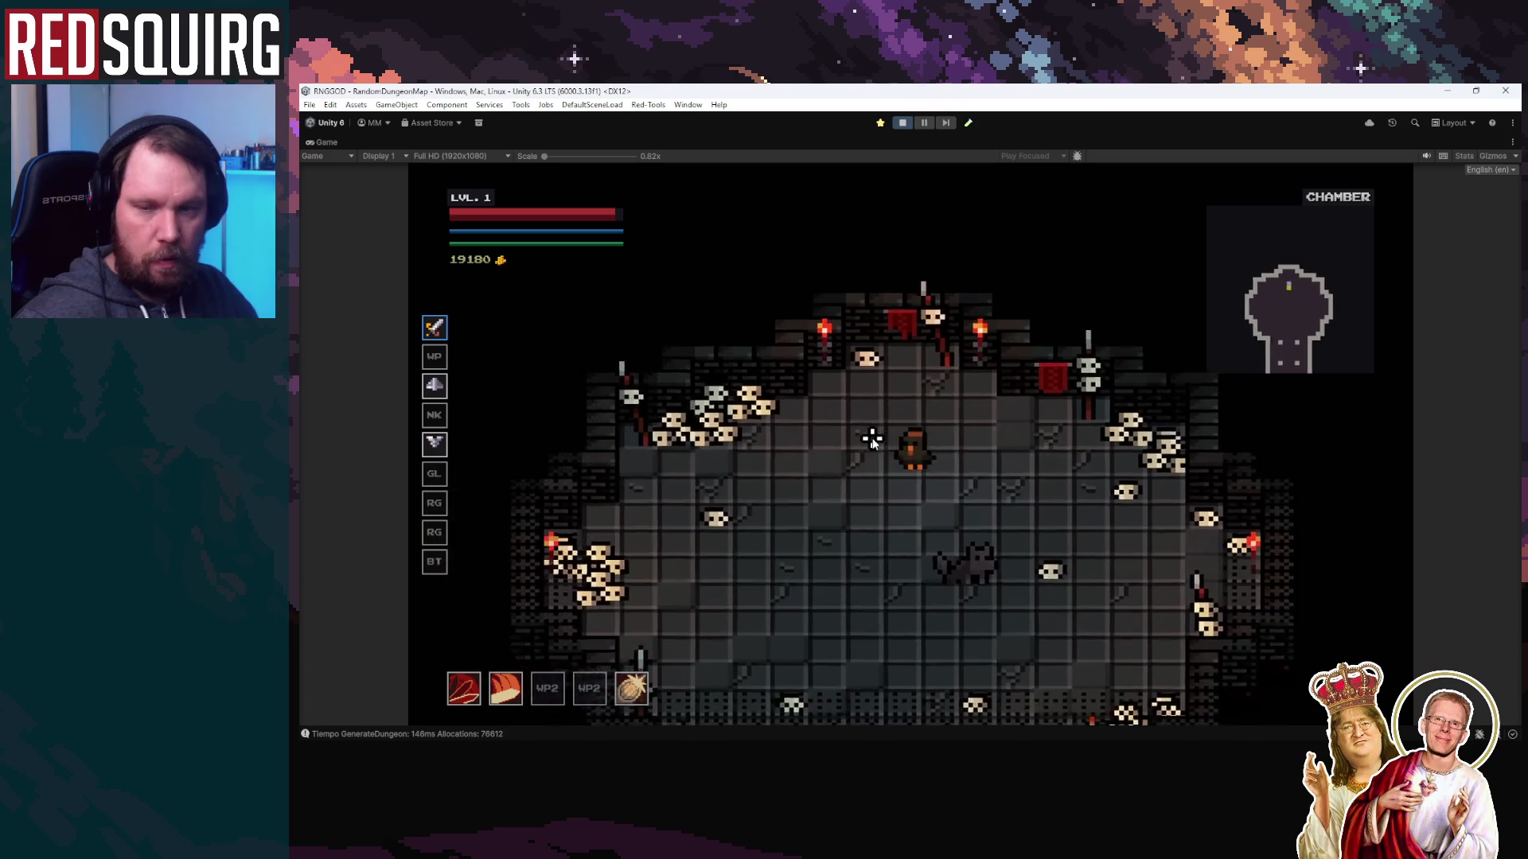
{"action": "key", "text": "s"}
{"action": "key", "text": "a"}
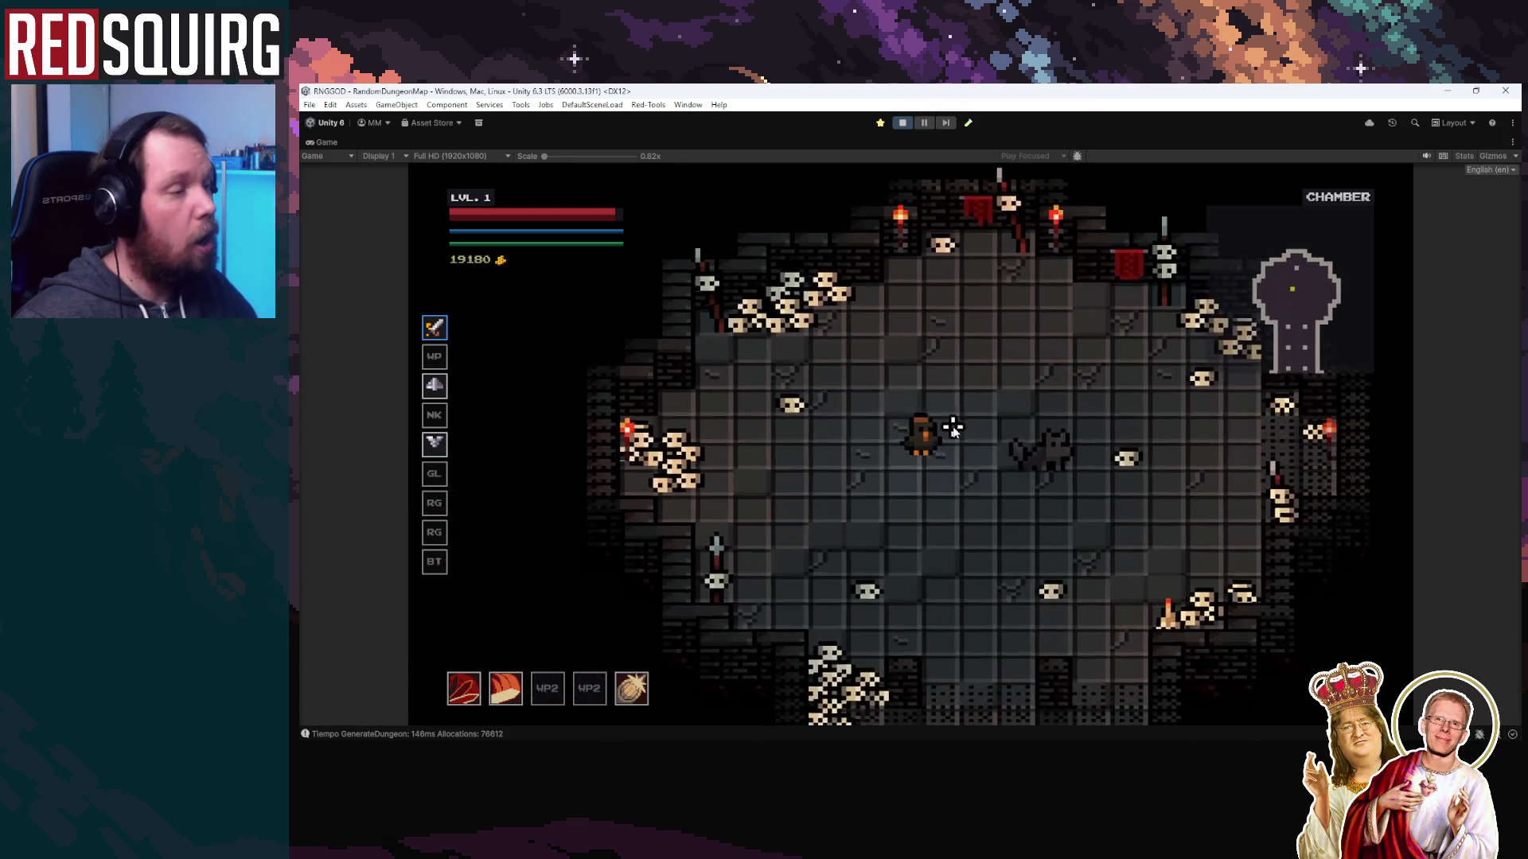
{"action": "key", "text": "d"}
{"action": "key", "text": "s"}
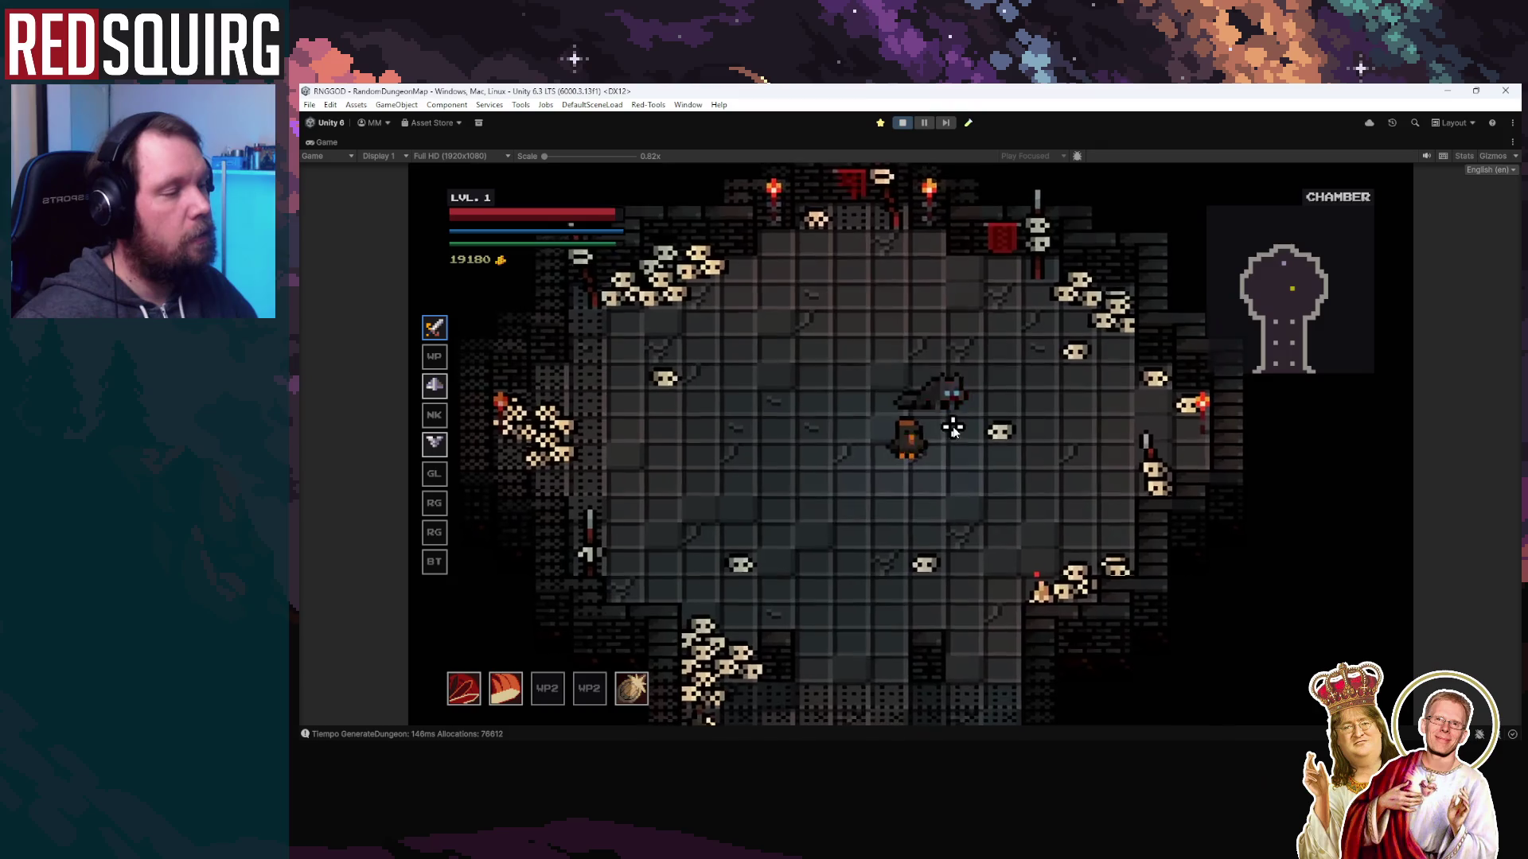
{"action": "key", "text": "s"}
{"action": "key", "text": "d"}
{"action": "key", "text": "w"}
{"action": "key", "text": "d"}
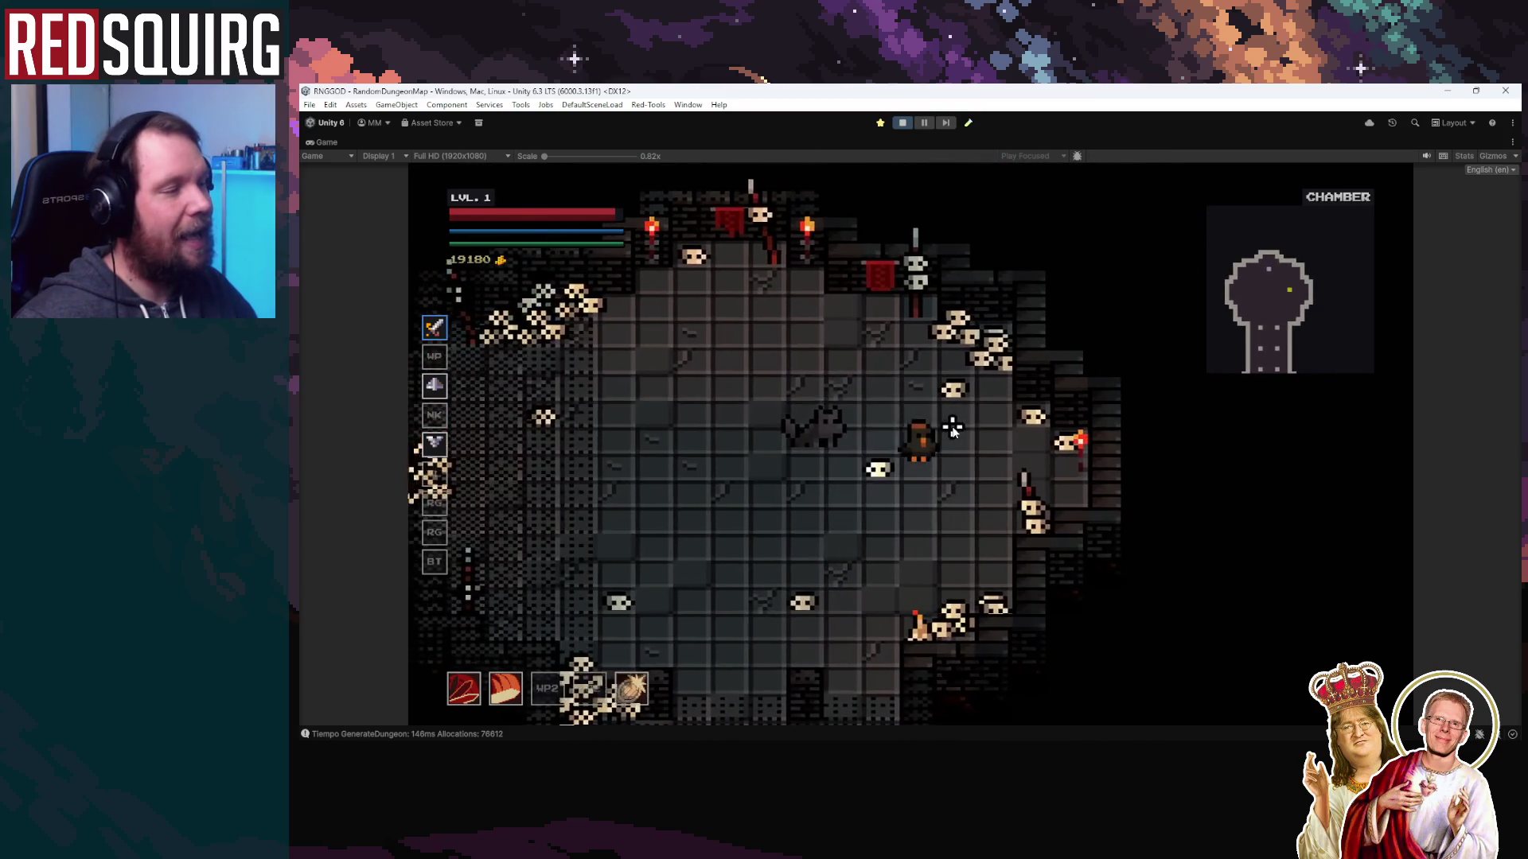
{"action": "key", "text": "a"}
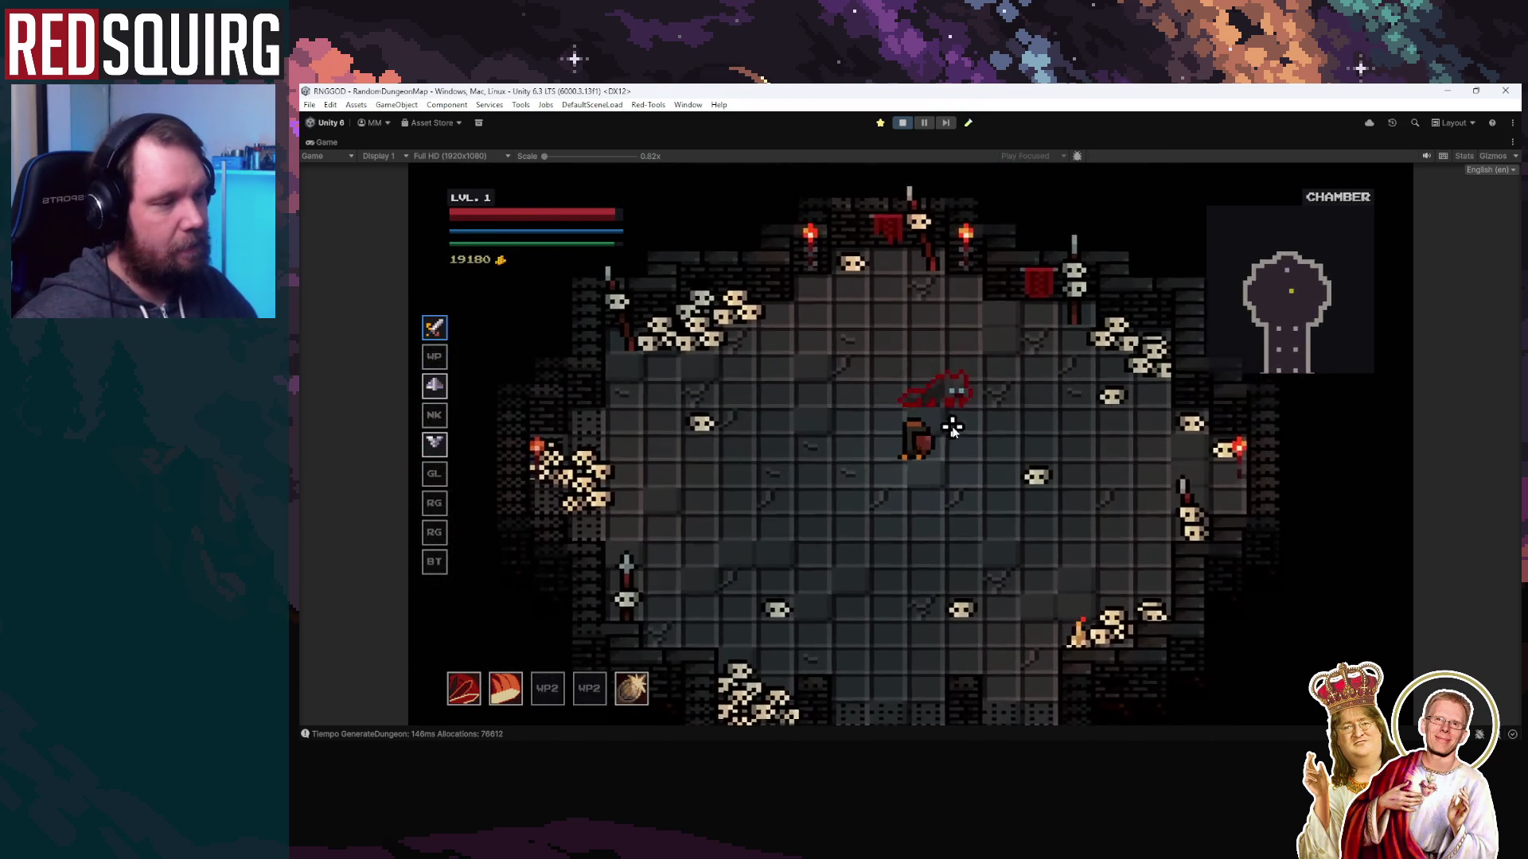
{"action": "key", "text": "d"}
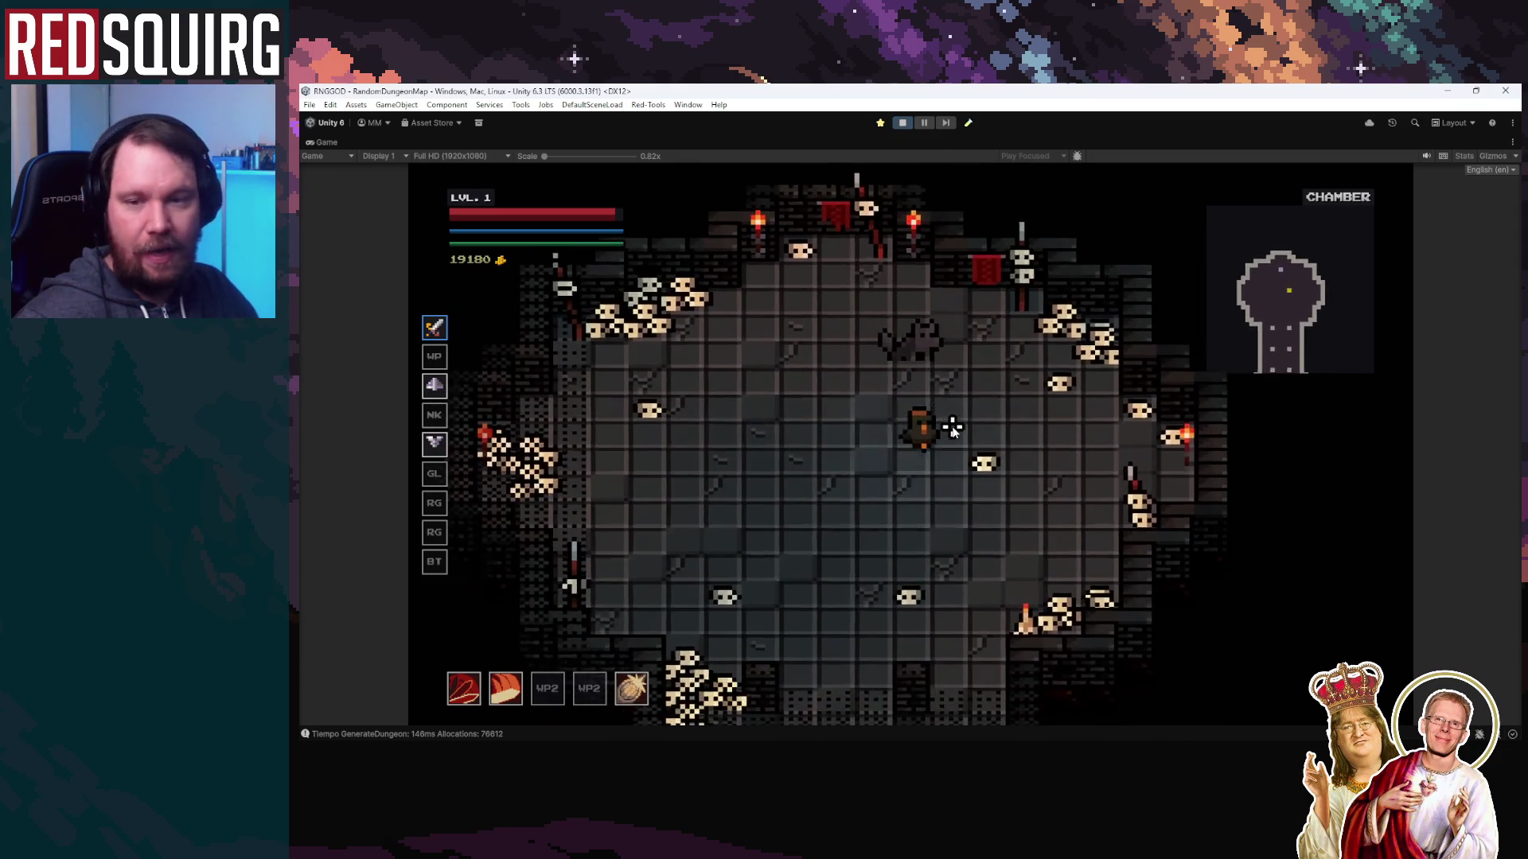
{"action": "key", "text": "w"}
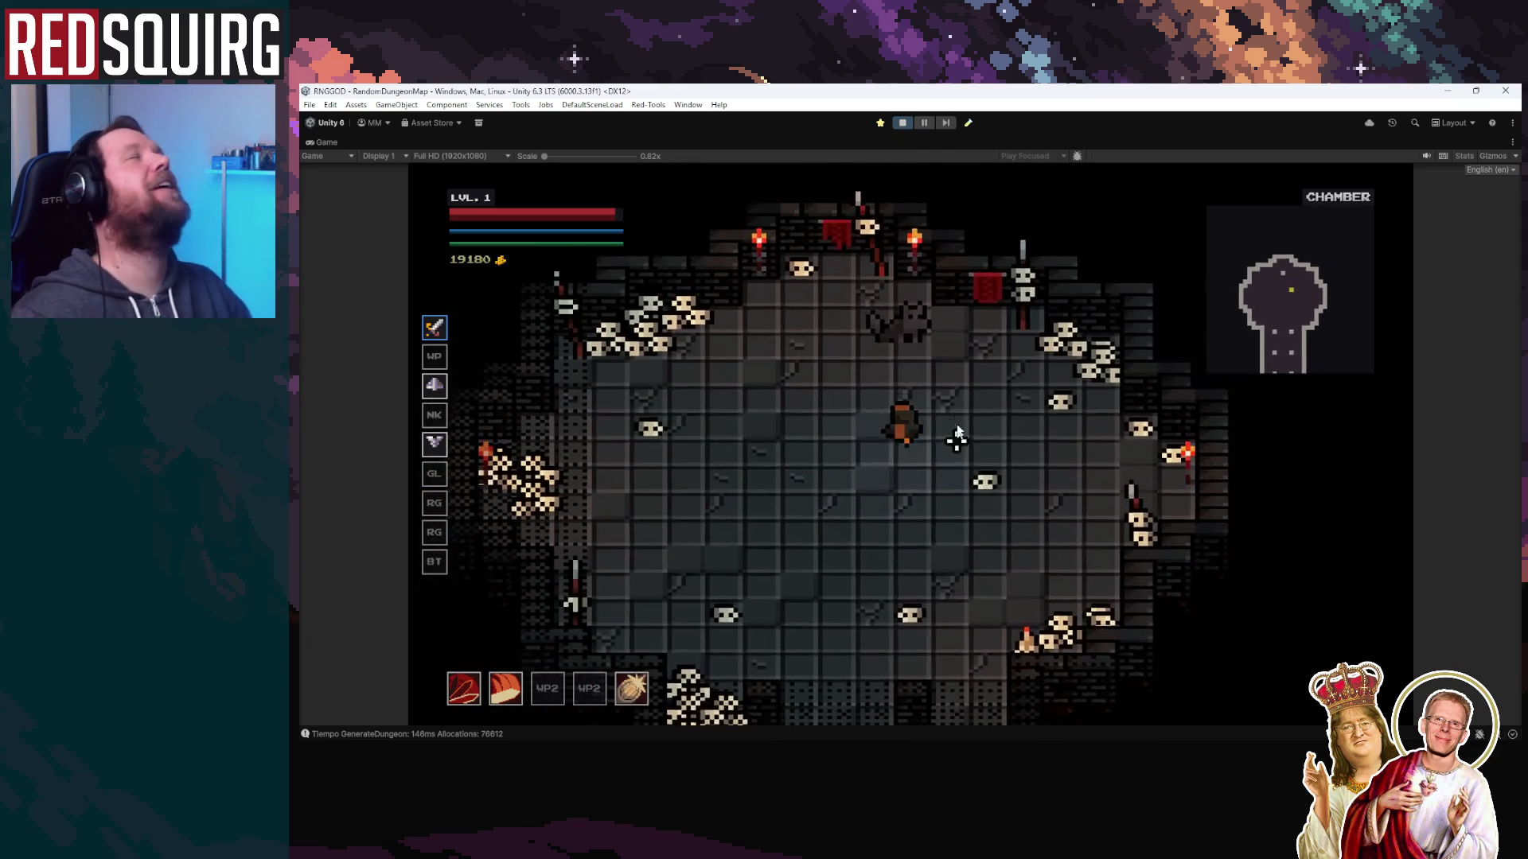
{"action": "key", "text": "w"}
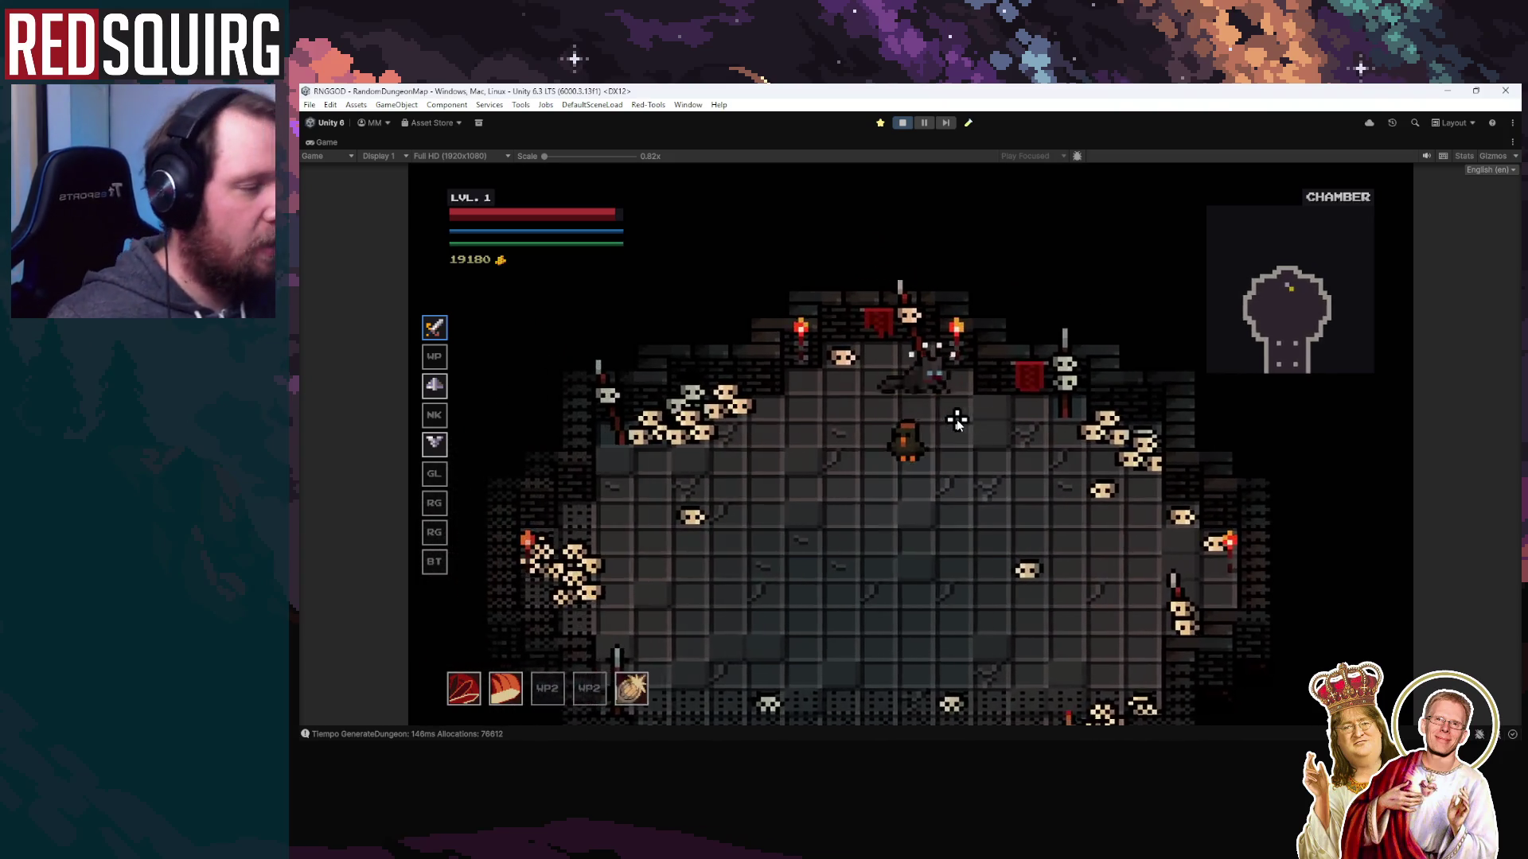
{"action": "key", "text": "w"}
{"action": "key", "text": "d"}
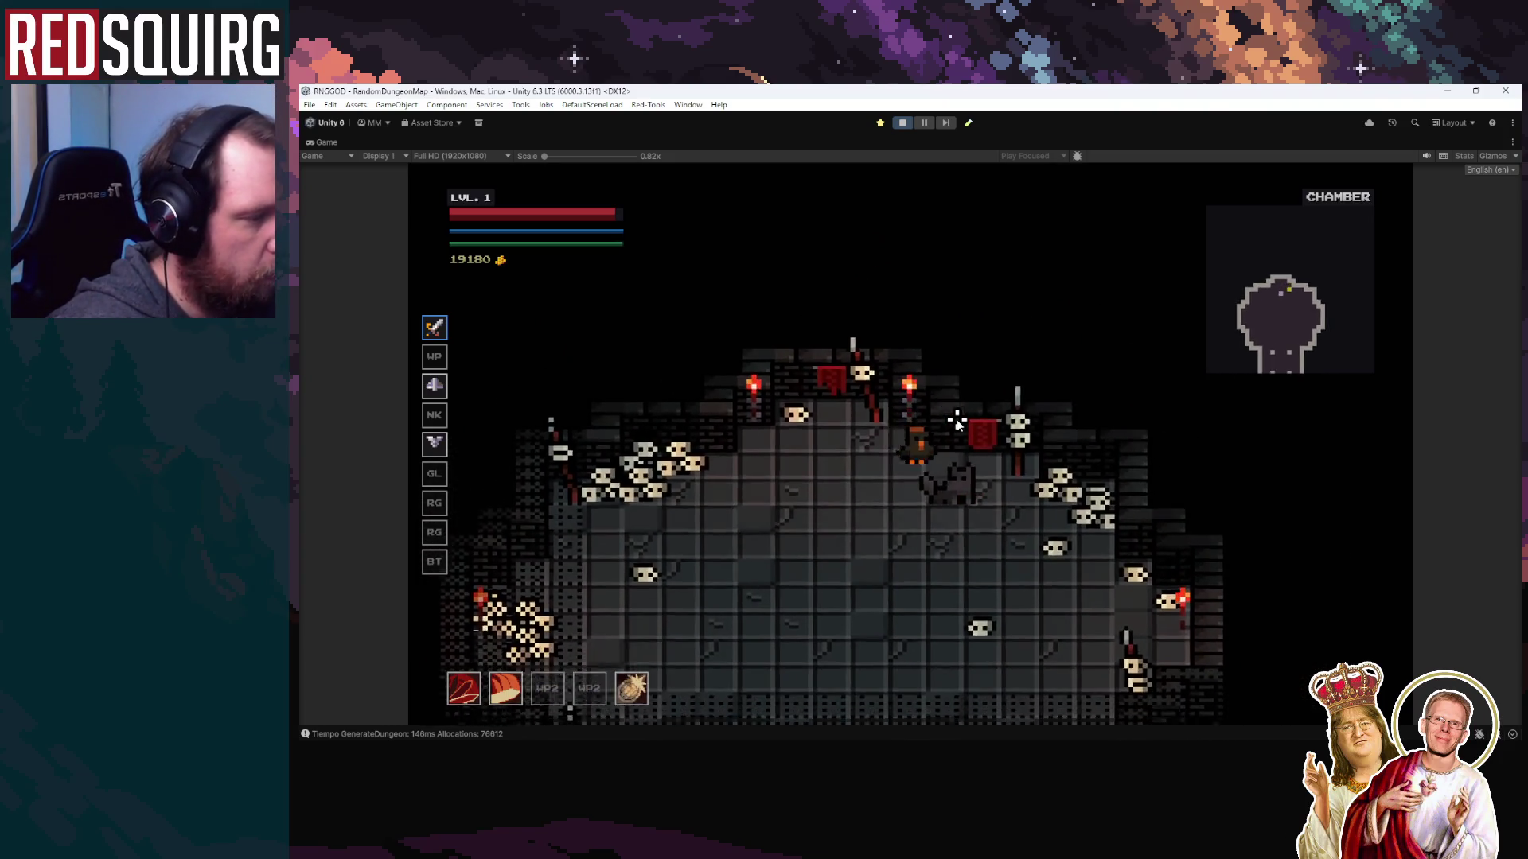
{"action": "key", "text": "s"}
{"action": "key", "text": "d"}
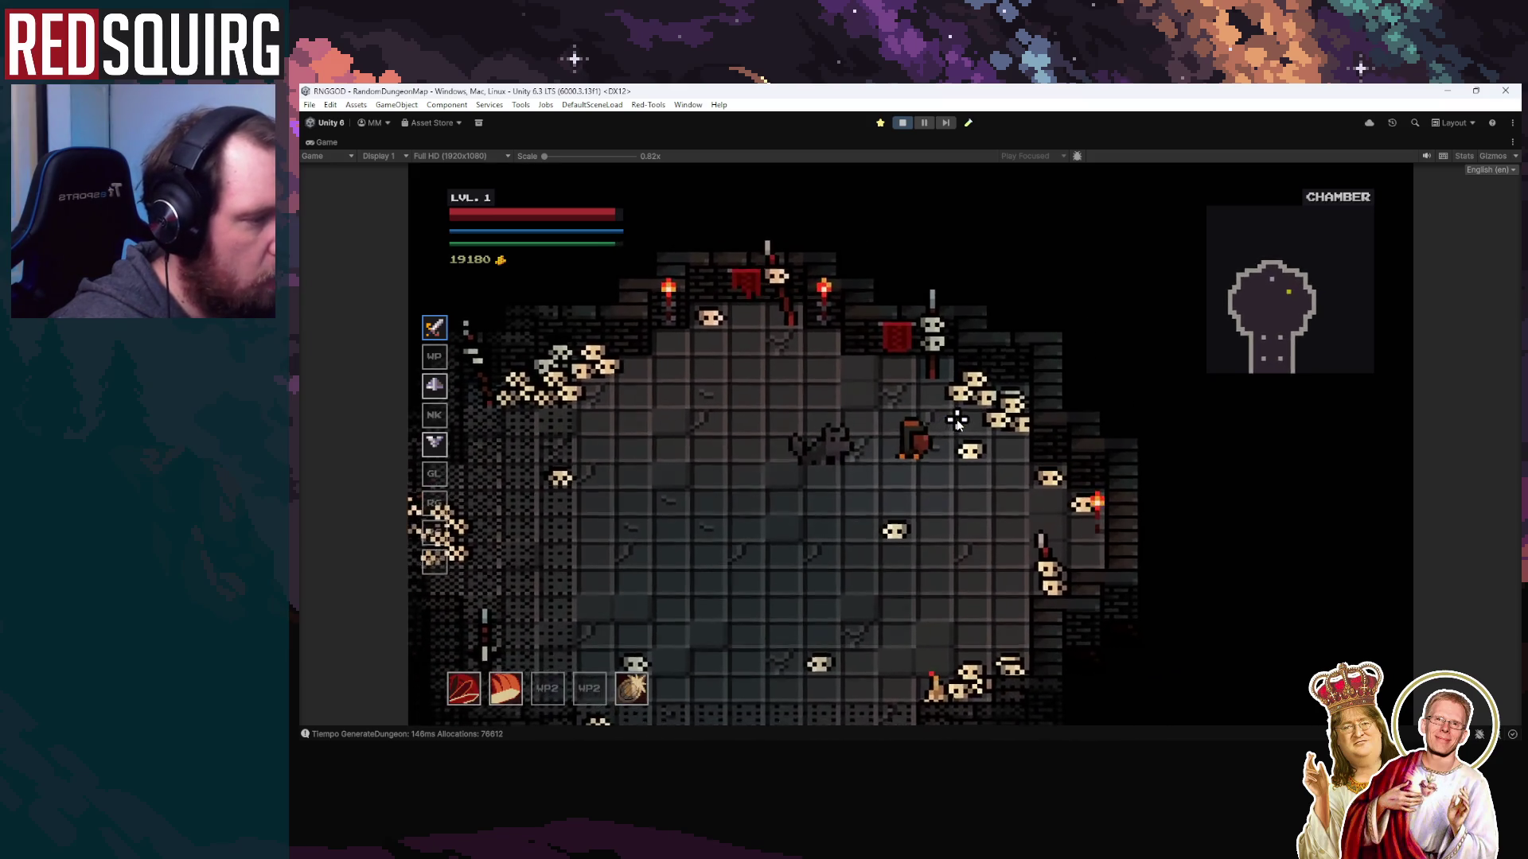
{"action": "key", "text": "a"}
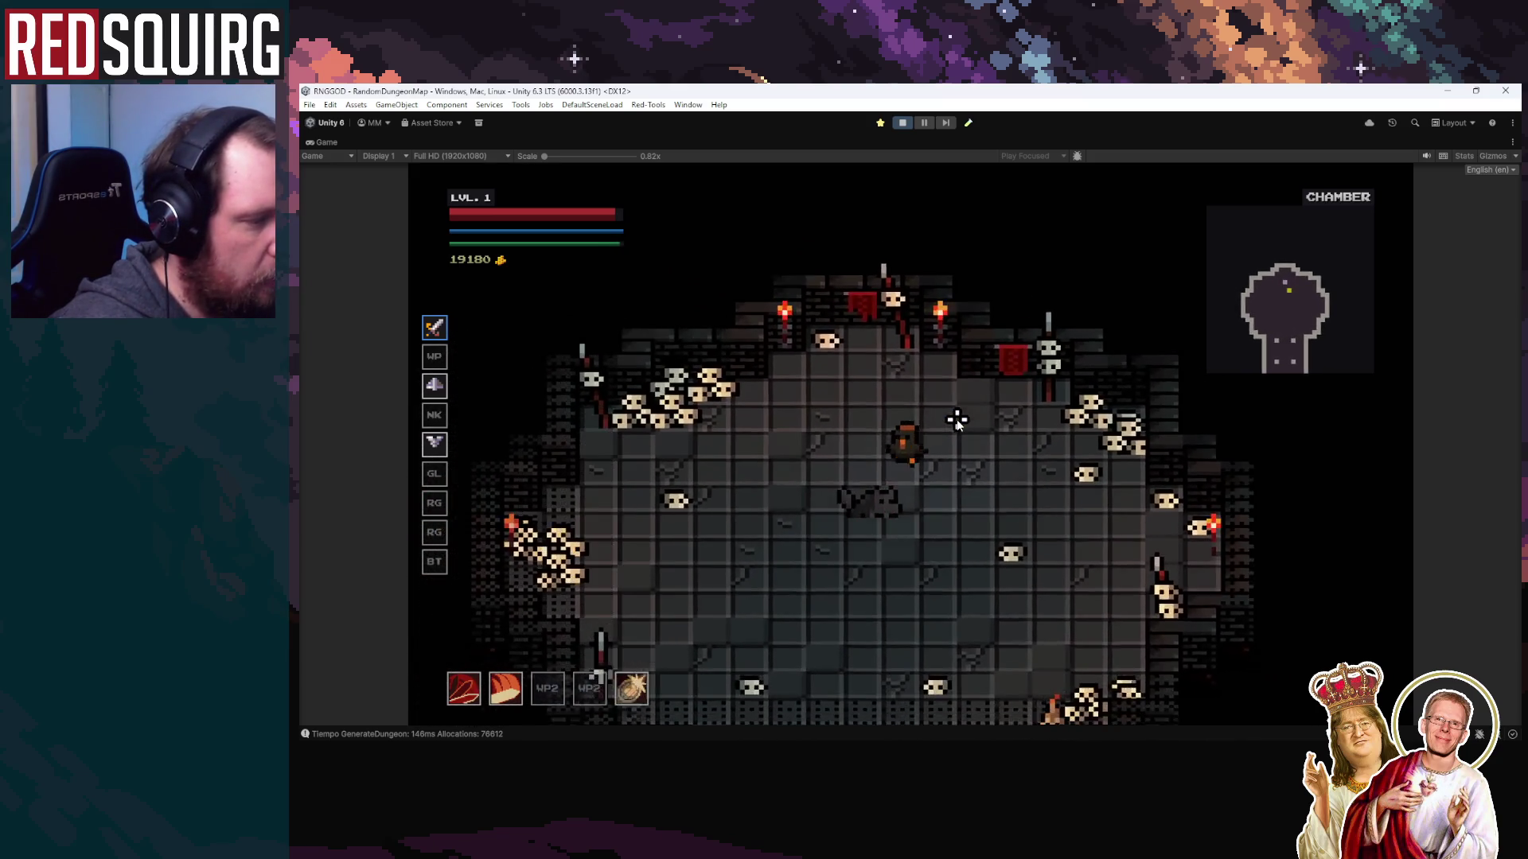
{"action": "key", "text": "s"}
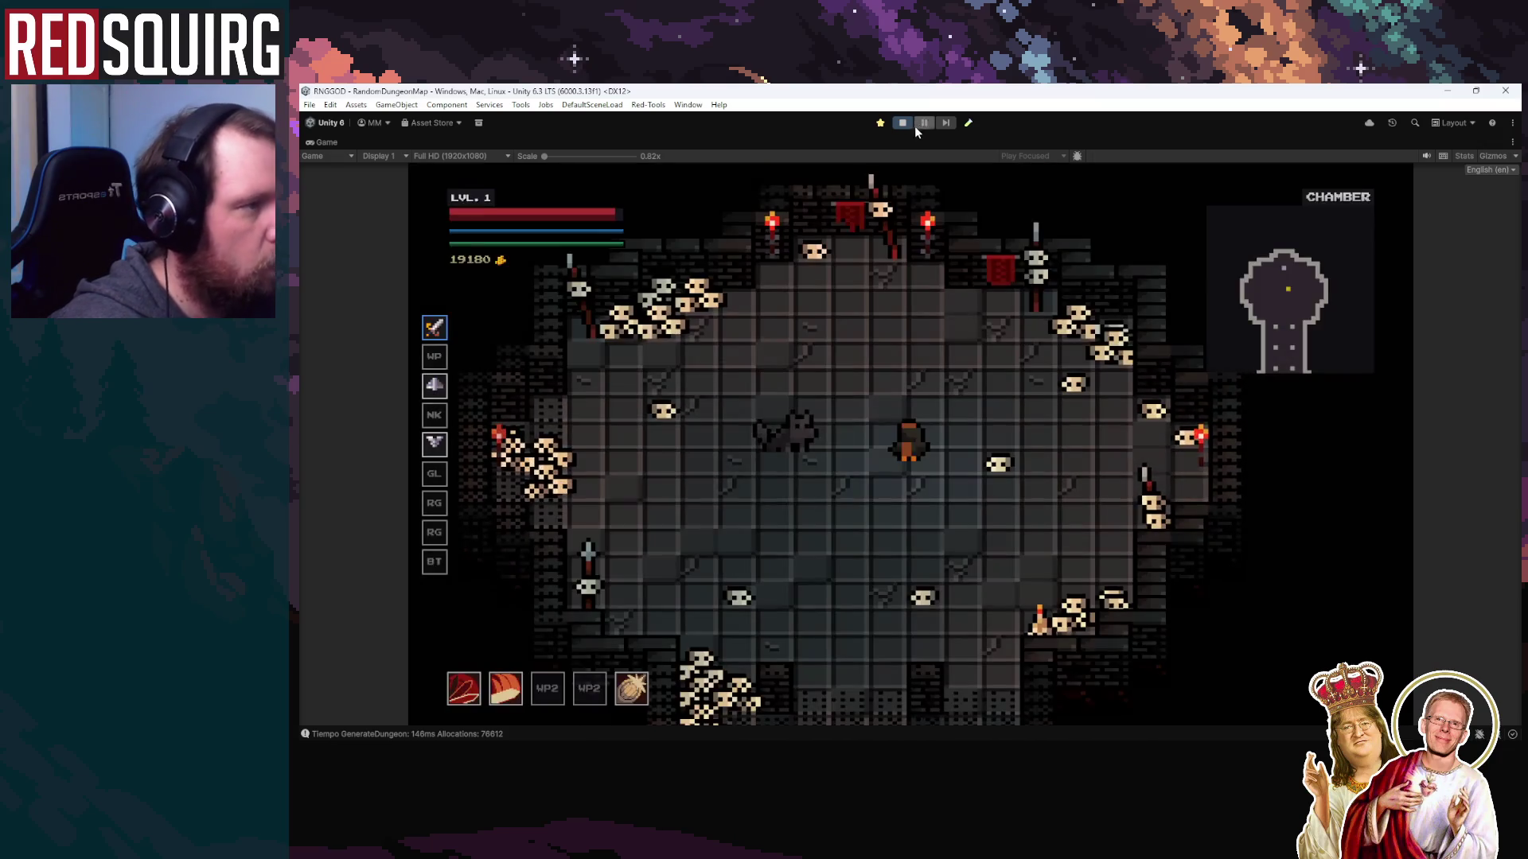
{"action": "left_click", "coordinate": [916, 126]}
Restore the editor layout, search the Project for 'knockback', and open KnockbackHandler in Rider
{"action": "double_click", "coordinate": [323, 141]}
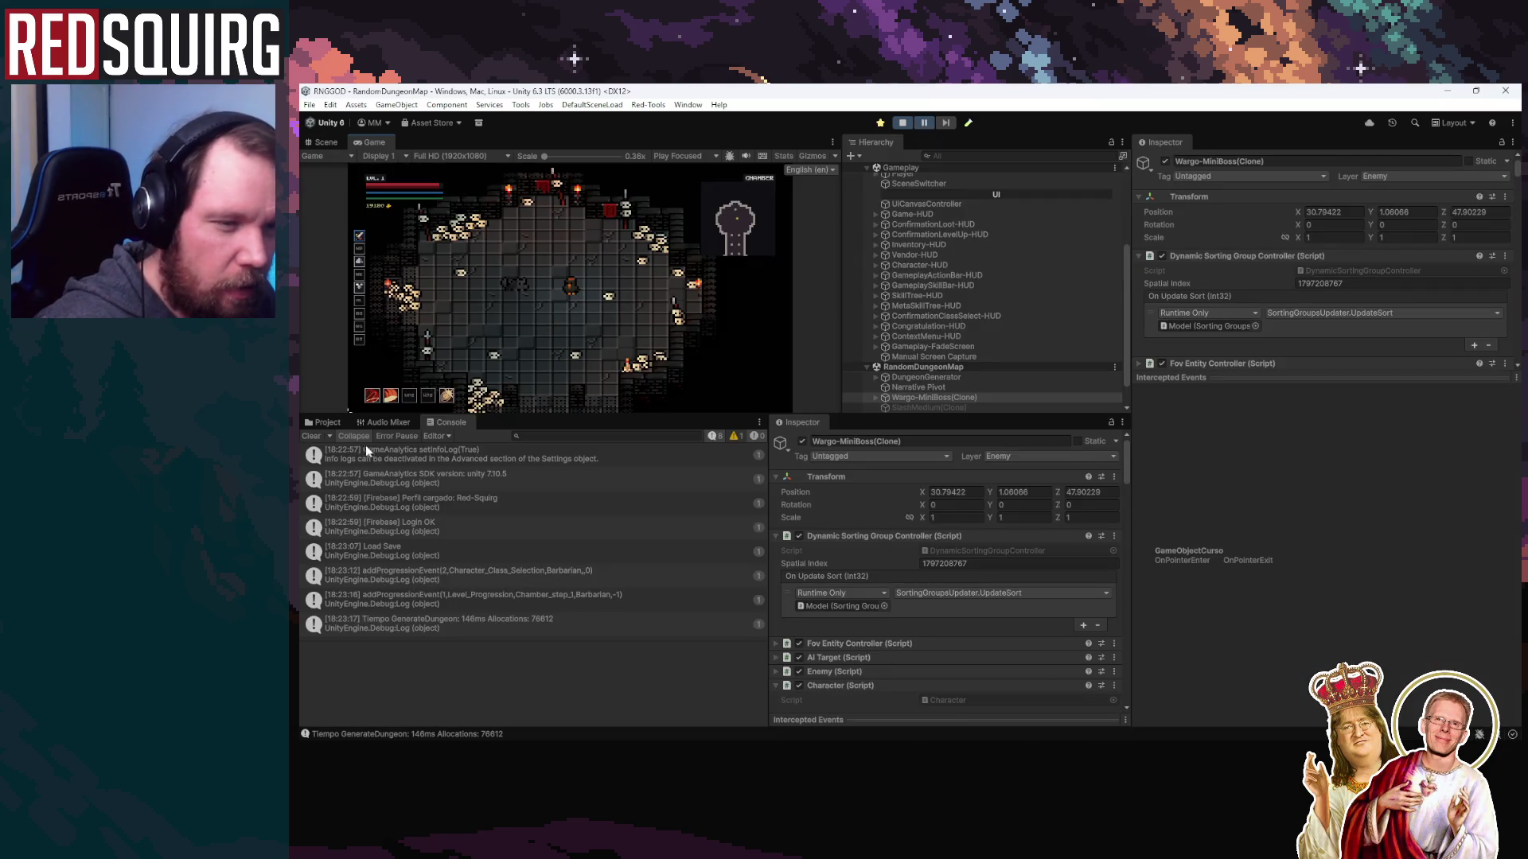
{"action": "left_click", "coordinate": [323, 422]}
{"action": "left_click", "coordinate": [550, 436]}
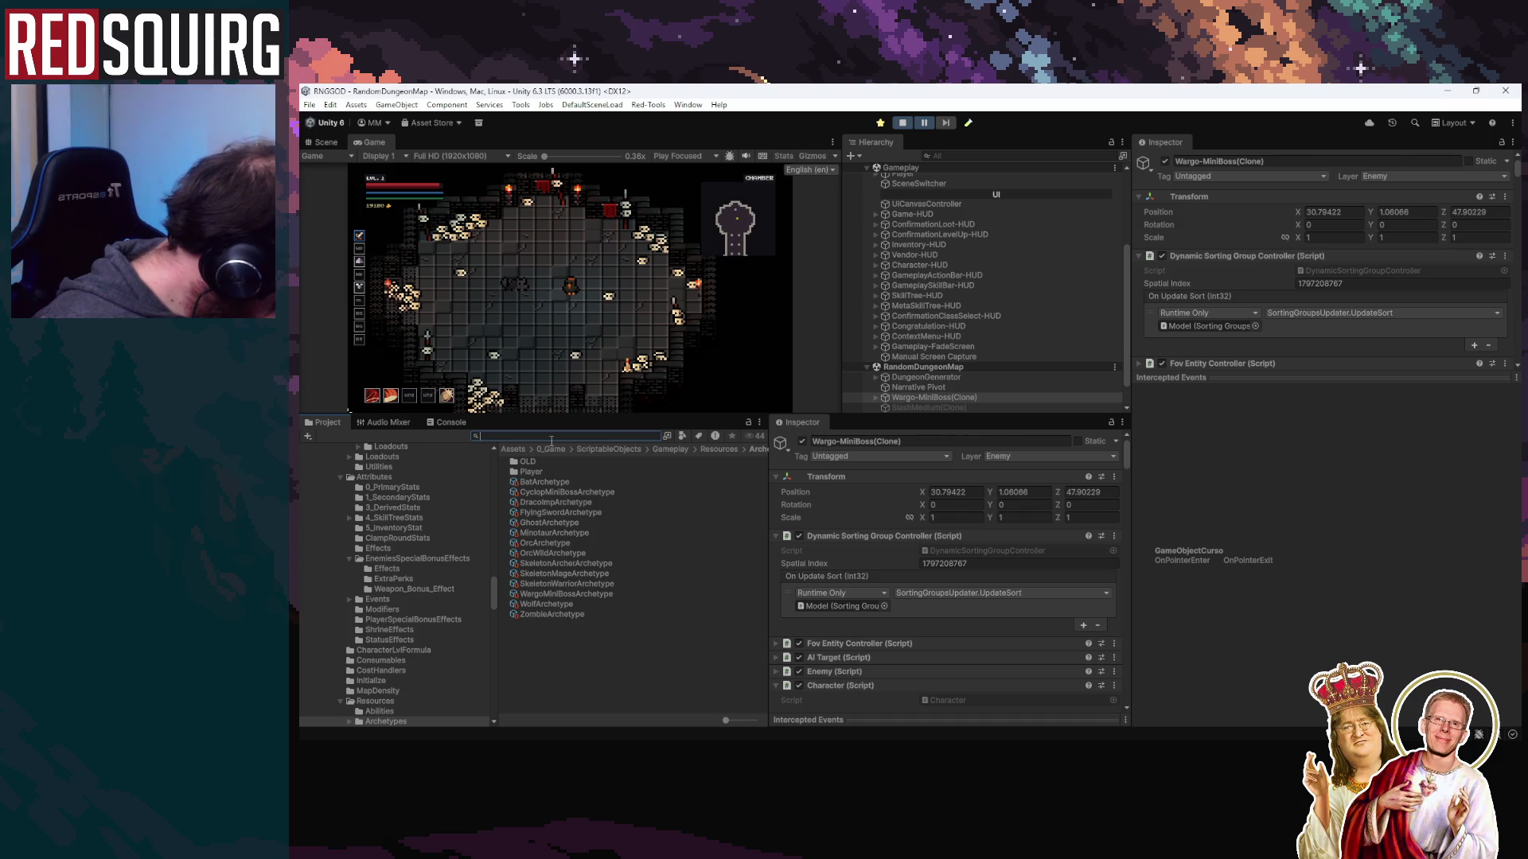
{"action": "type", "text": "knockback"}
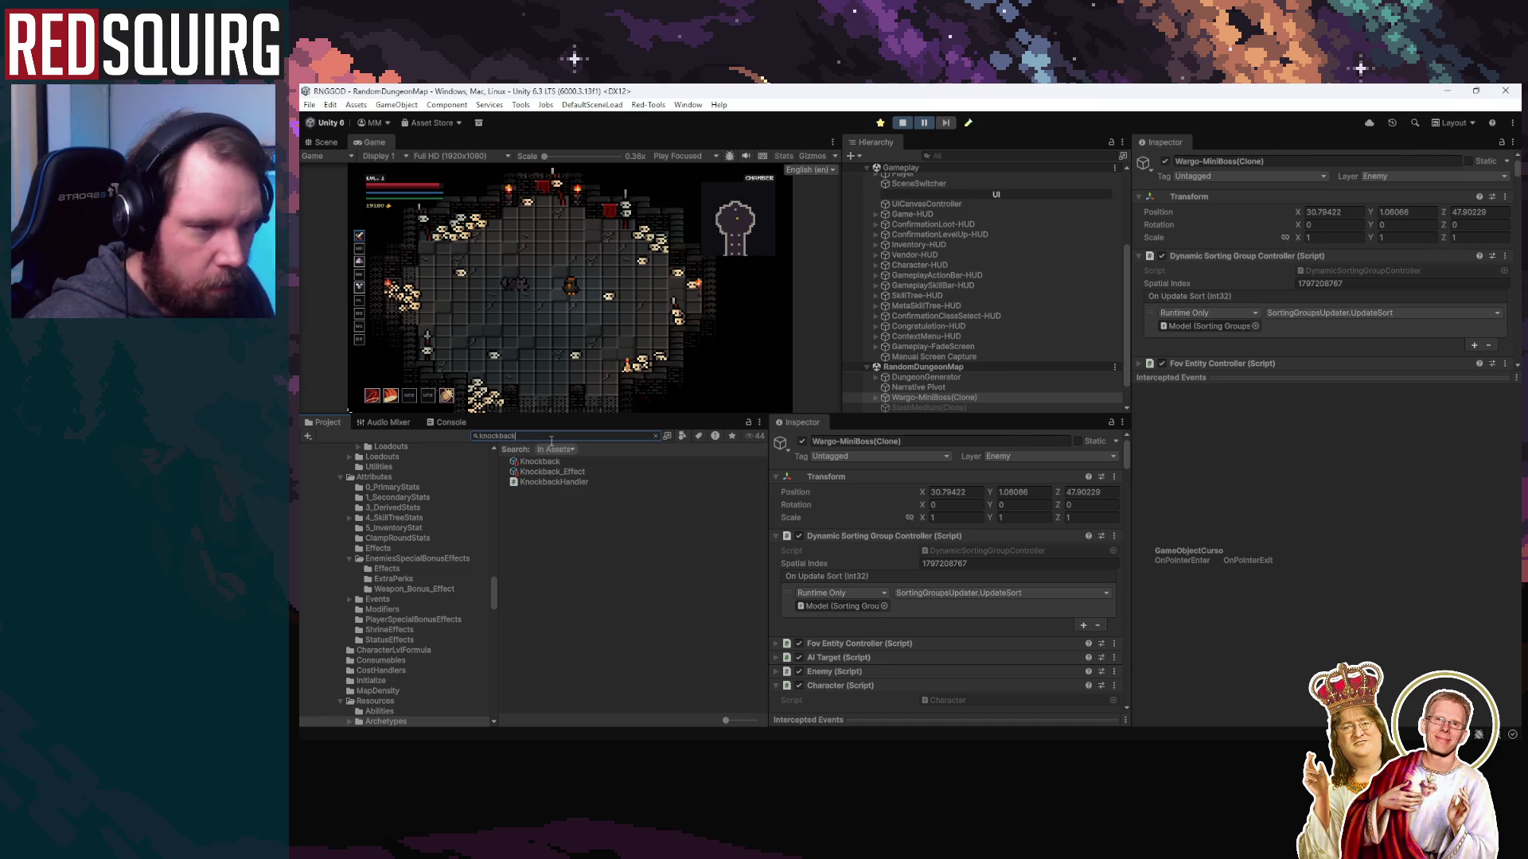
{"action": "key", "text": "Down"}
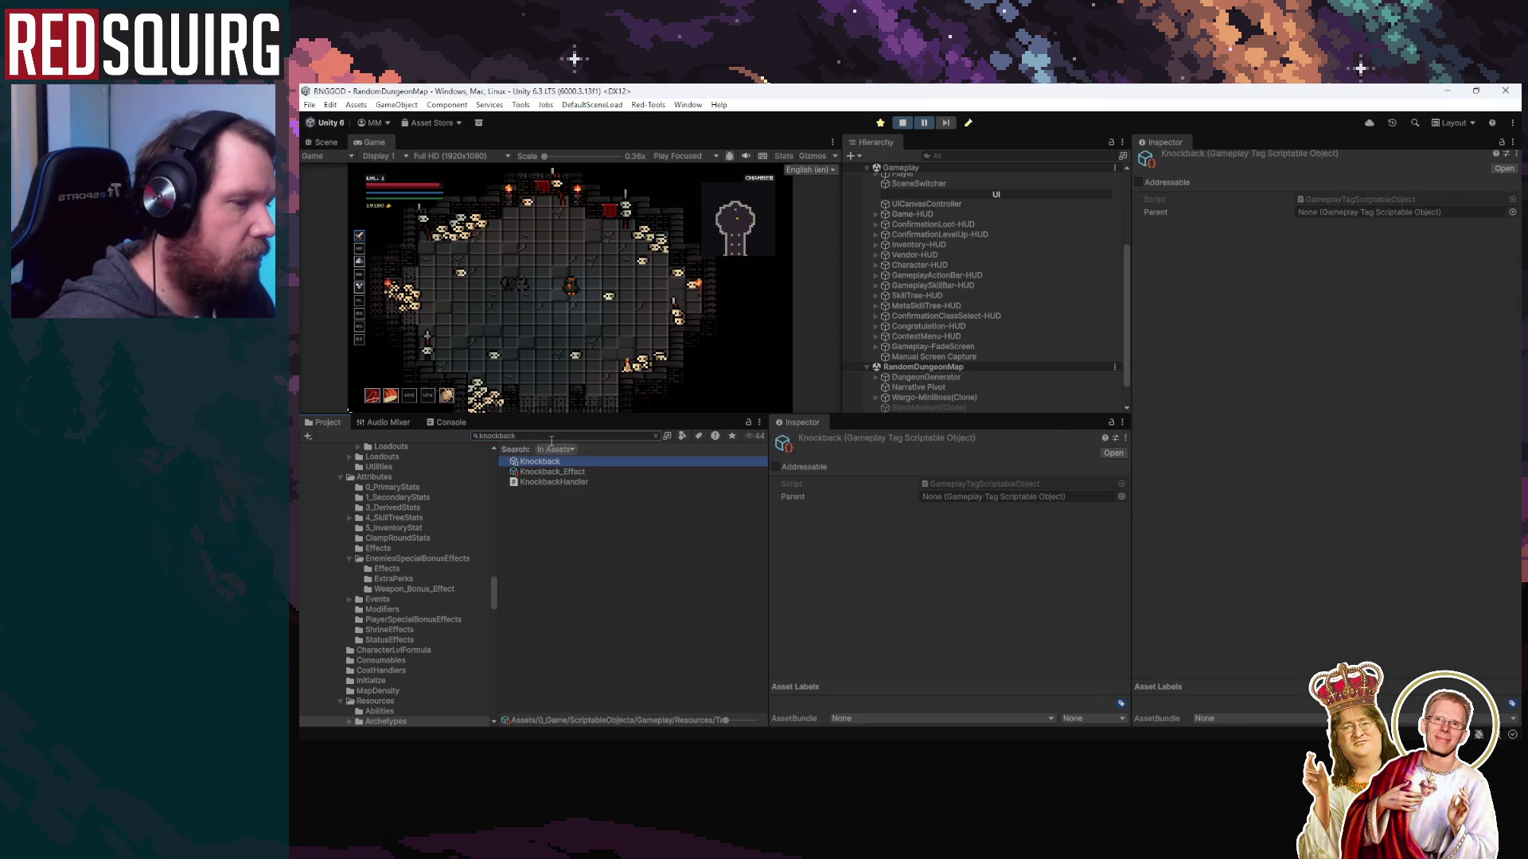
{"action": "key", "text": "Down"}
{"action": "key", "text": "Down"}
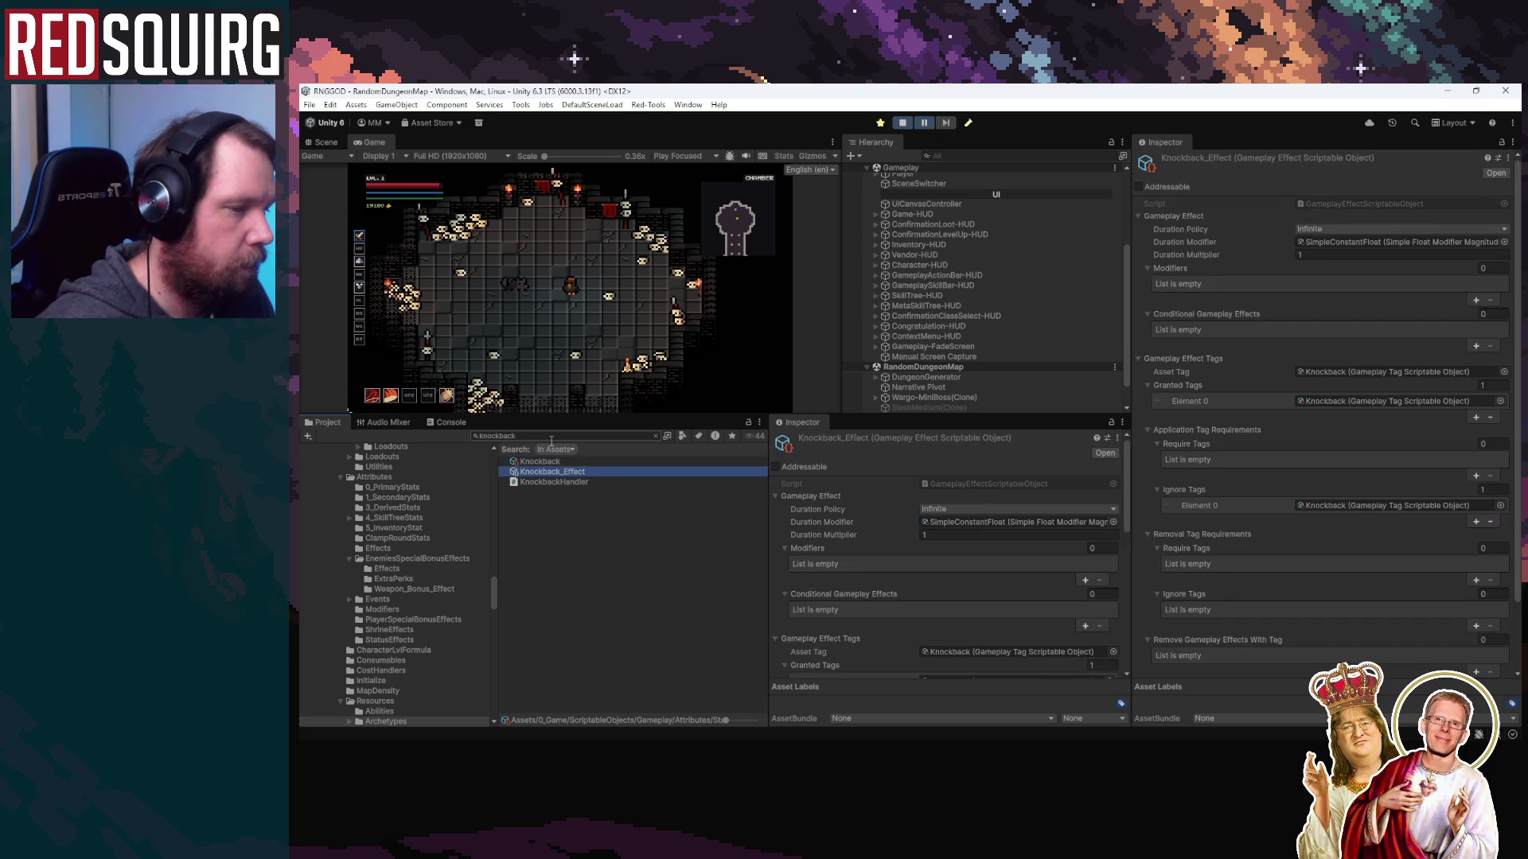
{"action": "key", "text": "Return"}
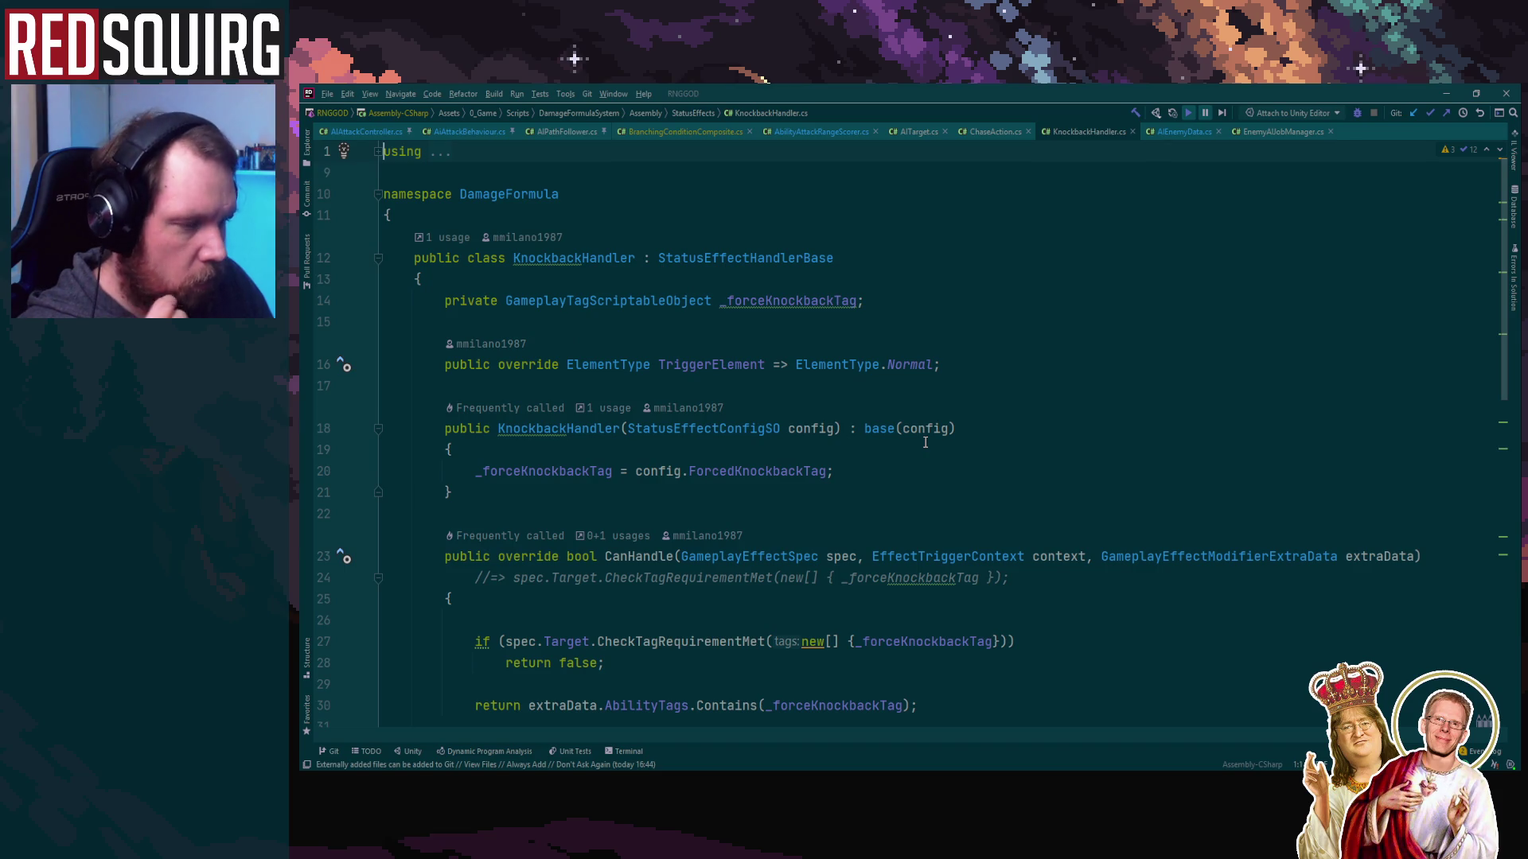
Scroll KnockbackHandler.cs down to the Resolve method, jump back to the top, and minimize Rider
{"action": "scroll", "coordinate": [925, 442], "scroll_direction": "down", "scroll_amount": 5}
{"action": "scroll", "coordinate": [926, 443], "scroll_direction": "down", "scroll_amount": 6}
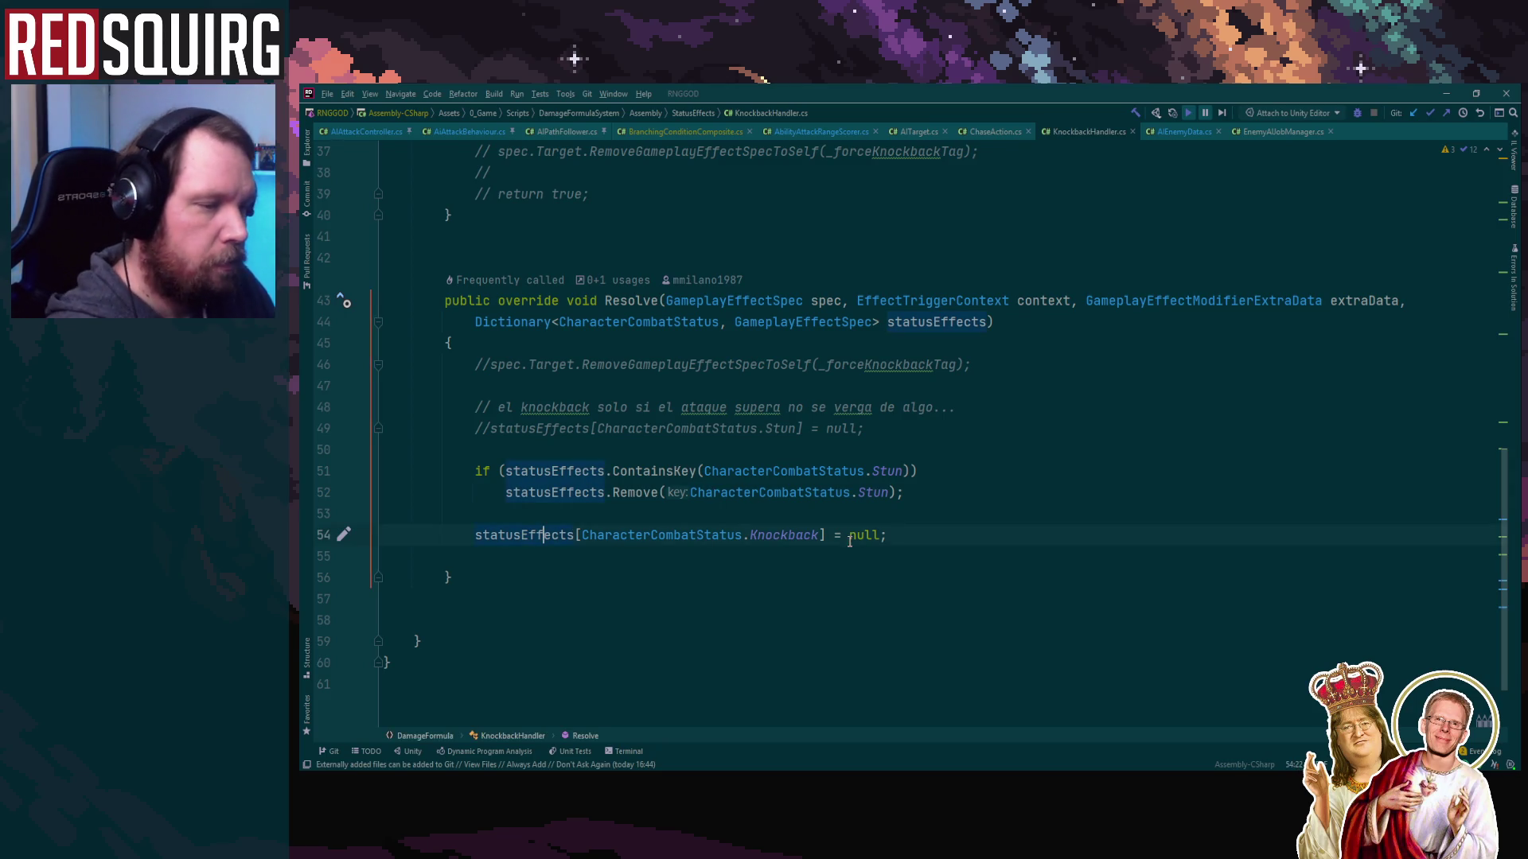
{"action": "key", "text": "ctrl+Home"}
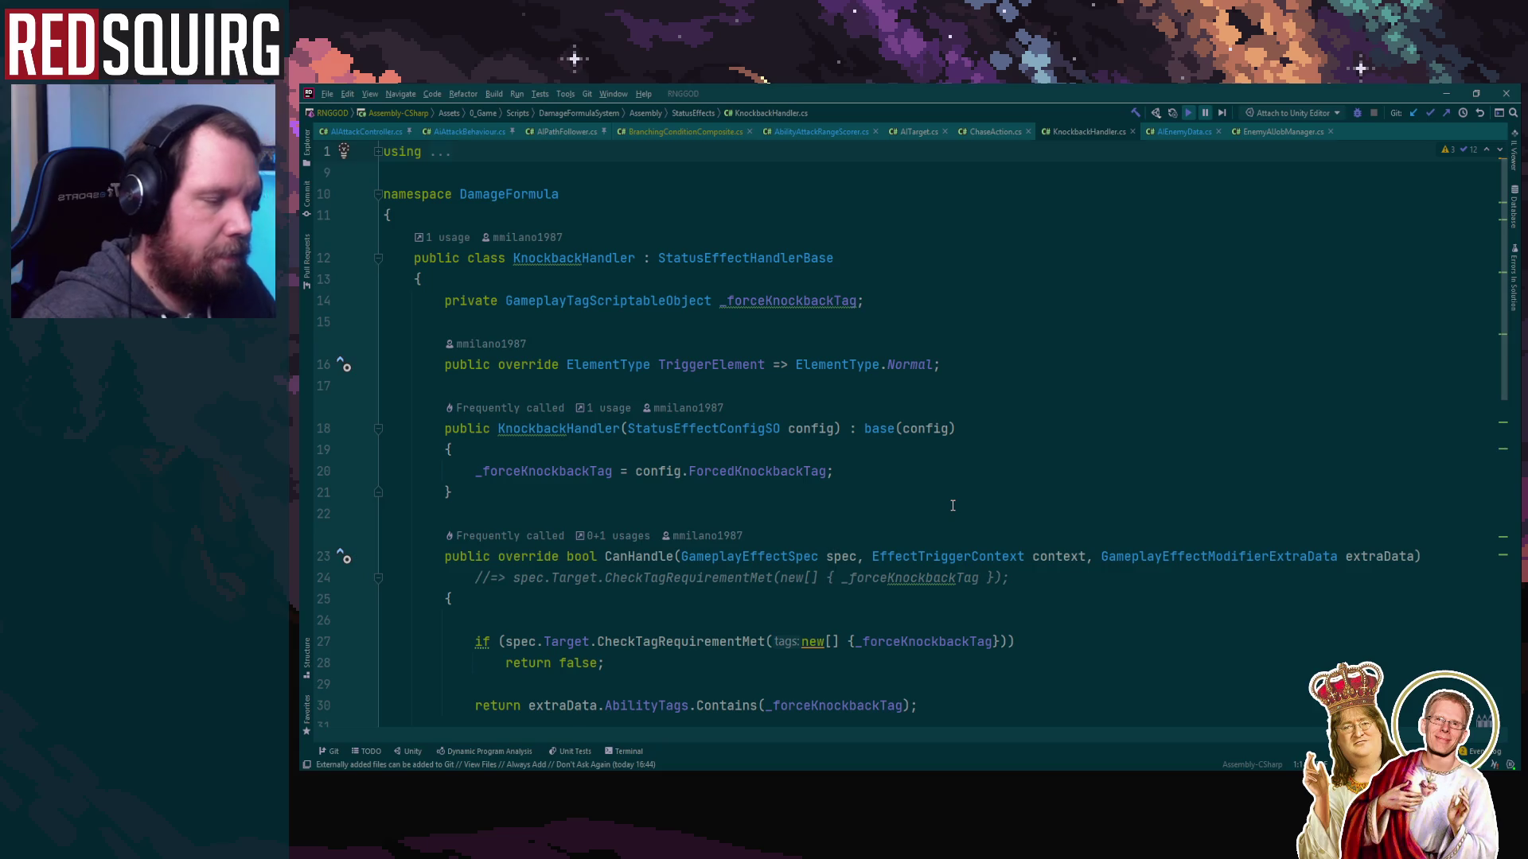
{"action": "left_click", "coordinate": [1442, 91]}
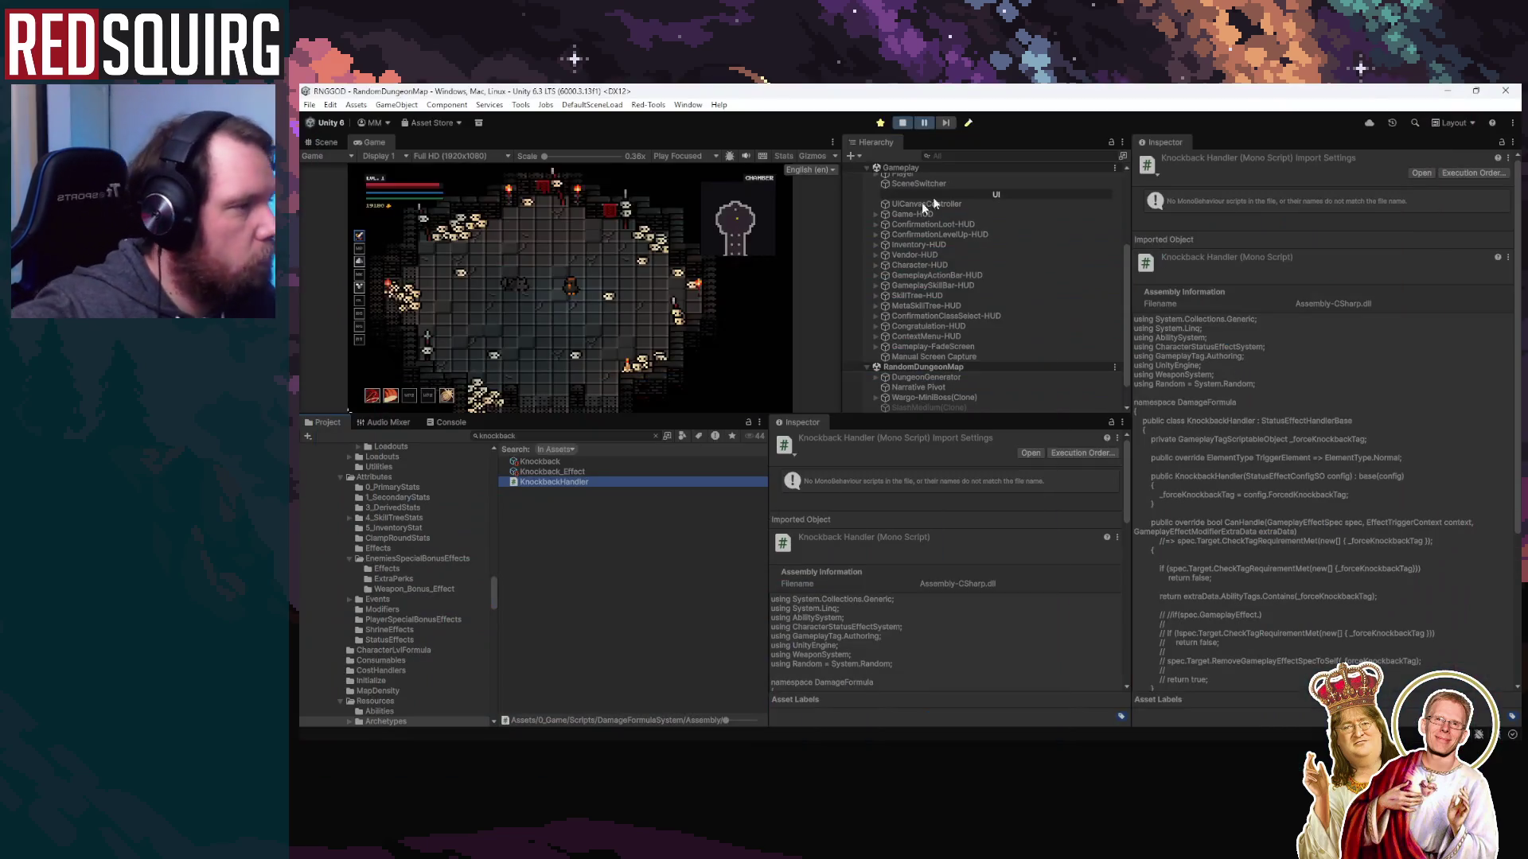
{"action": "left_click", "coordinate": [916, 295]}
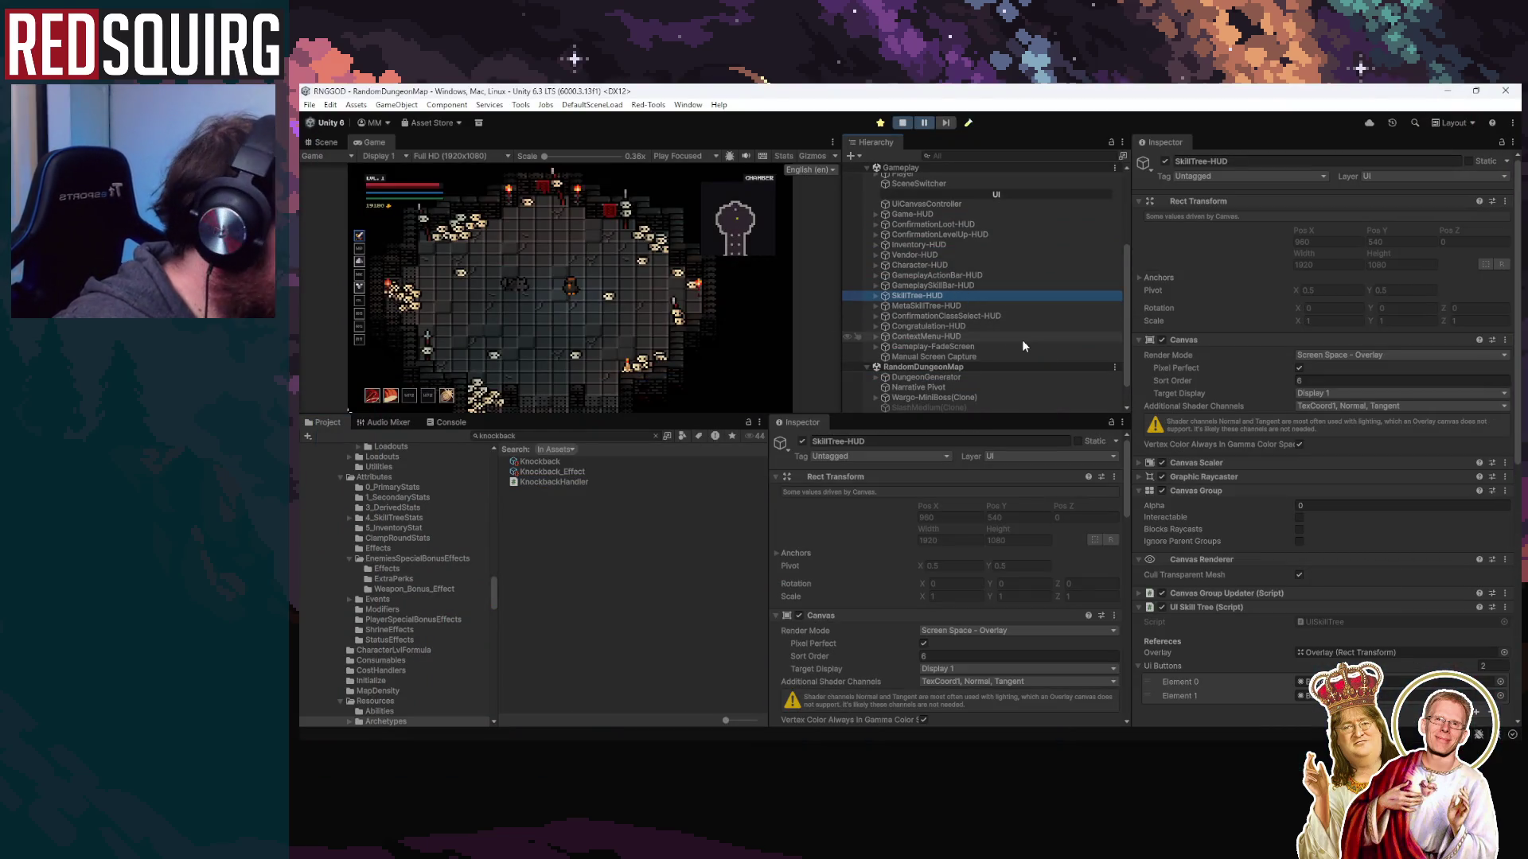
{"action": "scroll", "coordinate": [1021, 341], "scroll_direction": "down", "scroll_amount": 2}
{"action": "left_click", "coordinate": [986, 357]}
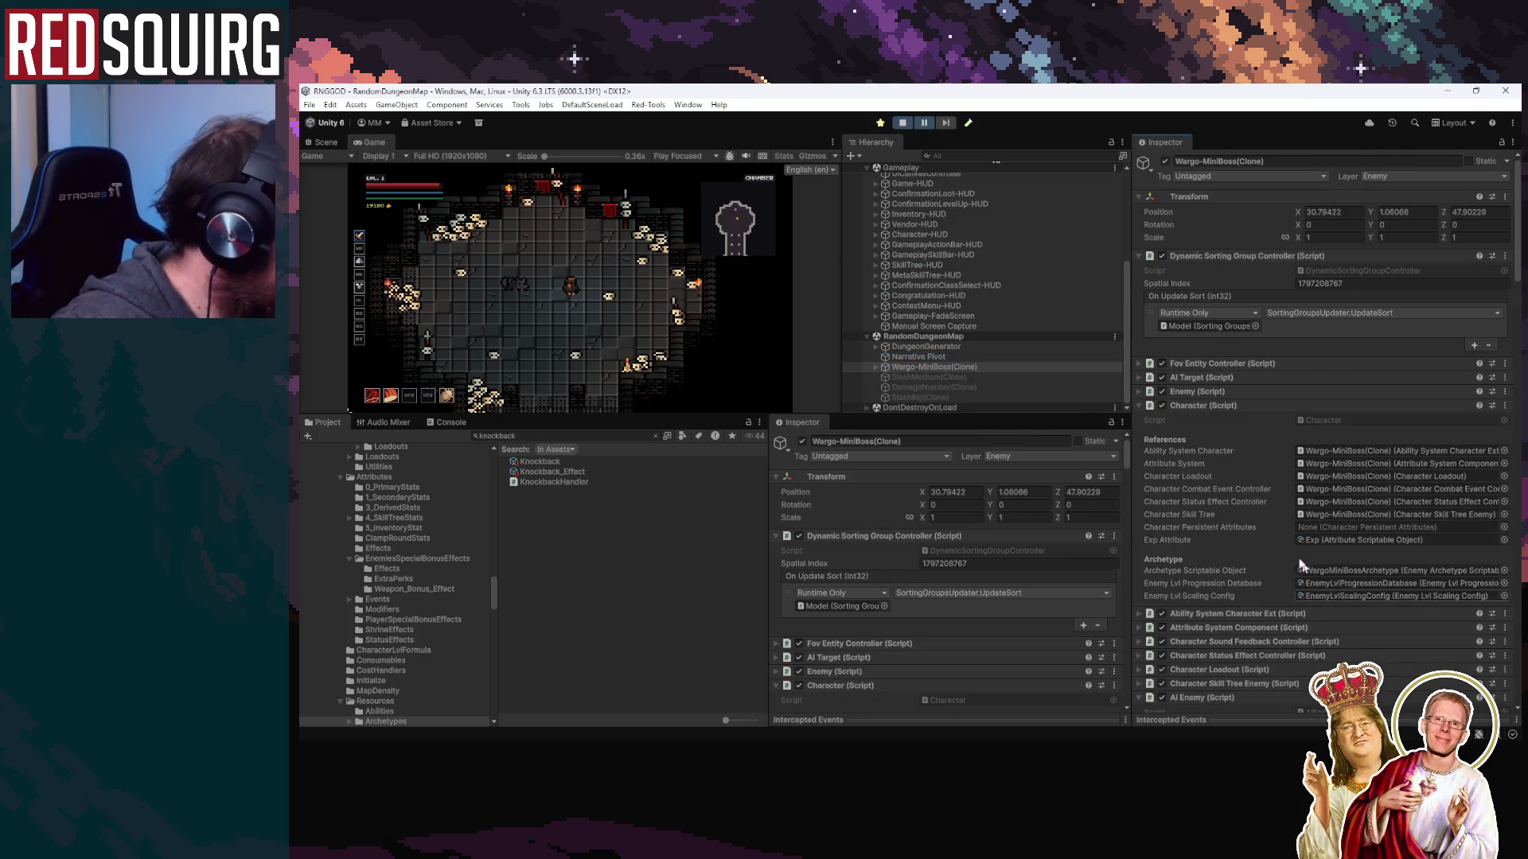
{"action": "scroll", "coordinate": [1289, 554], "scroll_direction": "down", "scroll_amount": 5}
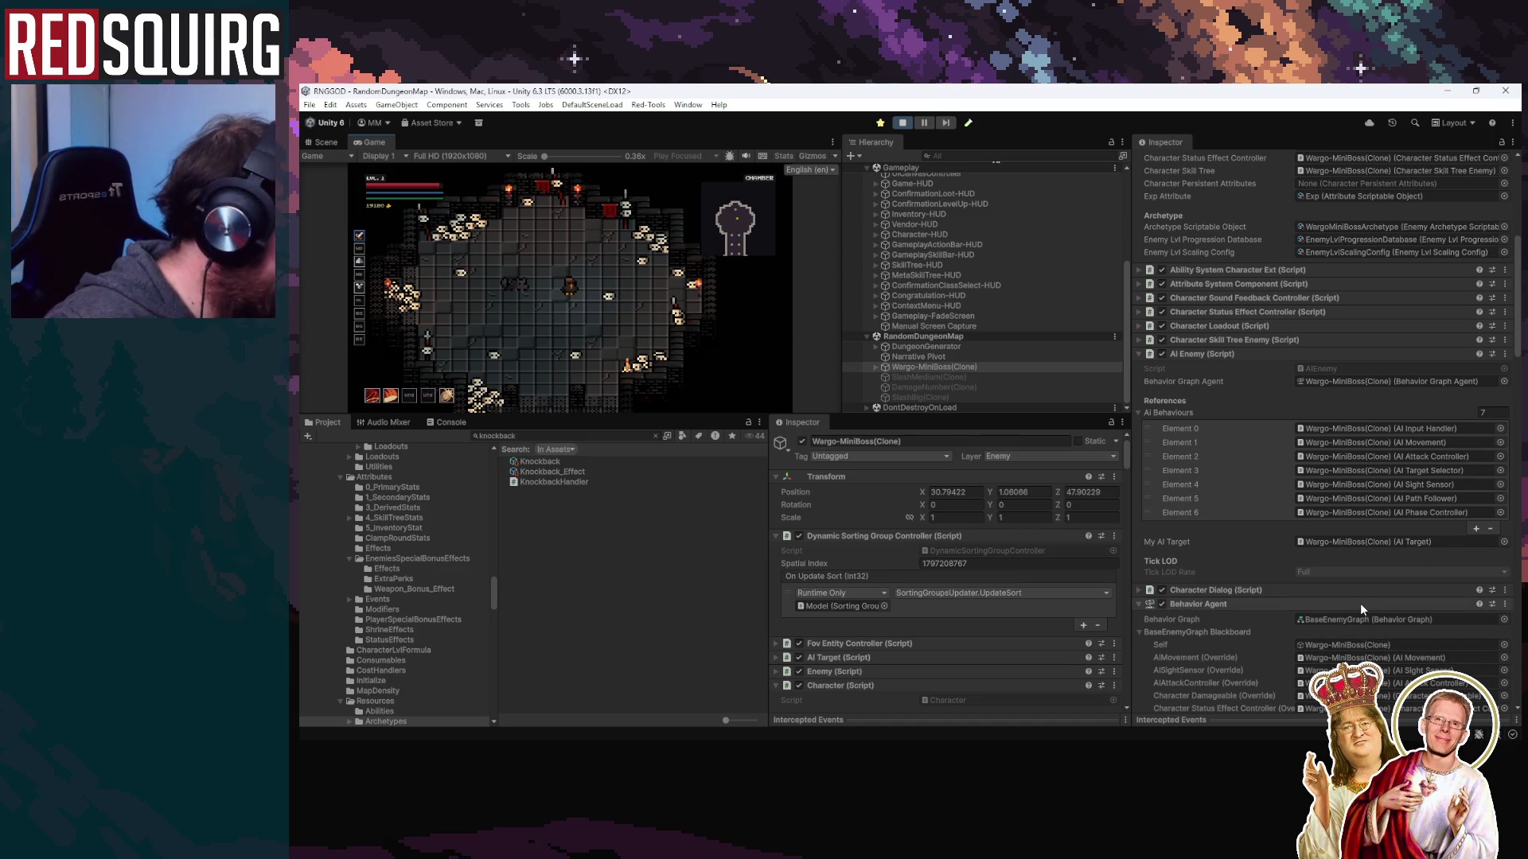
{"action": "scroll", "coordinate": [1359, 603], "scroll_direction": "down", "scroll_amount": 3}
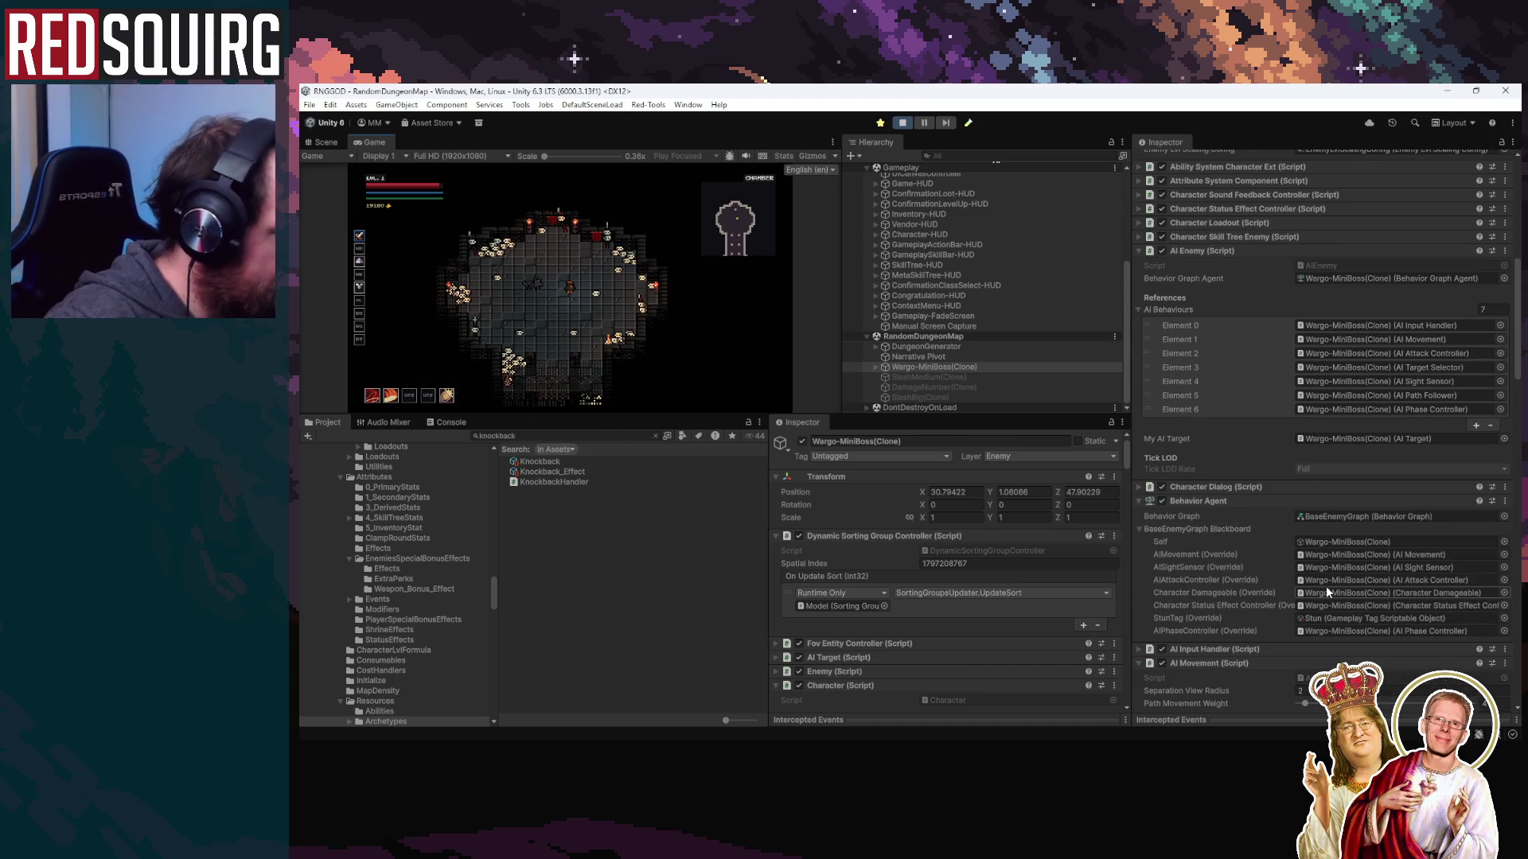
{"action": "scroll", "coordinate": [1326, 586], "scroll_direction": "down", "scroll_amount": 2}
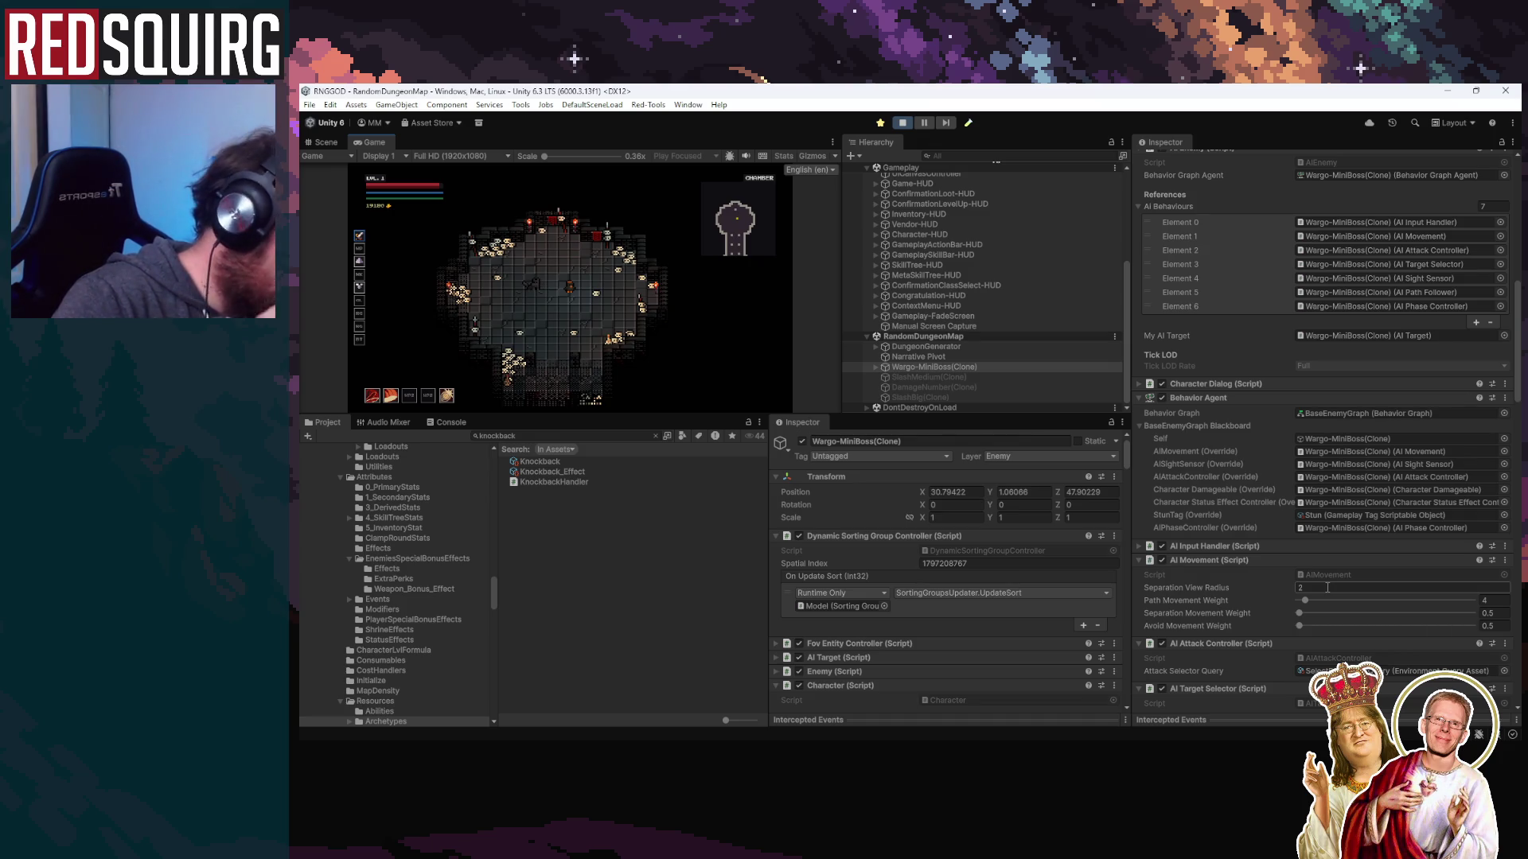
{"action": "scroll", "coordinate": [1316, 587], "scroll_direction": "down", "scroll_amount": 5}
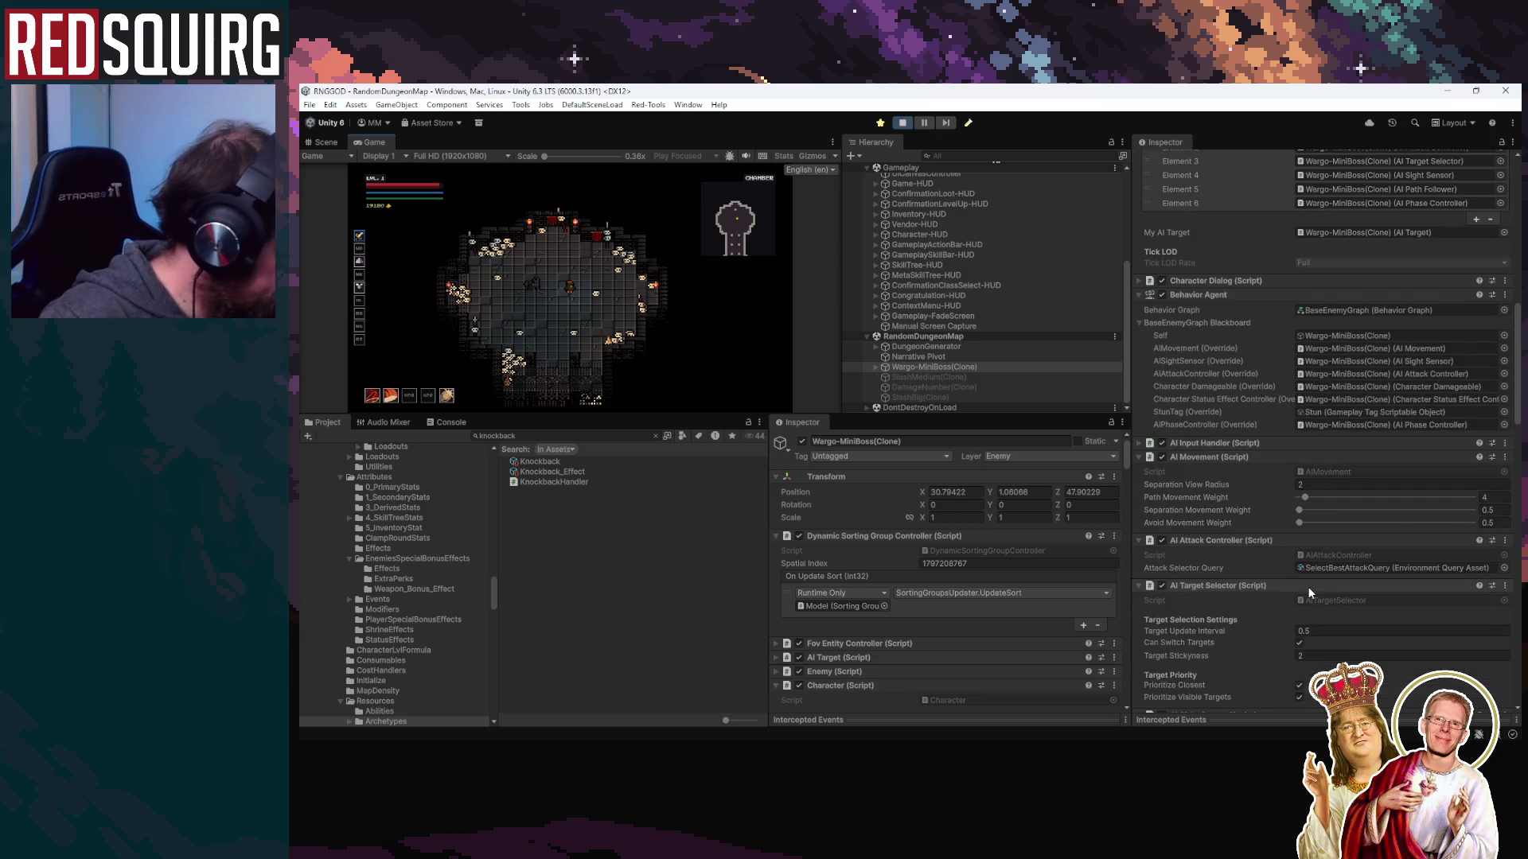
{"action": "scroll", "coordinate": [1270, 581], "scroll_direction": "down", "scroll_amount": 4}
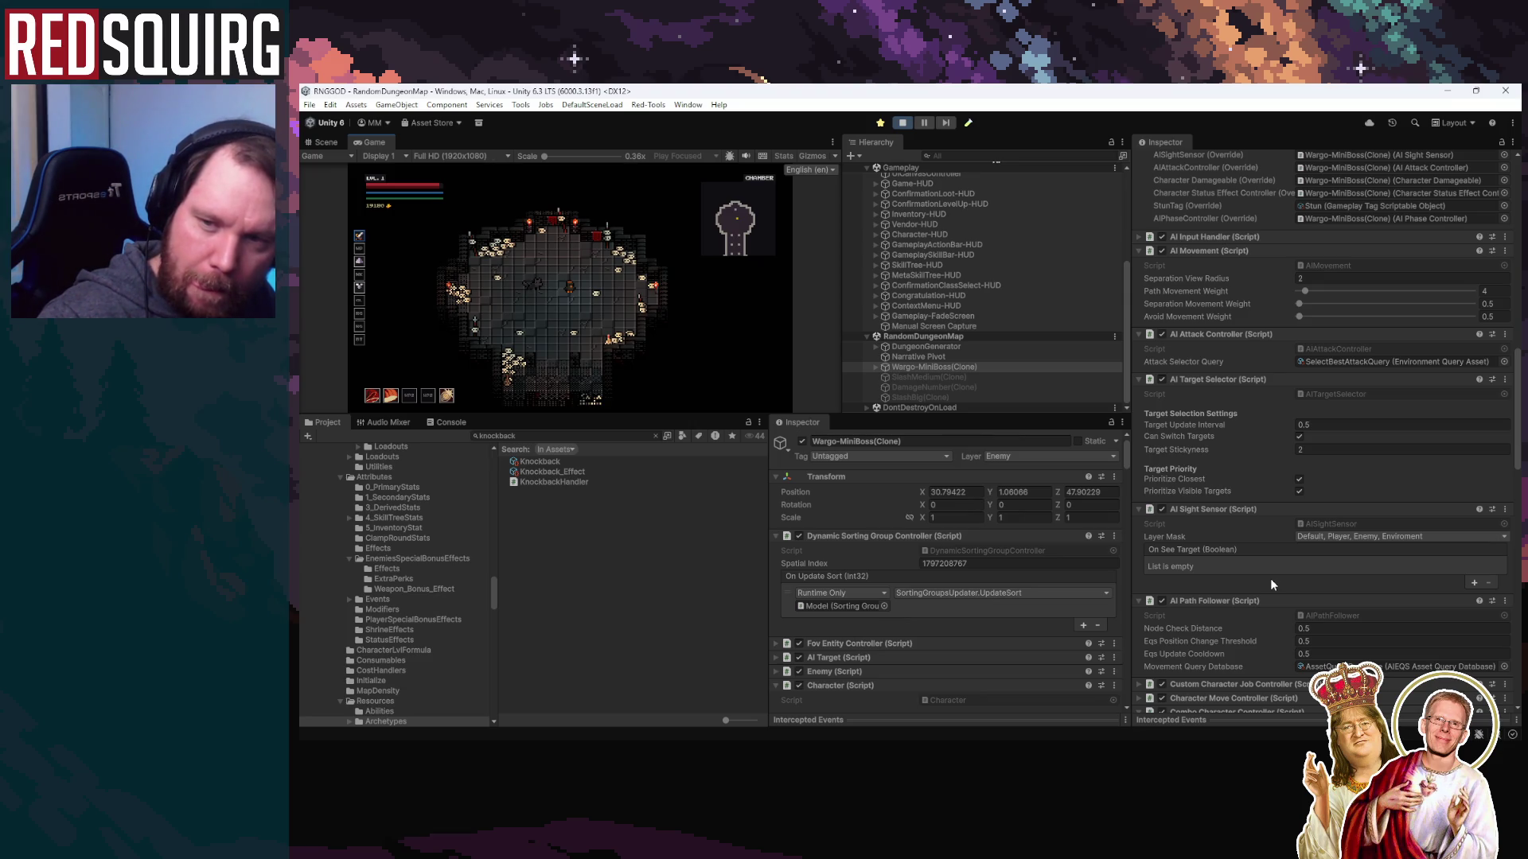
{"action": "scroll", "coordinate": [1270, 580], "scroll_direction": "down", "scroll_amount": 6}
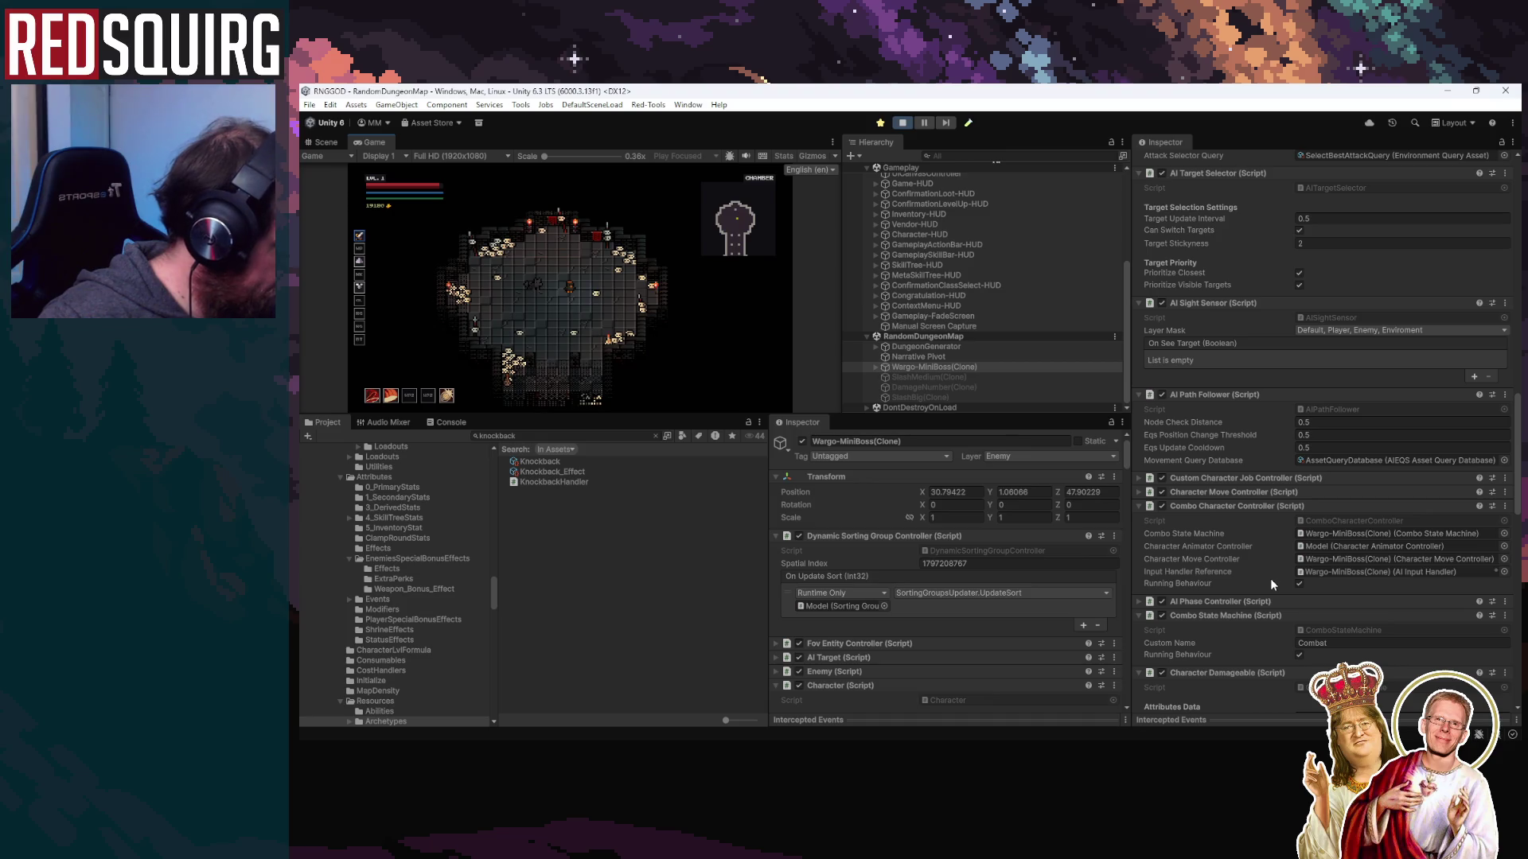
{"action": "scroll", "coordinate": [1270, 579], "scroll_direction": "down", "scroll_amount": 15}
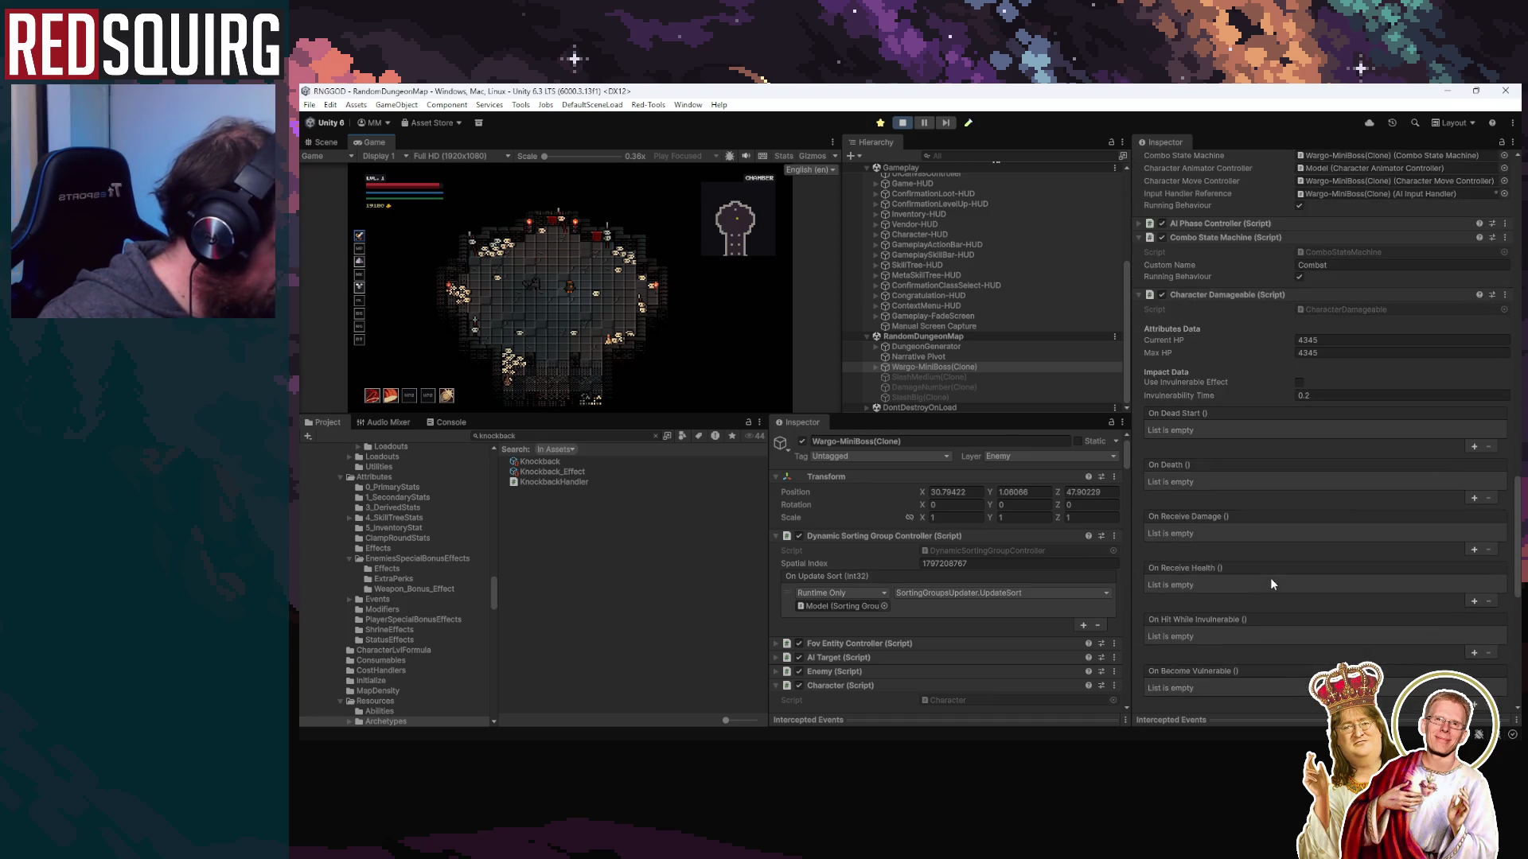
{"action": "scroll", "coordinate": [1273, 576], "scroll_direction": "up", "scroll_amount": 10}
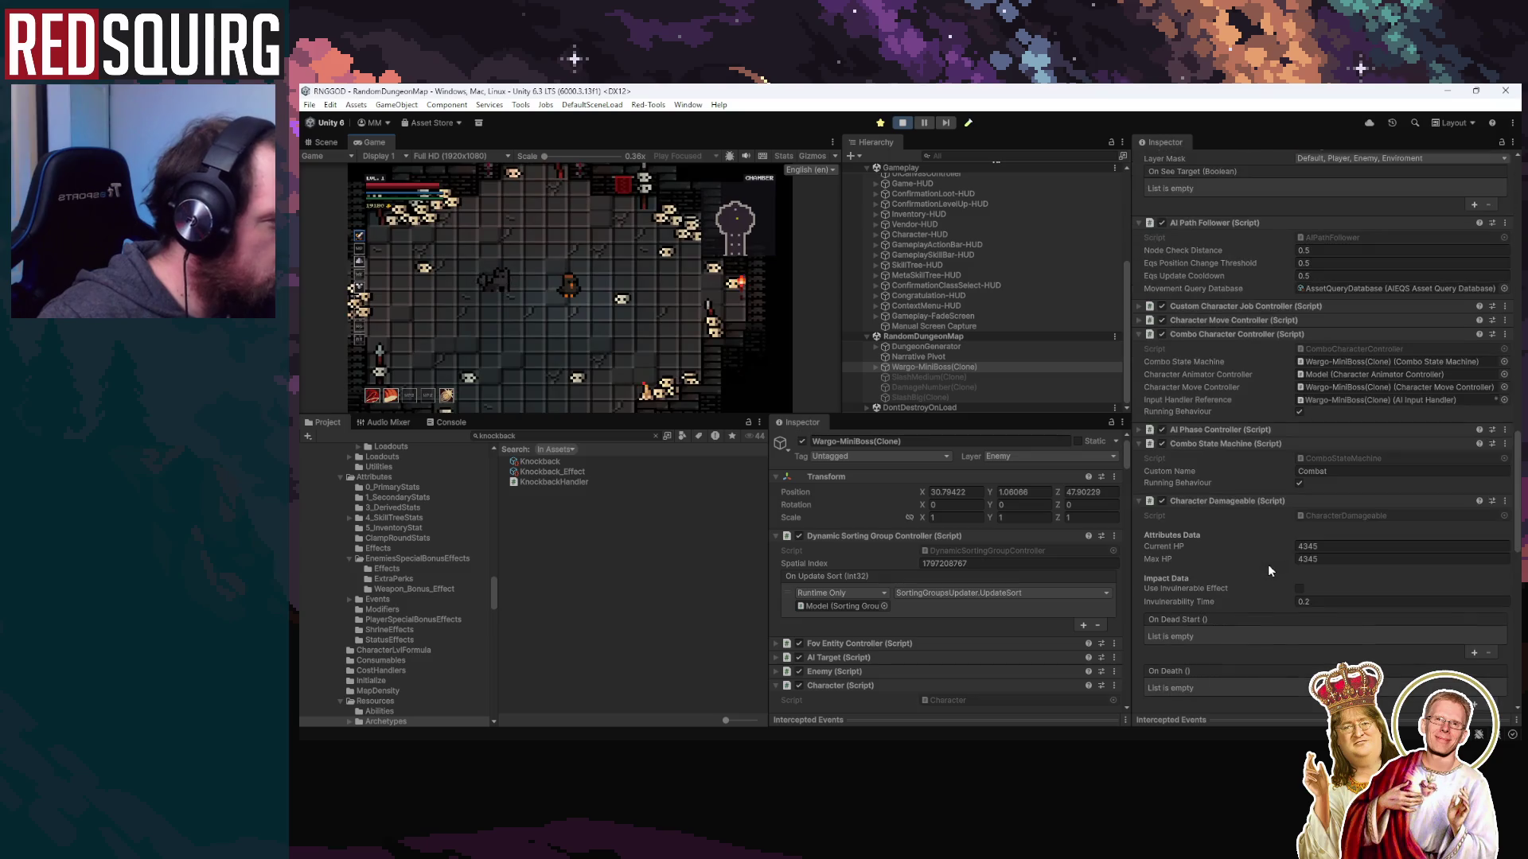
Collapse the Damageable, Combo State Machine, Capsule Collider, Combat Event and Attribute Threshold components
{"action": "left_click", "coordinate": [1140, 501]}
{"action": "left_click", "coordinate": [1139, 443]}
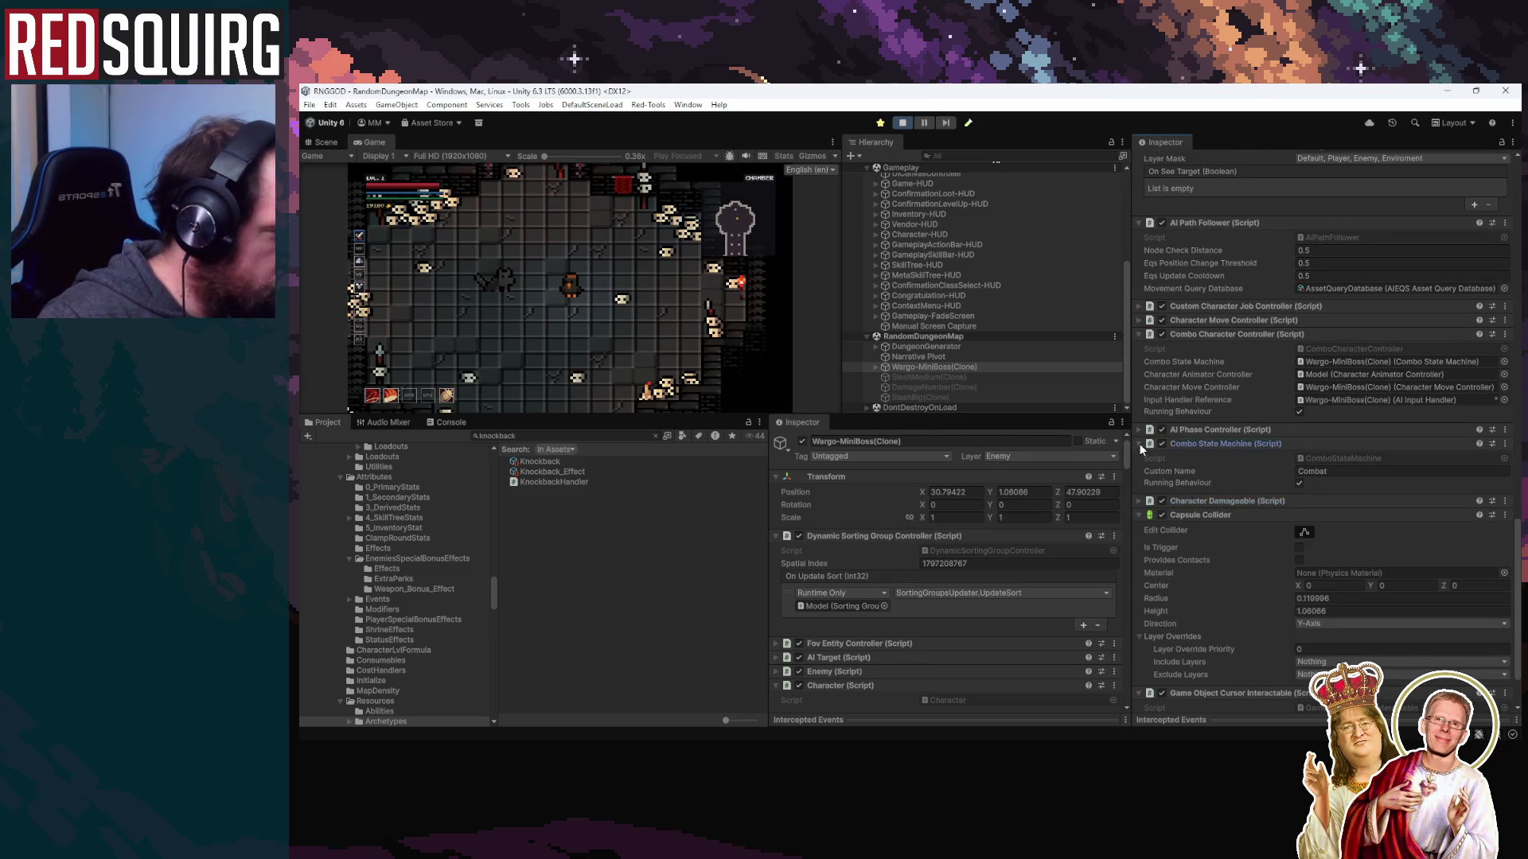
{"action": "left_click", "coordinate": [1138, 471]}
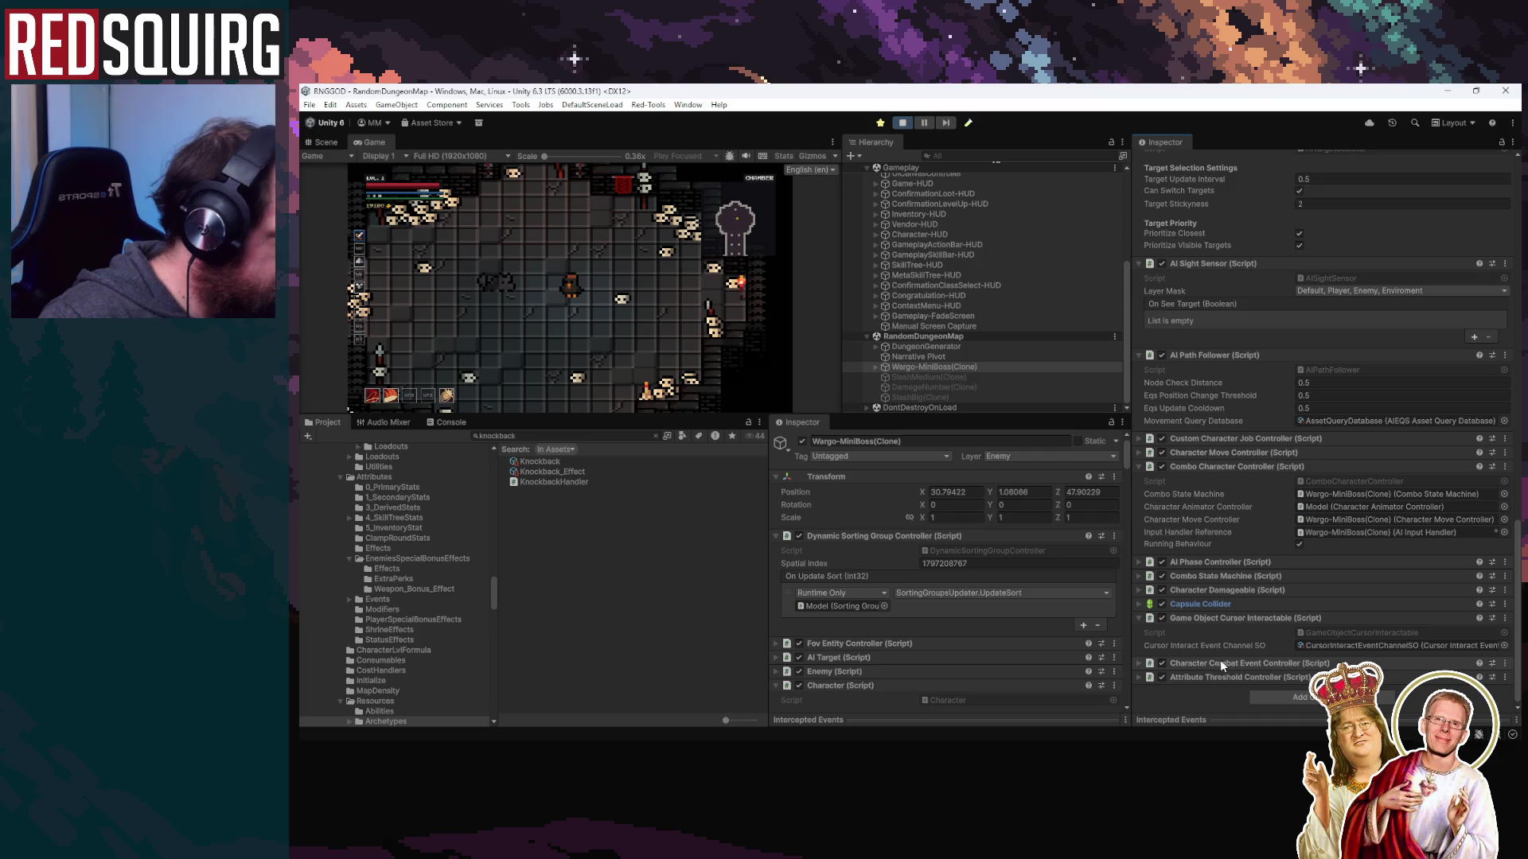
{"action": "left_click", "coordinate": [1139, 663]}
{"action": "scroll", "coordinate": [1248, 629], "scroll_direction": "down", "scroll_amount": 2}
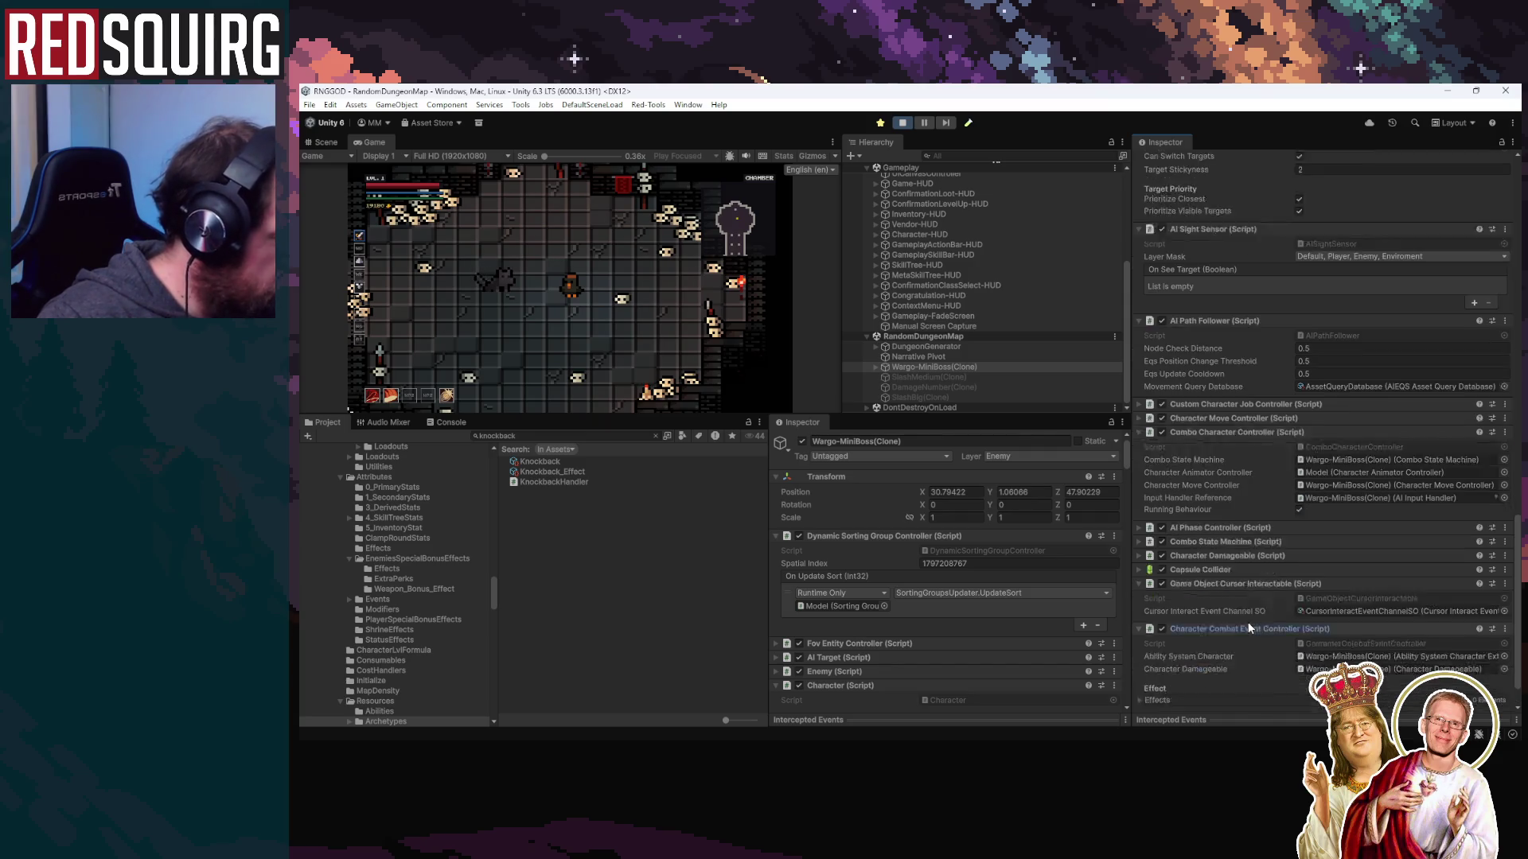
{"action": "scroll", "coordinate": [1248, 628], "scroll_direction": "down", "scroll_amount": 2}
{"action": "left_click", "coordinate": [1139, 659]}
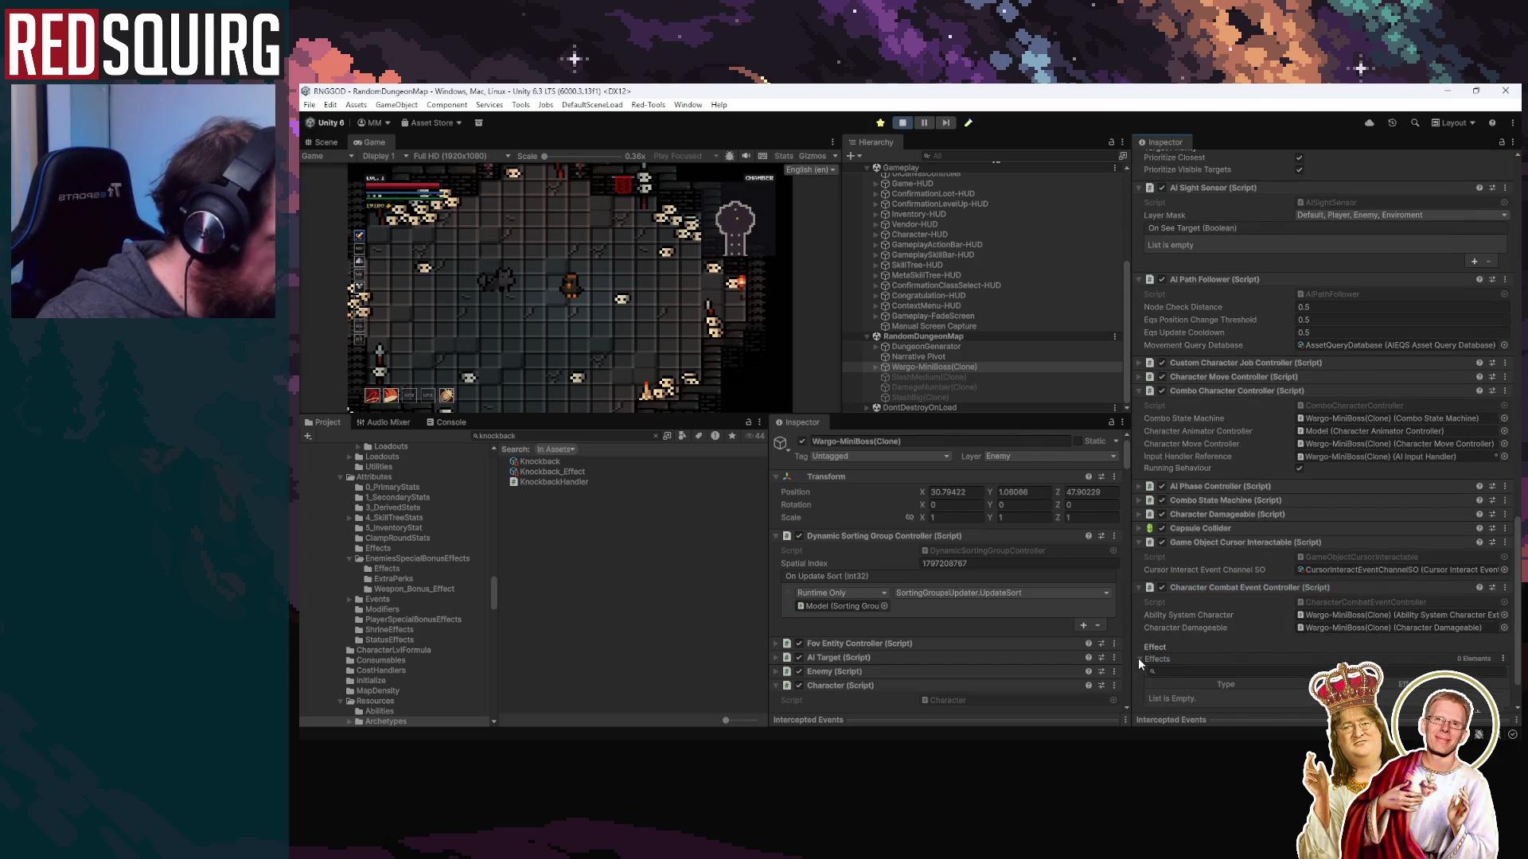
{"action": "left_click", "coordinate": [1138, 657]}
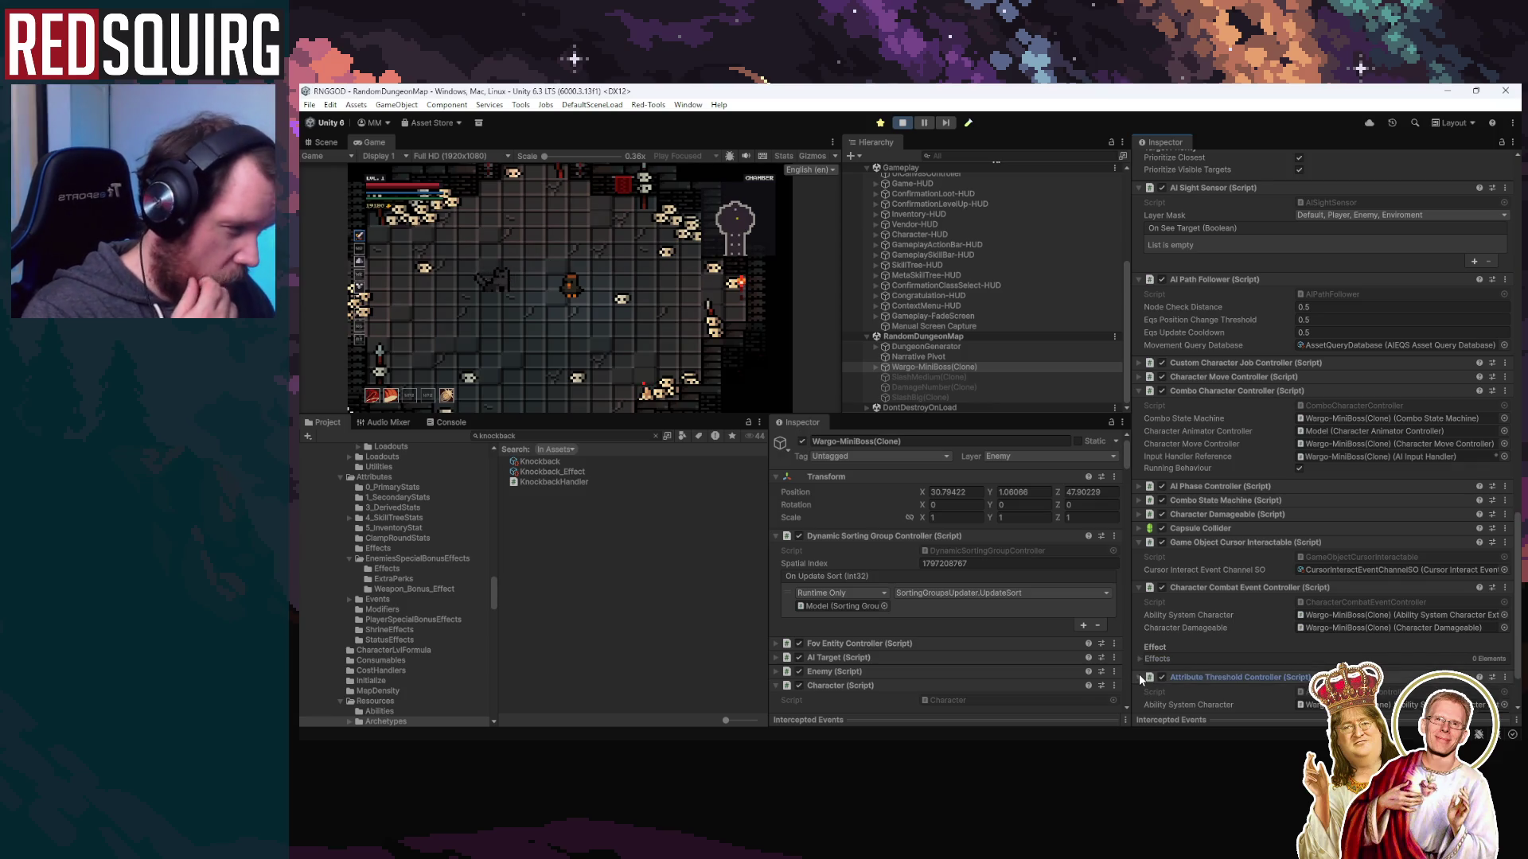
{"action": "left_click", "coordinate": [1139, 587]}
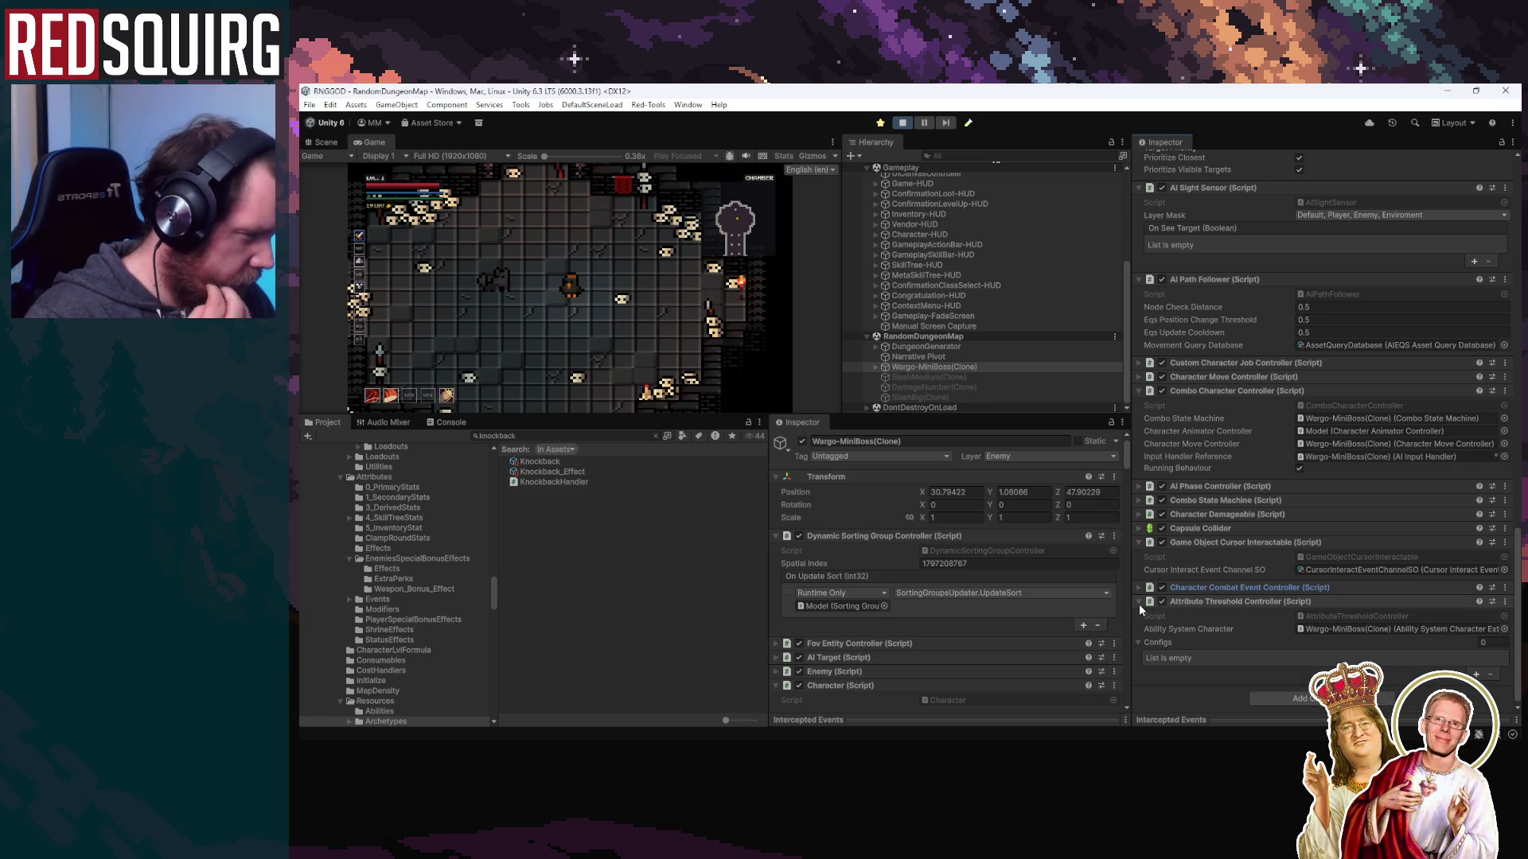
{"action": "left_click", "coordinate": [1139, 604]}
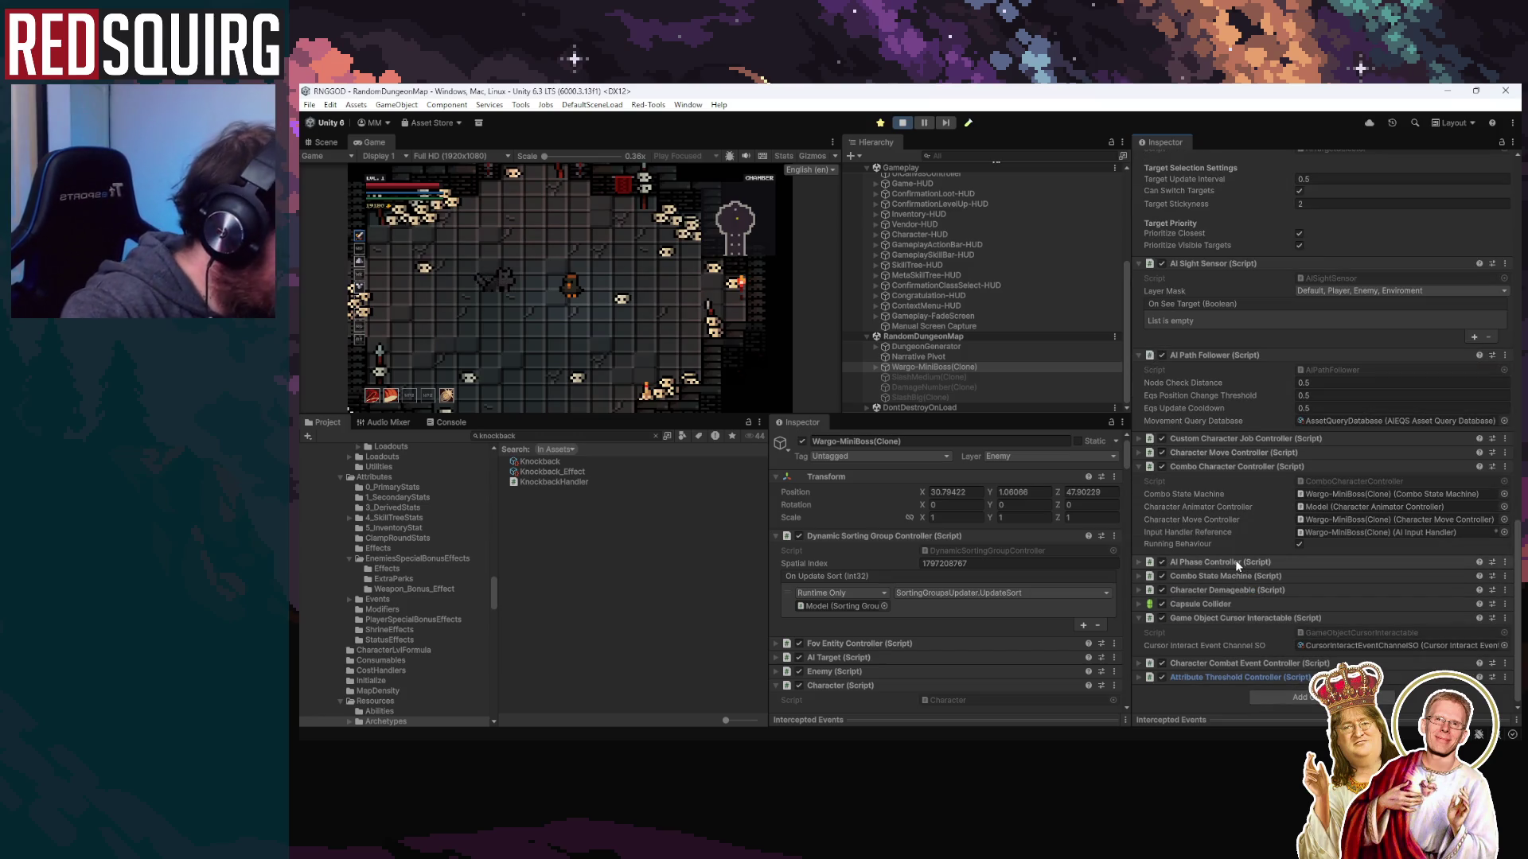
Expand Character Status Effect Controller and open its script in Rider
{"action": "scroll", "coordinate": [1235, 560], "scroll_direction": "up", "scroll_amount": 5}
{"action": "scroll", "coordinate": [1235, 560], "scroll_direction": "up", "scroll_amount": 3}
{"action": "scroll", "coordinate": [1235, 560], "scroll_direction": "up", "scroll_amount": 5}
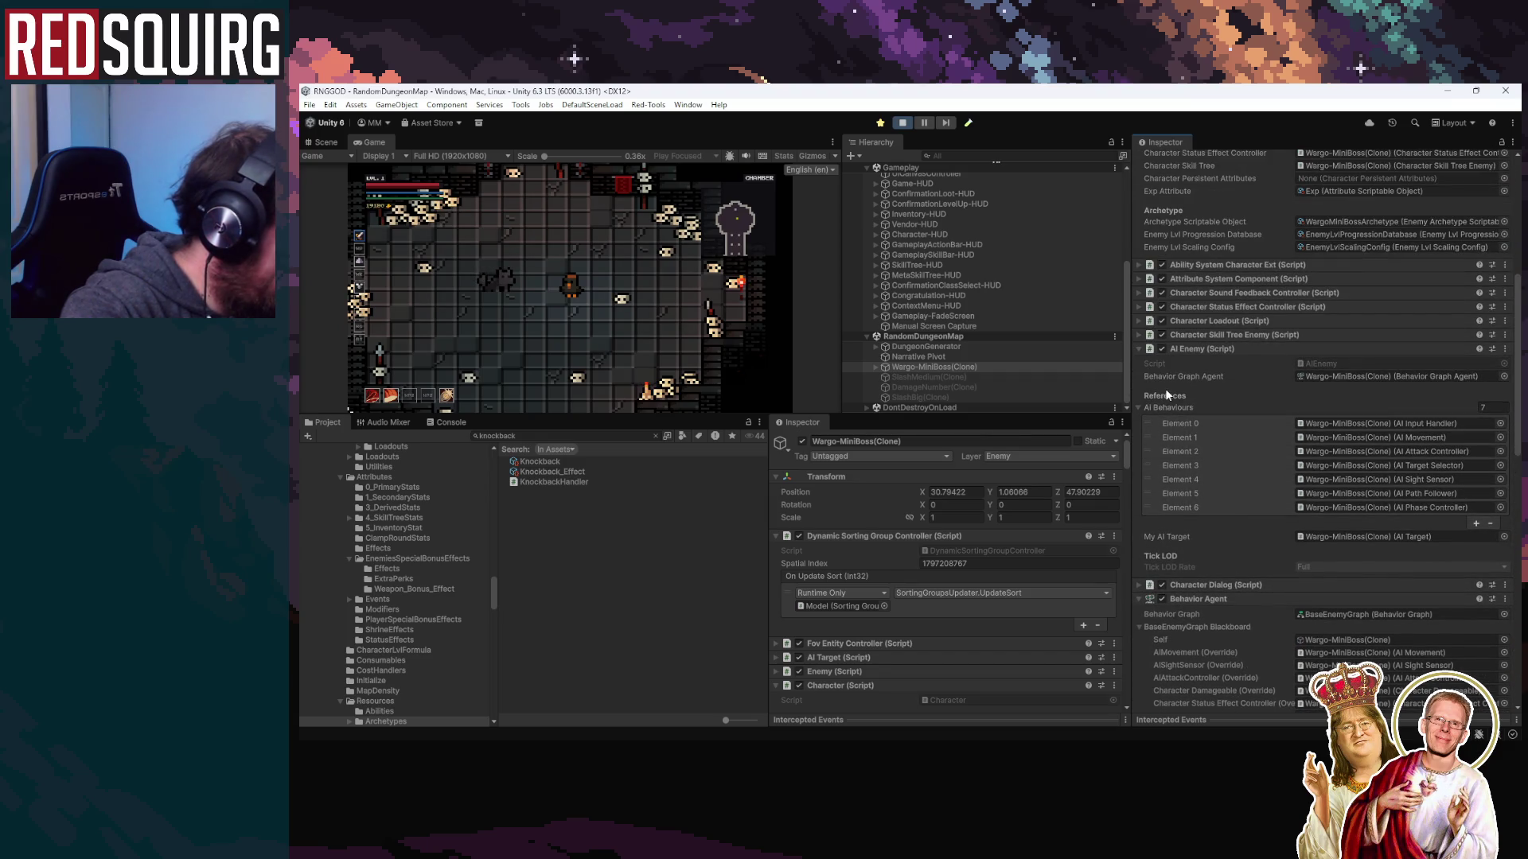
{"action": "left_click", "coordinate": [1150, 307]}
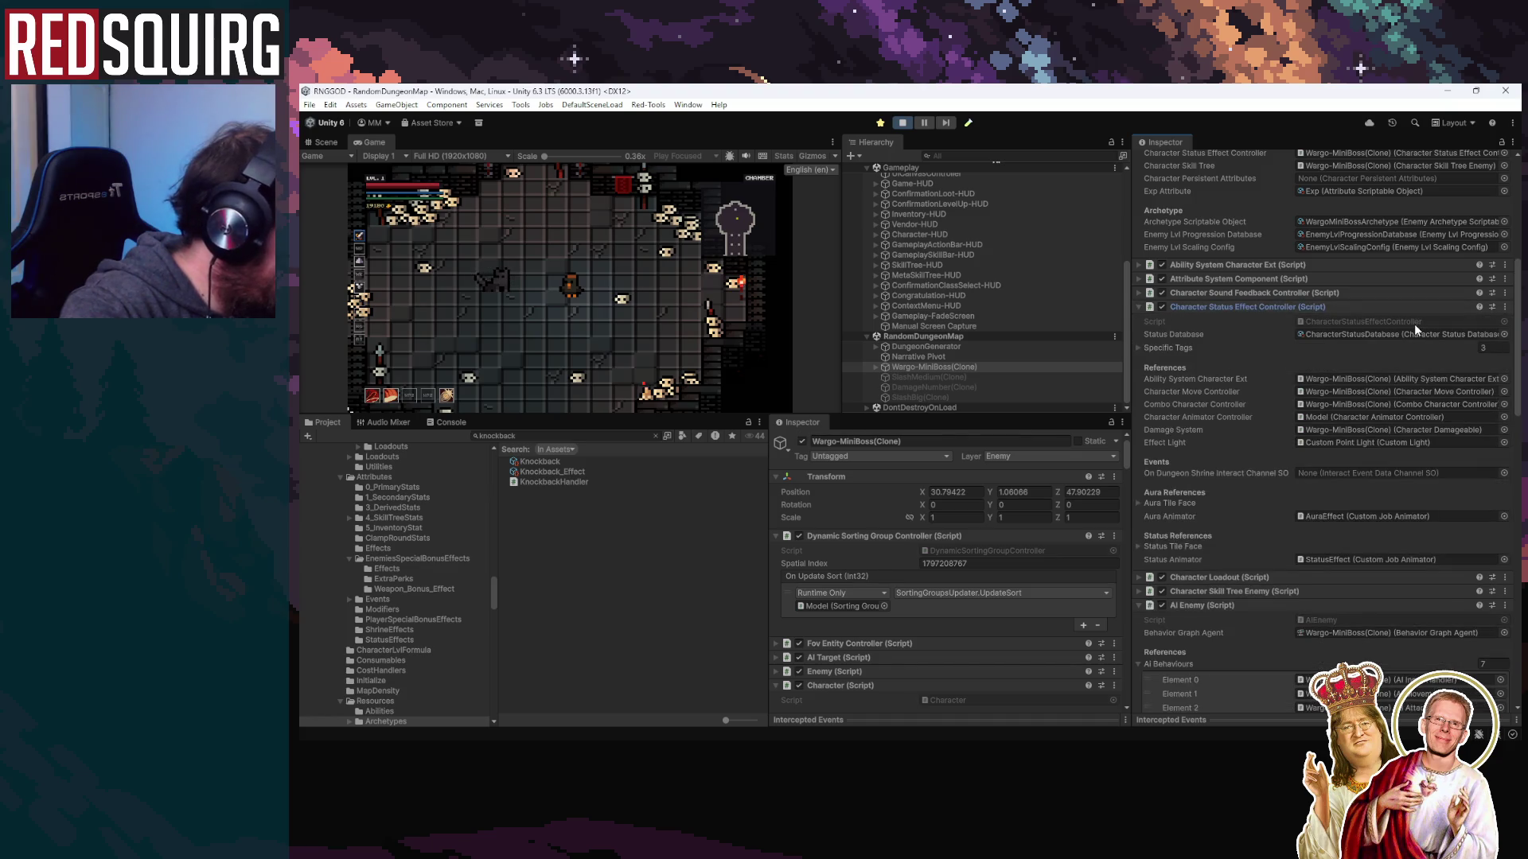
{"action": "double_click", "coordinate": [1415, 323]}
Scroll down to the Stun case and view the PainC coroutine's declaration
{"action": "scroll", "coordinate": [1047, 499], "scroll_direction": "down", "scroll_amount": 15}
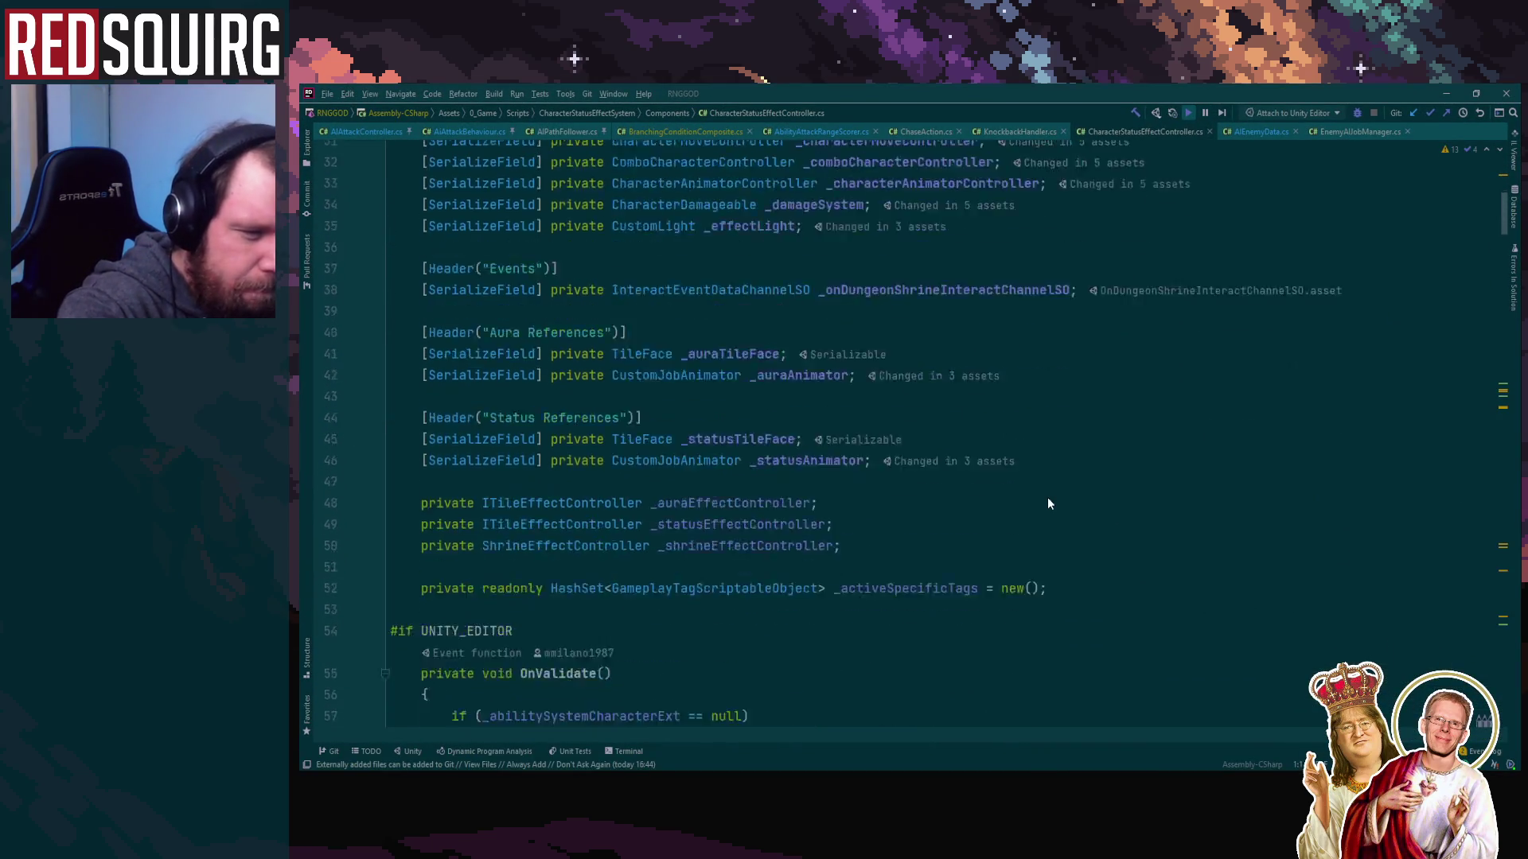
{"action": "scroll", "coordinate": [1048, 499], "scroll_direction": "down", "scroll_amount": 12}
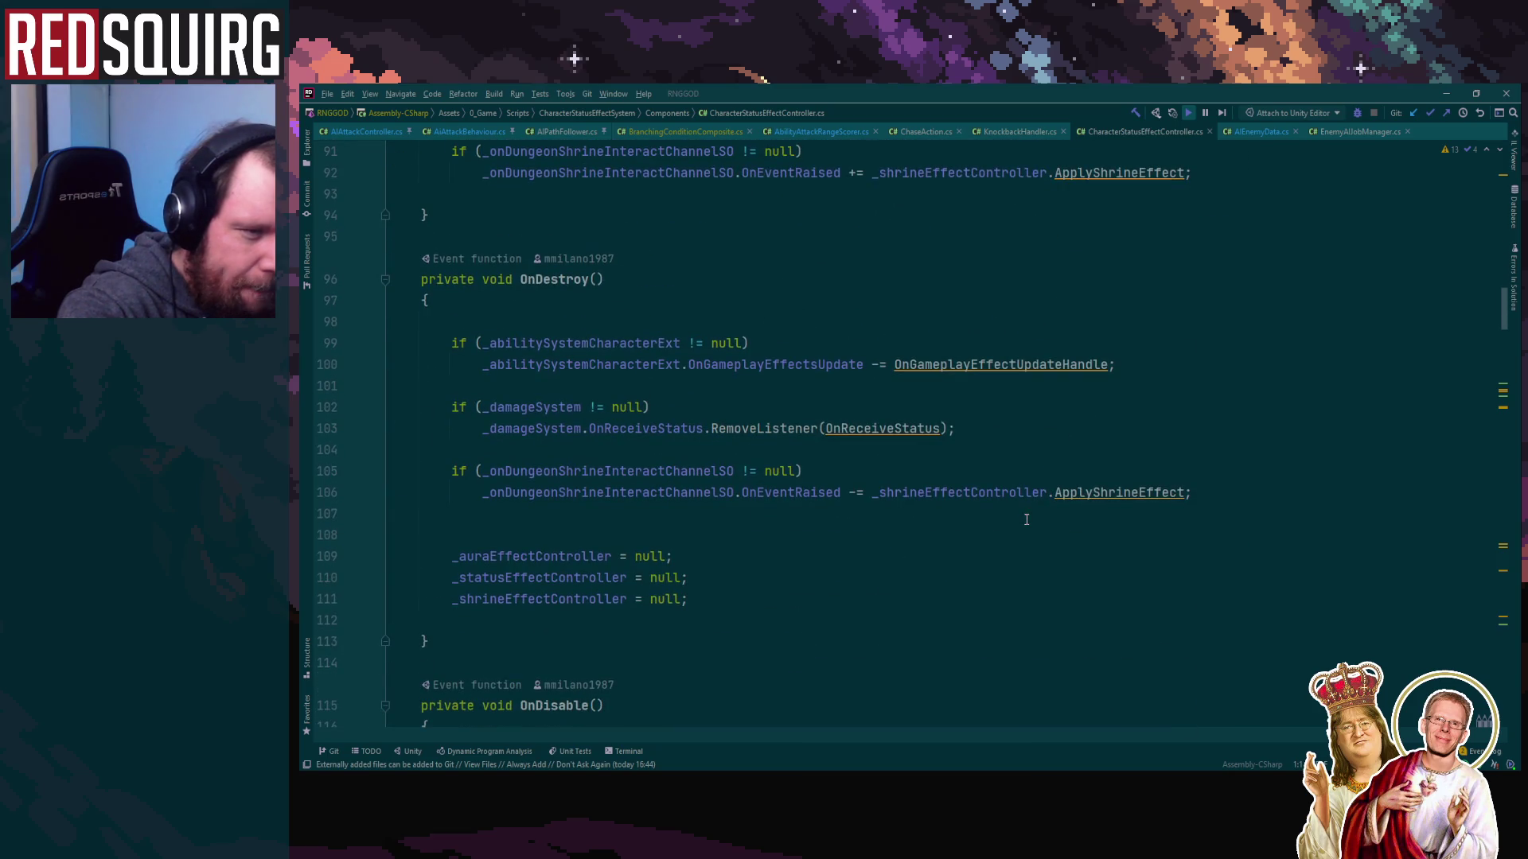
{"action": "scroll", "coordinate": [1027, 520], "scroll_direction": "down", "scroll_amount": 15}
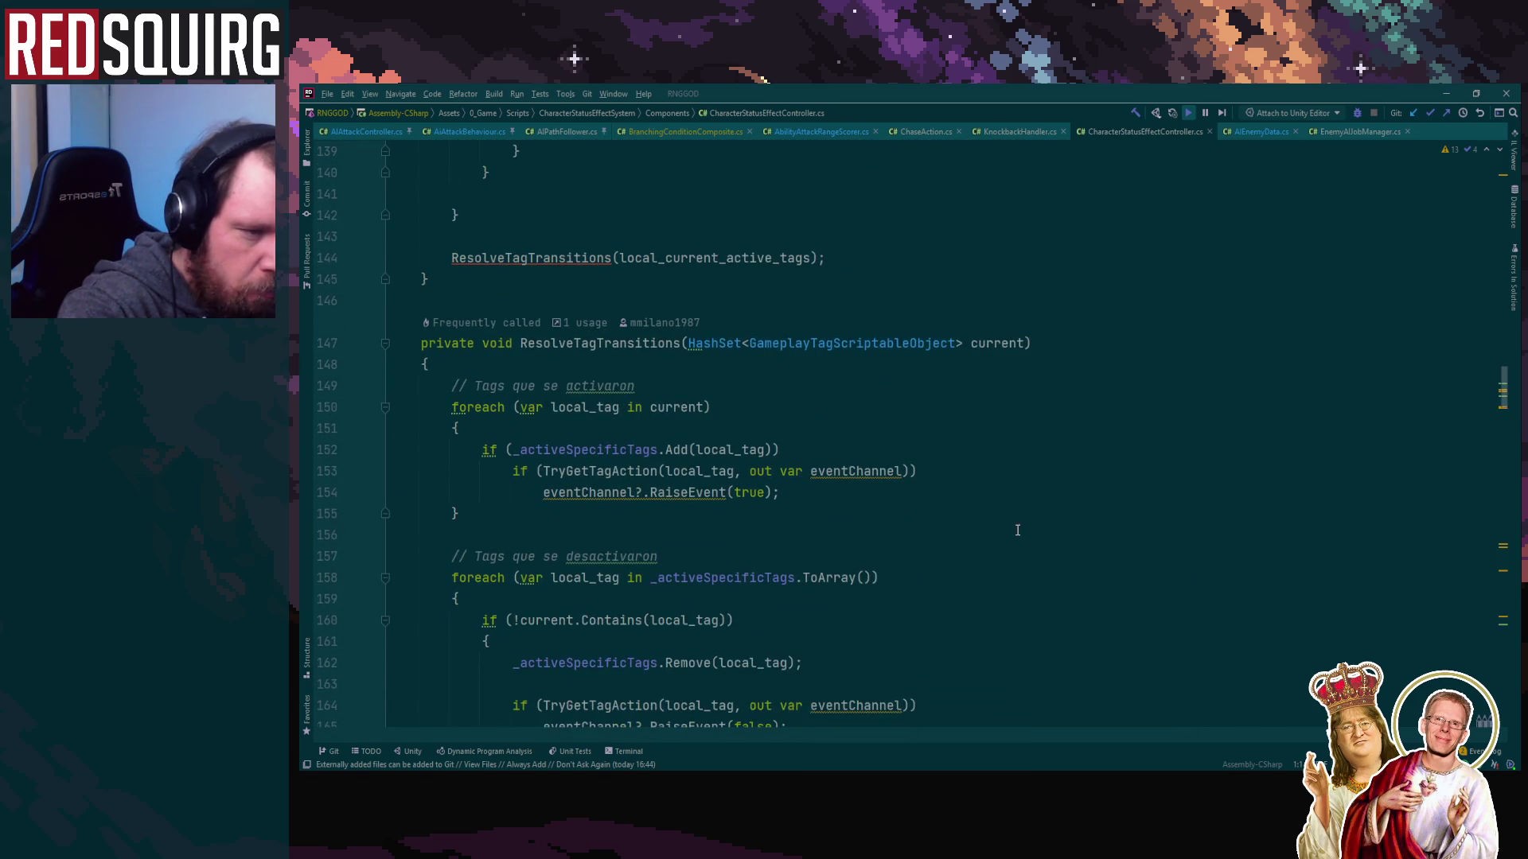
{"action": "scroll", "coordinate": [1017, 530], "scroll_direction": "down", "scroll_amount": 8}
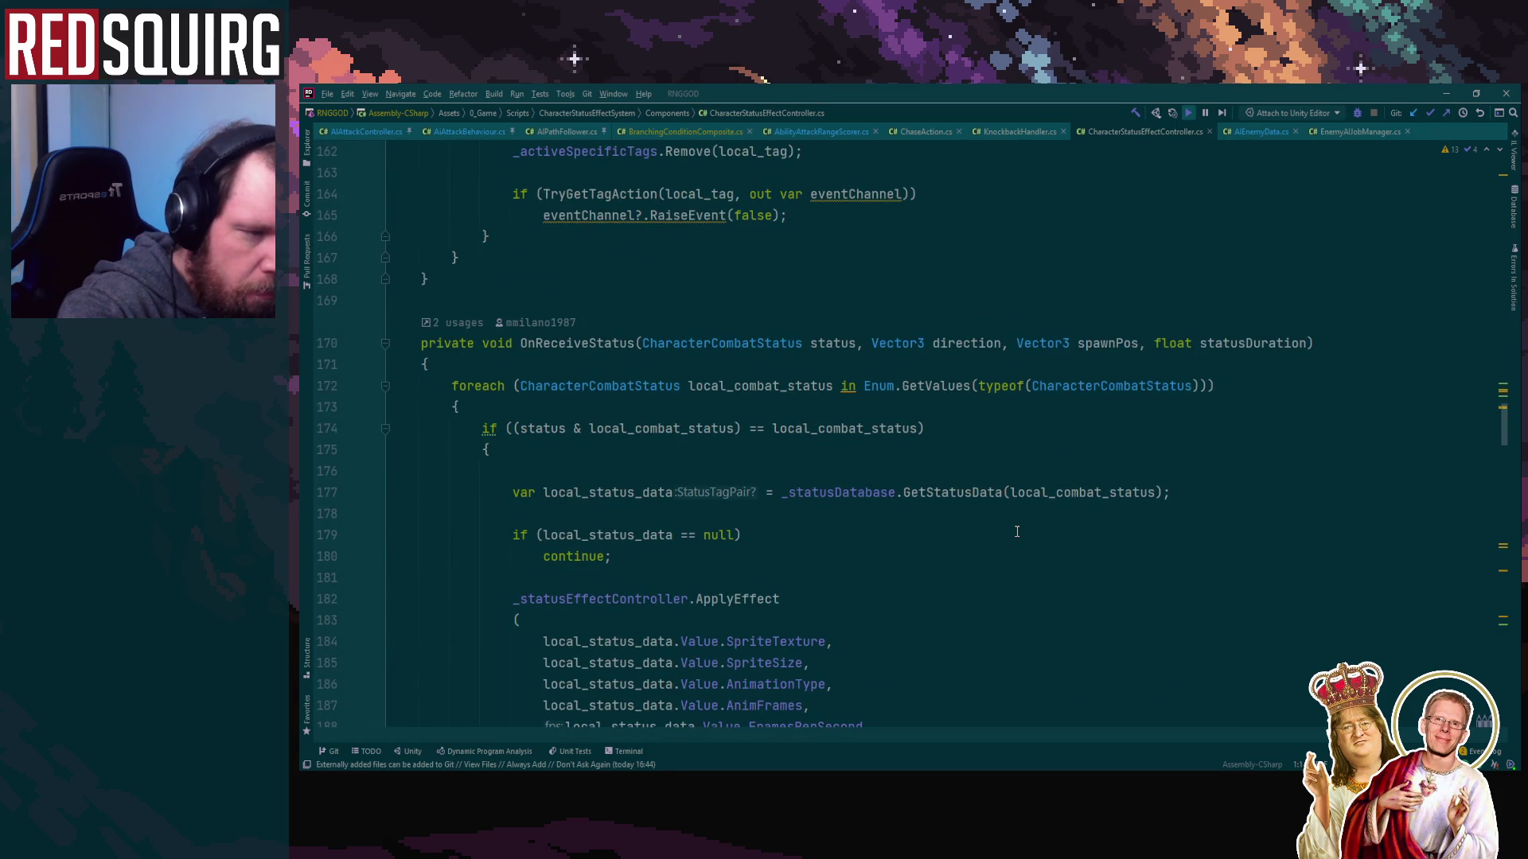
{"action": "scroll", "coordinate": [1017, 532], "scroll_direction": "down", "scroll_amount": 12}
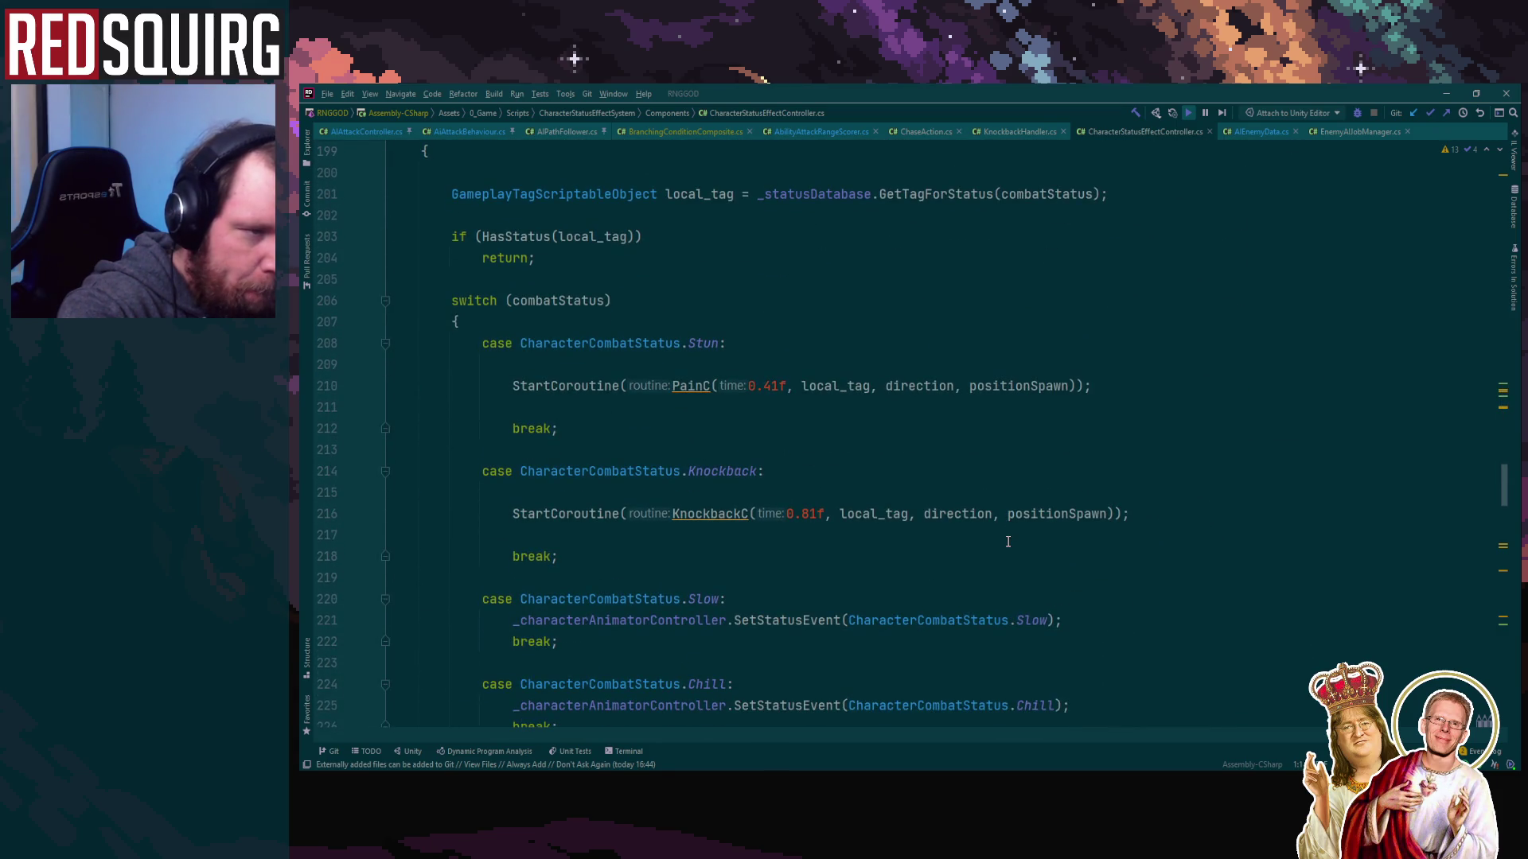
{"action": "scroll", "coordinate": [1008, 542], "scroll_direction": "down", "scroll_amount": 1}
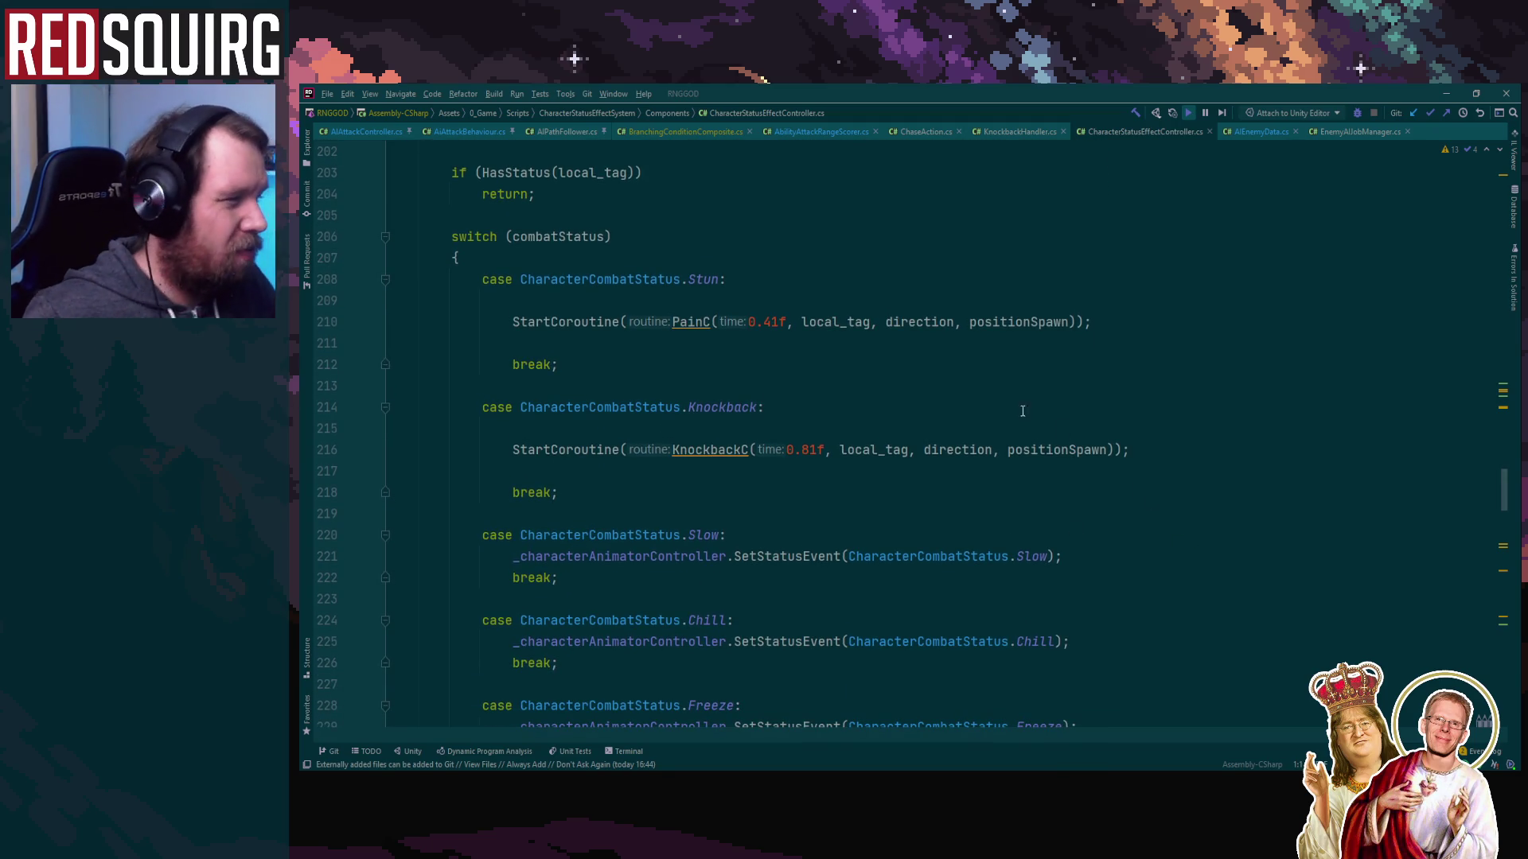
{"action": "left_click", "coordinate": [687, 321]}
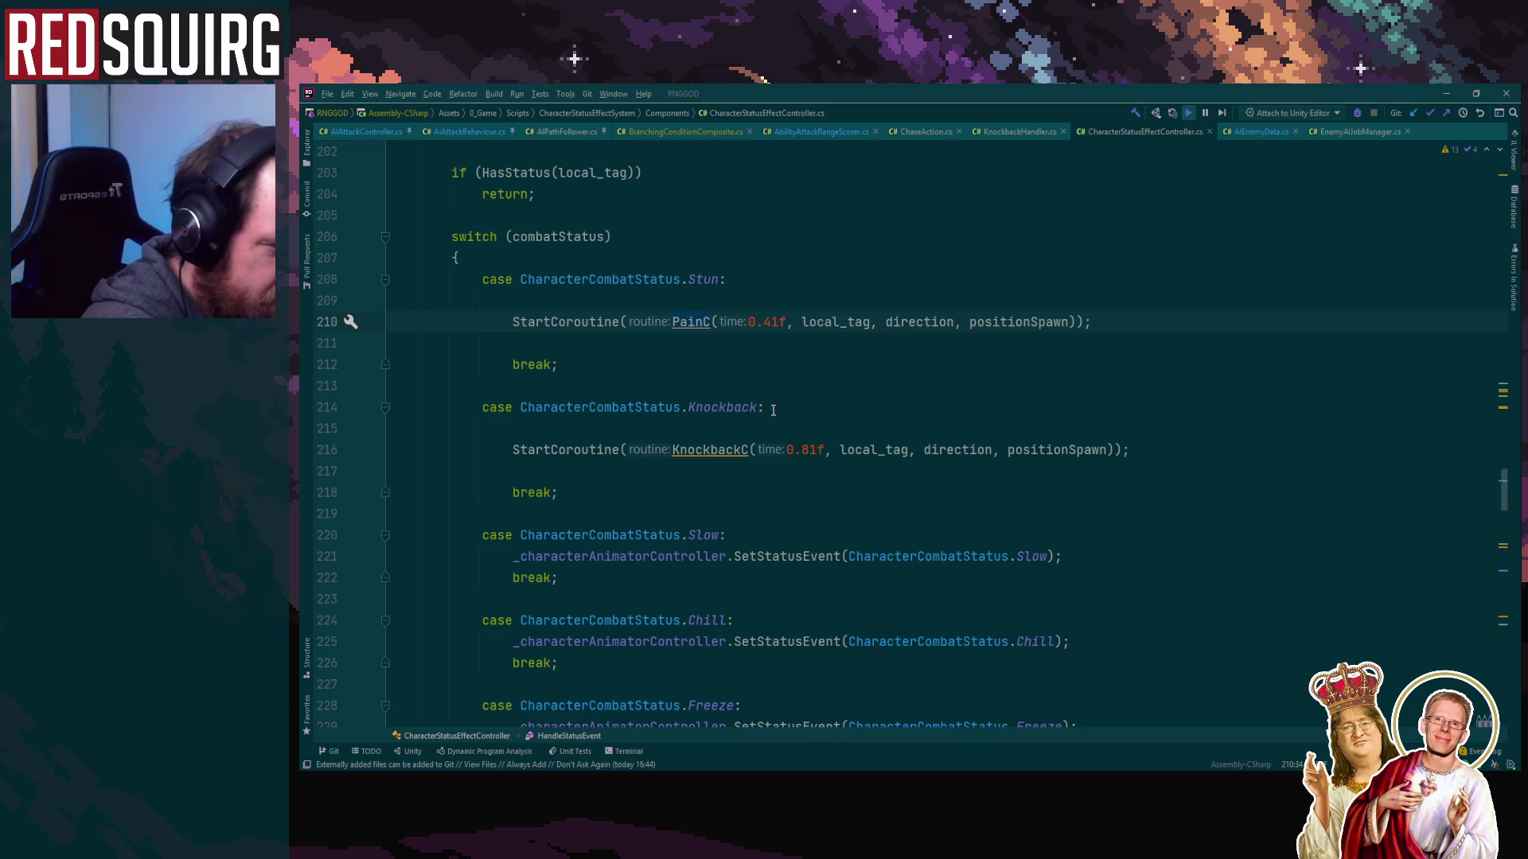
{"action": "key", "text": "F12"}
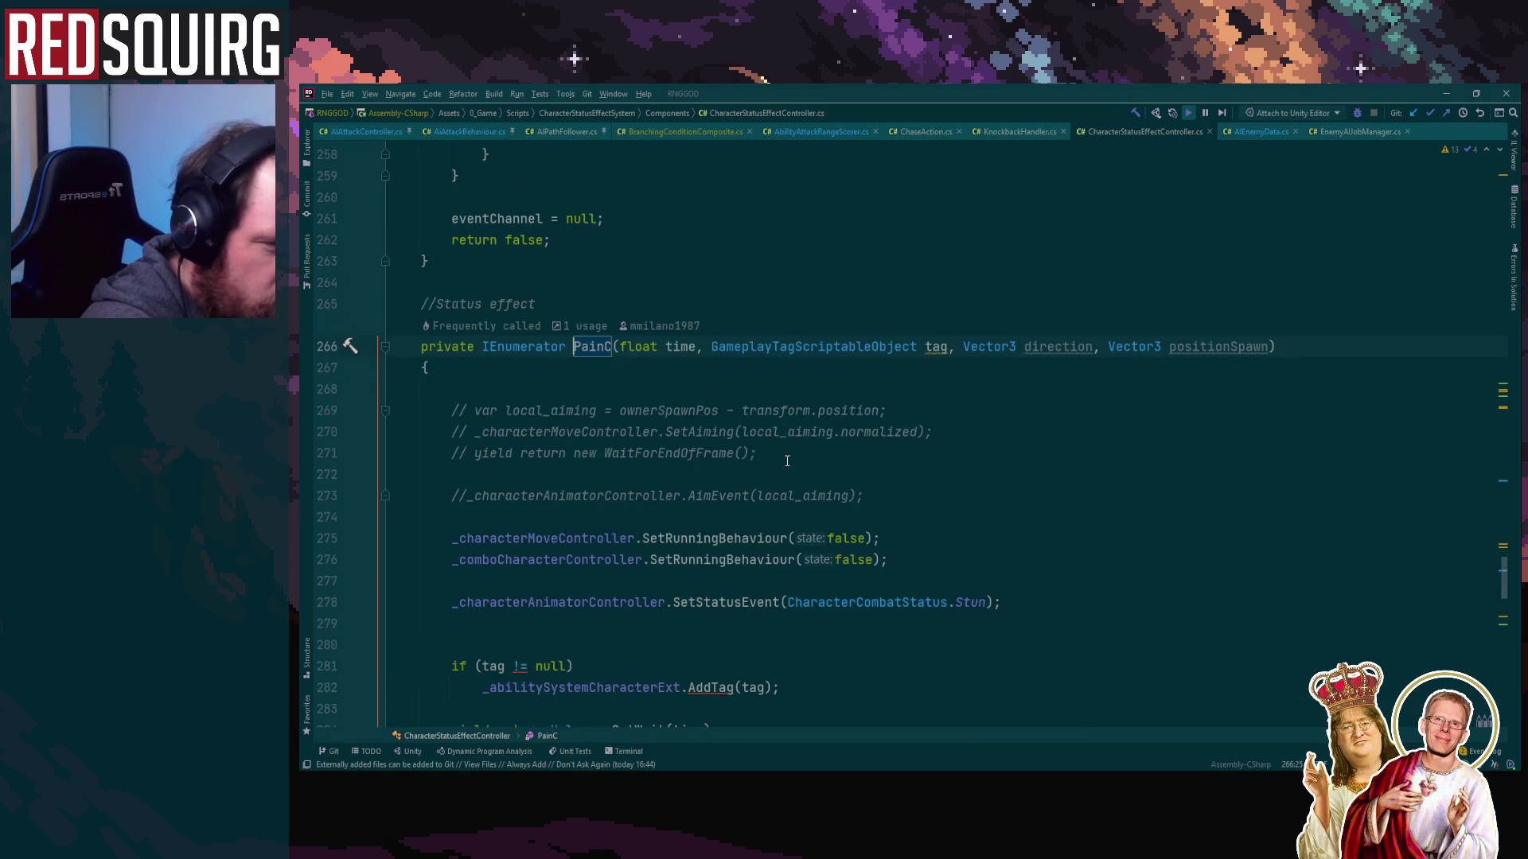
{"action": "scroll", "coordinate": [1135, 447], "scroll_direction": "down", "scroll_amount": 2}
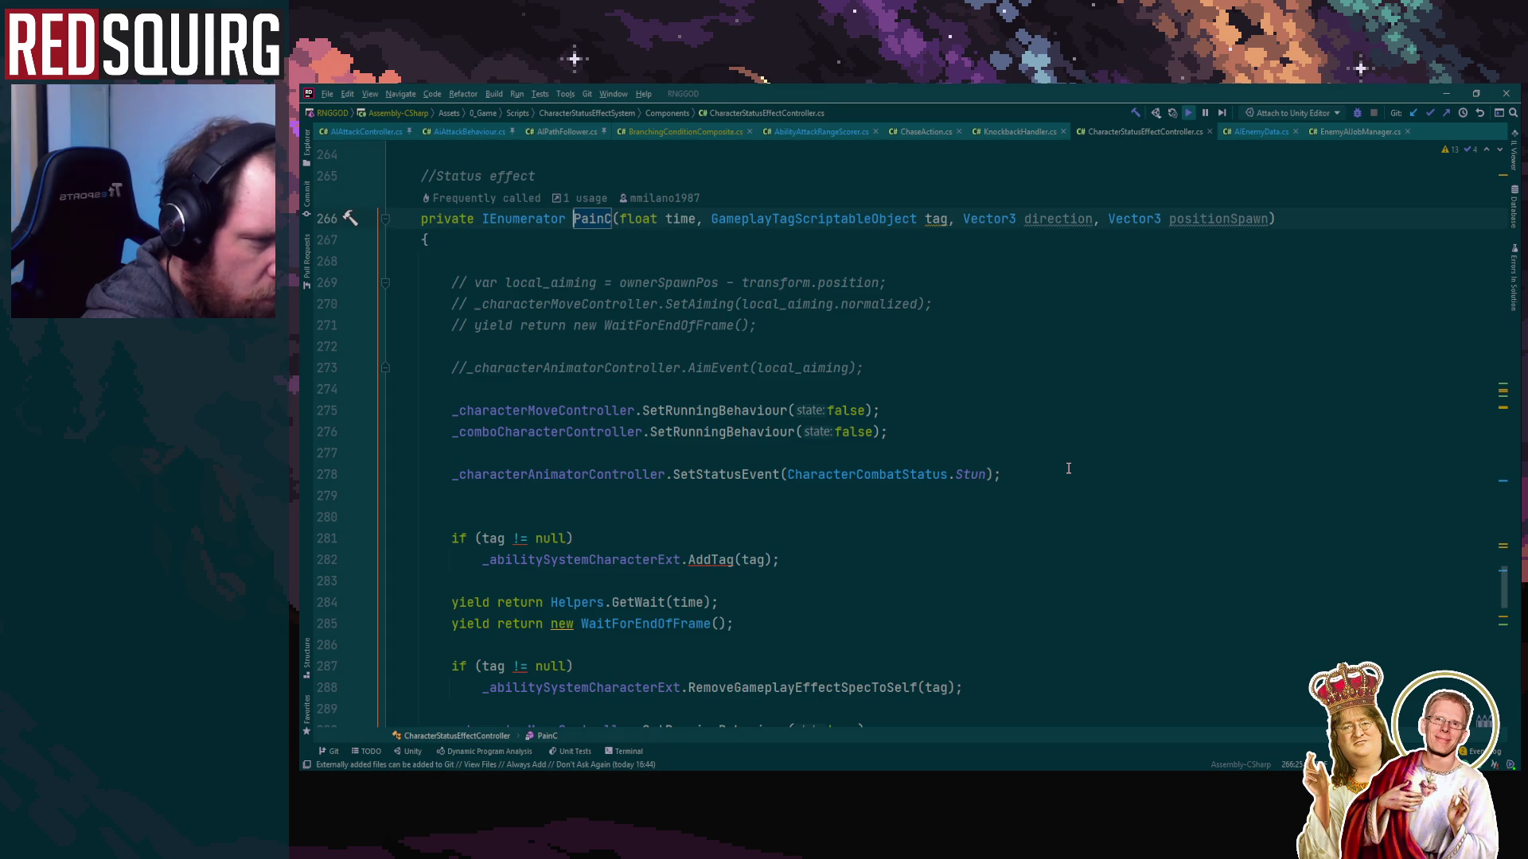
{"action": "scroll", "coordinate": [1069, 469], "scroll_direction": "down", "scroll_amount": 4}
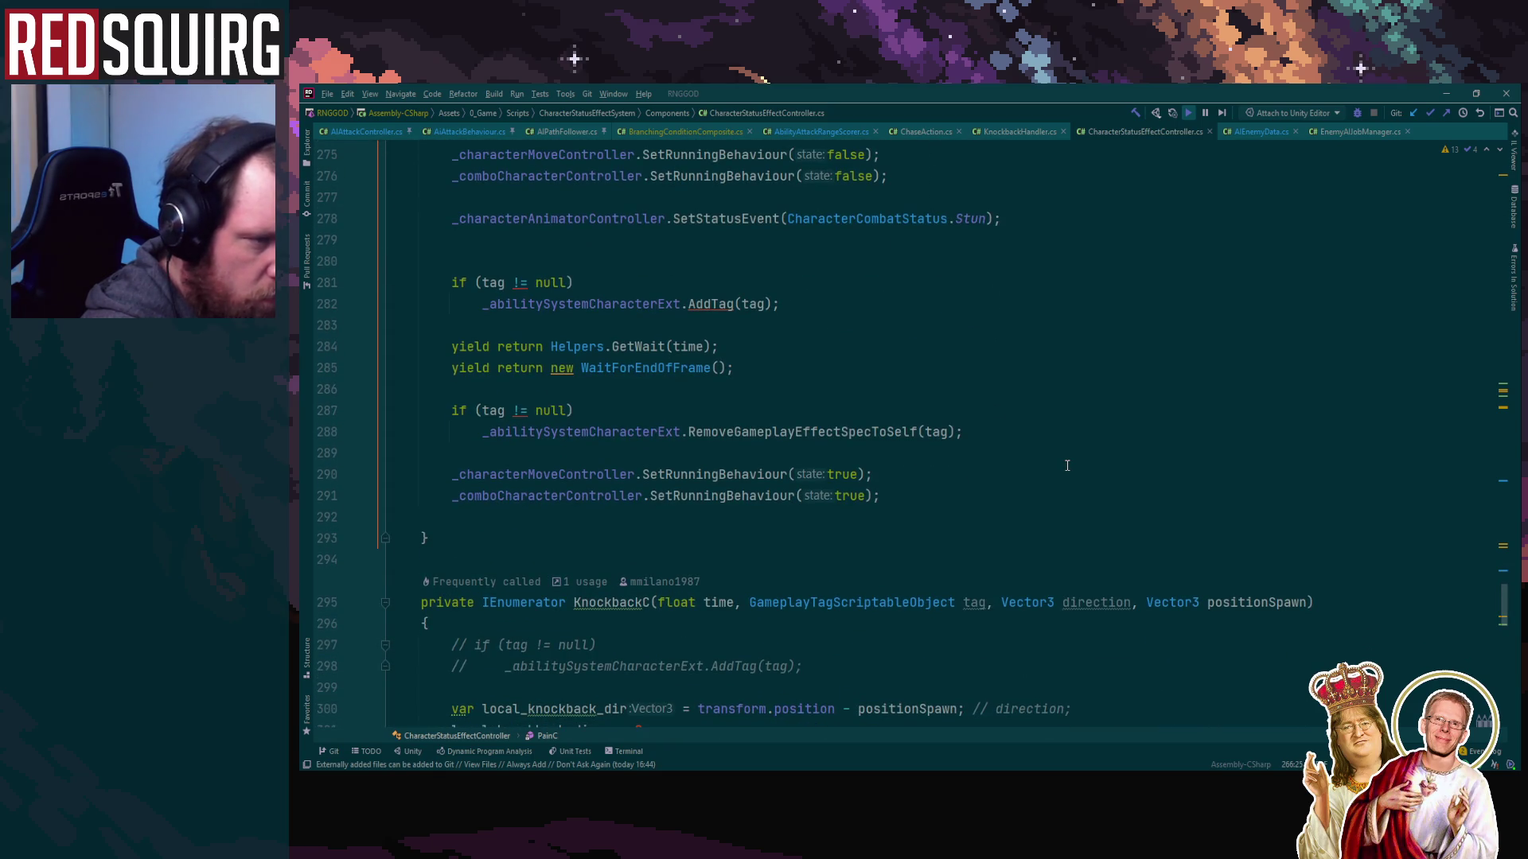
{"action": "scroll", "coordinate": [1067, 466], "scroll_direction": "up", "scroll_amount": 2}
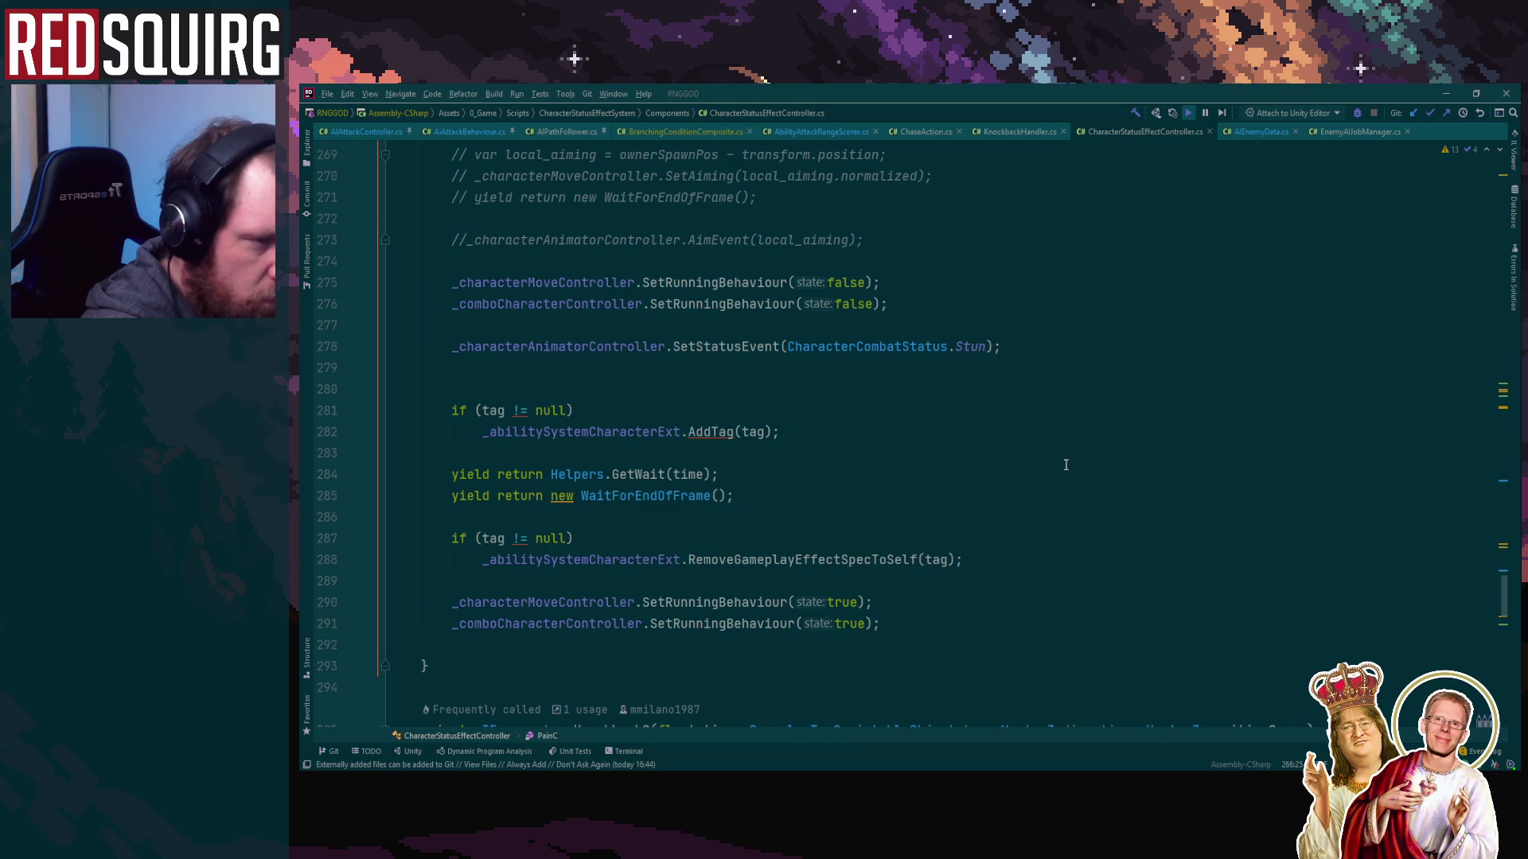
Return to the PainC call on line 210 and select the KnockbackC call in the Knockback case
{"action": "key", "text": "alt+Up"}
{"action": "key", "text": "ctrl+b"}
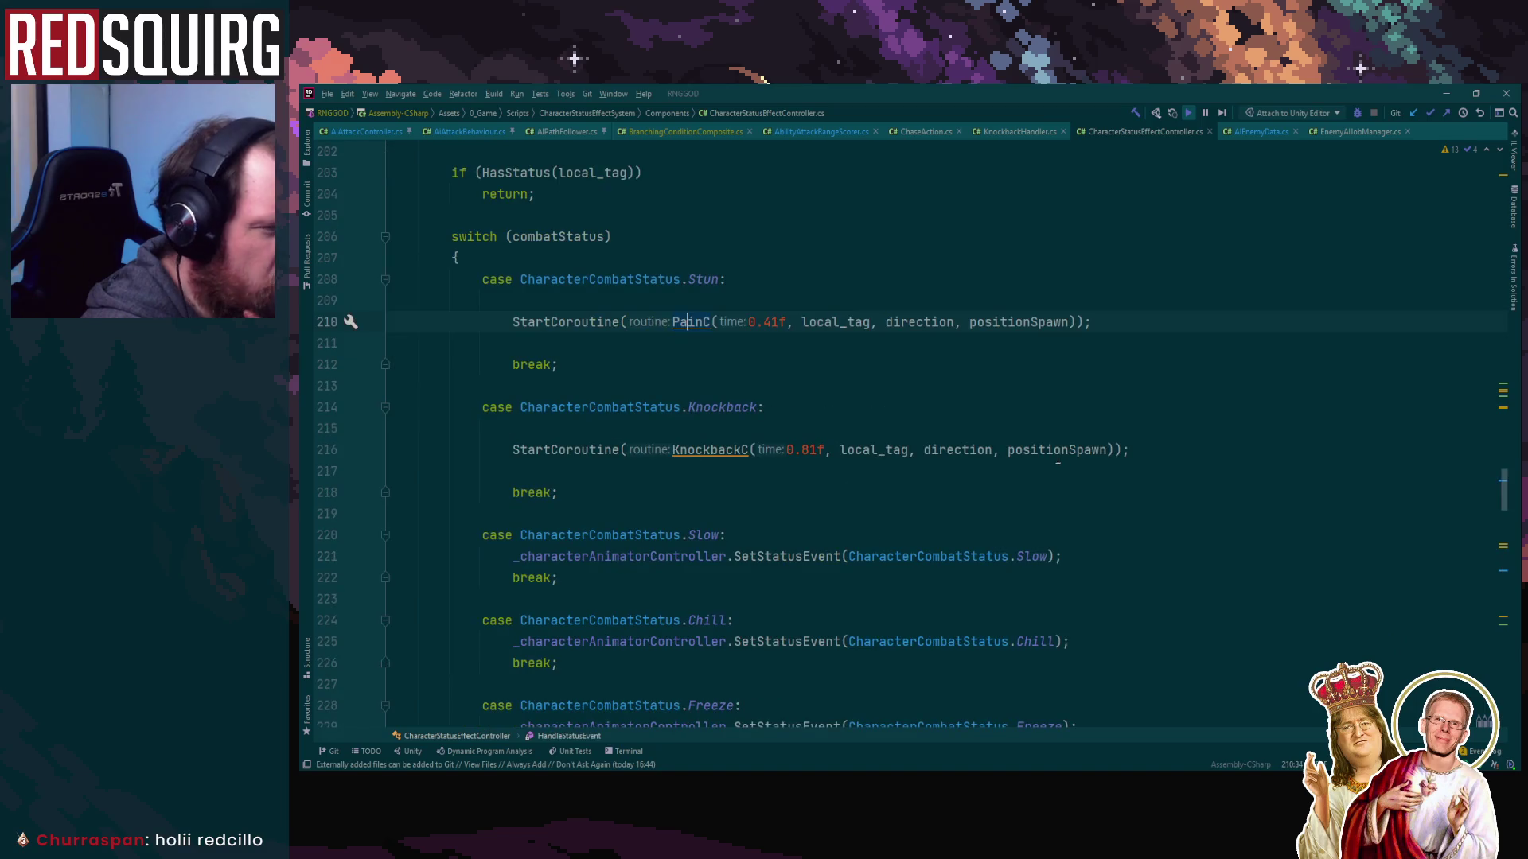
{"action": "left_click", "coordinate": [717, 448]}
Go to the KnockbackC coroutine and inspect its SetRunningBehaviour call on line 319
{"action": "key", "text": "ctrl+b"}
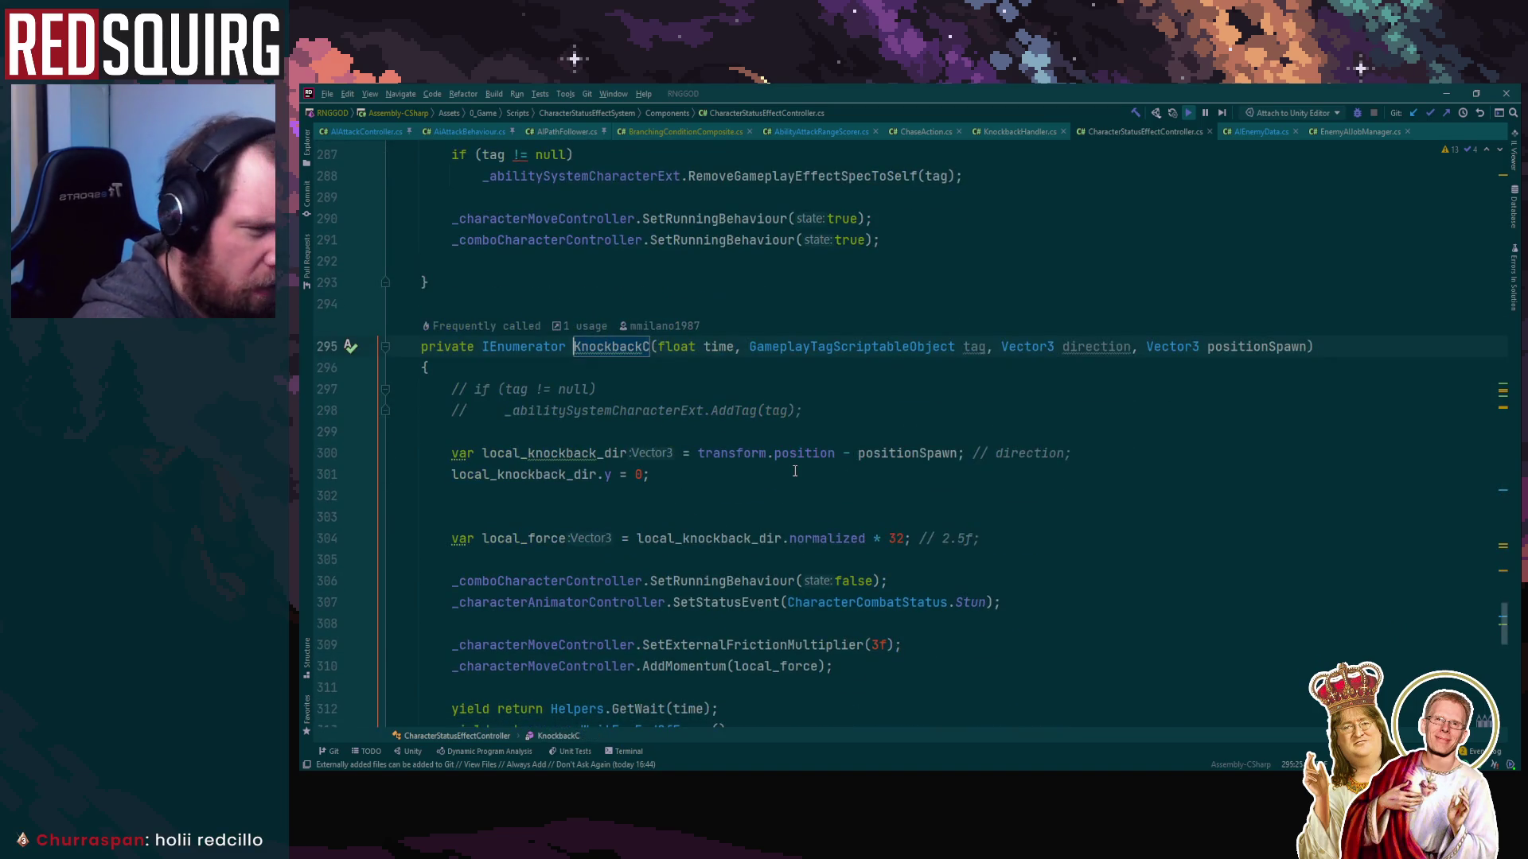
{"action": "scroll", "coordinate": [979, 481], "scroll_direction": "down", "scroll_amount": 4}
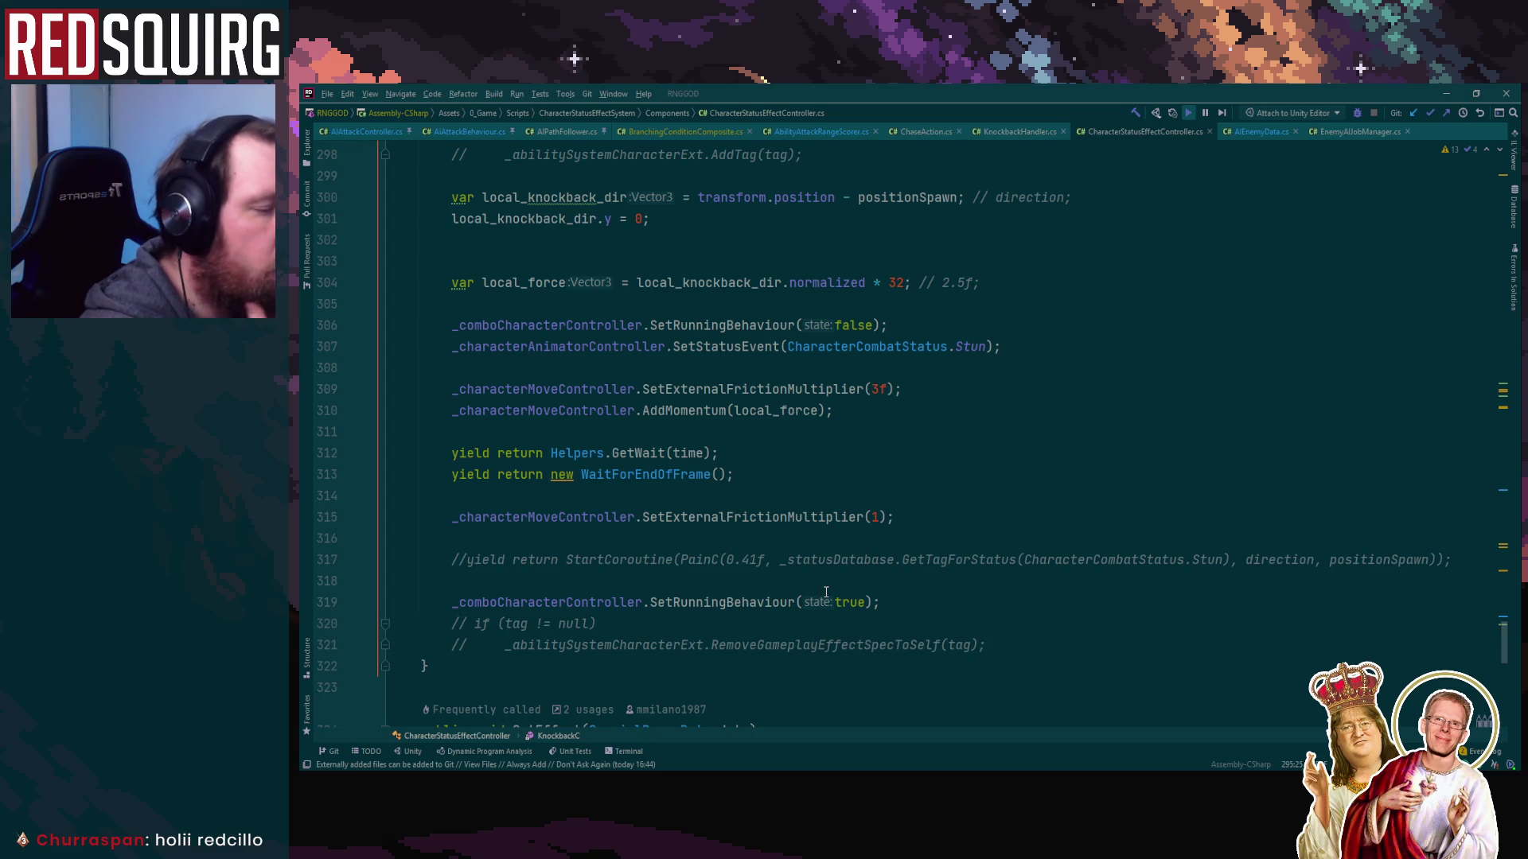
{"action": "left_click", "coordinate": [750, 603]}
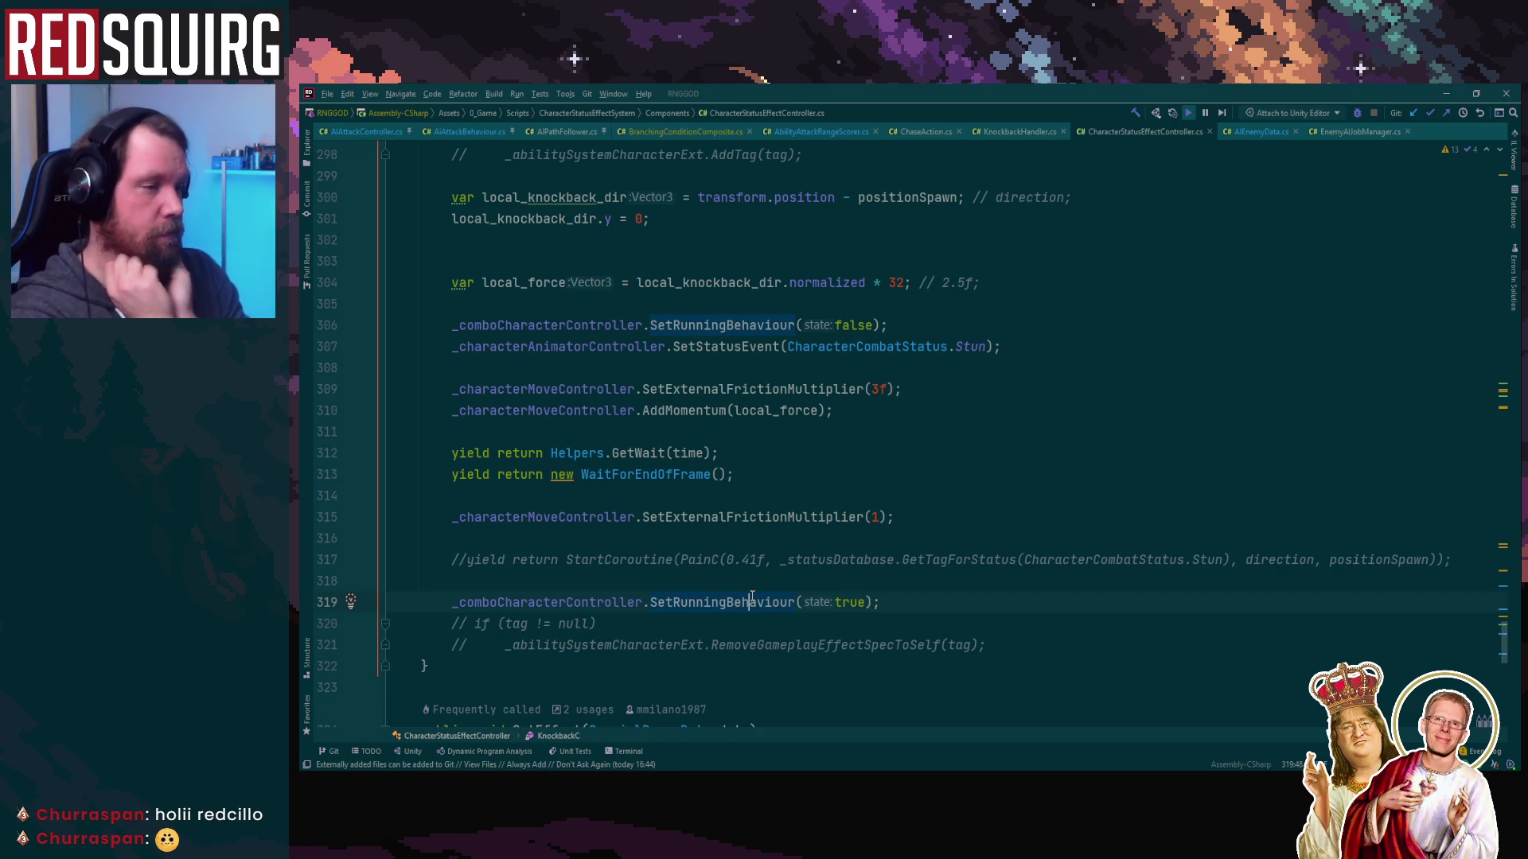
Open SetRunningBehaviour in ComboCharacterController, check StopAction's definition, and come back
{"action": "left_click", "coordinate": [752, 599], "text": "ctrl"}
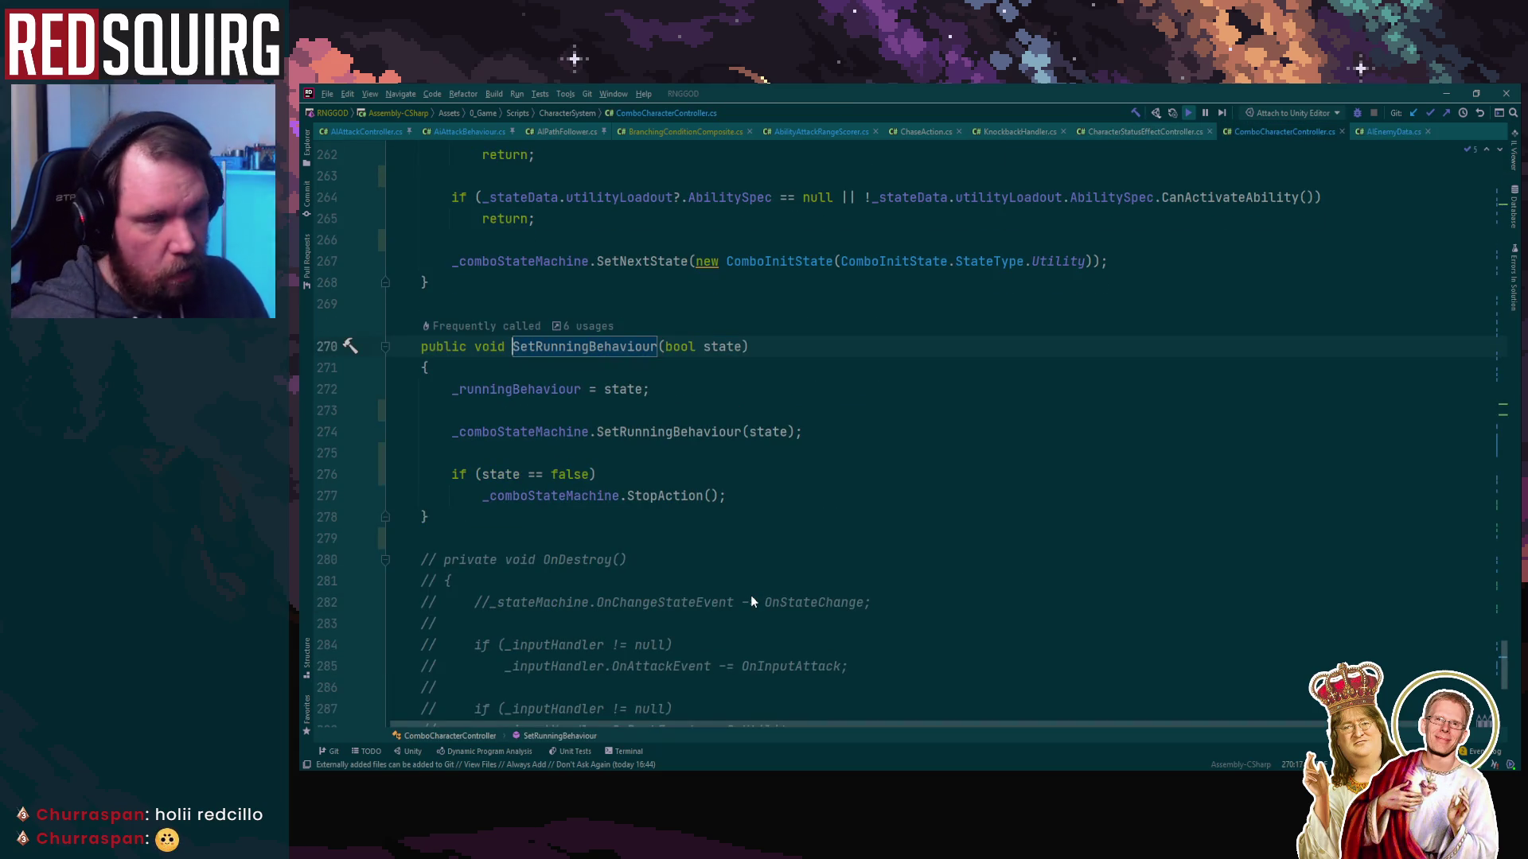
{"action": "left_click", "coordinate": [675, 495]}
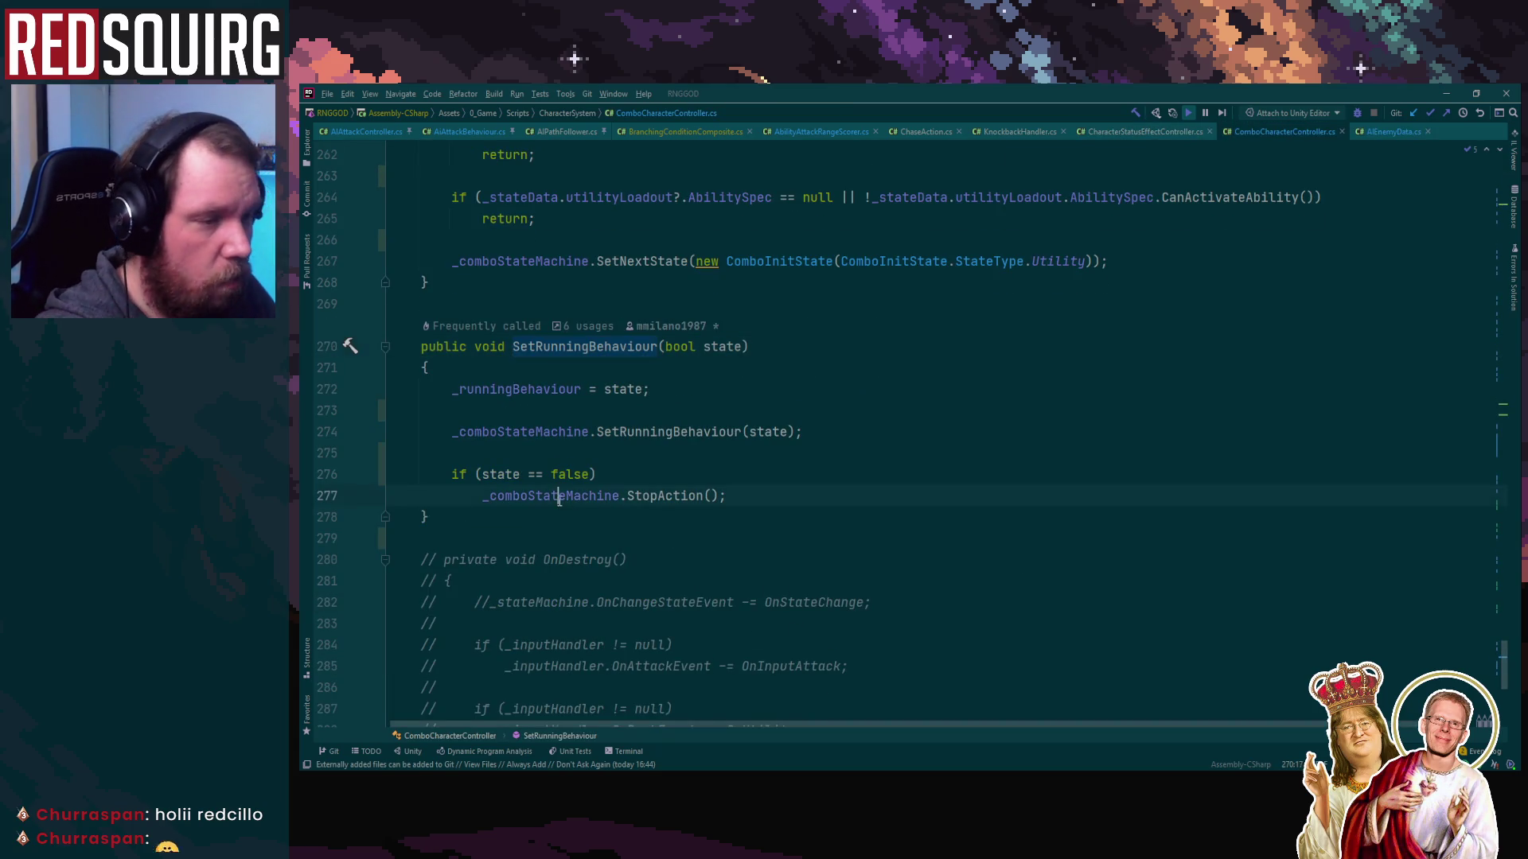
{"action": "key", "text": "ctrl+b"}
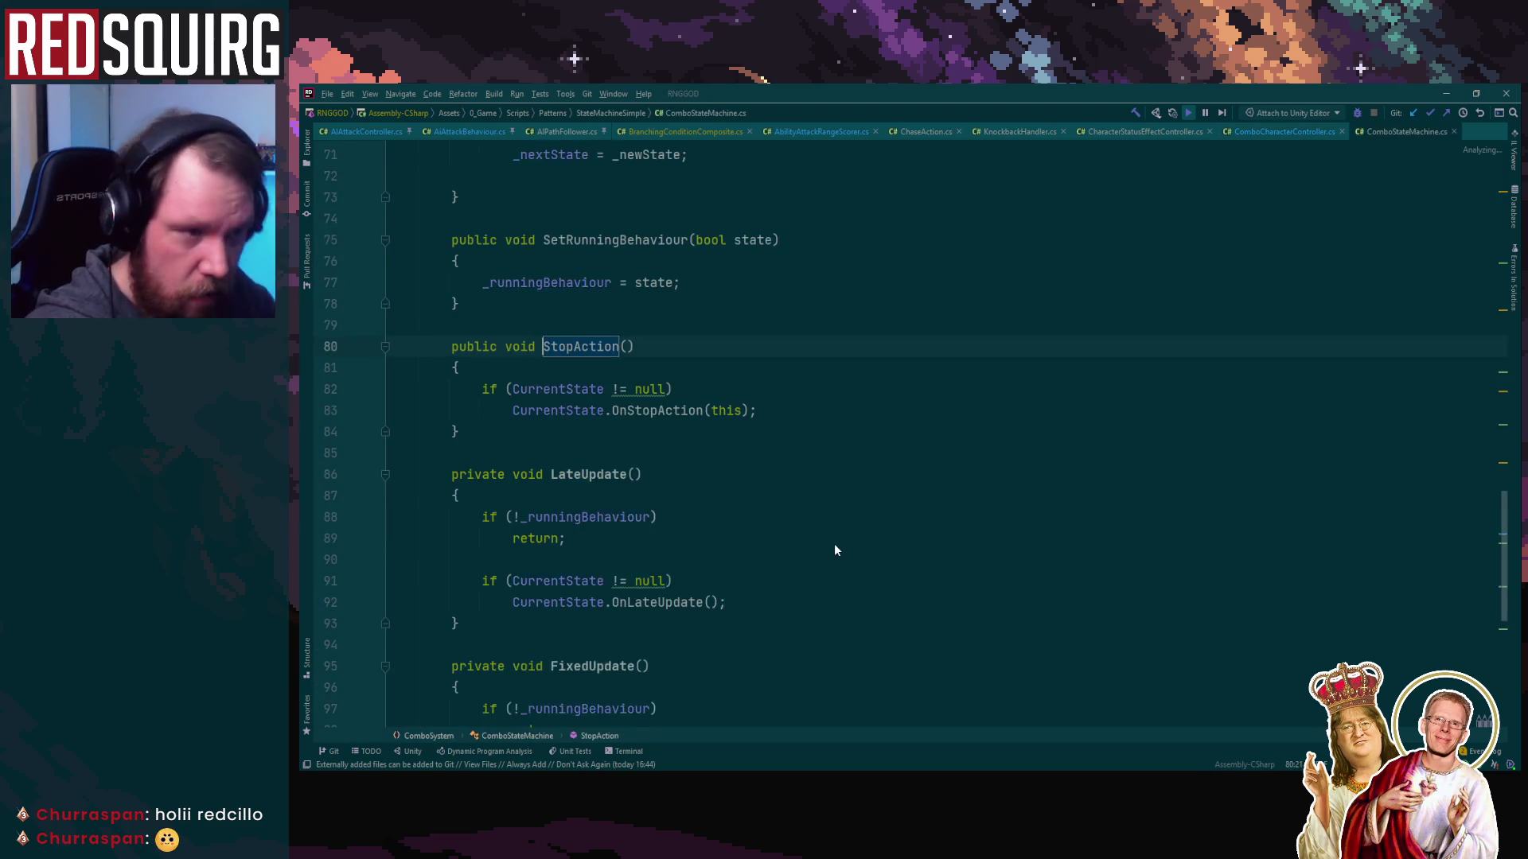
{"action": "key", "text": "ctrl+alt+Left"}
Collapse the long Initialize method and fold the UpdateUtility method body
{"action": "scroll", "coordinate": [815, 509], "scroll_direction": "up", "scroll_amount": 15}
{"action": "scroll", "coordinate": [815, 500], "scroll_direction": "down", "scroll_amount": 4}
{"action": "scroll", "coordinate": [819, 481], "scroll_direction": "up", "scroll_amount": 16}
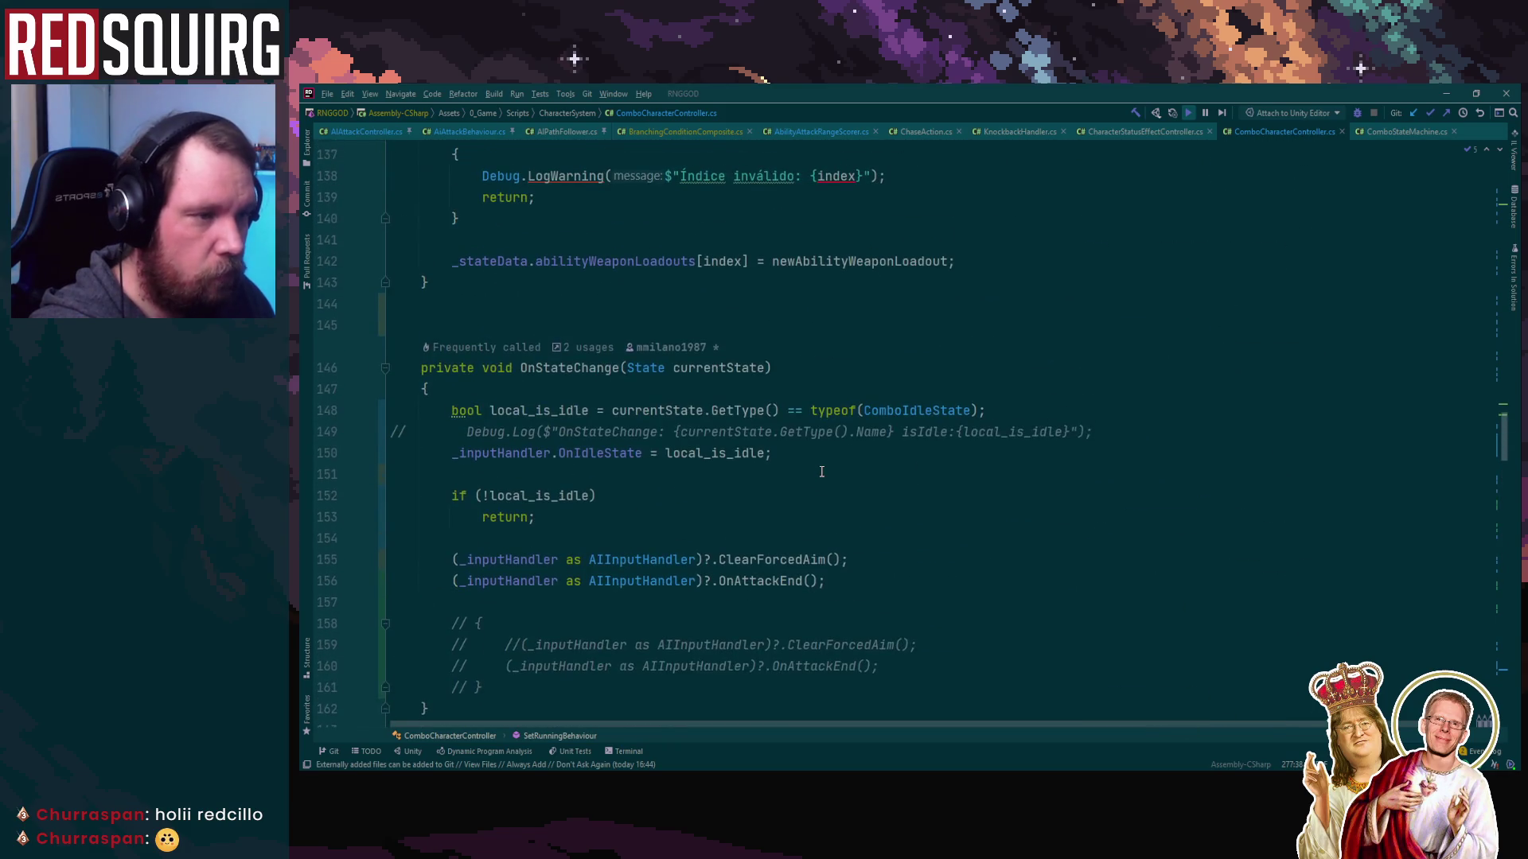
{"action": "scroll", "coordinate": [822, 472], "scroll_direction": "up", "scroll_amount": 5}
{"action": "scroll", "coordinate": [822, 470], "scroll_direction": "up", "scroll_amount": 13}
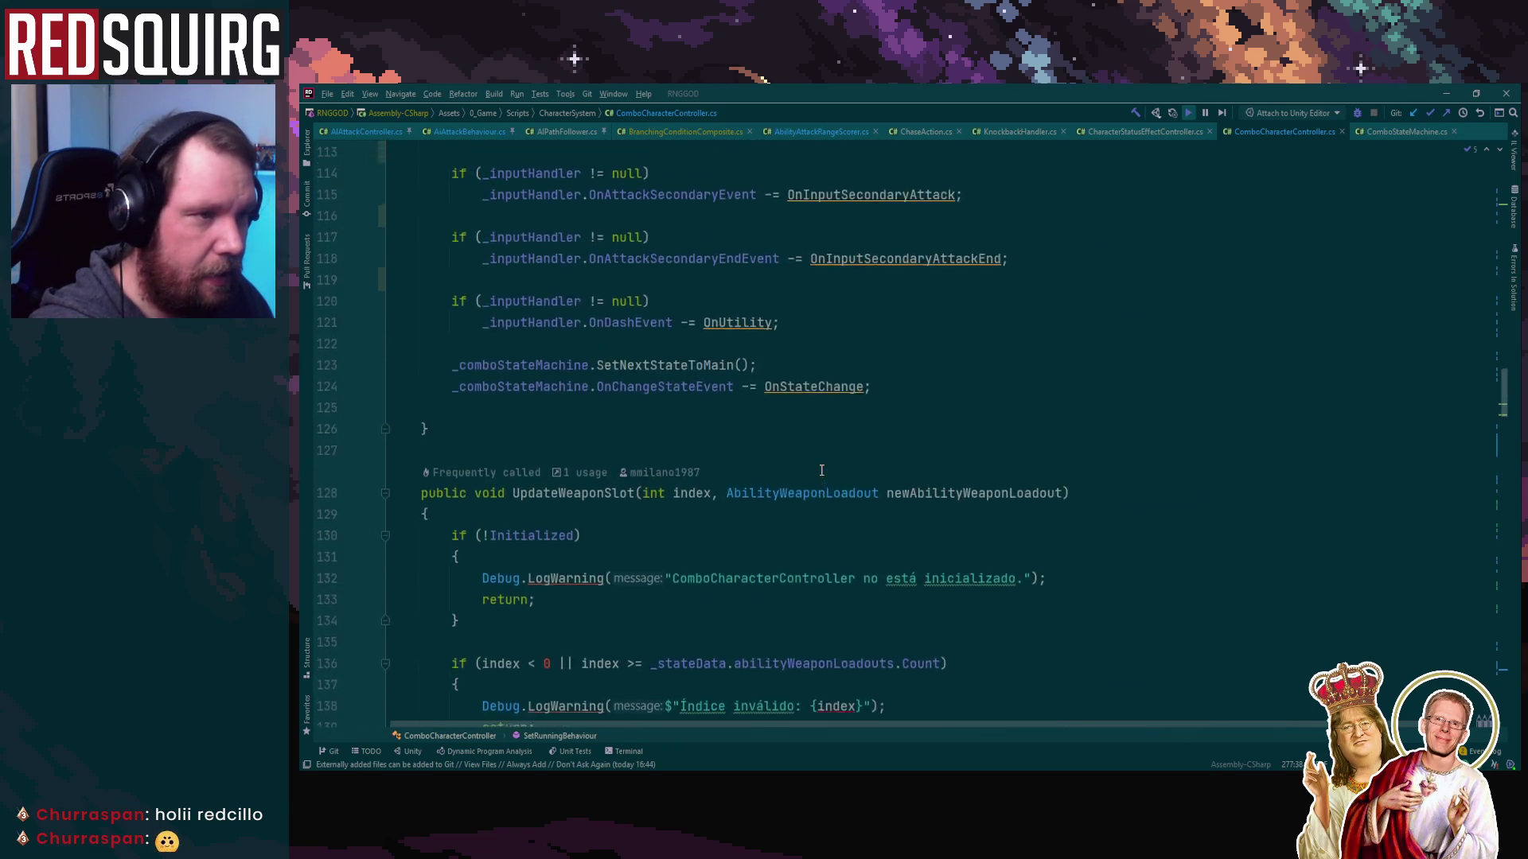
{"action": "scroll", "coordinate": [822, 470], "scroll_direction": "up", "scroll_amount": 13}
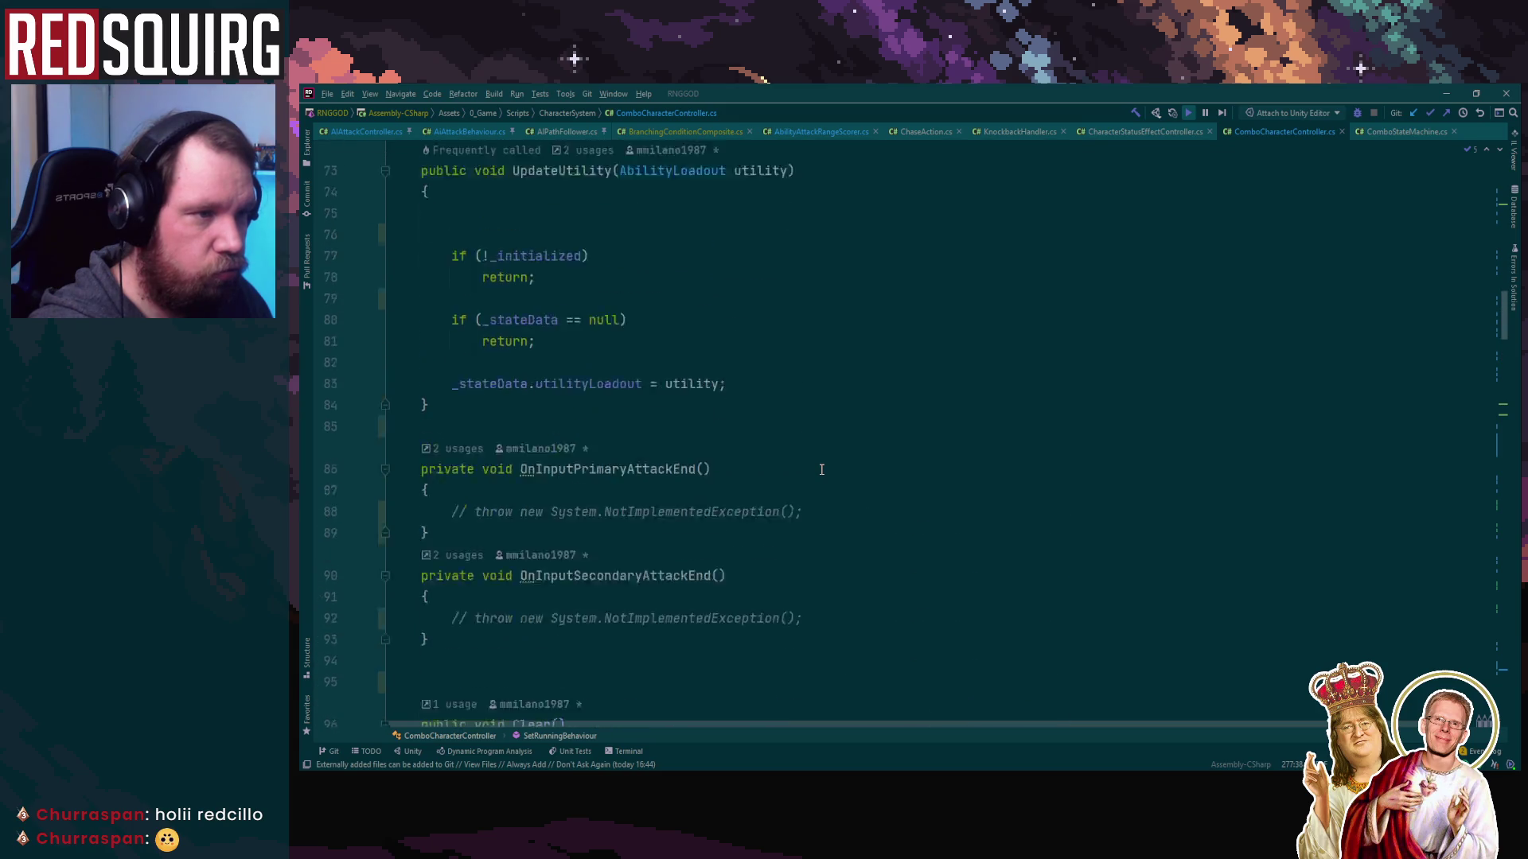
{"action": "scroll", "coordinate": [821, 467], "scroll_direction": "up", "scroll_amount": 12}
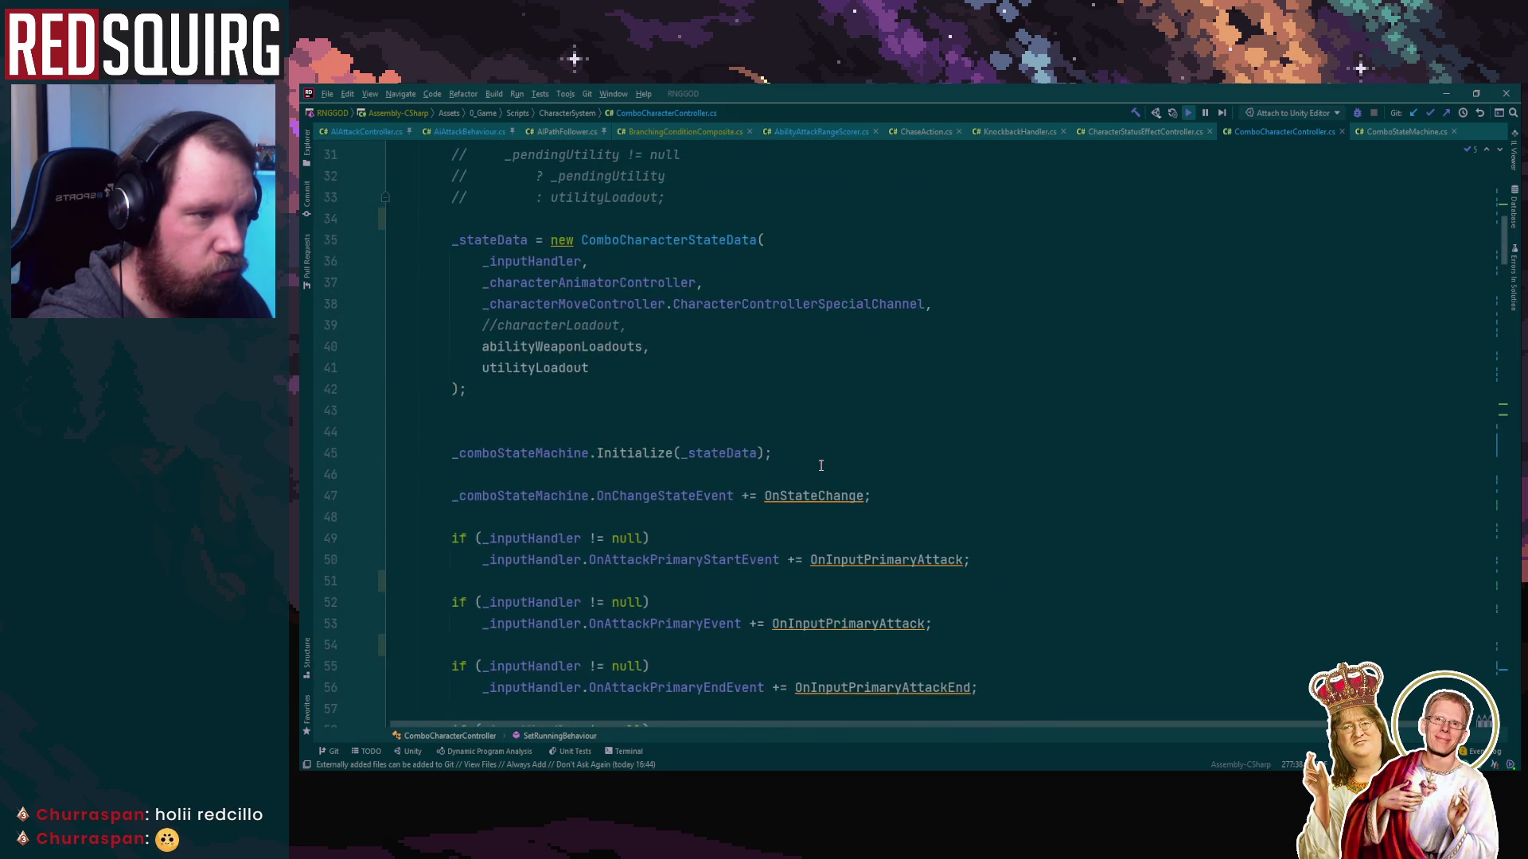
{"action": "key", "text": "ctrl+minus"}
{"action": "scroll", "coordinate": [557, 516], "scroll_direction": "down", "scroll_amount": 3}
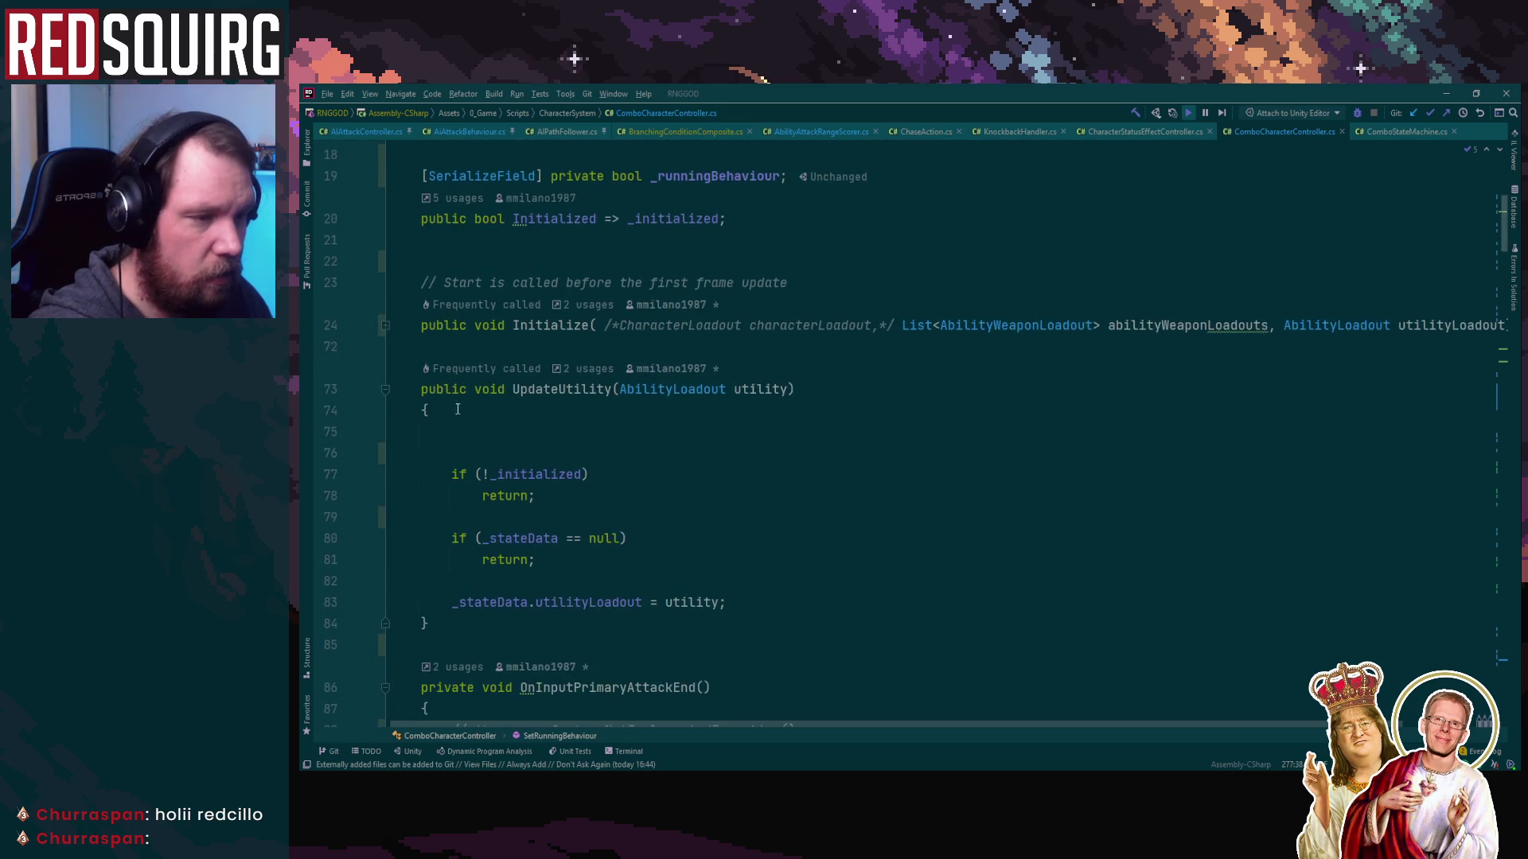
{"action": "left_click", "coordinate": [385, 390]}
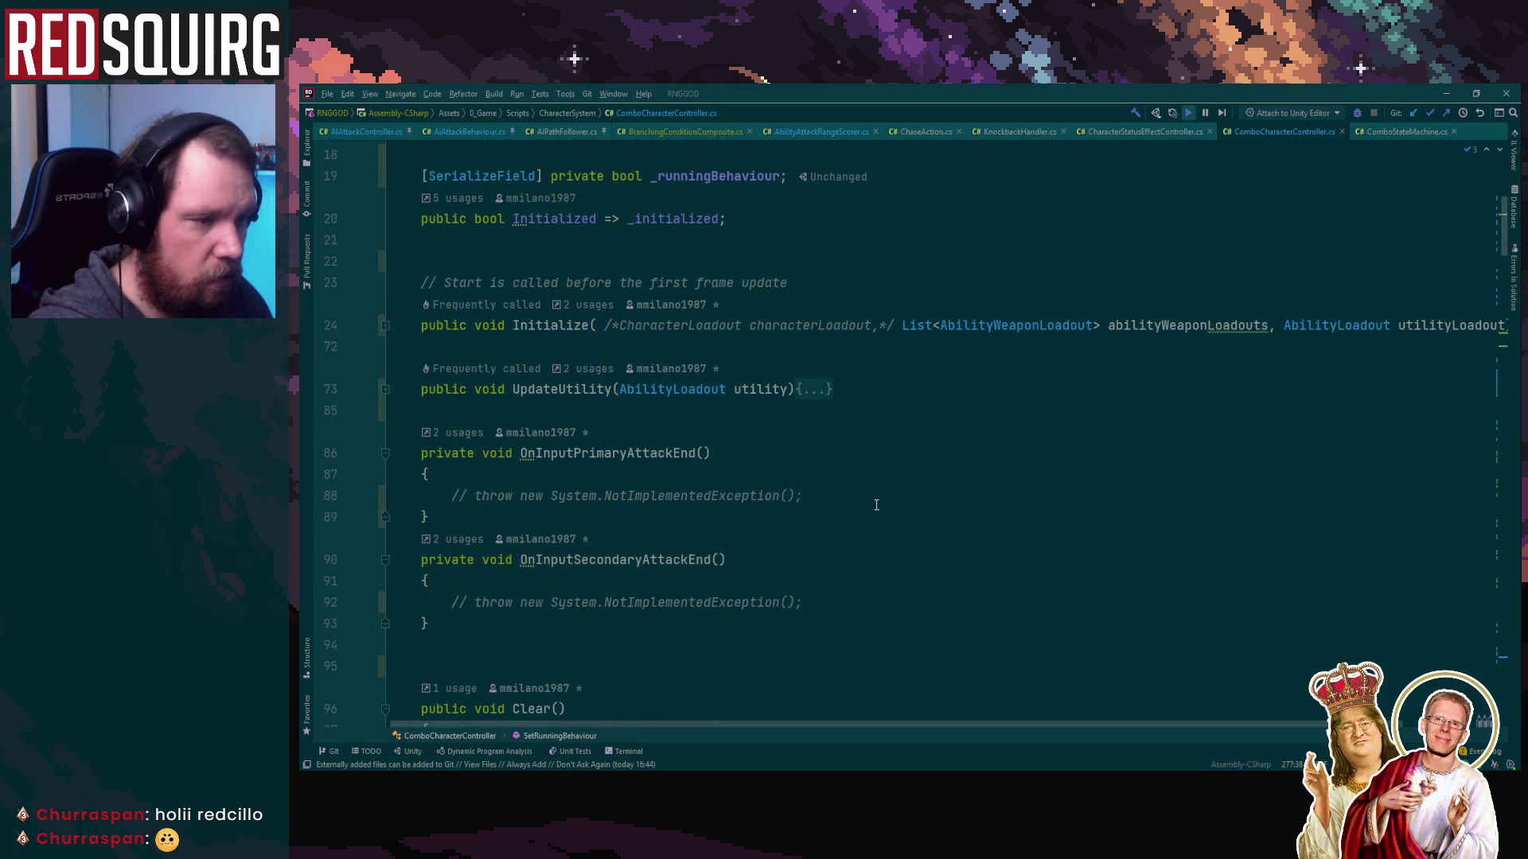
Review StopAction's definition in ComboStateMachine and return to its call in ComboCharacterController
{"action": "scroll", "coordinate": [876, 505], "scroll_direction": "down", "scroll_amount": 15}
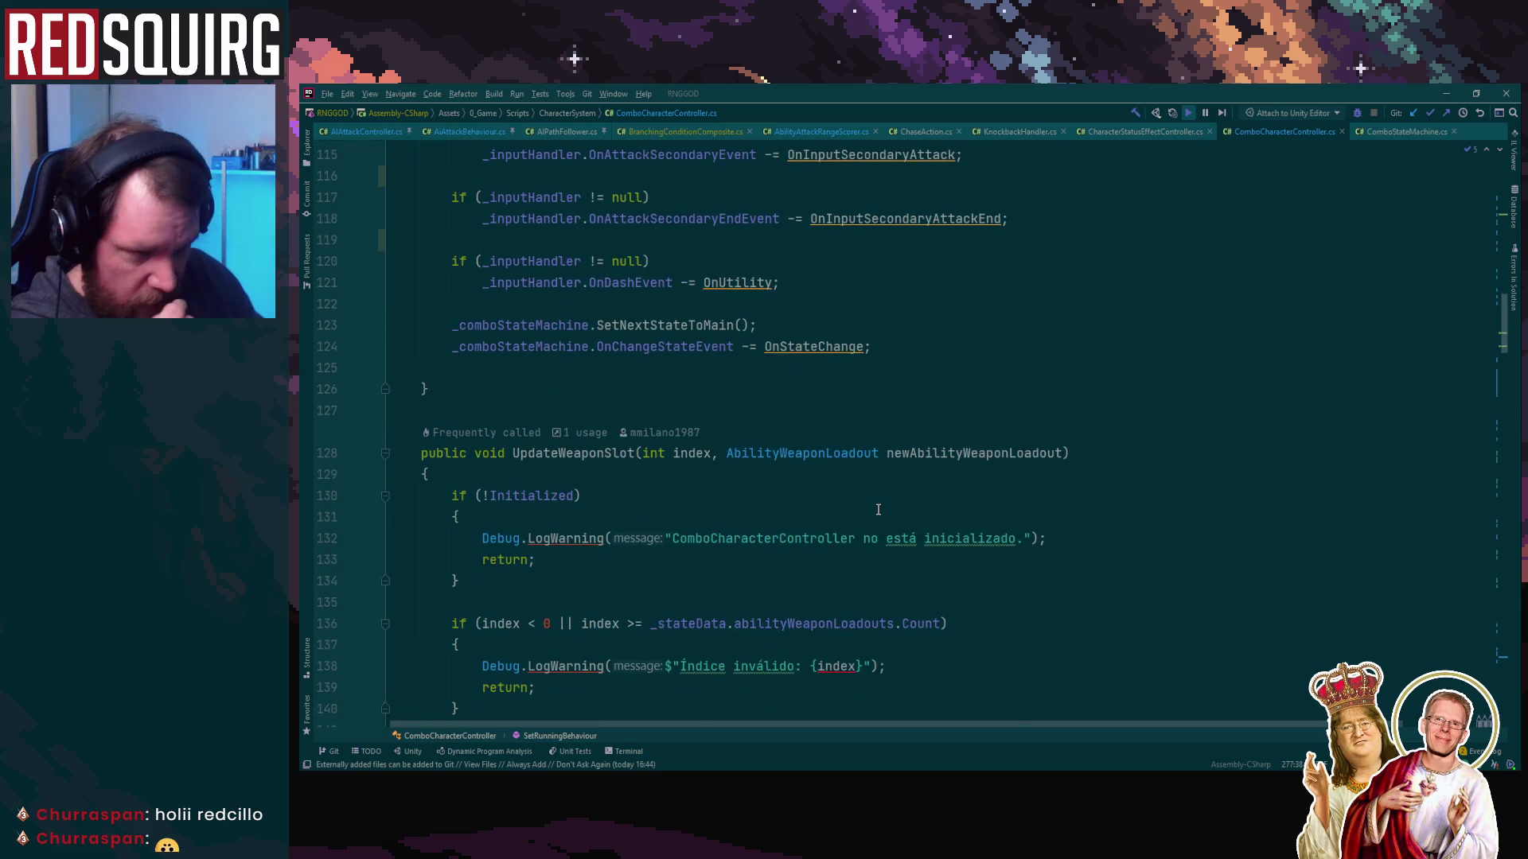
{"action": "scroll", "coordinate": [879, 509], "scroll_direction": "down", "scroll_amount": 3}
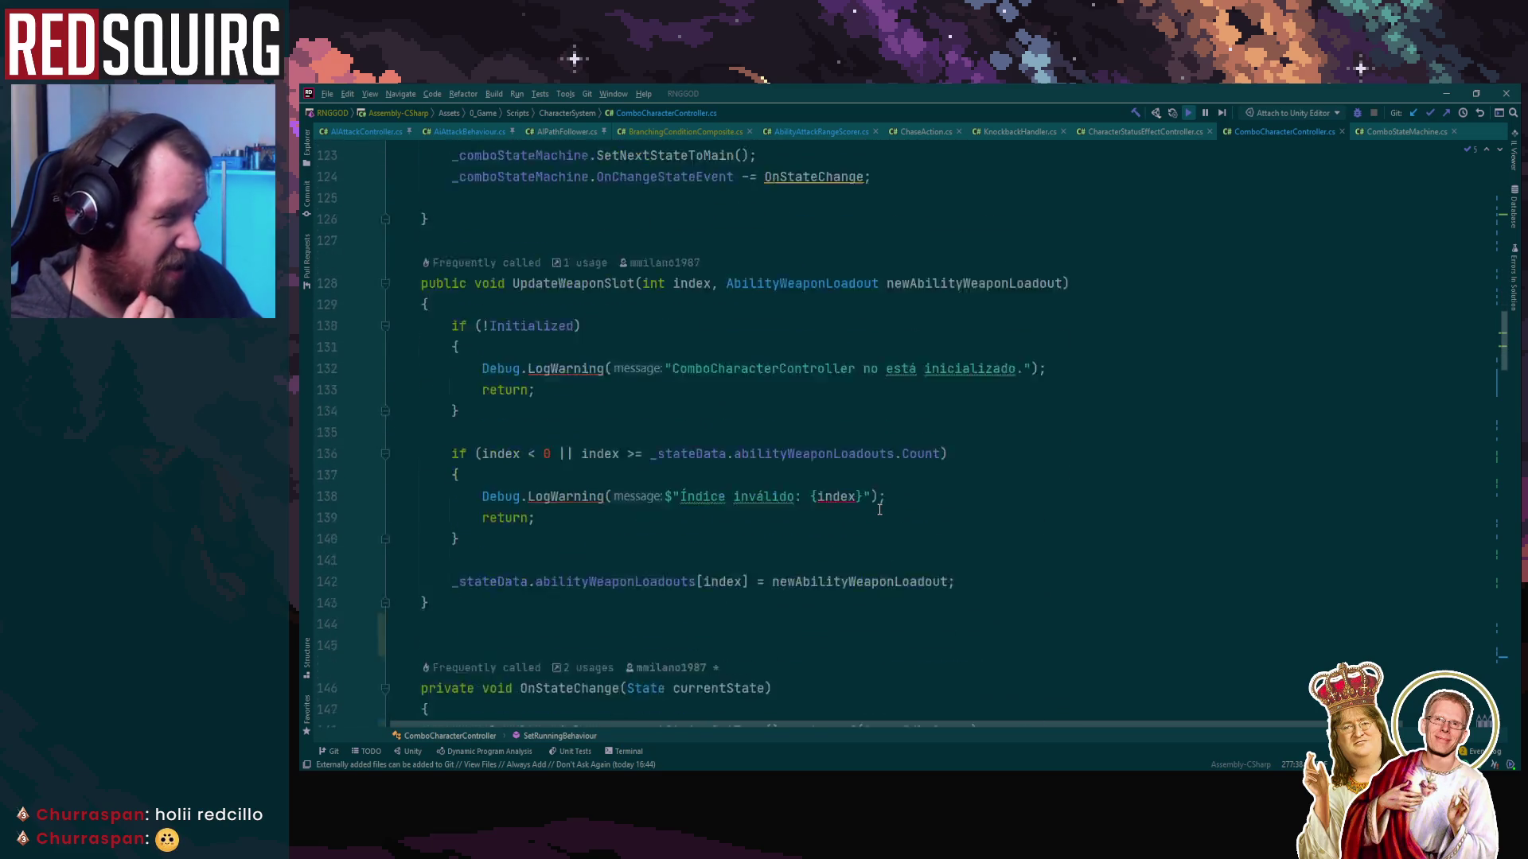
{"action": "scroll", "coordinate": [889, 500], "scroll_direction": "up", "scroll_amount": 6}
{"action": "scroll", "coordinate": [890, 500], "scroll_direction": "down", "scroll_amount": 18}
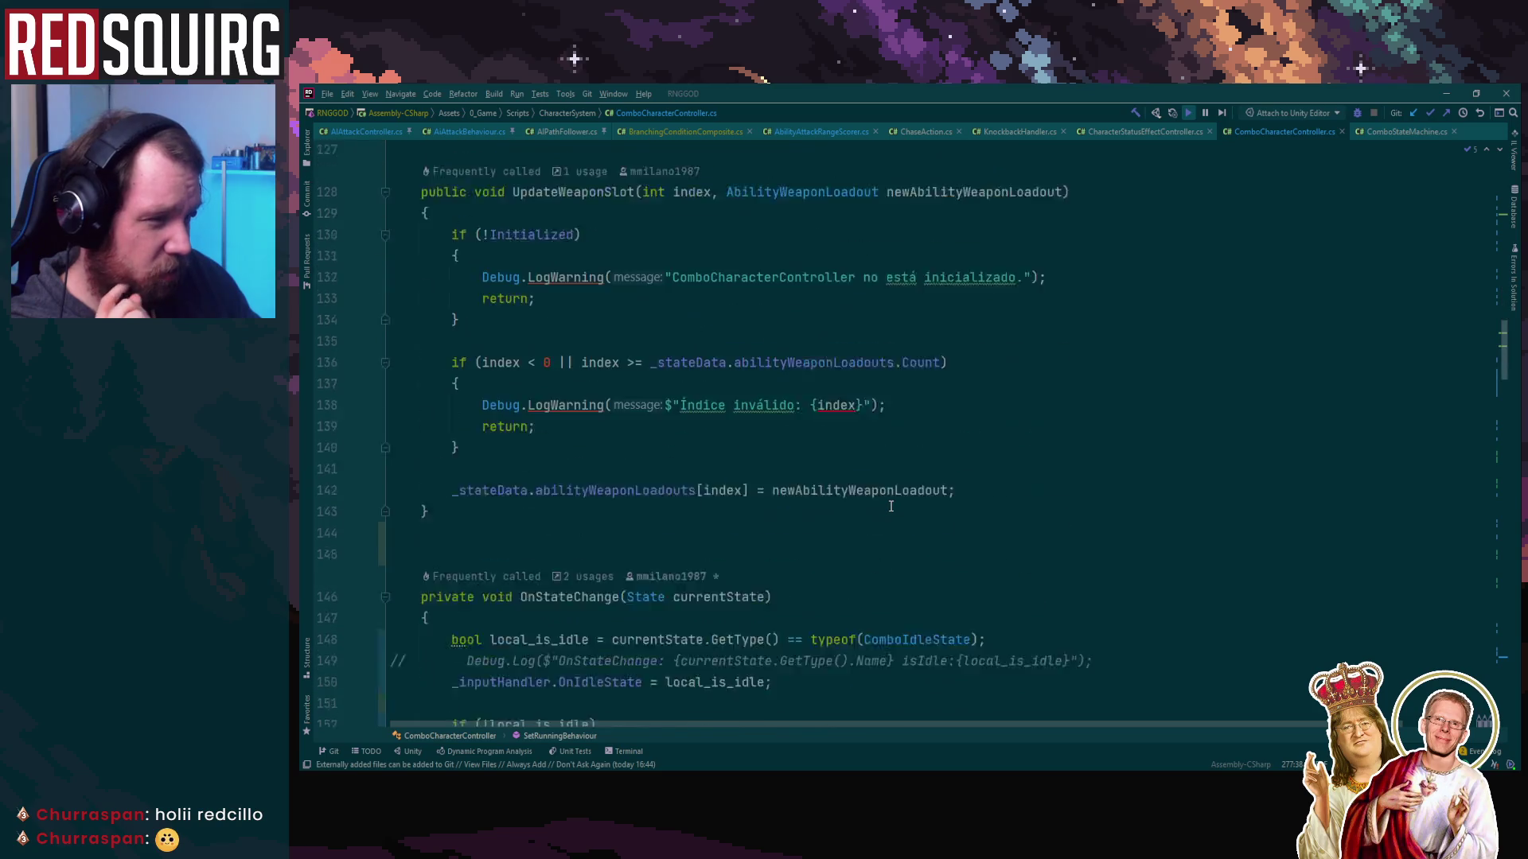
{"action": "scroll", "coordinate": [891, 533], "scroll_direction": "down", "scroll_amount": 10}
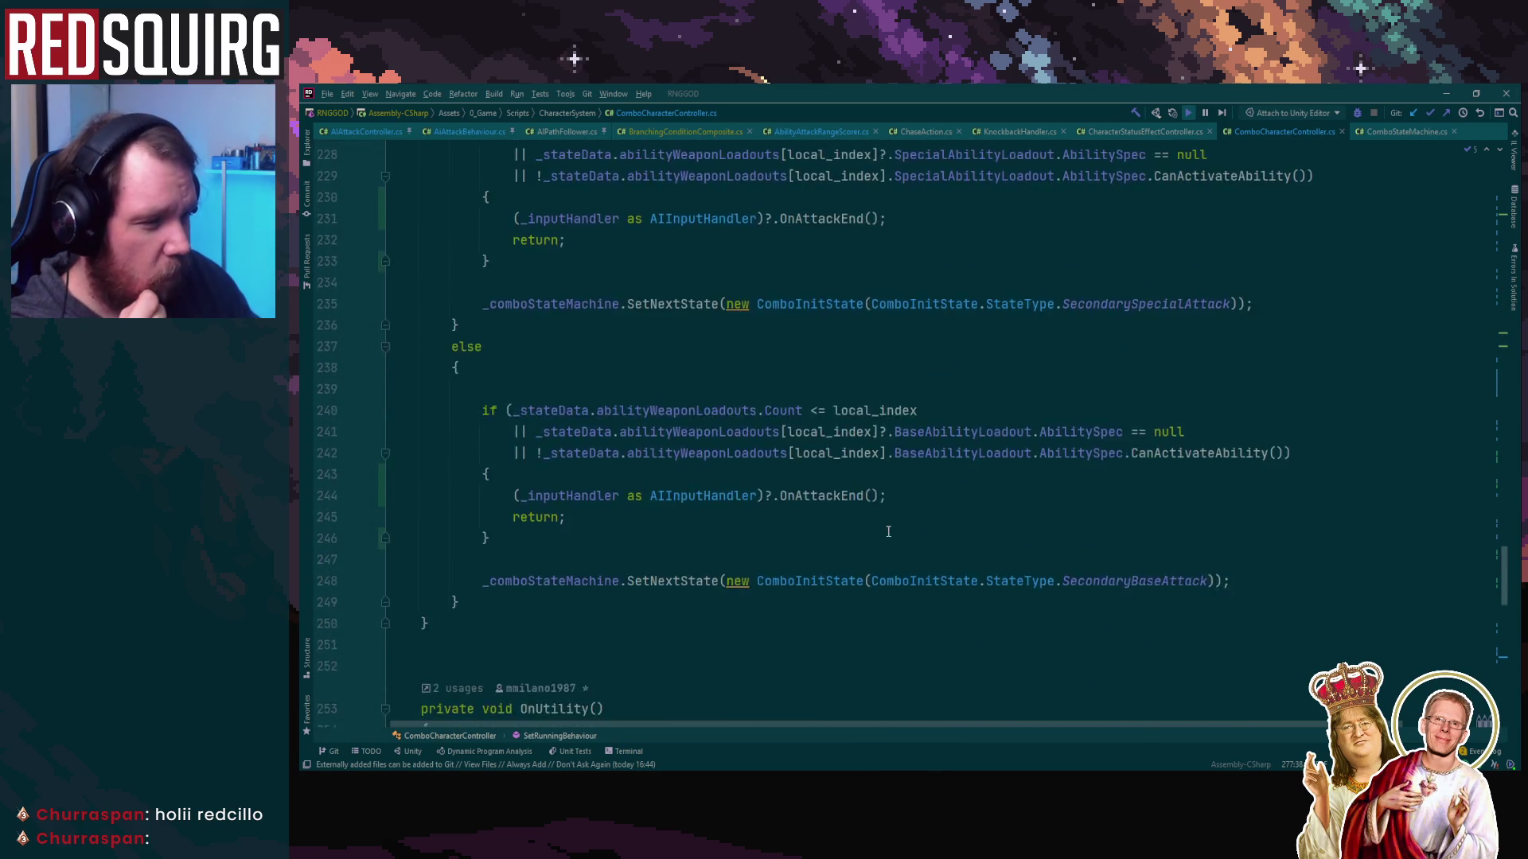
{"action": "scroll", "coordinate": [880, 557], "scroll_direction": "up", "scroll_amount": 3}
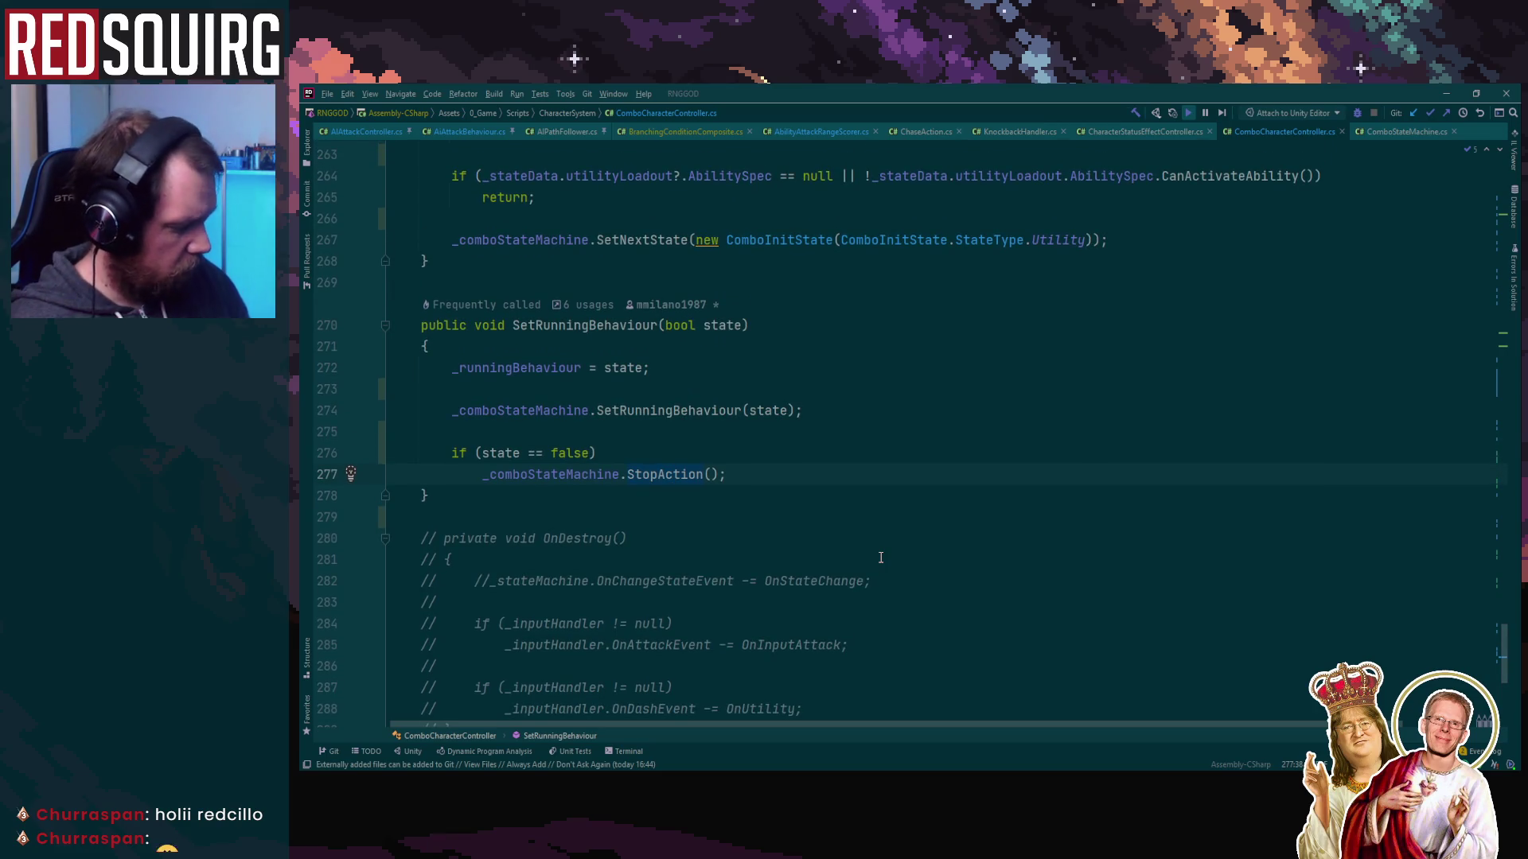
{"action": "key", "text": "ctrl+b"}
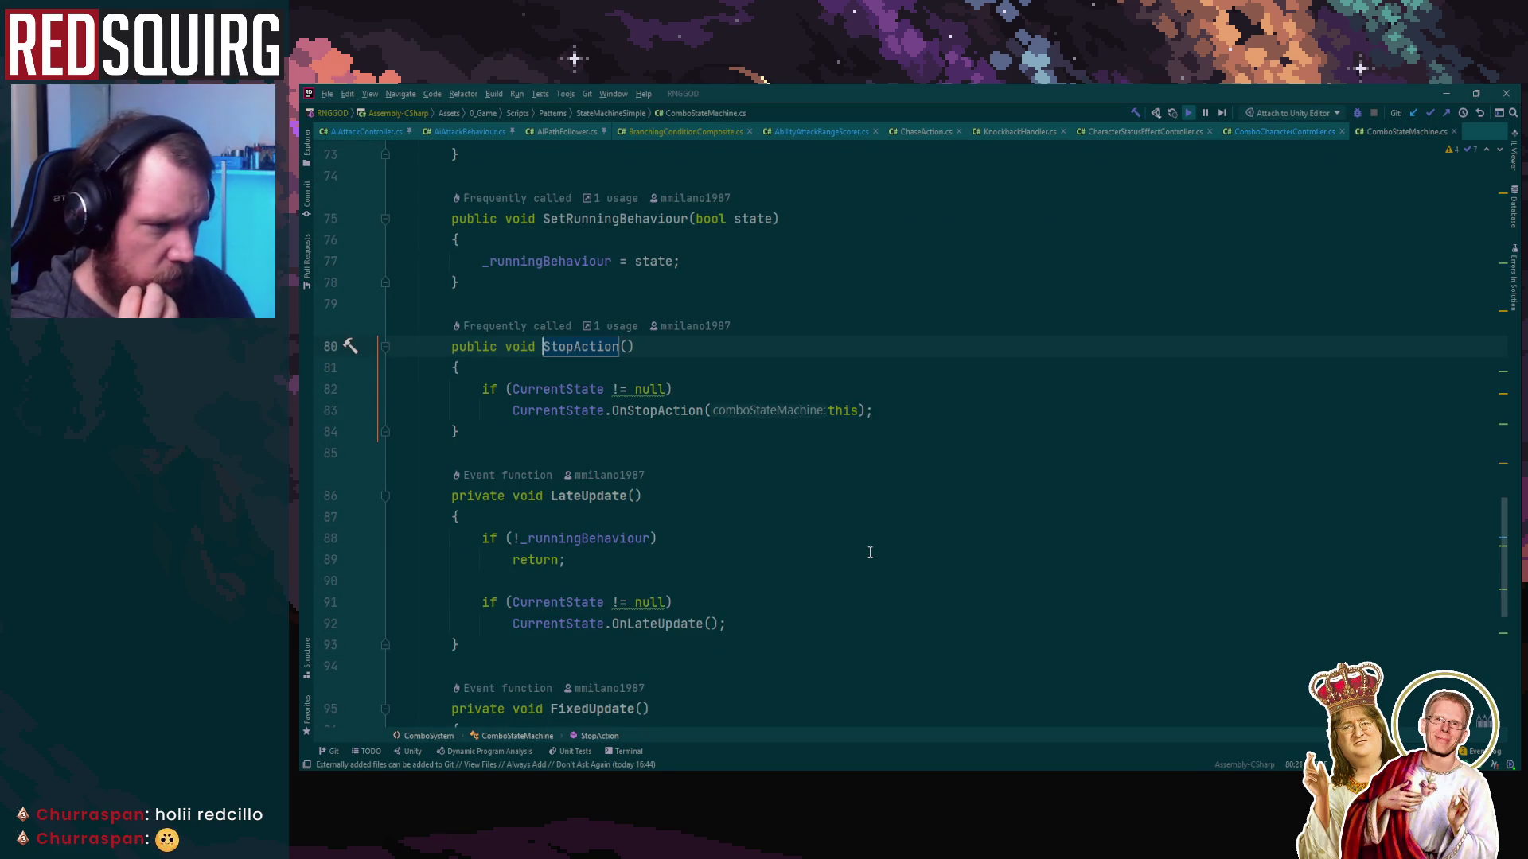
{"action": "scroll", "coordinate": [870, 553], "scroll_direction": "up", "scroll_amount": 20}
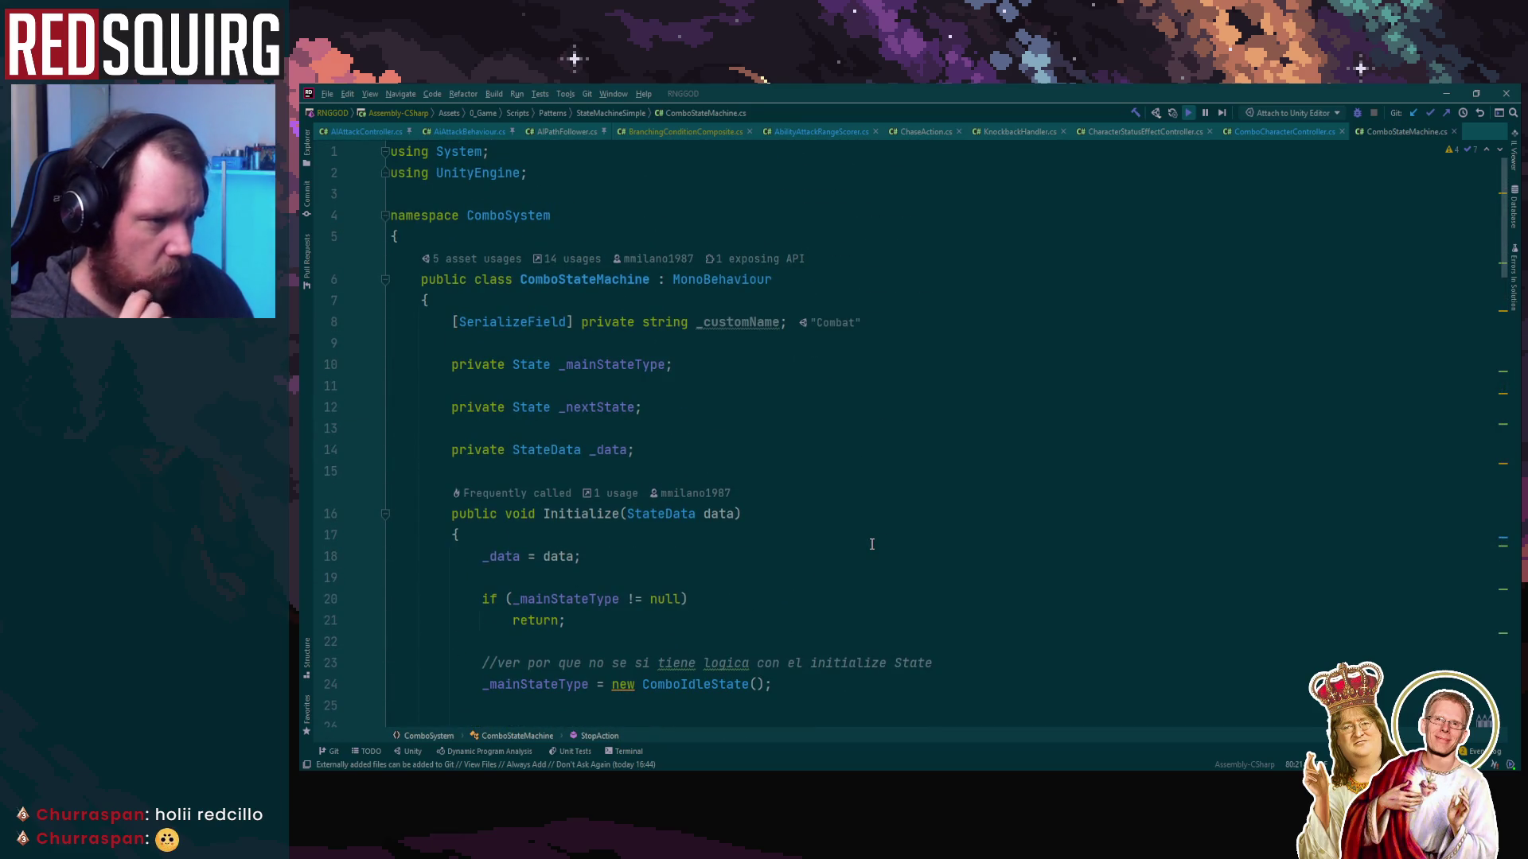
{"action": "scroll", "coordinate": [871, 544], "scroll_direction": "down", "scroll_amount": 20}
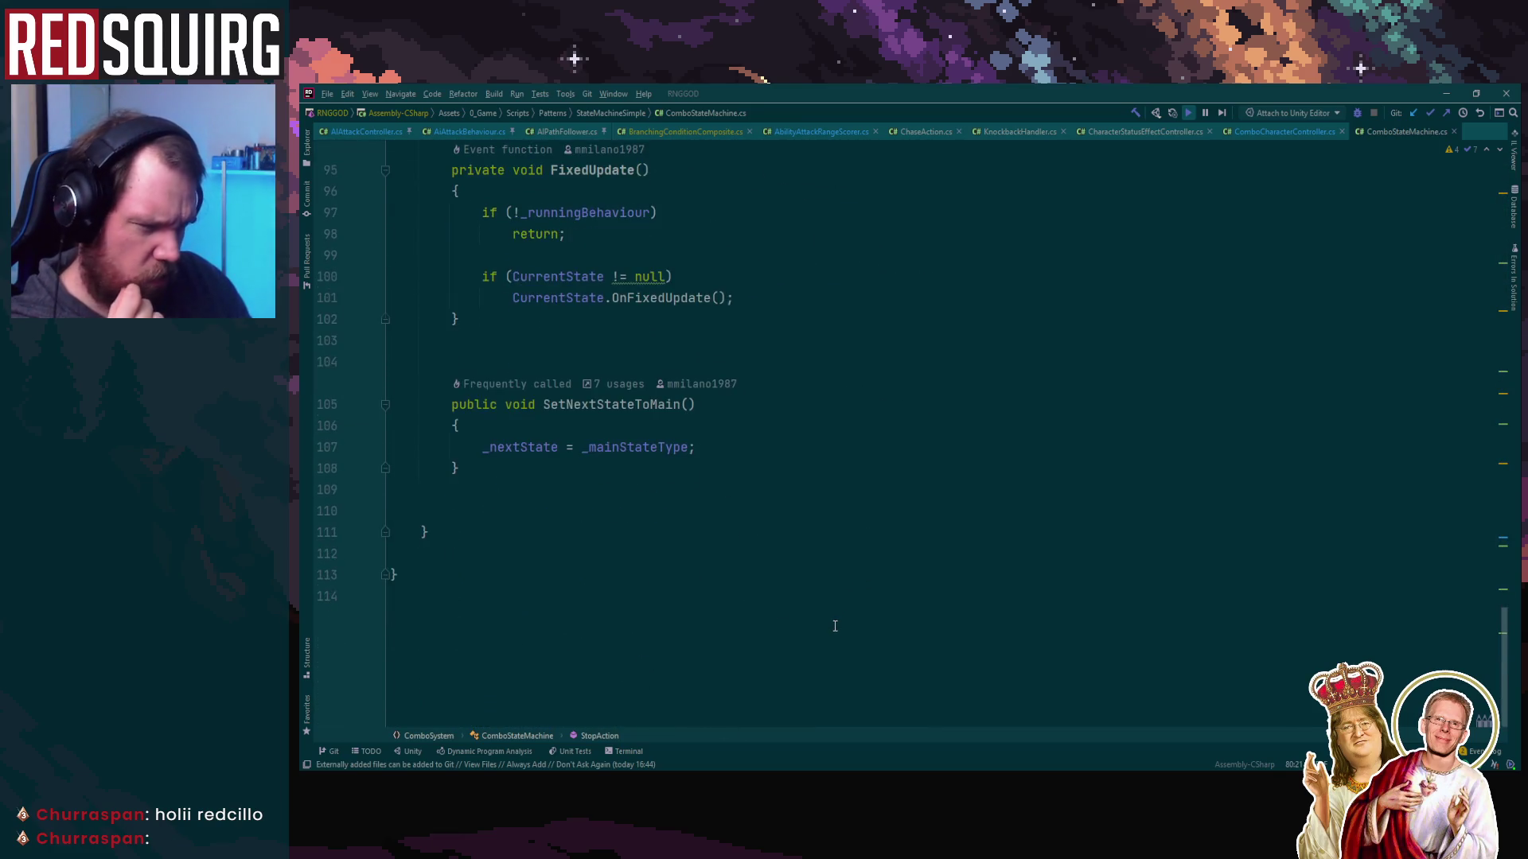
{"action": "scroll", "coordinate": [835, 626], "scroll_direction": "up", "scroll_amount": 7}
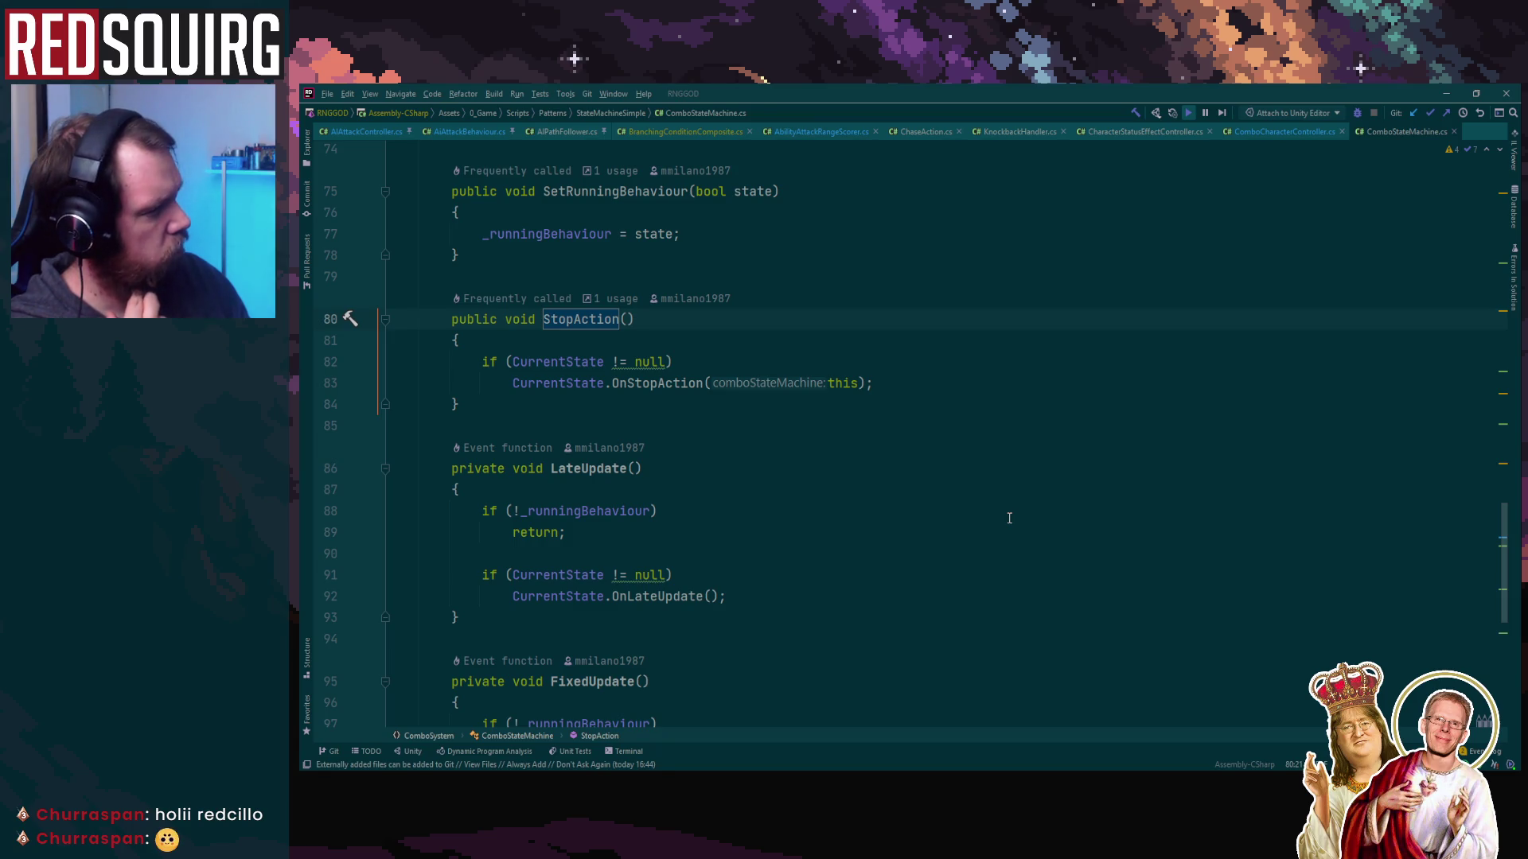
{"action": "key", "text": "ctrl+b"}
Fold the OnInputPrimaryAttack and OnUtility method bodies
{"action": "scroll", "coordinate": [1022, 460], "scroll_direction": "up", "scroll_amount": 15}
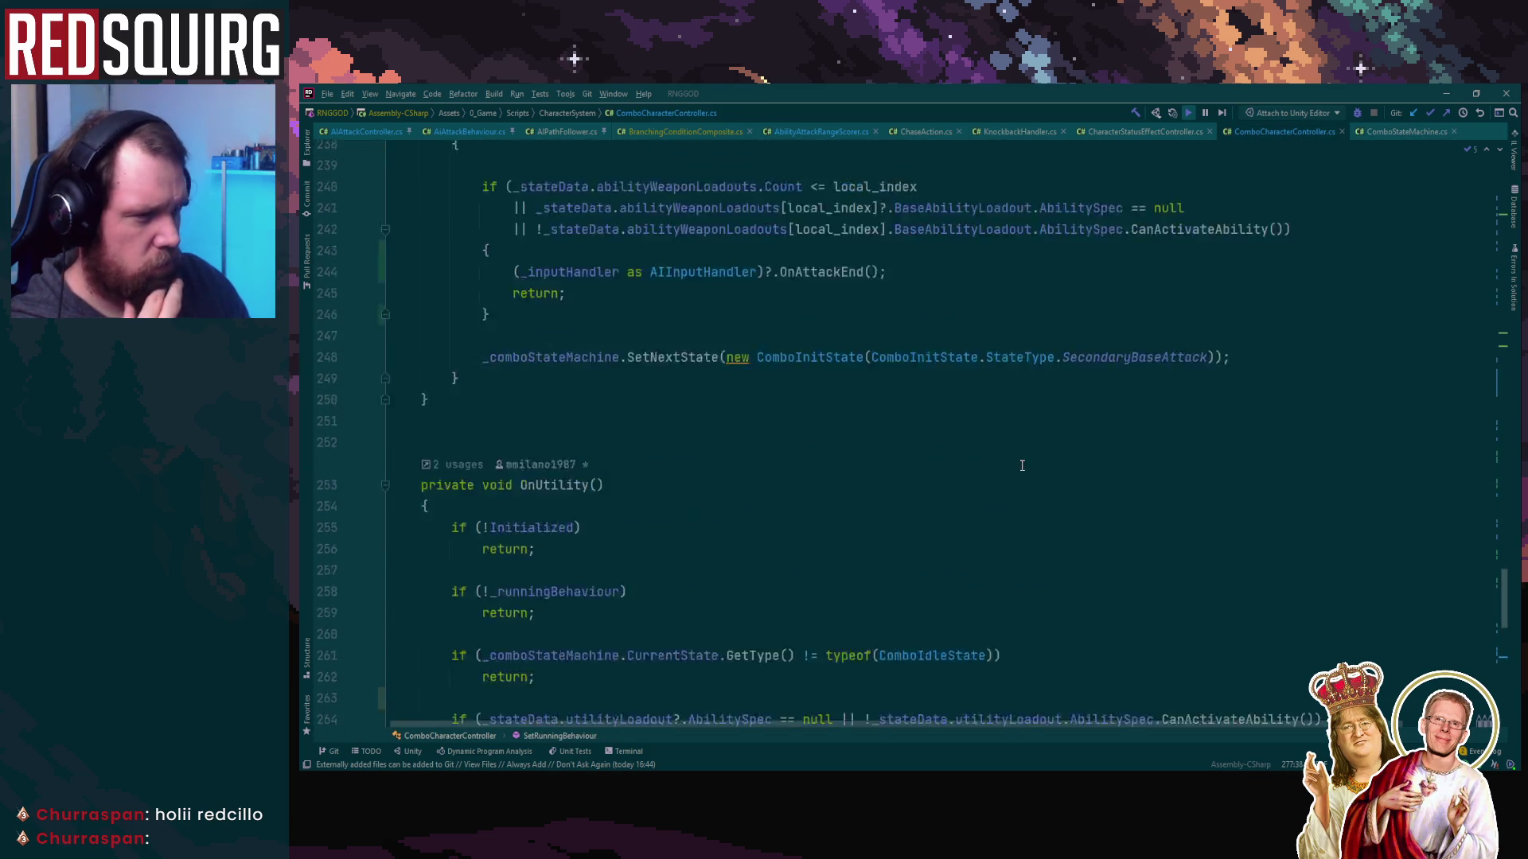
{"action": "scroll", "coordinate": [845, 498], "scroll_direction": "up", "scroll_amount": 5}
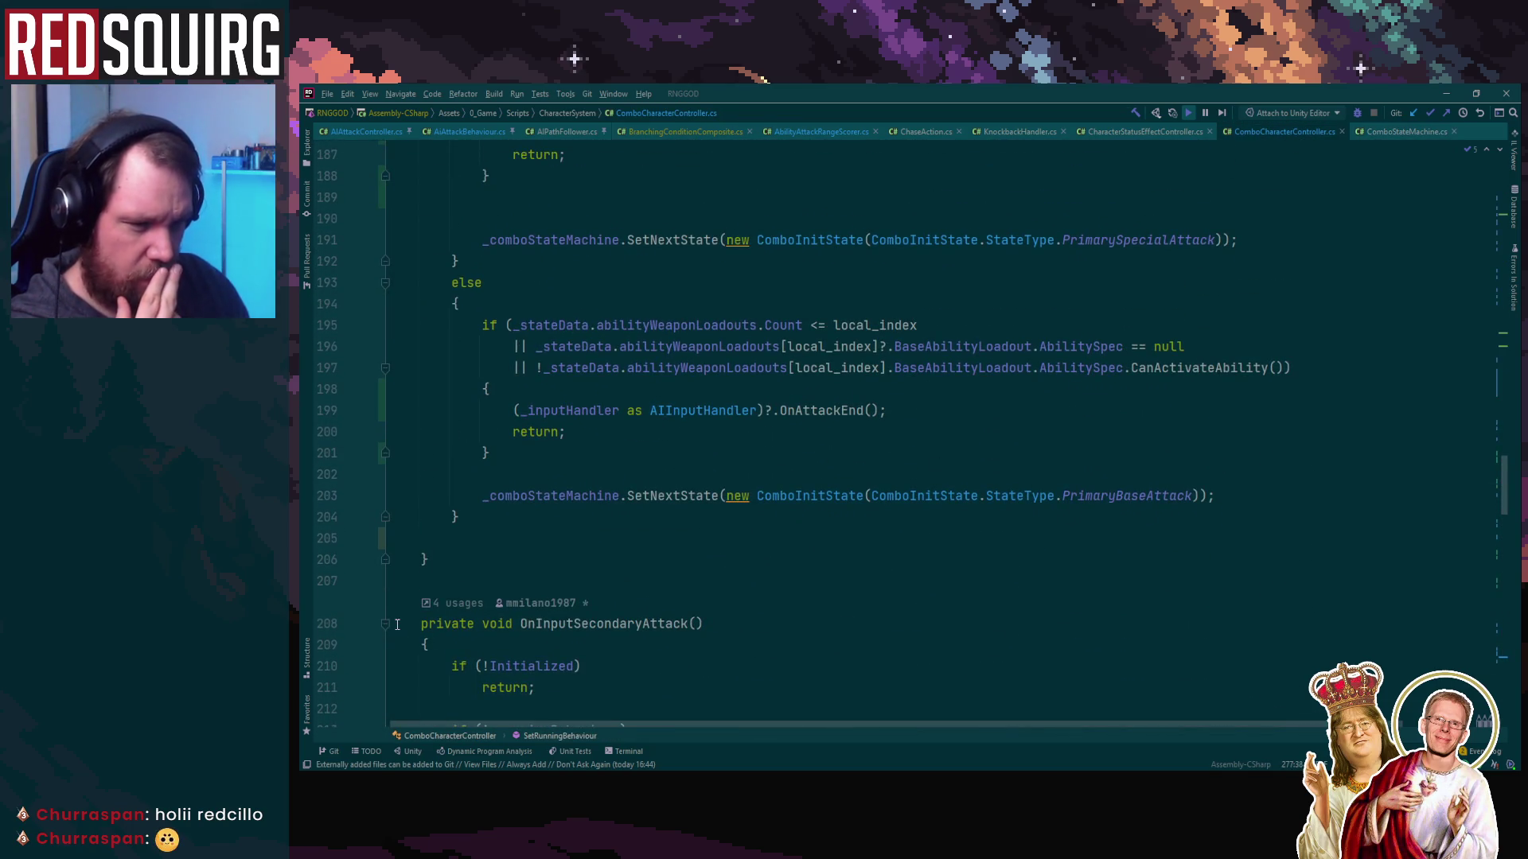
{"action": "scroll", "coordinate": [409, 386], "scroll_direction": "up", "scroll_amount": 10}
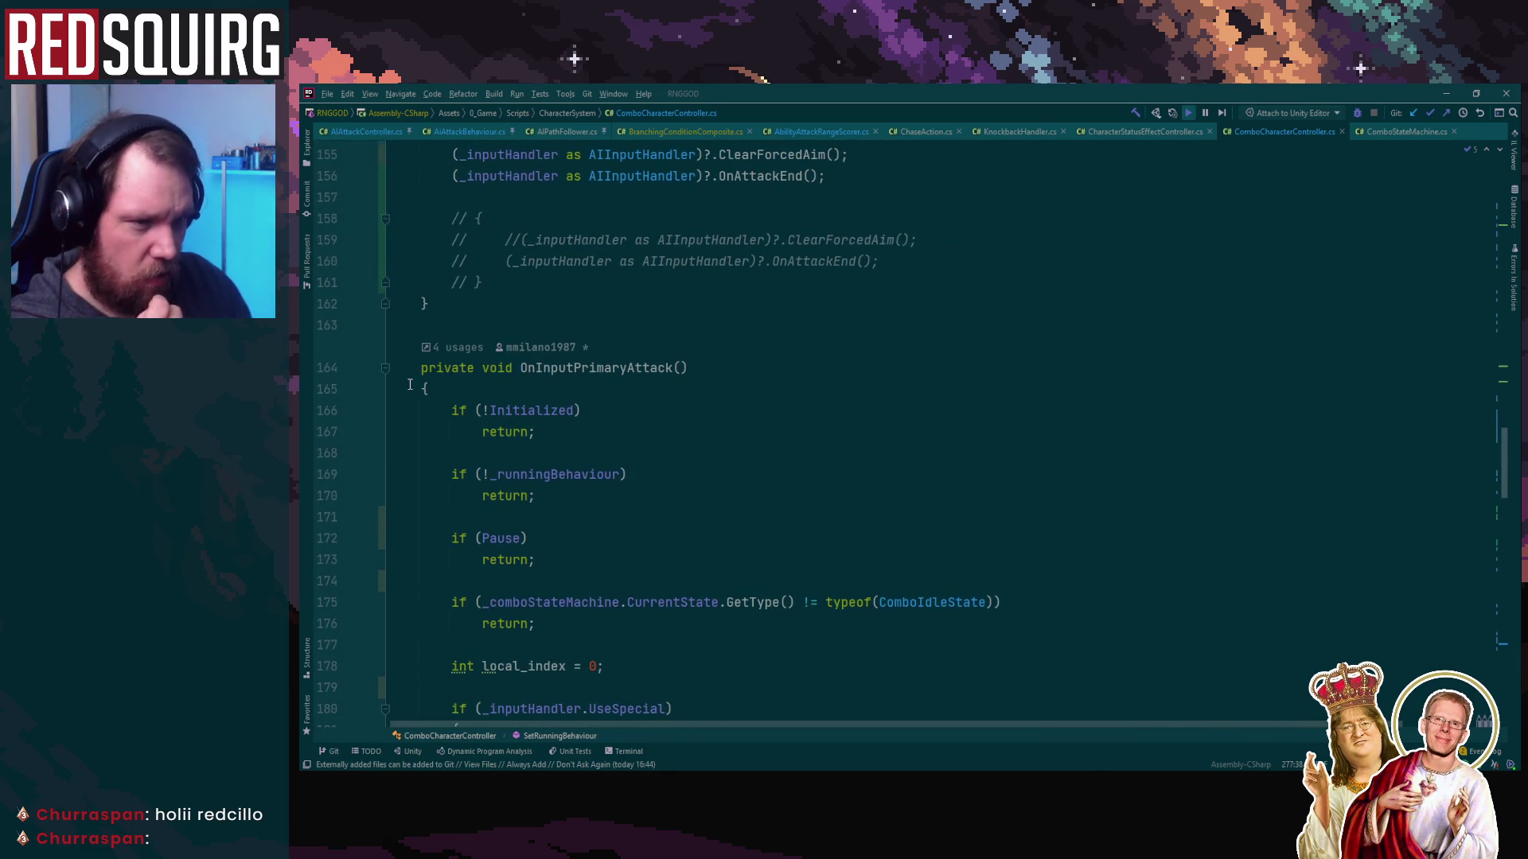
{"action": "left_click", "coordinate": [385, 368]}
{"action": "left_click", "coordinate": [383, 519]}
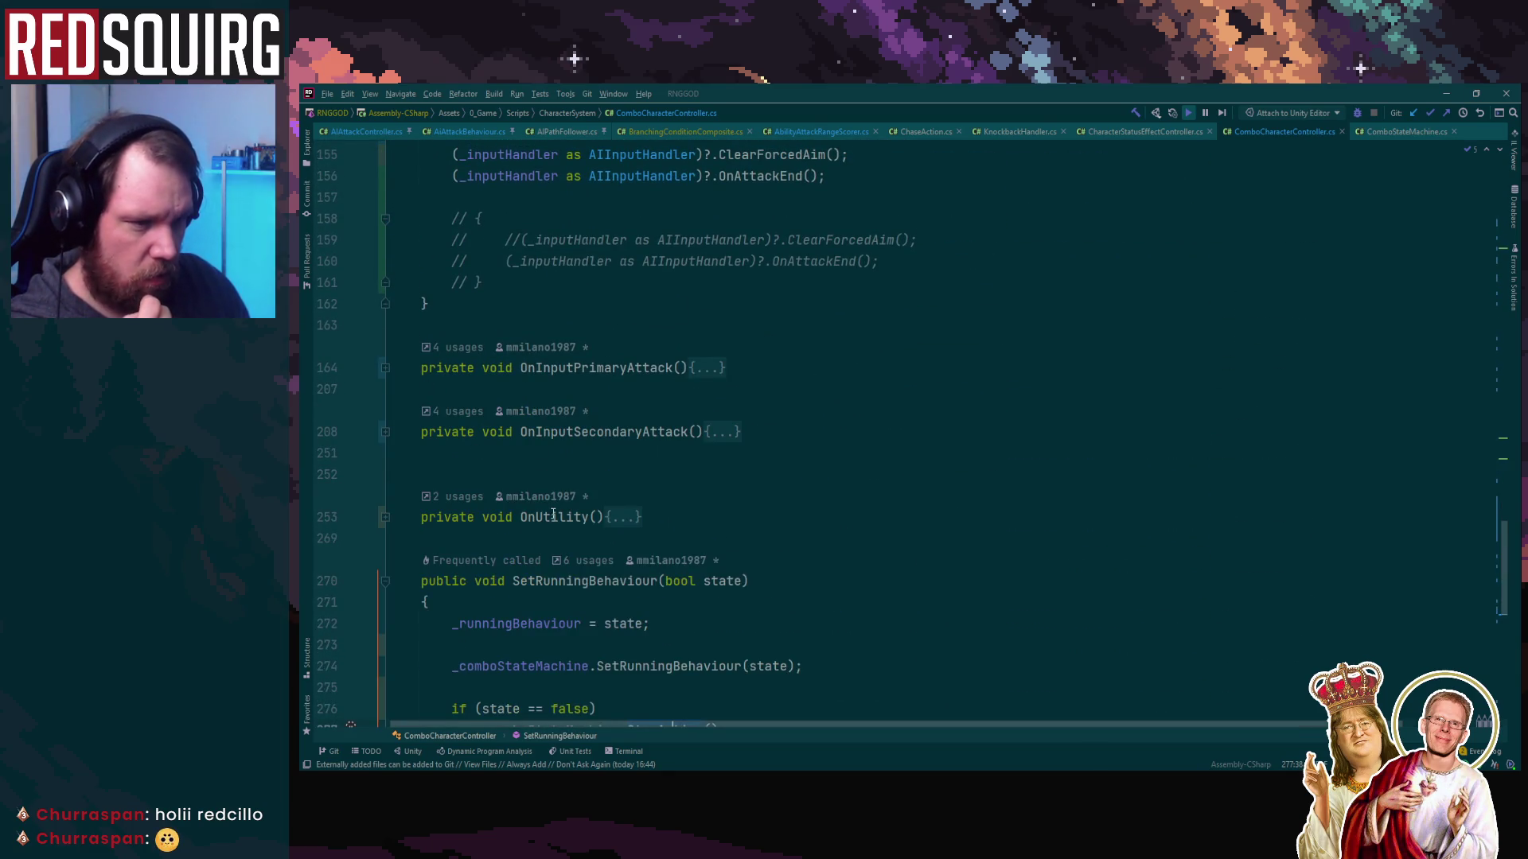
Select the ClearForcedAim and OnAttackEnd calls on lines 155–156 in OnStateChange
{"action": "scroll", "coordinate": [552, 509], "scroll_direction": "up", "scroll_amount": 5}
{"action": "left_click", "coordinate": [1060, 474]}
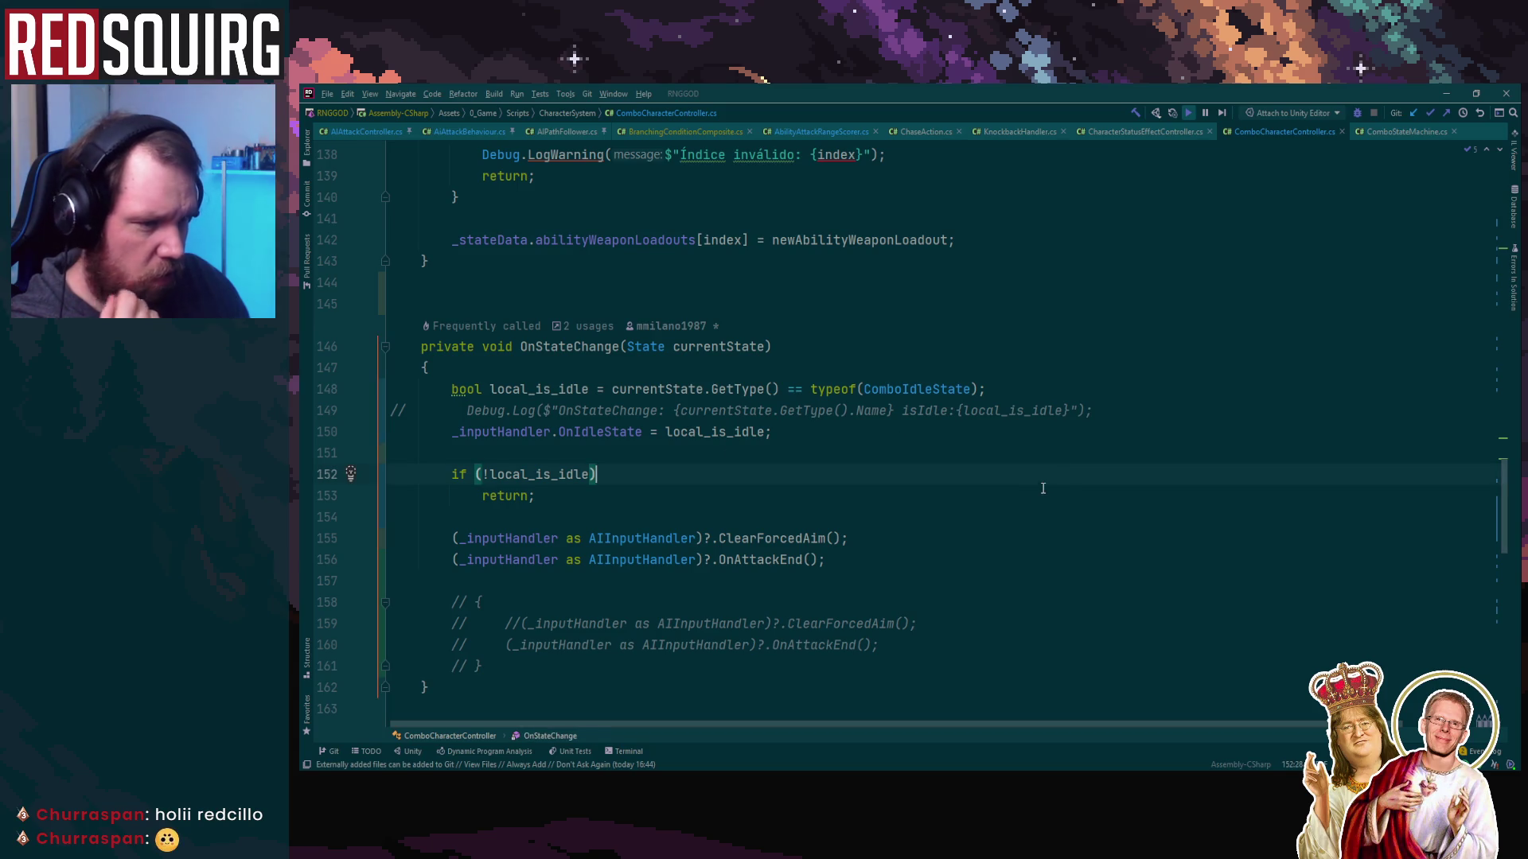
{"action": "left_click", "coordinate": [976, 566]}
{"action": "left_click", "coordinate": [443, 534], "text": "shift"}
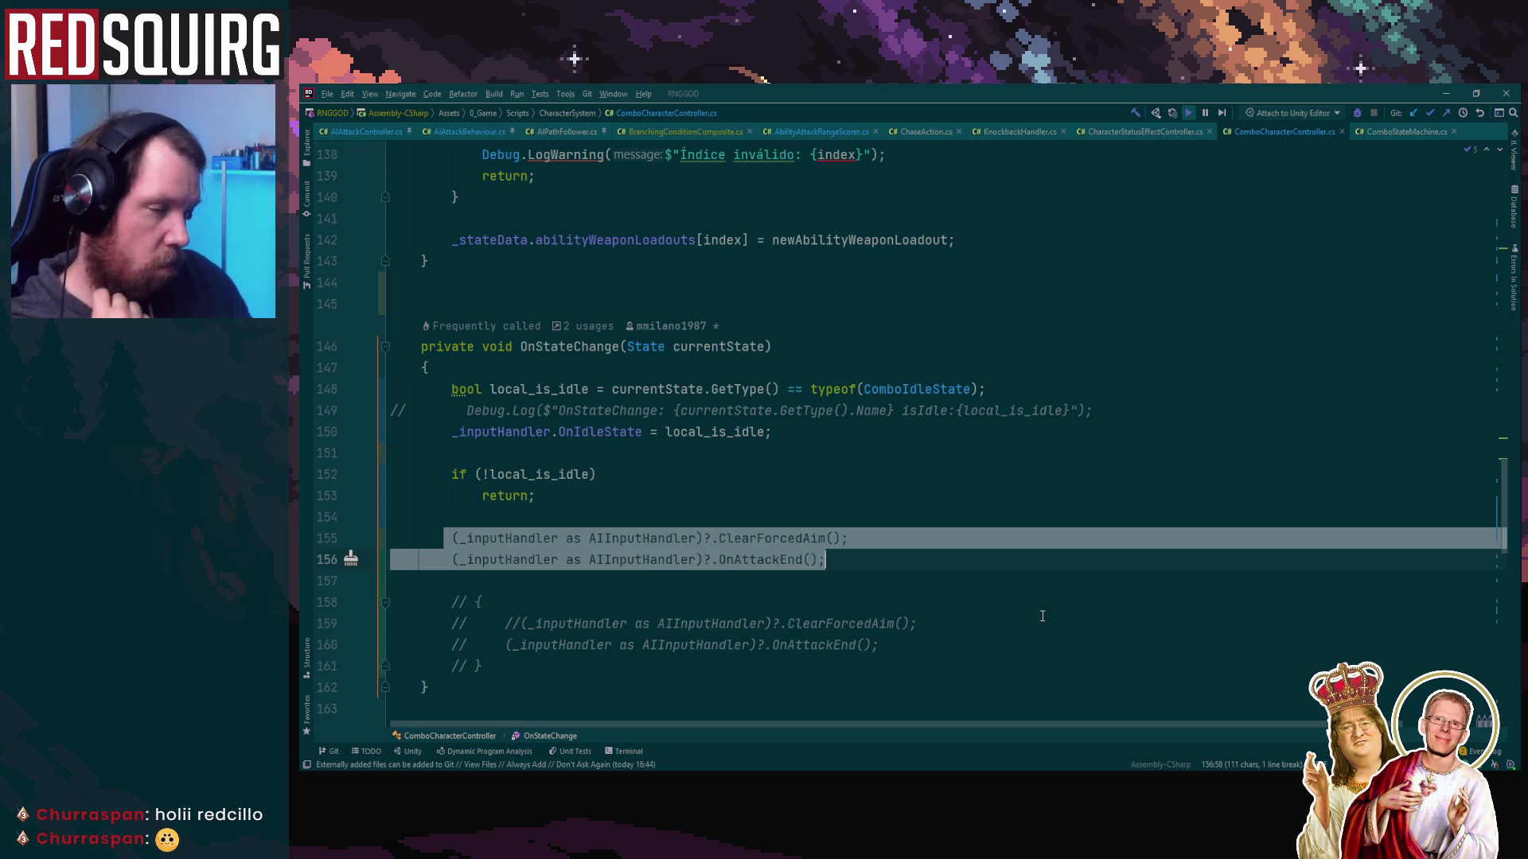
{"action": "scroll", "coordinate": [1042, 617], "scroll_direction": "down", "scroll_amount": 20}
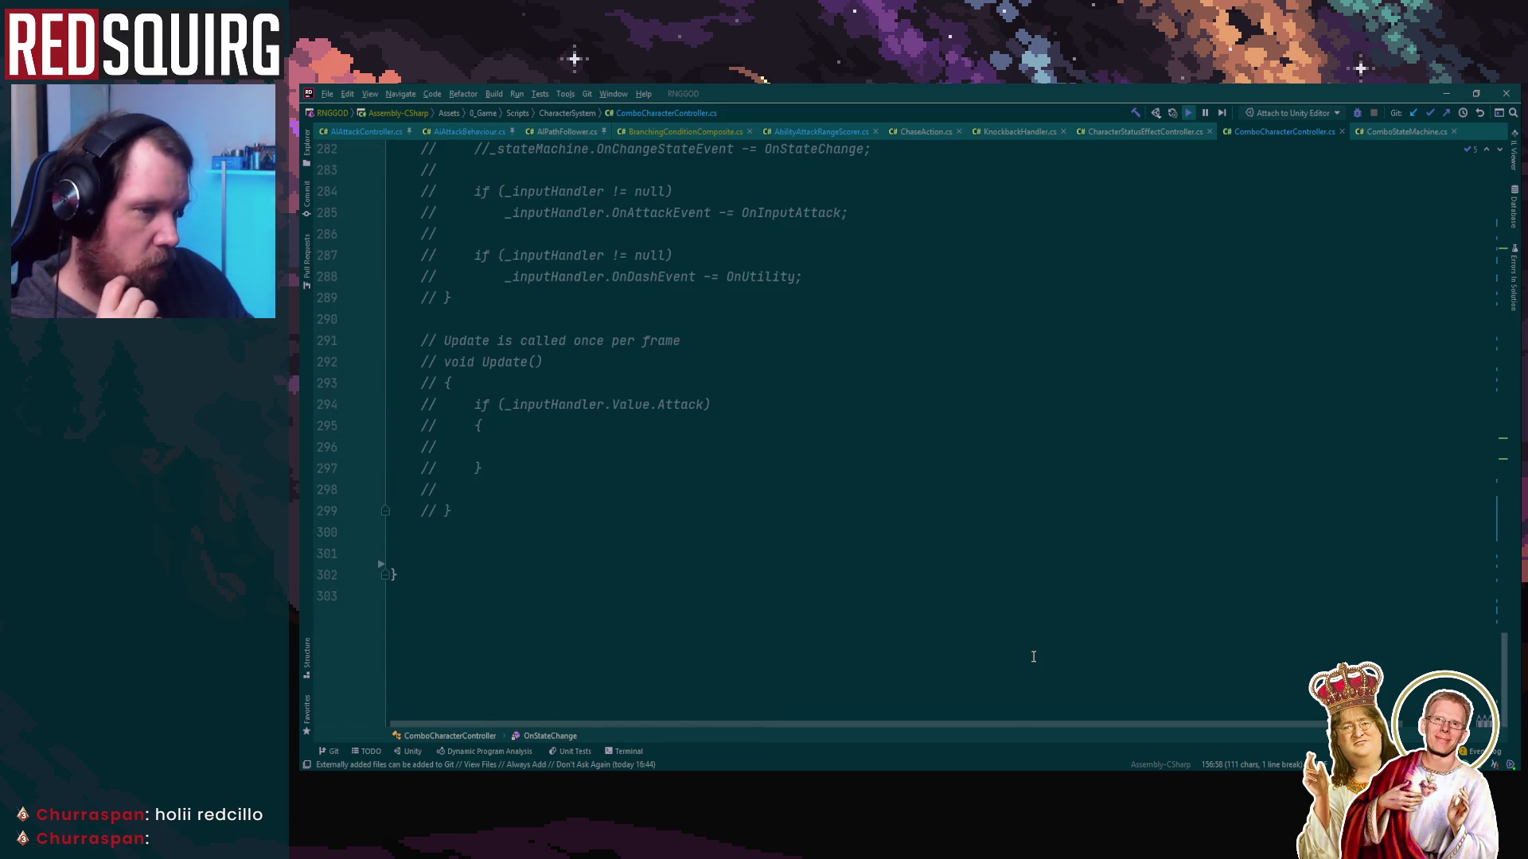
{"action": "scroll", "coordinate": [1043, 649], "scroll_direction": "up", "scroll_amount": 7}
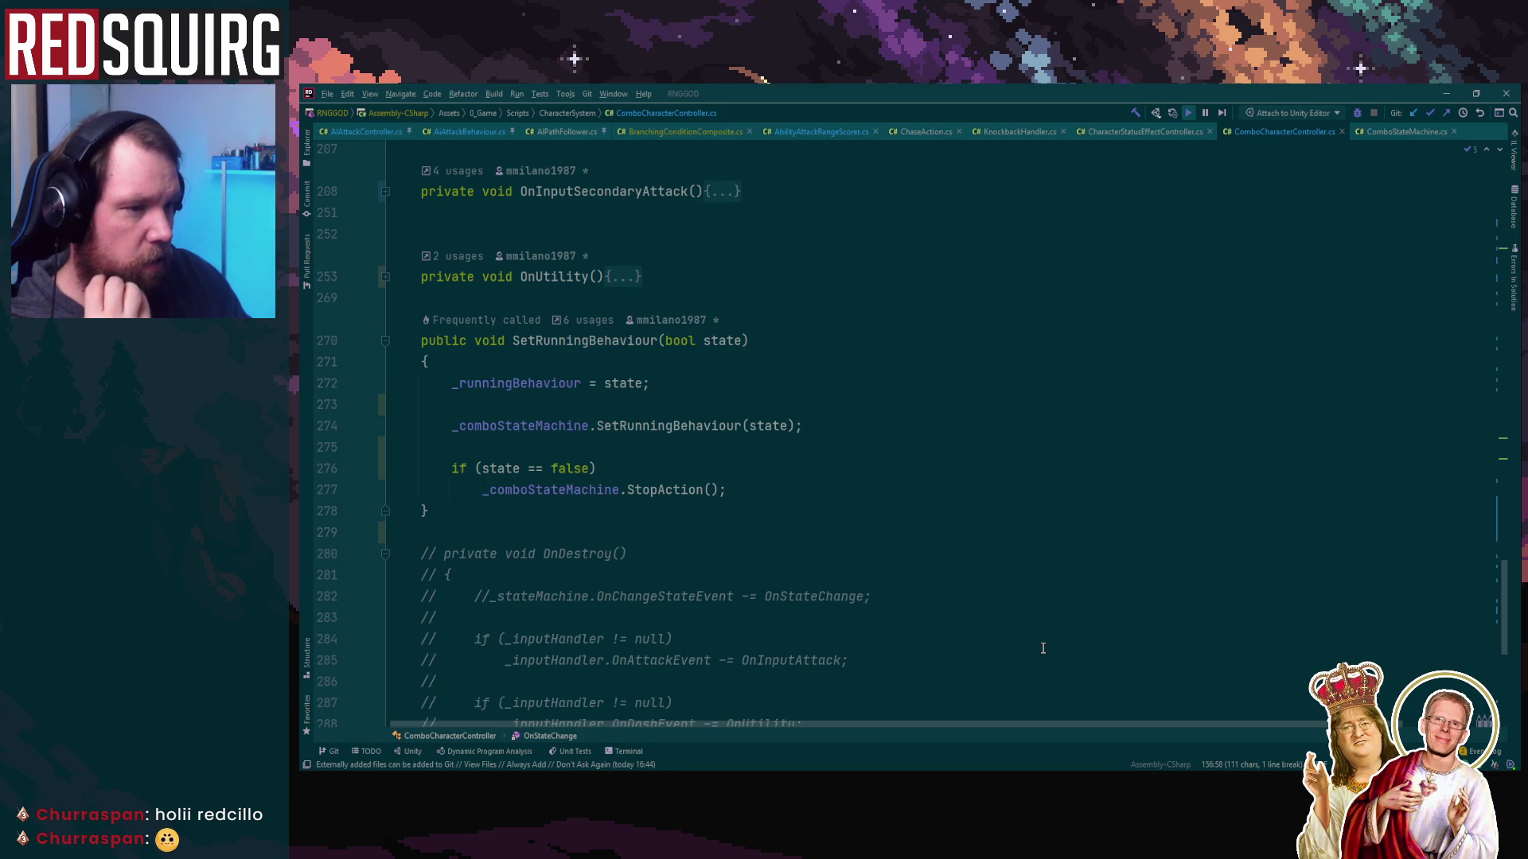
Add a braced block under the state == false check holding the ClearForcedAim and OnAttackEnd calls
{"action": "left_click", "coordinate": [700, 468]}
{"action": "type", "text": "{}"}
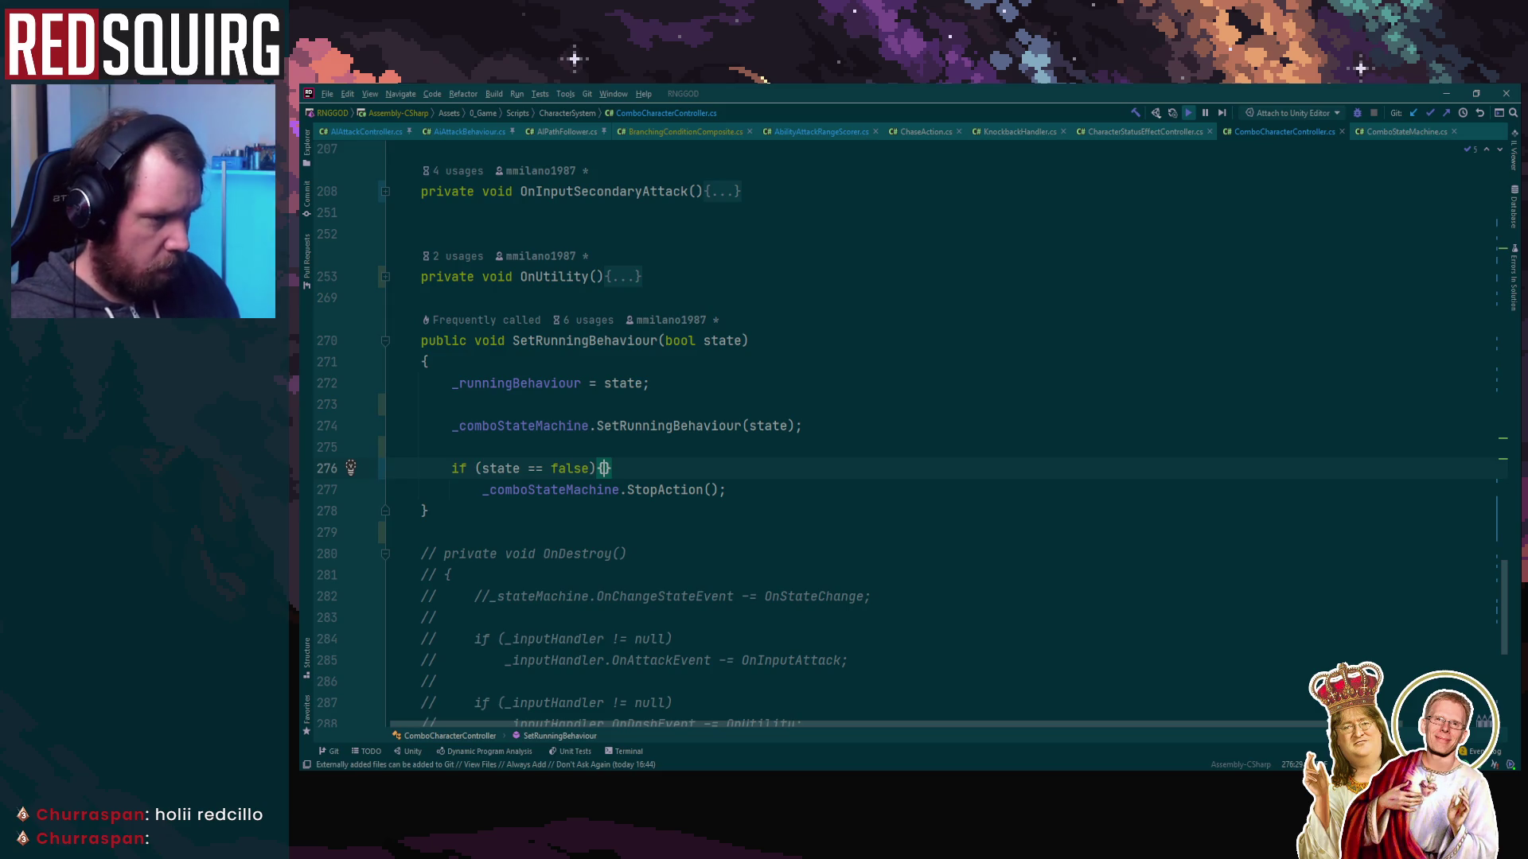
{"action": "key", "text": "Return"}
{"action": "type", "text": "{"}
{"action": "key", "text": "Return"}
{"action": "type", "text": "(_inputHandler as AIInputHandler)?.ClearForcedAim(); (_inputHandler as AIInputHandler)?.OnAttackEnd();"}
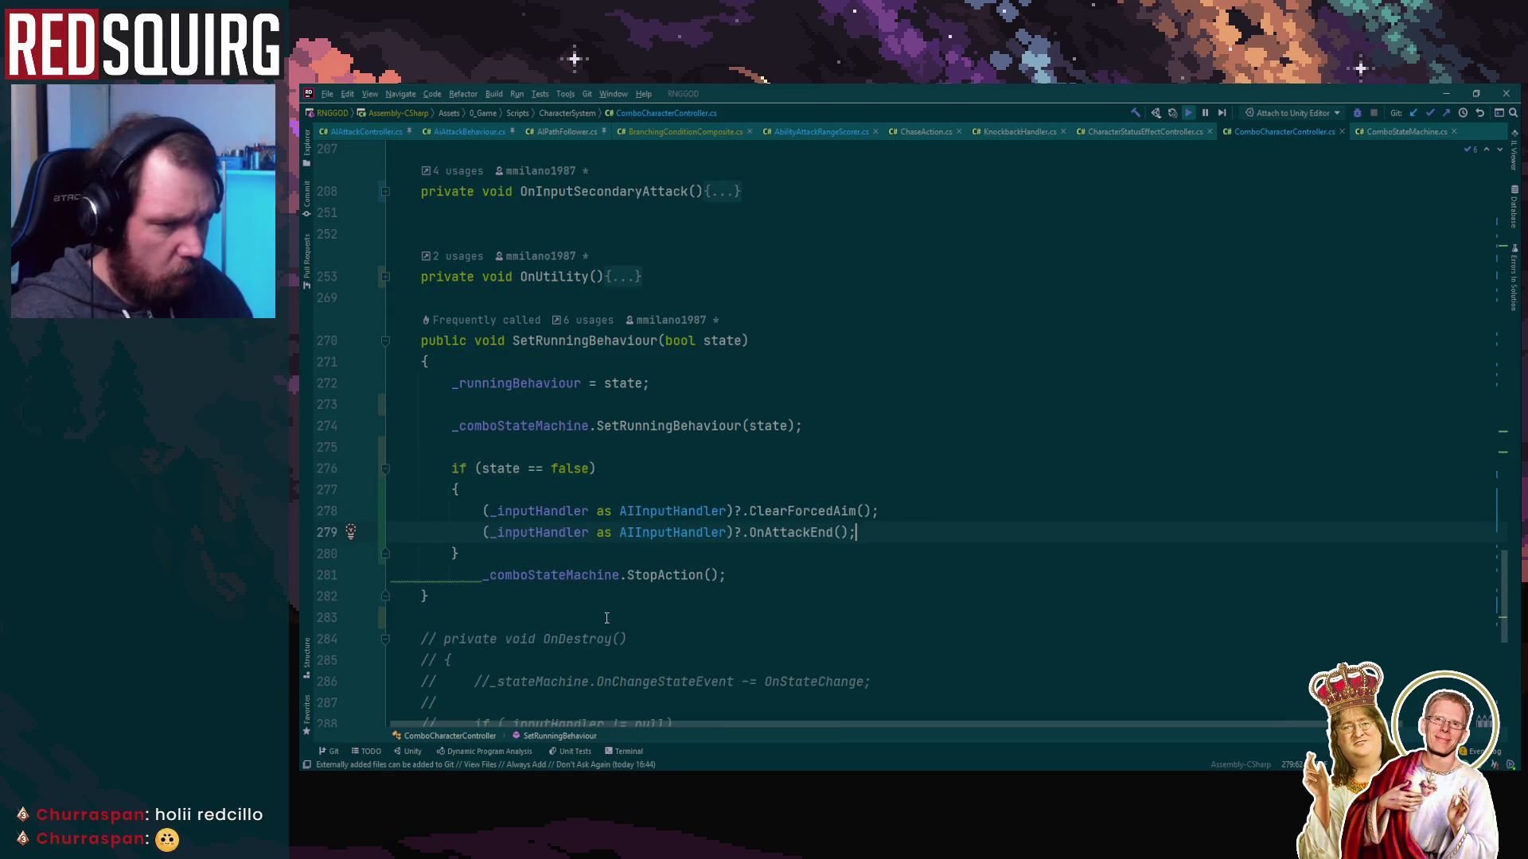
{"action": "left_click_drag", "start_coordinate": [465, 575], "coordinate": [764, 580]}
{"action": "key", "text": "ctrl+x"}
{"action": "key", "text": "Up"}
{"action": "key", "text": "Up"}
{"action": "key", "text": "Up"}
Make StopAction the block's first statement, then open its OnStopAction declaration in State
{"action": "left_click", "coordinate": [945, 533]}
{"action": "key", "text": "Return"}
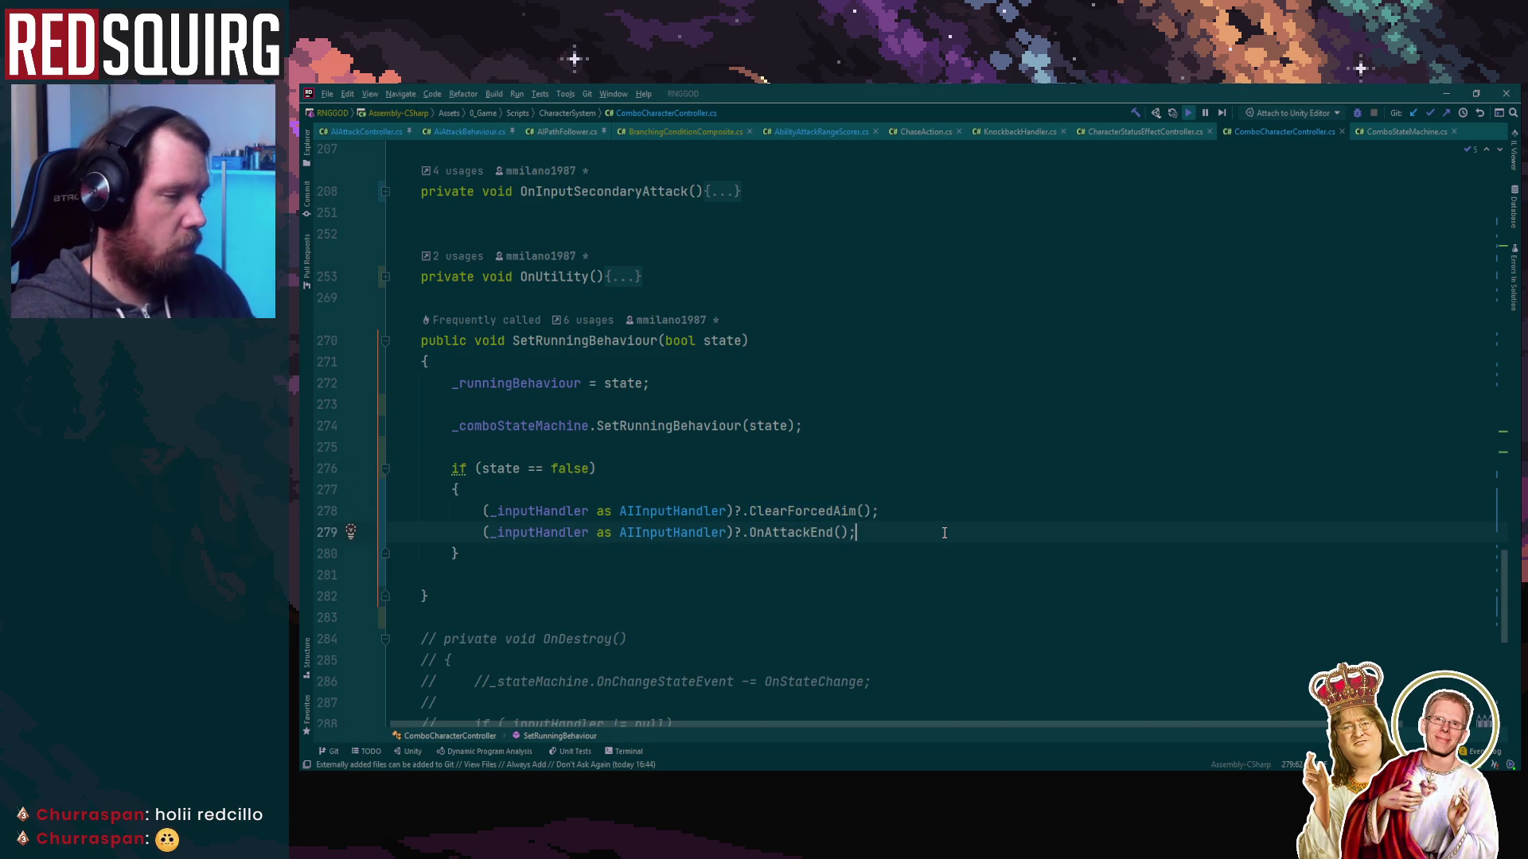
{"action": "key", "text": "ctrl+v"}
{"action": "key", "text": "shift+Home"}
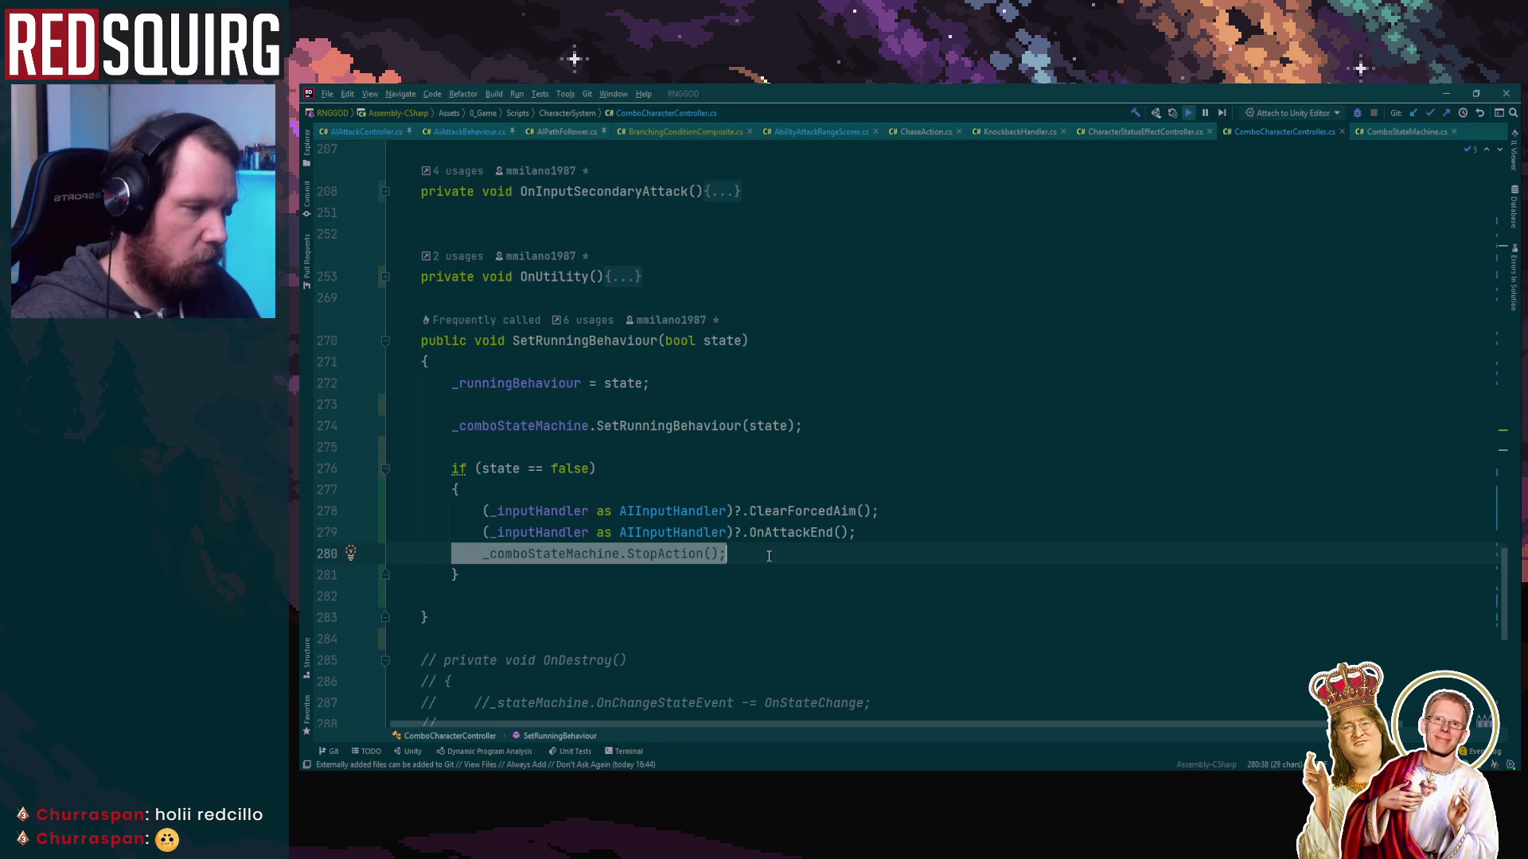
{"action": "key", "text": "ctrl+x"}
{"action": "left_click", "coordinate": [716, 490]}
{"action": "key", "text": "Return"}
{"action": "key", "text": "ctrl+v"}
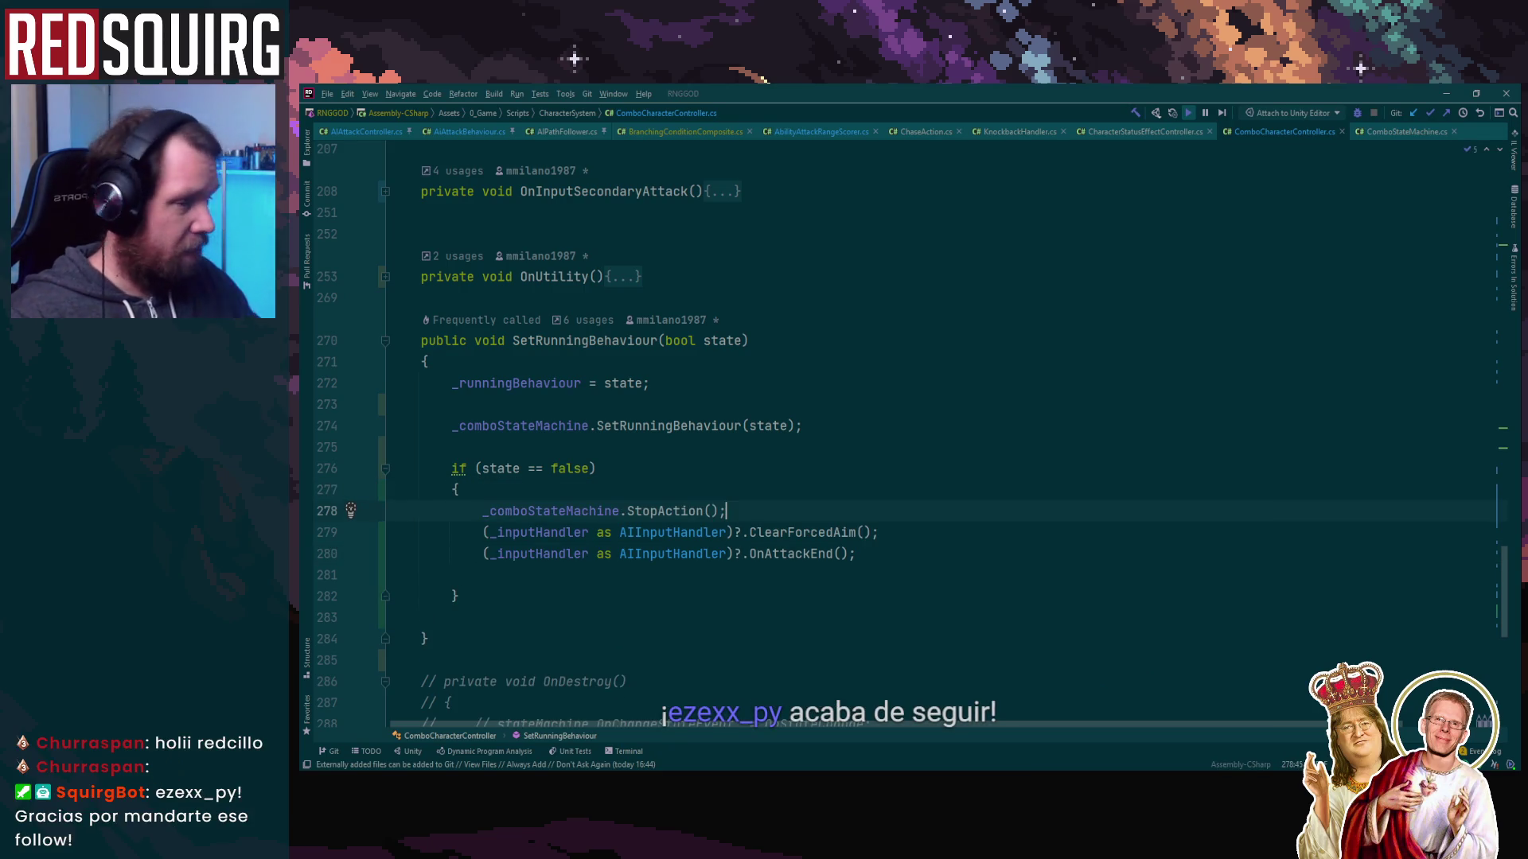
{"action": "left_click", "coordinate": [668, 511], "text": "ctrl"}
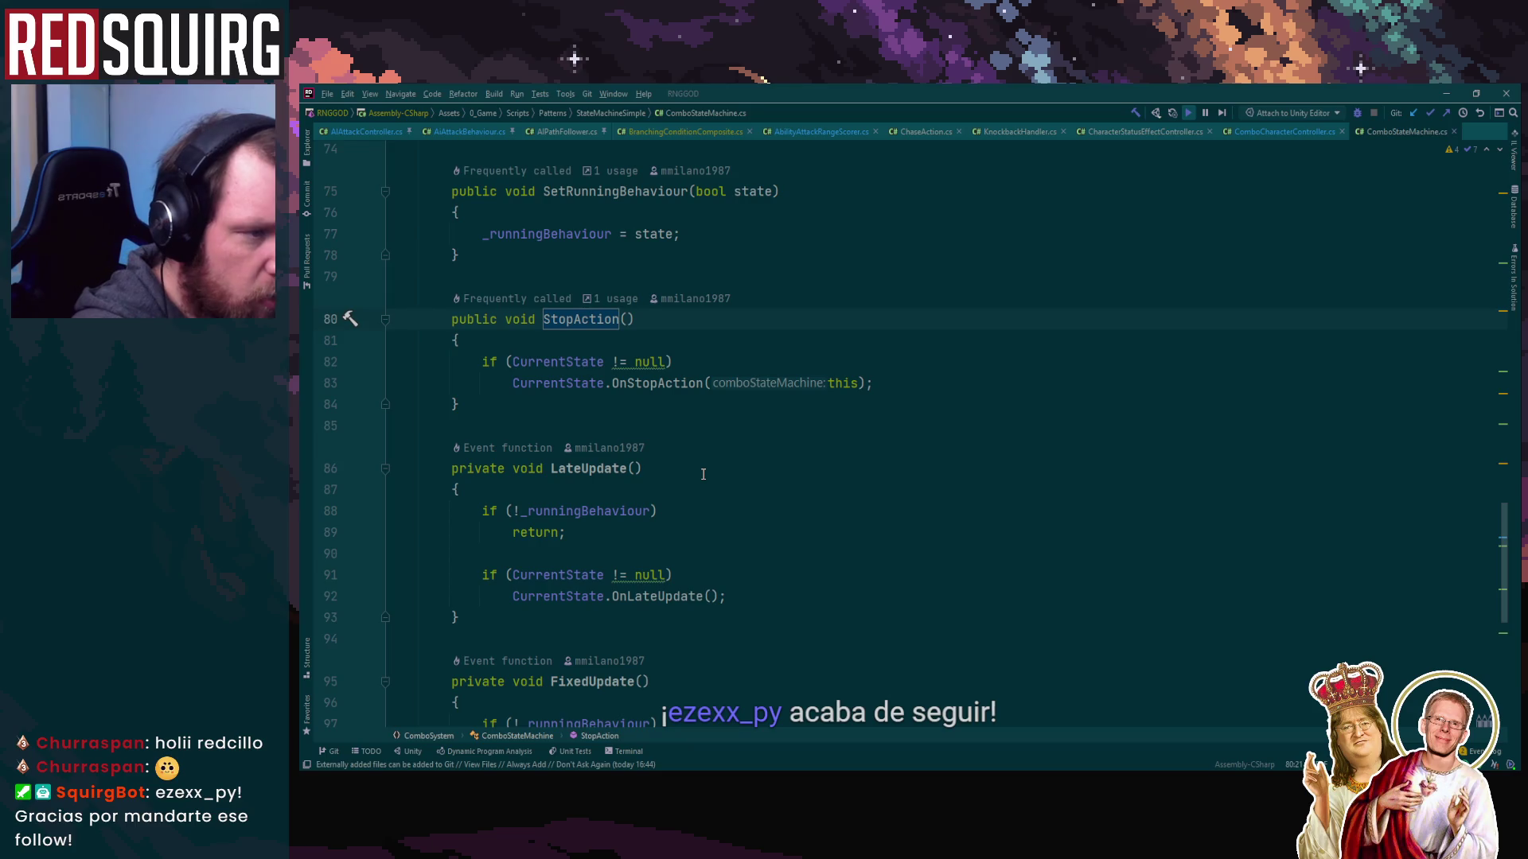
{"action": "left_click", "coordinate": [657, 382], "text": "ctrl"}
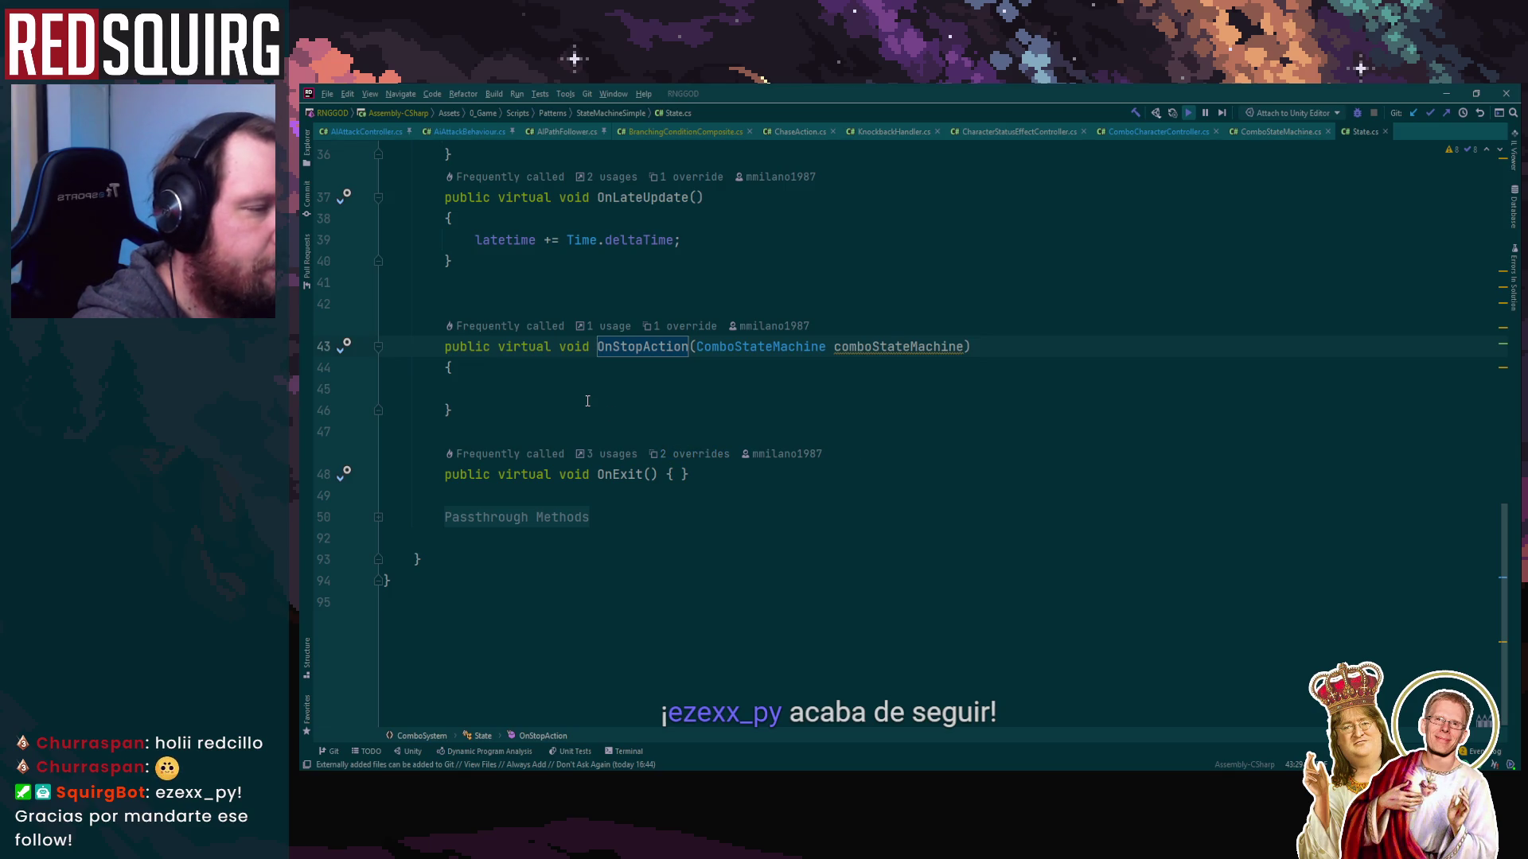
Review the empty OnStopAction and return to the StopAction call on line 278
{"action": "scroll", "coordinate": [588, 401], "scroll_direction": "up", "scroll_amount": 10}
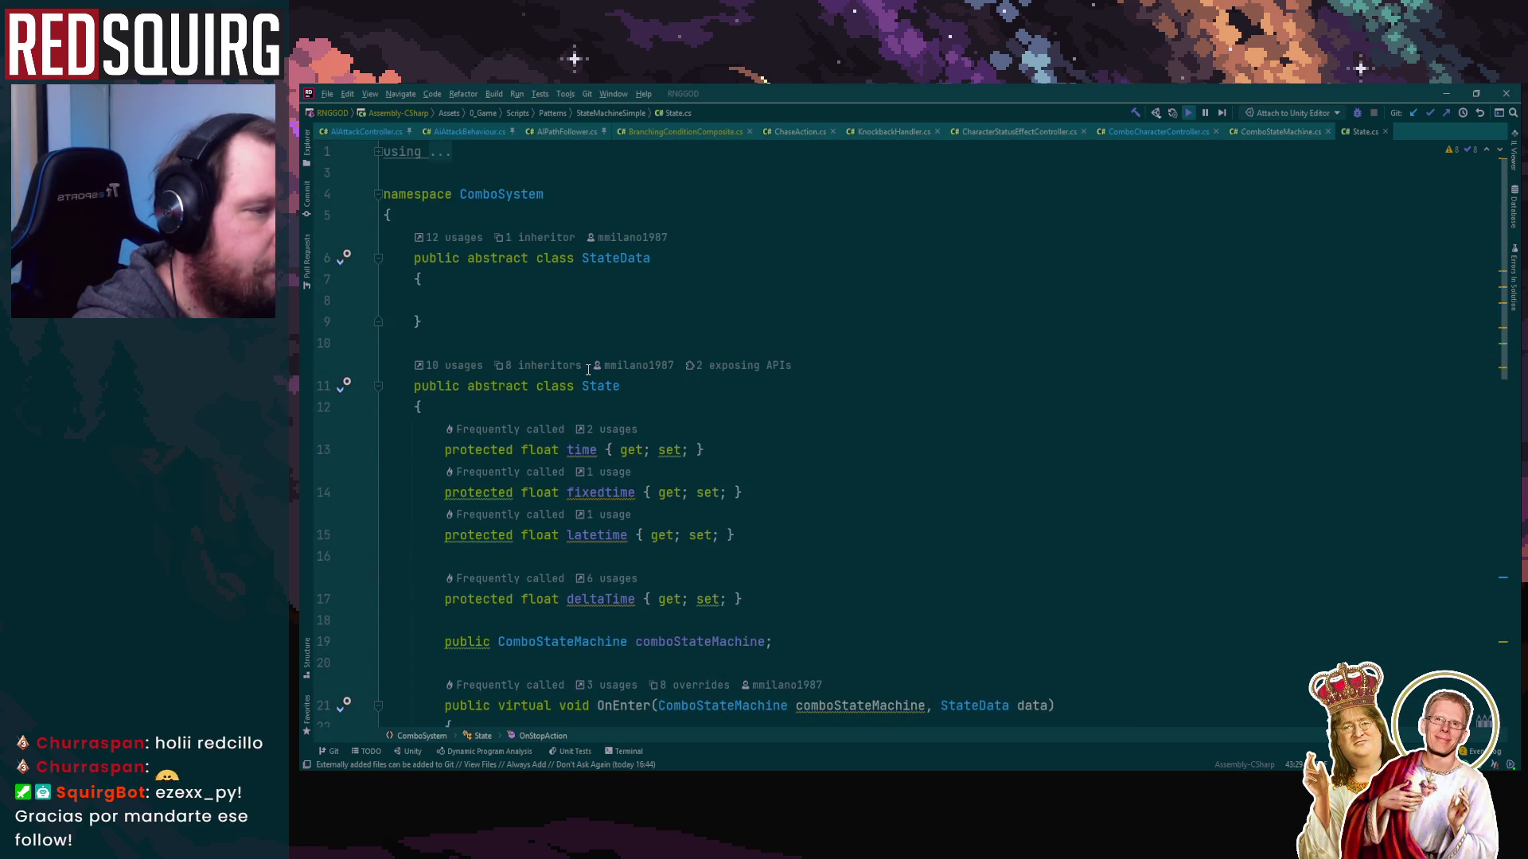
{"action": "scroll", "coordinate": [835, 422], "scroll_direction": "down", "scroll_amount": 8}
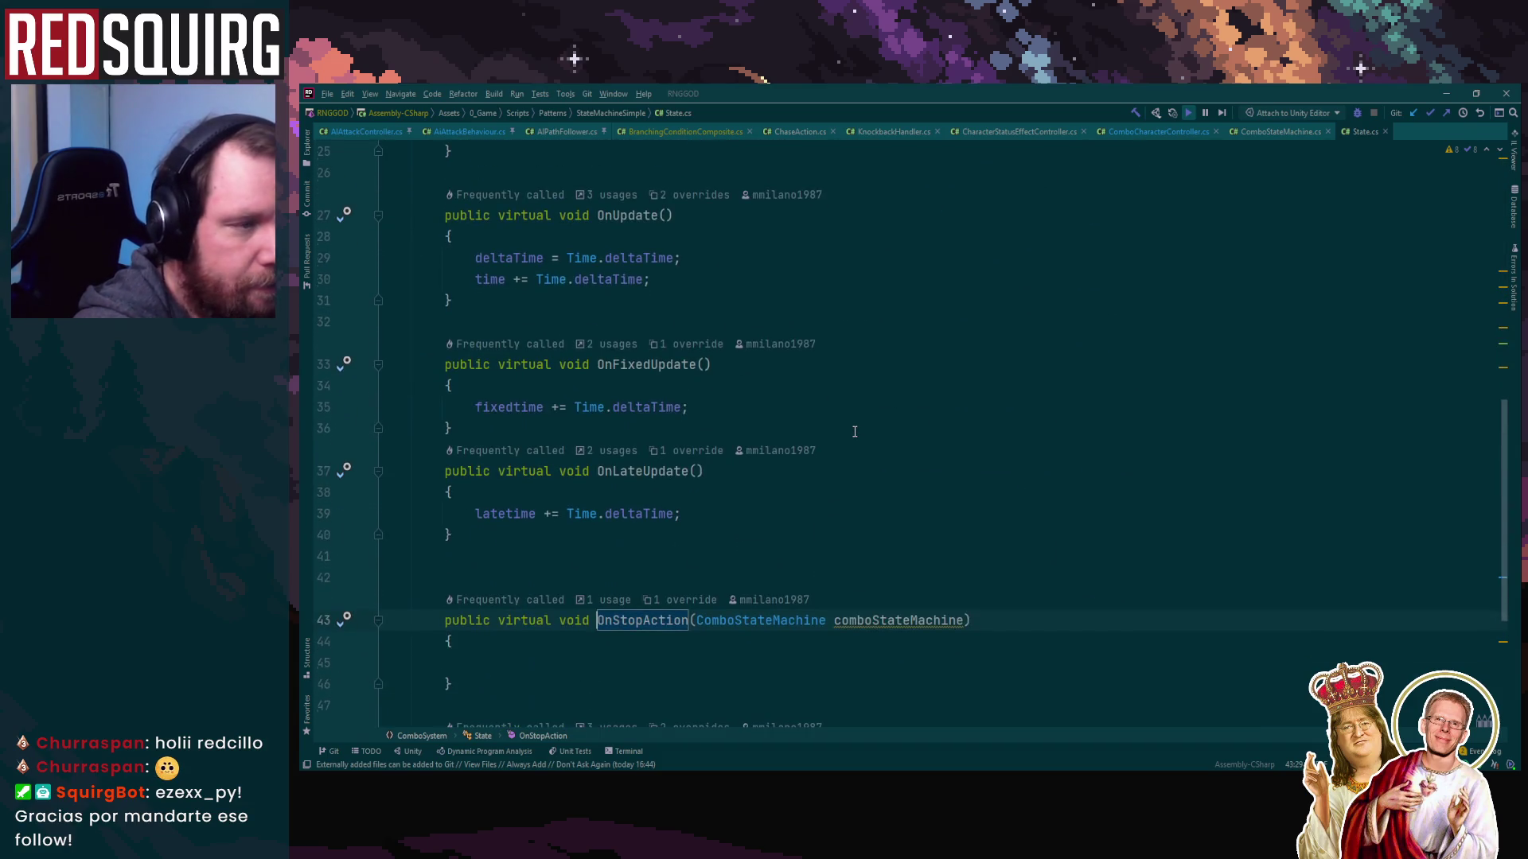
{"action": "key", "text": "ctrl+b"}
{"action": "key", "text": "ctrl+b"}
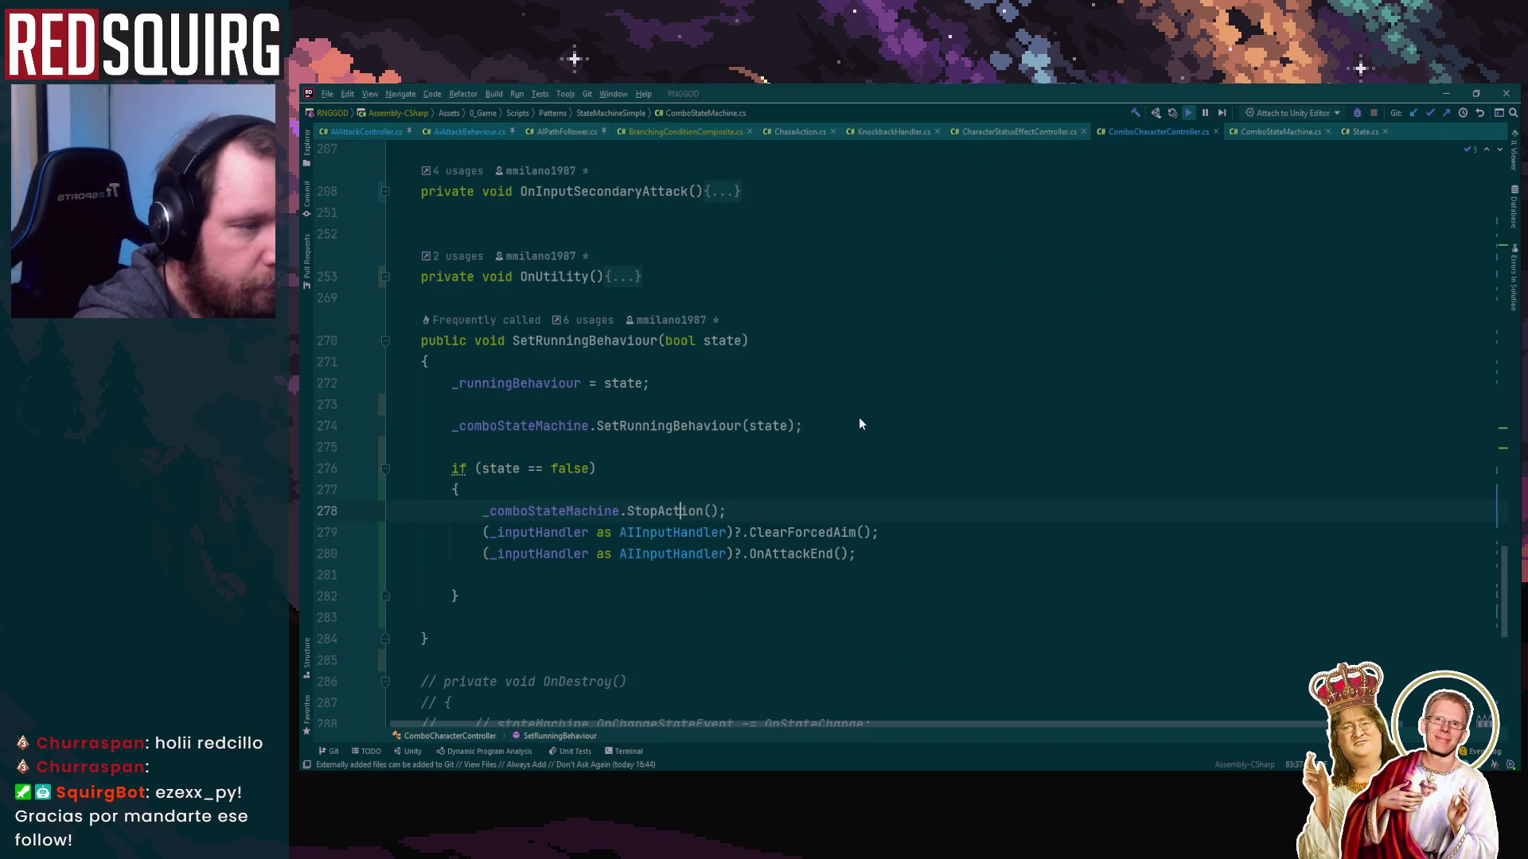
{"action": "left_click", "coordinate": [682, 511]}
{"action": "key", "text": "ctrl+b"}
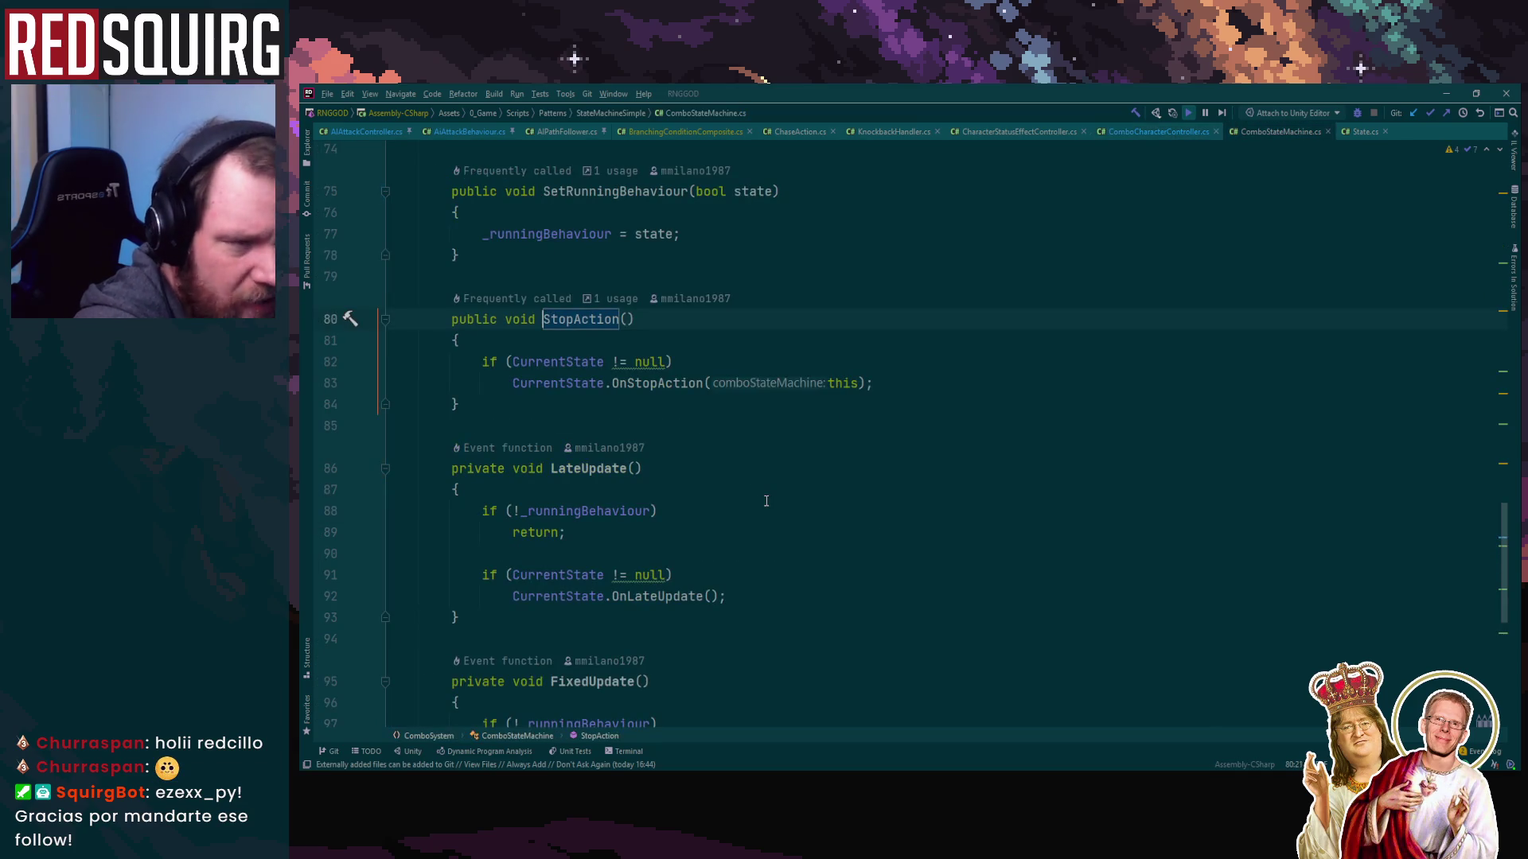
{"action": "key", "text": "ctrl+alt+Left"}
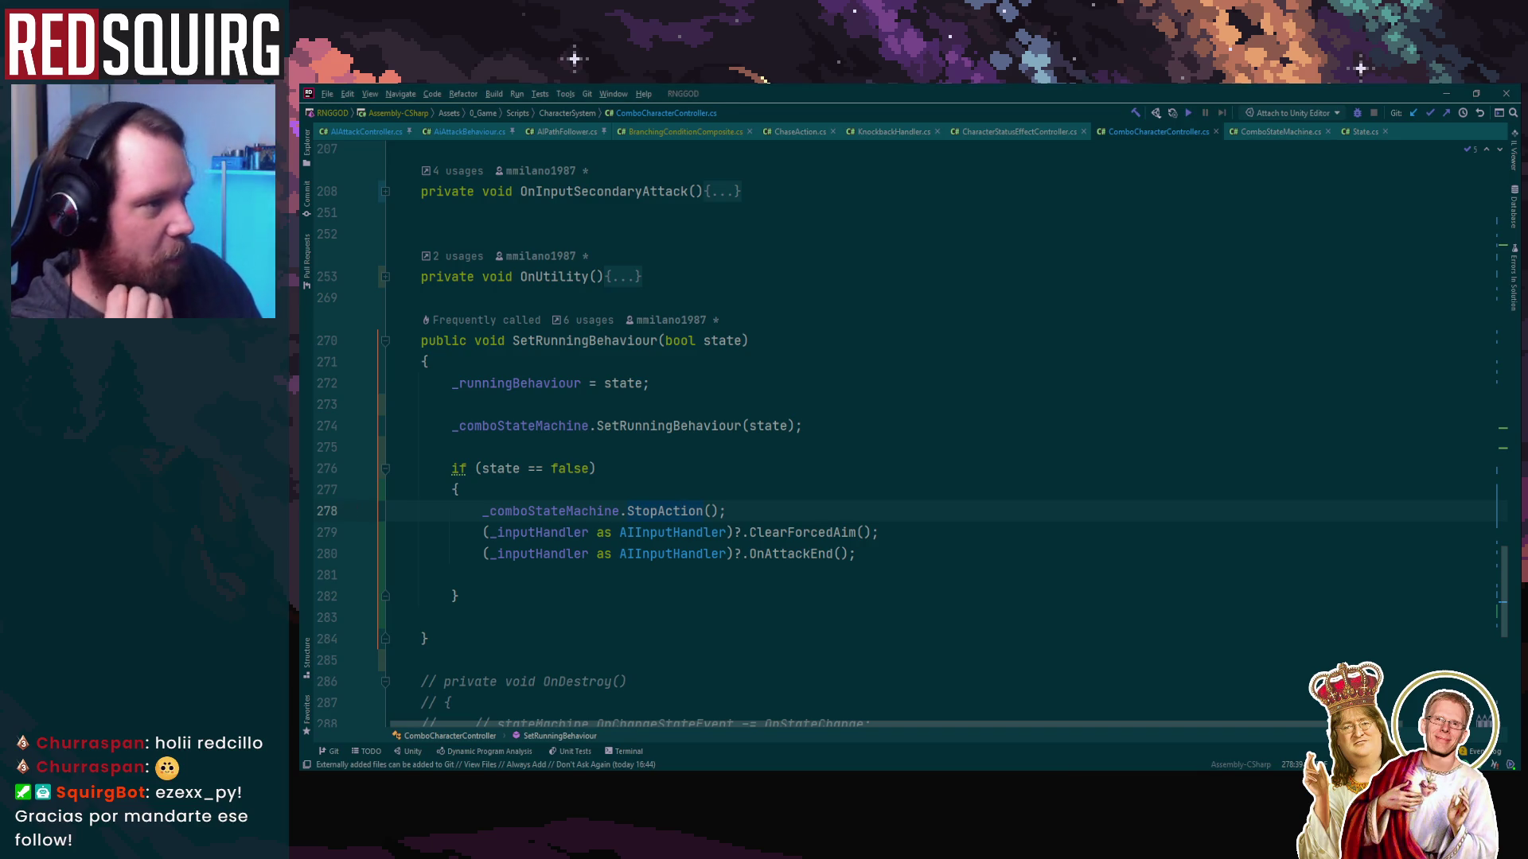
Switch to Unity so the changed scripts recompile
{"action": "key", "text": "alt+Tab"}
{"action": "key", "text": "alt+Tab"}
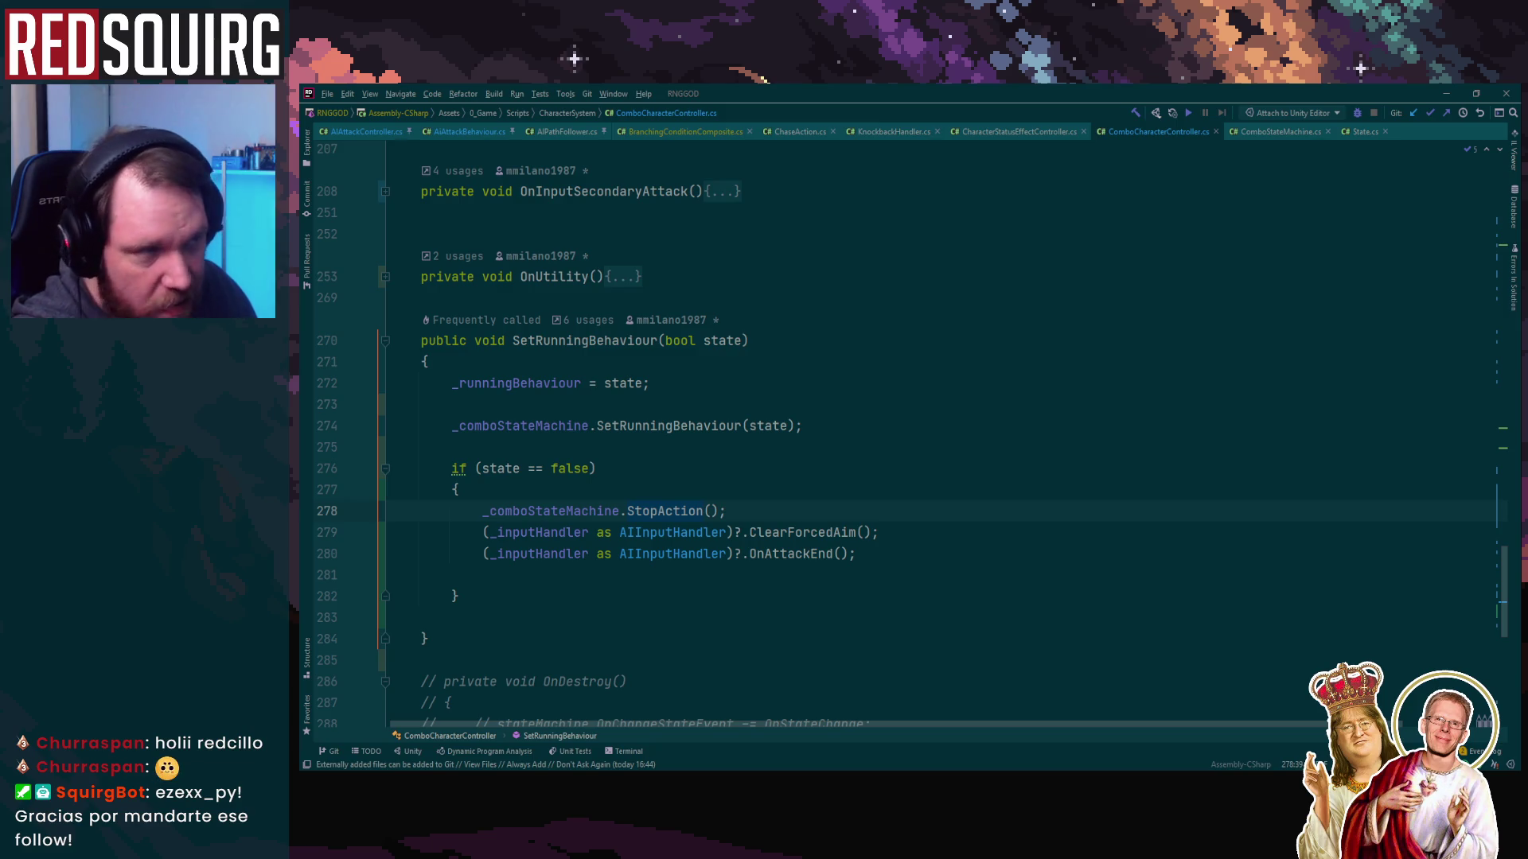
{"action": "key", "text": "alt+Tab"}
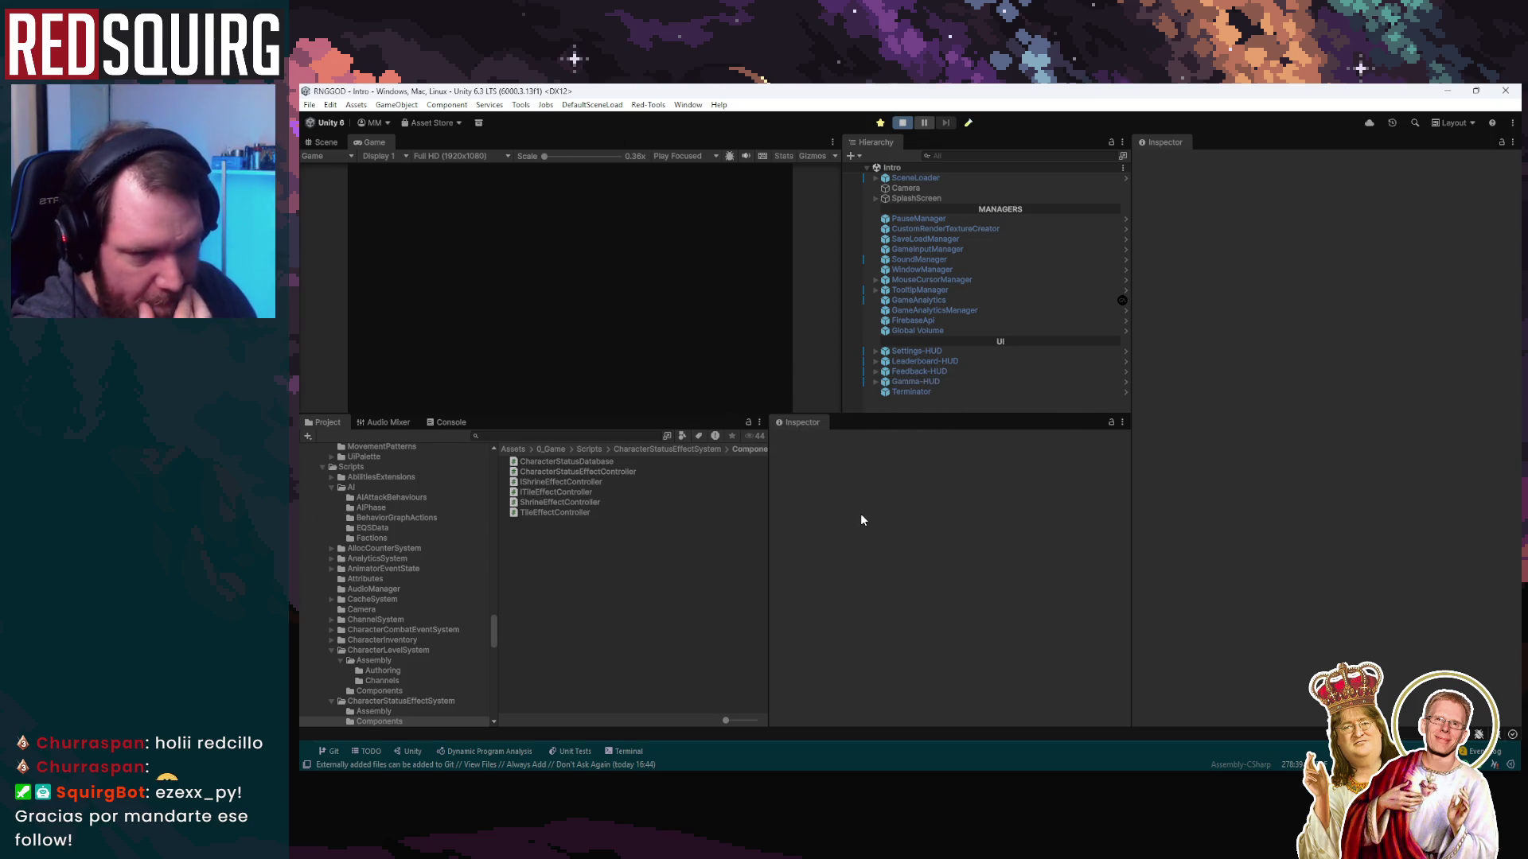
{"action": "key", "text": "alt+Tab"}
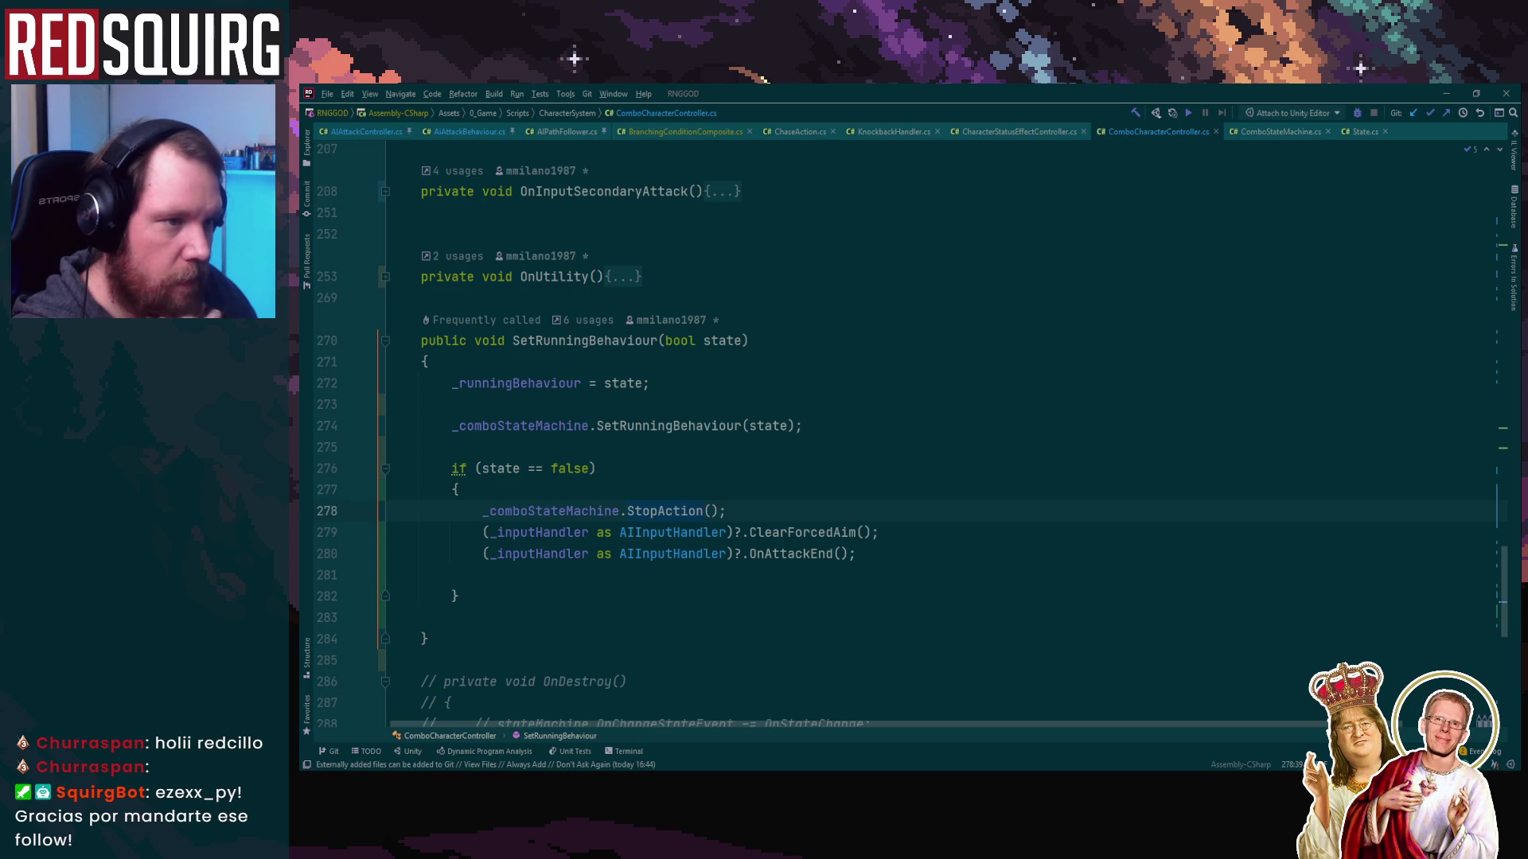
{"action": "key", "text": "alt+Tab"}
{"action": "key", "text": "alt+Tab"}
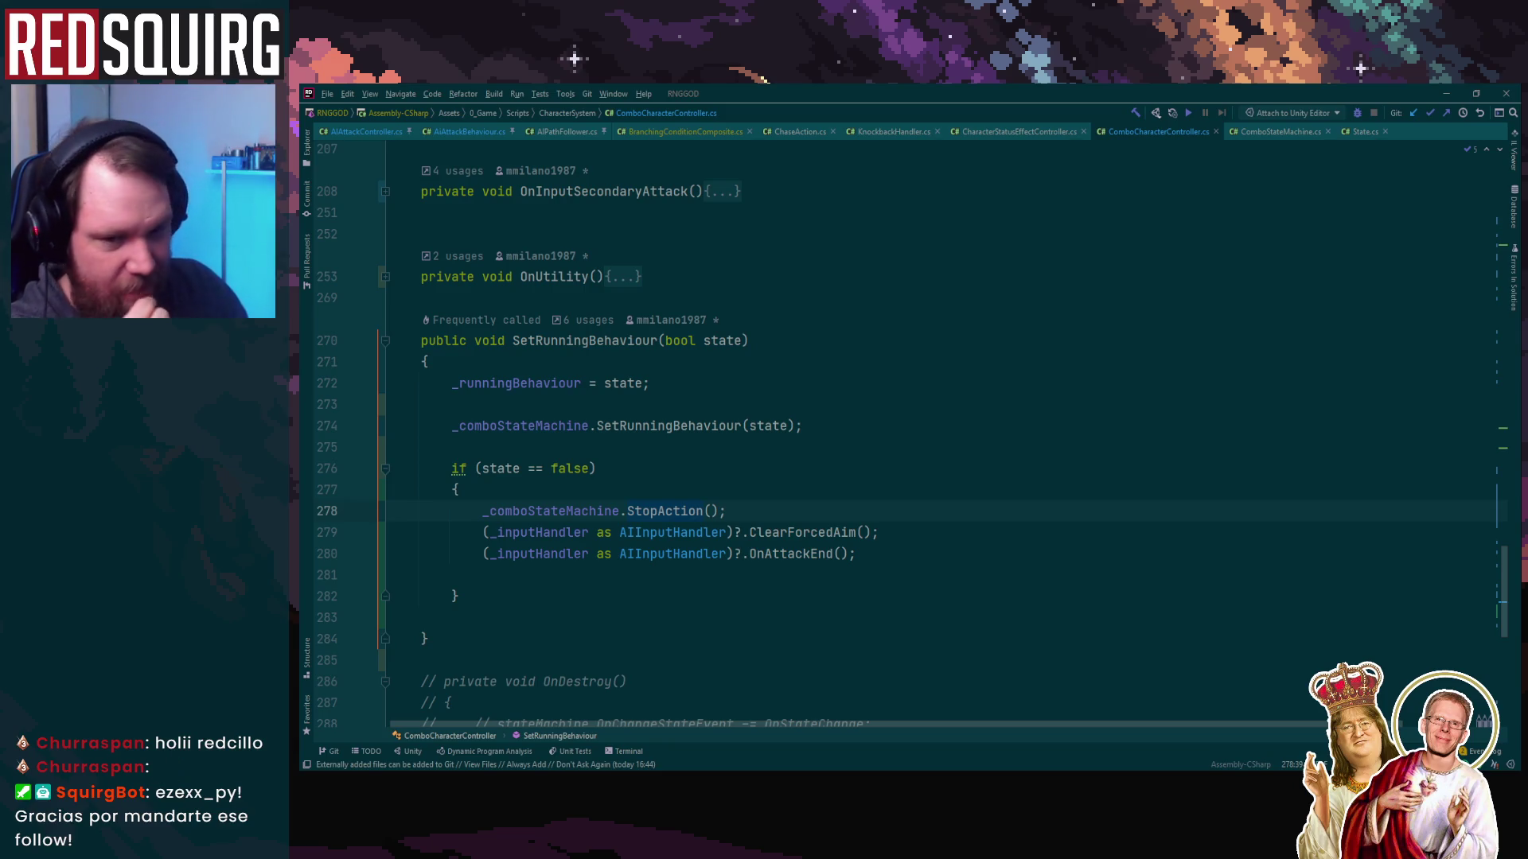
{"action": "key", "text": "alt+Tab"}
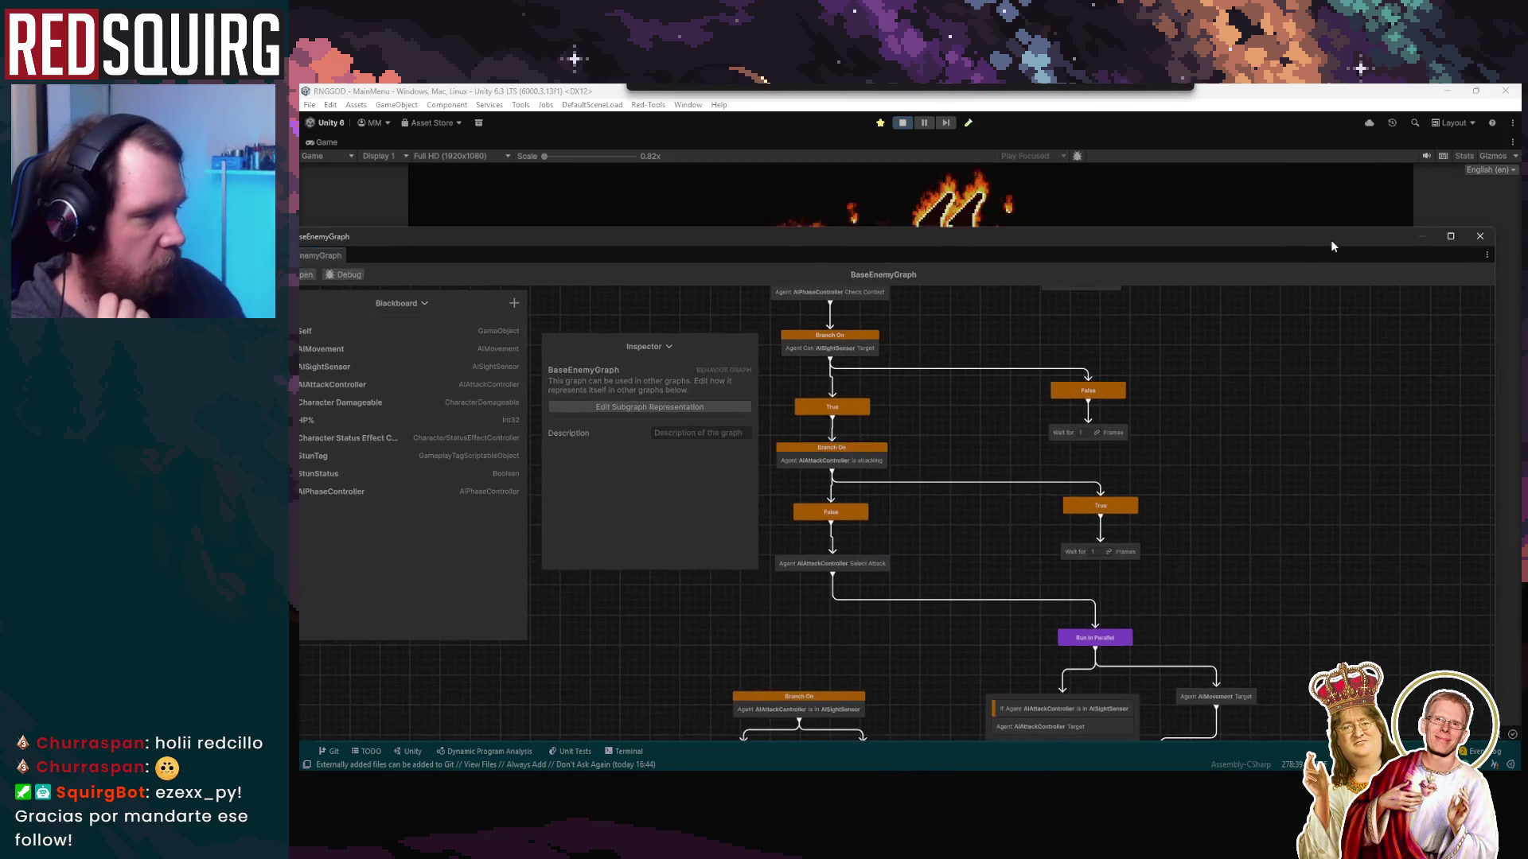
Move the BaseEnemyGraph window aside, continue the saved game, and claim Bilora the Barbarian
{"action": "mouse_move", "coordinate": [1333, 246]}
{"action": "left_mouse_down"}
{"action": "mouse_move", "coordinate": [1305, 199]}
{"action": "mouse_move", "coordinate": [742, 286]}
{"action": "mouse_move", "coordinate": [197, 210]}
{"action": "left_mouse_up"}
{"action": "left_click", "coordinate": [953, 529]}
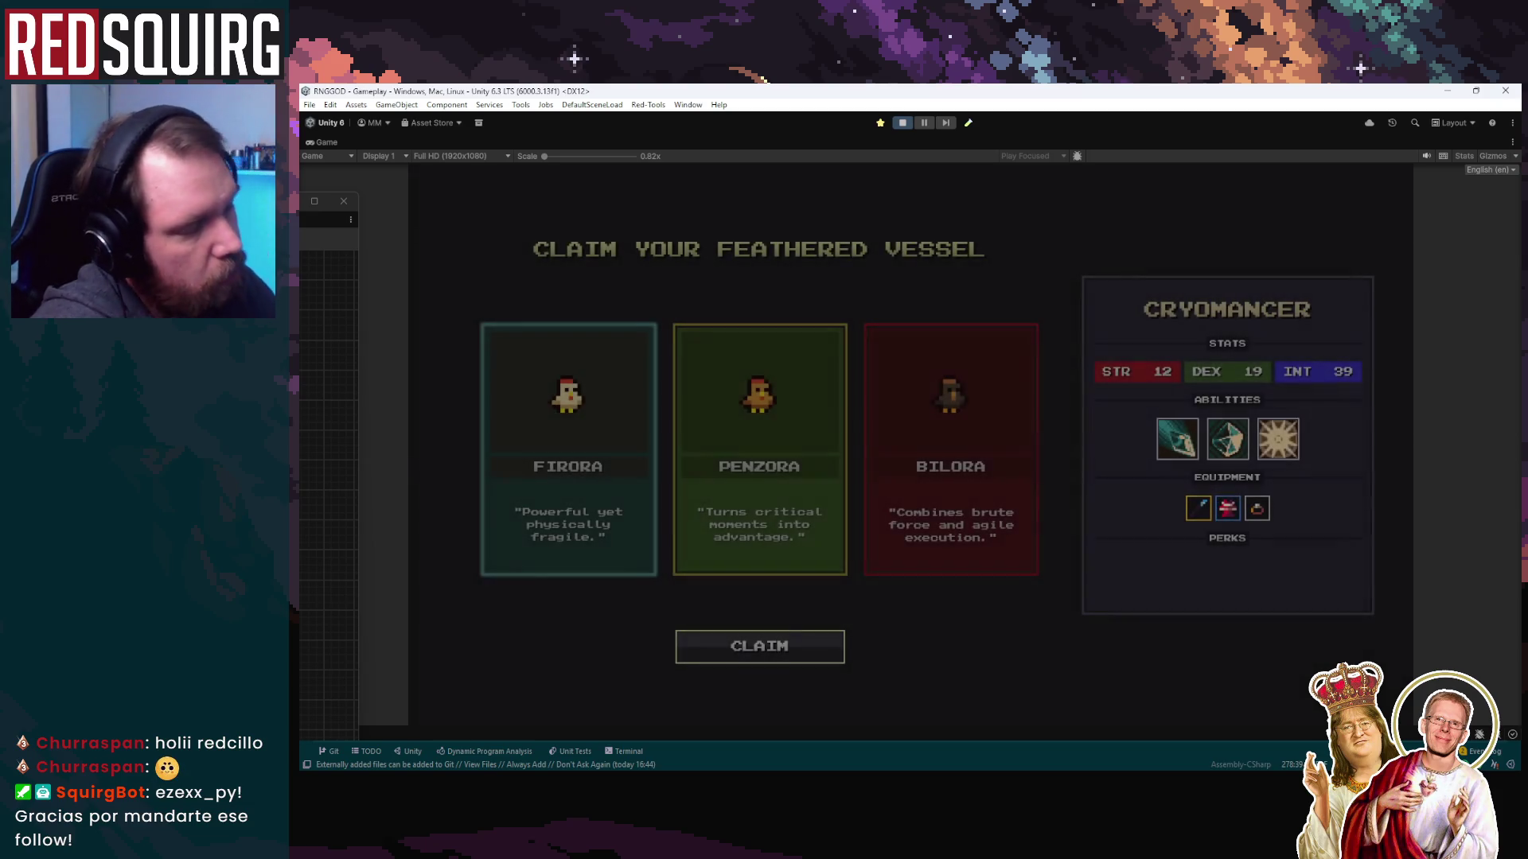
{"action": "left_click", "coordinate": [953, 531]}
{"action": "left_click", "coordinate": [791, 643]}
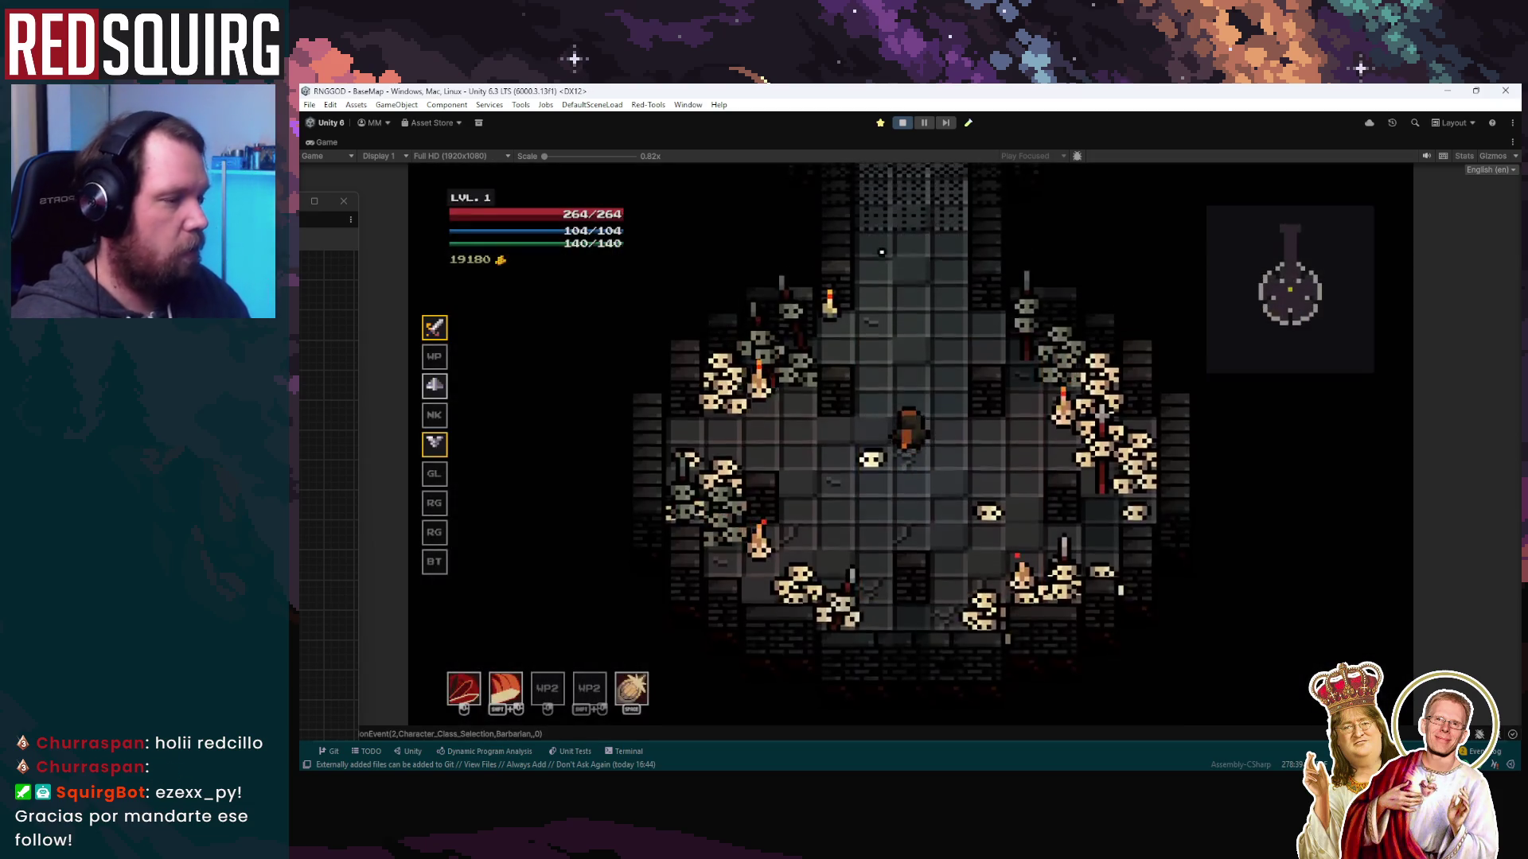
Walk the Barbarian through the blue portal and around the chamber, then pause the game
{"action": "key", "text": "w"}
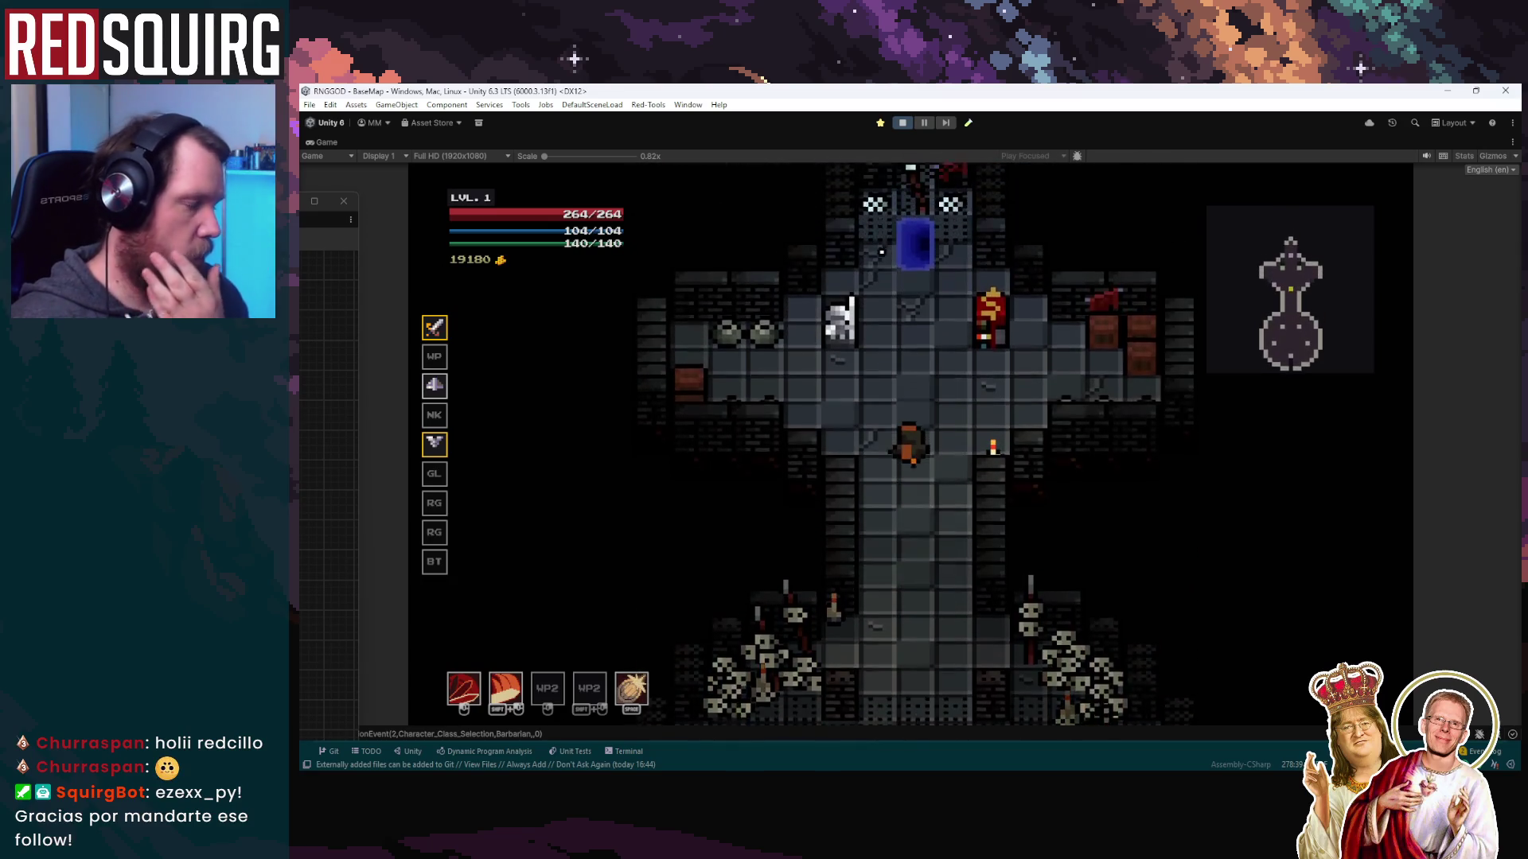
{"action": "key", "text": "w"}
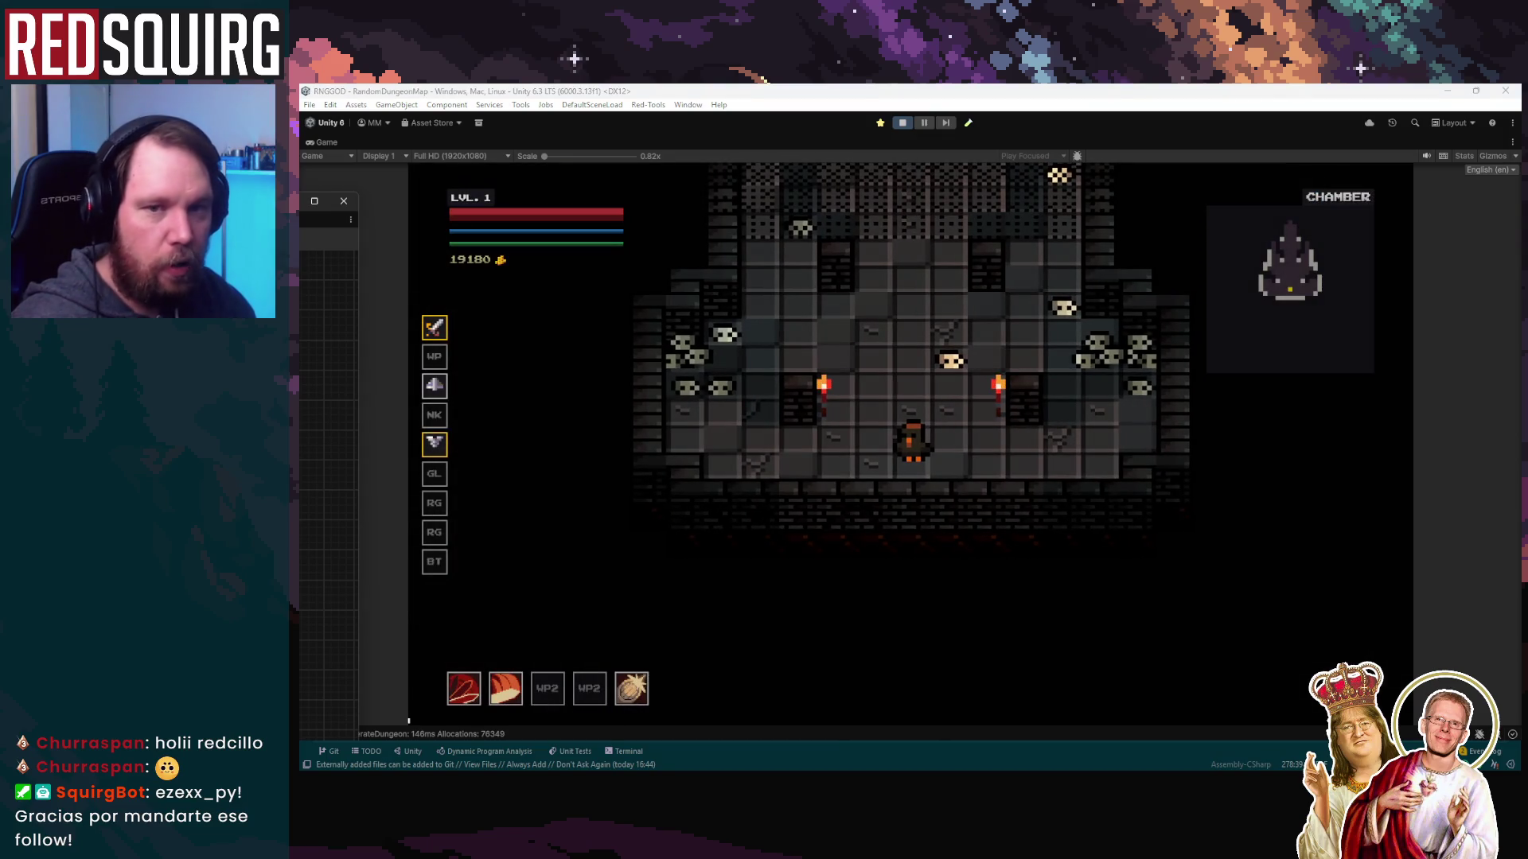
{"action": "left_click", "coordinate": [1052, 315]}
{"action": "key", "text": "w"}
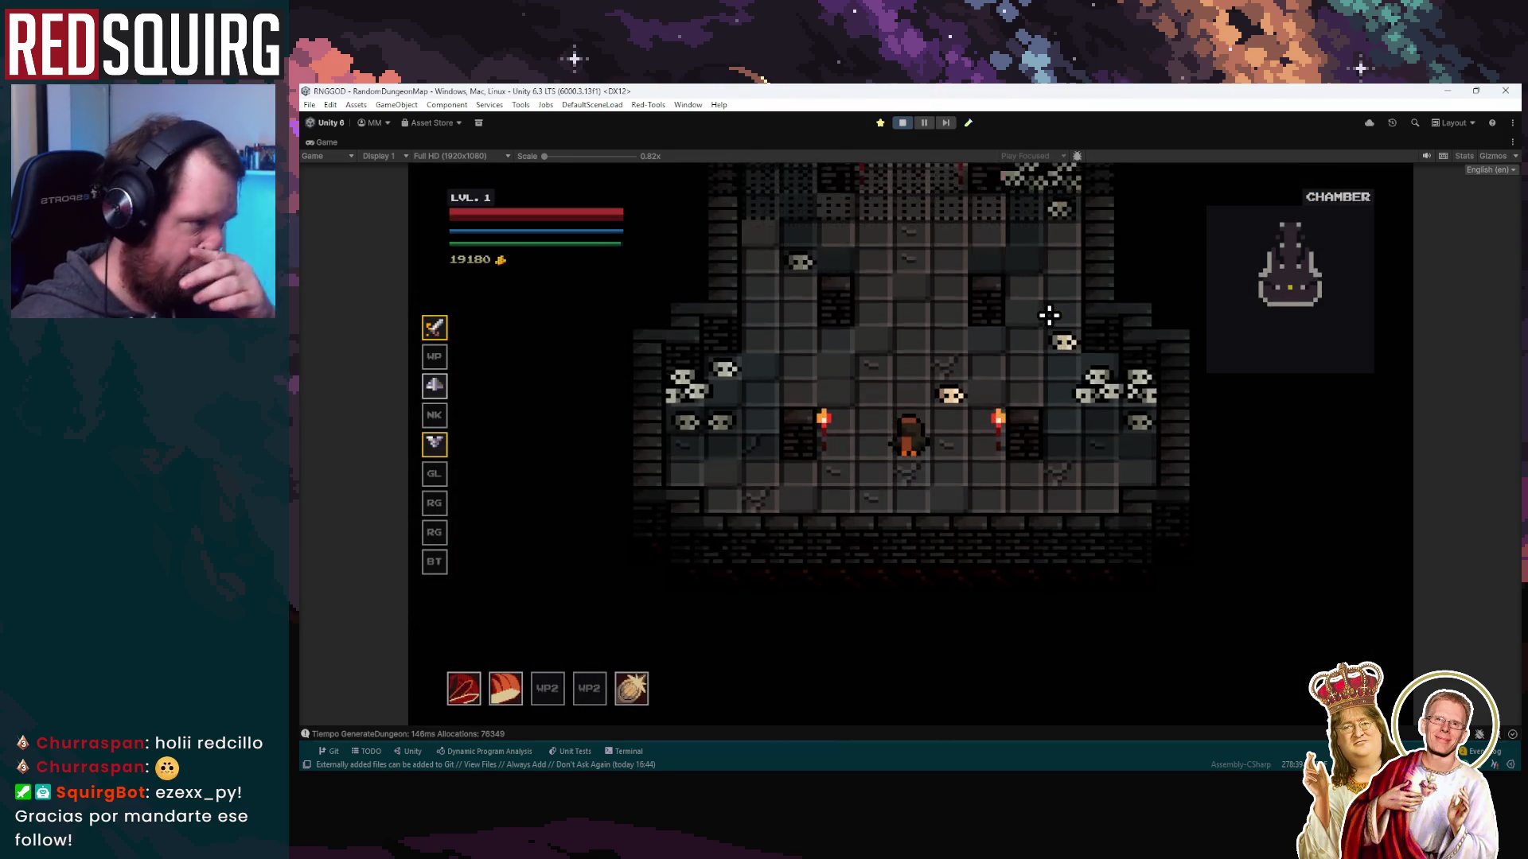
{"action": "key", "text": "w"}
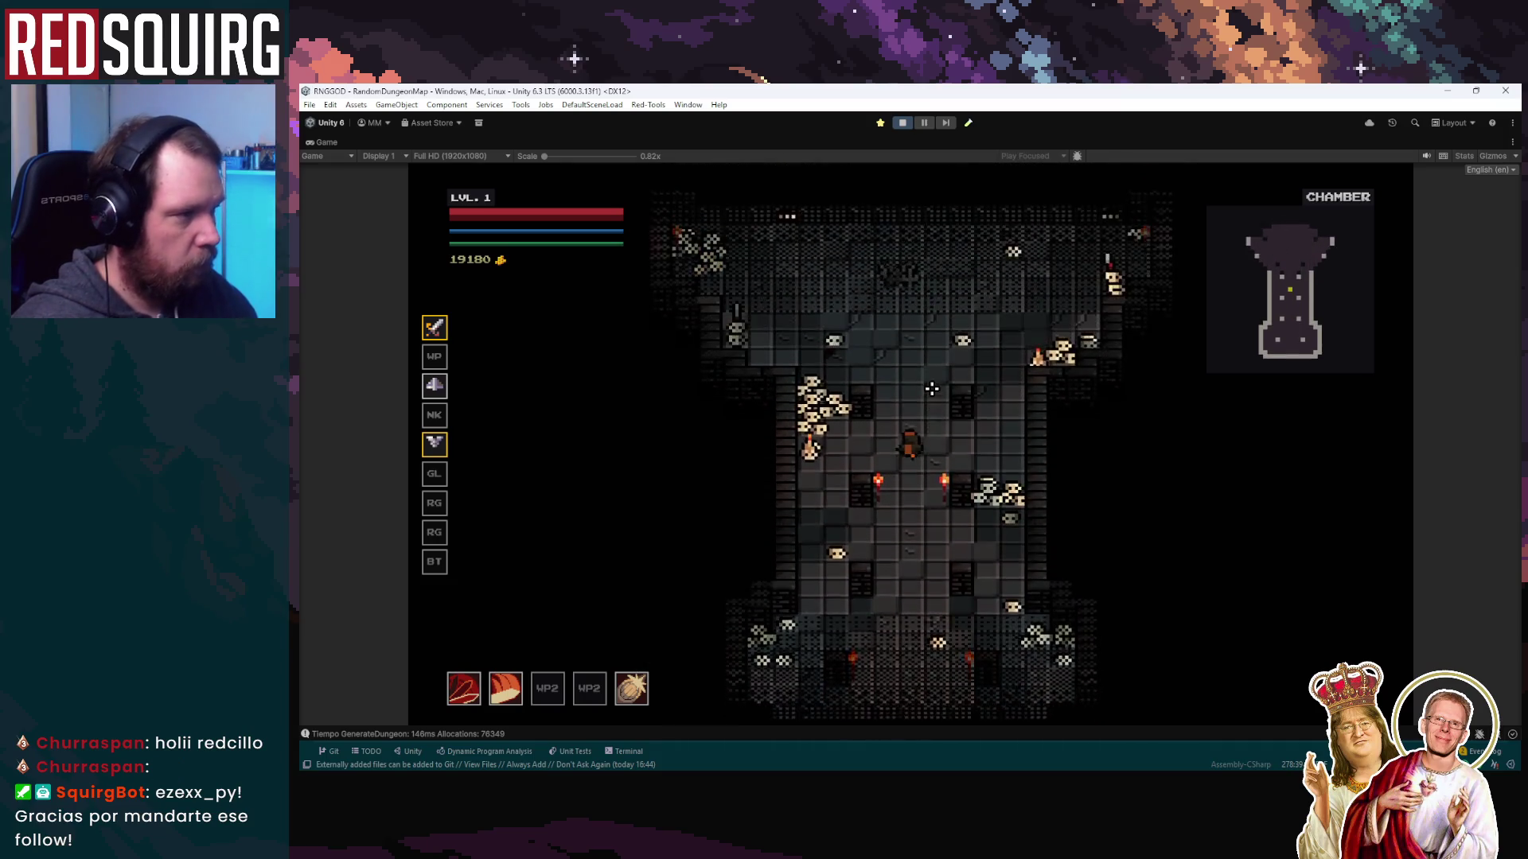
{"action": "key", "text": "w"}
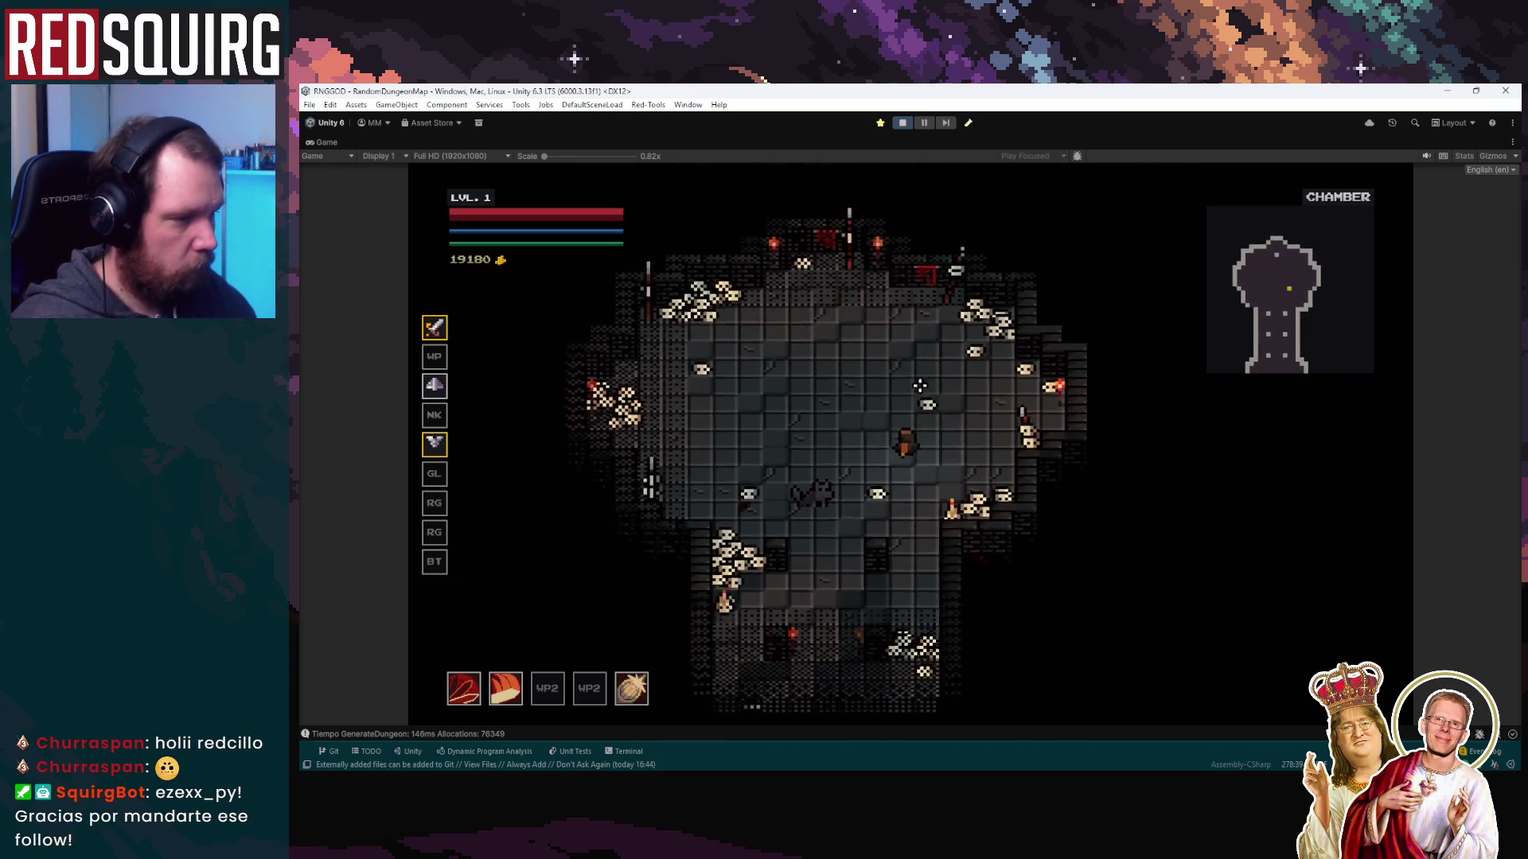
{"action": "key", "text": "s"}
{"action": "key", "text": "a"}
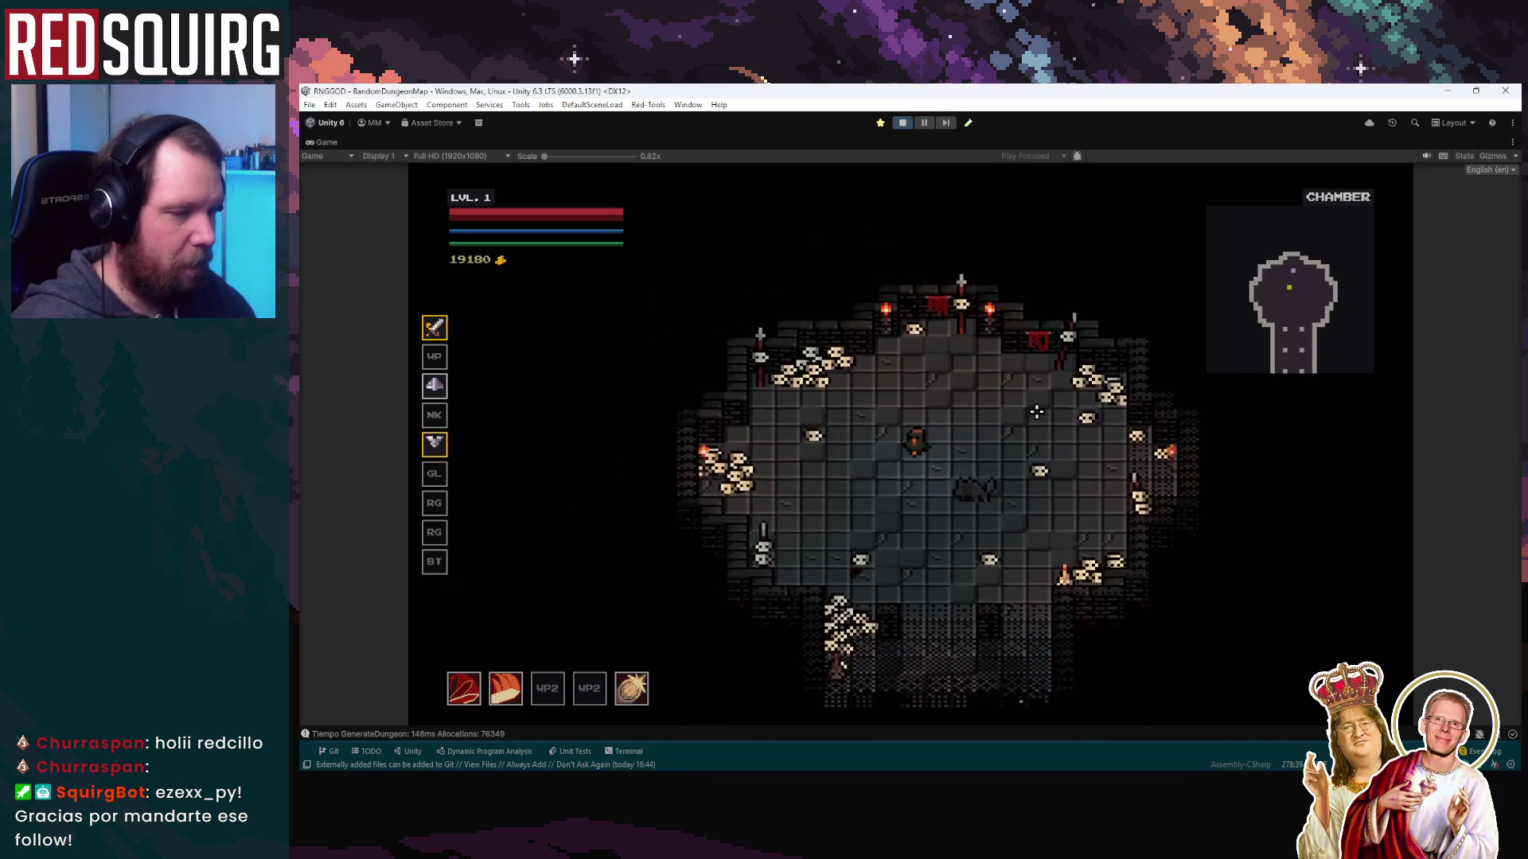
{"action": "key", "text": "d"}
{"action": "key", "text": "w"}
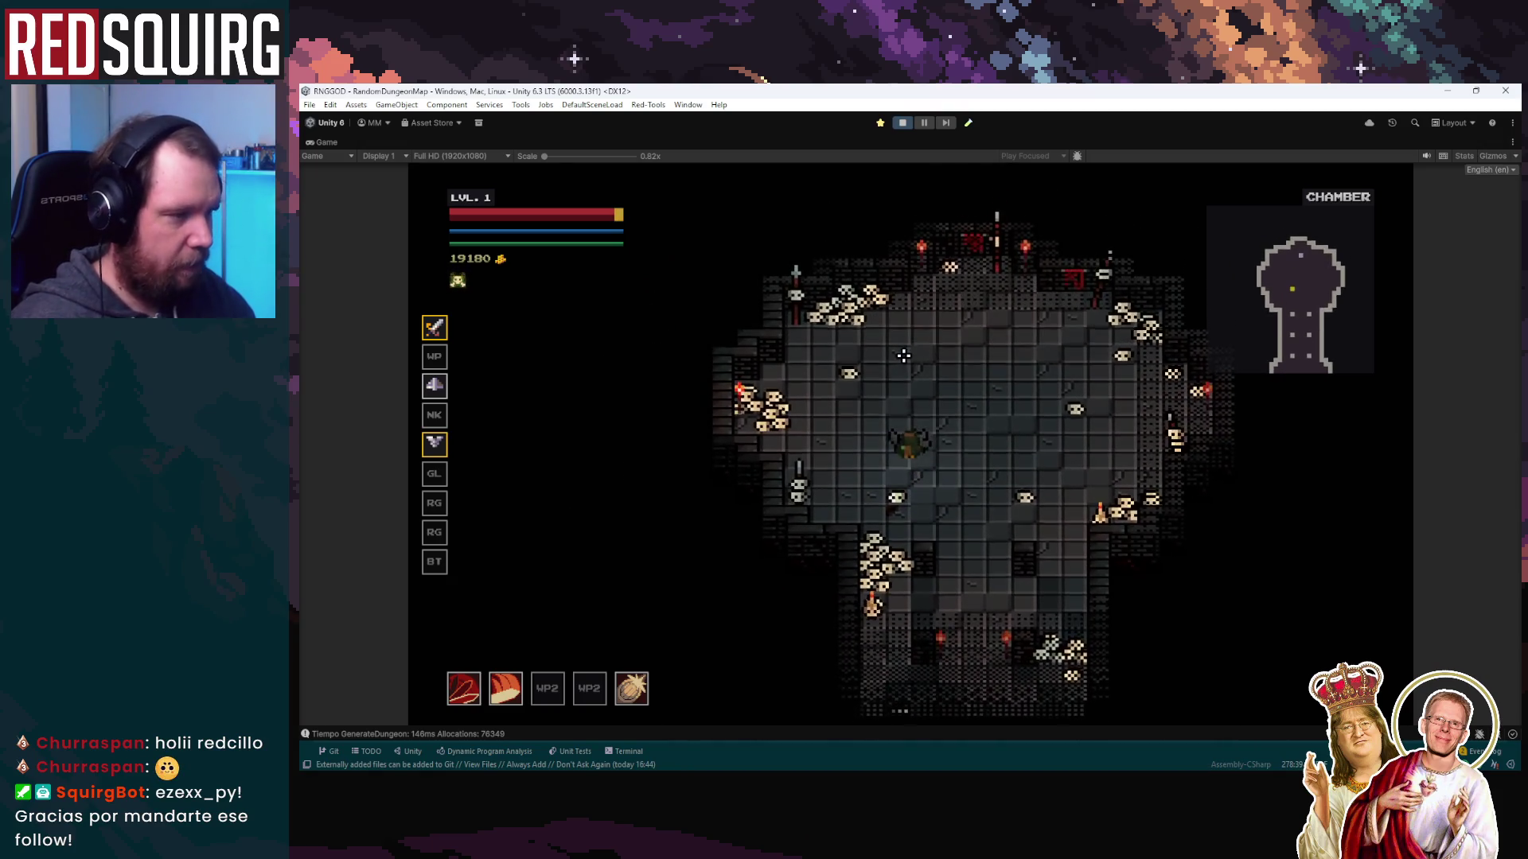
{"action": "key", "text": "w"}
{"action": "key", "text": "a"}
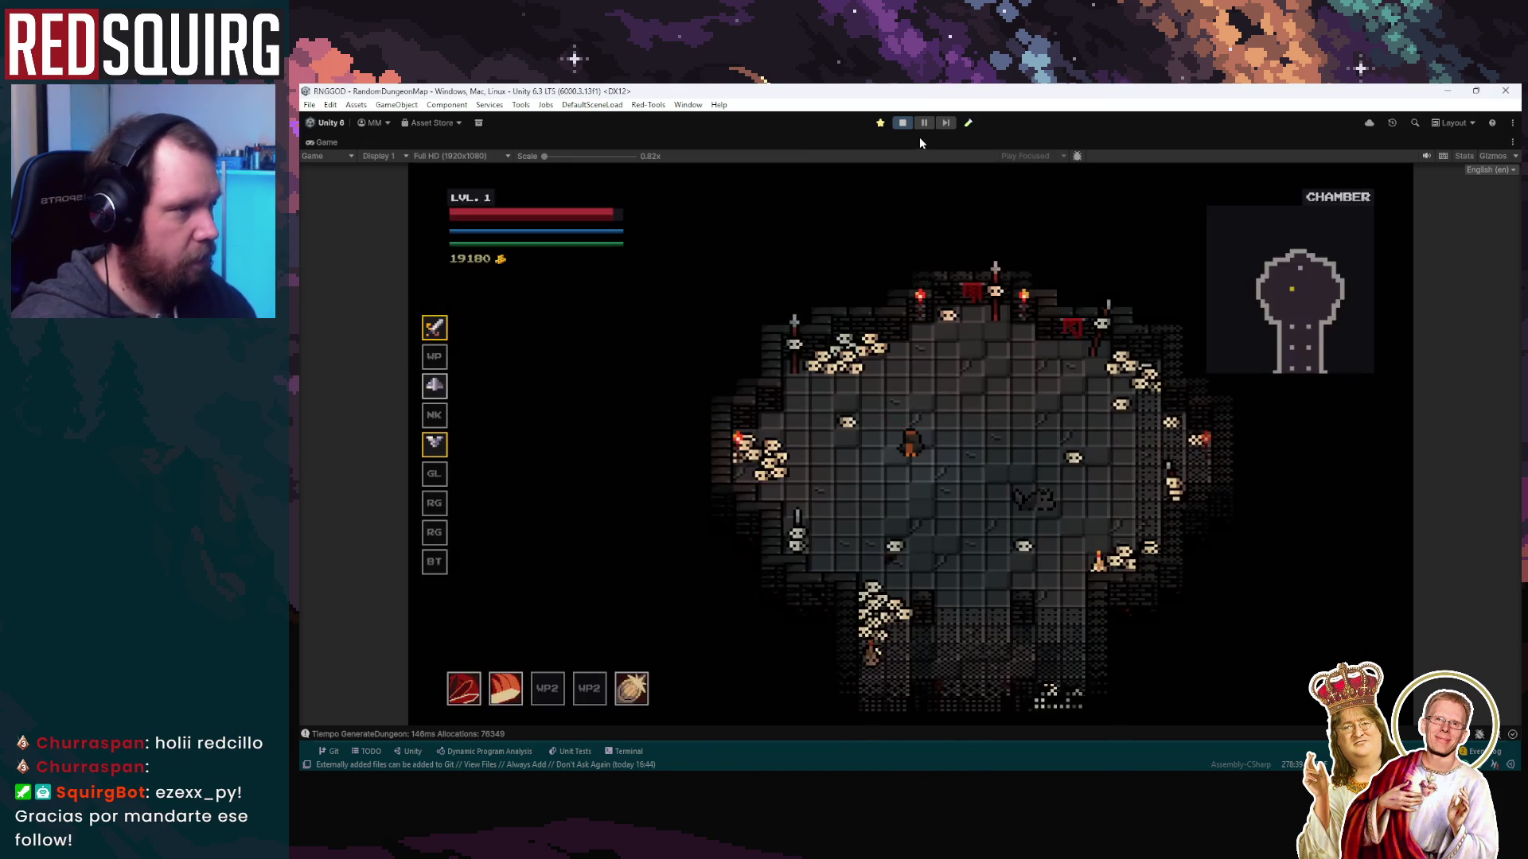
{"action": "left_click", "coordinate": [925, 123]}
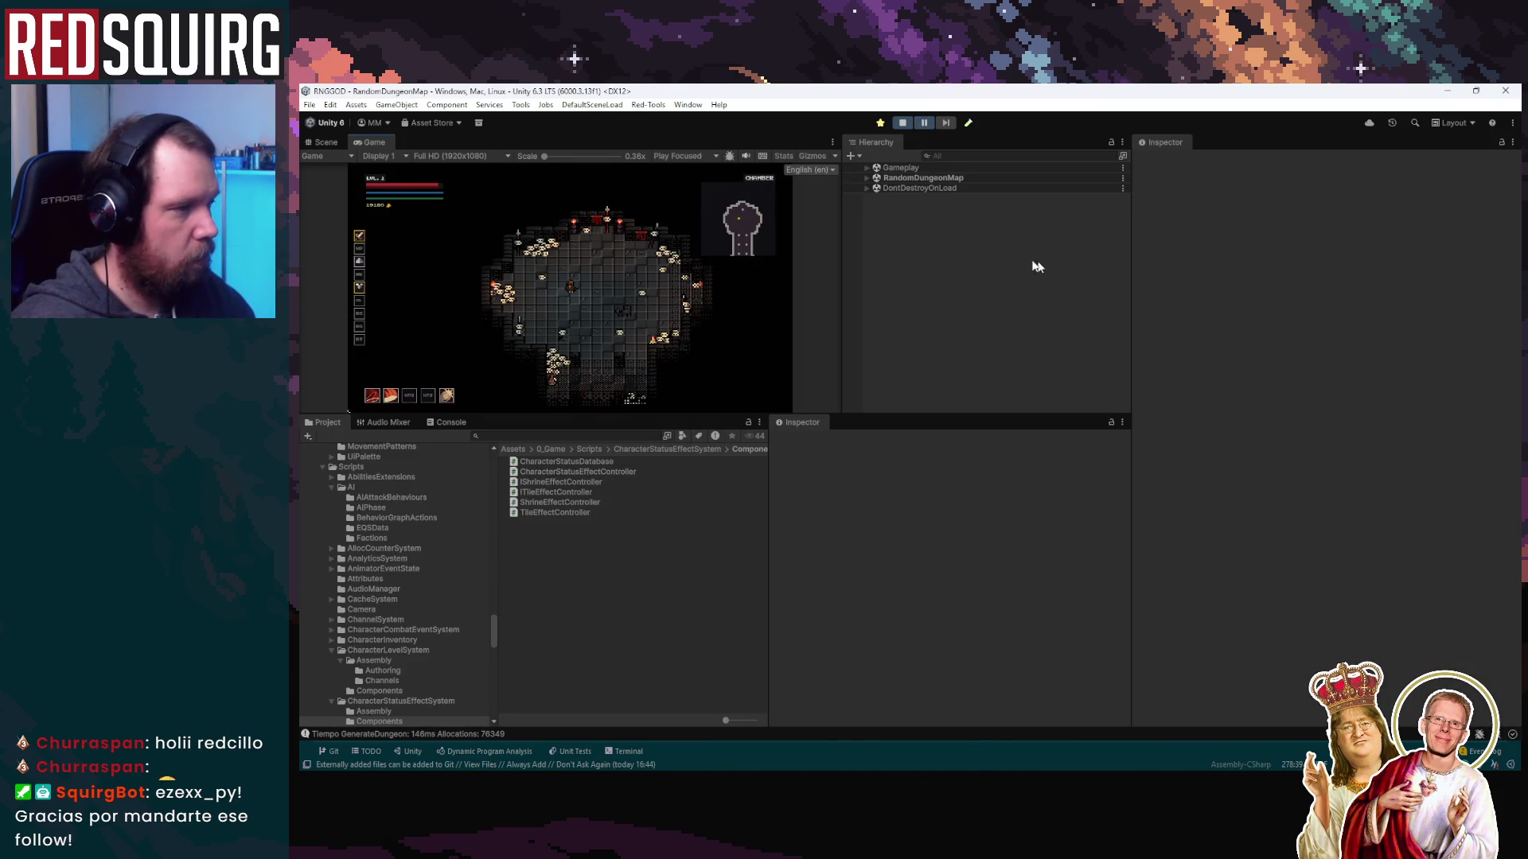
Expand Gameplay in the Hierarchy to find Wargo-MiniBoss(Clone), then return to Rider
{"action": "left_click", "coordinate": [866, 168]}
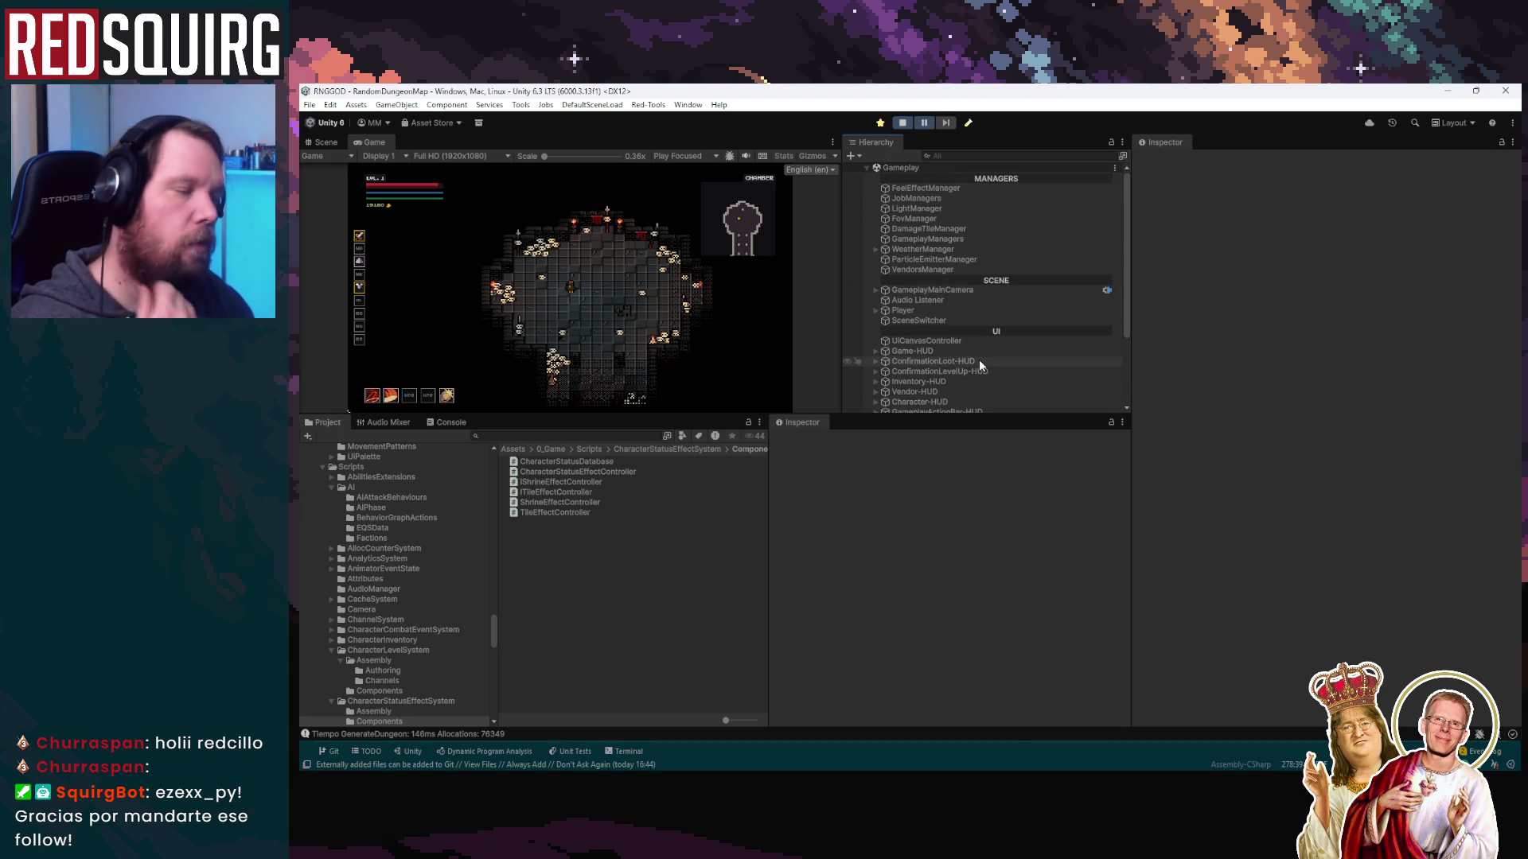
{"action": "scroll", "coordinate": [978, 359], "scroll_direction": "down", "scroll_amount": 3}
{"action": "scroll", "coordinate": [993, 374], "scroll_direction": "down", "scroll_amount": 3}
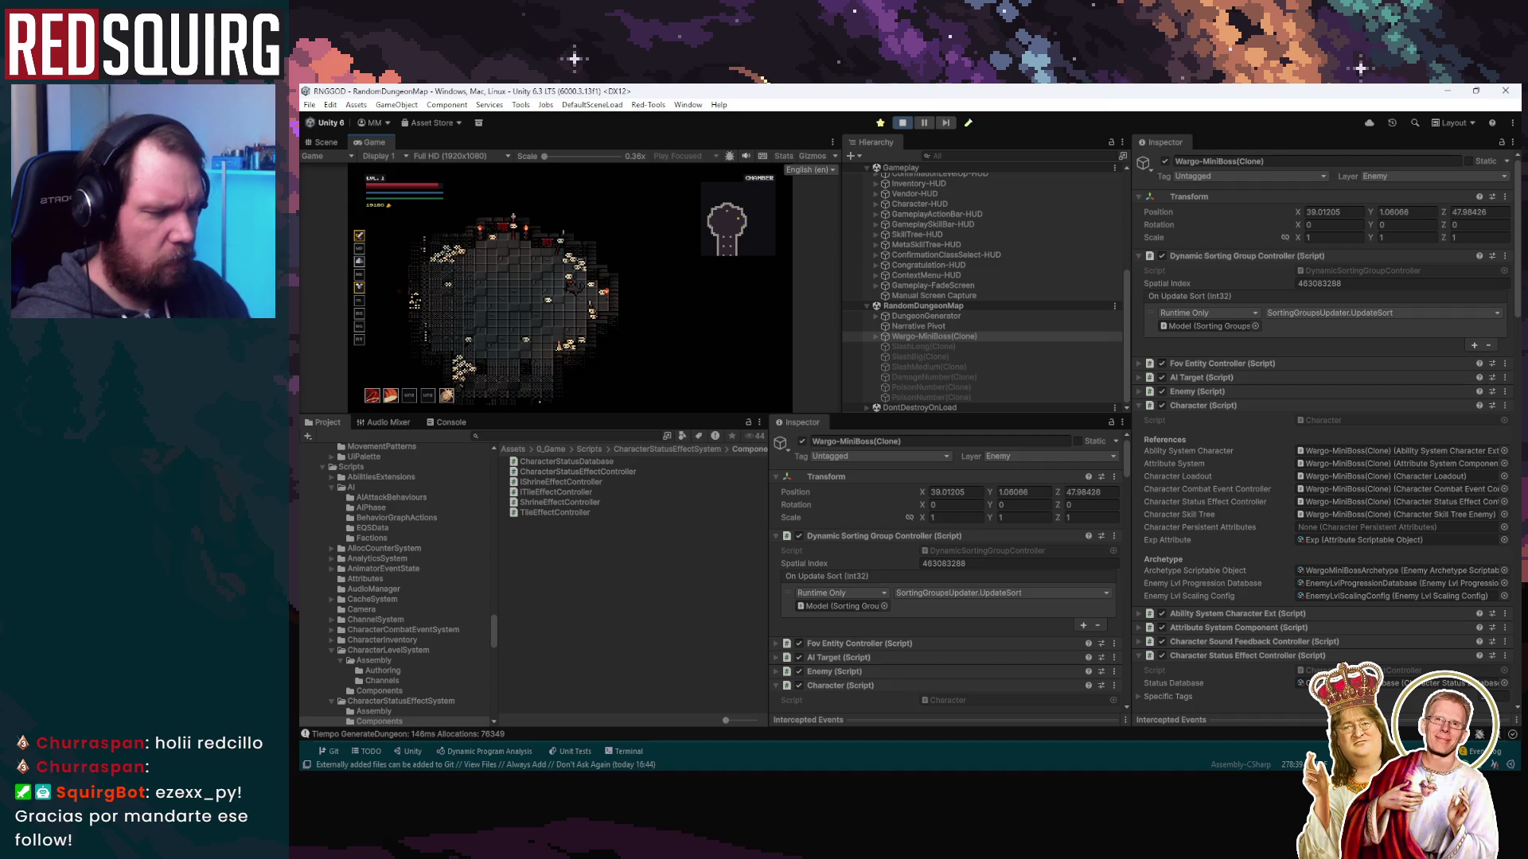
{"action": "mouse_move", "coordinate": [573, 748]}
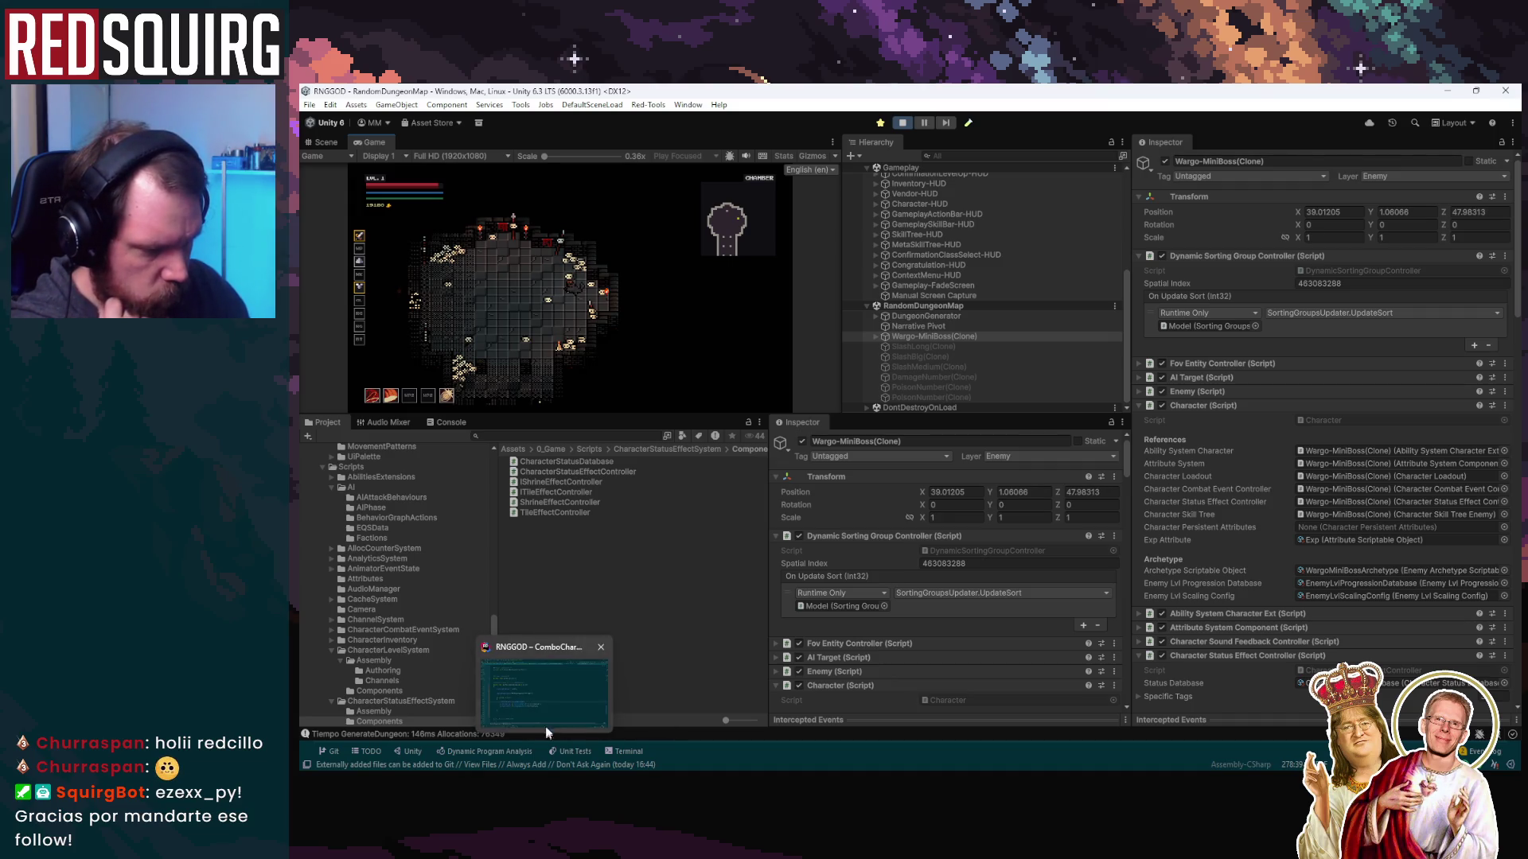
{"action": "left_click", "coordinate": [546, 725]}
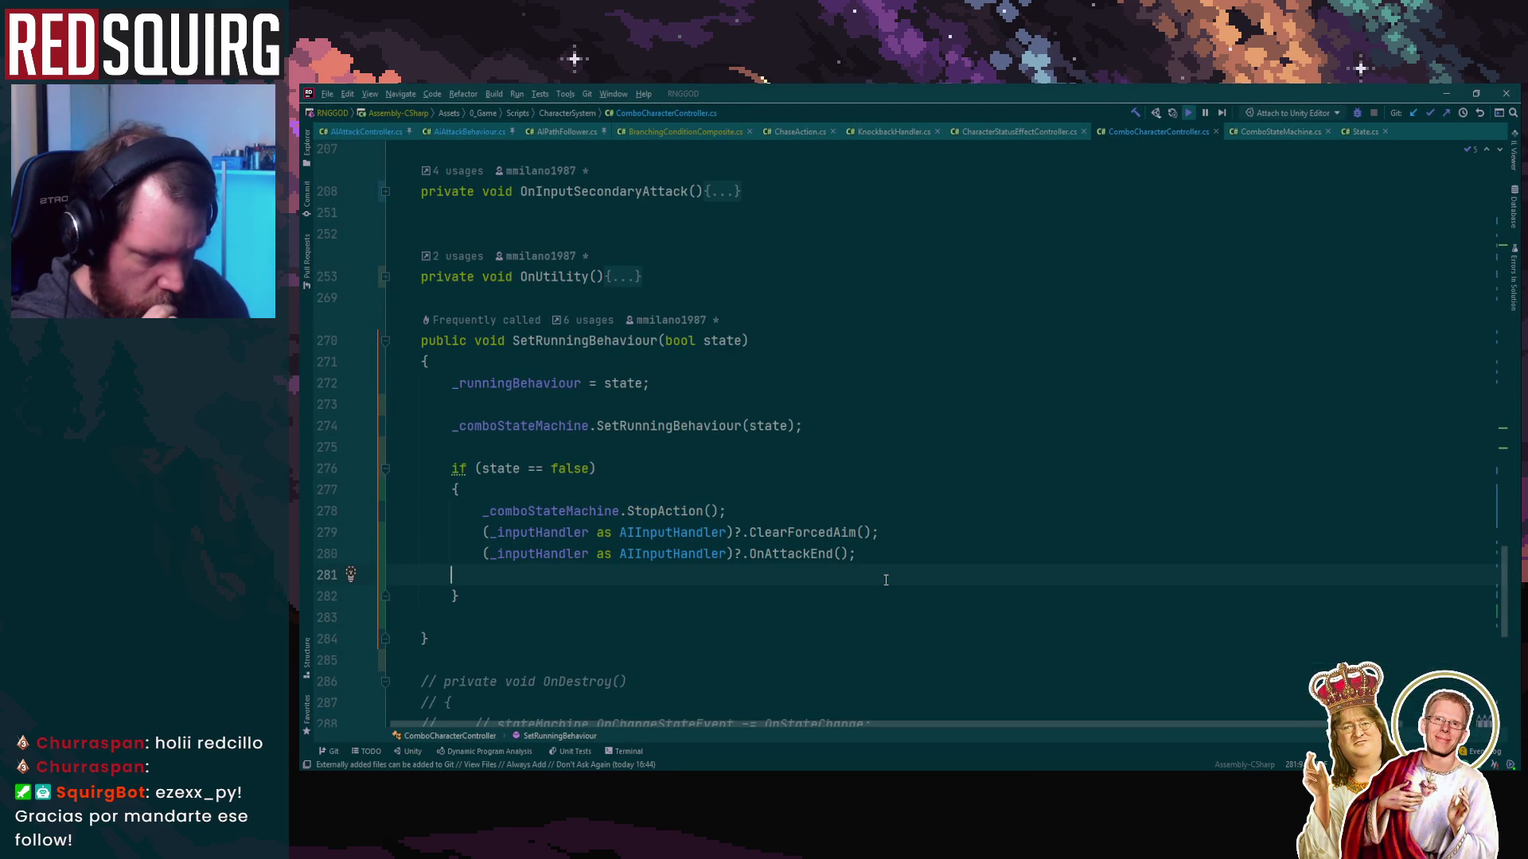